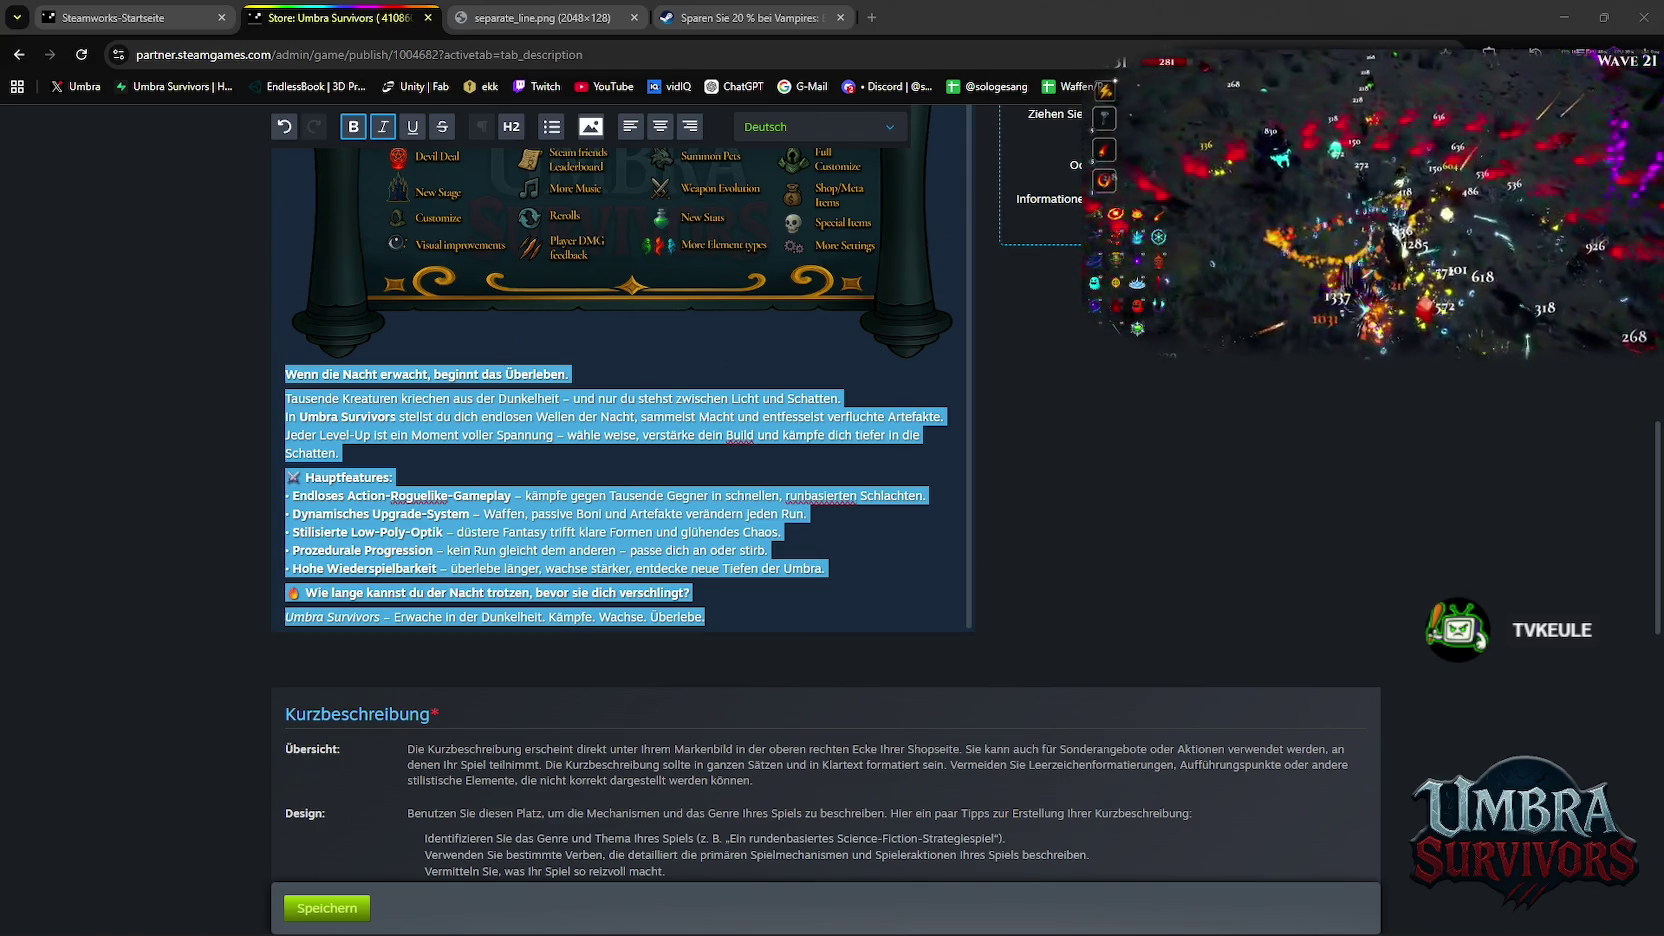
Replace the old German description text with the pasted BBCode version
left_click(707, 617)
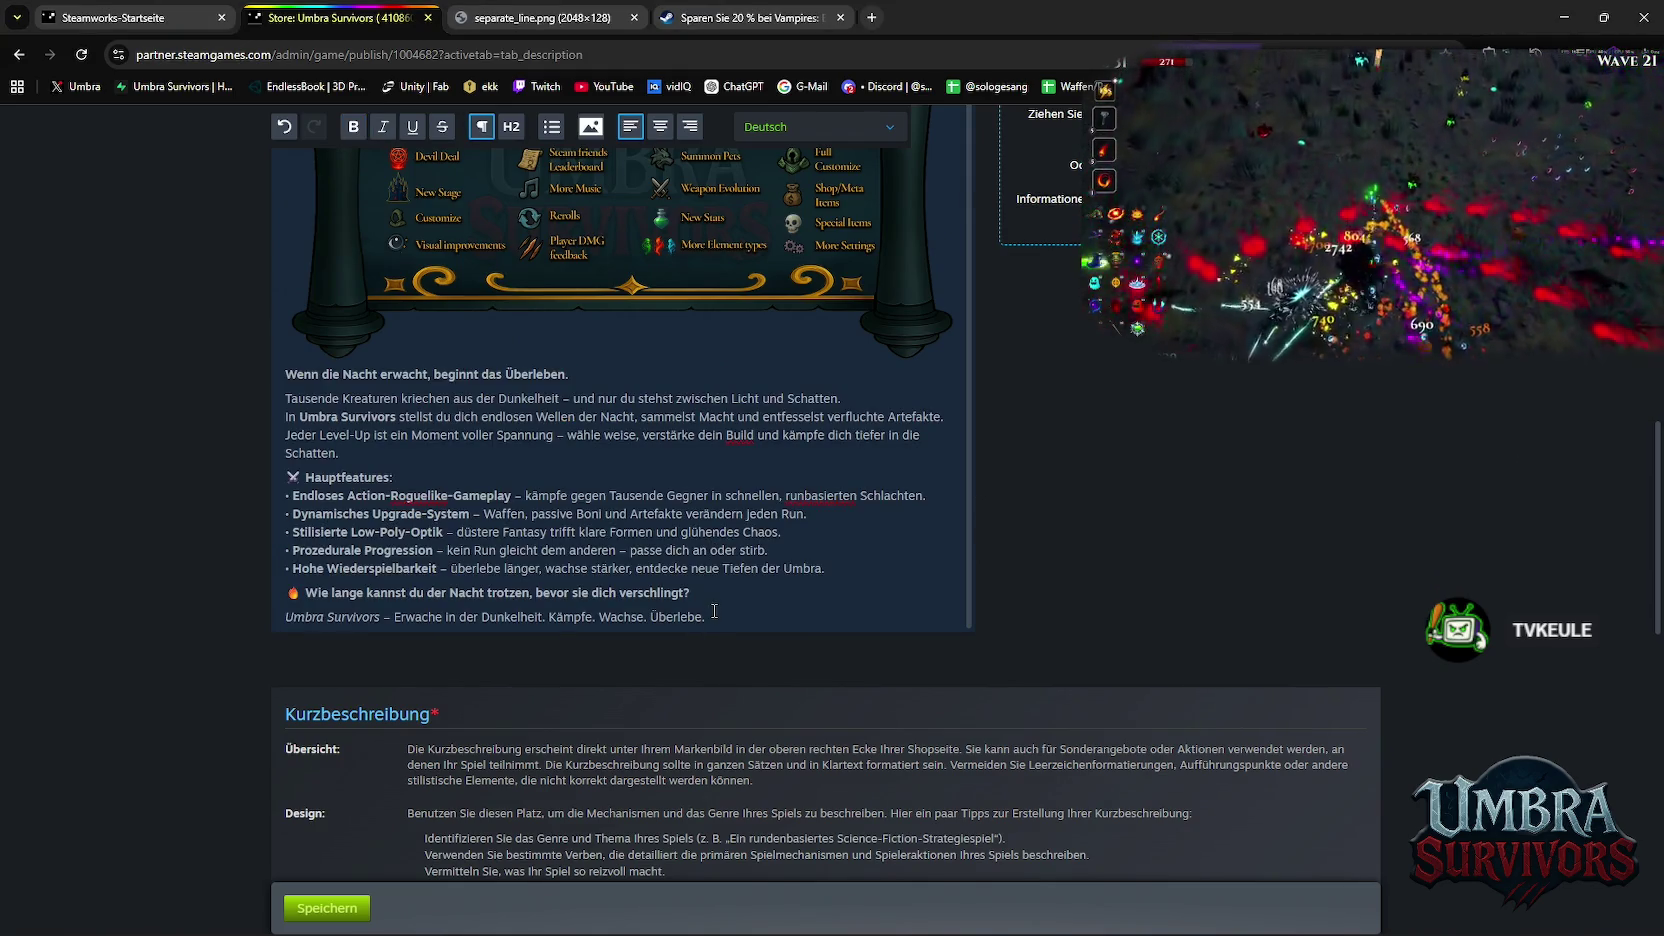
left_click_drag(709, 617, 283, 375)
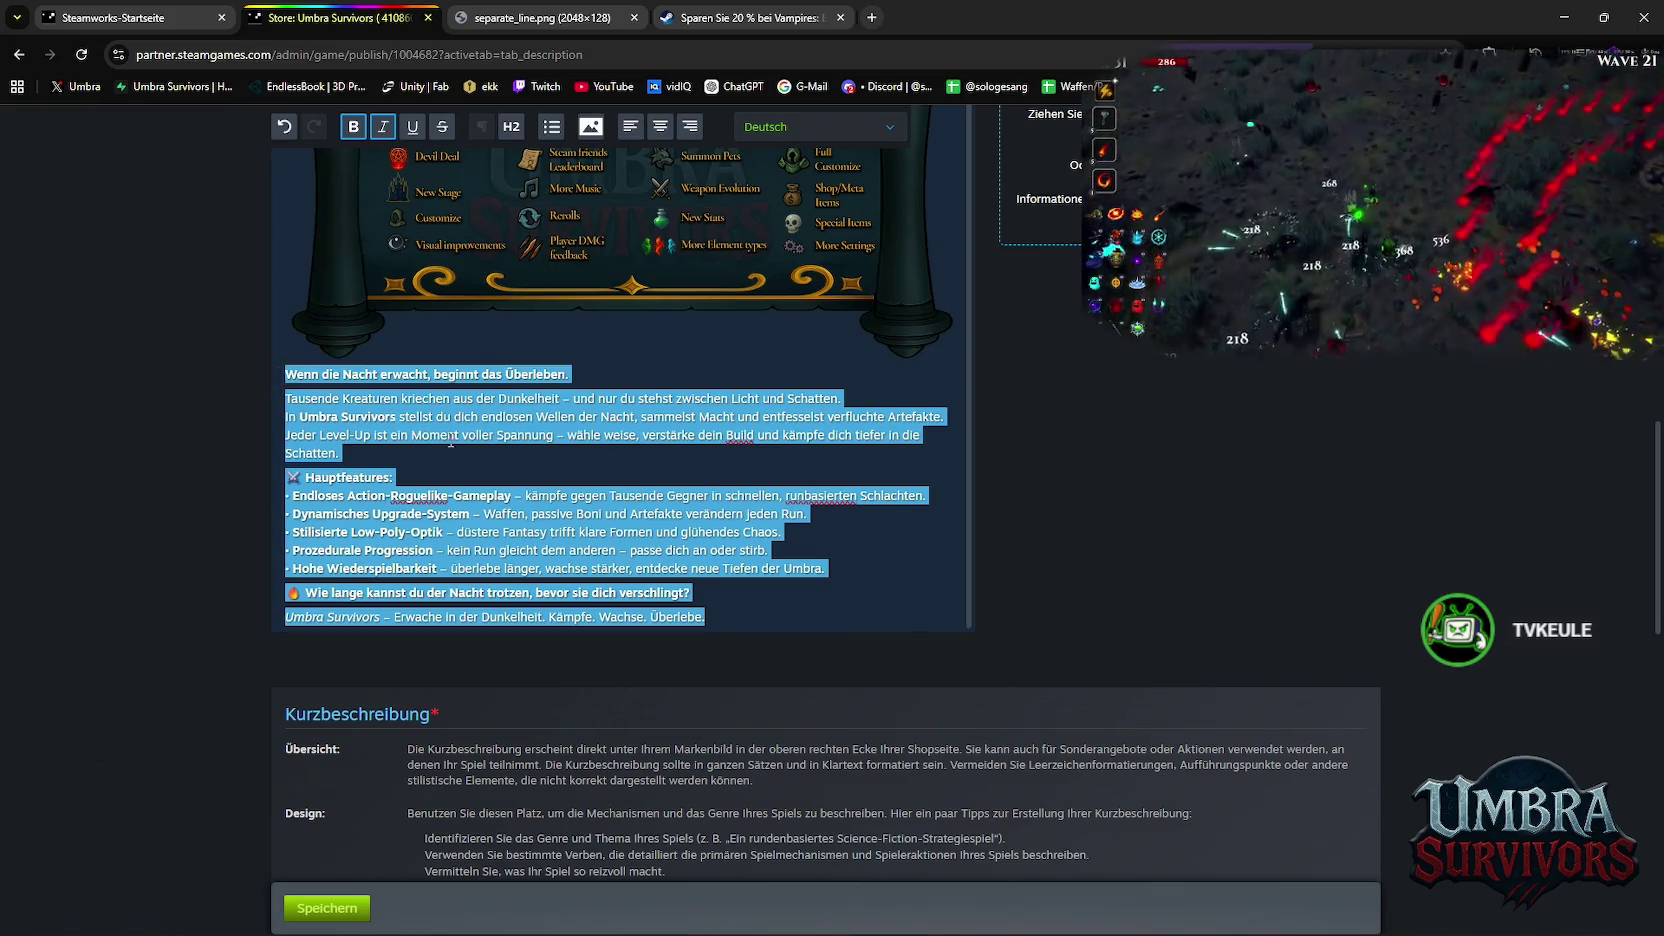
key("ctrl+v")
Scroll through the new description to review its section headings and GIF placeholders
scroll(578, 479, "up", 2)
scroll(580, 485, "up", 4)
scroll(584, 492, "up", 4)
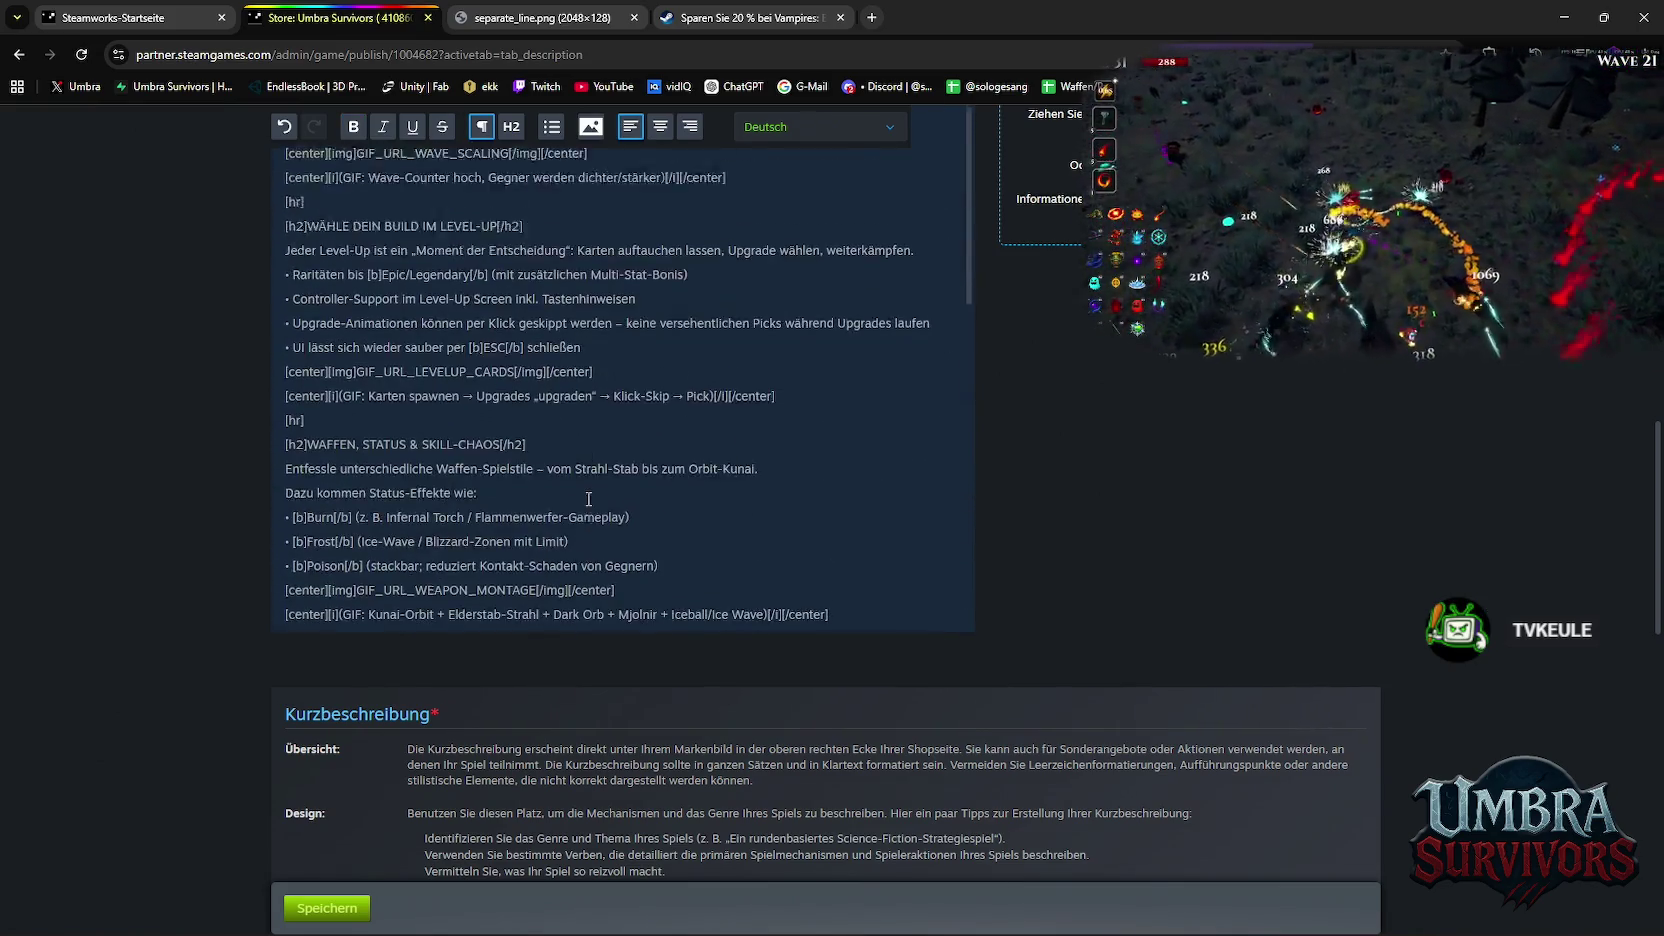
scroll(589, 499, "up", 5)
scroll(600, 480, "up", 2)
scroll(560, 472, "up", 3)
scroll(515, 490, "down", 2)
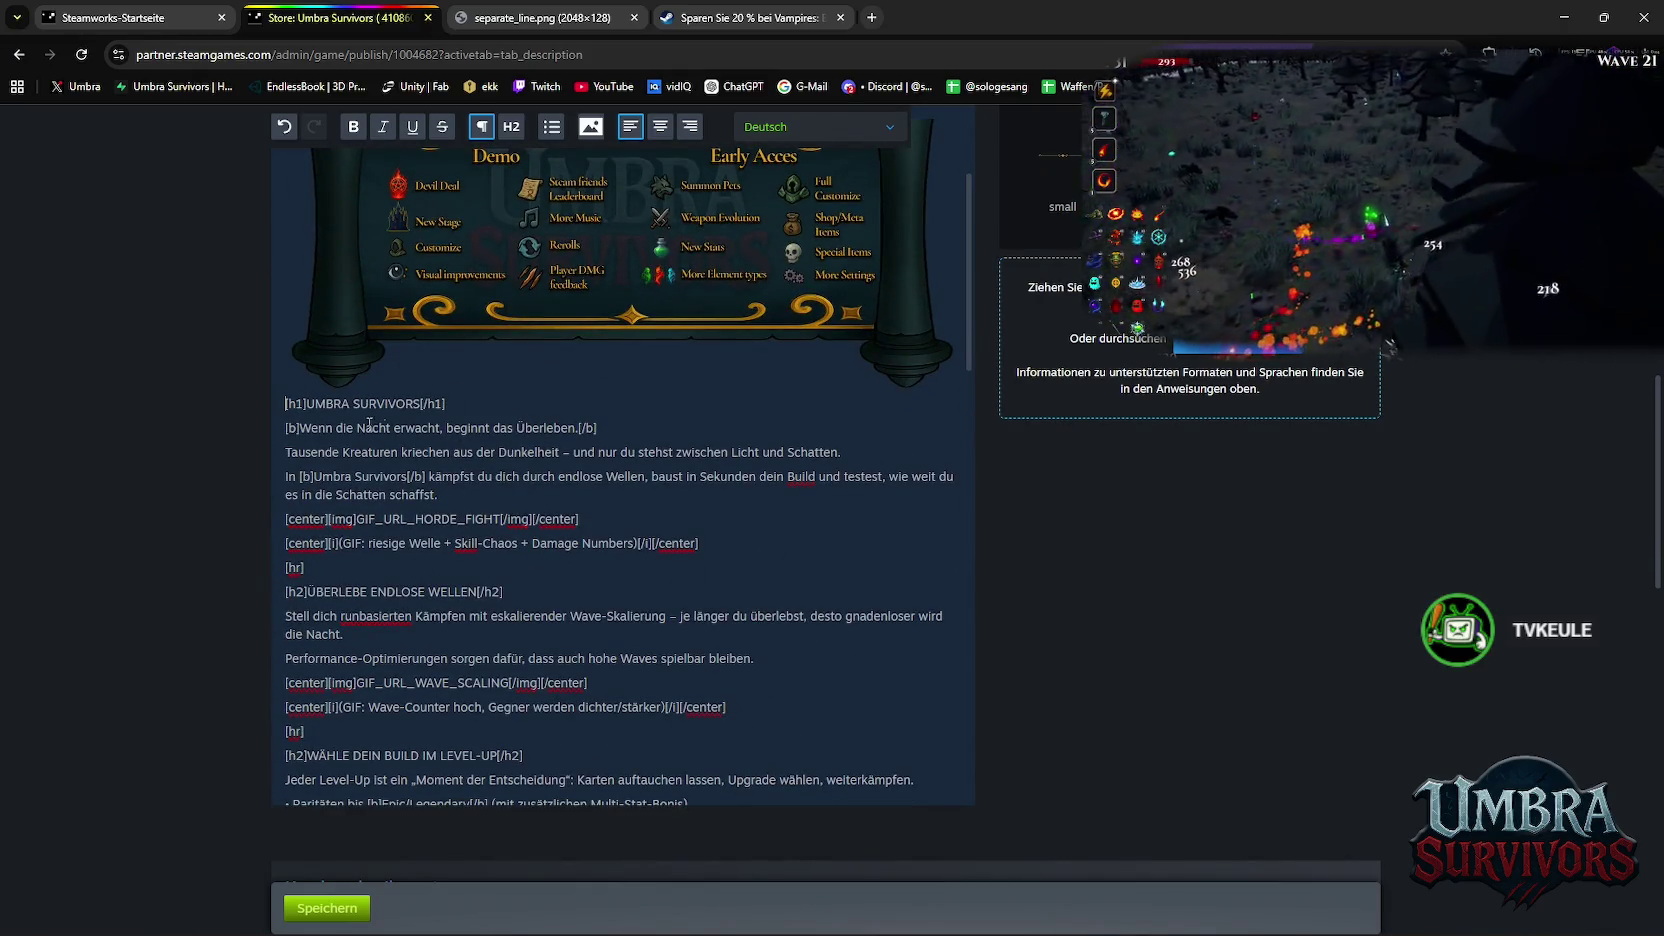
scroll(751, 439, "up", 3)
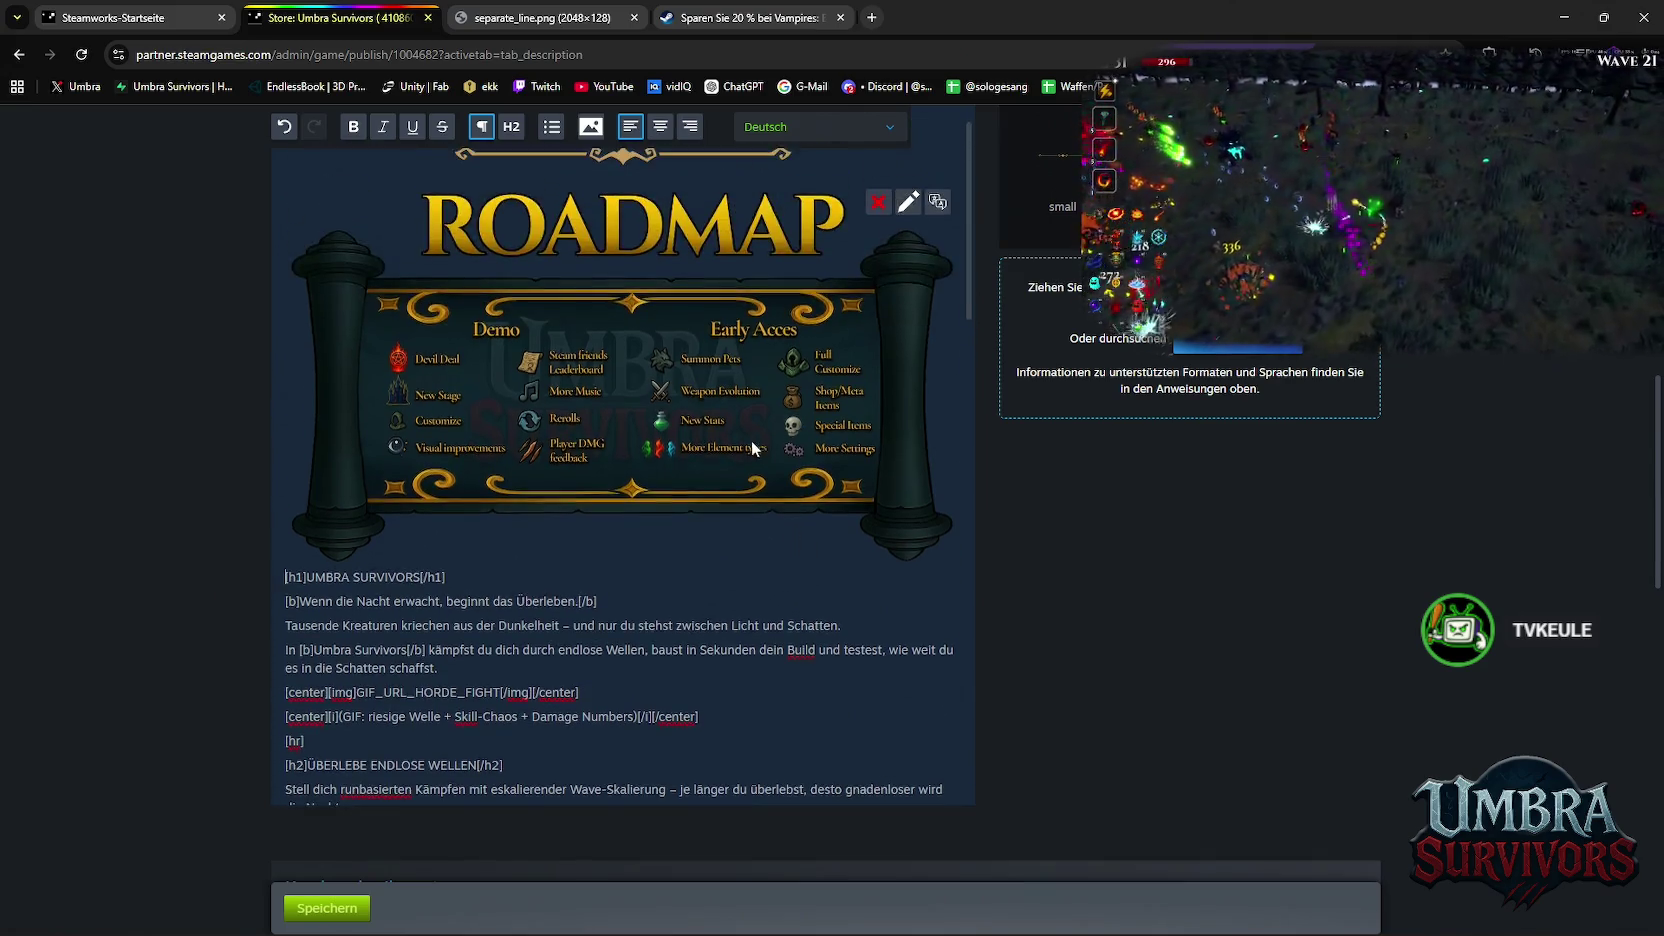
scroll(696, 480, "up", 3)
scroll(659, 543, "down", 5)
scroll(659, 543, "up", 2)
scroll(655, 555, "up", 5)
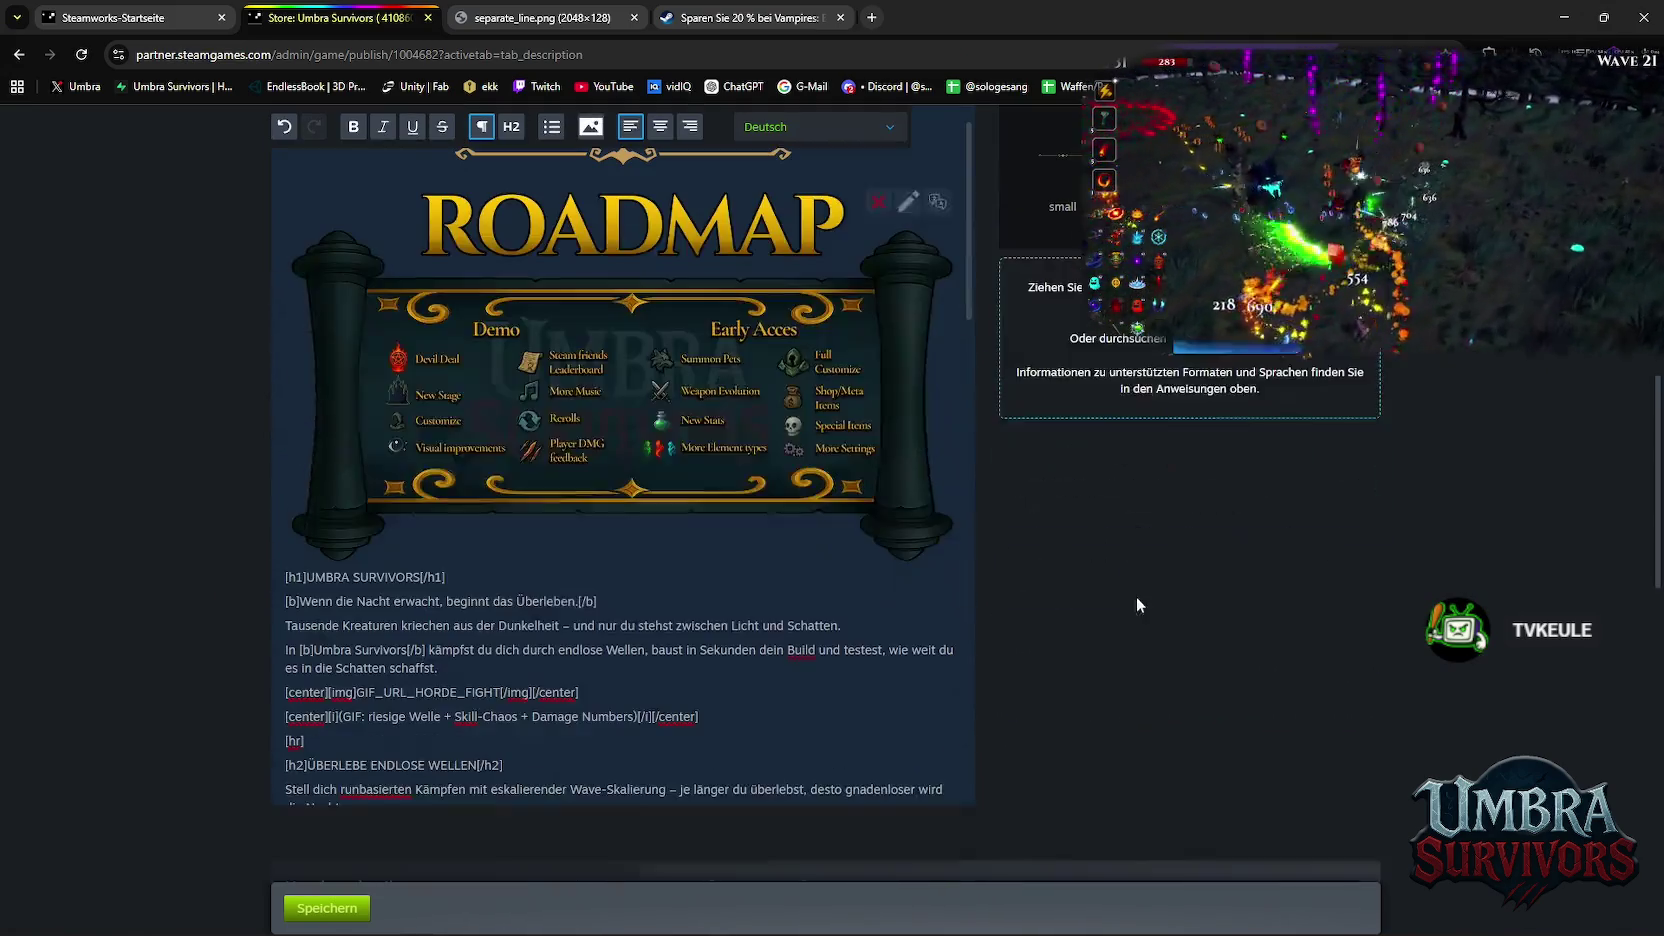
scroll(651, 577, "down", 1)
scroll(651, 577, "down", 1)
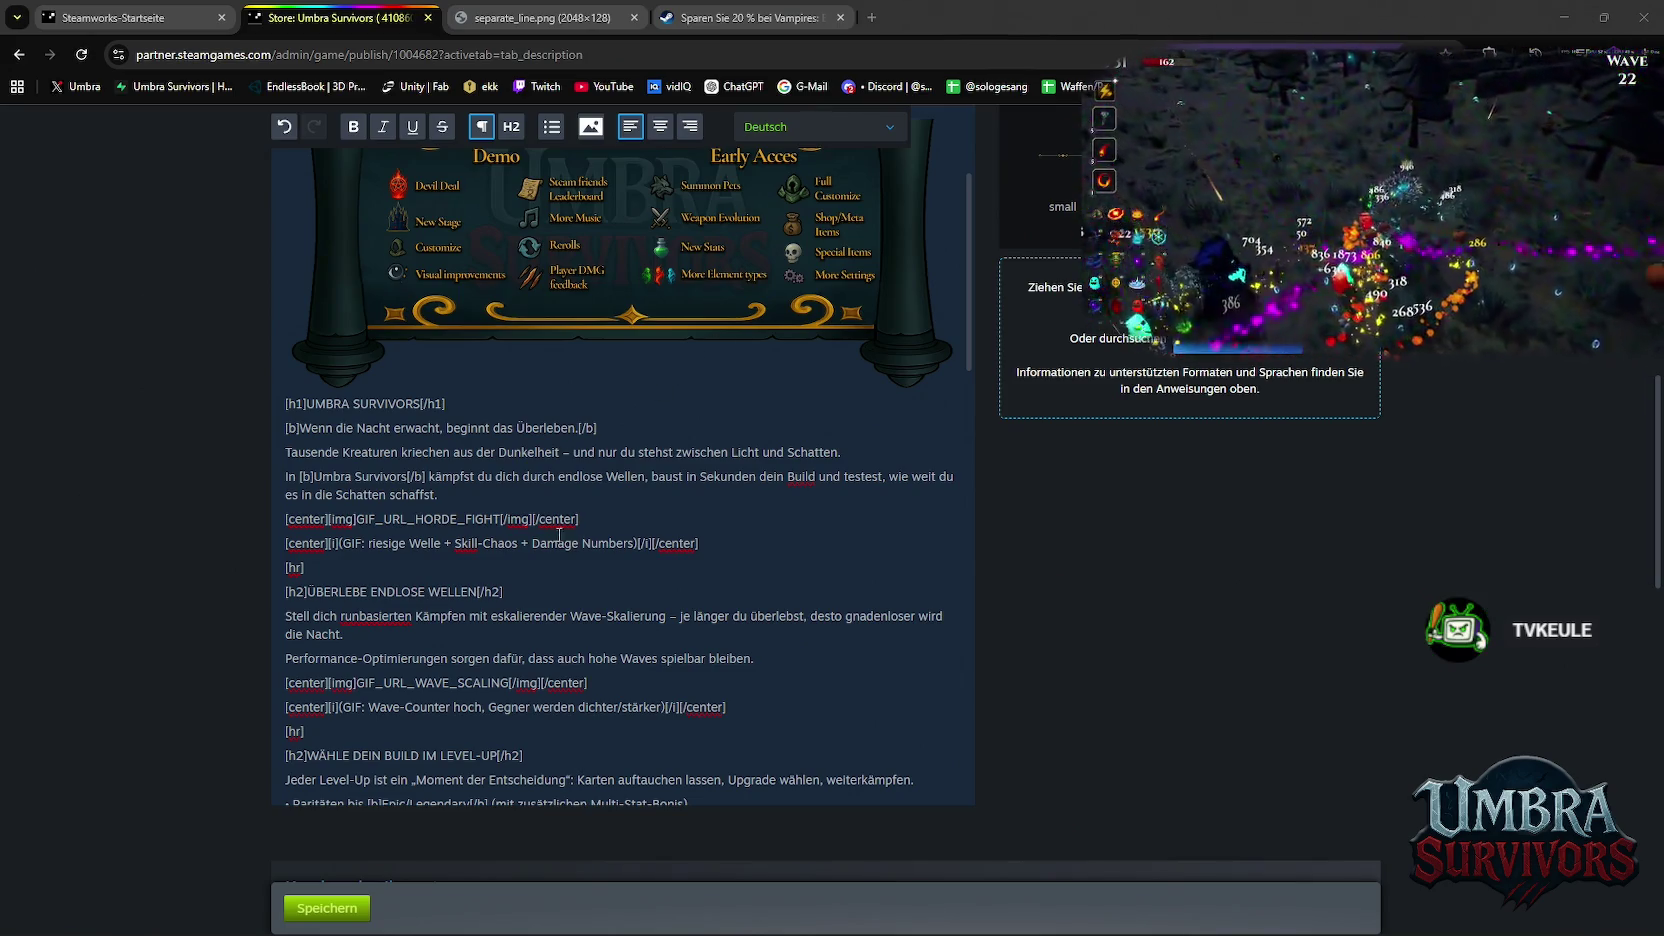
scroll(569, 585, "down", 2)
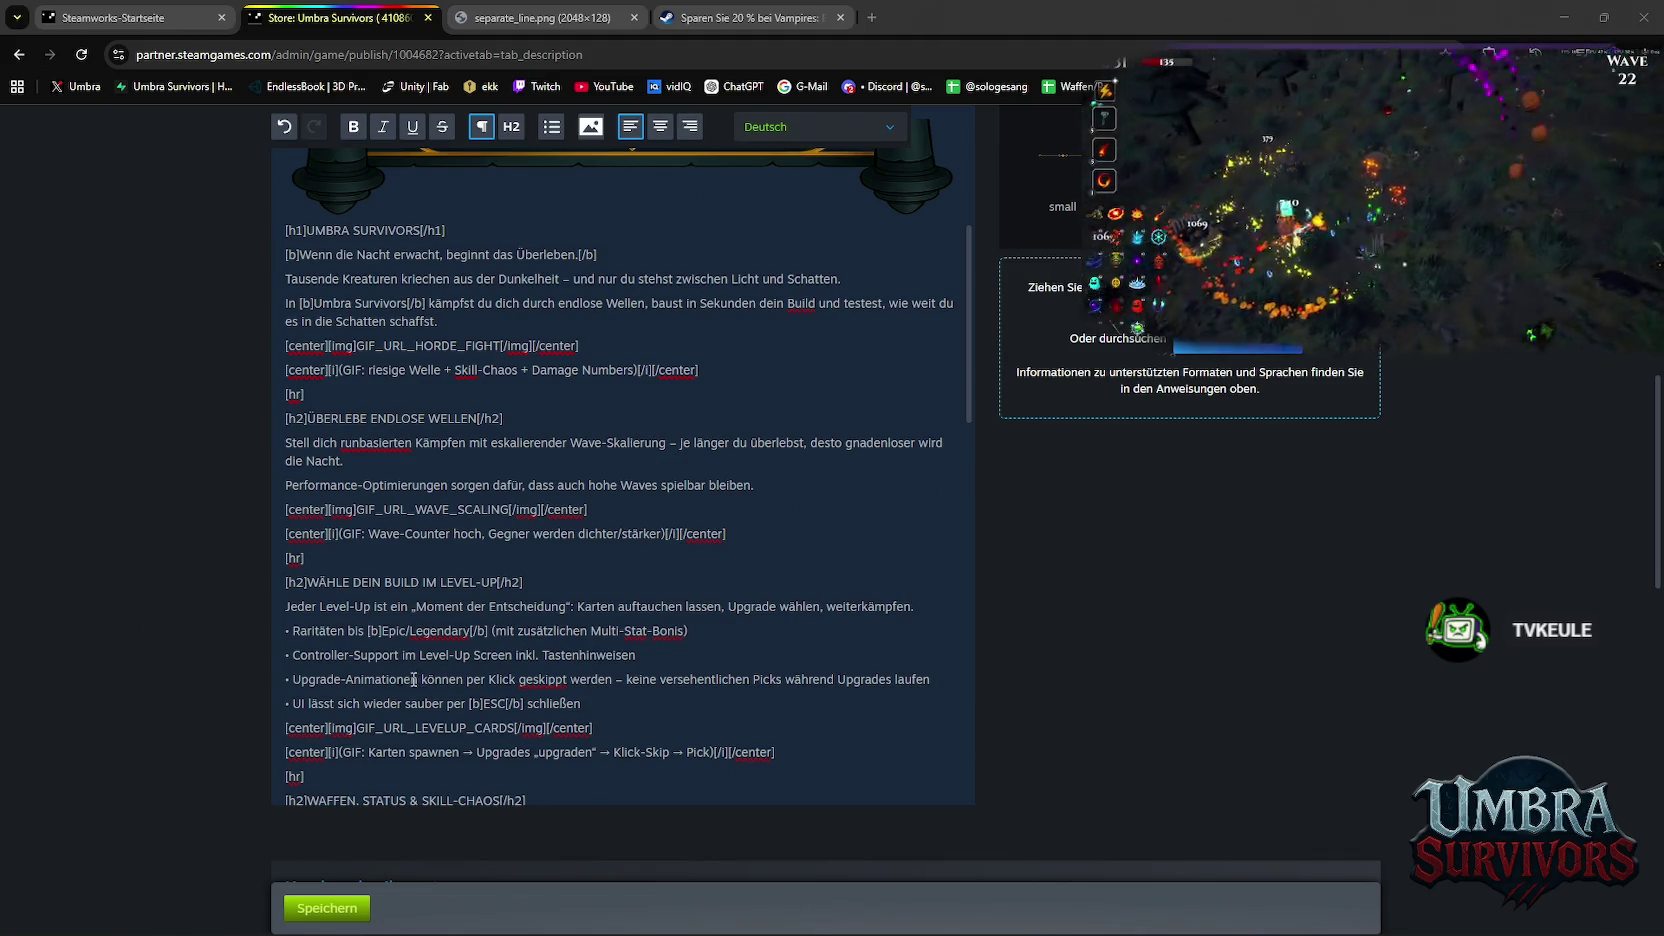
scroll(405, 610, "down", 2)
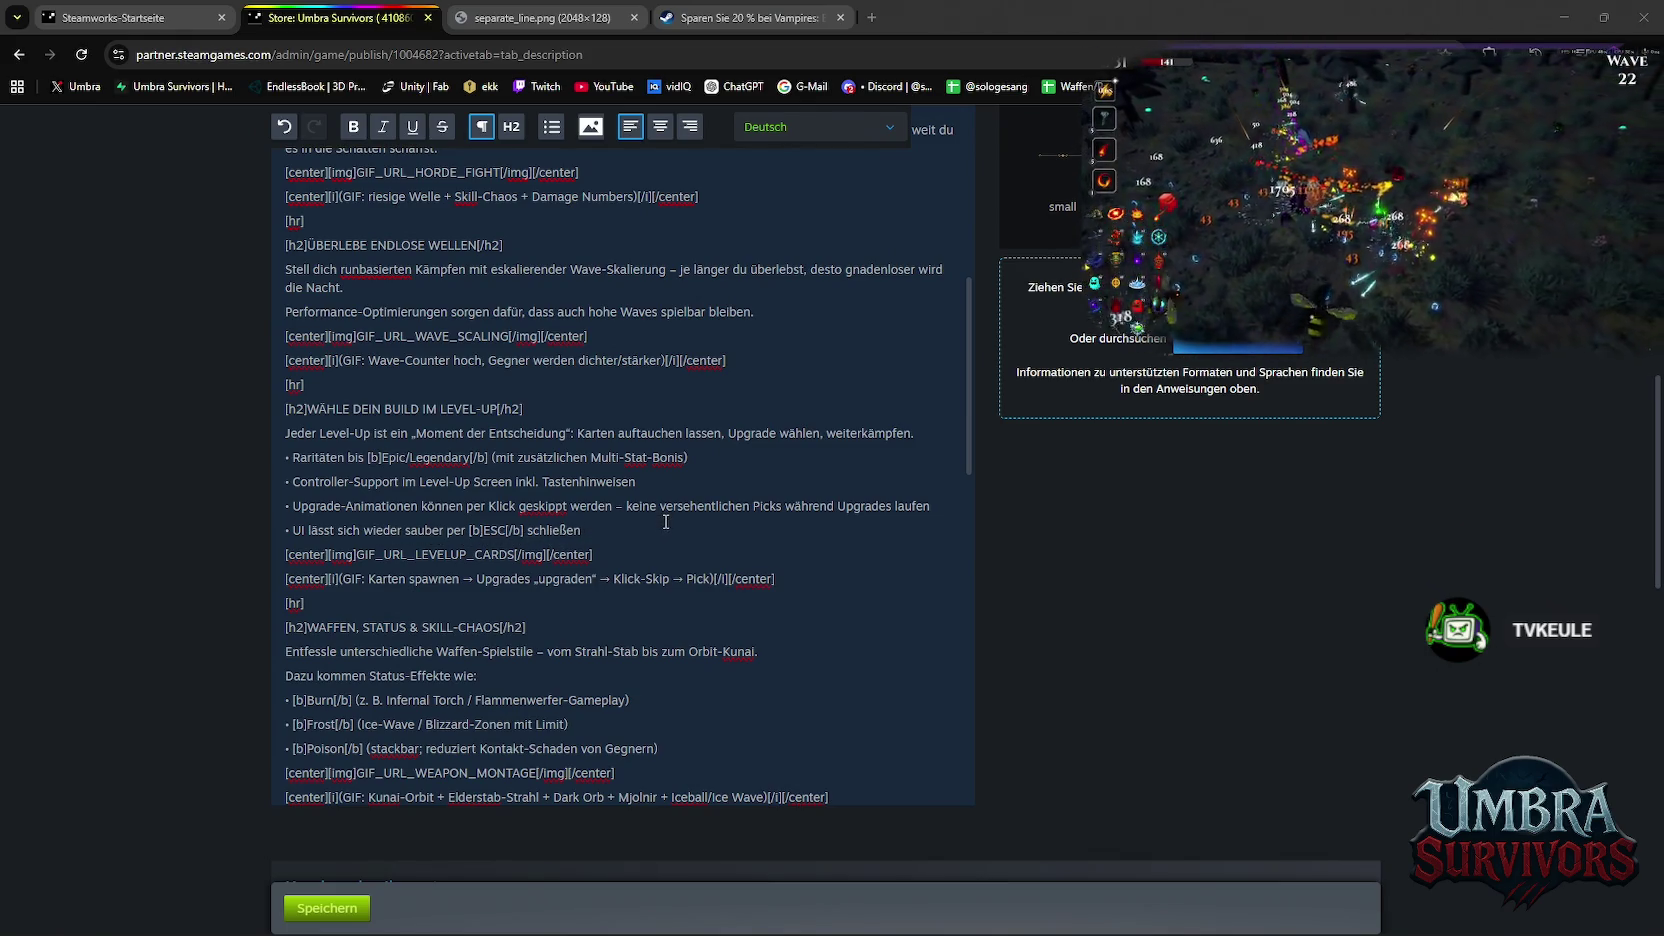
scroll(617, 529, "down", 2)
scroll(544, 531, "down", 2)
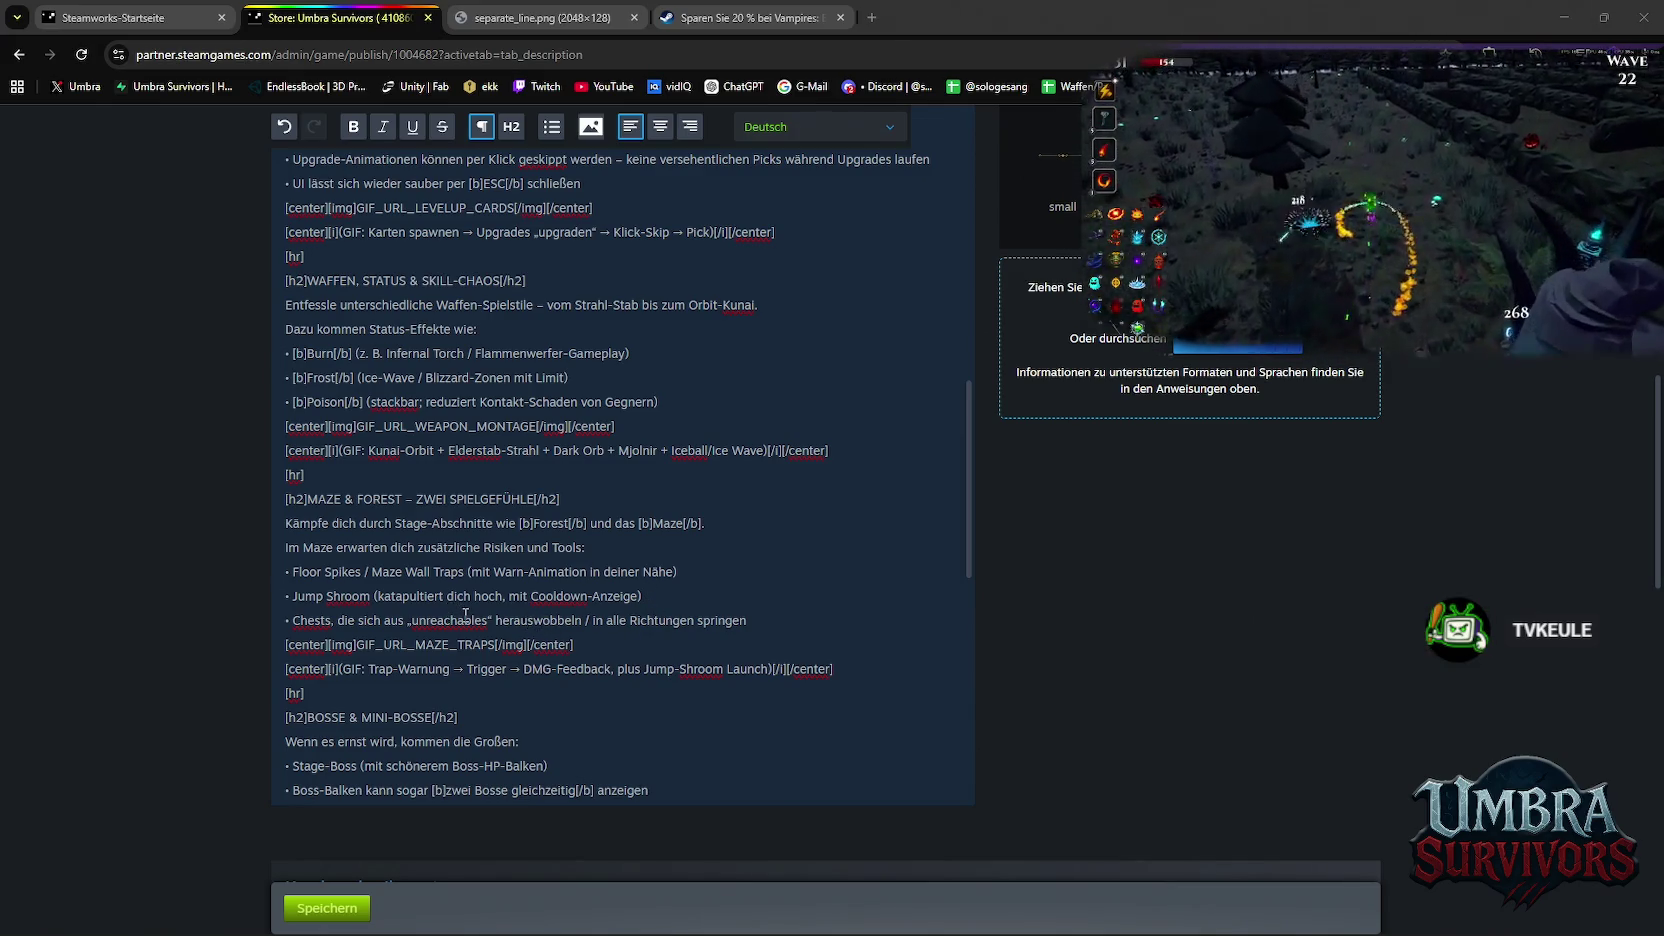
scroll(465, 614, "up", 3)
scroll(500, 600, "up", 2)
left_click(541, 589)
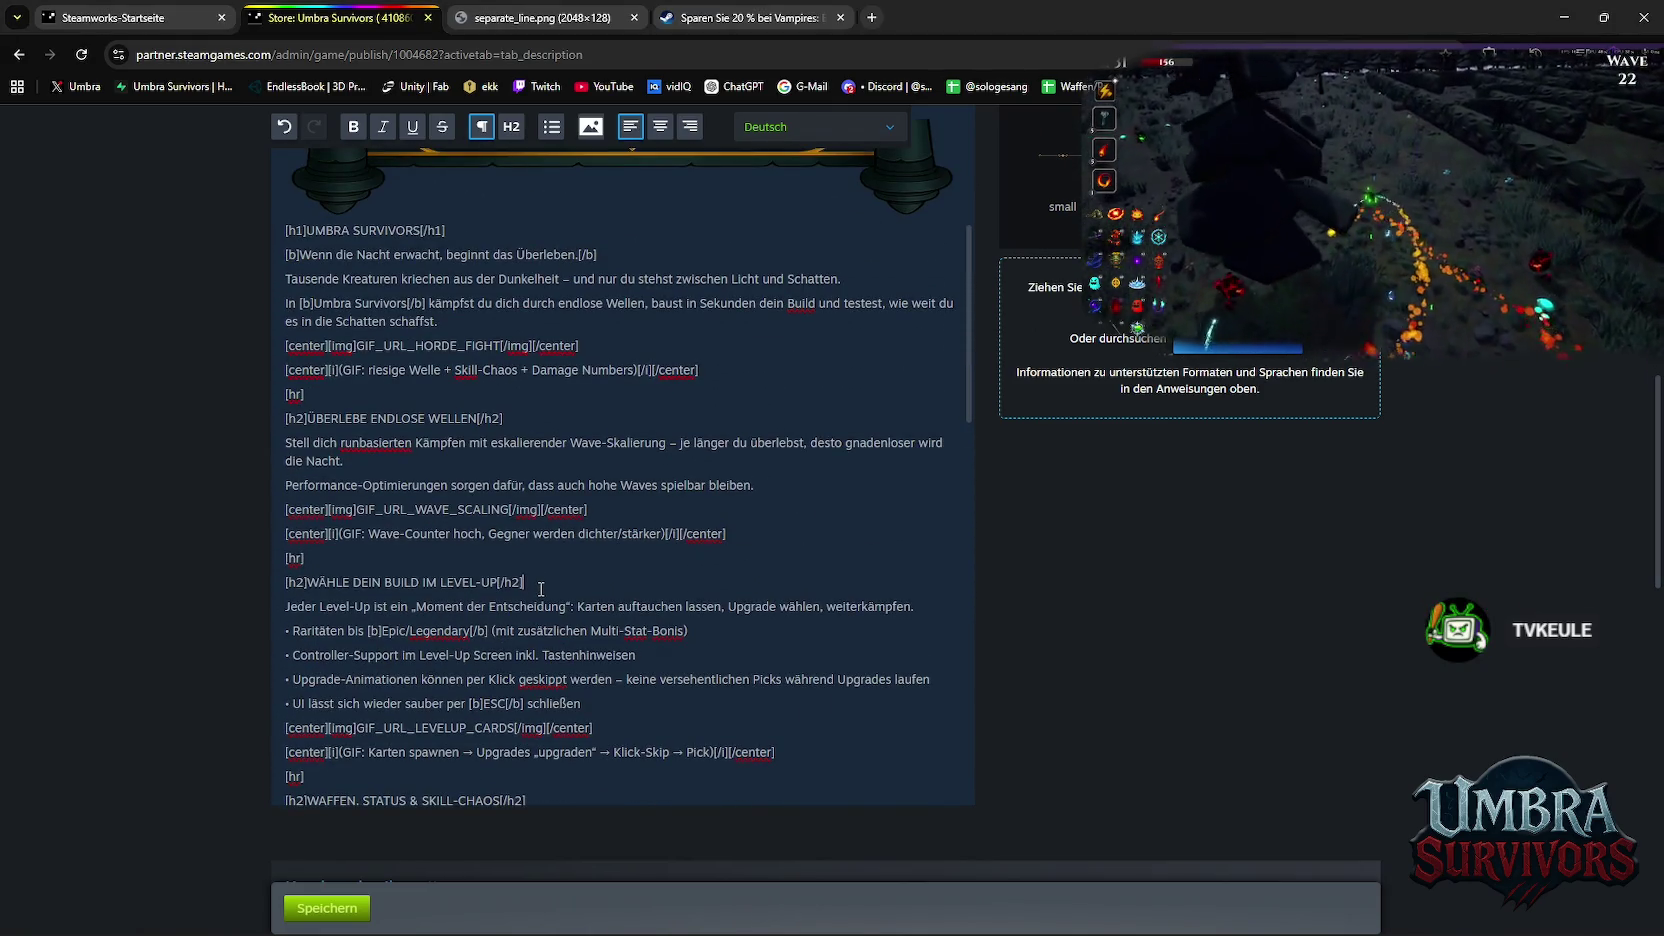
key("ctrl+a")
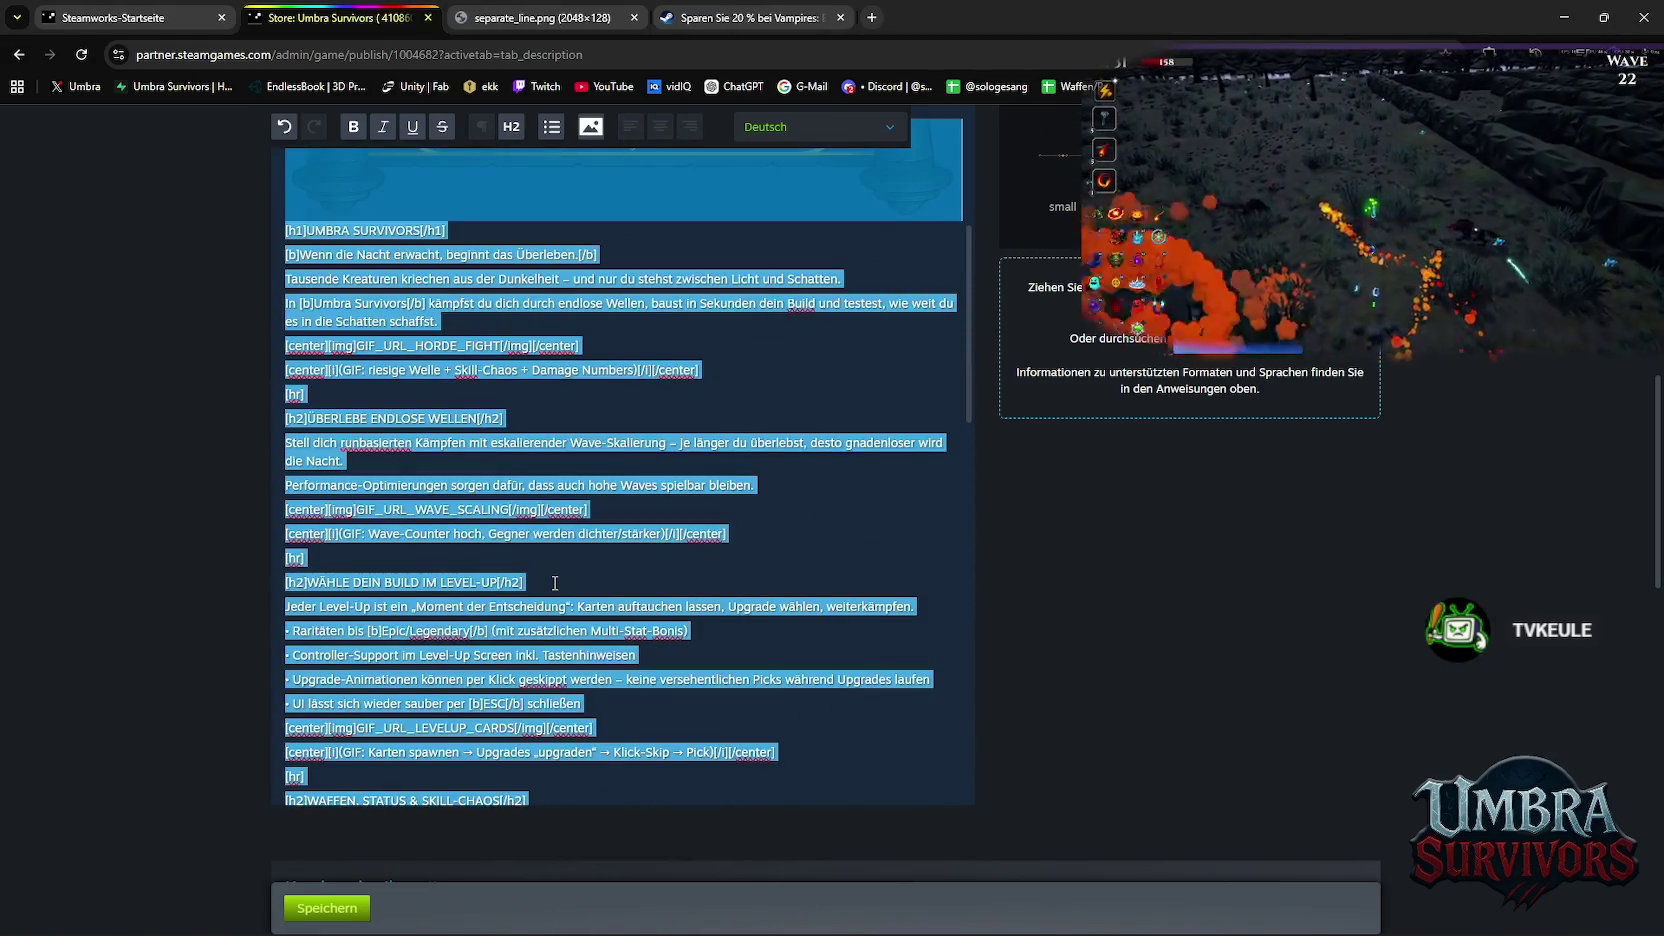
left_click(555, 582)
scroll(451, 490, "up", 2)
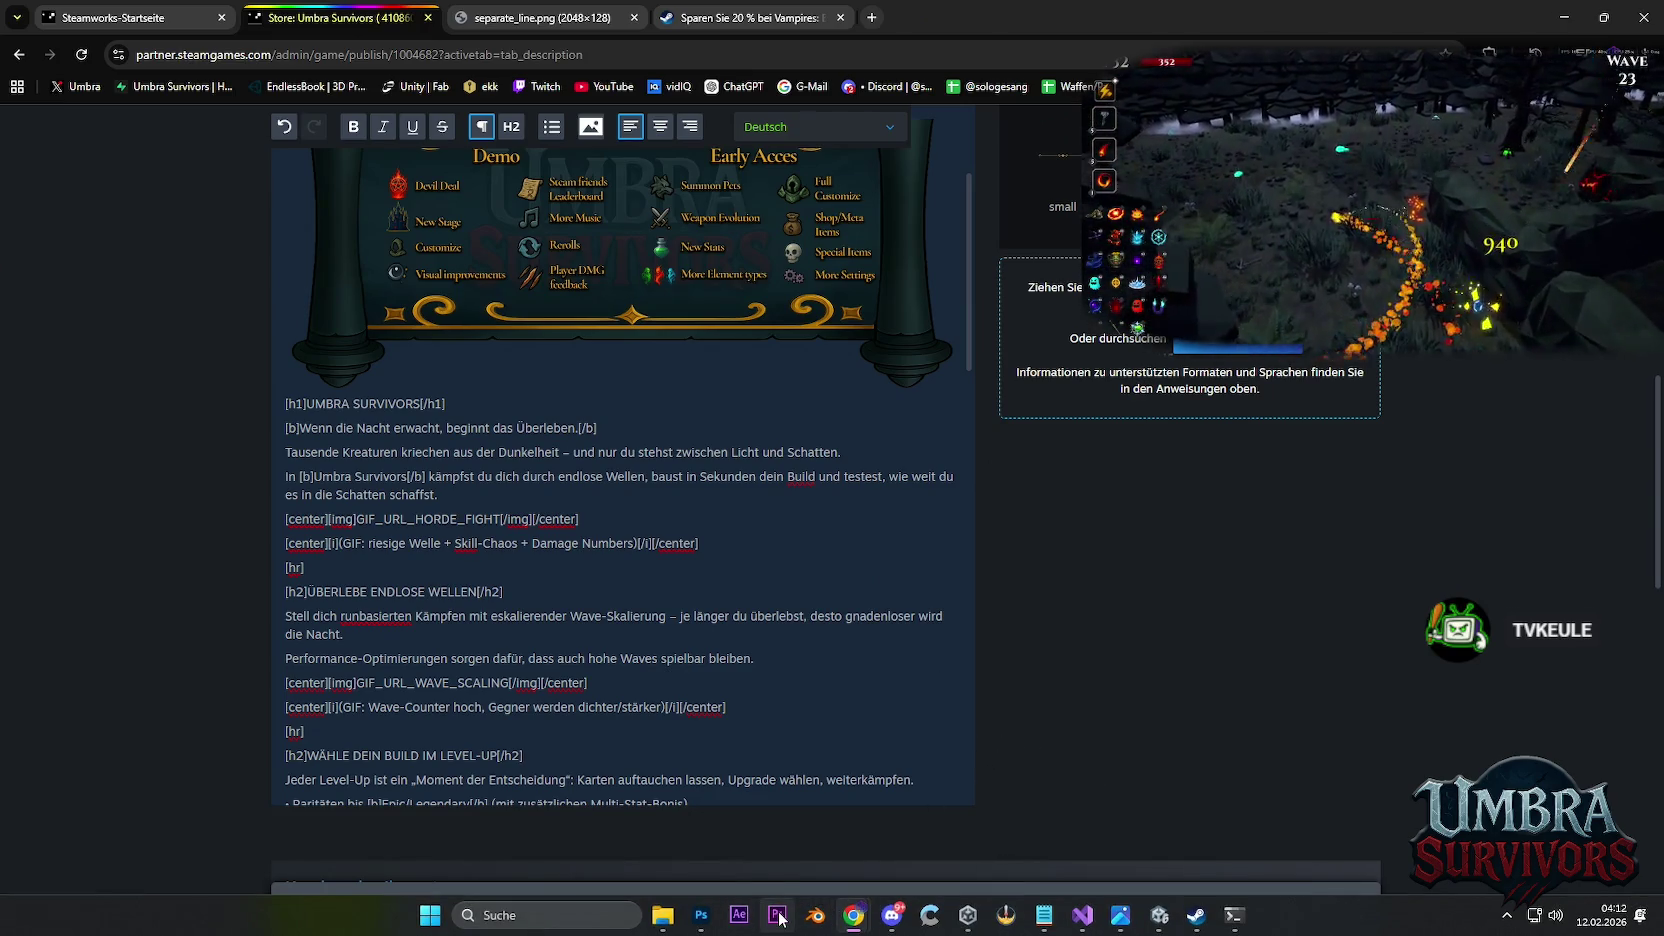
Start Premiere Pro and close the scripts, 4.0, MainMenu and content Explorer windows
left_click(778, 920)
mouse_move(662, 915)
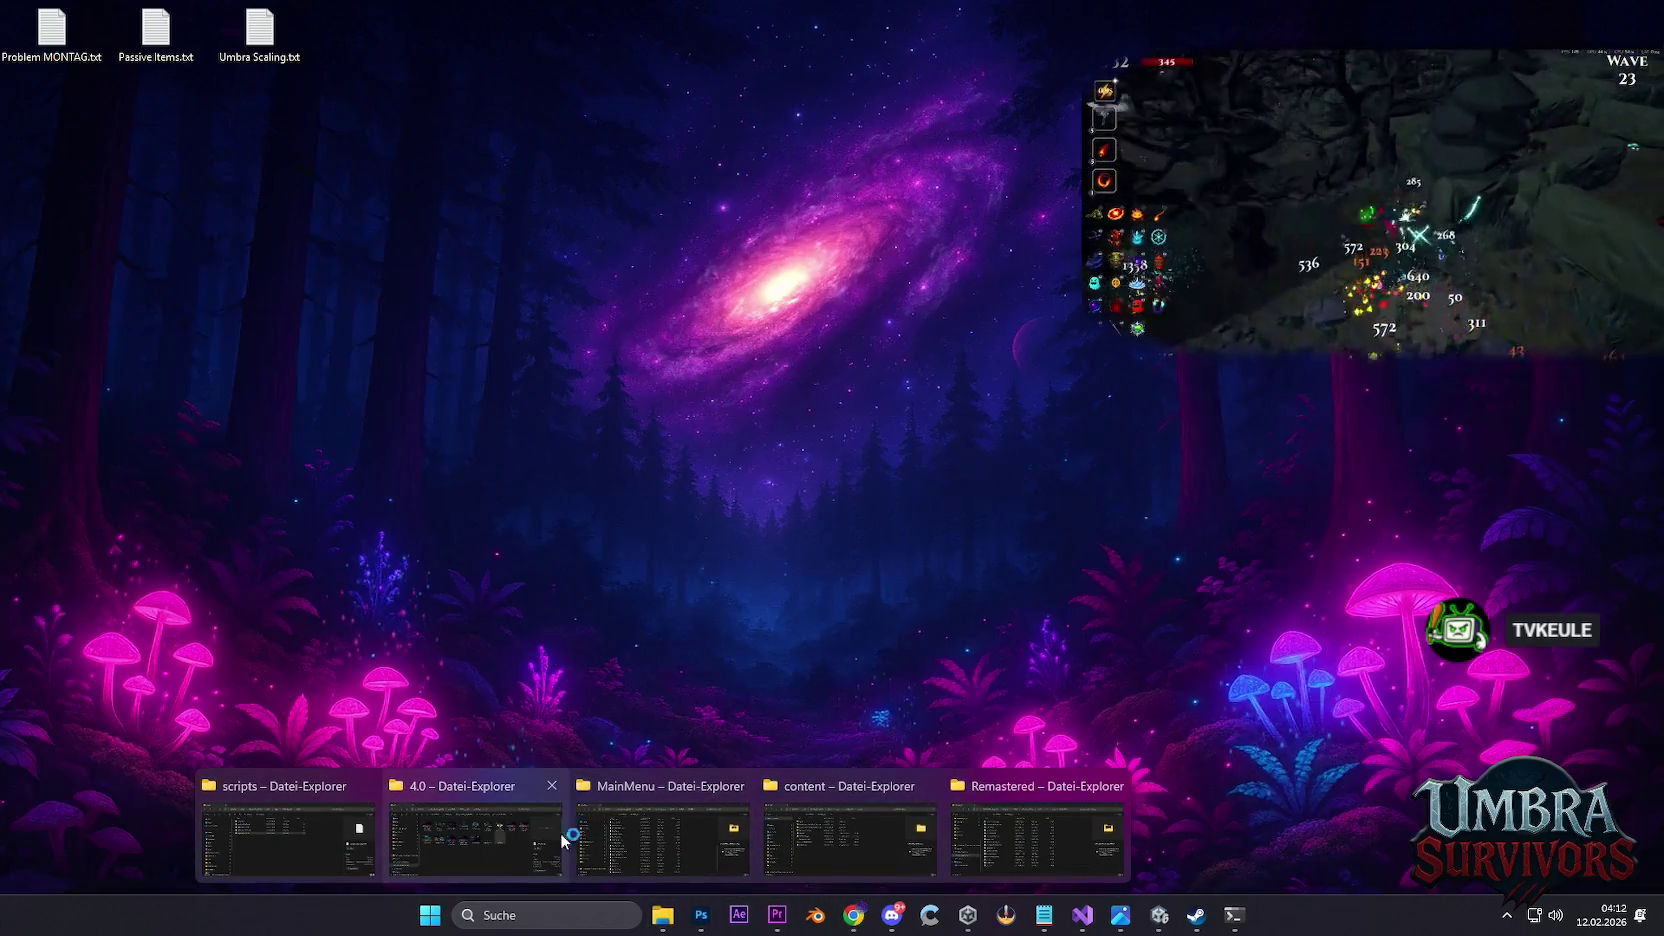
left_click(364, 785)
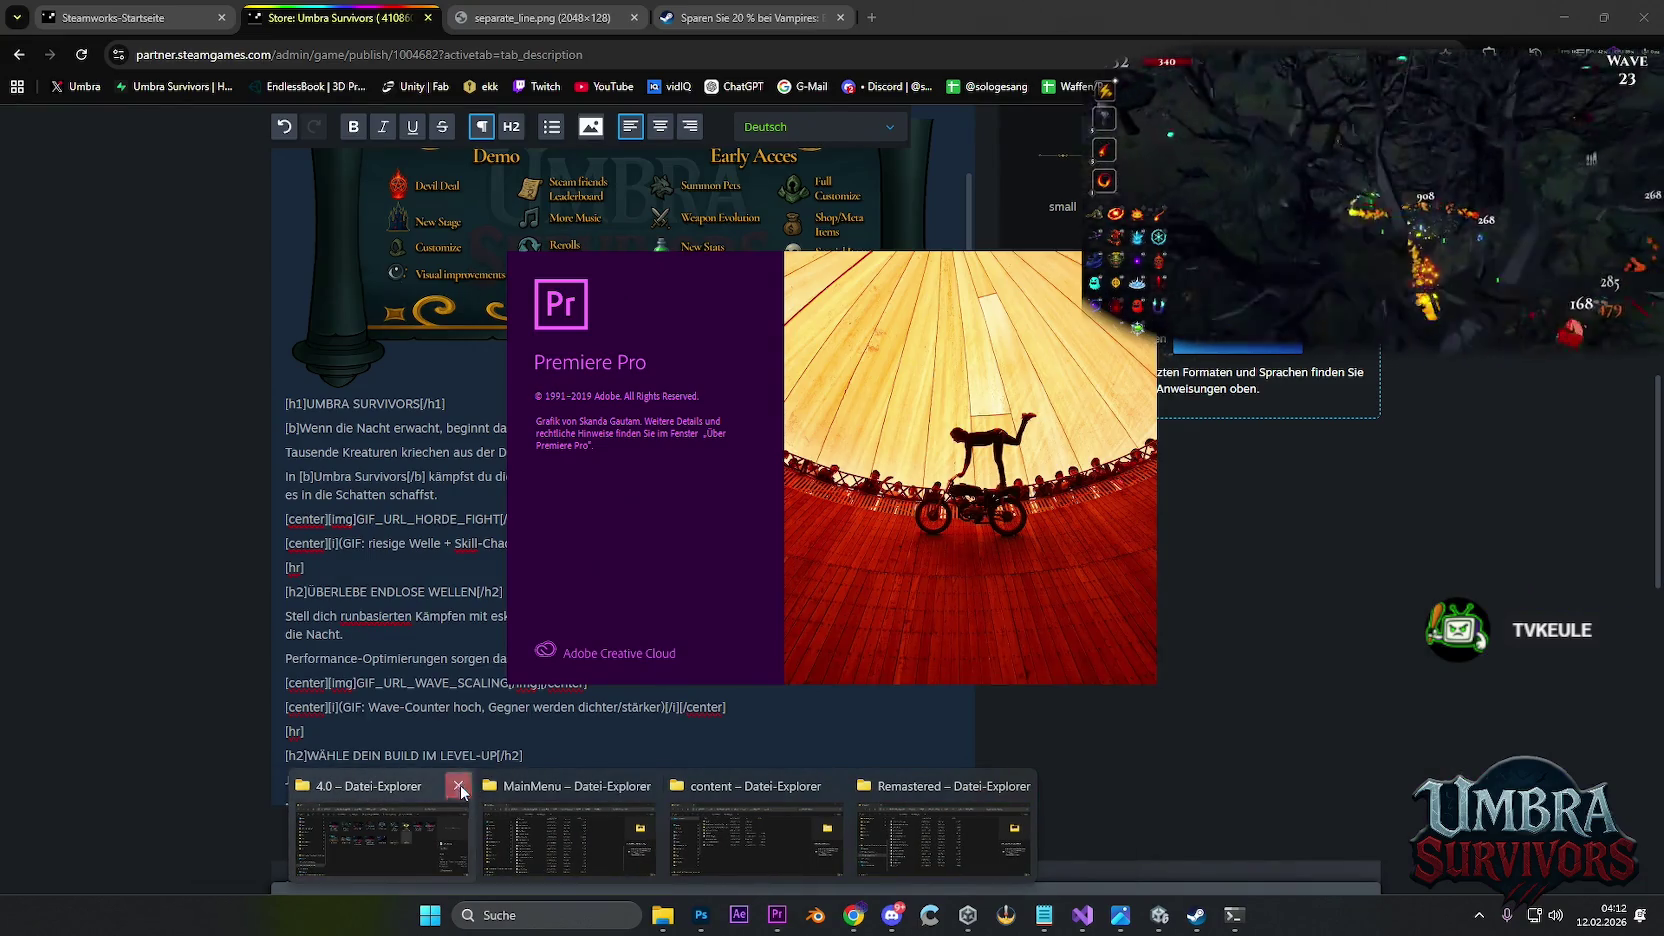
left_click(457, 786)
left_click(555, 786)
left_click(646, 789)
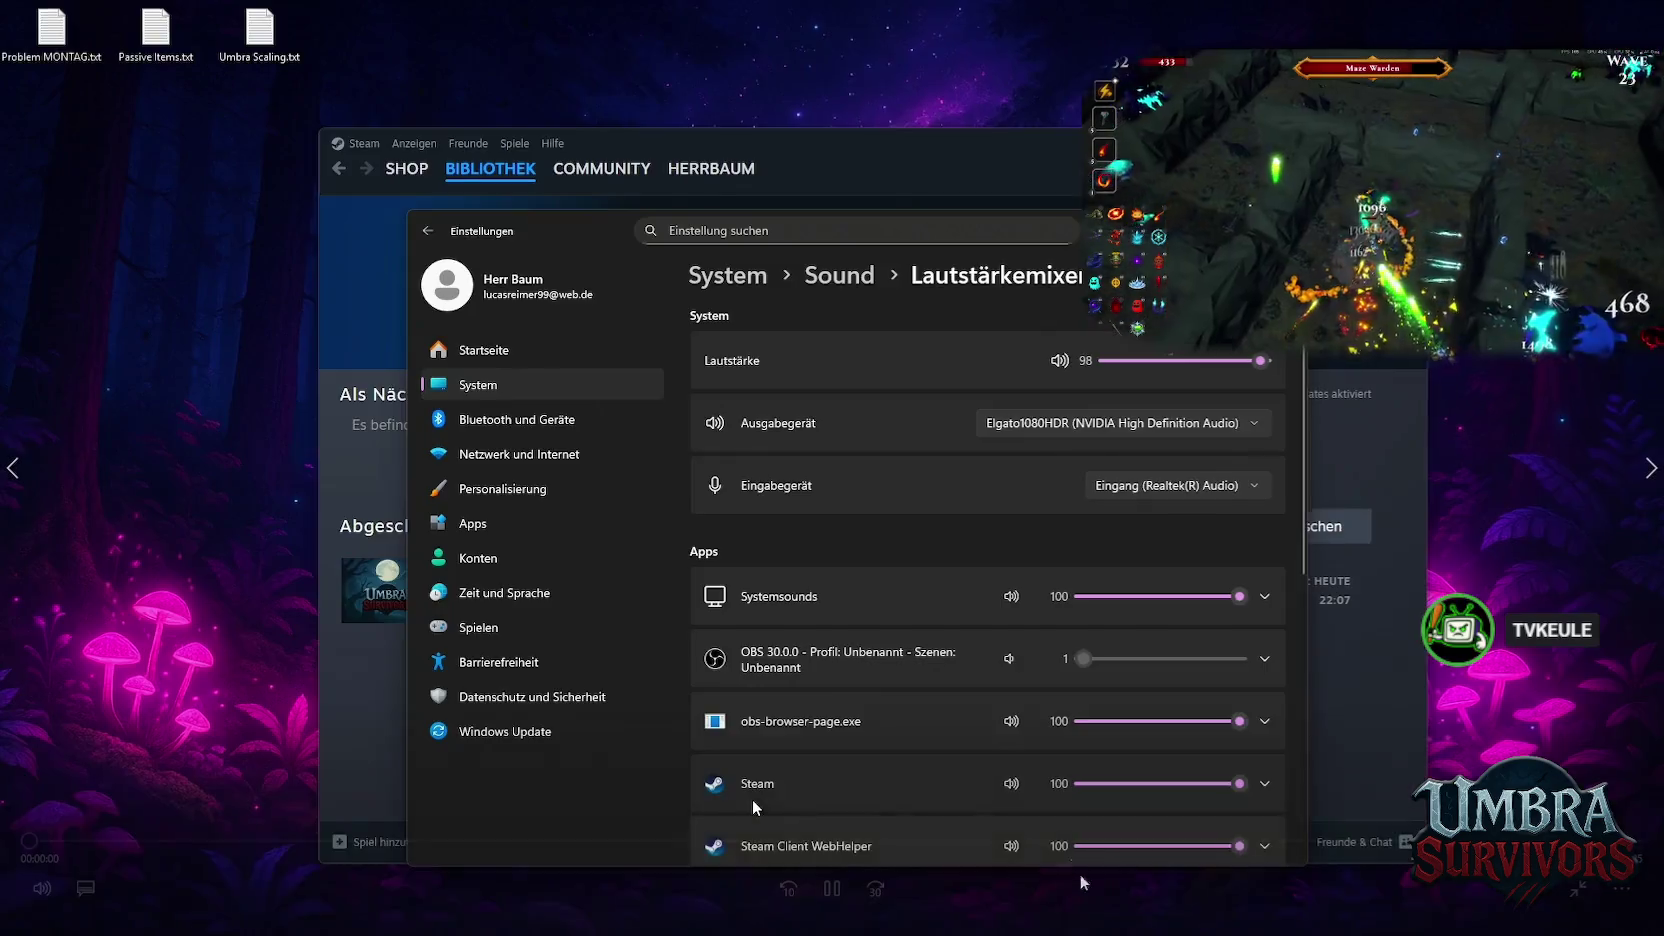
Move the playback seekbar ahead to later gameplay in the recording
left_click_drag(751, 840, 960, 838)
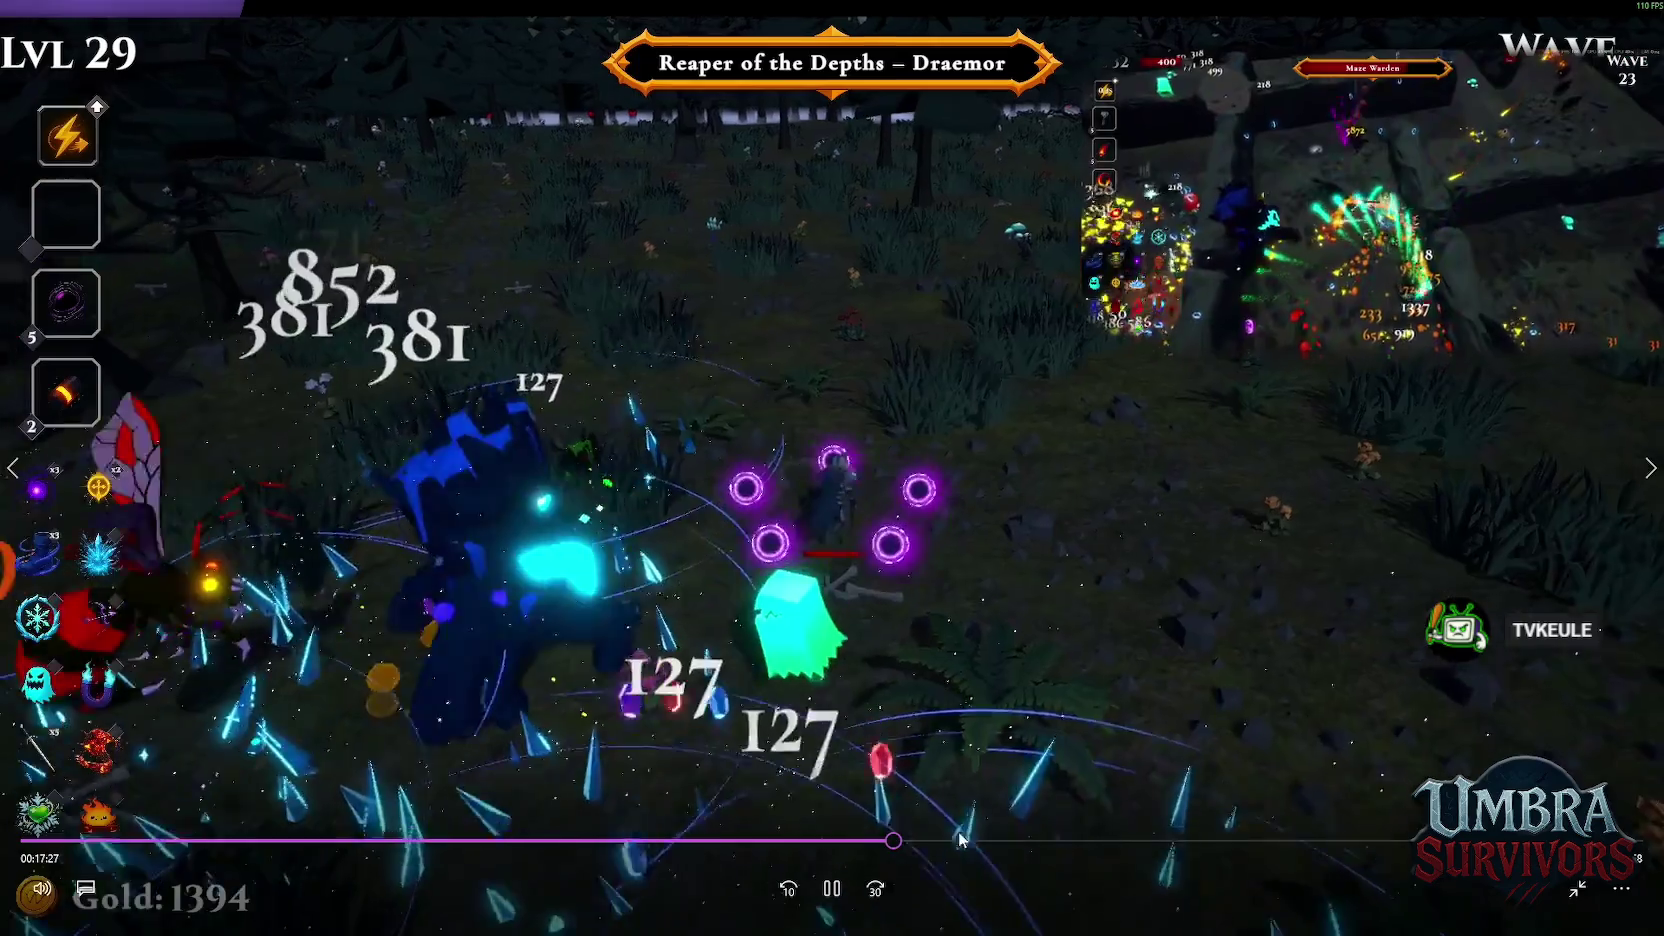
left_click(1035, 845)
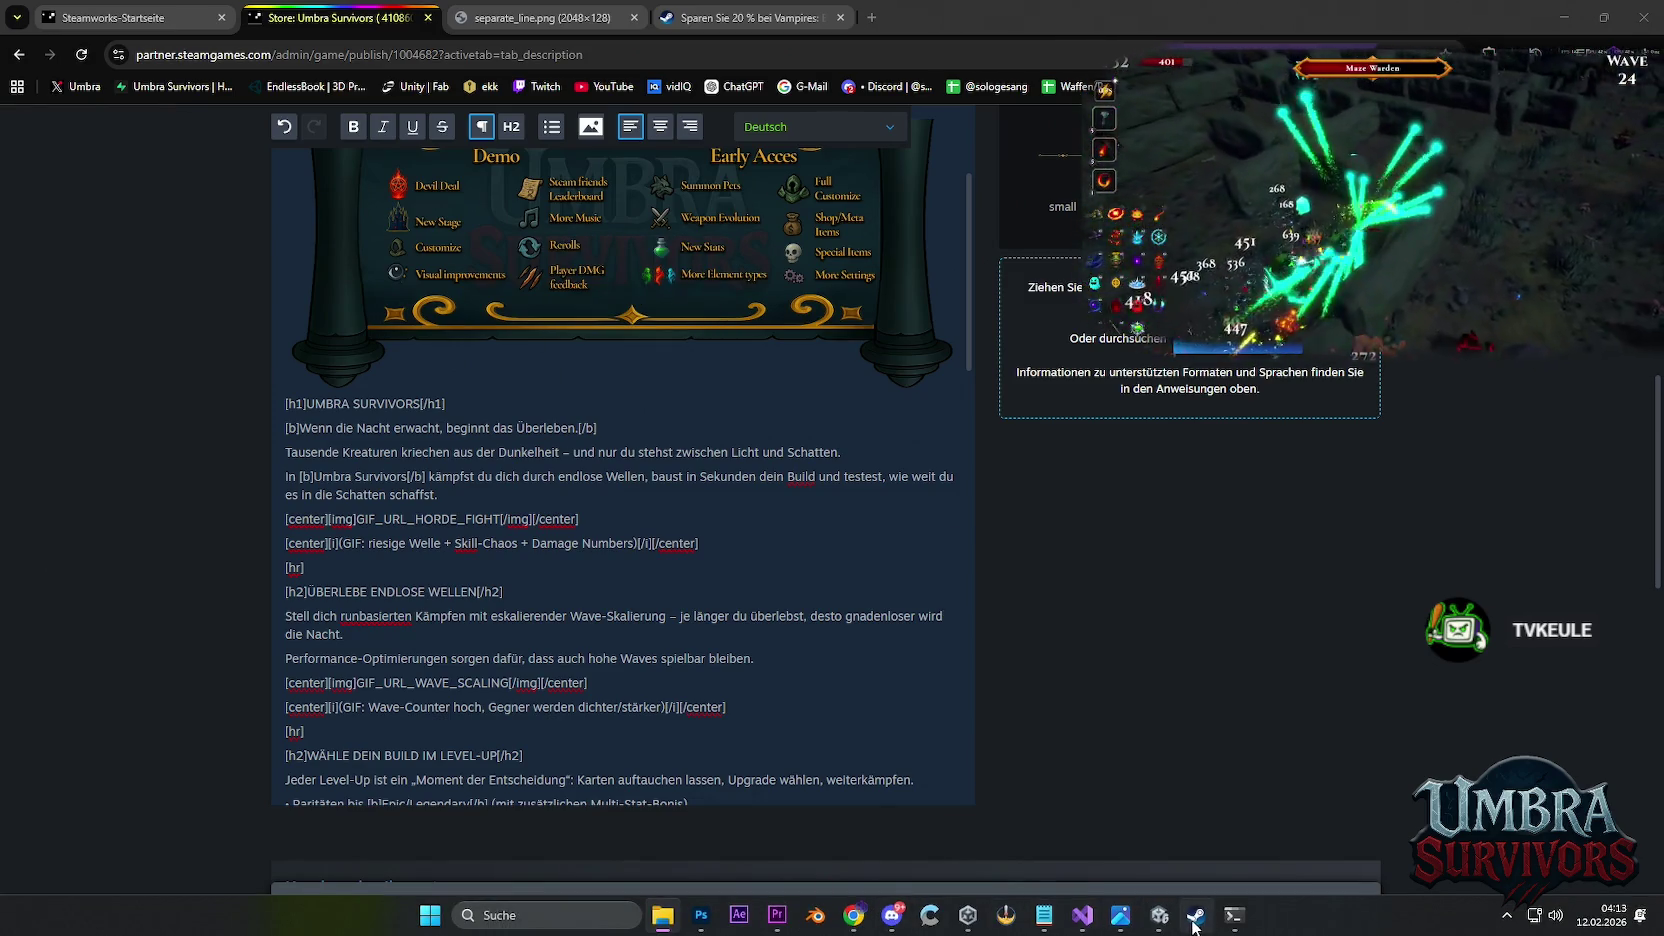
Install the Umbra Survivors Demo from Steam onto Lokaler Datenträger (D:)
left_click(1193, 925)
scroll(484, 350, "up", 5)
scroll(484, 350, "up", 5)
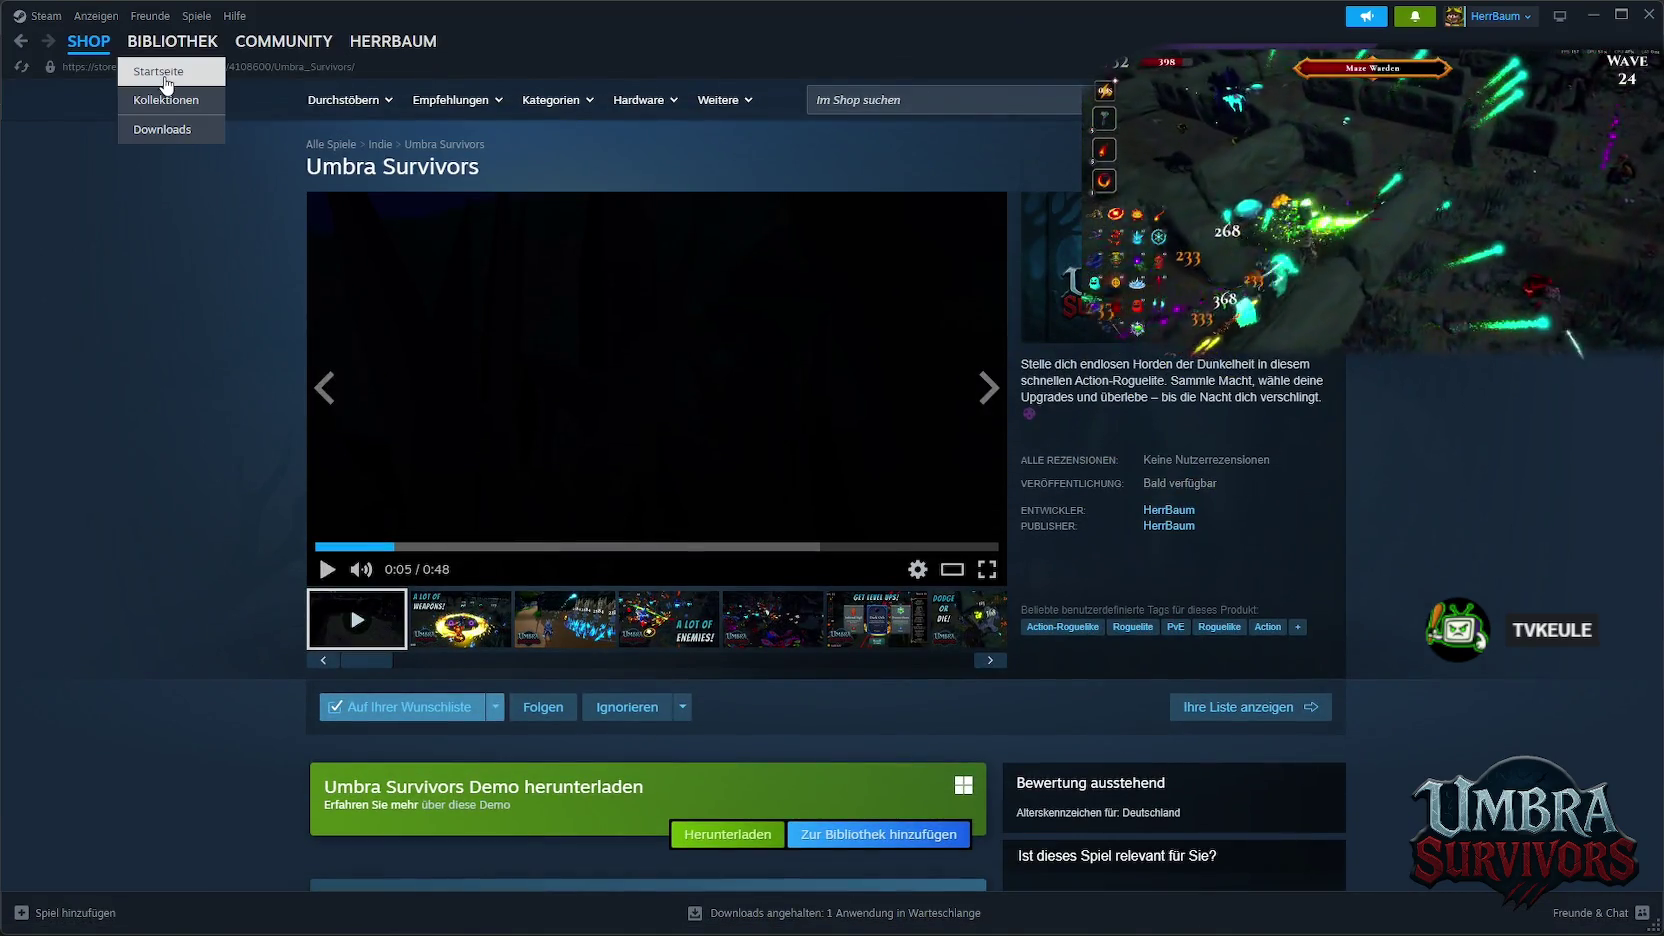
scroll(842, 604, "down", 3)
left_click(727, 490)
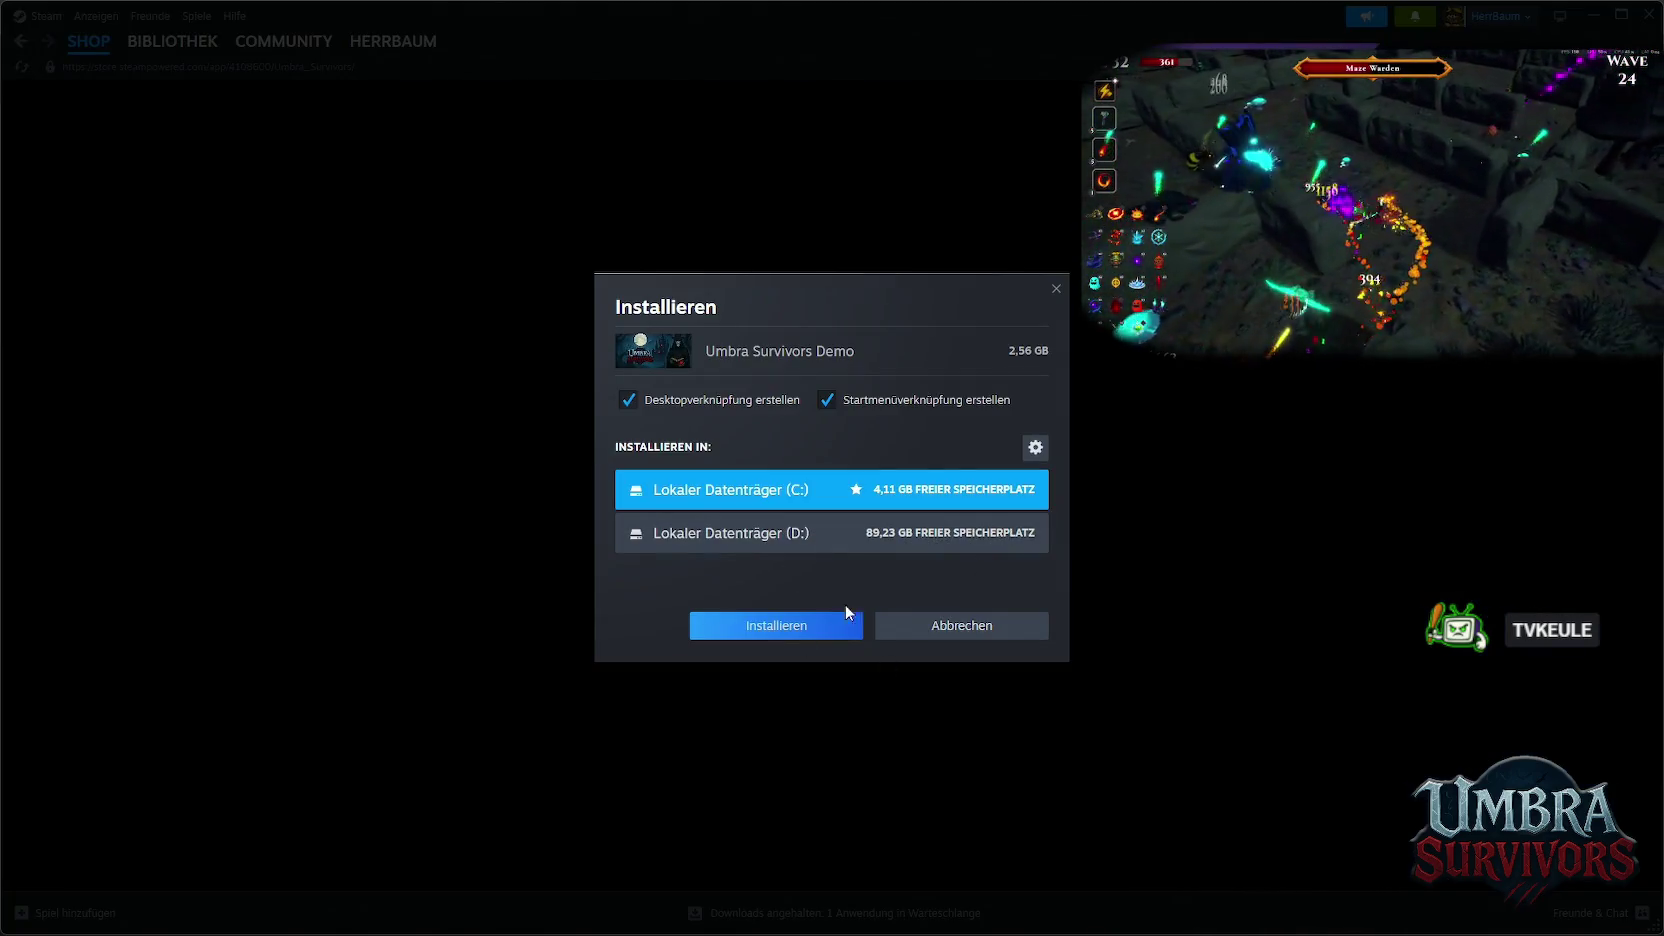
left_click(776, 547)
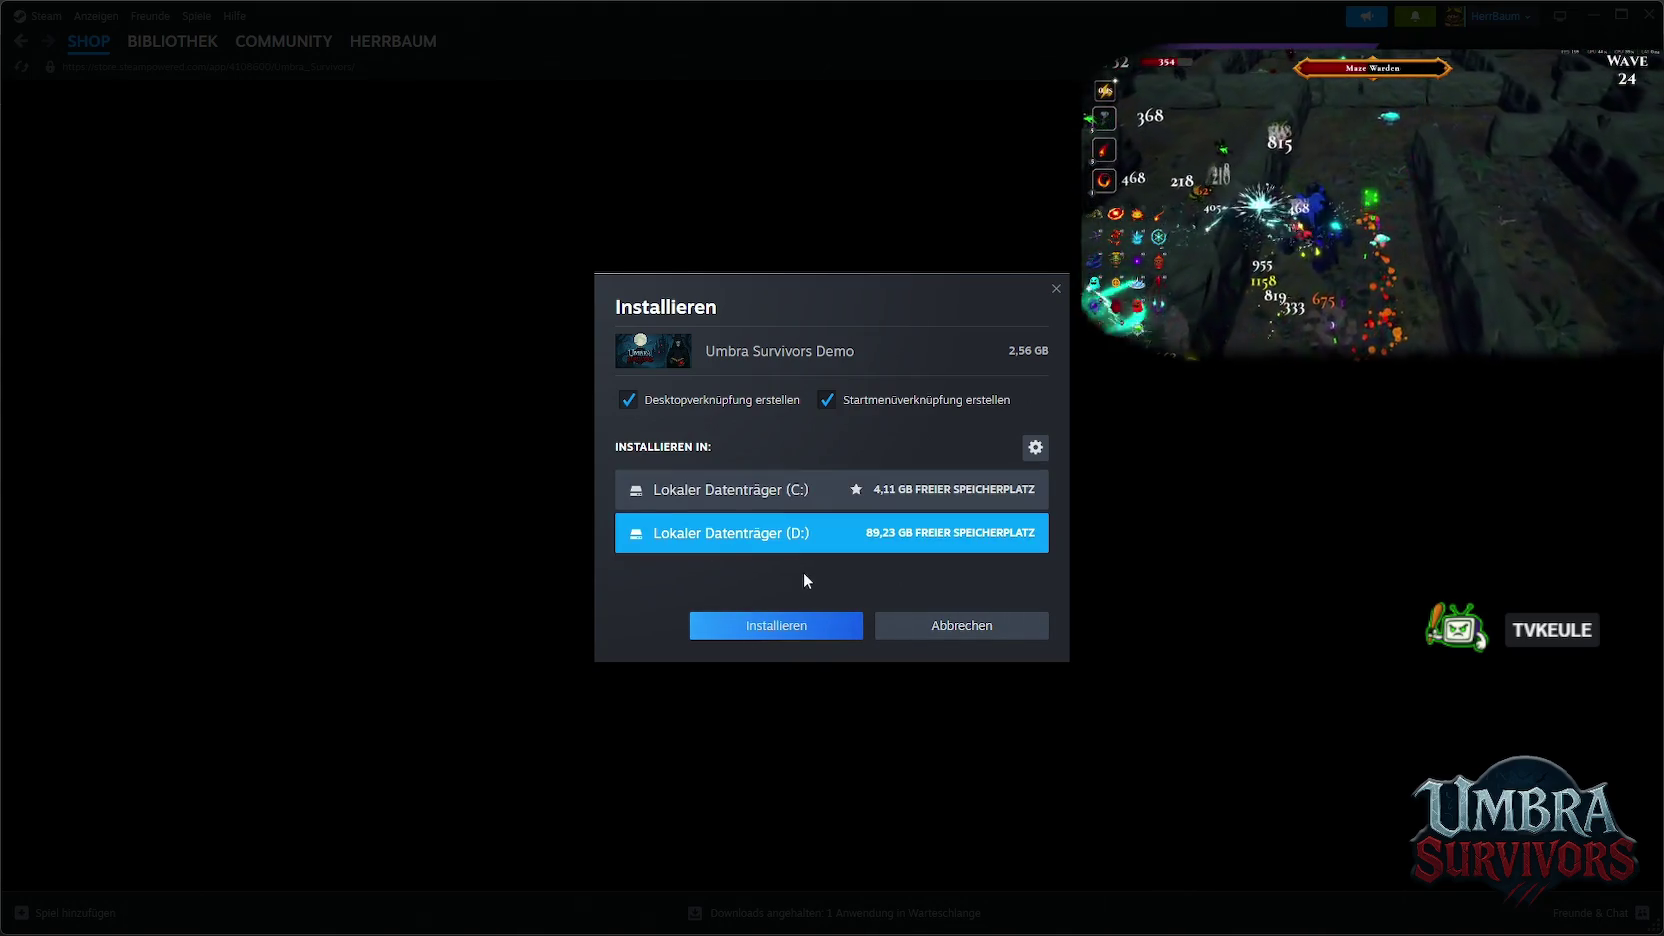
left_click(780, 628)
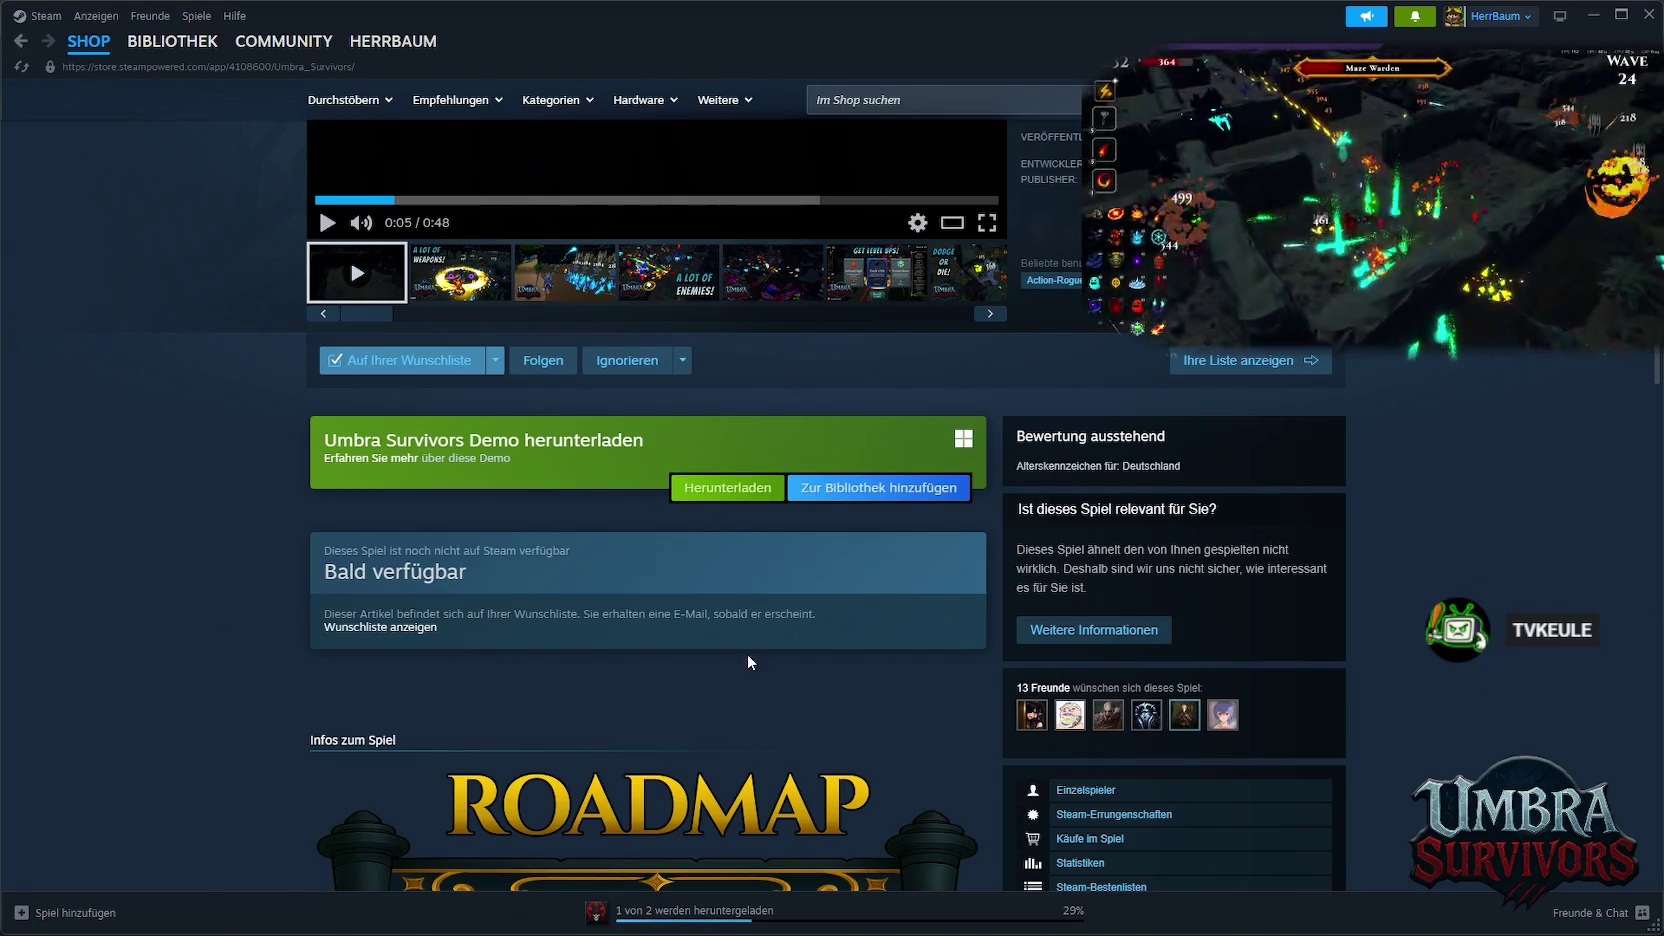
Open Steam's Library downloads page to follow the Umbra Survivors Demo download
left_click(702, 912)
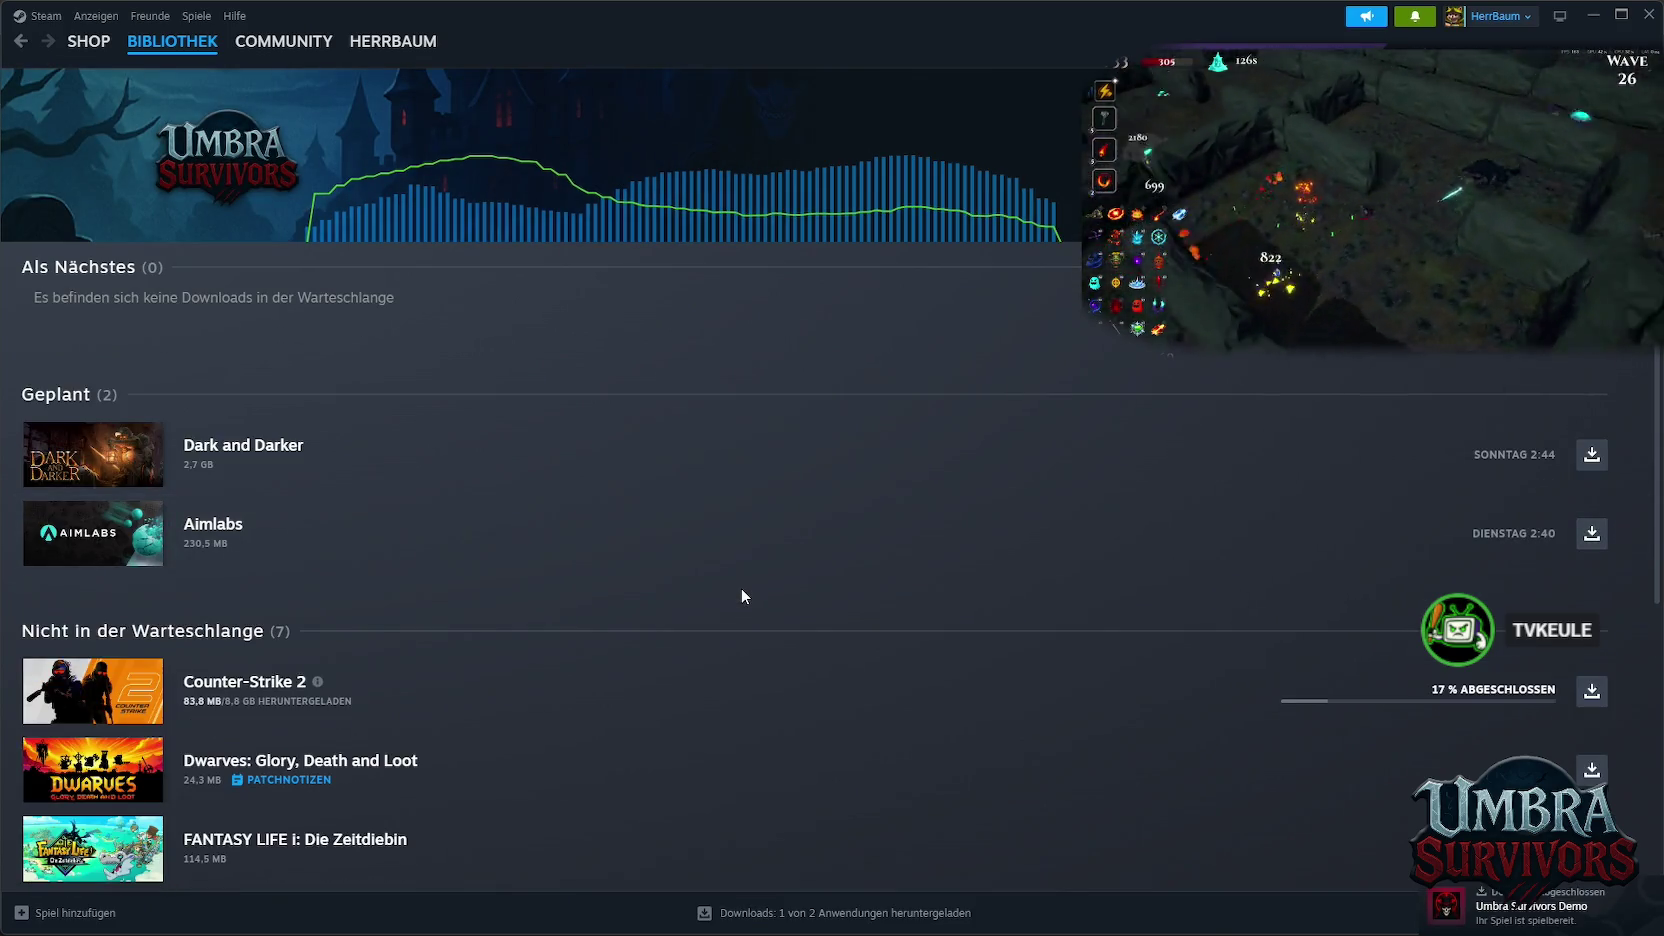
mouse_move(585, 455)
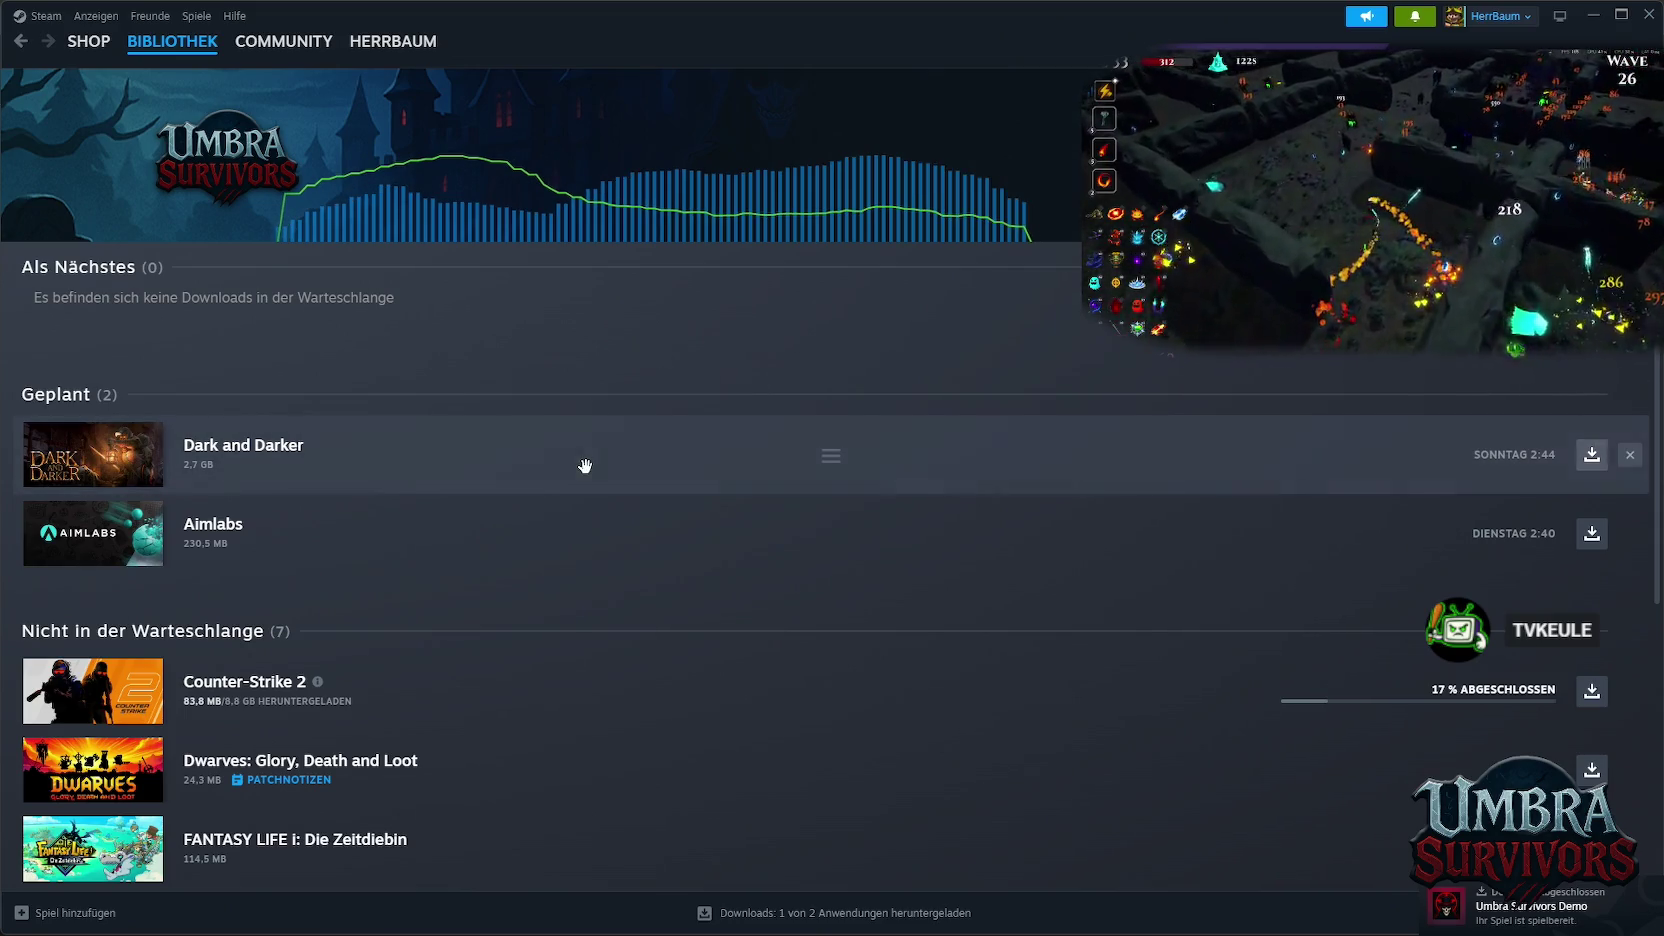
Verify the demo appears under Abgeschlossen with 1.0 GB downloaded, then minimize Steam
scroll(578, 490, "down", 1)
scroll(600, 560, "down", 3)
scroll(630, 590, "up", 4)
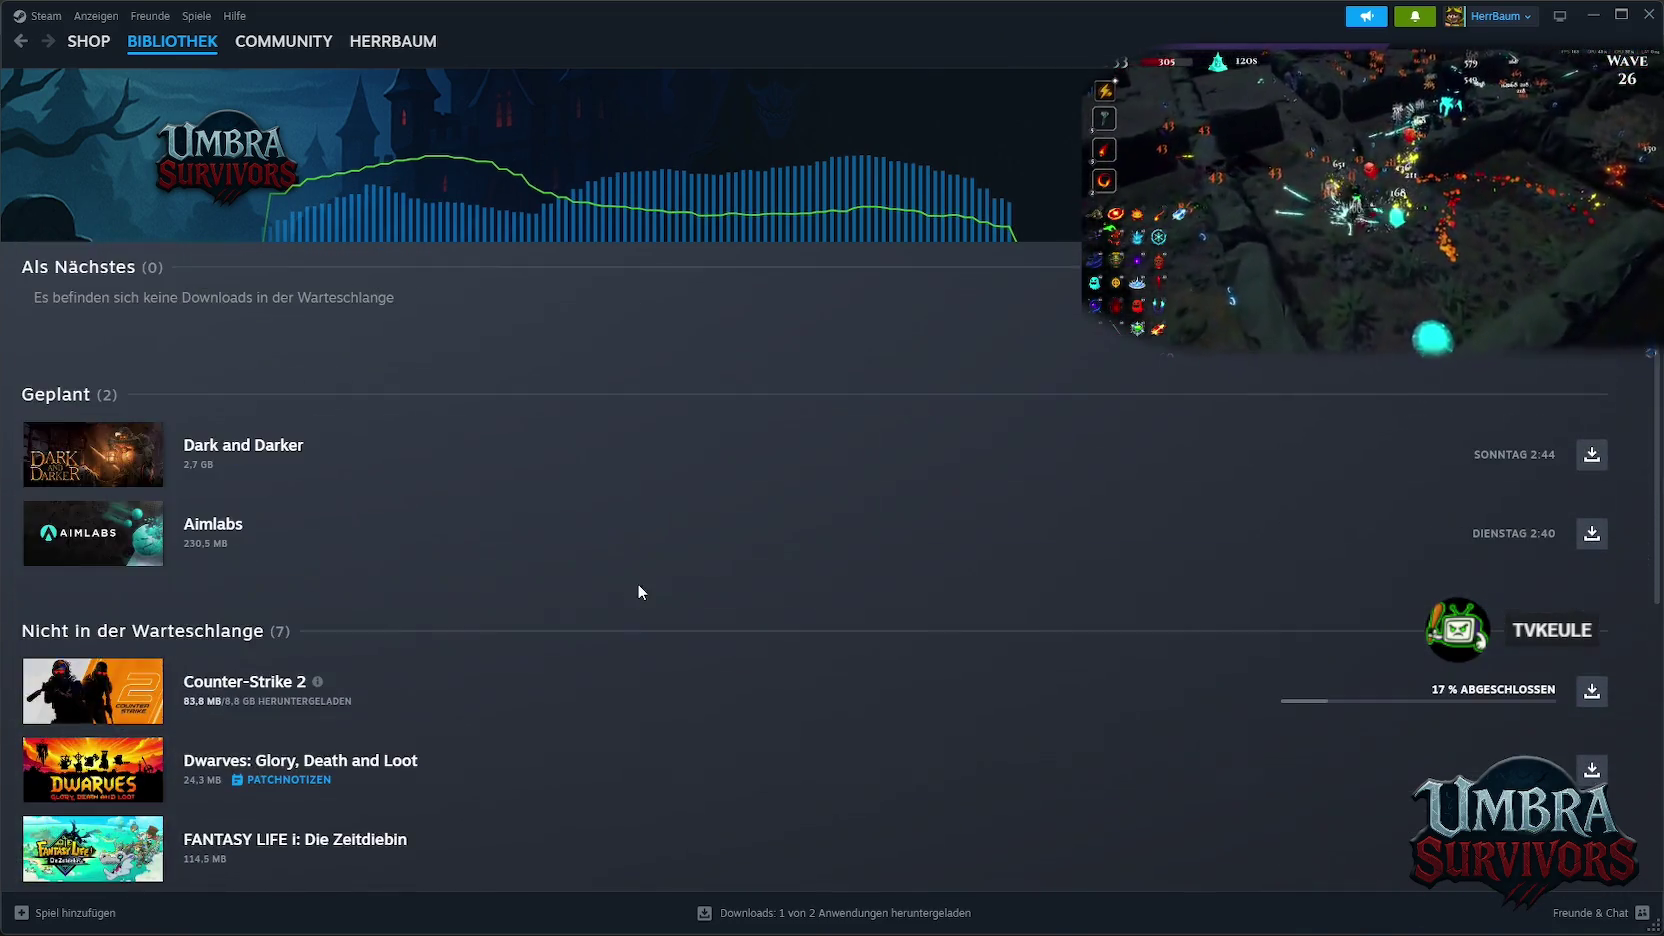
scroll(800, 590, "down", 5)
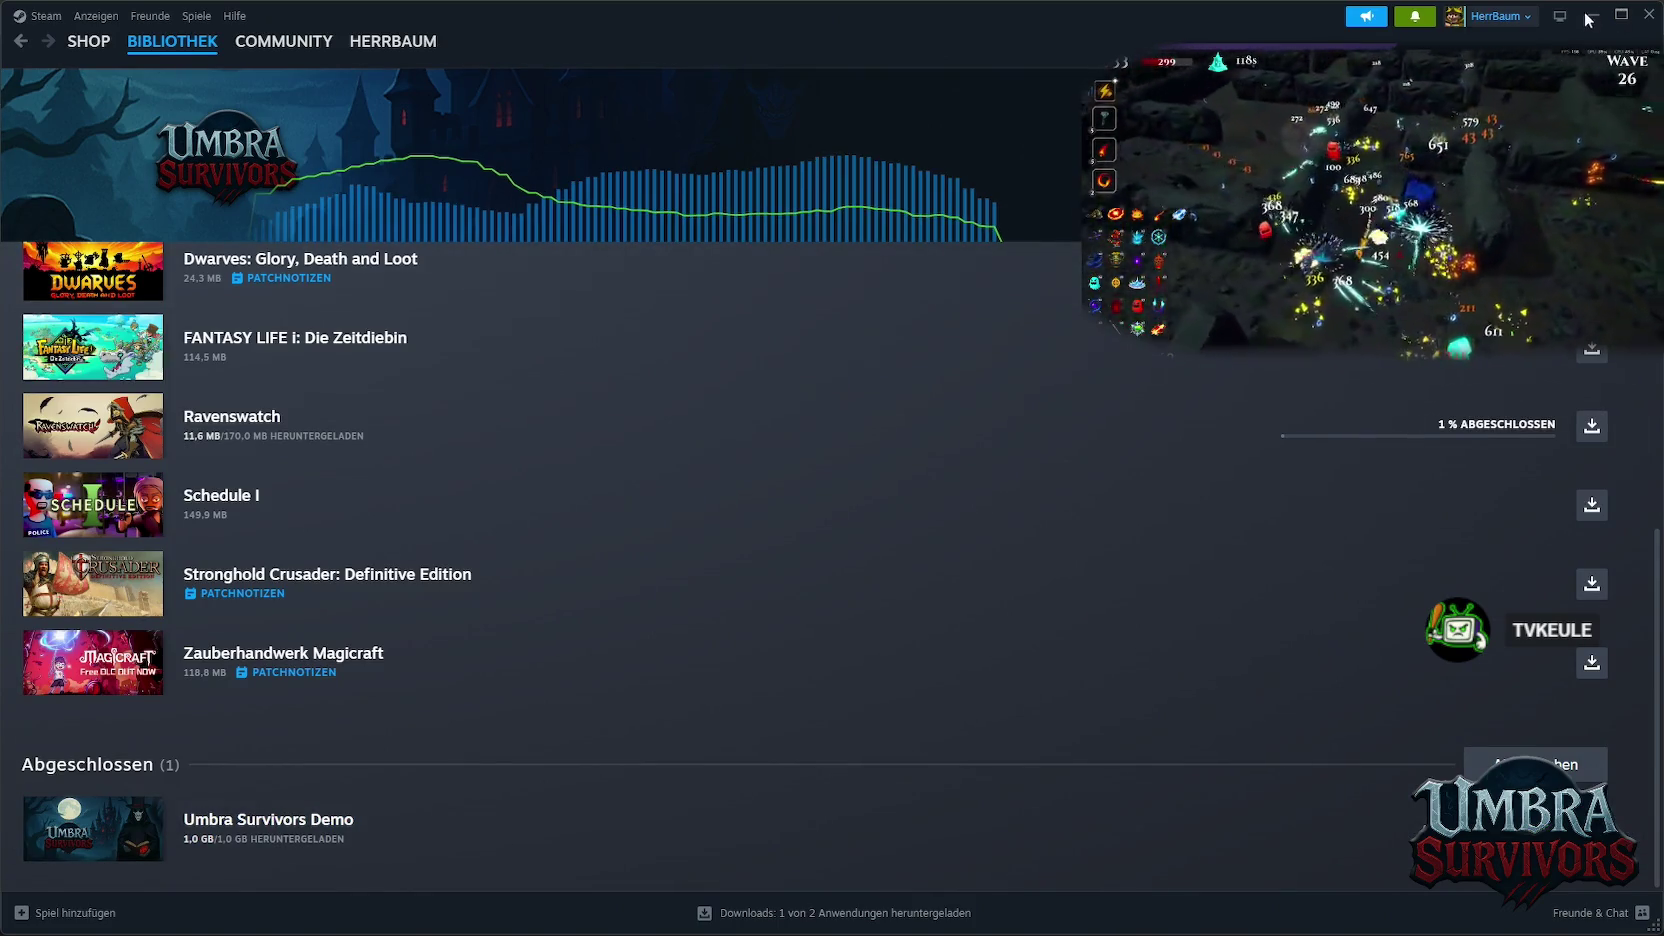
left_click(1589, 17)
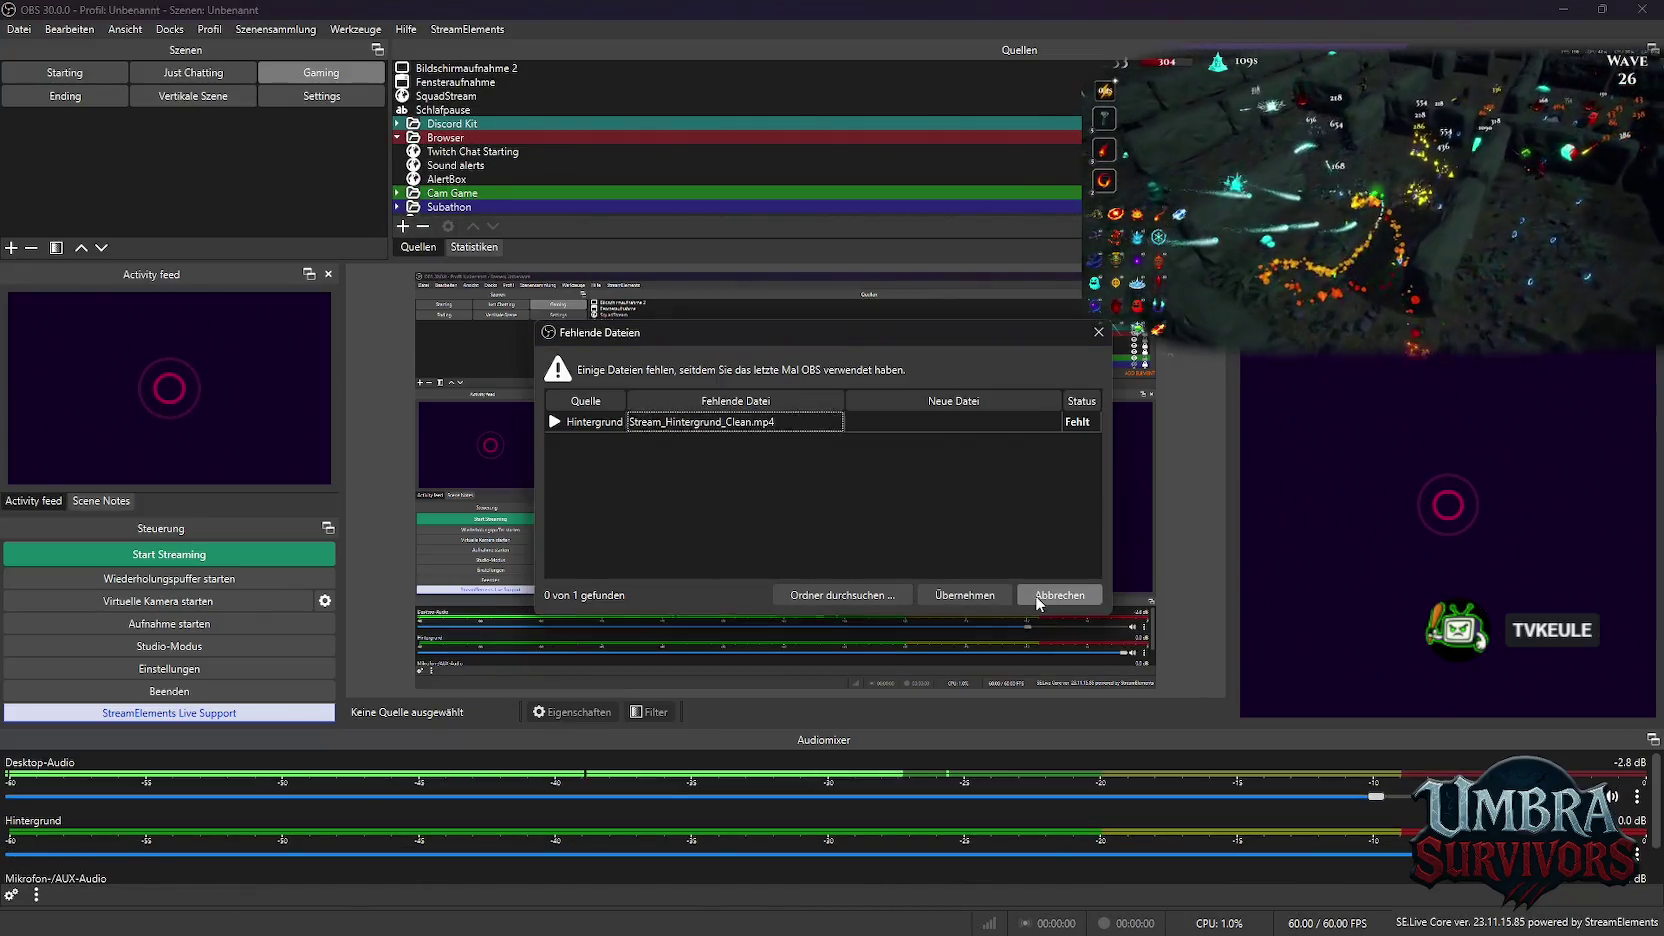
Dismiss the Fehlende Dateien and plugin error messages and restore the OBS window
left_click(1037, 598)
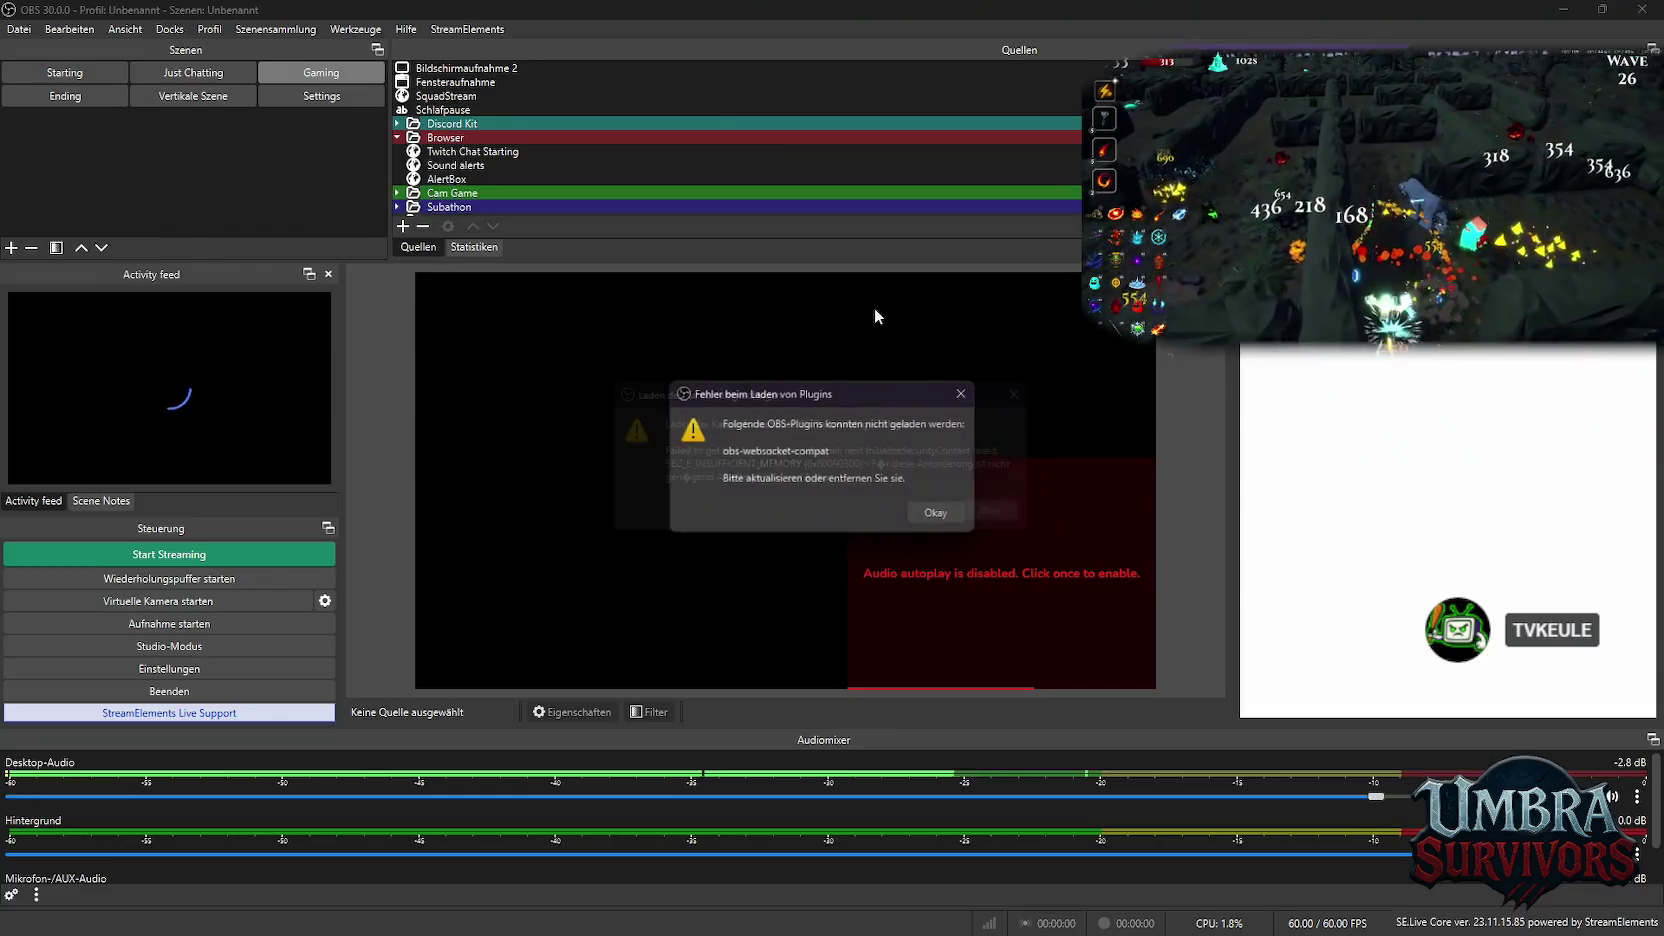
left_click(940, 516)
double_click(883, 9)
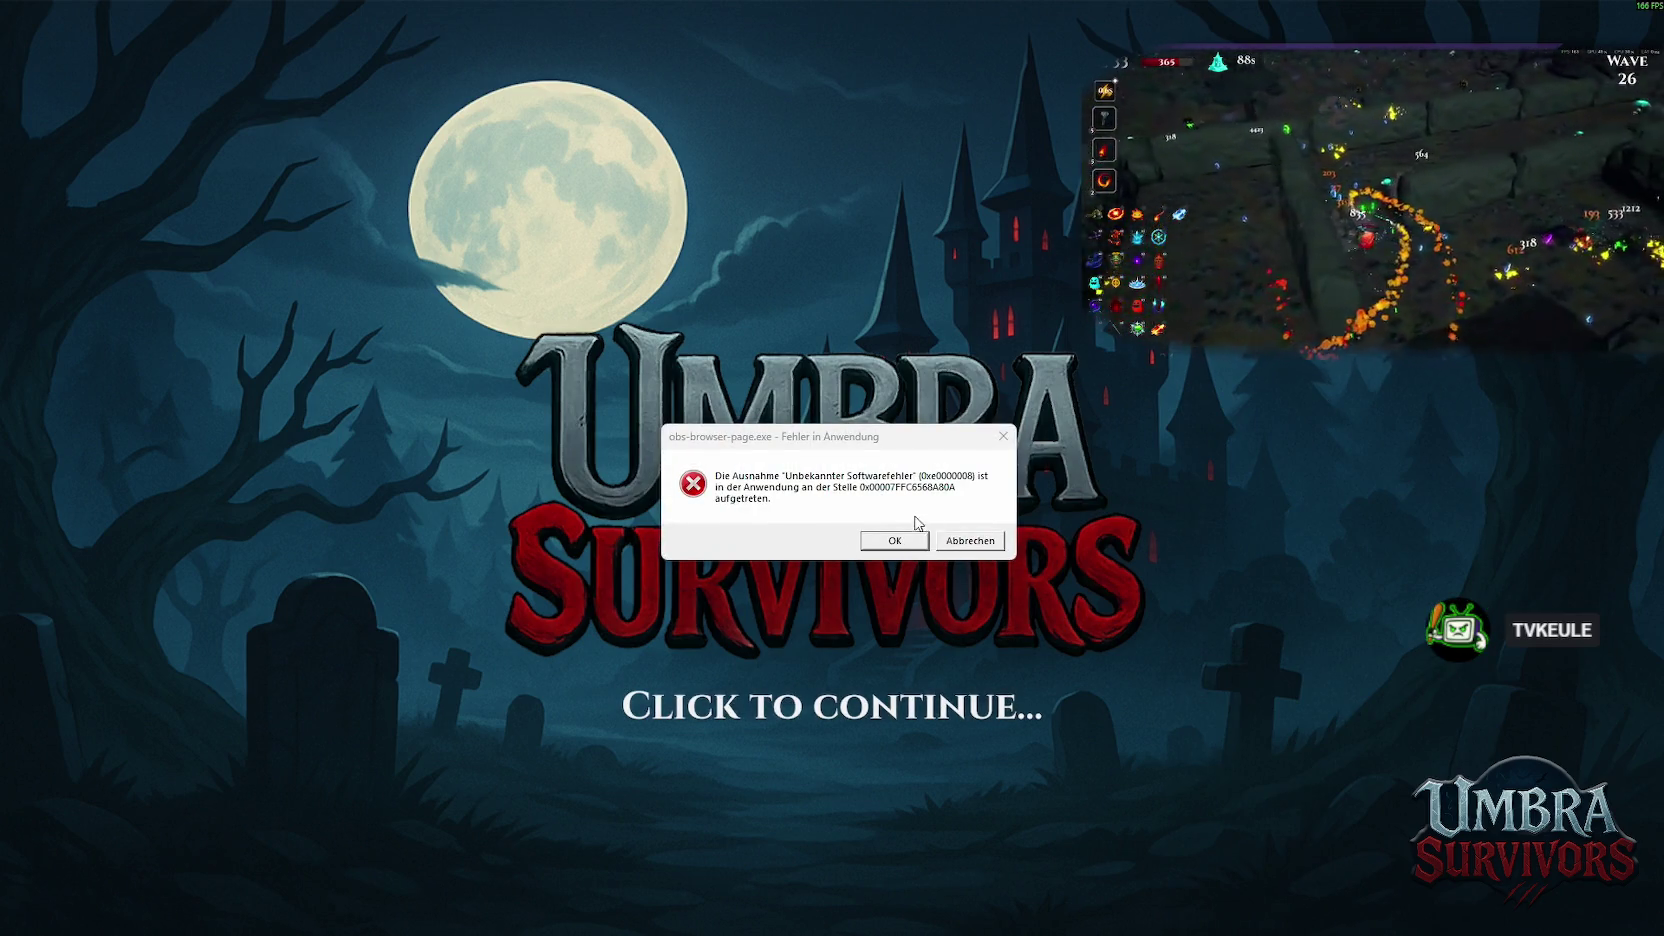
Dismiss the obs-browser-page.exe application error with OK
left_click(895, 540)
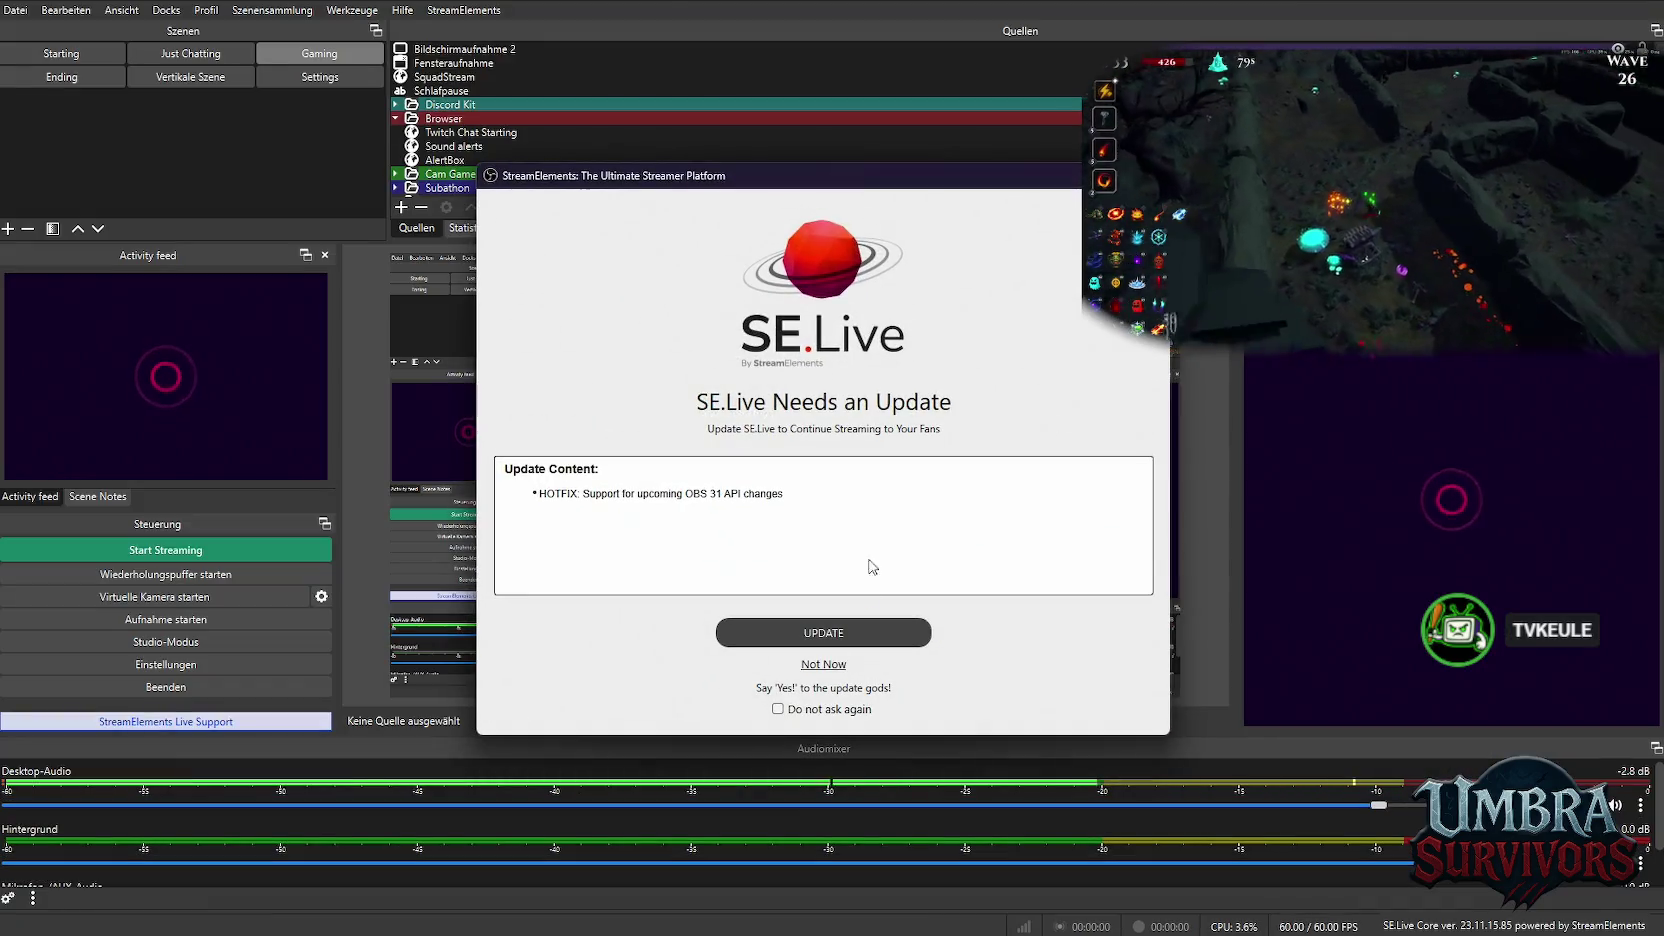
Postpone the SE.Live update with Not Now and dismiss the missing-files and plugin notices
left_click(825, 661)
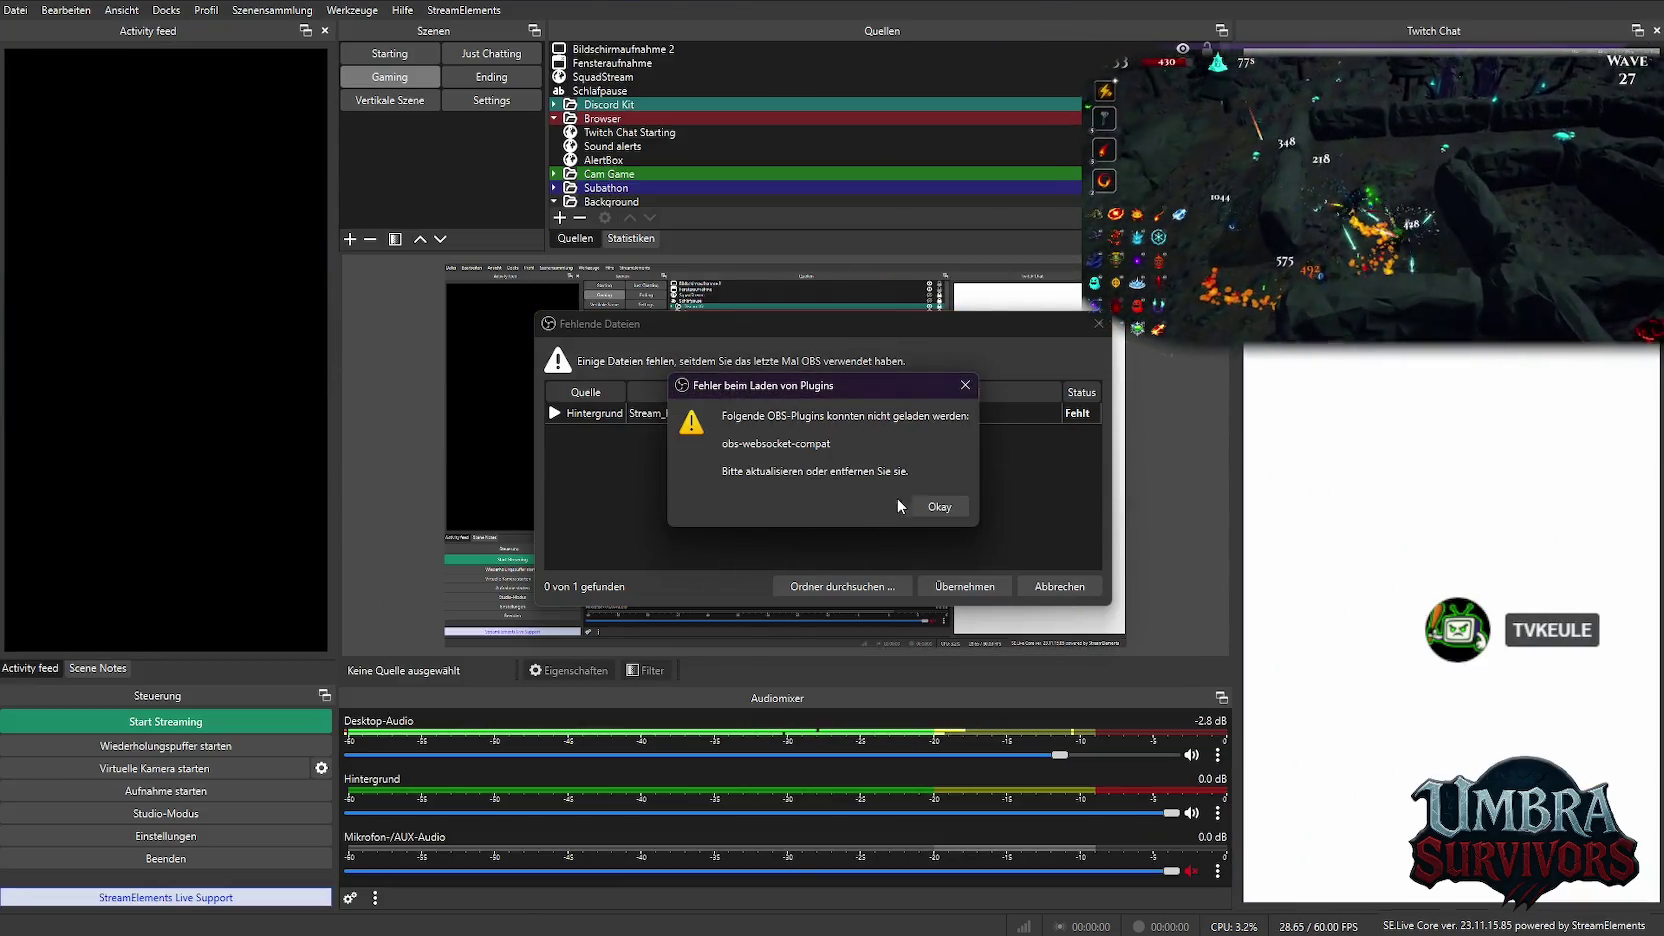
left_click(900, 506)
left_click(1059, 586)
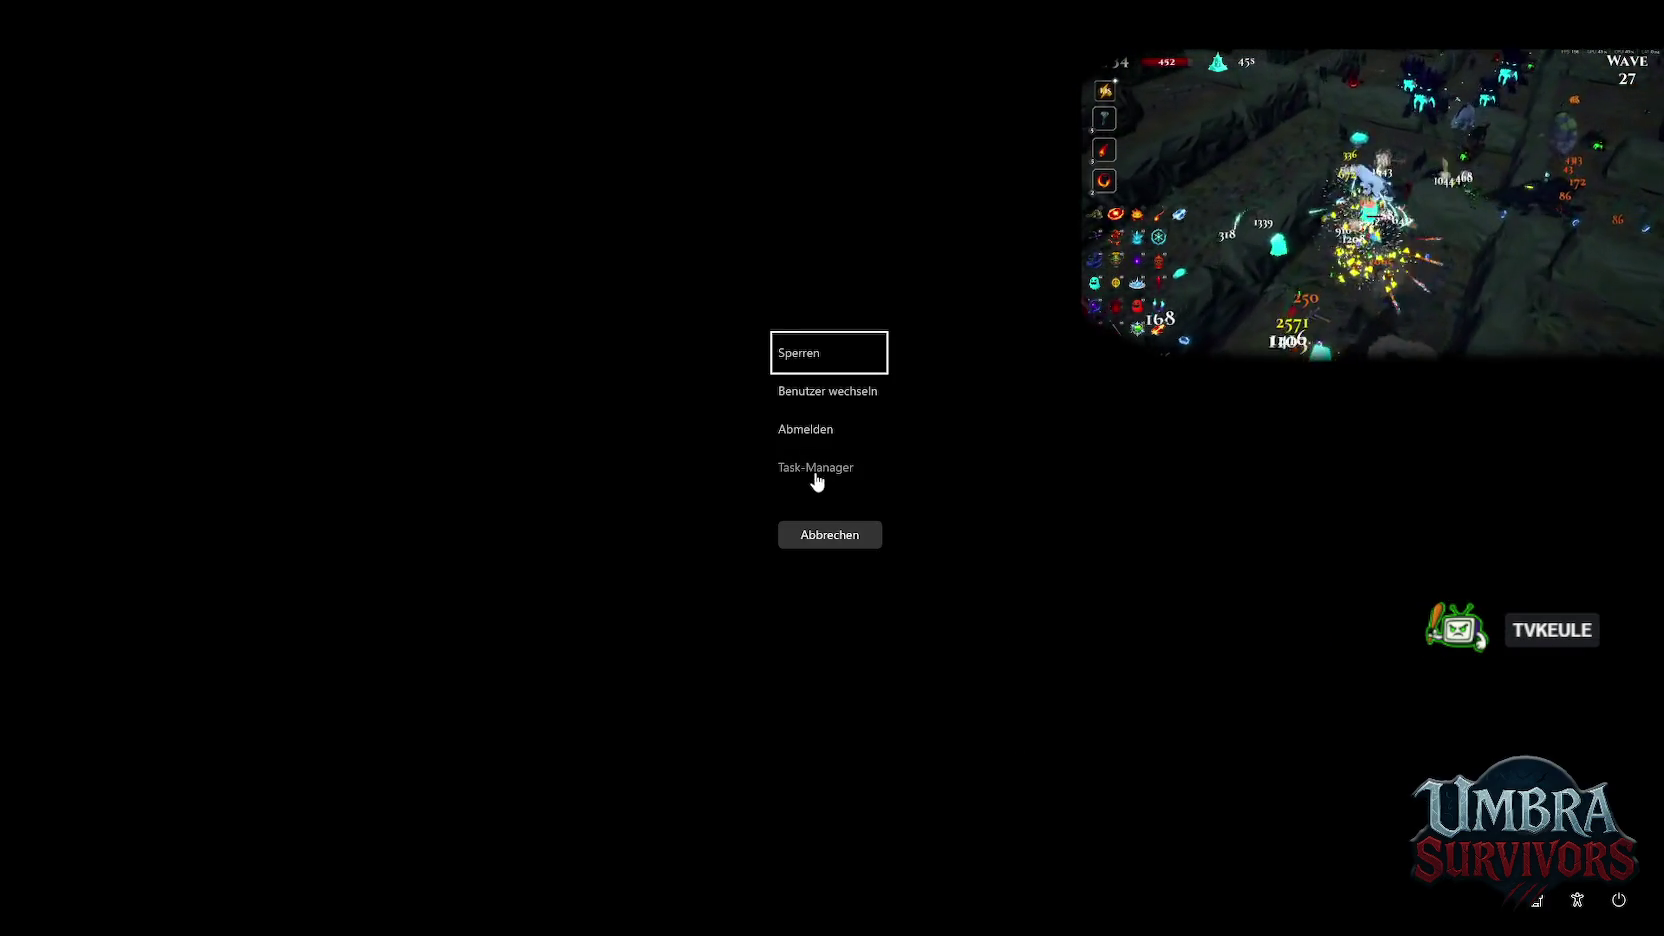
Cancel the security screen, minimize Steam to reveal OBS, and bring up the Start menu
left_click(816, 468)
left_click(1109, 452)
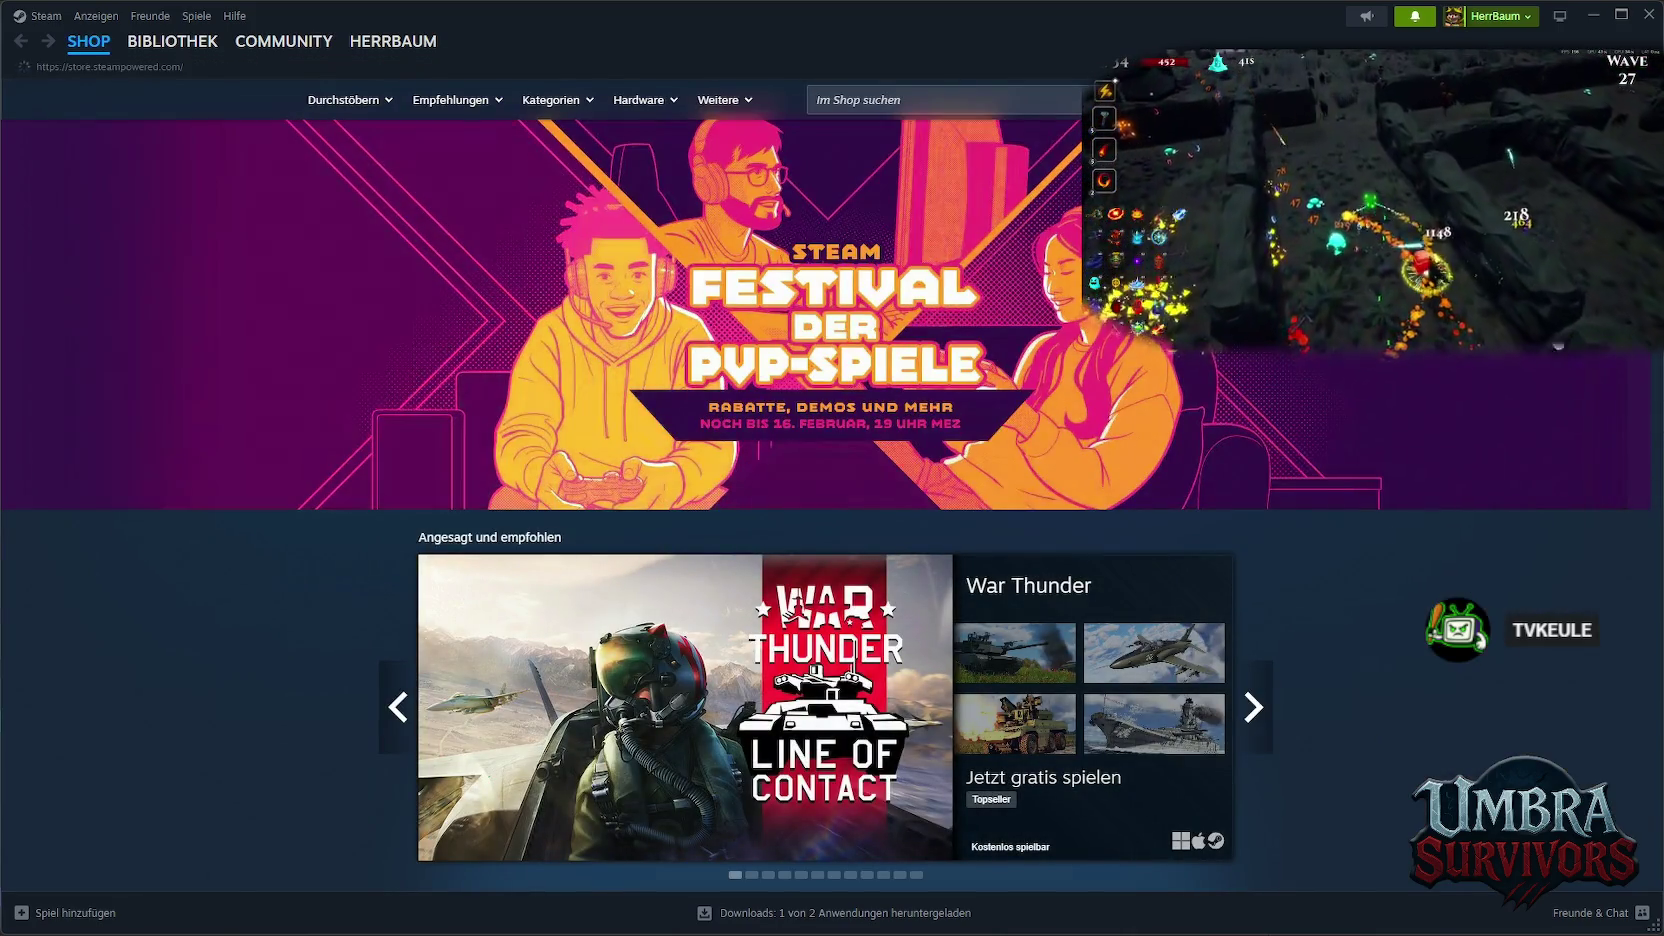
left_click(1596, 20)
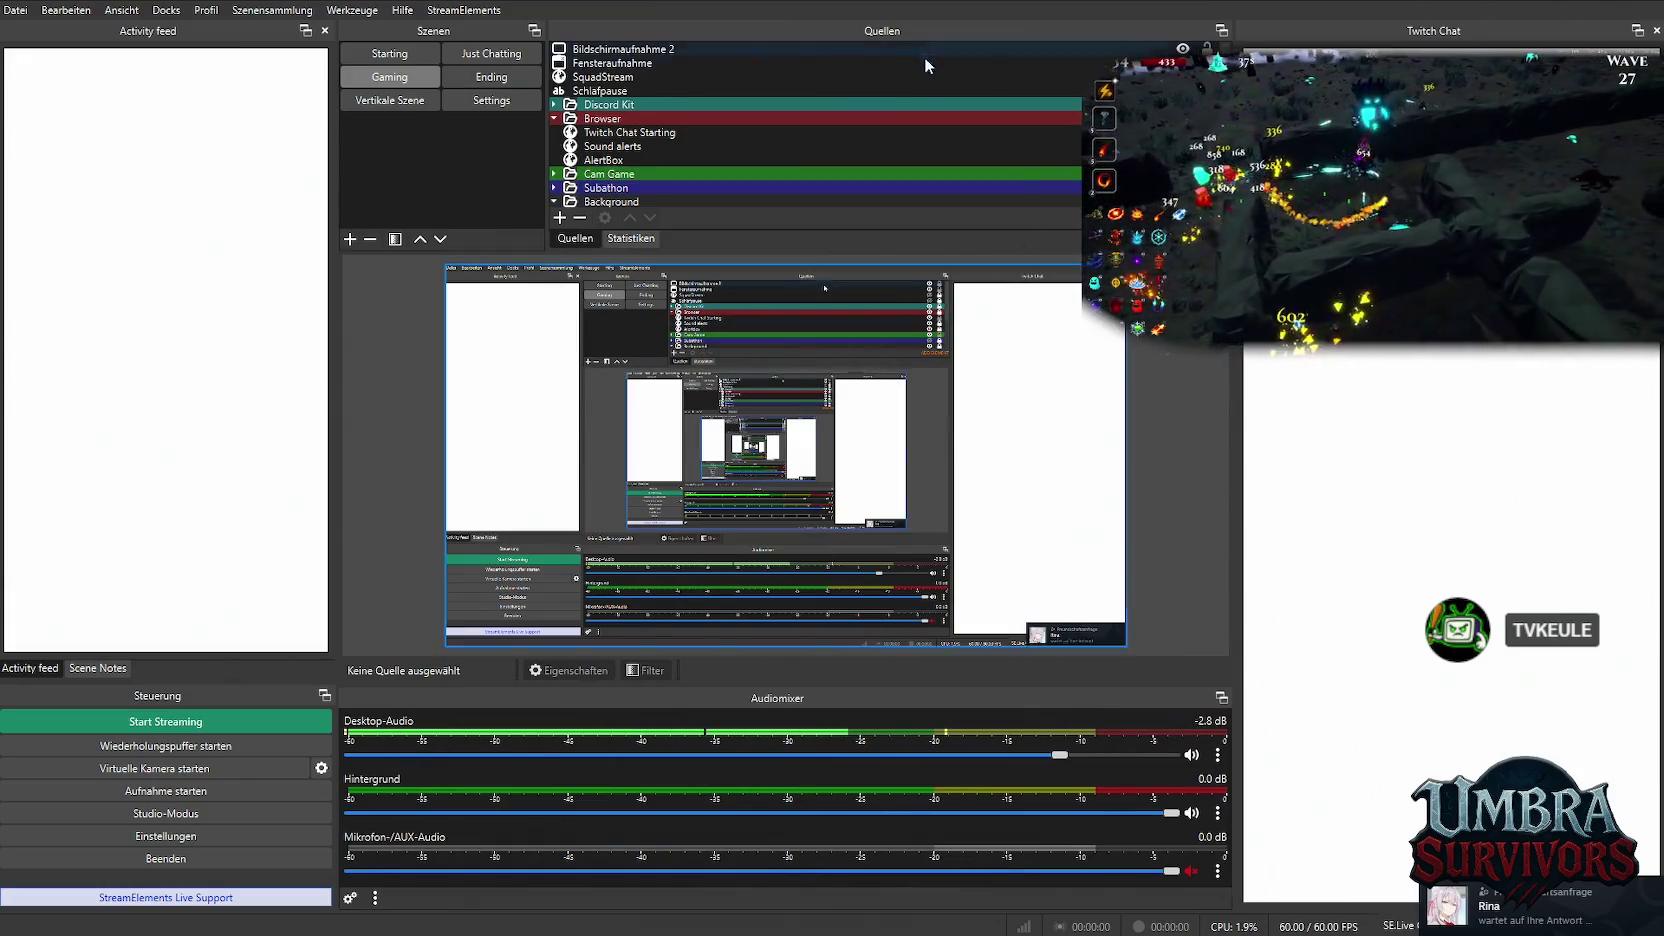
key("super")
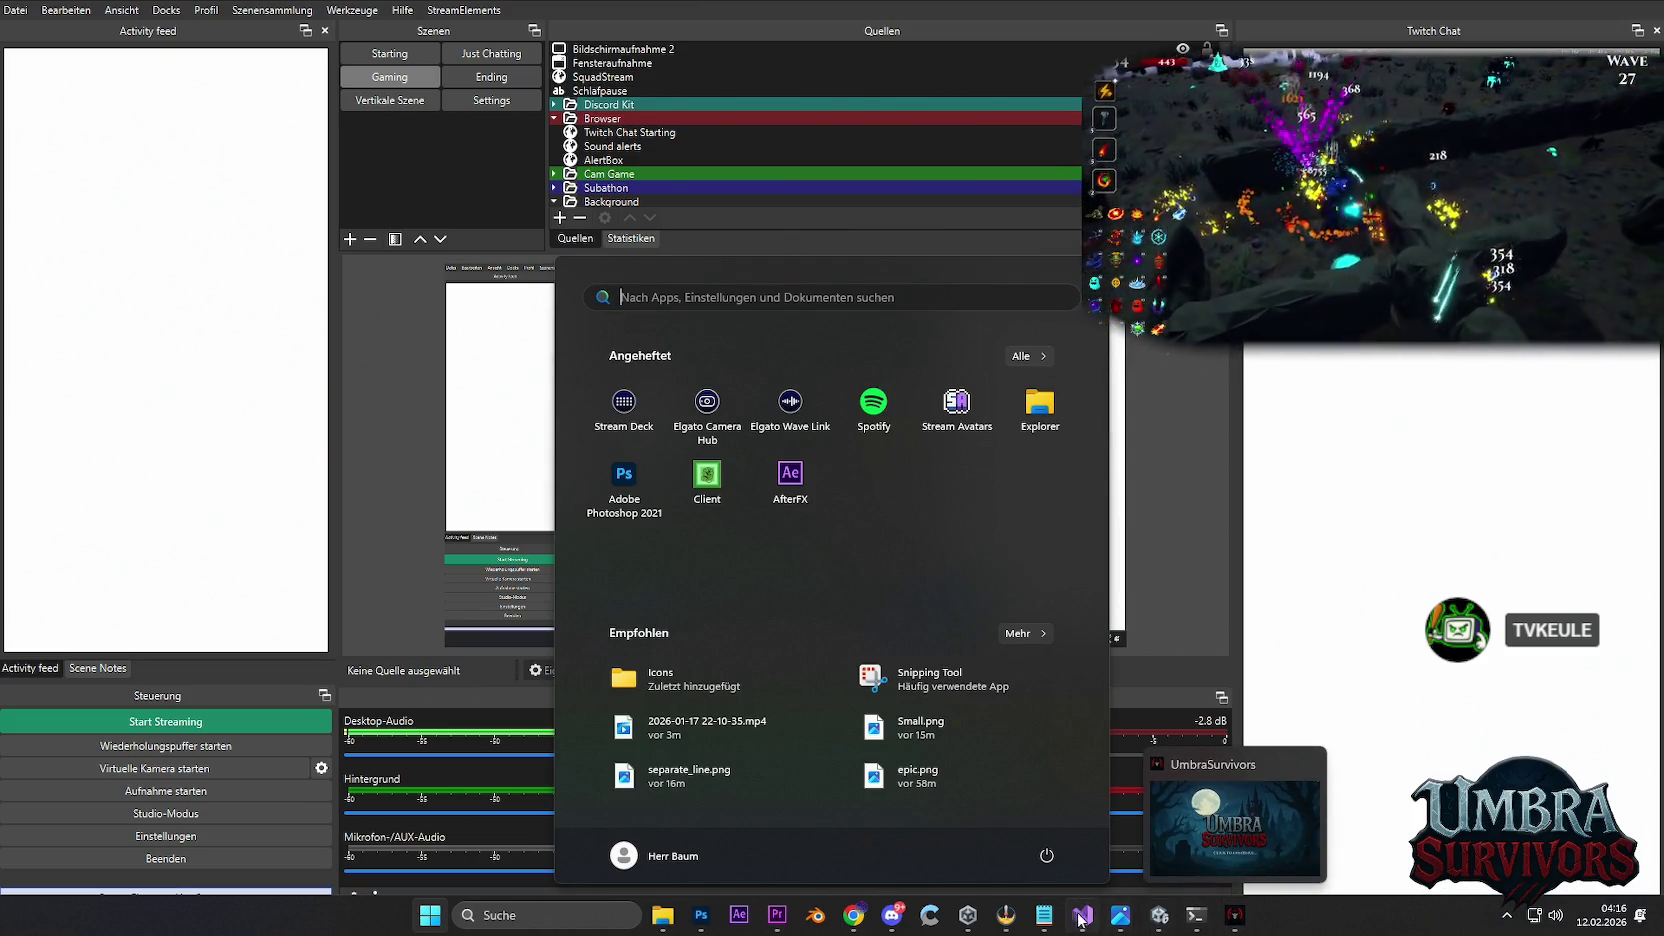
Bring the Unity Editor forward and save the project via File > Save Project
left_click(1166, 920)
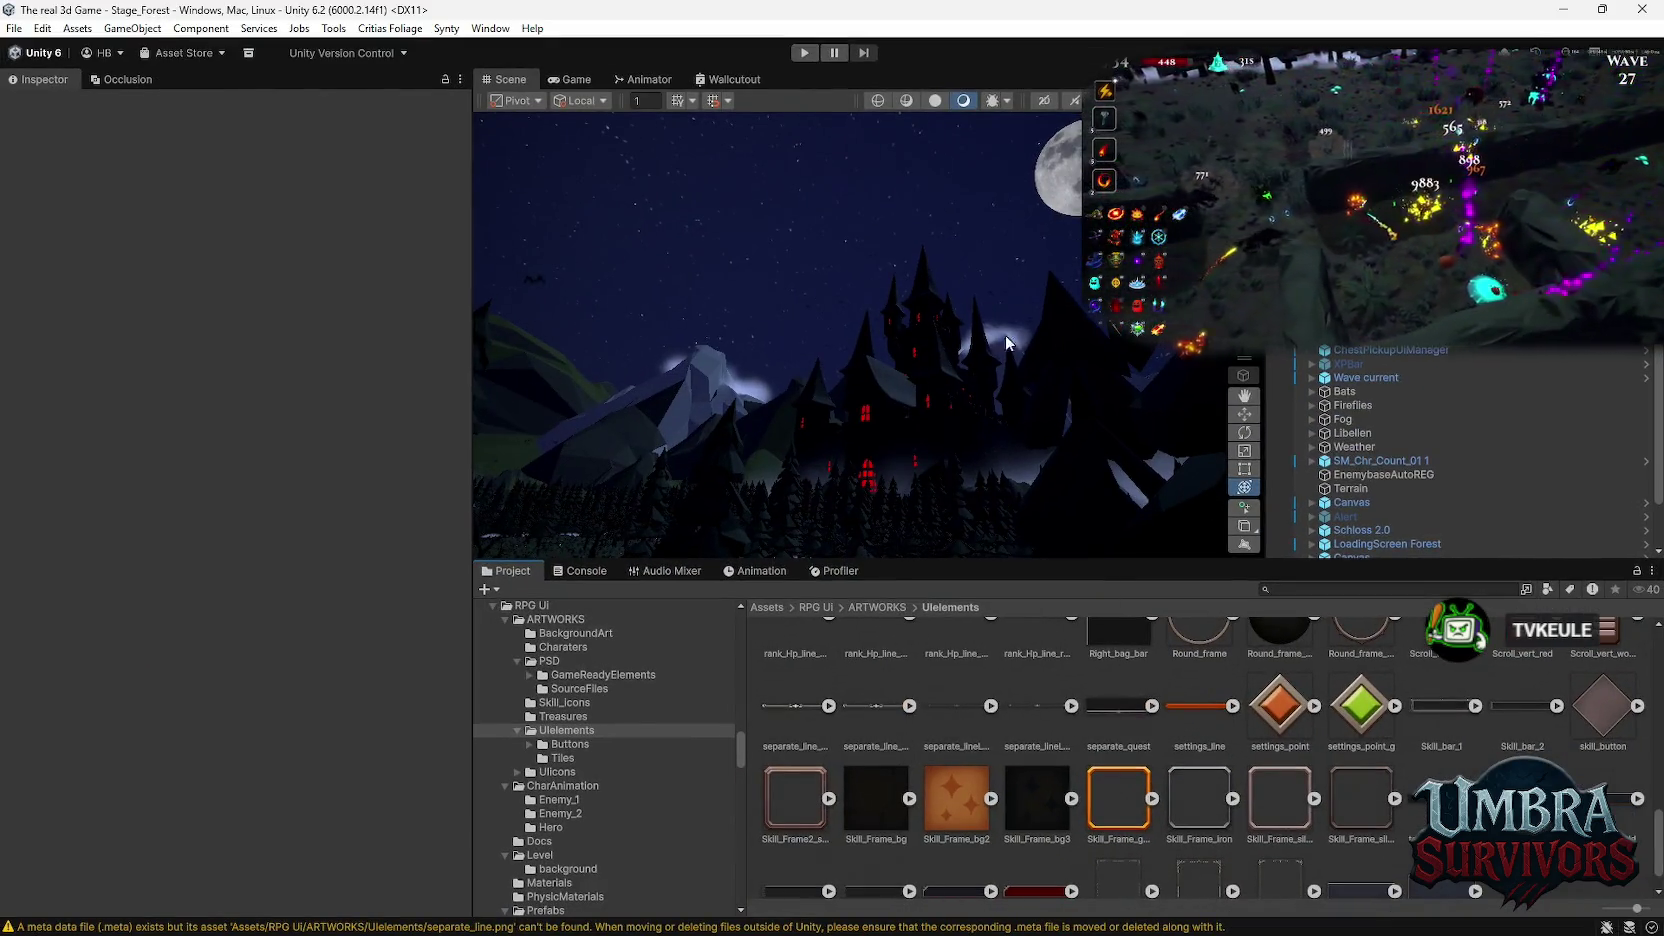
left_click(14, 28)
left_click(14, 28)
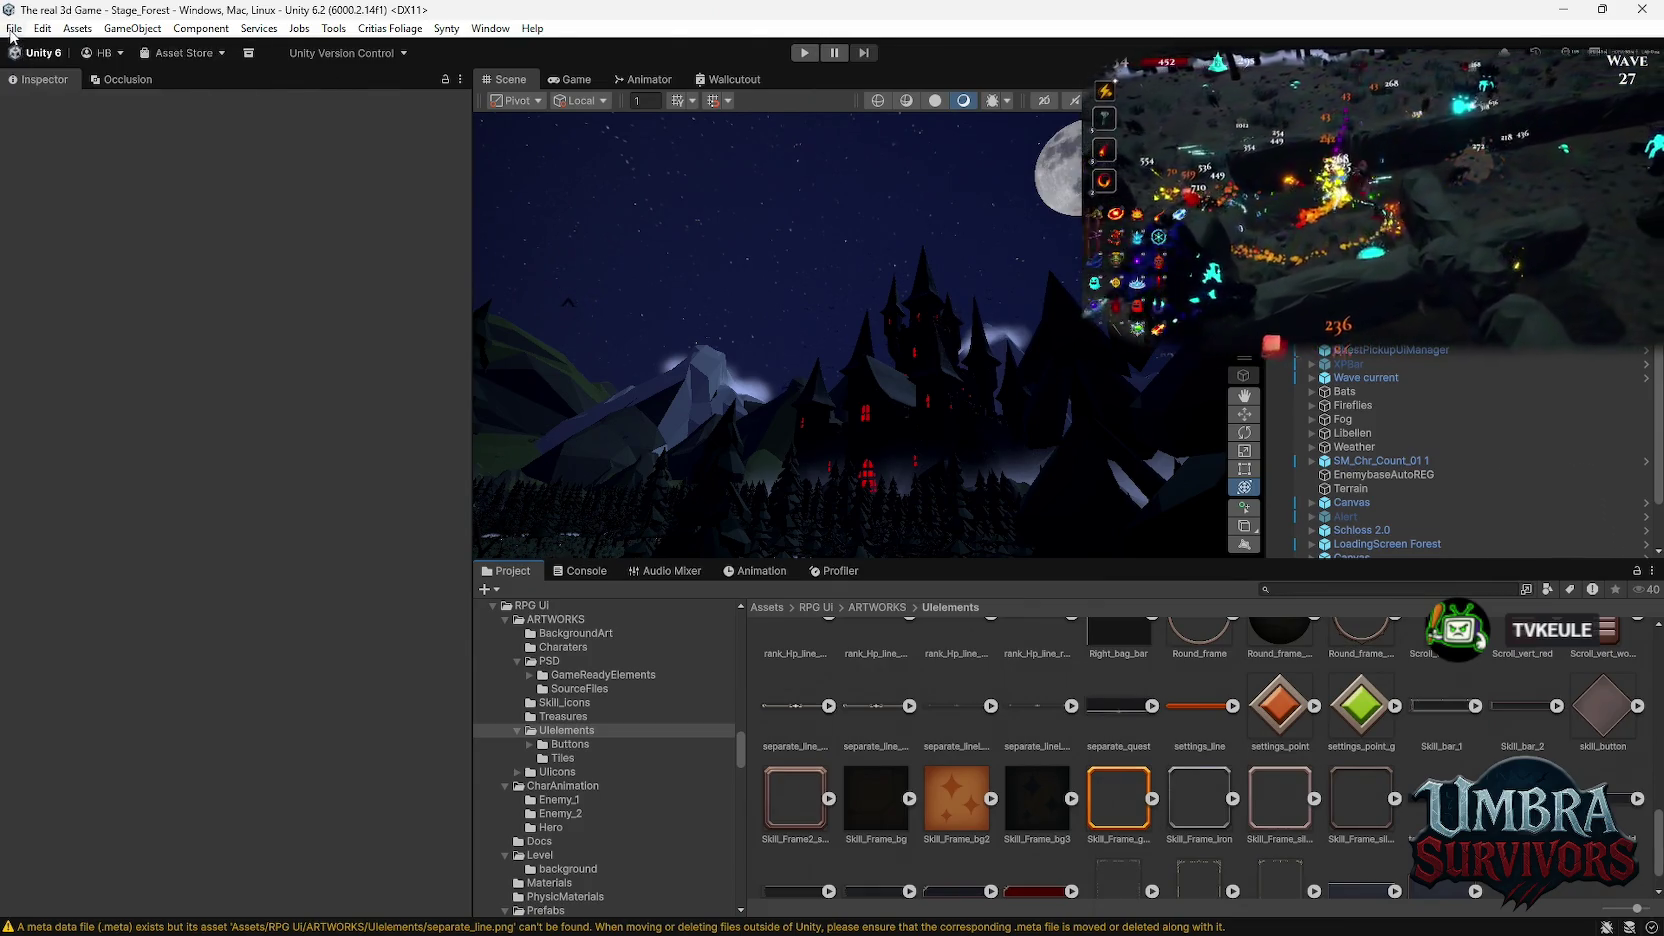
left_click(14, 28)
left_click(68, 216)
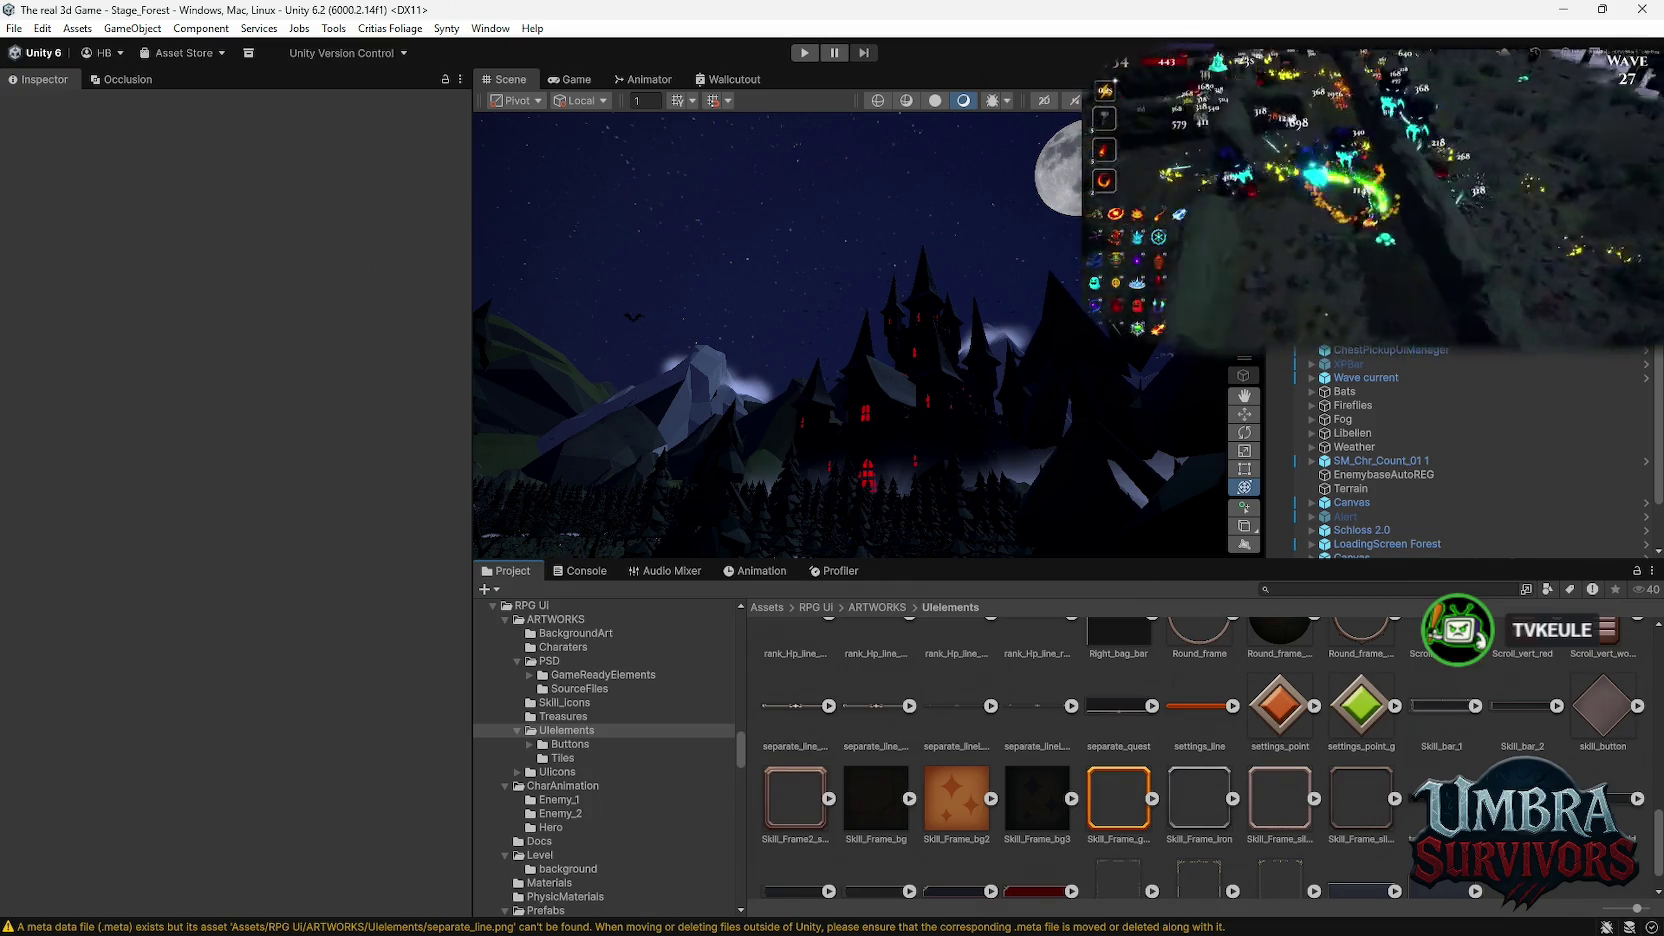
Quit OBS Studio and force-close the unresponsive Umbra Survivors game
key("alt+Tab")
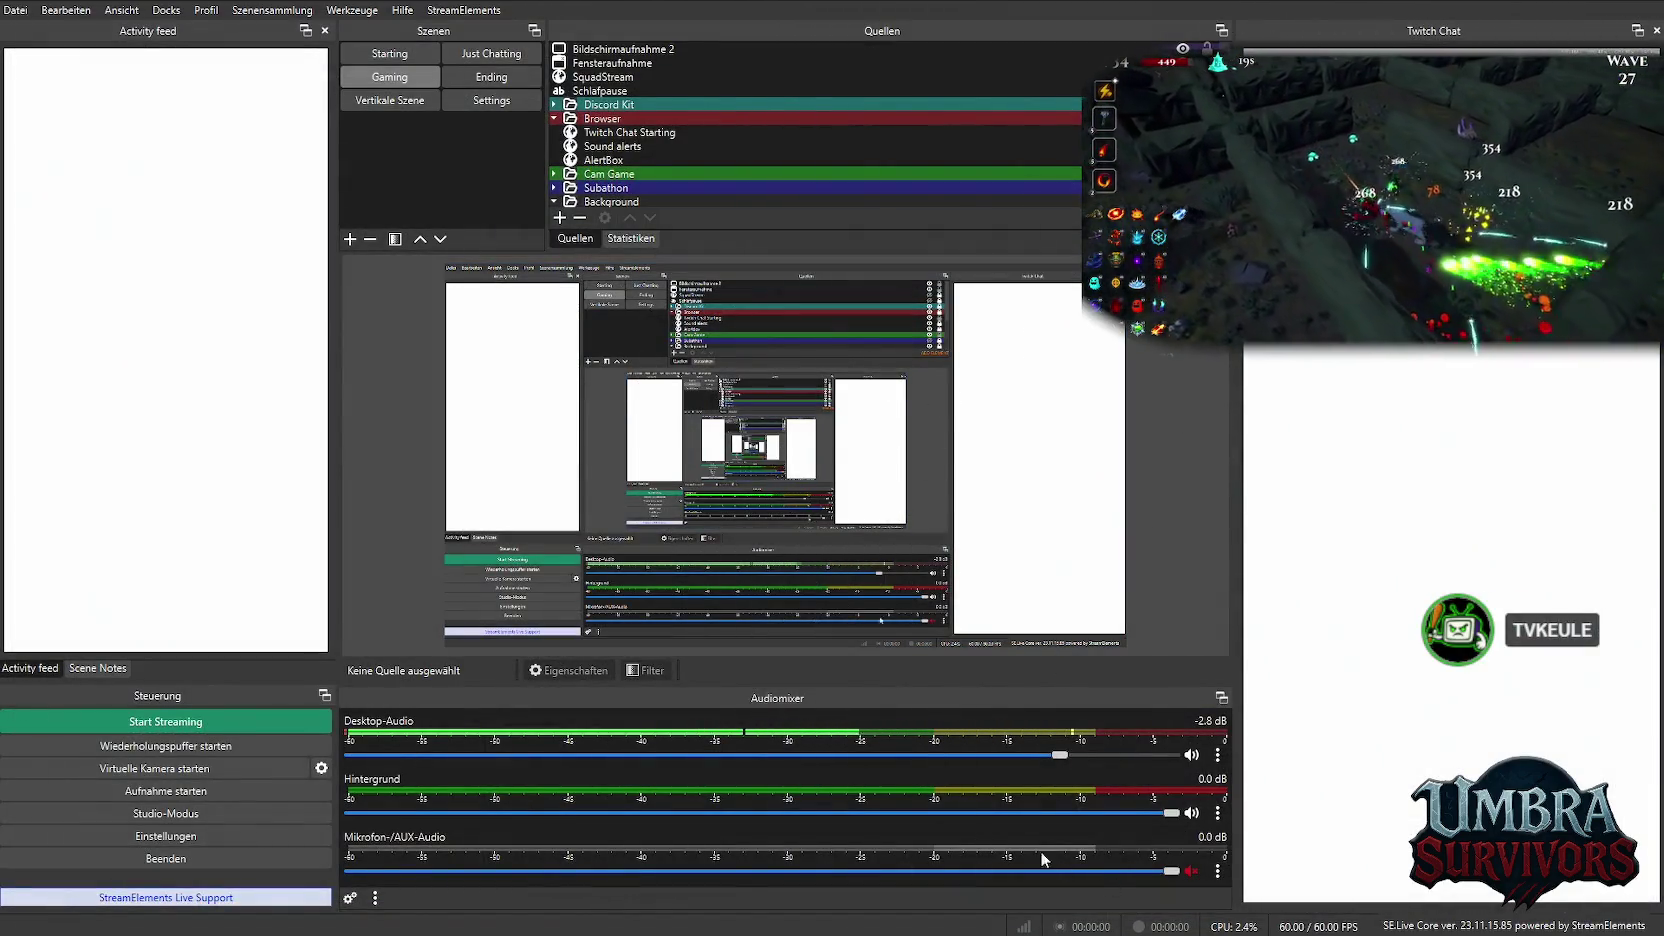
left_click(266, 852)
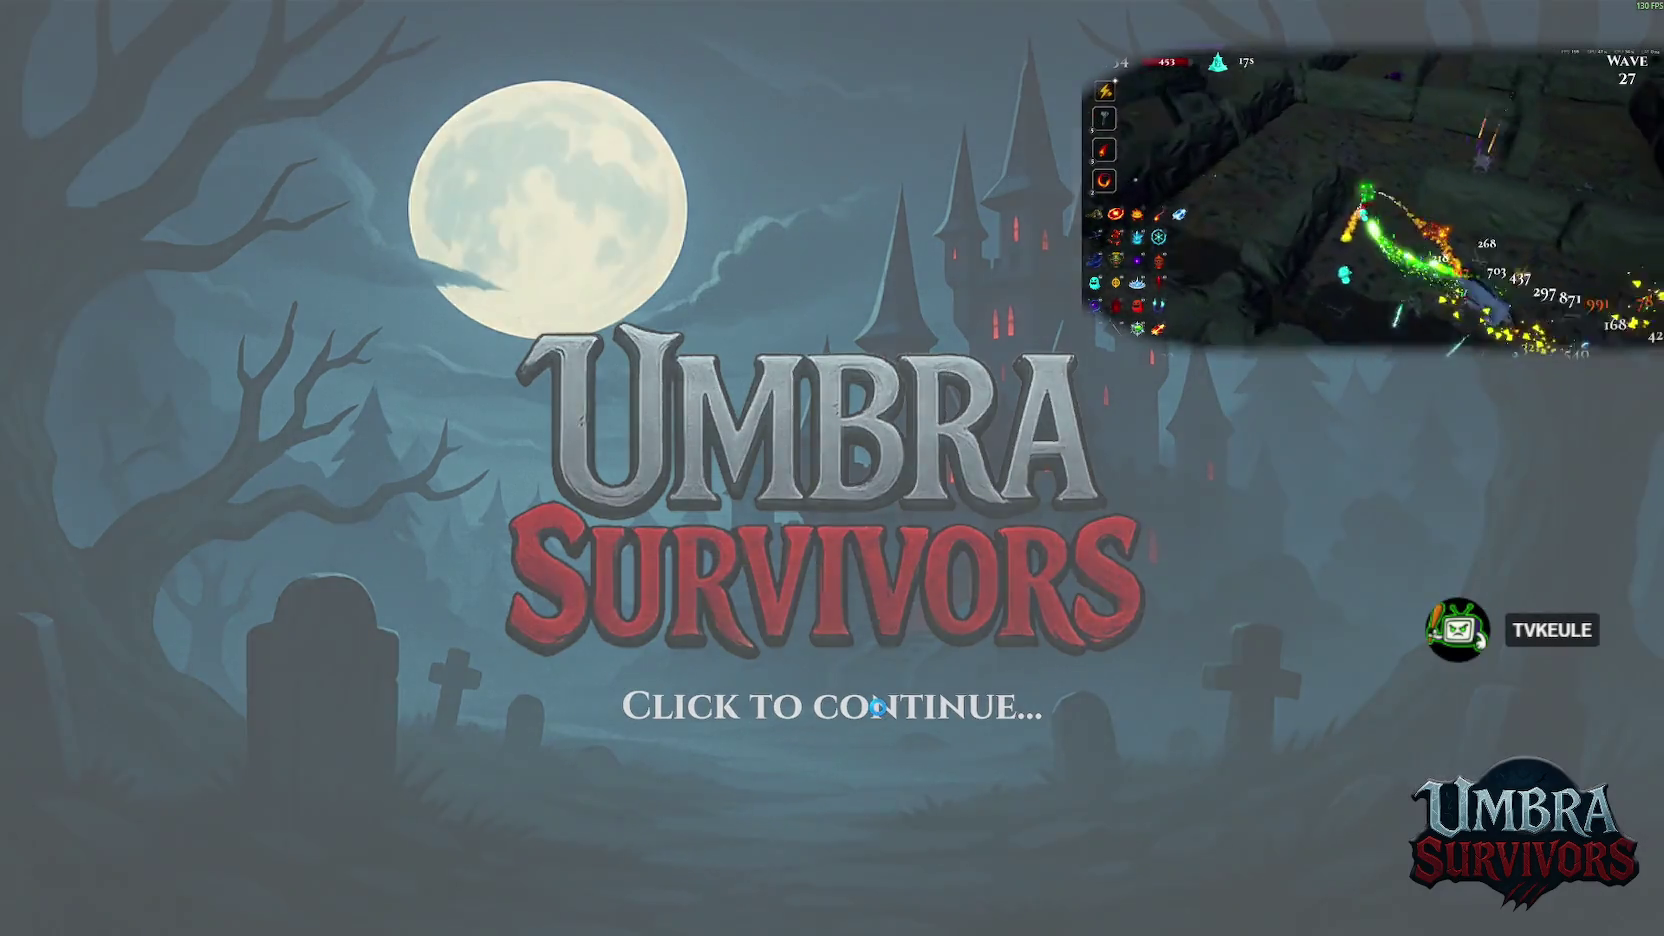
left_click(877, 706)
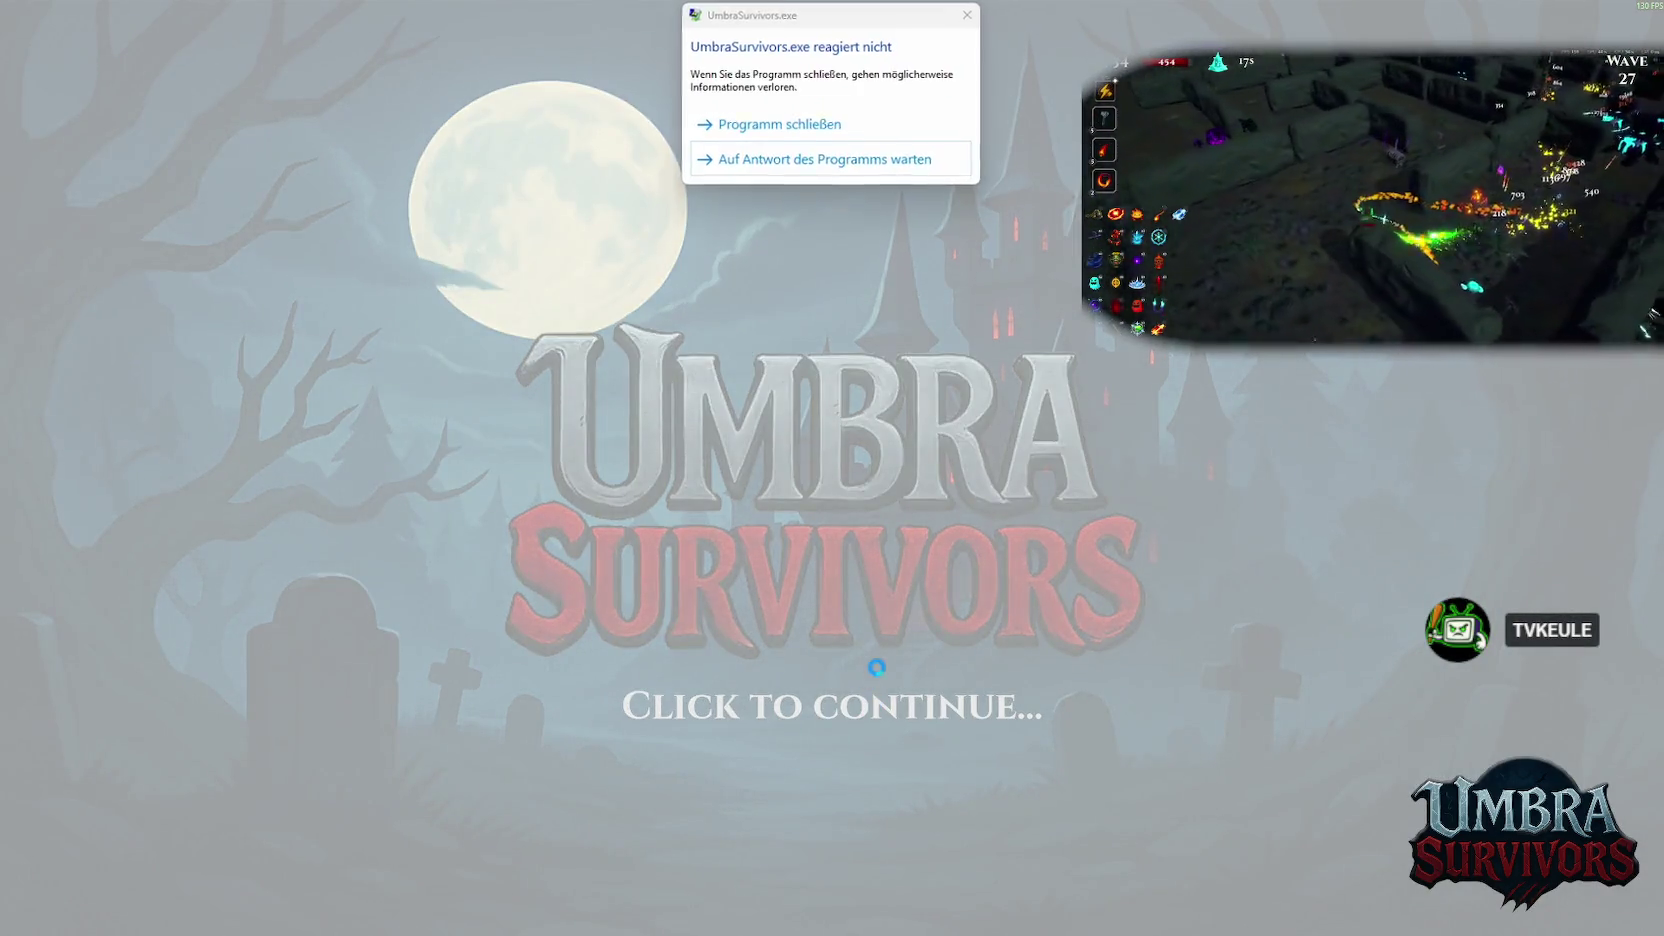
left_click(788, 138)
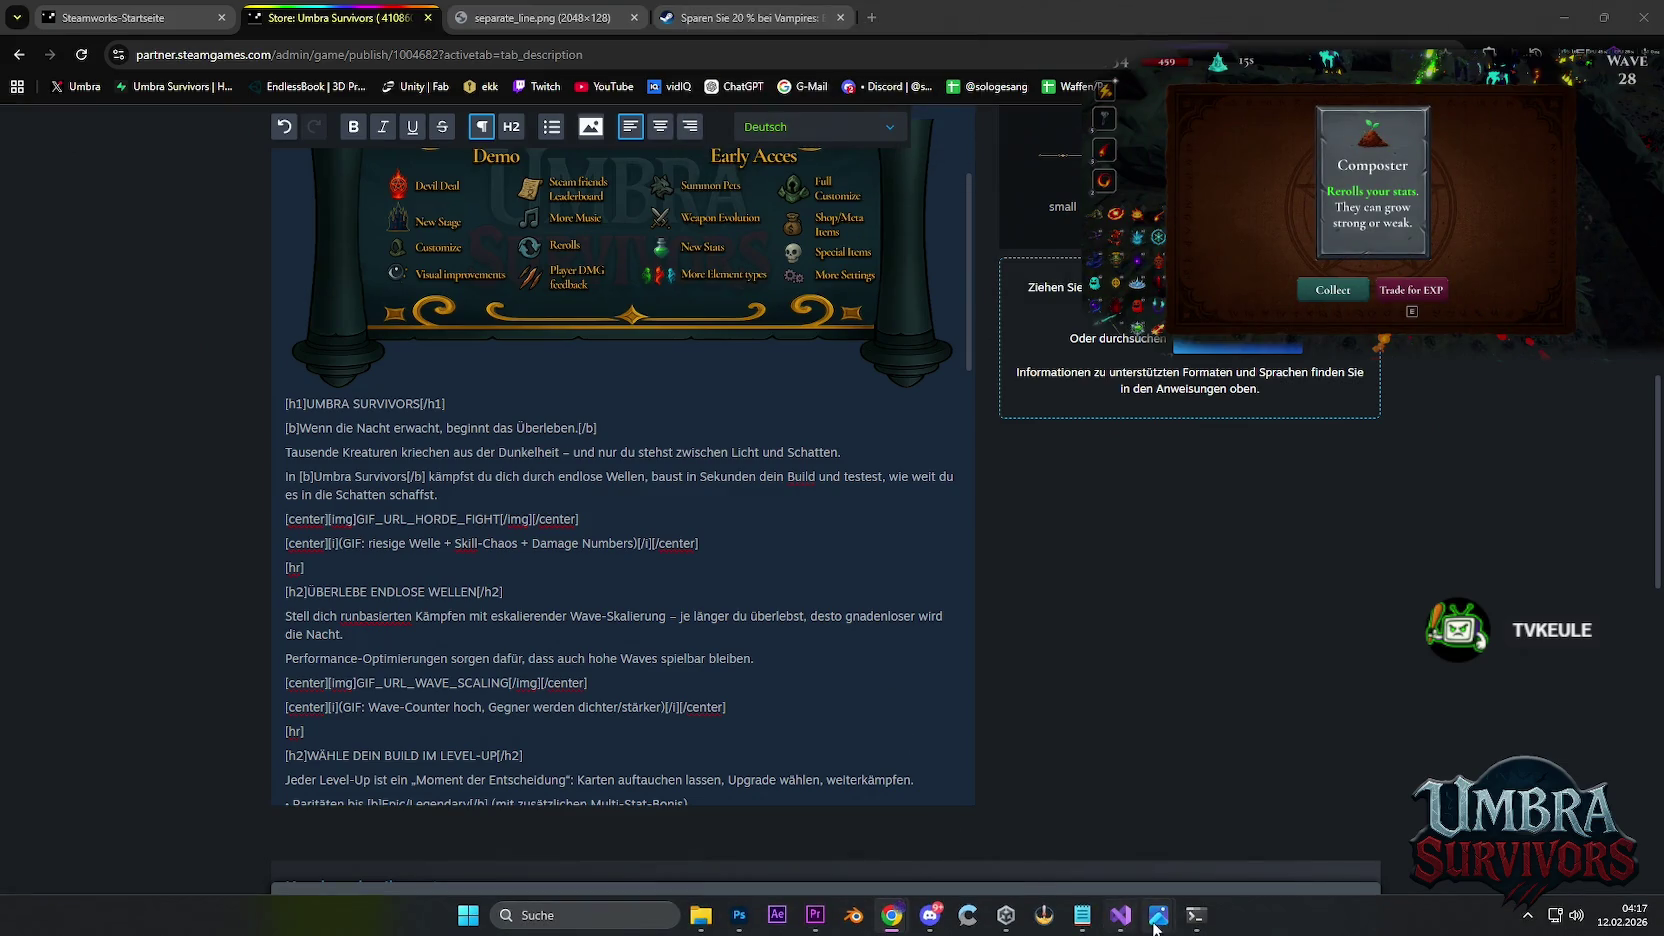
Close the Main Menü v2.png and publish-history Chrome windows from their taskbar thumbnails
left_click(654, 916)
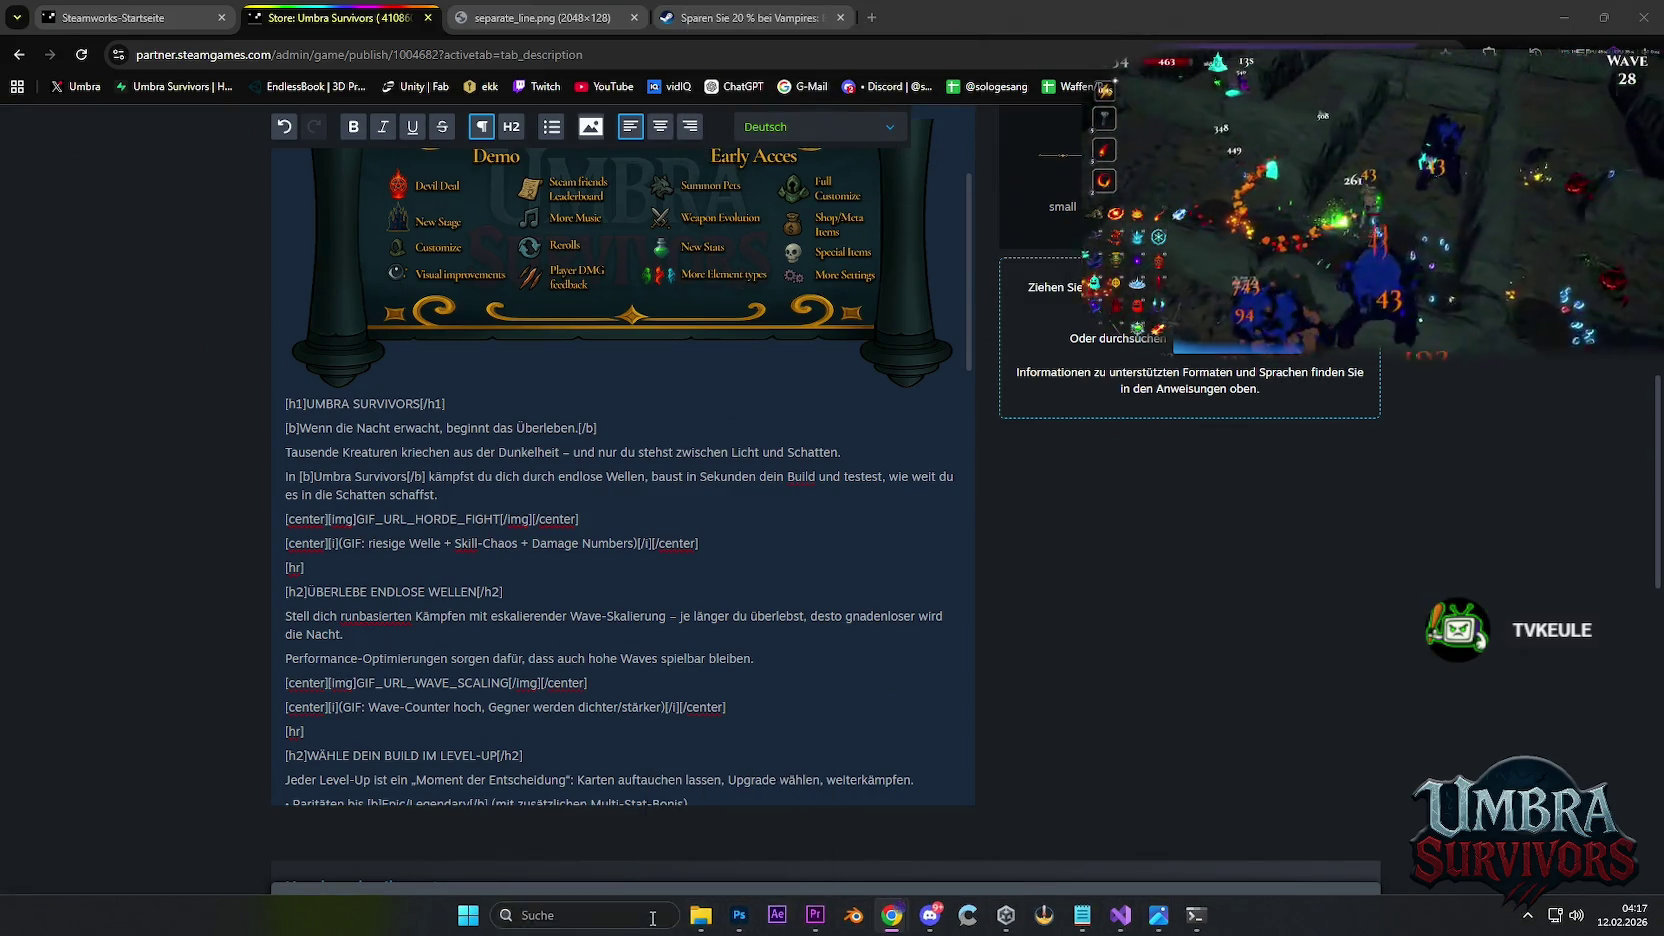
left_click(891, 915)
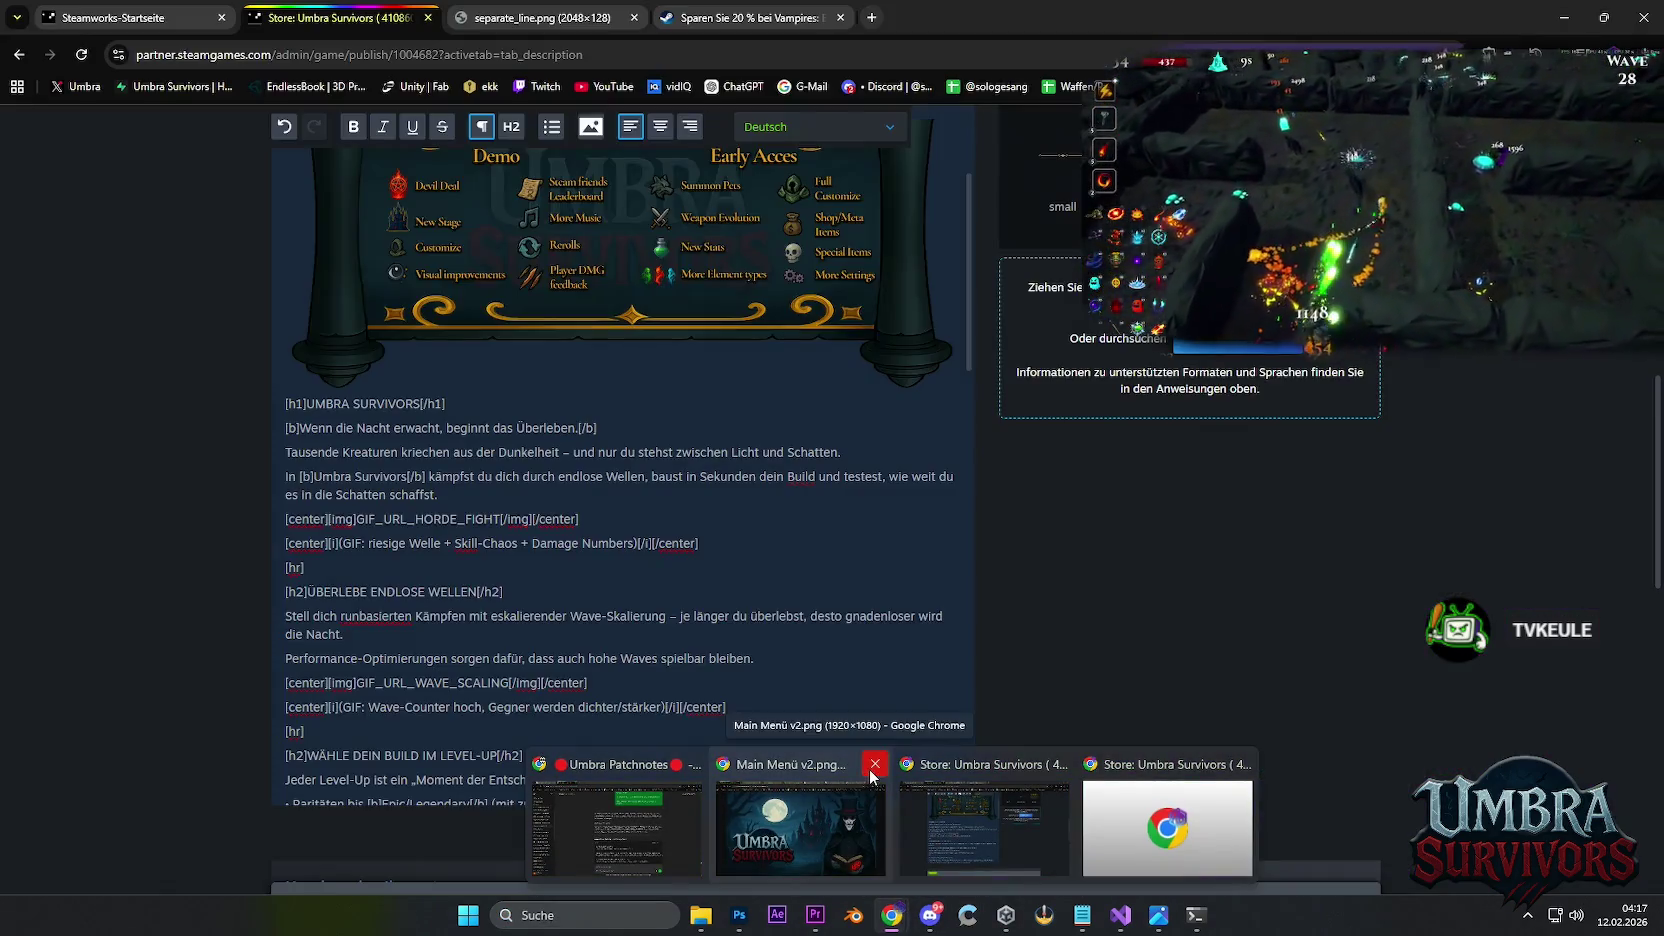
left_click(875, 763)
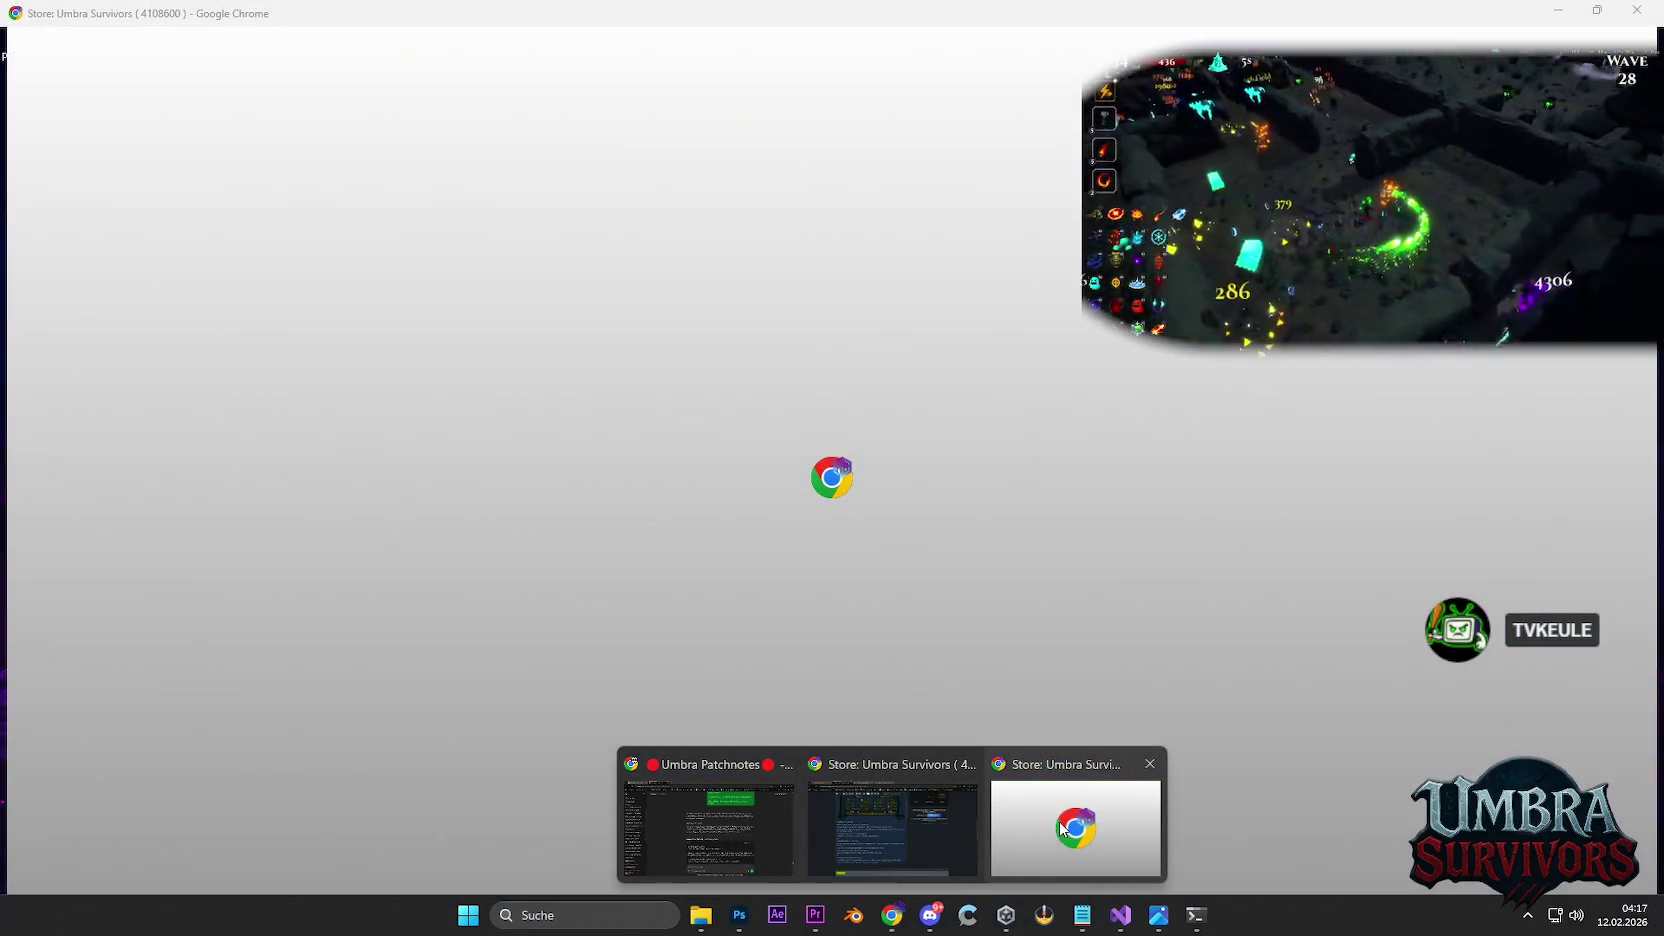
left_click(1056, 836)
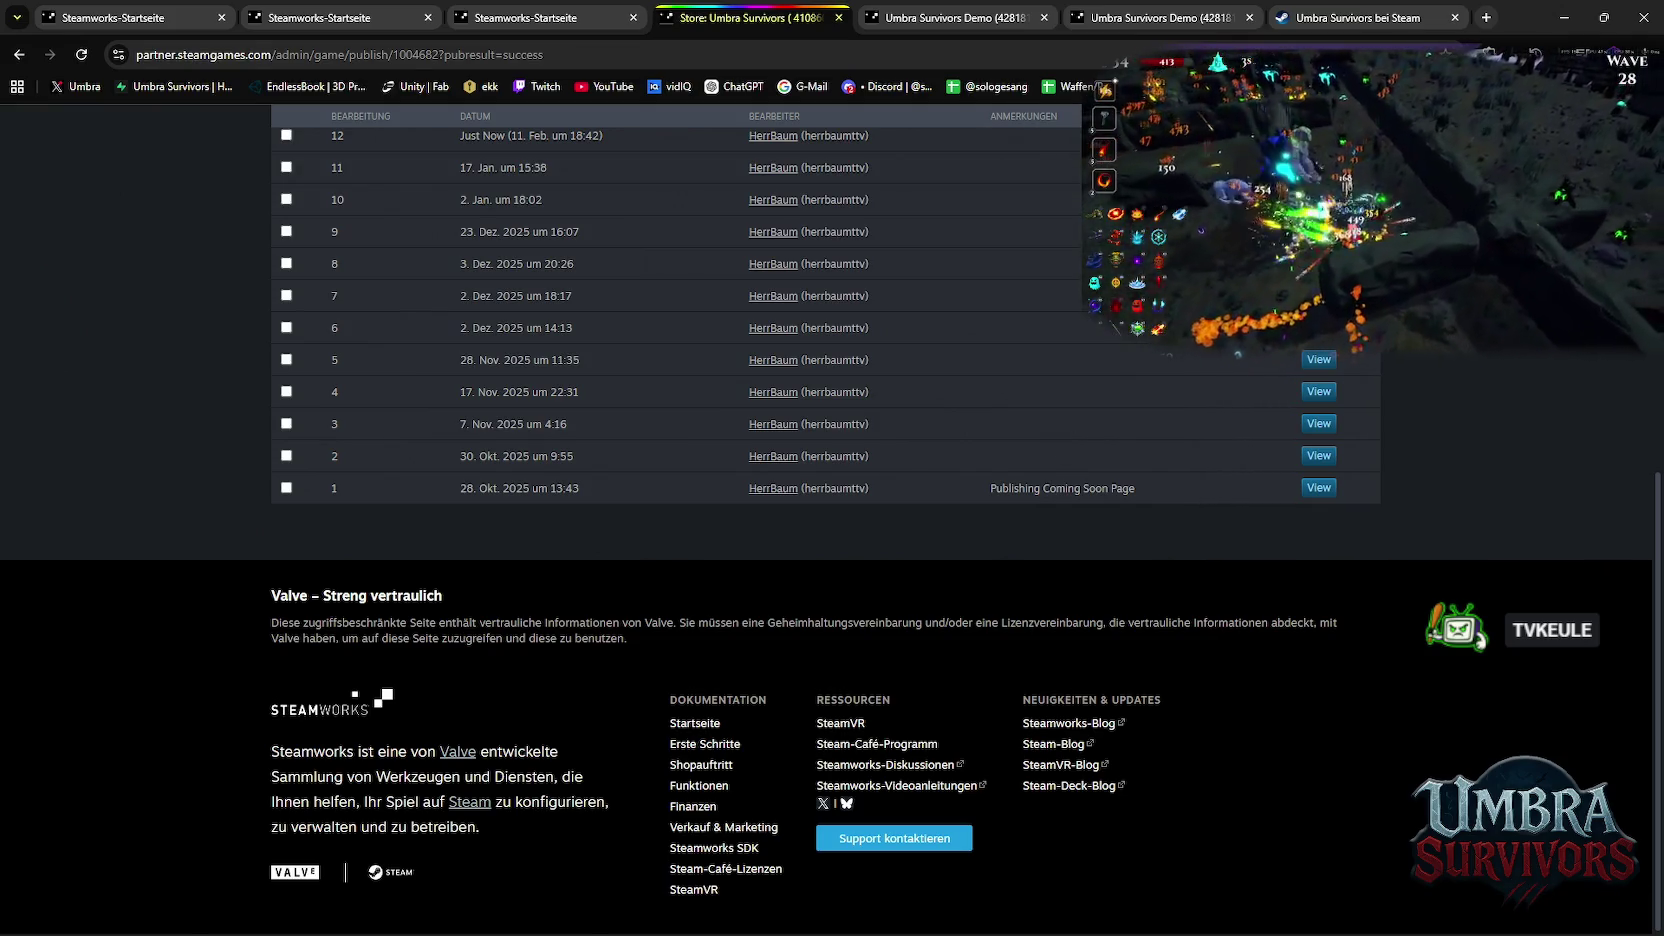
scroll(1053, 216, "up", 5)
left_click(1645, 14)
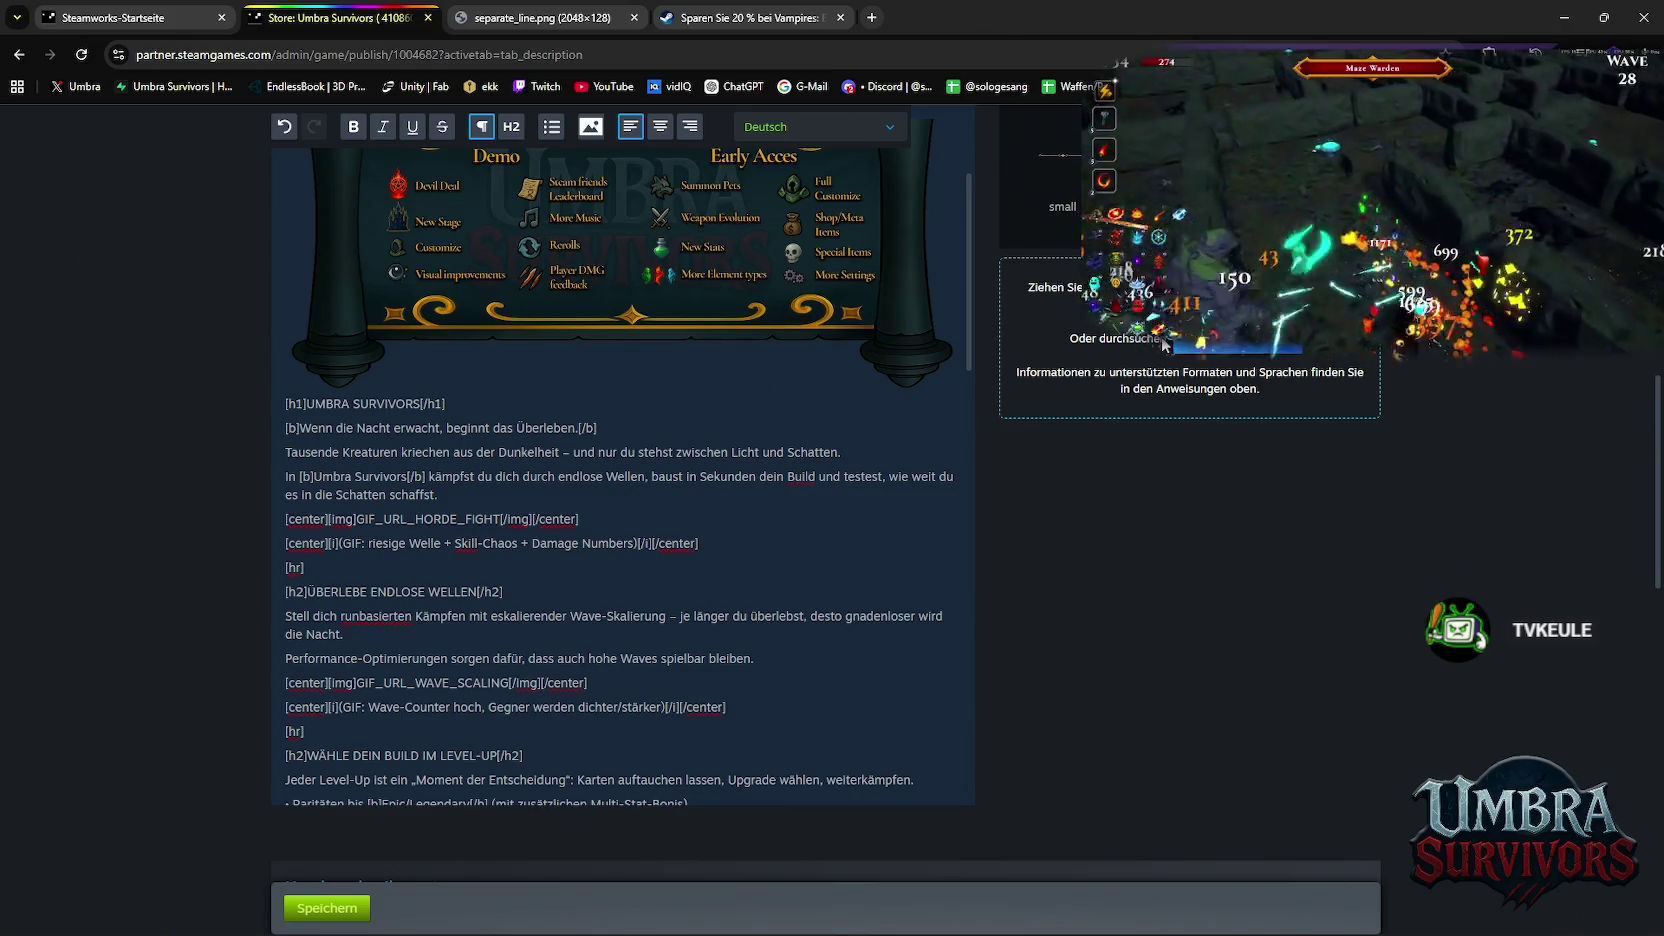
Scroll through the store description editor, then minimize Chrome to show the desktop
scroll(994, 572, "down", 7)
scroll(995, 566, "up", 4)
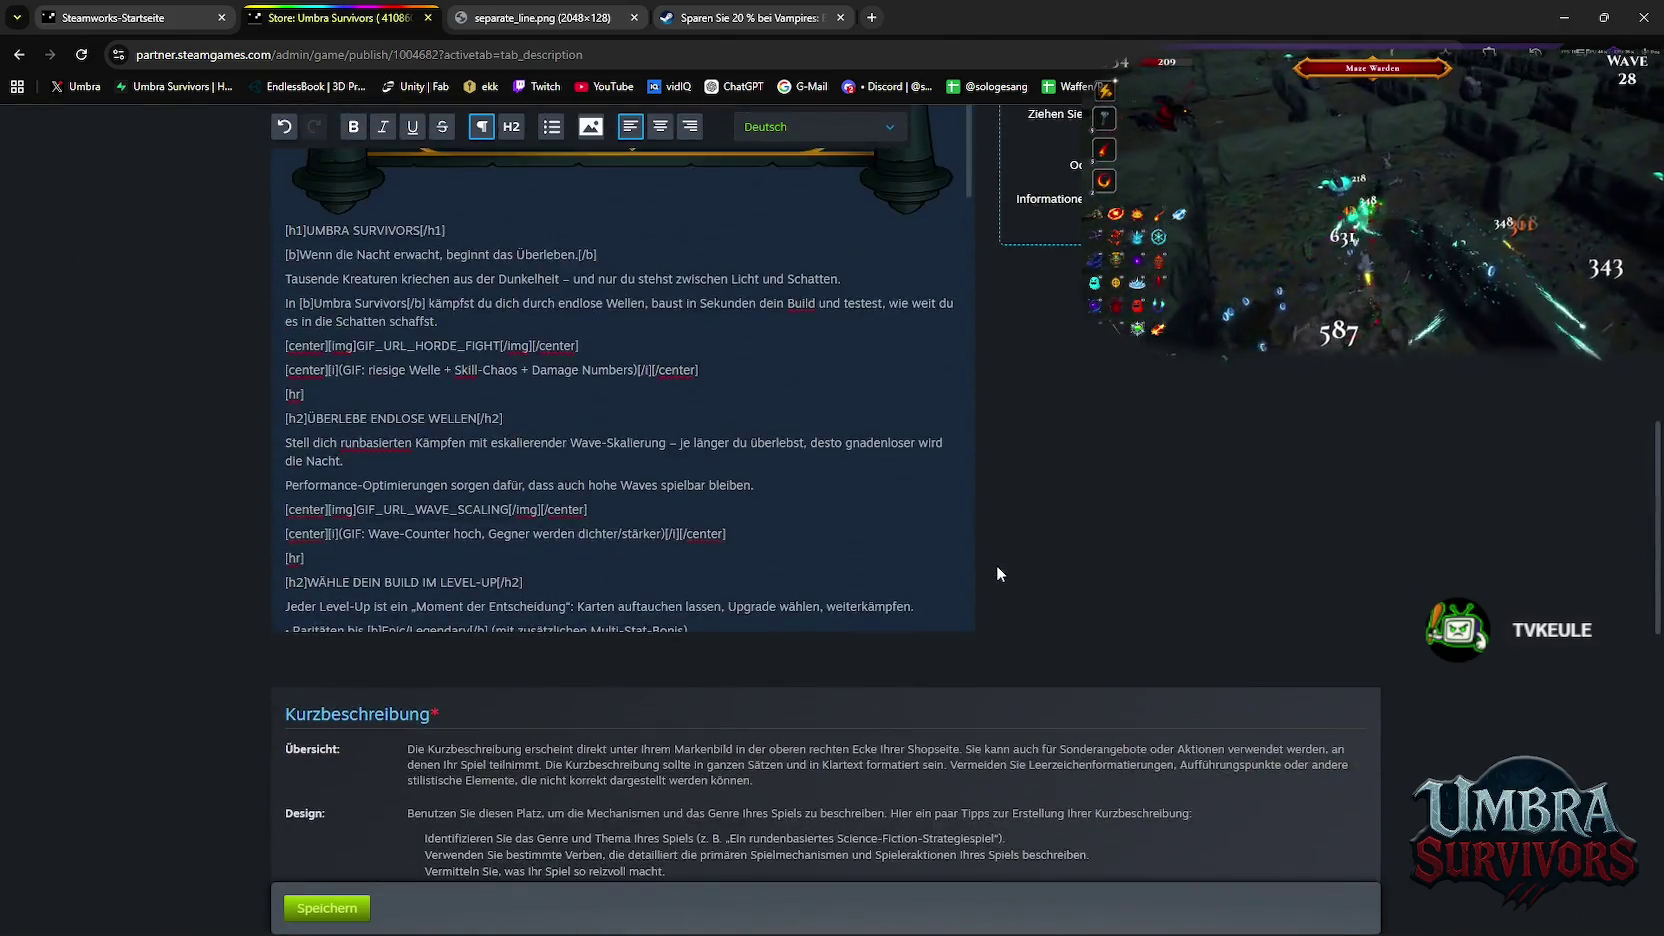
scroll(996, 566, "up", 5)
scroll(1001, 560, "up", 2)
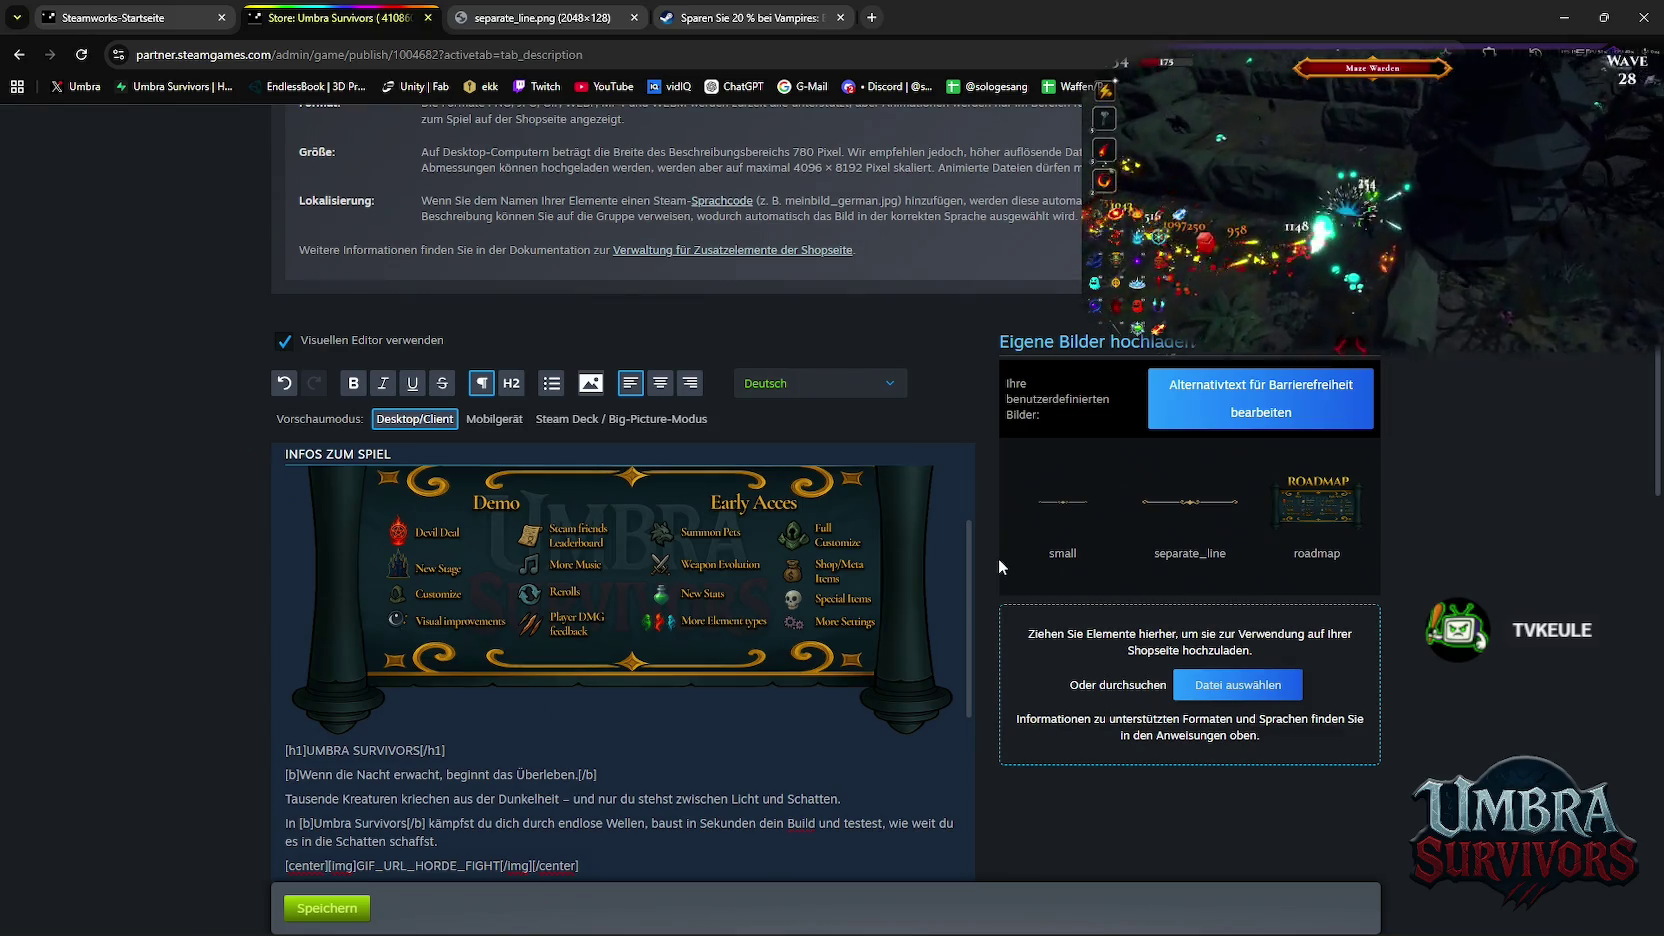
scroll(1005, 557, "down", 1)
scroll(1009, 556, "up", 5)
left_click(1556, 20)
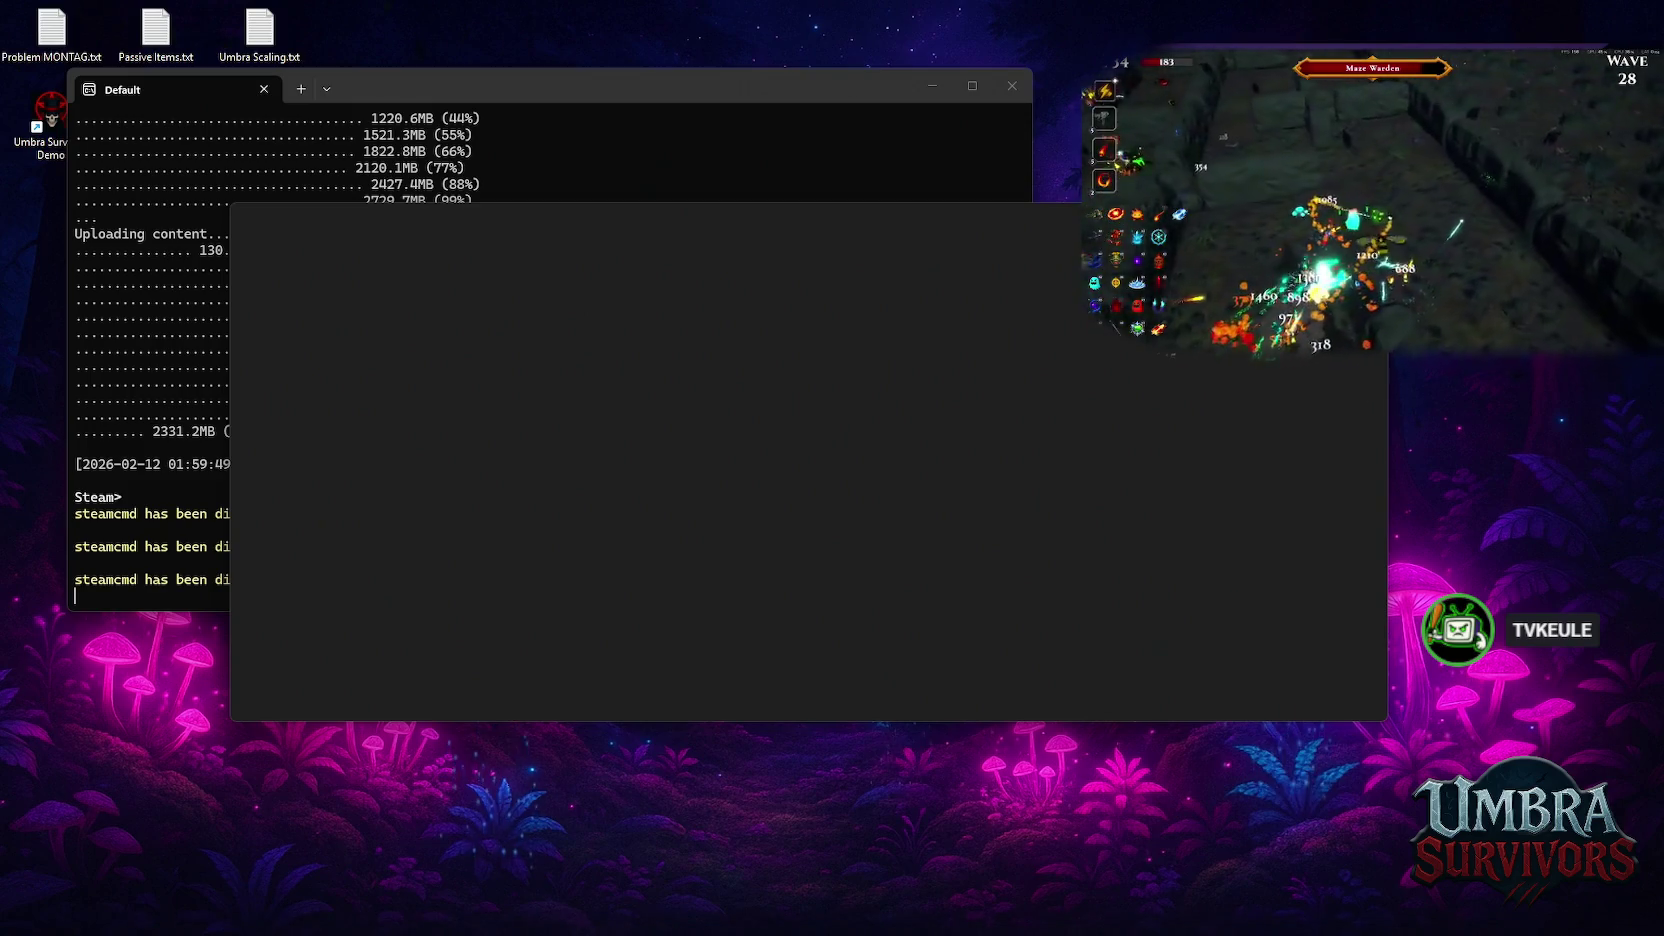
Close the steamcmd terminal and both Photos image viewer windows
left_click(786, 88)
left_click(1012, 85)
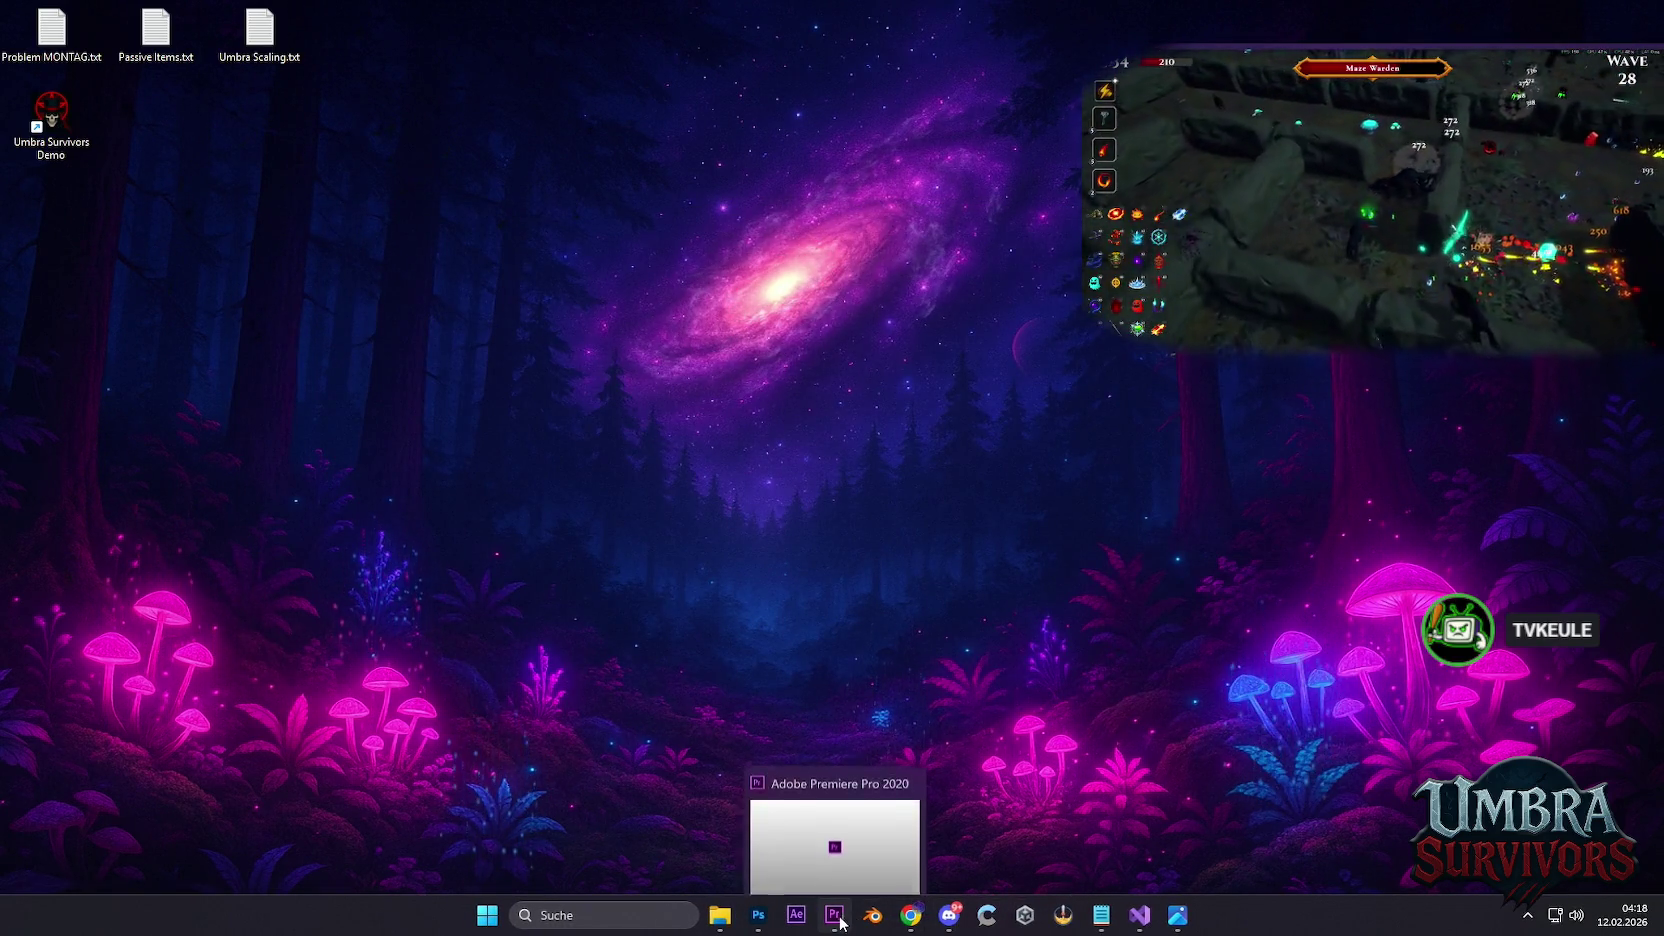
mouse_move(1176, 915)
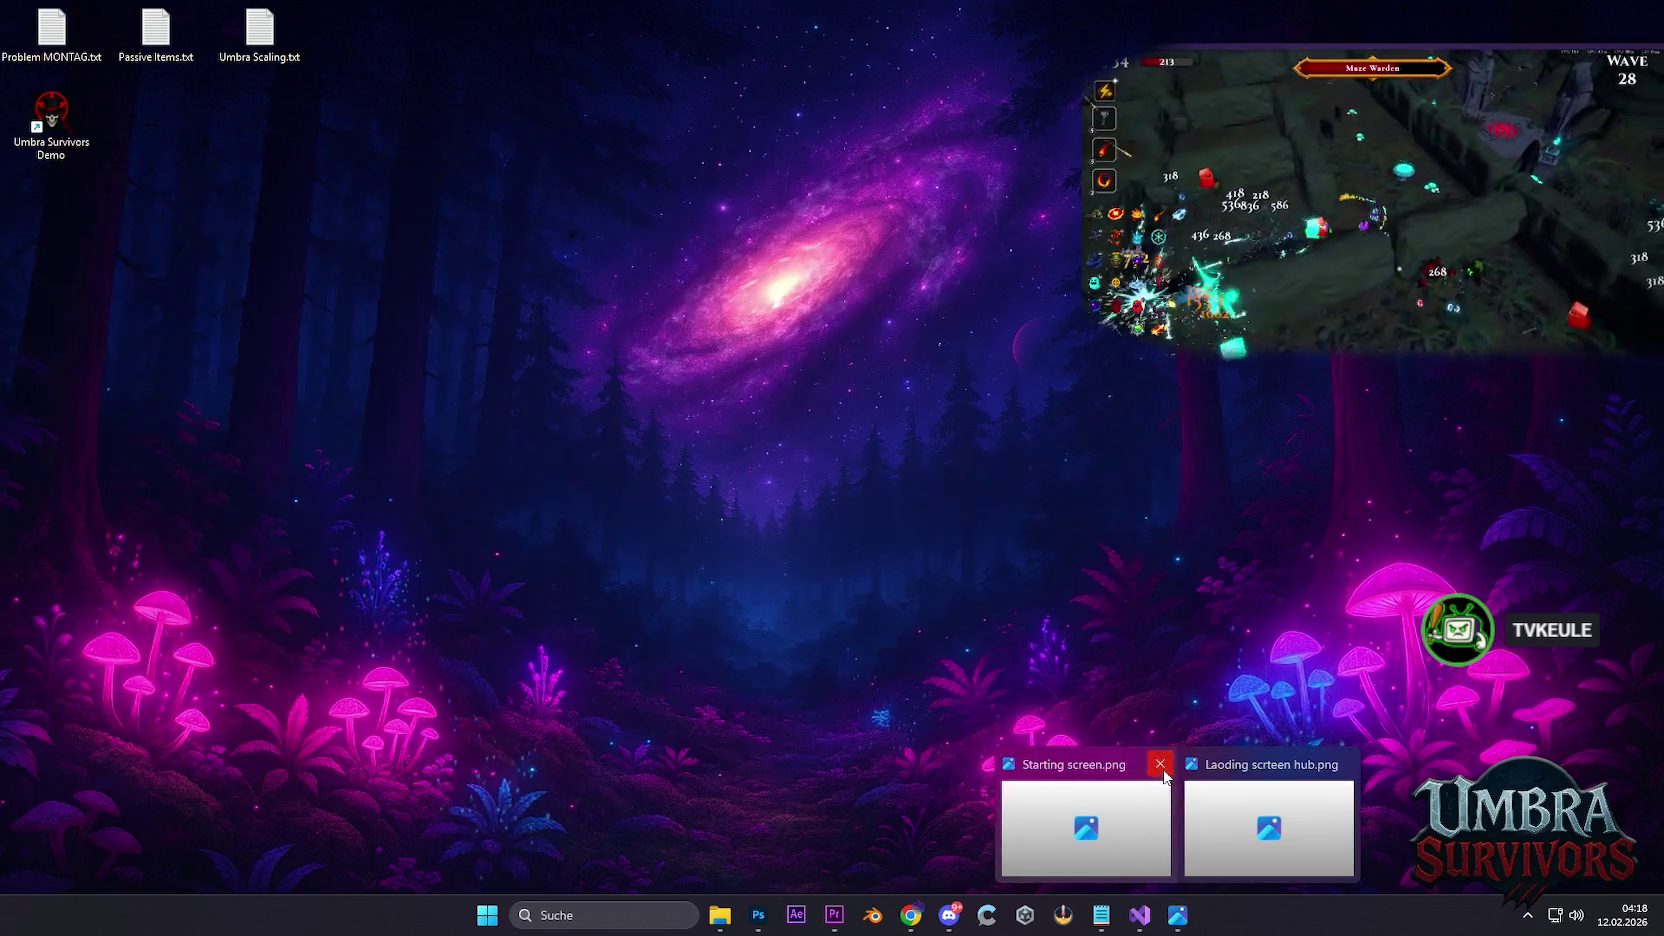
left_click(1159, 763)
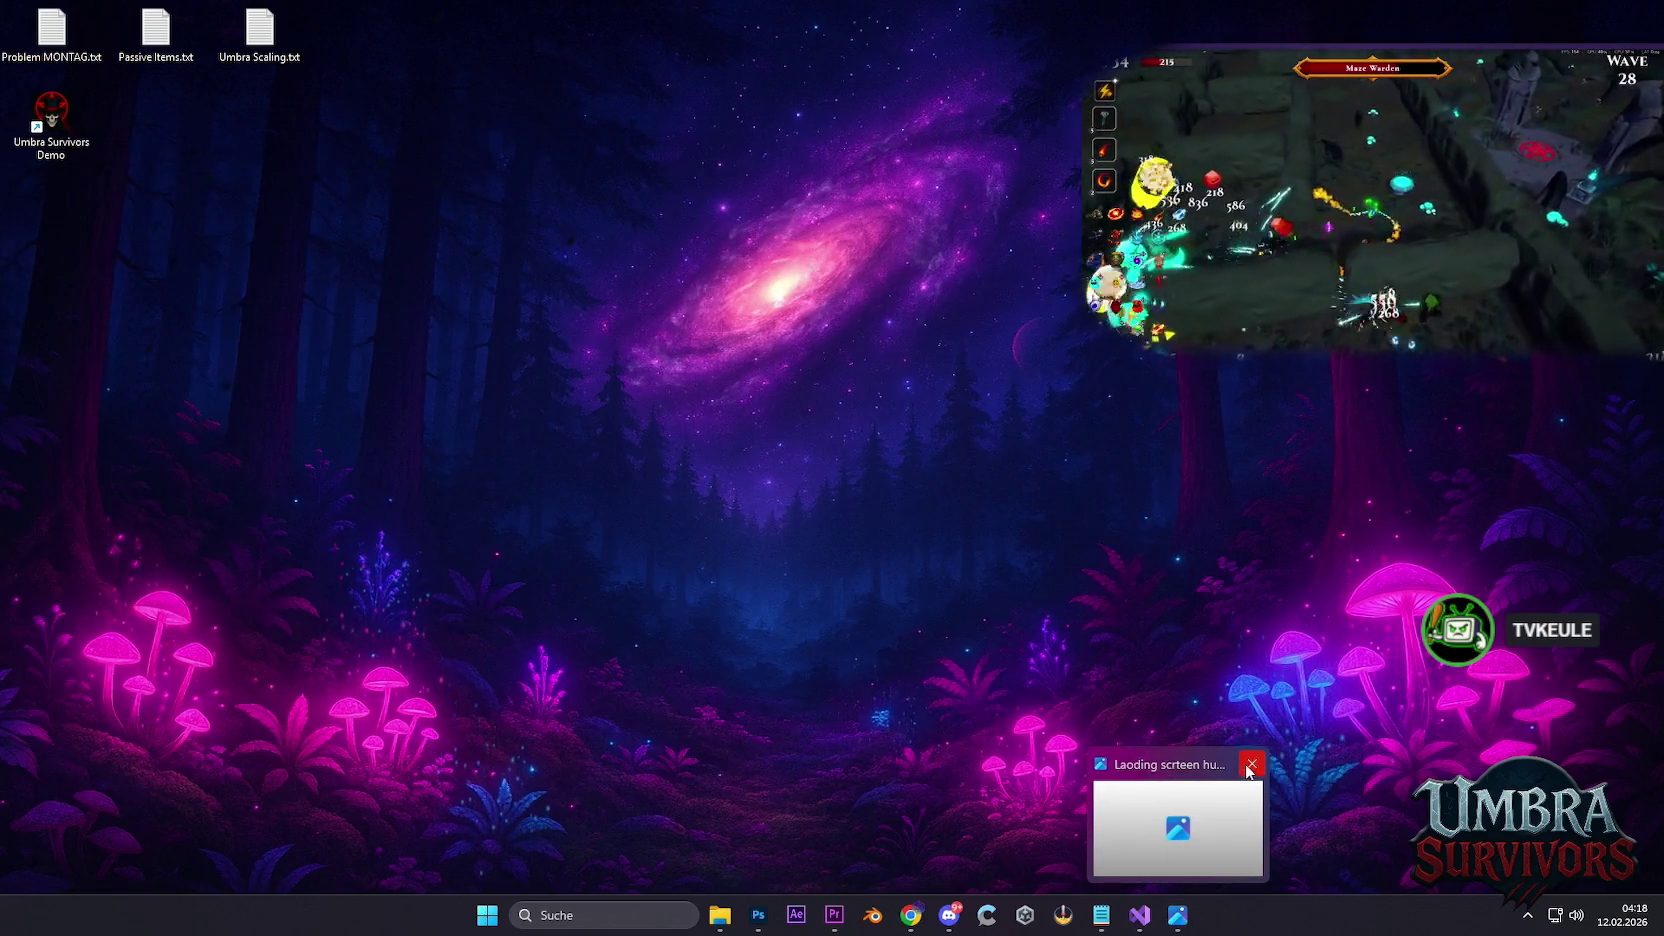
left_click(1252, 763)
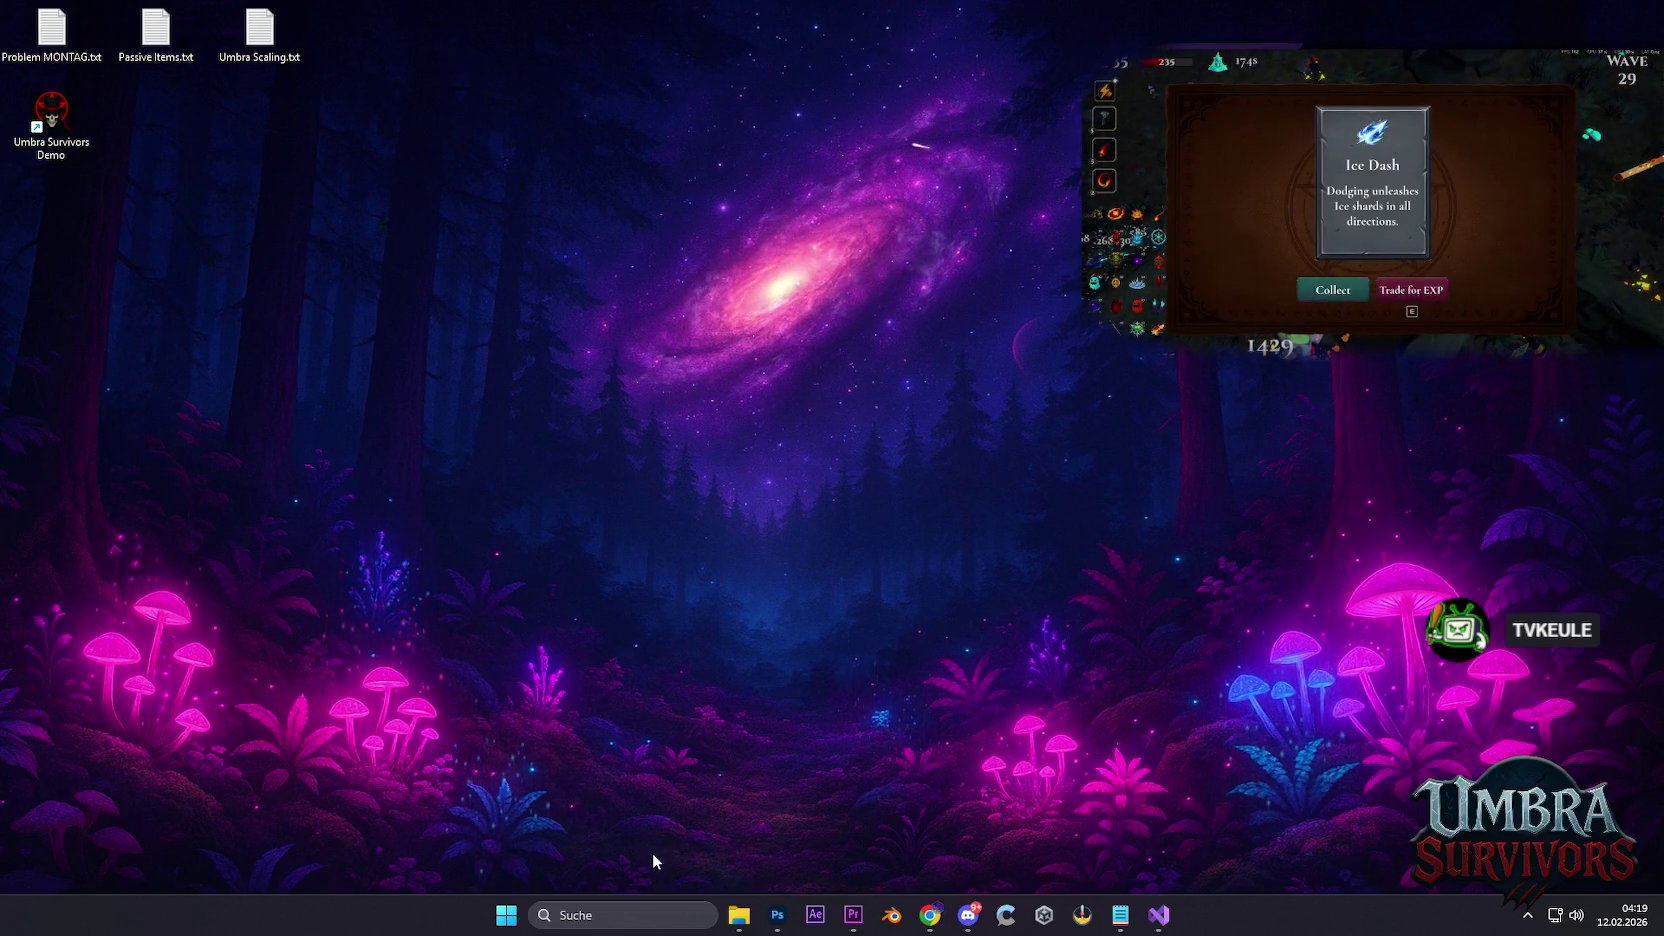
Bring up Windows search from the Suche box in the taskbar
left_click(660, 915)
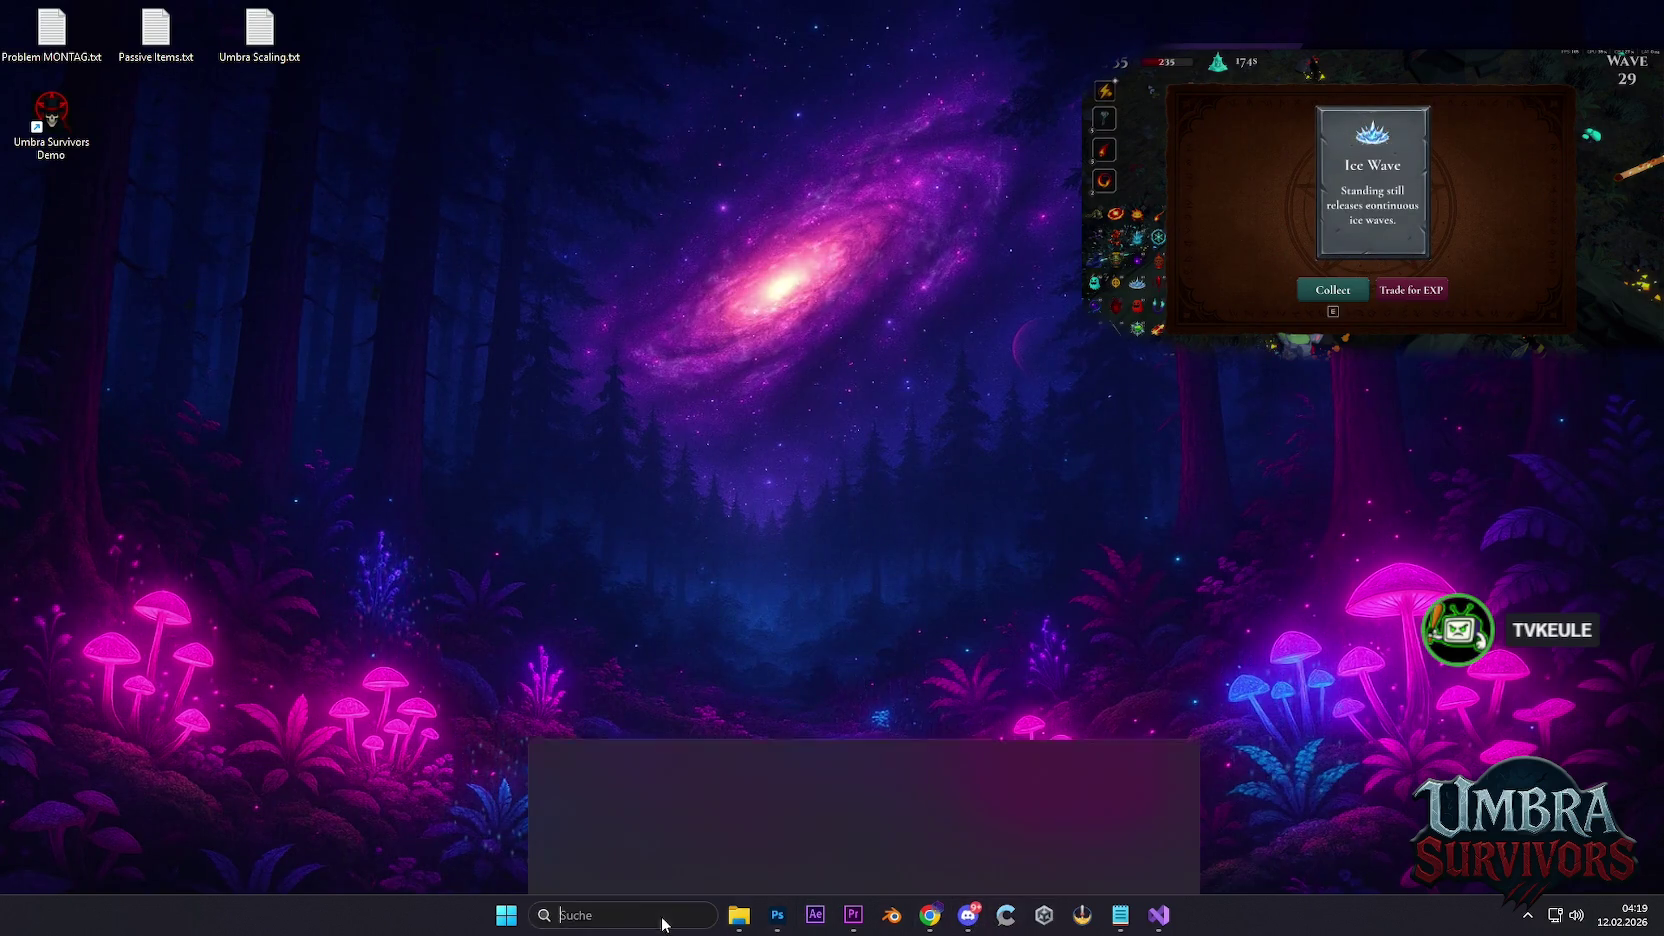
Launch Steam, go to BIBLIOTHEK and start the Umbra Survivors Demo
left_click(606, 327)
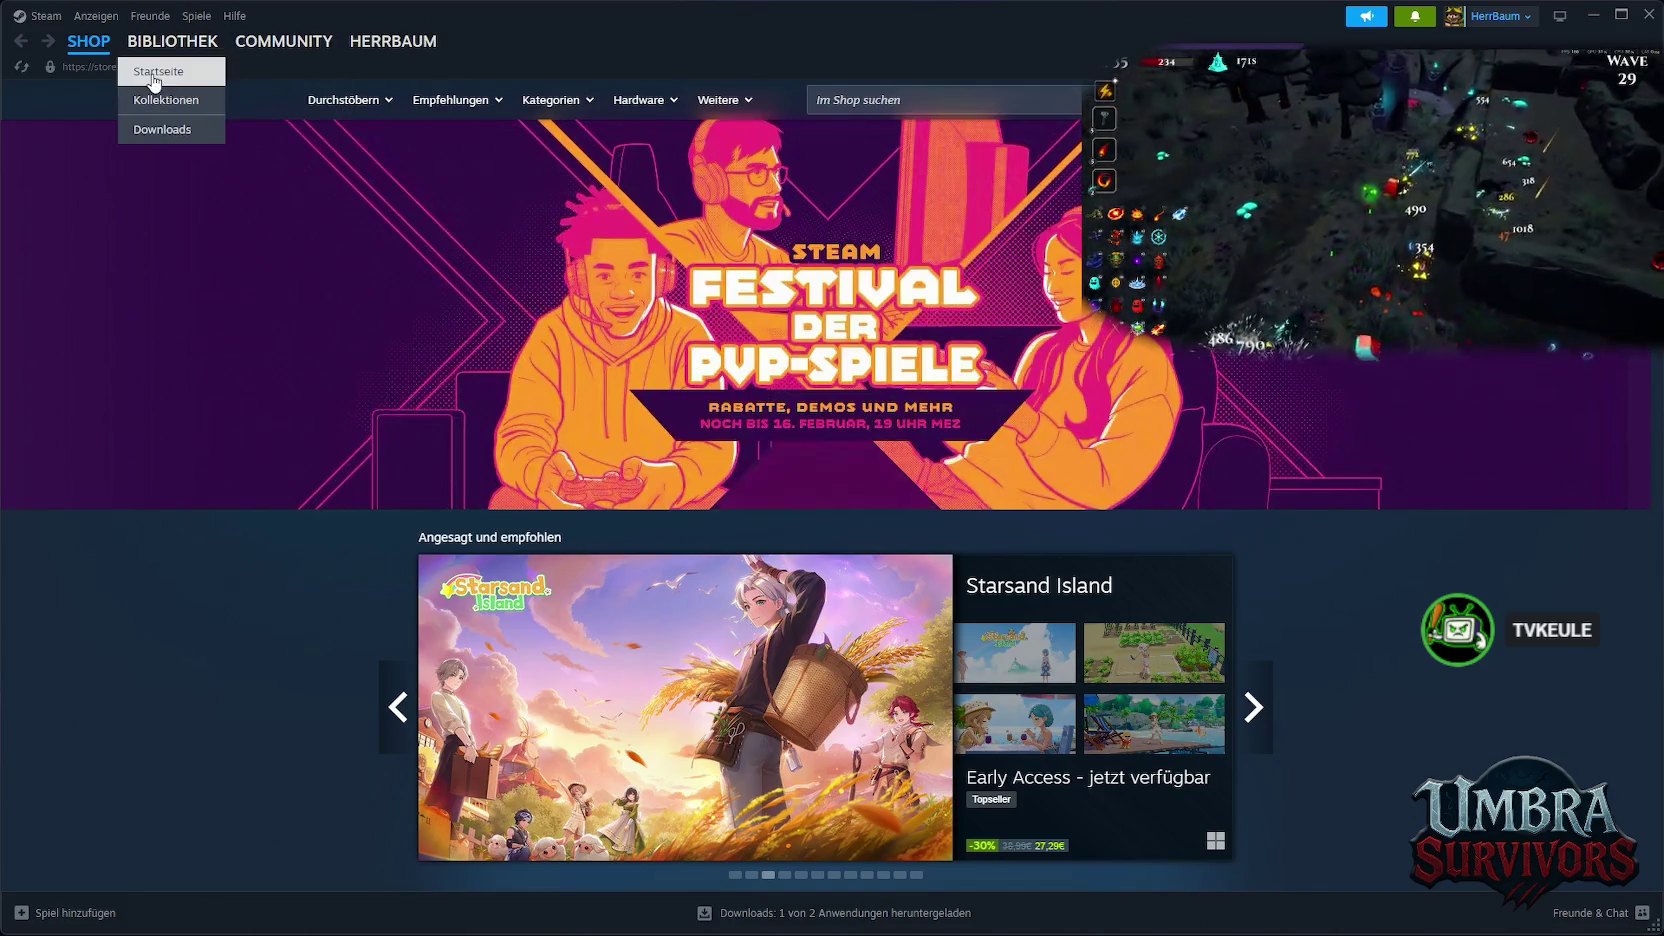
left_click(150, 72)
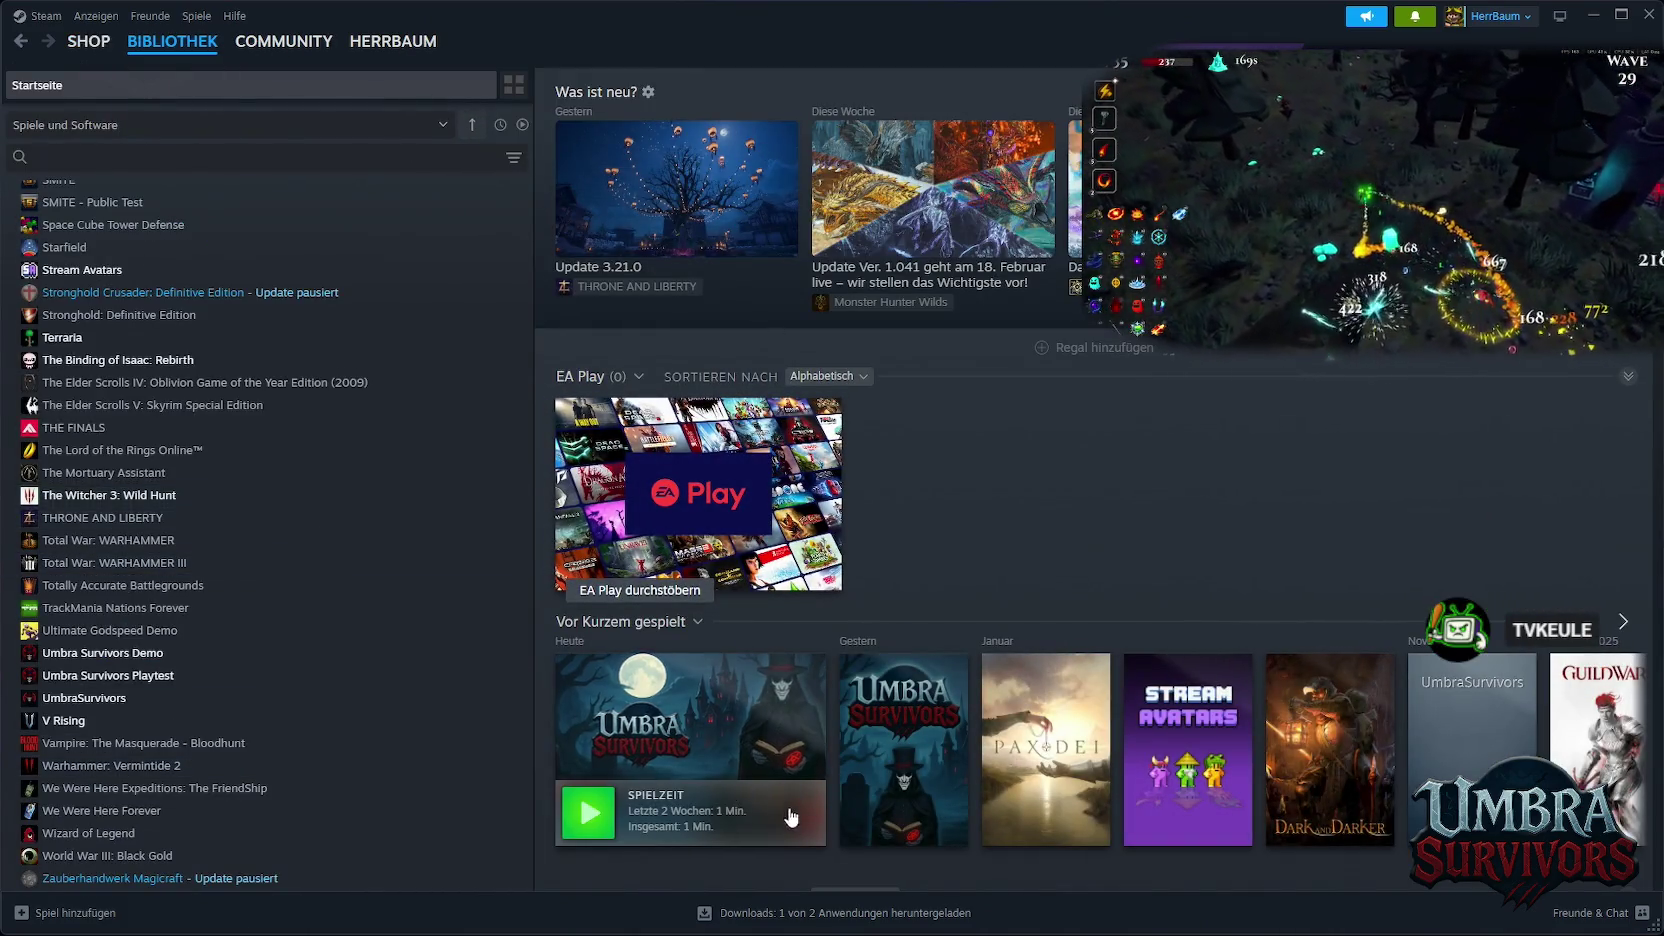
left_click(588, 812)
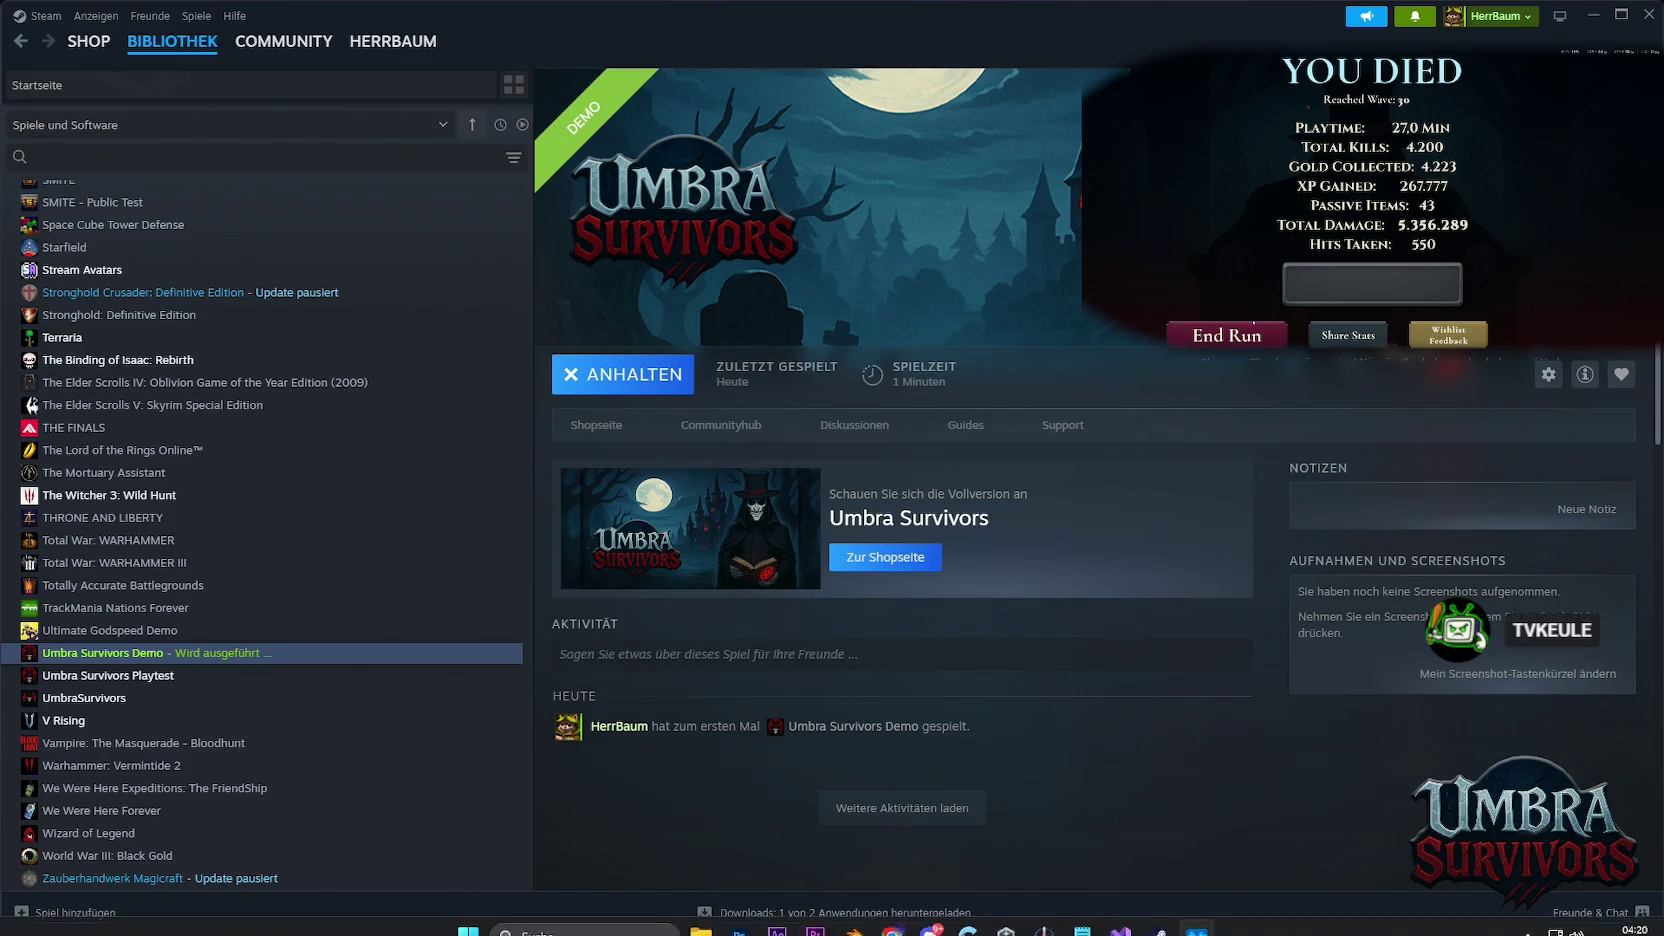
Quit and relaunch the Umbra Survivors Demo, then dismiss the Ctrl+Alt+Del security screen
left_click(672, 385)
left_click(822, 516)
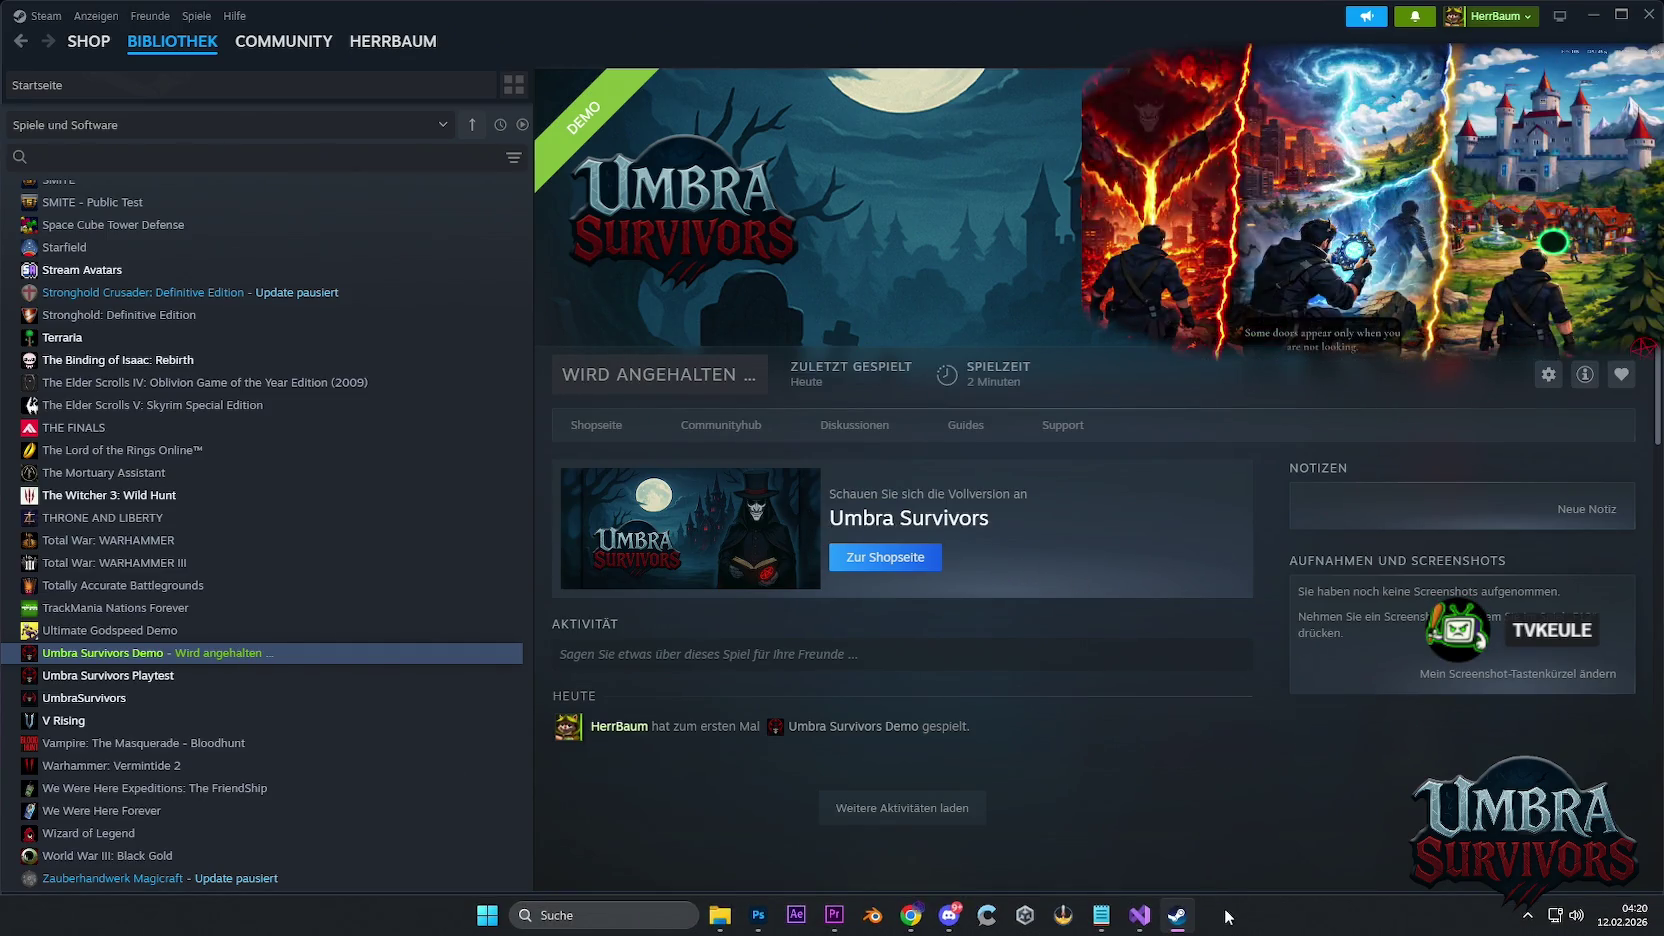
mouse_move(1250, 30)
left_mouse_down()
mouse_move(1214, 534)
mouse_move(1240, 8)
left_mouse_up()
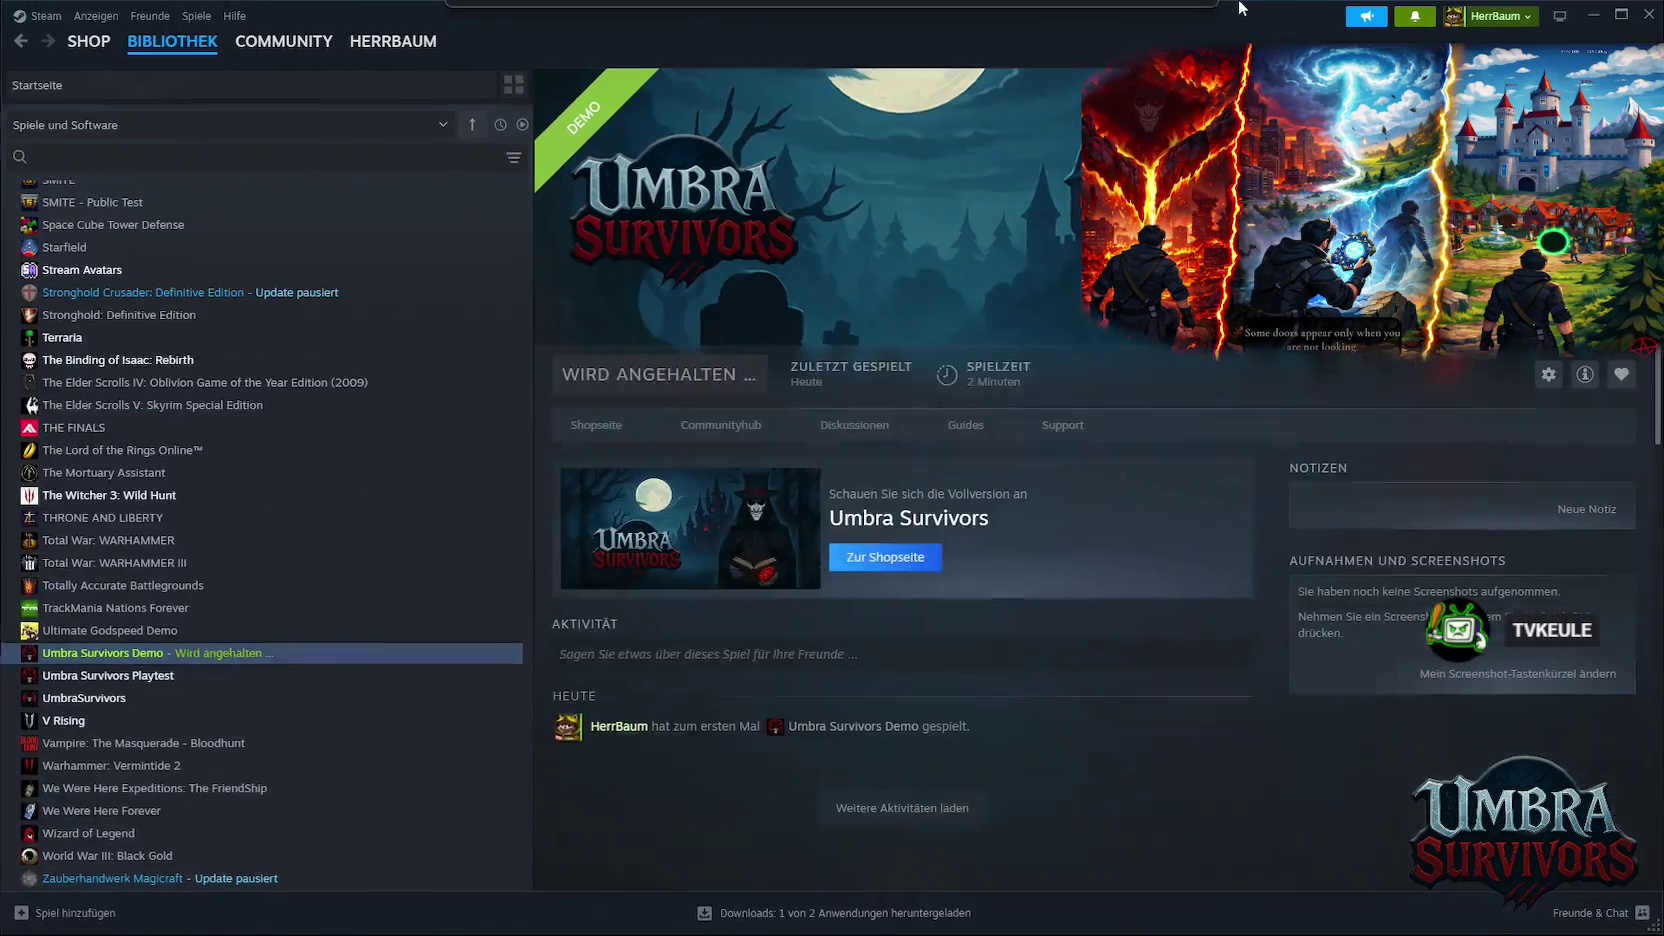
left_click(610, 374)
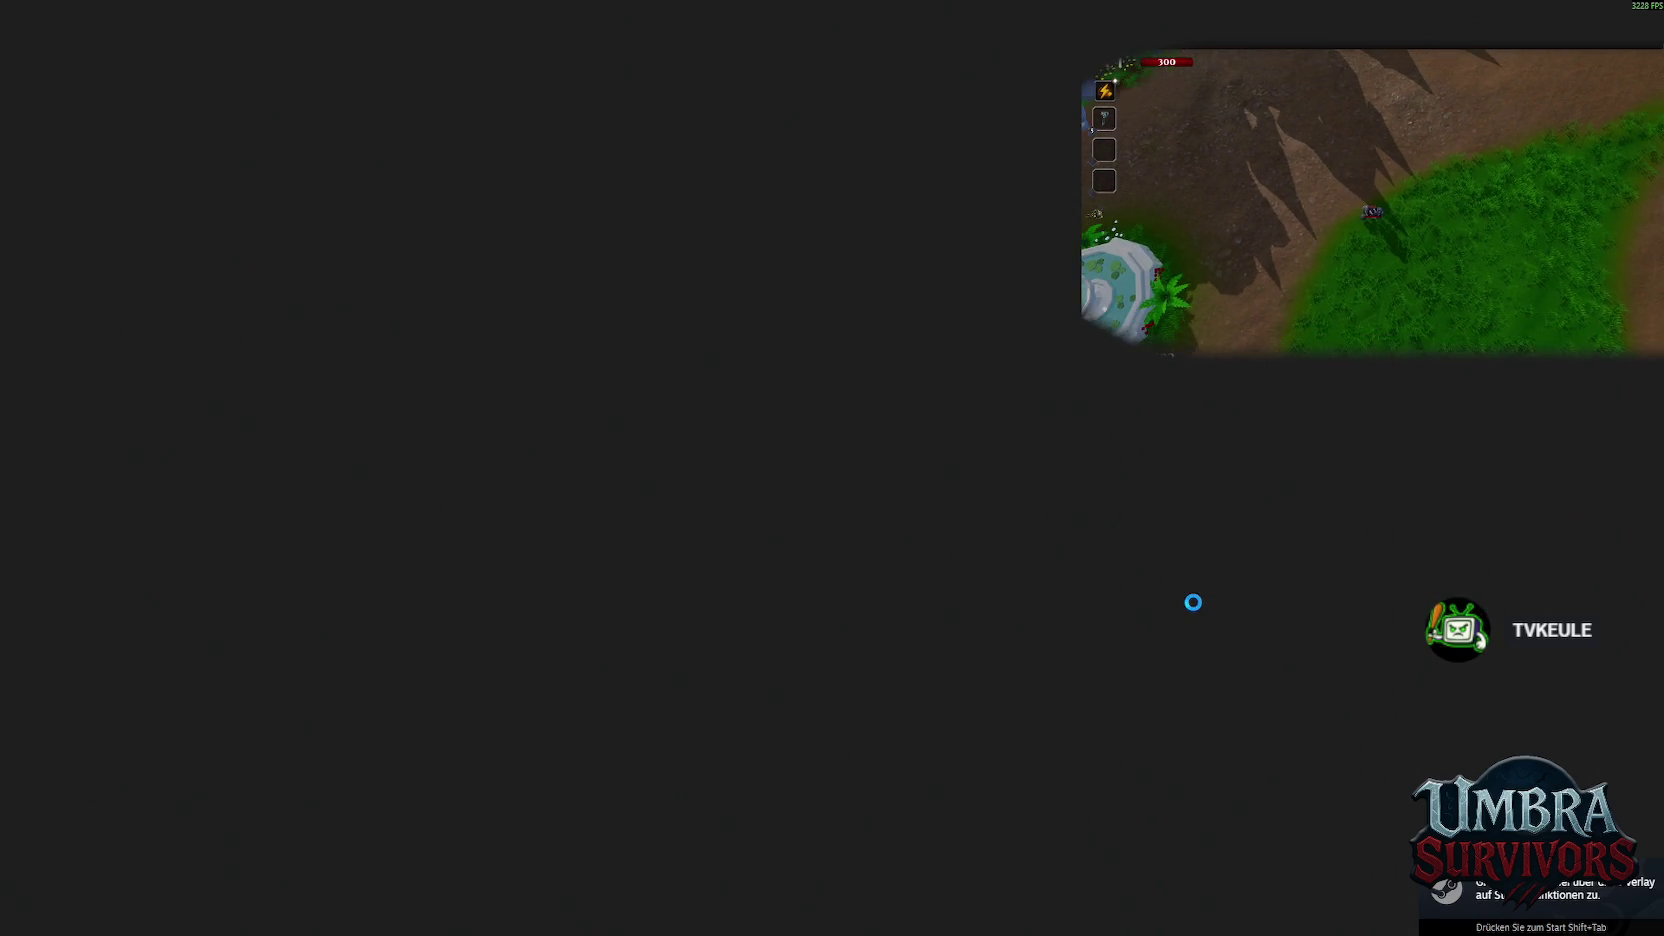
key("ctrl+alt+Delete")
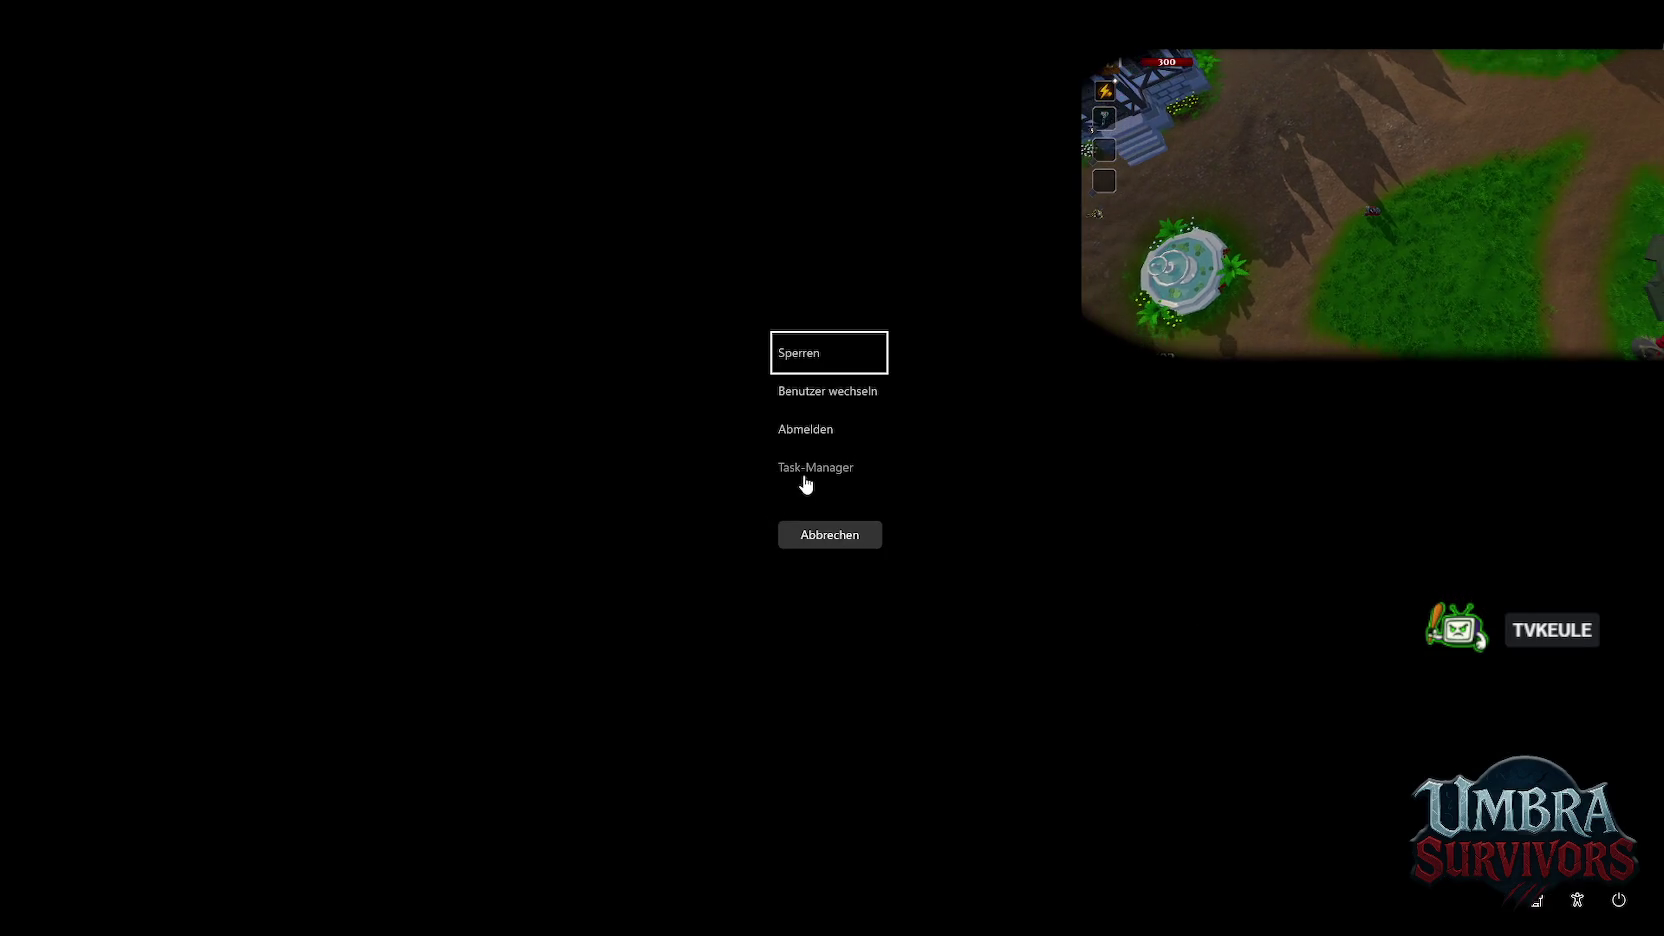
left_click(804, 476)
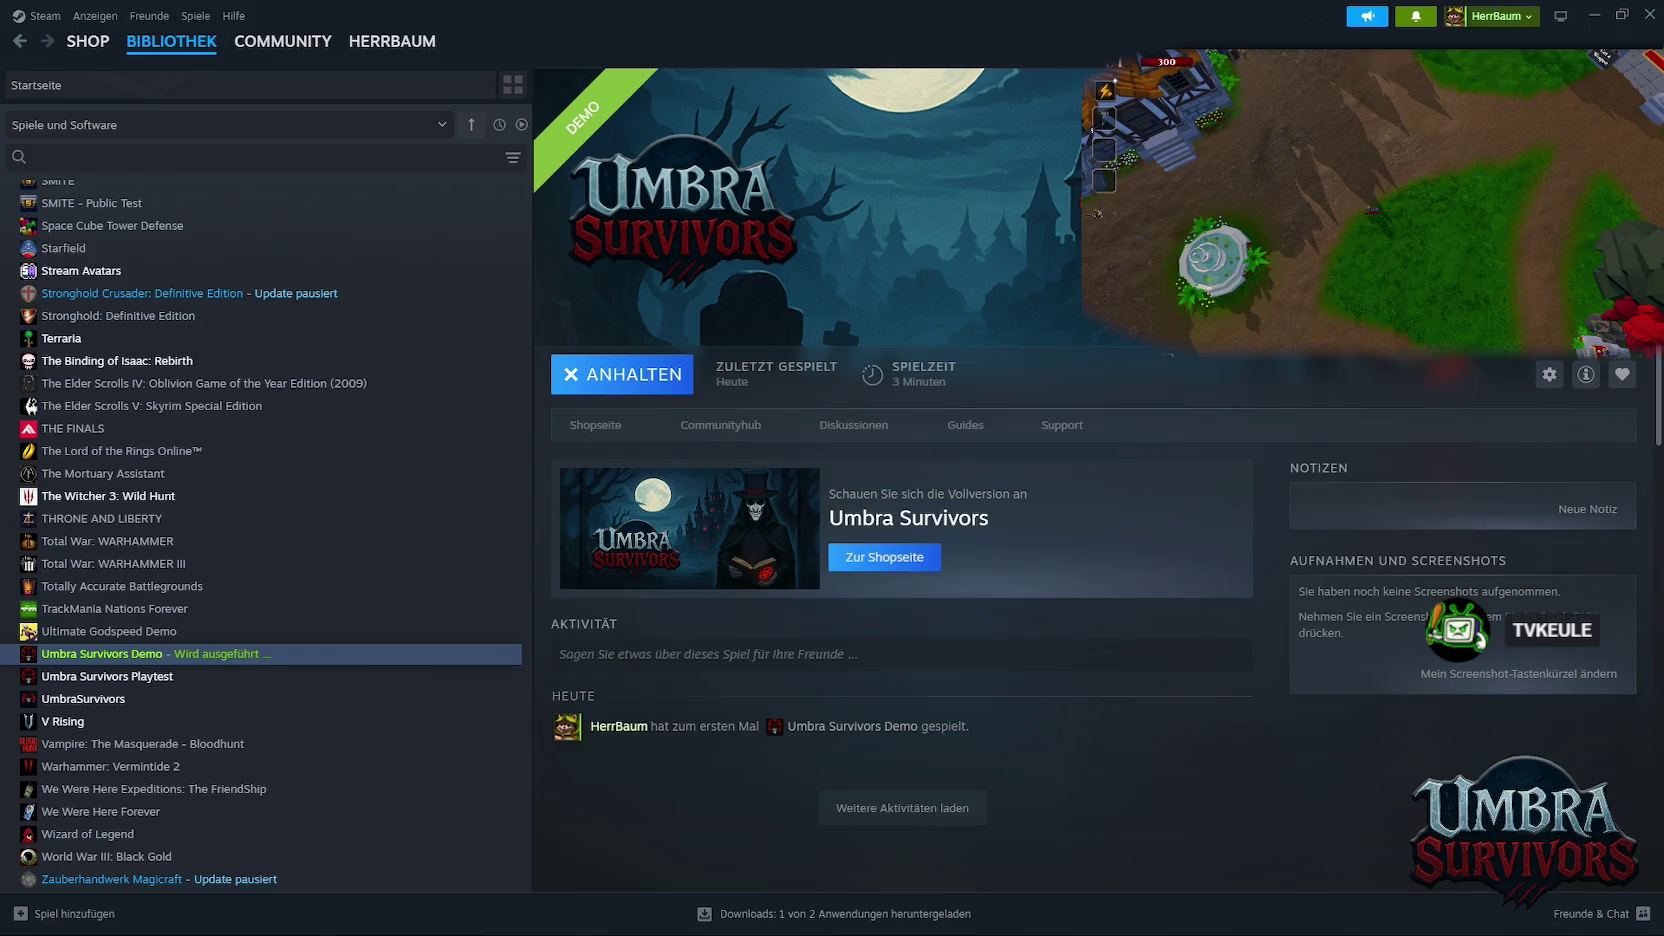
Stop the running demo and uninstall Umbra Survivors Playtest
left_click(604, 388)
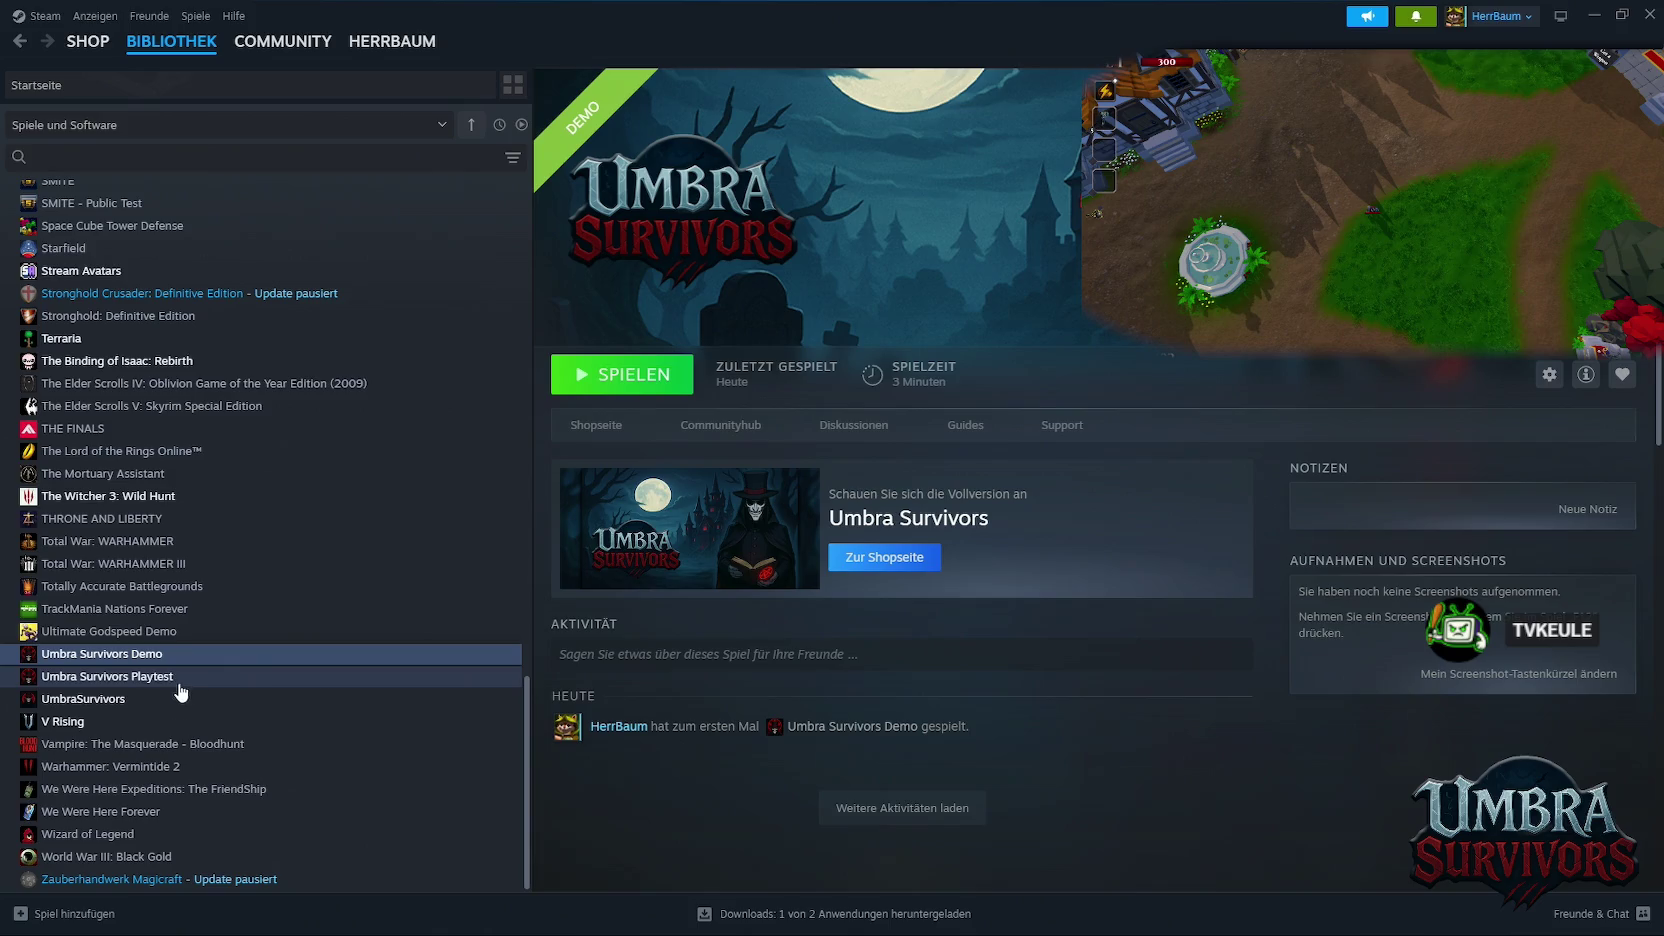
right_click(133, 679)
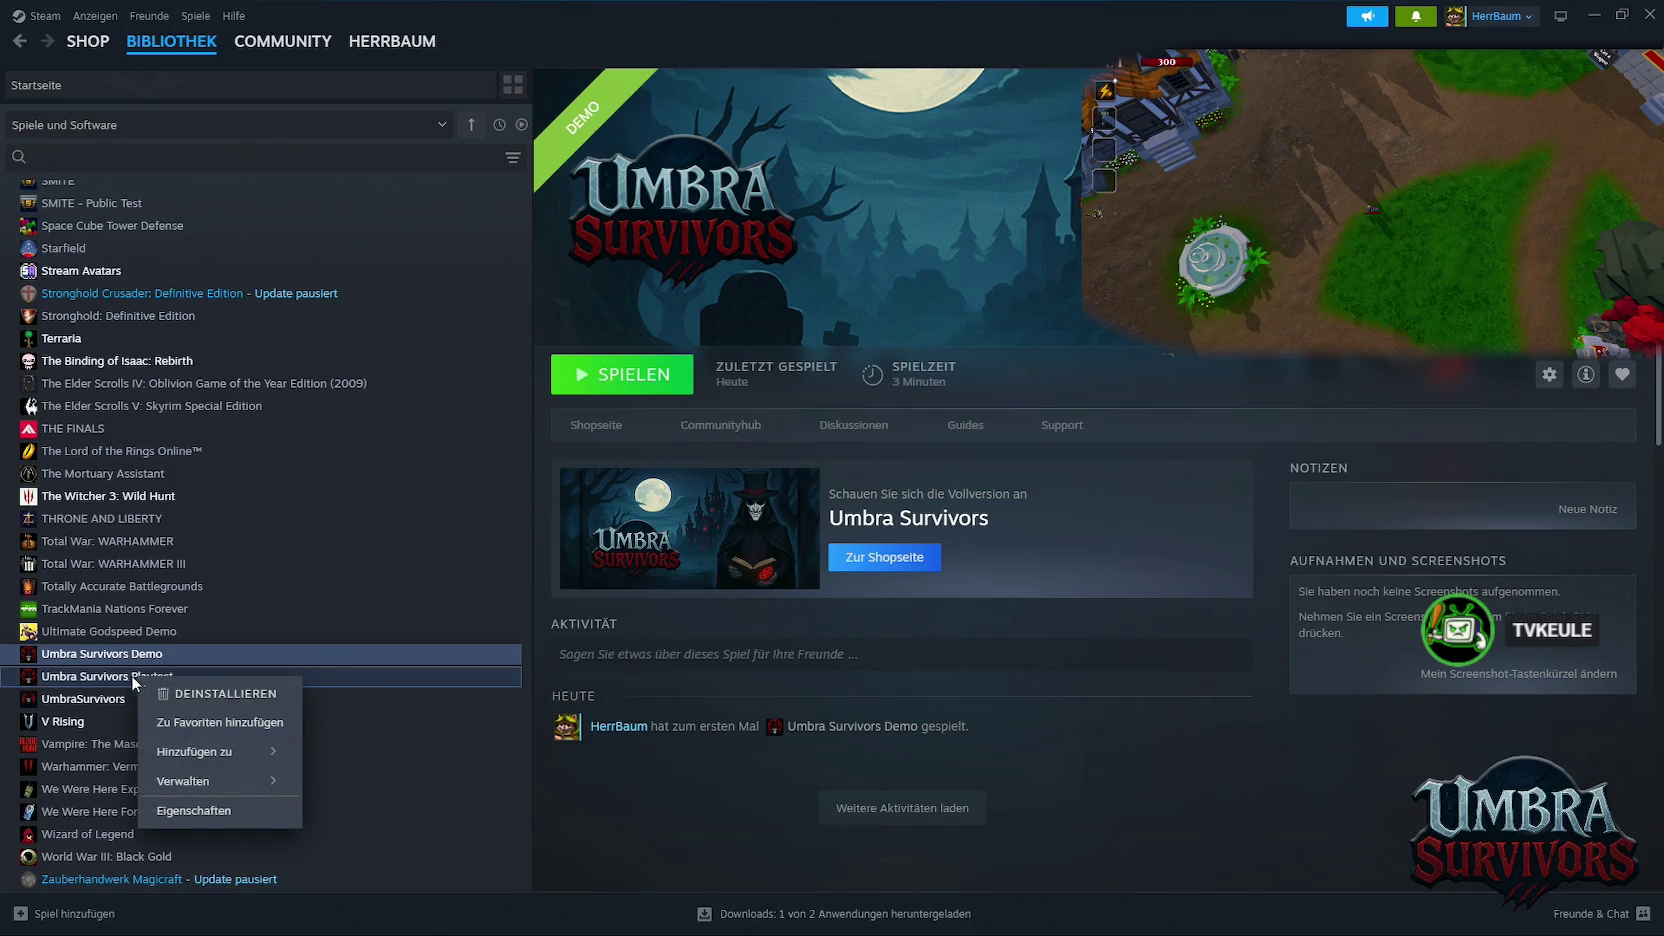
left_click(62, 680)
right_click(62, 680)
mouse_move(130, 781)
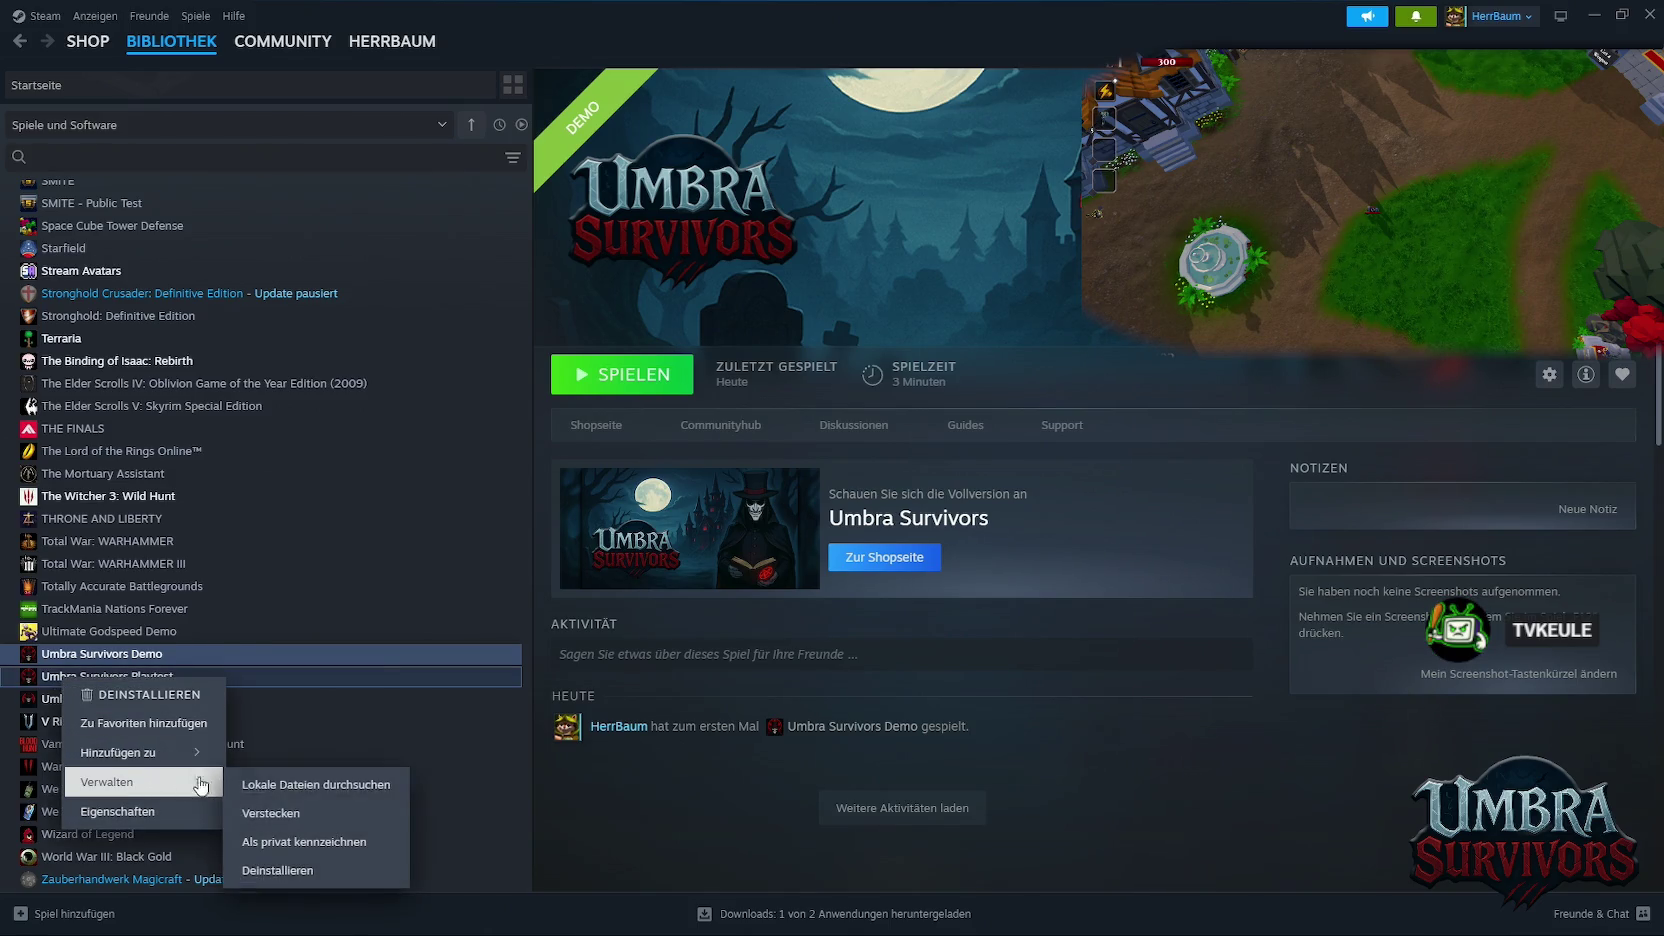
left_click(280, 866)
left_click(923, 540)
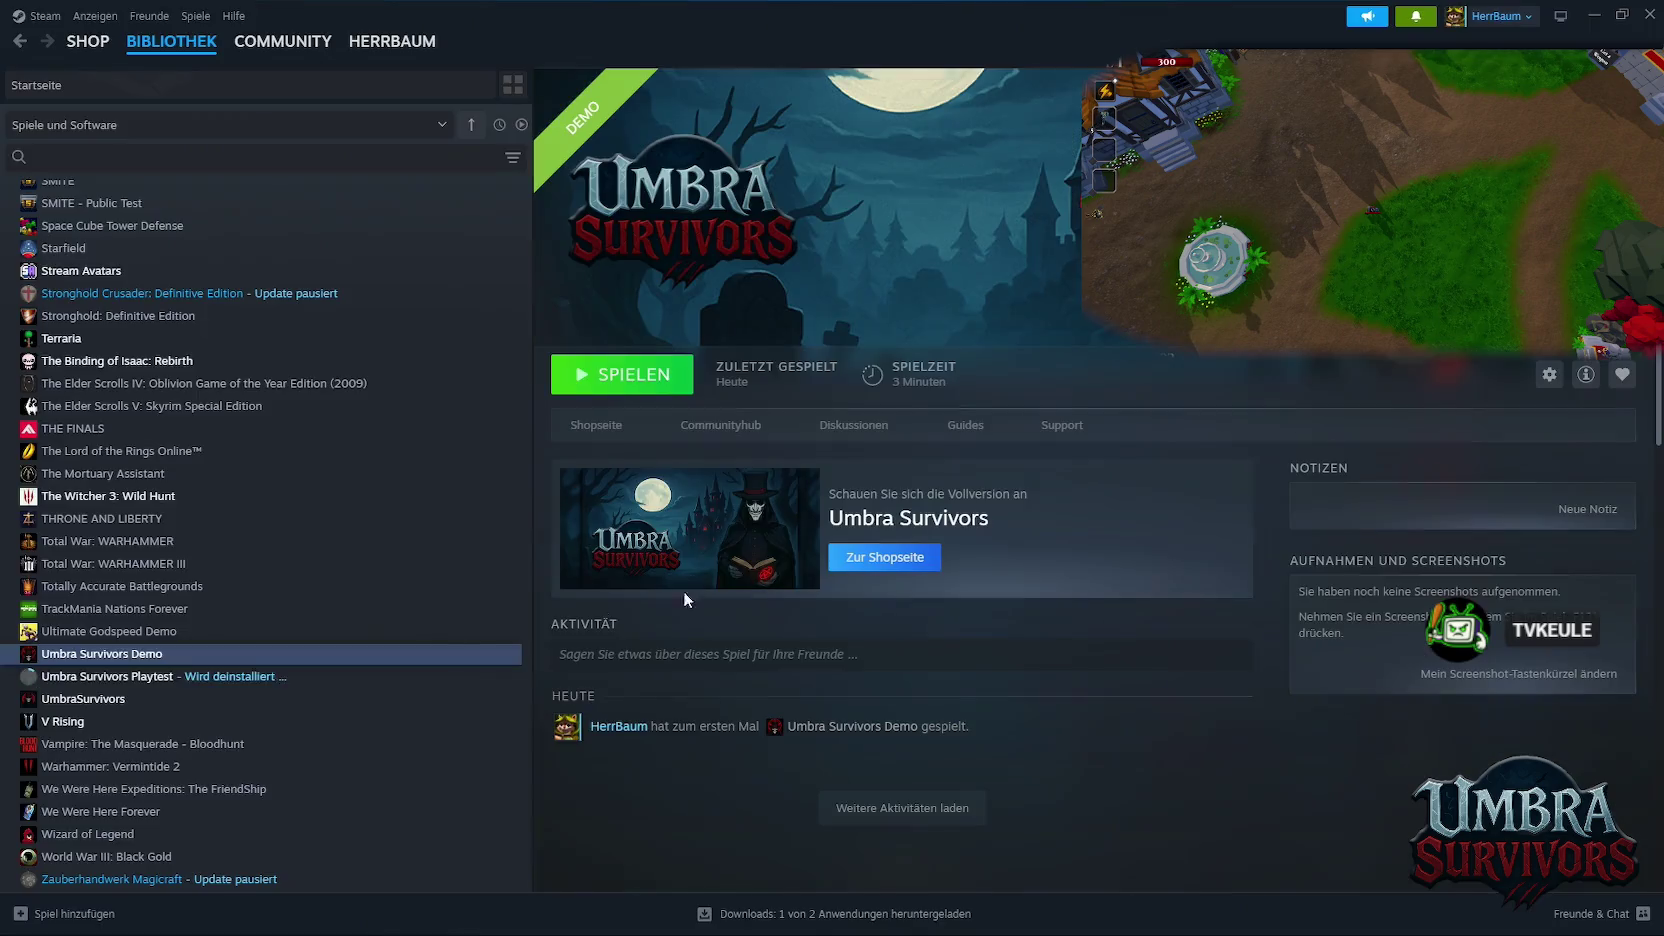
Remove the non-Steam UmbraSurvivors entry from the library and switch to Discord
right_click(95, 699)
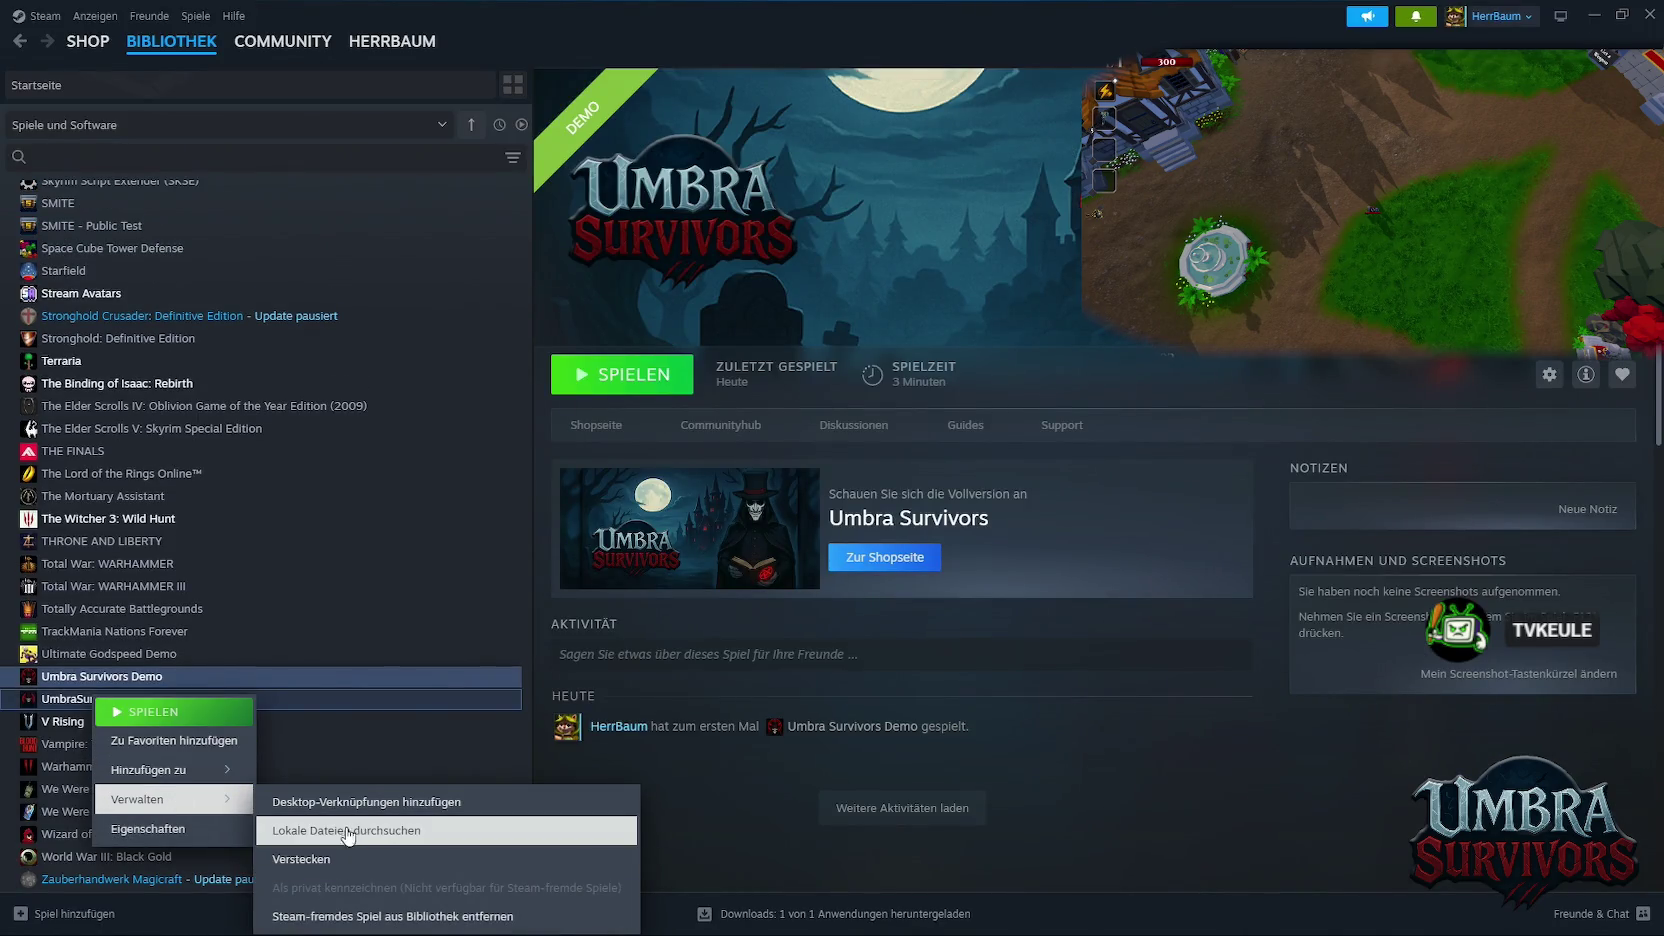
left_click(359, 916)
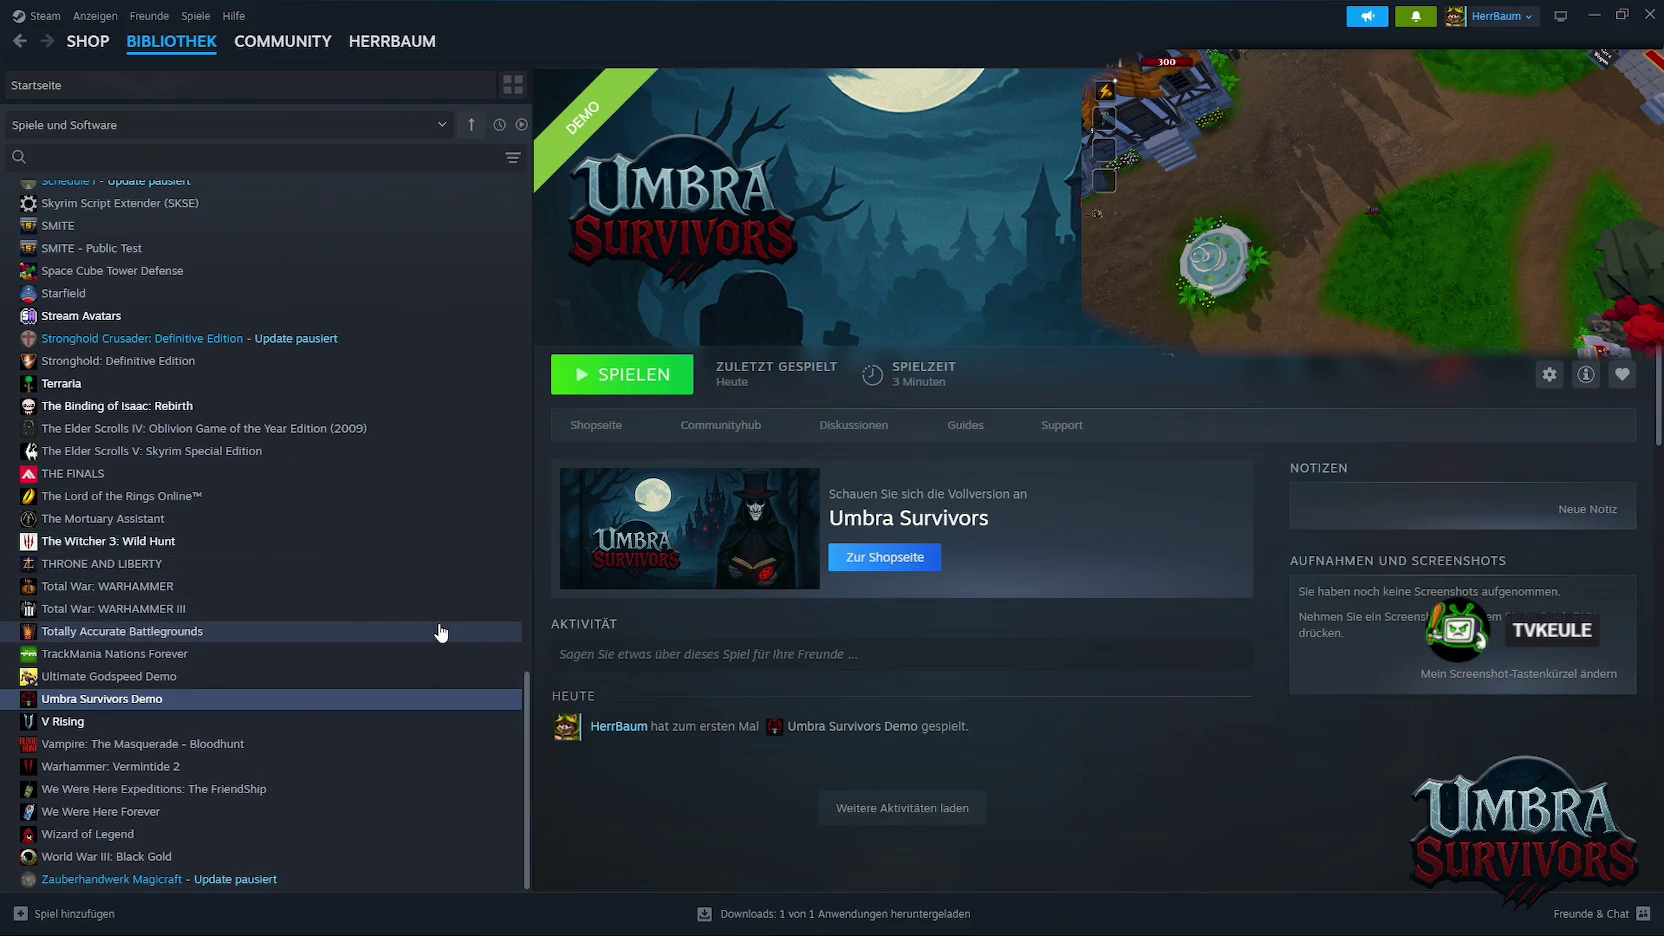
scroll(460, 622, "up", 5)
scroll(438, 630, "up", 5)
scroll(437, 627, "down", 3)
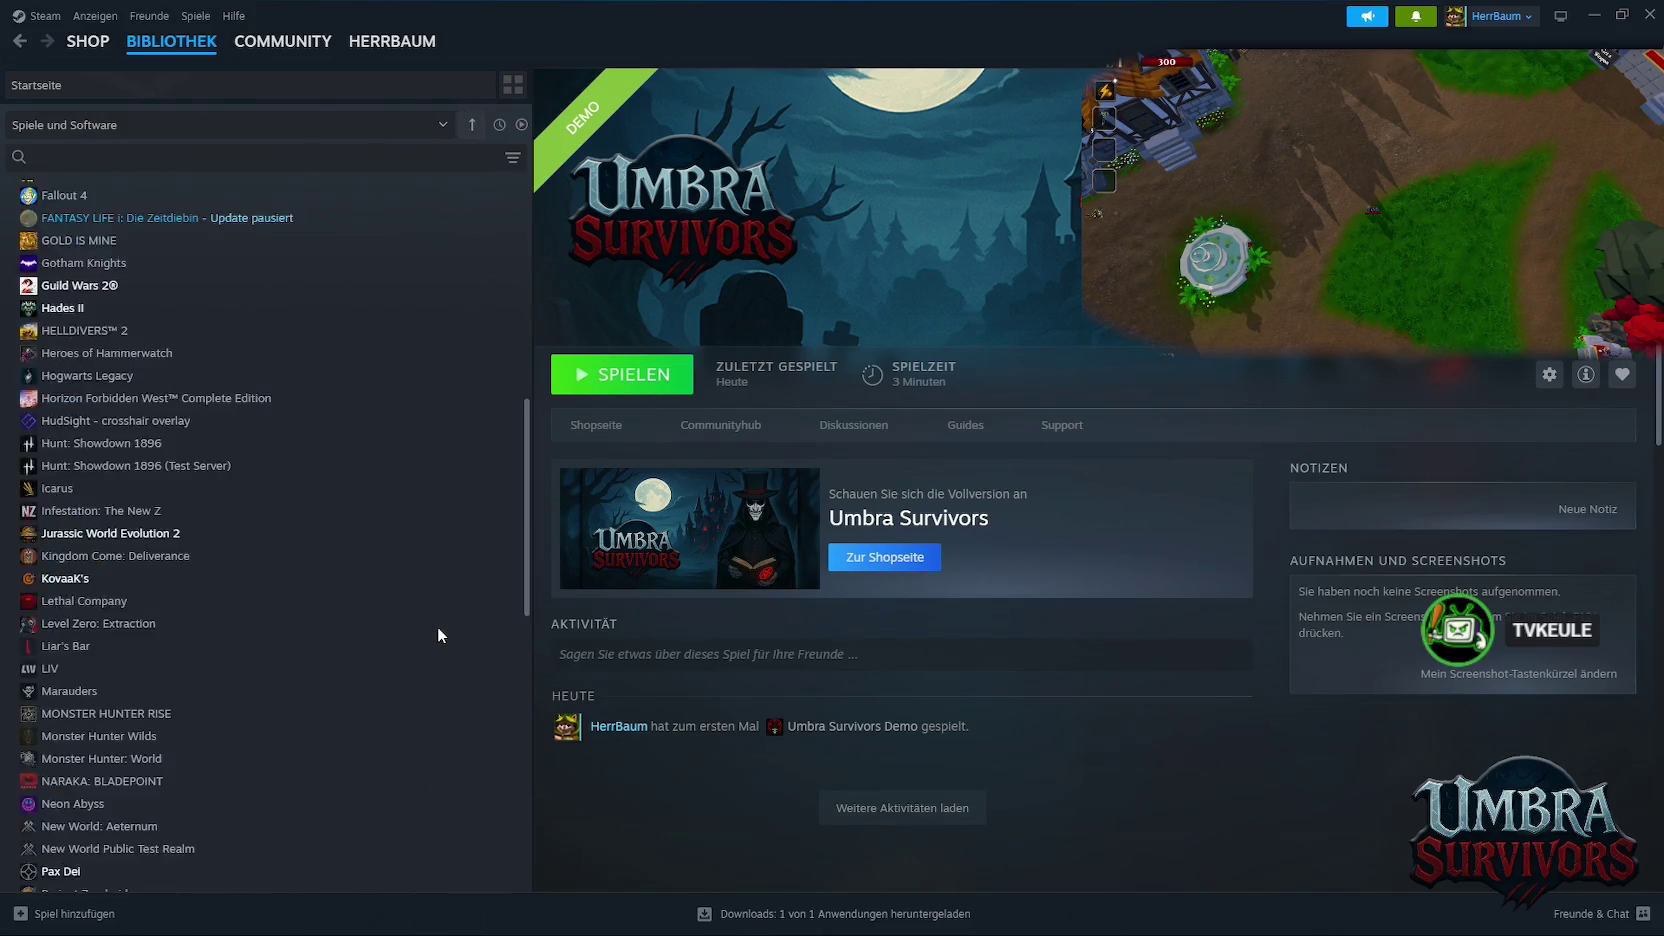
scroll(437, 627, "down", 8)
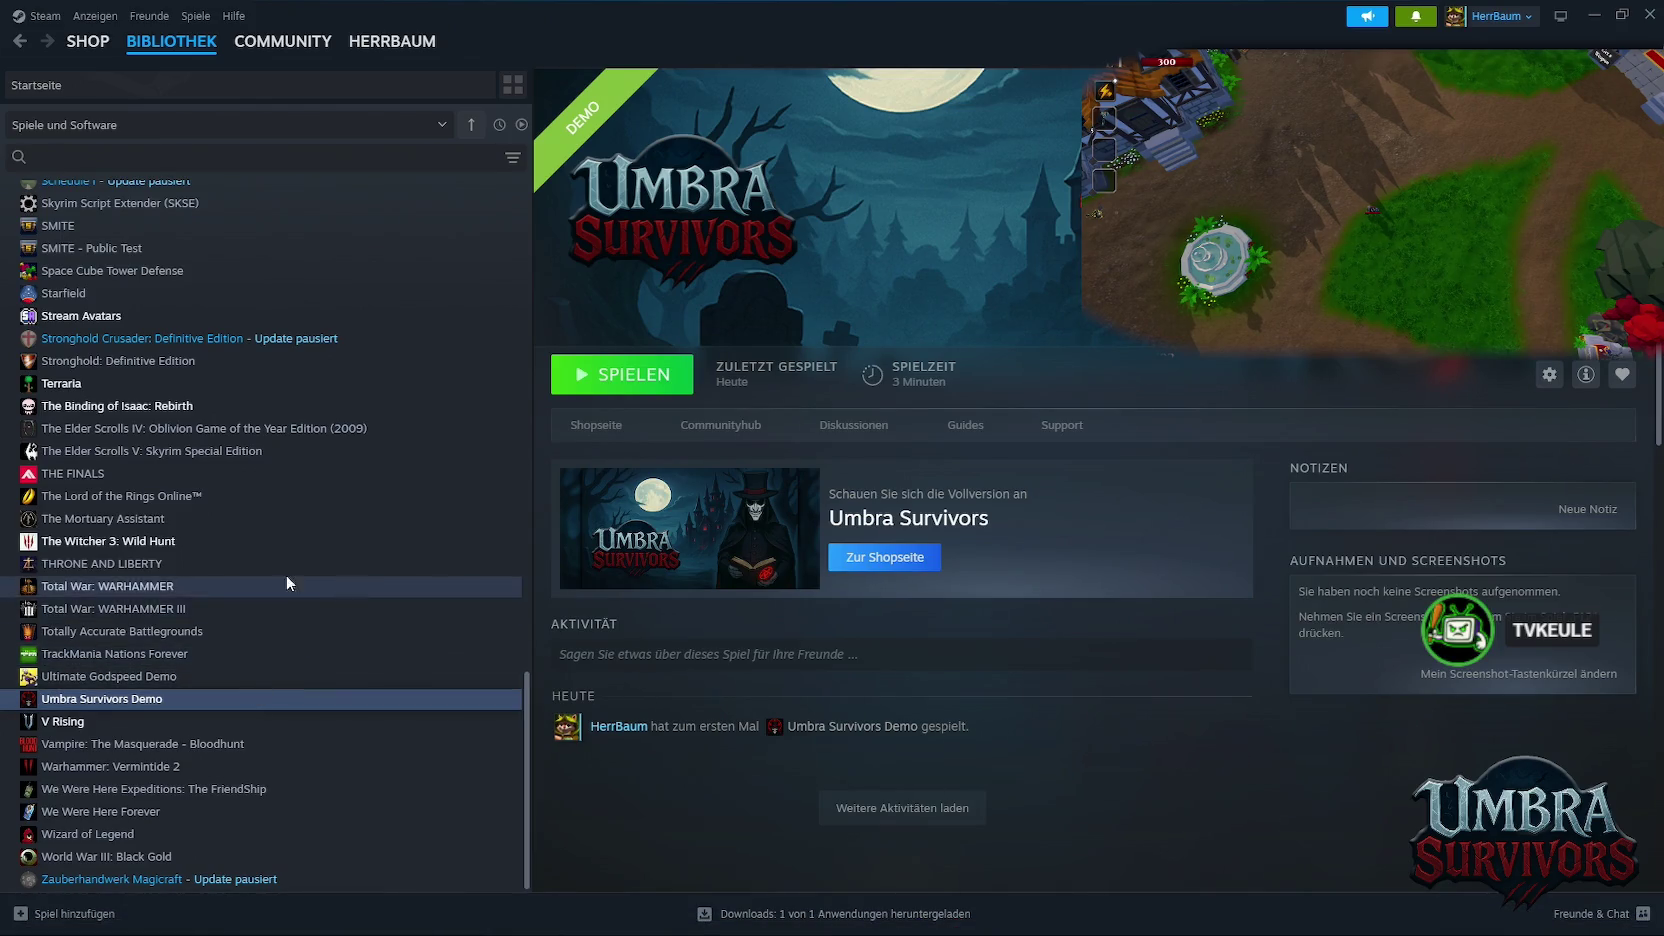
scroll(283, 696, "up", 5)
scroll(283, 696, "up", 6)
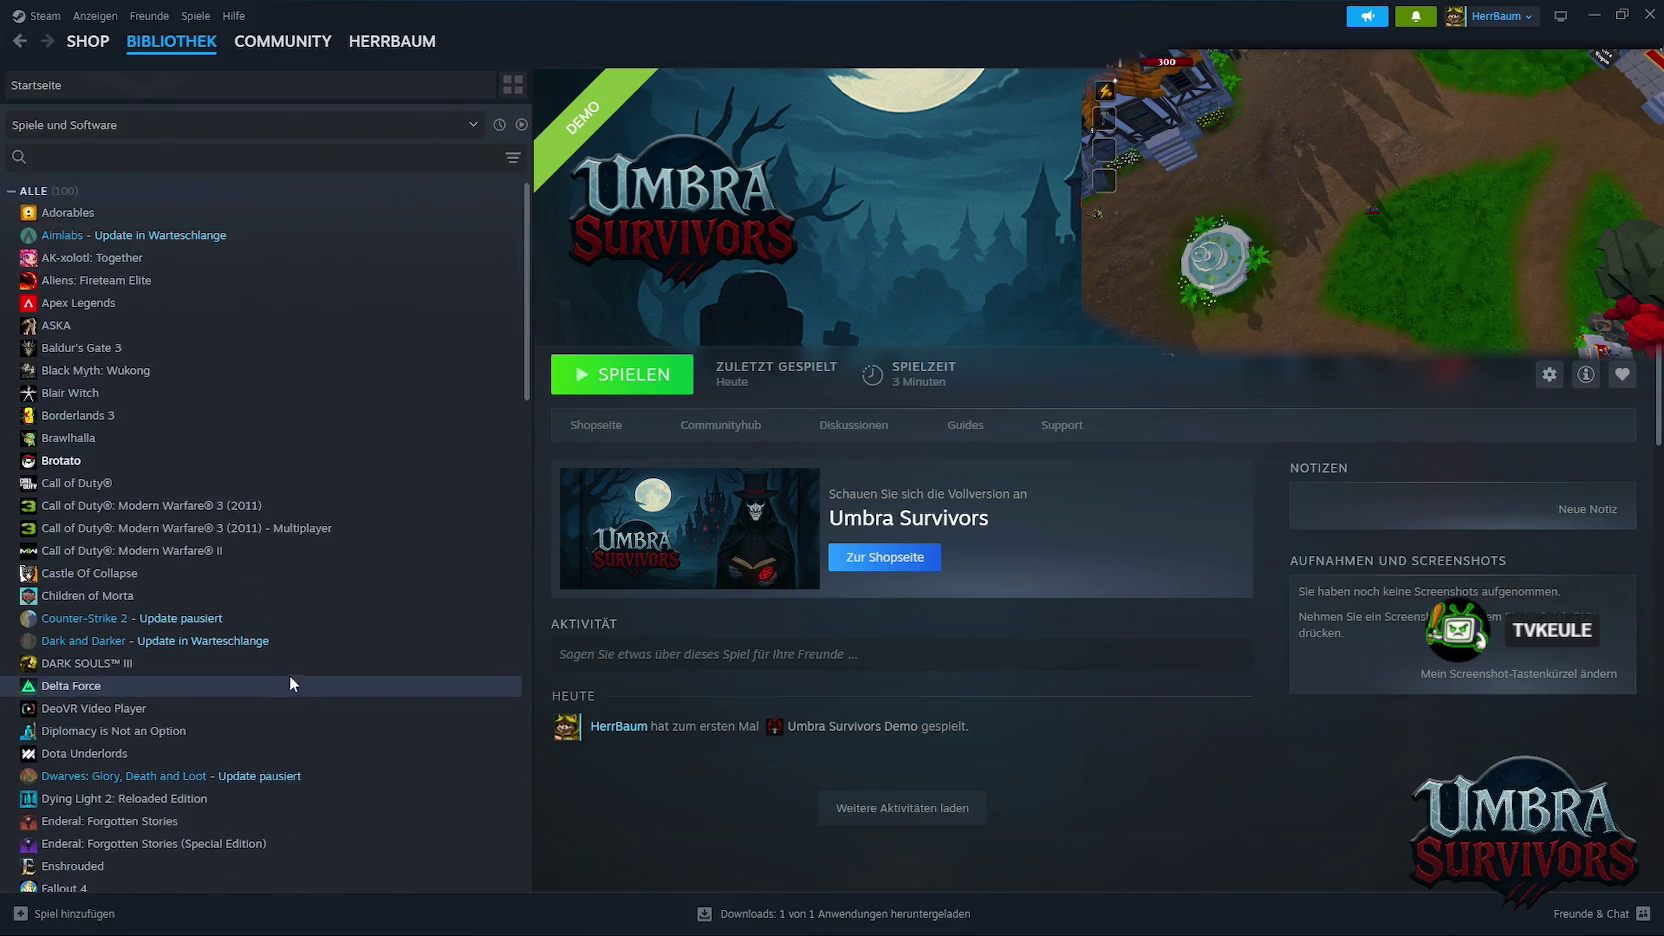
scroll(289, 677, "down", 11)
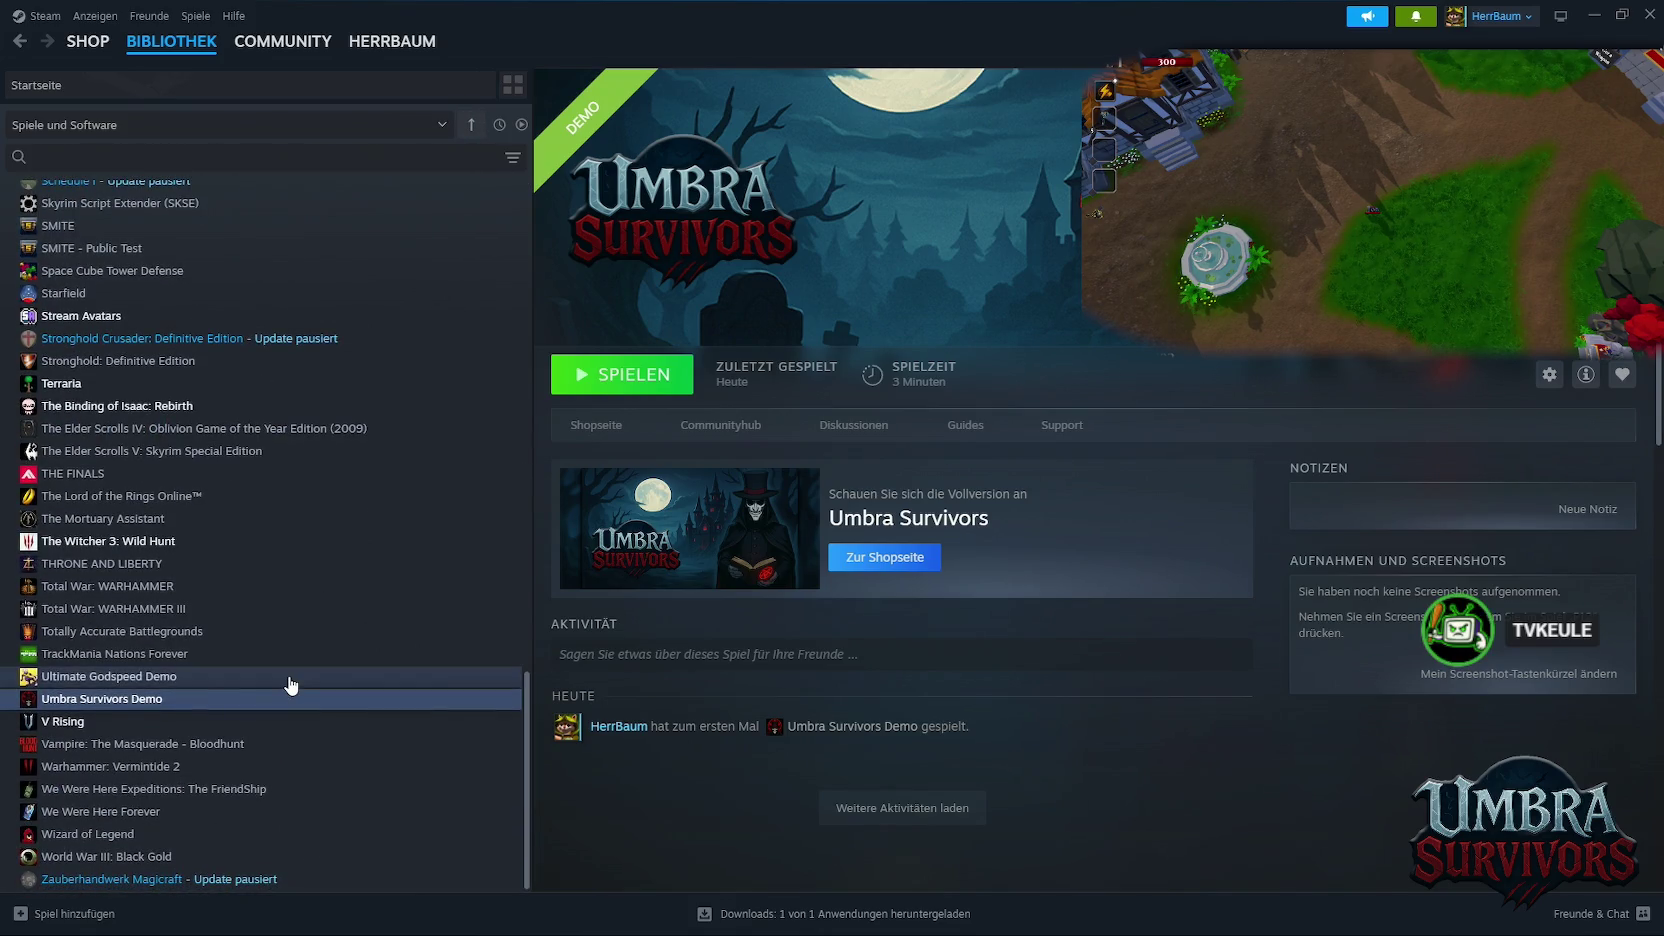
left_click(949, 928)
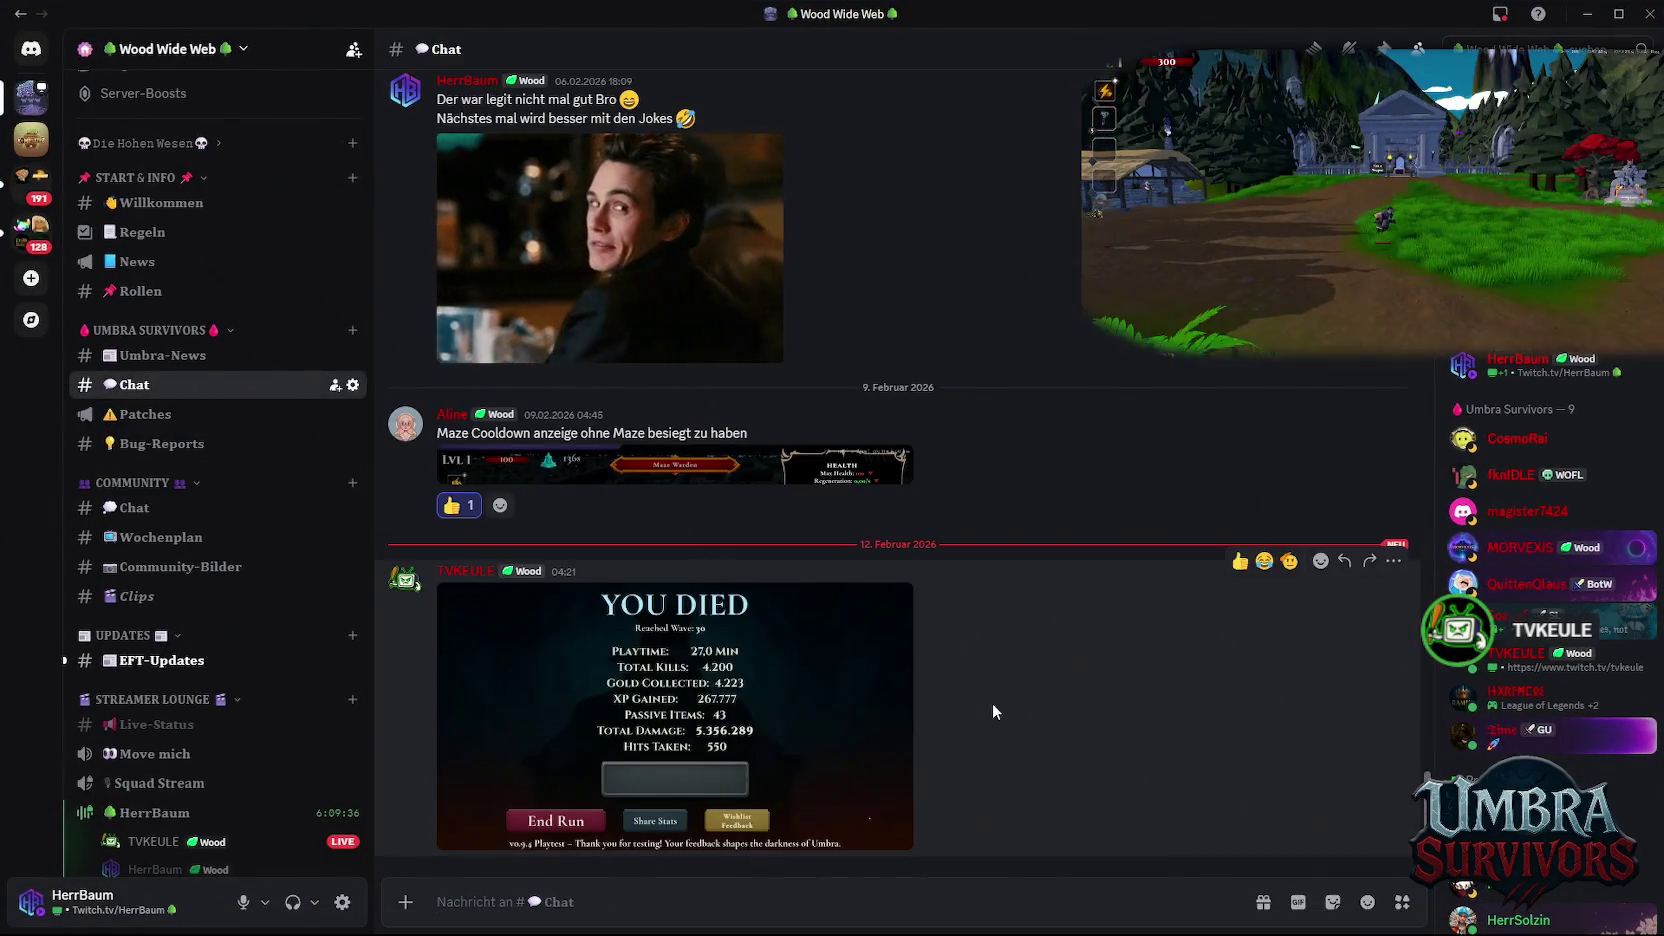
React to the wave-30 YOU DIED screenshot with the green alien emoji, then switch to Photoshop
left_click(1320, 560)
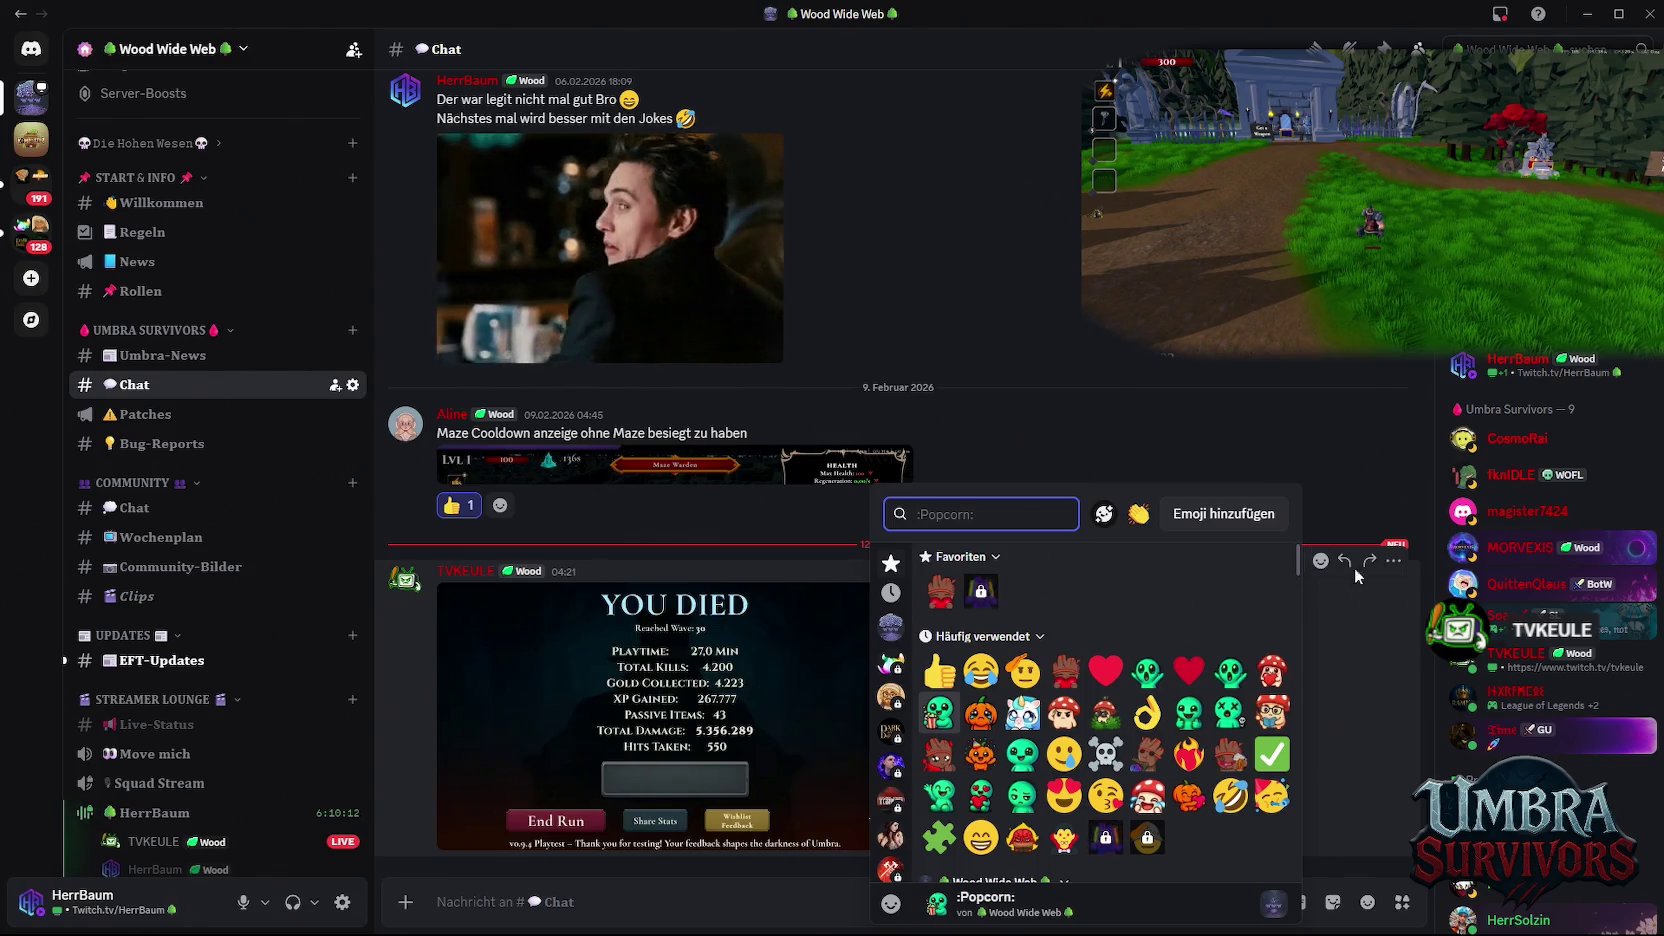
left_click(1147, 670)
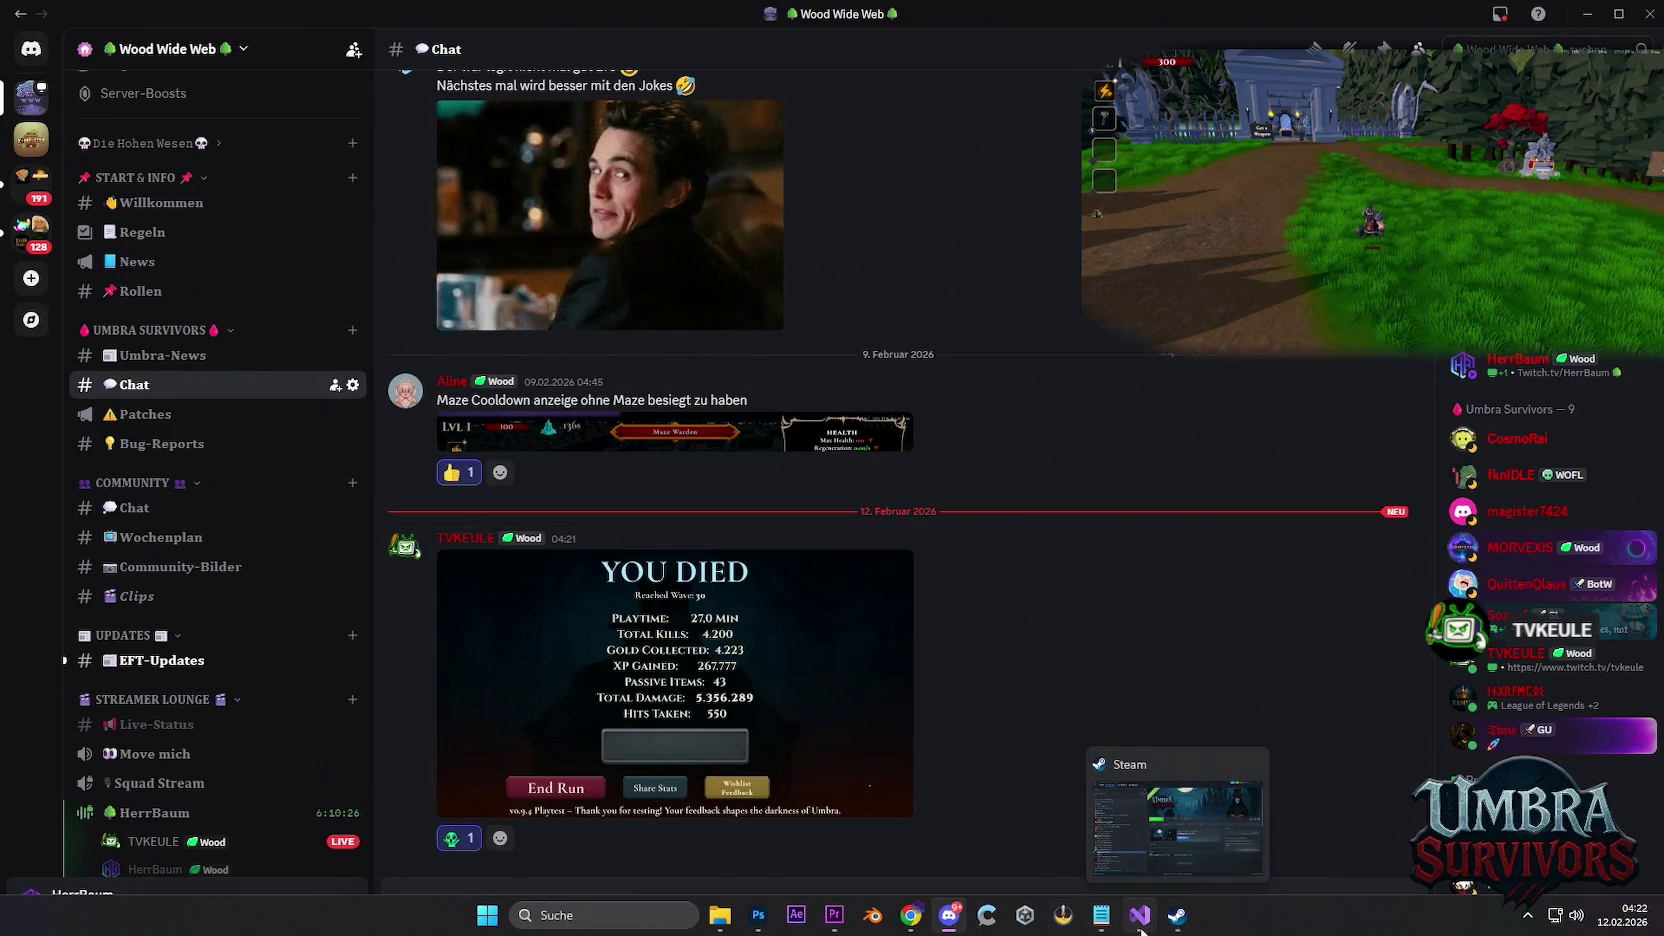
mouse_move(910, 915)
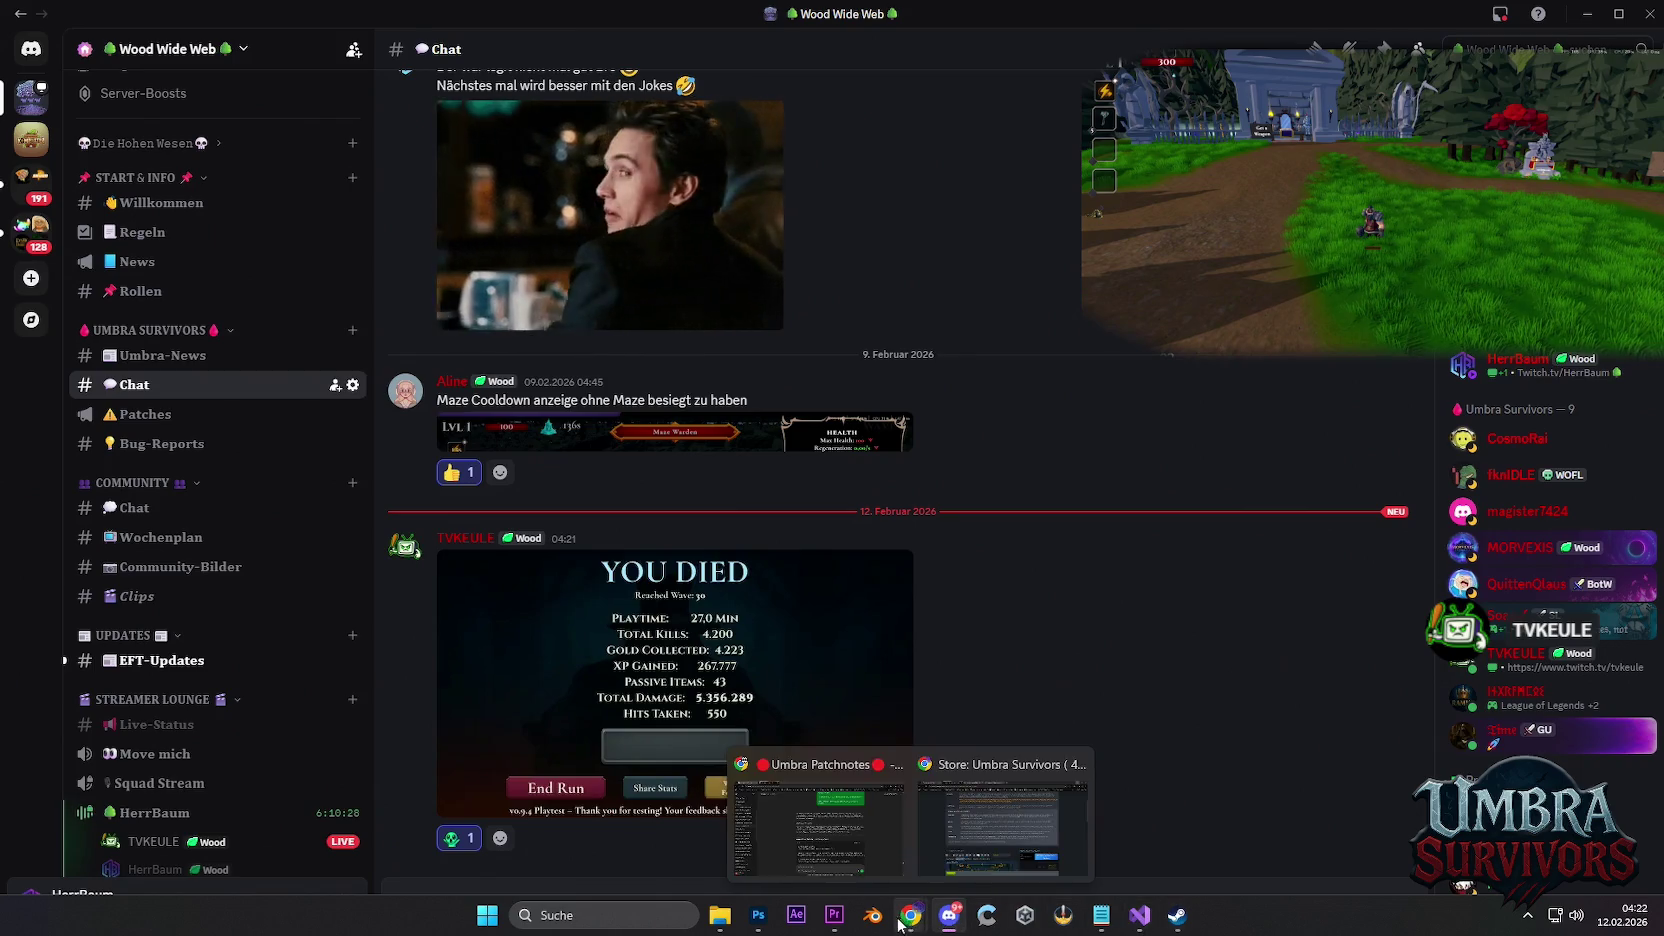
left_click(852, 844)
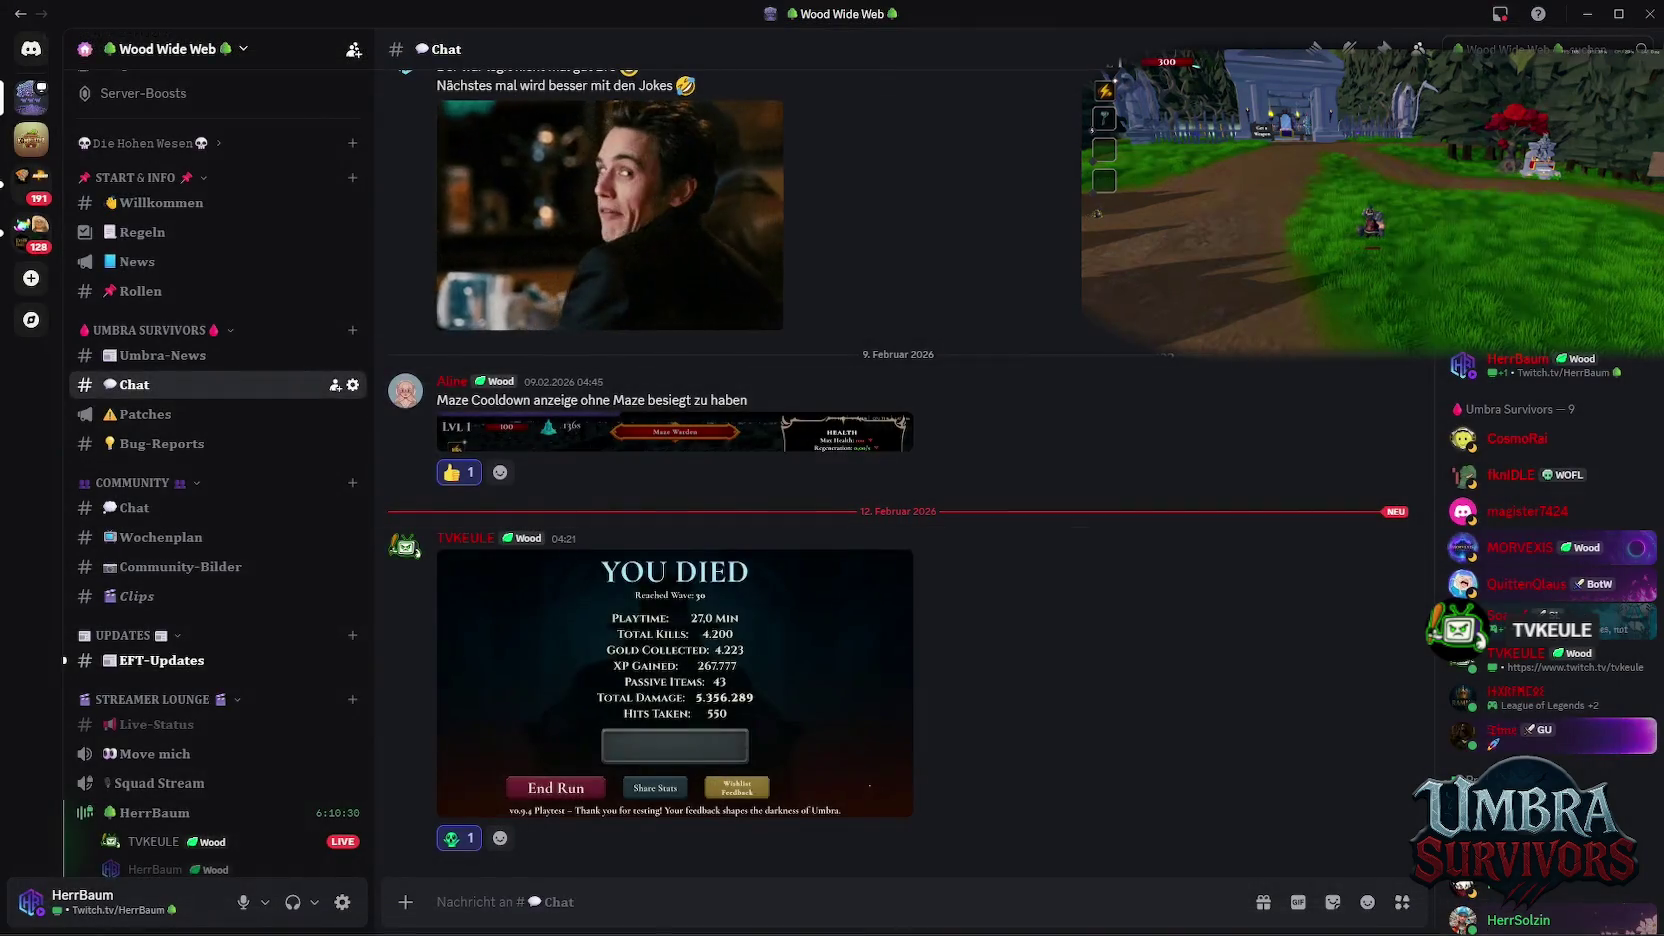
left_click(759, 930)
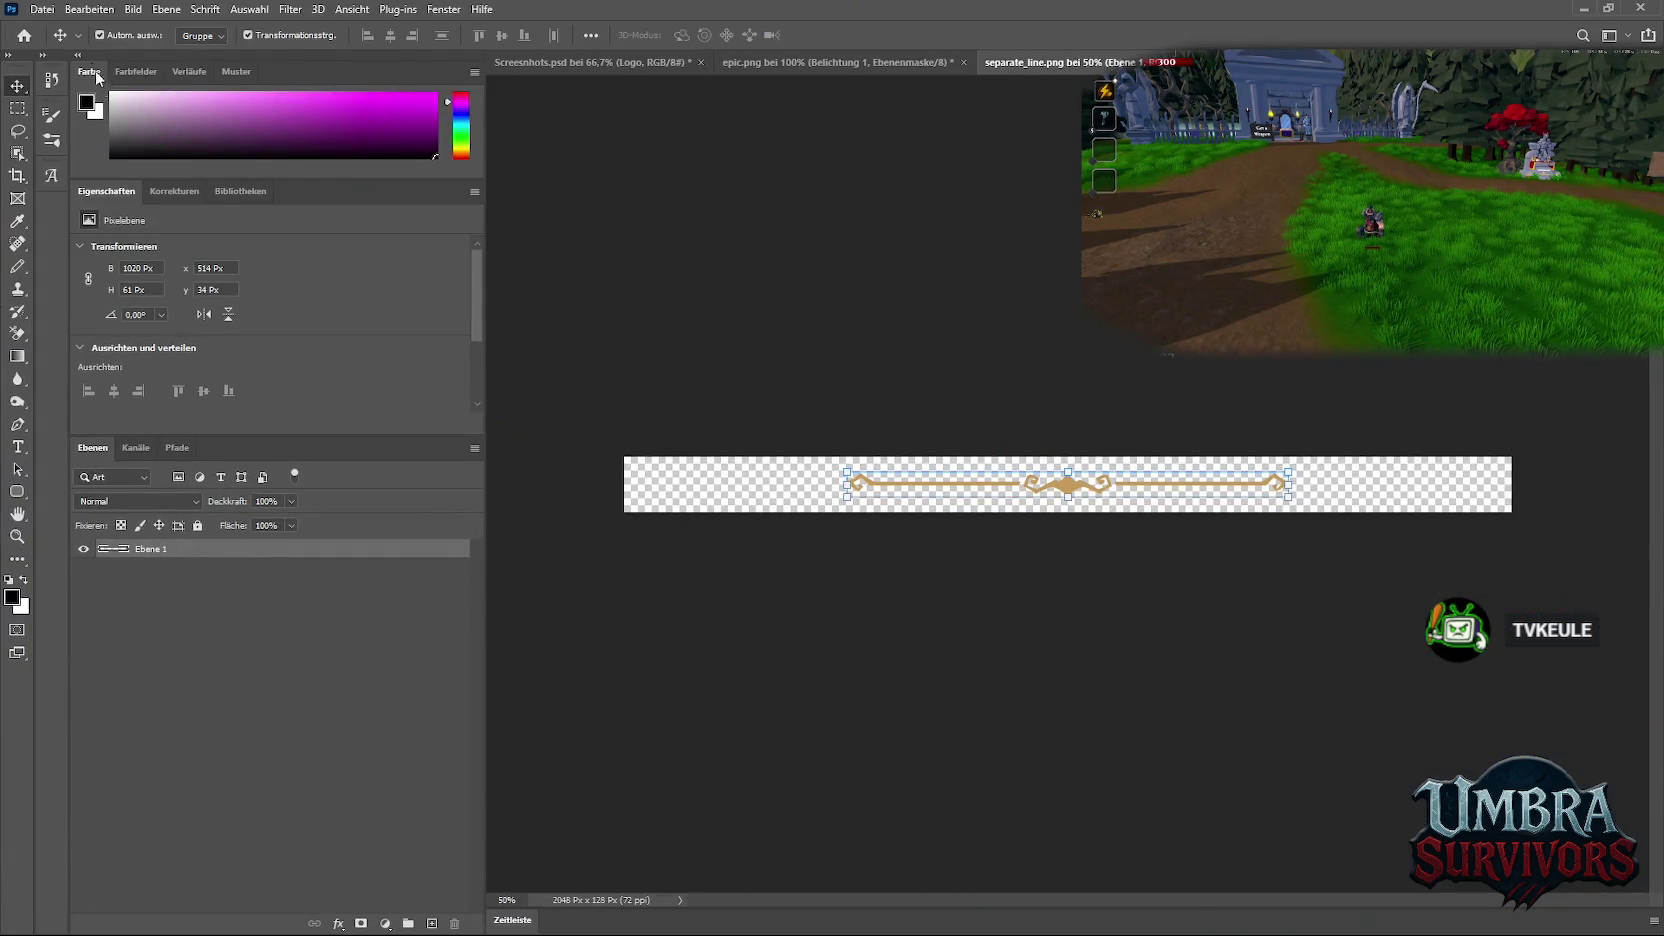
Quit Photoshop, discarding separate_line.png and epic.png and saving Screenshots.psd
left_click(44, 10)
key("ctrl+q")
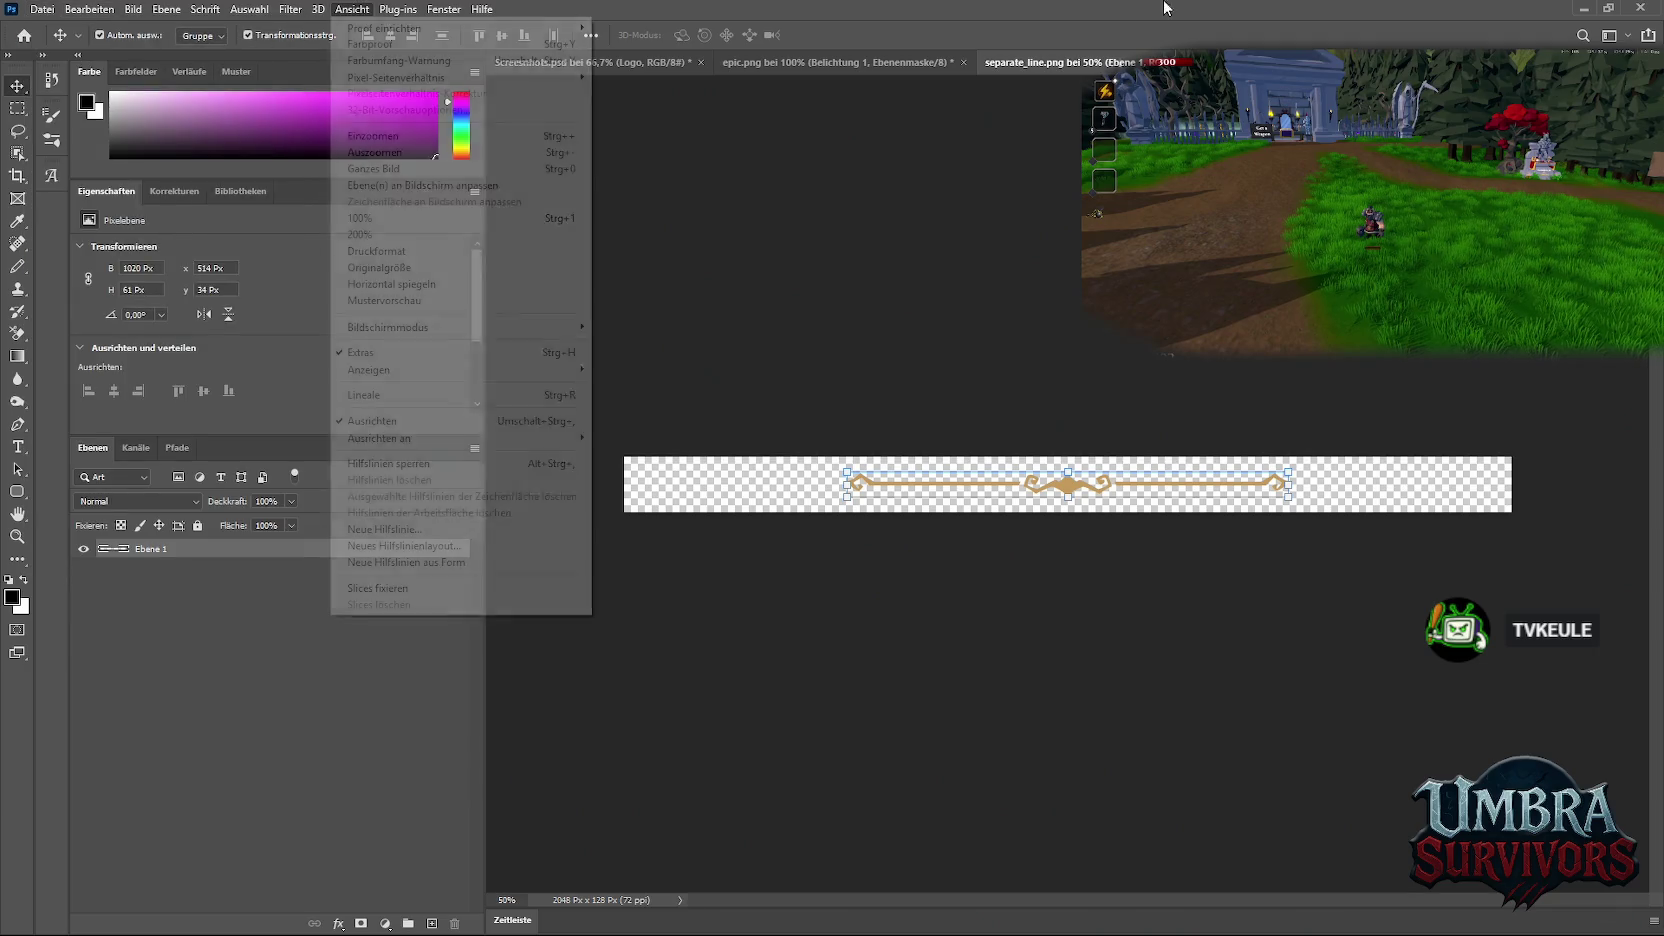
left_click(851, 365)
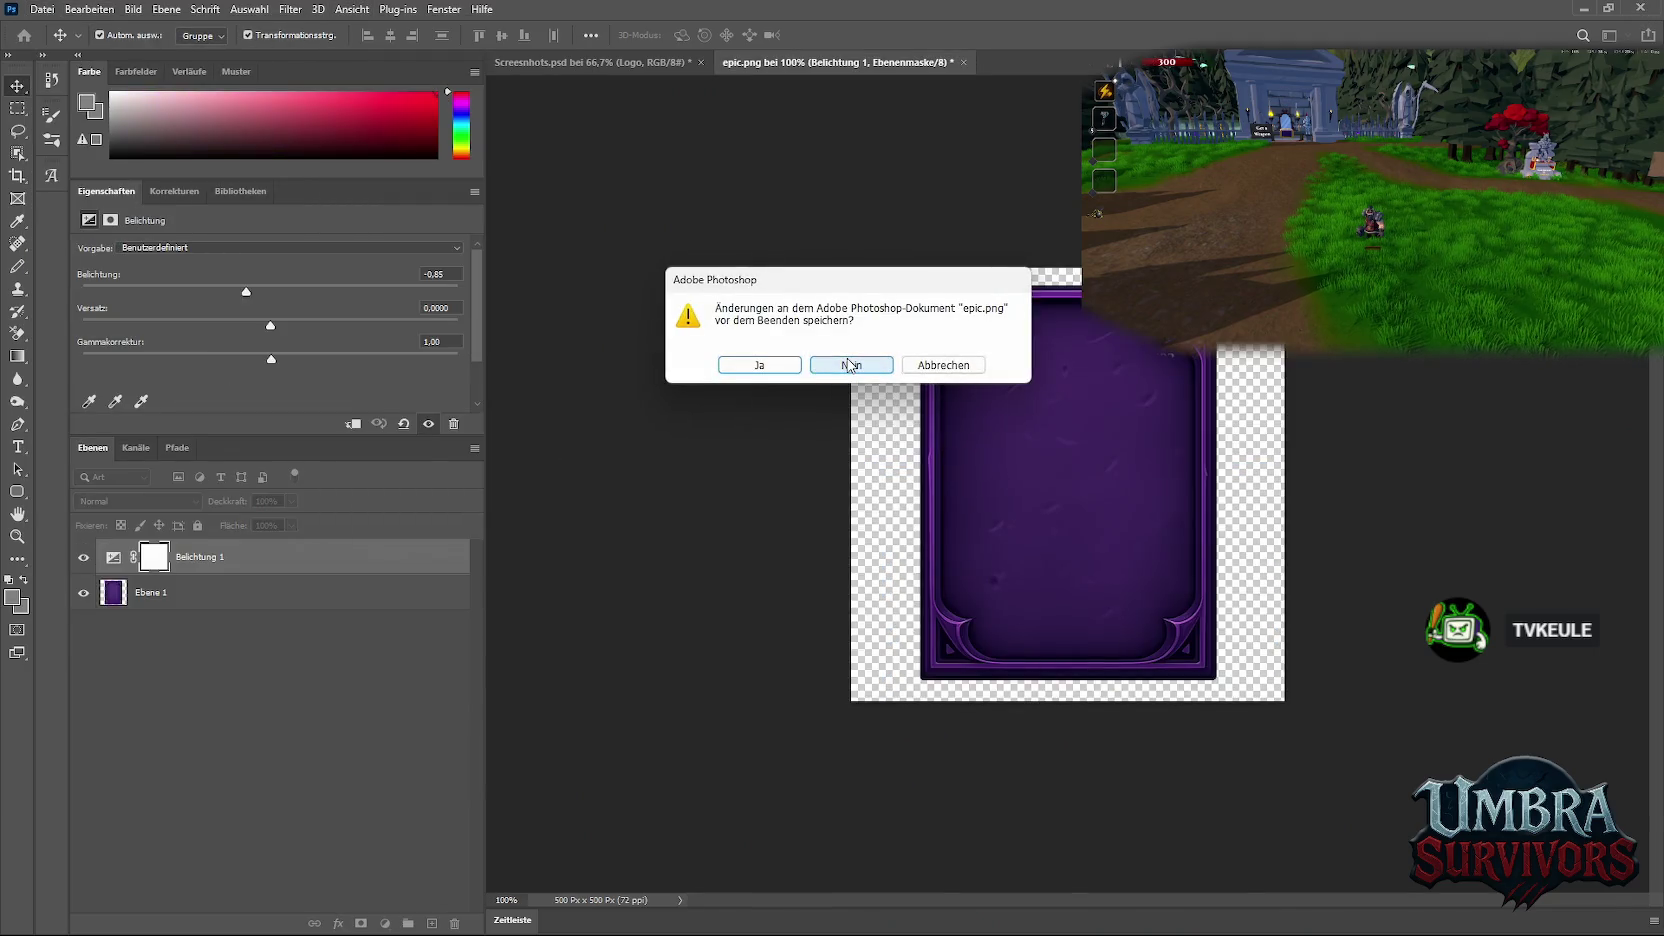
left_click(849, 365)
key("Return")
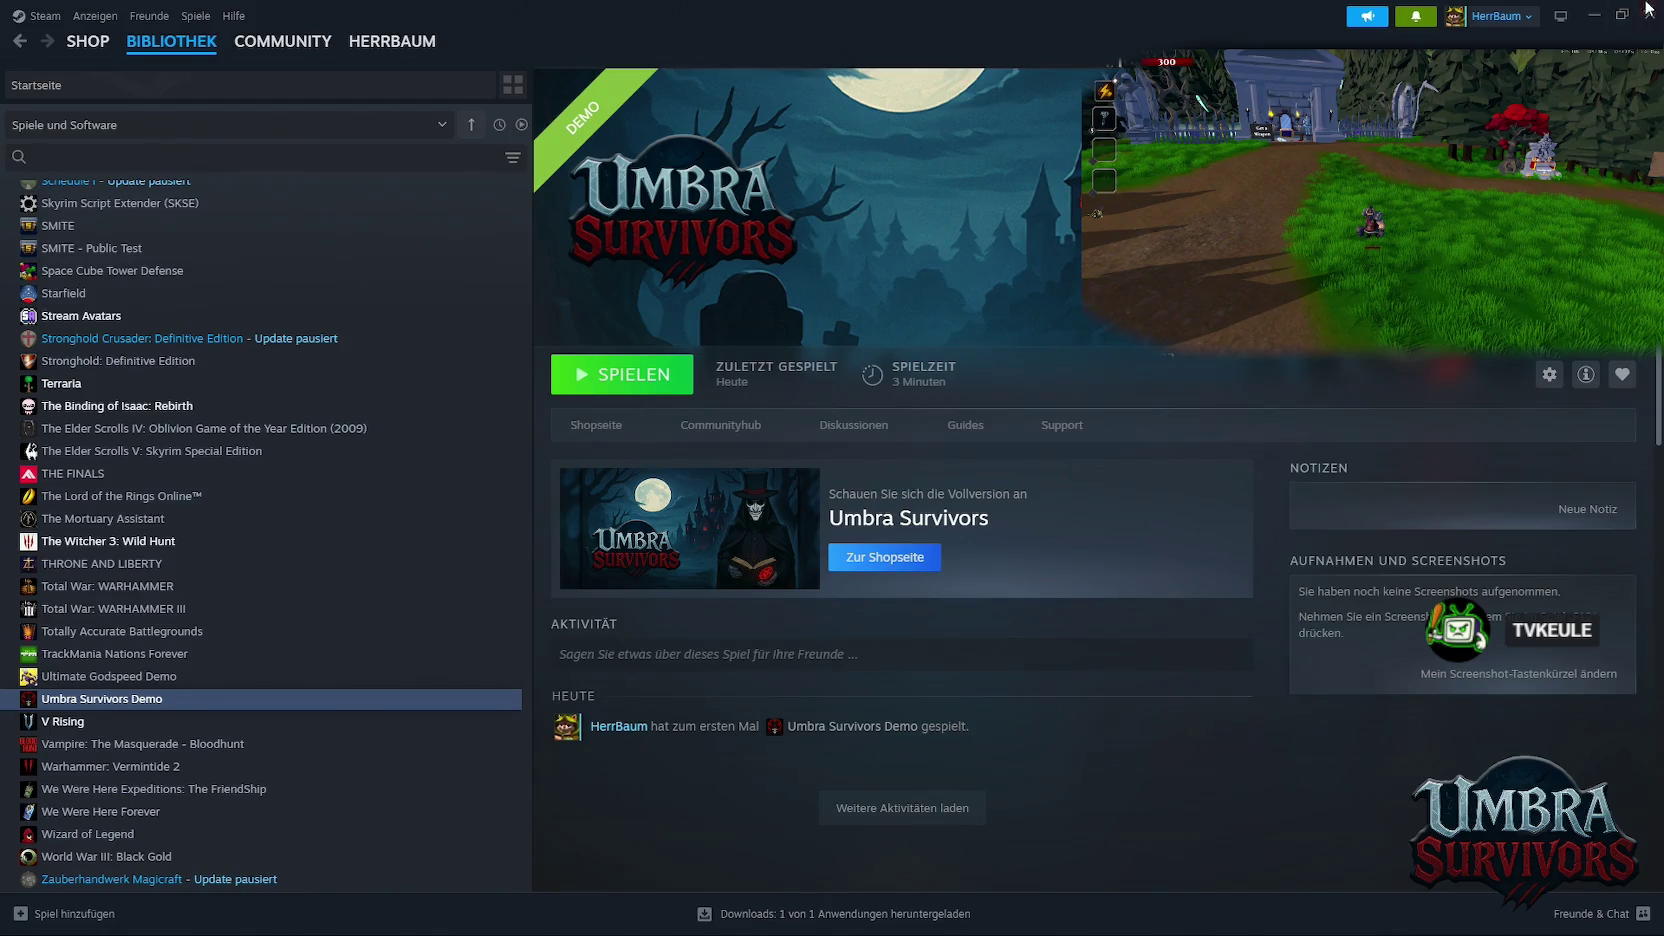
Restart Steam via Windows search, then bring Chrome forward on the Vampires: Bloodlord Rising store tab
left_click(1648, 10)
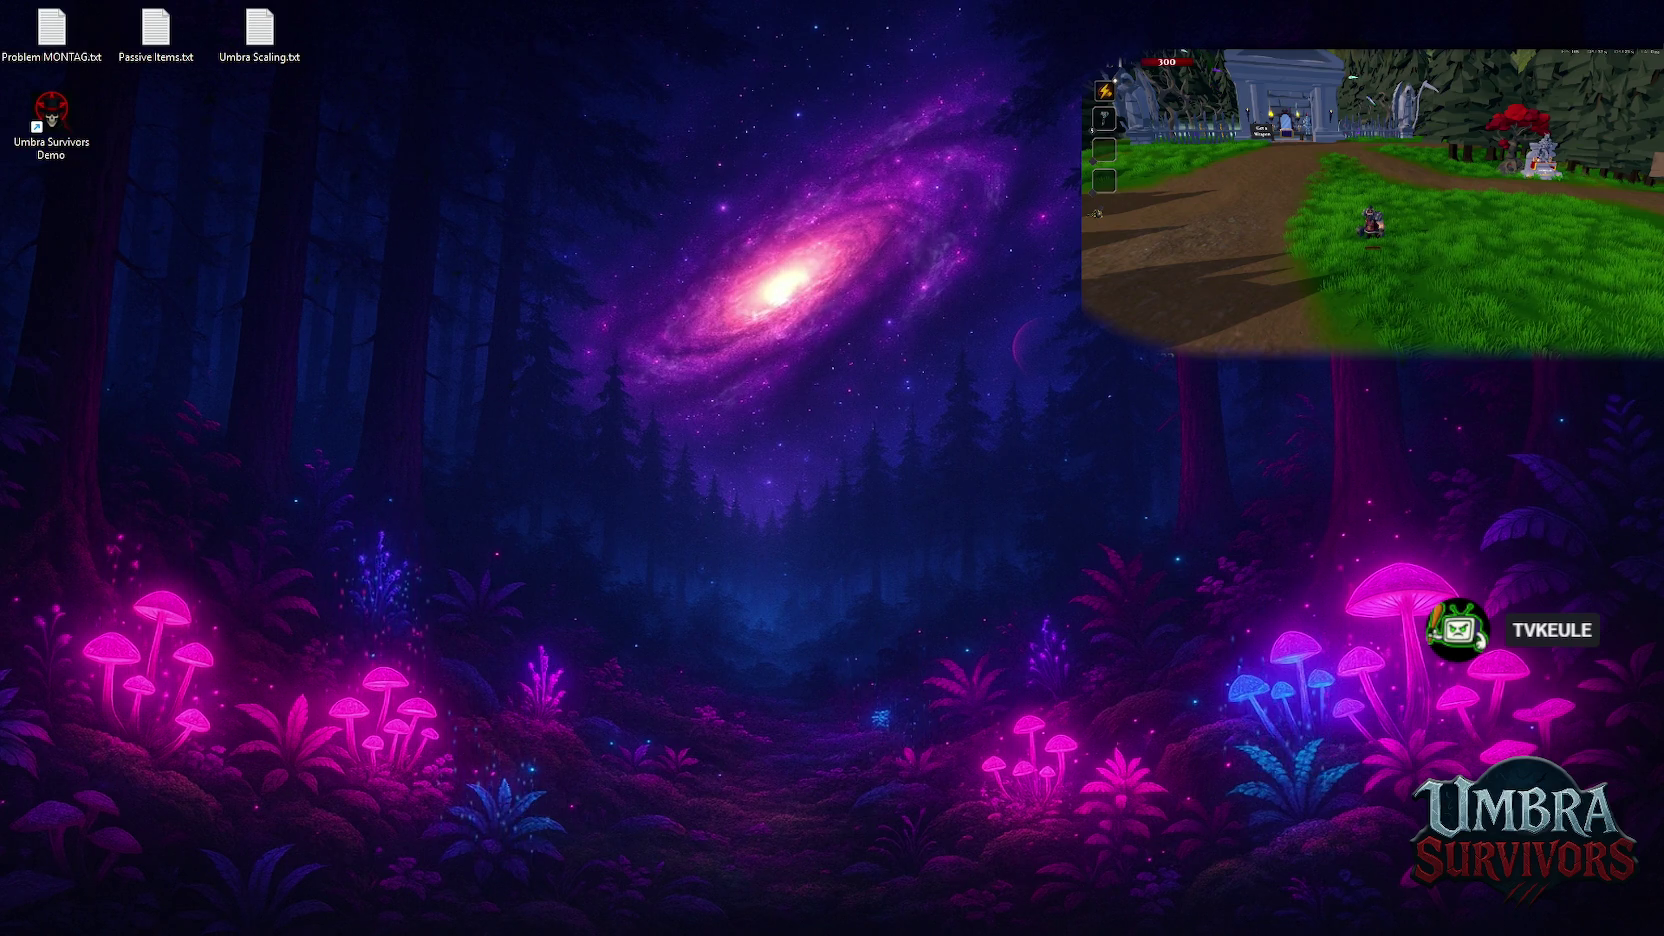
left_click(702, 915)
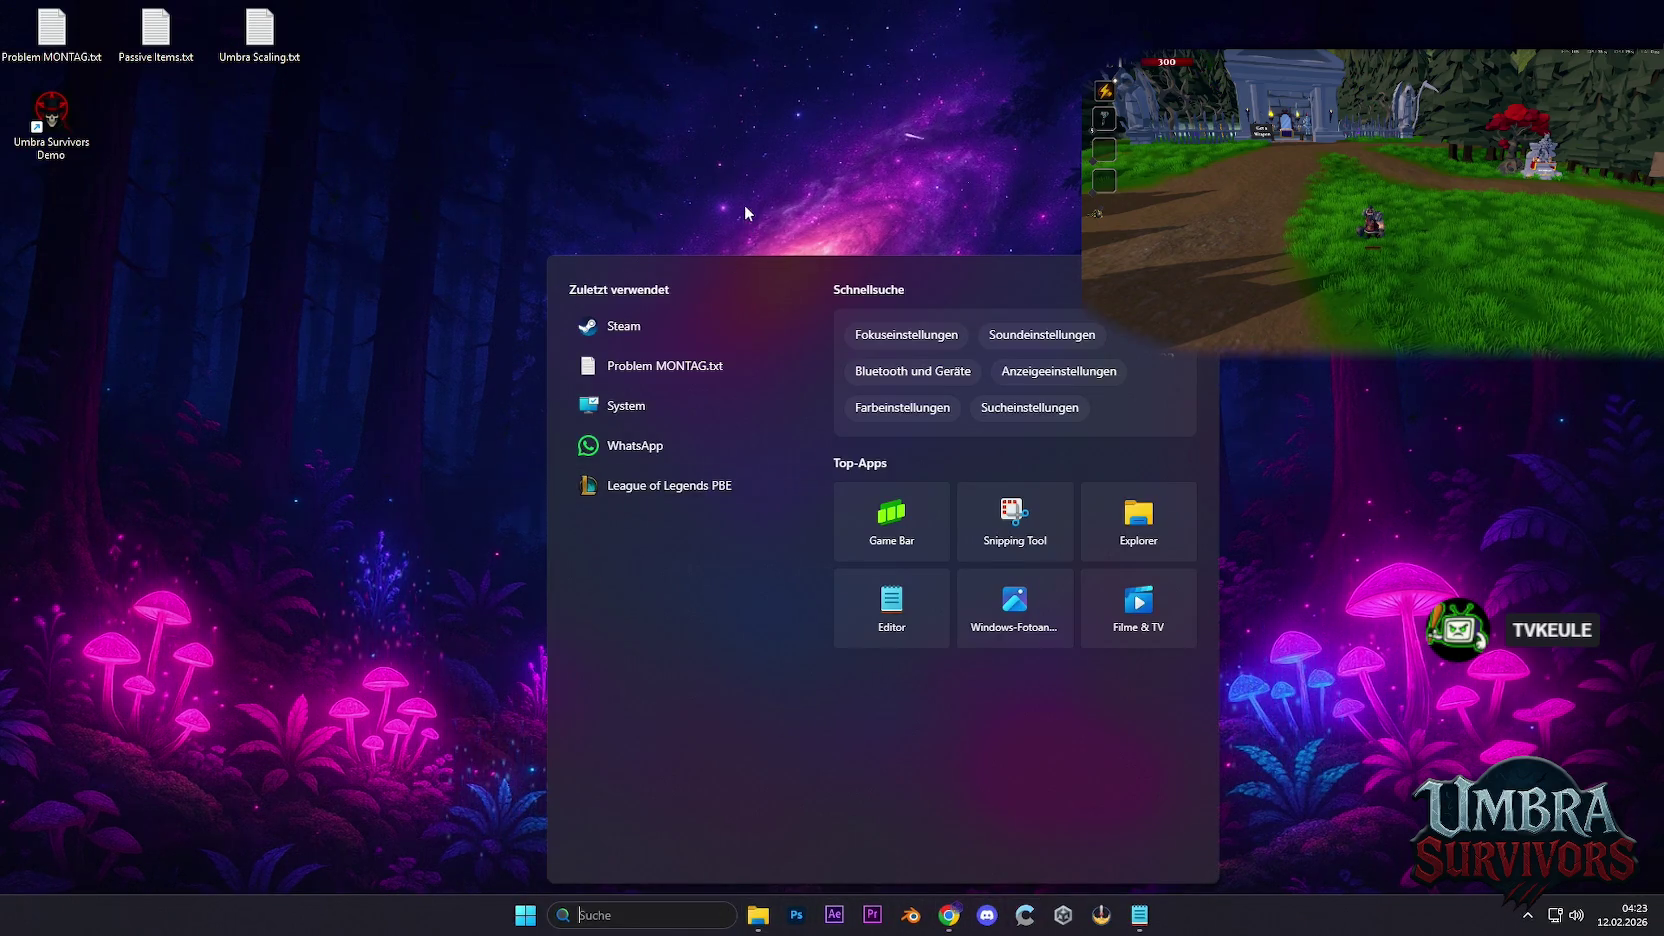
left_click(677, 327)
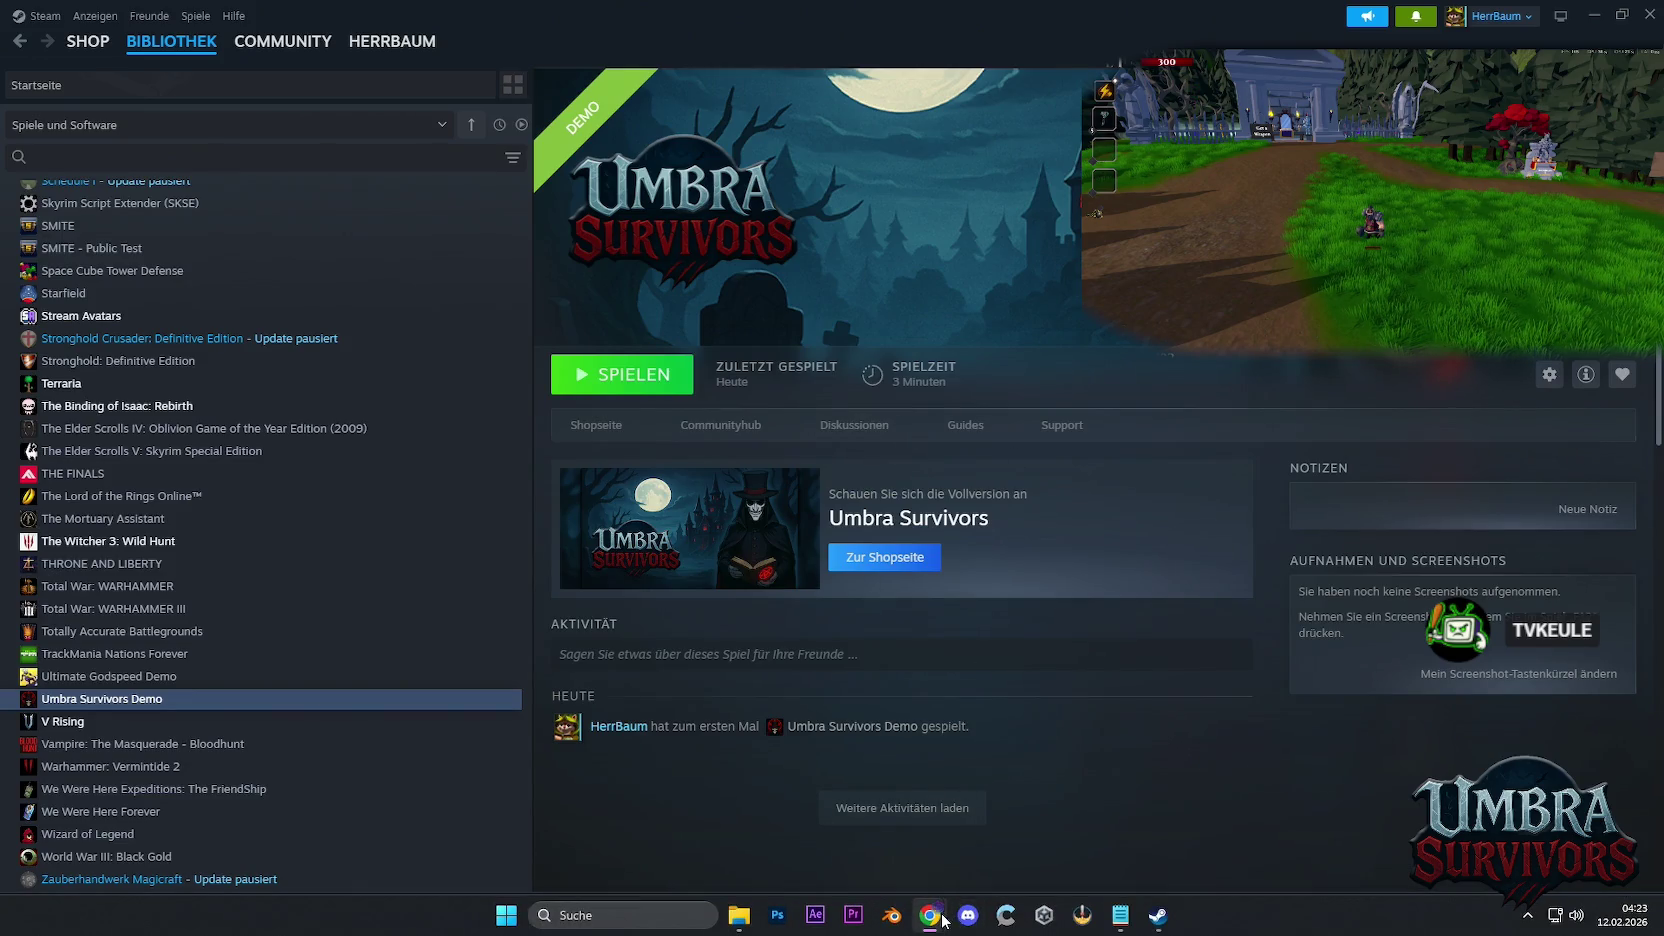
mouse_move(929, 915)
left_click(800, 820)
left_click(764, 14)
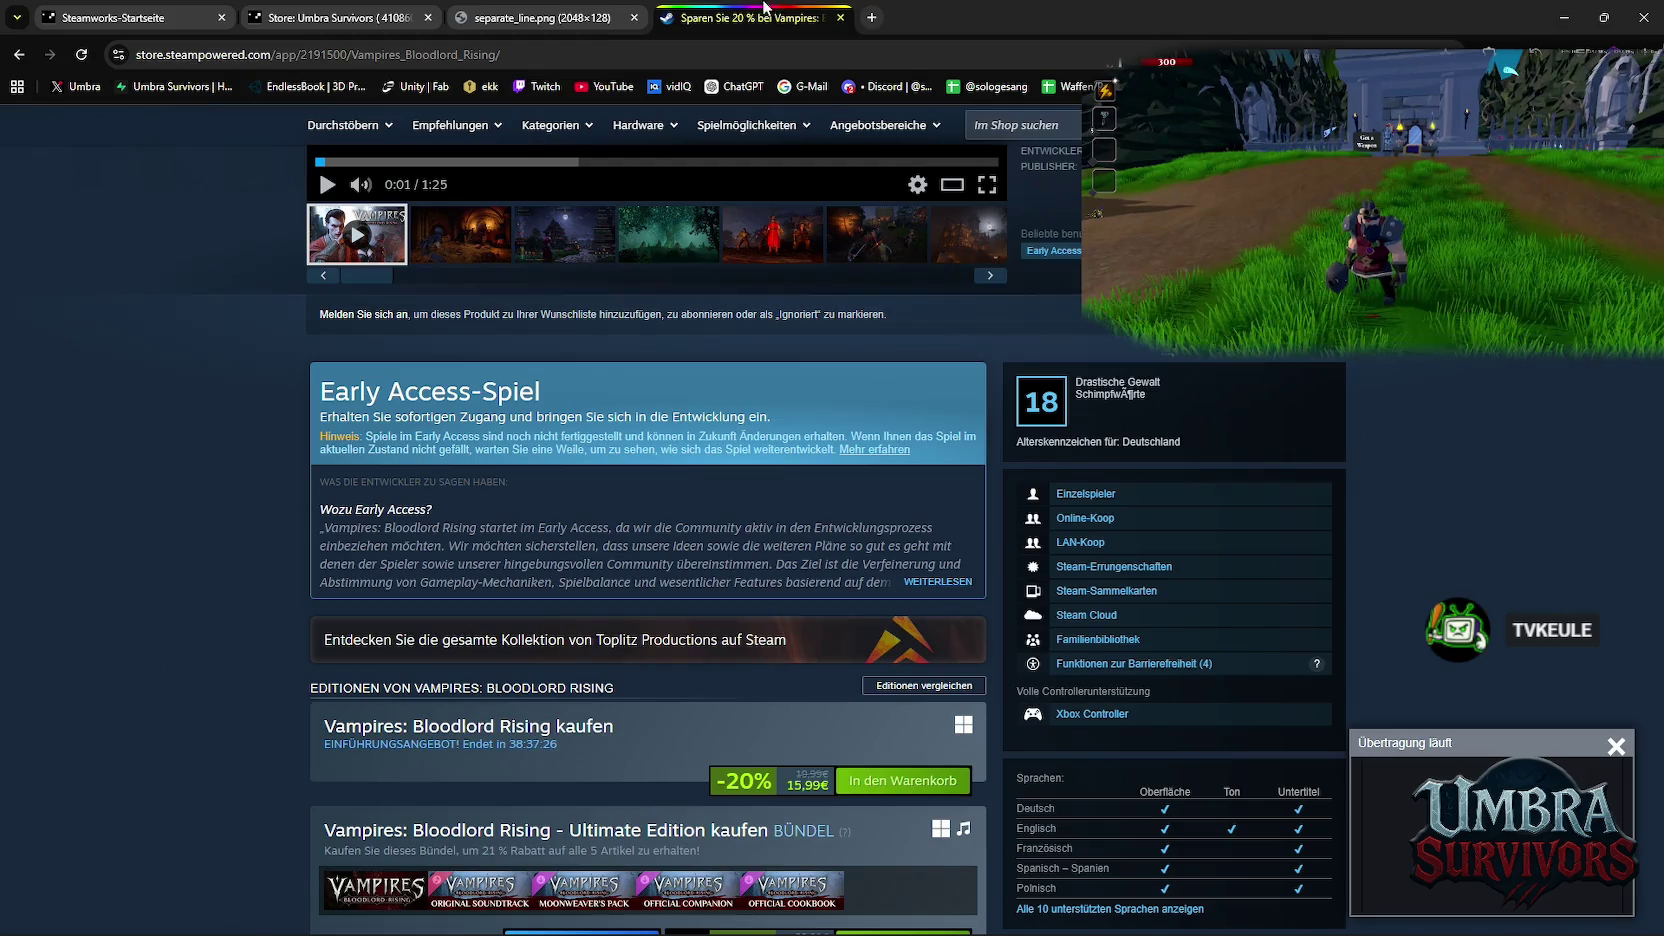
From the Steamworks dashboard, open the Umbra Survivors Demo (4281810) store page admin
left_click(330, 17)
left_click(120, 17)
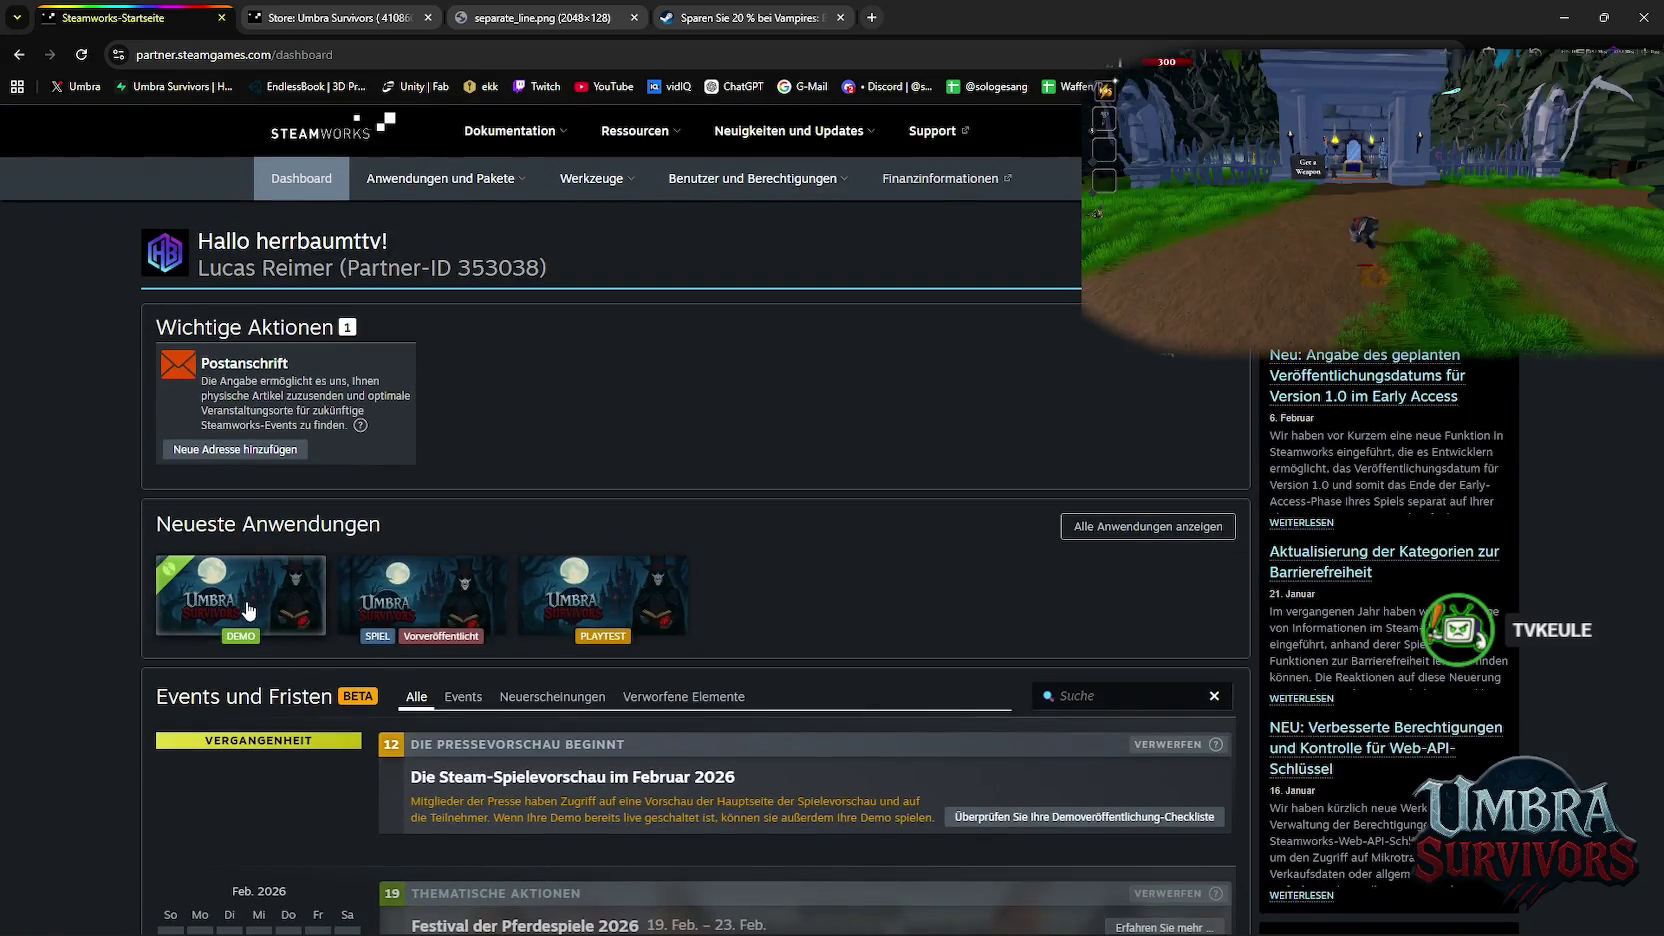
left_click(300, 450)
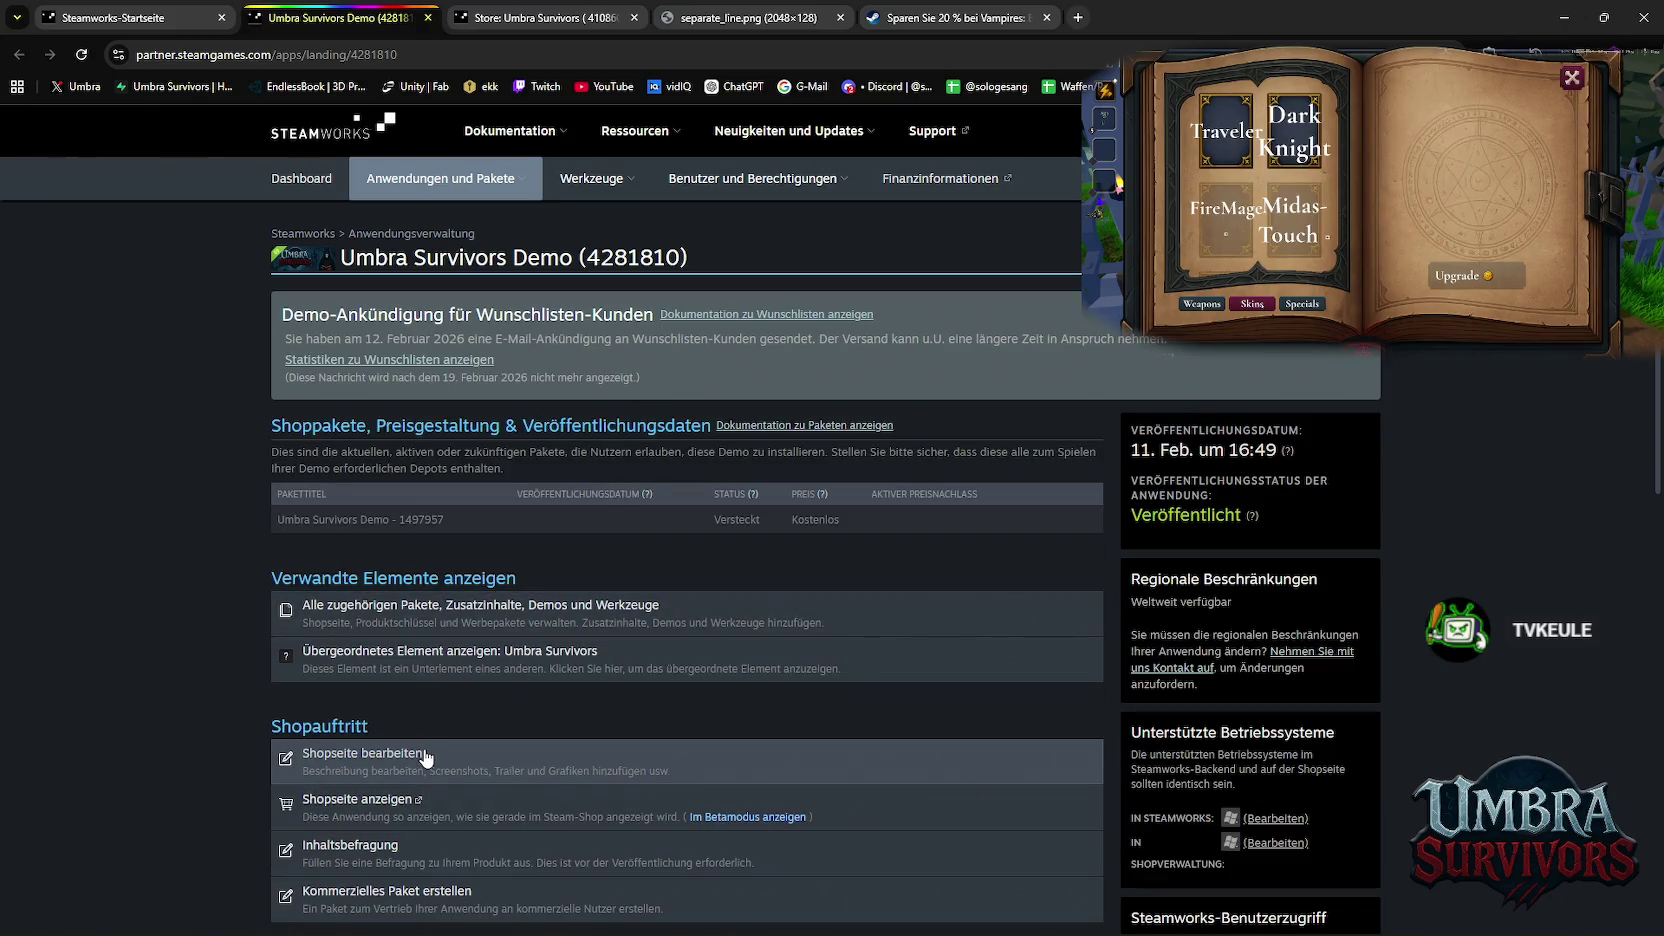
left_click(399, 755)
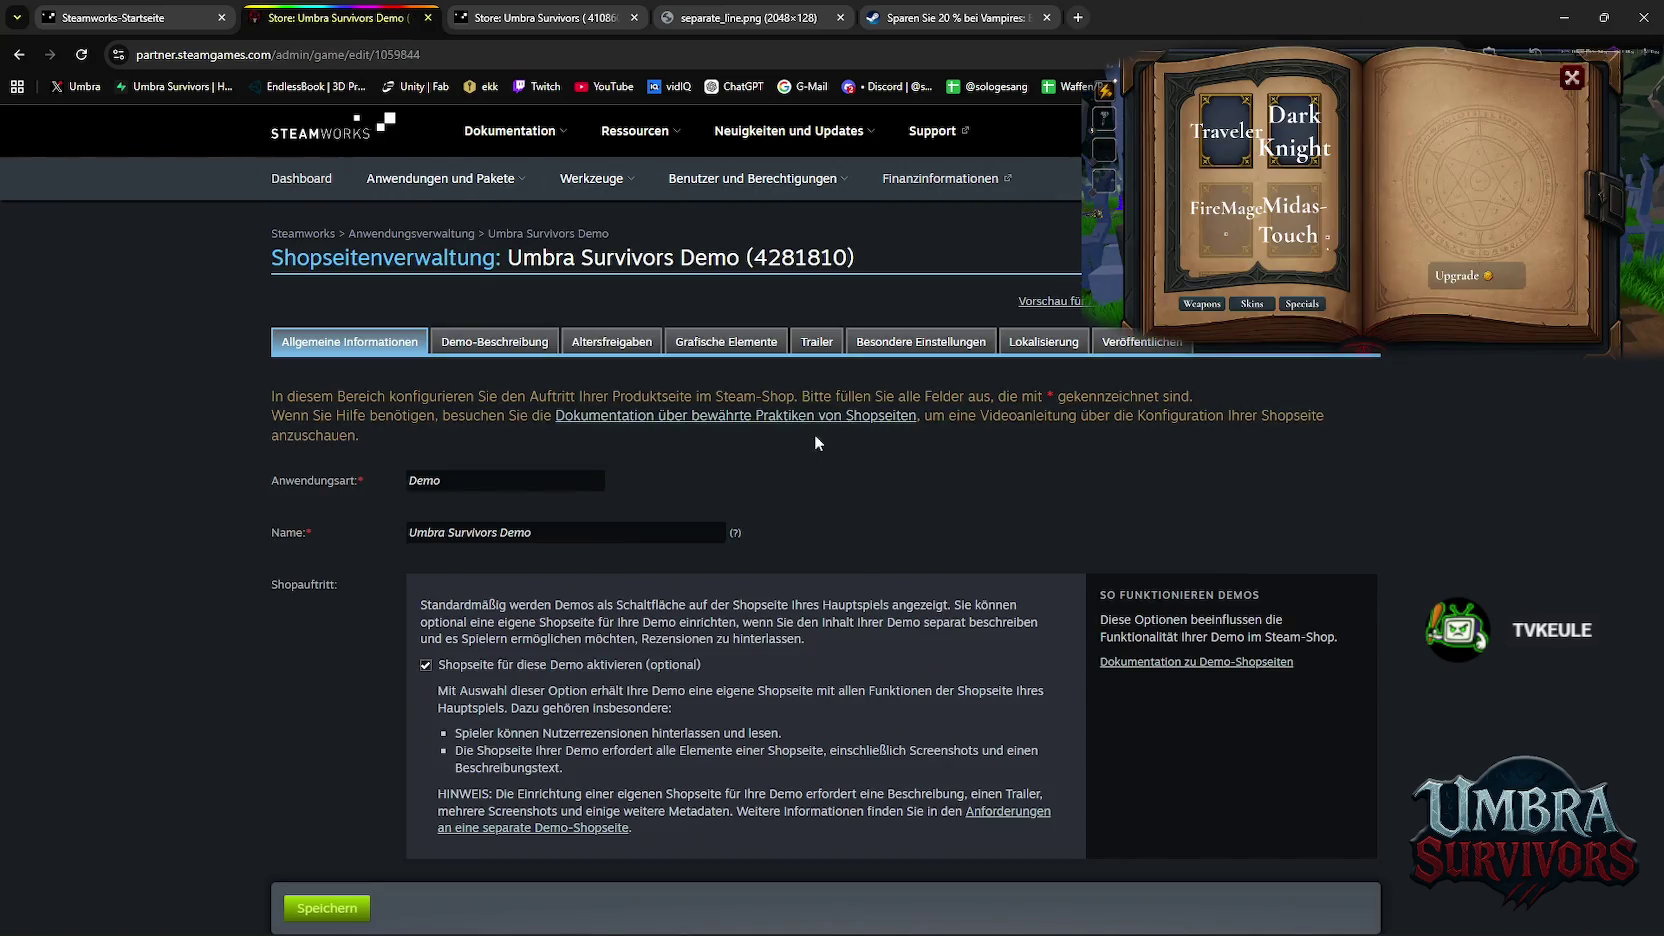
Review the demo's library artwork under Grafische Elemente
left_click(722, 343)
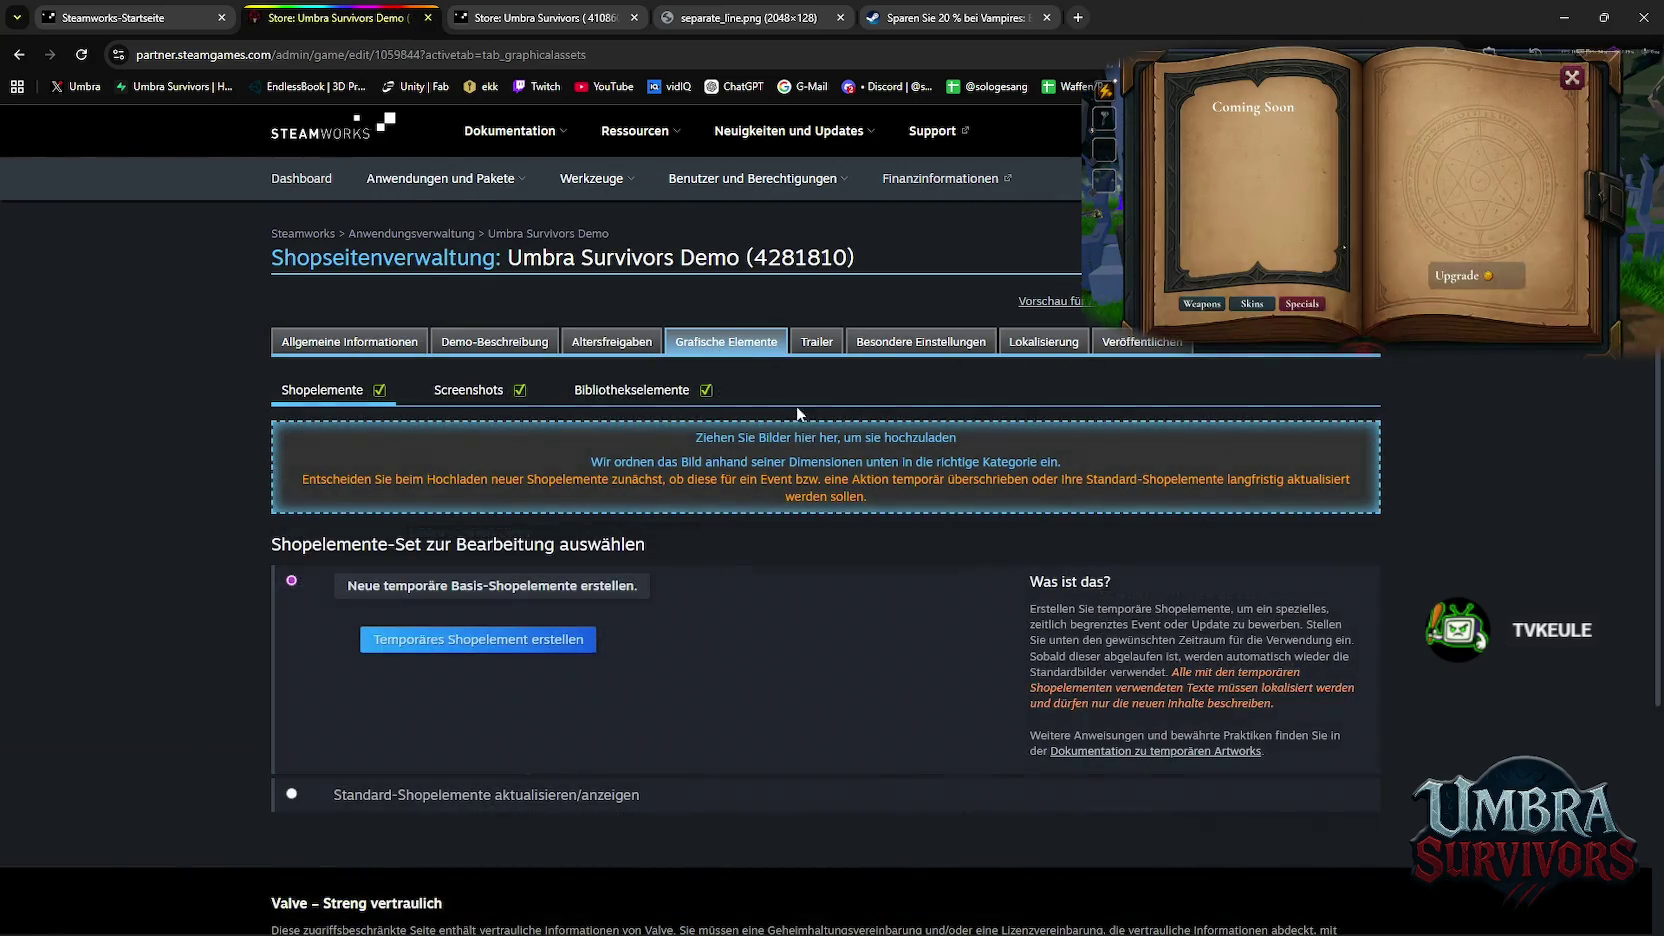
left_click(630, 390)
scroll(621, 458, "down", 5)
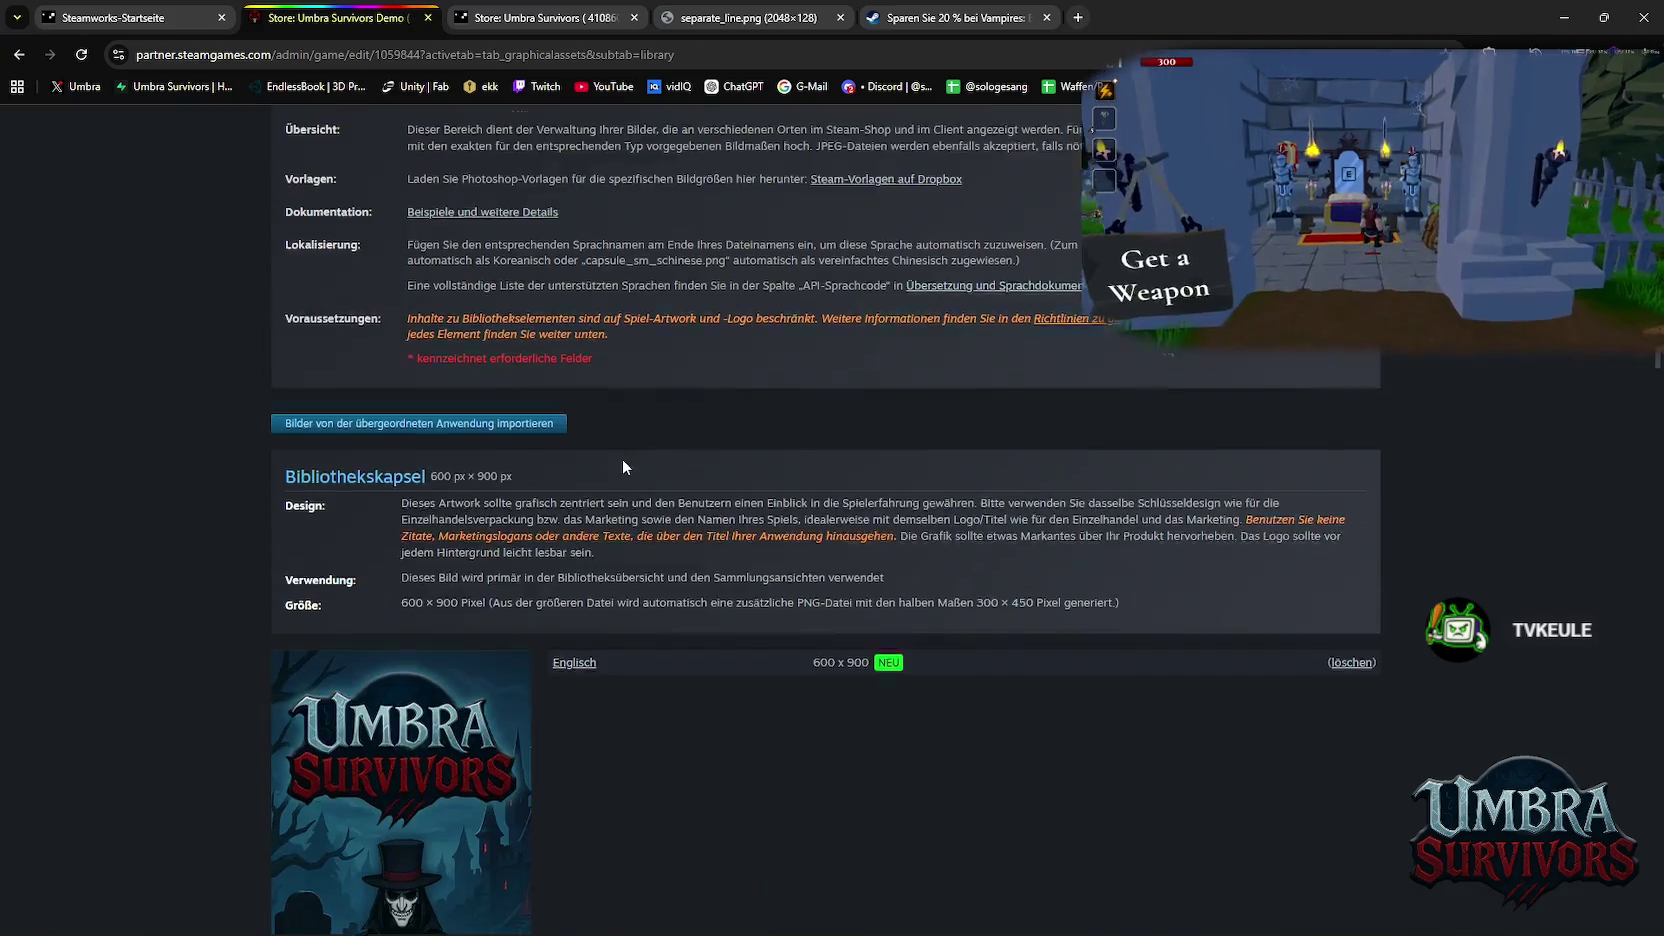
scroll(640, 463, "down", 5)
scroll(645, 463, "down", 5)
scroll(645, 463, "down", 10)
scroll(645, 463, "up", 15)
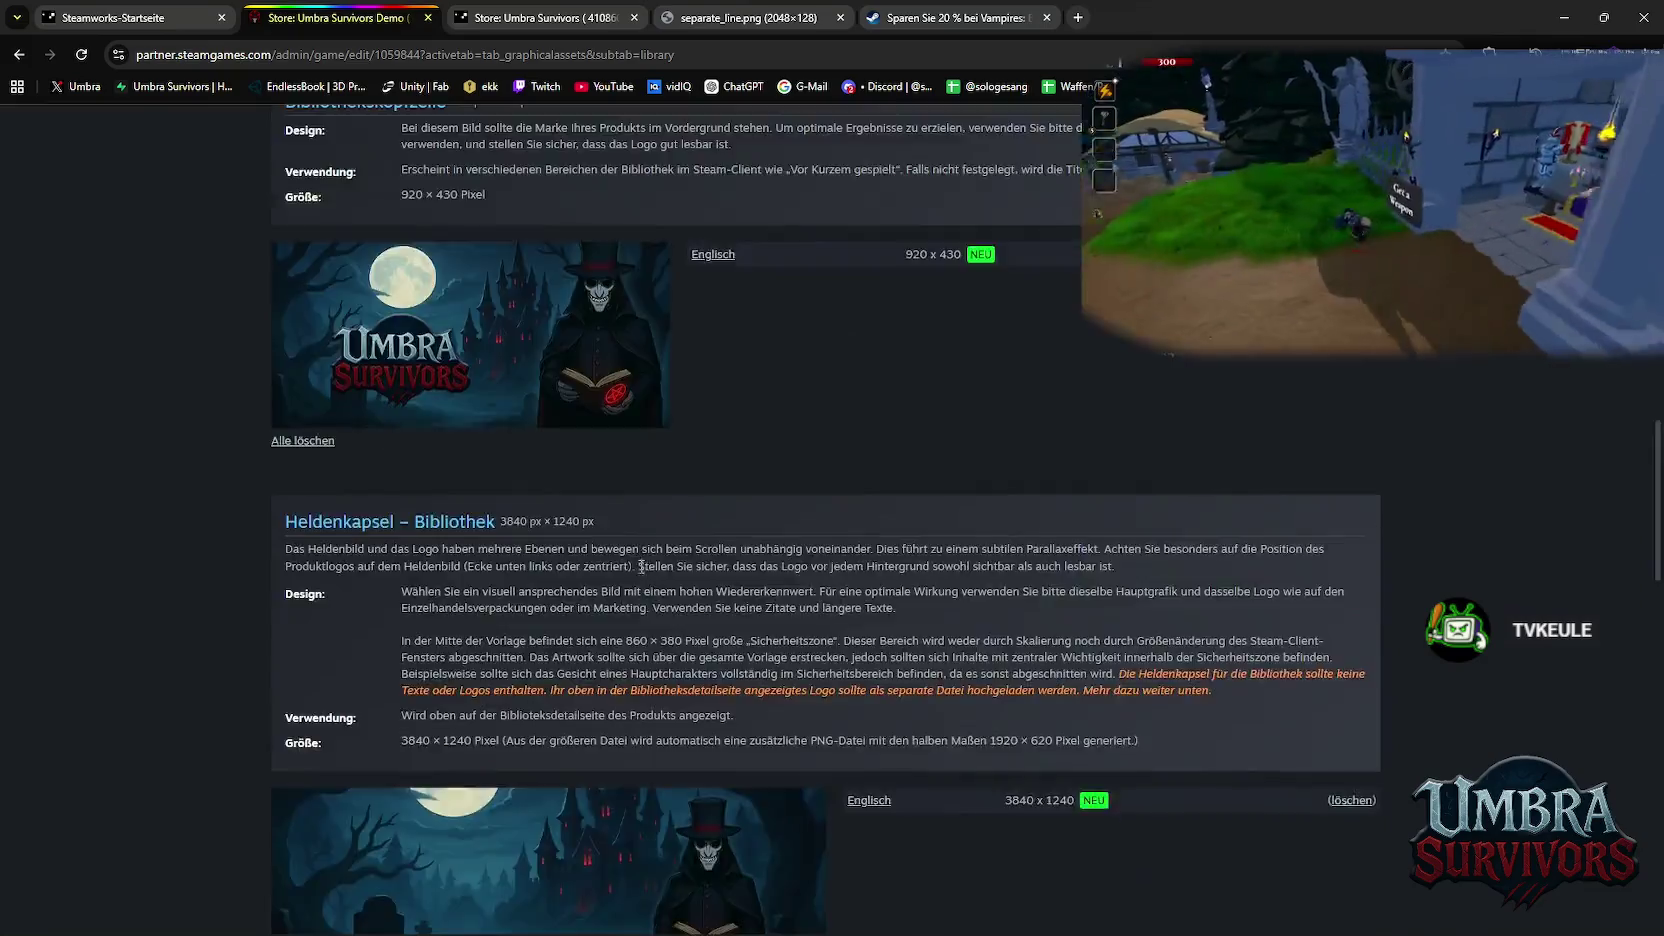
scroll(560, 400, "up", 15)
Look through the demo's store screenshots
left_click(468, 390)
scroll(614, 473, "down", 5)
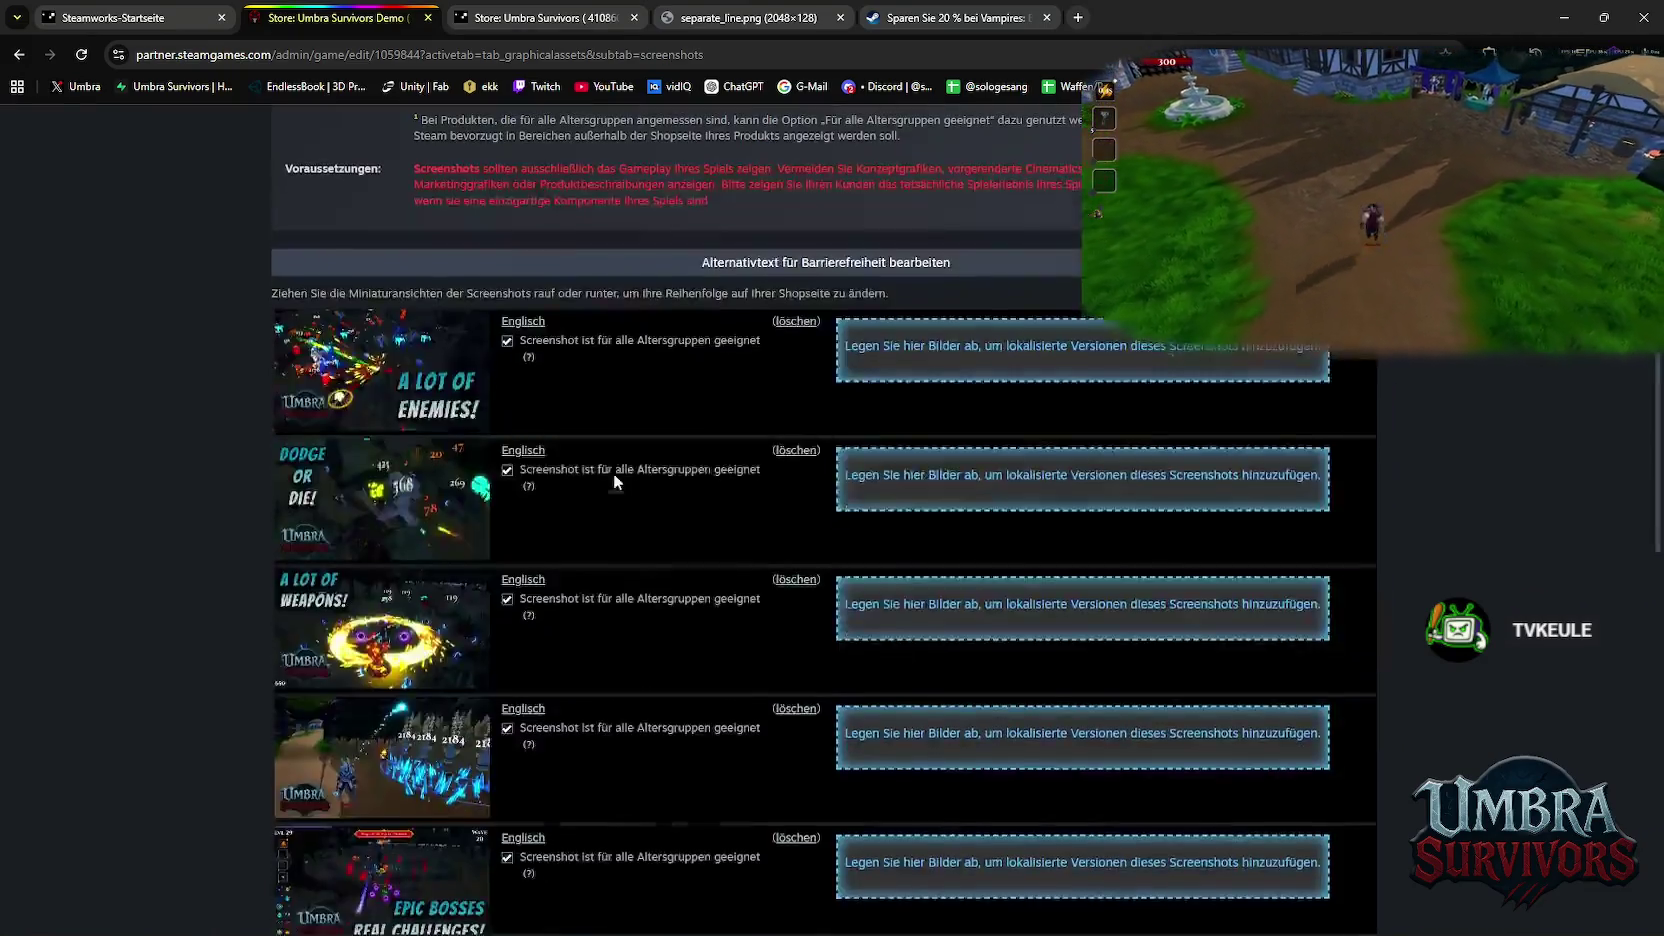
scroll(614, 473, "down", 5)
scroll(614, 500, "down", 5)
scroll(614, 508, "up", 15)
scroll(560, 420, "up", 2)
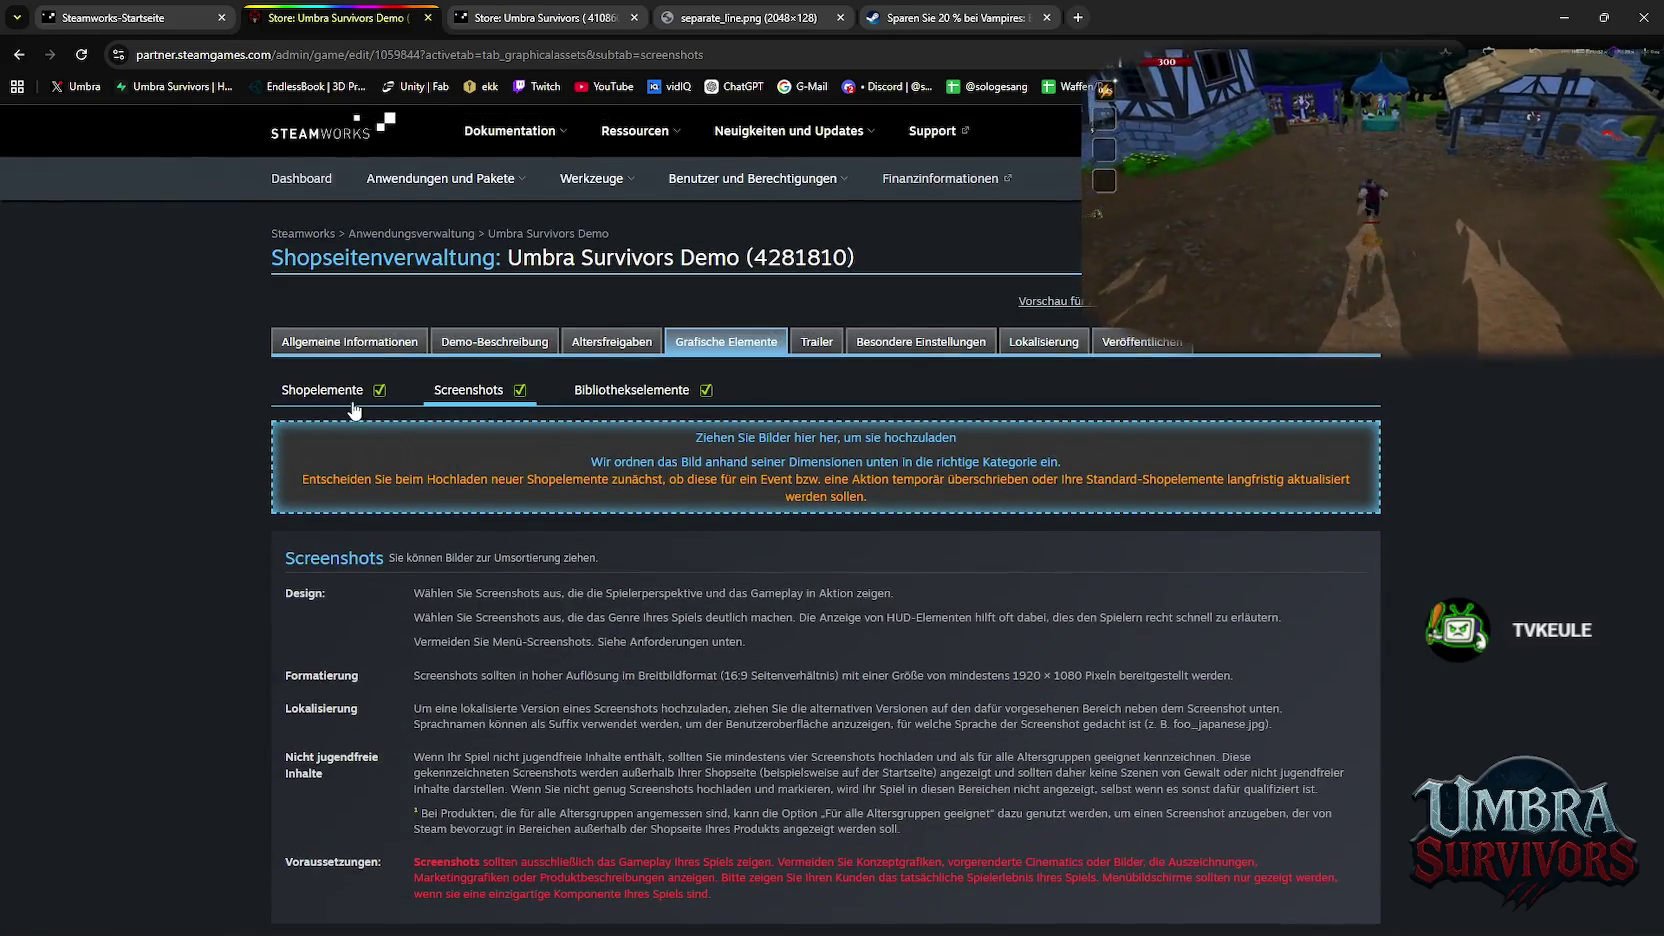
Glance at the demo's store artwork and screenshots, then bring up the Demo-Beschreibung section
left_click(328, 389)
scroll(590, 495, "down", 3)
scroll(589, 497, "up", 3)
left_click(517, 395)
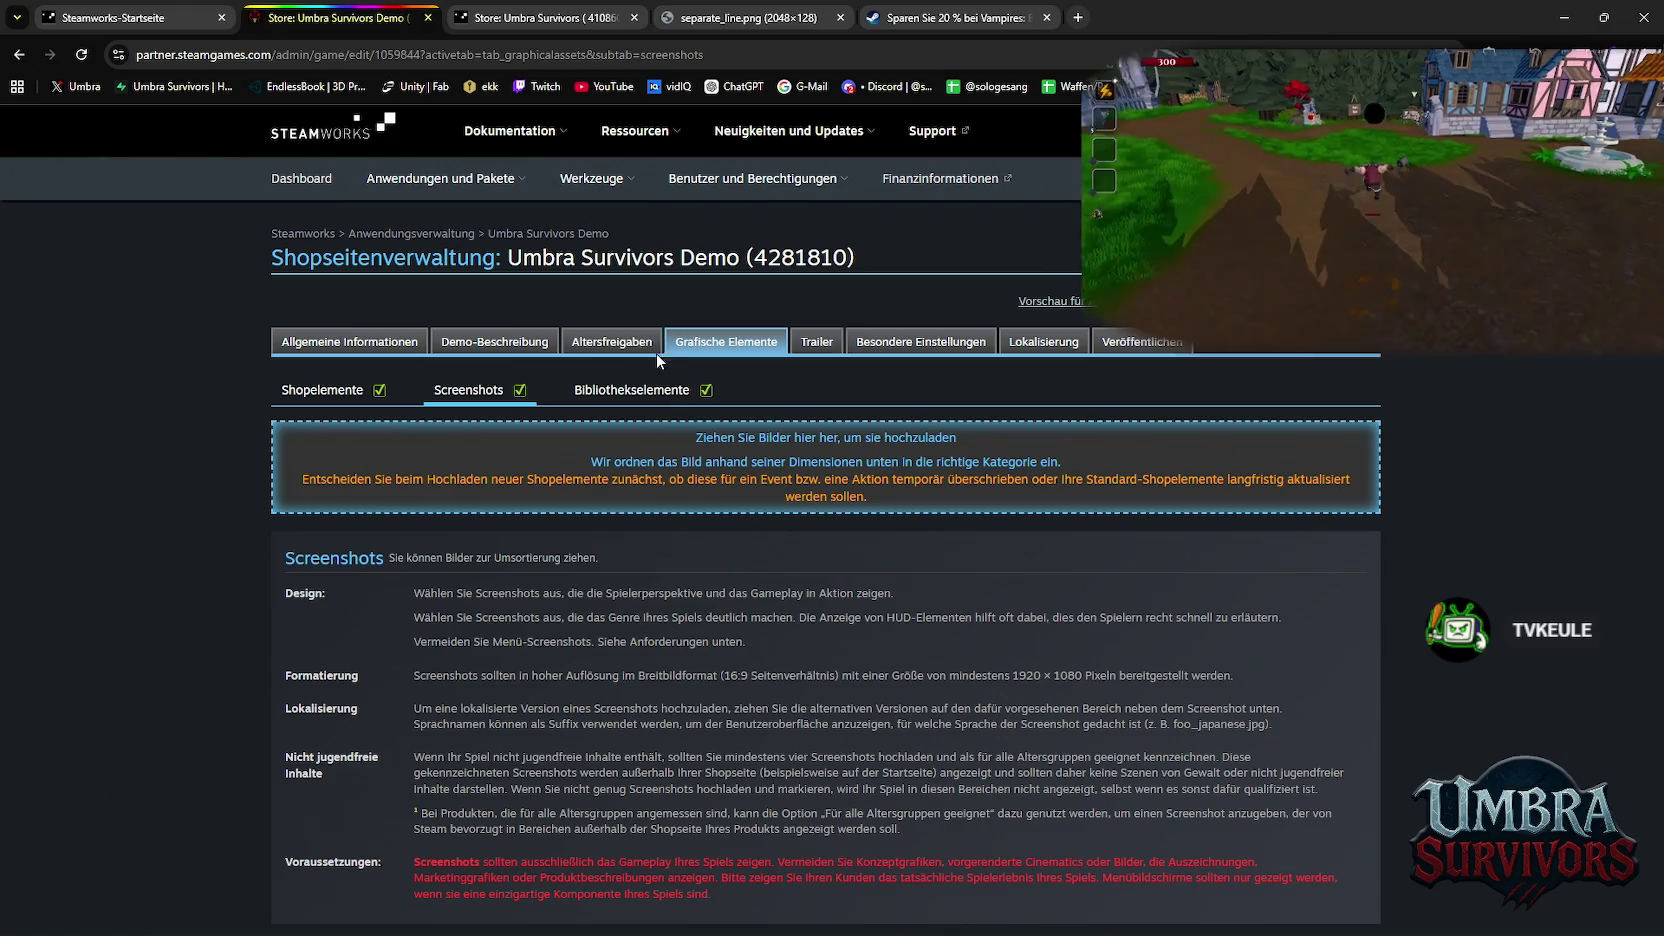
left_click(510, 343)
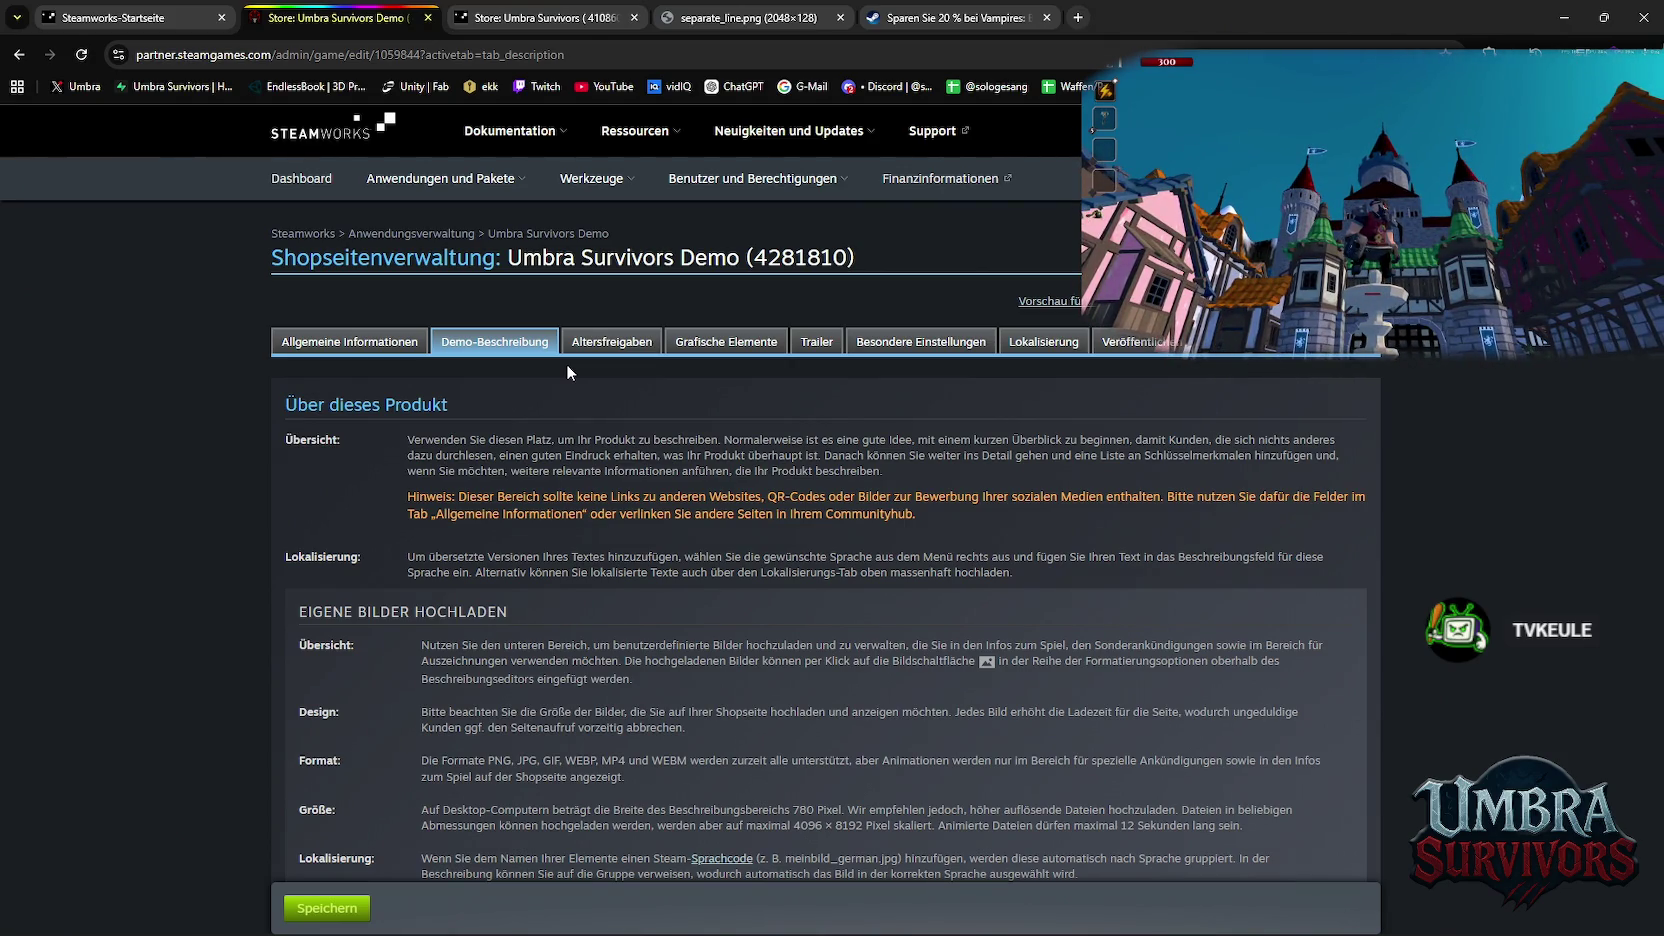
Return to the Steamworks dashboard tab and open the Umbra Survivors Demo app page
scroll(647, 419, "down", 3)
scroll(675, 432, "down", 10)
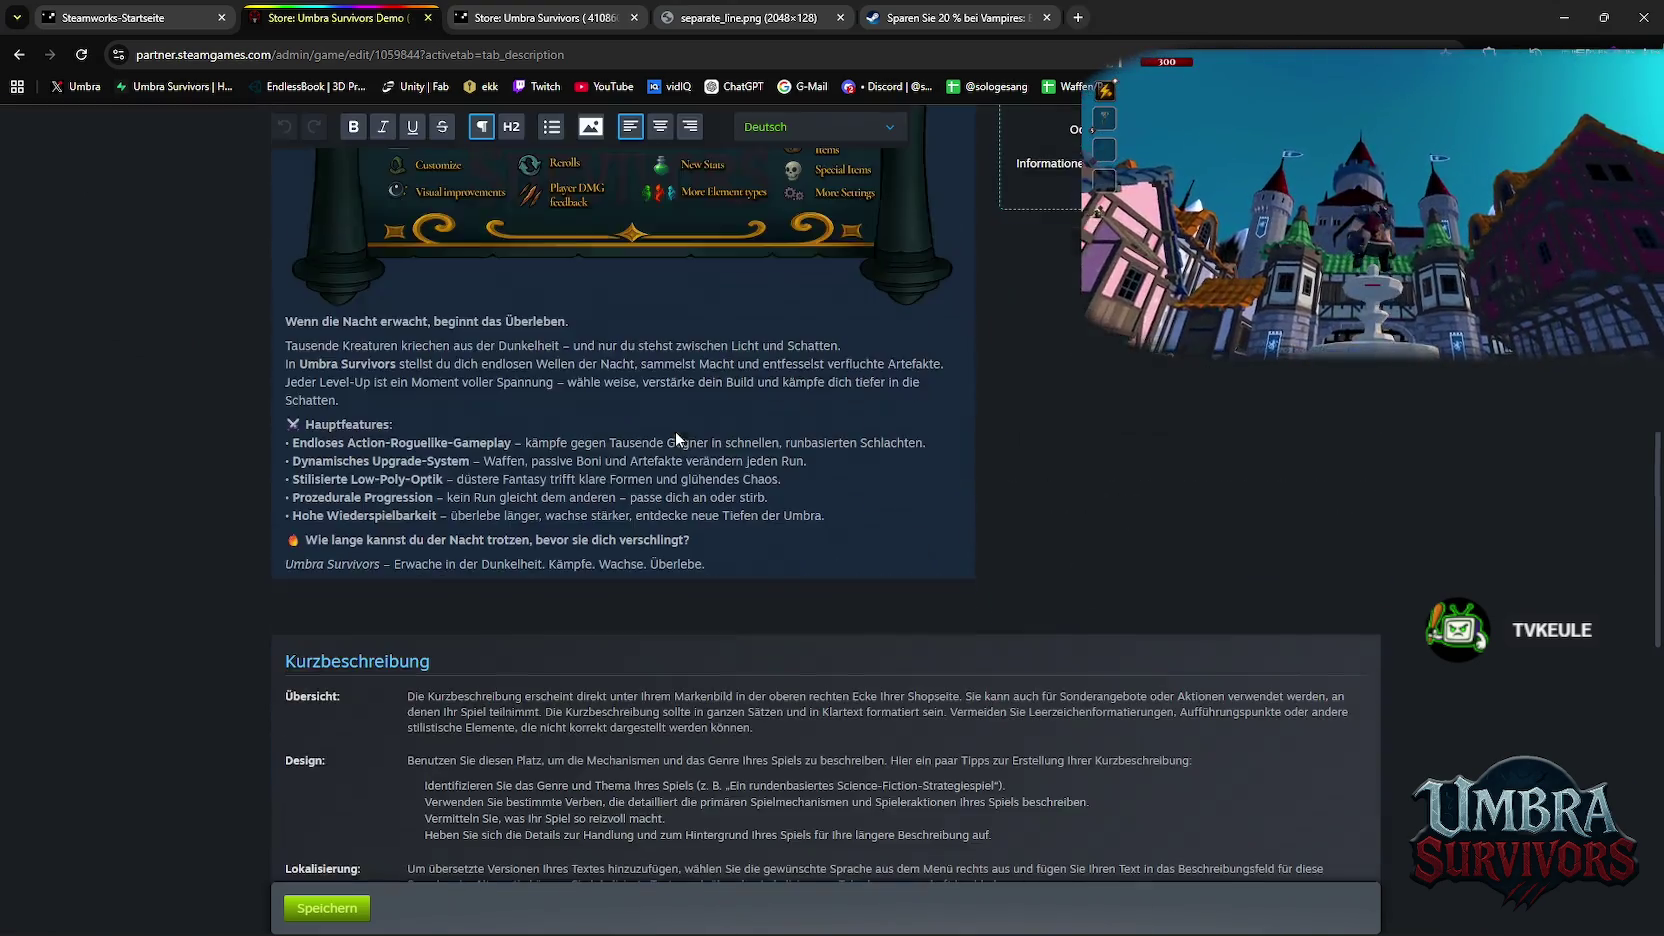
left_click(540, 17)
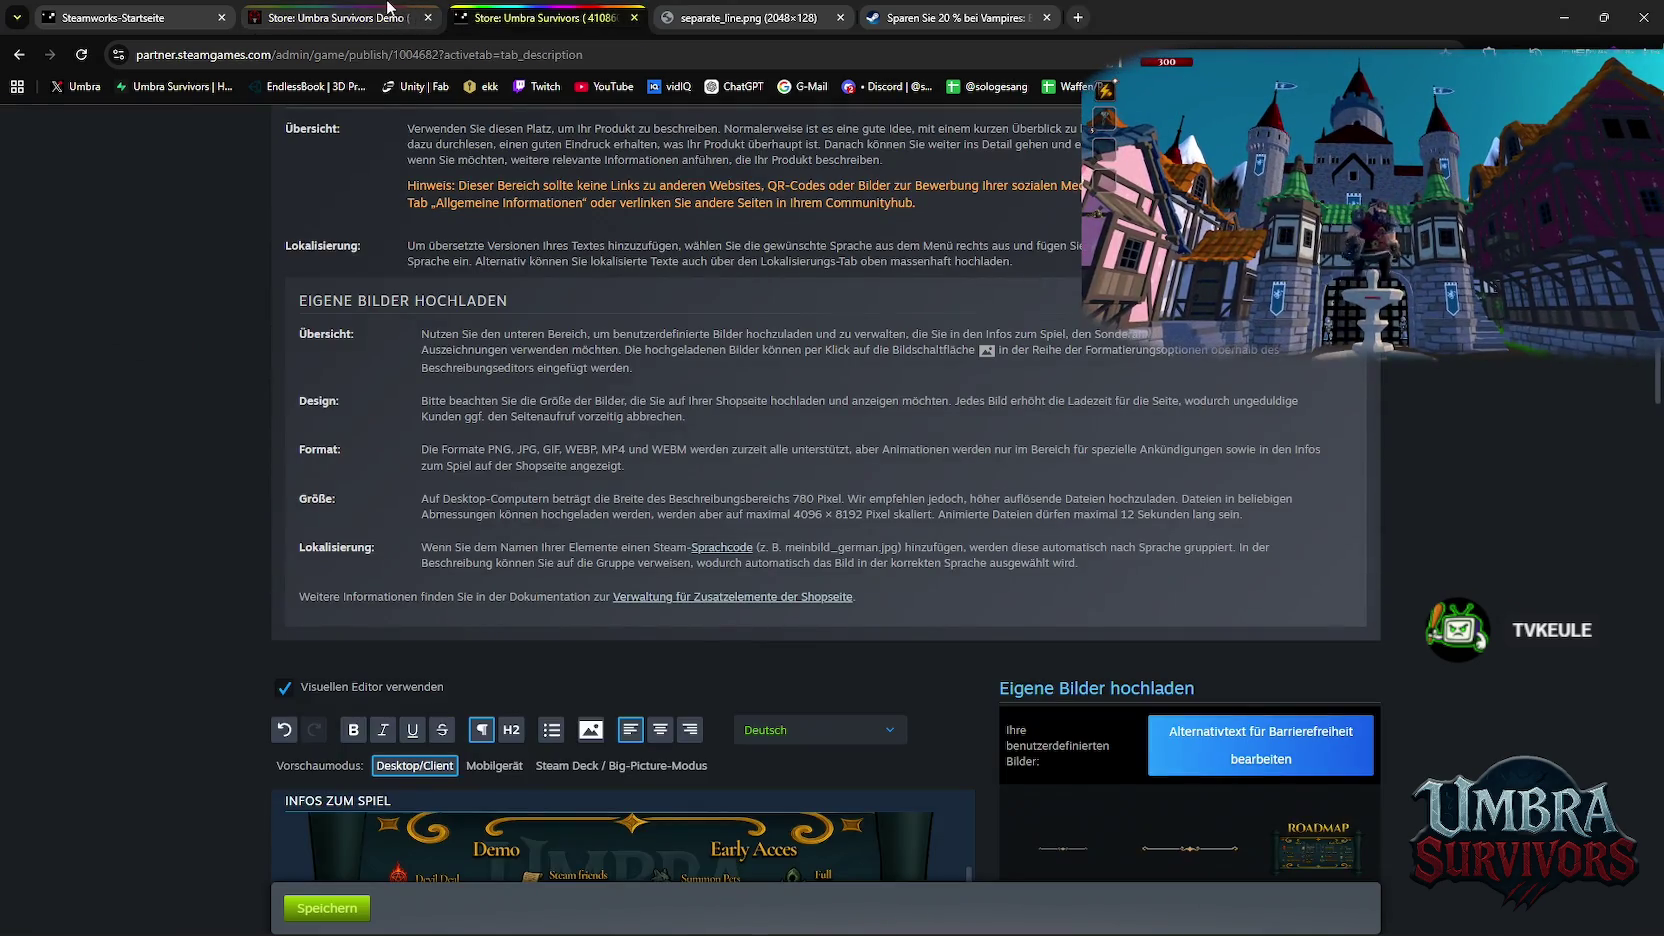
left_click(388, 12)
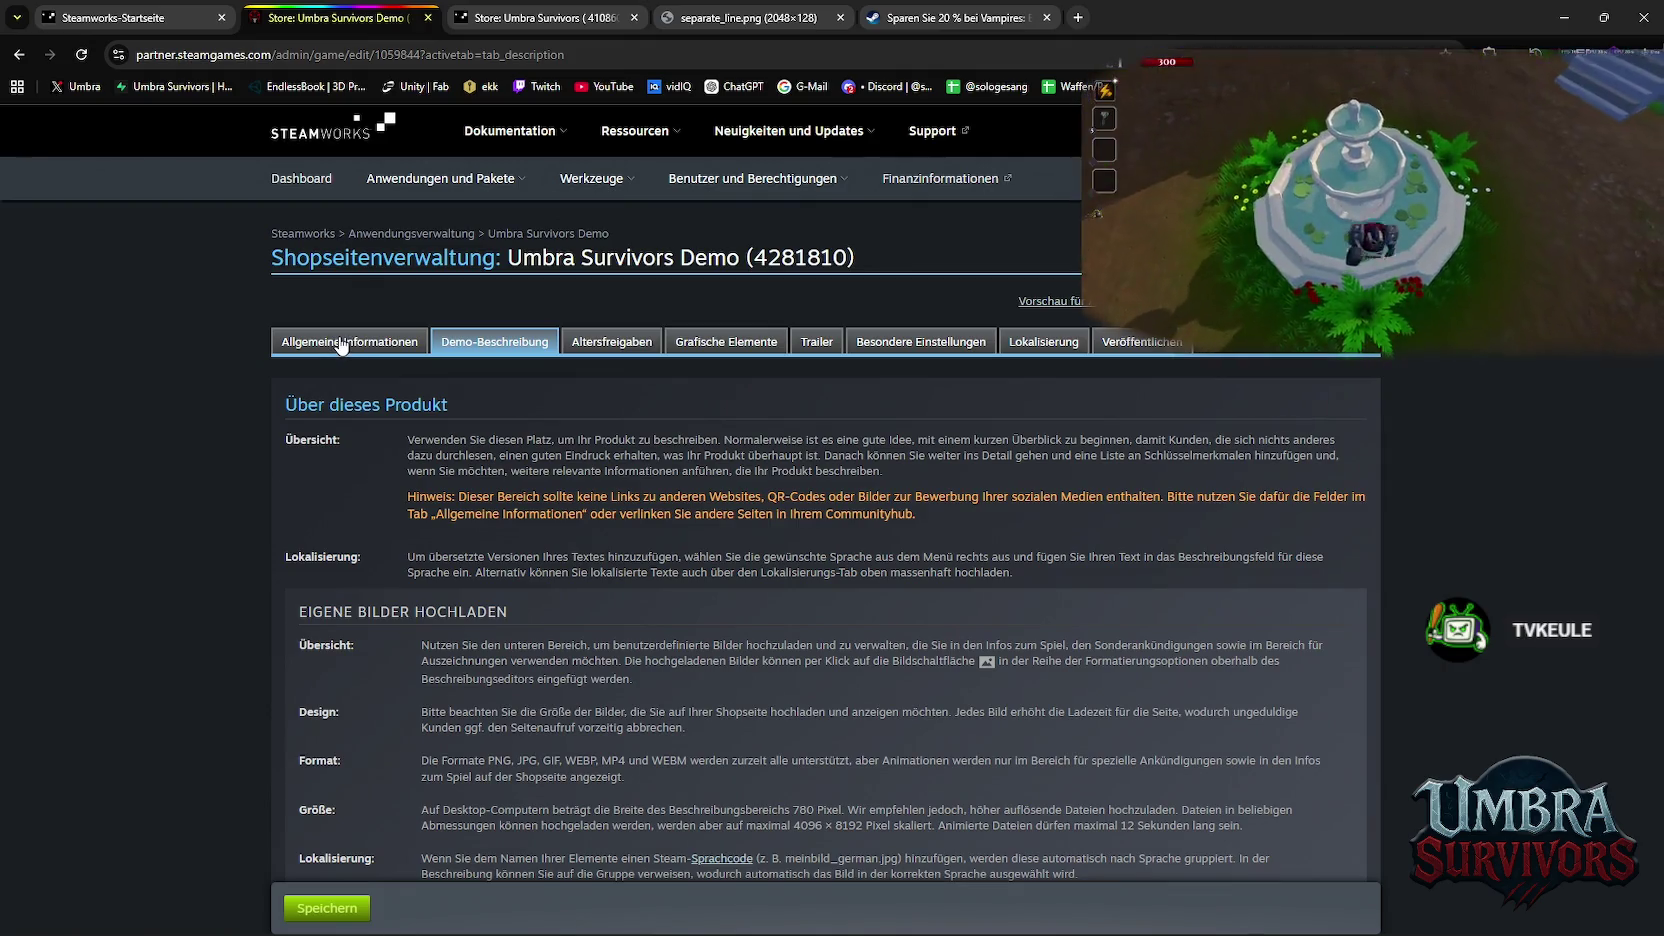
left_click(205, 17)
left_click(265, 15)
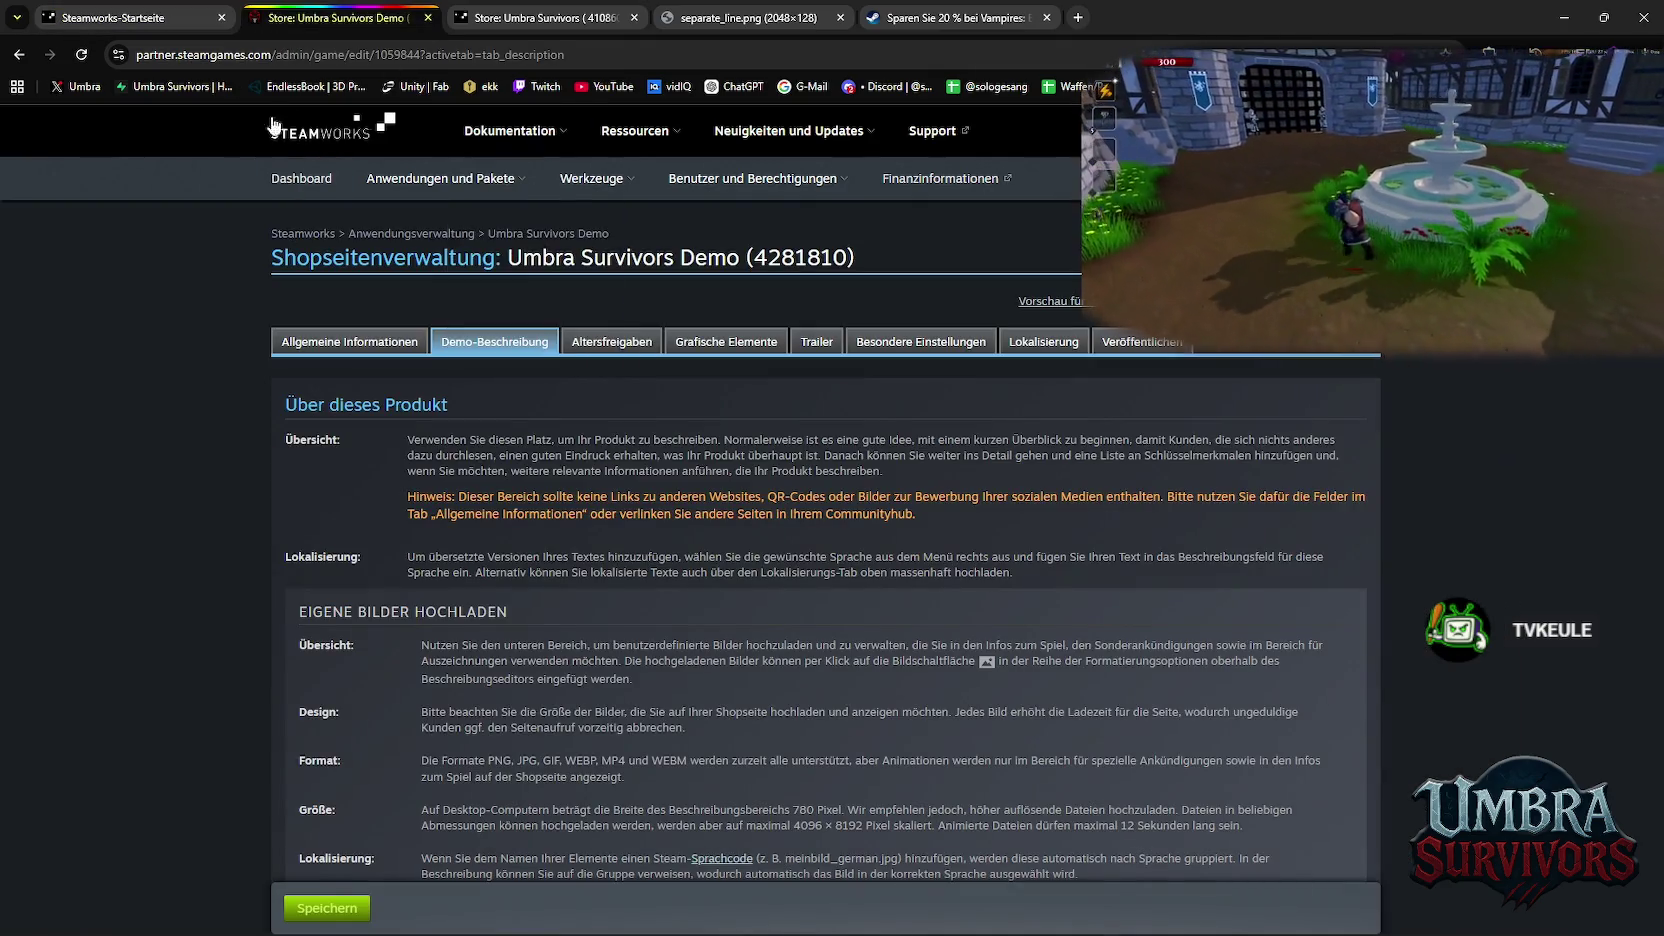
left_click(225, 17)
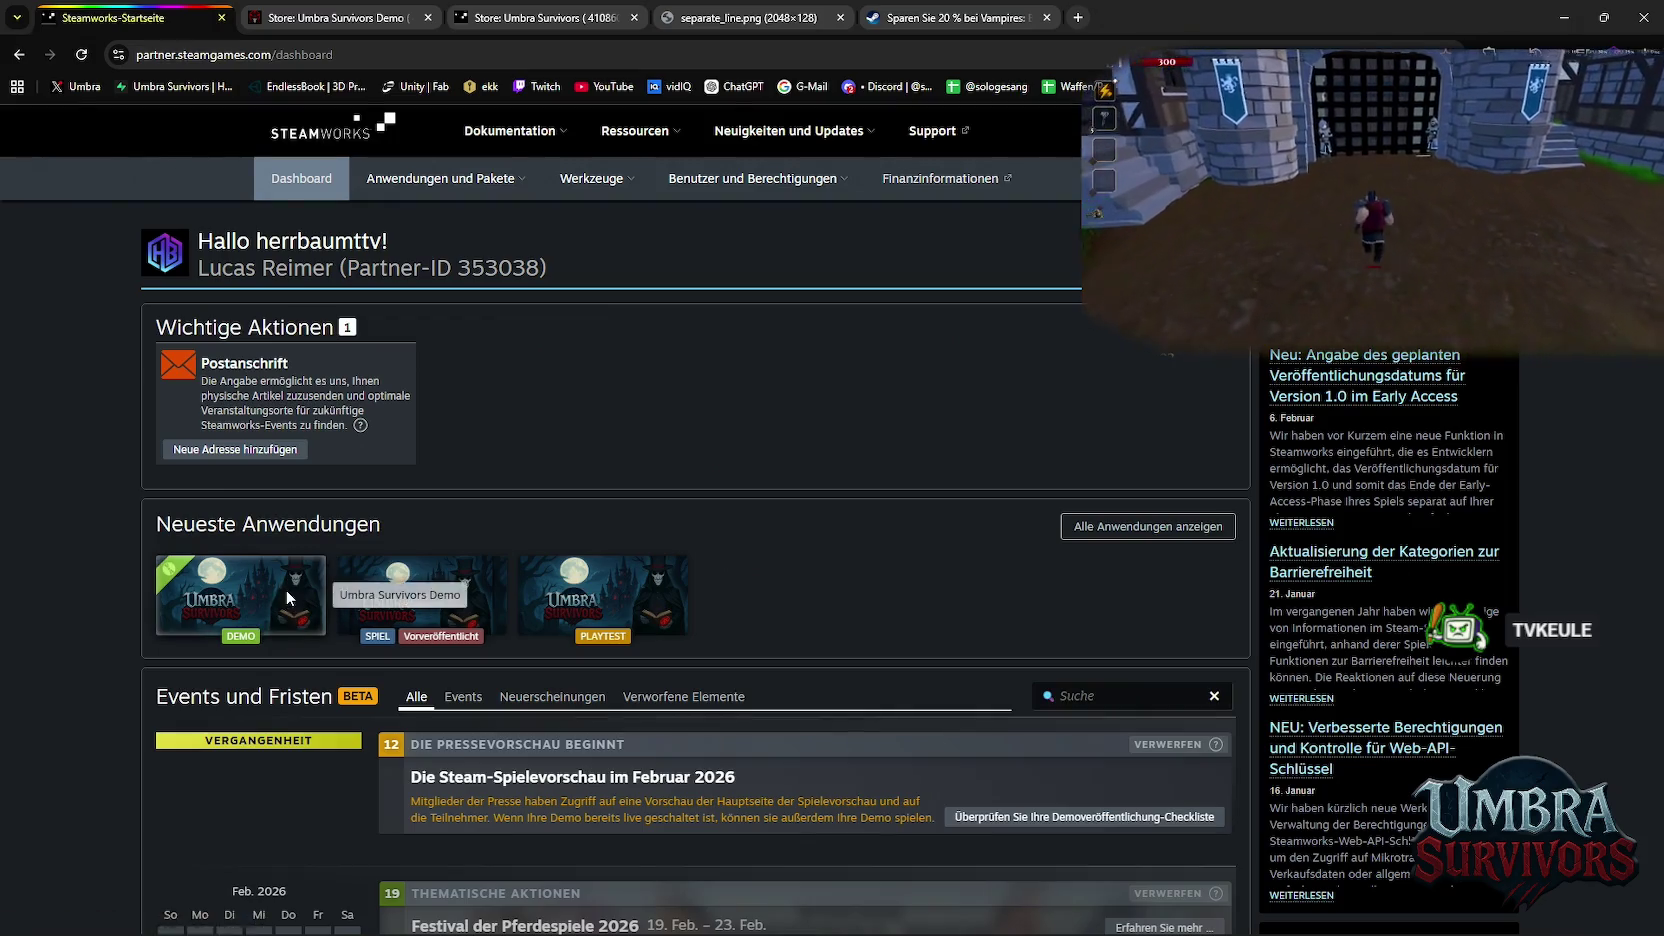
left_click(288, 597)
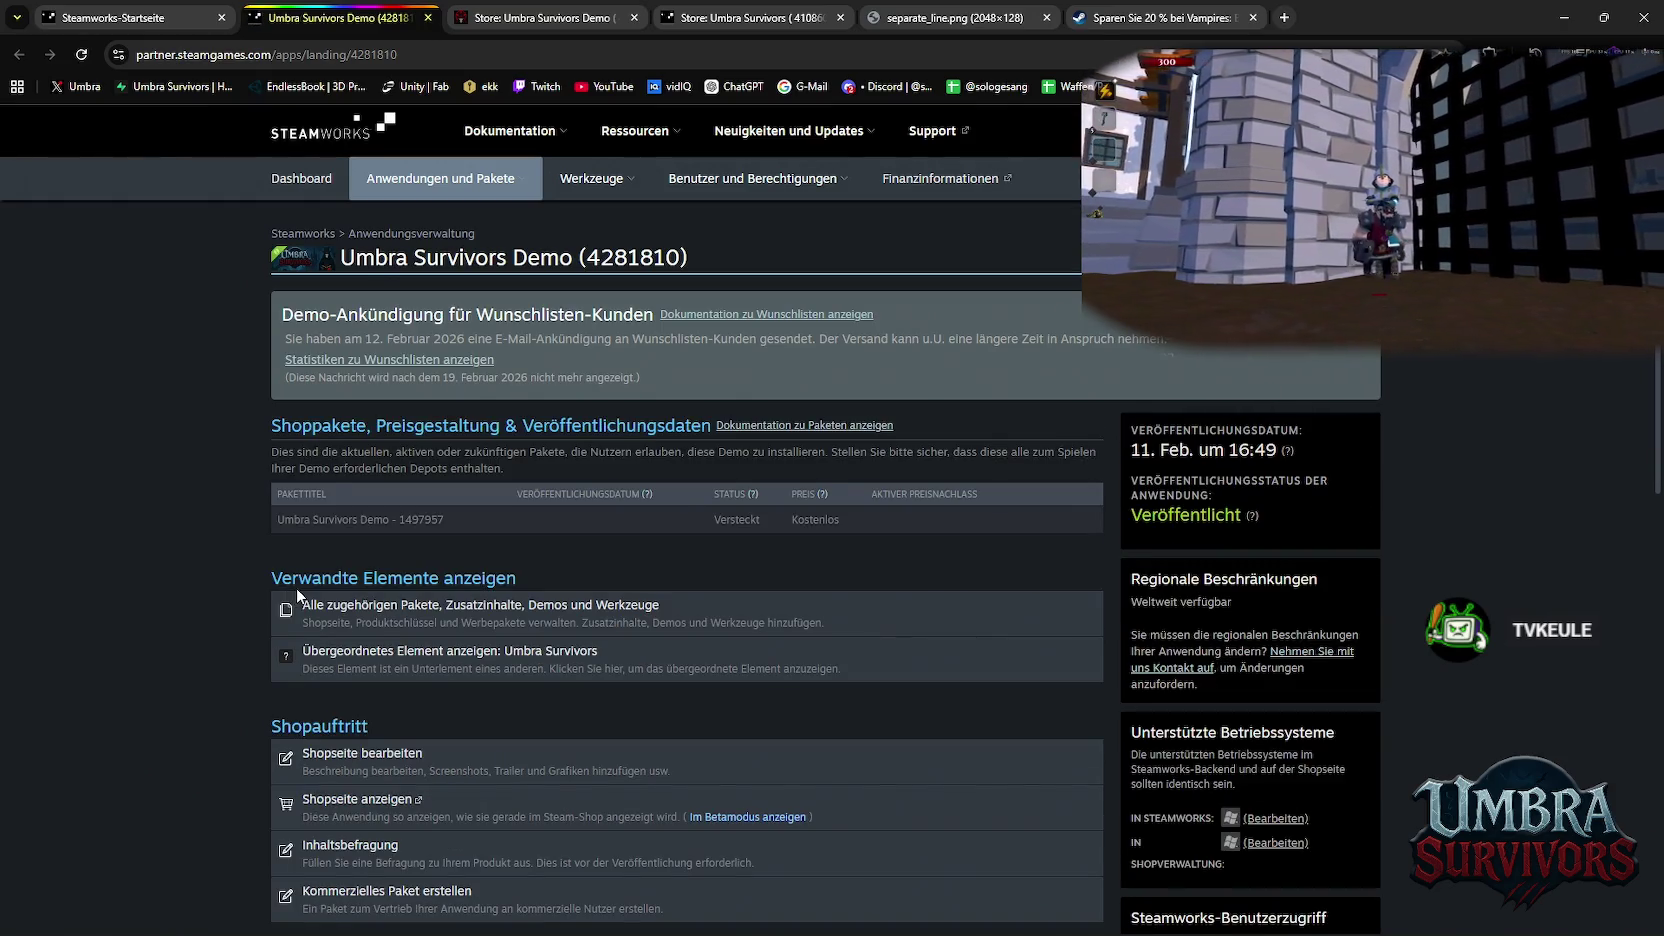
Scroll through the Umbra Survivors Demo landing page
left_click(427, 618)
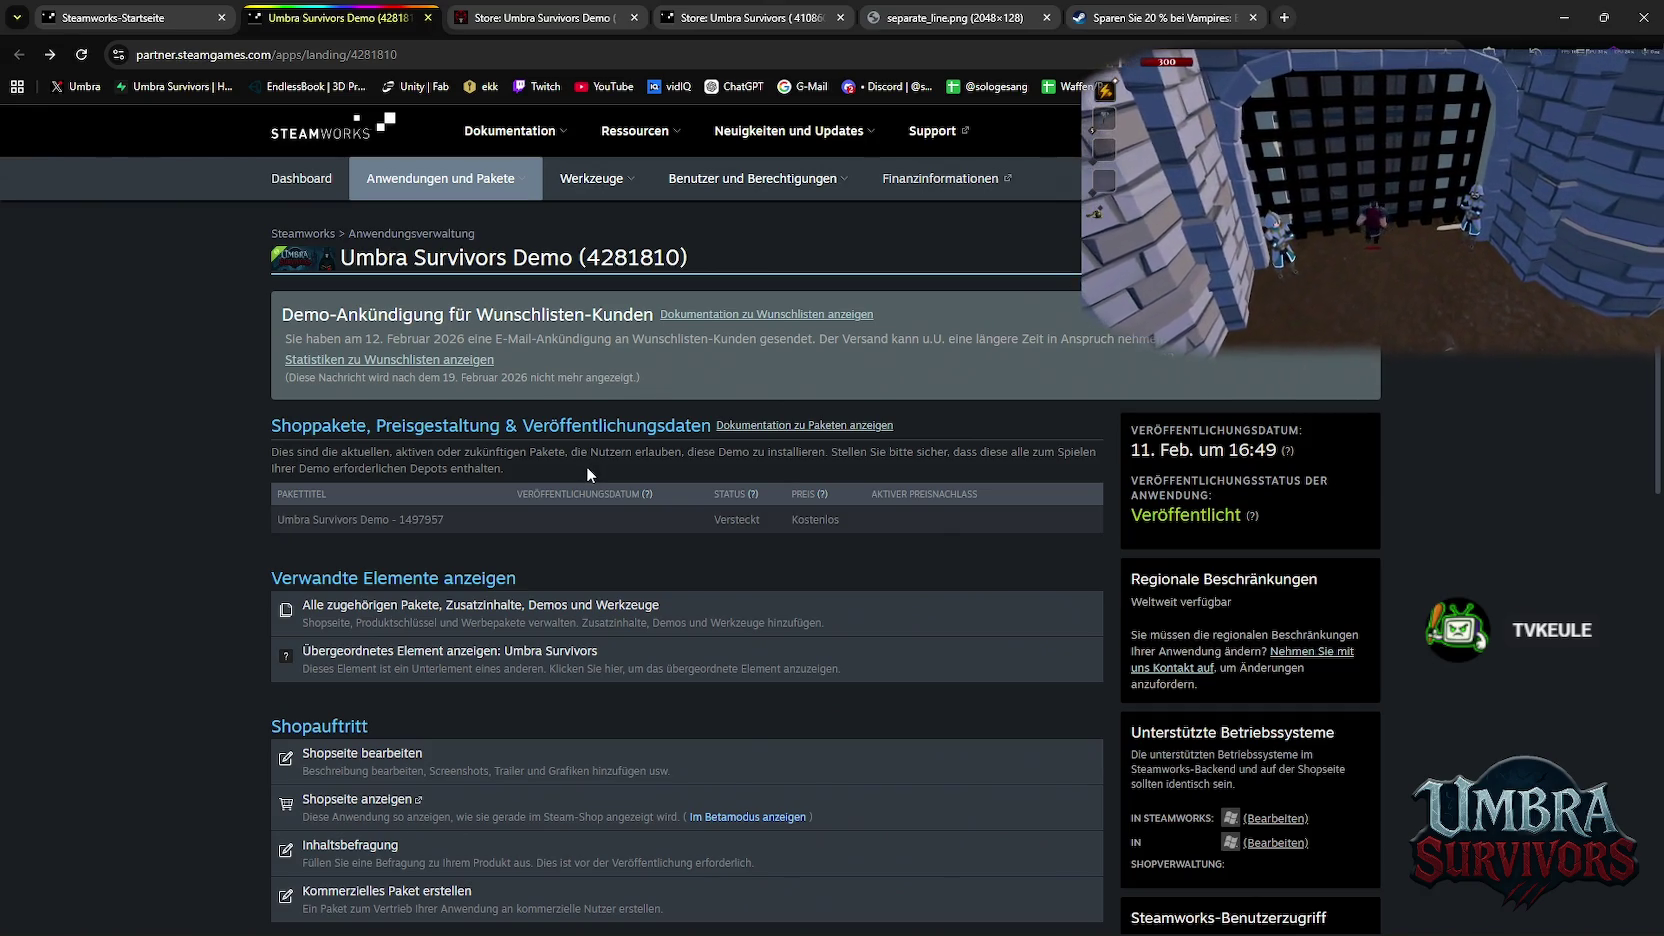
scroll(700, 505, "down", 3)
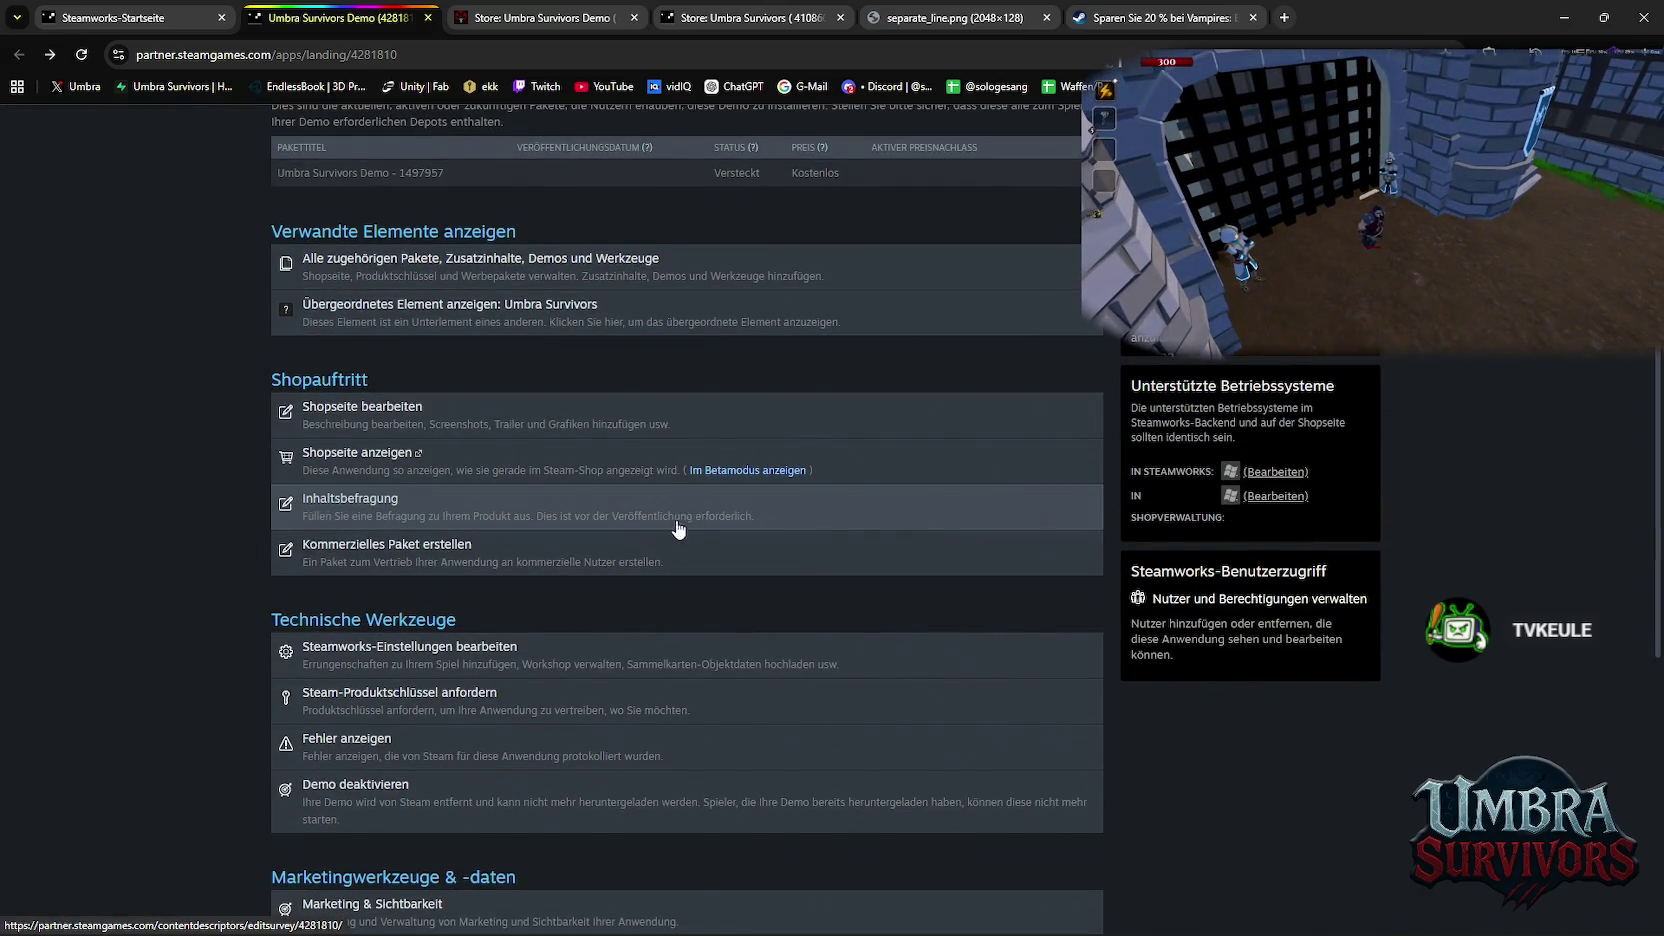
scroll(637, 580, "down", 2)
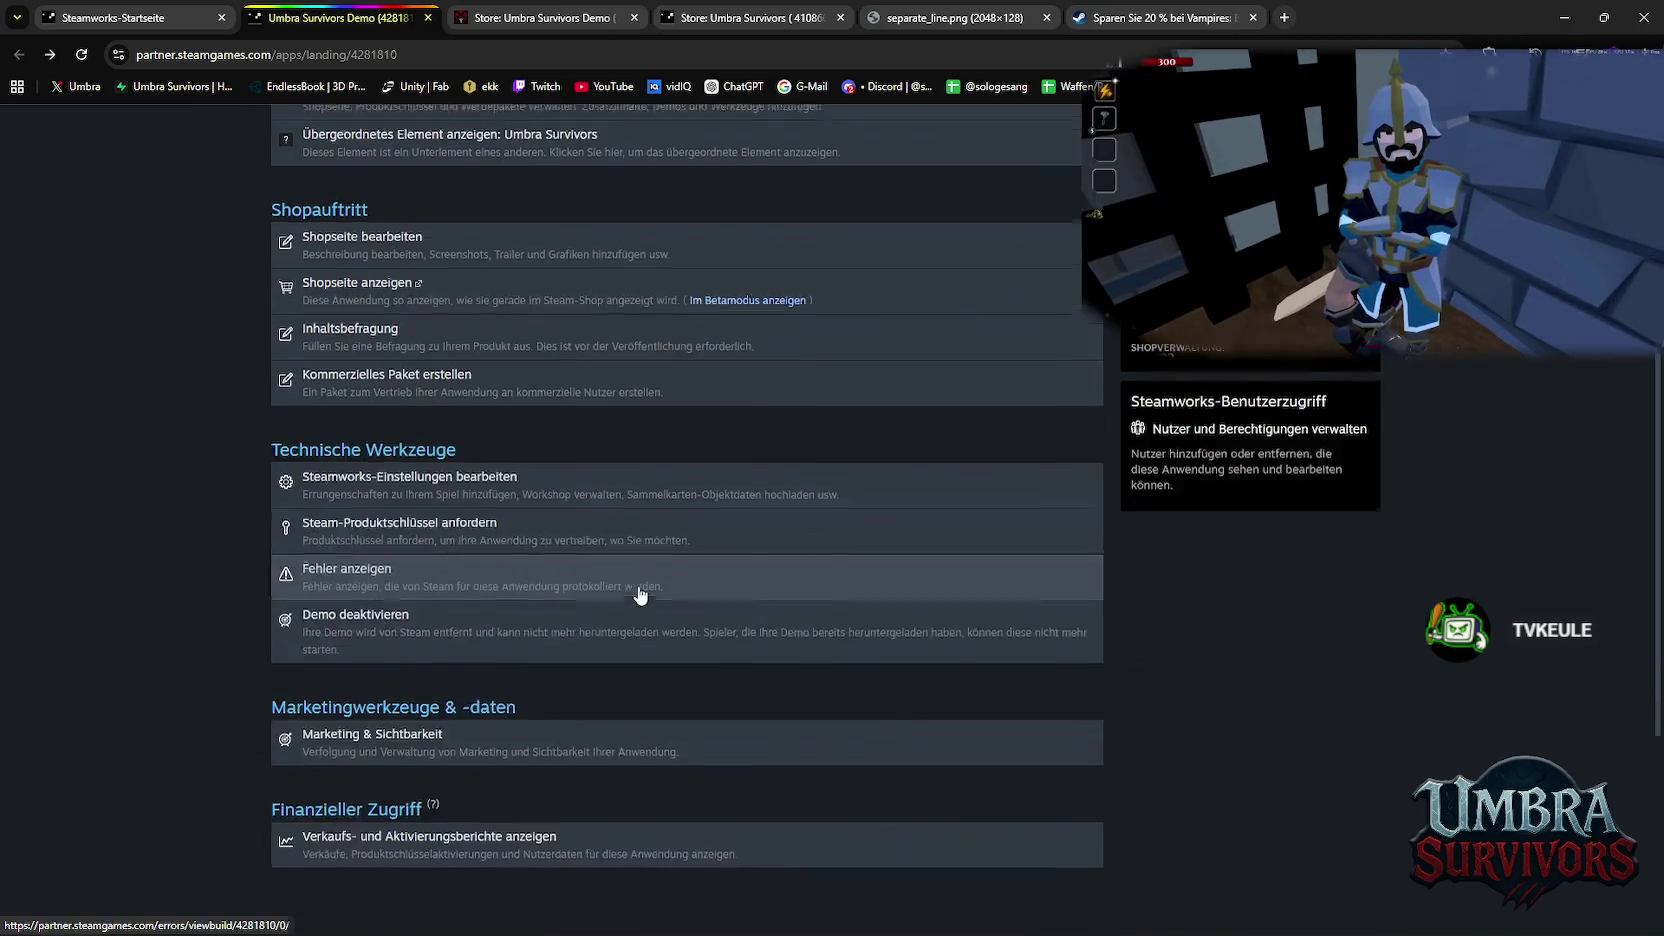
scroll(640, 590, "up", 5)
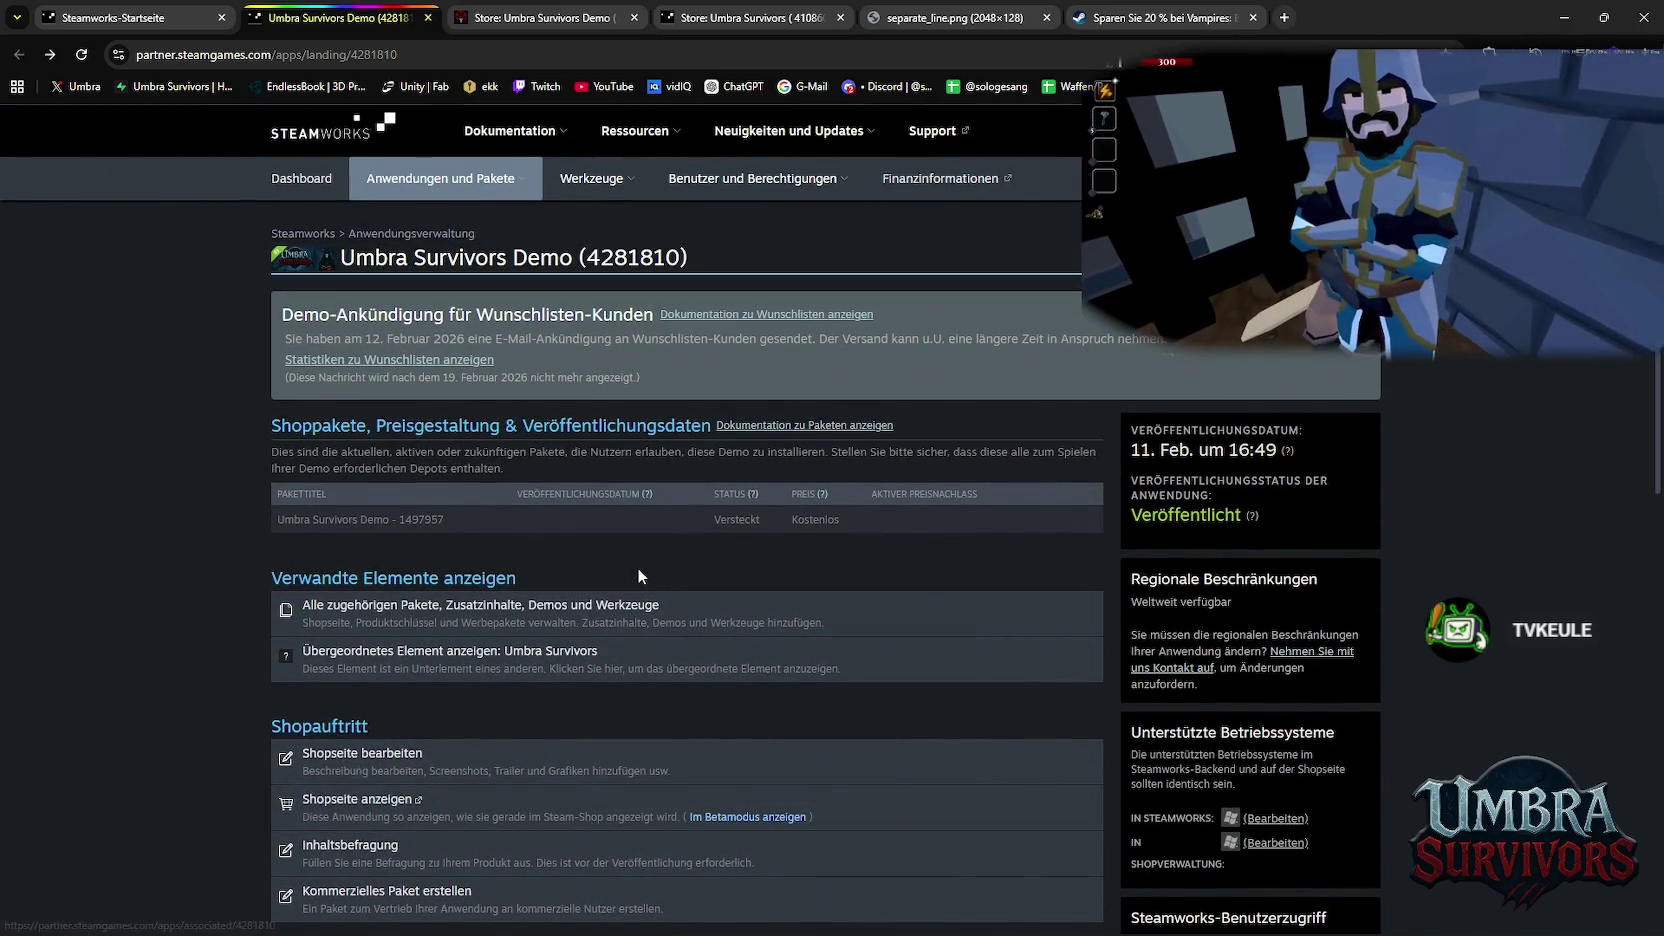
scroll(640, 600, "down", 2)
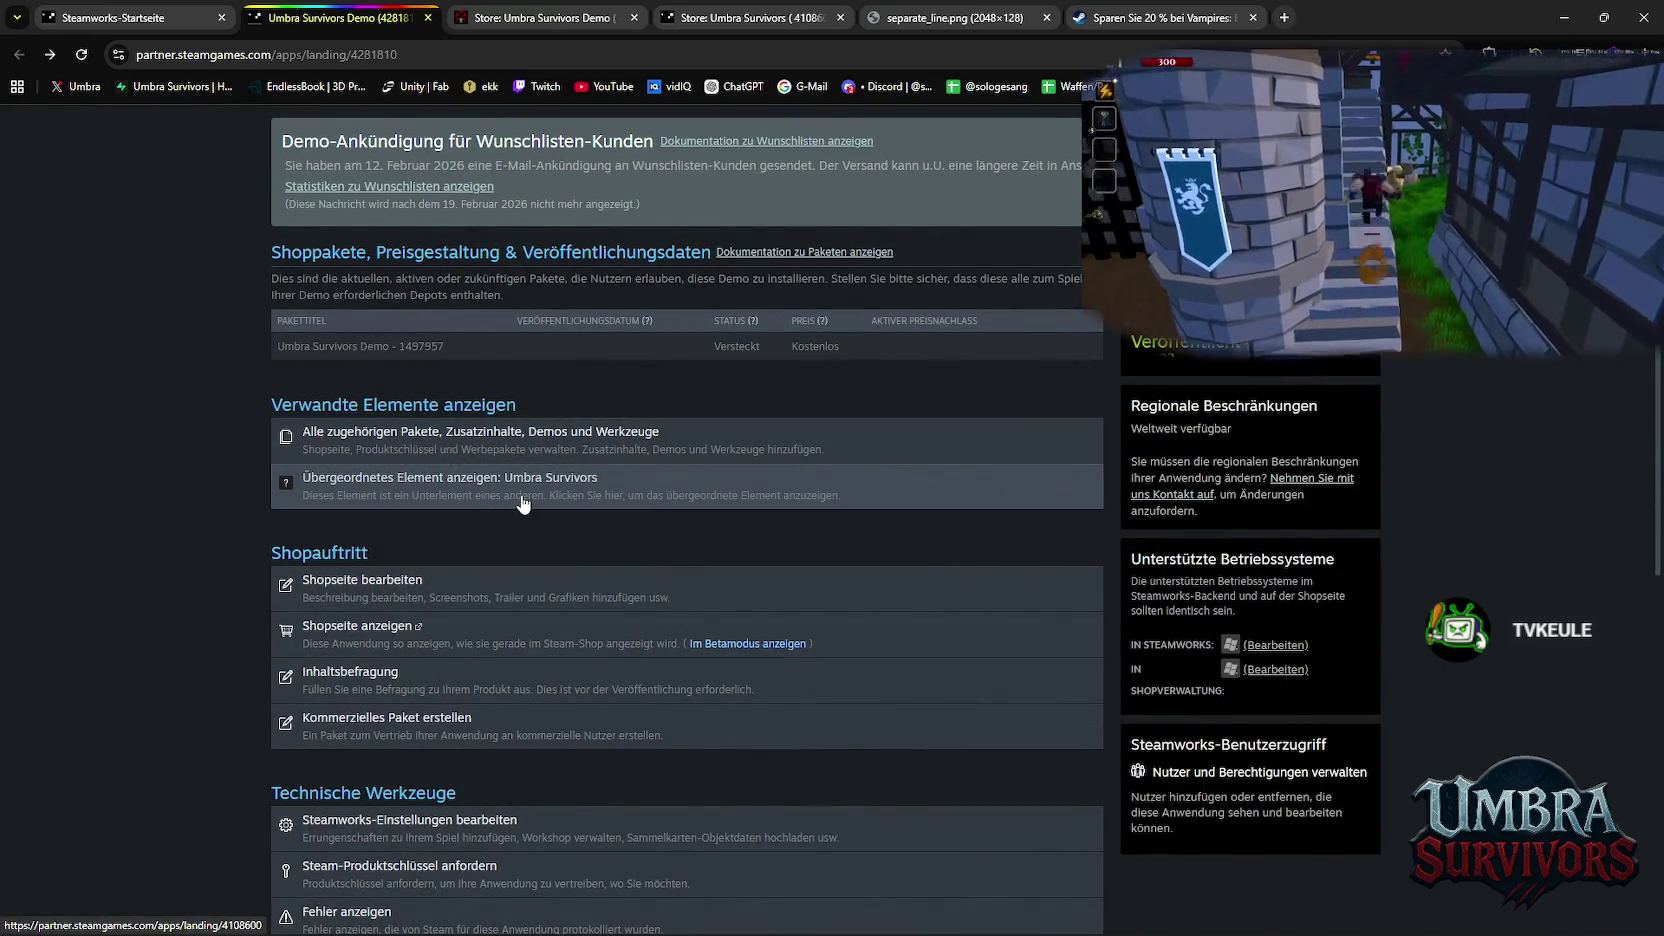
Open the parent game Umbra Survivors (4108600) and its store page editor
left_click(577, 492)
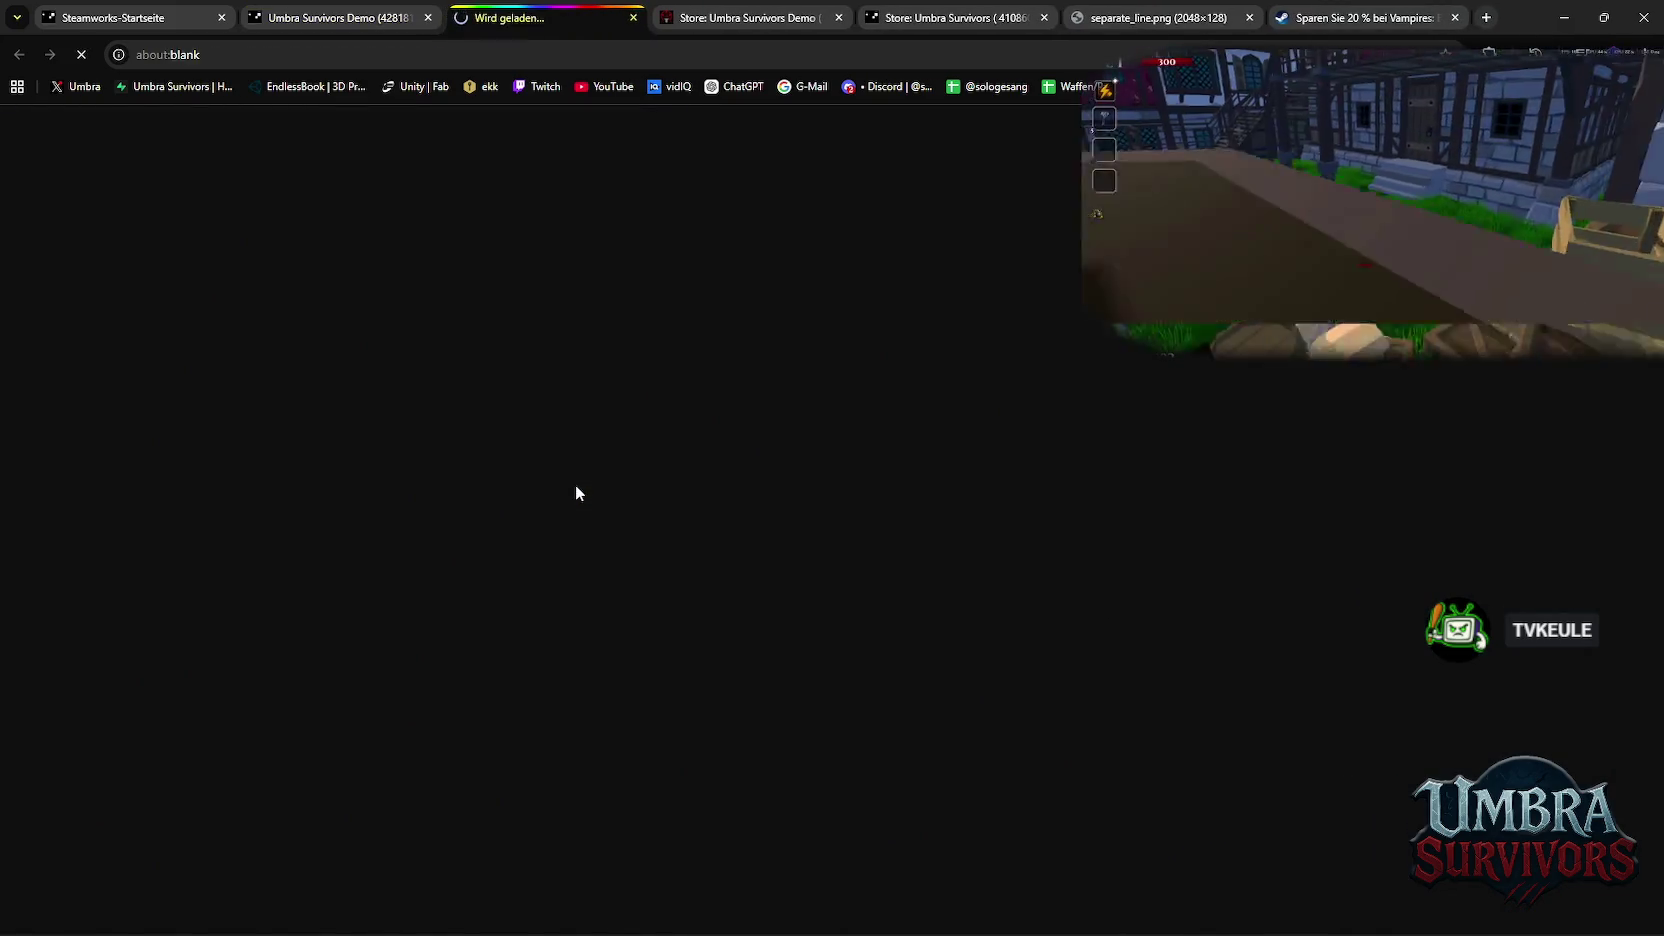
scroll(573, 517, "down", 7)
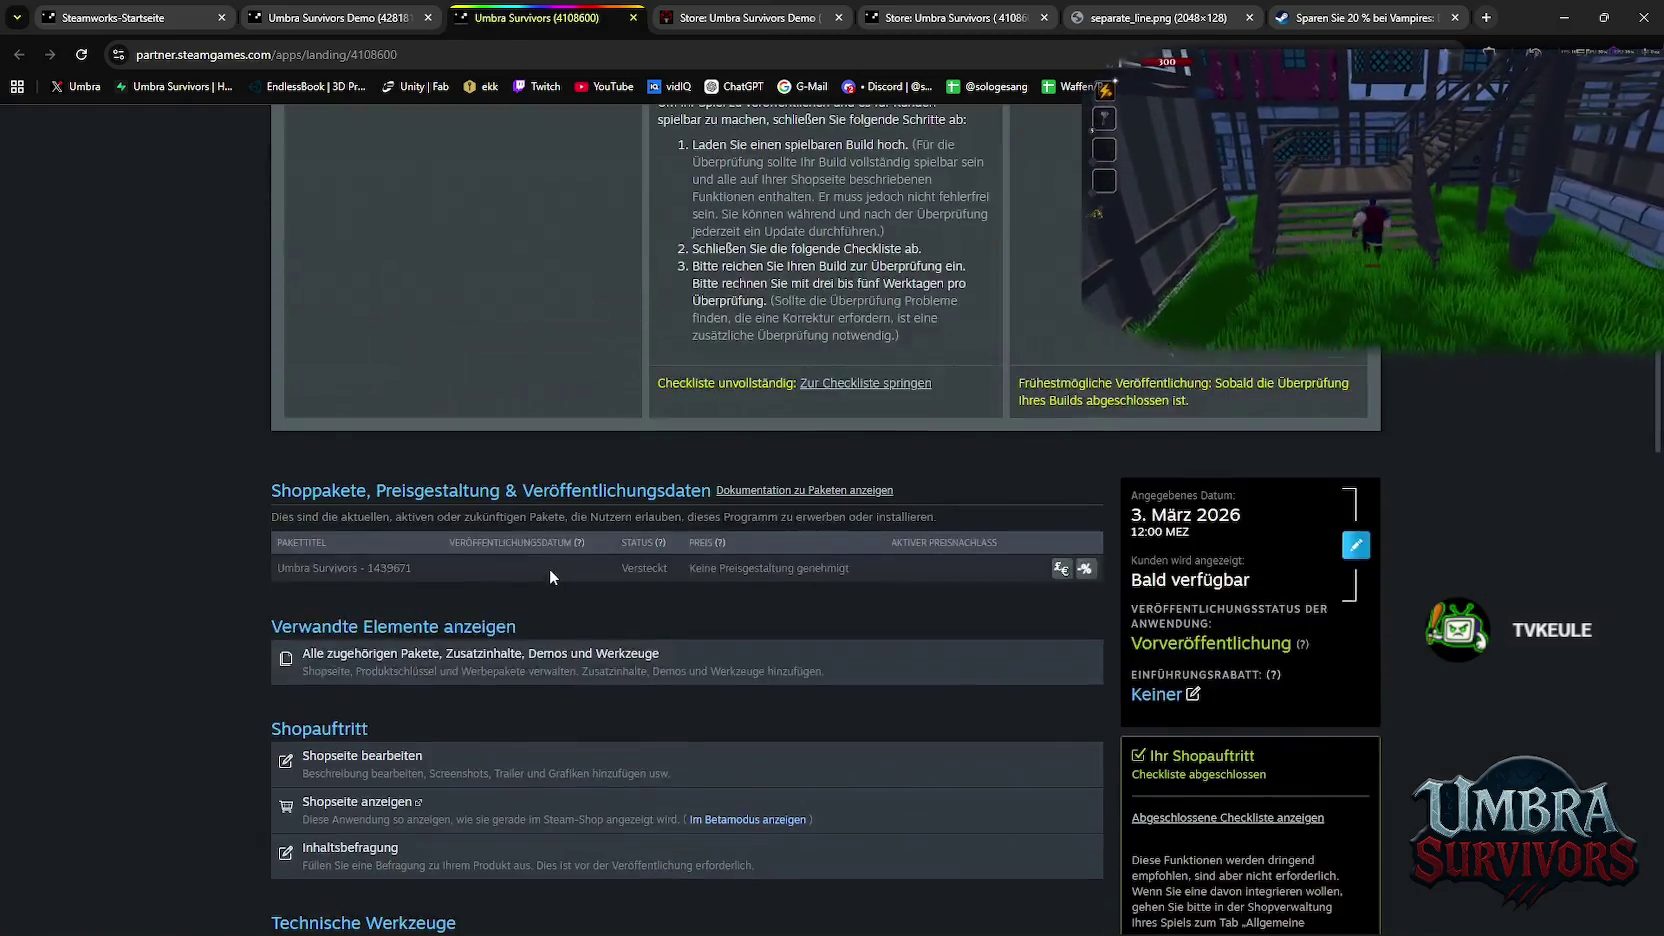
scroll(549, 568, "down", 4)
left_click(457, 257)
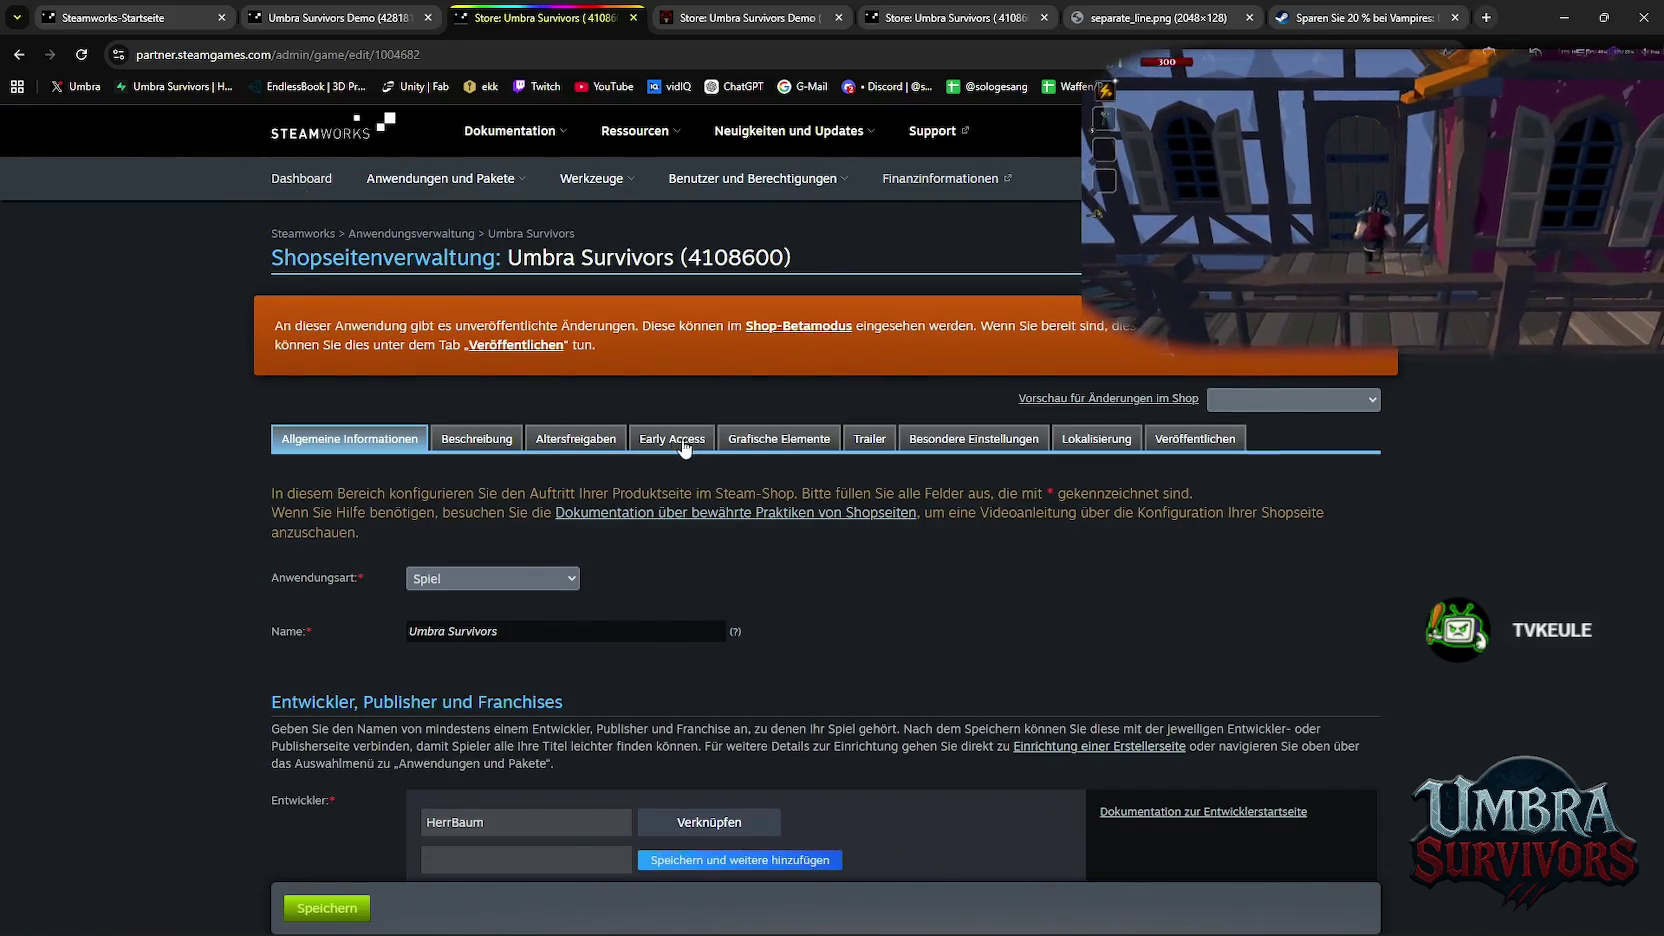
Review the full game's graphical assets: screenshots and library artwork
left_click(779, 438)
scroll(601, 343, "down", 2)
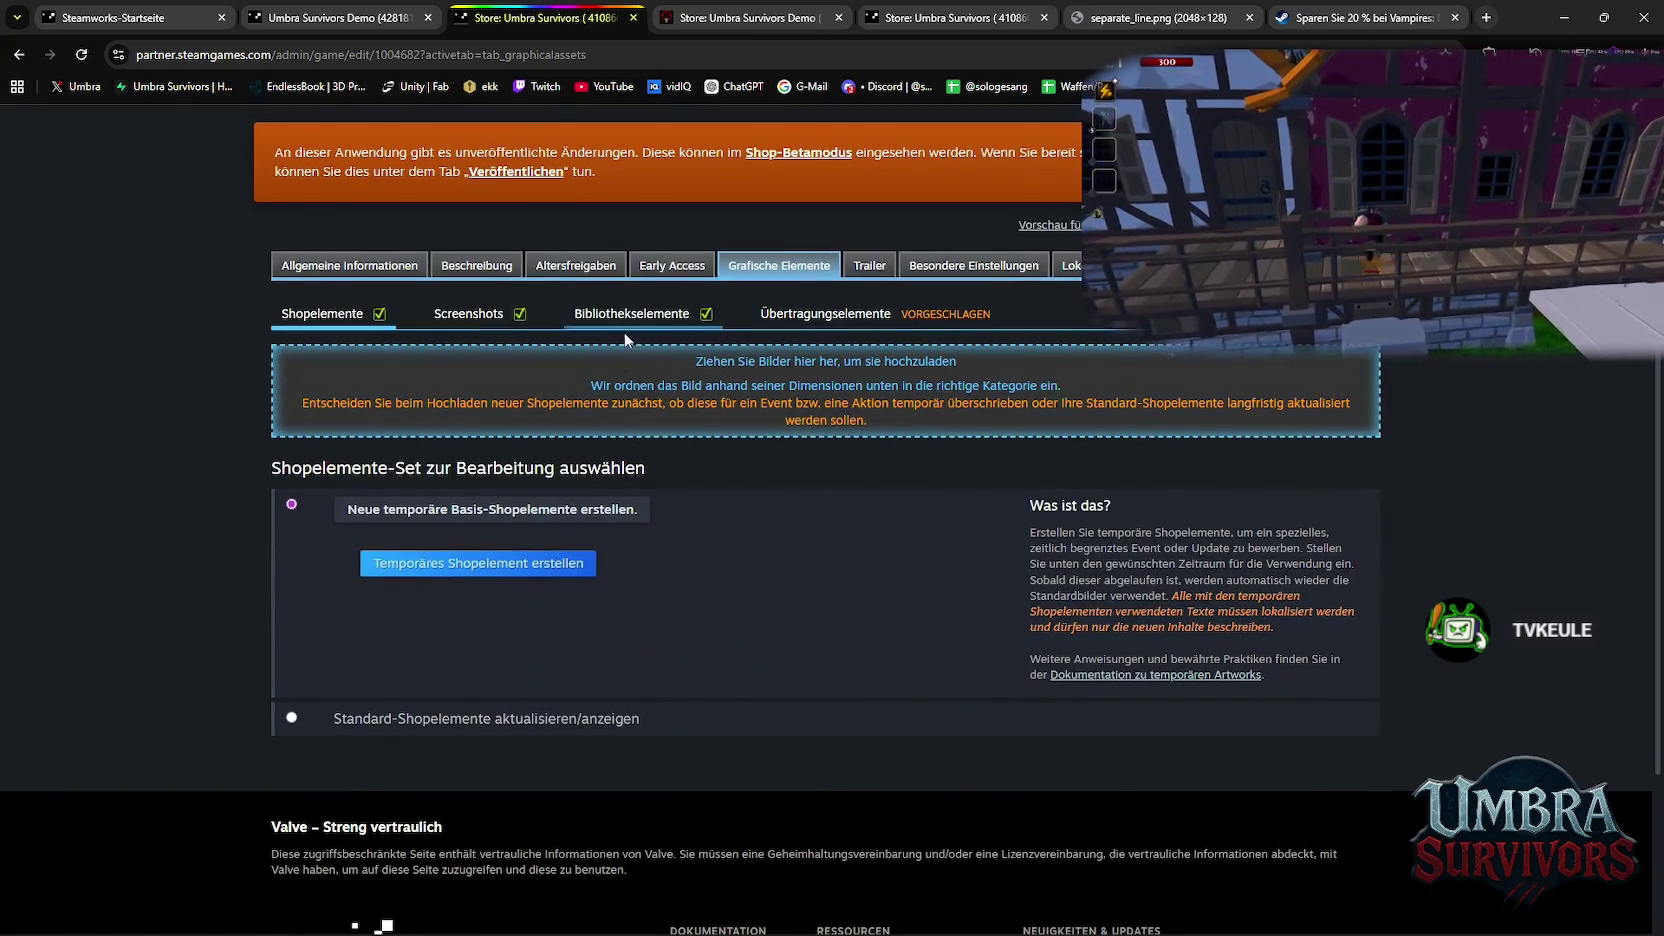
left_click(468, 315)
left_click(613, 315)
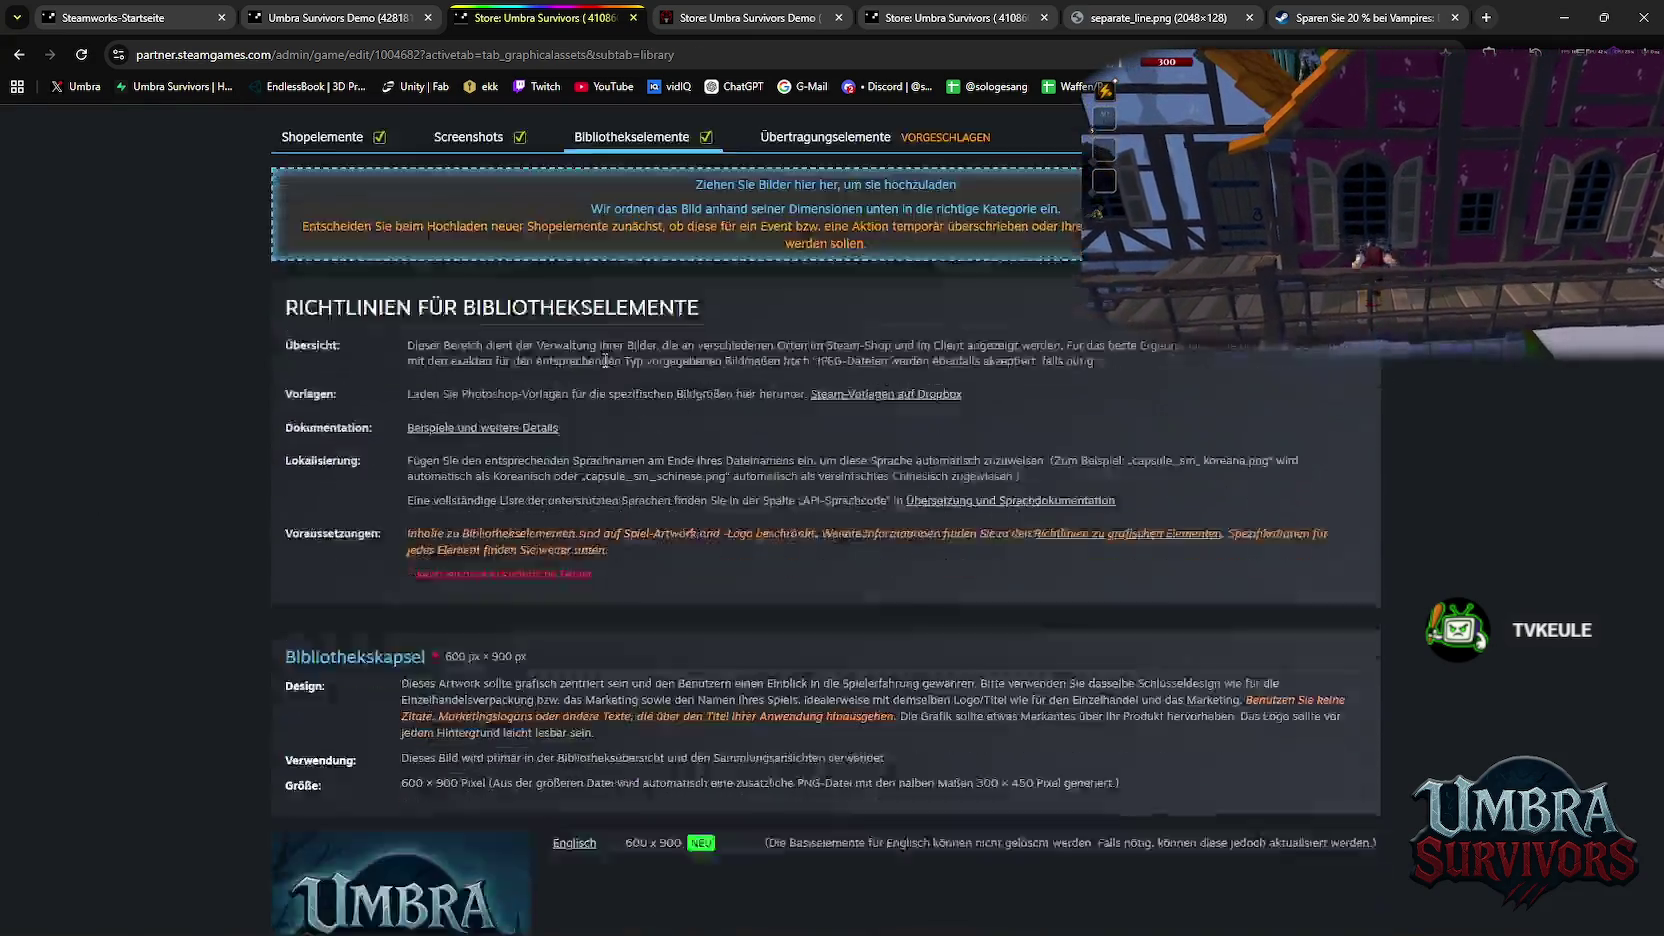
scroll(601, 380, "down", 5)
scroll(592, 413, "down", 5)
scroll(592, 428, "down", 5)
scroll(592, 437, "down", 5)
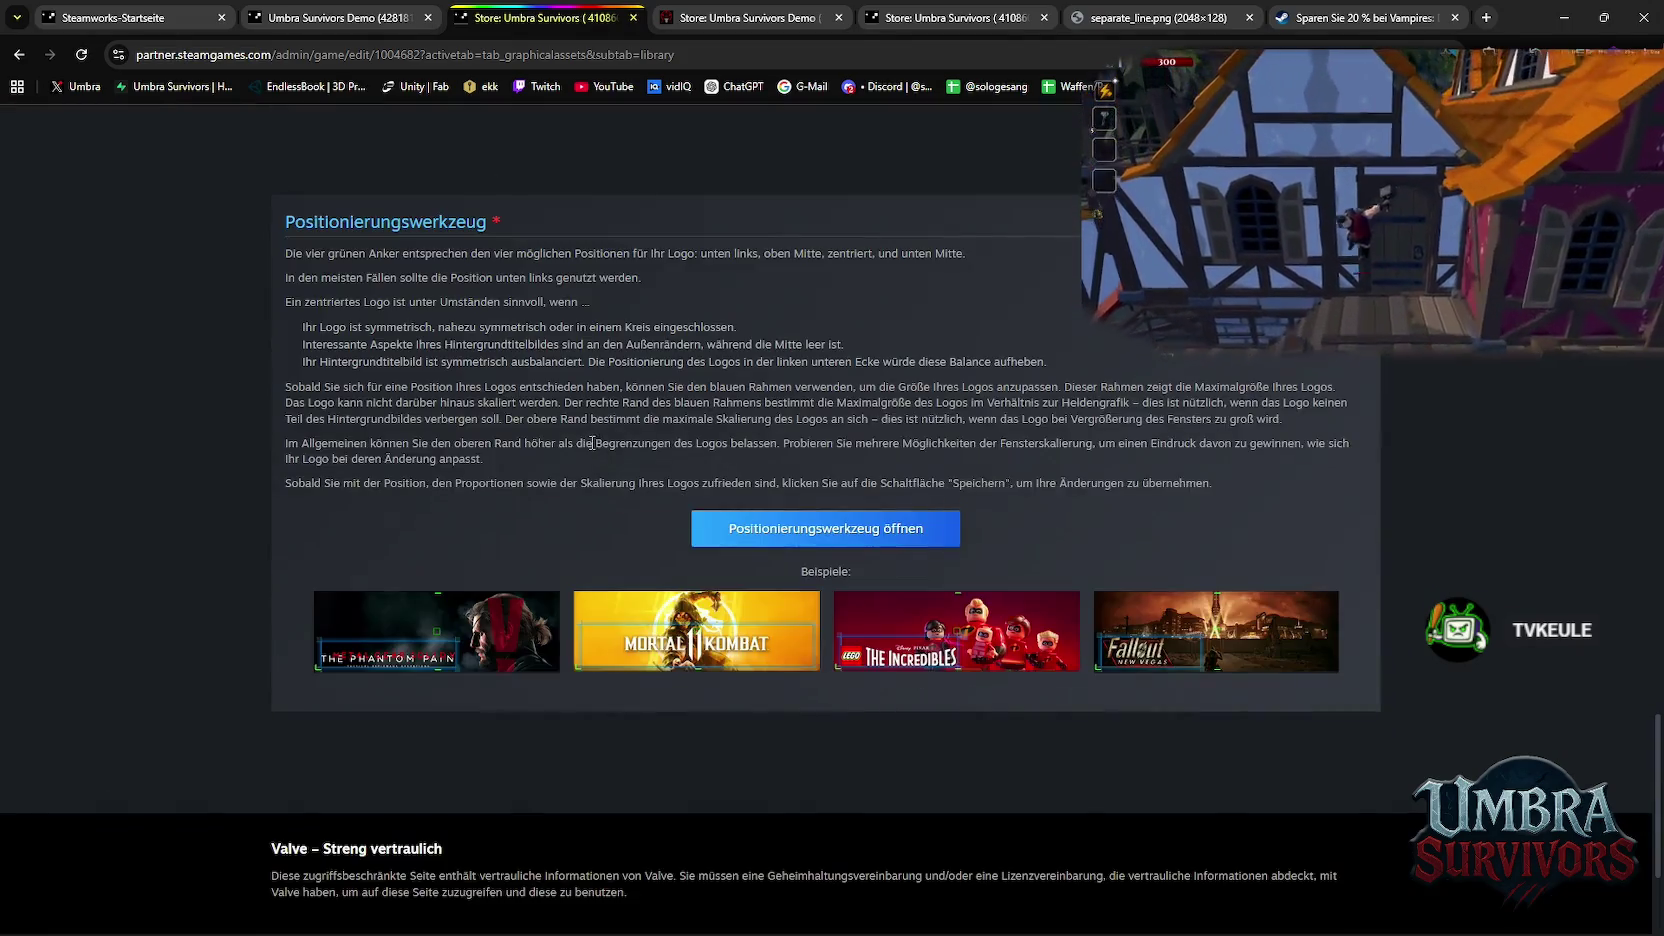
scroll(590, 460, "up", 10)
scroll(584, 521, "up", 10)
scroll(519, 430, "up", 2)
scroll(519, 430, "up", 1)
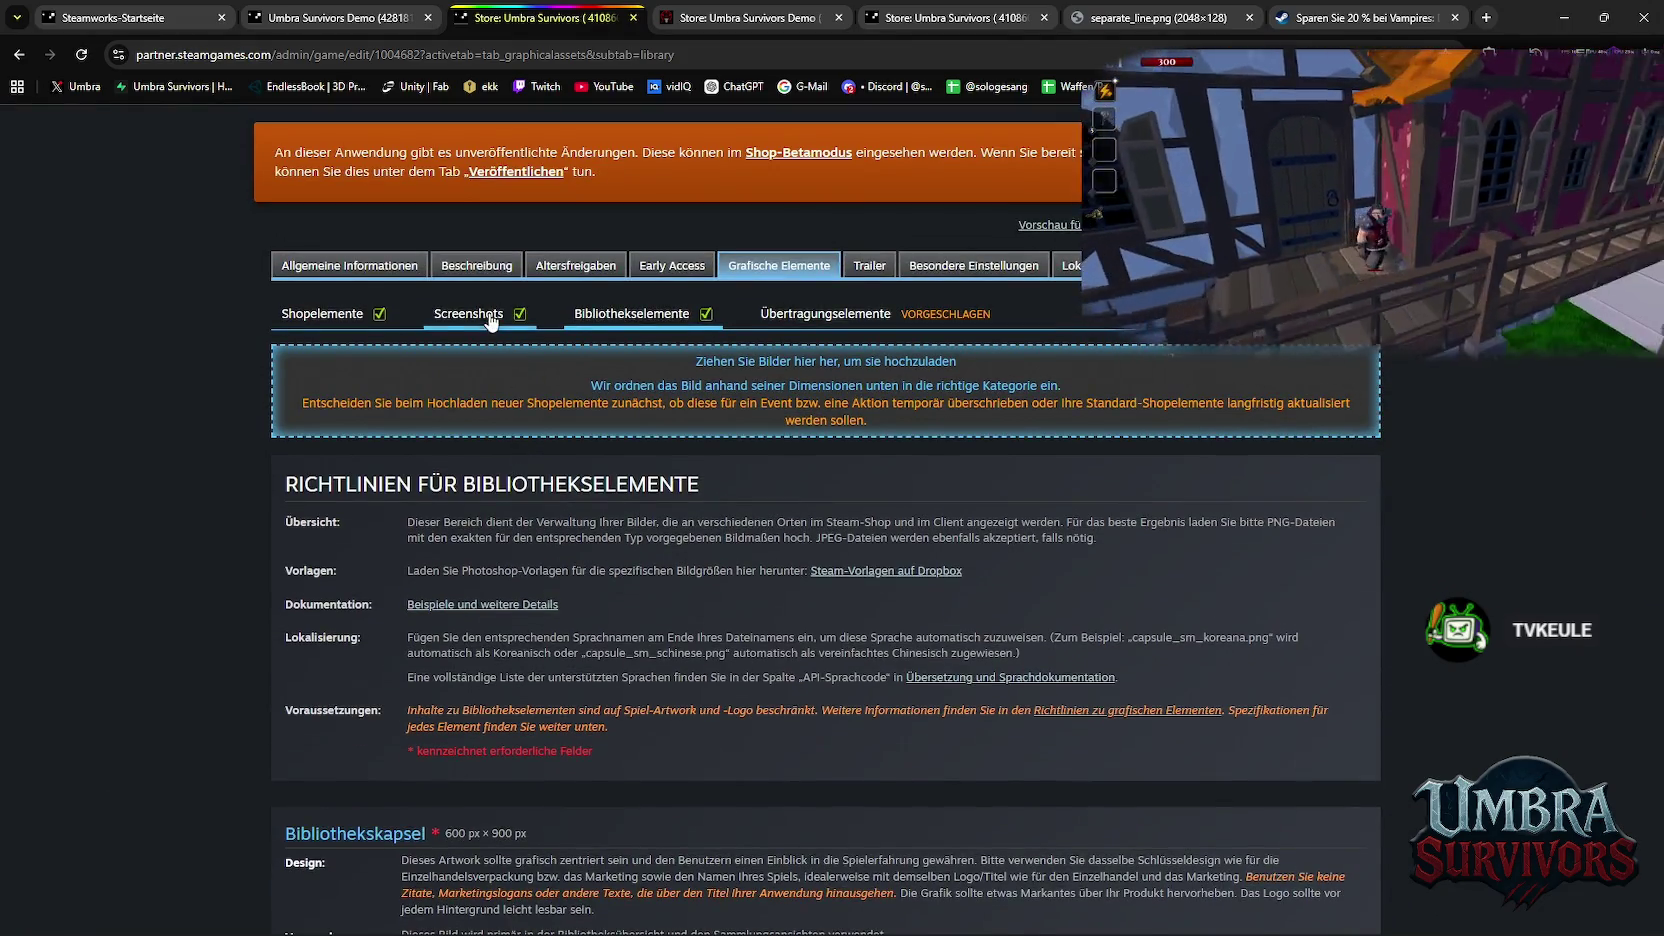
left_click(468, 313)
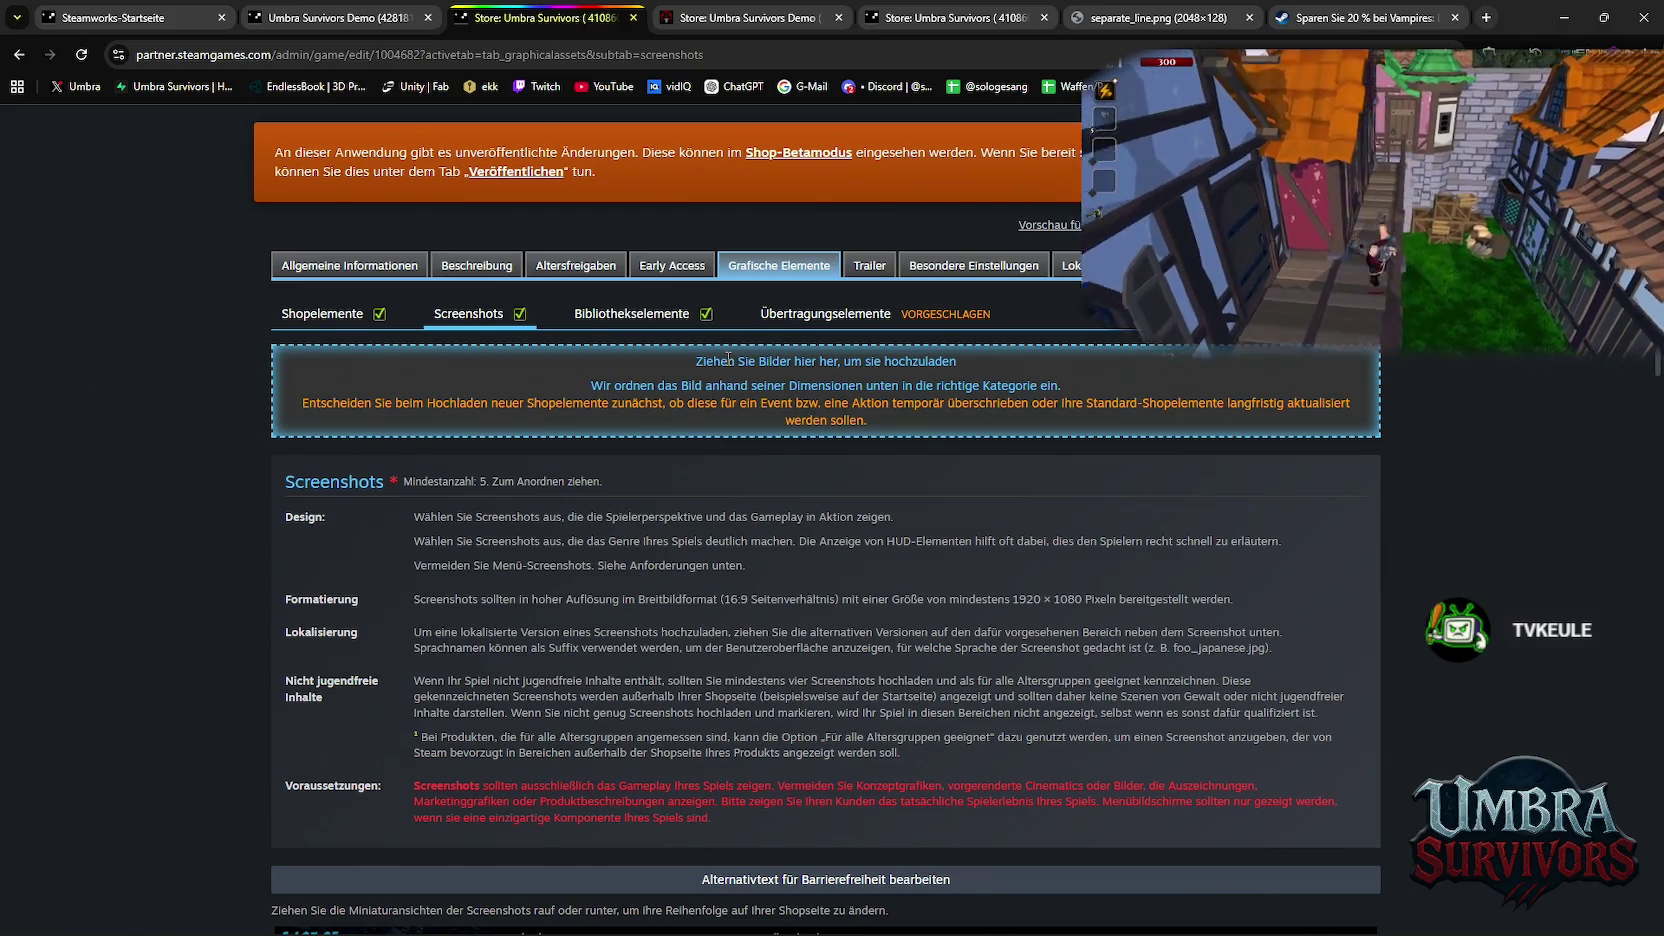
Look over the full game's special settings and trailer sections
left_click(953, 268)
left_click(868, 266)
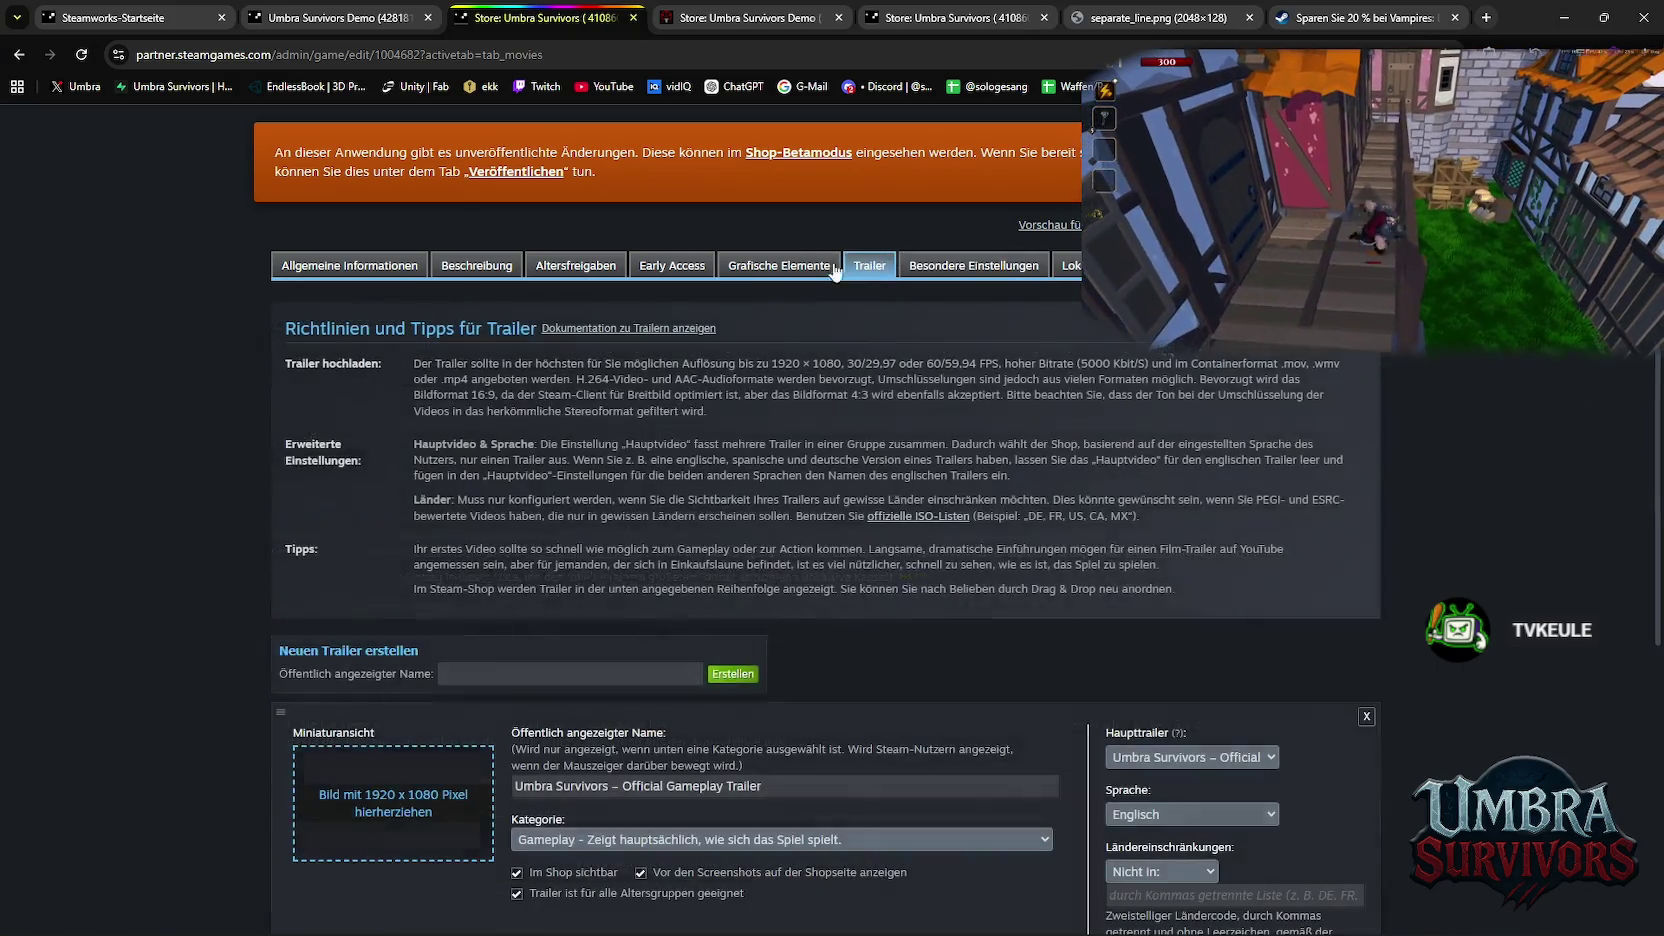
left_click(921, 278)
scroll(620, 465, "down", 10)
scroll(623, 450, "up", 15)
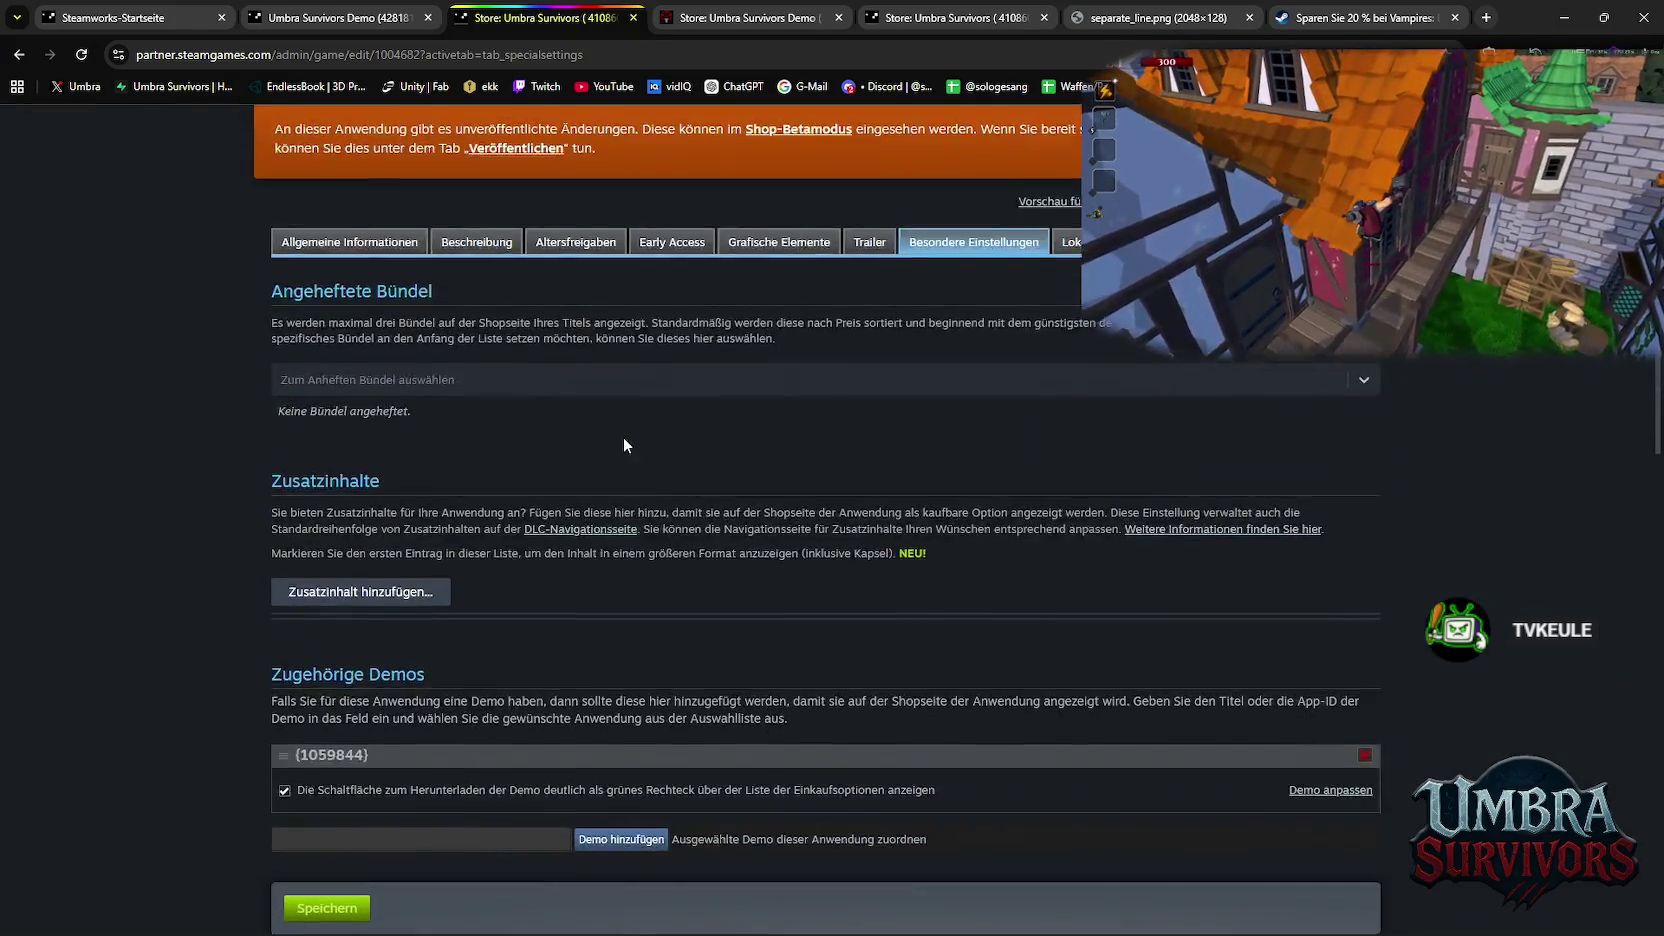
scroll(560, 430, "up", 3)
Check the full game's store description, then return to the Umbra Survivors Demo overview tab
left_click(482, 434)
scroll(445, 465, "down", 10)
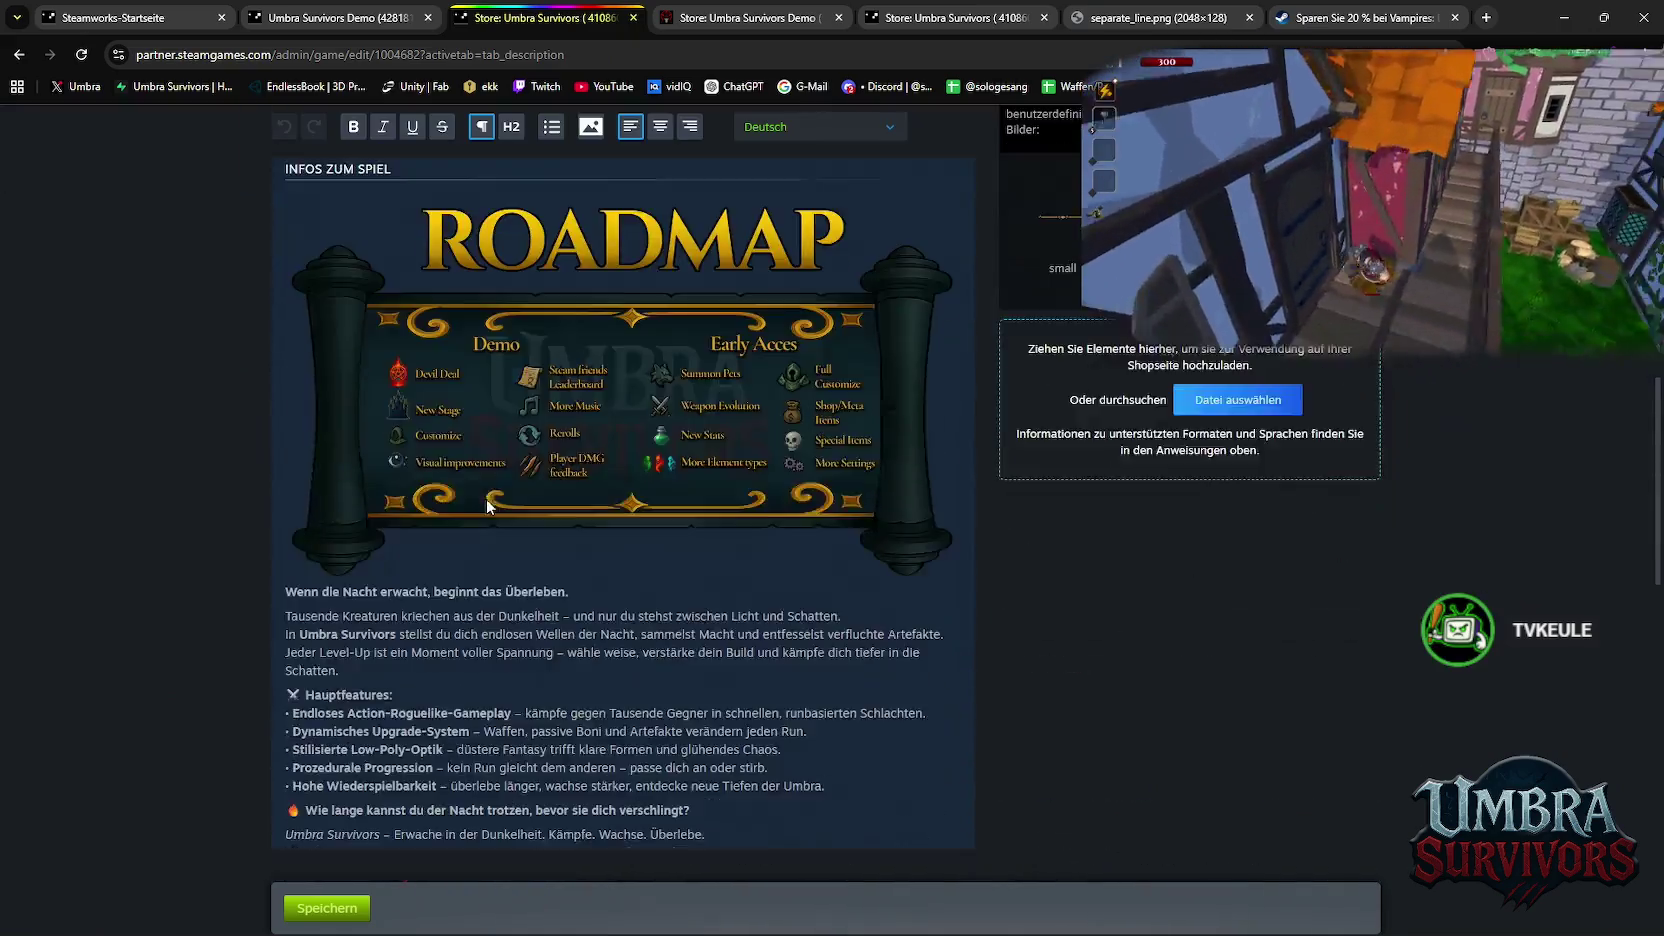
scroll(490, 494, "down", 10)
scroll(490, 494, "up", 10)
scroll(494, 493, "up", 15)
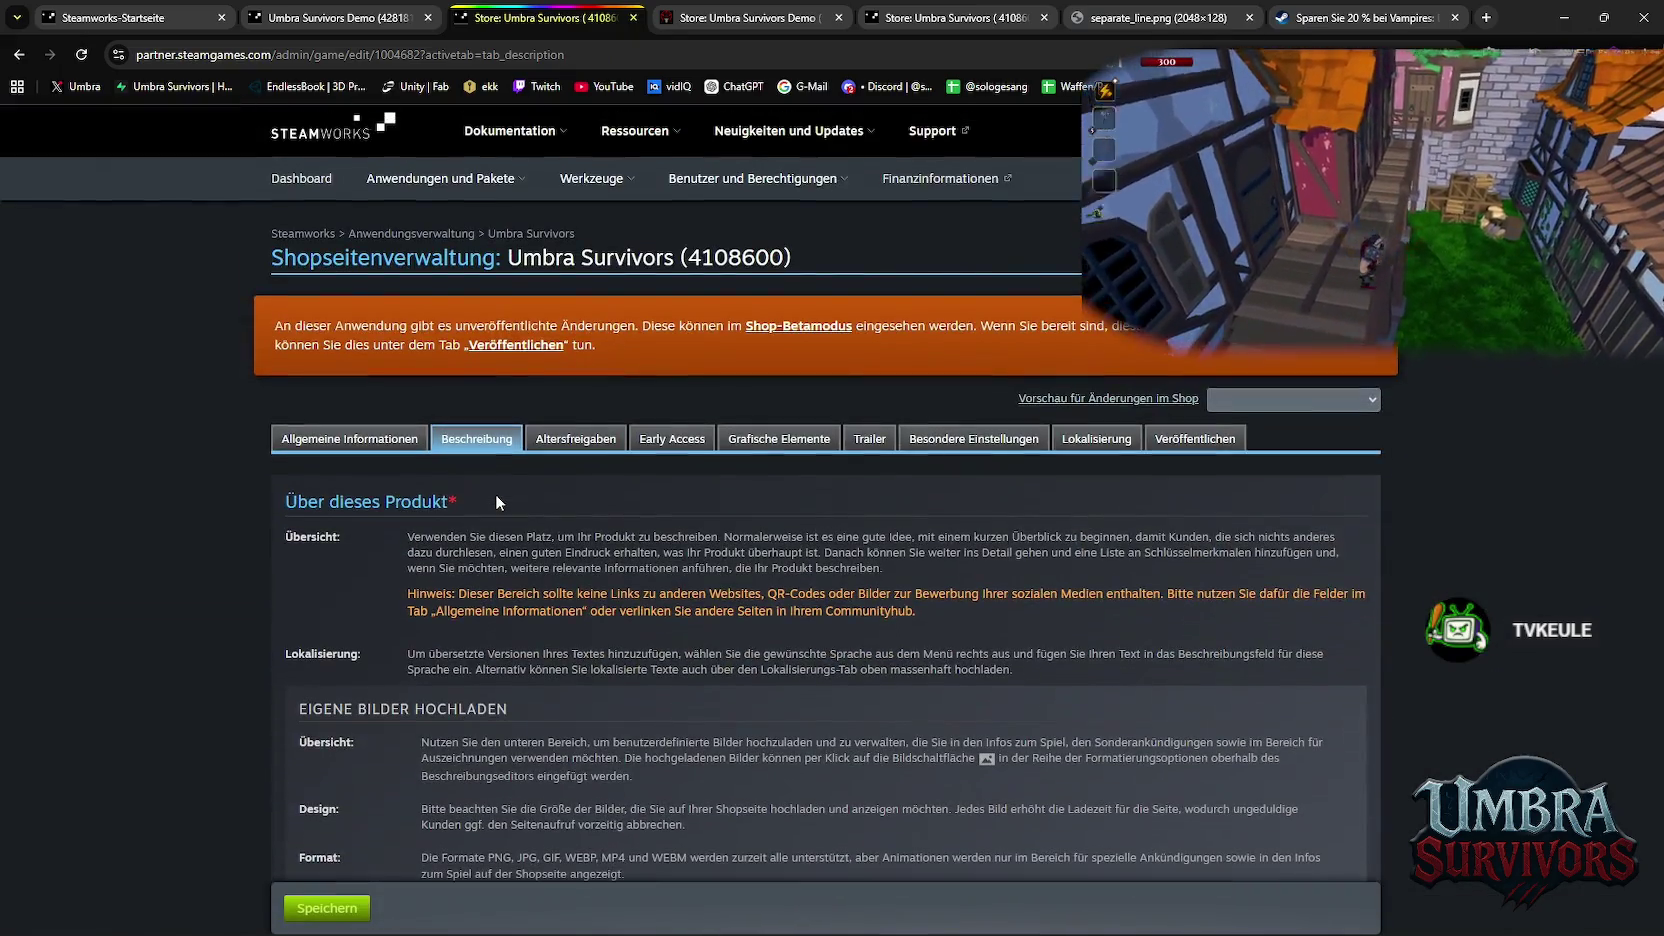
left_click(365, 17)
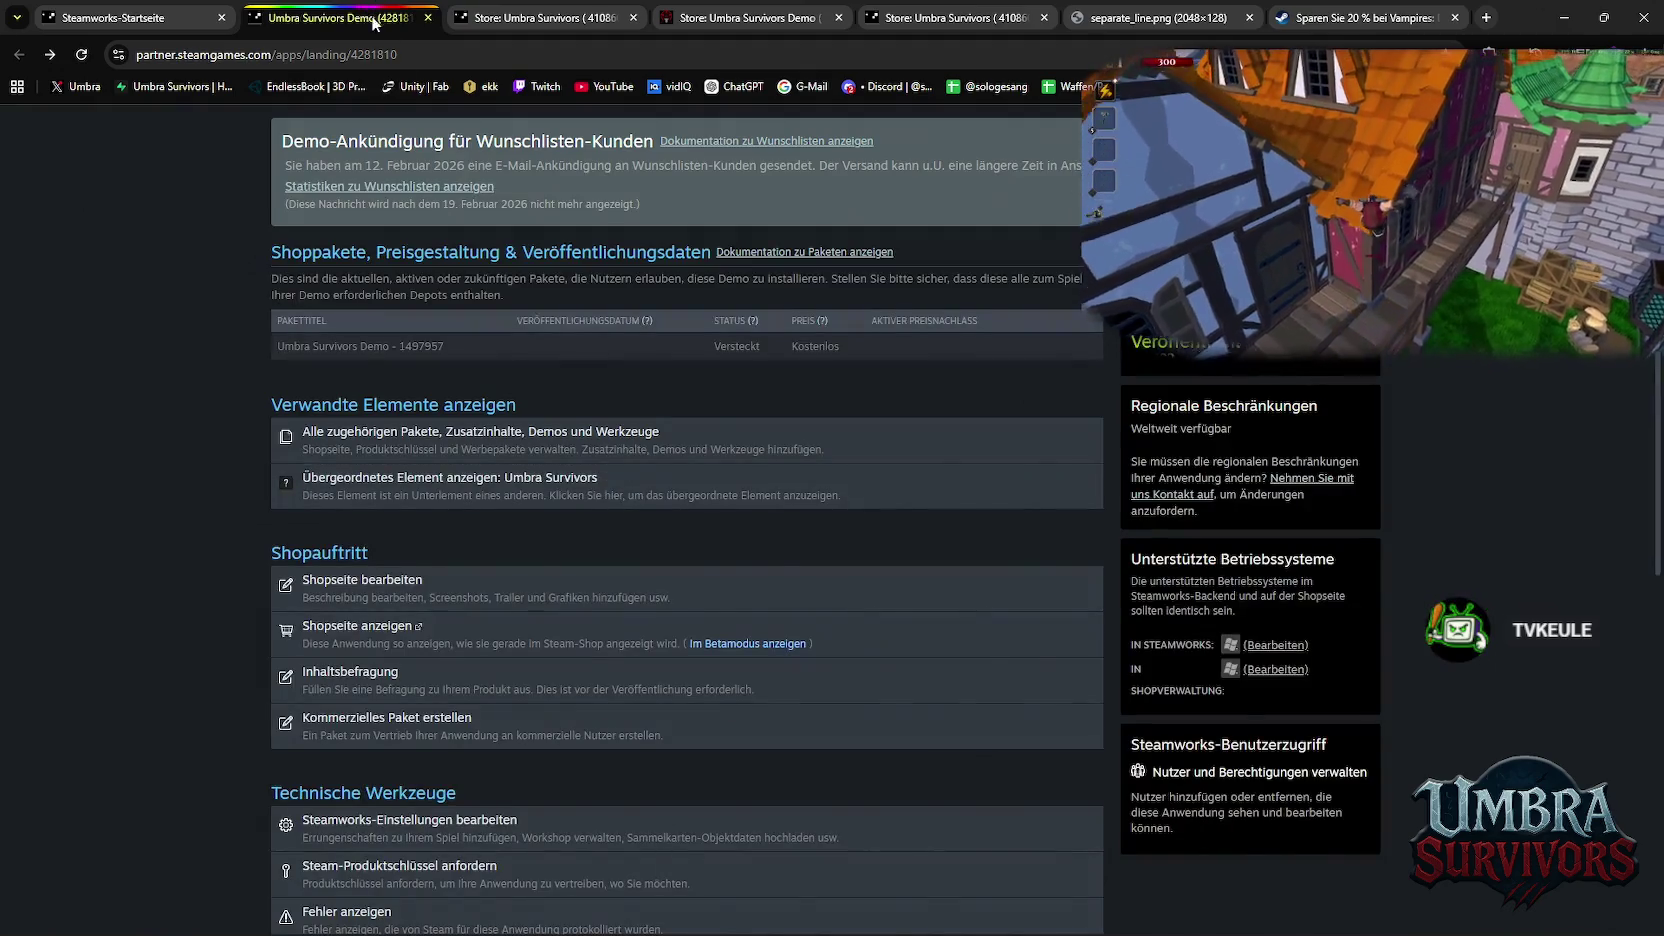
left_click(160, 17)
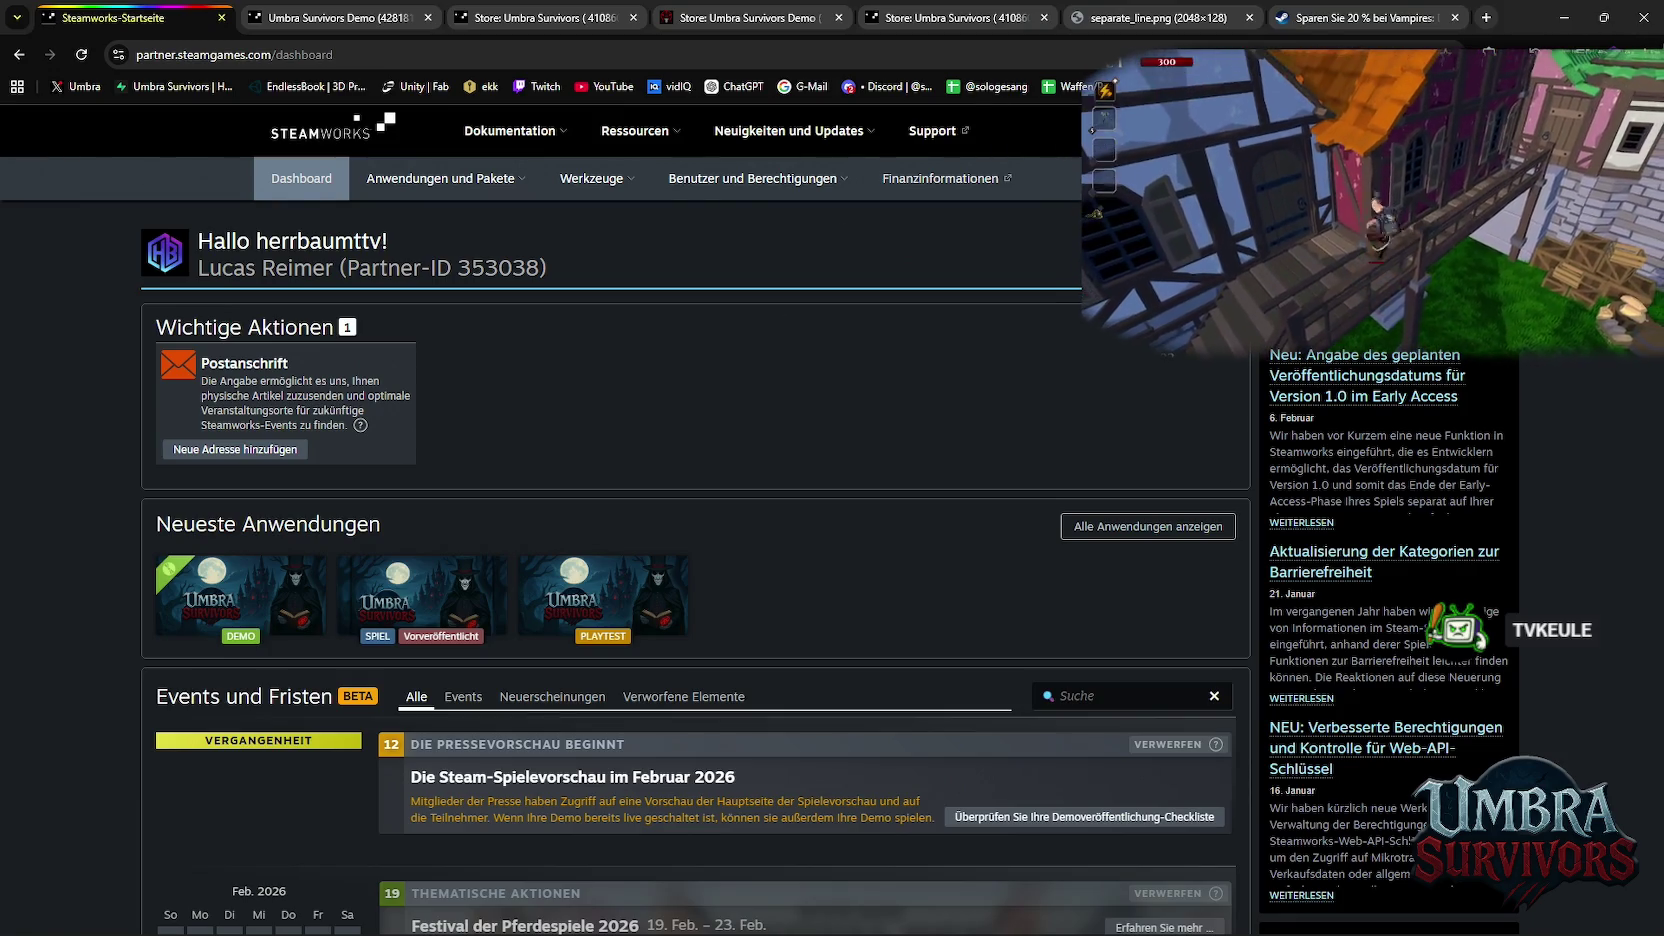
scroll(832, 514, "down", 10)
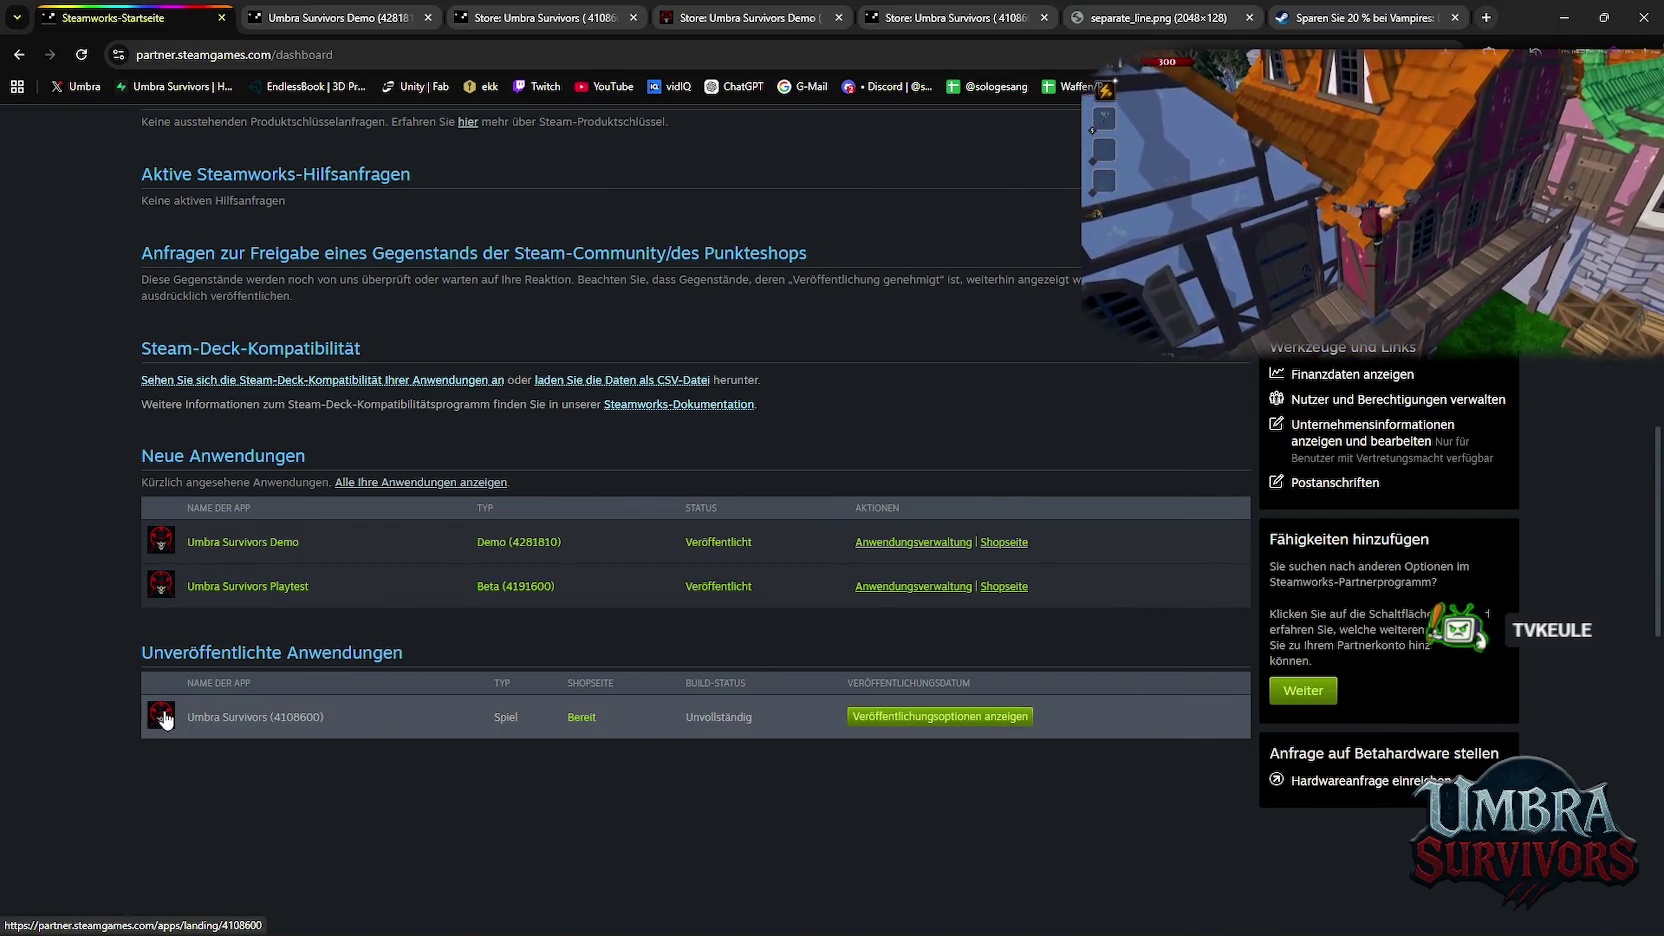
left_click(162, 545)
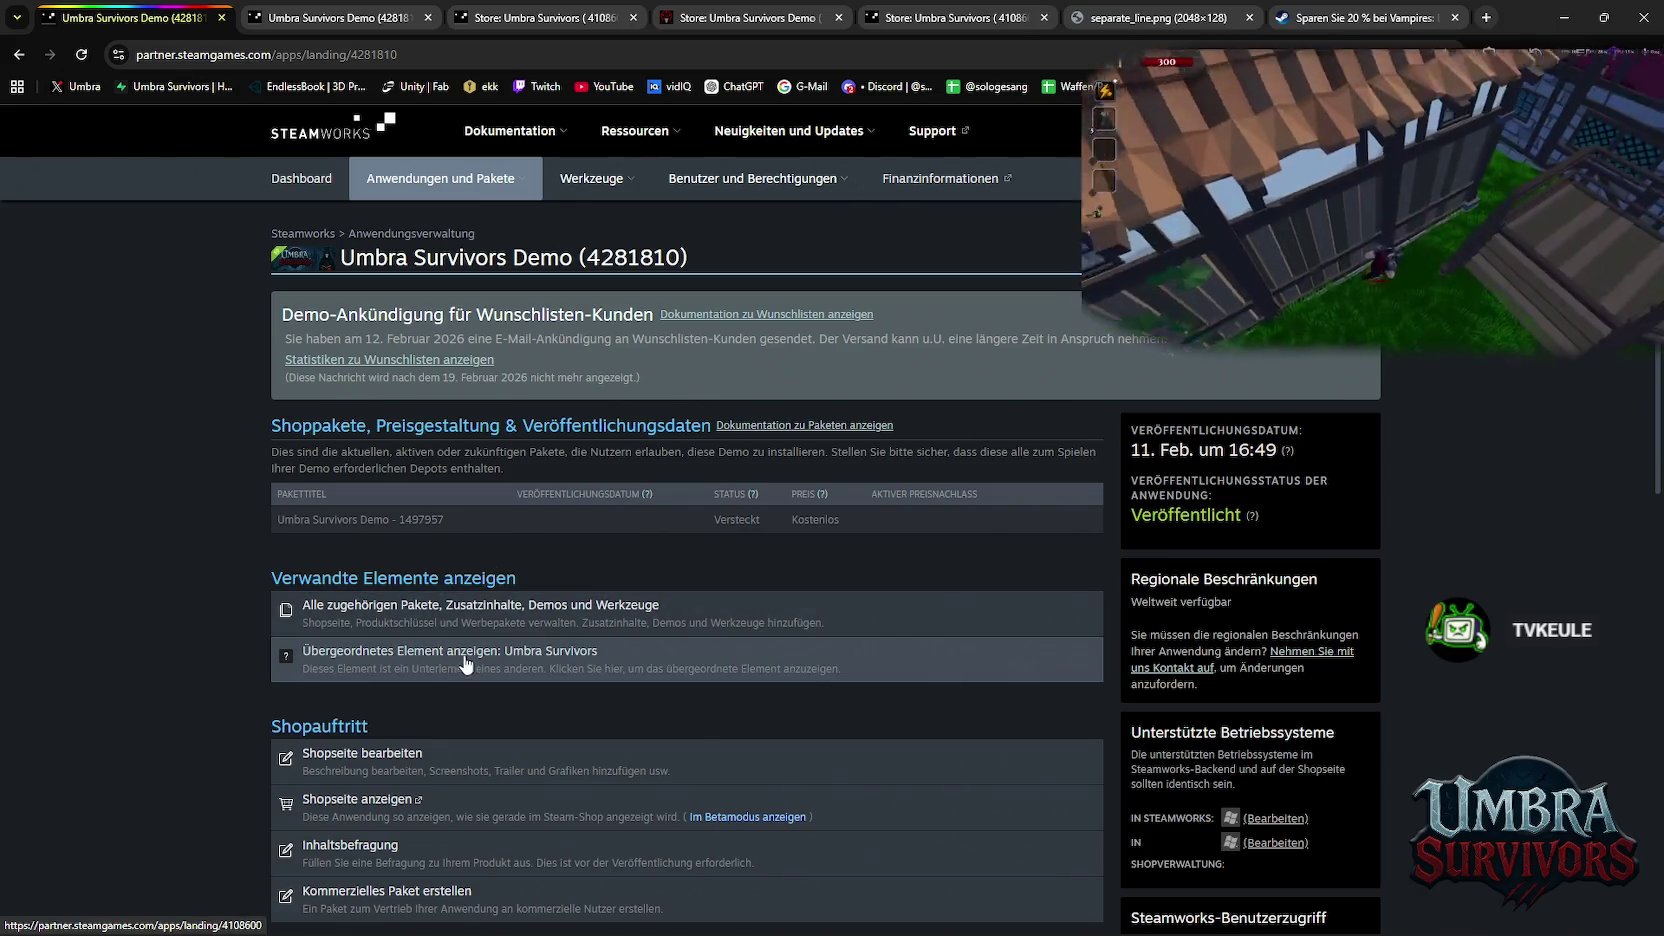
scroll(469, 658, "down", 1)
scroll(469, 658, "down", 2)
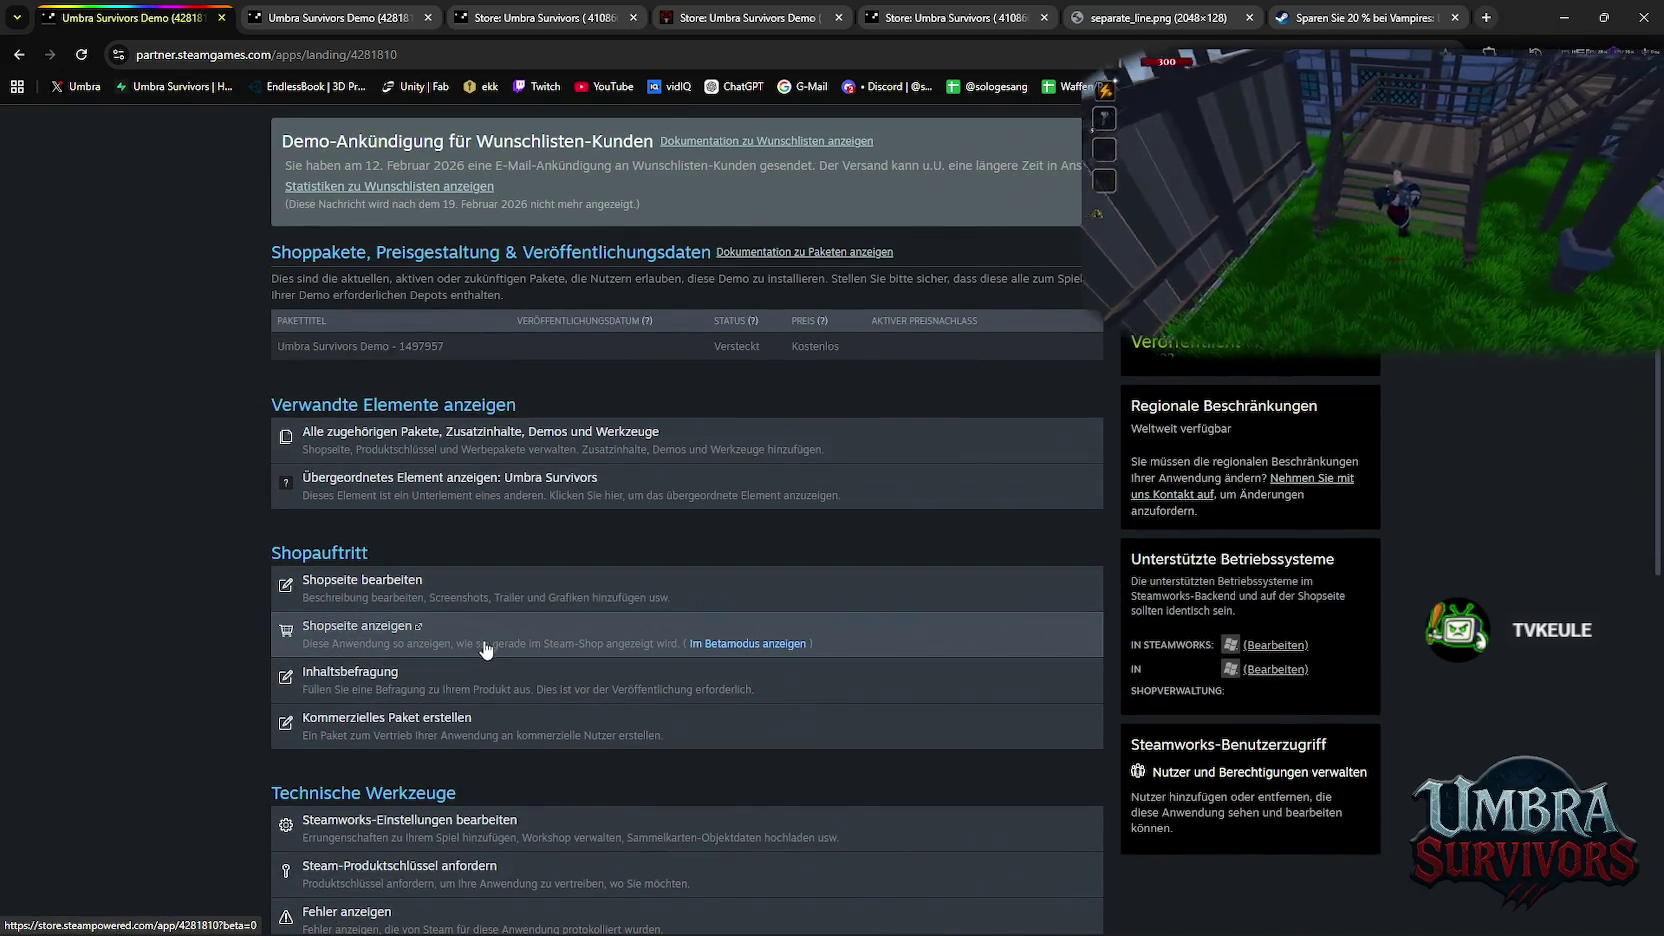
scroll(500, 590, "down", 3)
scroll(525, 530, "down", 3)
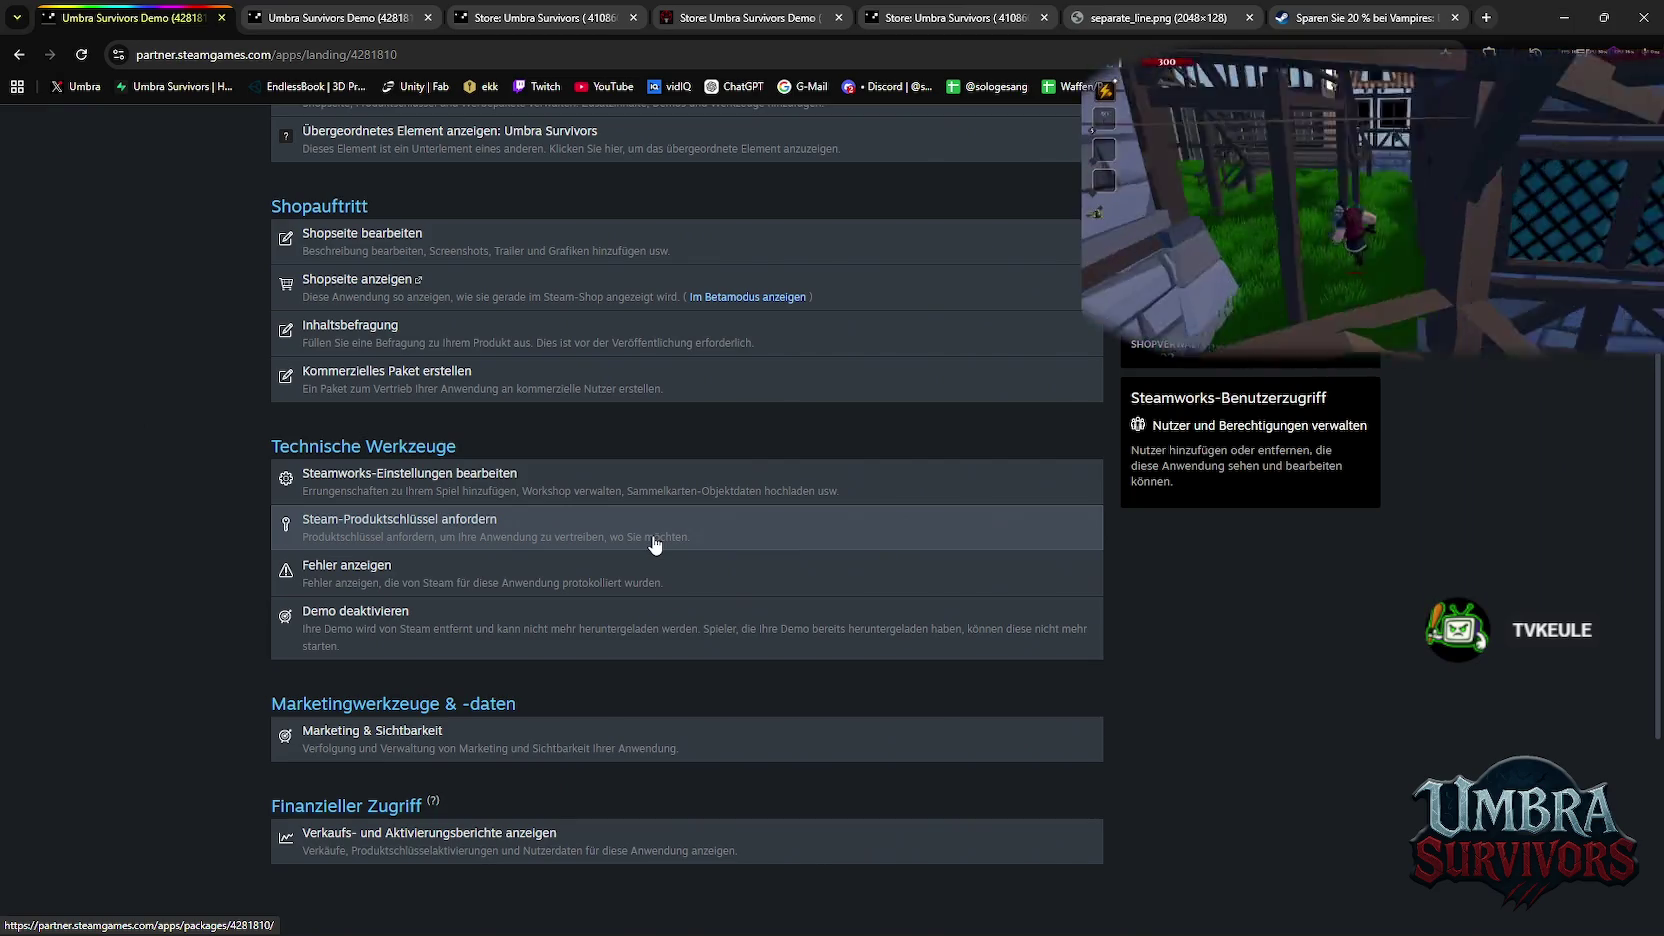
Scroll the demo landing page and open its store page editor via Shopseite bearbeiten
scroll(646, 553, "up", 4)
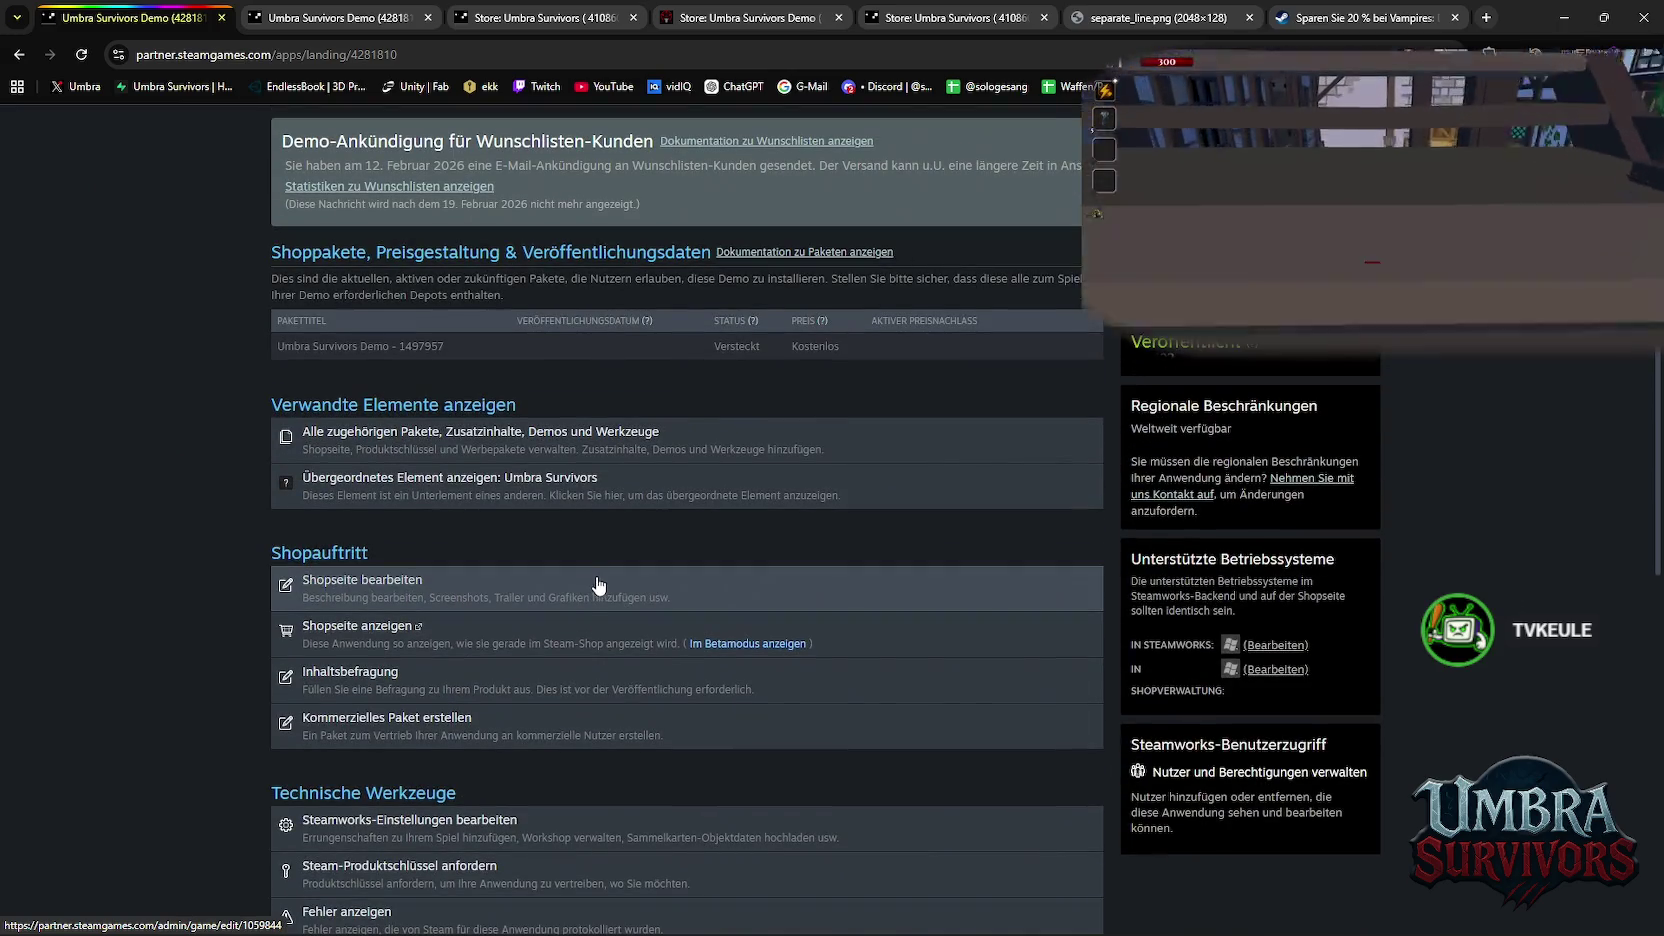
scroll(598, 585, "up", 2)
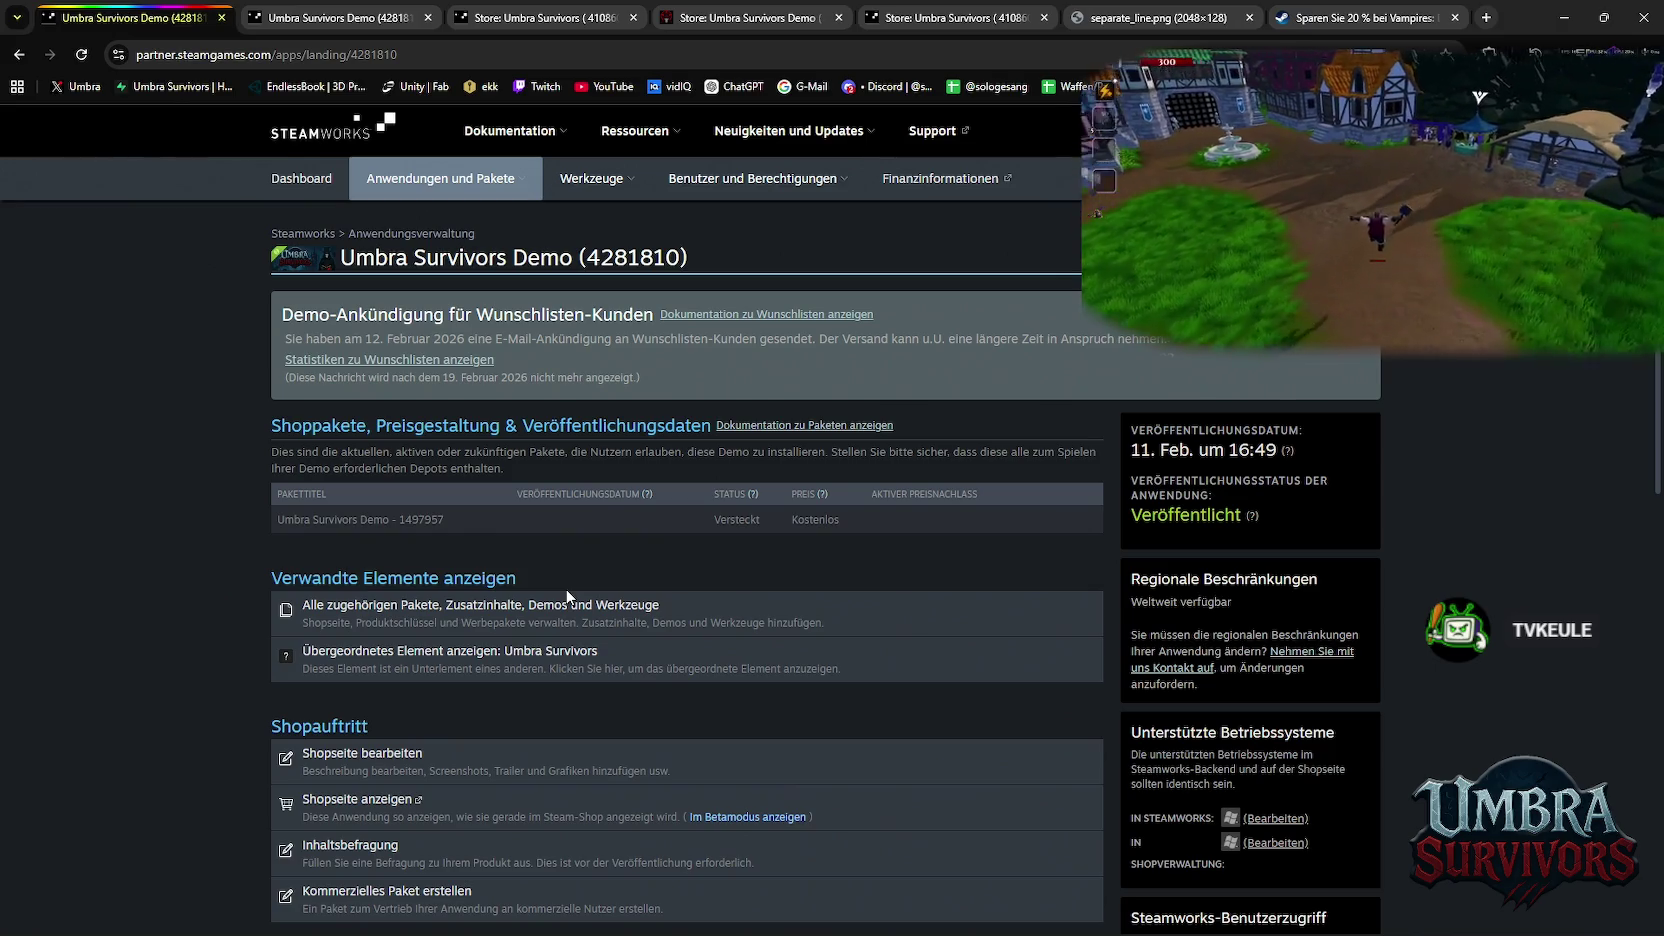
scroll(567, 597, "down", 5)
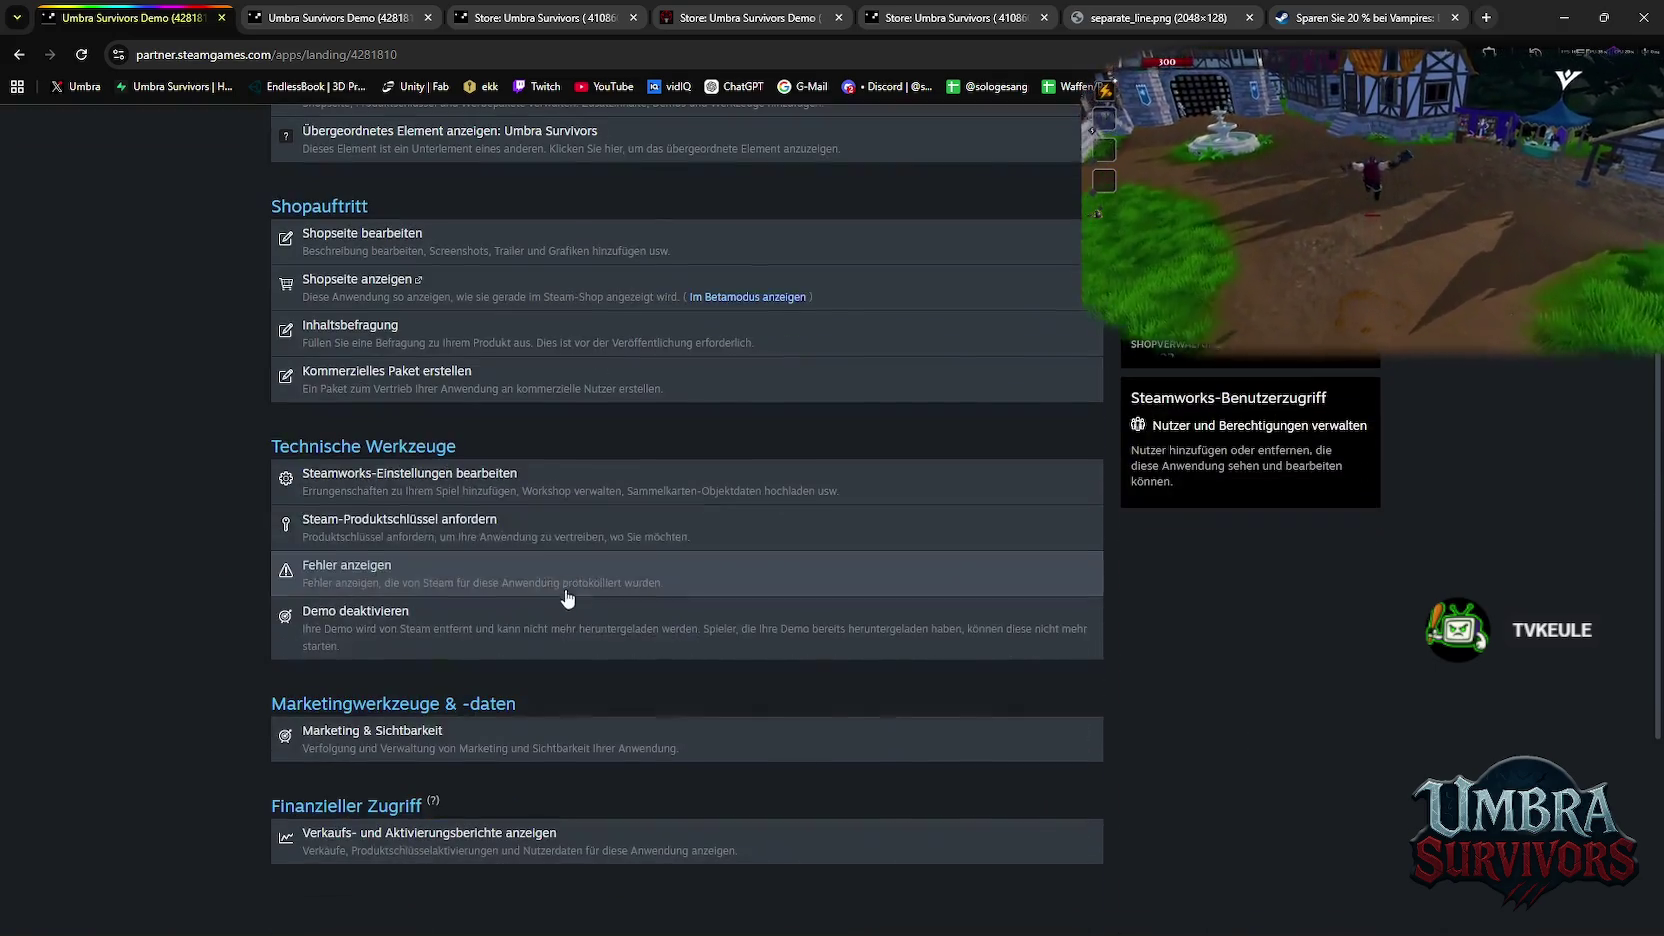
scroll(567, 594, "up", 3)
scroll(741, 730, "up", 2)
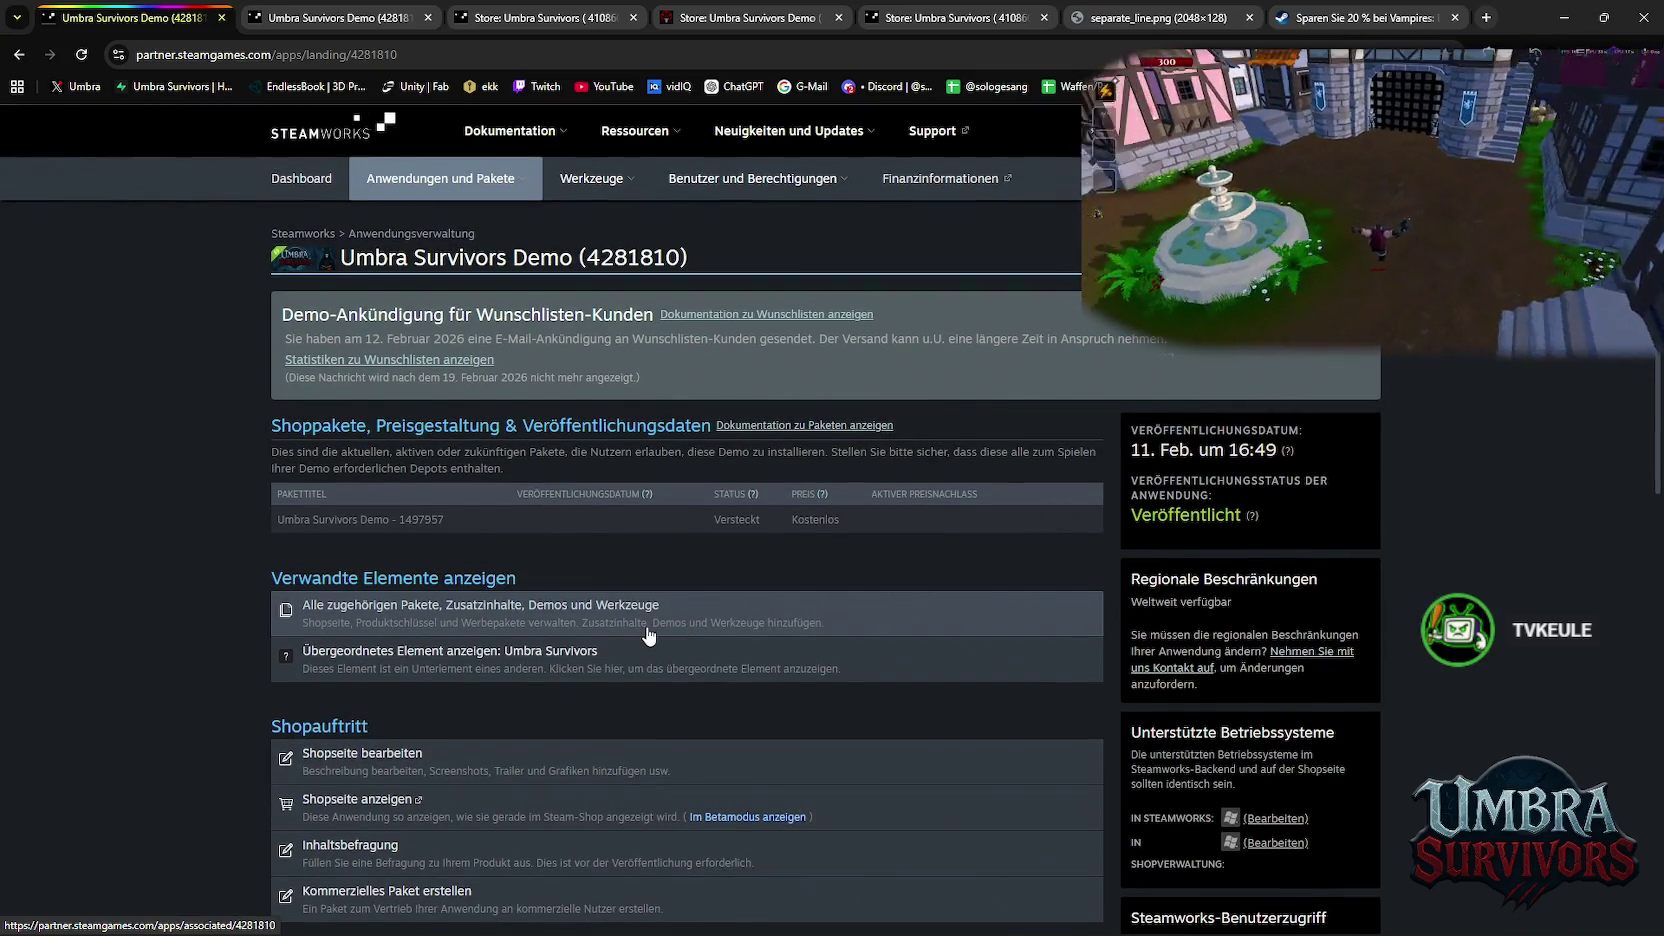
scroll(562, 620, "down", 3)
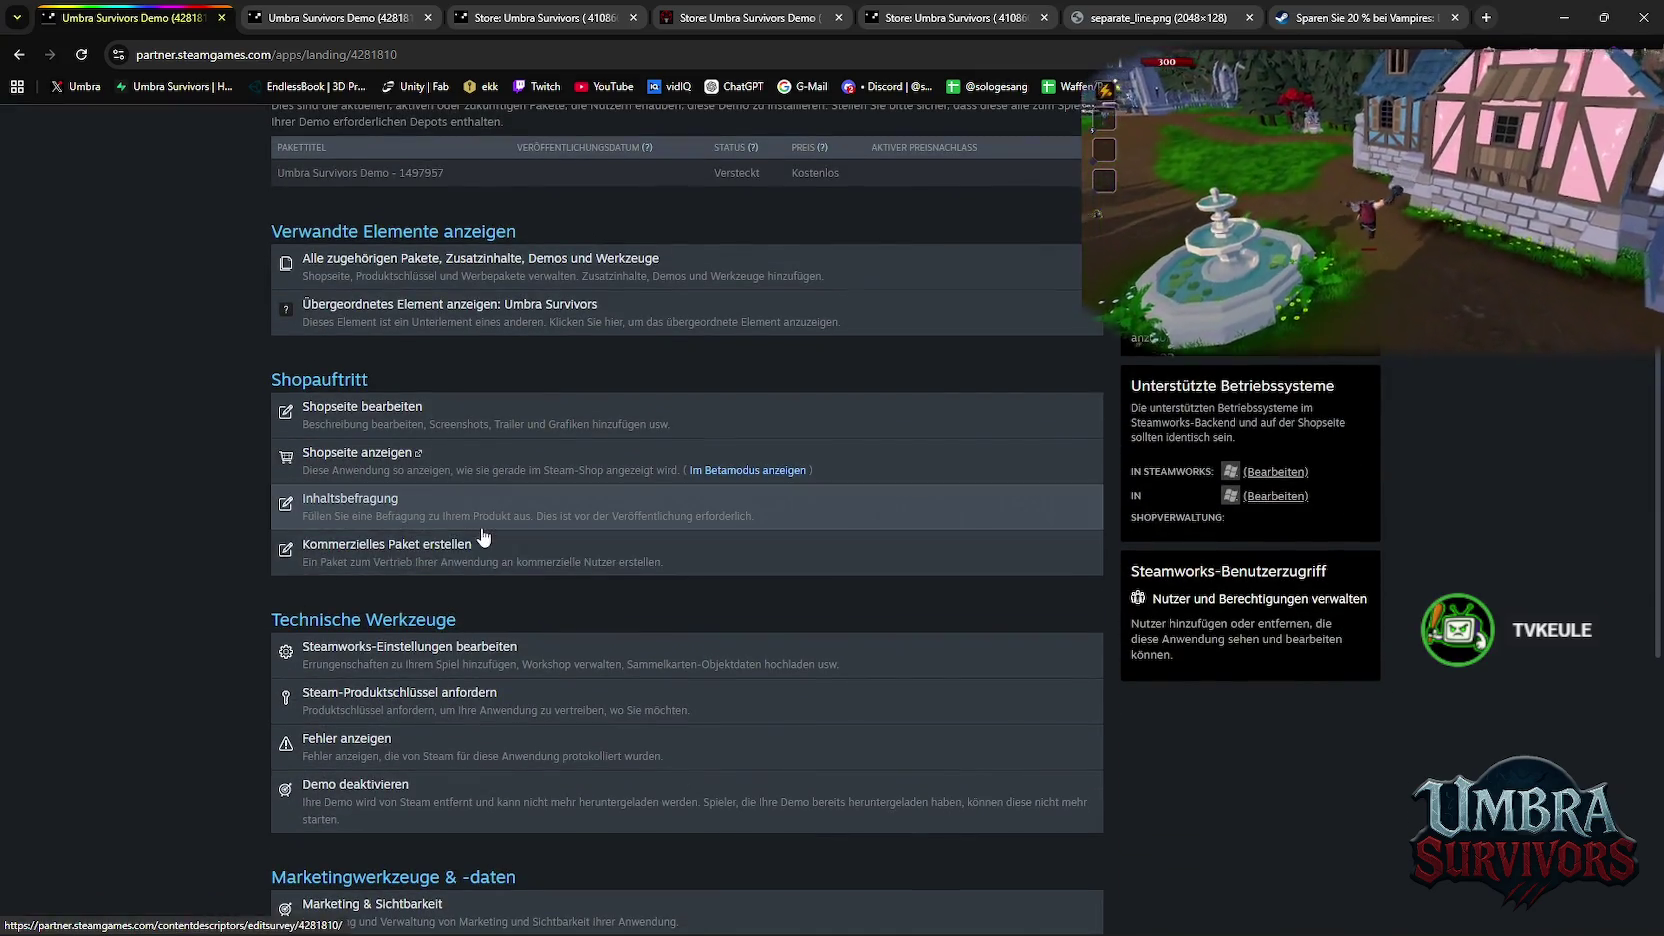
left_click(606, 542)
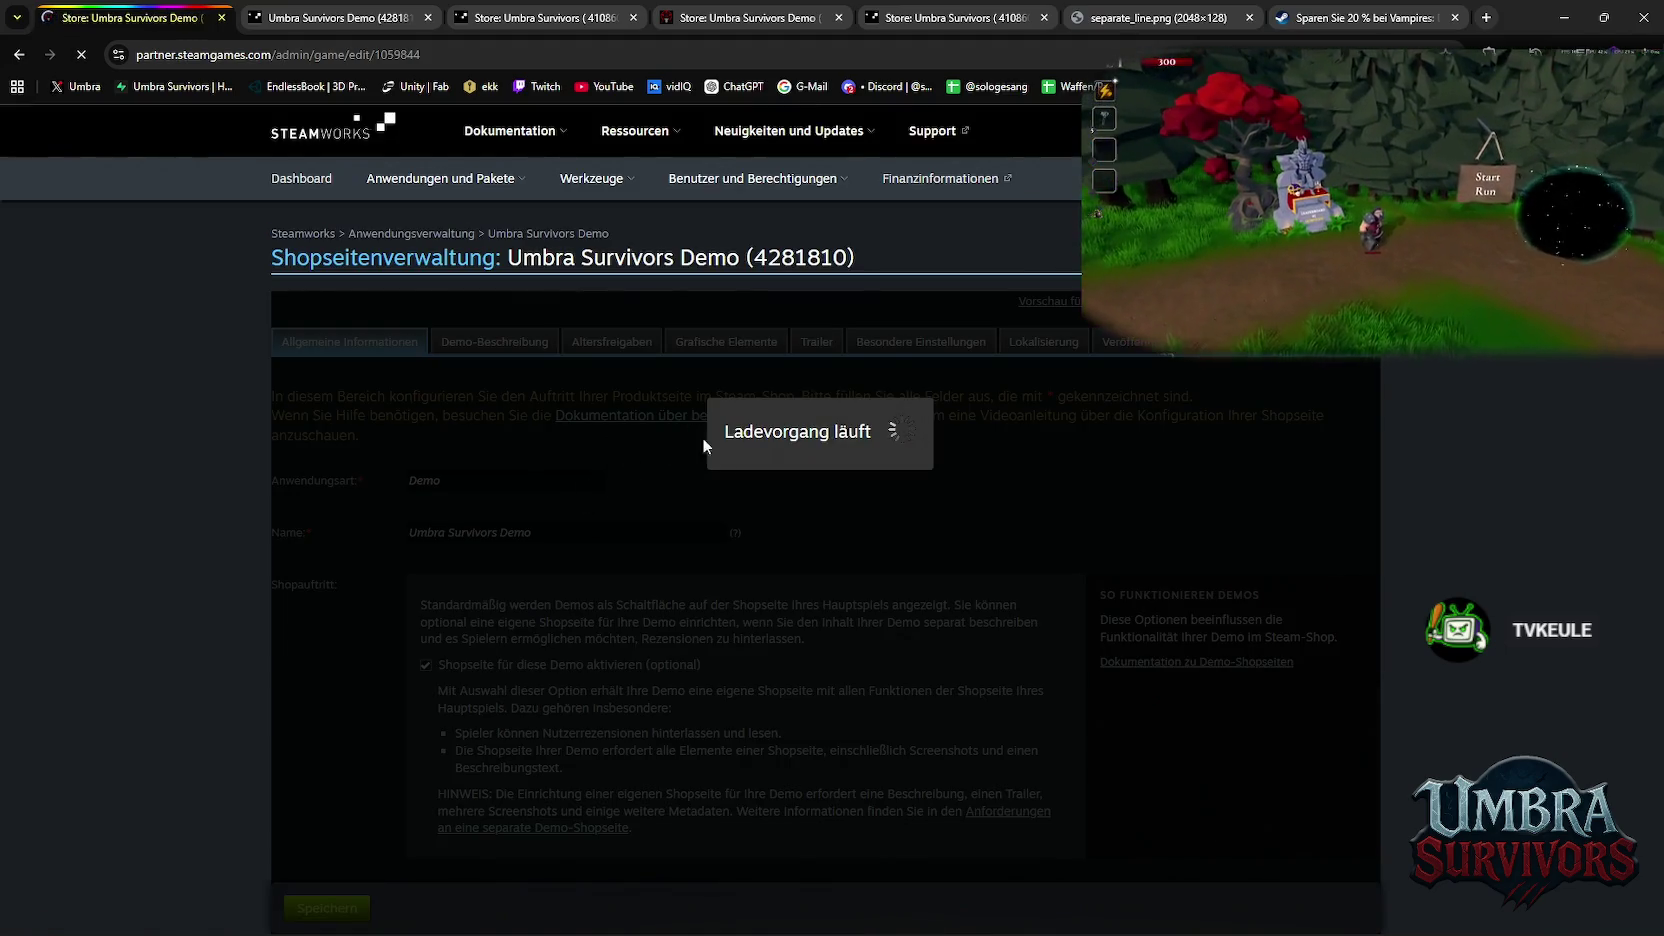
Scroll through the Allgemeine Informationen section and back to the top
scroll(785, 499, "down", 1)
scroll(786, 490, "down", 4)
scroll(788, 497, "down", 5)
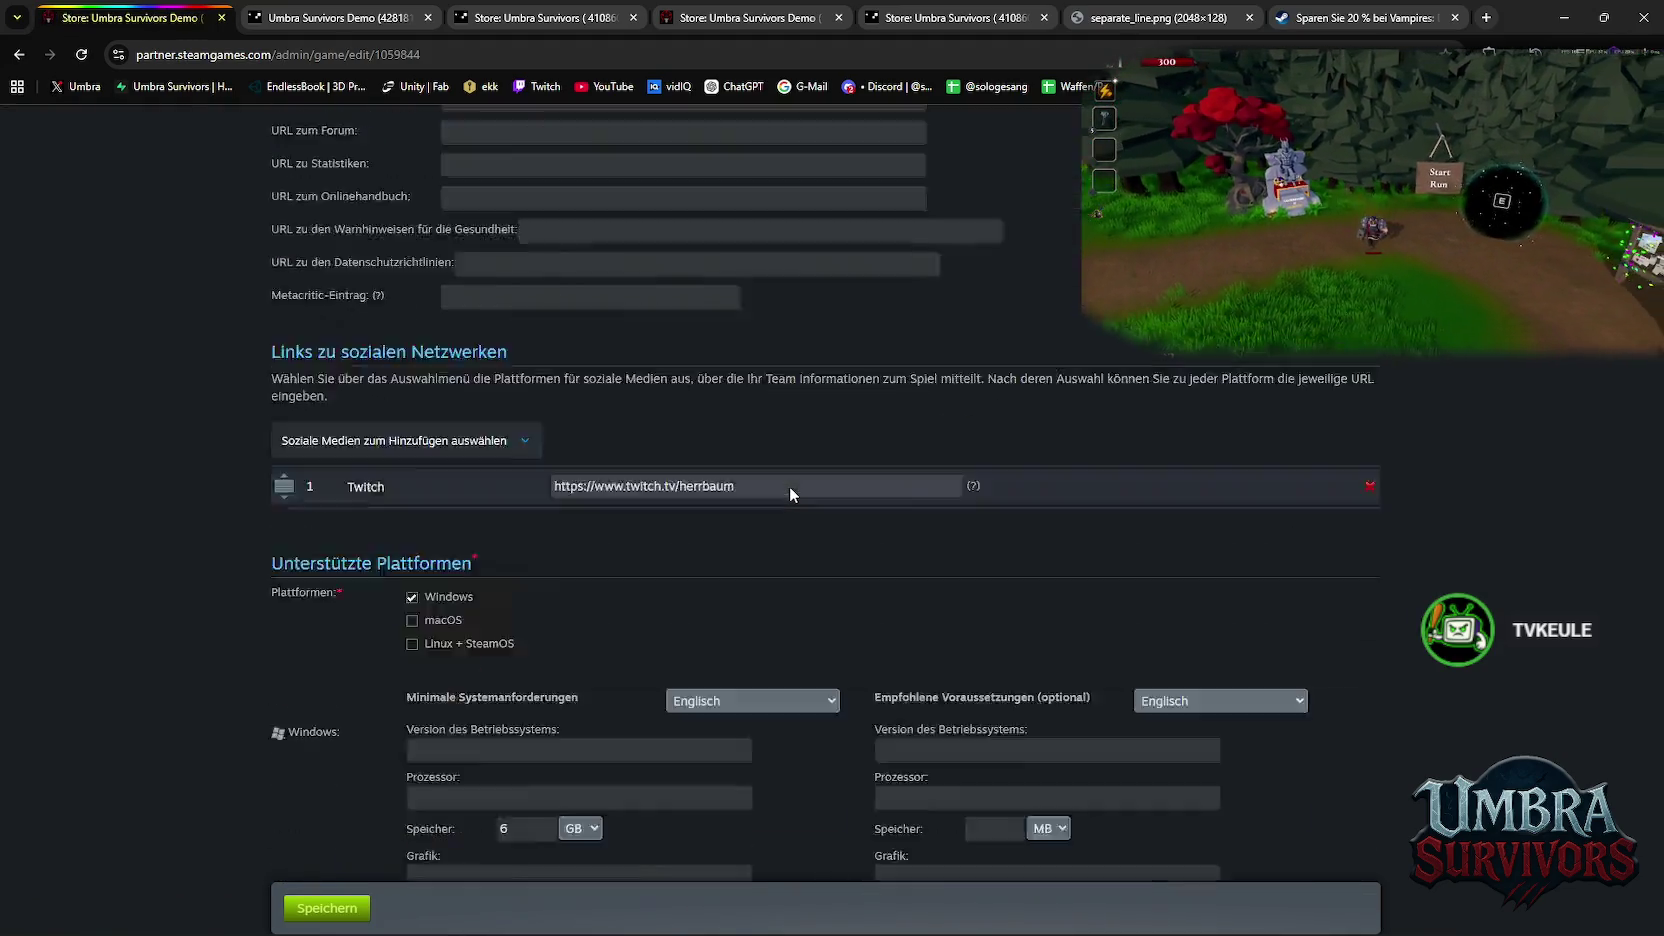
scroll(790, 494, "down", 5)
scroll(790, 494, "down", 5)
scroll(790, 494, "down", 5)
scroll(790, 494, "down", 5)
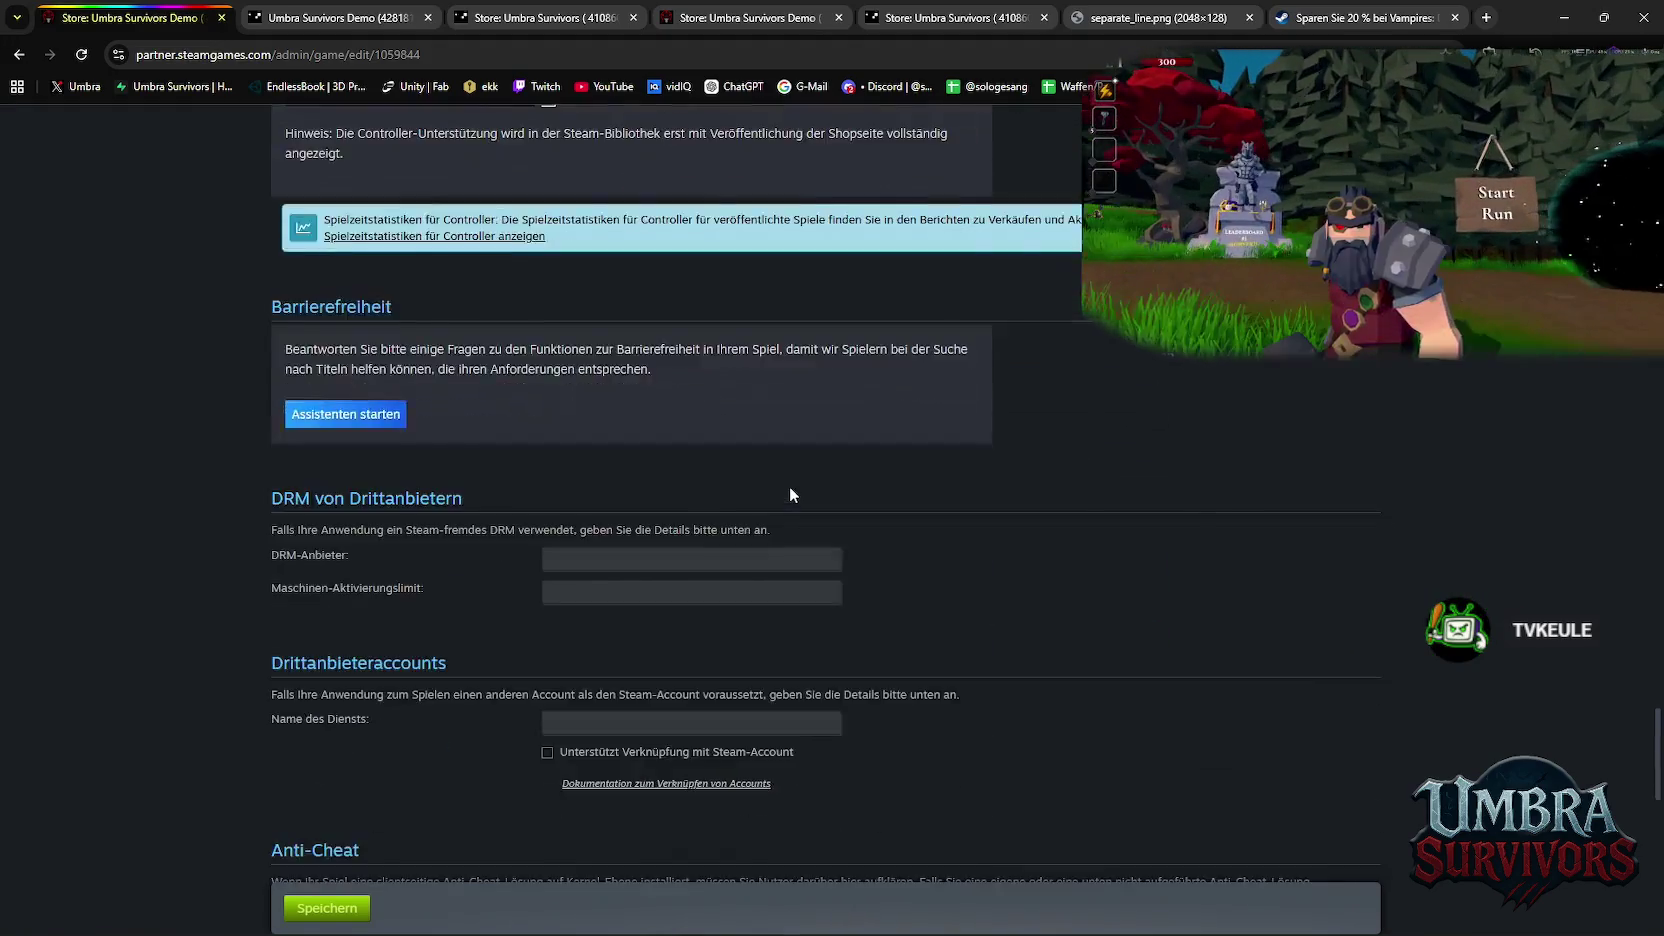
scroll(790, 494, "down", 10)
scroll(810, 515, "up", 3)
scroll(821, 531, "up", 4)
scroll(821, 531, "up", 3)
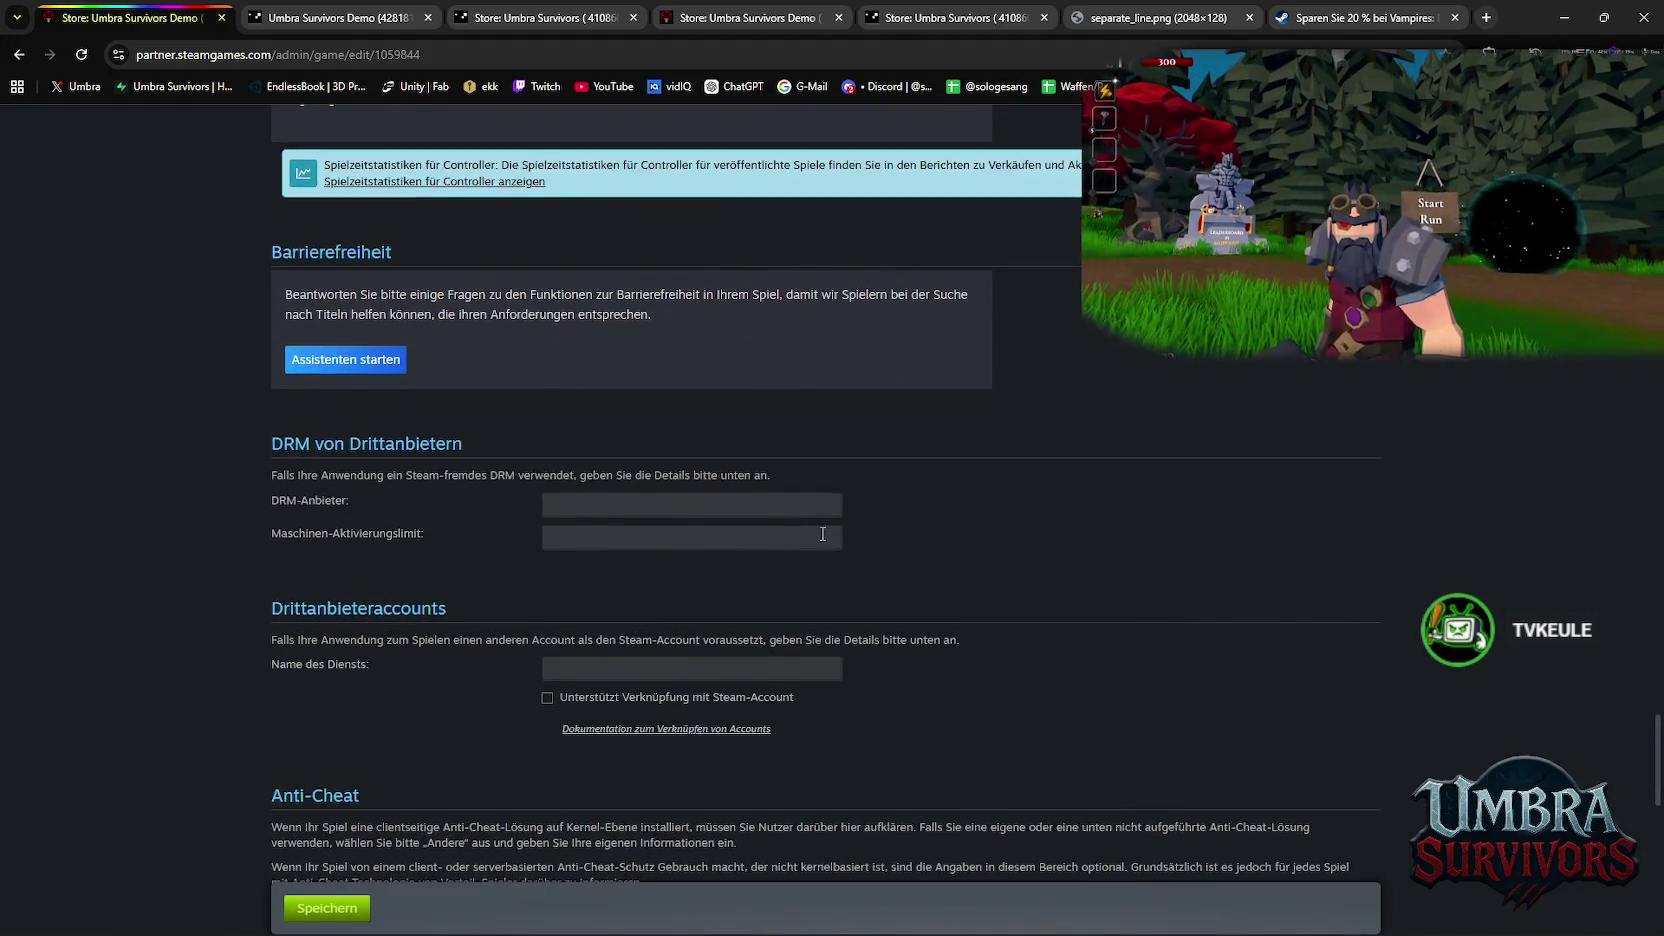
scroll(823, 542, "up", 3)
scroll(826, 552, "up", 2)
scroll(829, 552, "up", 2)
scroll(831, 556, "up", 4)
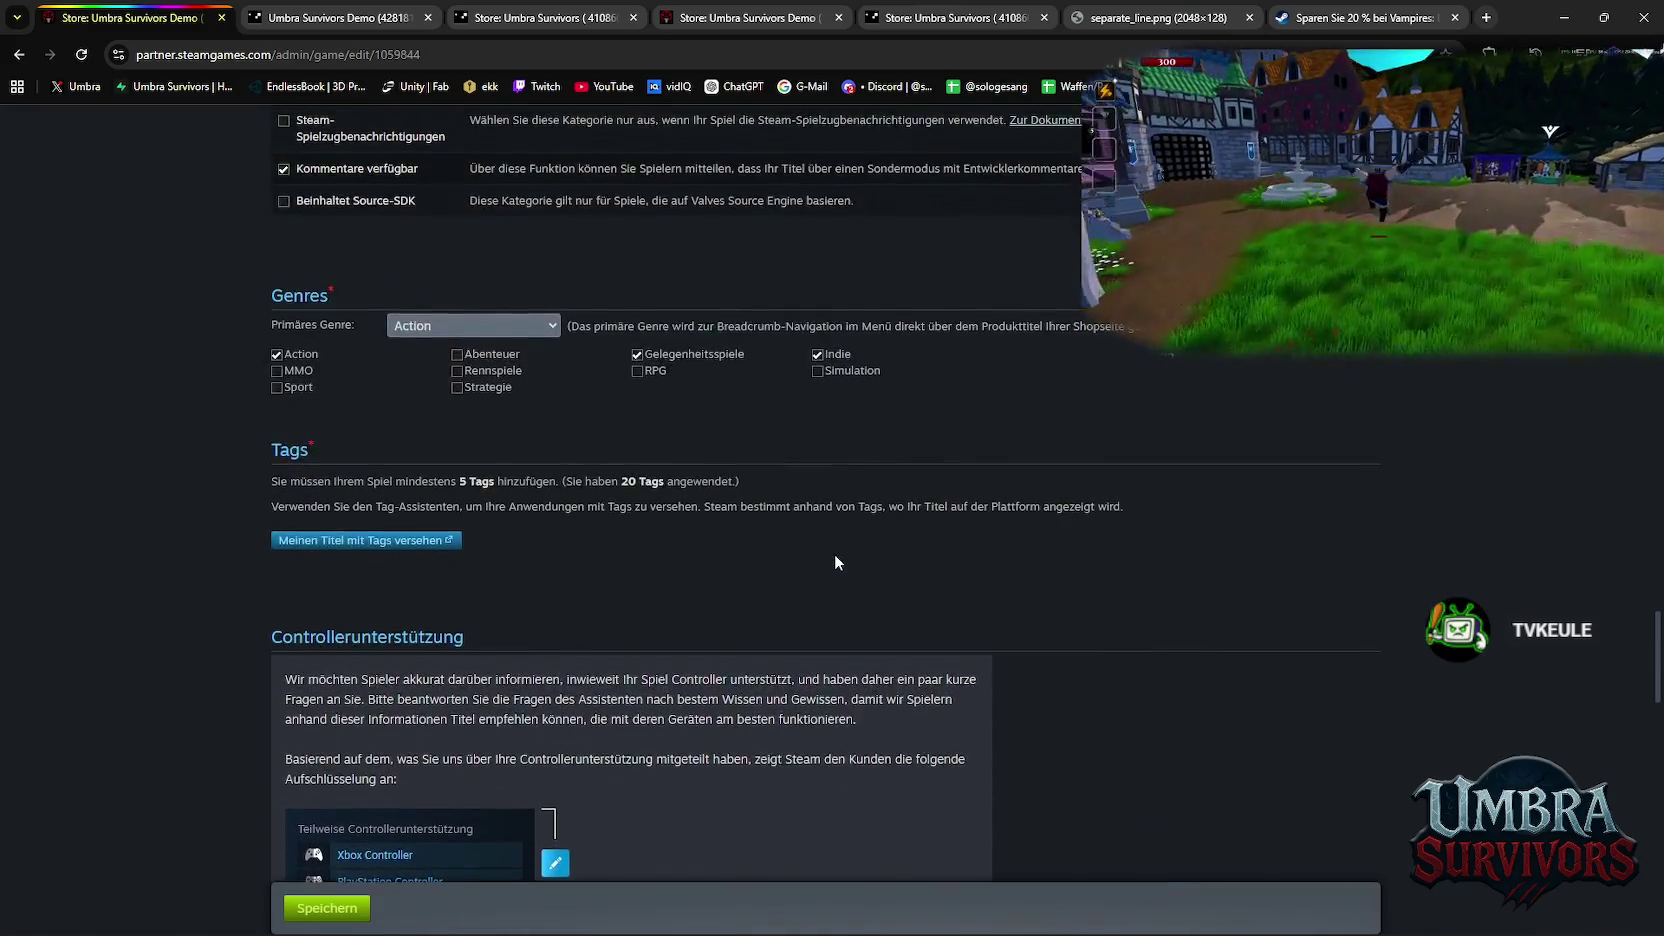
scroll(835, 552, "up", 2)
scroll(833, 588, "up", 4)
scroll(822, 603, "up", 3)
scroll(824, 602, "up", 3)
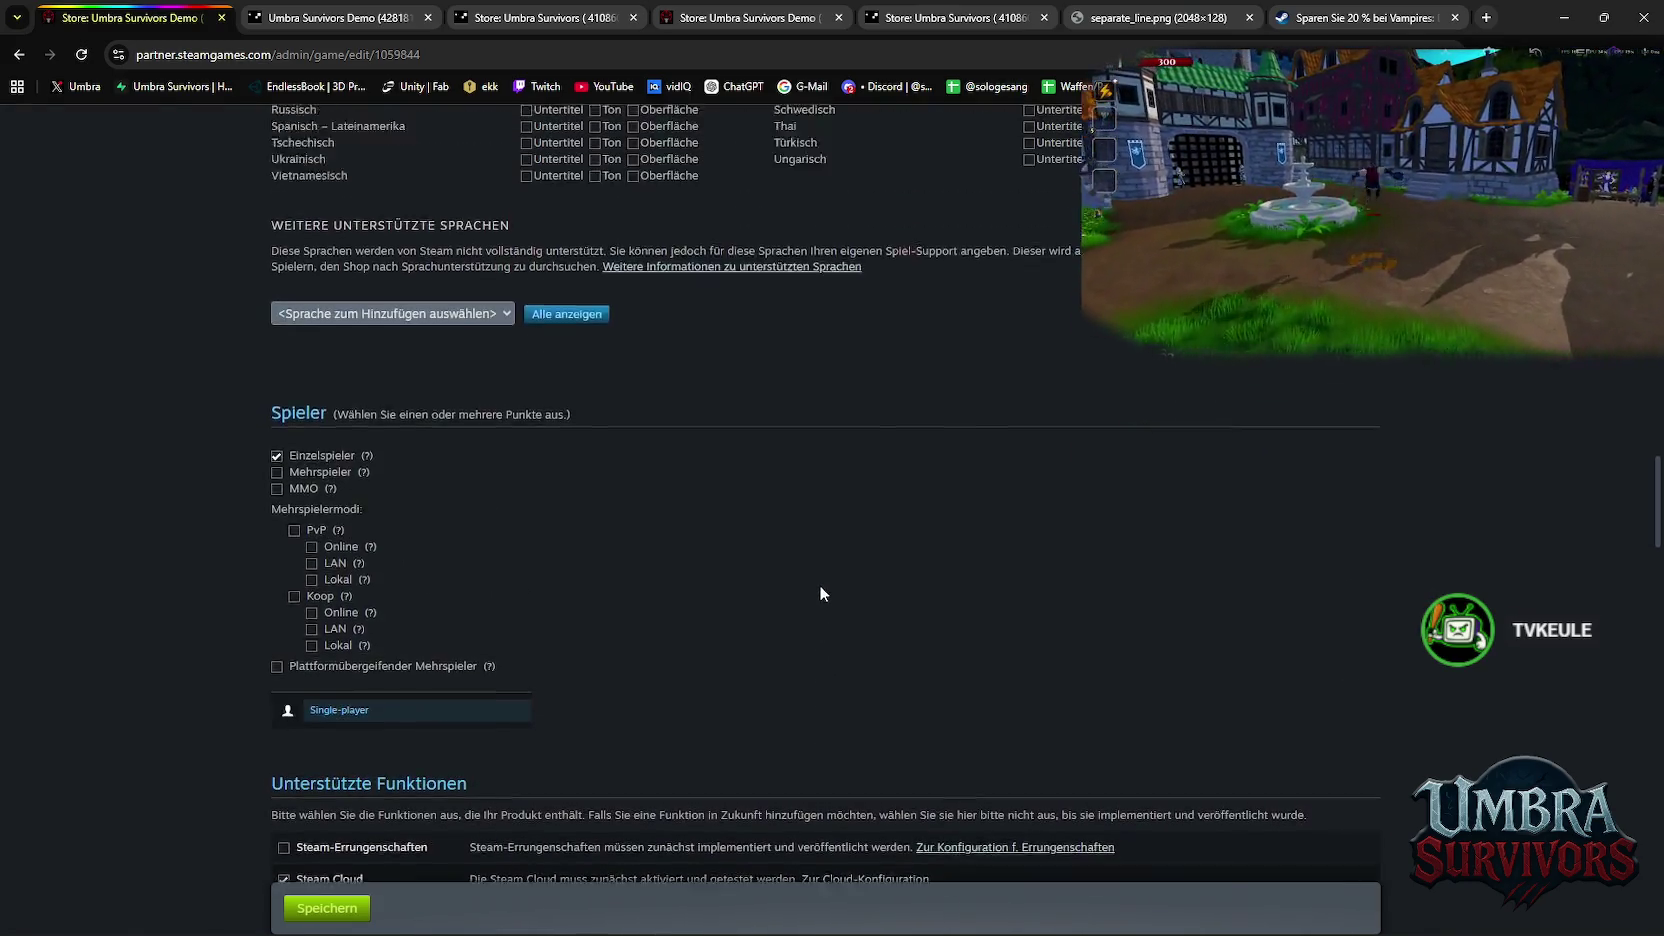
scroll(819, 584, "up", 1)
scroll(816, 594, "up", 3)
scroll(819, 598, "up", 3)
scroll(820, 603, "up", 3)
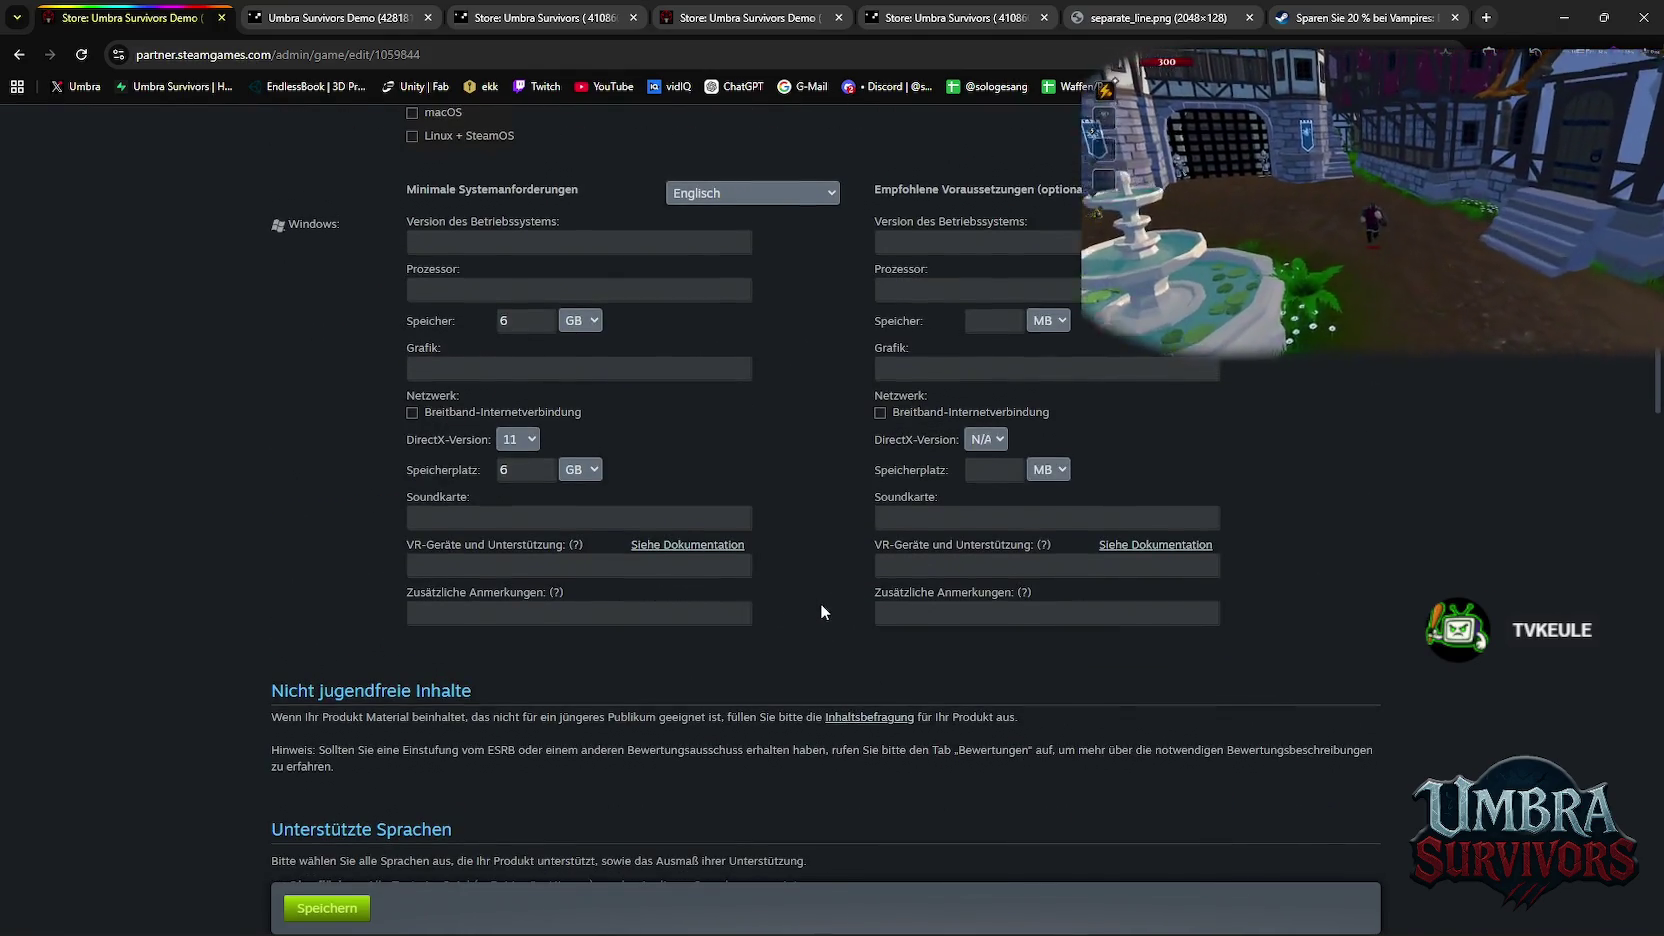
scroll(798, 644, "up", 2)
scroll(793, 641, "up", 1)
scroll(801, 644, "up", 2)
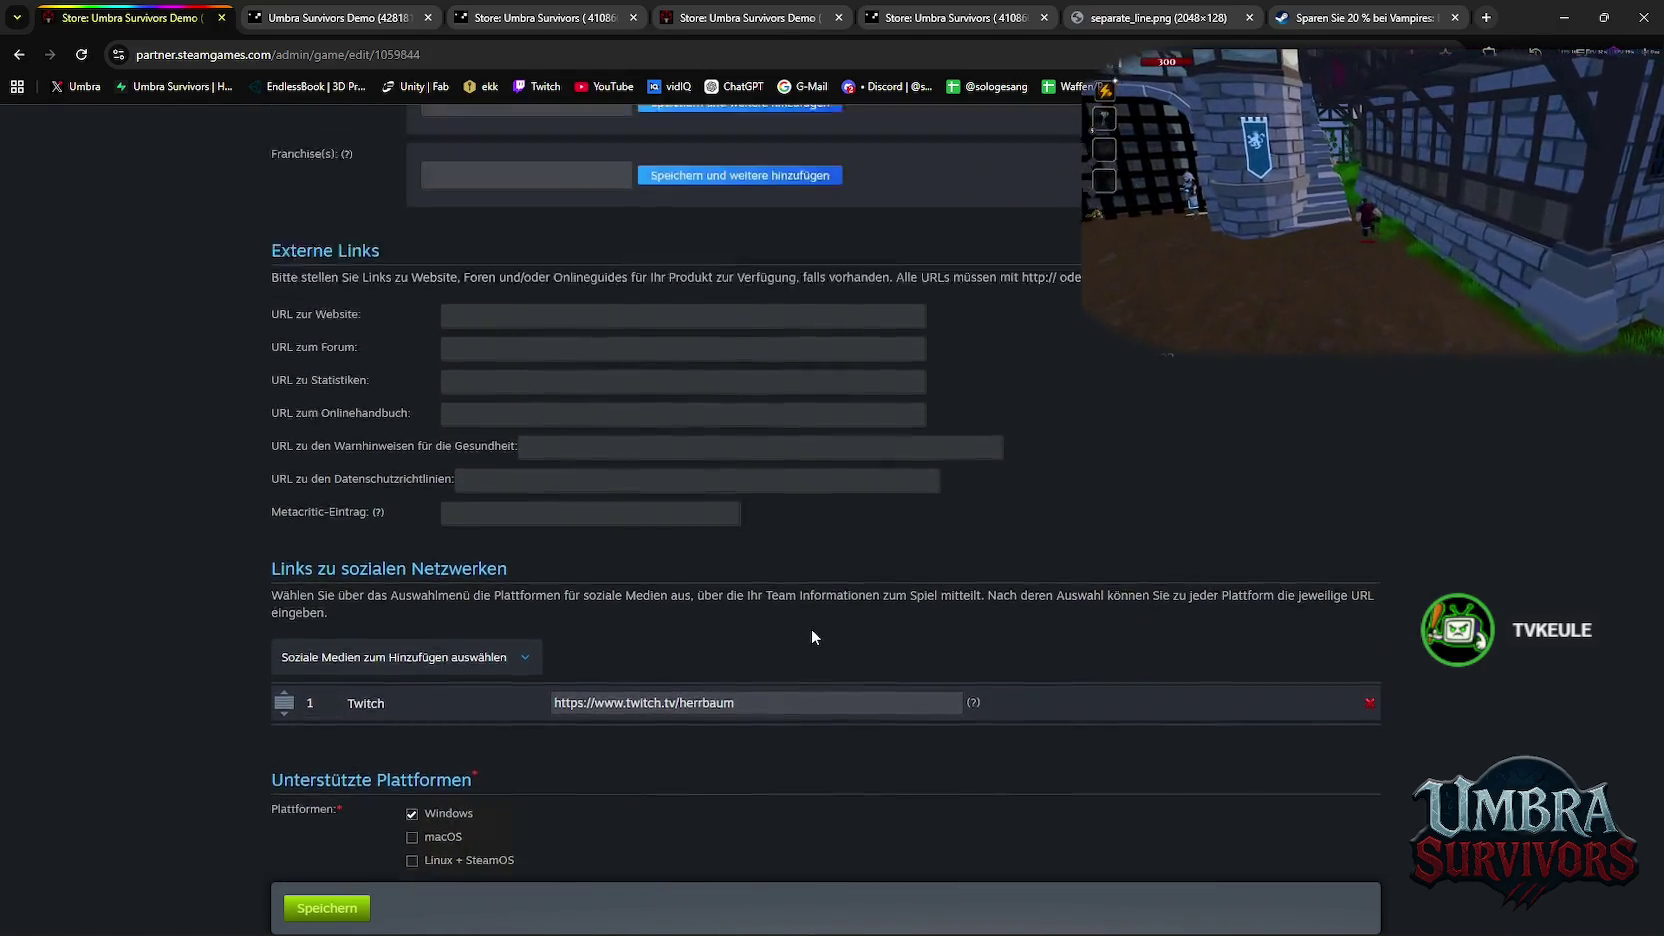
scroll(811, 628, "up", 1)
scroll(813, 629, "up", 2)
scroll(813, 630, "up", 3)
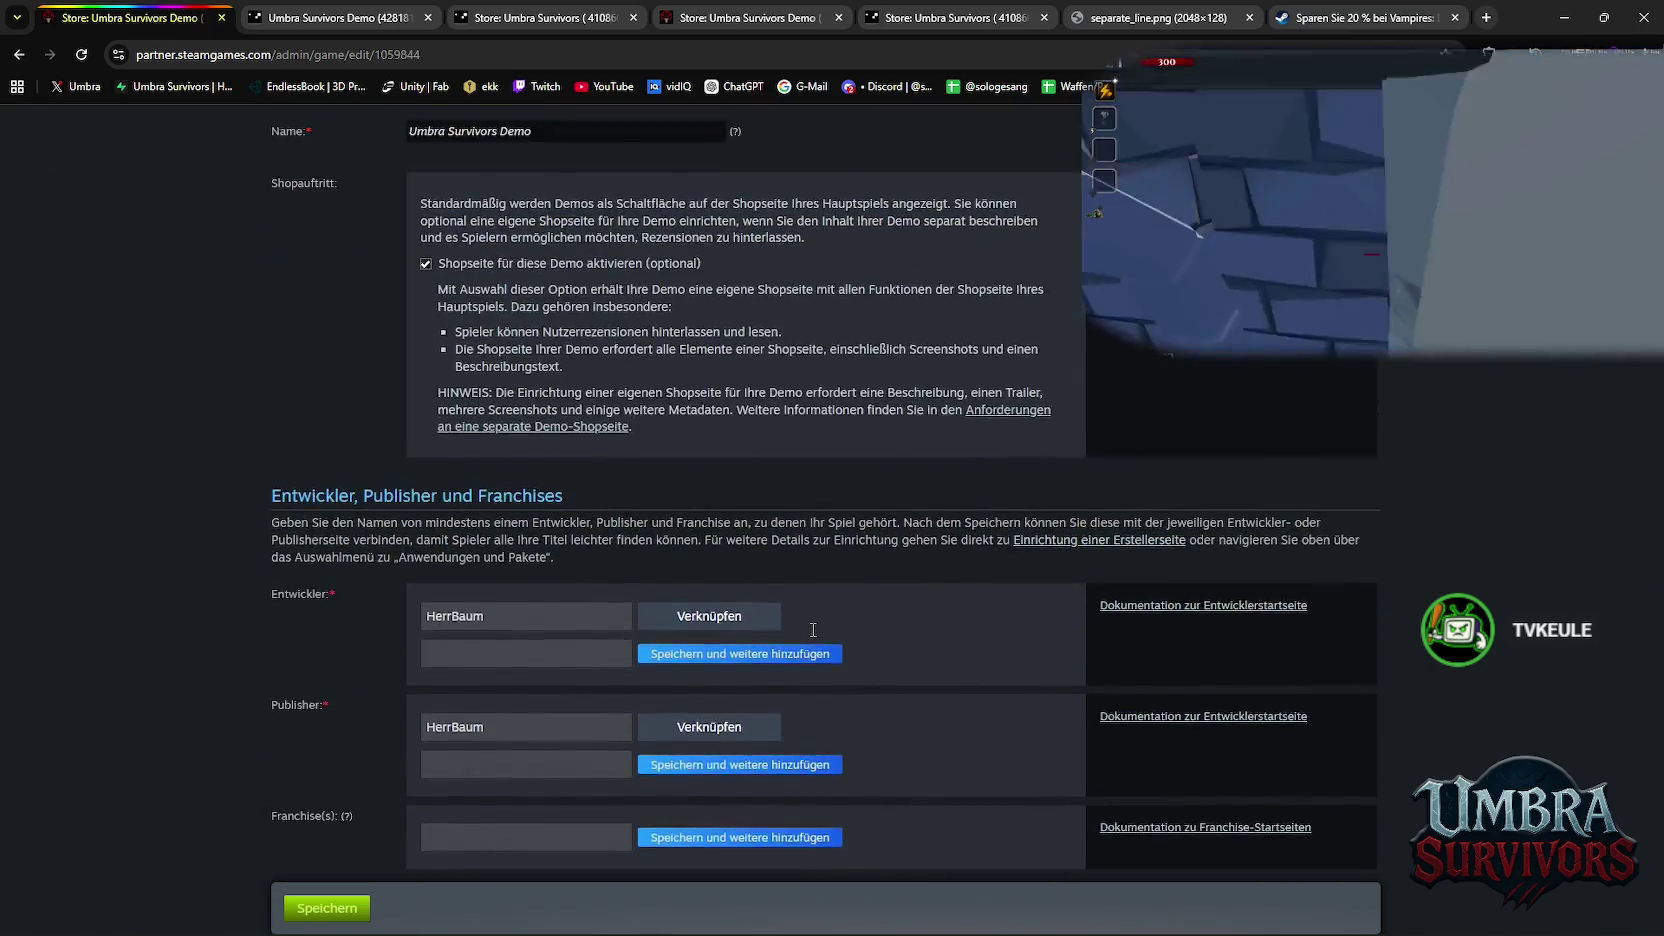
scroll(812, 632, "up", 3)
scroll(812, 636, "up", 1)
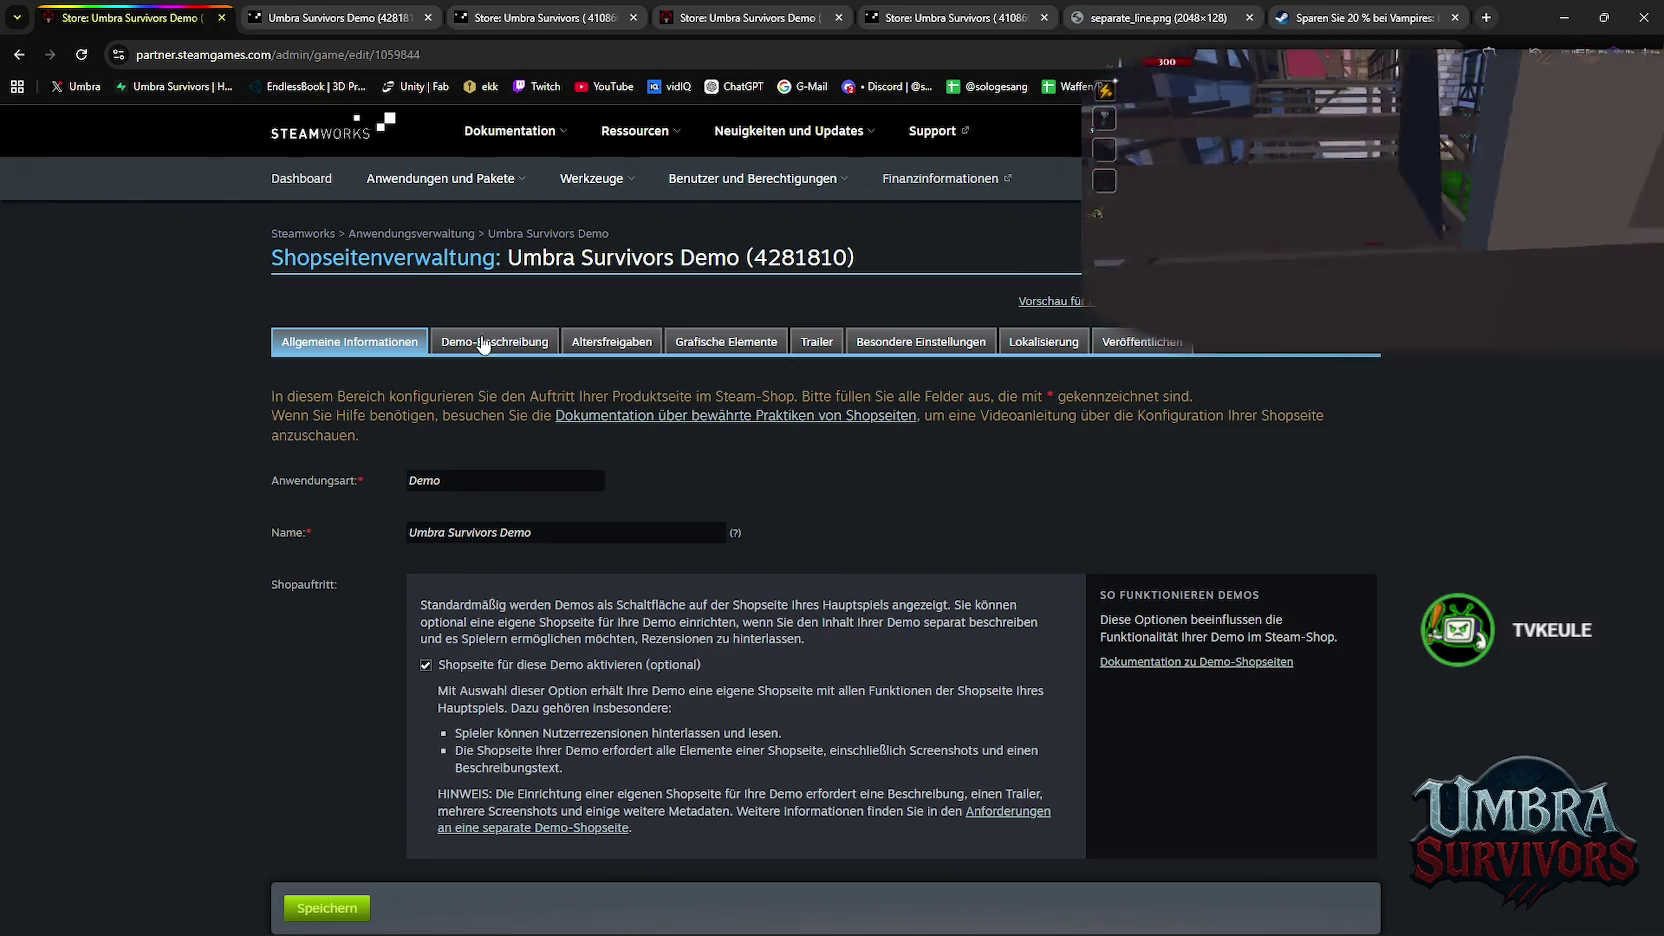
View the demo's description, age ratings, graphical assets, special settings and localization sections
left_click(483, 343)
scroll(600, 450, "down", 10)
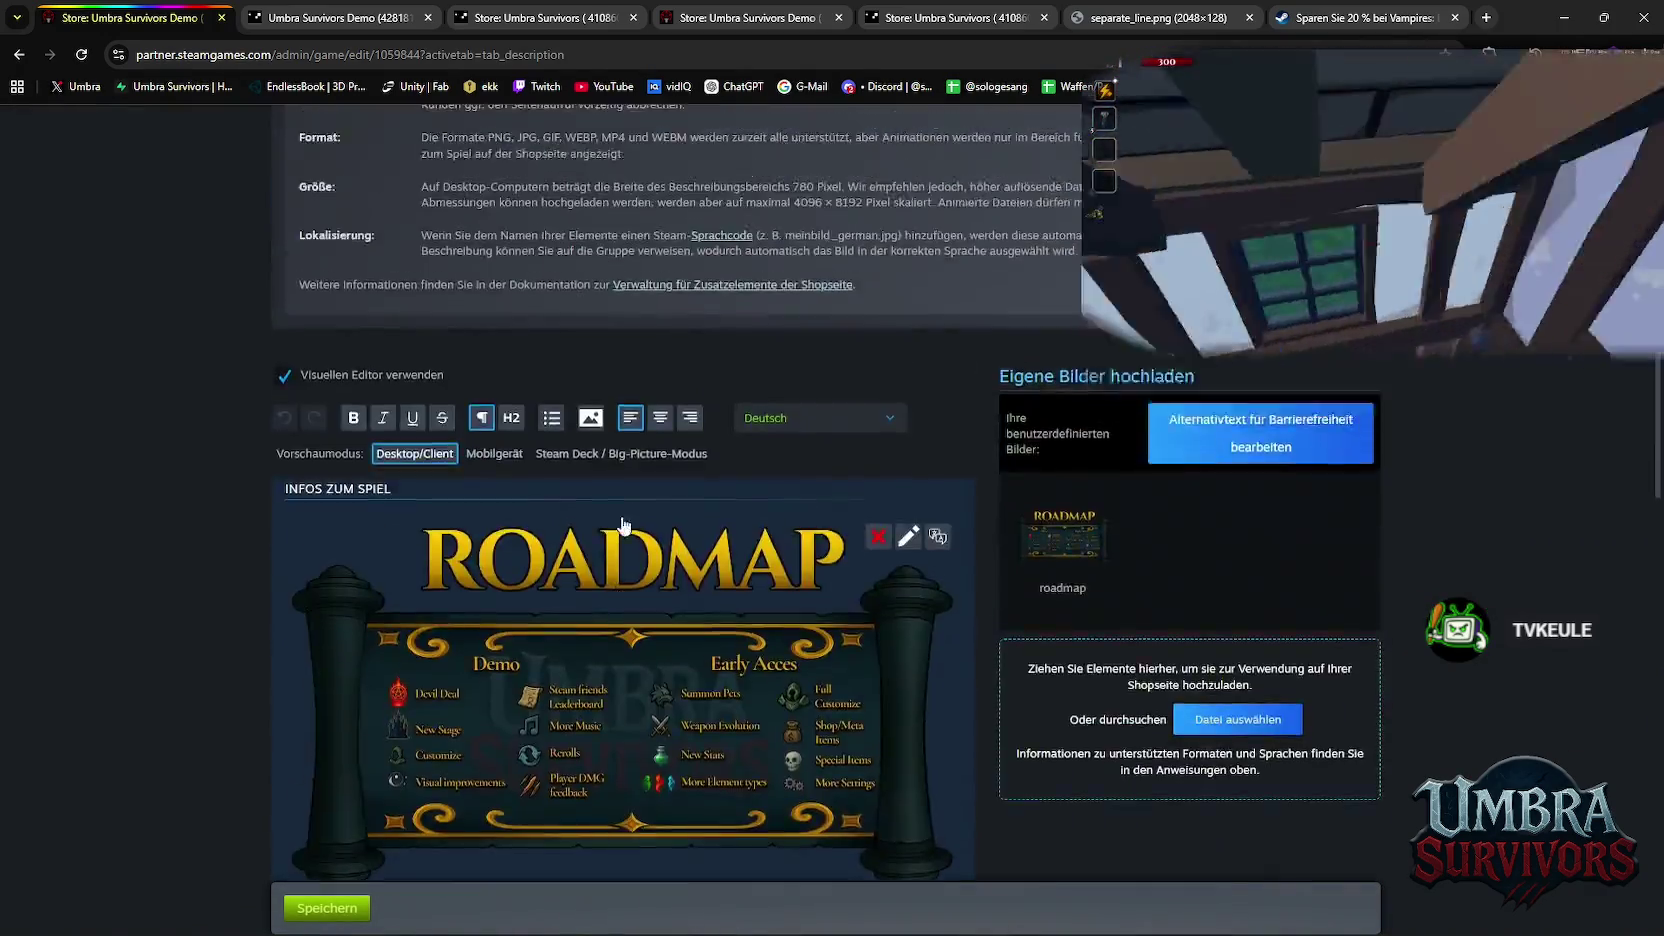
scroll(600, 450, "up", 10)
left_click(611, 341)
left_click(726, 341)
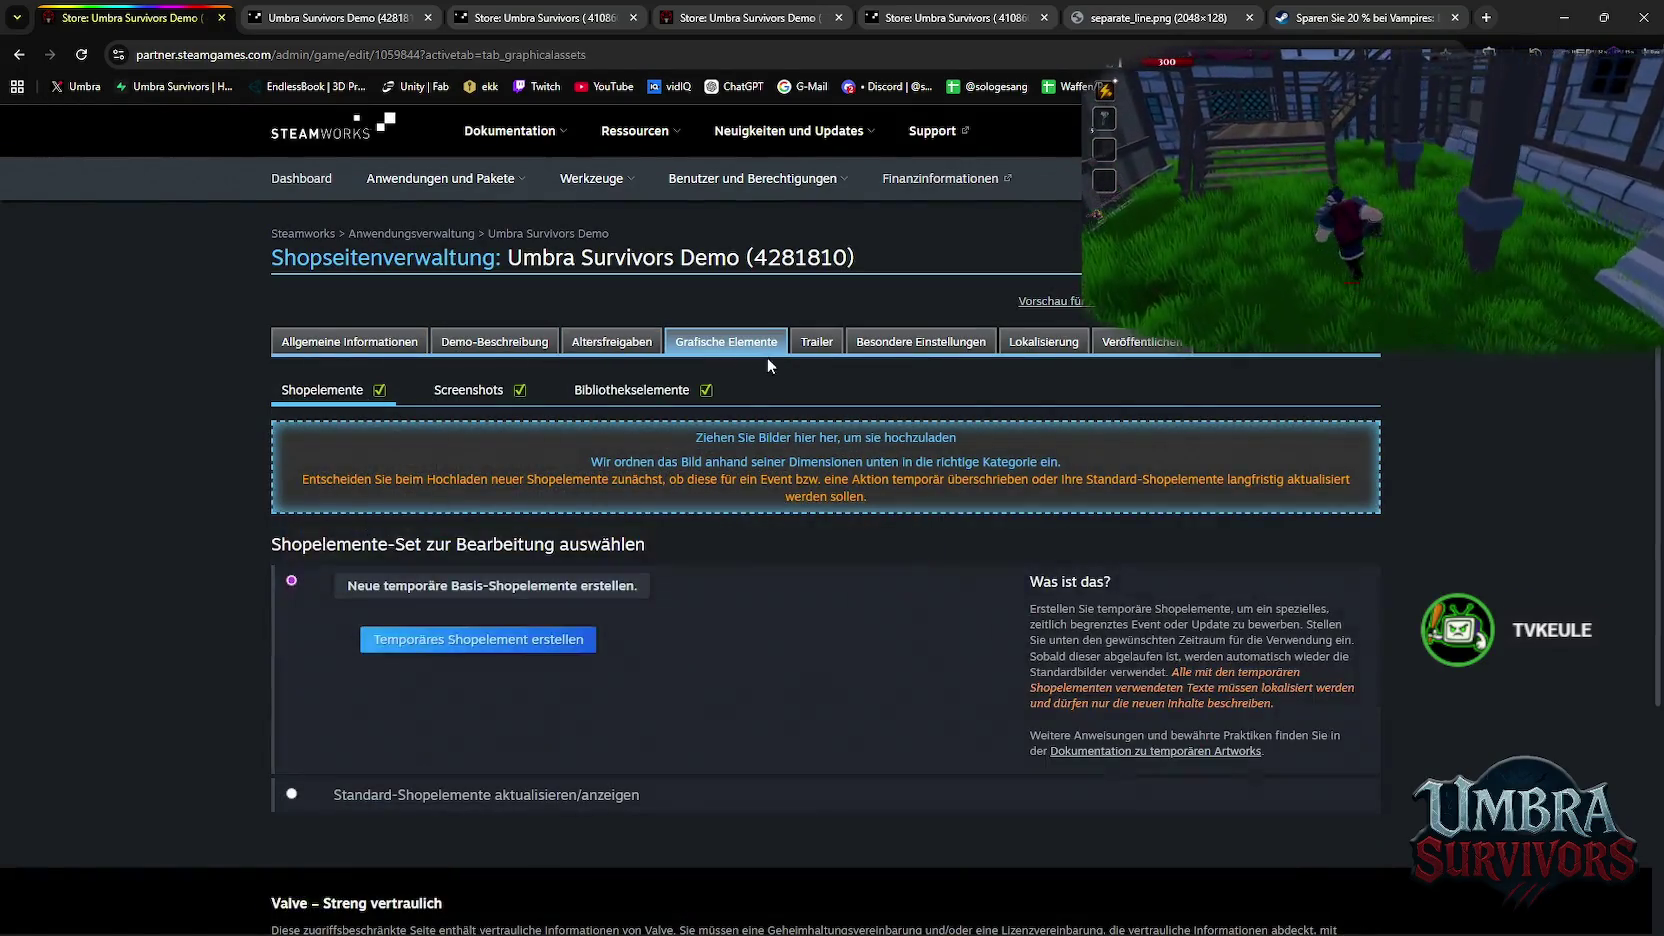
left_click(866, 345)
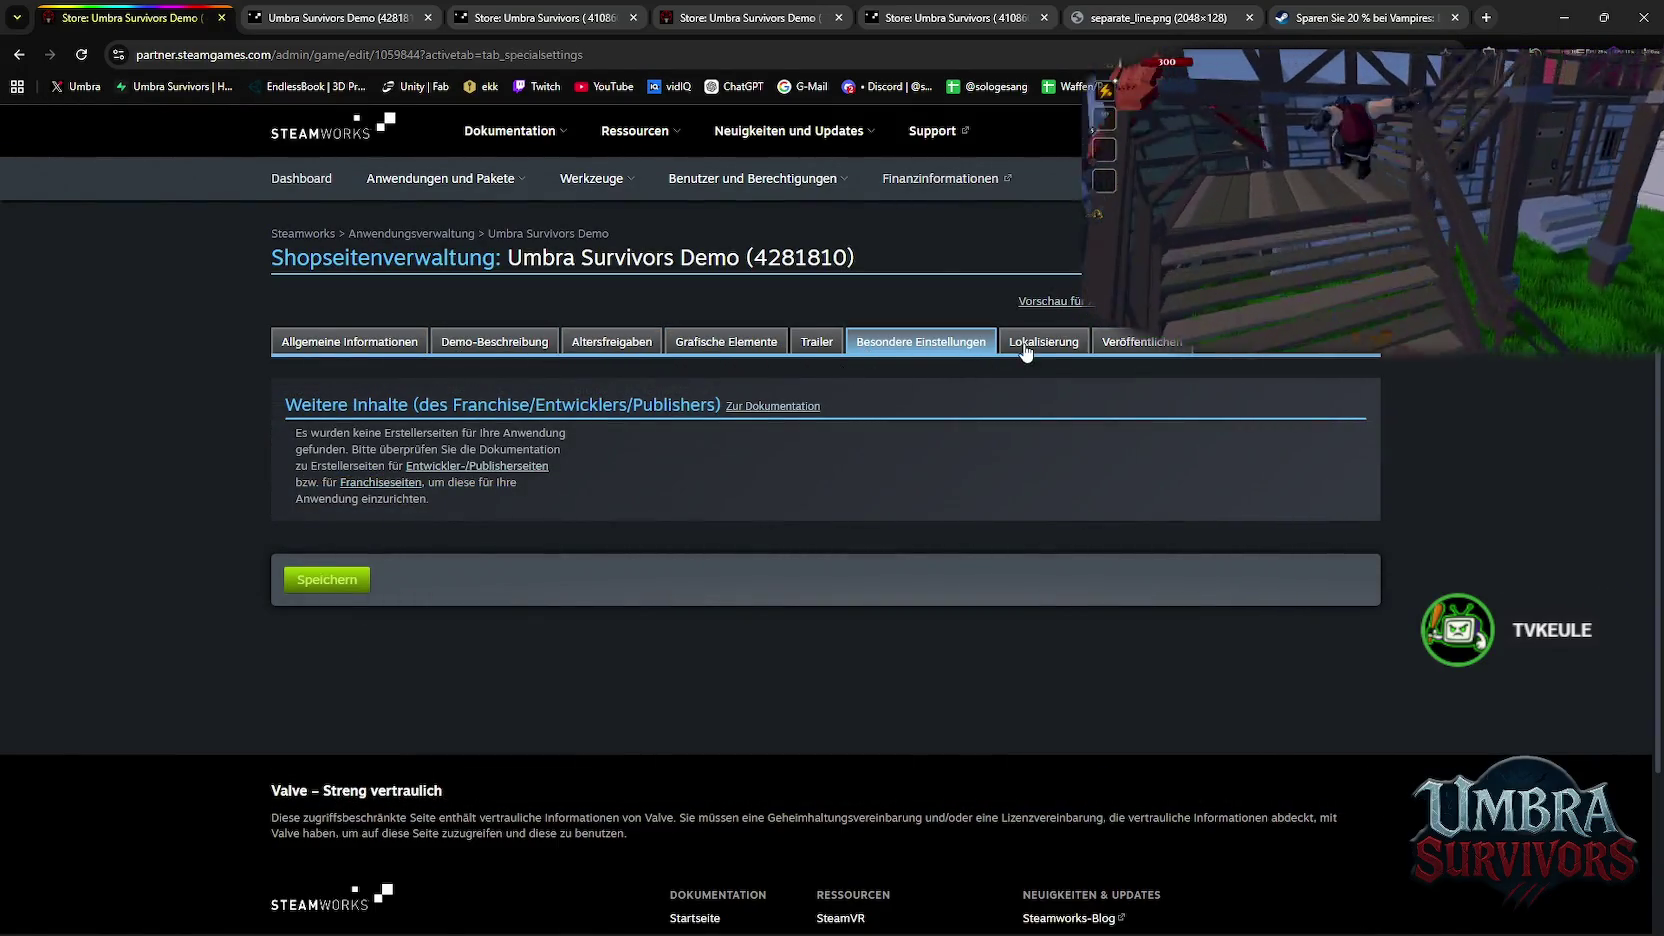
left_click(1026, 345)
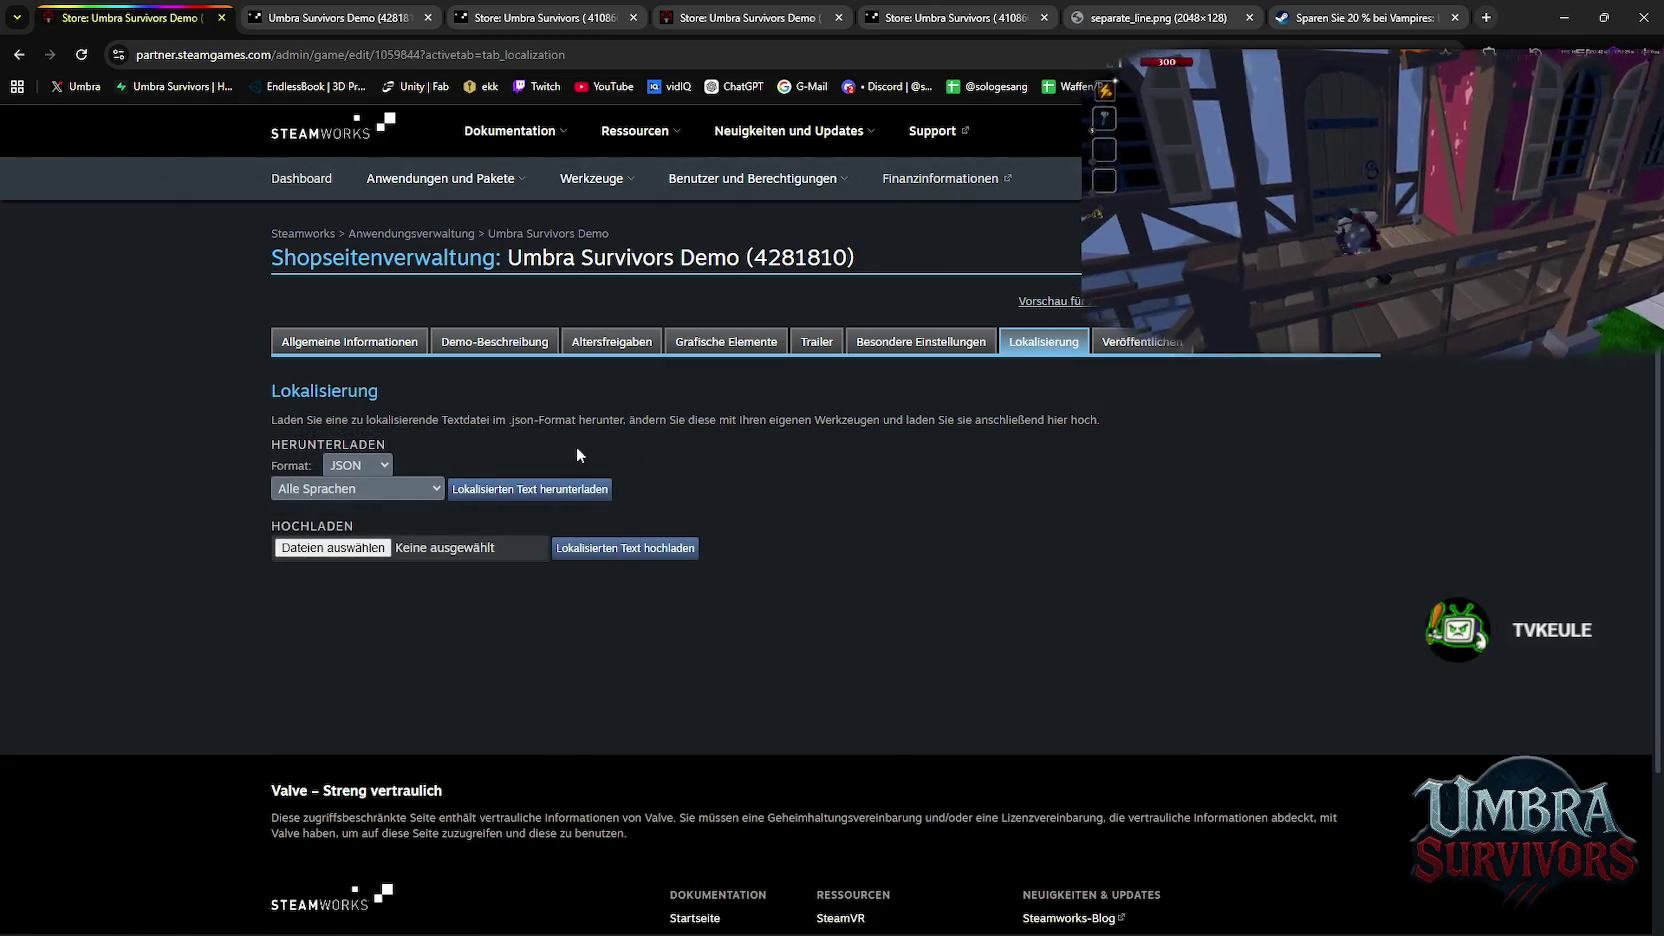
Check the publishing options and trailers, ending back on Grafische Elemente
left_click(1188, 345)
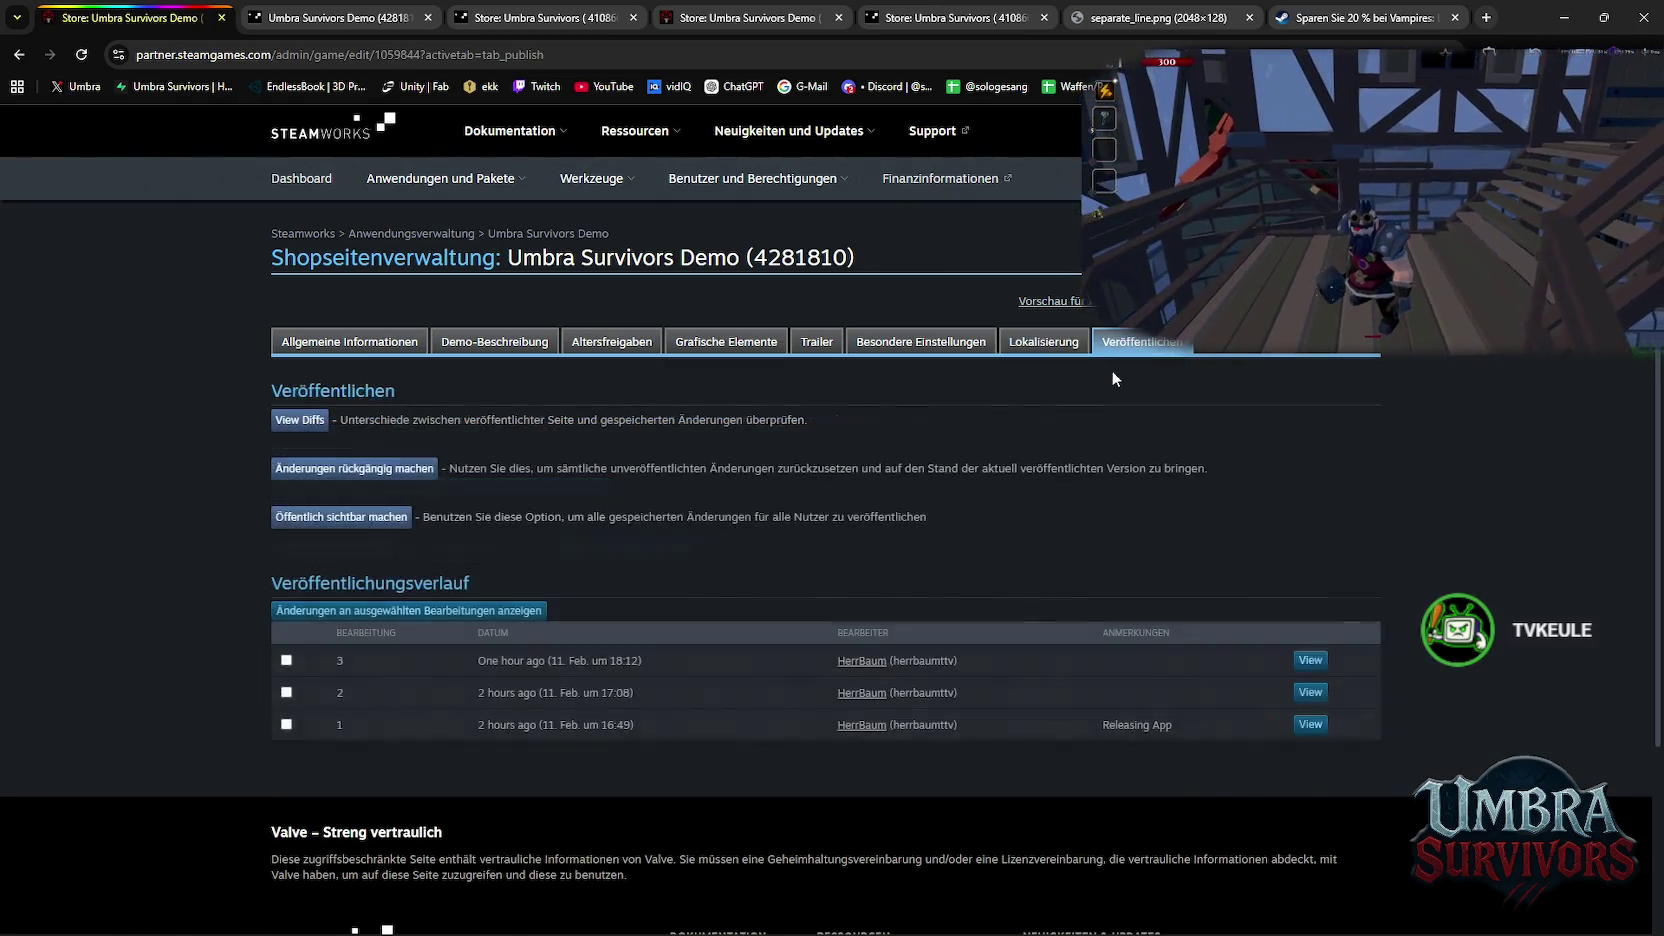
scroll(1000, 450, "down", 2)
scroll(900, 400, "up", 2)
left_click(846, 345)
left_click(815, 343)
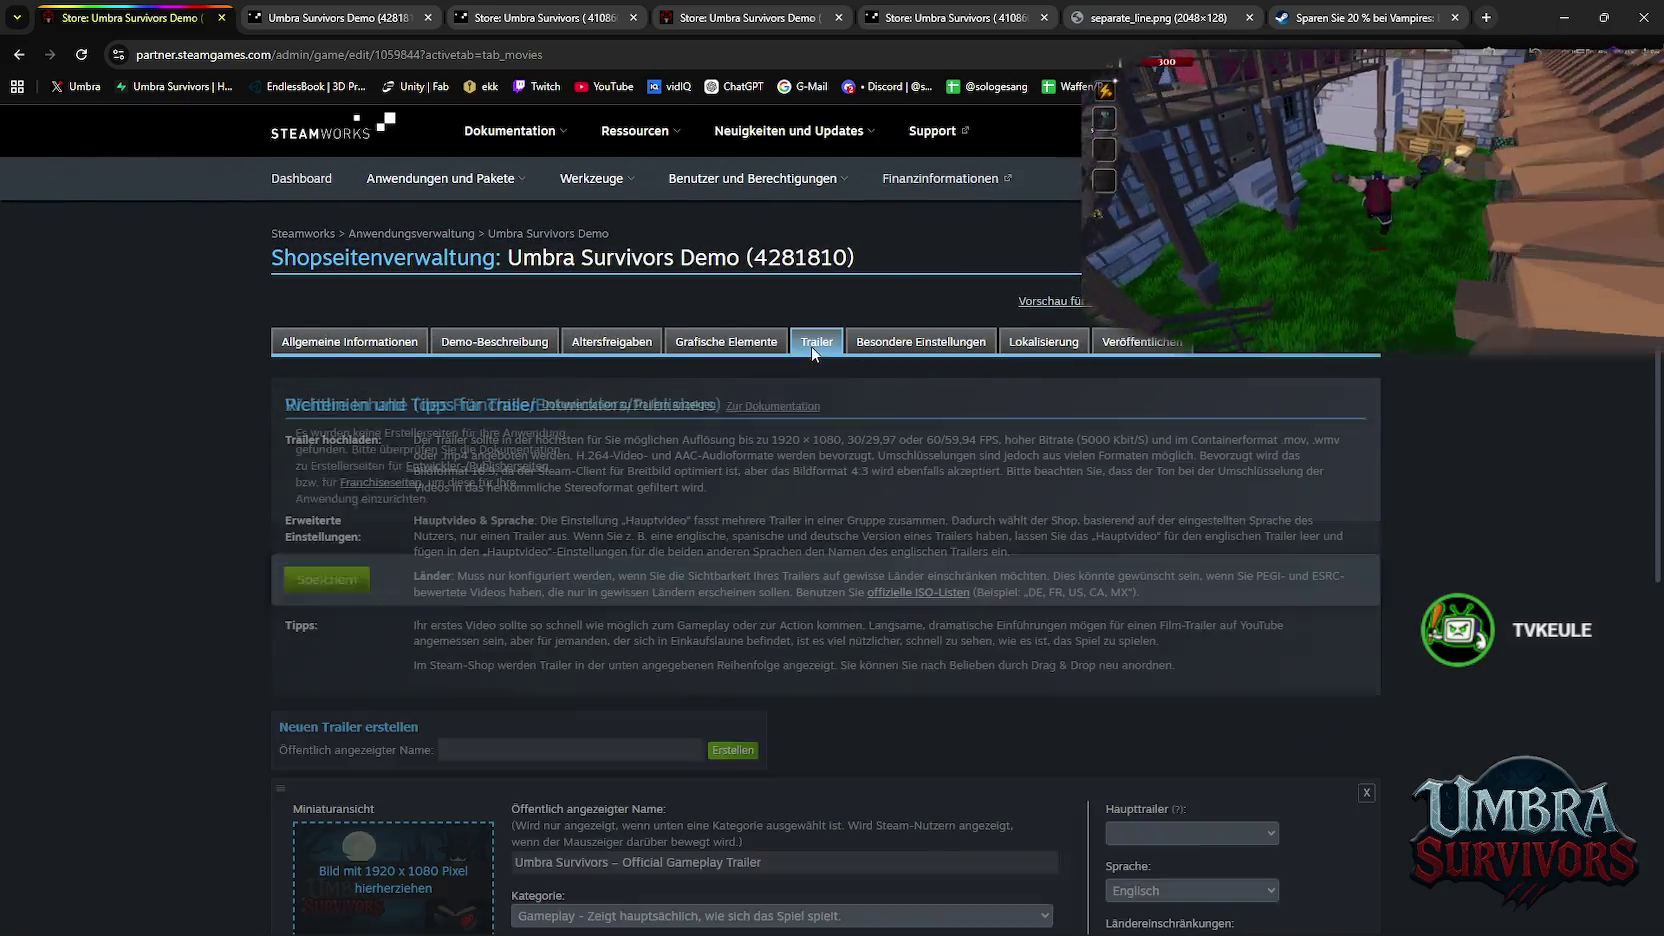
scroll(767, 468, "down", 5)
scroll(800, 380, "up", 5)
left_click(735, 343)
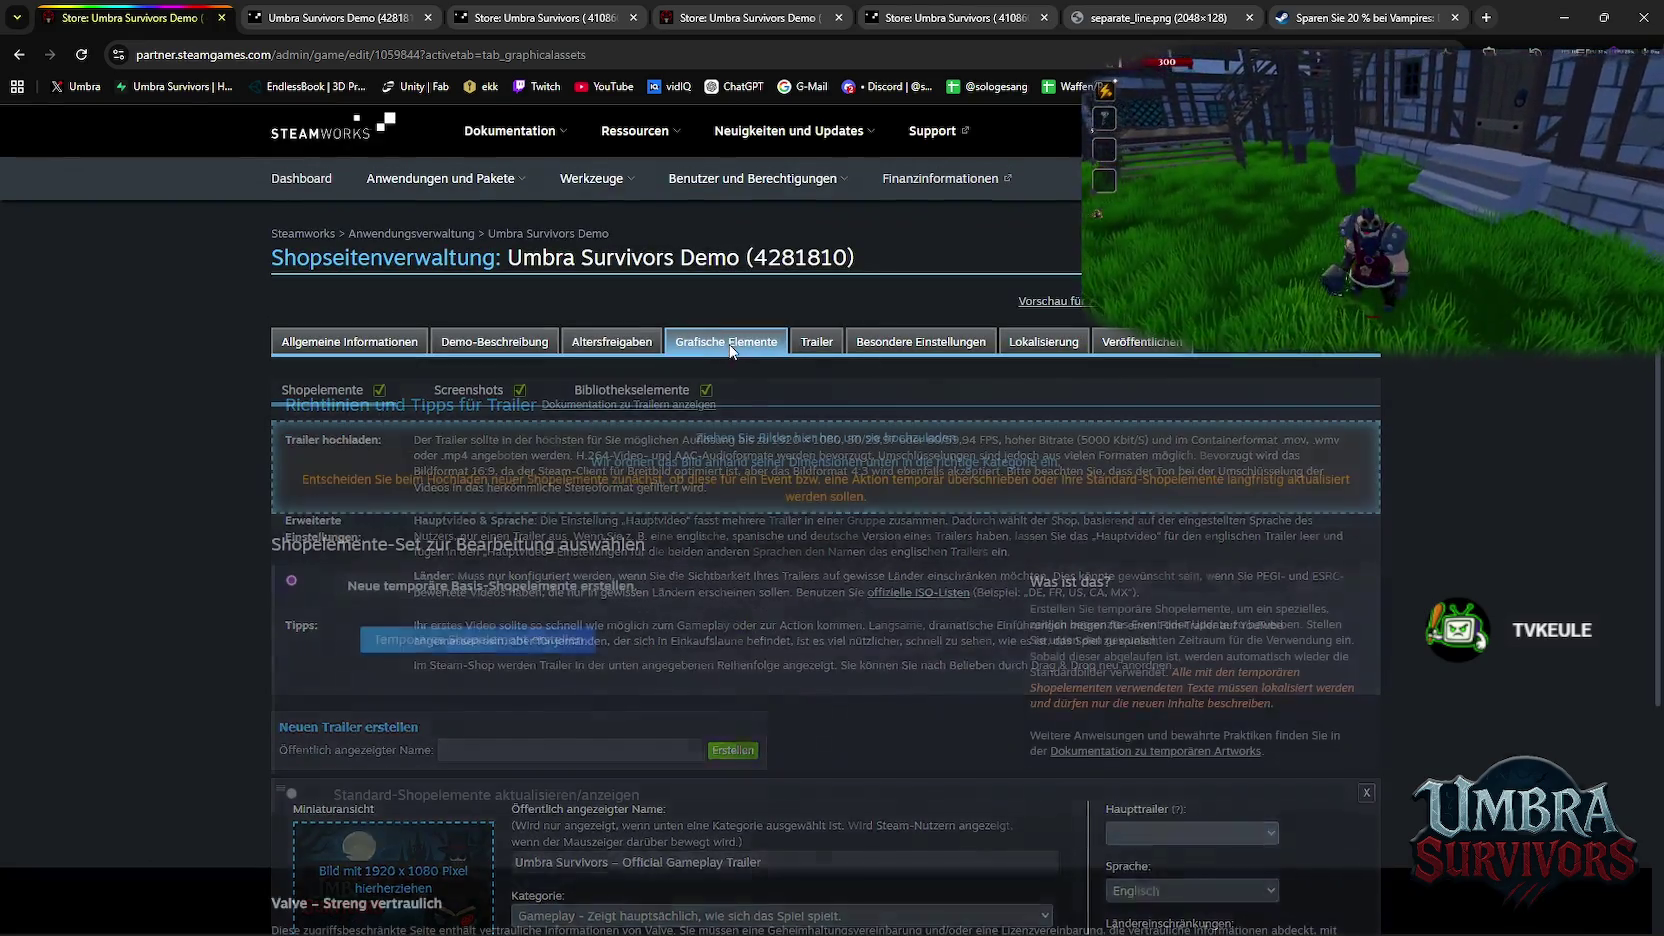
scroll(739, 501, "down", 2)
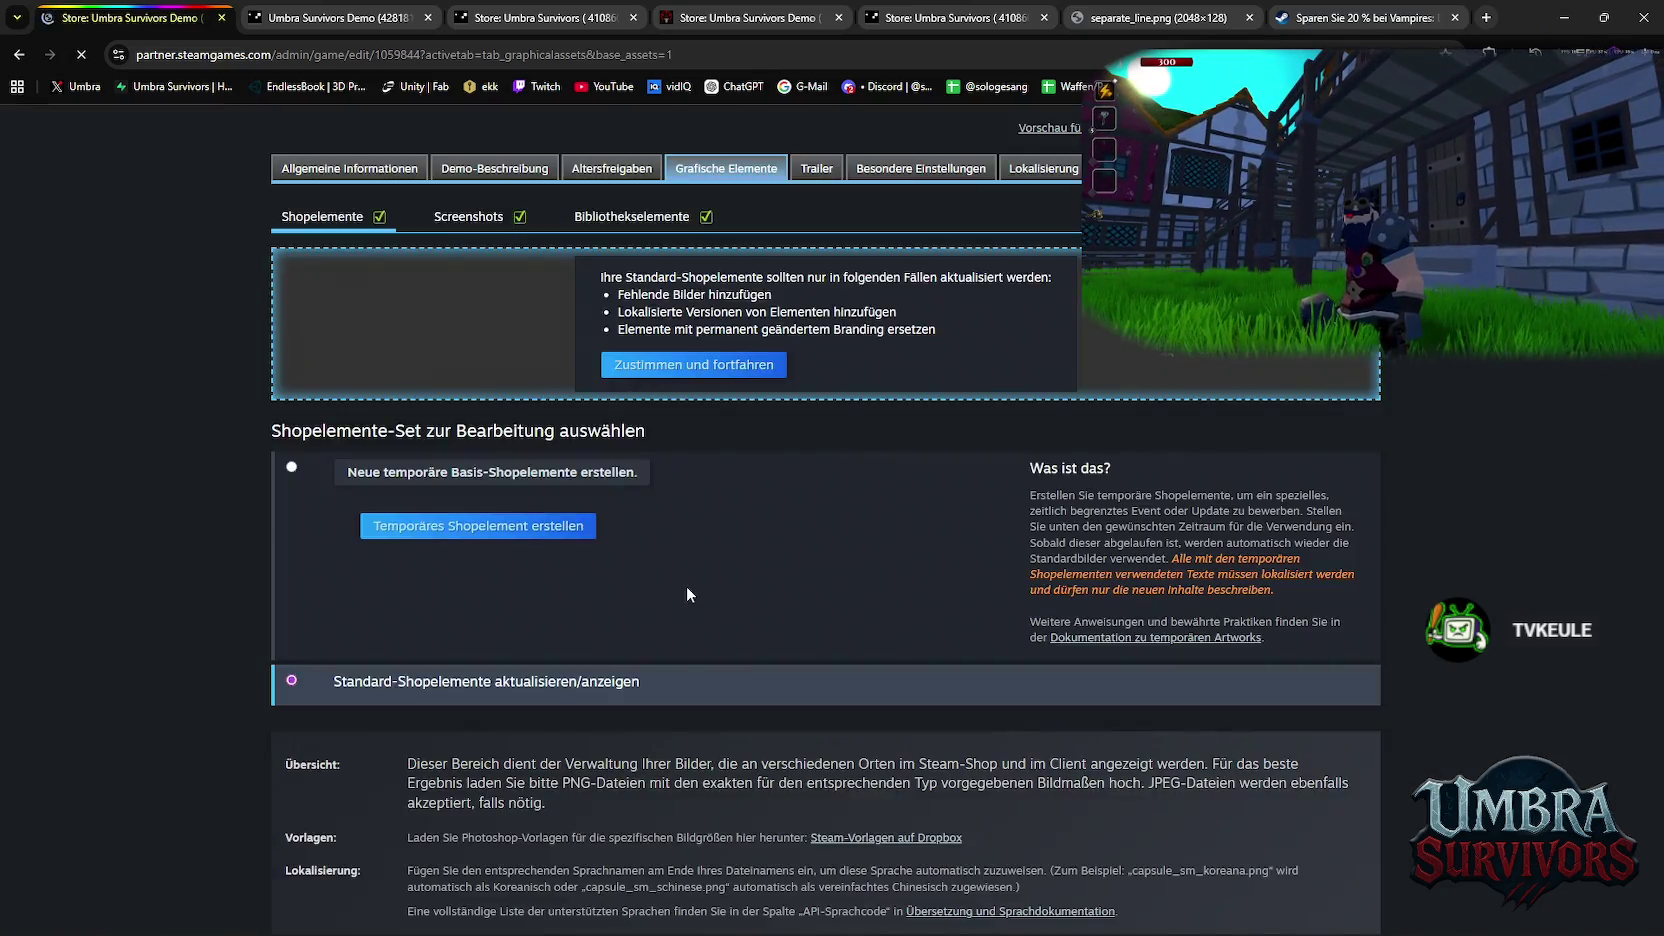
Scroll through the Umbra Survivors Demo's Shopelemente store graphics
scroll(686, 586, "down", 5)
scroll(698, 566, "down", 5)
scroll(698, 566, "down", 5)
scroll(699, 563, "down", 5)
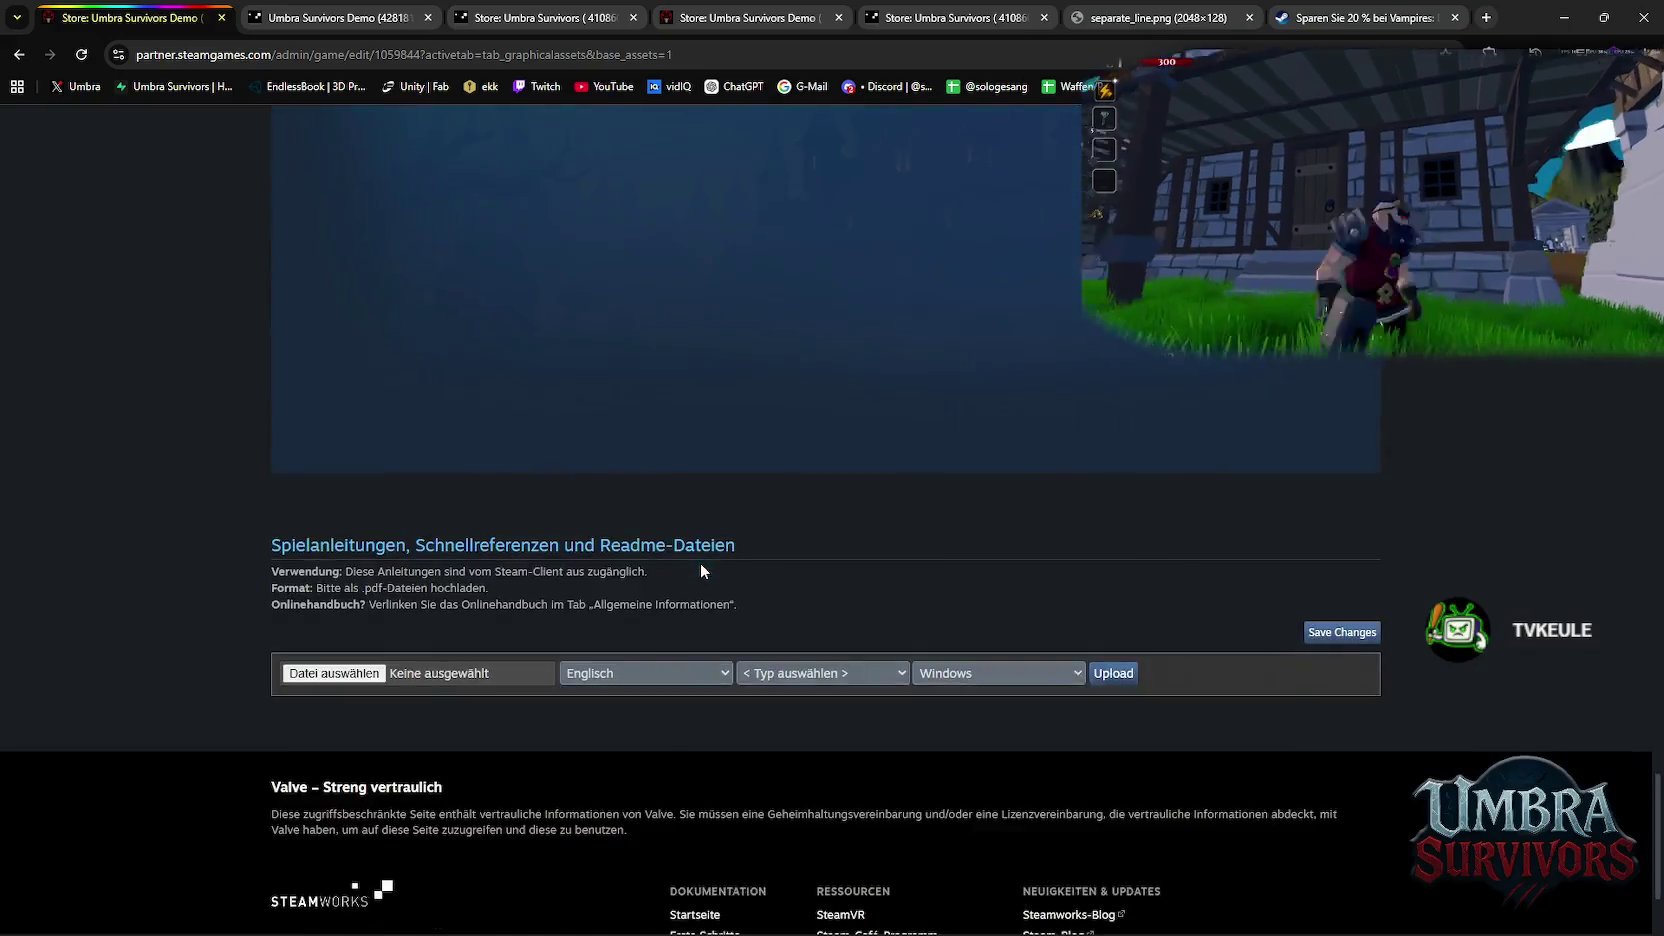
scroll(699, 562, "down", 2)
scroll(701, 562, "up", 5)
scroll(711, 582, "down", 3)
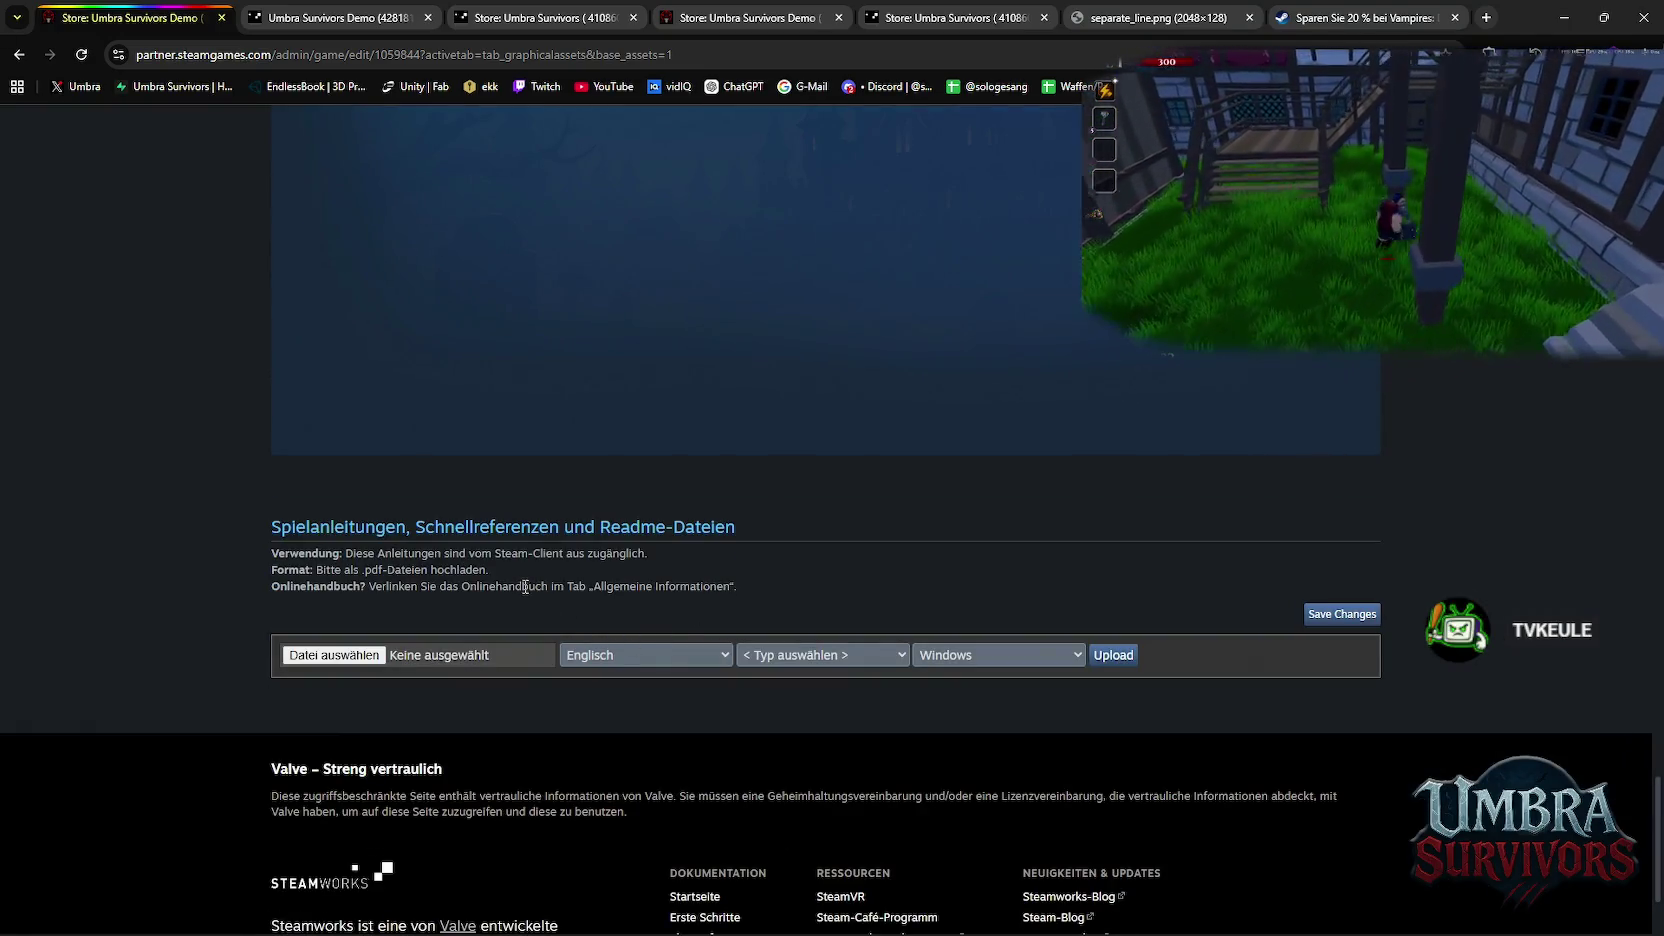
scroll(540, 589, "up", 5)
scroll(600, 600, "up", 5)
scroll(616, 601, "up", 5)
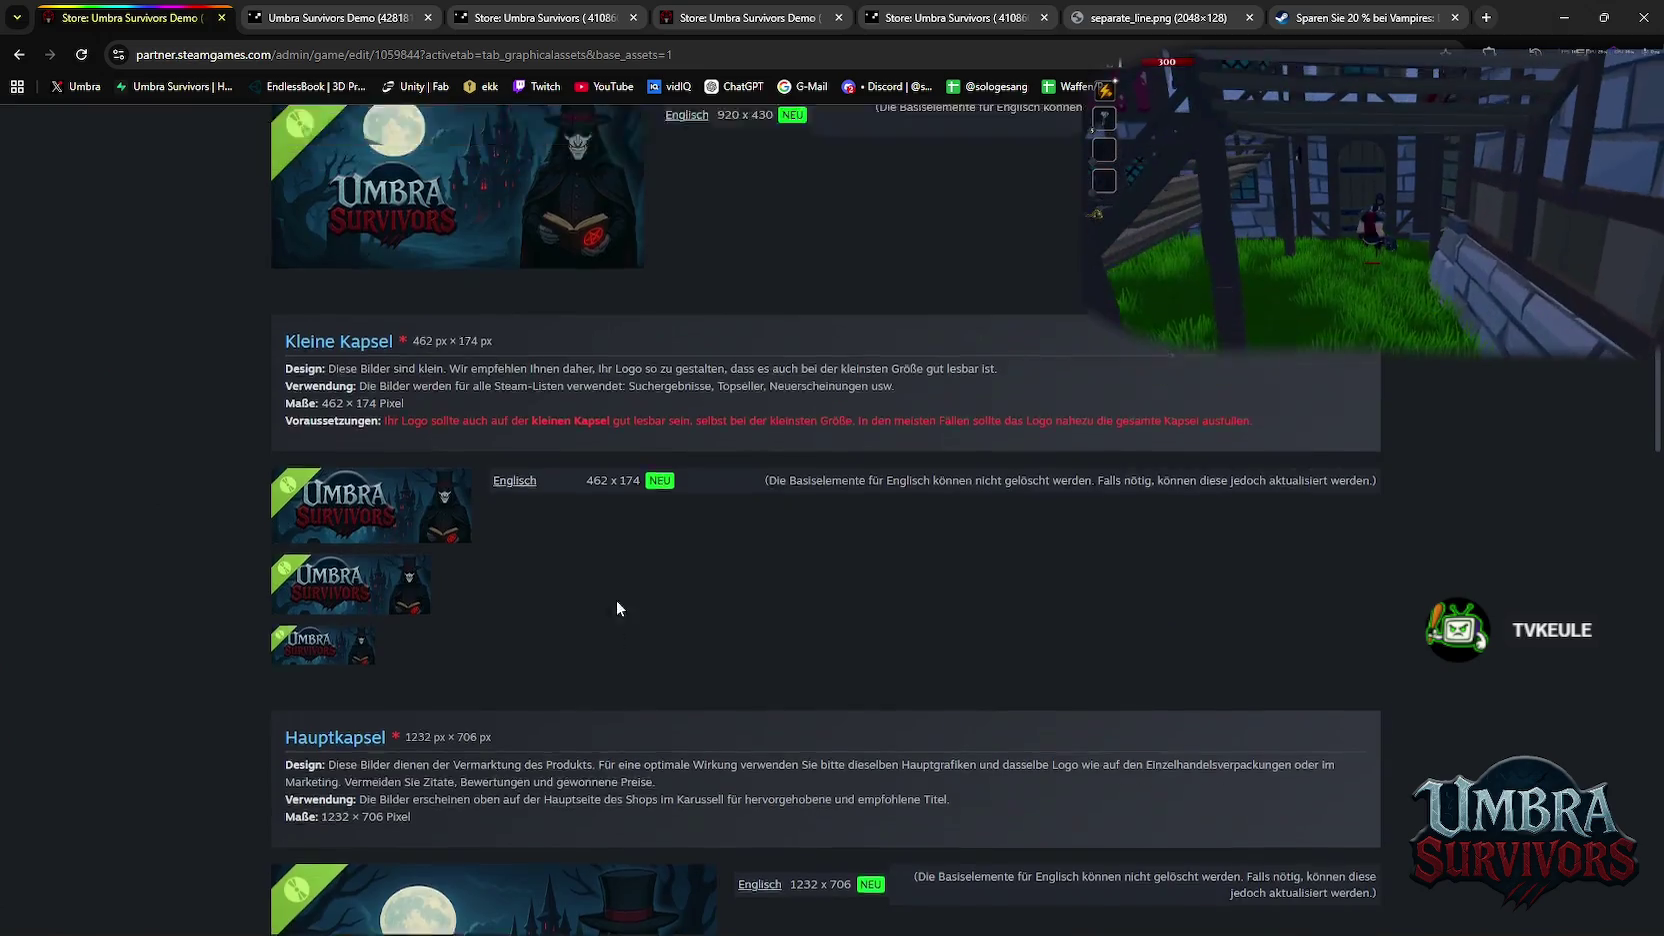
scroll(620, 598, "up", 5)
scroll(623, 595, "down", 3)
scroll(623, 595, "down", 1)
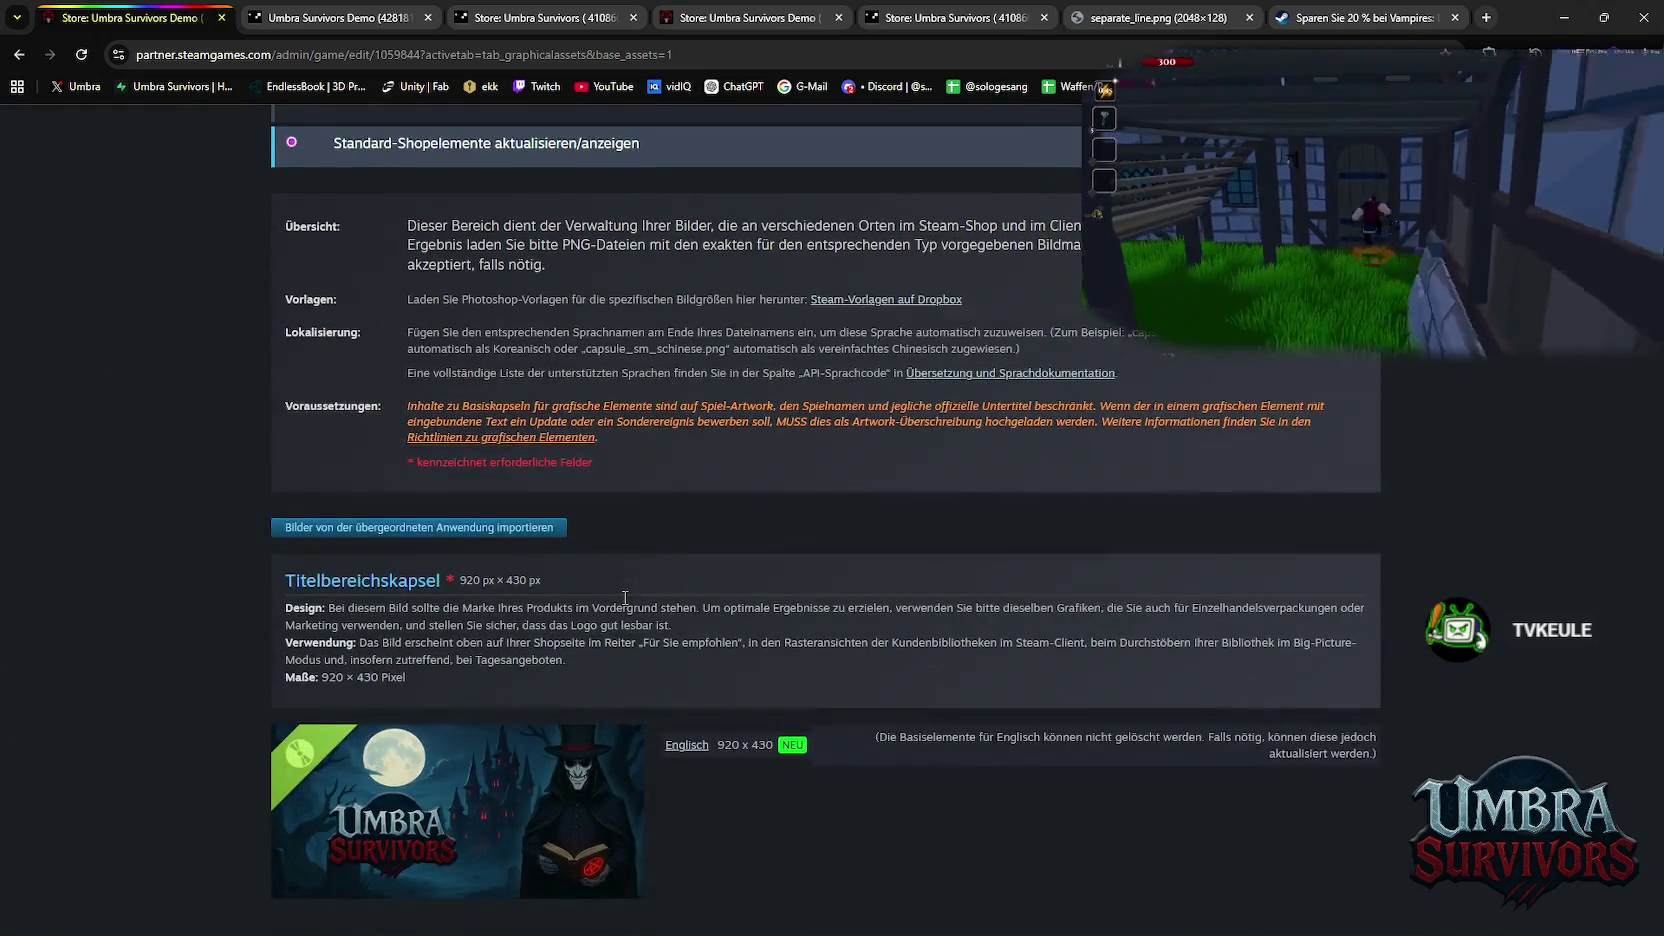
scroll(623, 595, "up", 5)
scroll(623, 595, "up", 2)
Review the demo's store screenshots on the Screenshots subtab
left_click(470, 388)
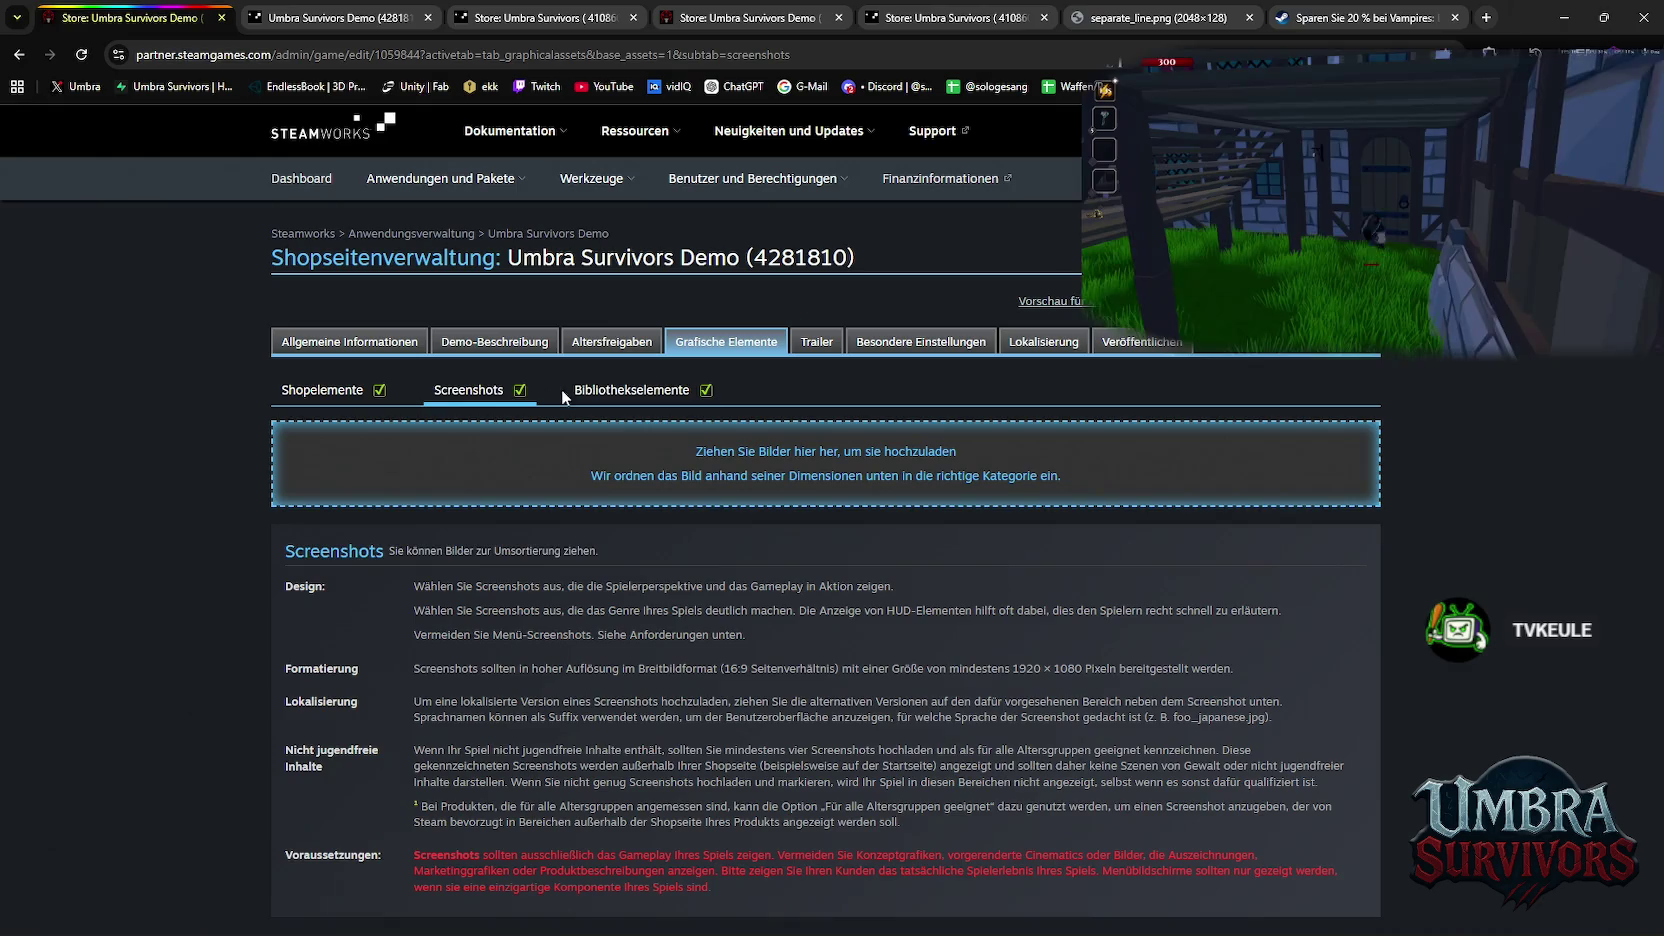
scroll(595, 445, "down", 4)
scroll(600, 450, "down", 5)
scroll(610, 465, "down", 1)
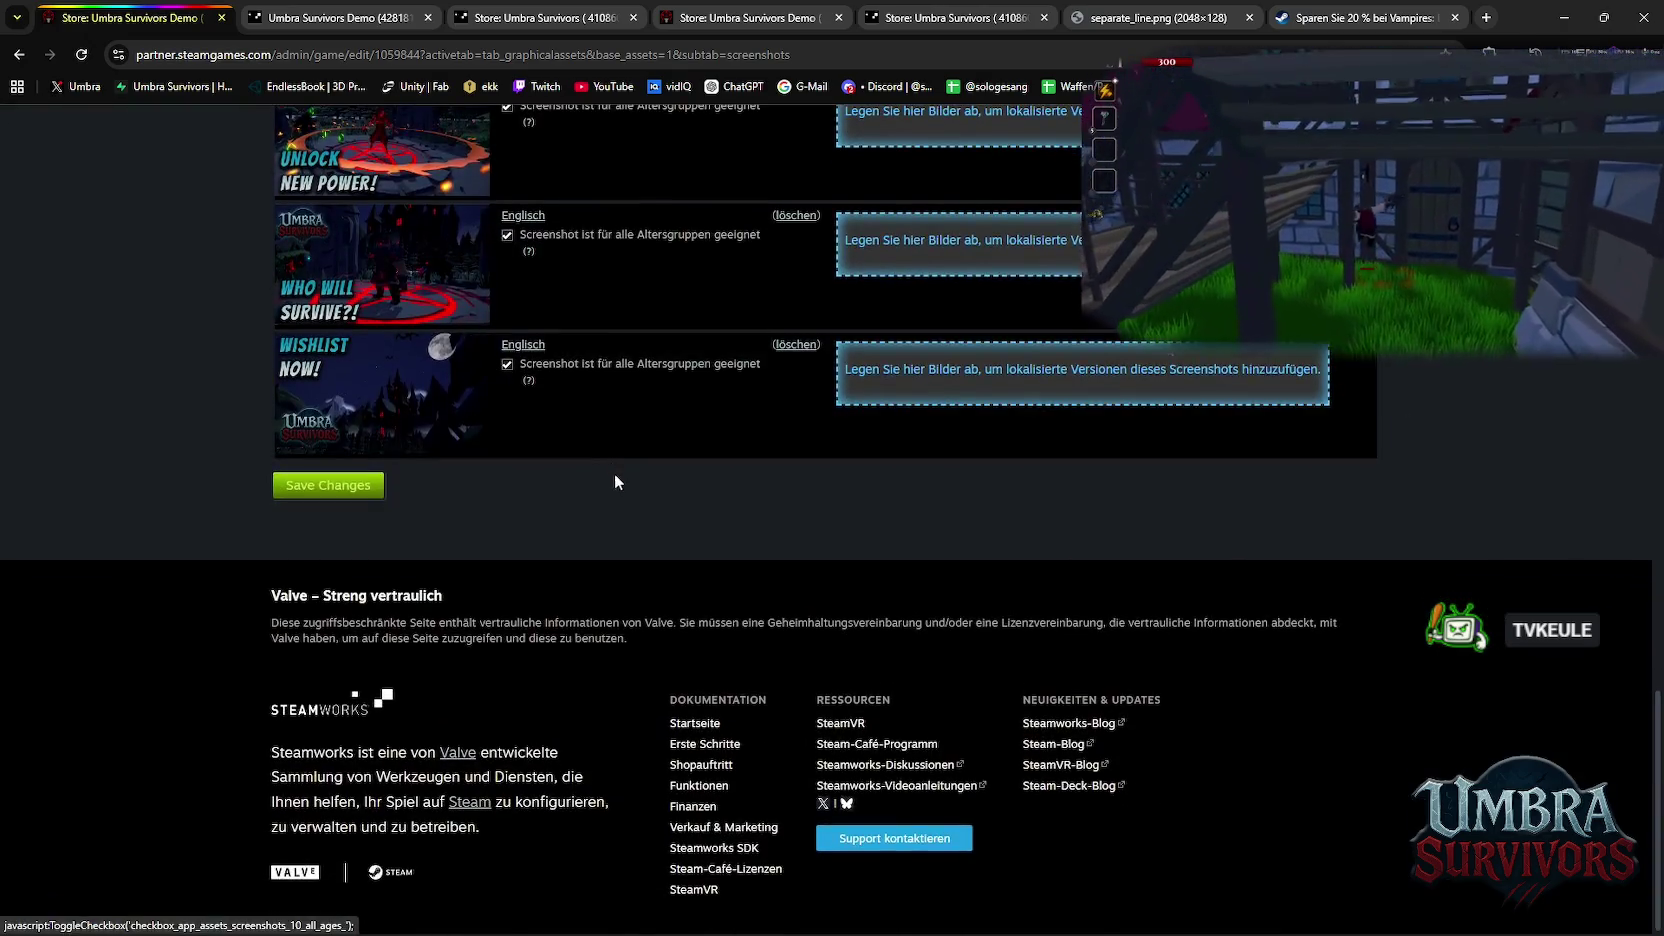
scroll(617, 480, "up", 7)
scroll(610, 485, "up", 5)
Review the Bibliothekselemente guidelines, which say library assets are optional for demos
left_click(618, 396)
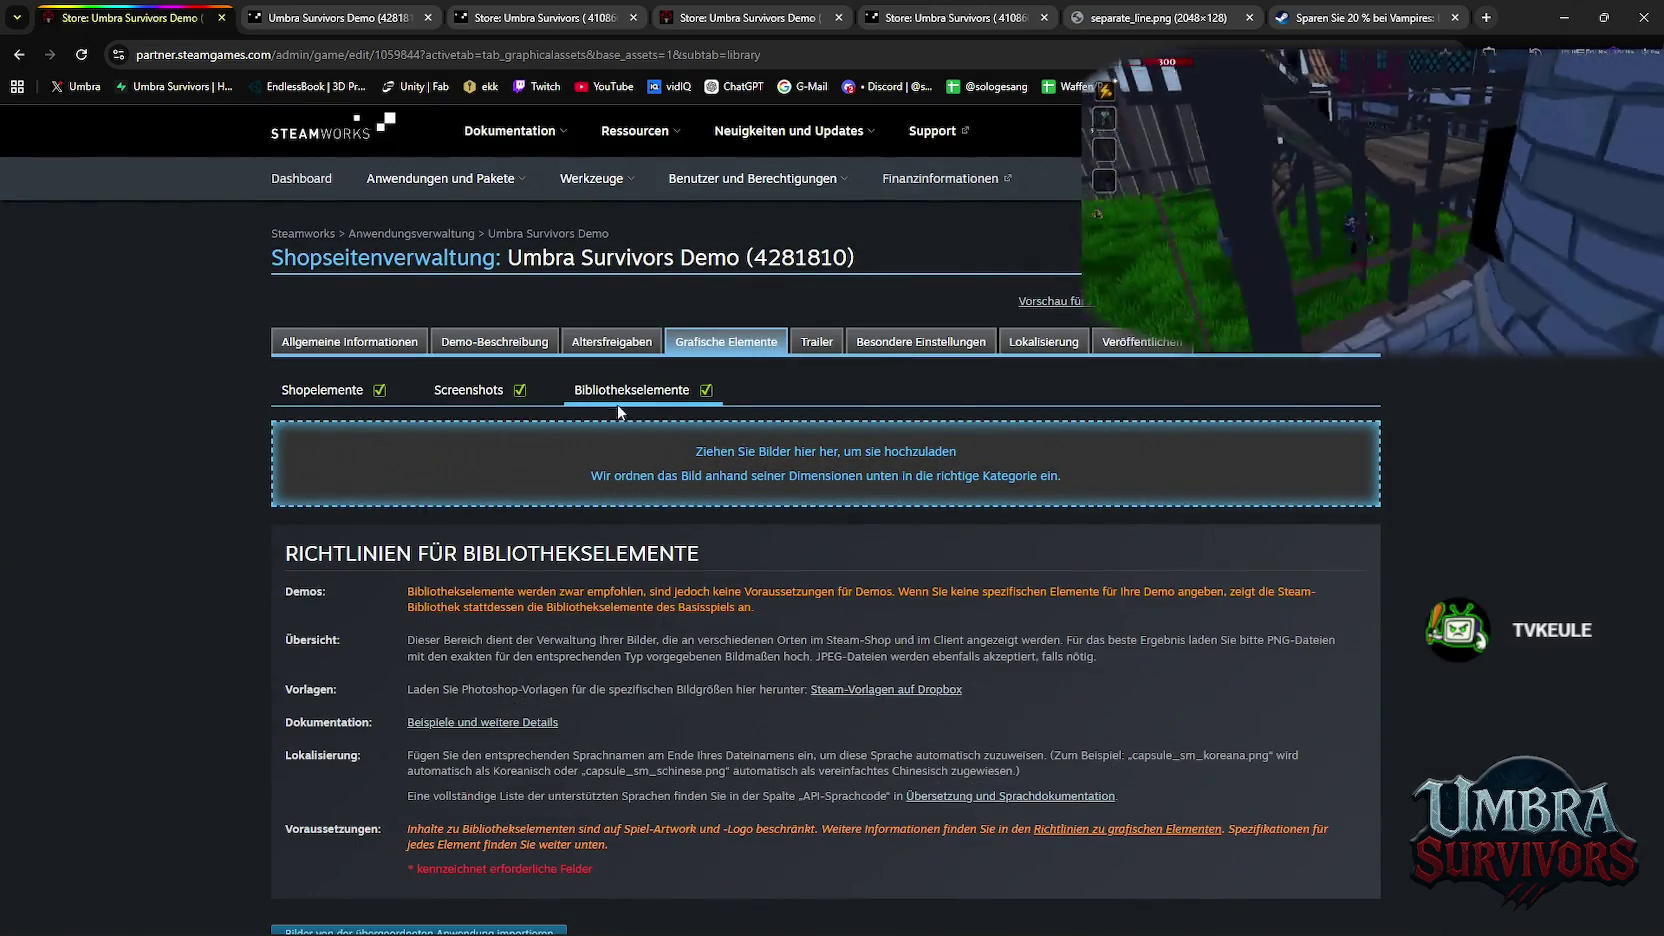
scroll(600, 415, "down", 5)
scroll(581, 424, "up", 2)
scroll(500, 320, "up", 4)
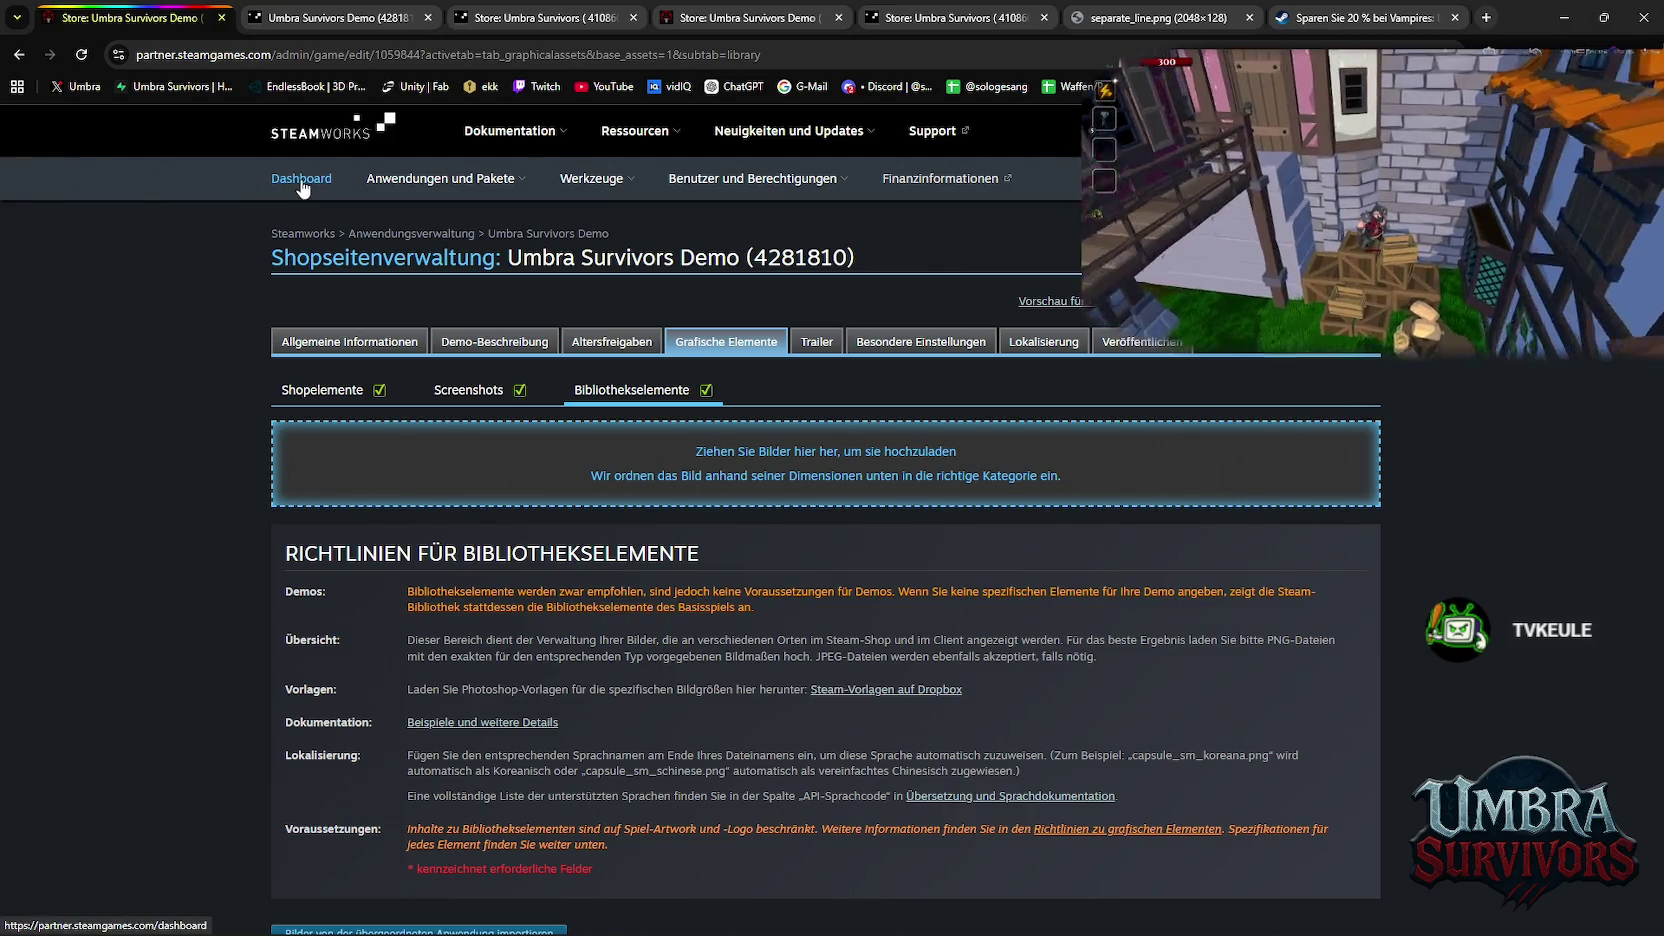
Return to the Steamworks partner dashboard and browse its app tables
left_click(303, 188)
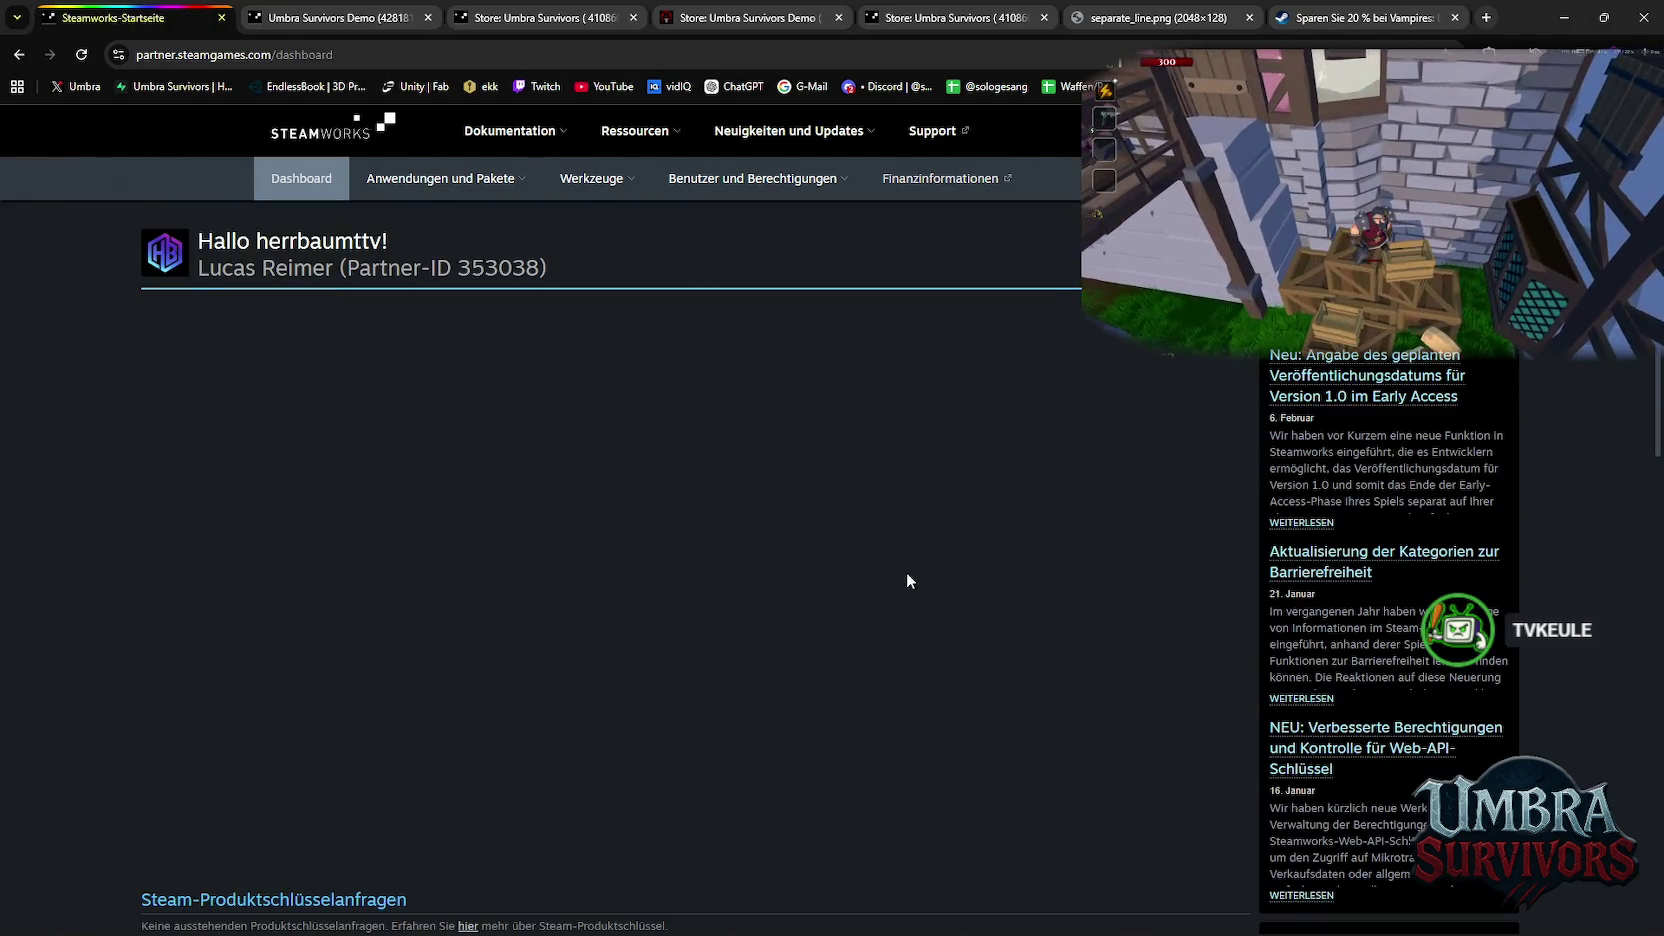
scroll(760, 491, "down", 2)
scroll(766, 491, "down", 8)
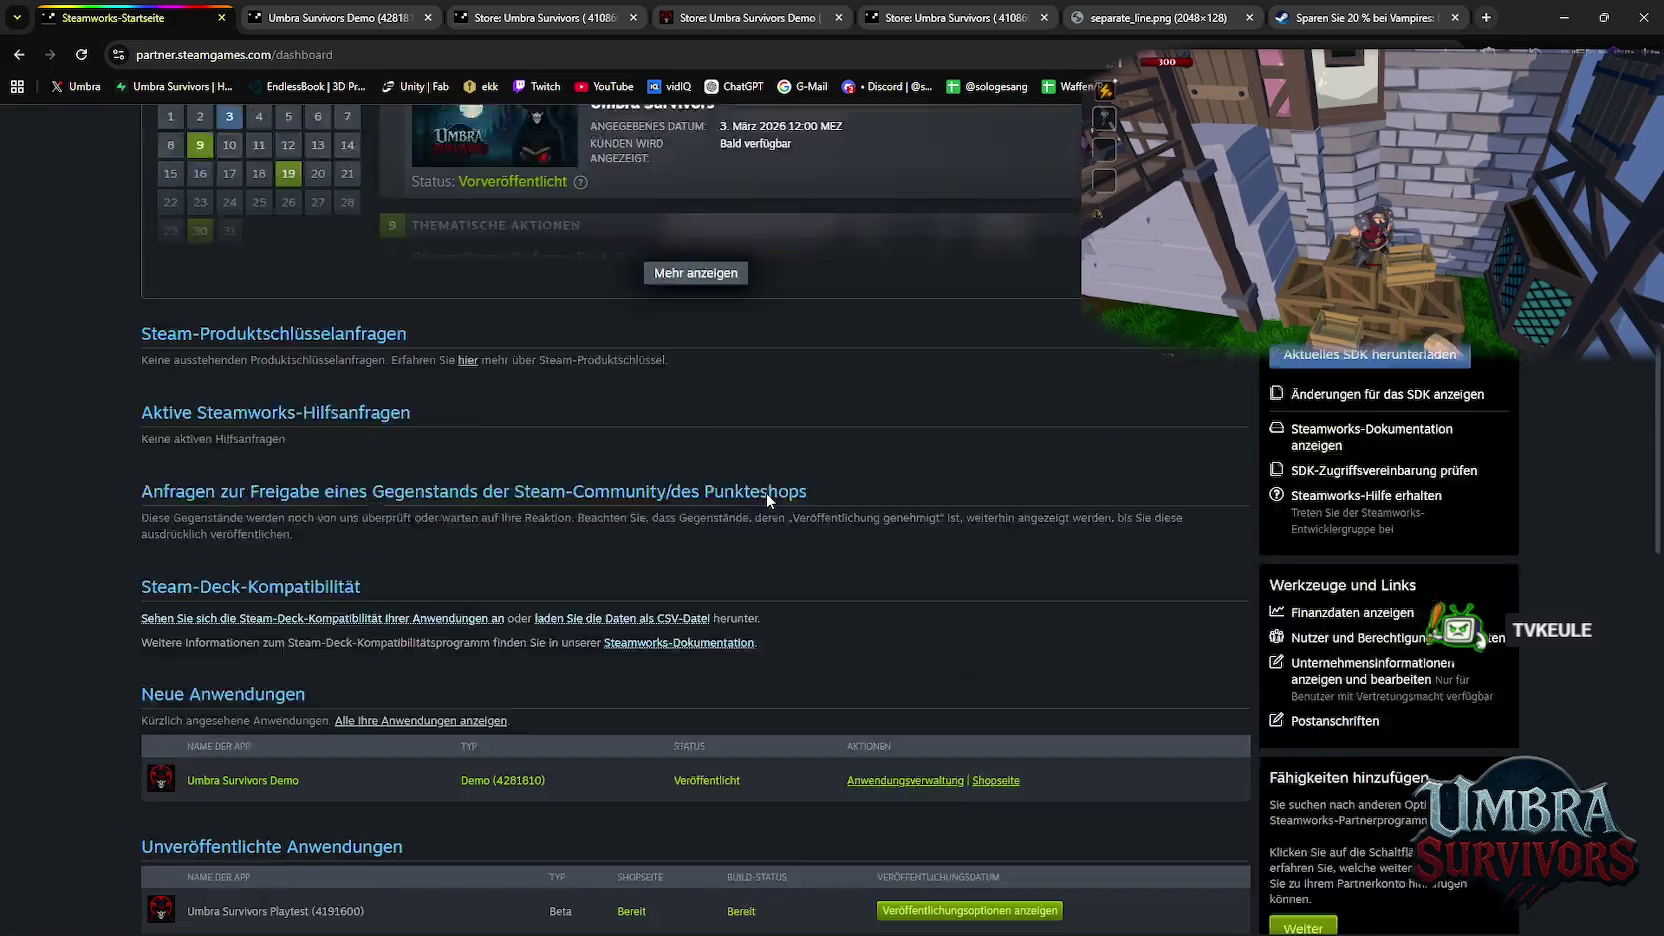
scroll(766, 491, "down", 2)
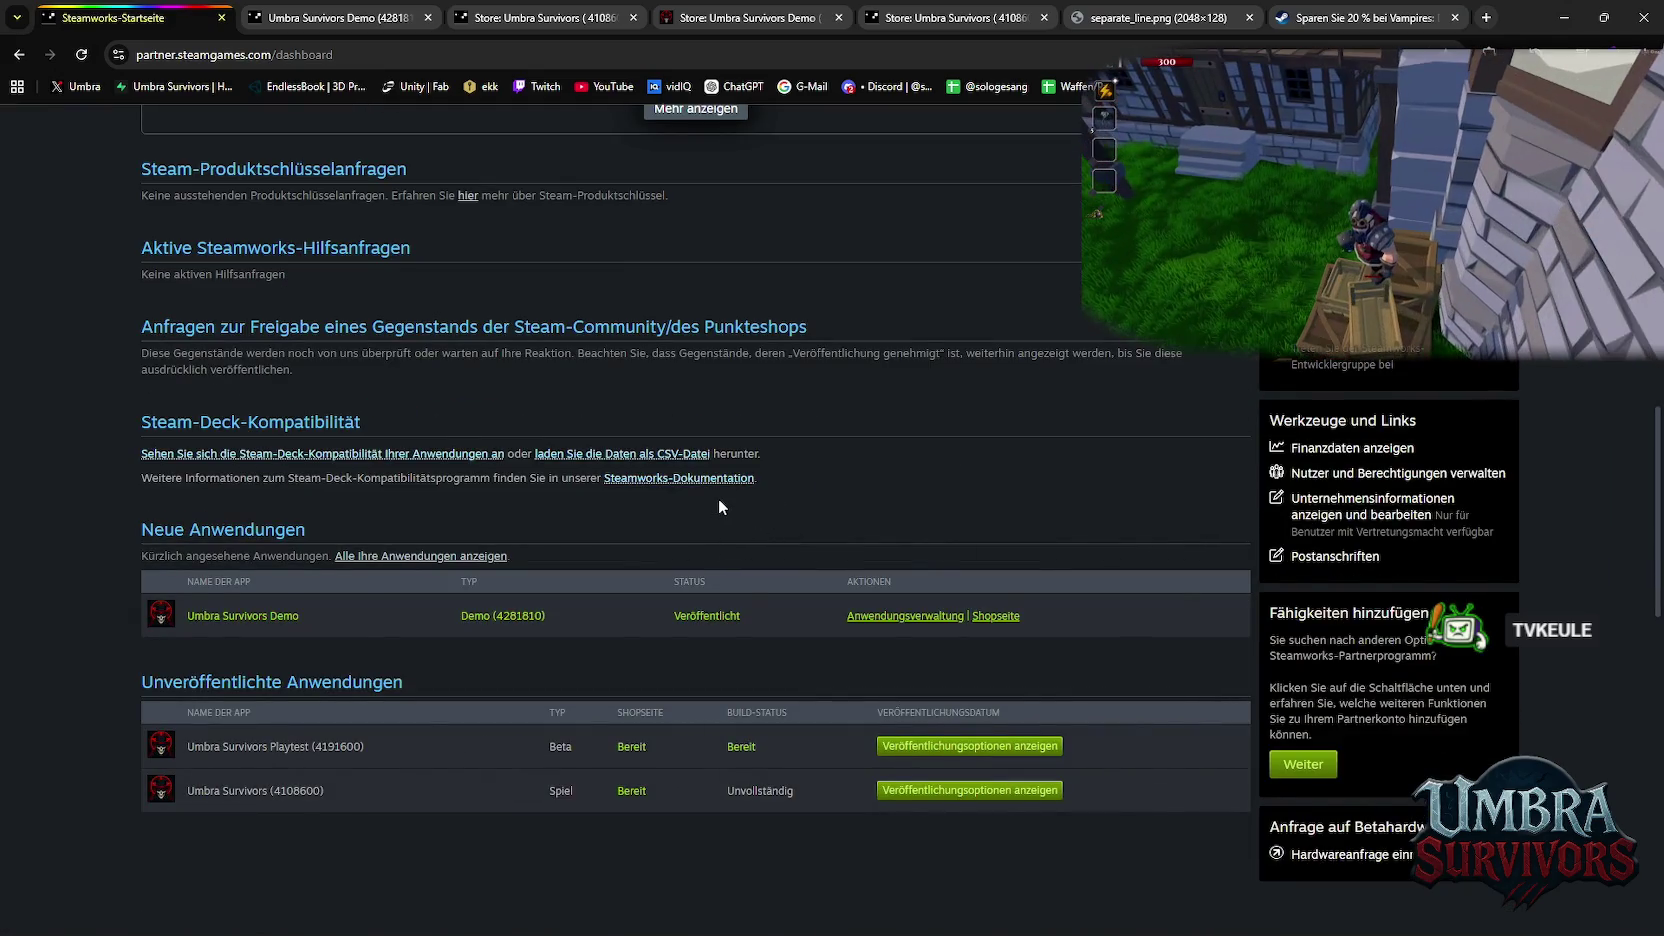
scroll(716, 505, "down", 1)
scroll(718, 505, "down", 2)
Show the Alle Anwendungen list with Umbra Survivors, its Demo and Playtest
scroll(720, 508, "up", 1)
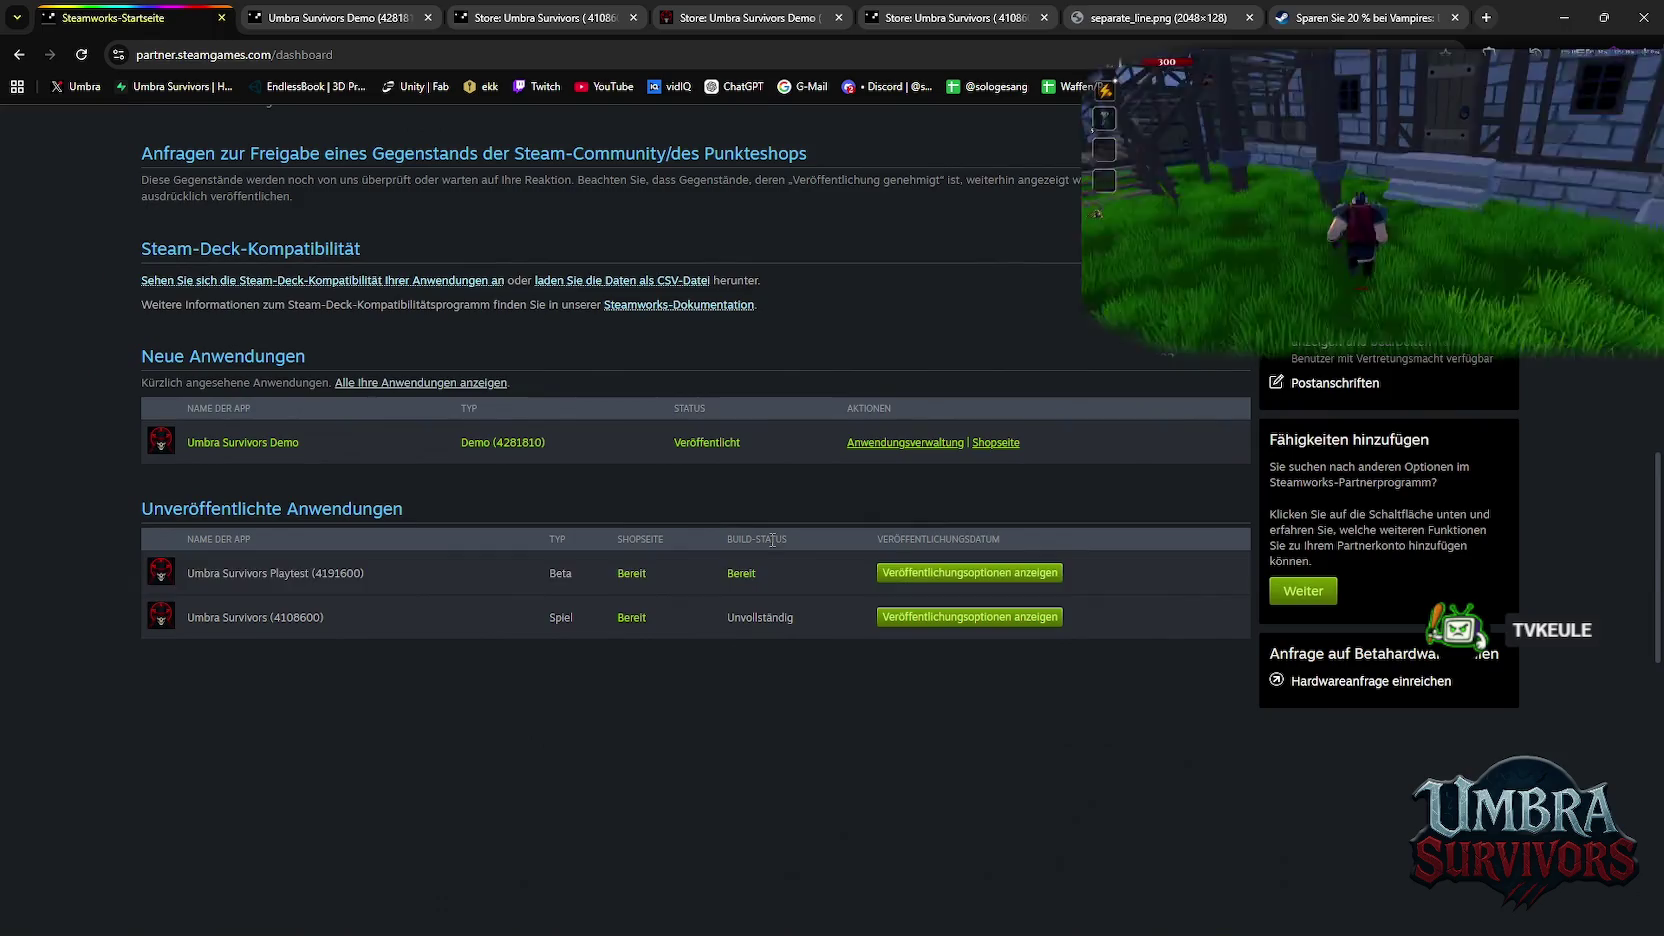
scroll(806, 552, "up", 2)
scroll(806, 549, "up", 2)
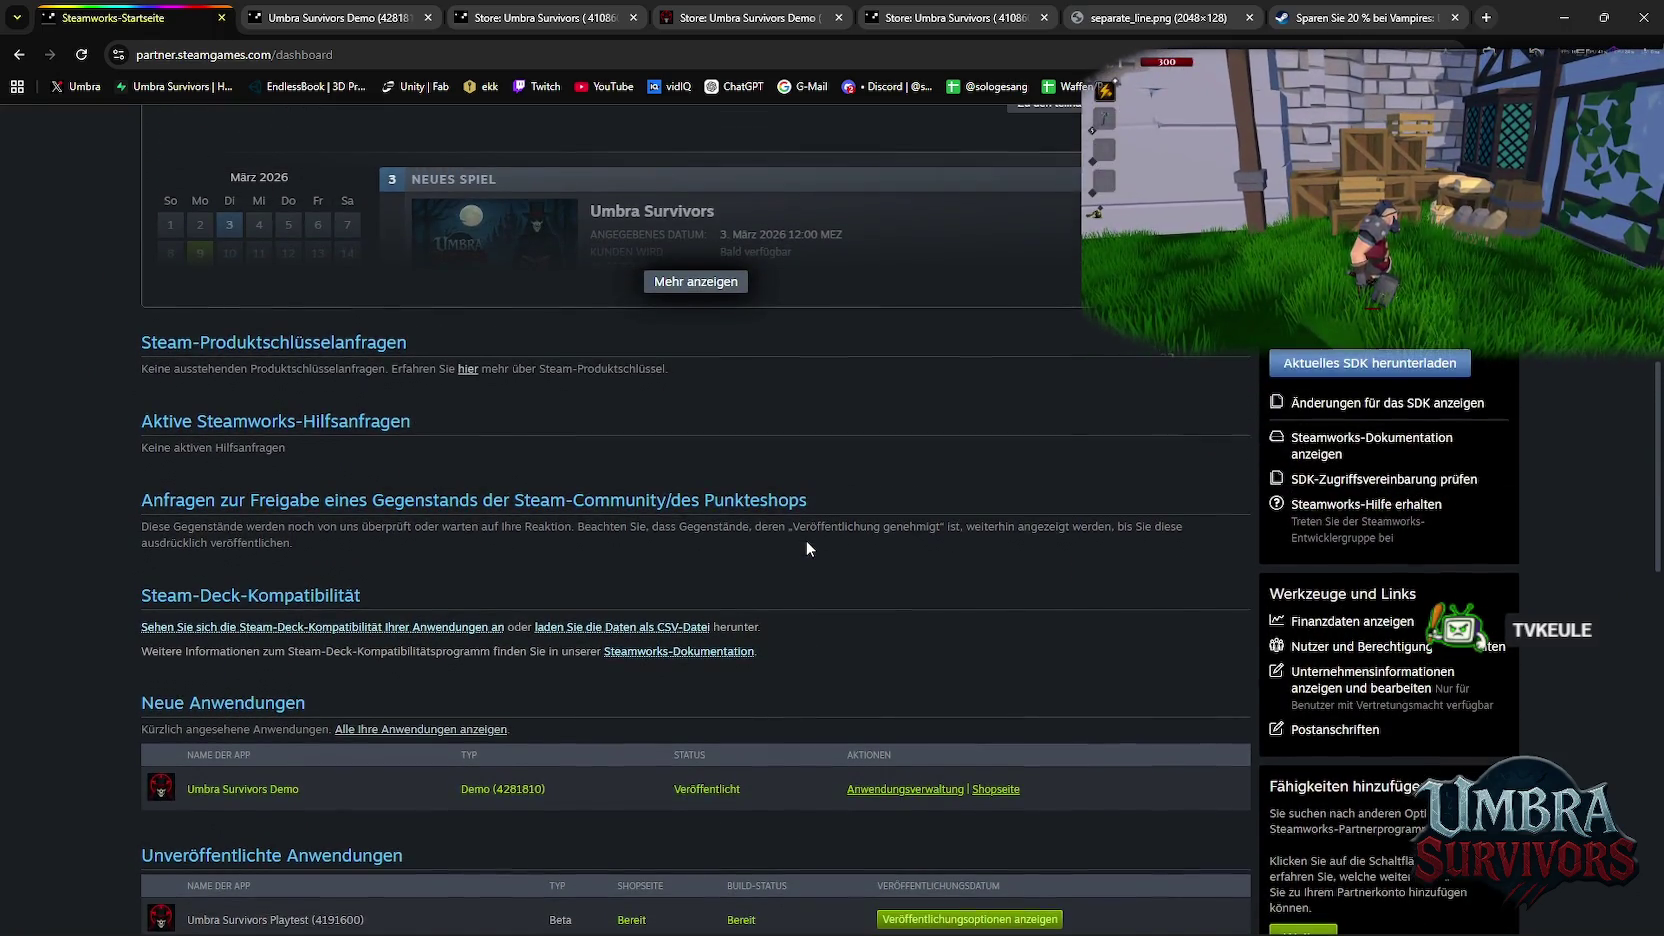
scroll(806, 549, "up", 2)
scroll(806, 549, "up", 2)
scroll(806, 549, "up", 1)
scroll(806, 549, "up", 4)
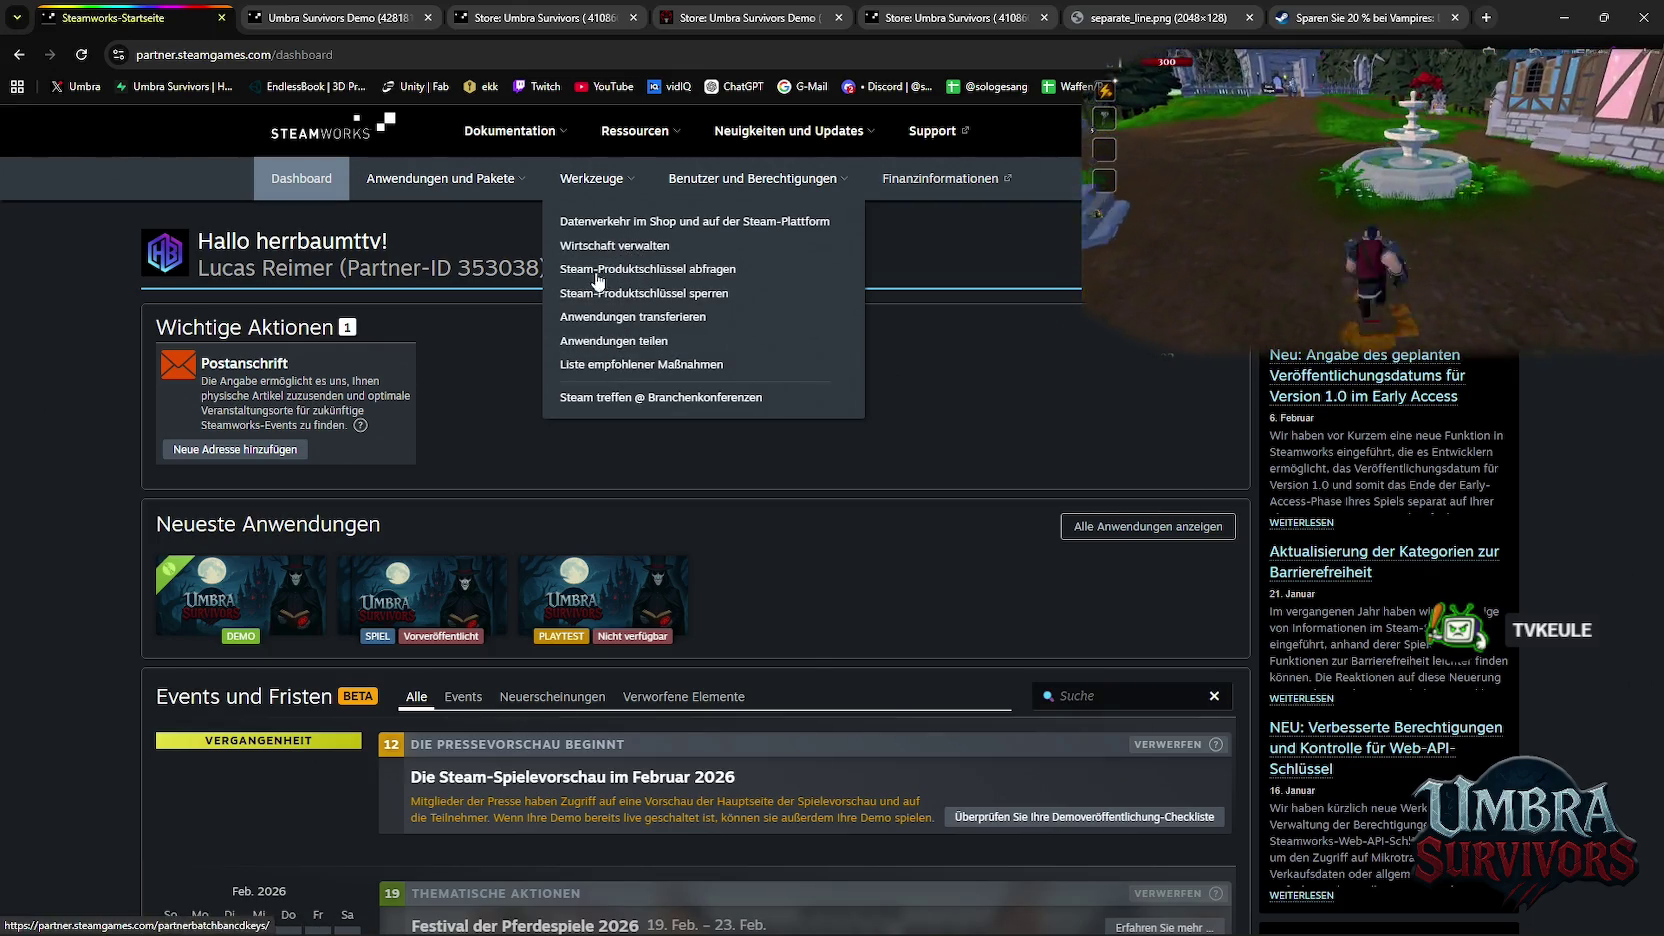
mouse_move(441, 178)
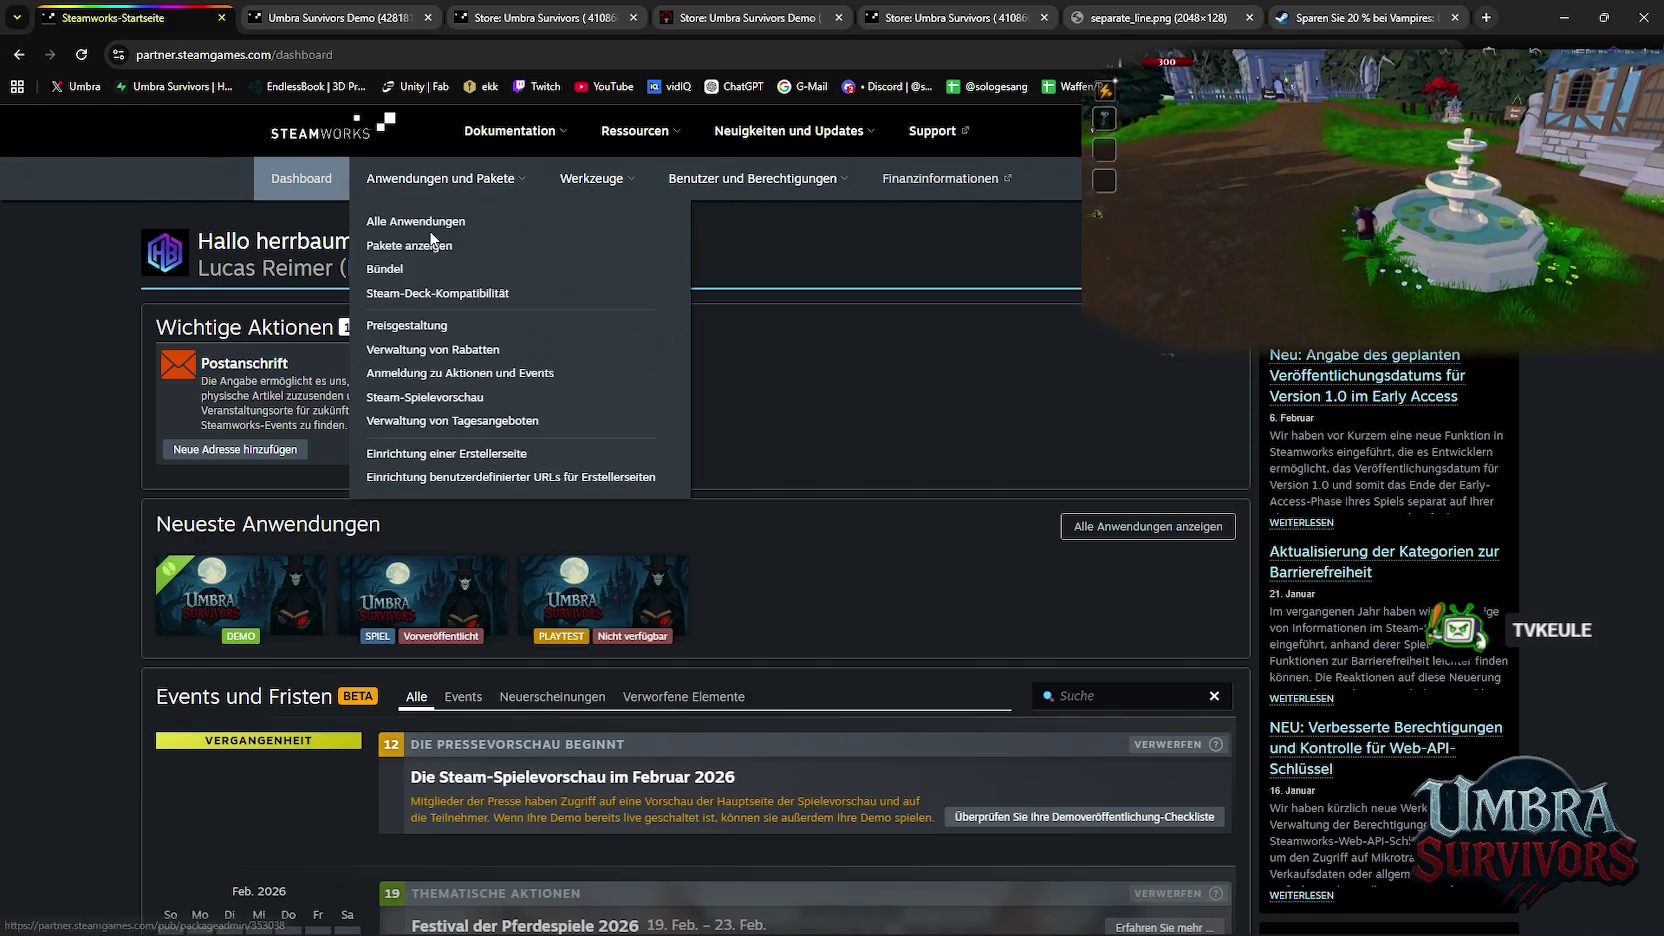
left_click(424, 220)
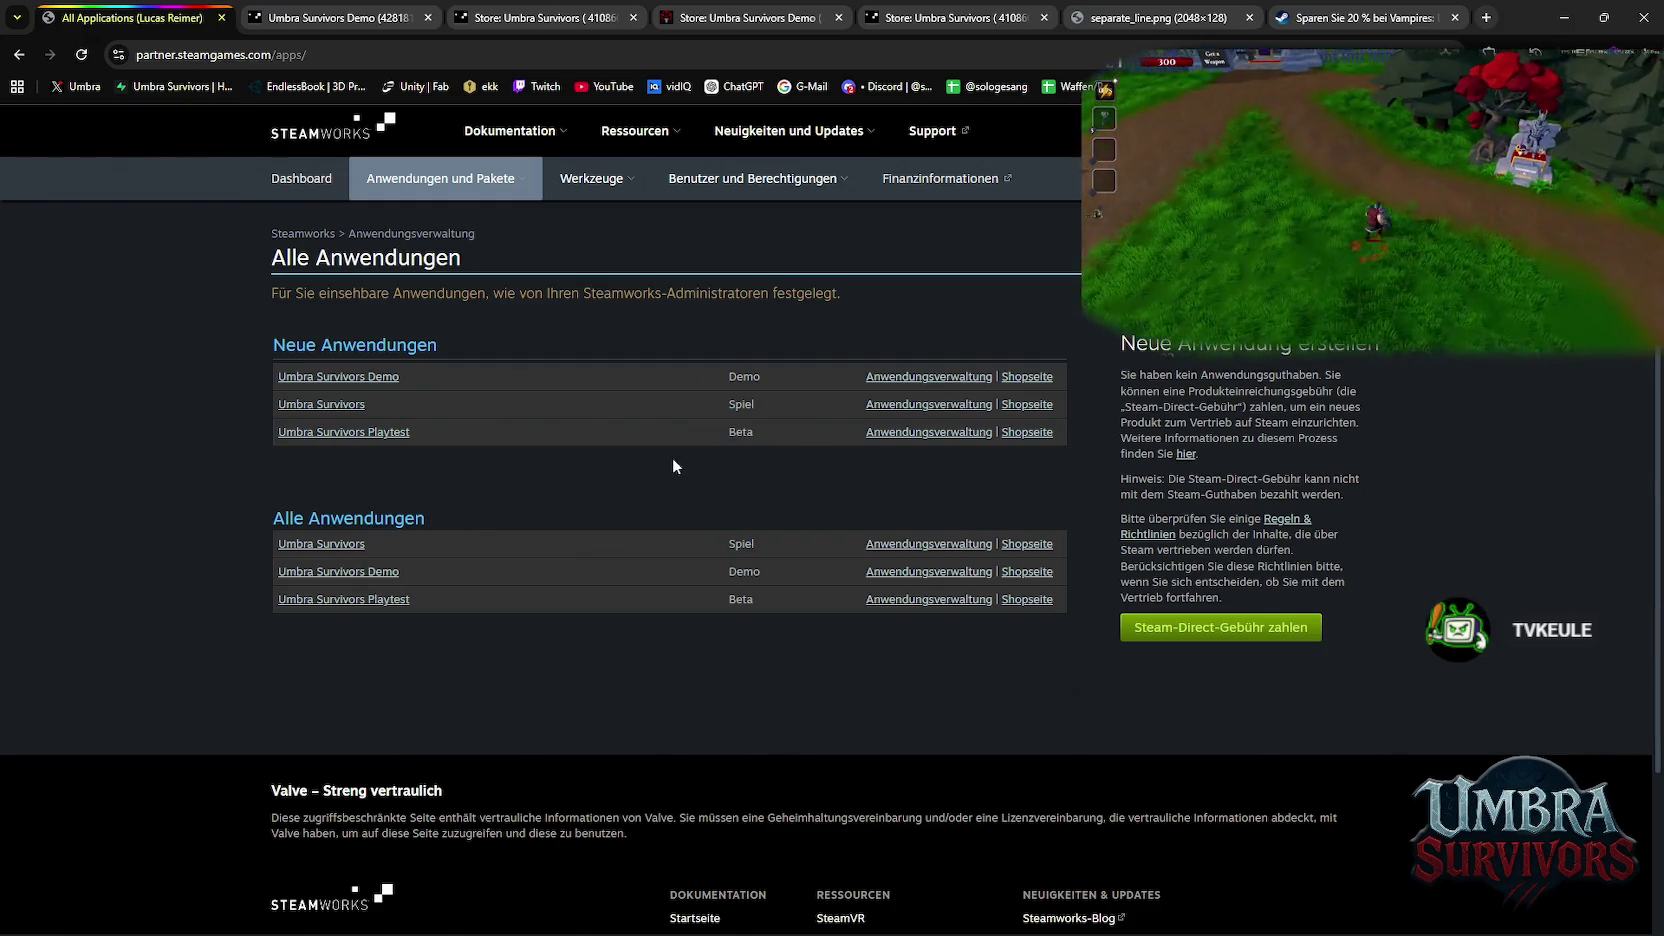
Open Umbra Survivors (4108600) app management and its Allgemeine Installation settings
left_click(900, 406)
scroll(548, 460, "down", 2)
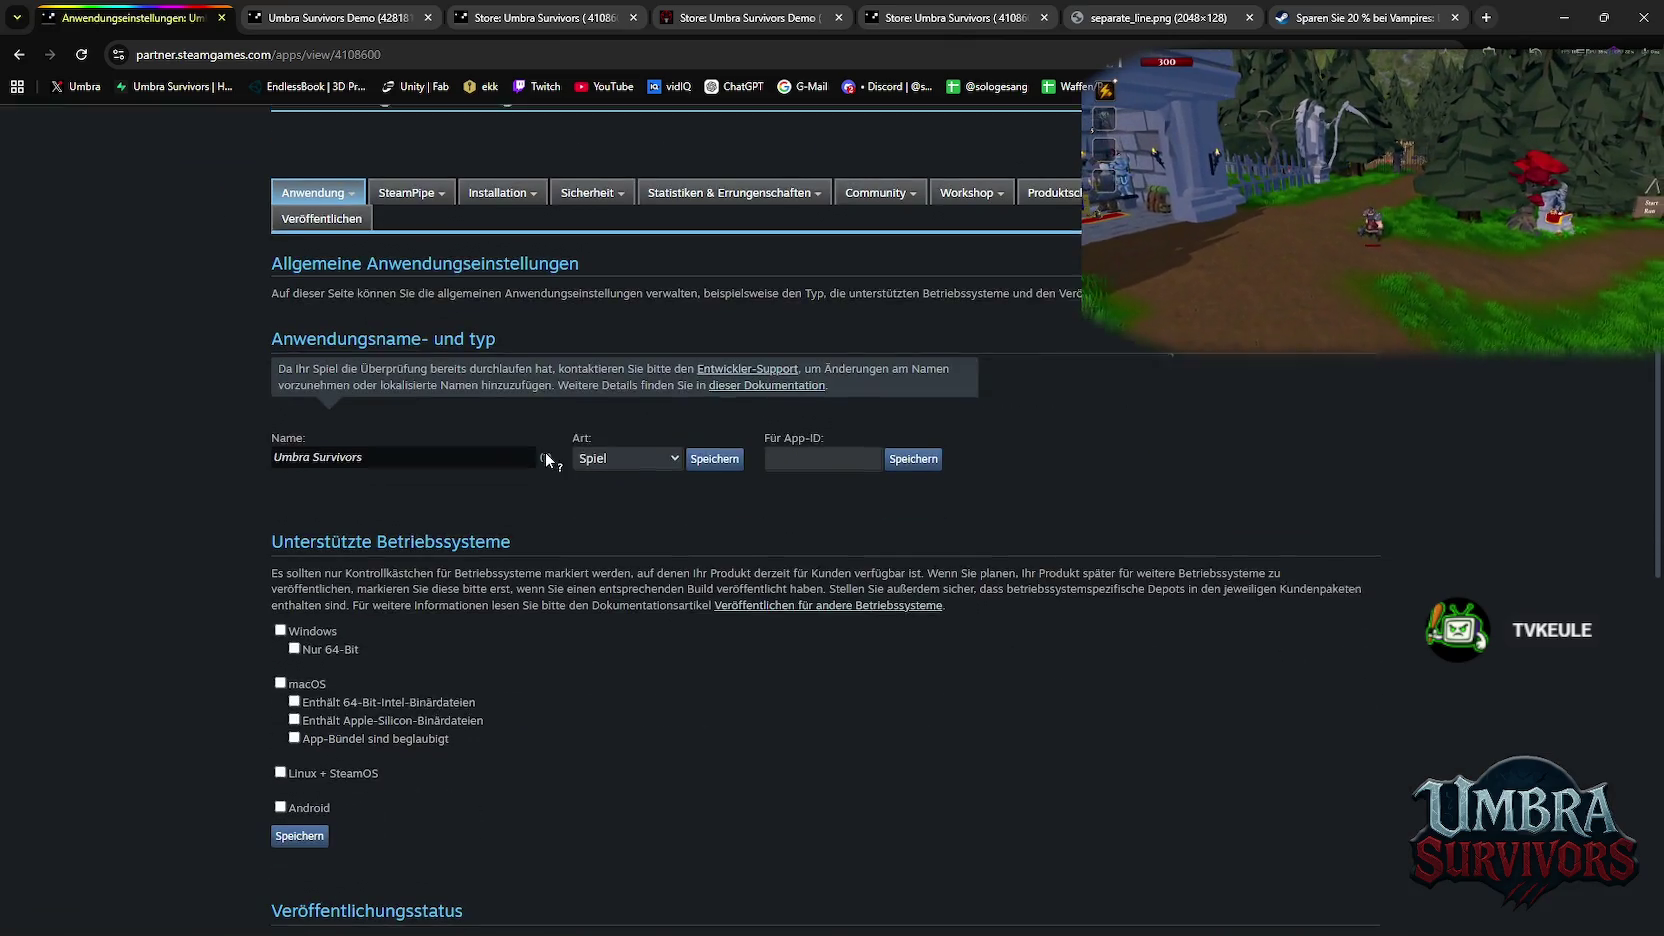
mouse_move(317, 182)
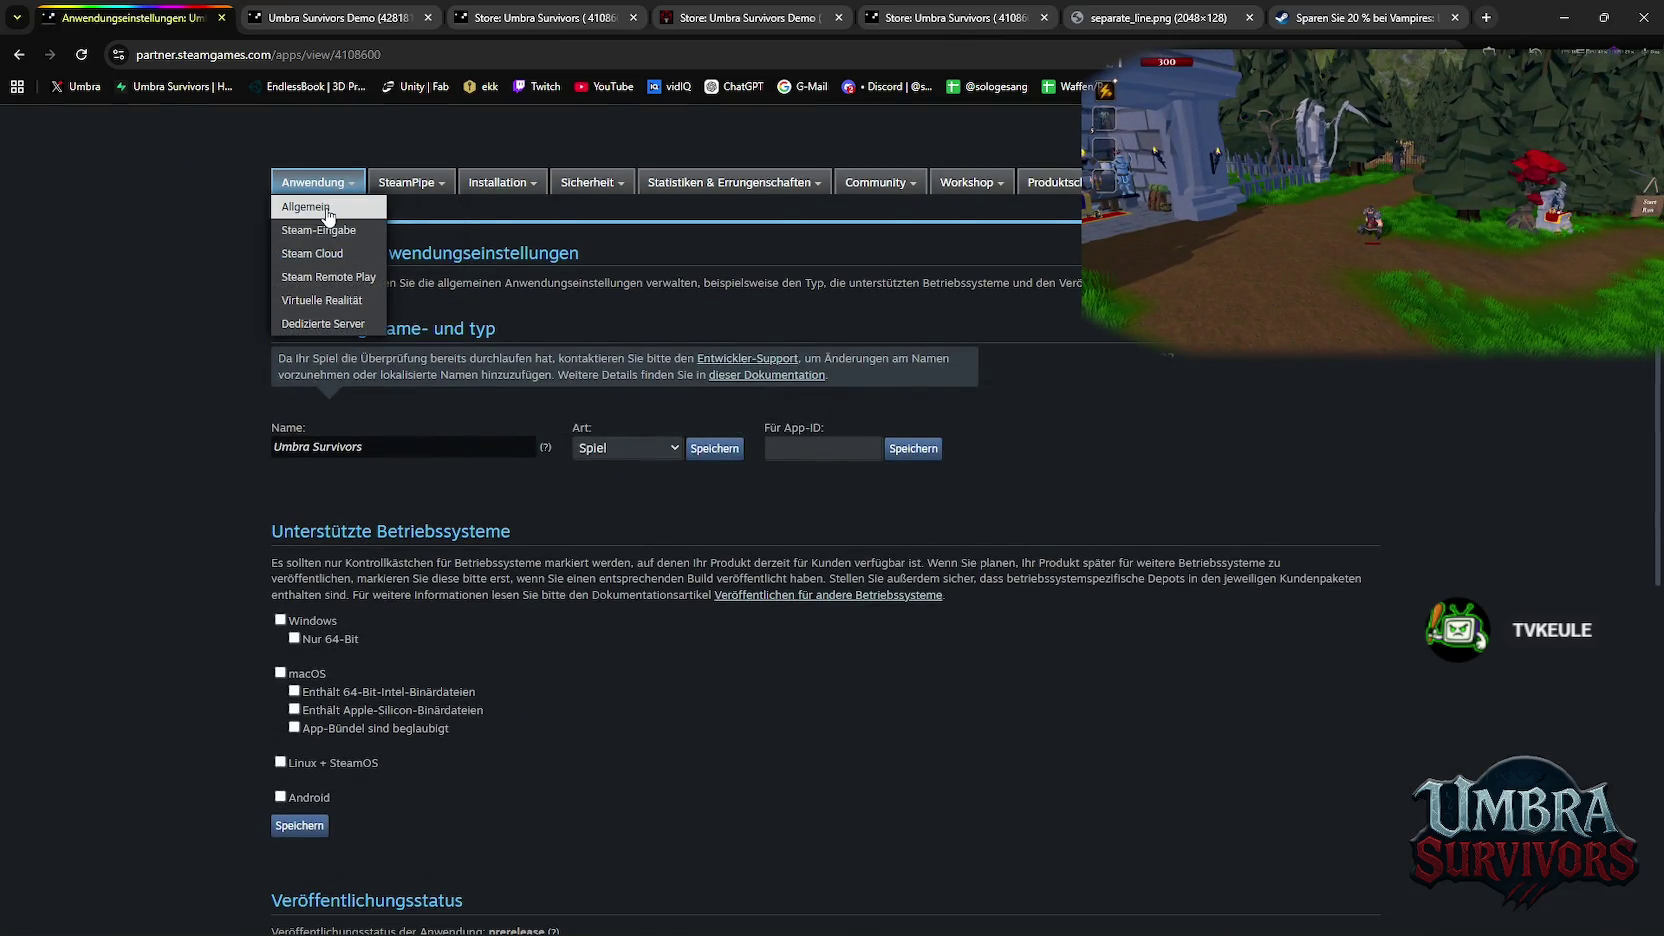
left_click(329, 214)
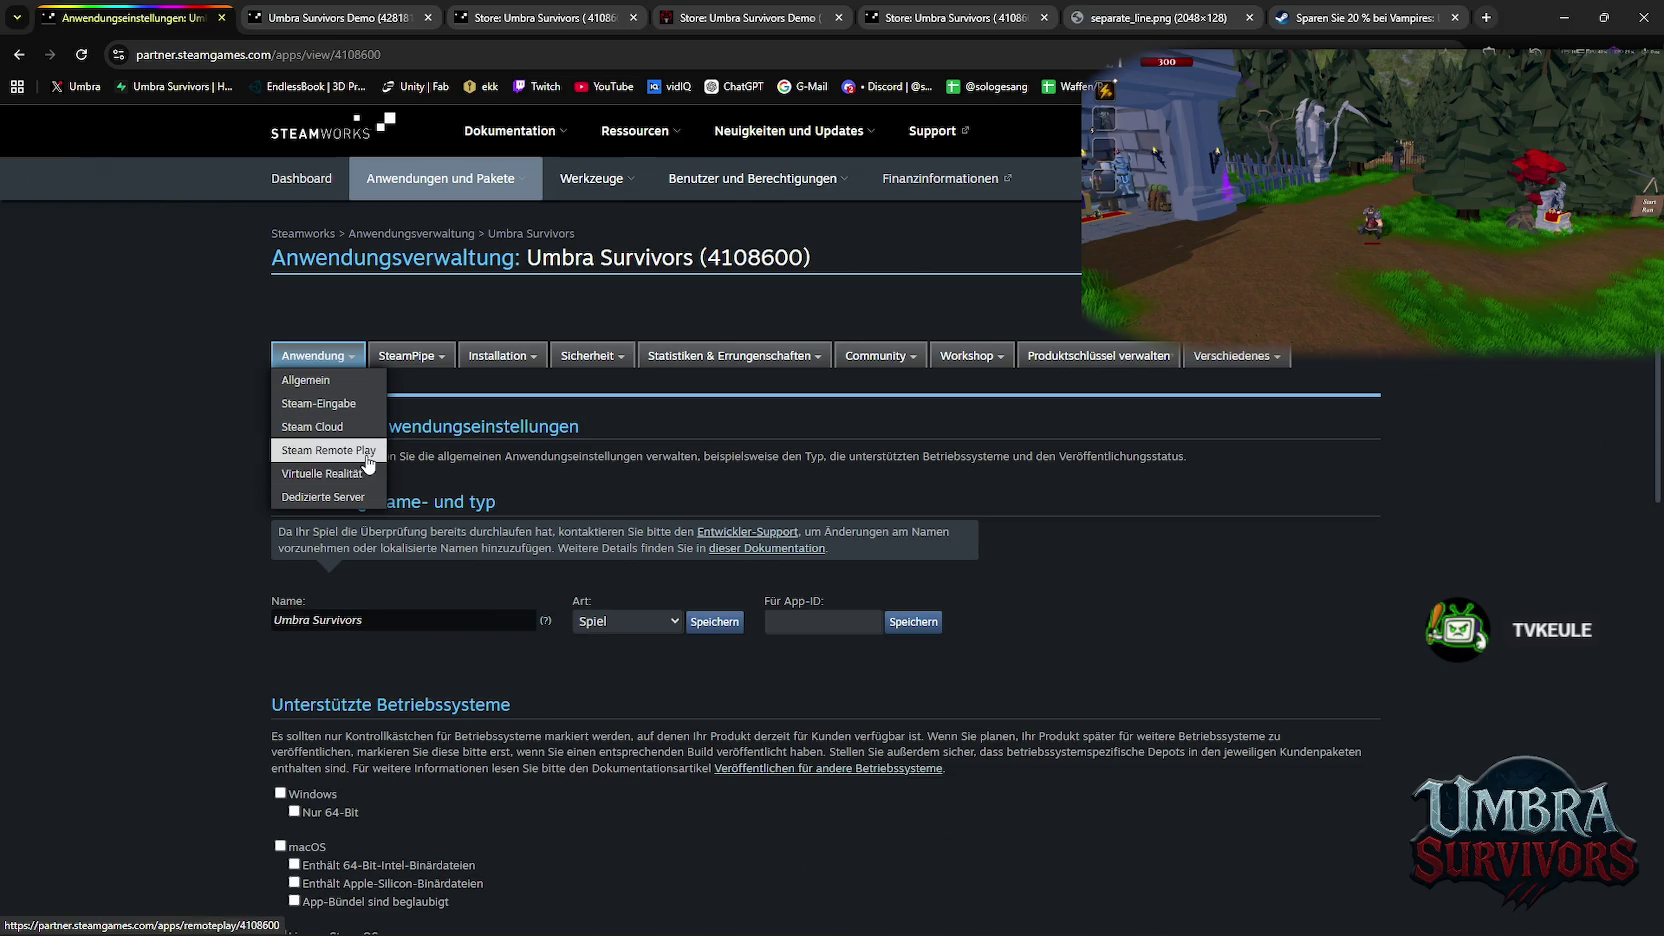
mouse_move(500, 182)
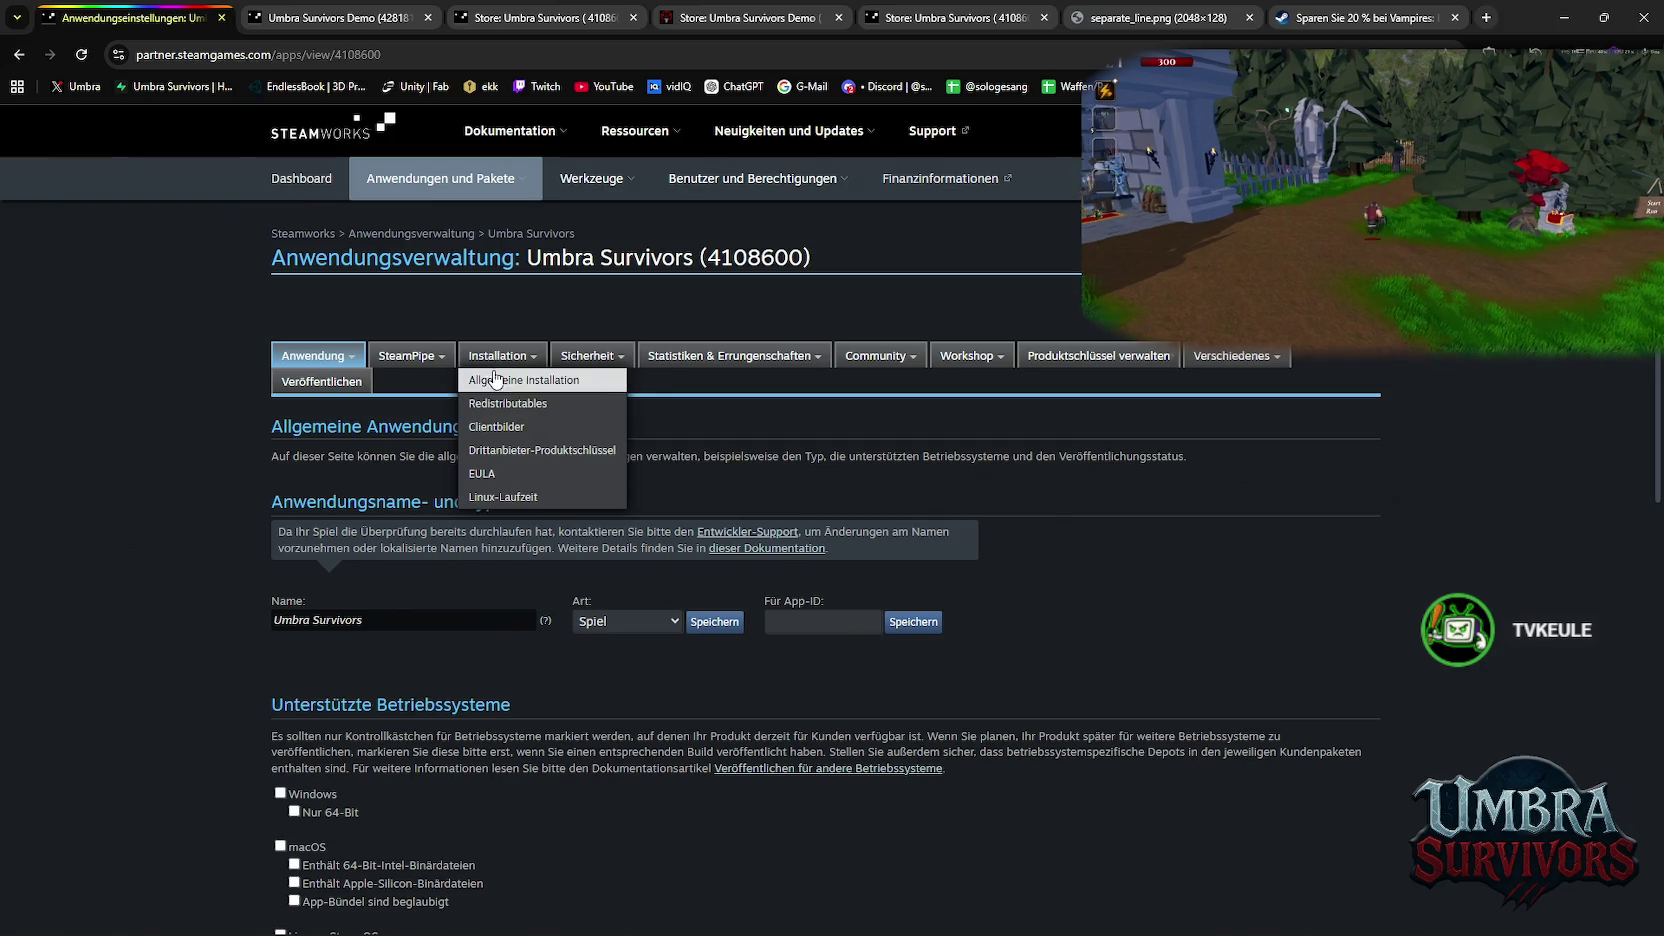
left_click(497, 384)
scroll(630, 436, "down", 6)
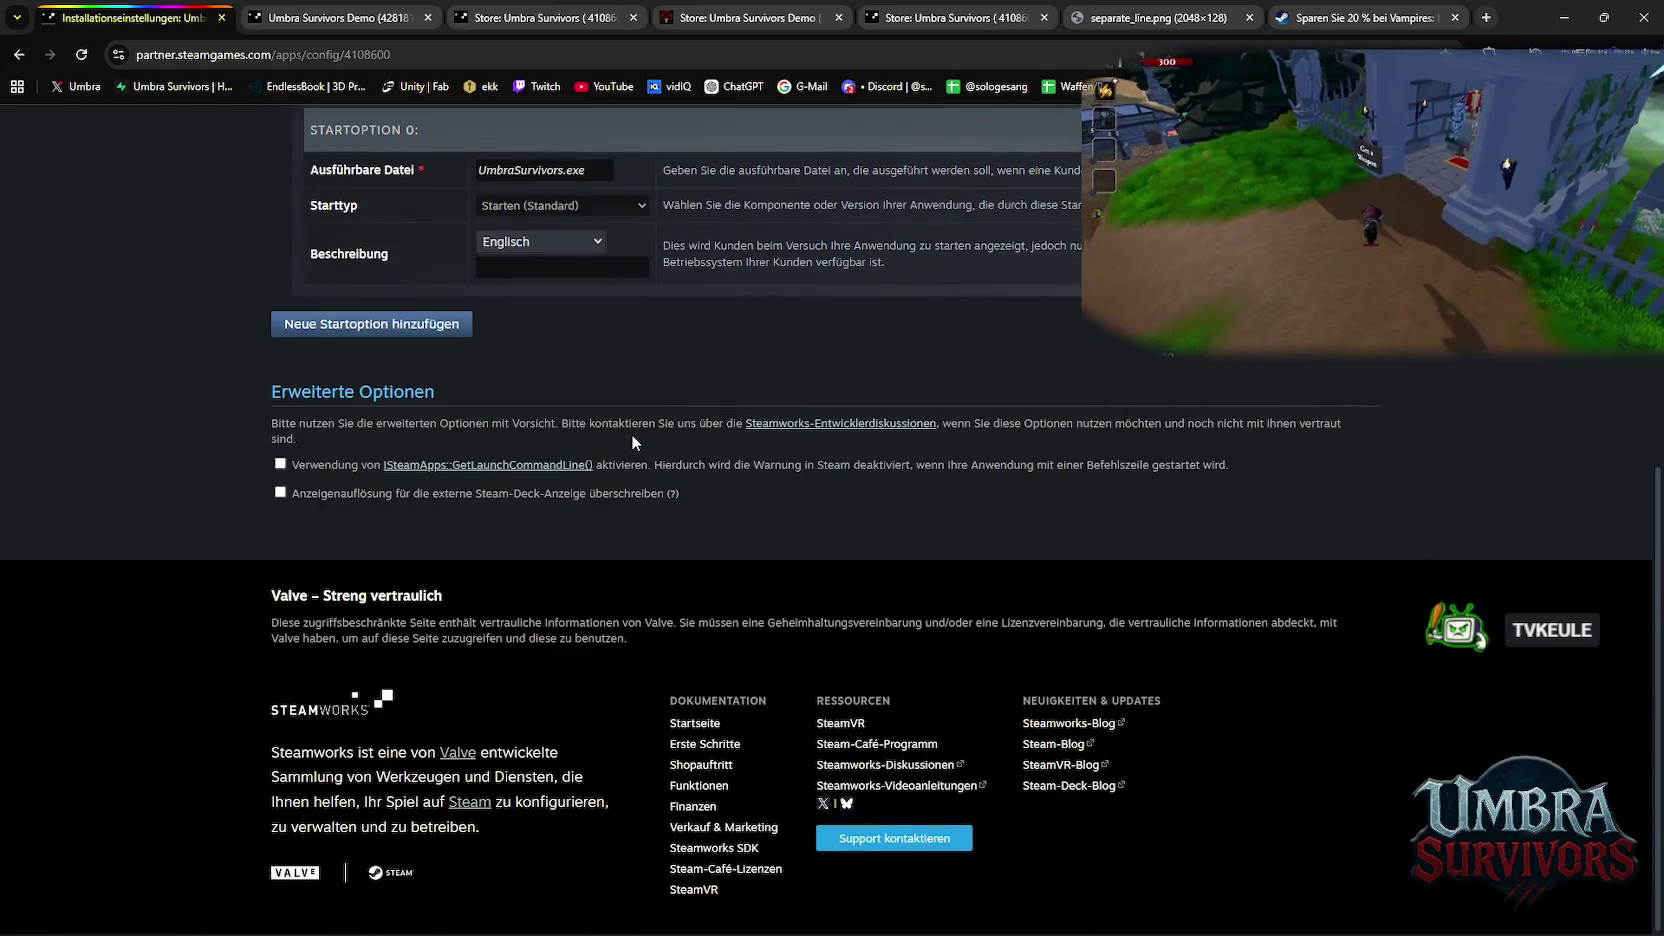
scroll(630, 436, "up", 5)
mouse_move(500, 243)
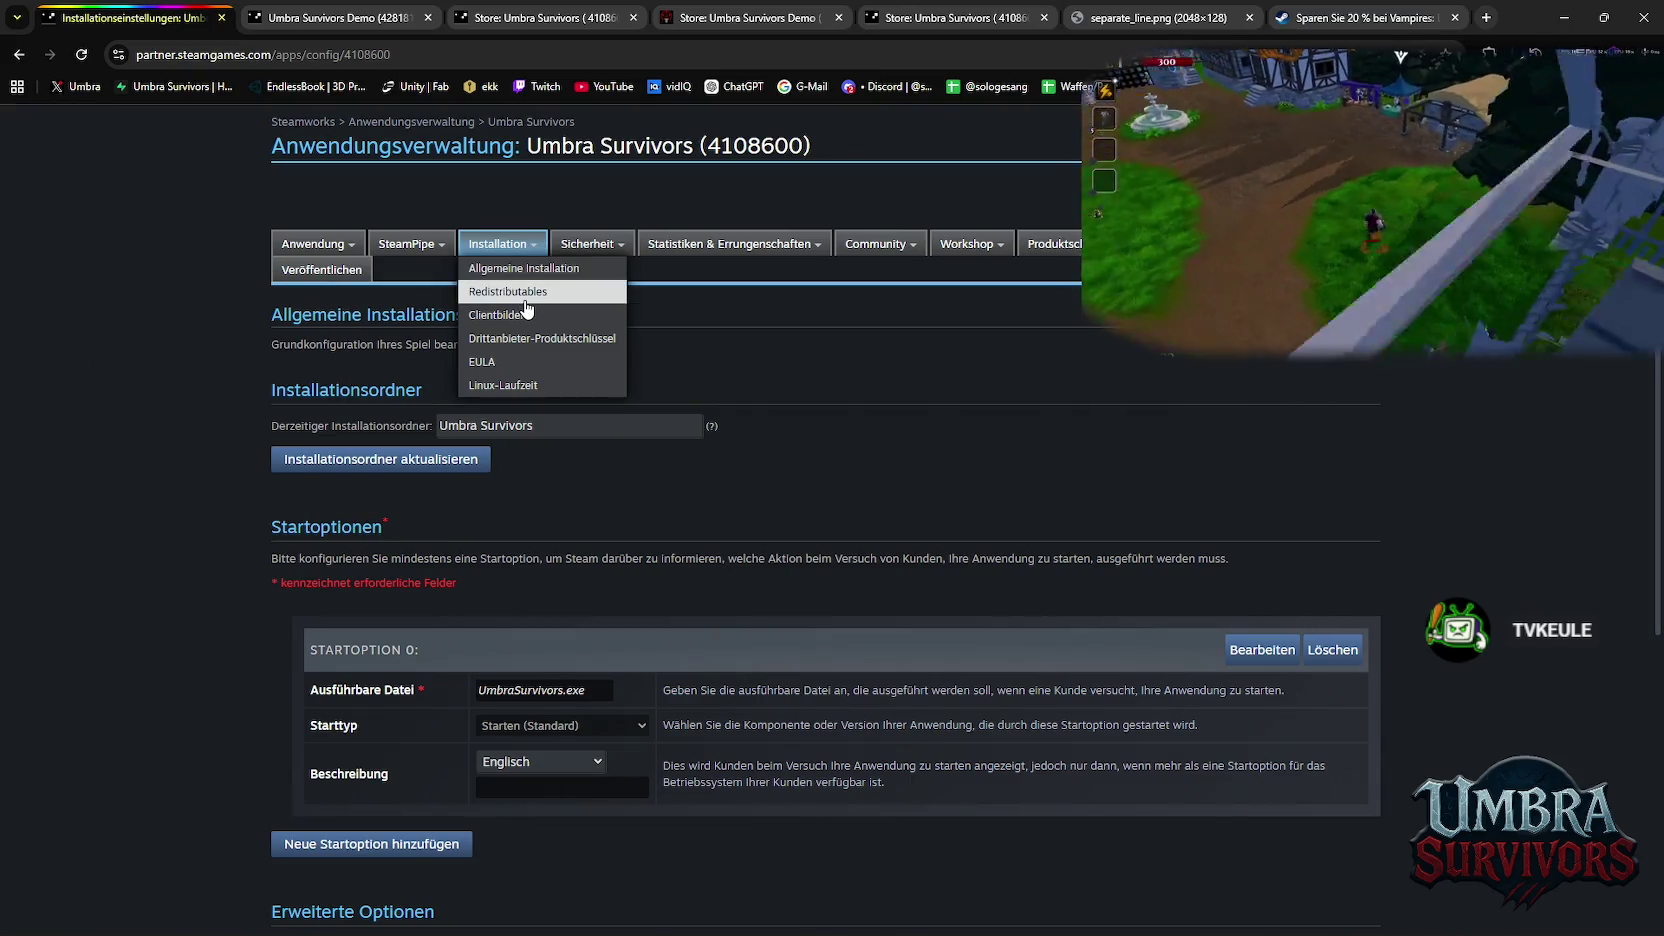
View the Redistributables page listing DirectX, Visual C++, OpenAL, .NET, XNA and PhysX
left_click(524, 298)
scroll(584, 421, "down", 3)
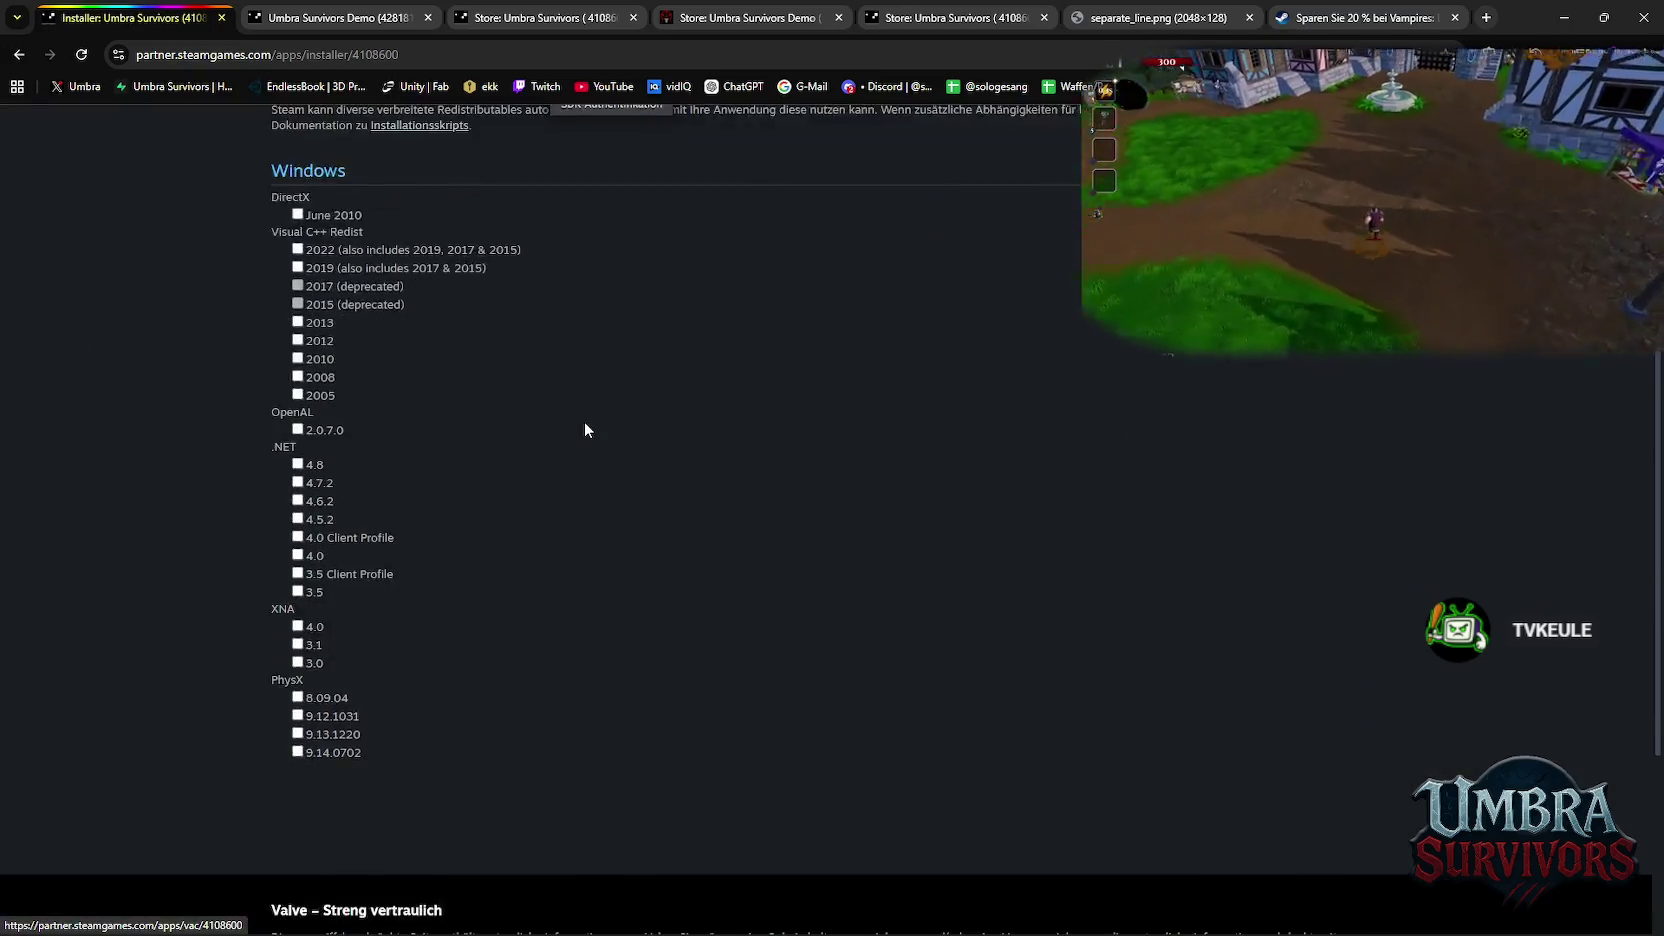
scroll(568, 416, "up", 2)
scroll(568, 416, "up", 2)
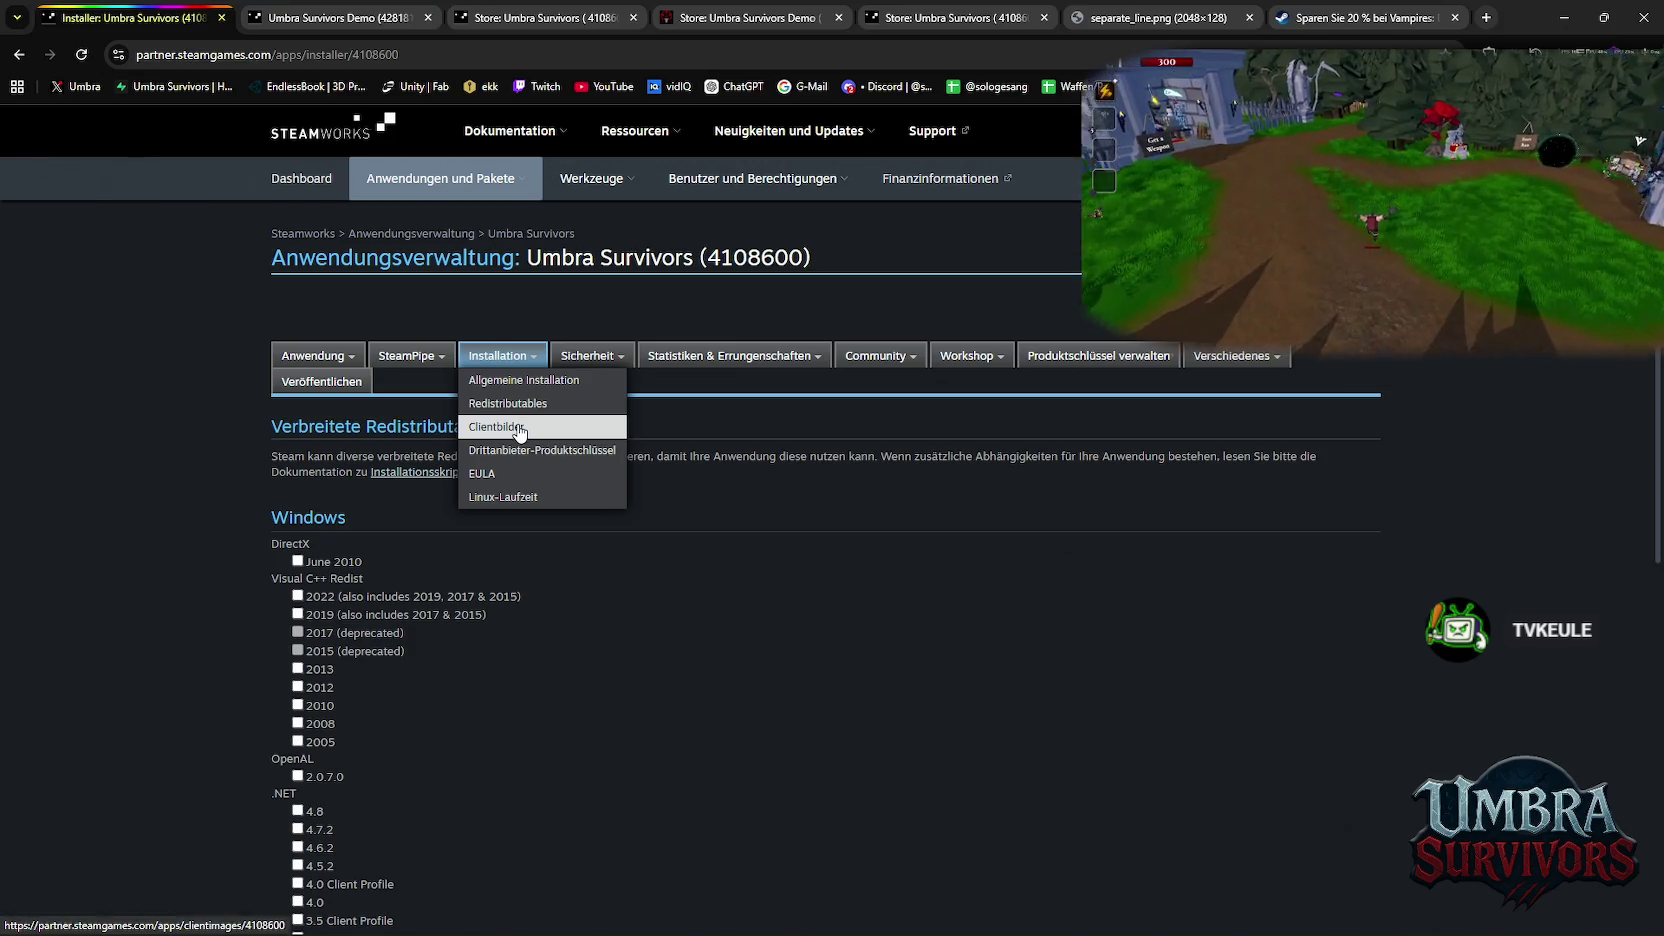
Open the Umbra Survivors client icon images page
left_click(500, 473)
scroll(700, 481, "down", 3)
scroll(705, 490, "down", 2)
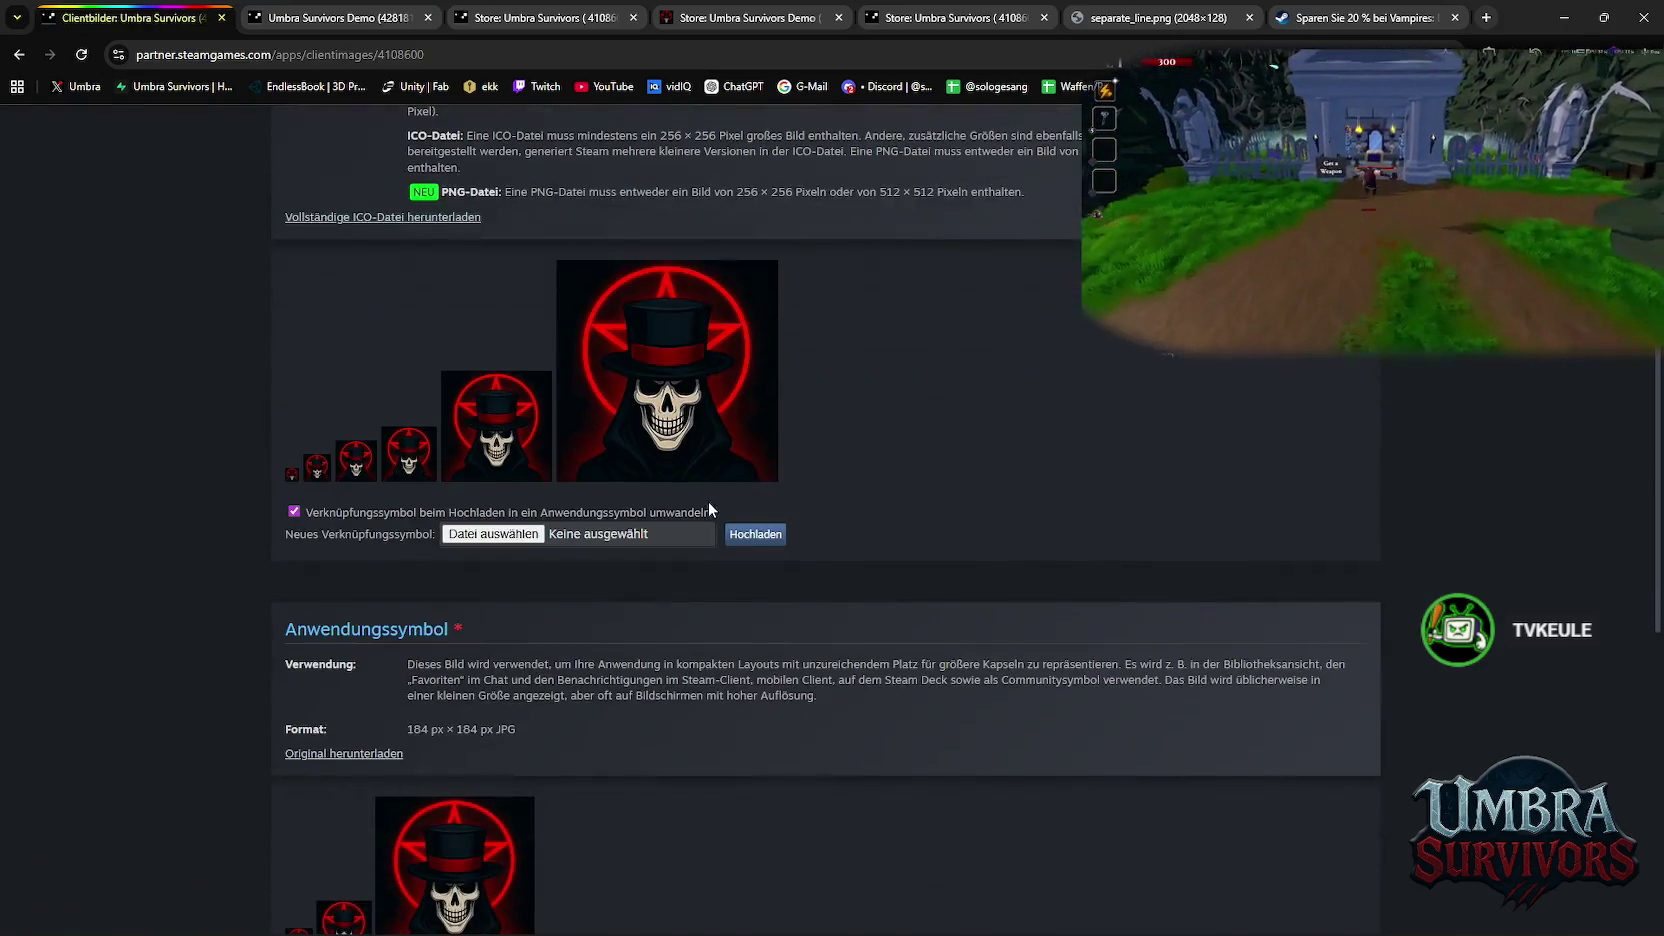
scroll(695, 520, "down", 2)
scroll(688, 551, "up", 2)
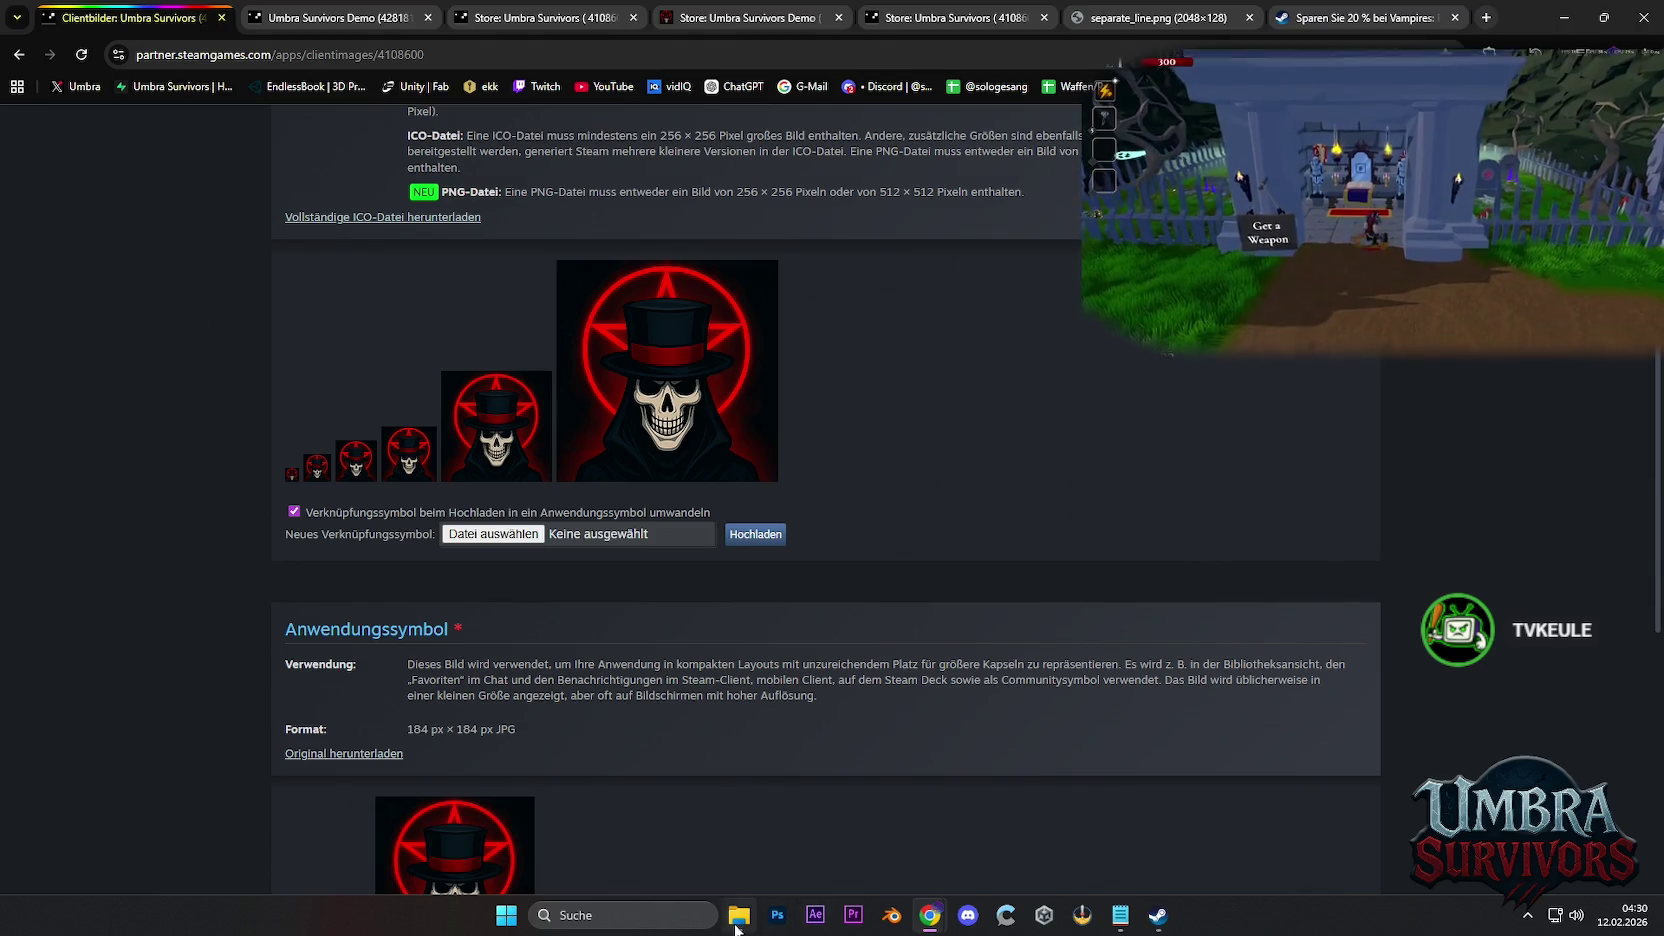
Upload Pentagramm.png as the shortcut icon, which is rejected for not being 256×256
left_click(736, 928)
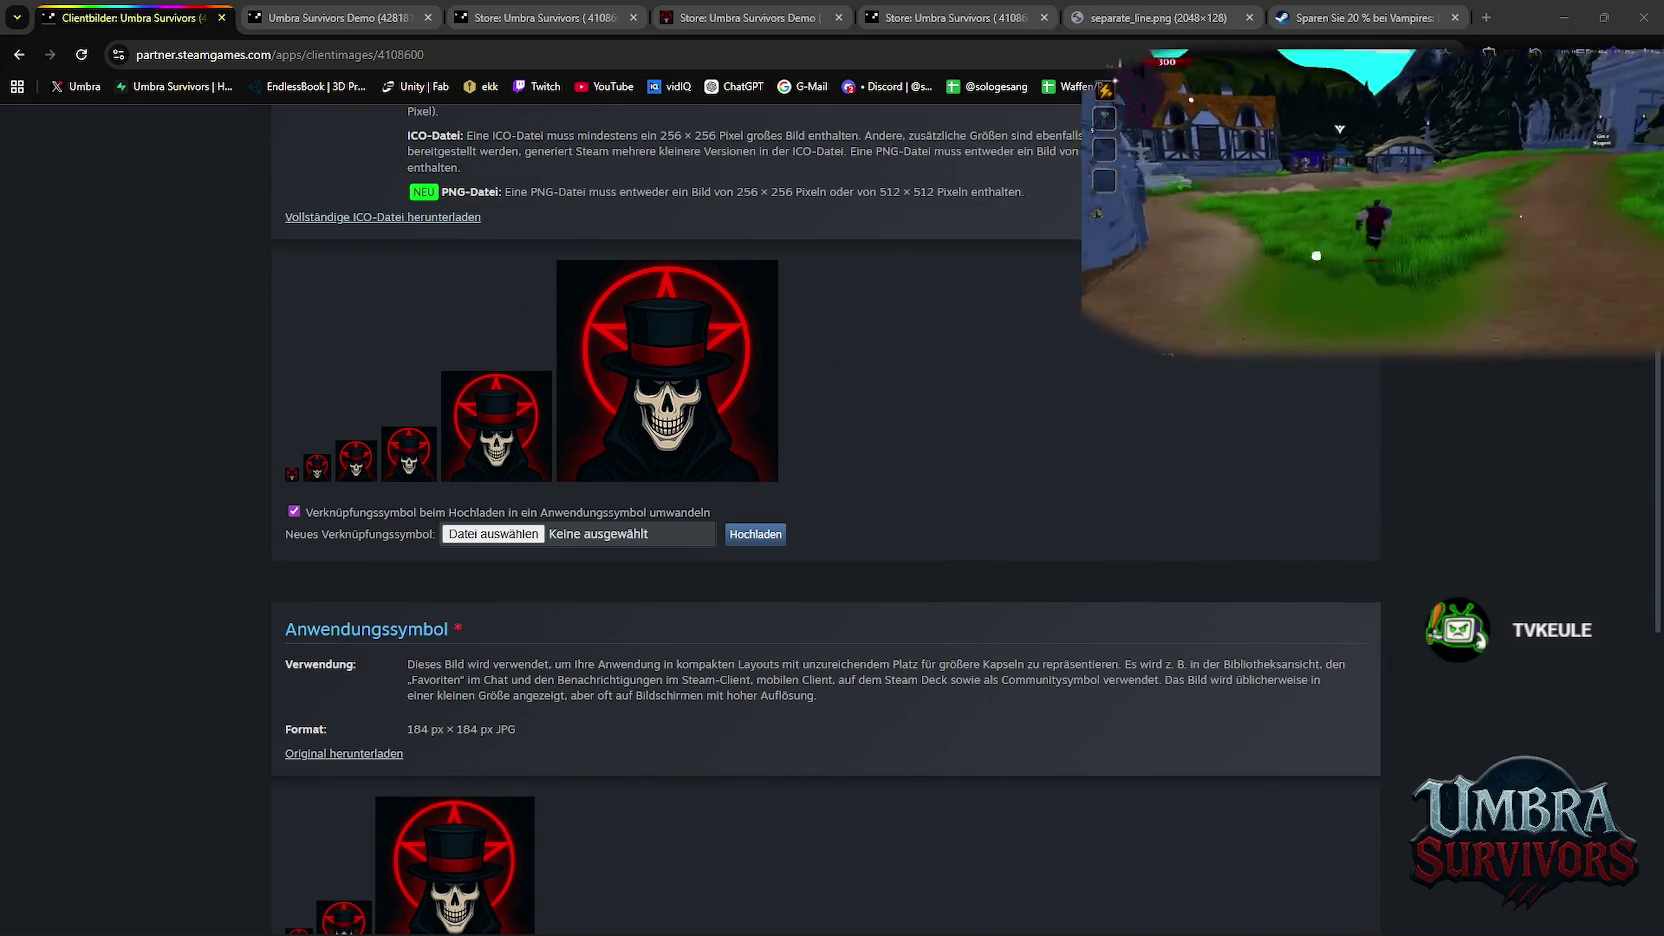
left_click_drag(1591, 543, 565, 545)
scroll(893, 588, "up", 2)
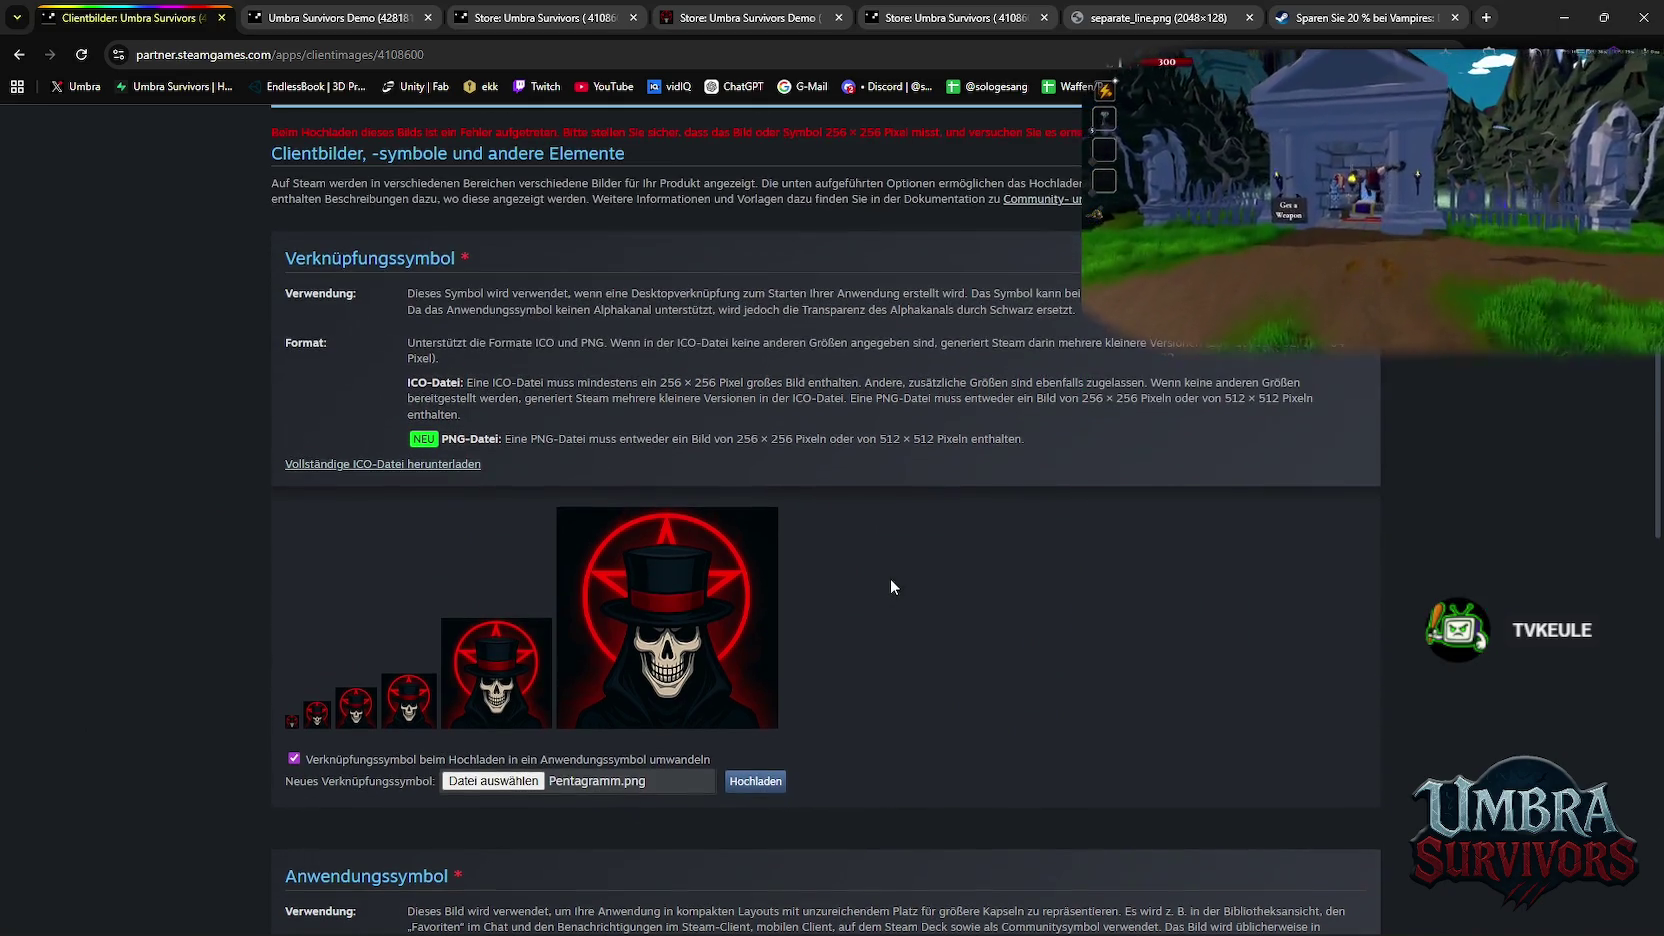
scroll(893, 588, "down", 3)
scroll(893, 588, "down", 2)
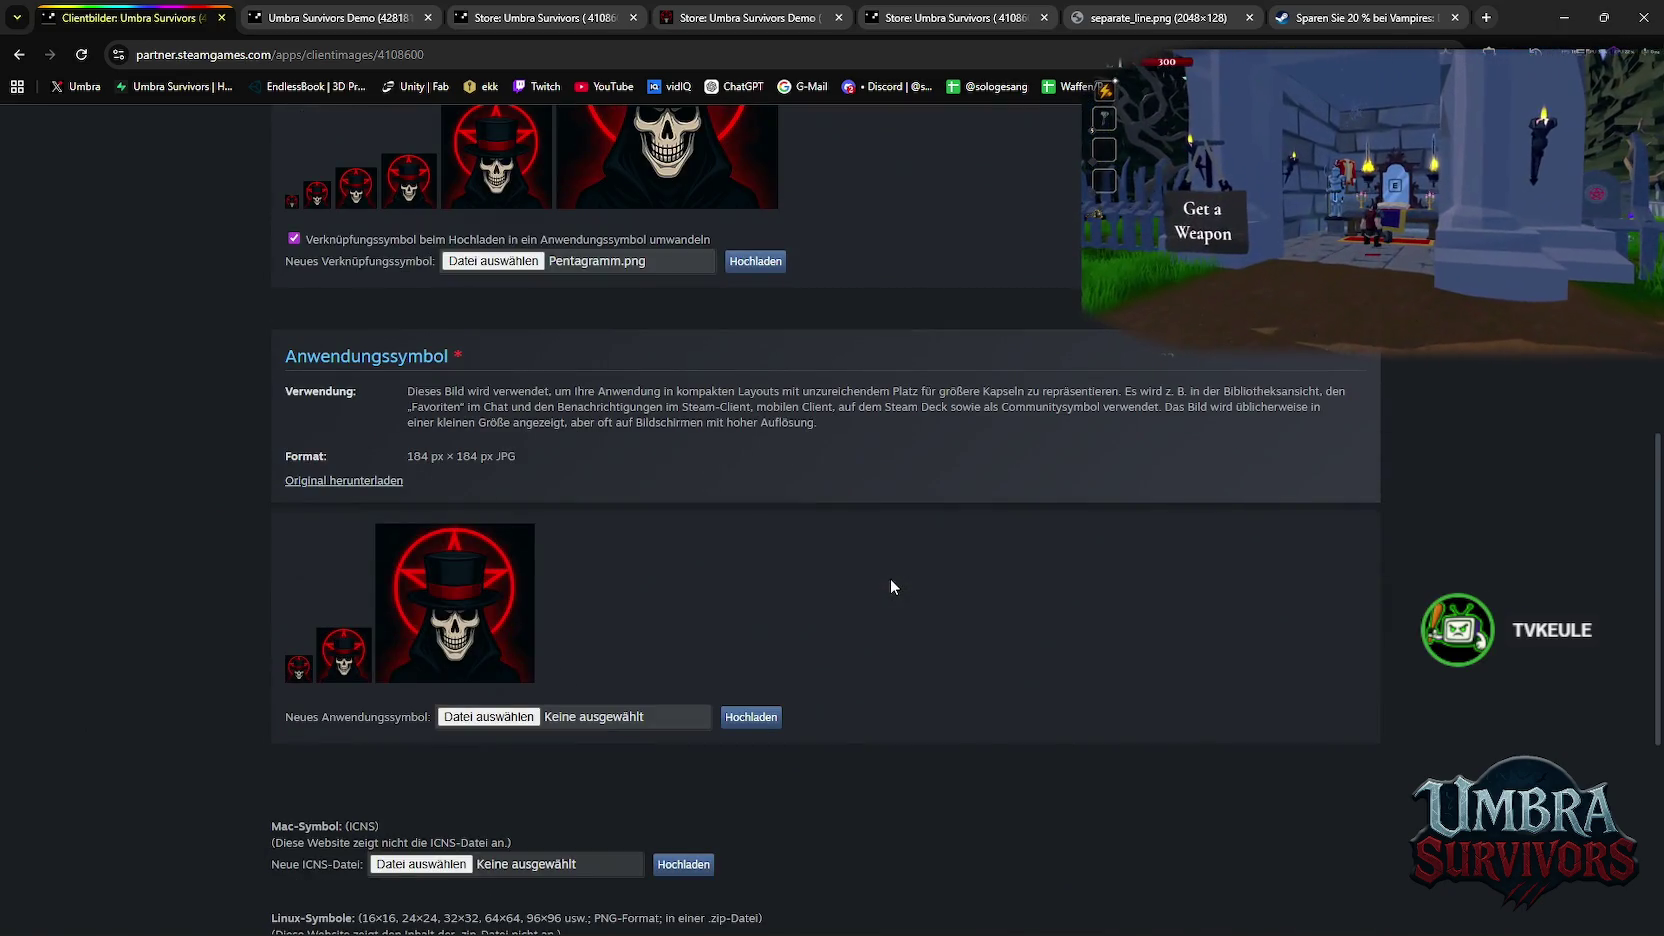
scroll(890, 578, "up", 2)
scroll(760, 484, "up", 2)
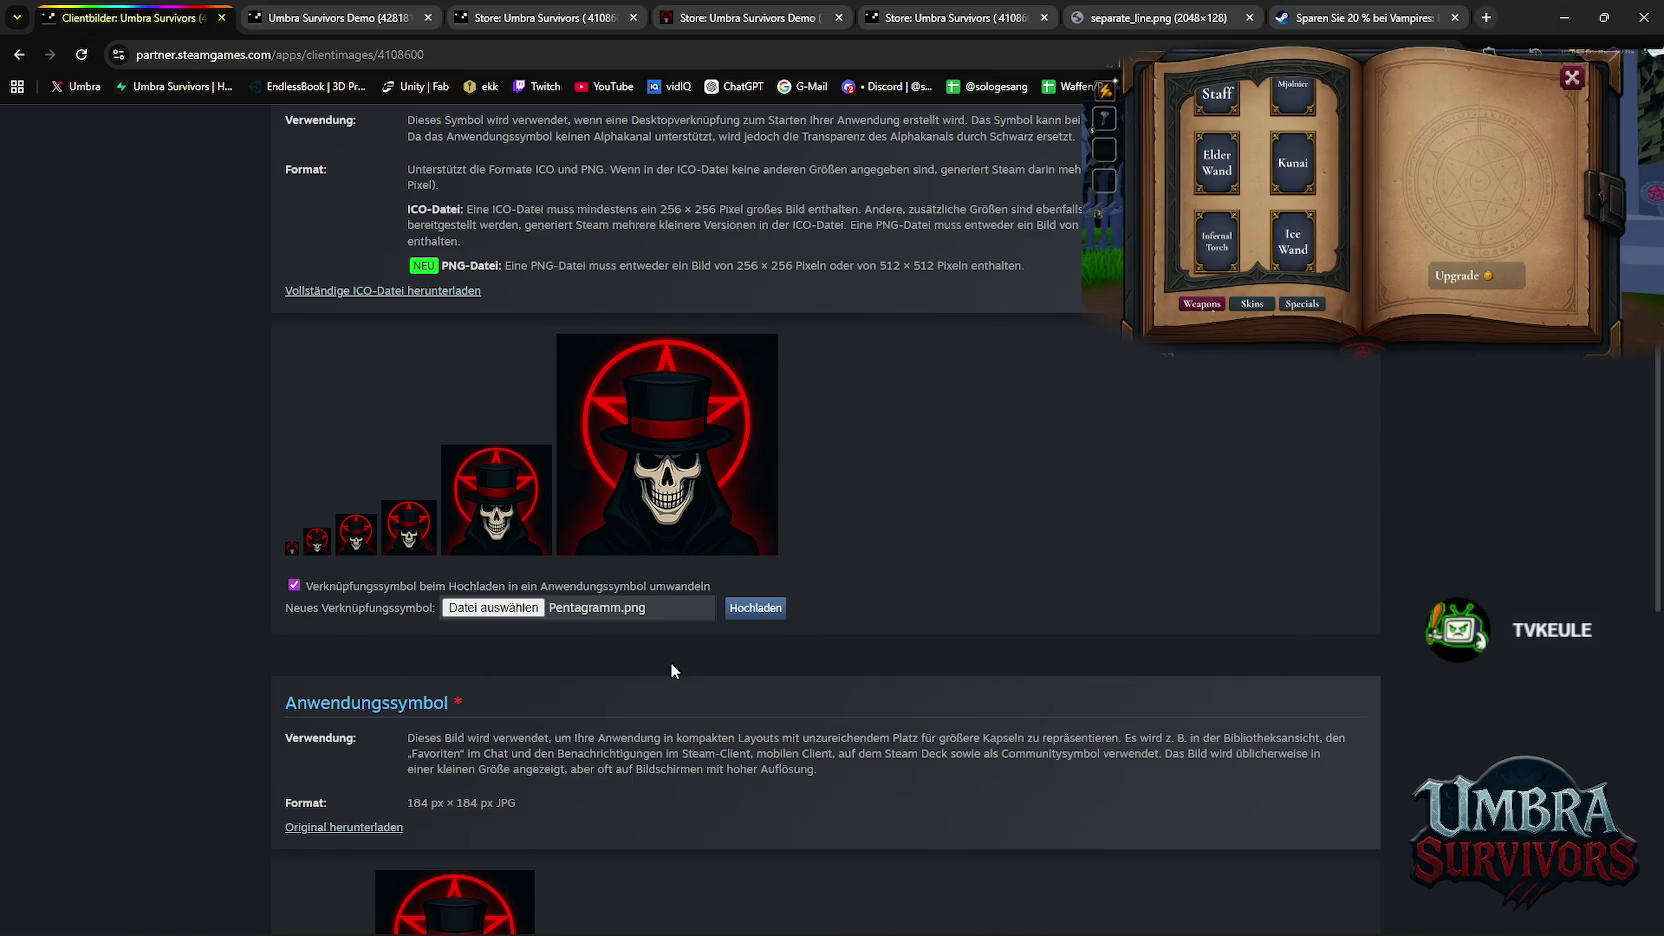
scroll(671, 662, "down", 2)
scroll(754, 651, "down", 4)
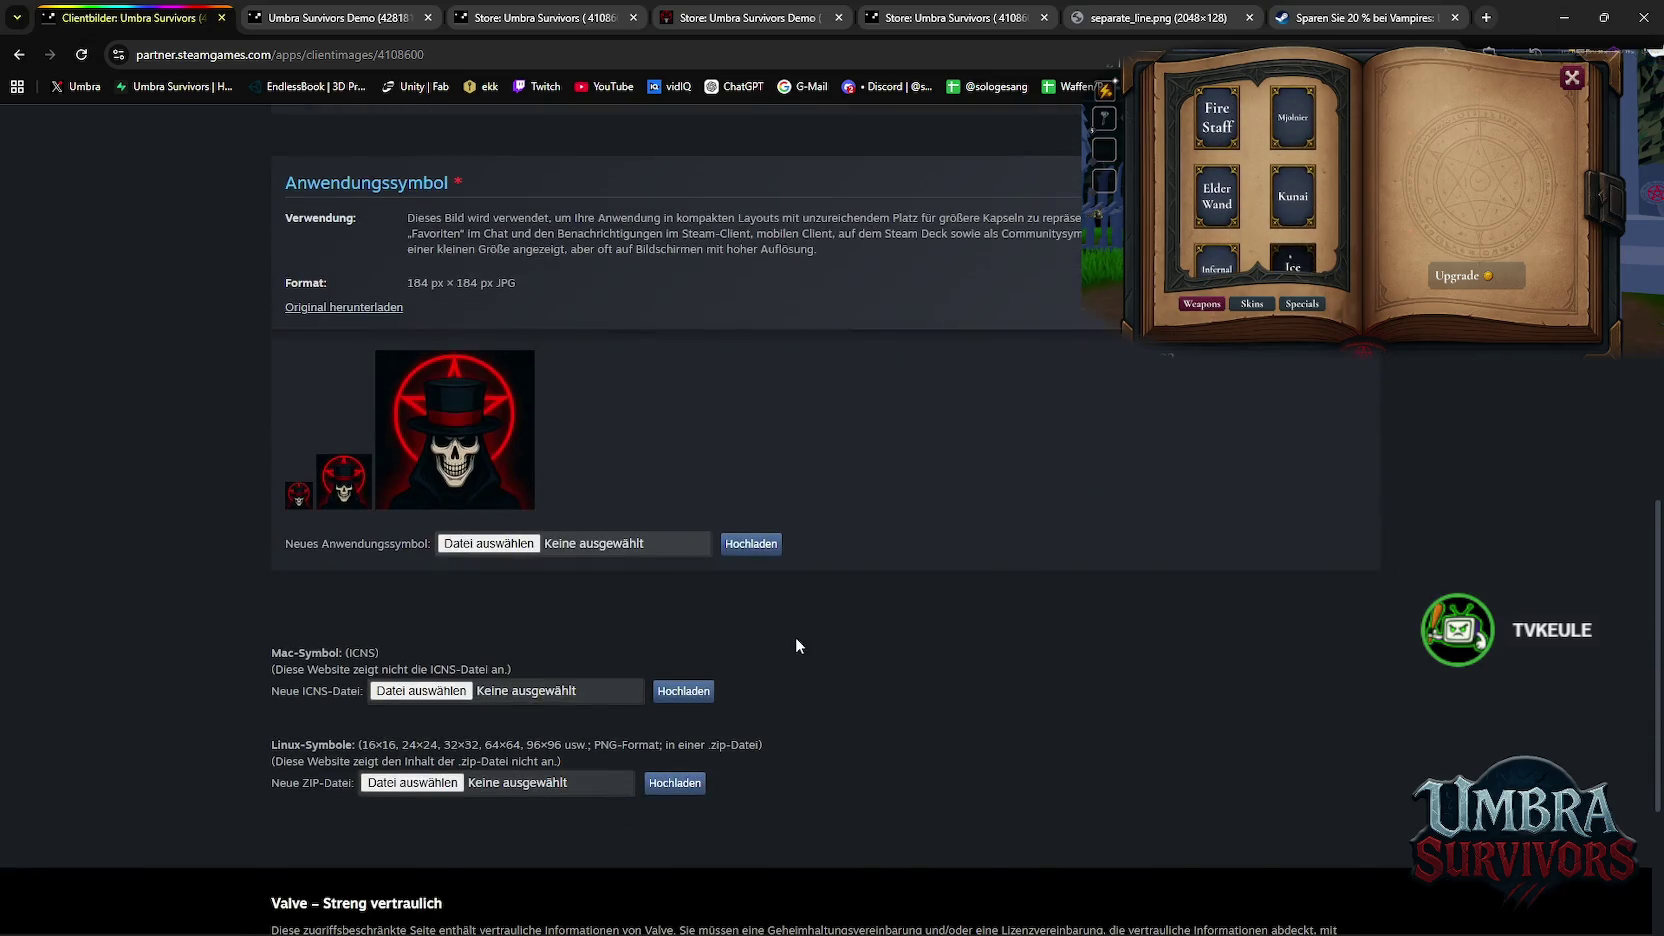
mouse_move(788, 926)
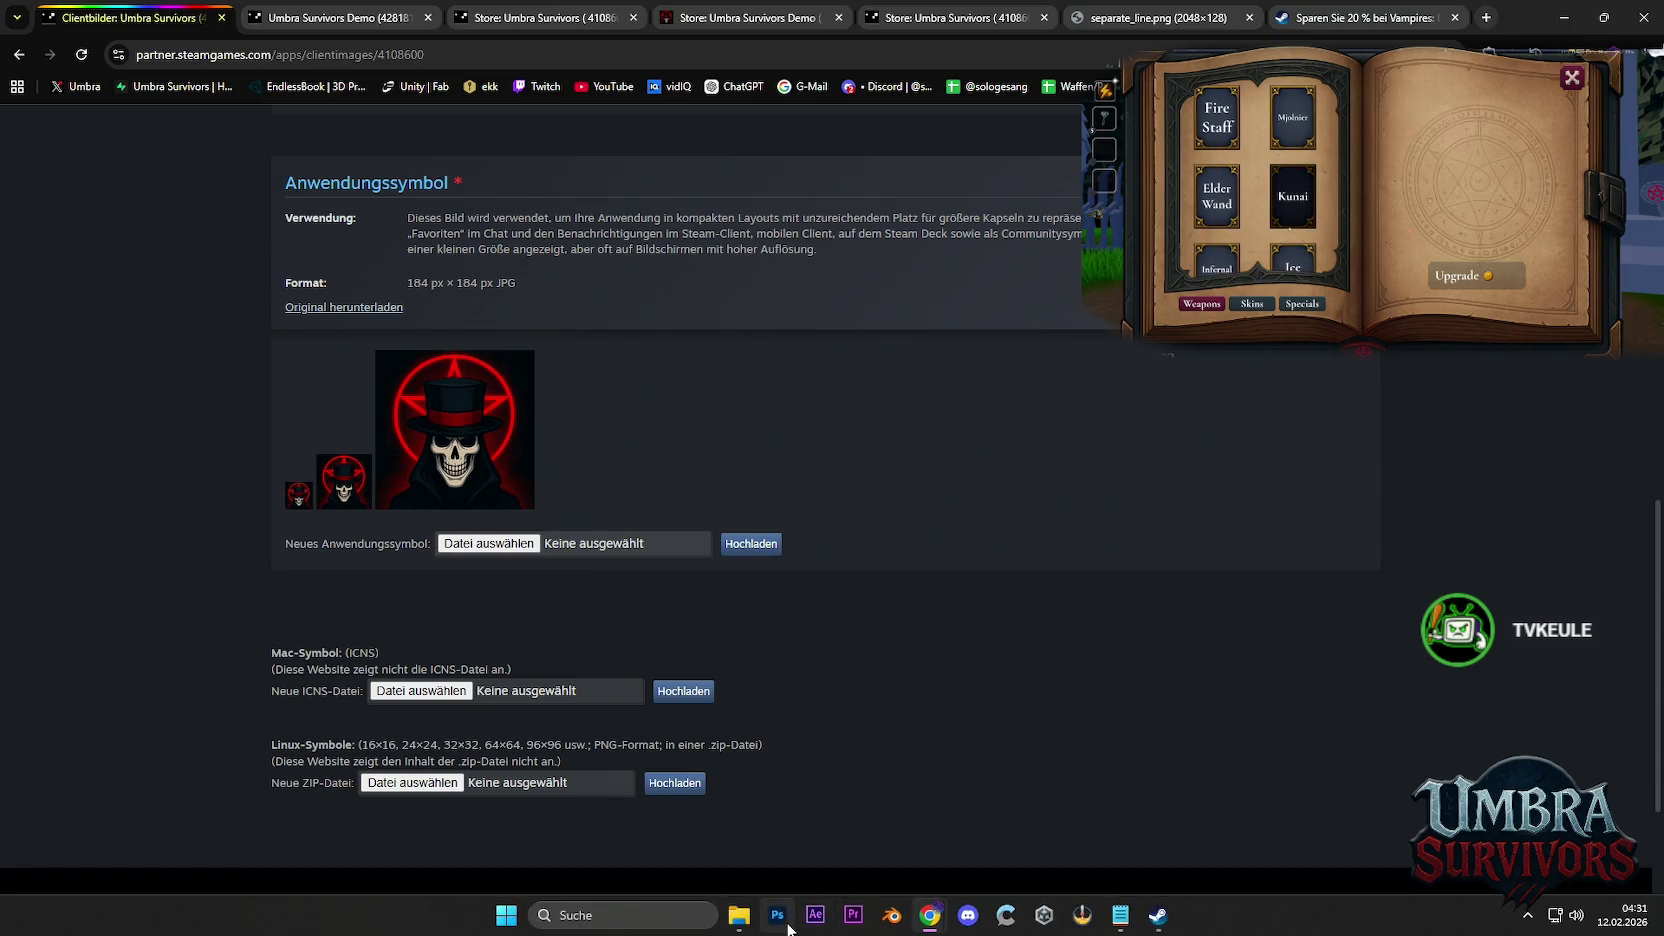
Set Pentagramm.png as the Anwendungssymbol, making the application icon a red pentagram
left_click(779, 916)
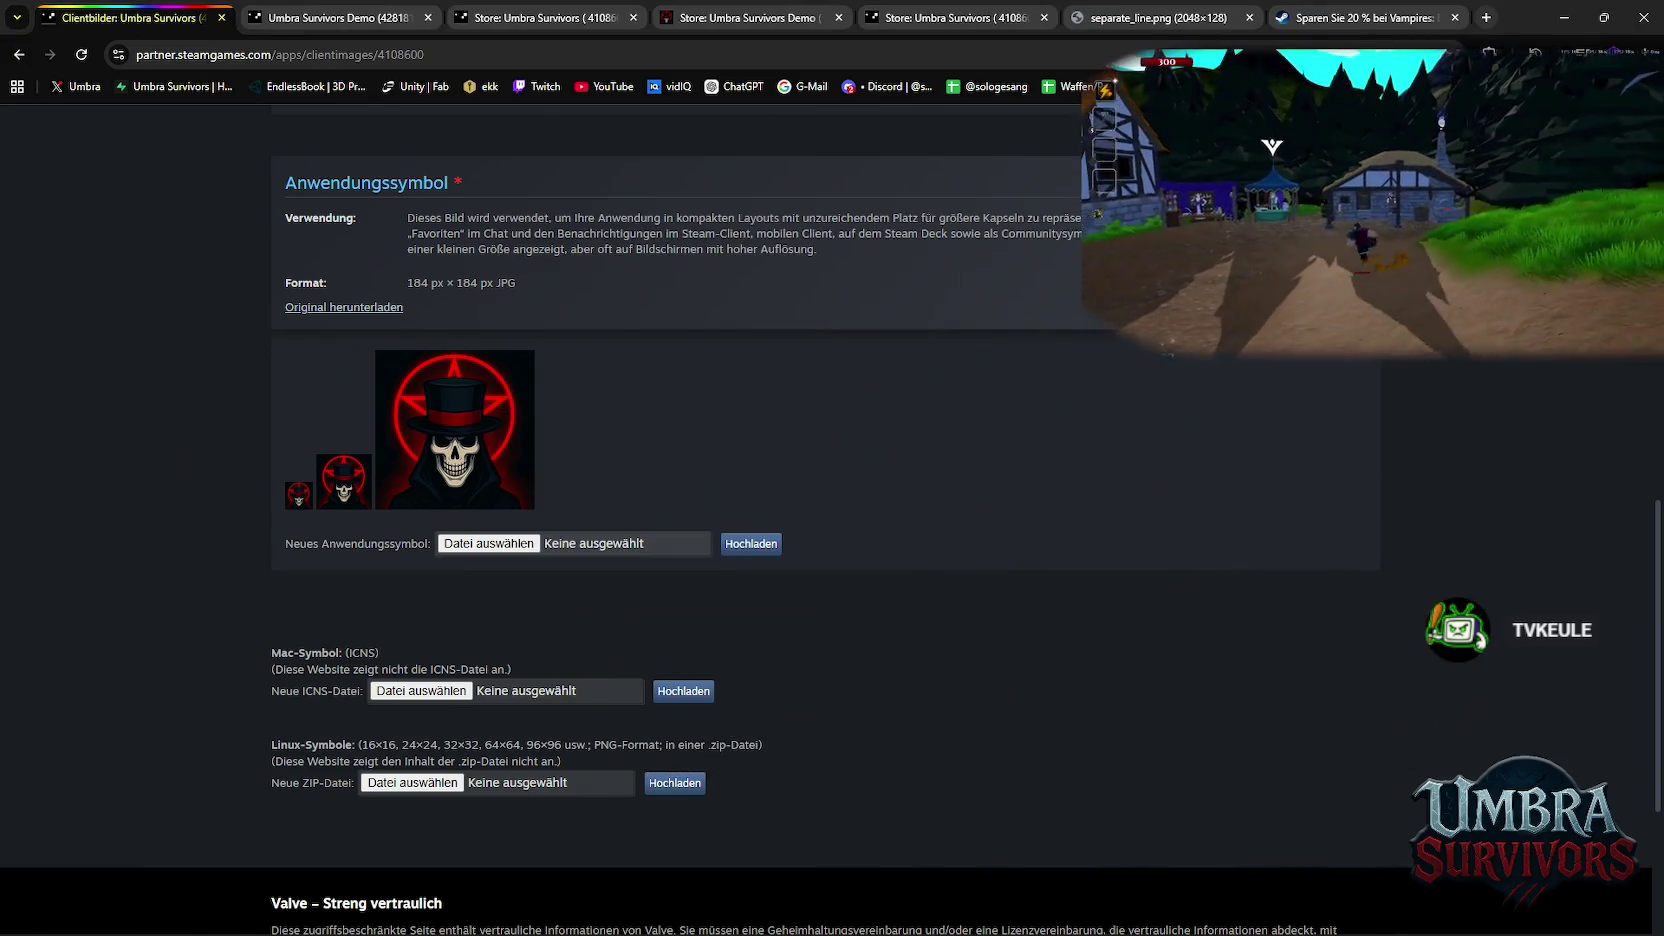
left_click_drag(967, 779, 600, 548)
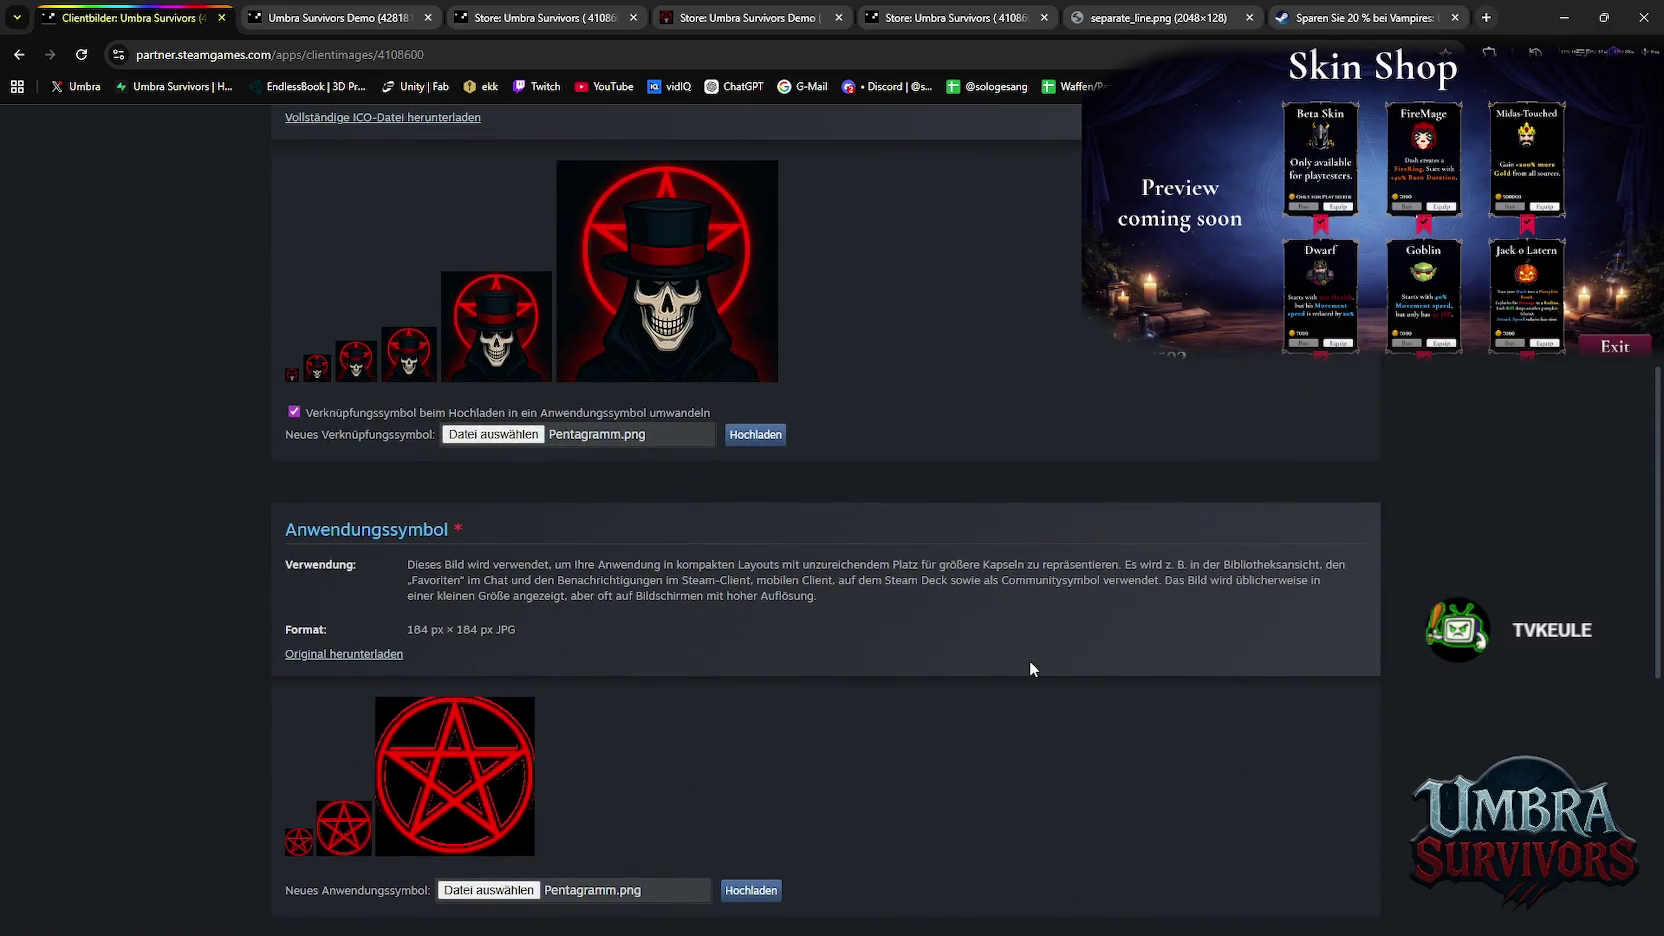
scroll(1024, 664, "down", 2)
scroll(924, 653, "up", 2)
scroll(861, 627, "up", 1)
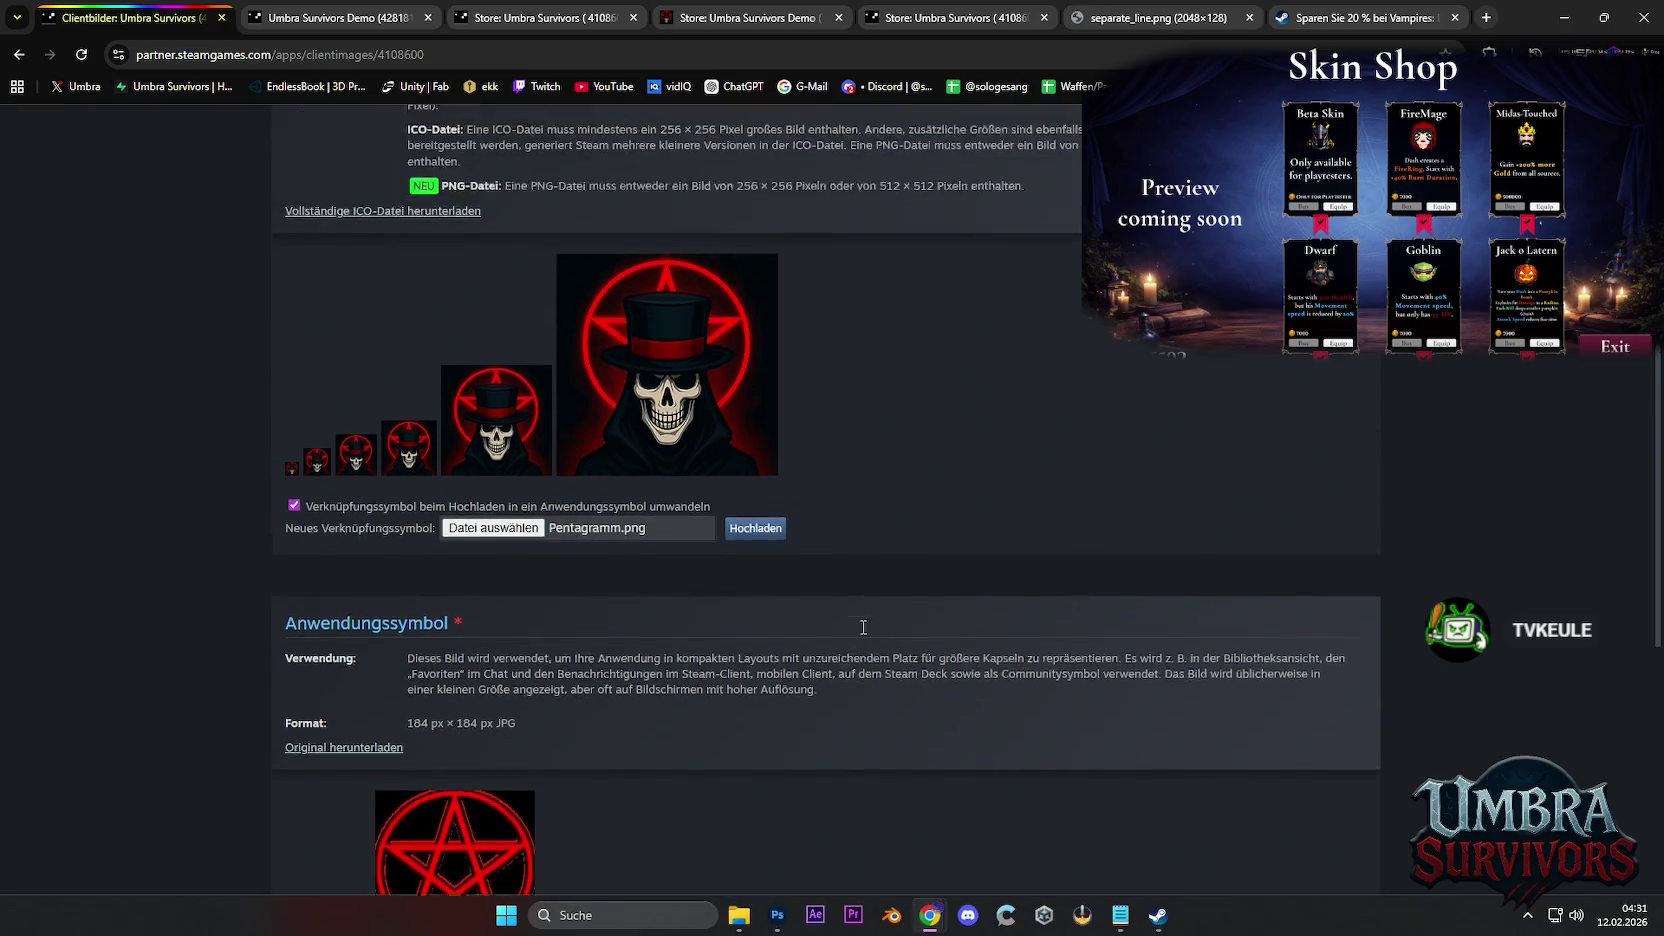
scroll(819, 610, "down", 3)
scroll(807, 604, "down", 1)
scroll(758, 549, "up", 3)
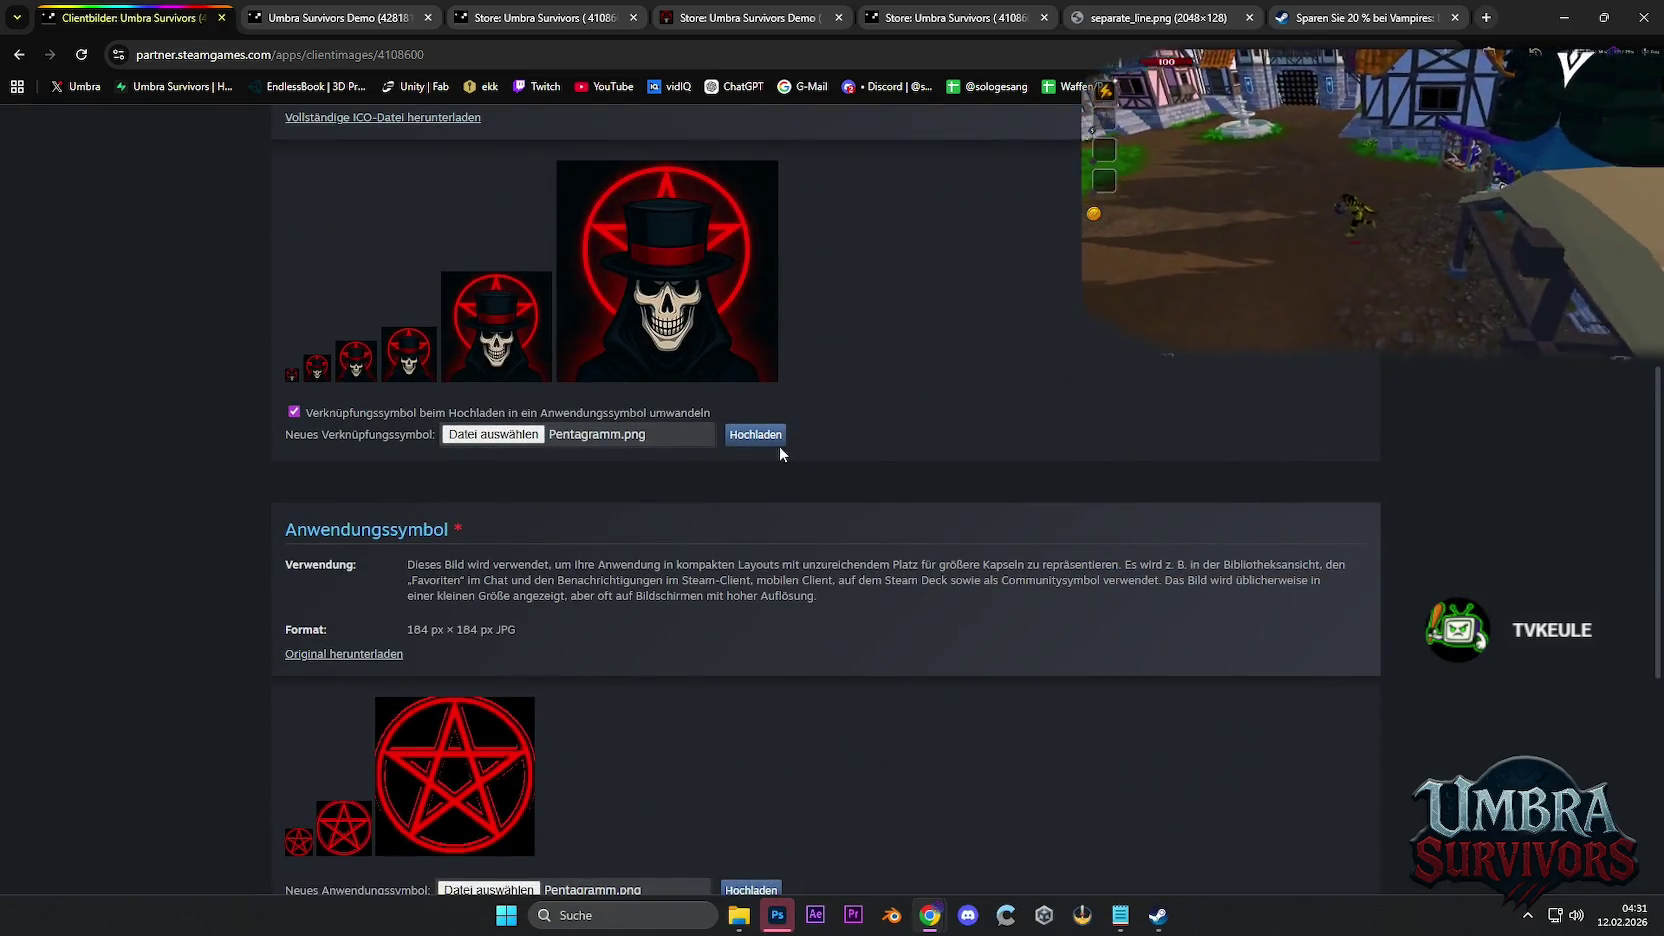
scroll(815, 473, "up", 3)
scroll(820, 477, "down", 3)
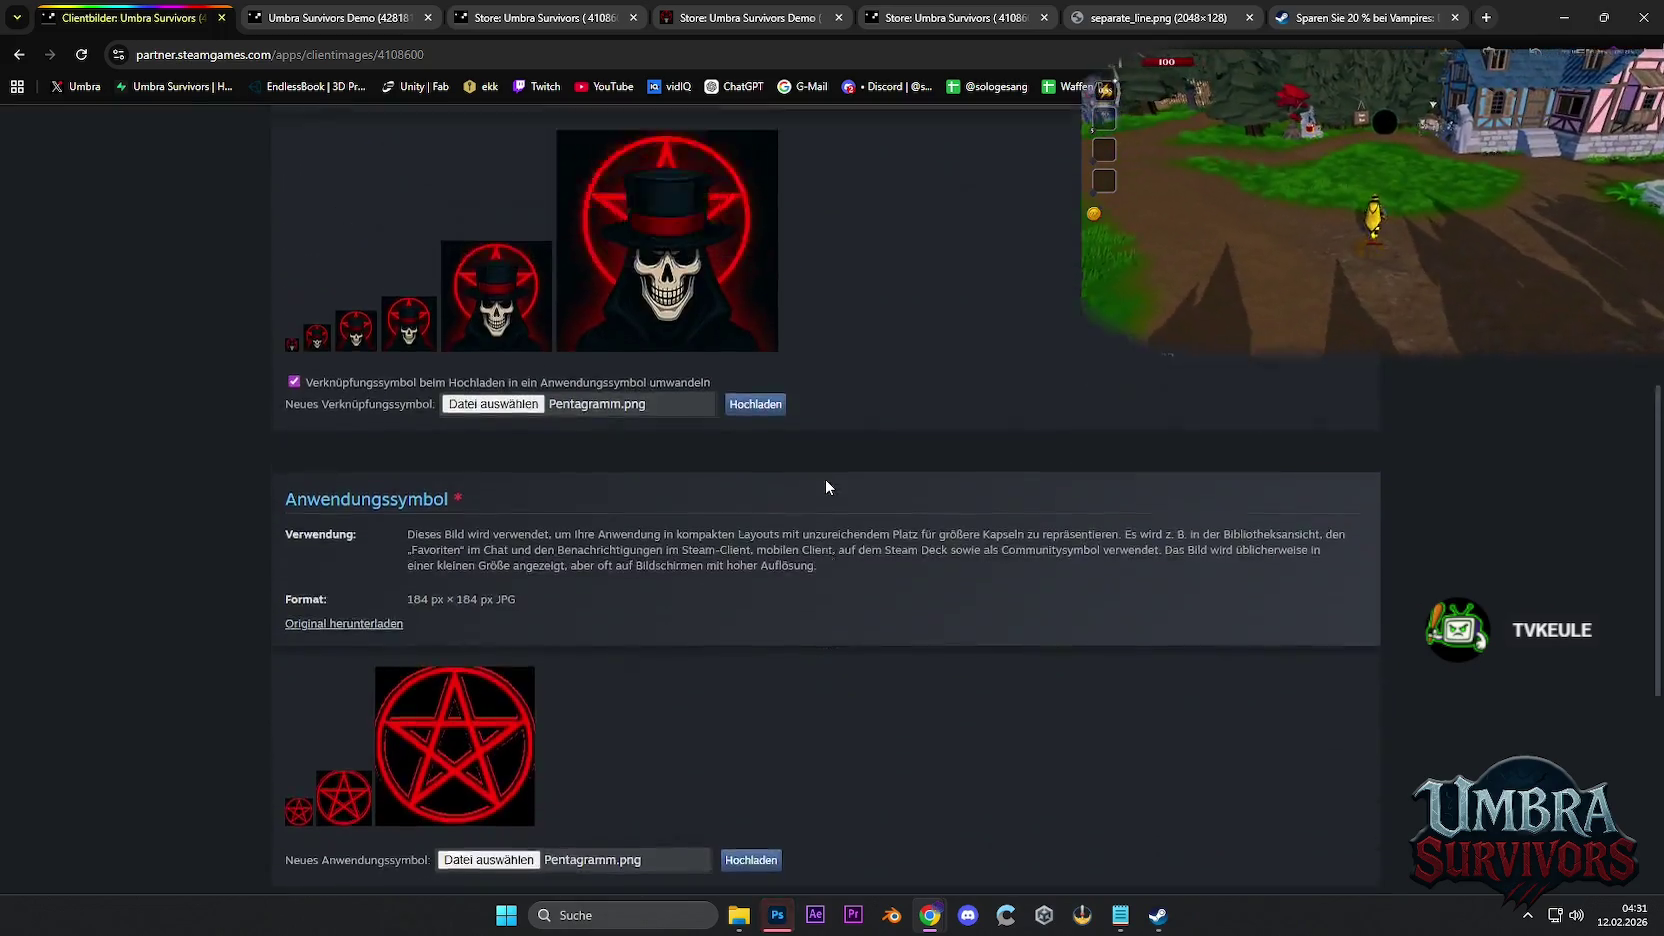
scroll(826, 478, "up", 7)
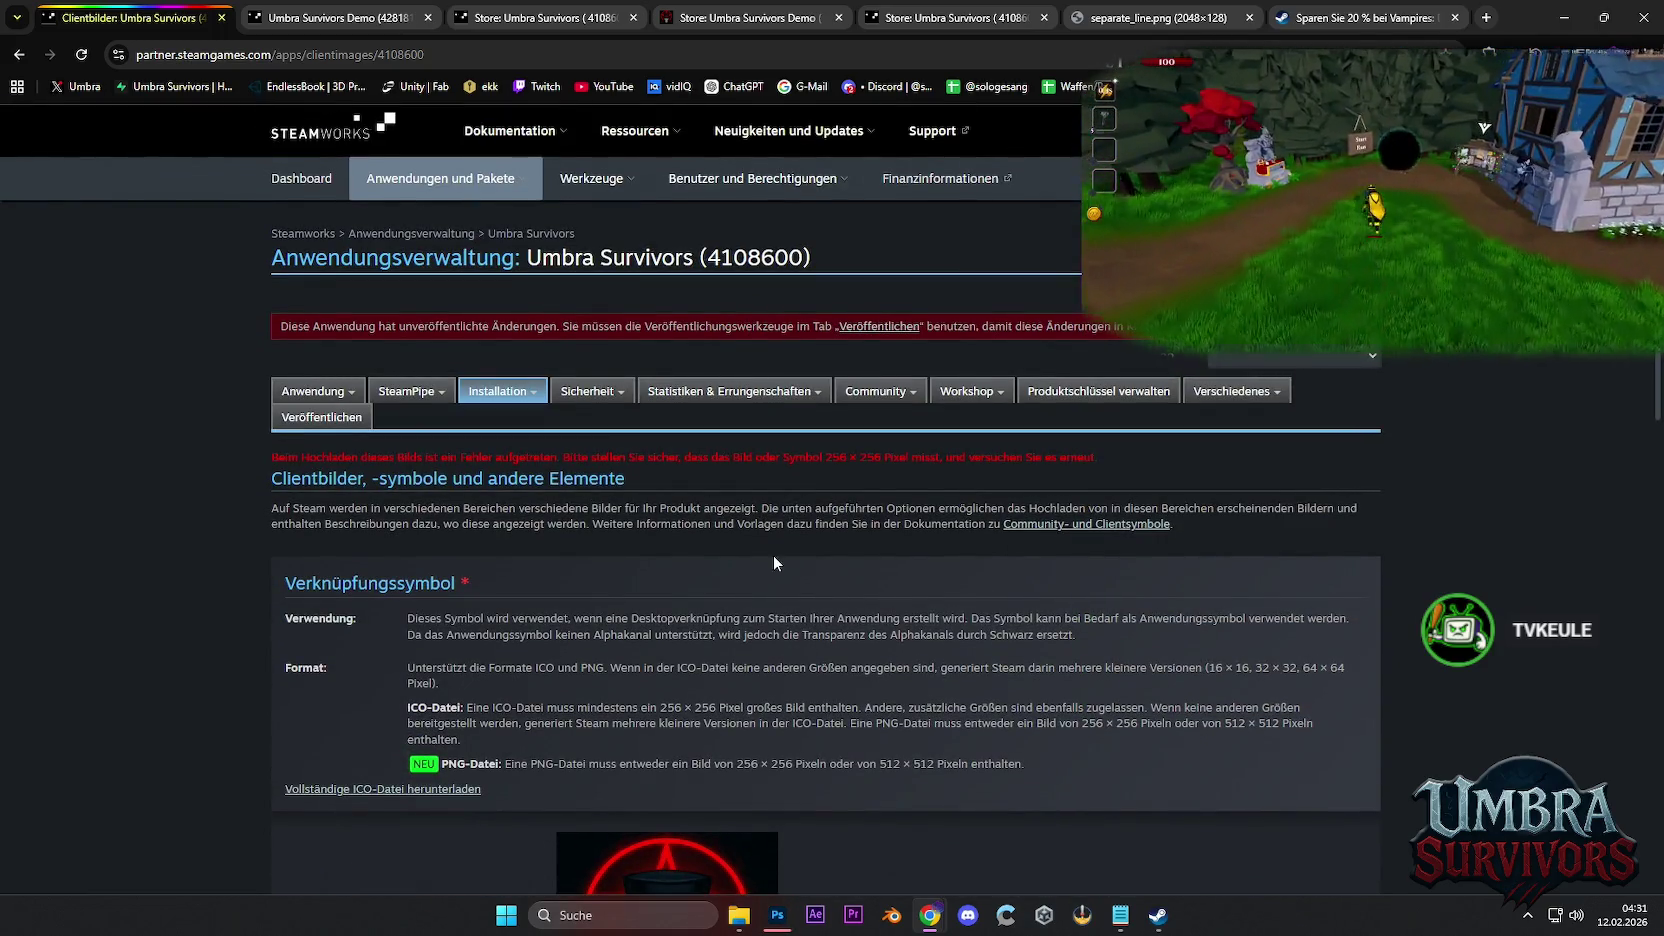
scroll(800, 570, "down", 3)
Create a new 265×265 px Photoshop document
left_click(777, 915)
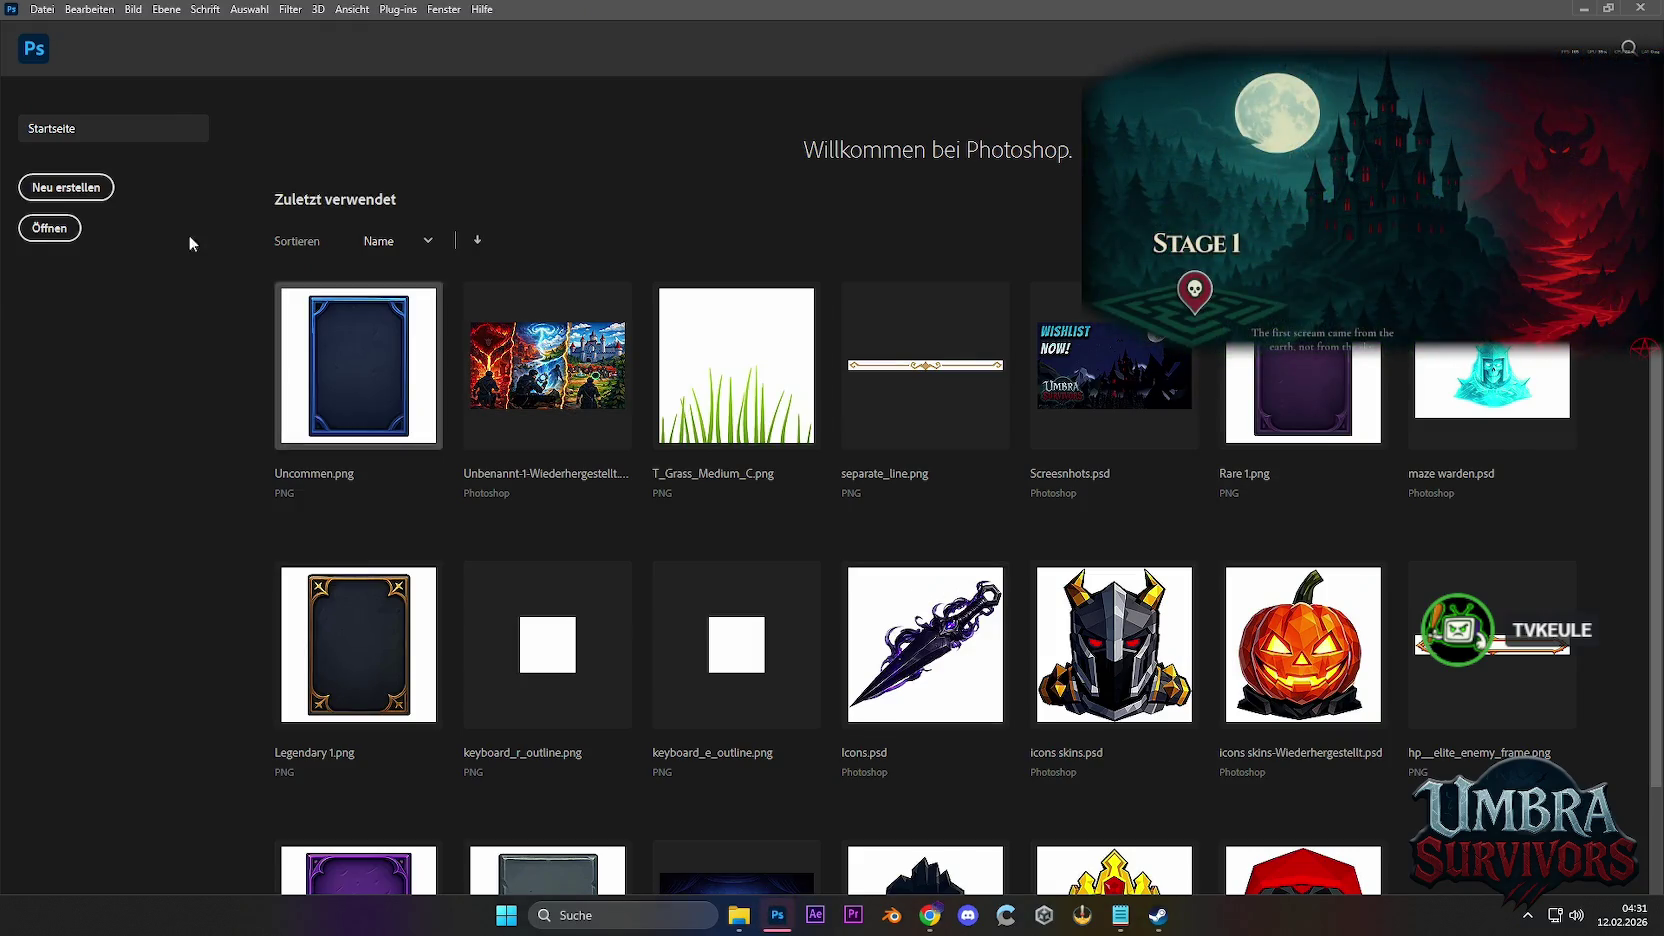
left_click(63, 189)
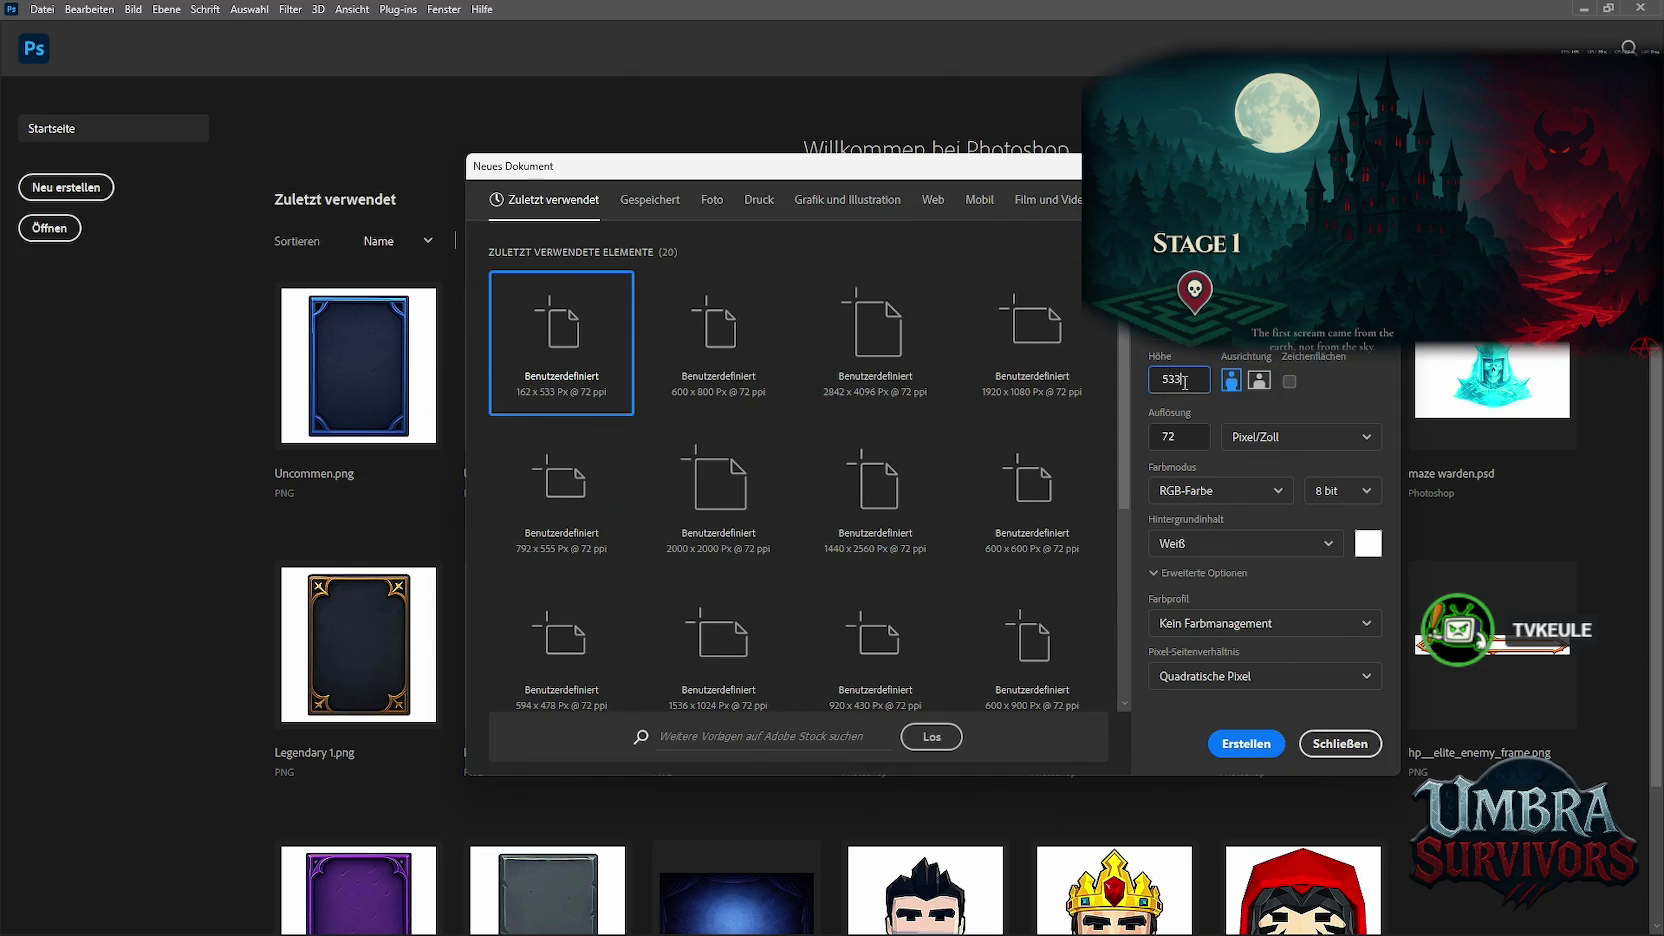
key("Home")
key("Delete")
key("Delete")
key("Delete")
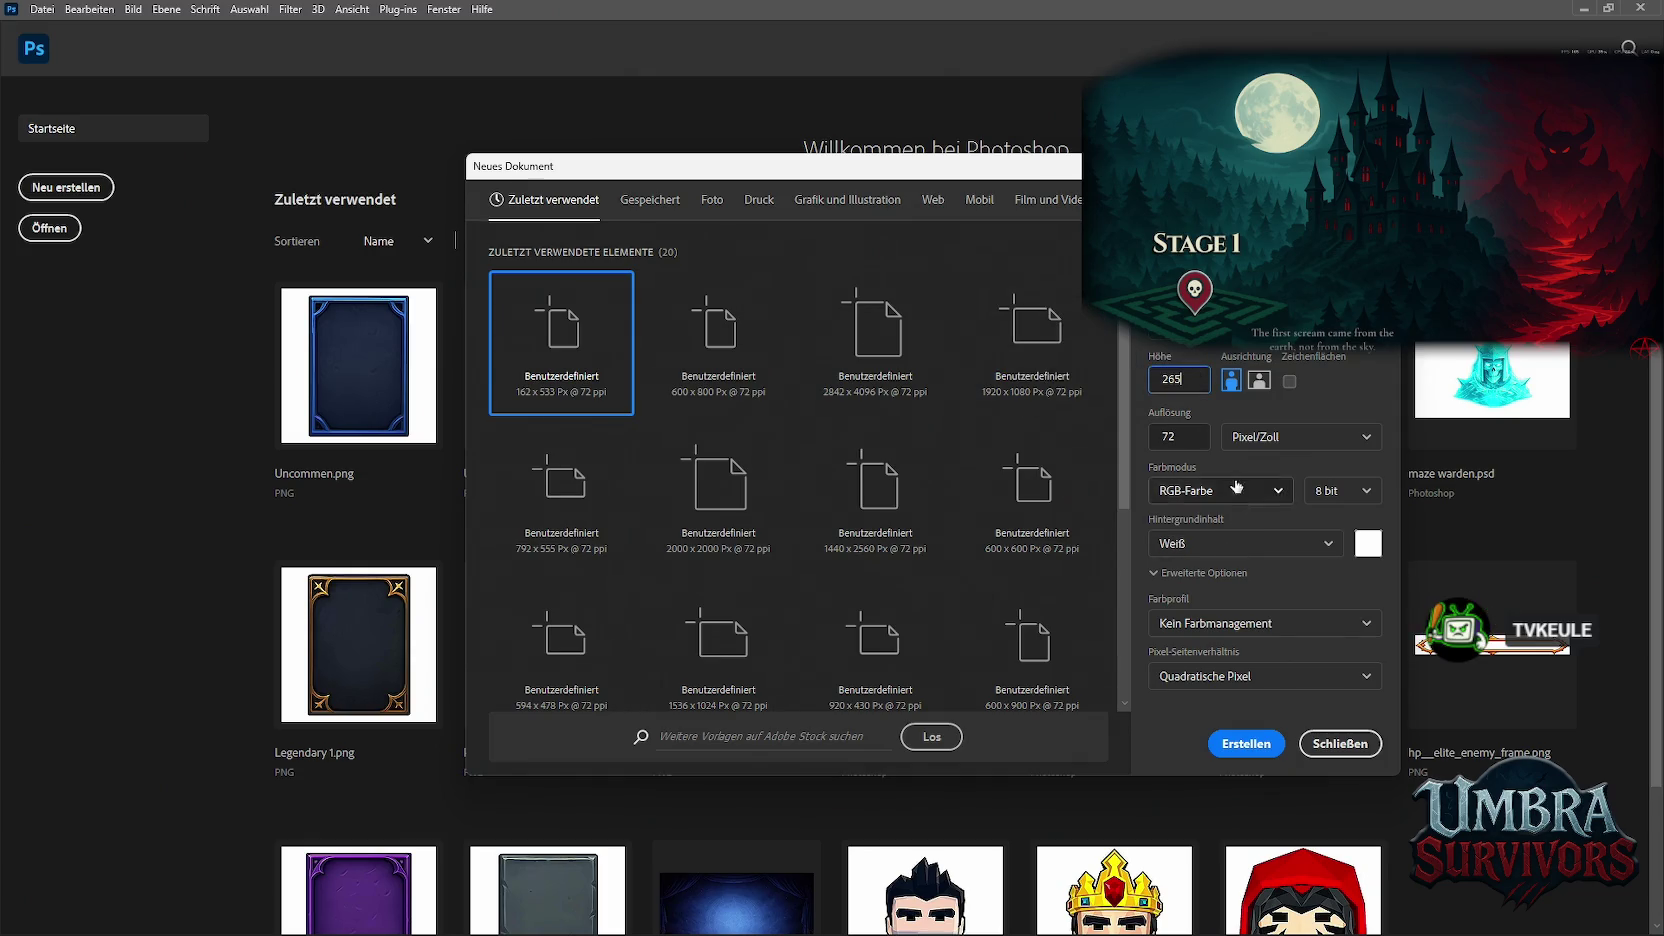
left_click(1233, 745)
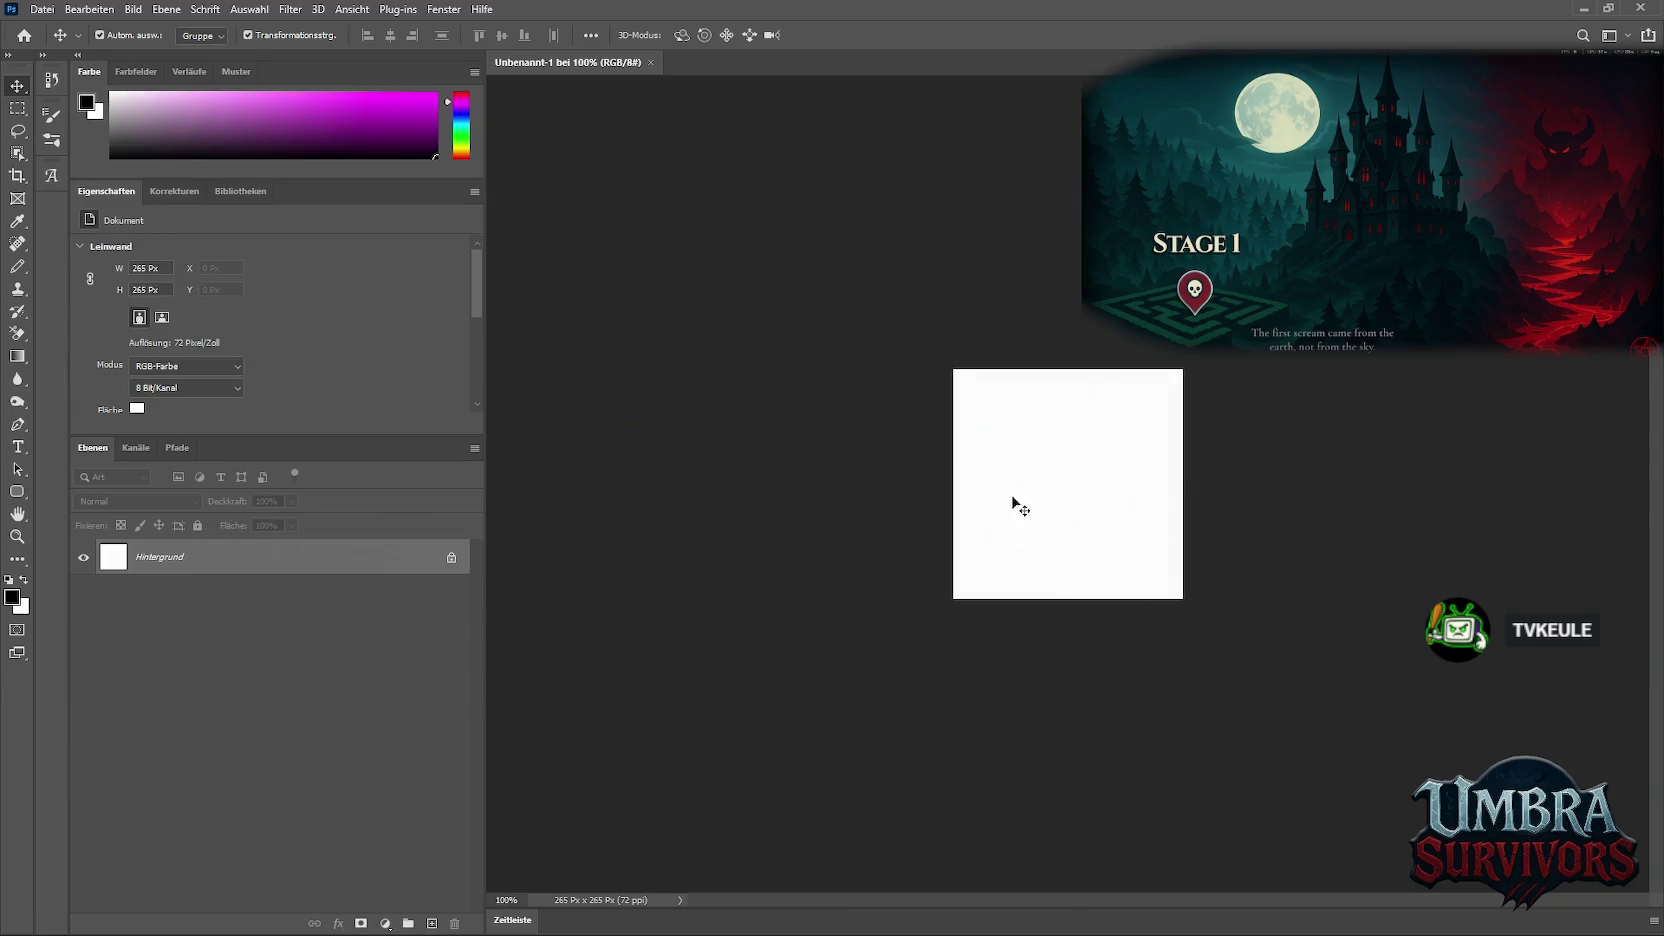
Place the pentagram image scaled to fill the canvas and hide the white background
left_click_drag(1008, 478, 1101, 578)
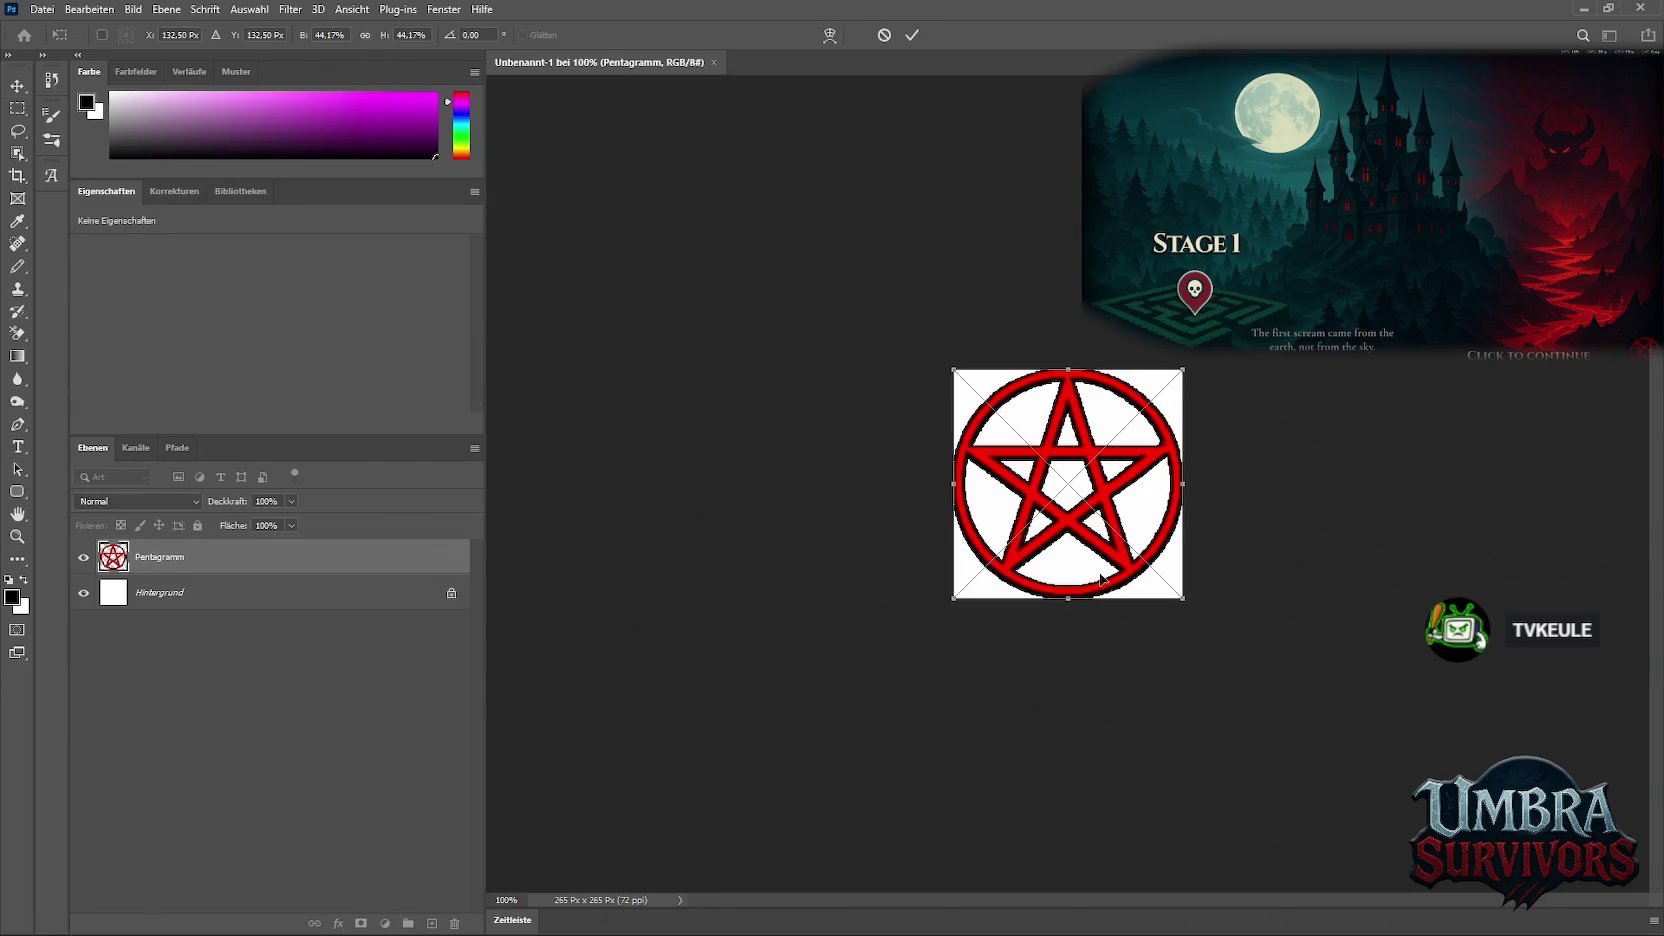
left_click_drag(1067, 371, 1067, 370)
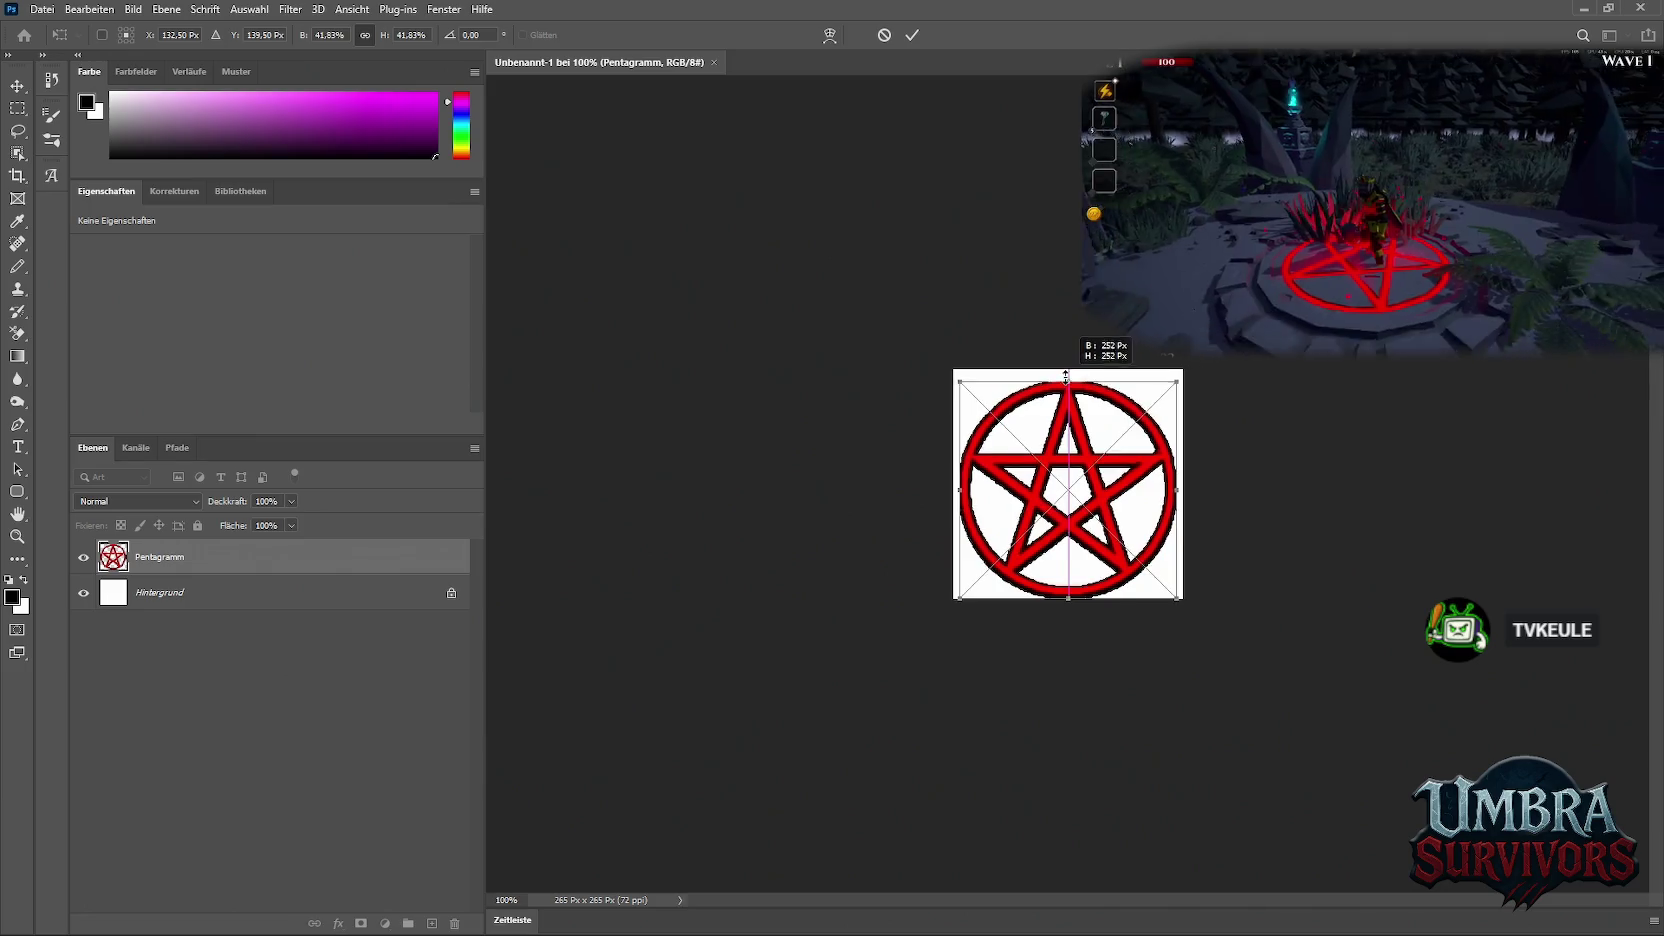
key("Return")
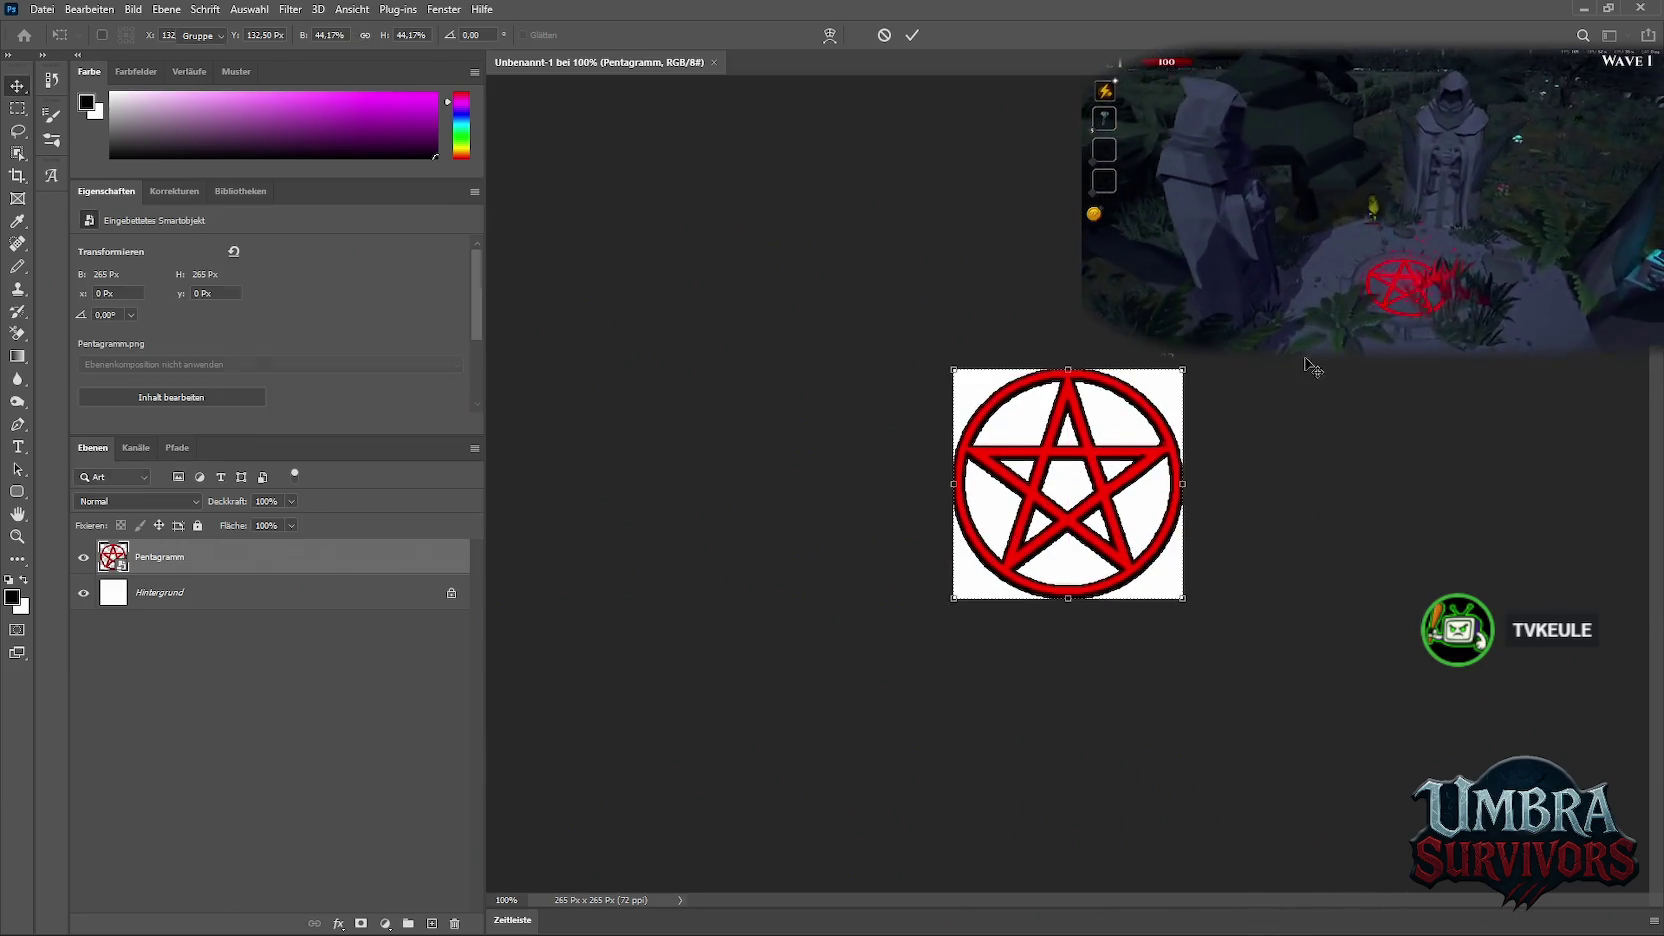
left_click(1275, 354)
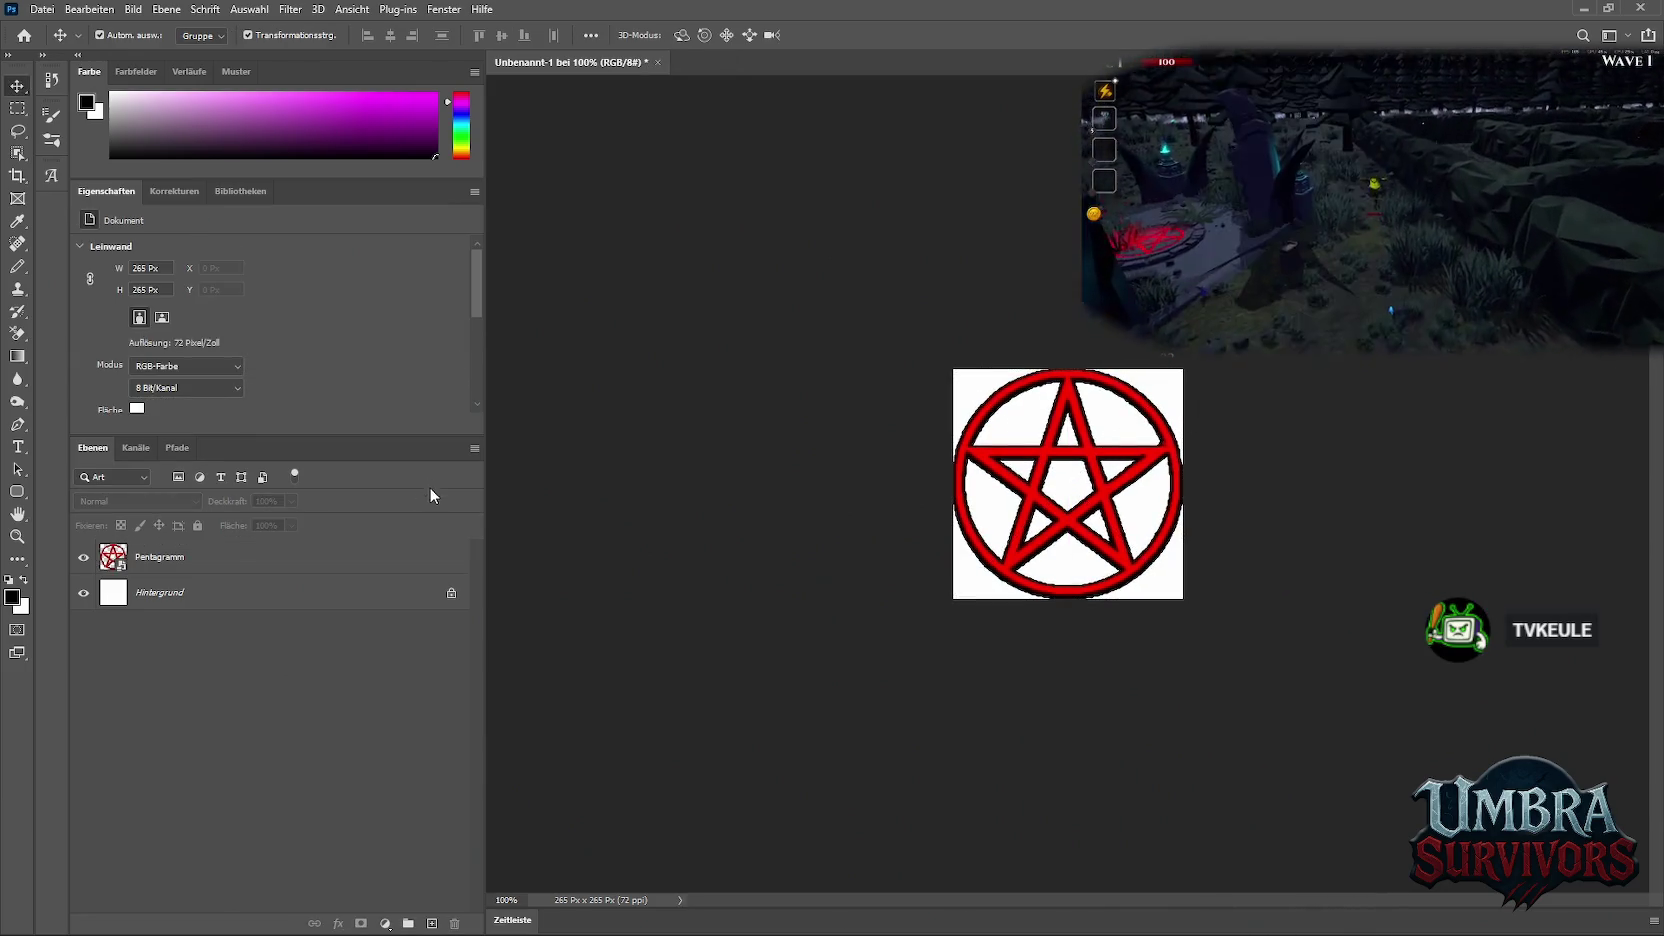
left_click(84, 594)
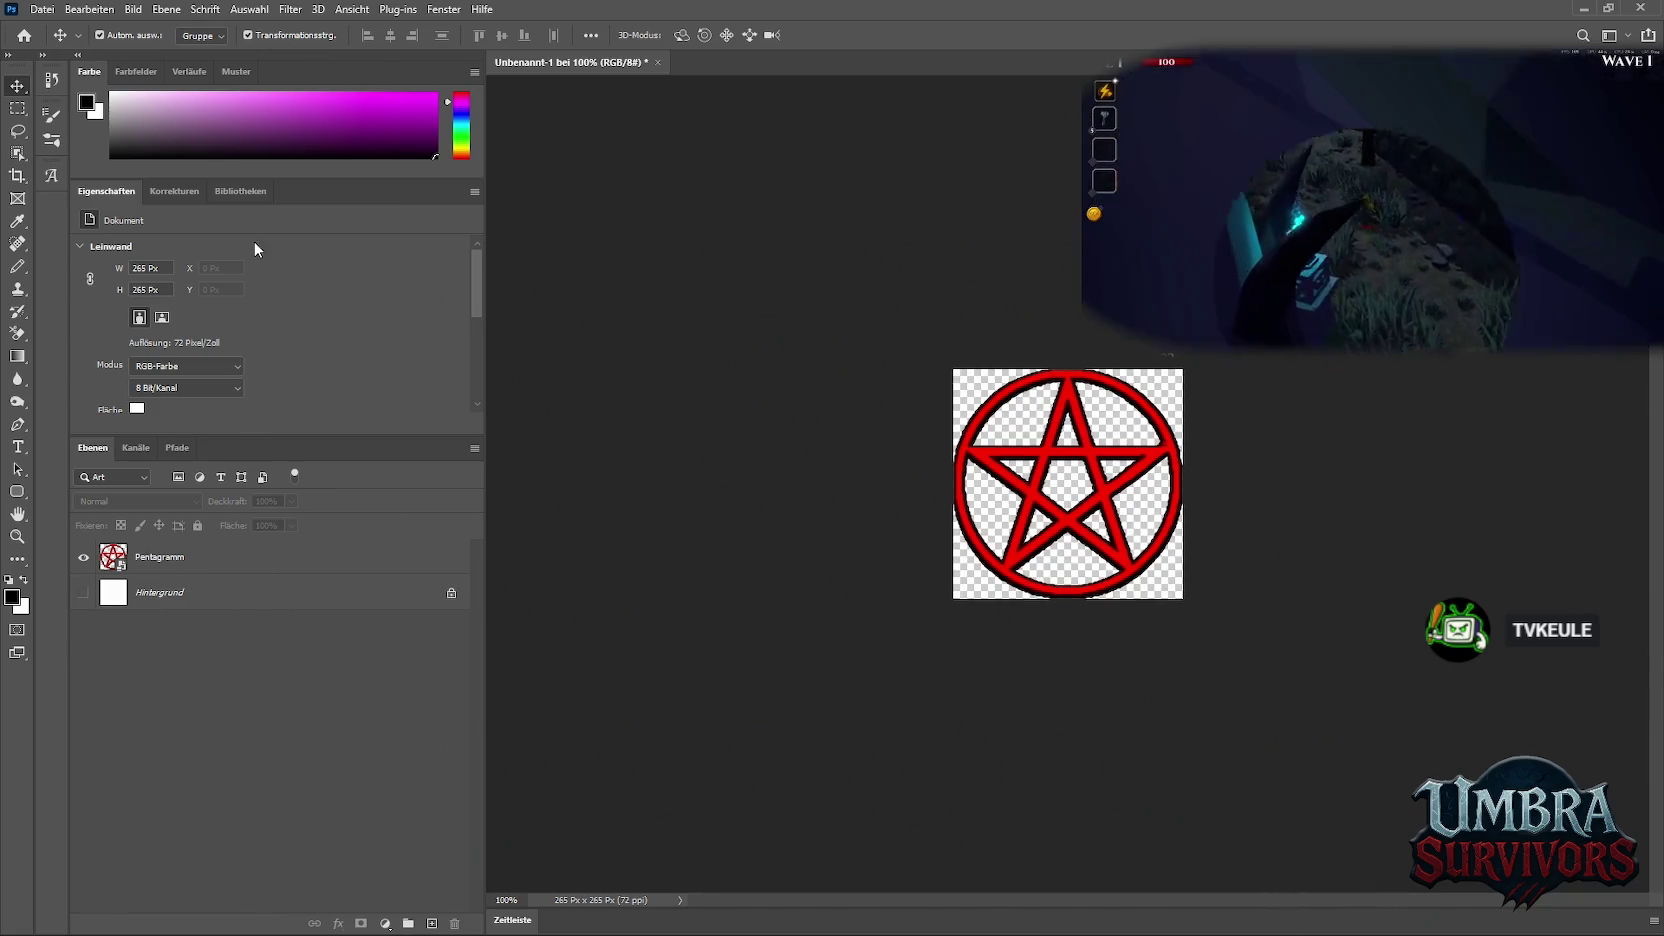
Scroll over the pentagram canvas to check its transparent background
scroll(1189, 477, "up", 5)
scroll(1131, 501, "down", 2)
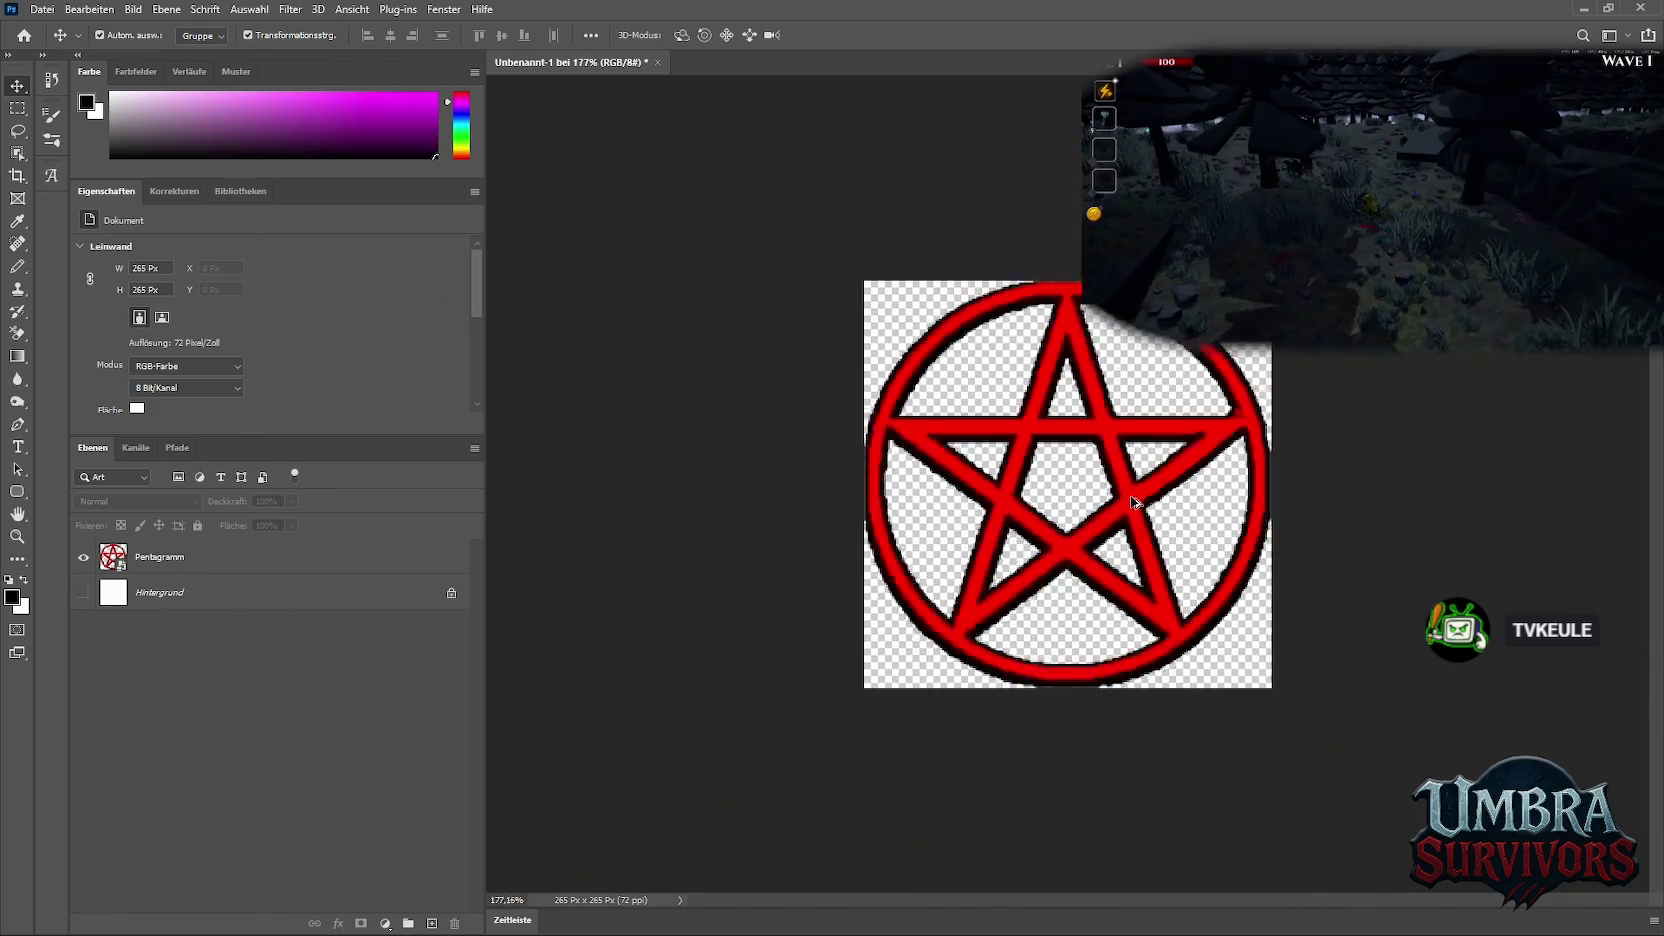
scroll(1131, 502, "down", 3)
scroll(1132, 505, "down", 3)
scroll(1134, 508, "down", 2)
scroll(1135, 509, "up", 3)
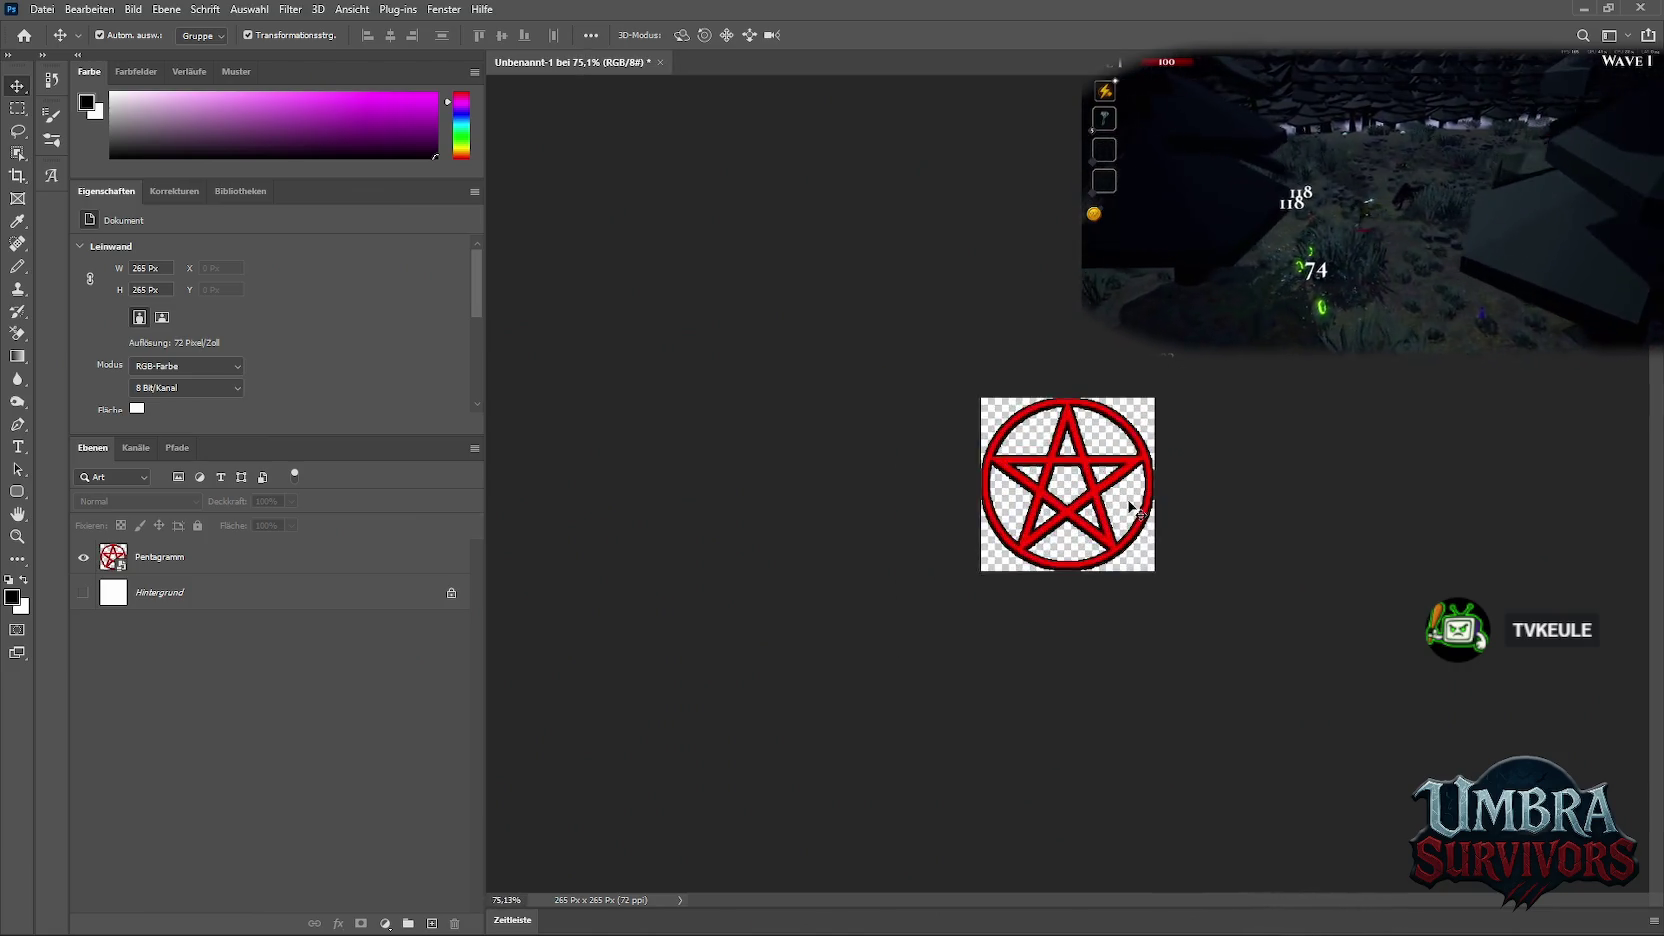
scroll(1135, 509, "up", 1)
Quick-export the pentagram as a transparent PNG named Penta into the Icons folder
left_click(42, 9)
mouse_move(100, 261)
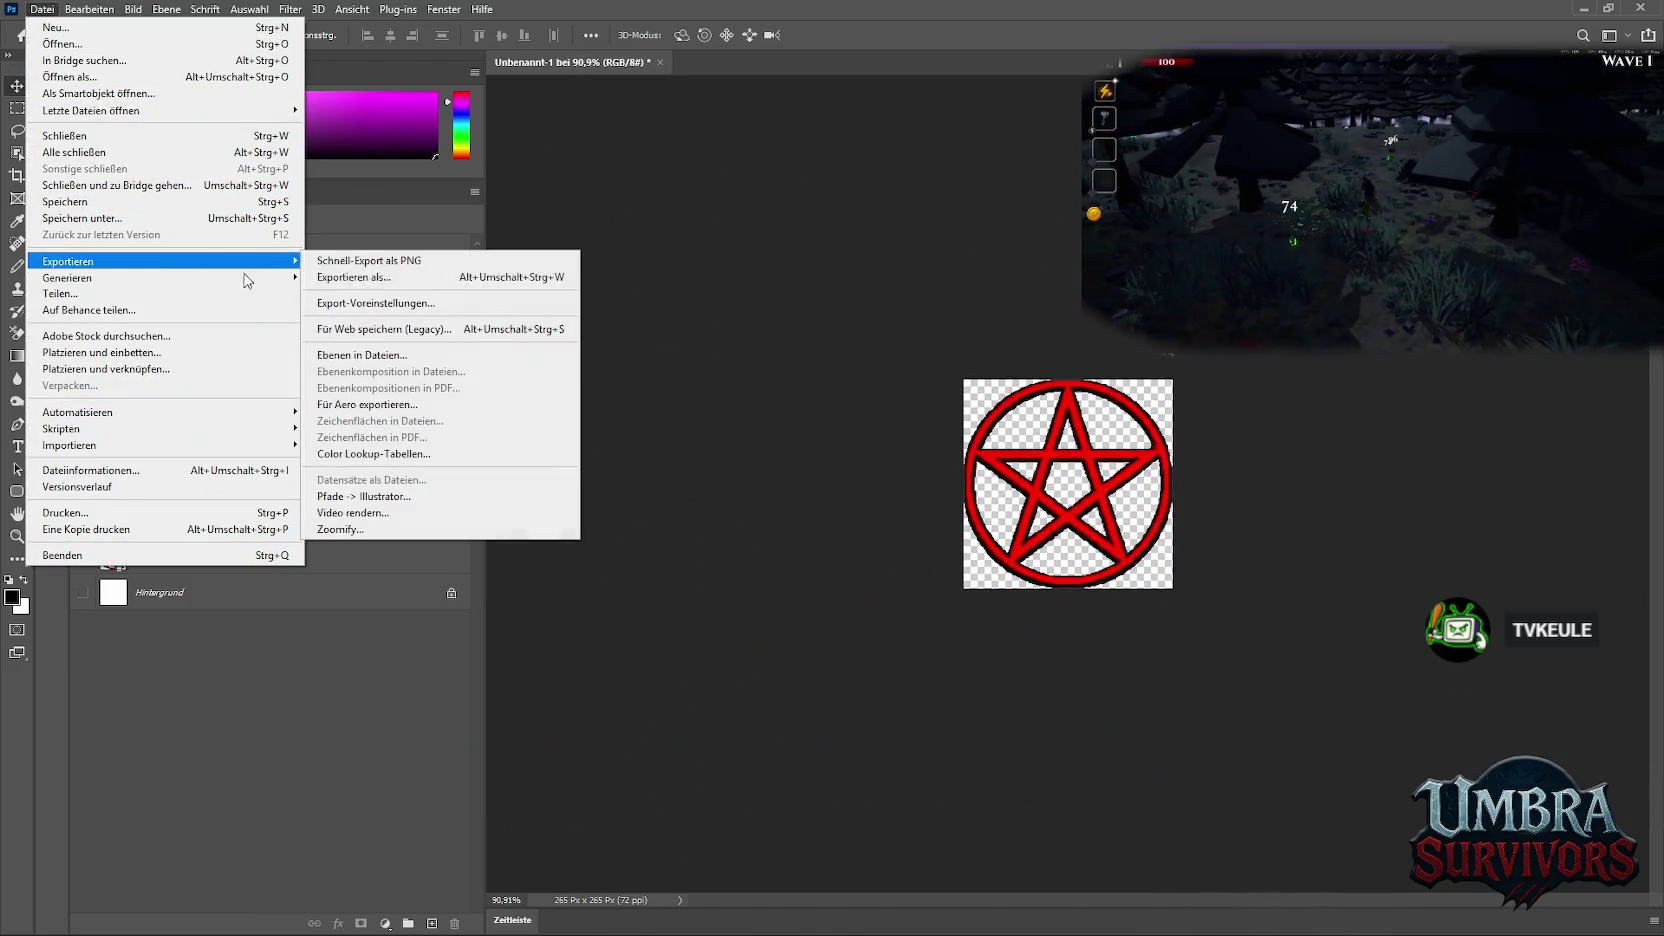
left_click(340, 261)
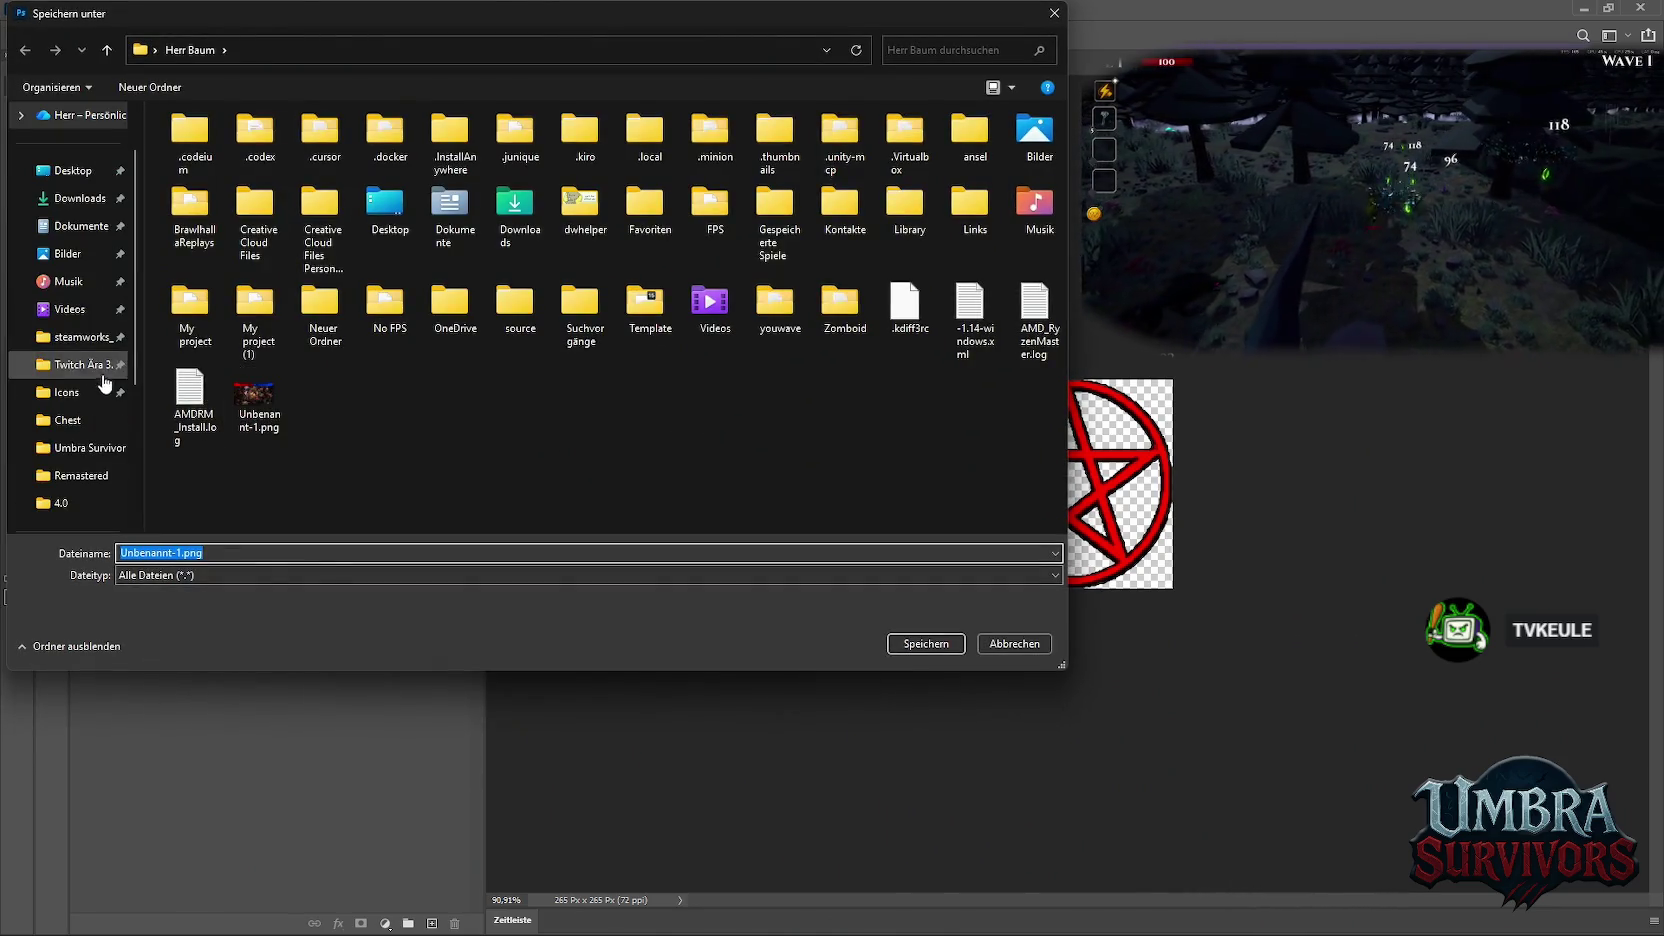
left_click(67, 392)
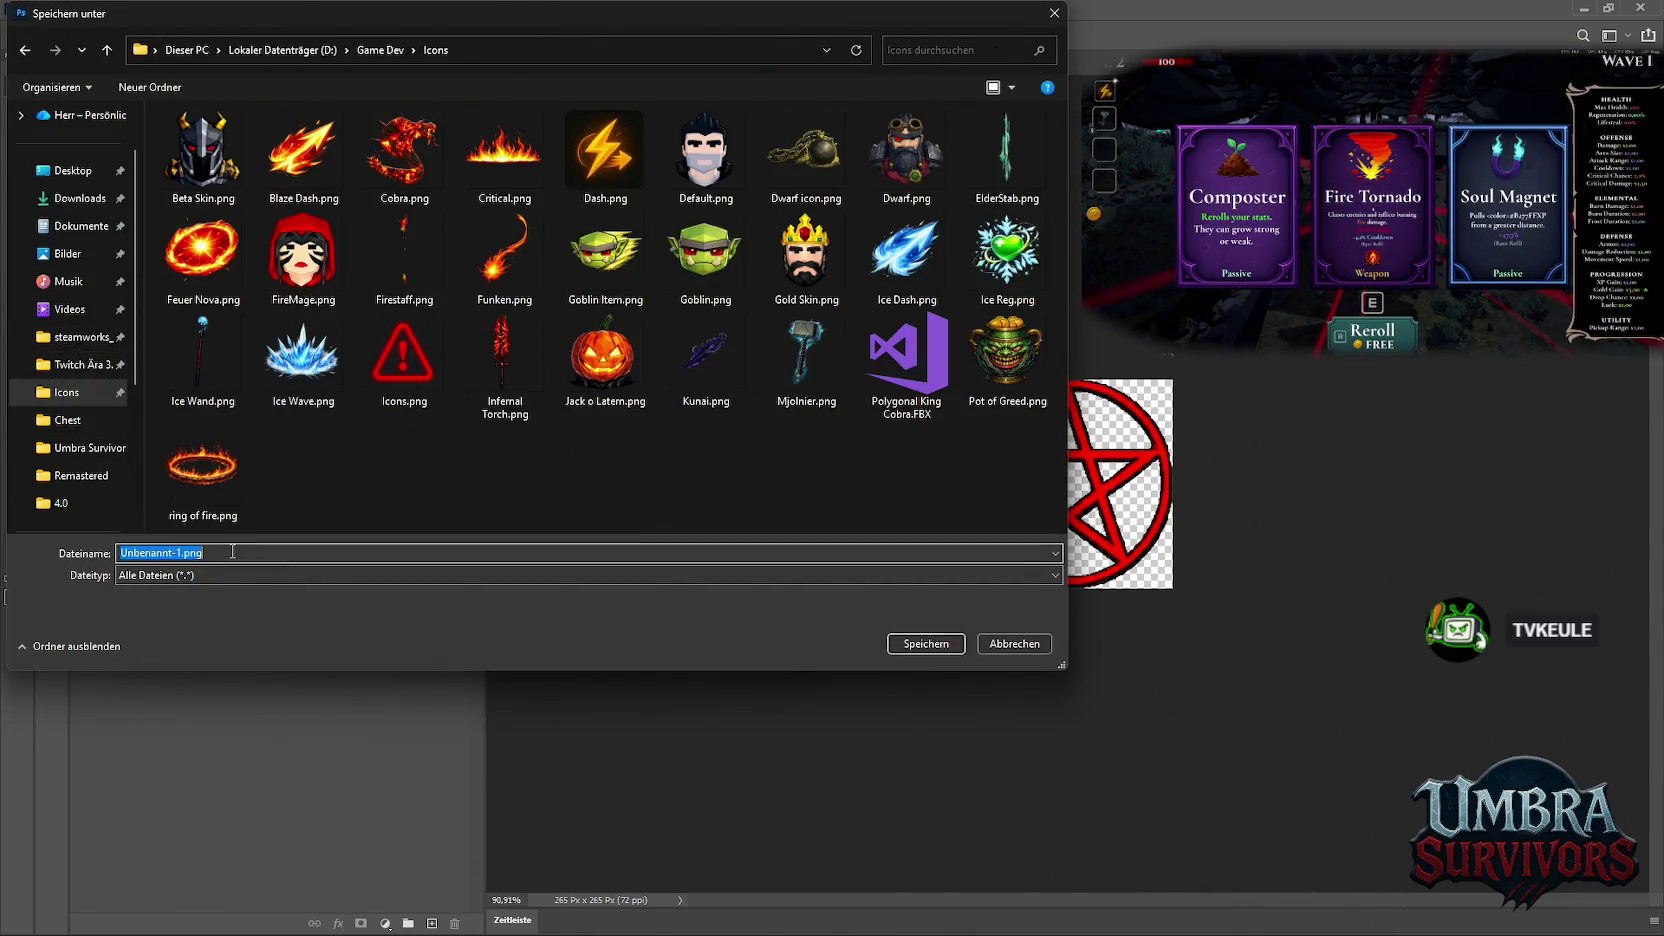
left_click(234, 552)
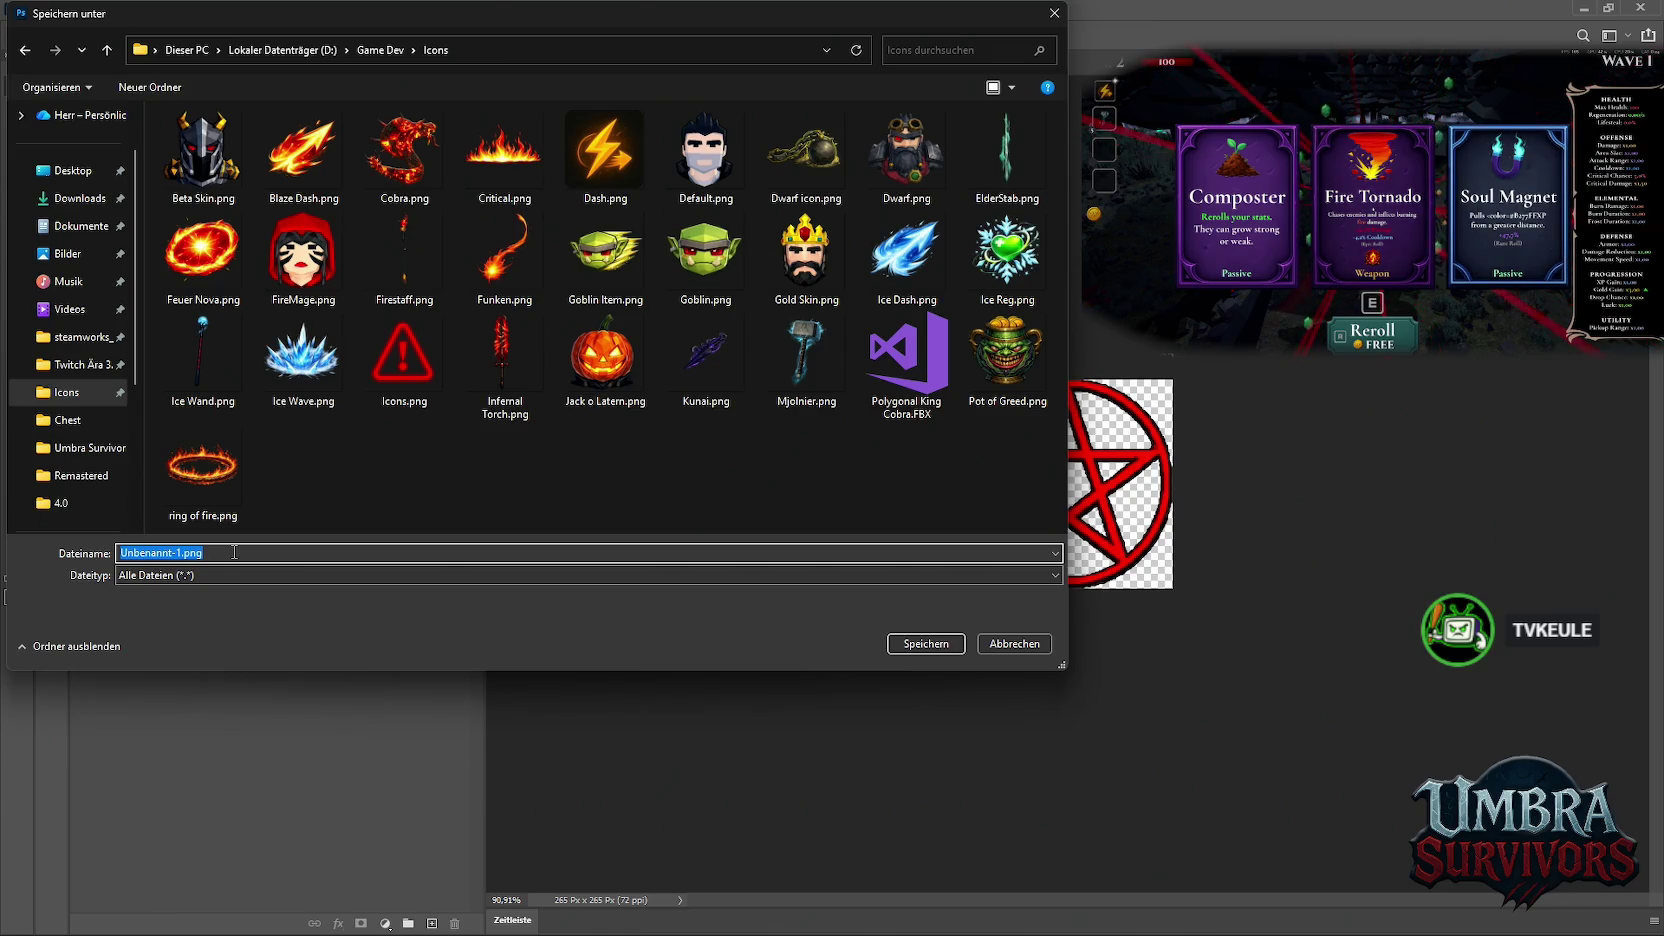
type("Penta")
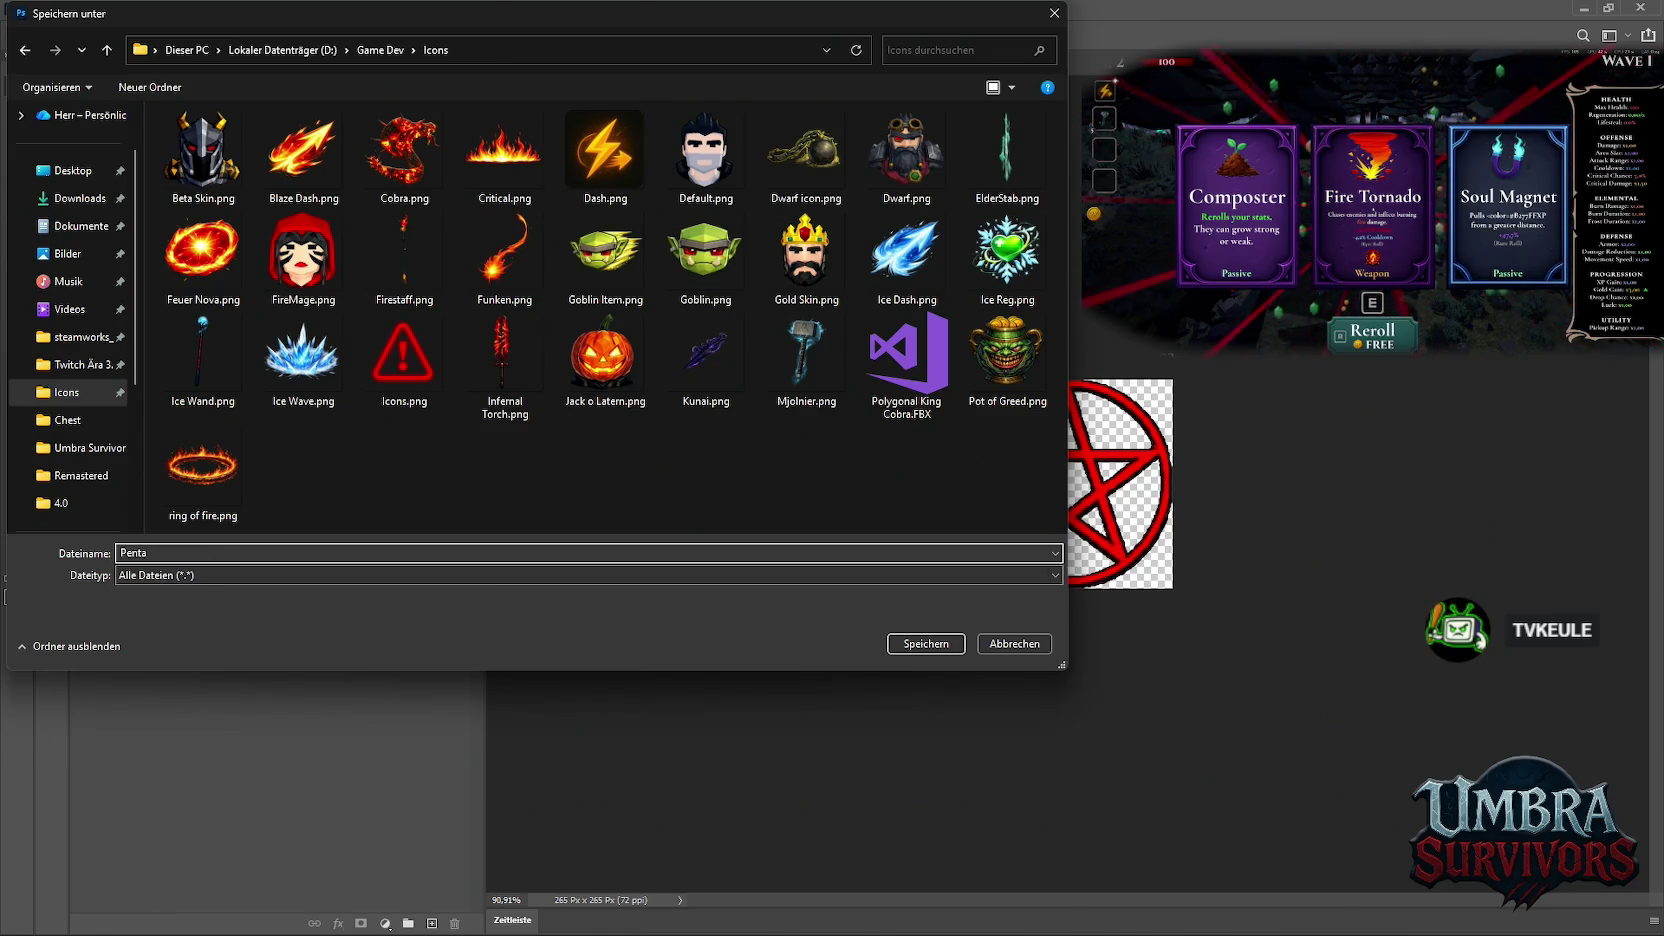
key("Return")
left_click(1584, 8)
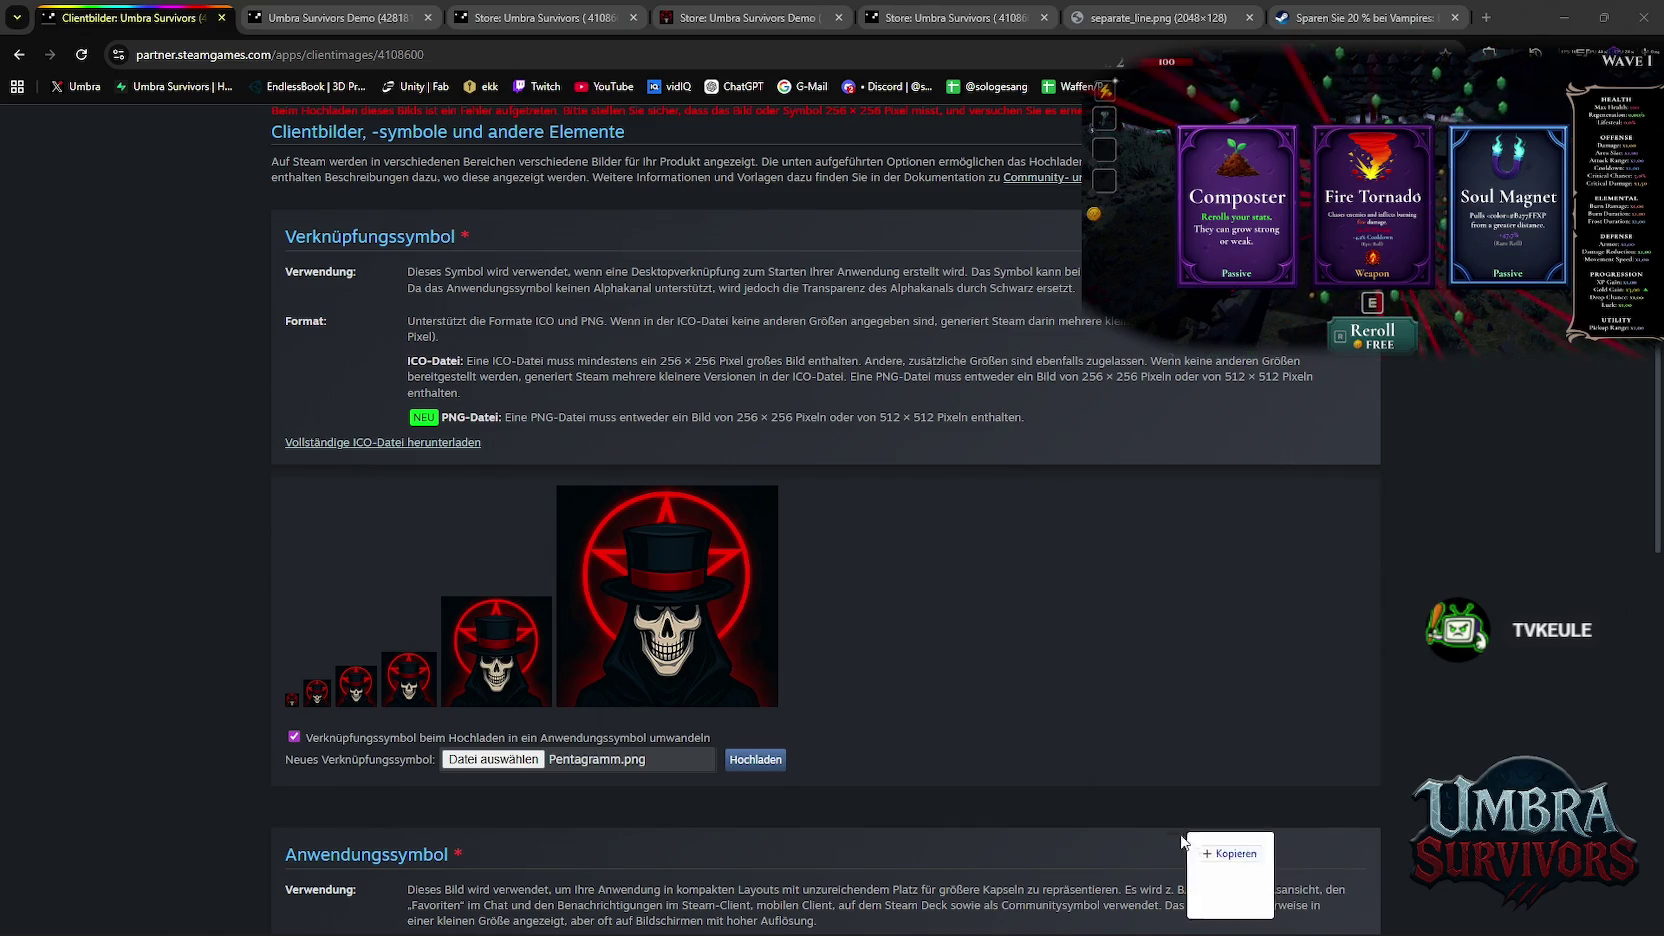
Upload Penta.png as shortcut and application icon; the application icon is resized and accepted
left_click_drag(1230, 870, 655, 783)
scroll(935, 699, "down", 4)
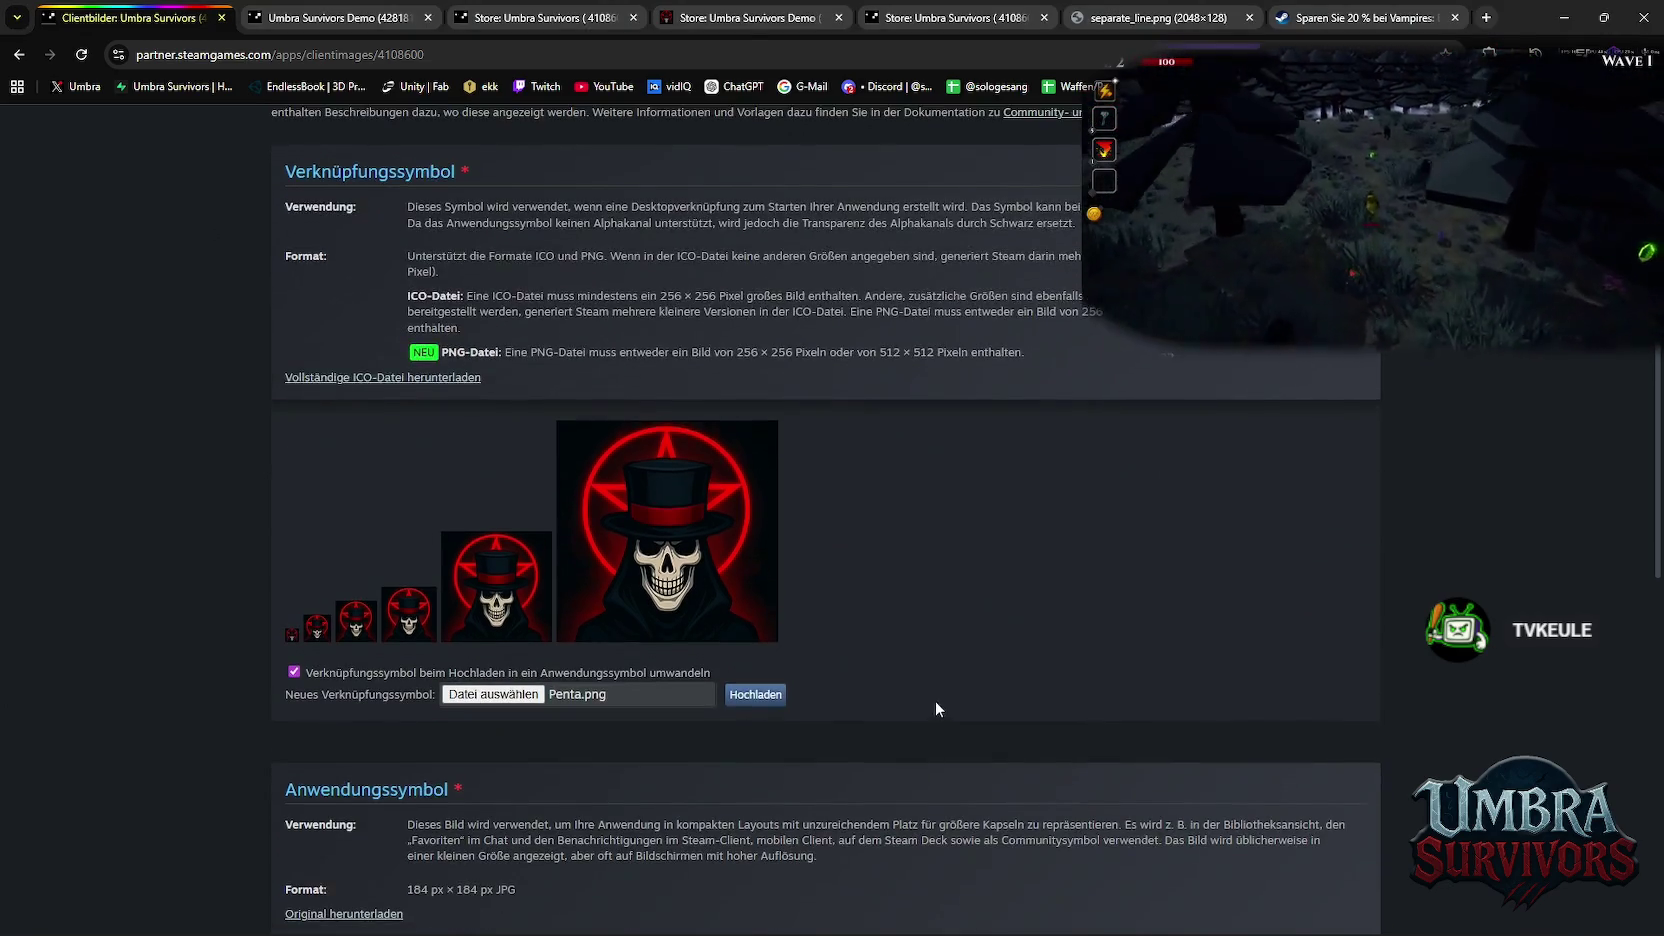
scroll(926, 663, "up", 2)
scroll(922, 673, "down", 2)
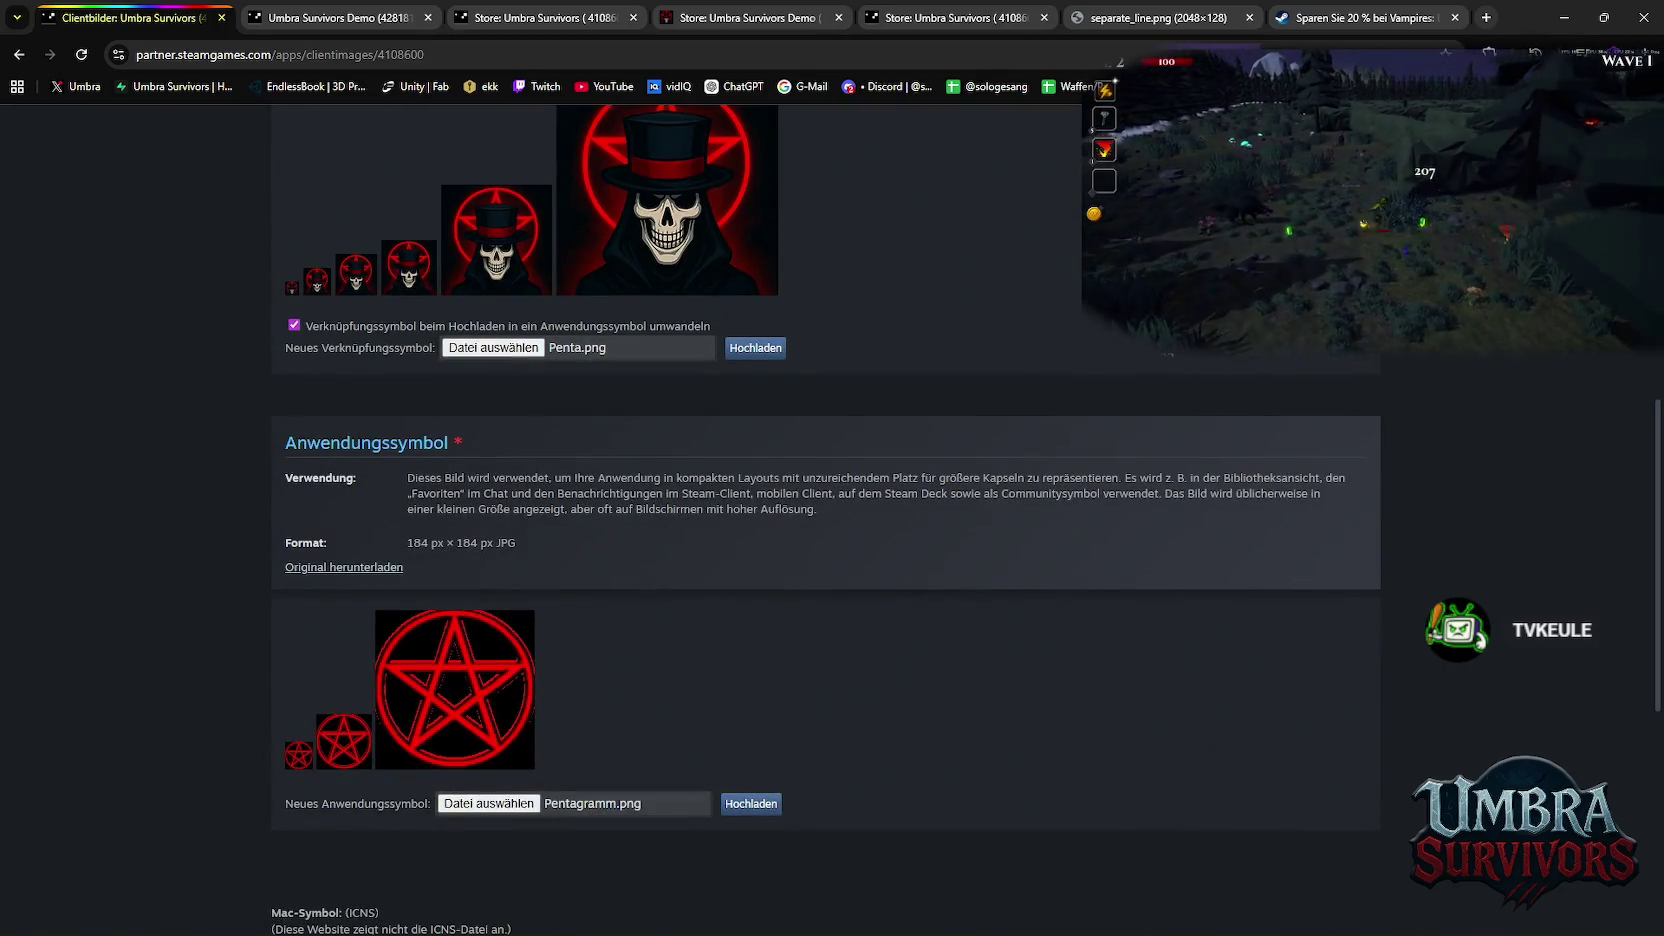
left_click_drag(846, 718, 600, 803)
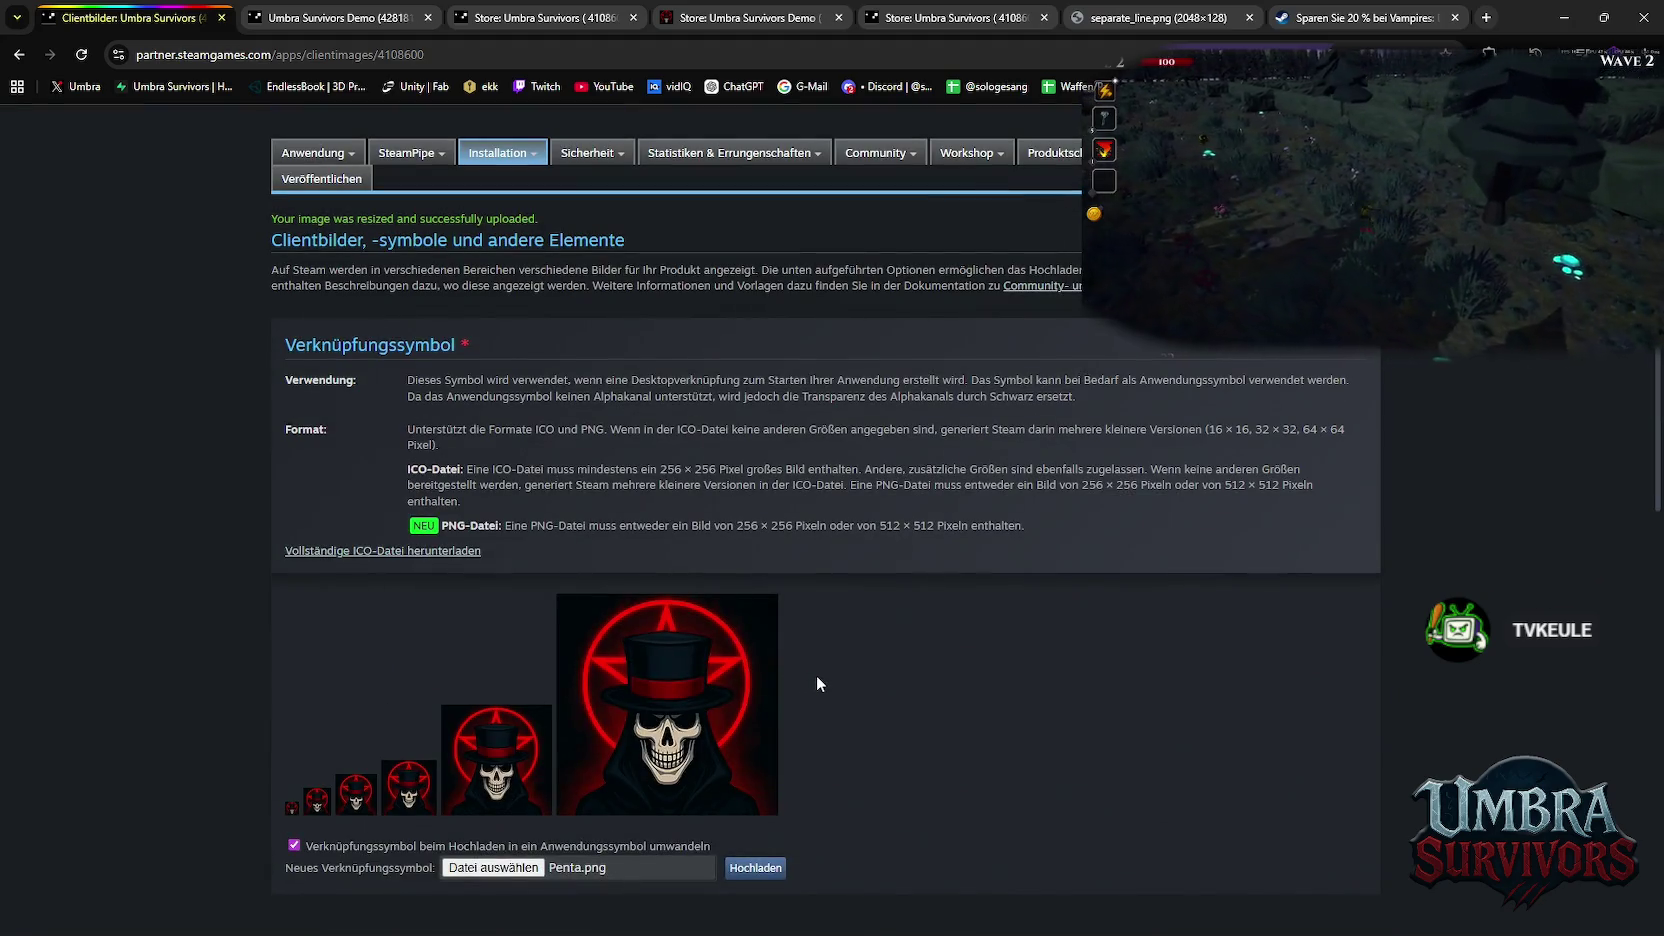
scroll(816, 680, "down", 2)
scroll(837, 645, "down", 2)
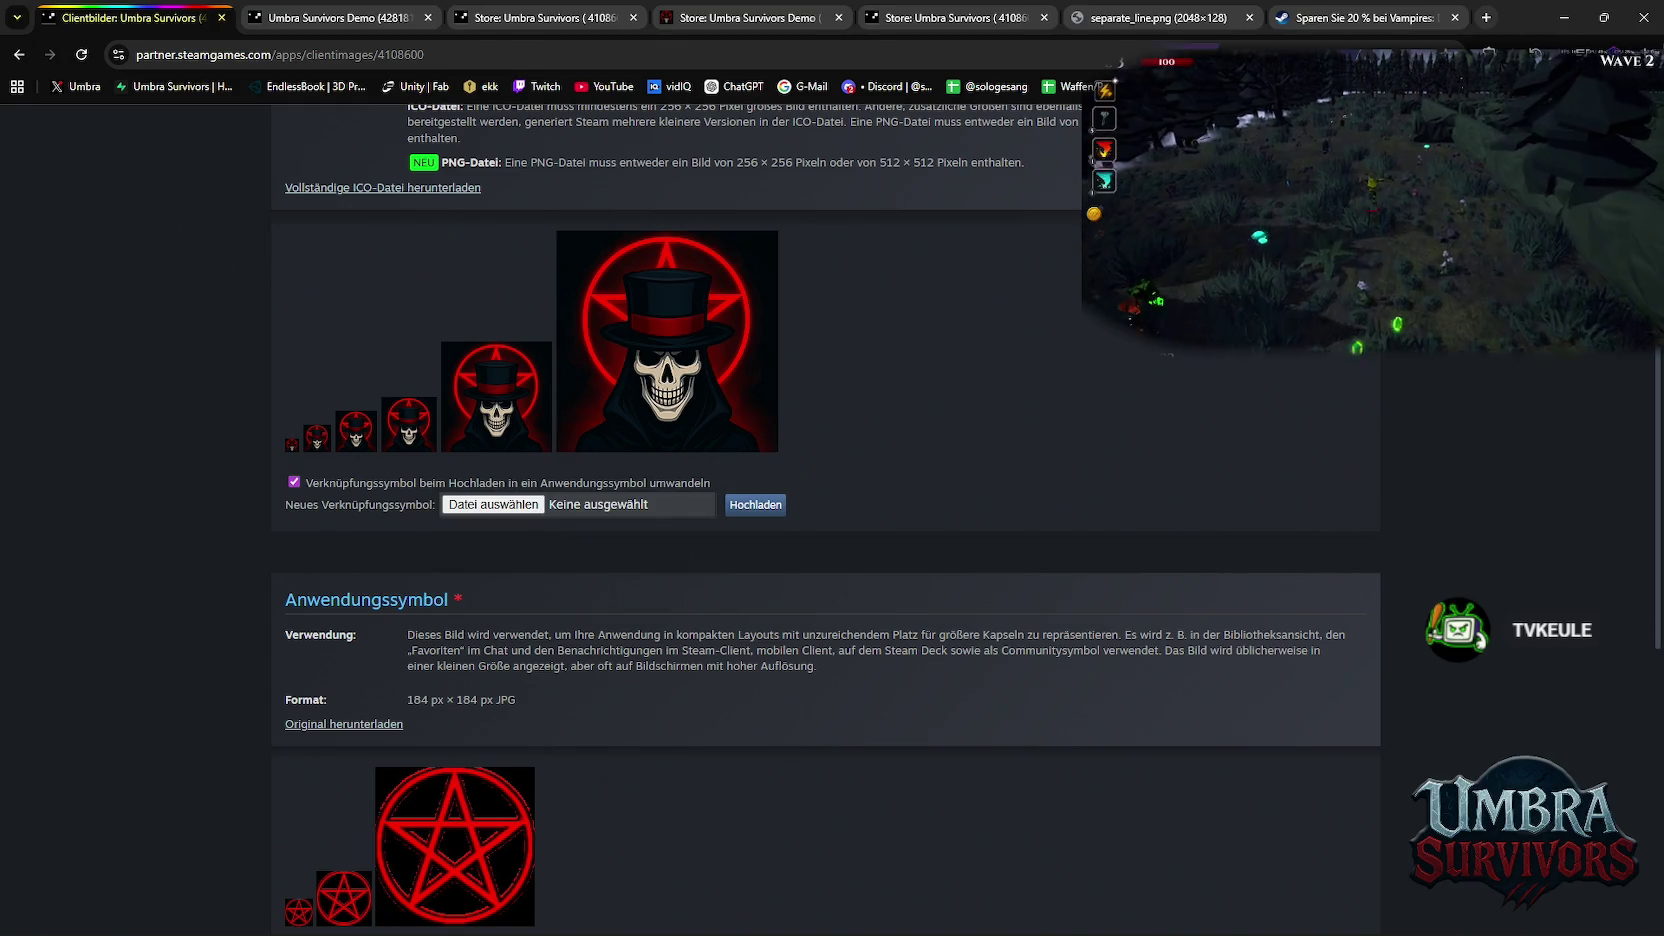
Reselect Penta.png for the shortcut icon, which is again rejected as not 256×256
left_click_drag(694, 524, 652, 518)
scroll(814, 506, "up", 3)
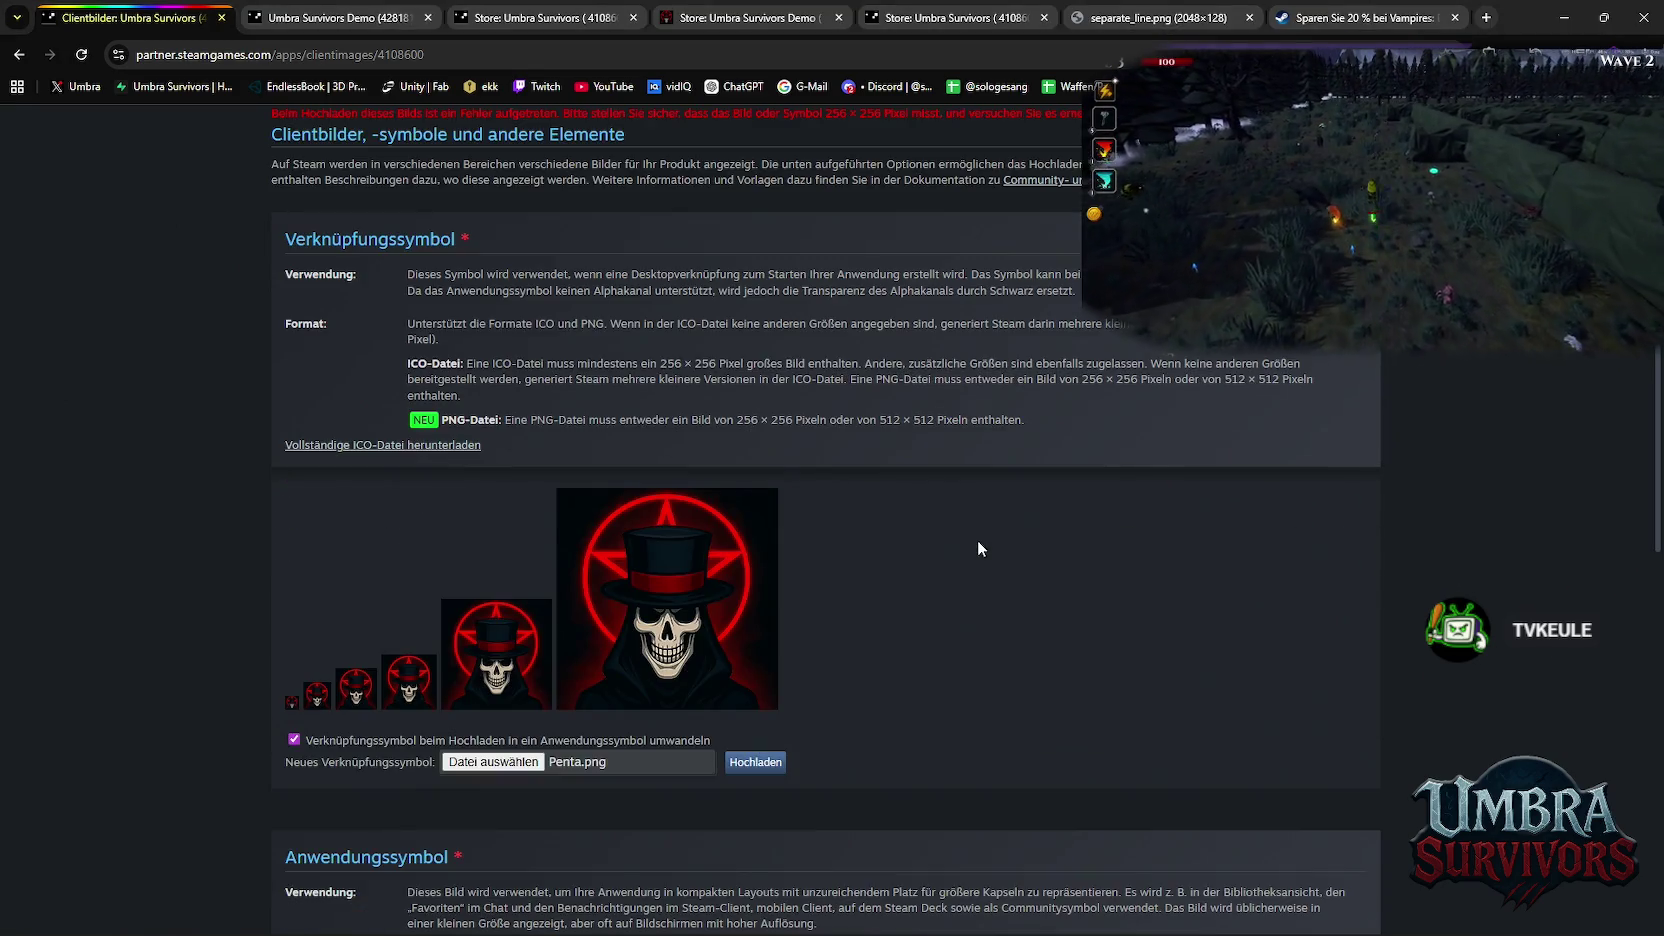
scroll(928, 540, "up", 2)
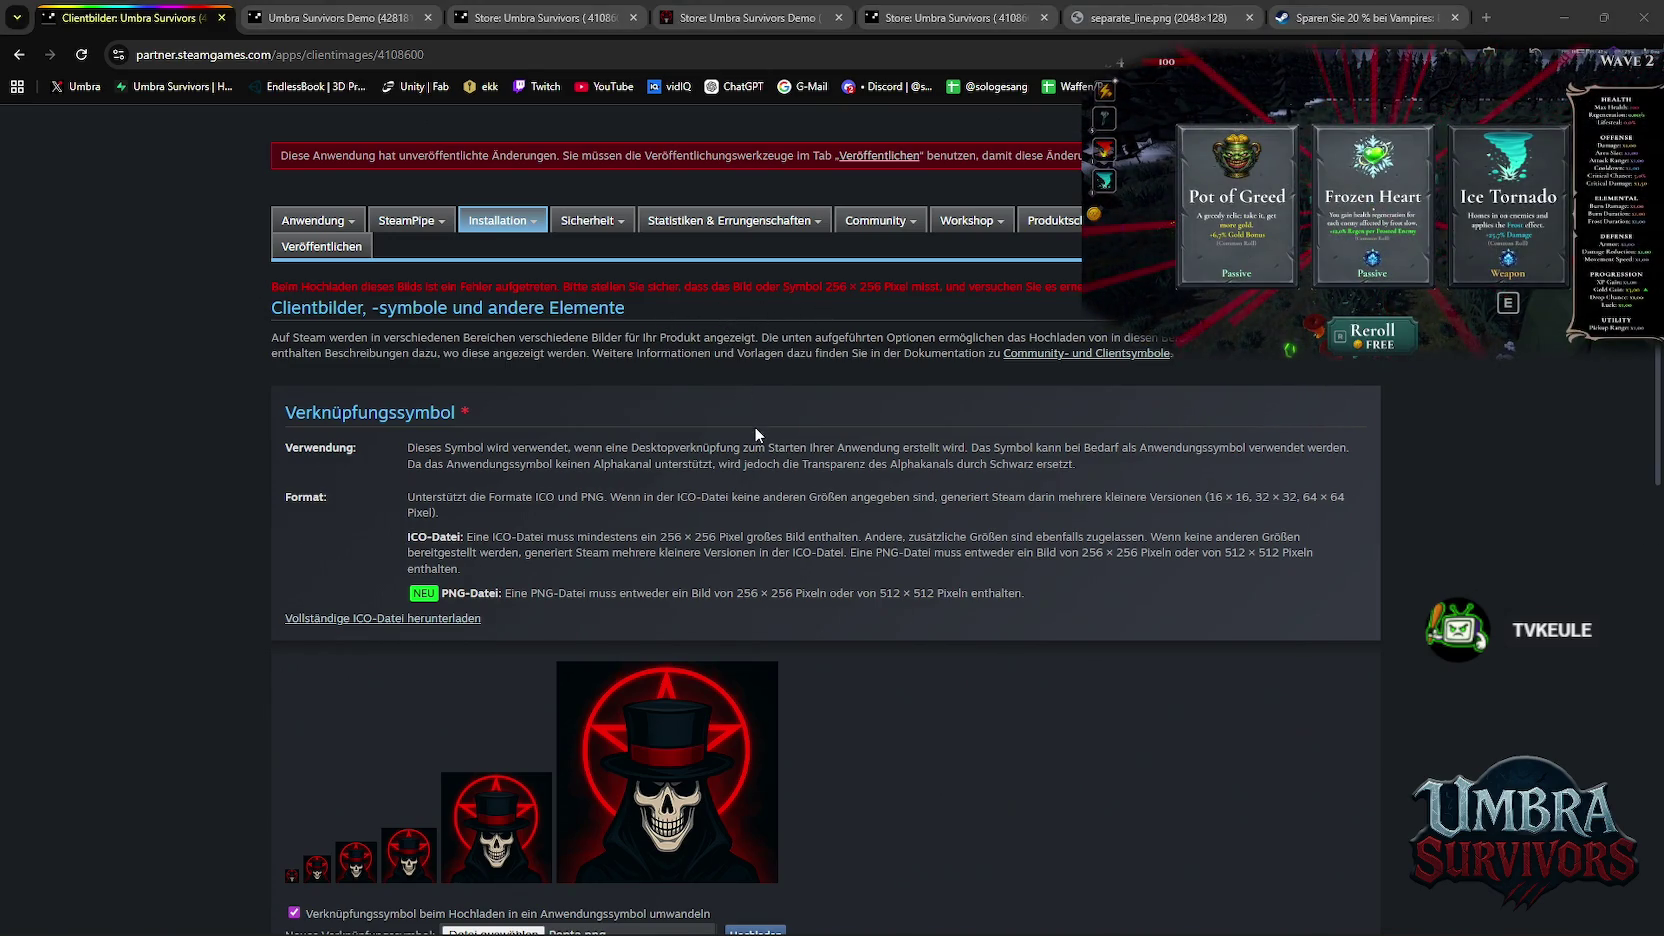
scroll(754, 426, "down", 4)
scroll(754, 426, "up", 1)
Export the pentagram via Exportieren als with Kleinere Datei as 'Pentagramm' into Icons
scroll(754, 426, "up", 2)
key("alt+Tab")
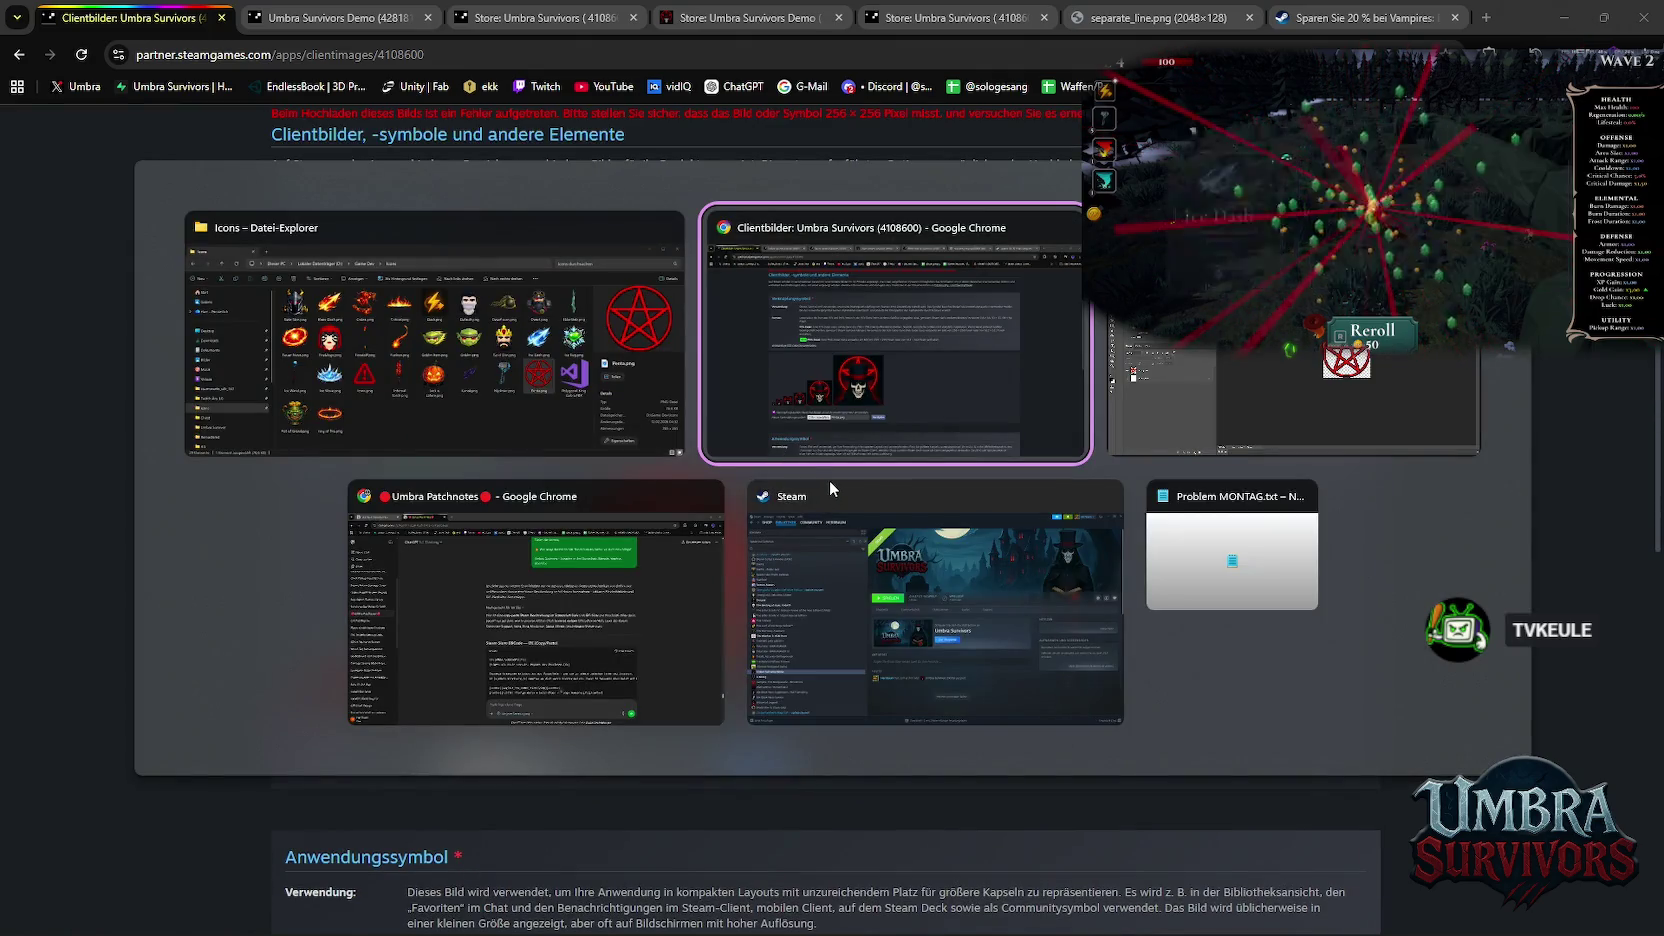
key("alt+Tab")
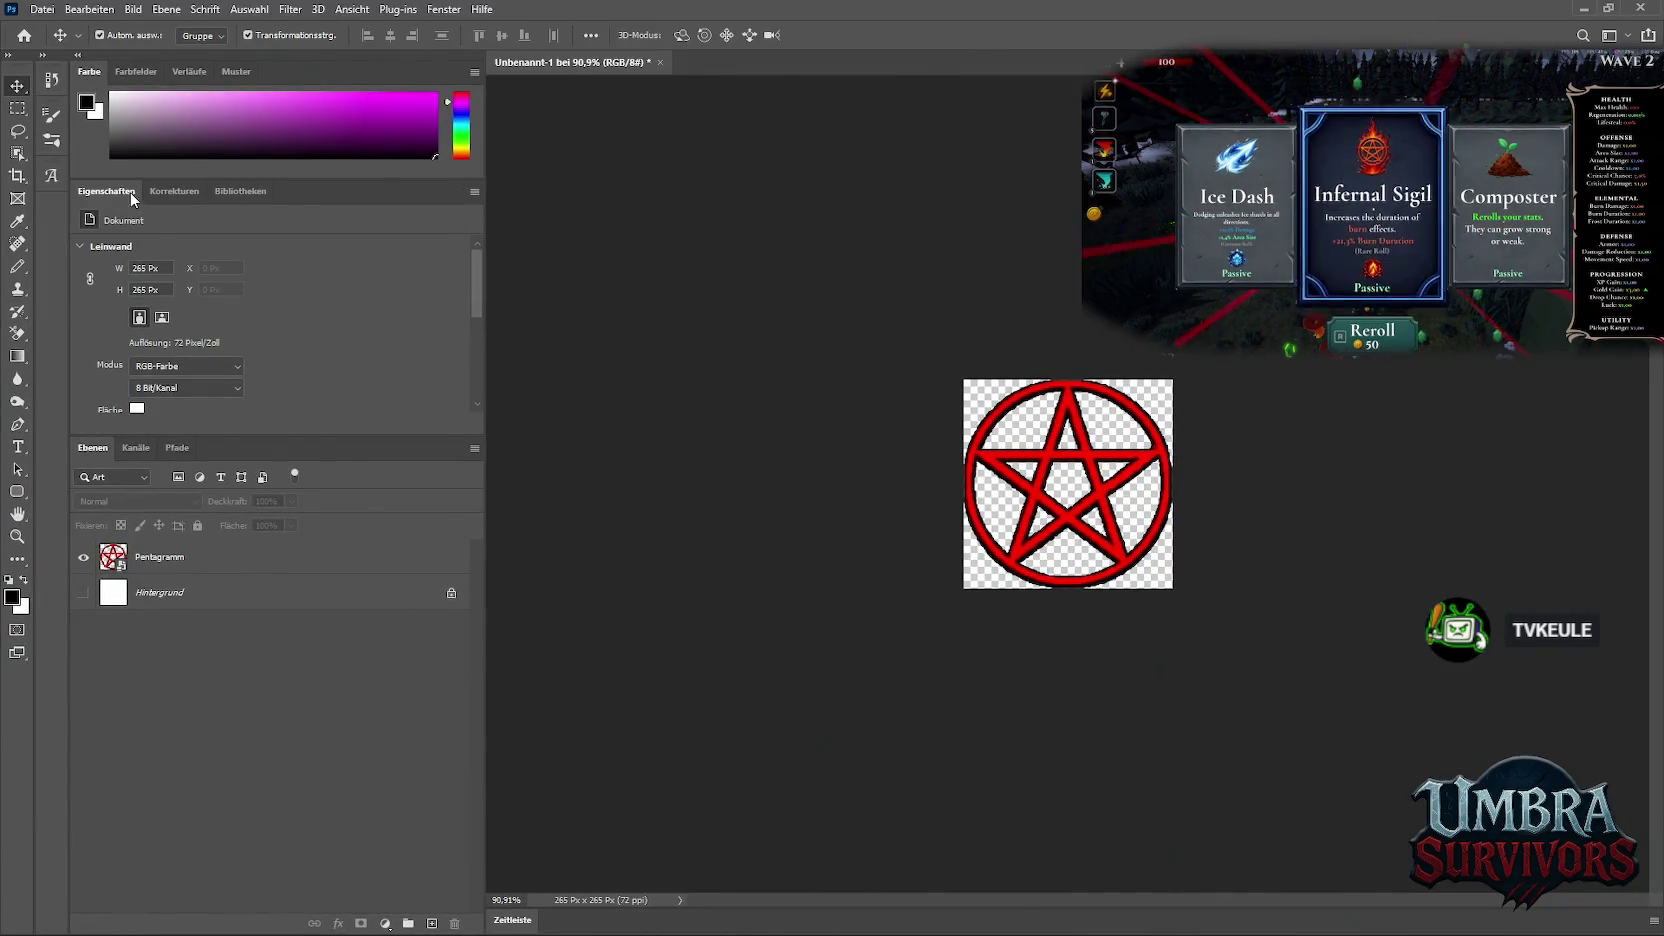
left_click(43, 10)
mouse_move(68, 261)
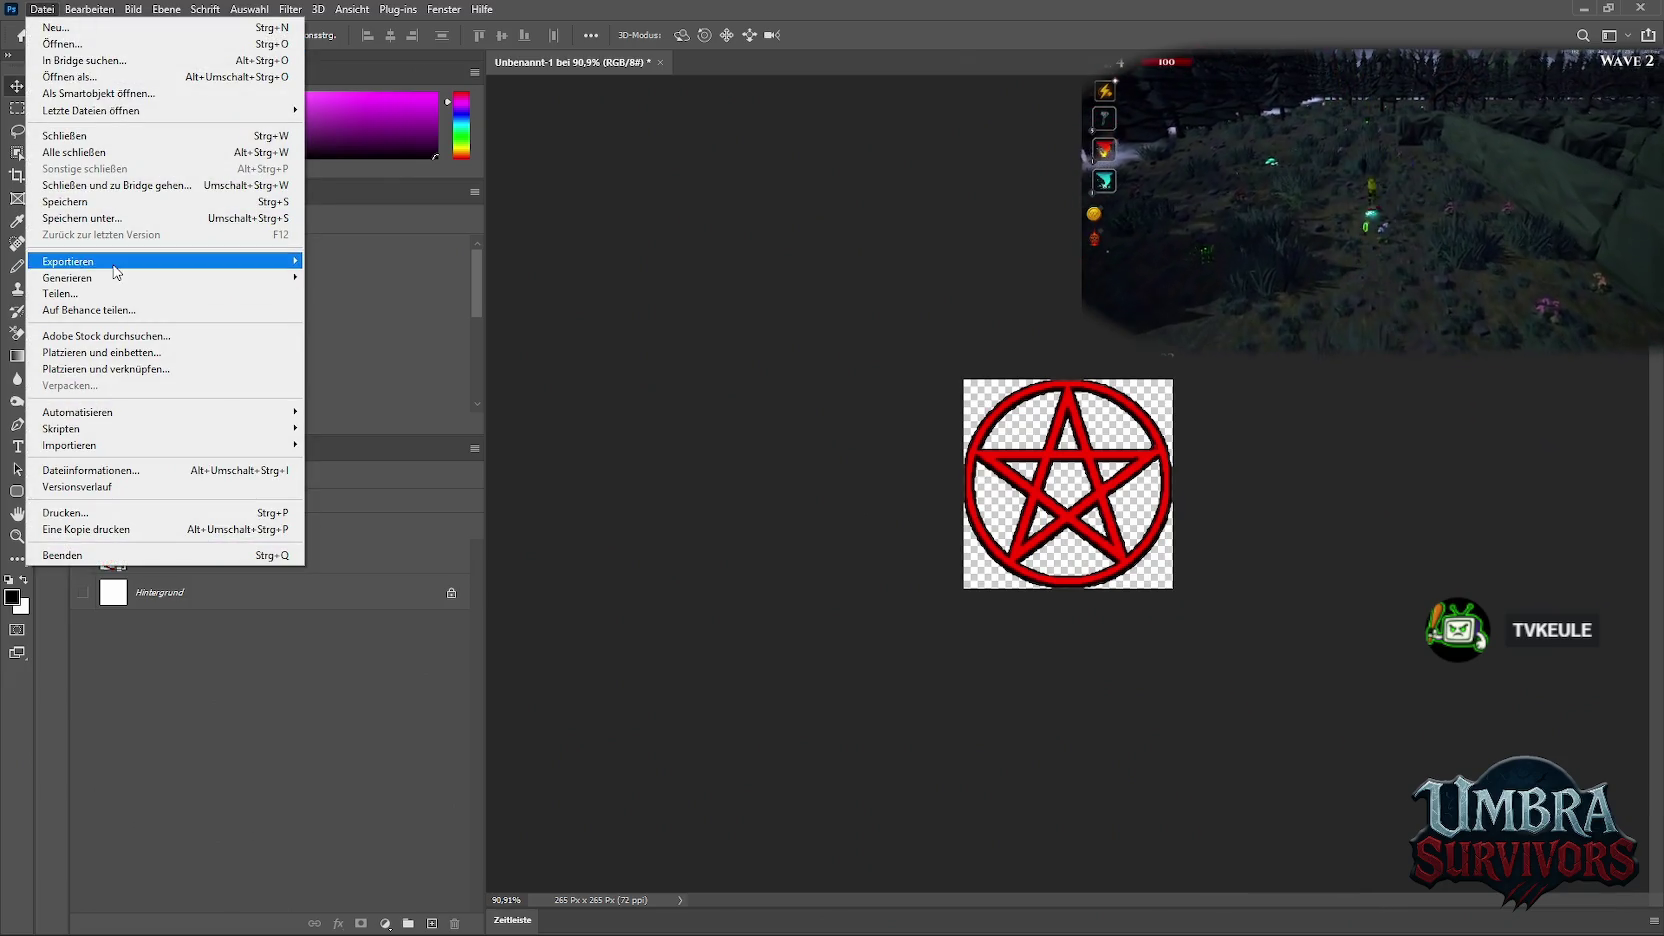
left_click(385, 277)
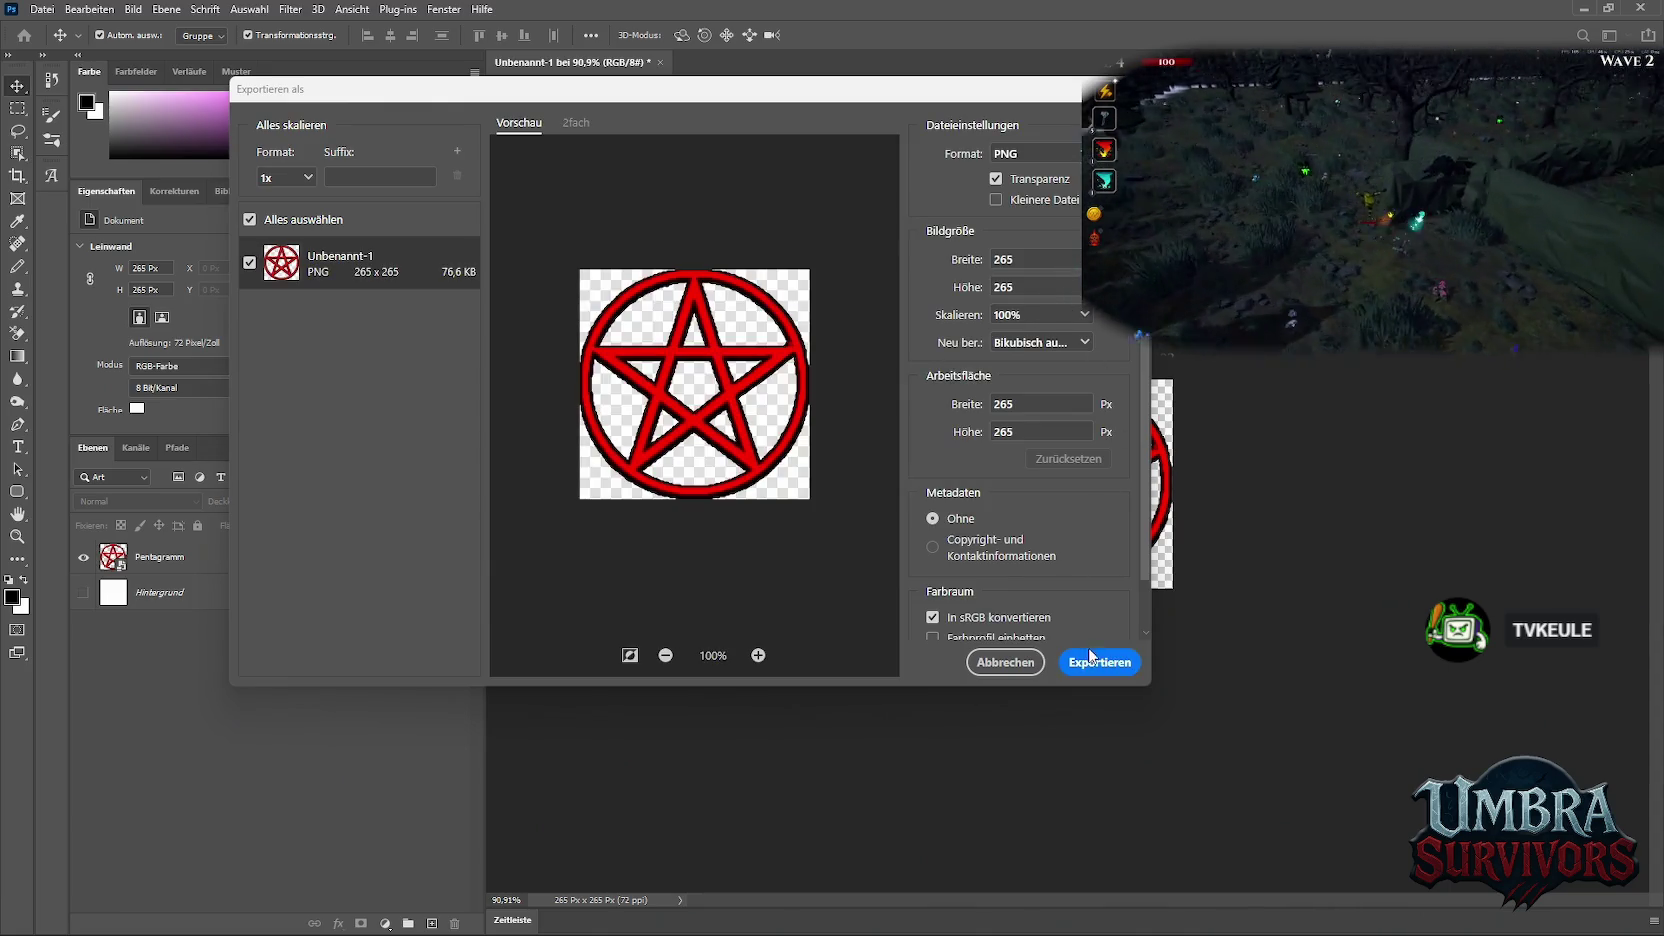
left_click(1035, 201)
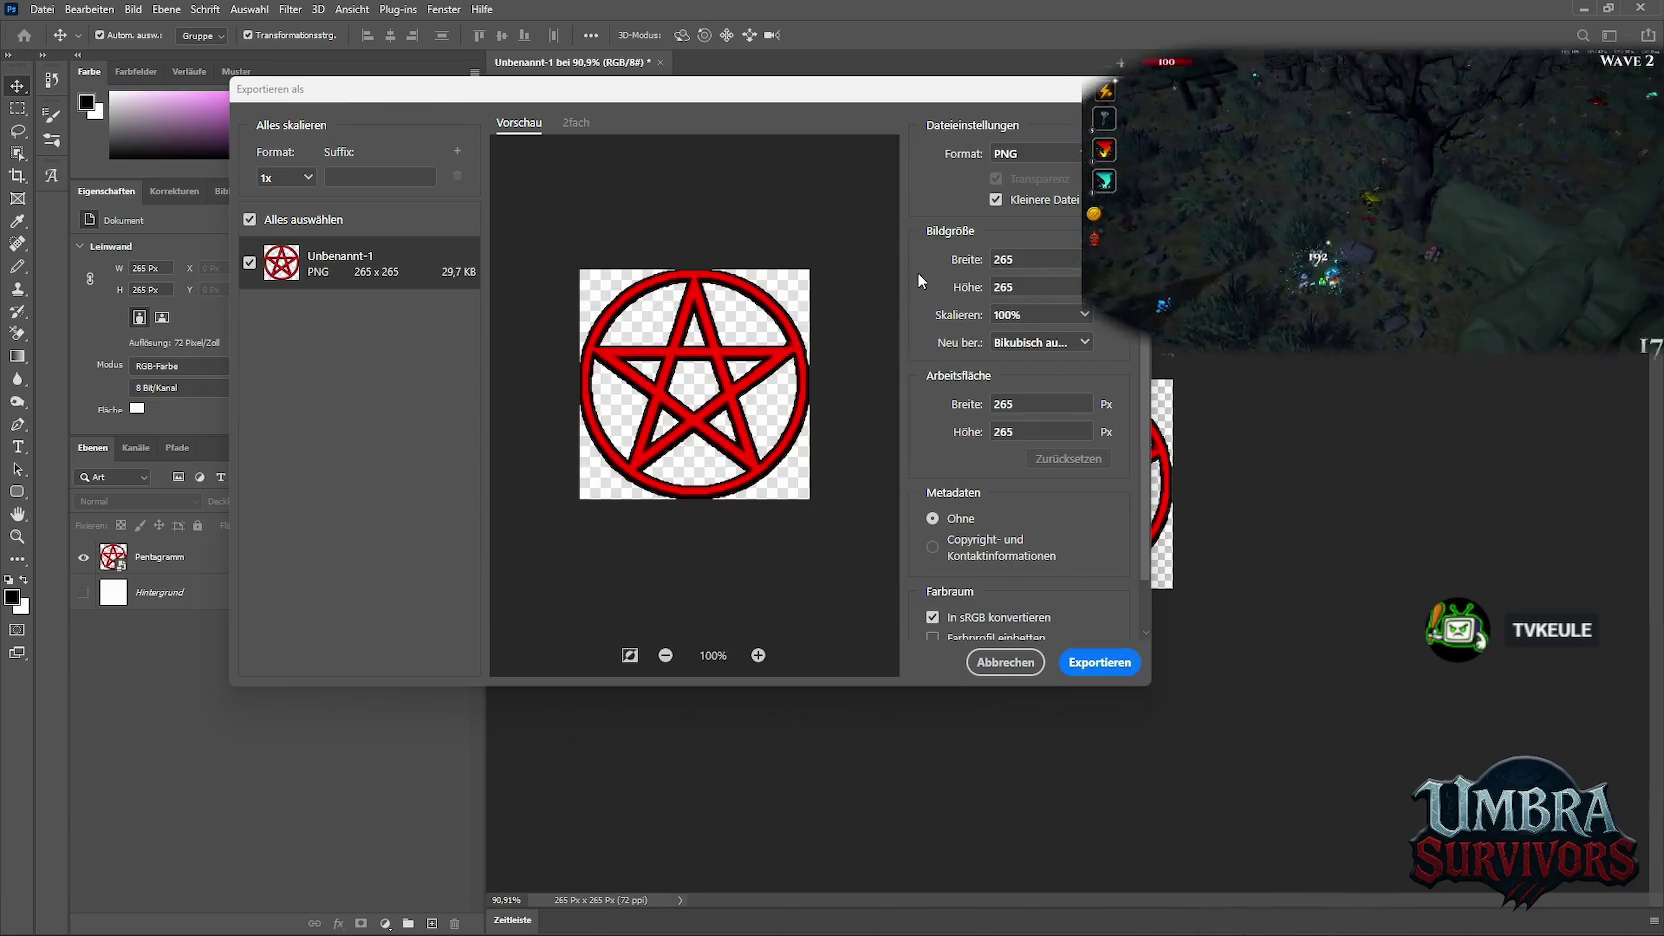
left_click(1089, 664)
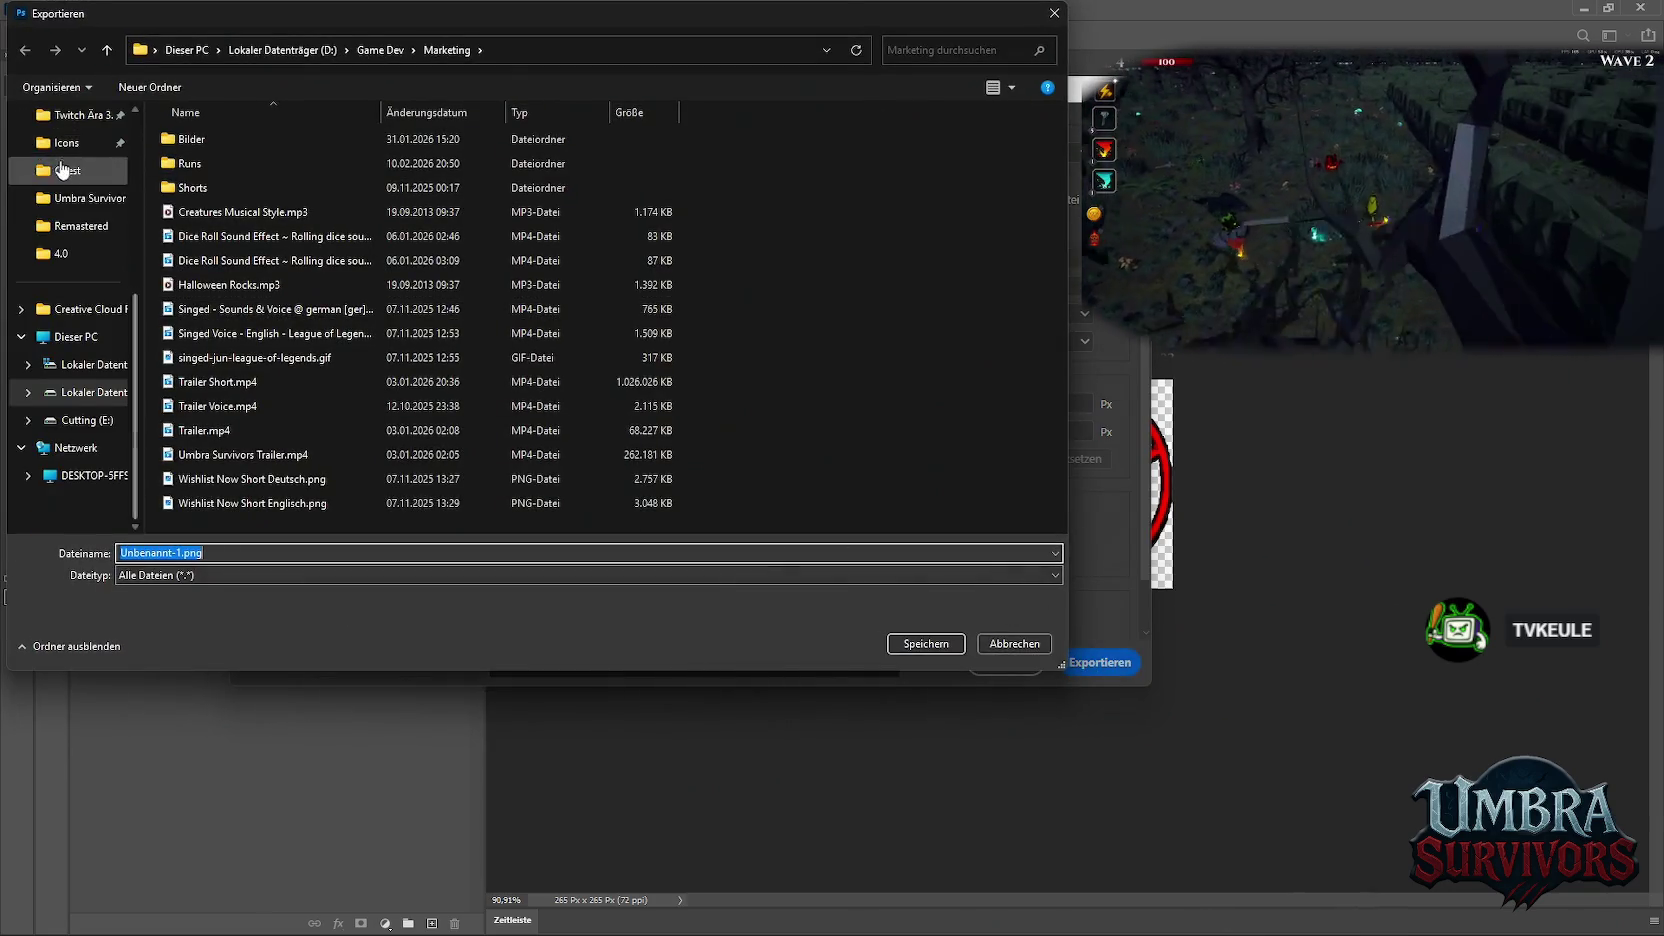
left_click(66, 142)
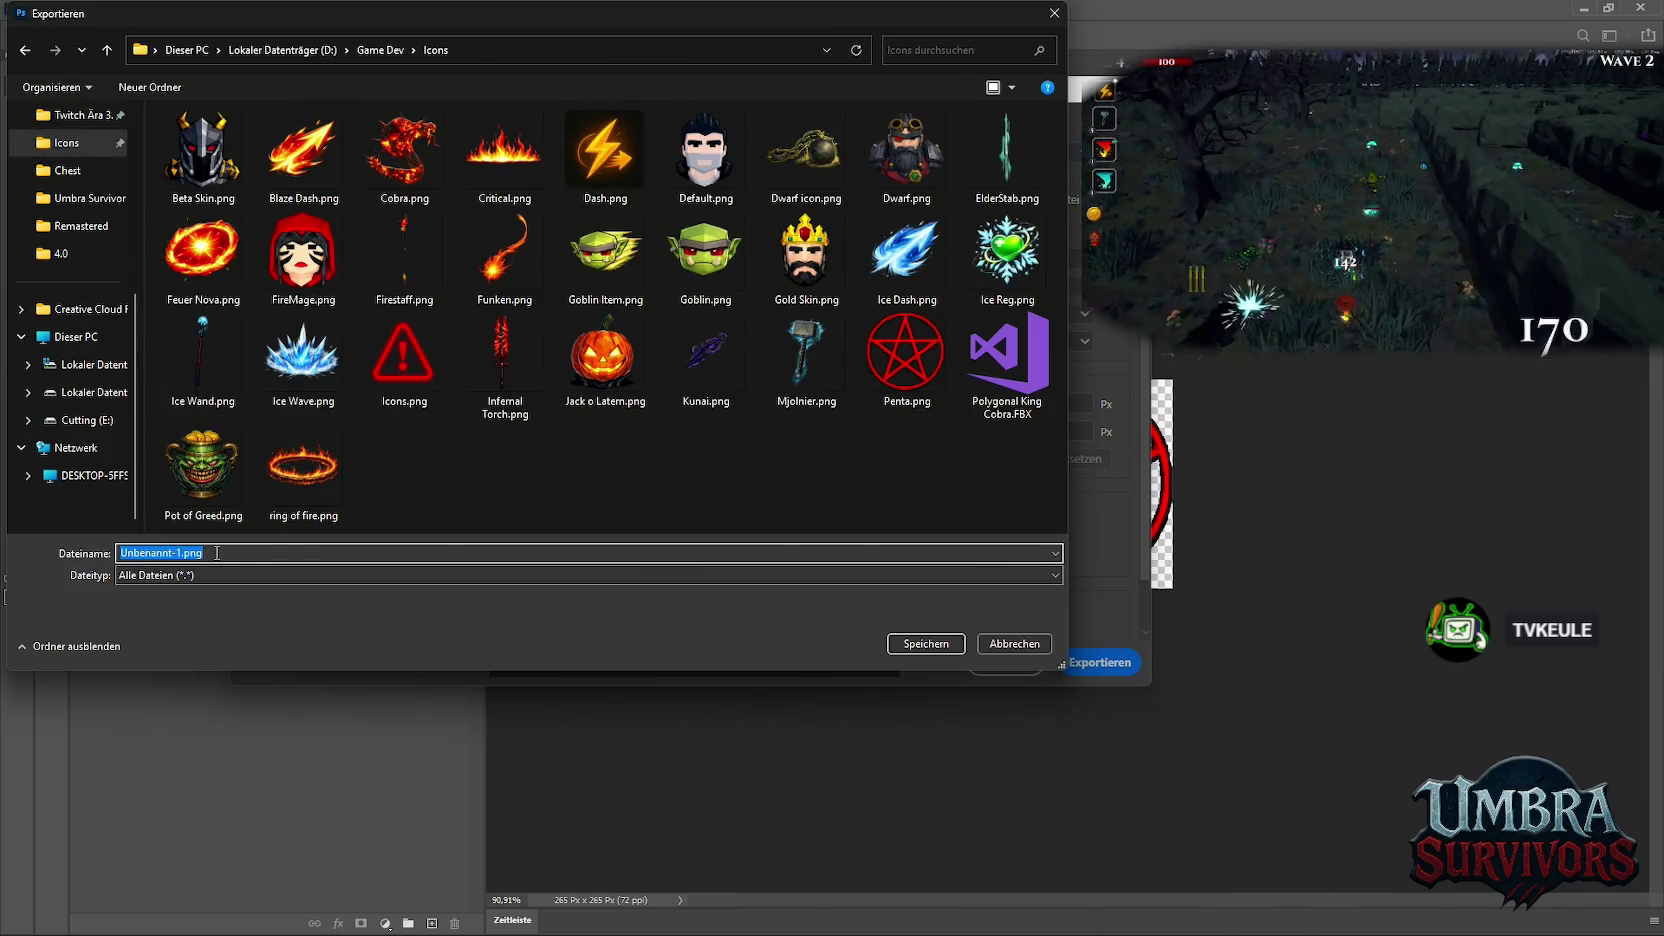
type("Pentagramm")
key("Return")
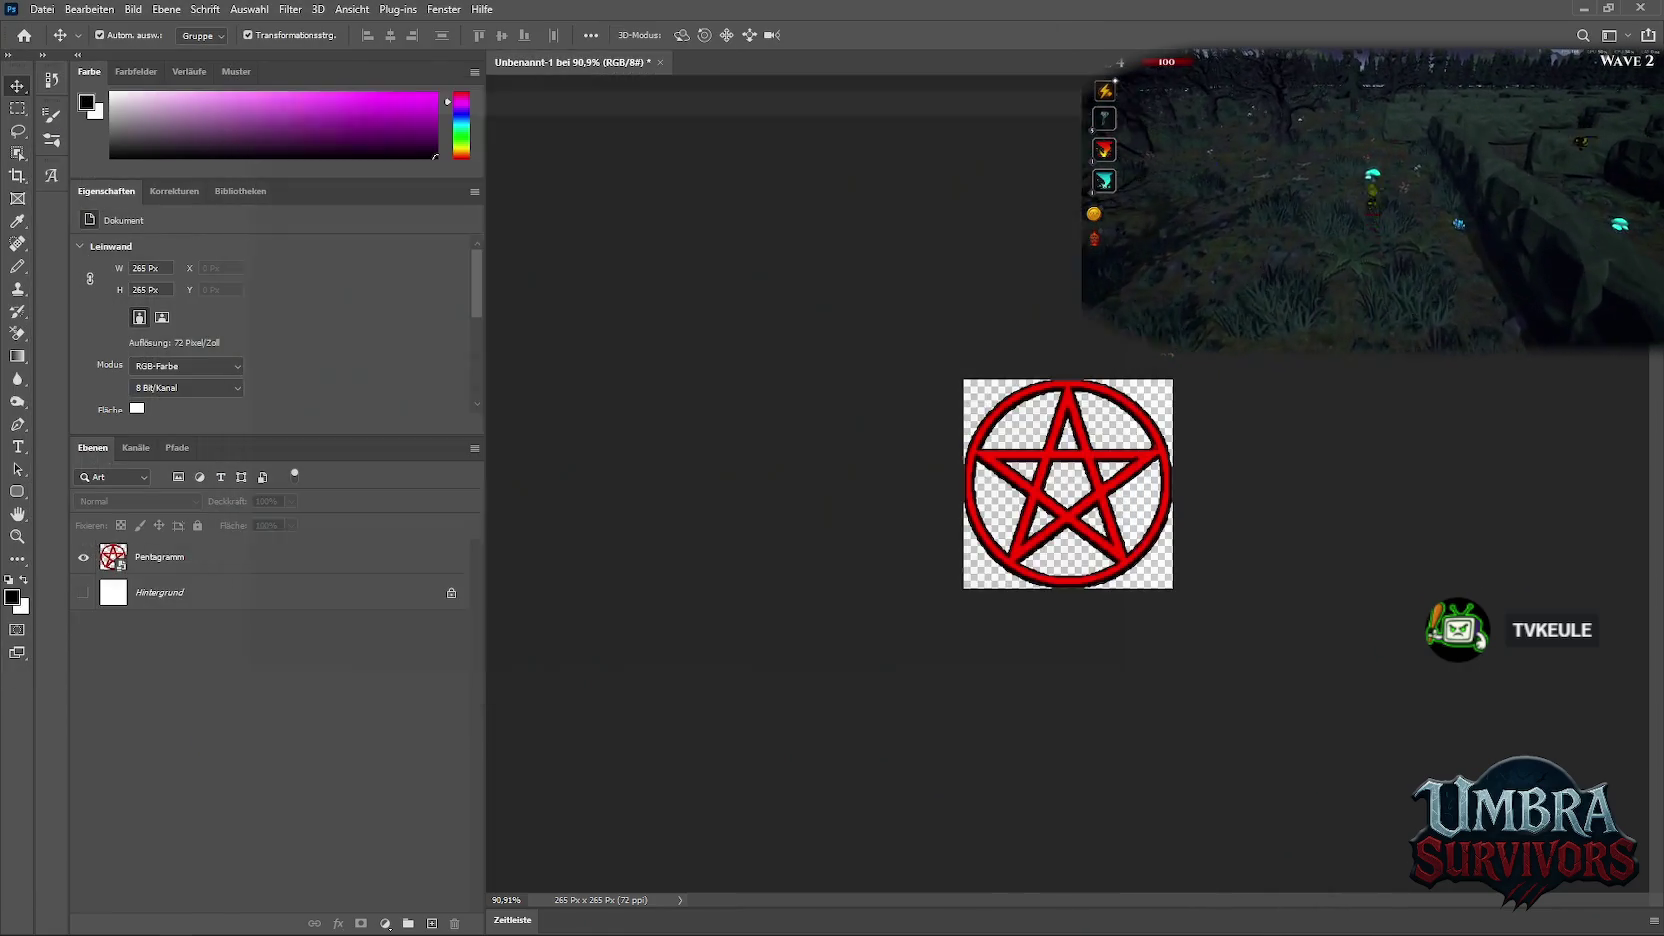
key("alt+Tab")
key("alt+Tab")
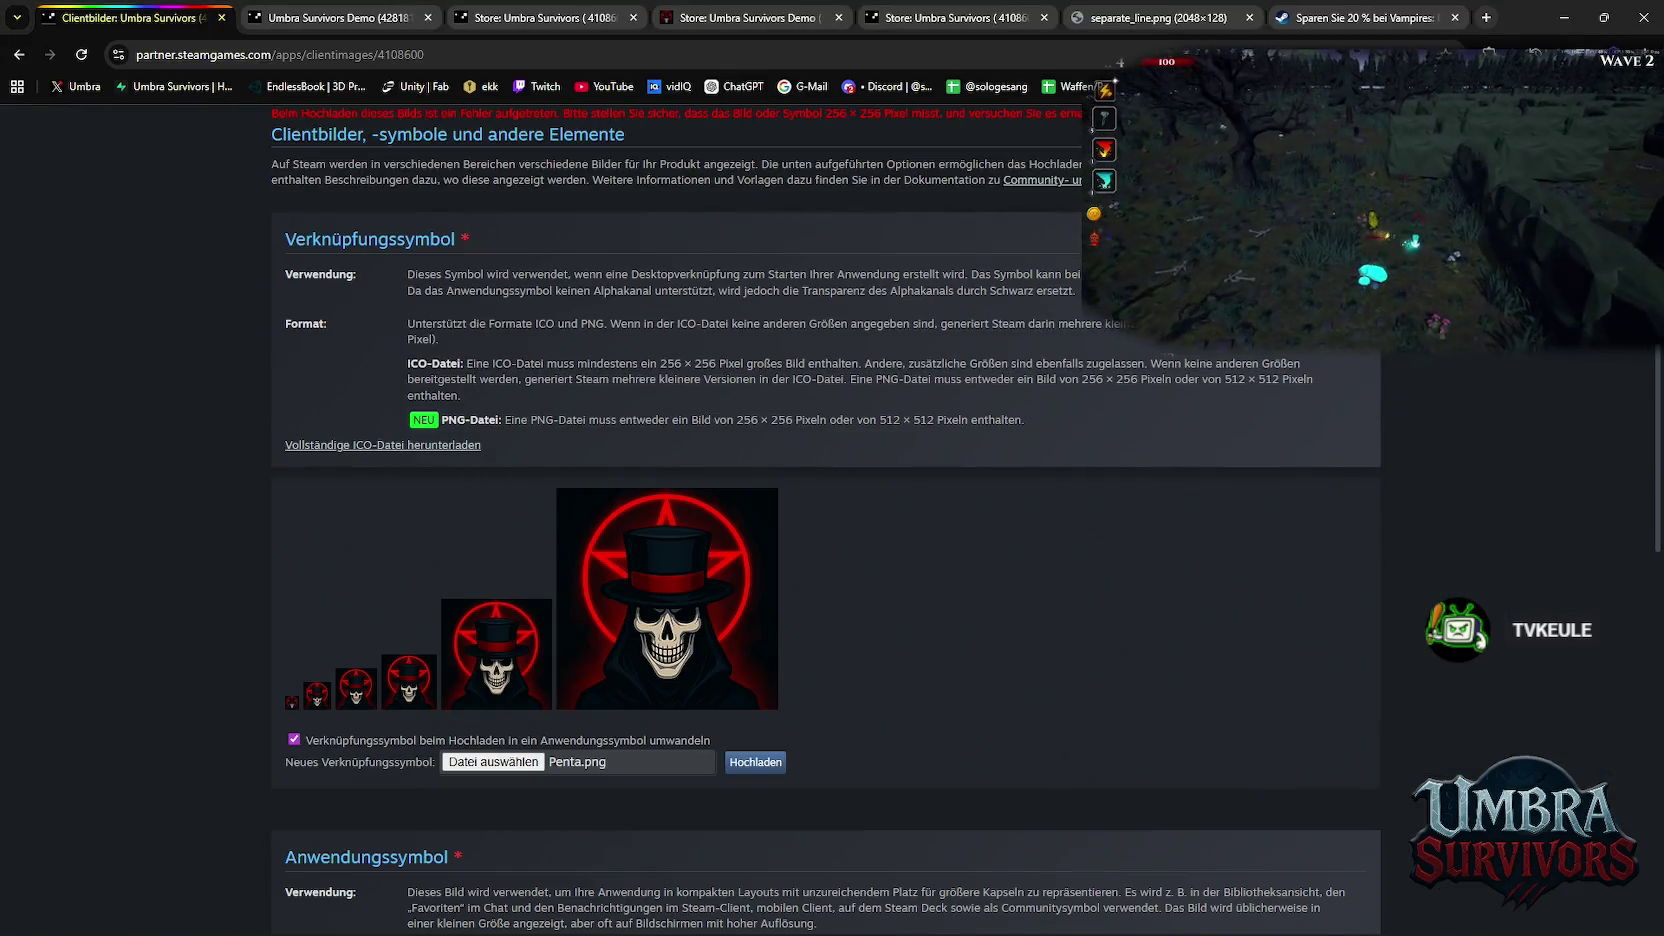
Drop 256.png into the Steamworks shortcut icon file field
left_click_drag(505, 700, 580, 762)
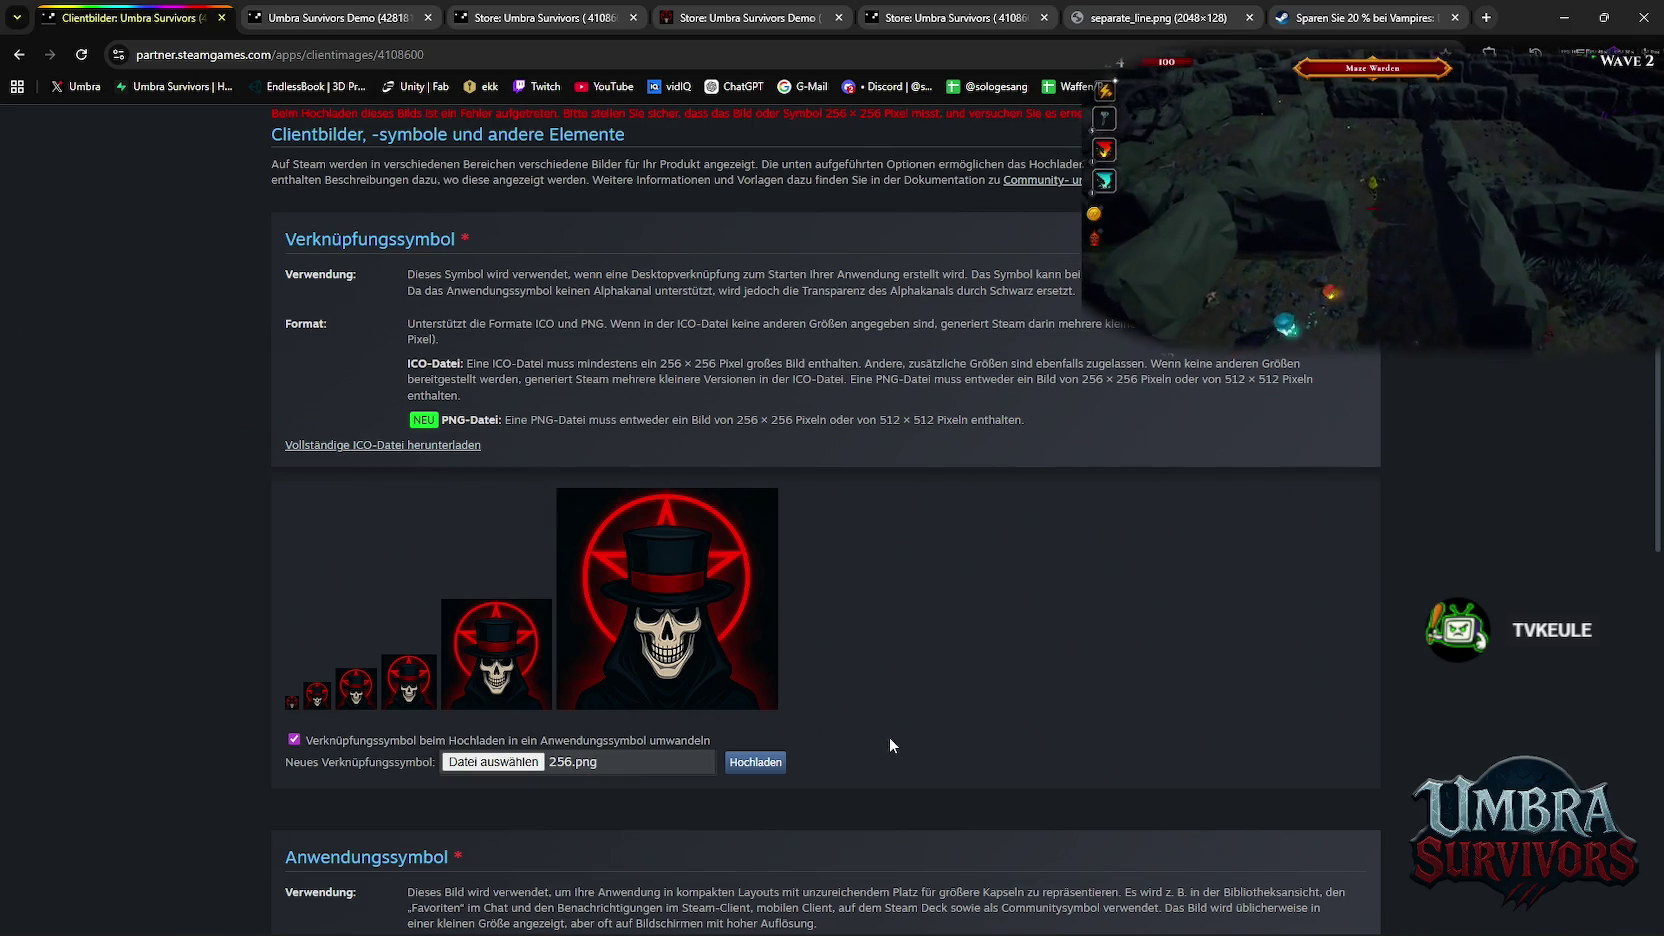
scroll(878, 731, "up", 2)
scroll(820, 530, "down", 6)
scroll(805, 525, "down", 3)
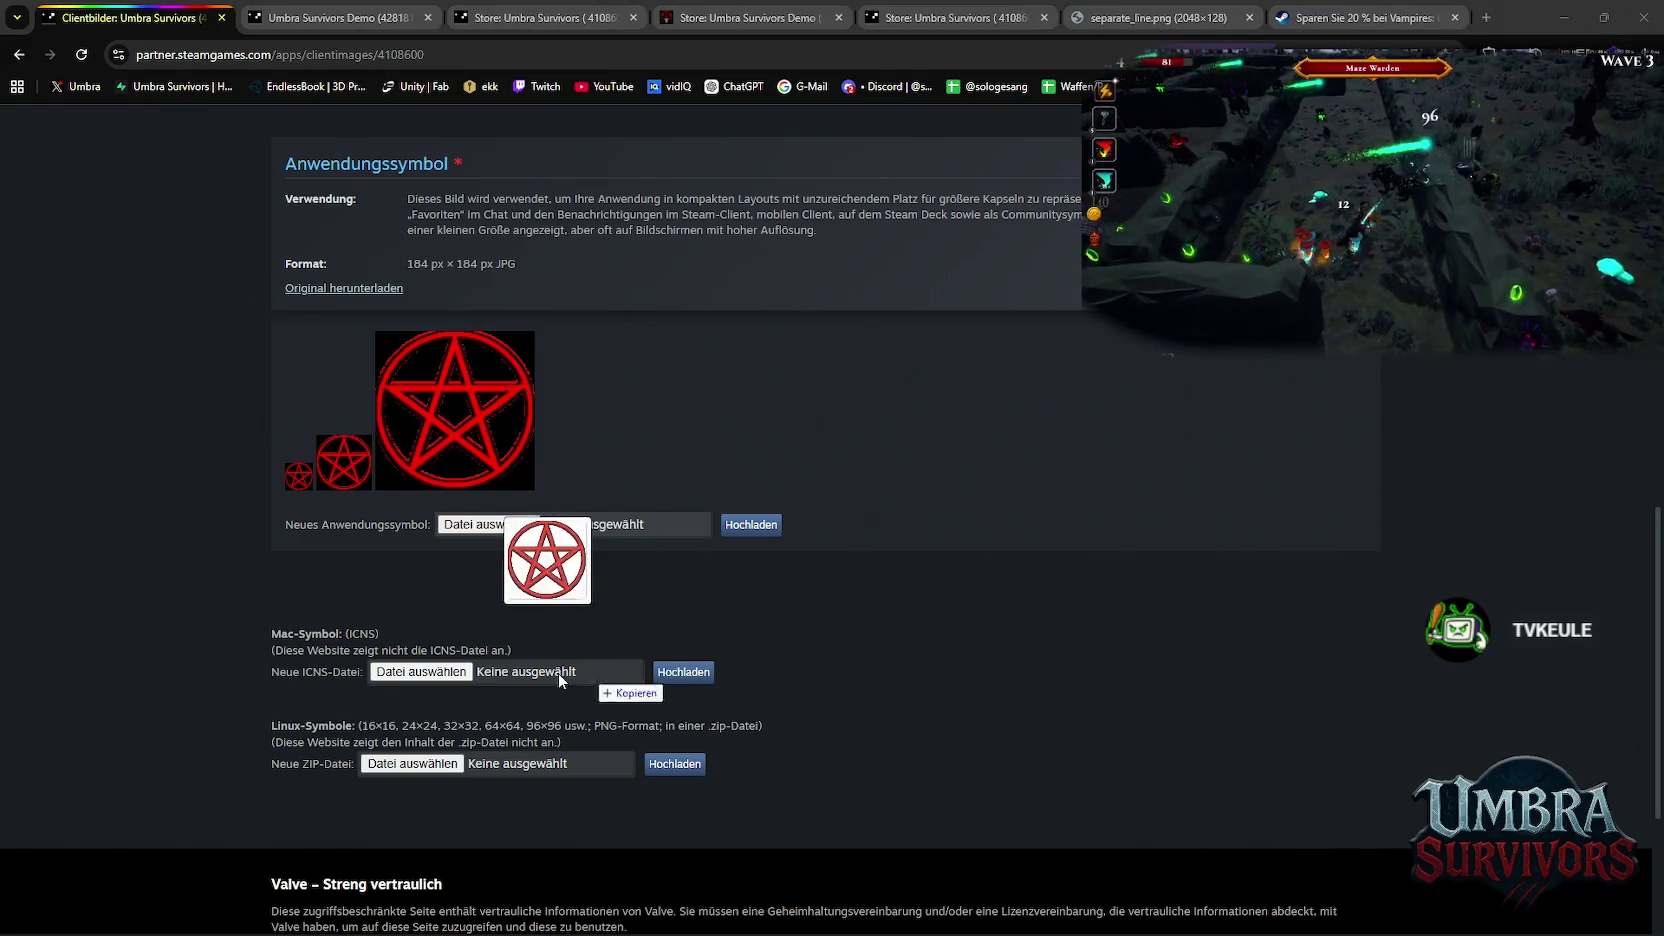
Place Penta.png in the Mac icon and Linux icons file fields
left_click_drag(822, 720, 525, 678)
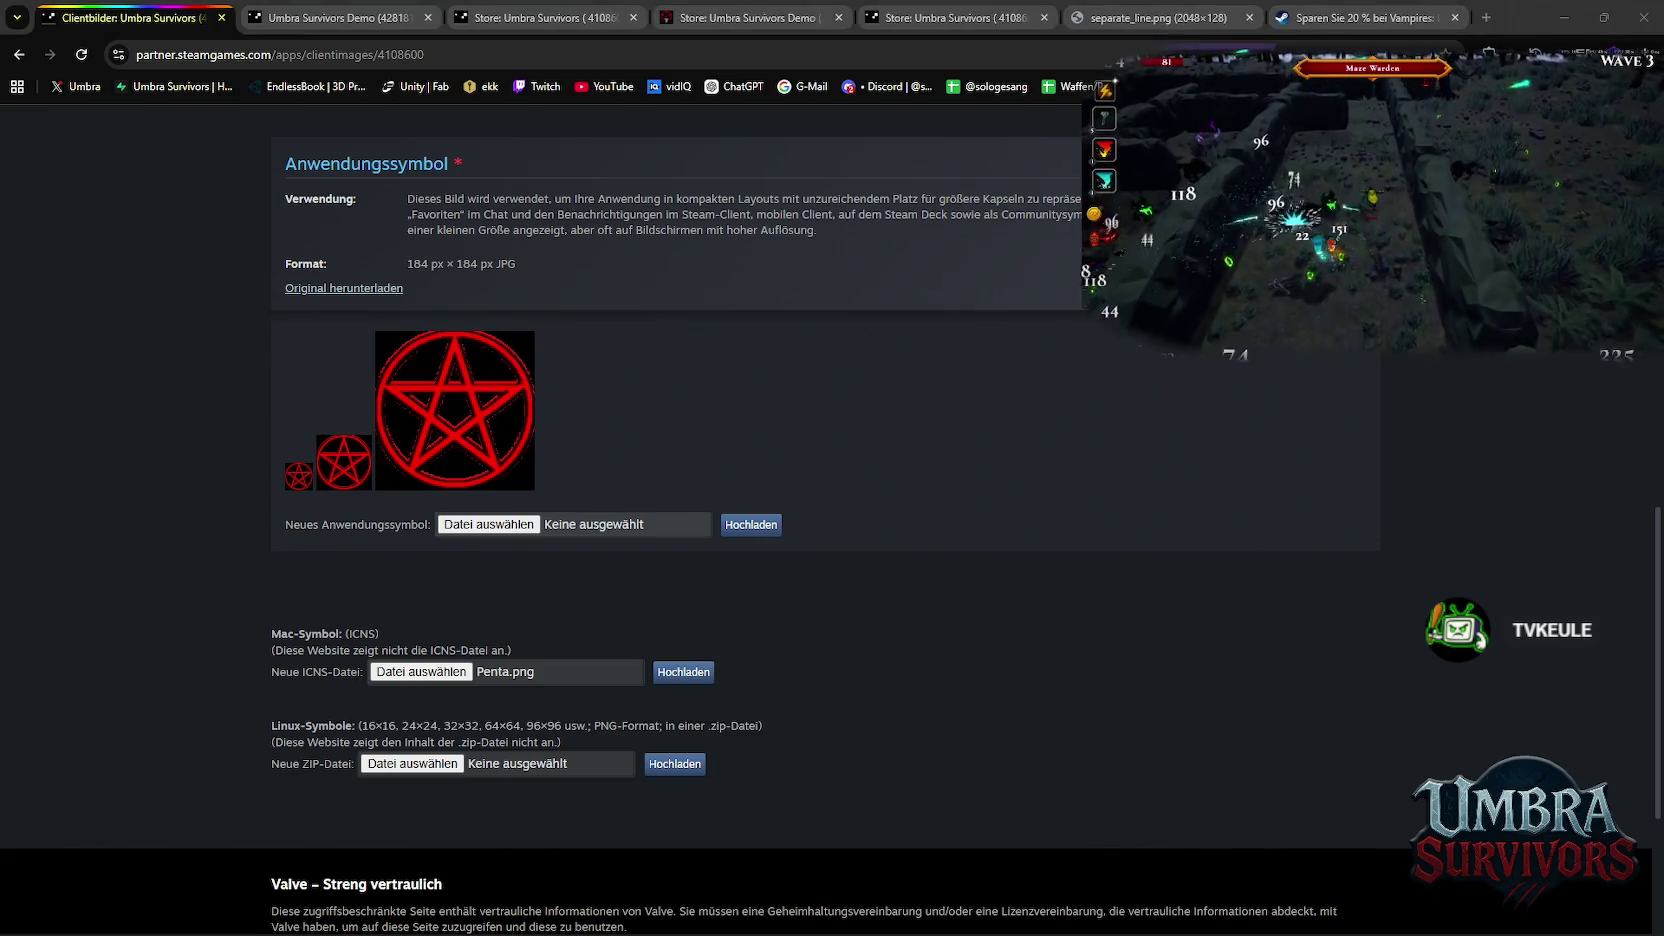
left_click_drag(820, 730, 590, 777)
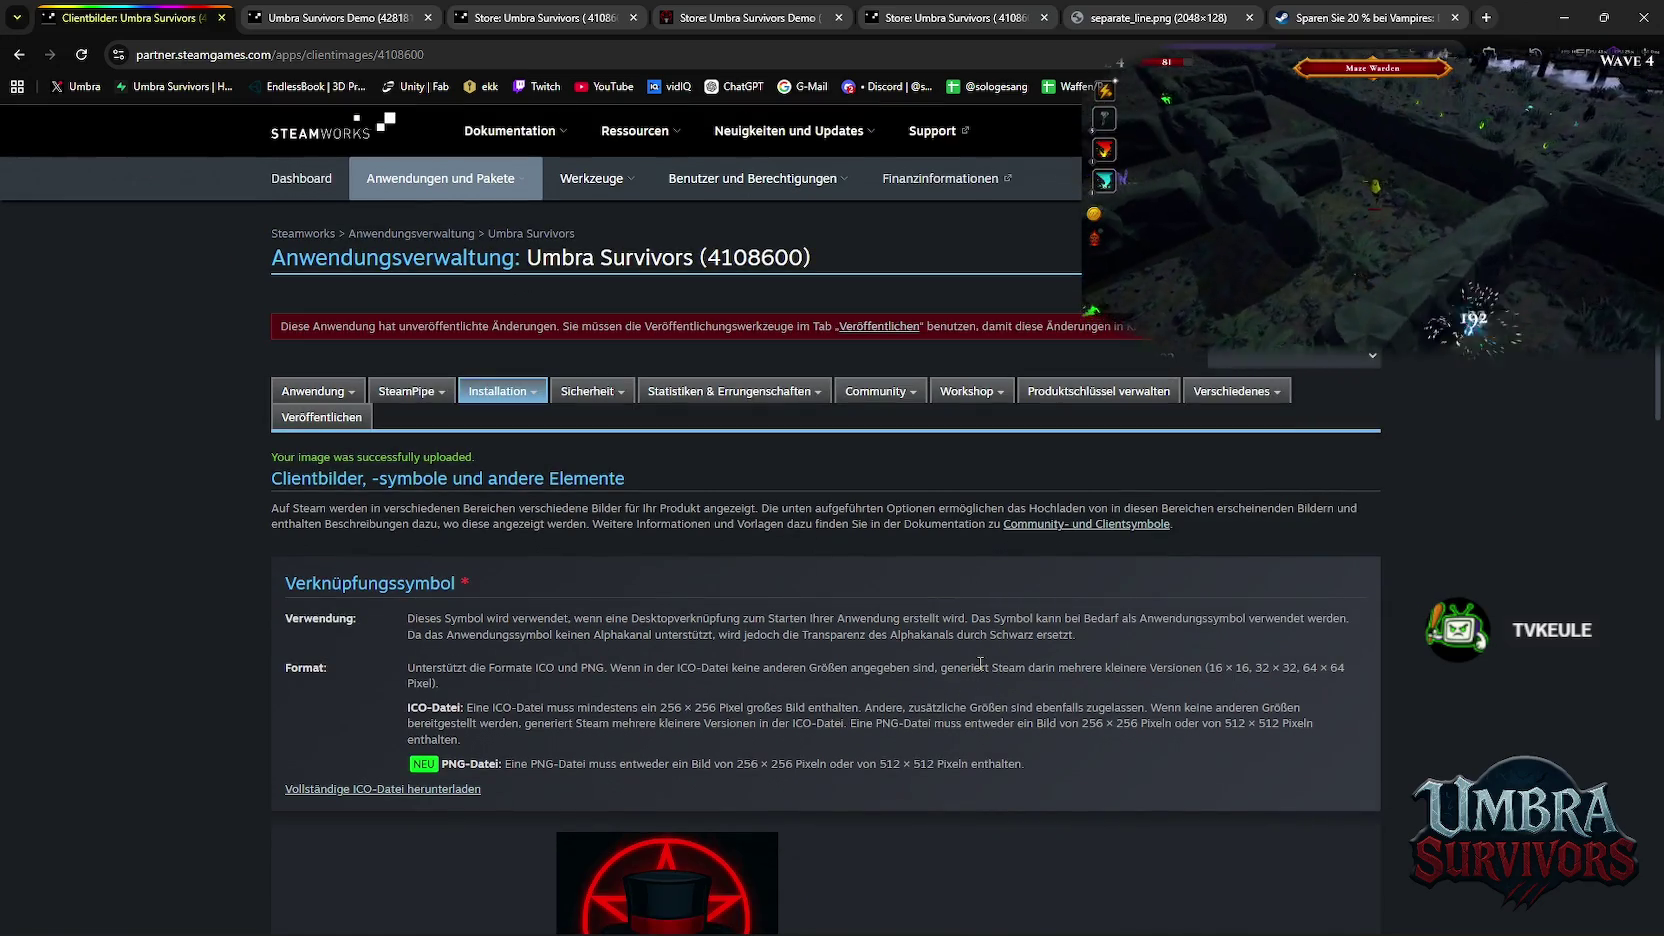
scroll(900, 490, "down", 9)
scroll(893, 500, "down", 4)
scroll(885, 504, "up", 9)
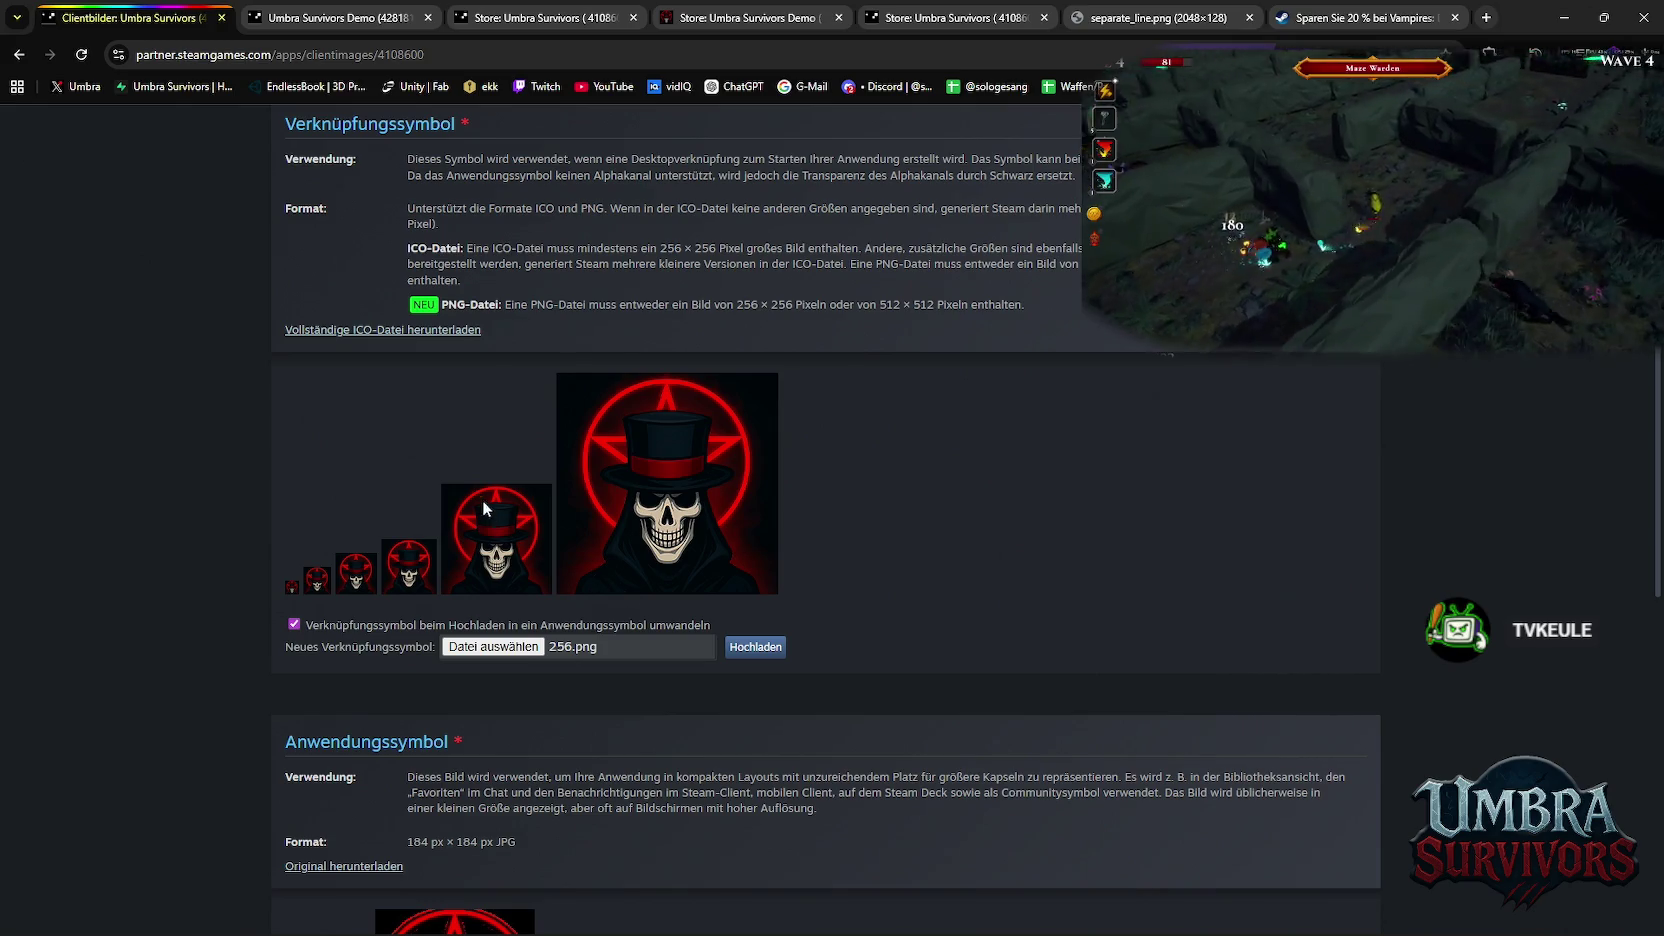
scroll(656, 528, "up", 3)
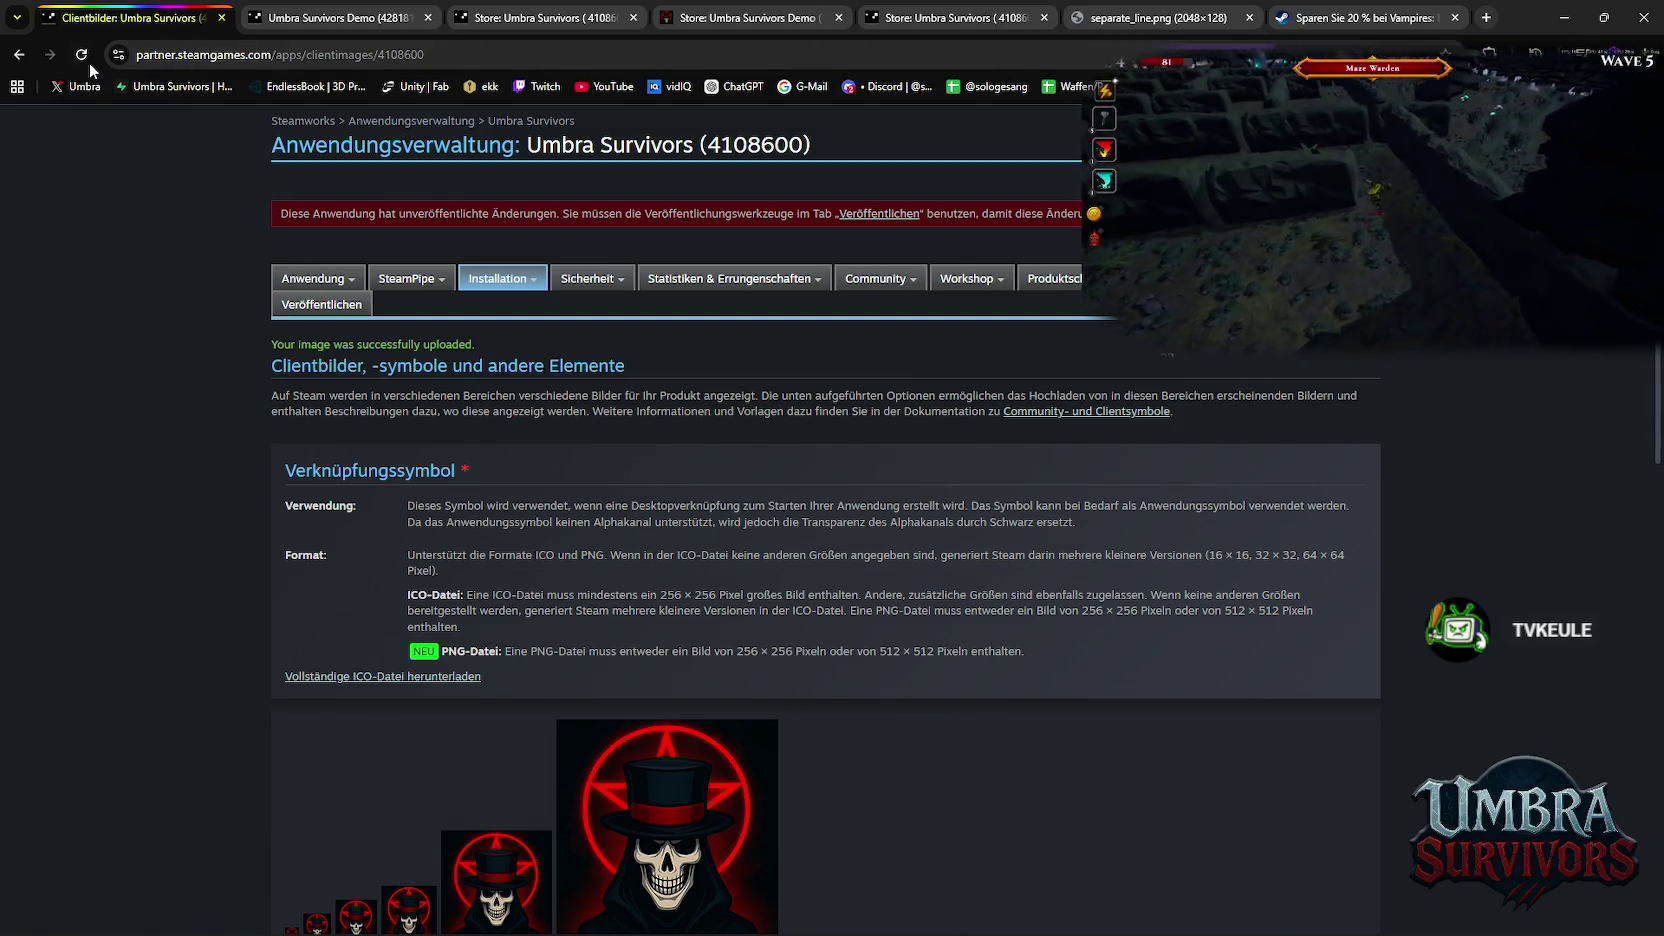
scroll(871, 517, "down", 3)
scroll(871, 517, "down", 2)
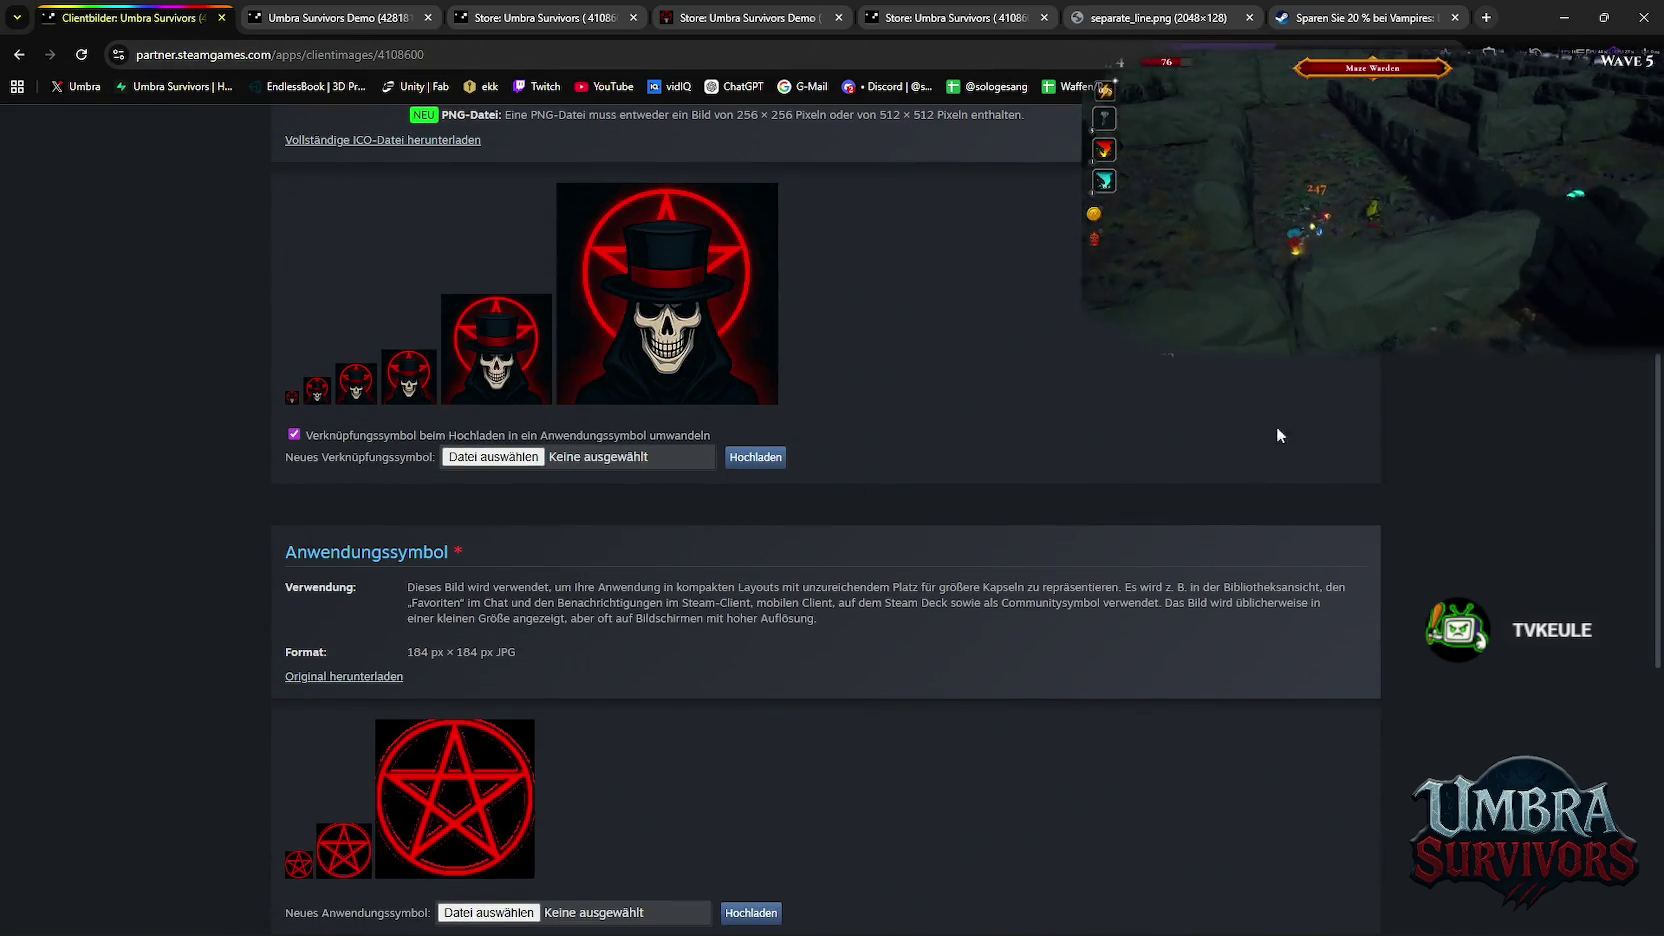
Set Penta.png as the shortcut icon and upload it
left_click_drag(1277, 426, 607, 465)
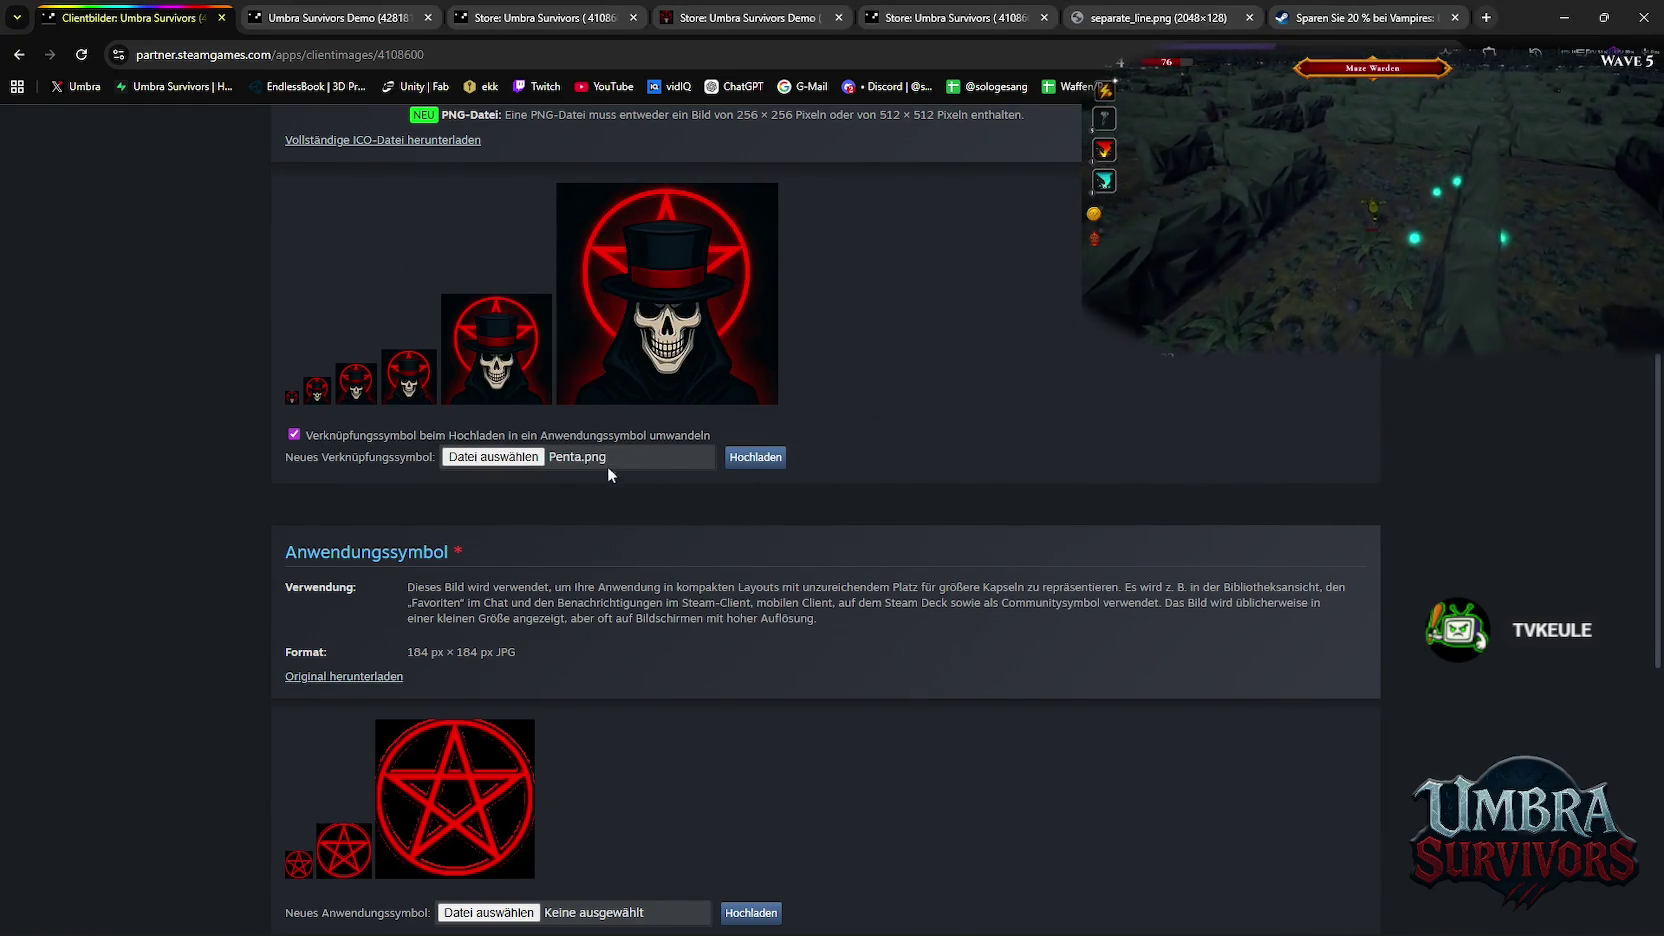
left_click(755, 457)
scroll(913, 497, "down", 2)
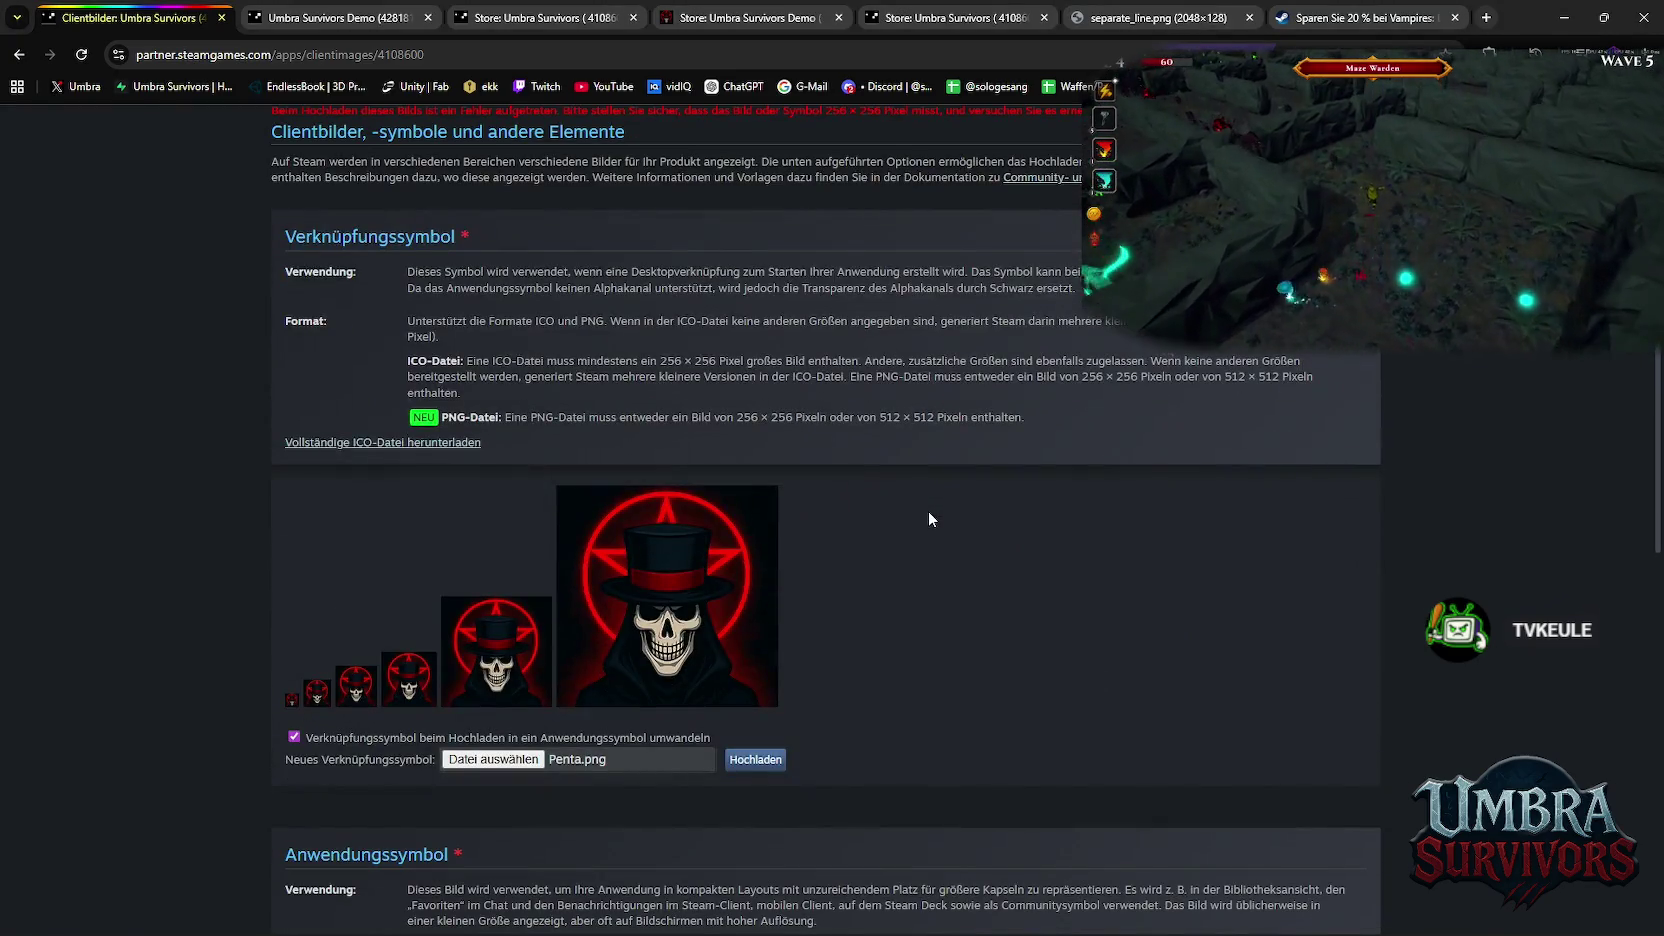
scroll(697, 621, "down", 2)
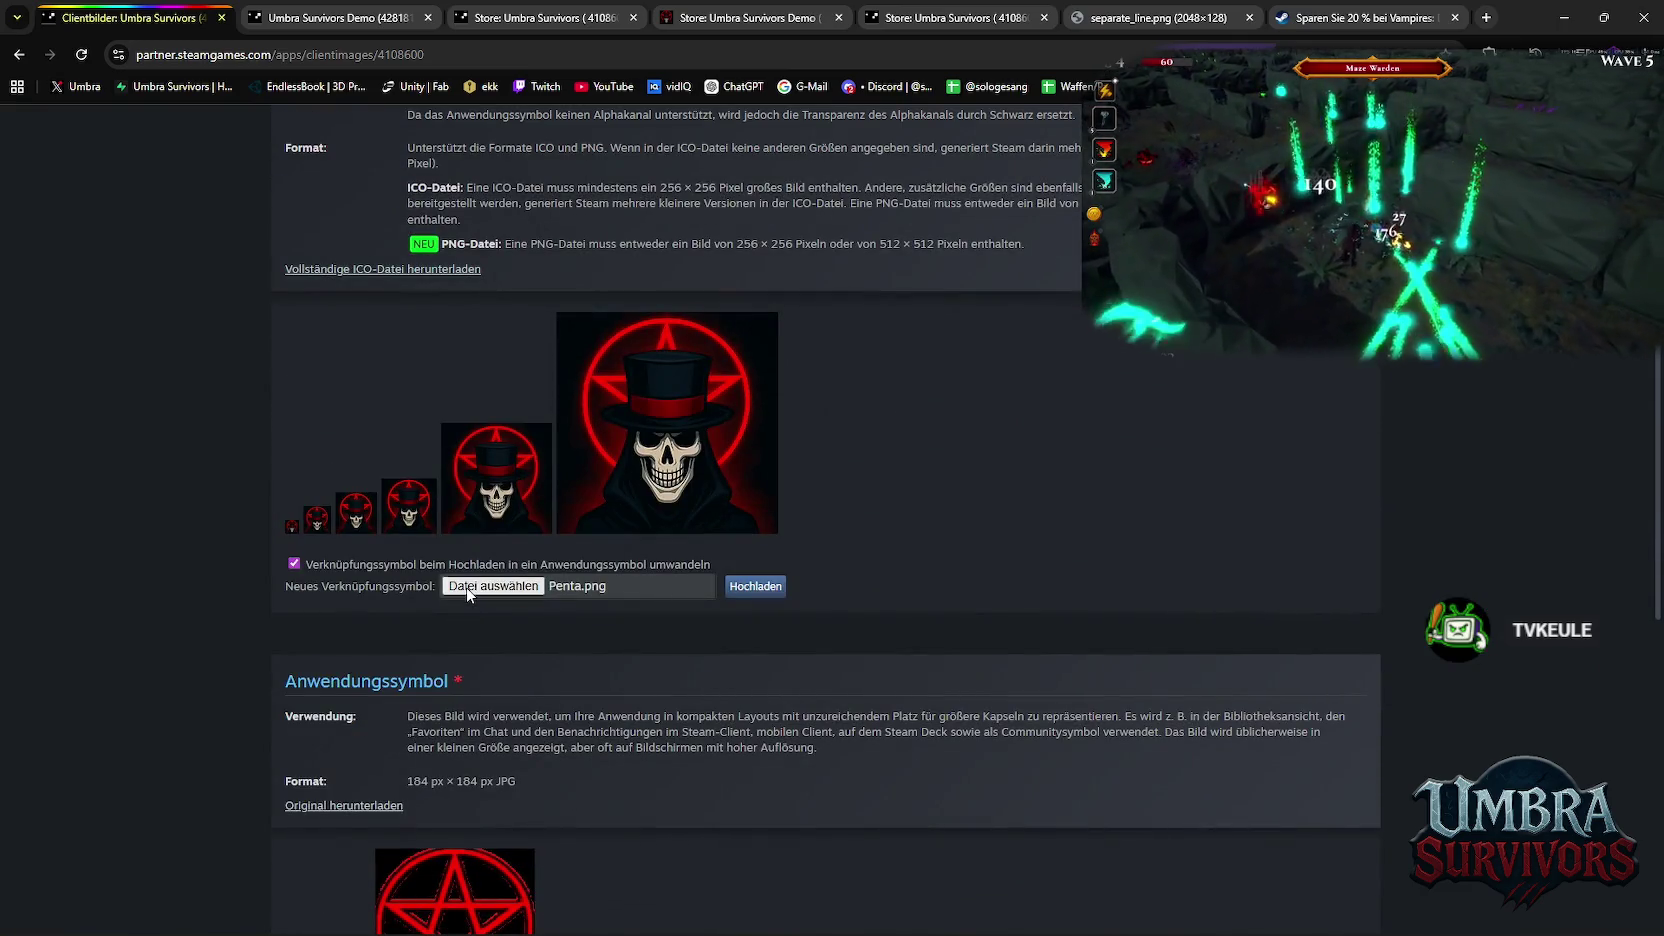
Re-pick Penta.png from the Icons folder and upload again; Steam rejects it
left_click(493, 586)
scroll(69, 266, "up", 3)
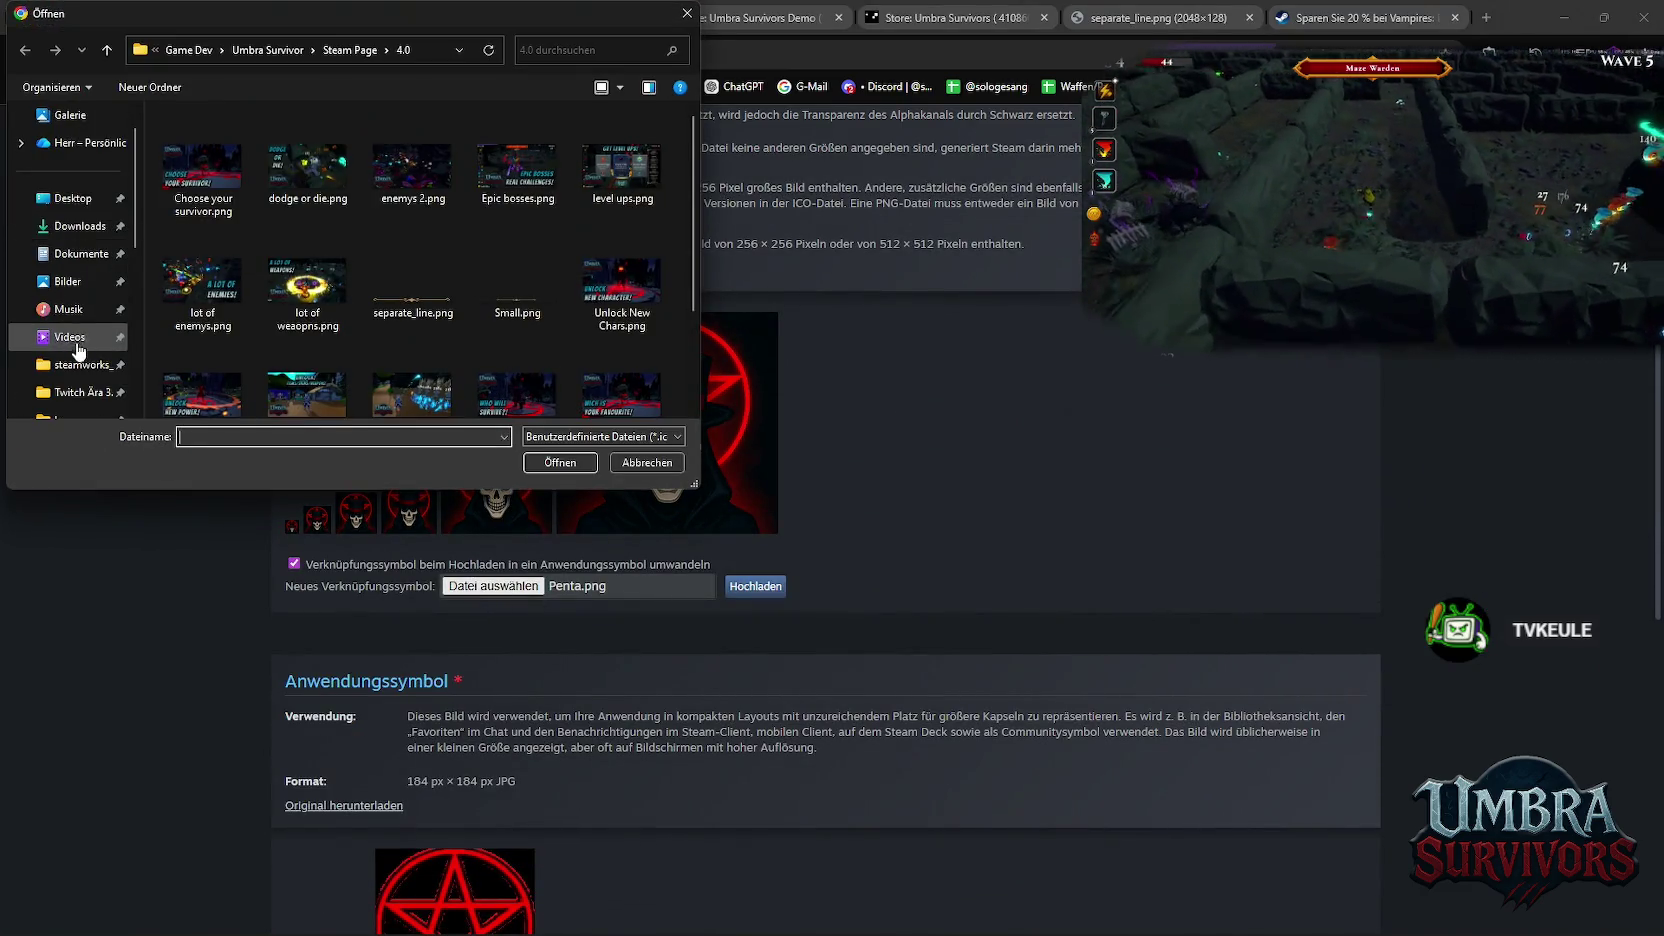
left_click(67, 254)
scroll(358, 299, "down", 3)
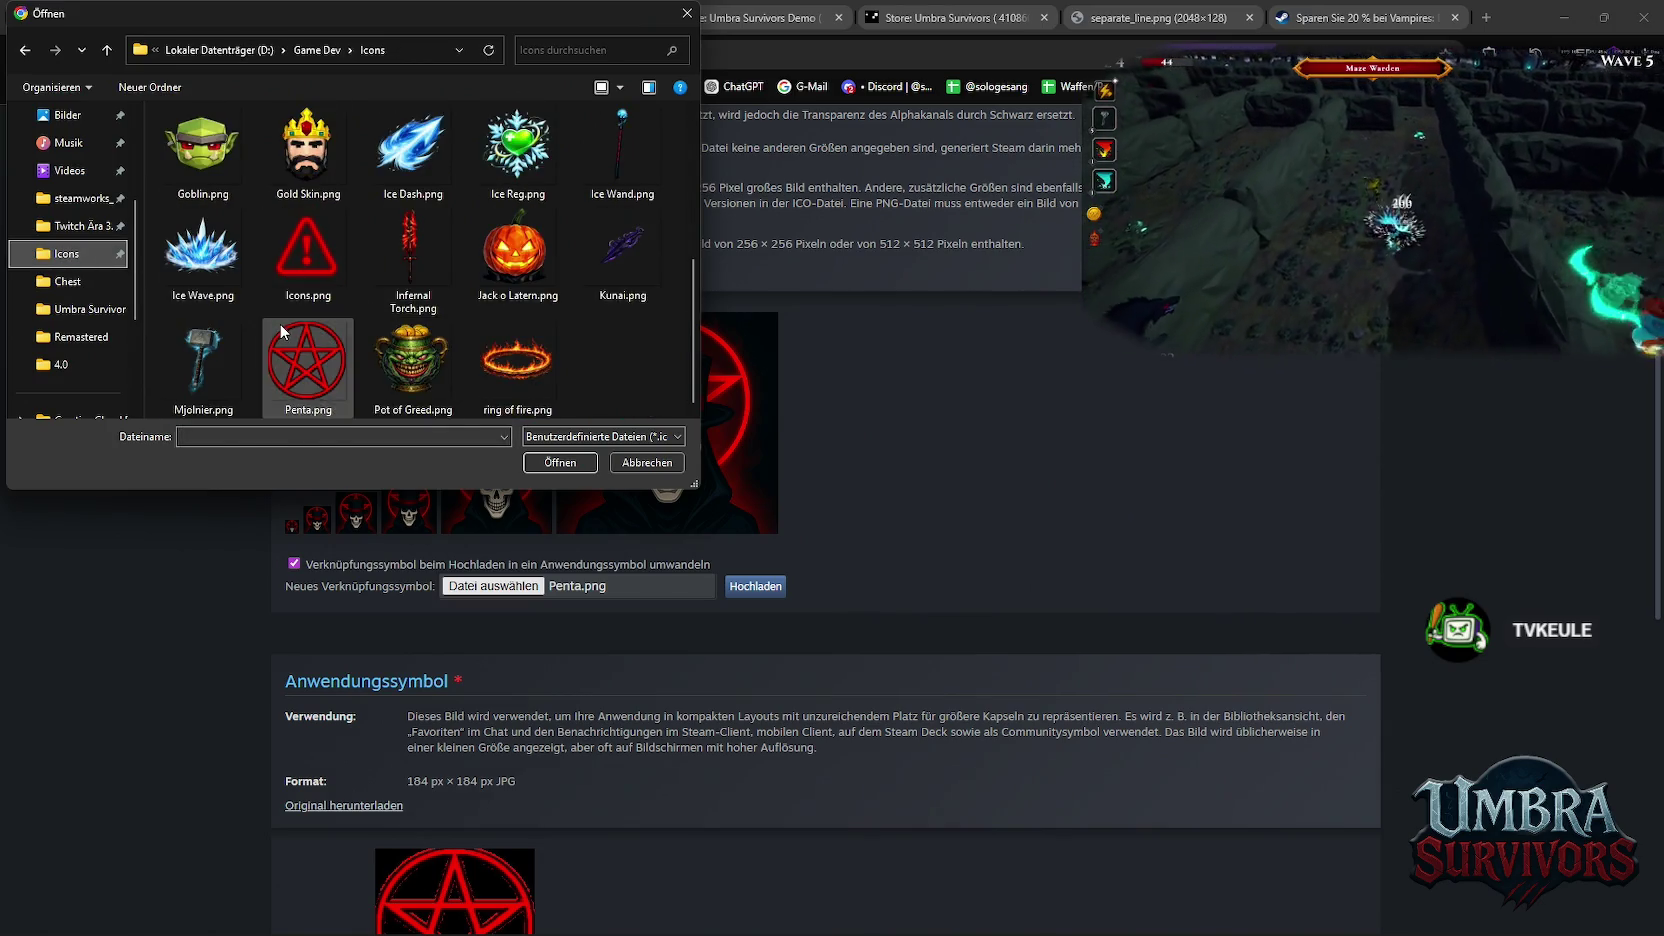
double_click(290, 318)
left_click(763, 588)
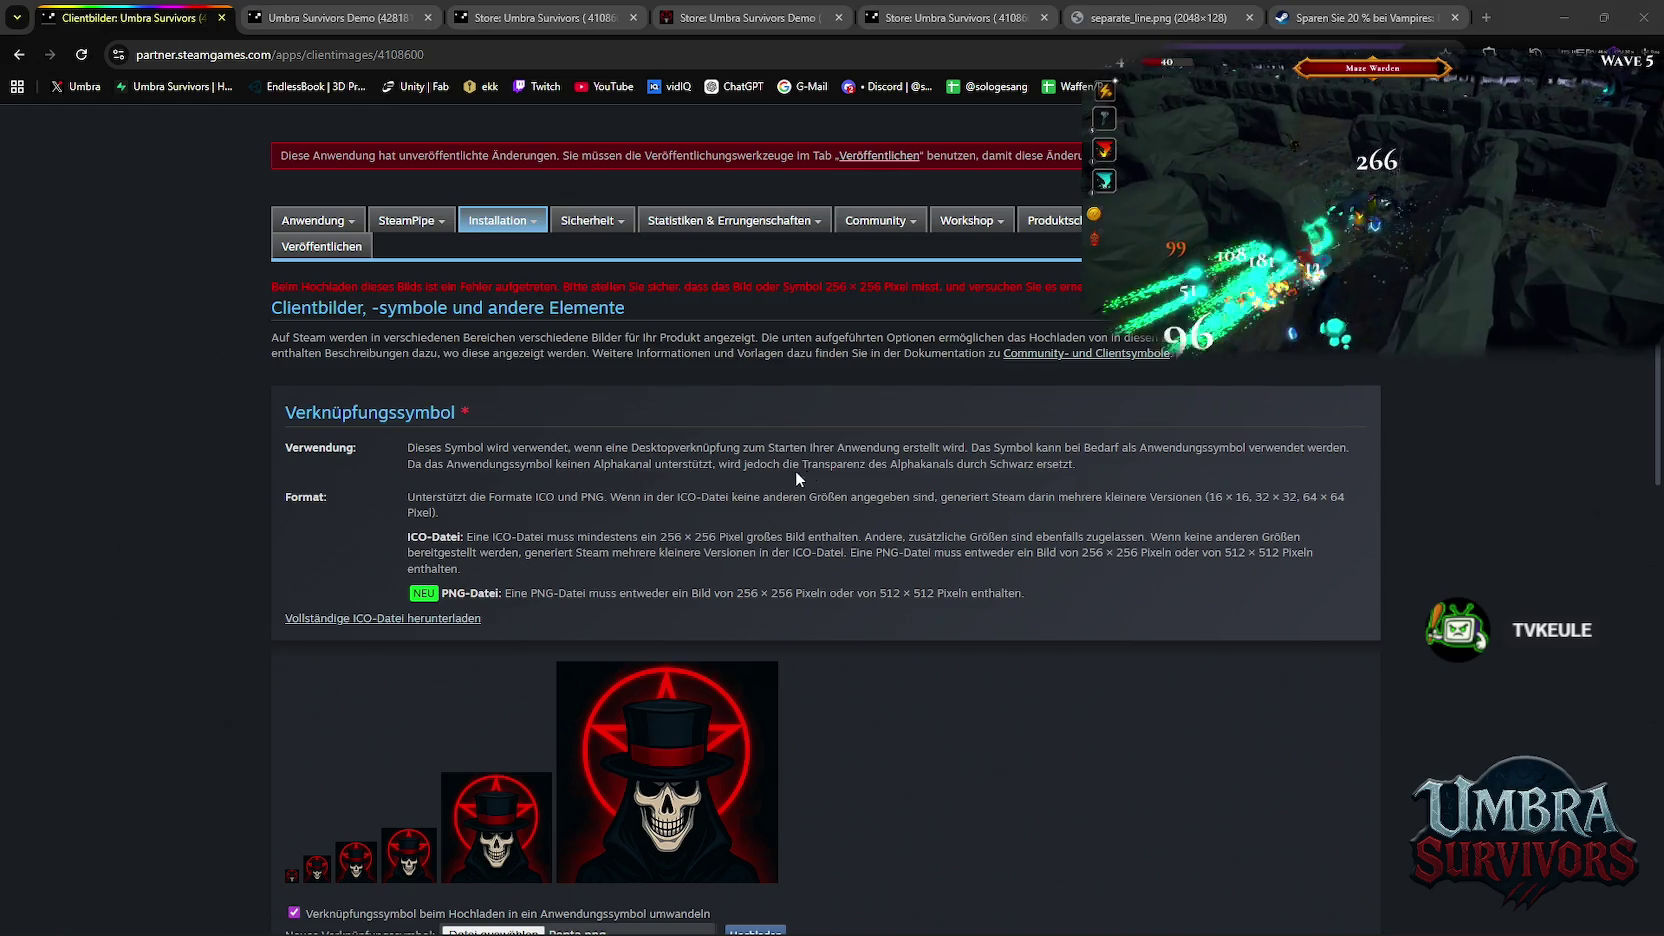
key("alt+Tab")
left_click(808, 556)
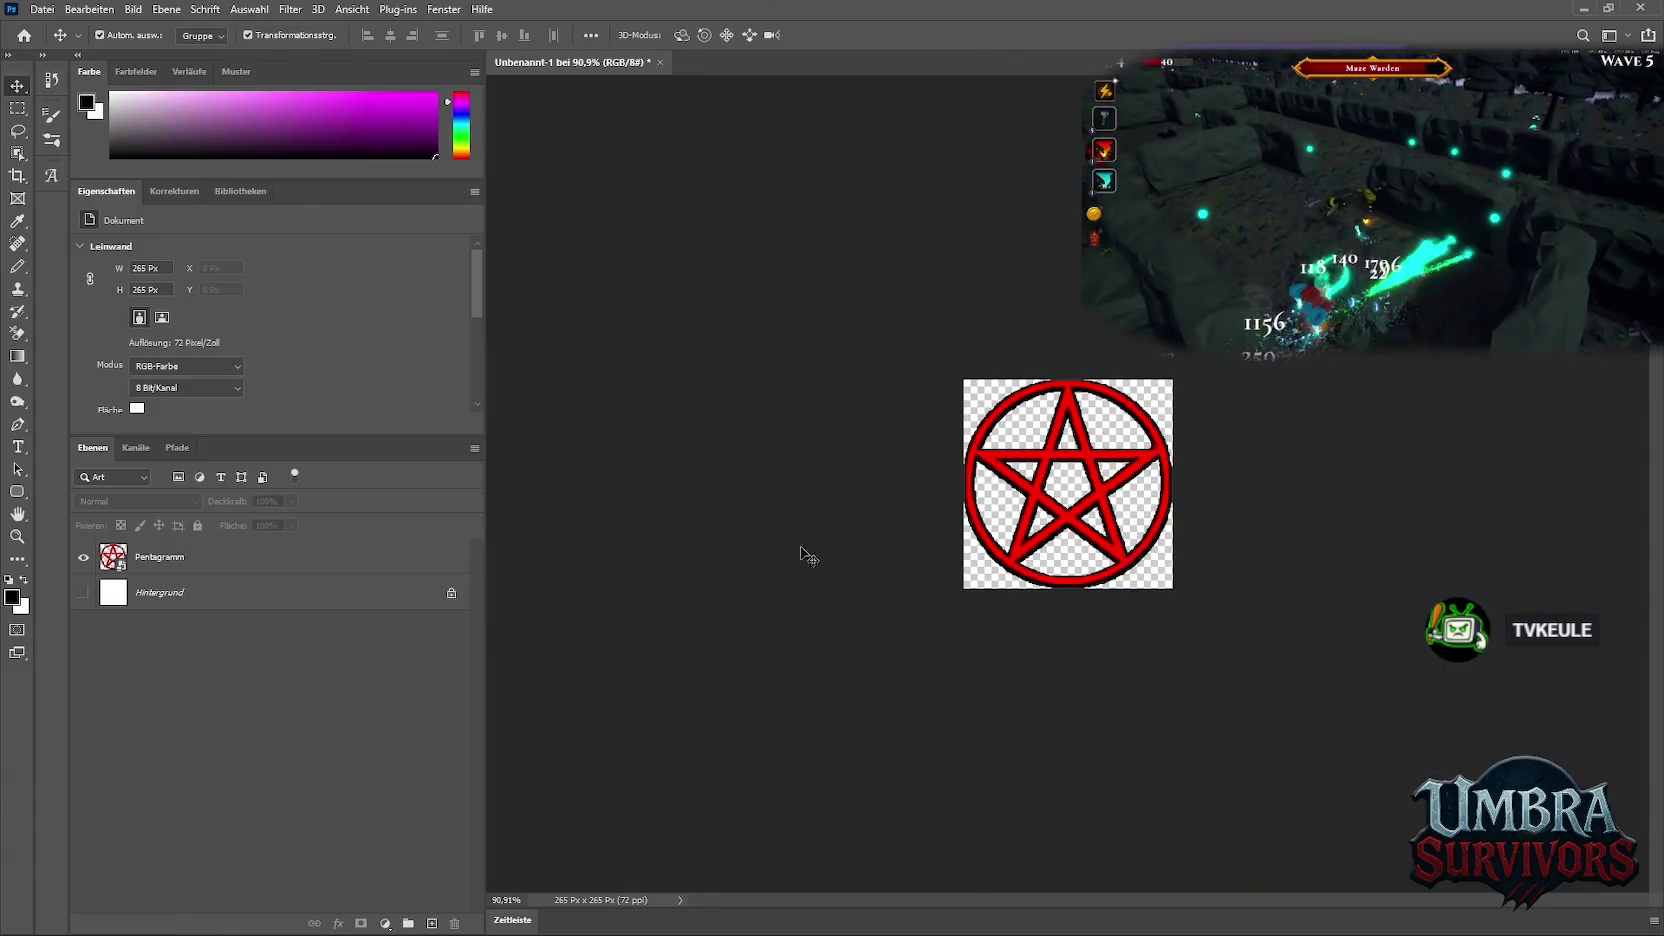
Open Photoshop's Image Size settings for the pentagram, keeping units in pixels
key("alt+Tab")
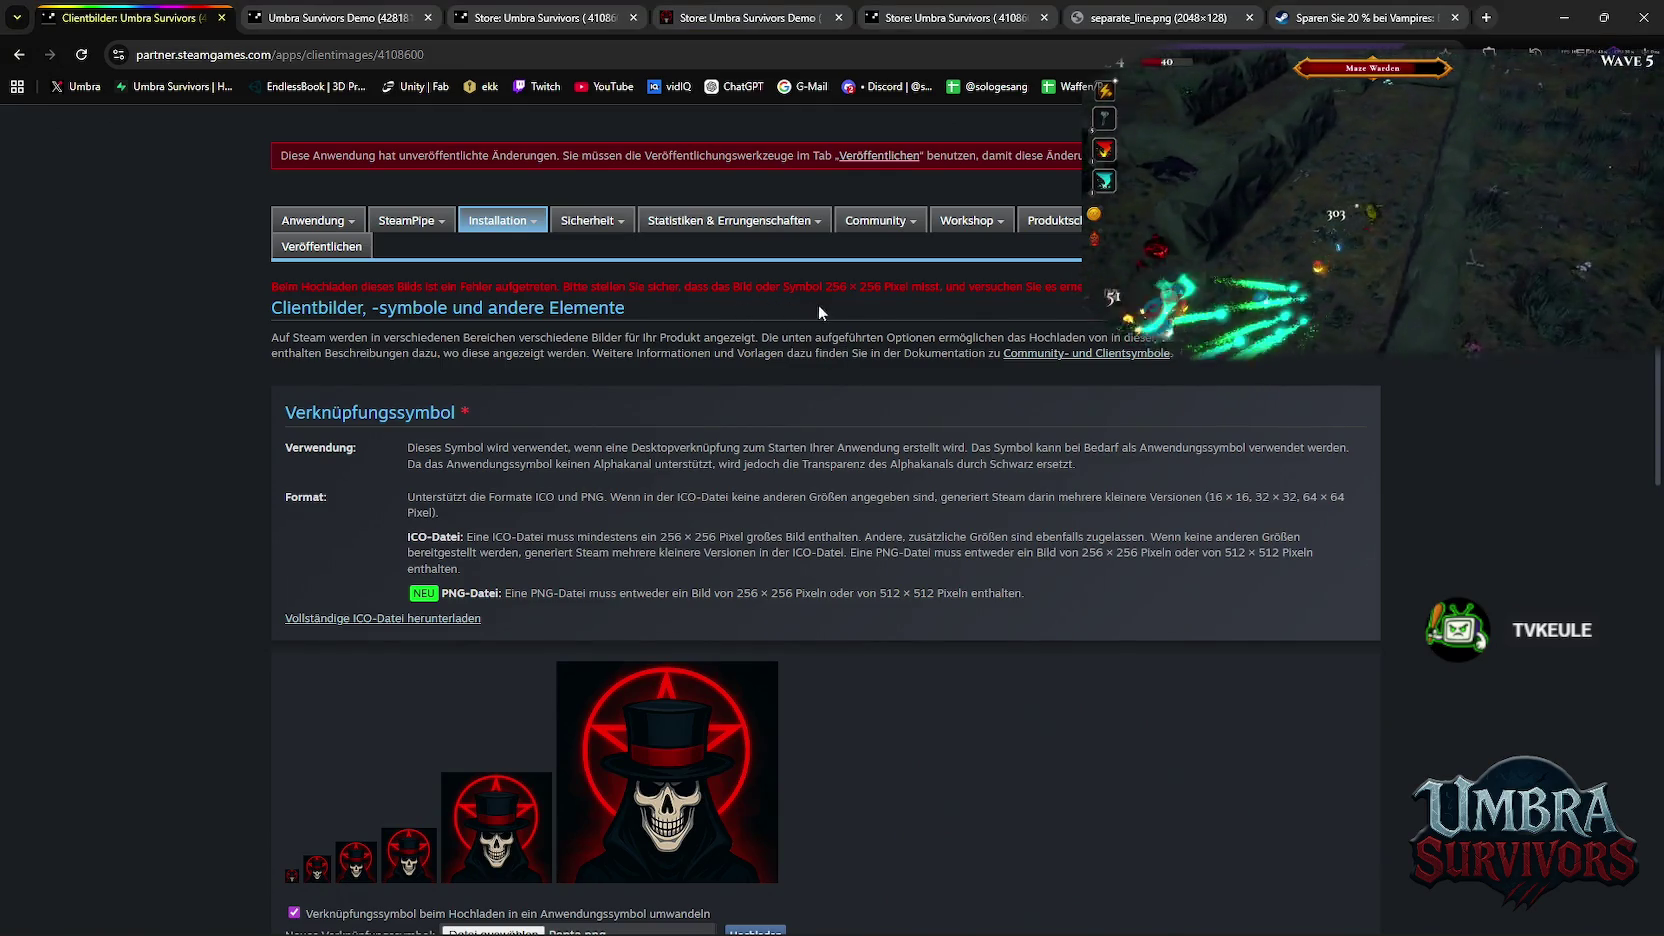
scroll(887, 440, "down", 2)
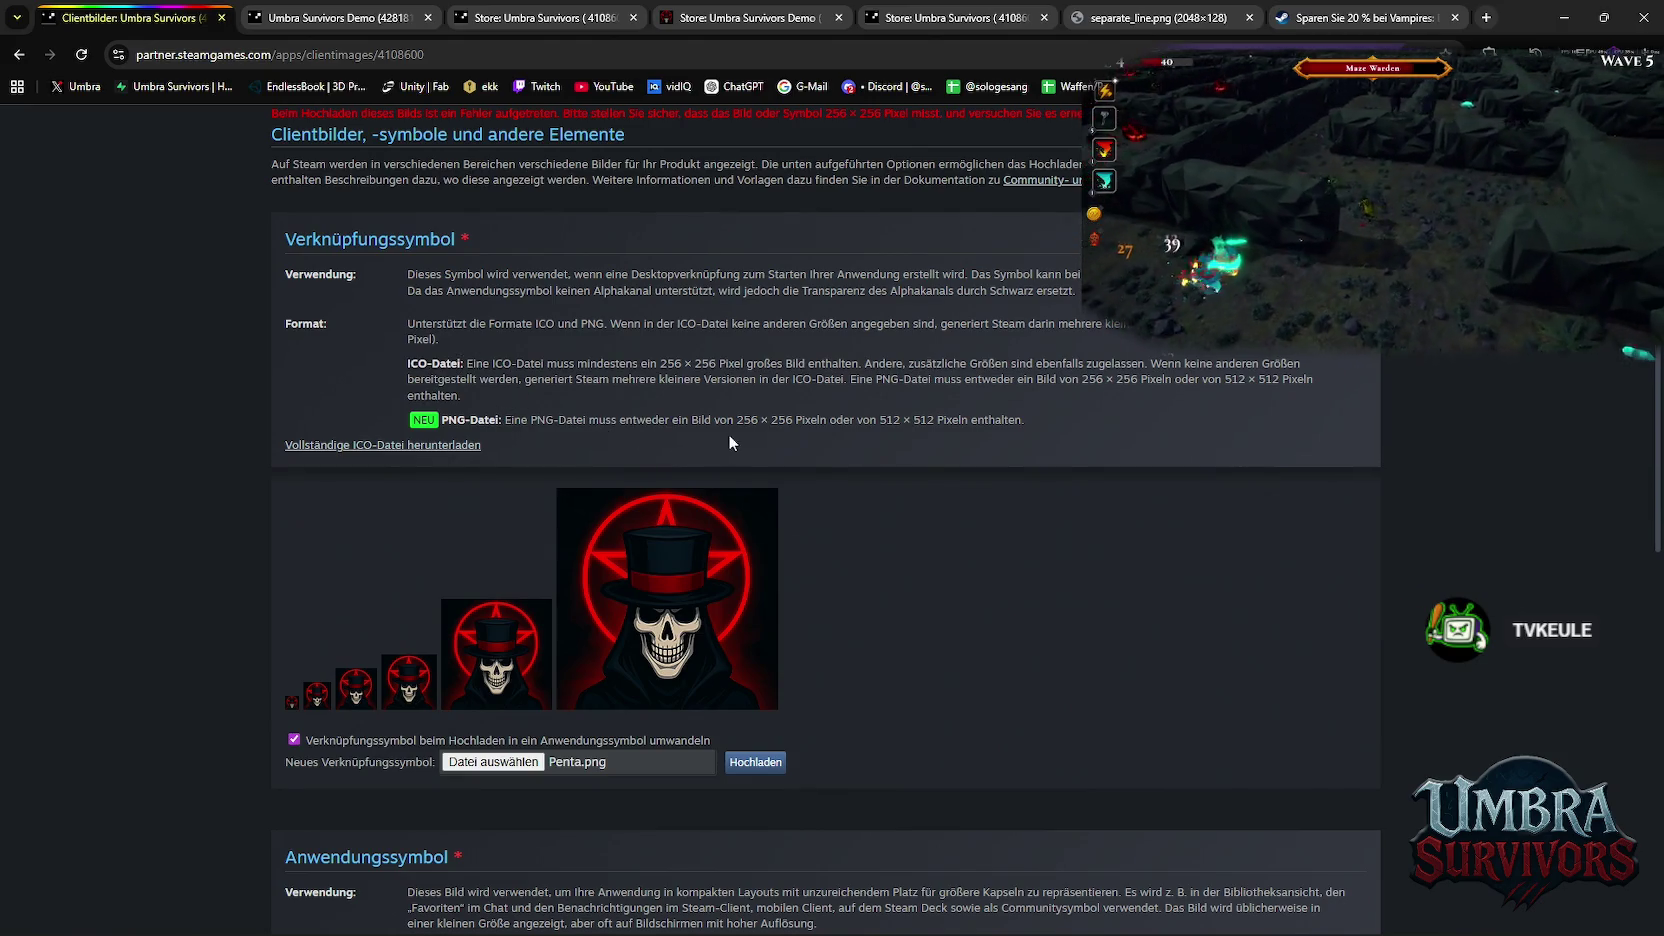
key("alt+Tab")
key("alt+Tab")
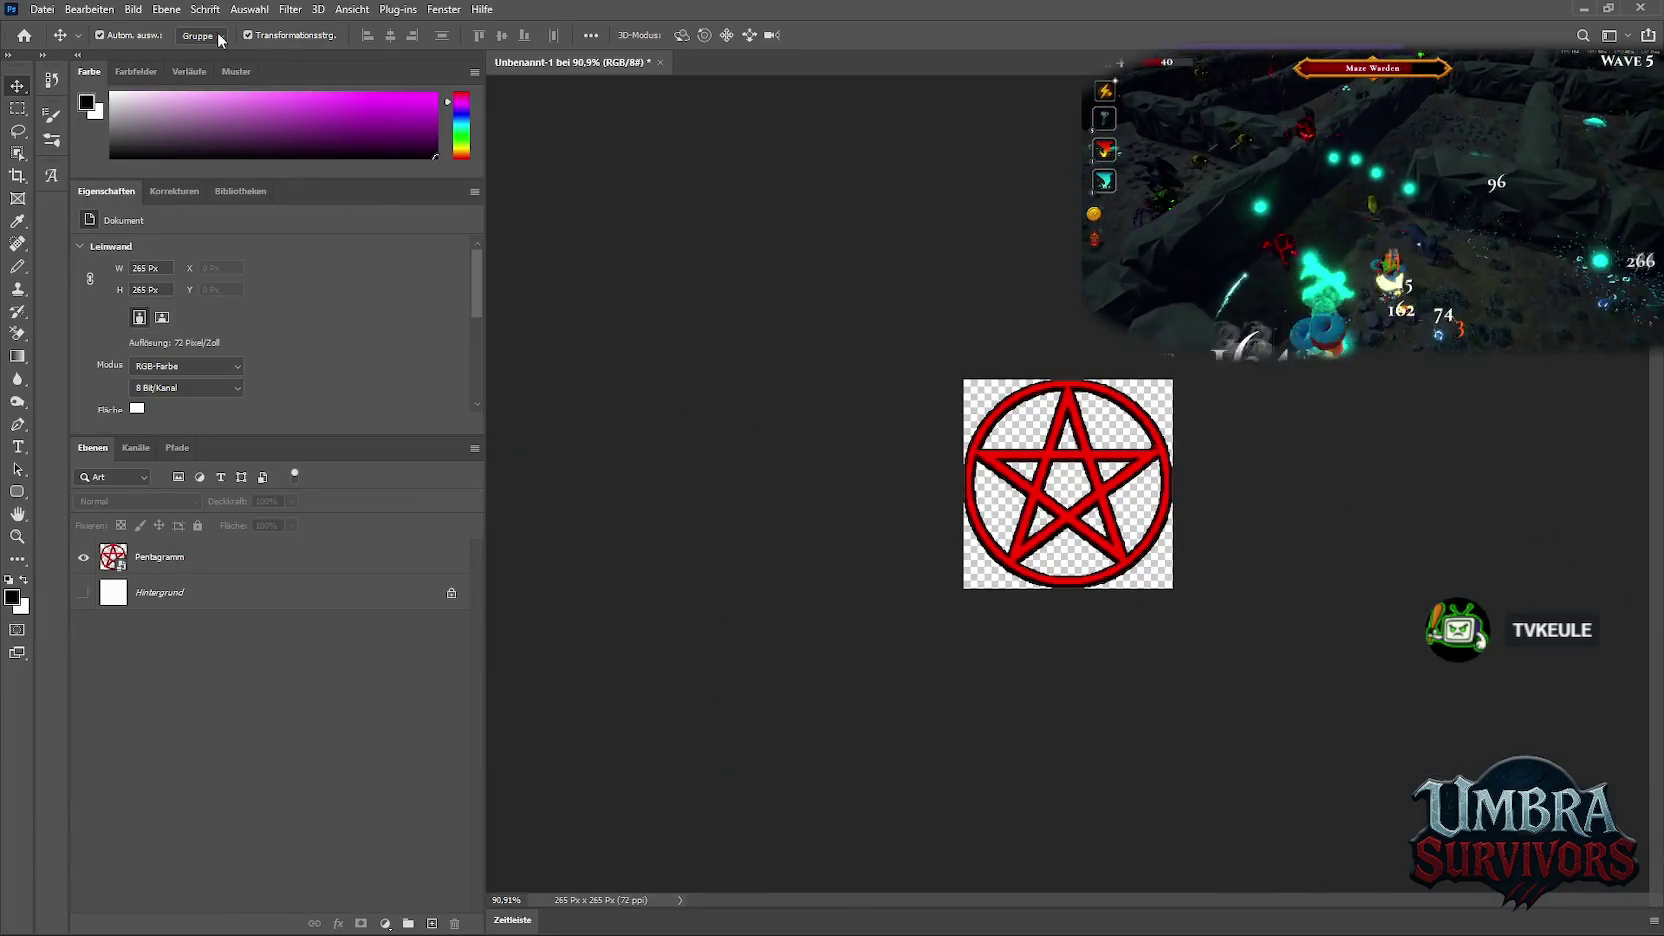
left_click(133, 9)
left_click(162, 138)
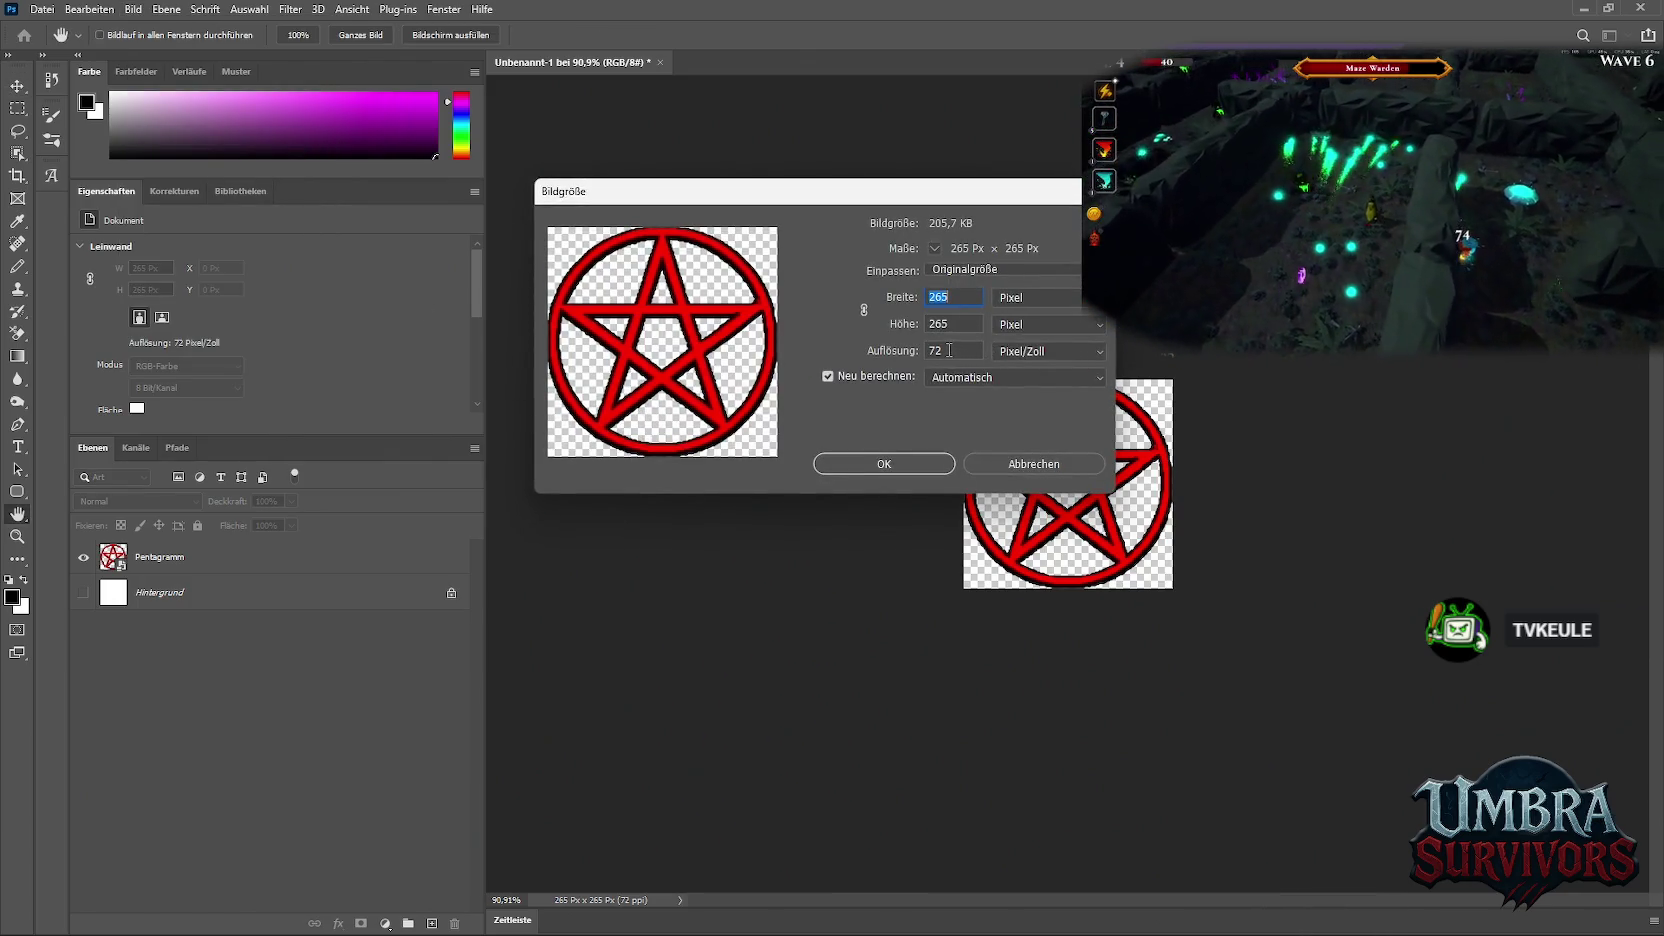
left_click(1056, 350)
left_click(1044, 305)
left_click(1043, 300)
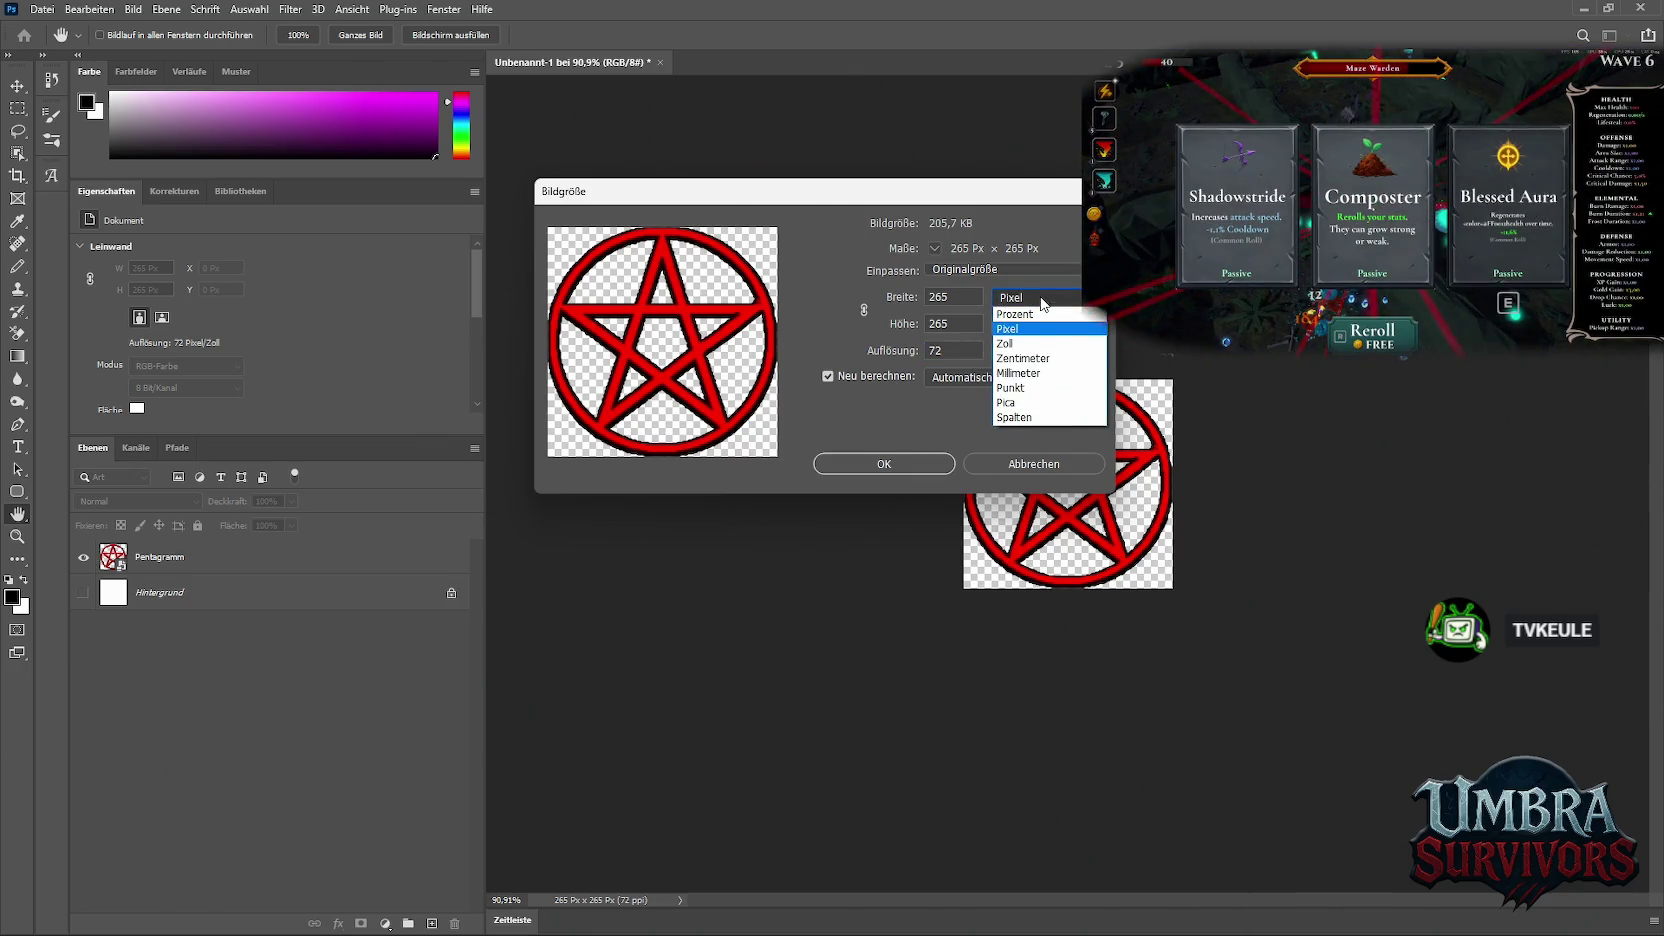
left_click(1031, 205)
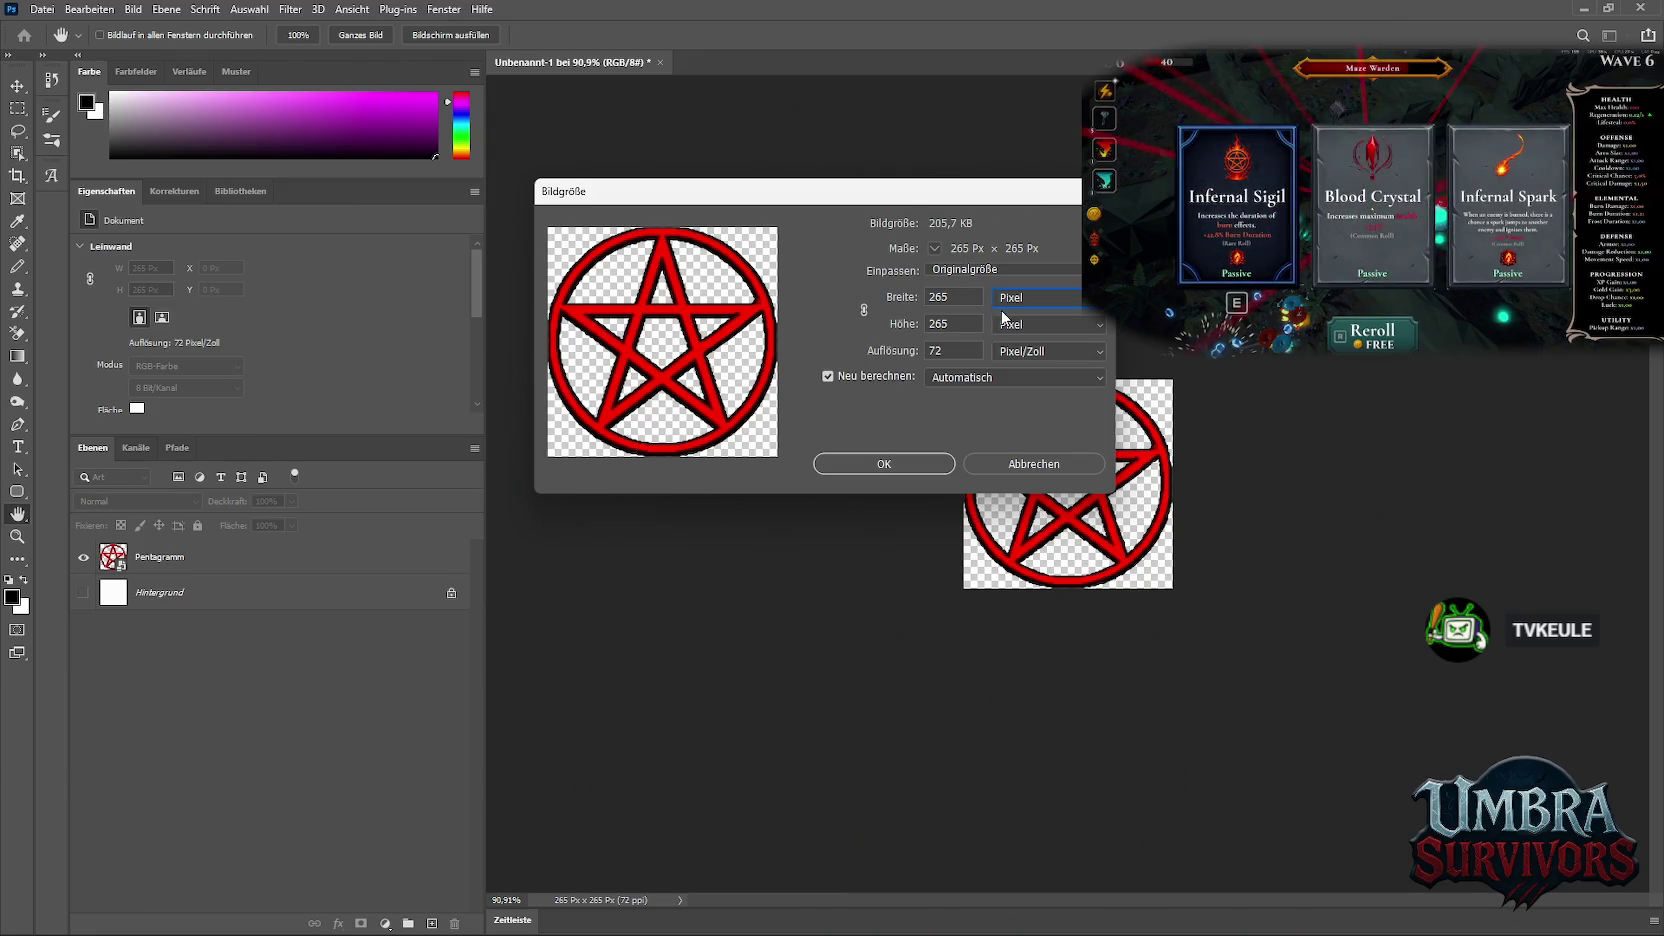
Resize the pentagram image to 256 × 256 pixels
key("alt+Tab")
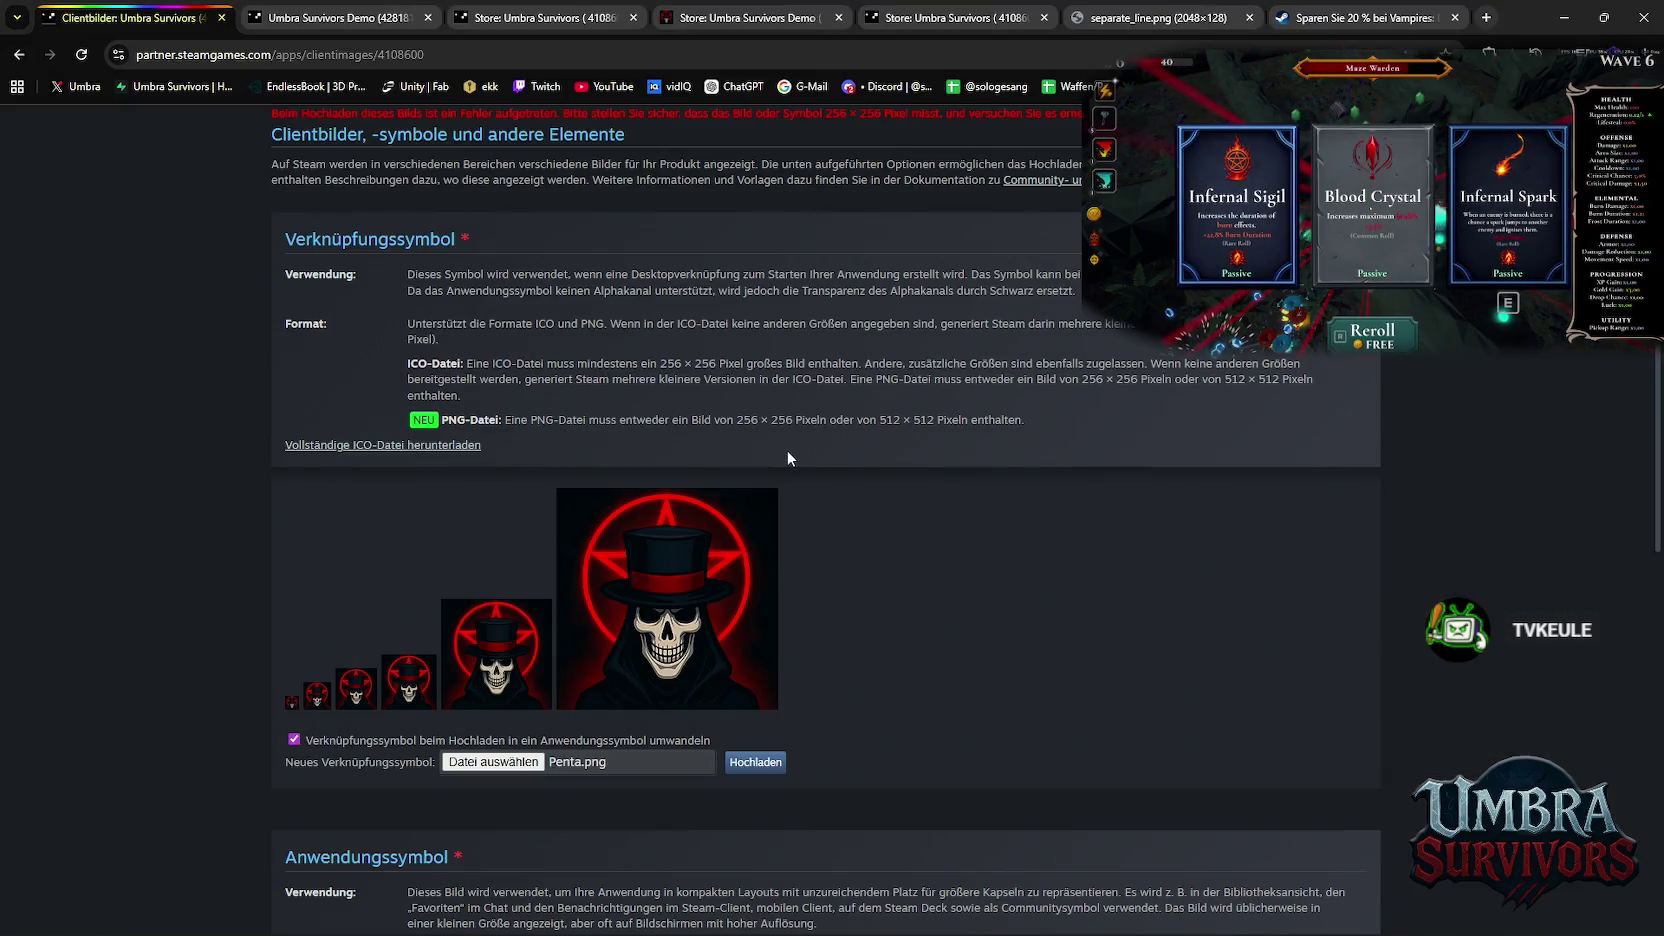
key("alt+Tab")
left_click(951, 298)
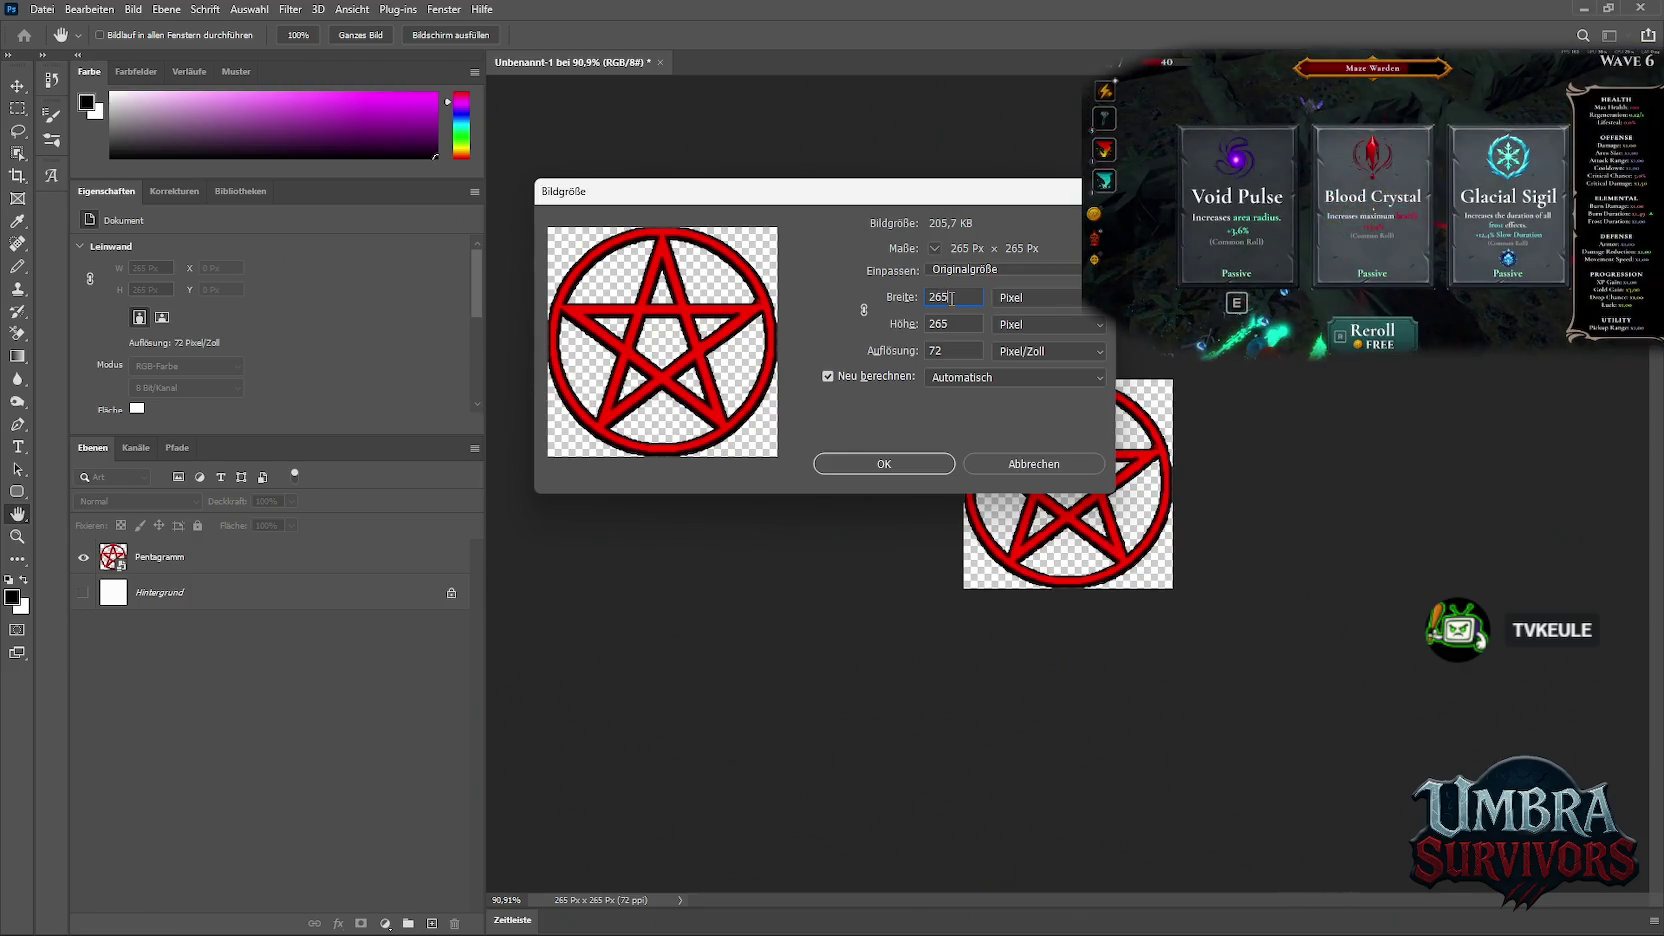
key("BackSpace")
key("BackSpace")
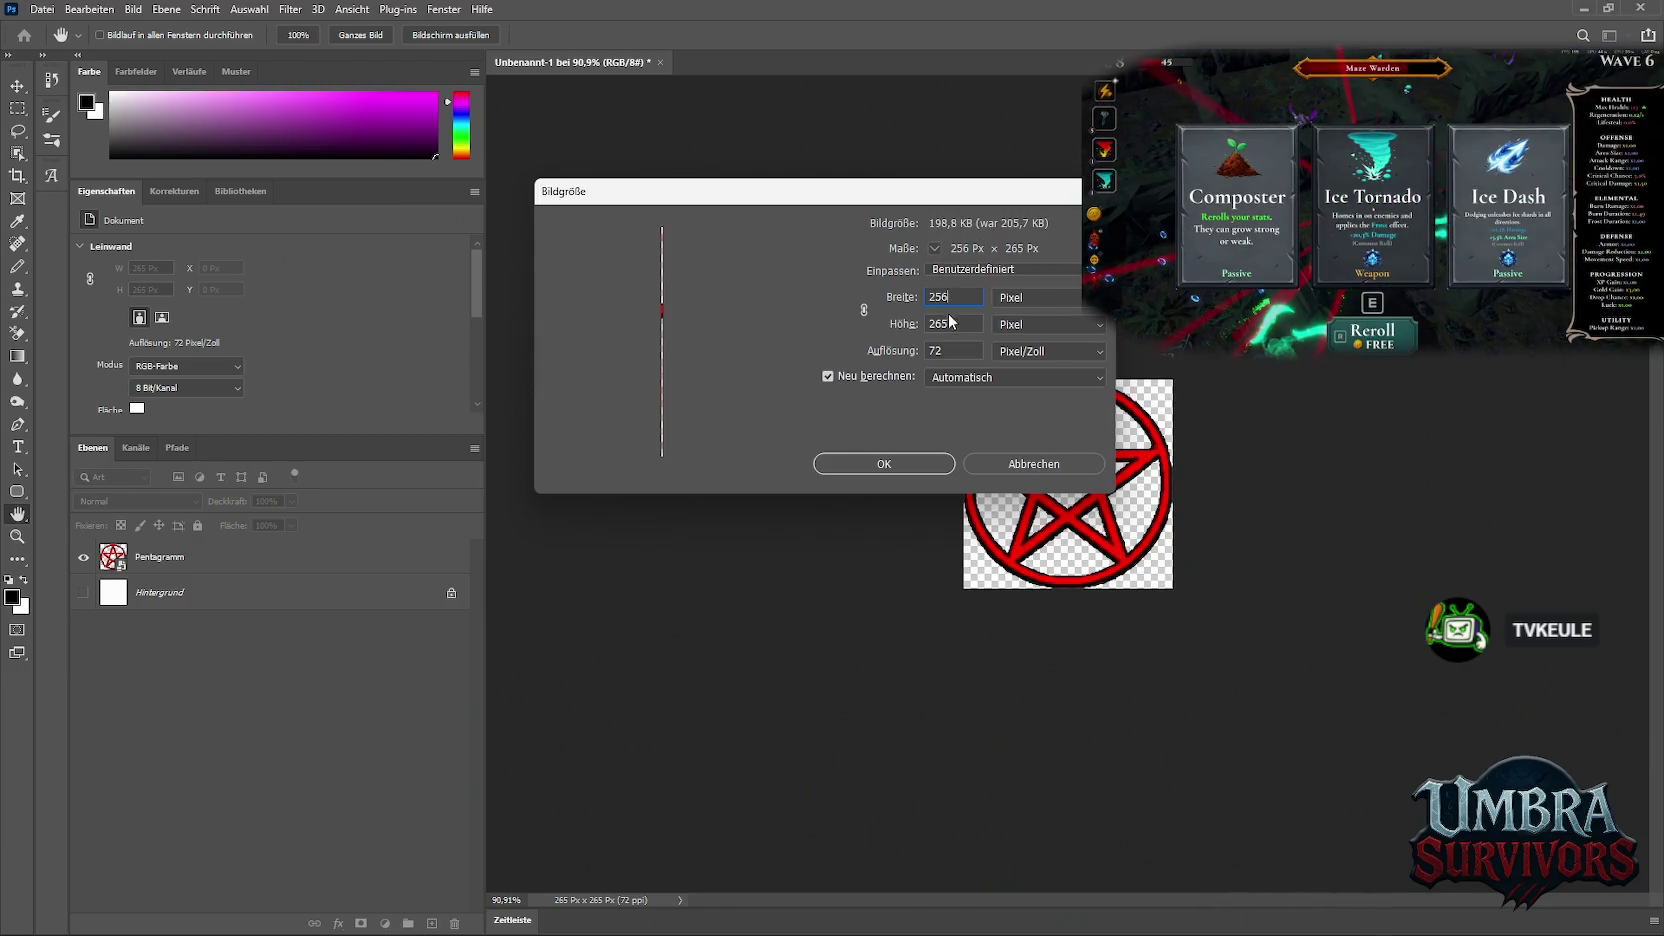
double_click(951, 323)
type("256")
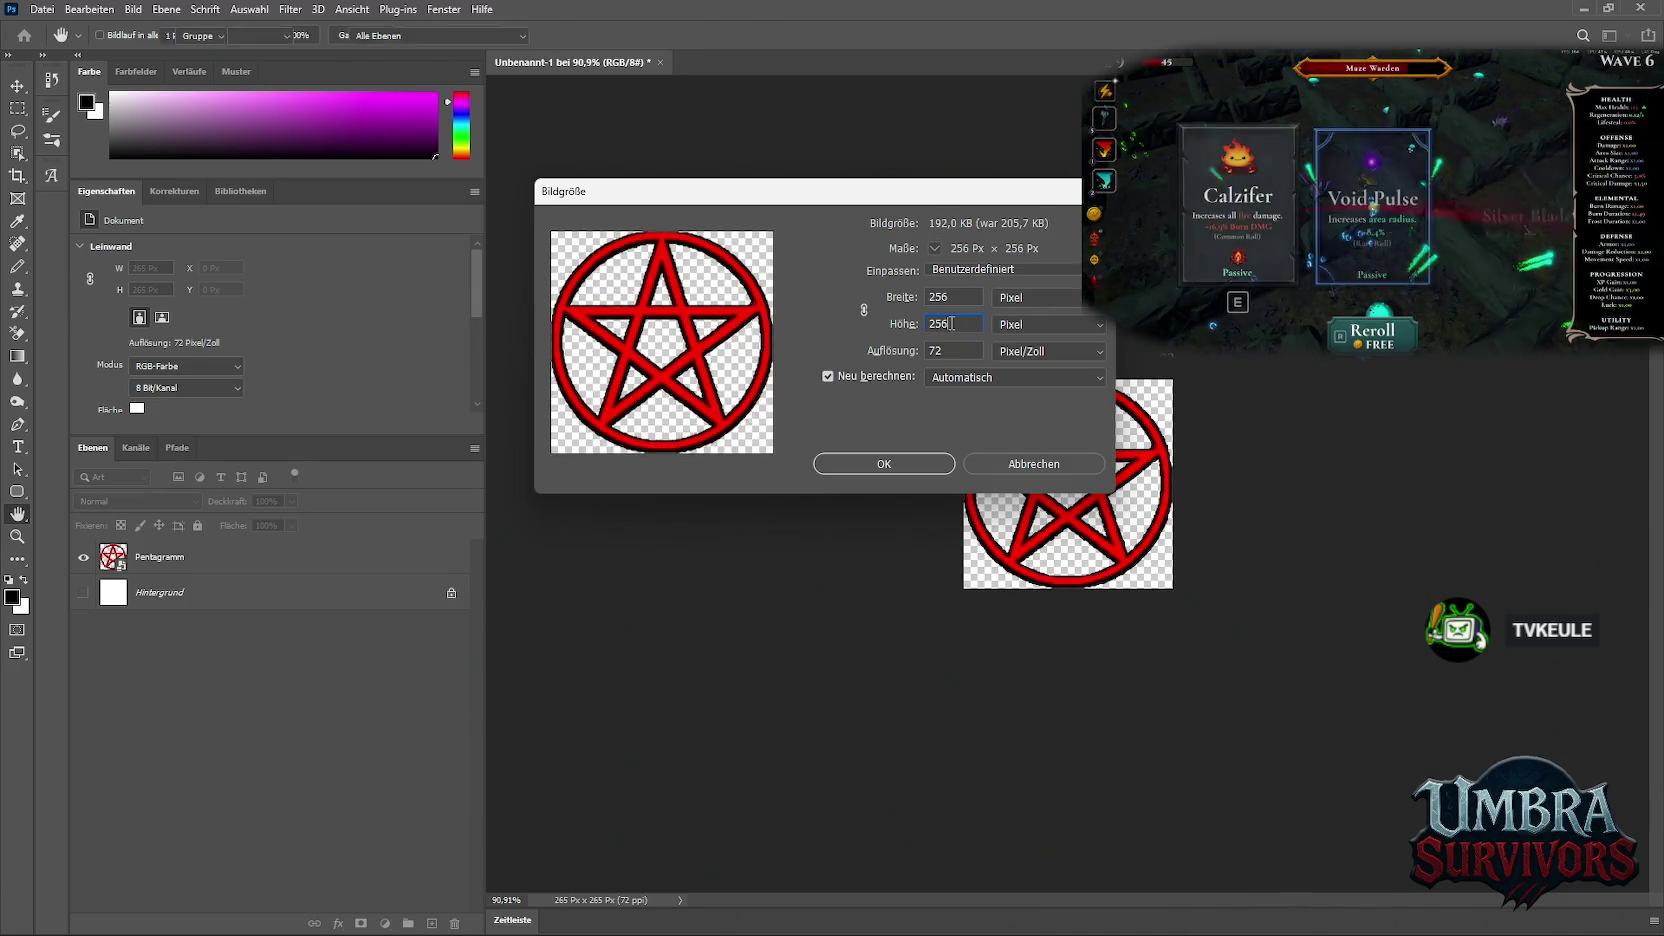
key("Return")
Export as PNG overwriting 256.png, then drop it on the Steamworks shortcut icon
left_click(42, 9)
mouse_move(68, 261)
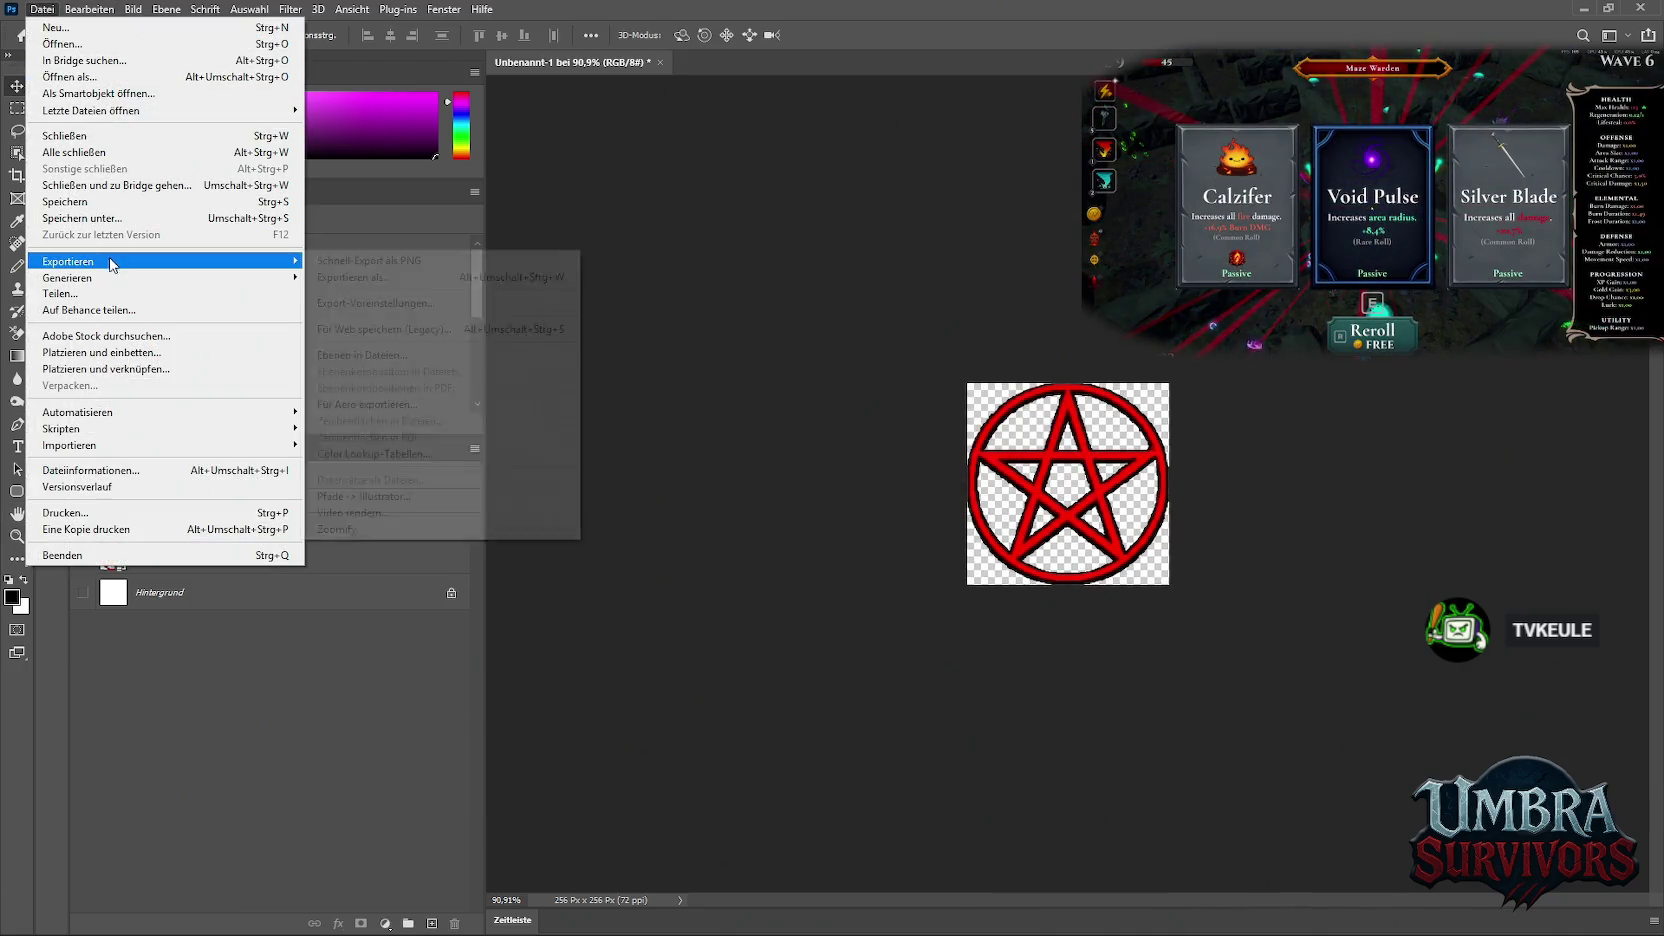
left_click(390, 262)
left_click(988, 352)
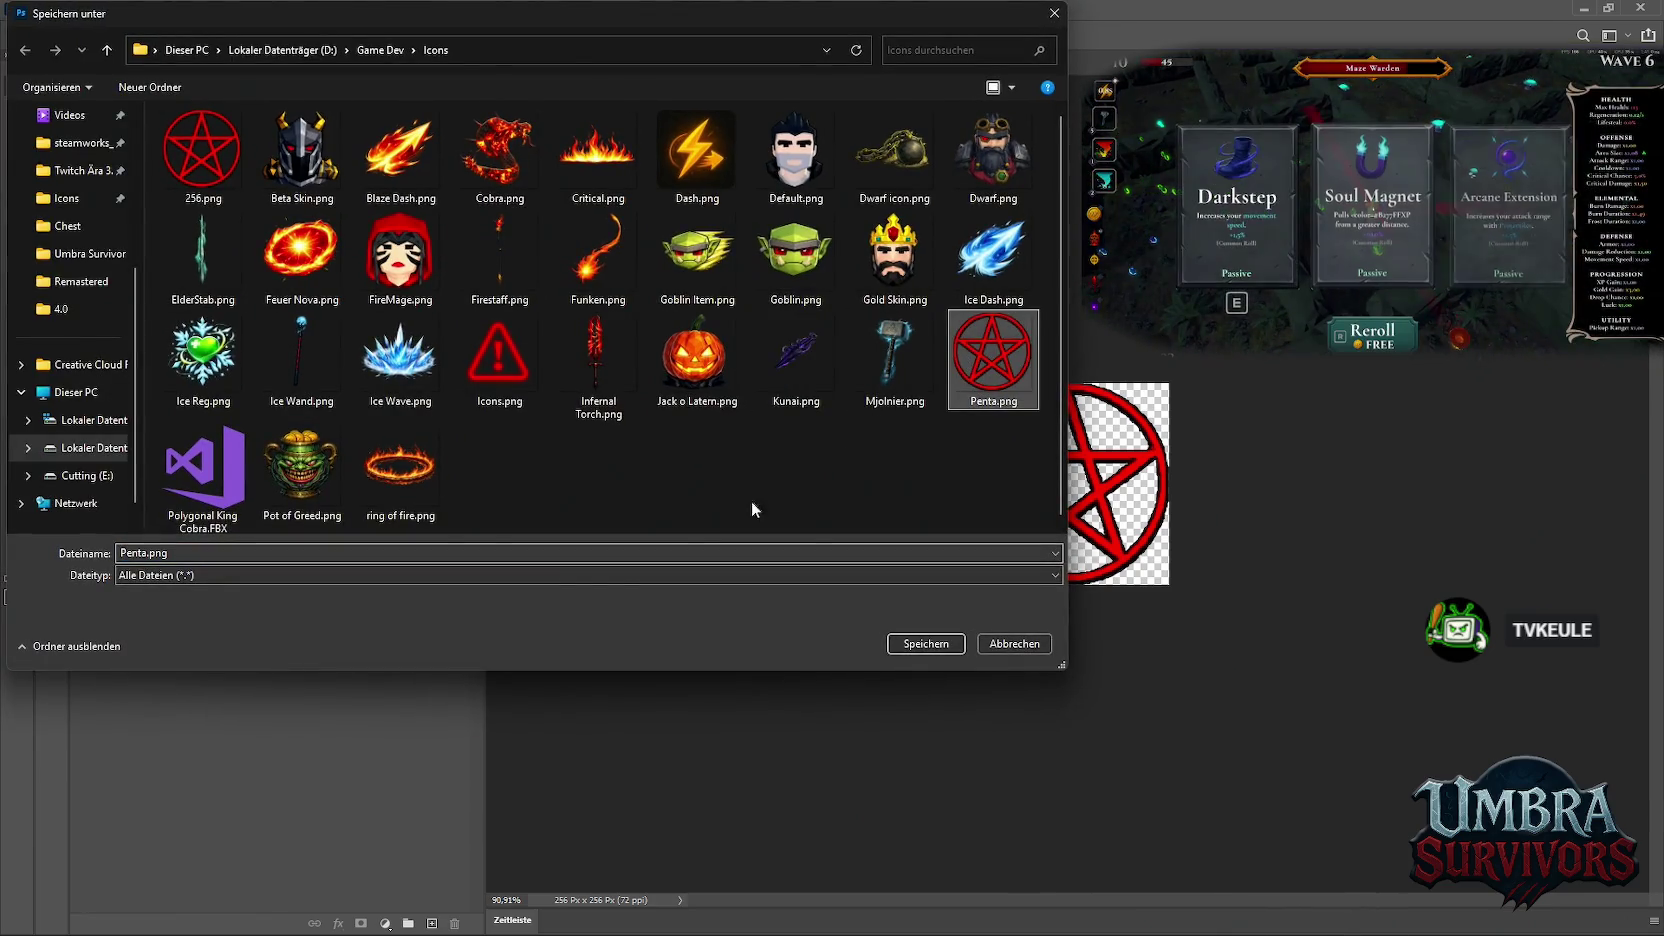
left_click(203, 152)
left_click(926, 643)
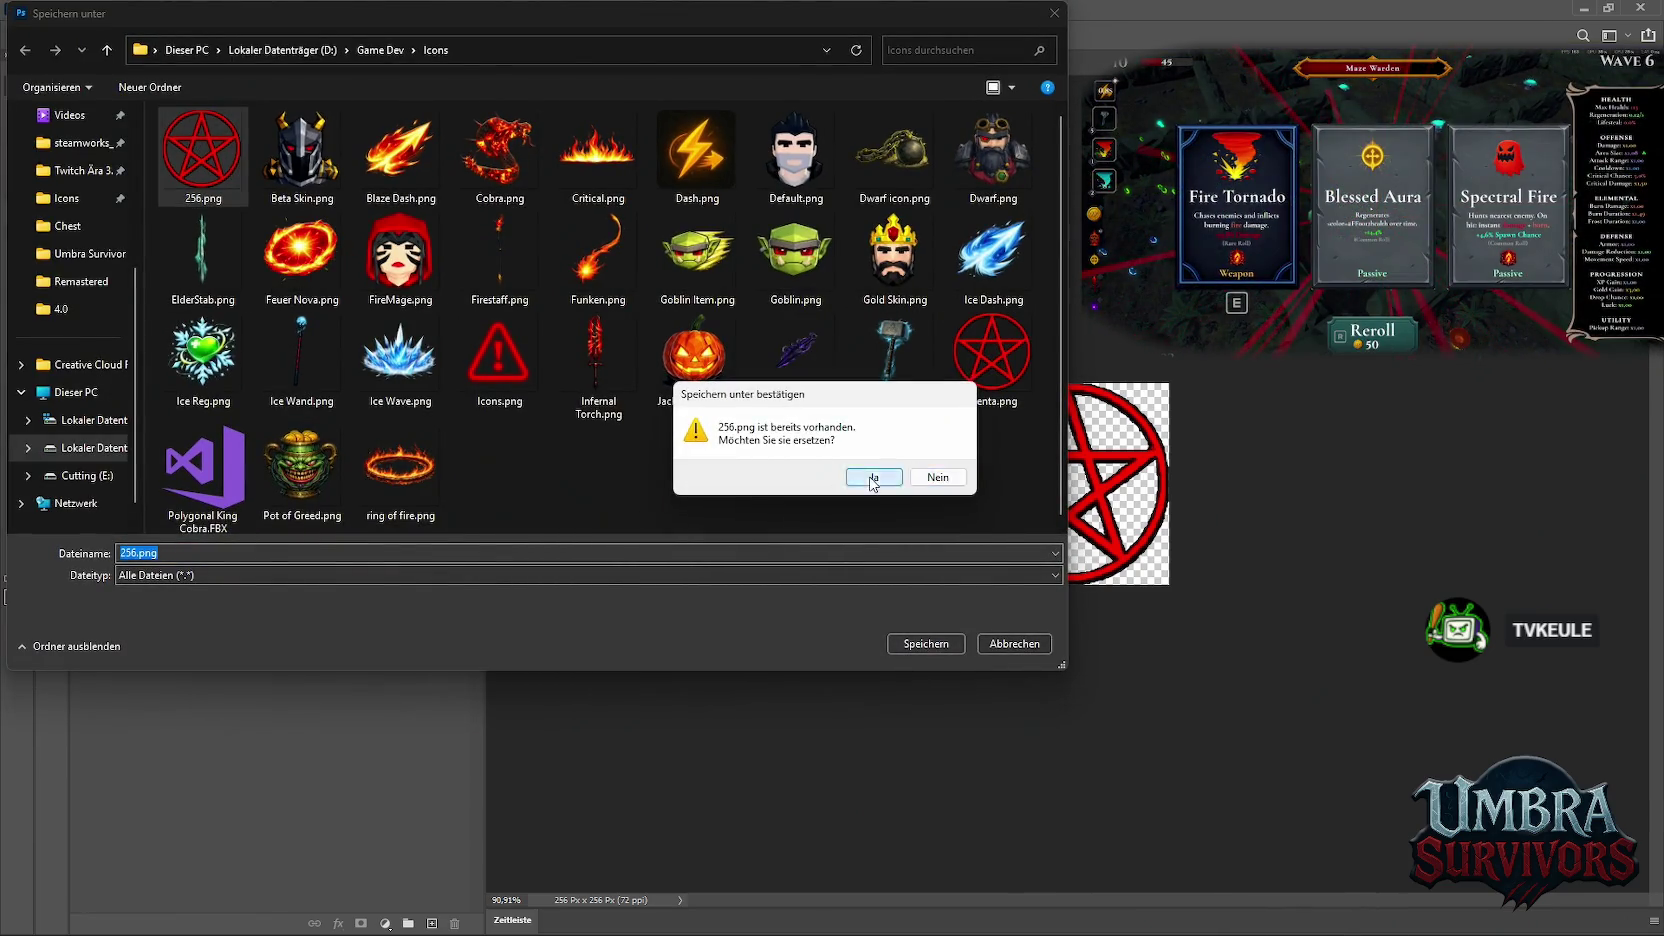
left_click(862, 478)
left_click(1588, 14)
left_click_drag(1640, 800, 701, 781)
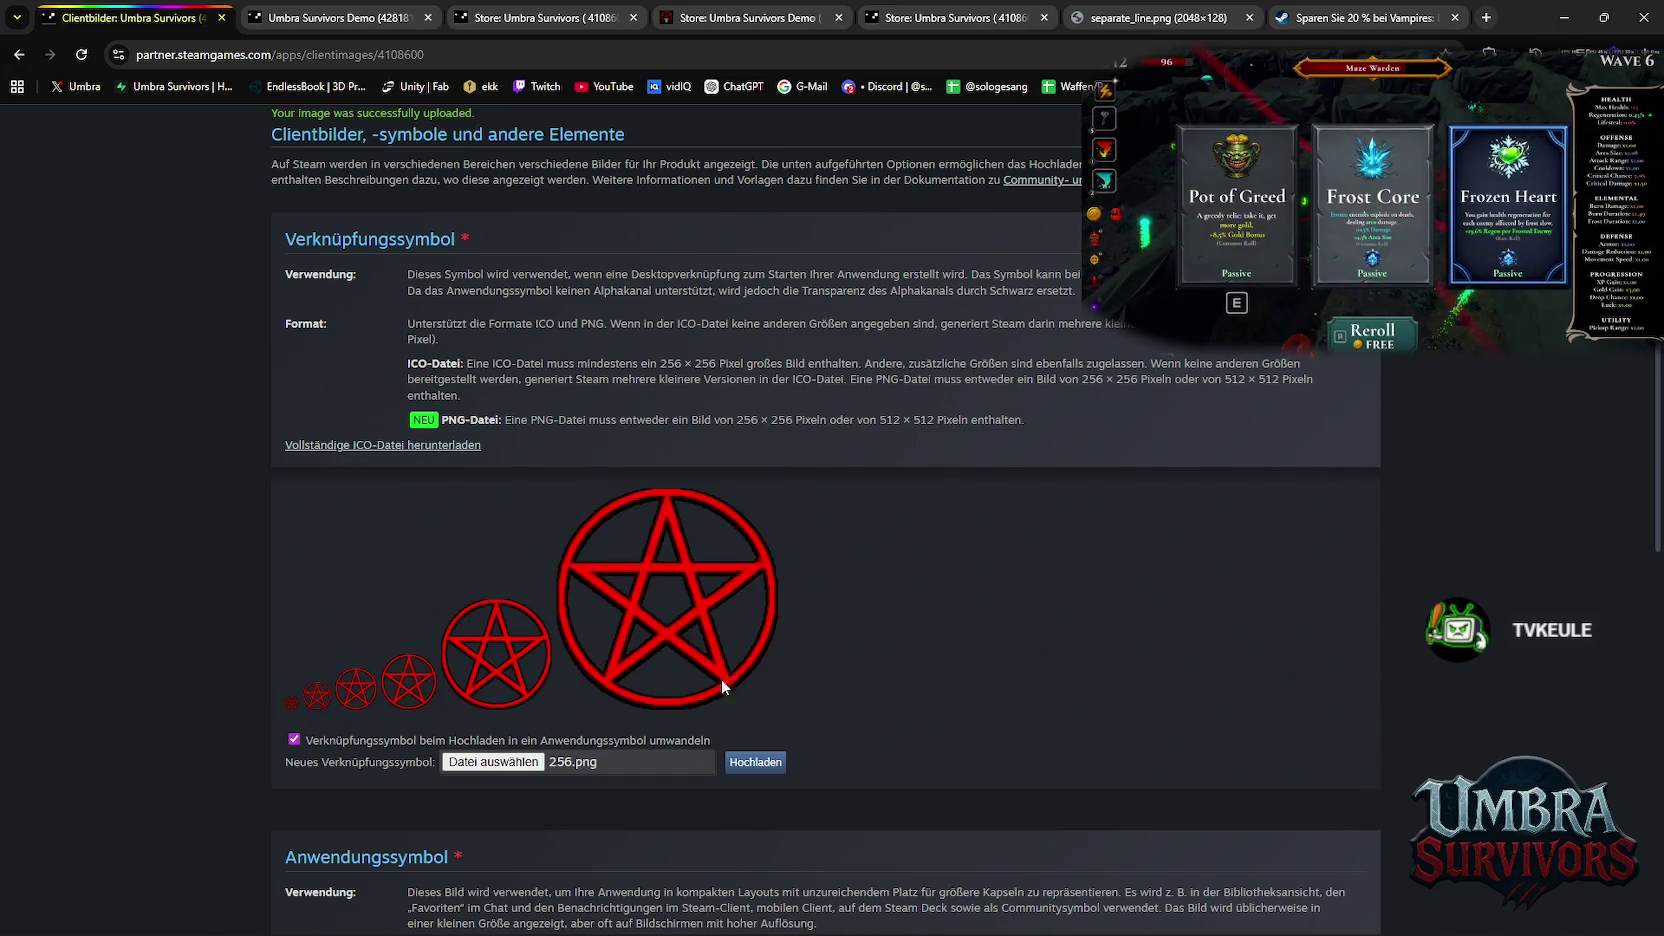
Prepare the pending changes for publishing, enter the confirmation code, and really publish them
scroll(826, 660, "down", 3)
scroll(826, 660, "down", 7)
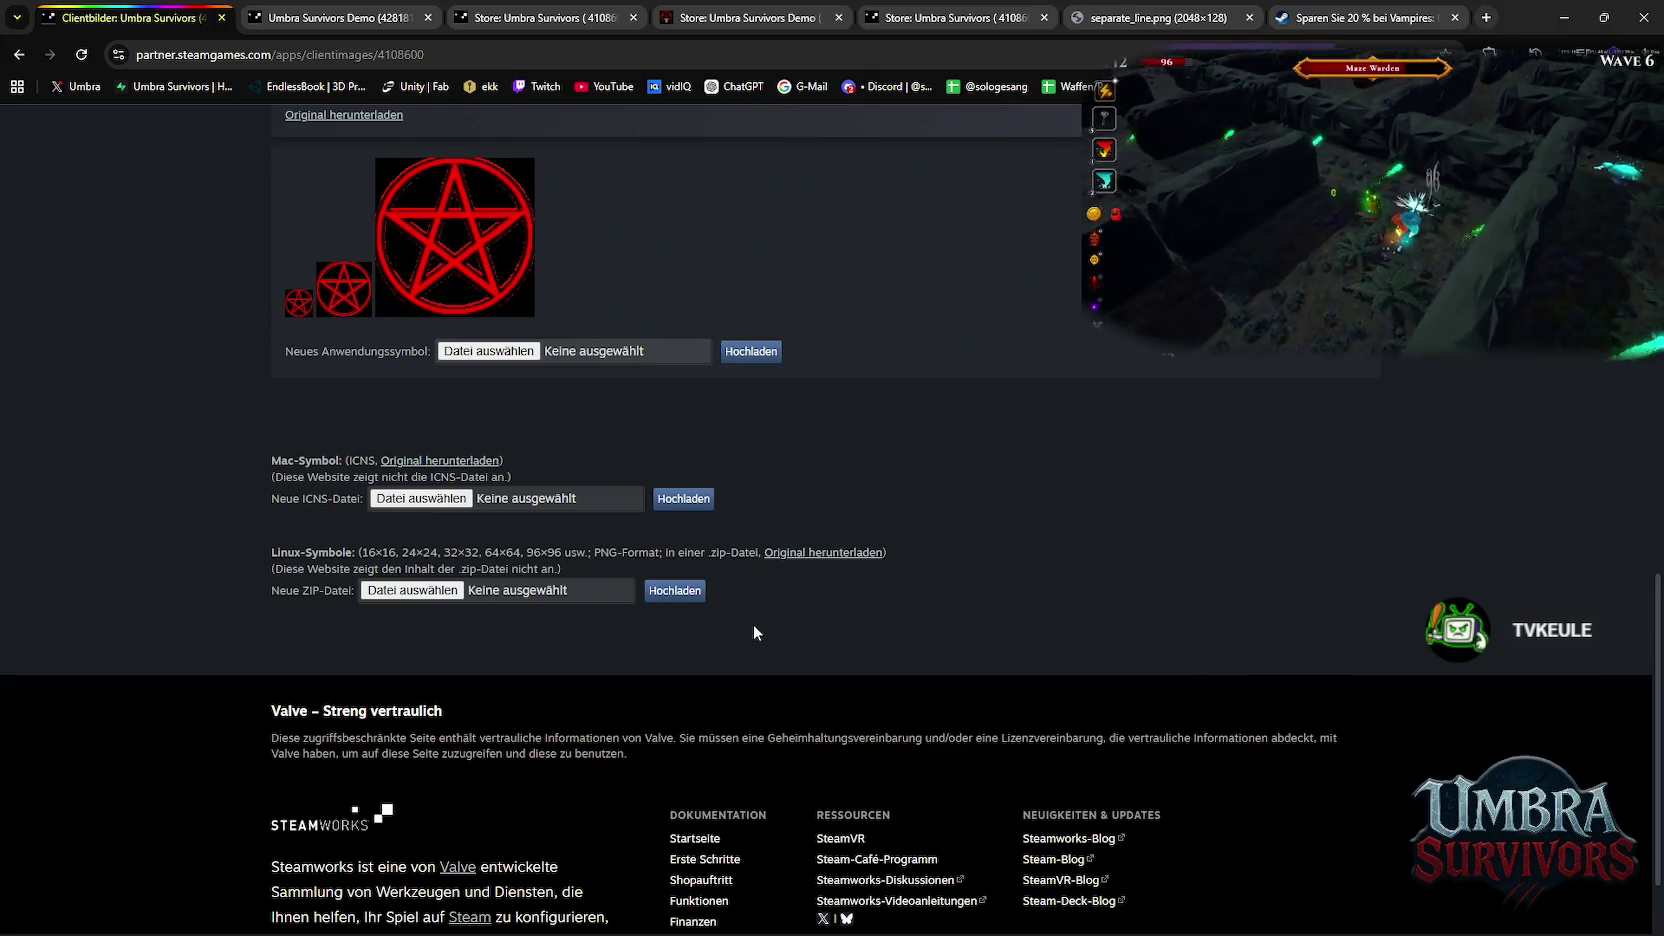
scroll(740, 618, "up", 10)
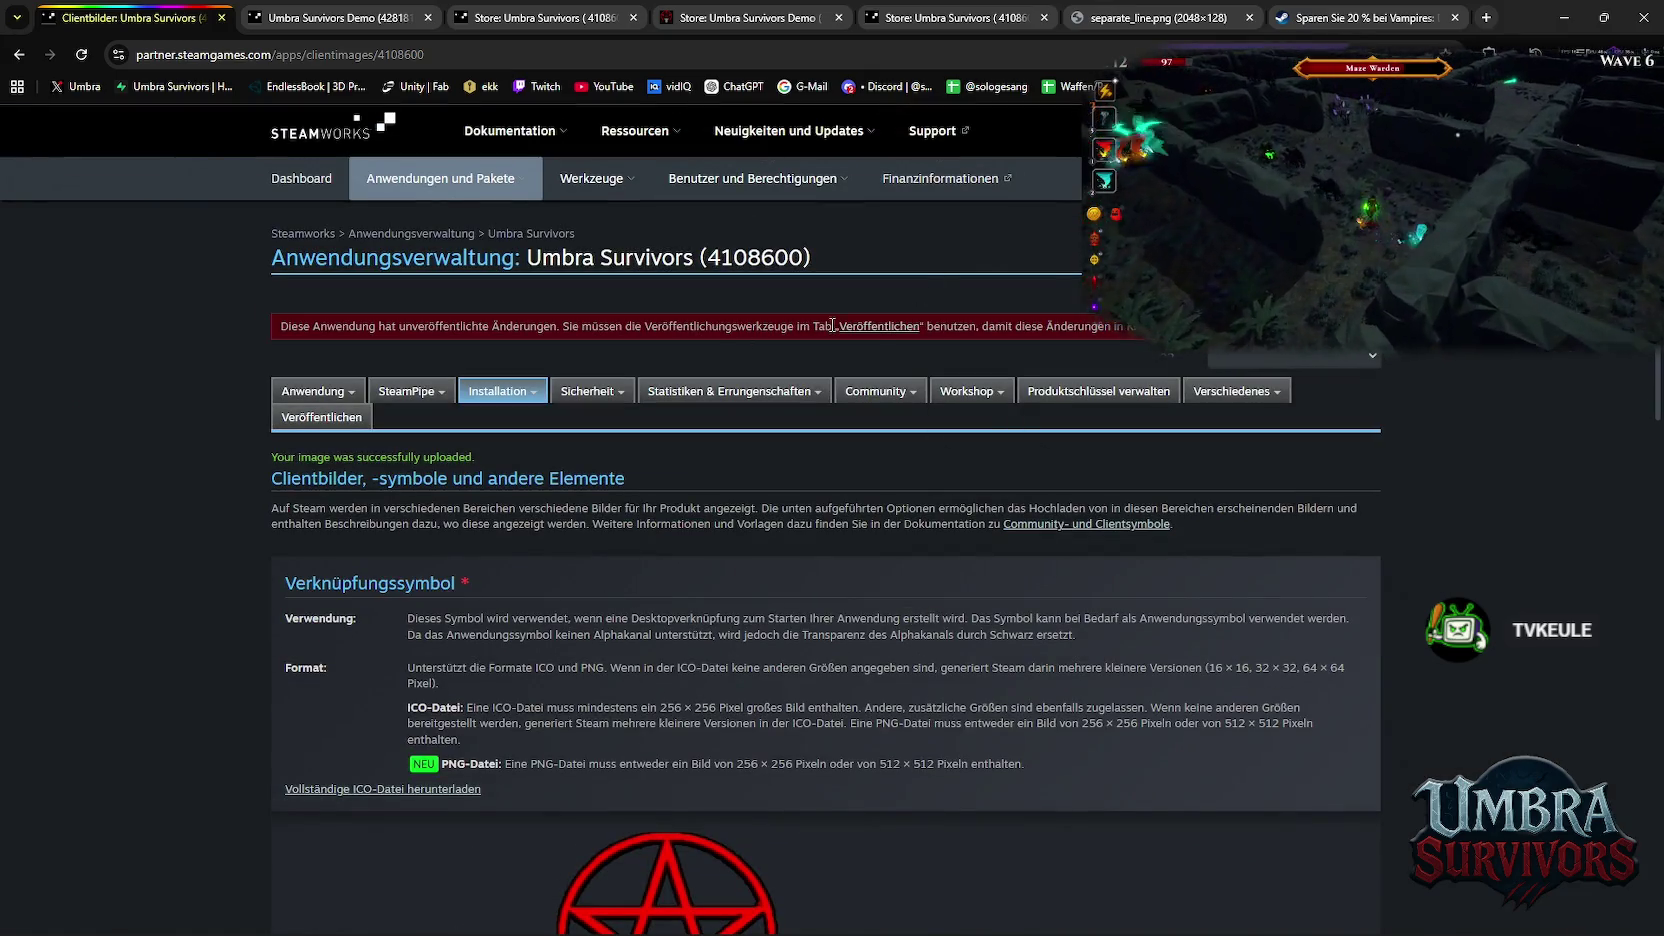
left_click(880, 326)
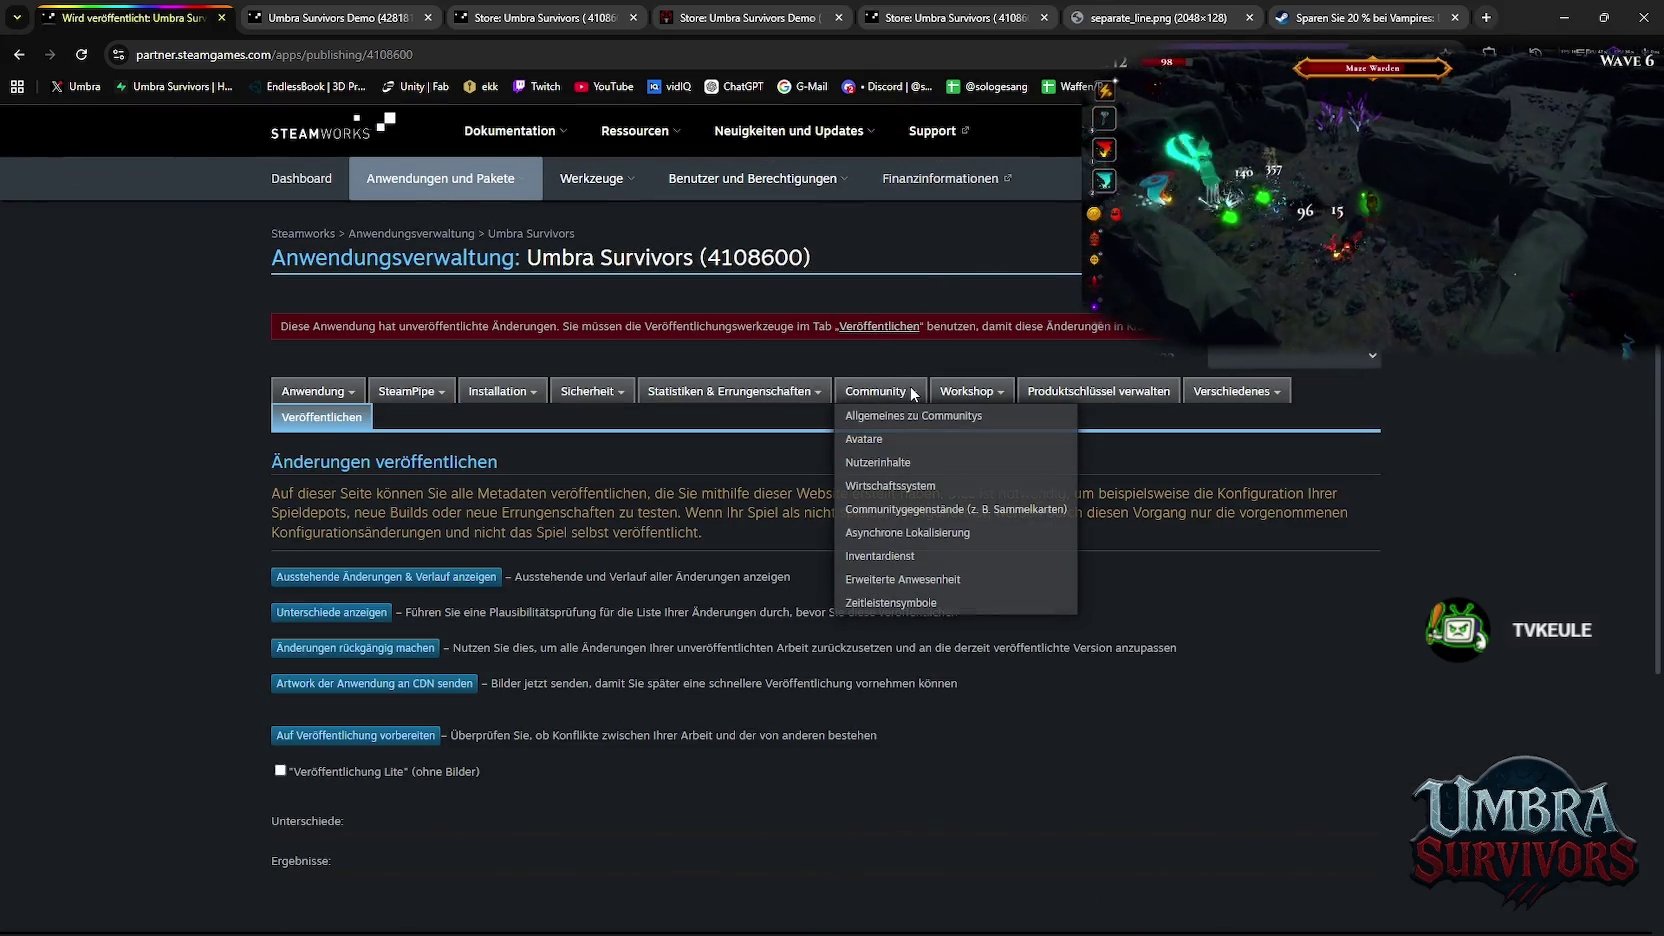
left_click(407, 742)
scroll(372, 655, "down", 2)
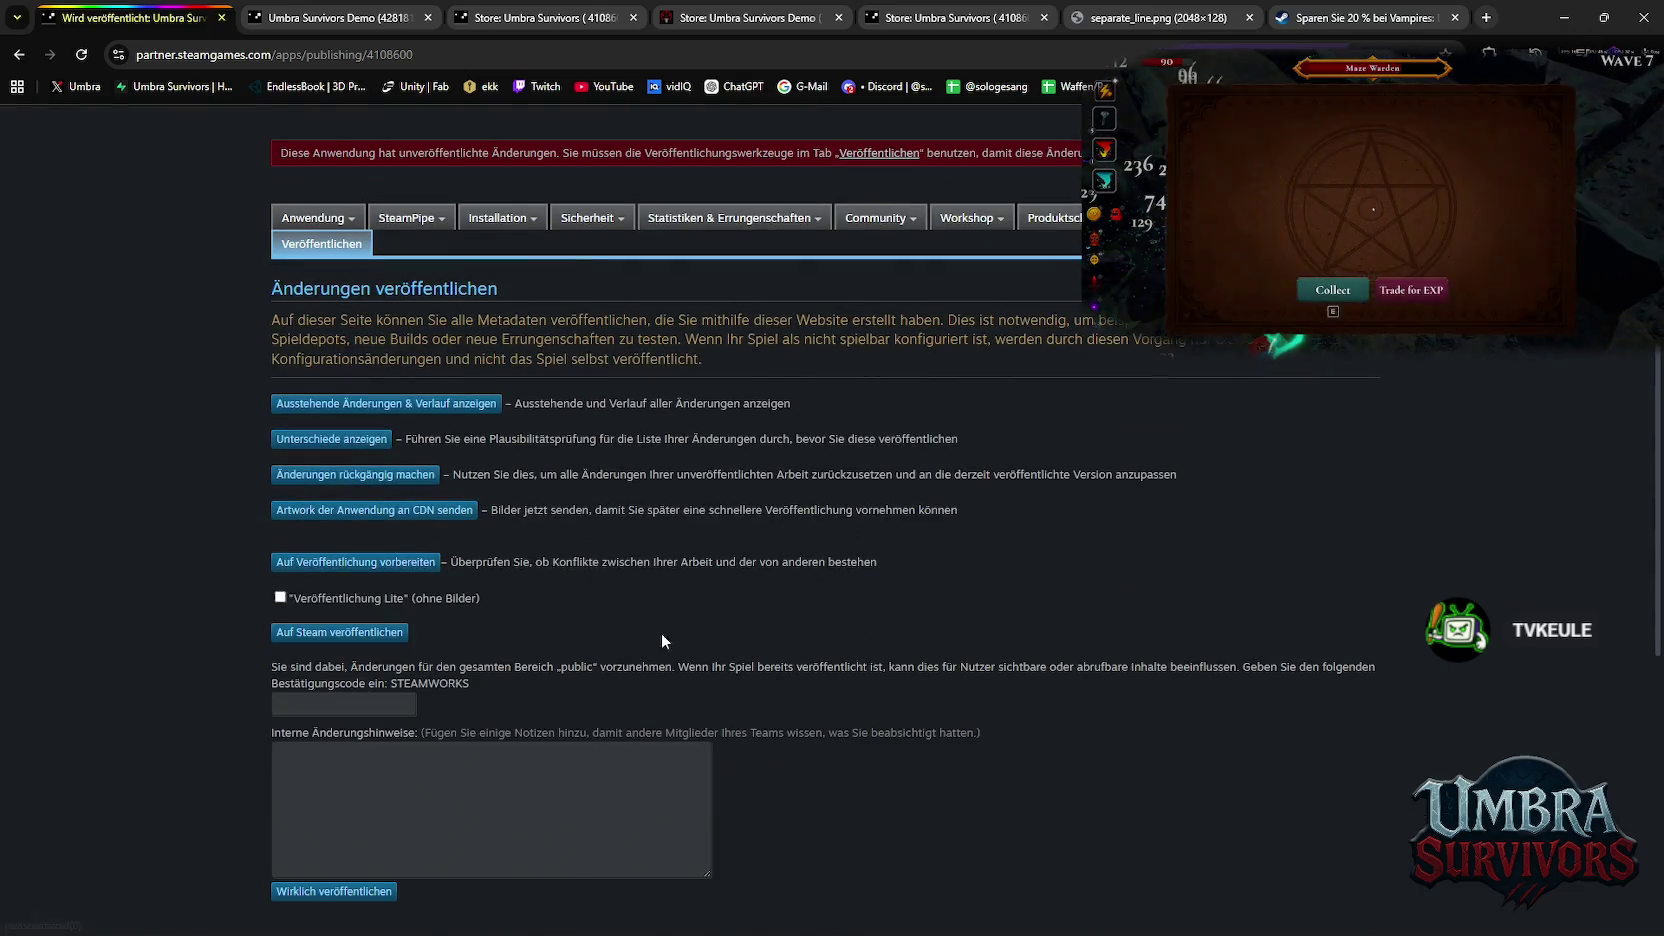
left_click(308, 713)
left_click(385, 744)
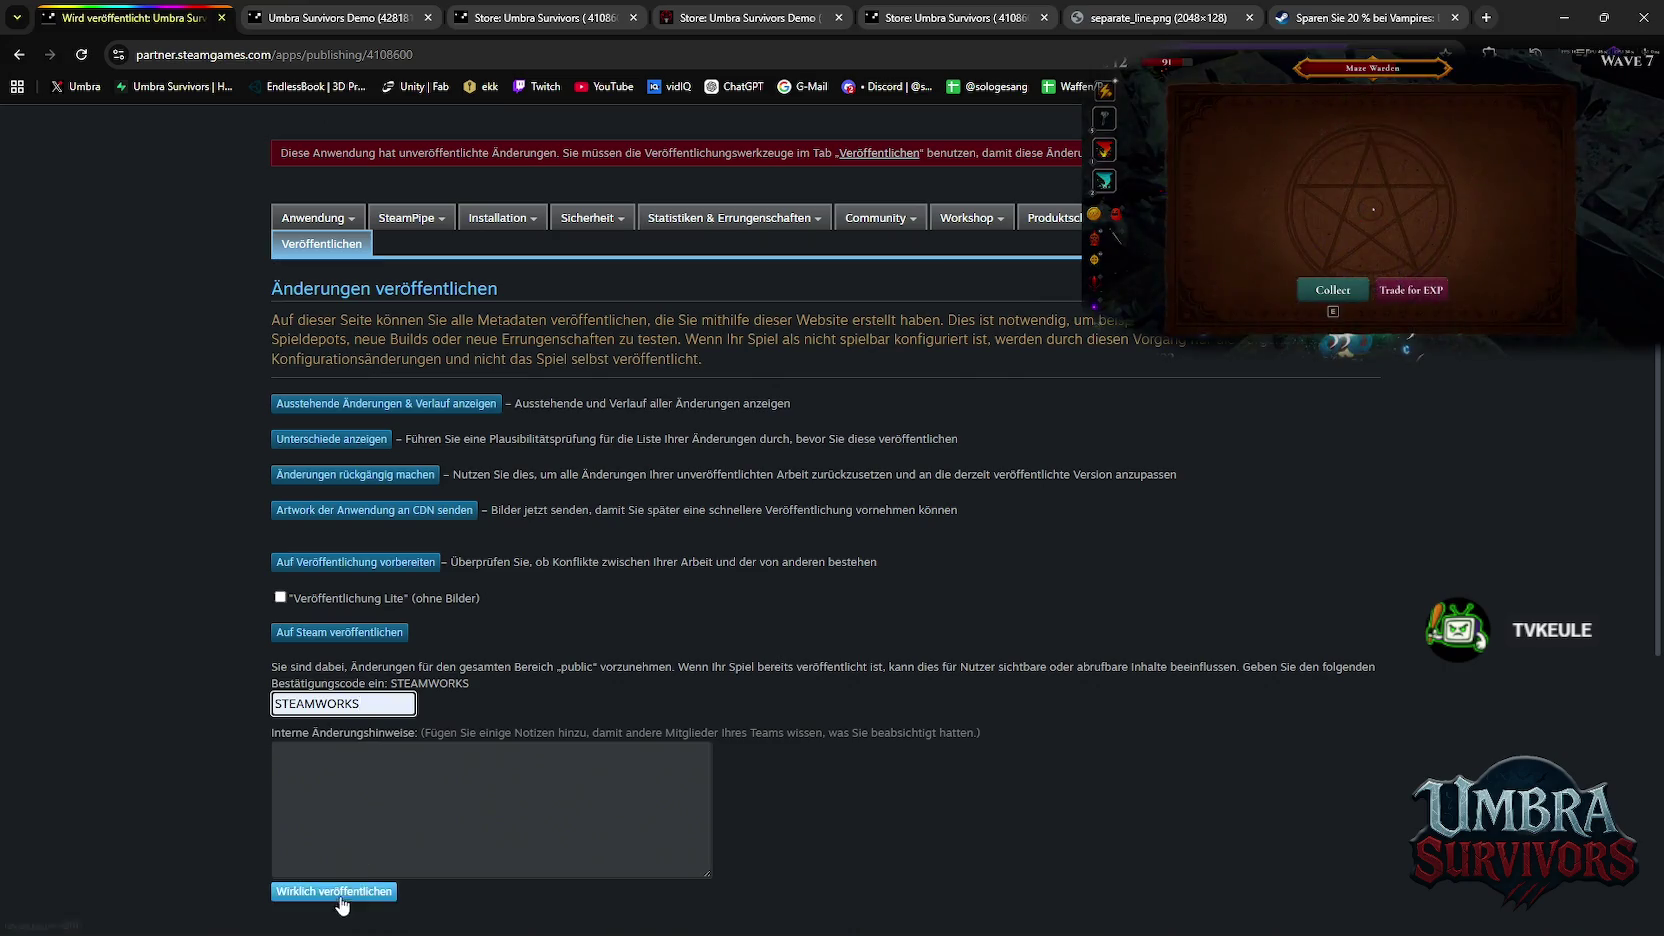
left_click(334, 891)
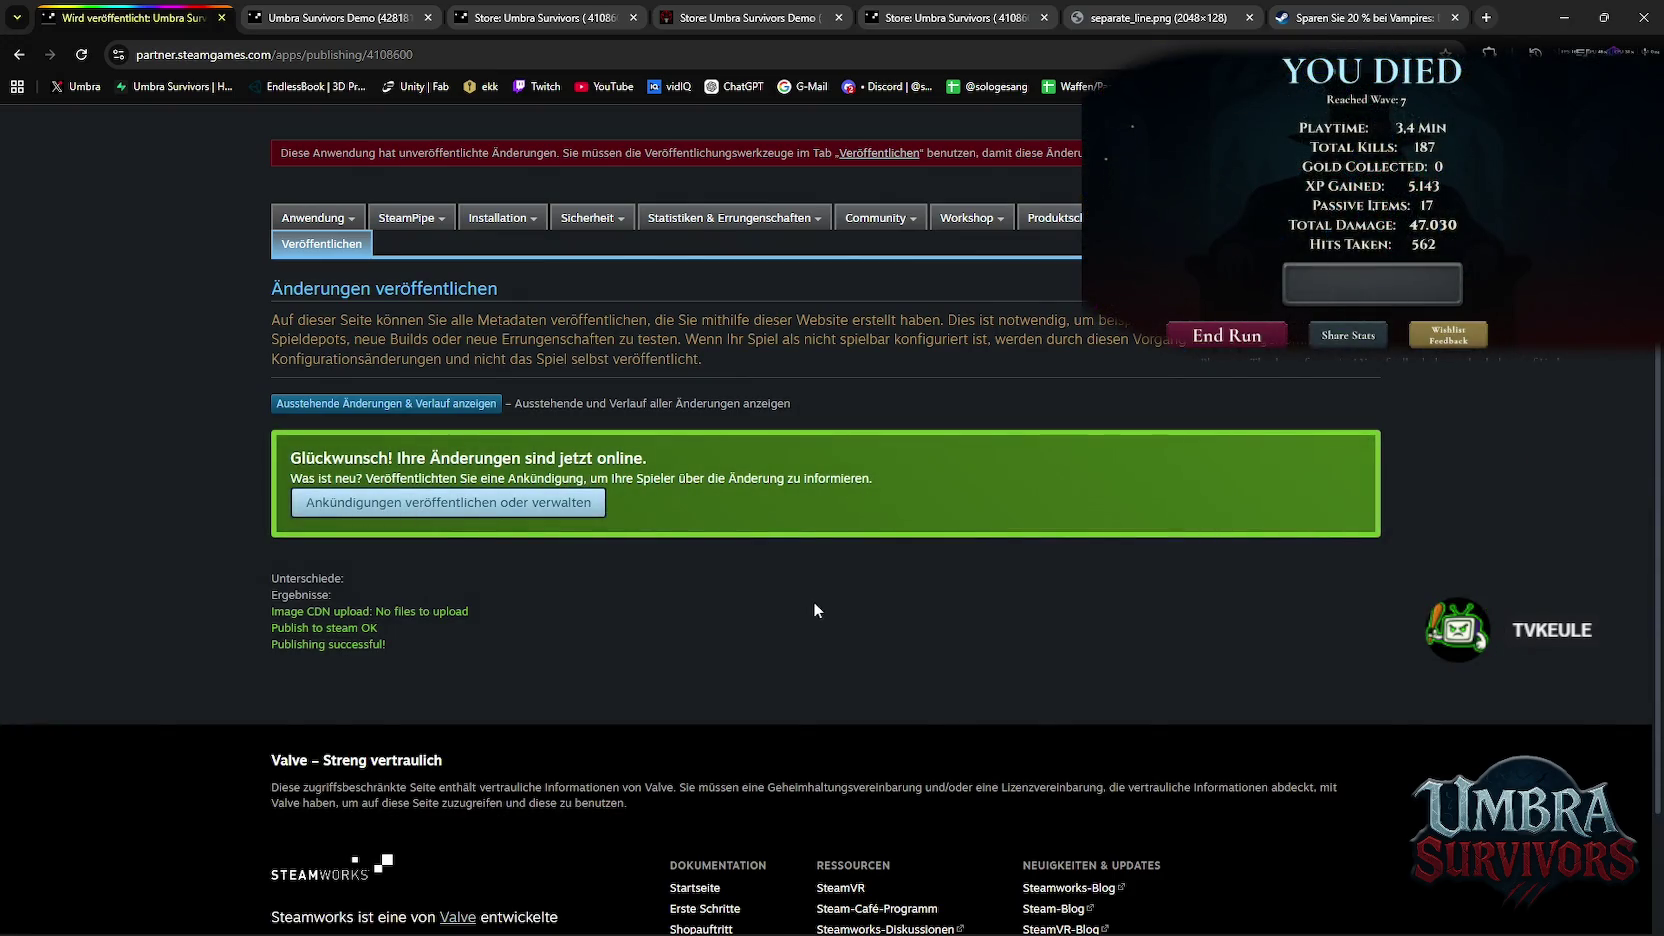
left_click(222, 17)
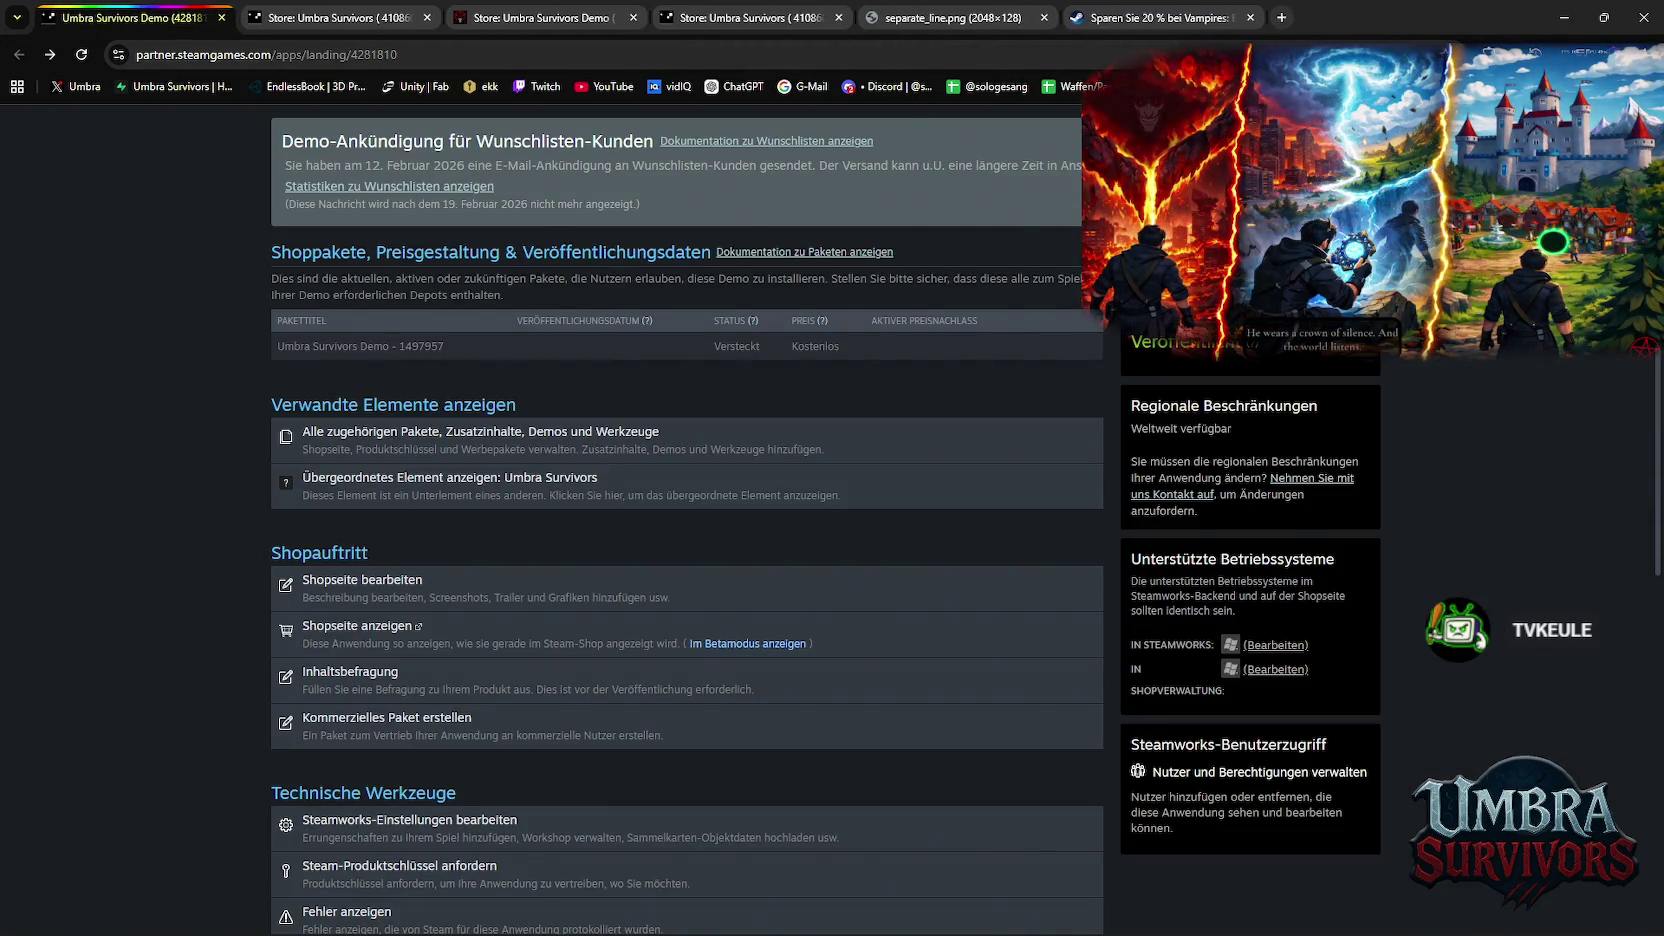
Launch the Umbra Survivors Demo from the Steam library and watch it run
left_click(1566, 14)
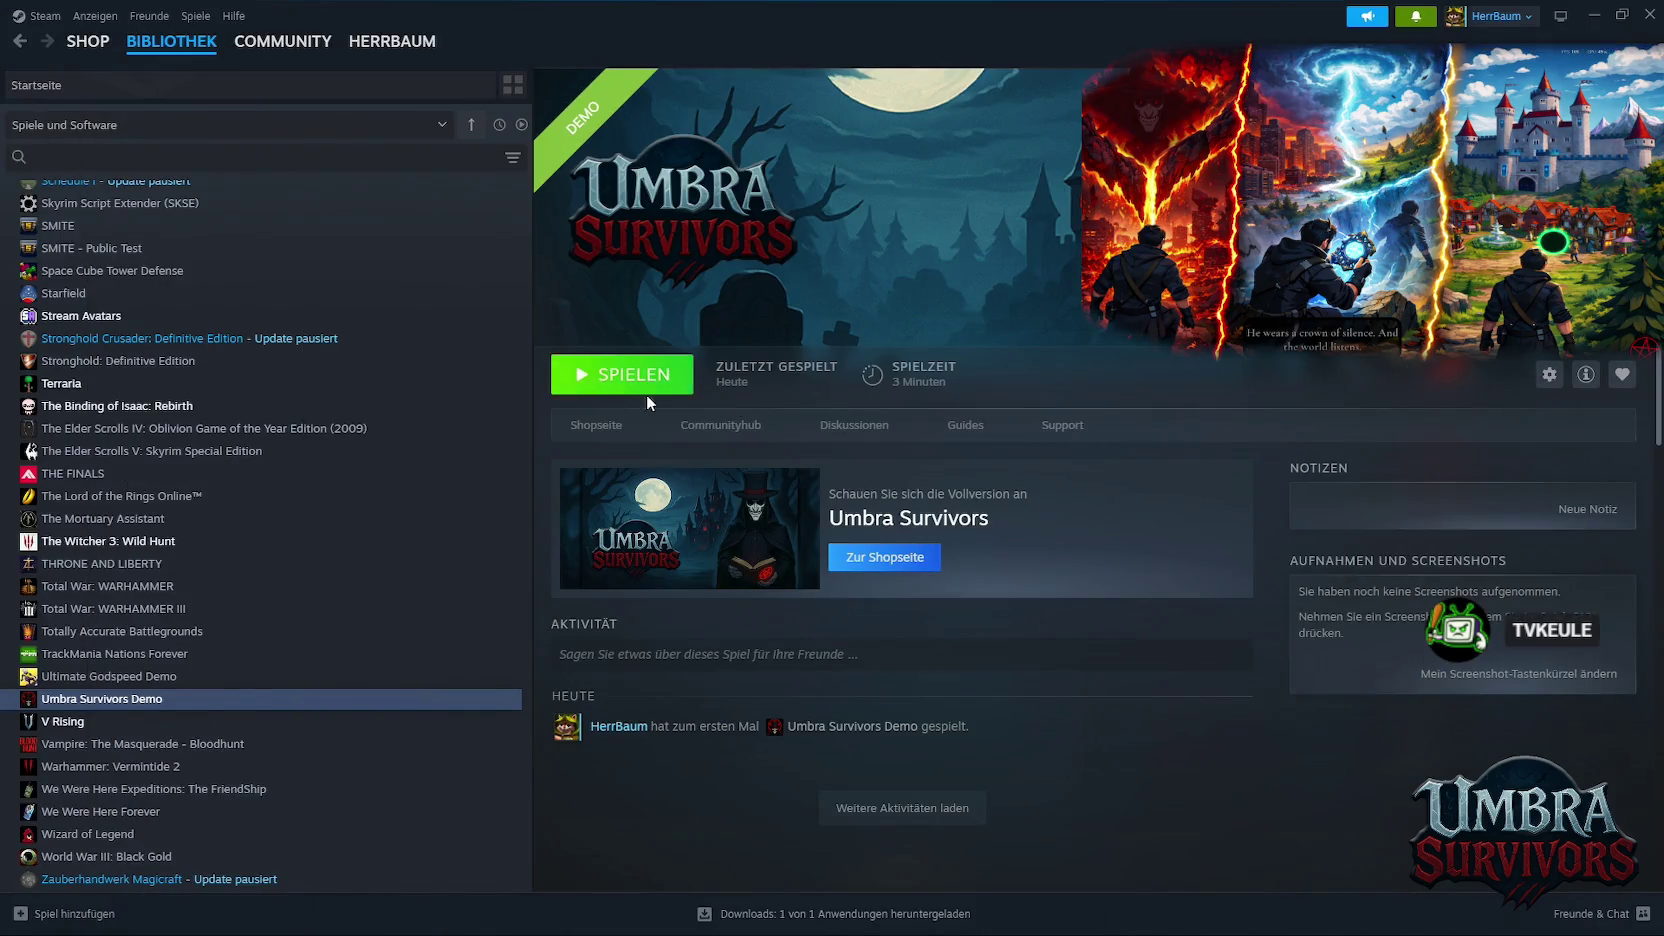
left_click(622, 374)
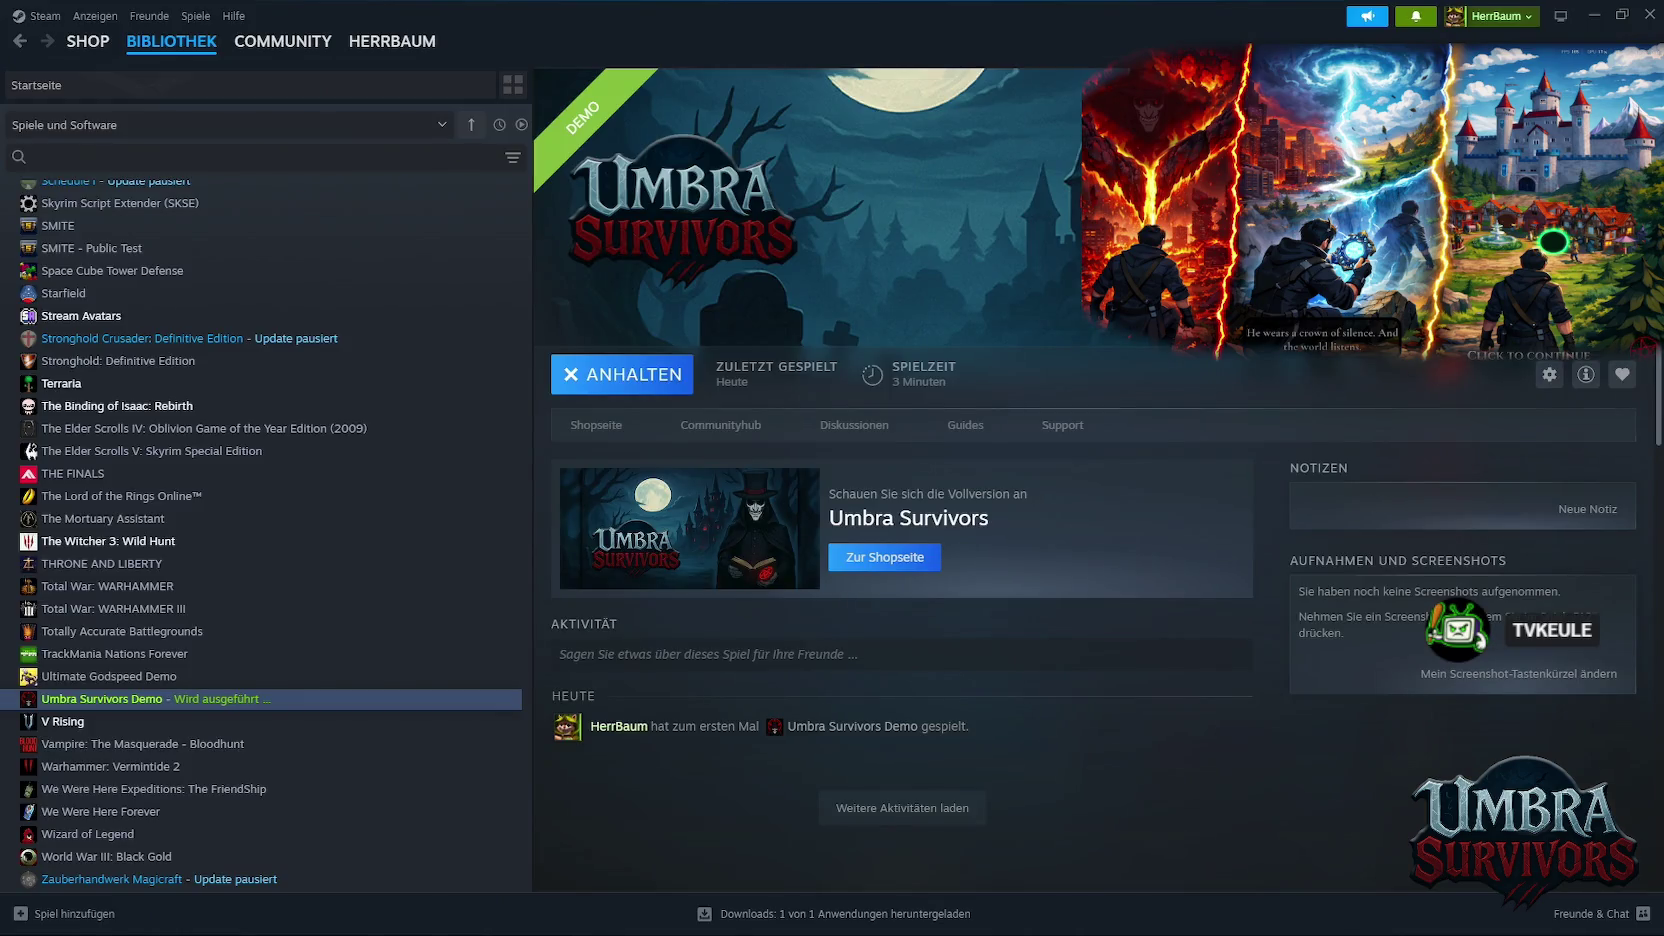
left_click(1592, 20)
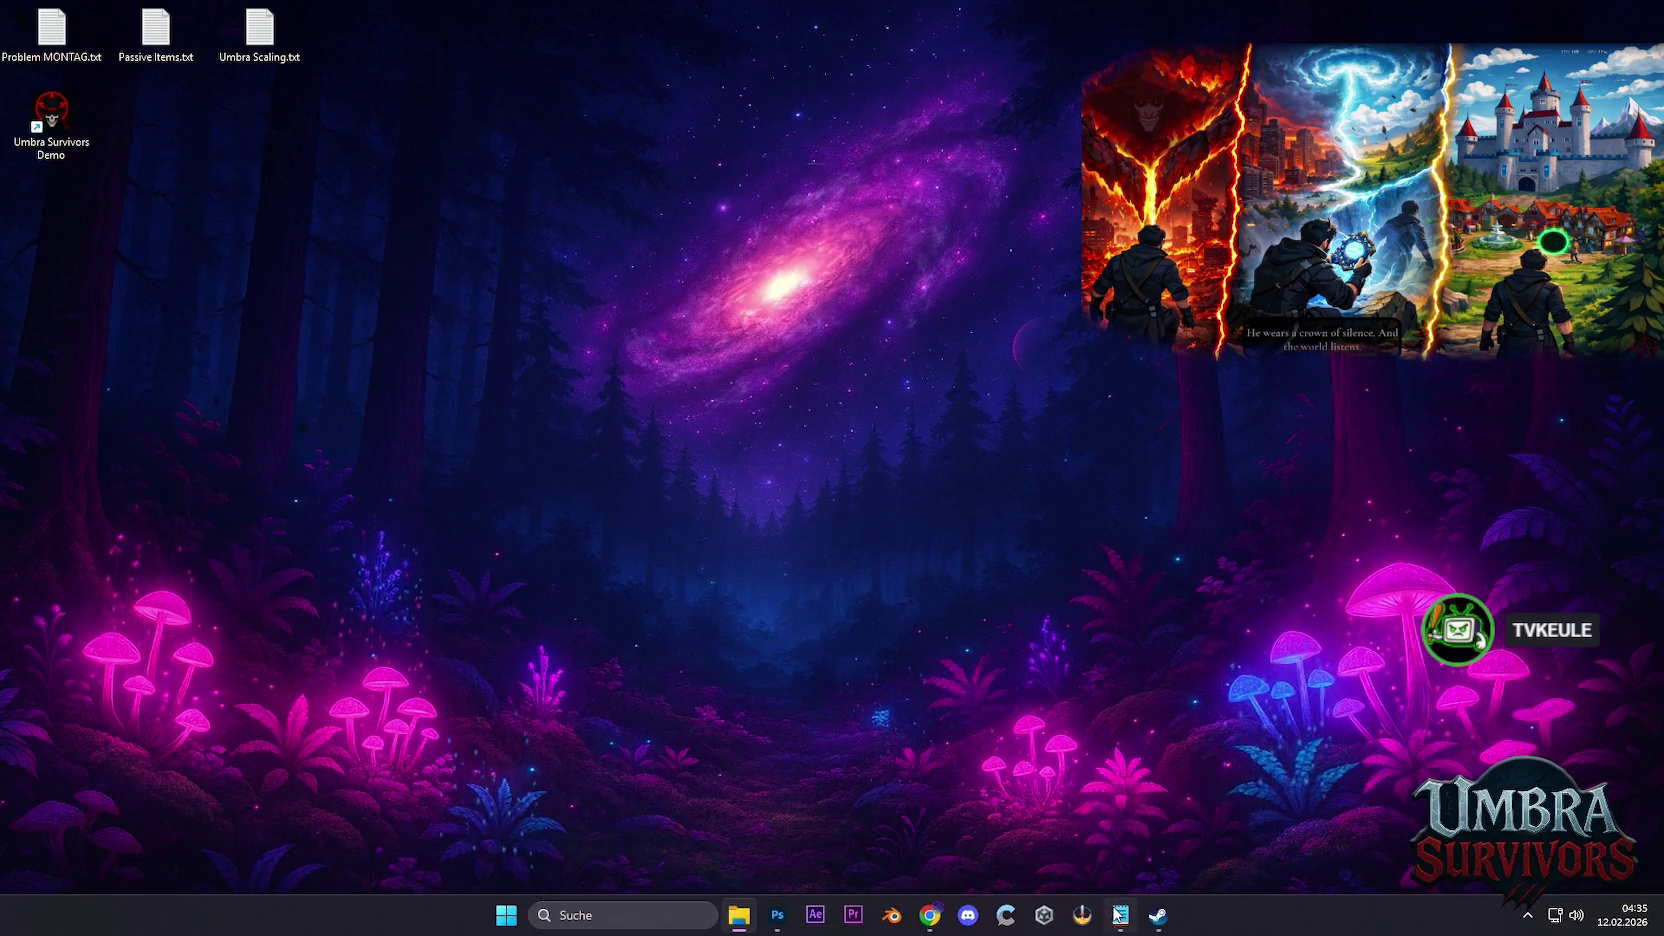
left_click(1157, 915)
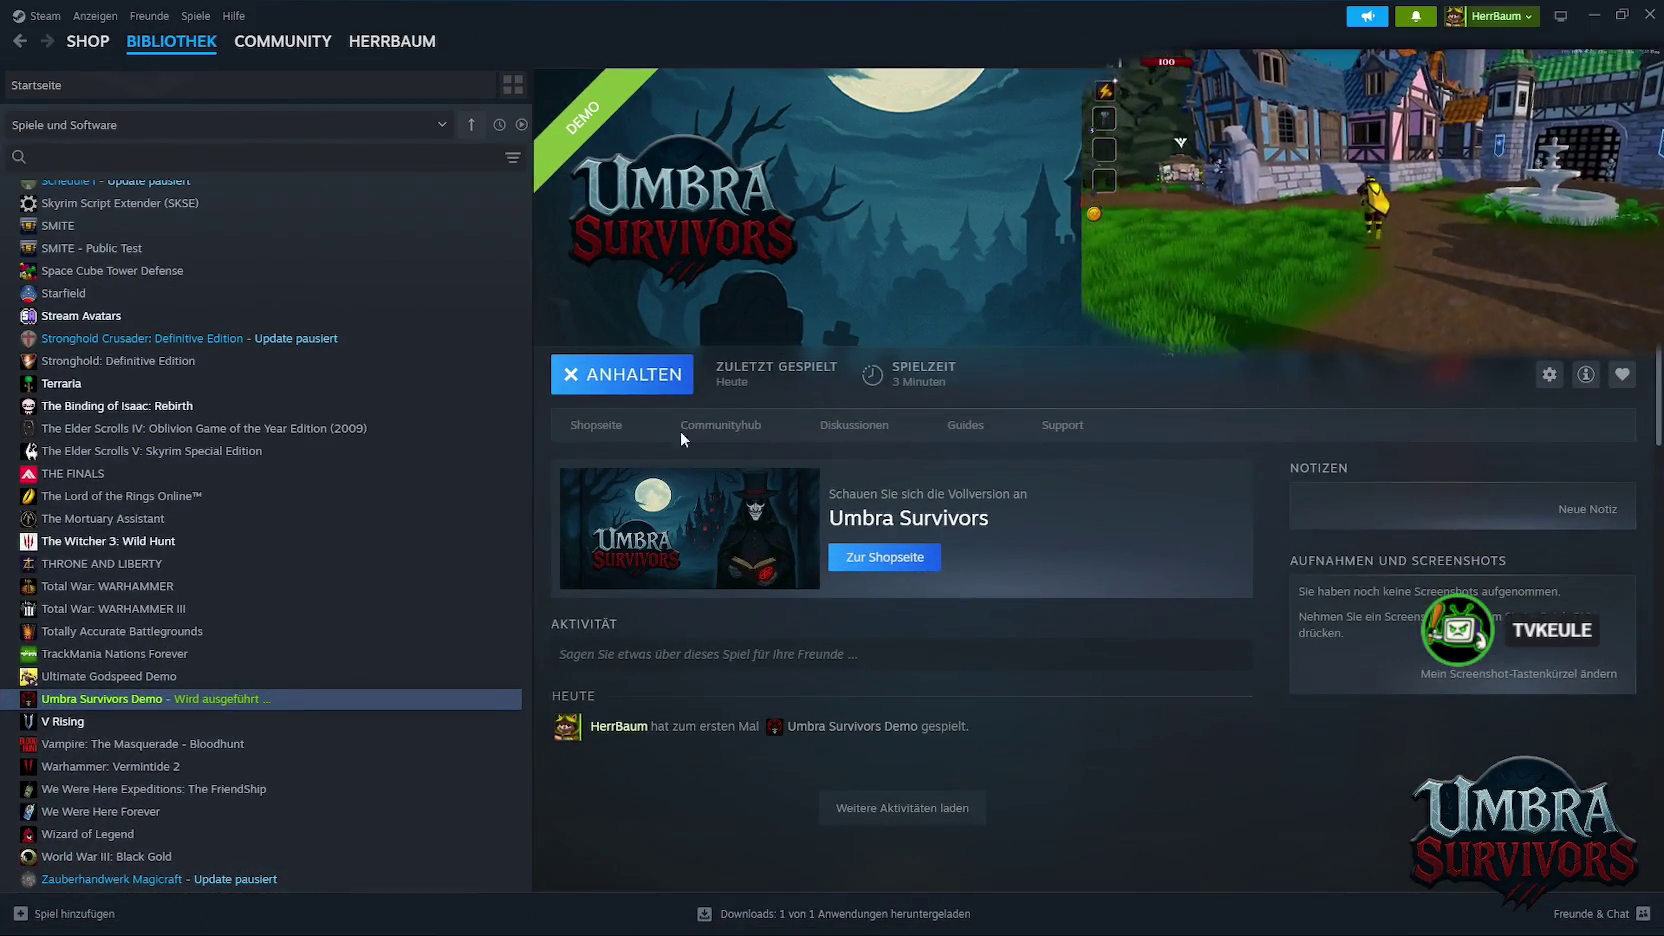
Stop the running demo, confirm quitting, and close the Steam window
left_click(622, 373)
left_click(800, 510)
left_click(95, 15)
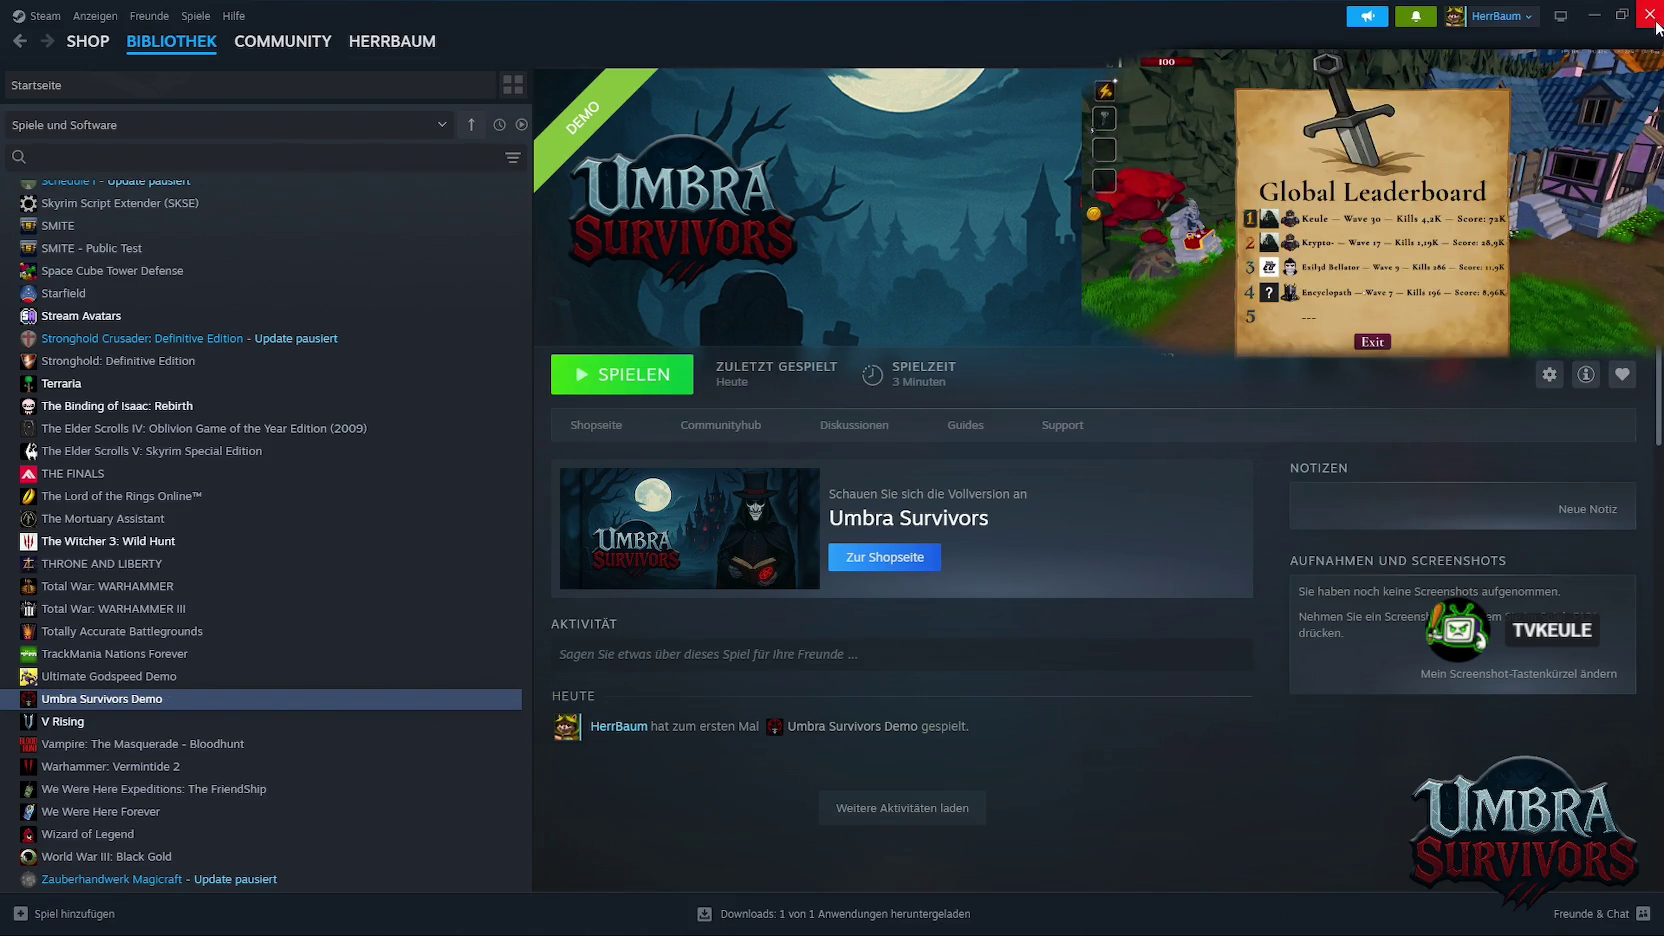
left_click(1650, 14)
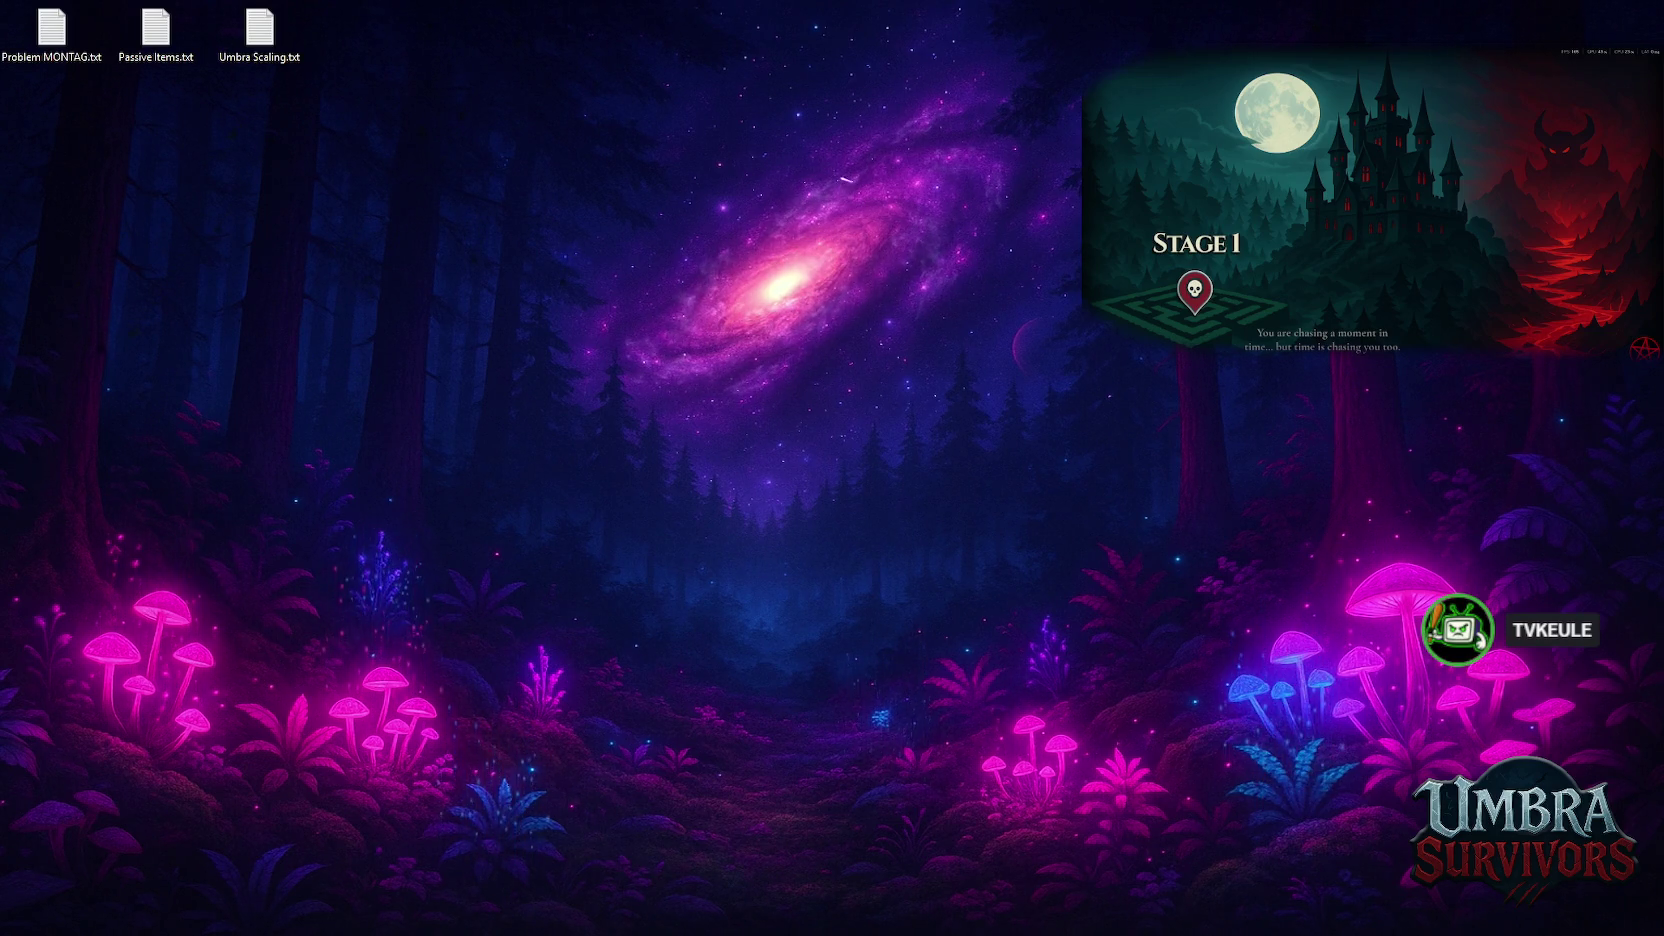
Quit Photoshop, discarding the unsaved pentagram document
mouse_move(796, 915)
left_click(728, 815)
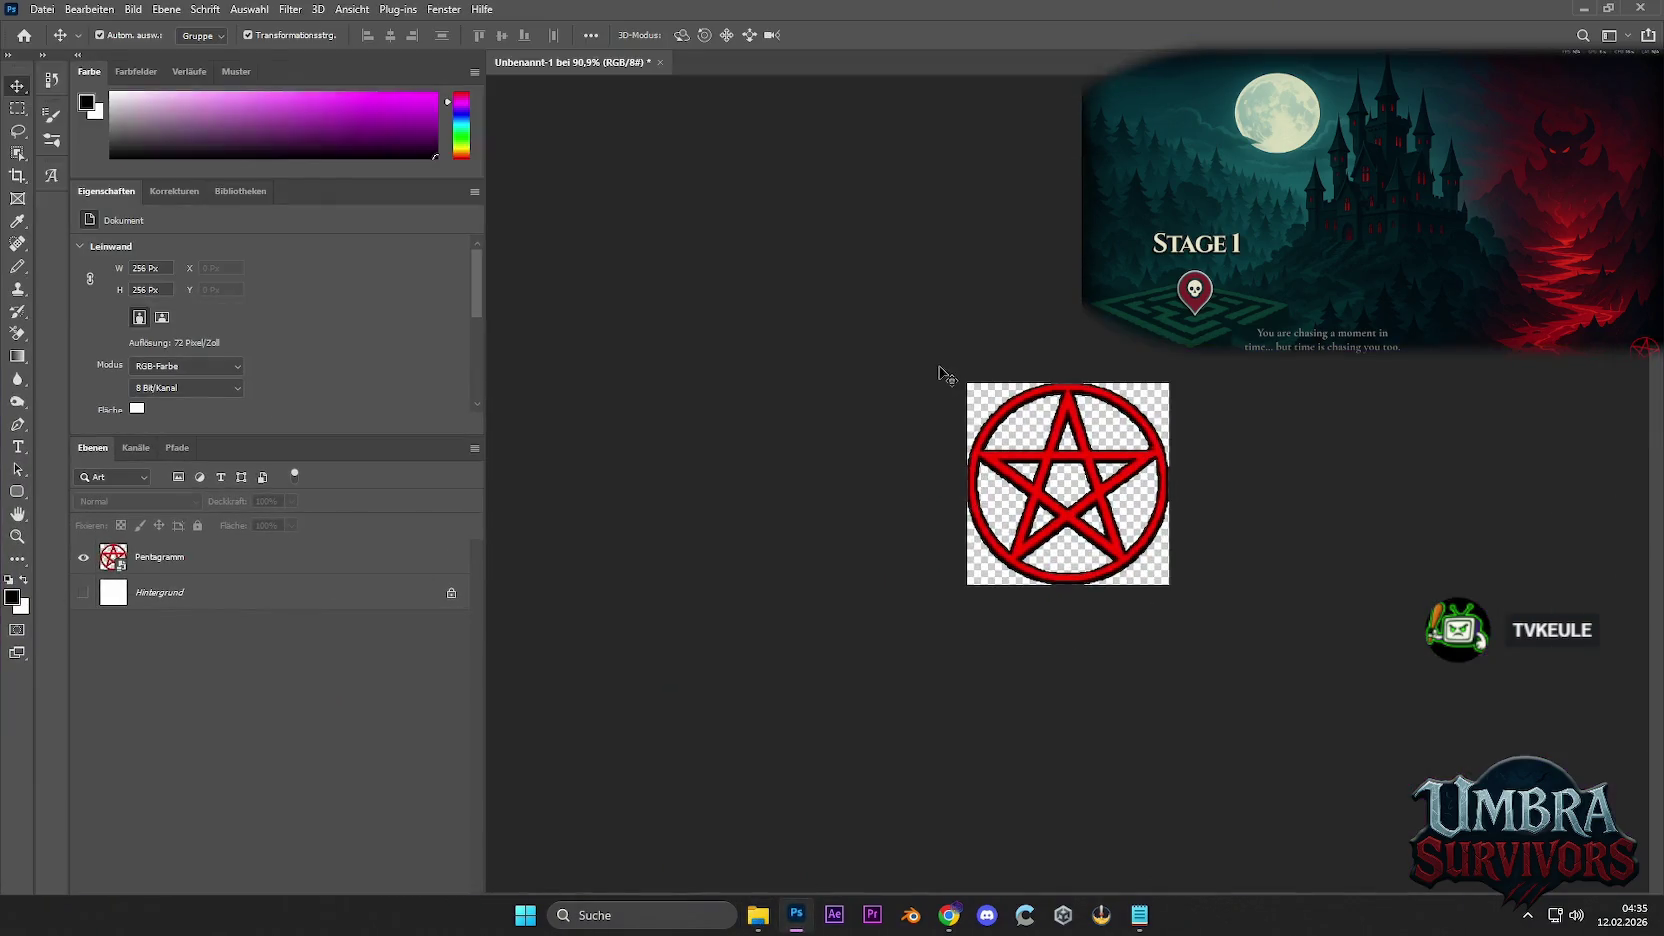
left_click(1640, 8)
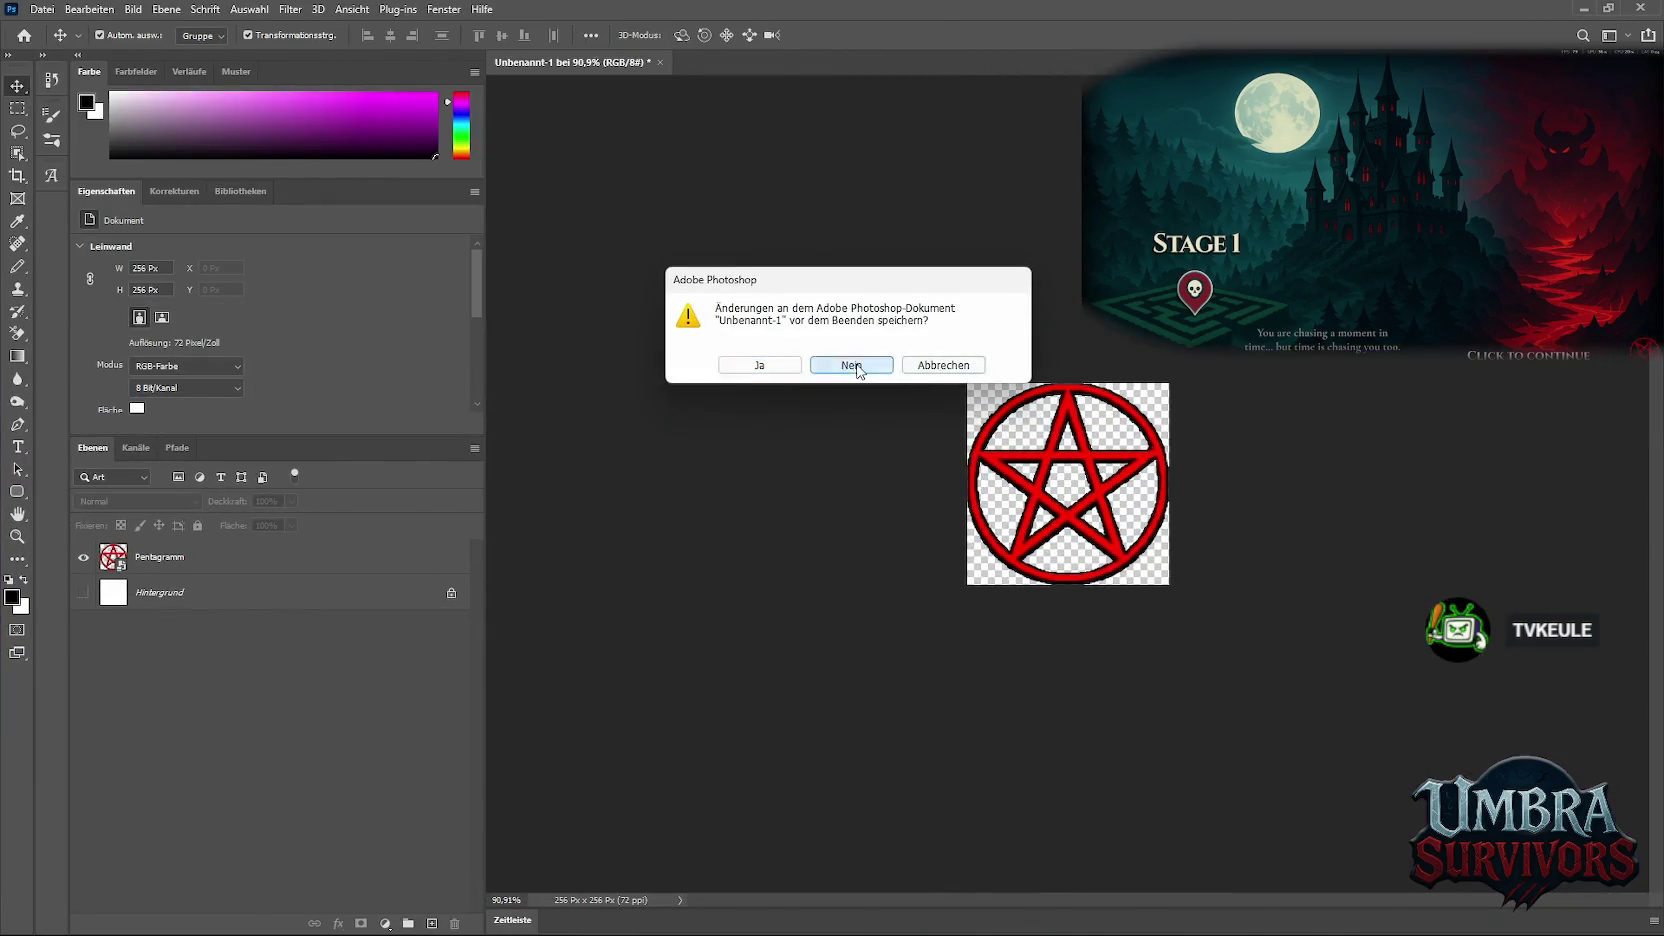
left_click(844, 368)
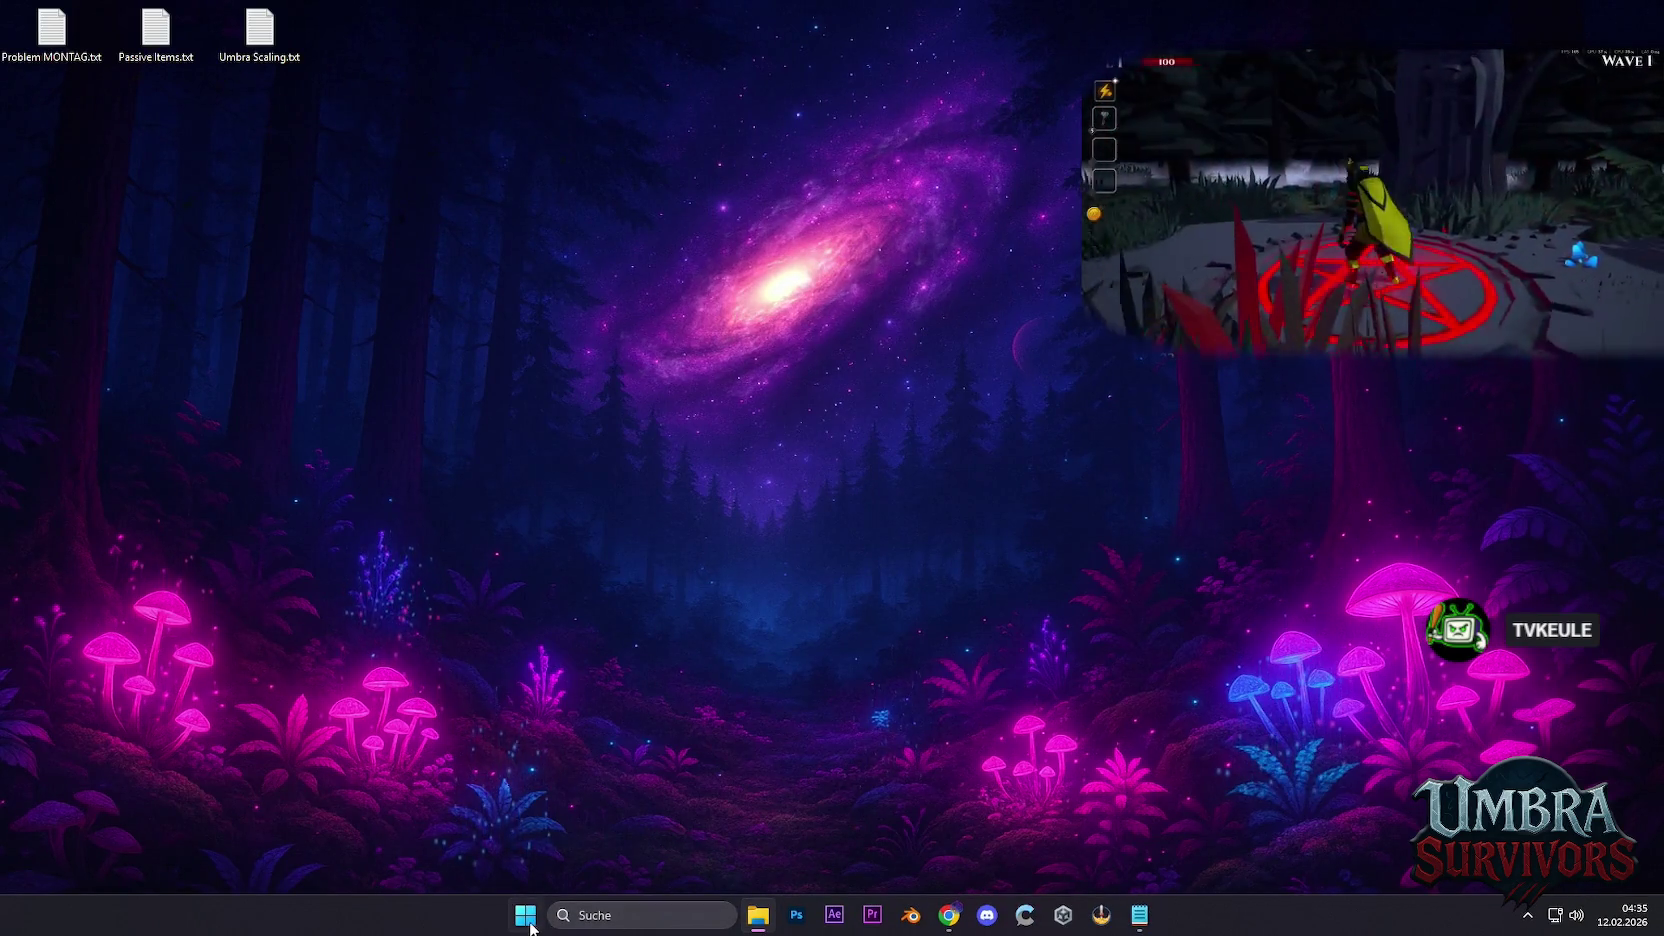
Restart Windows from the Start menu's power options
left_click(538, 920)
left_click(1047, 856)
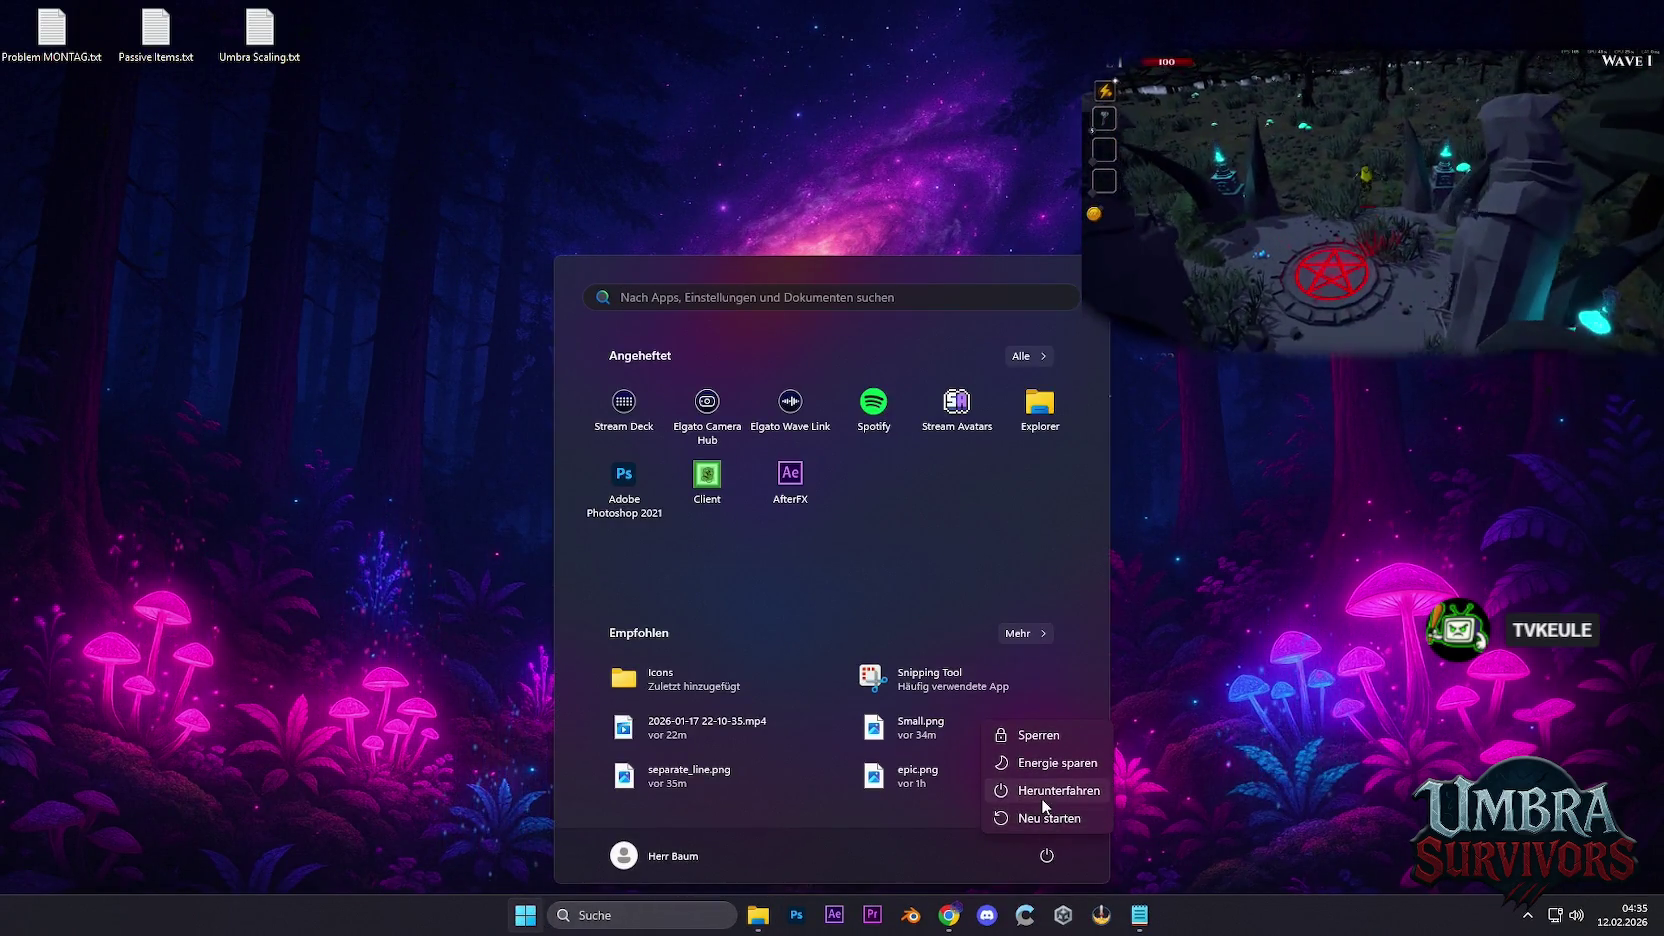
left_click(1013, 774)
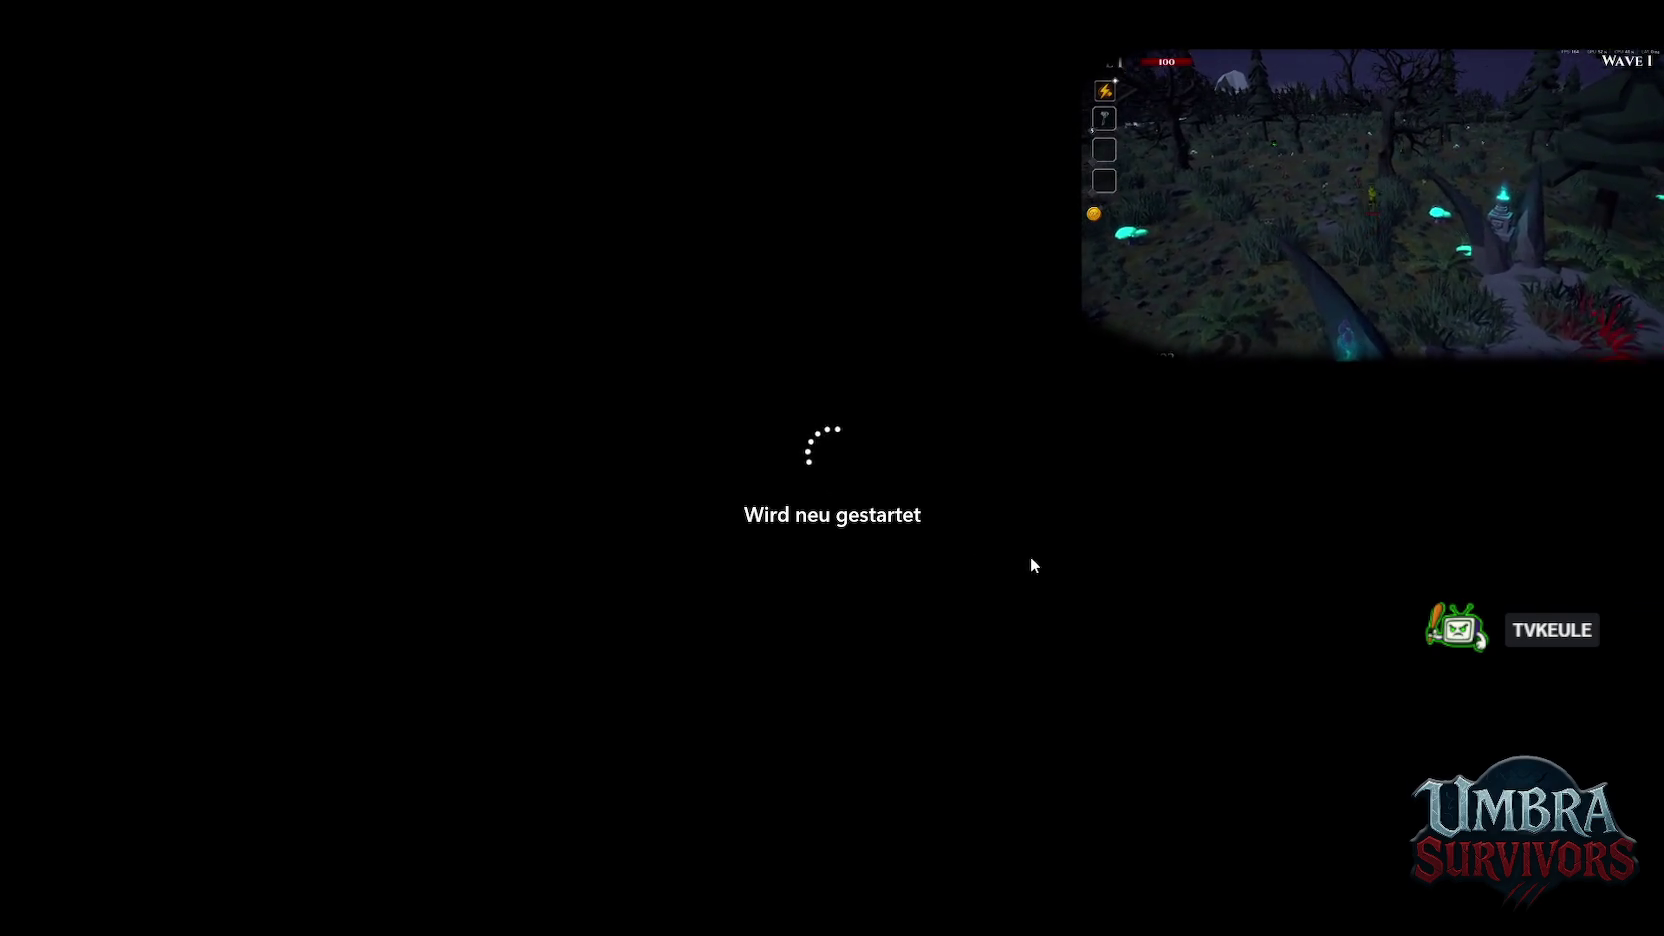
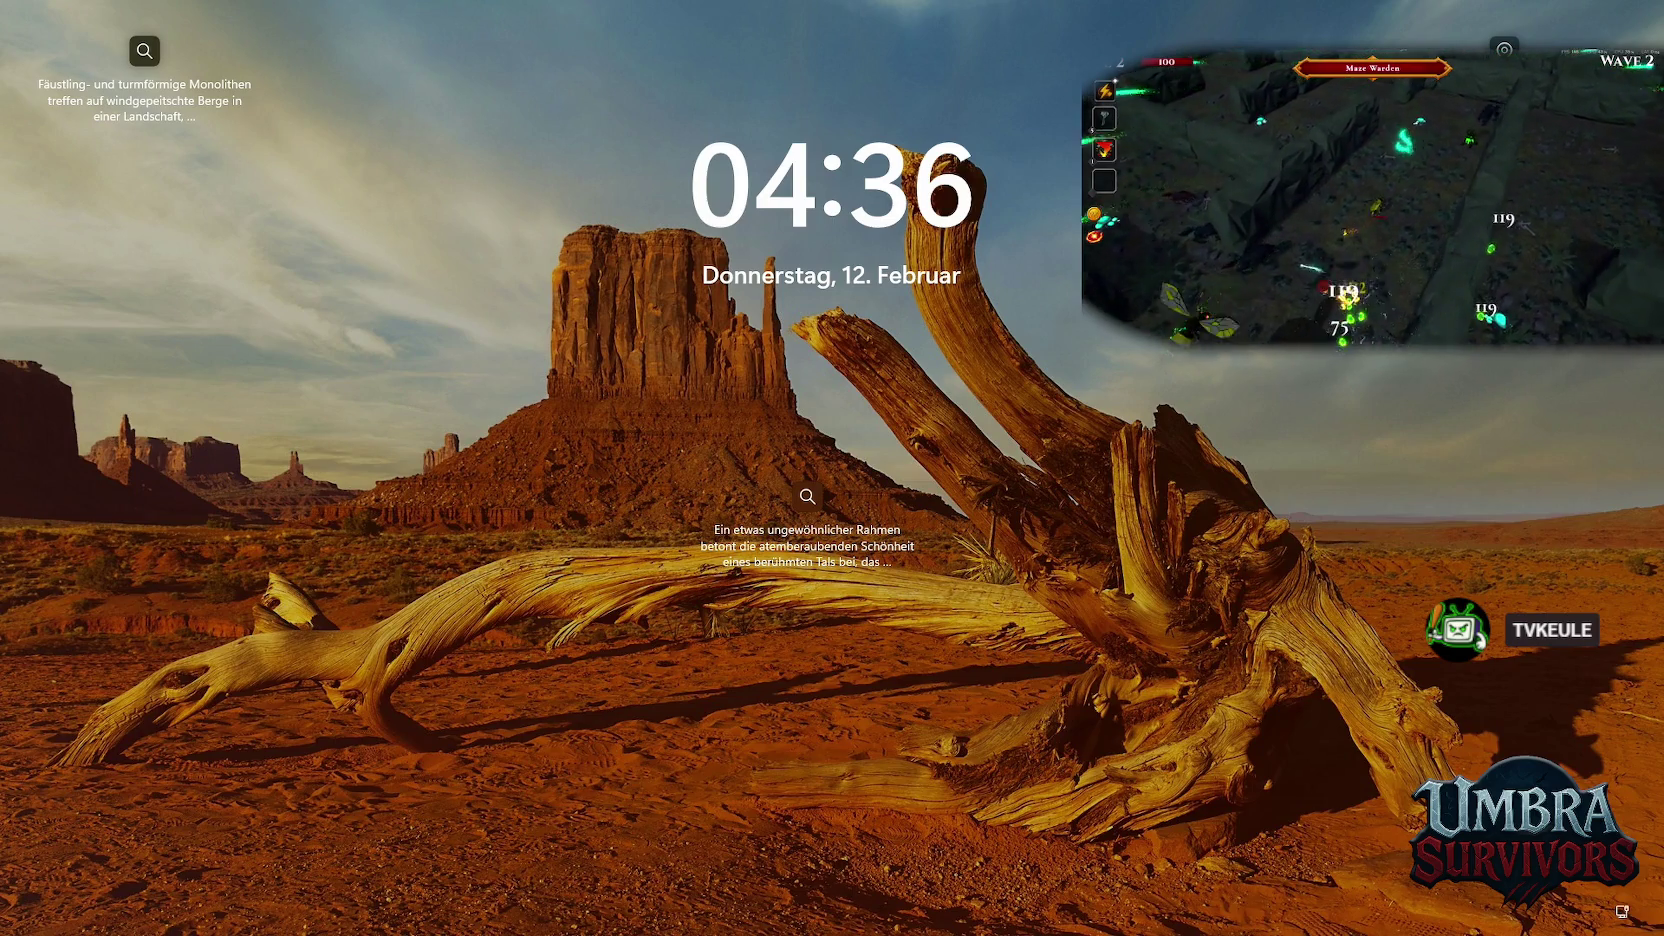
Wake the lock screen and enter the PIN to reach the Windows desktop
key("space")
type("****")
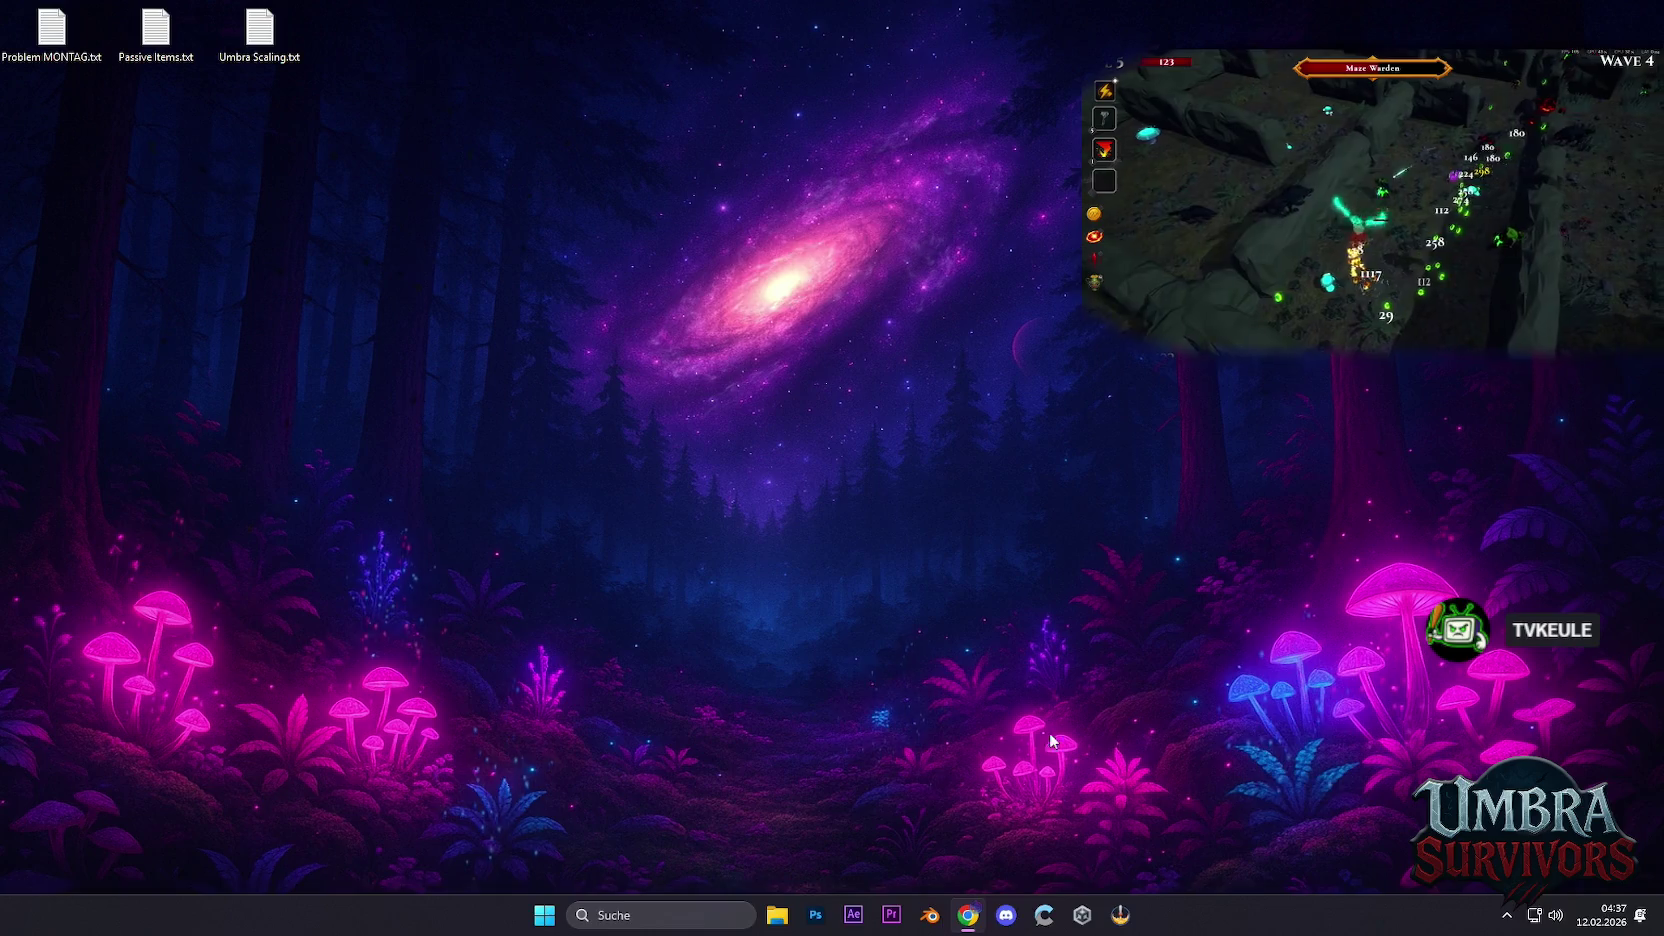
Launch Steam from Windows search and sign in with the chosen account
left_click(640, 915)
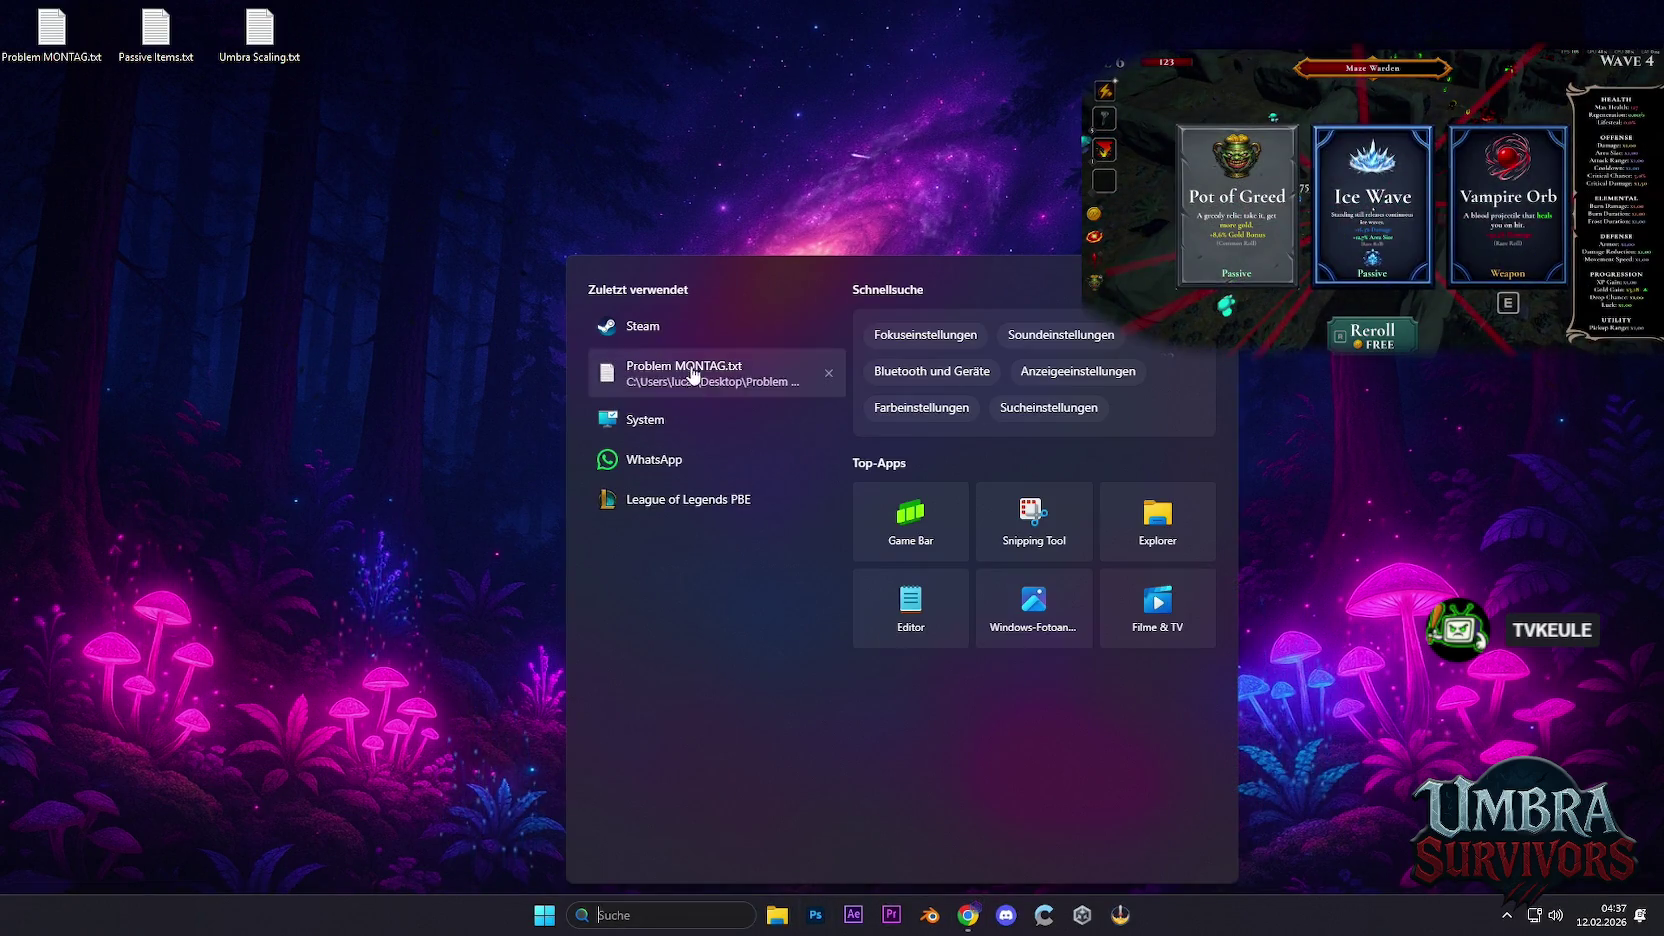
left_click(784, 351)
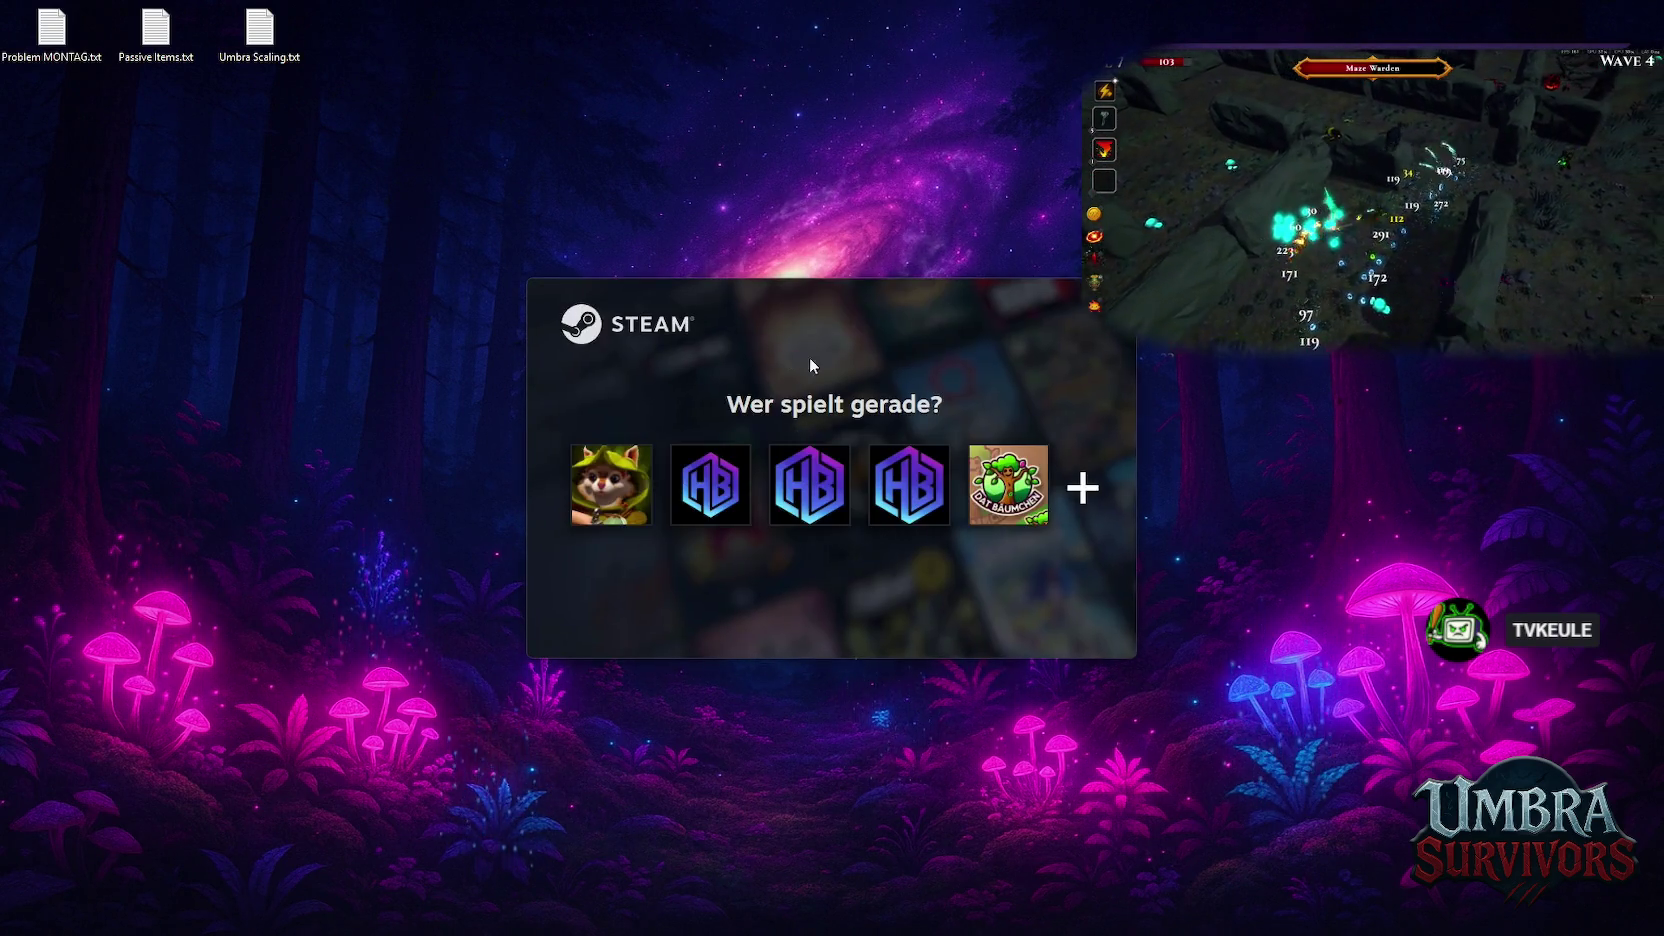
left_click(610, 481)
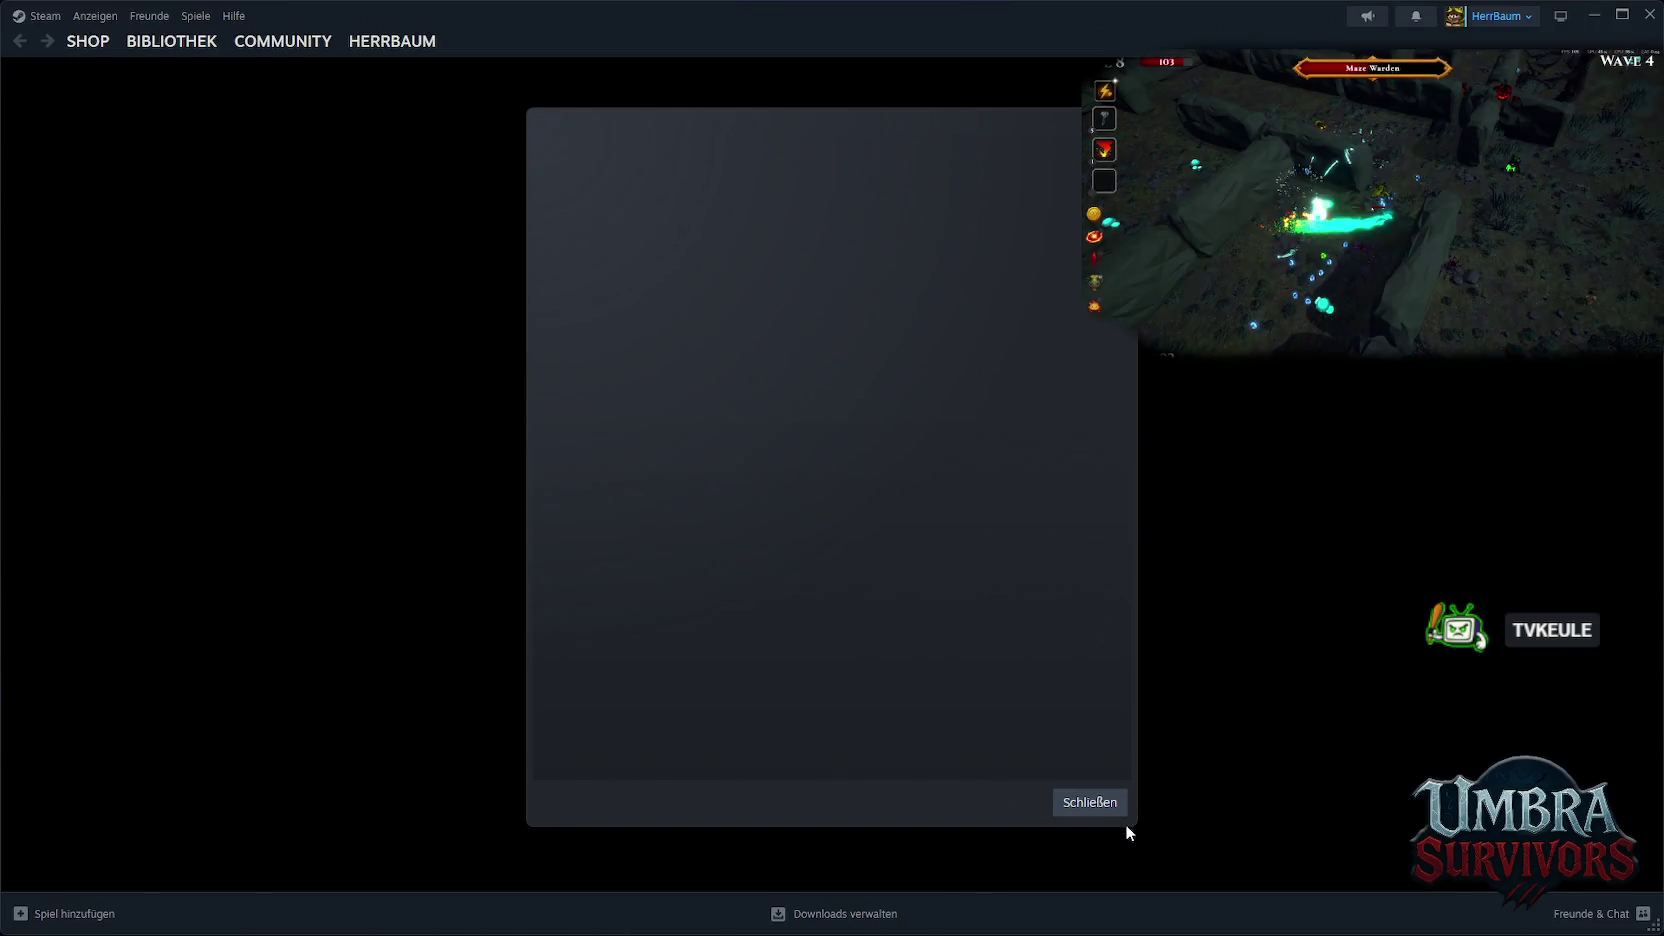
left_click(1096, 801)
mouse_move(172, 40)
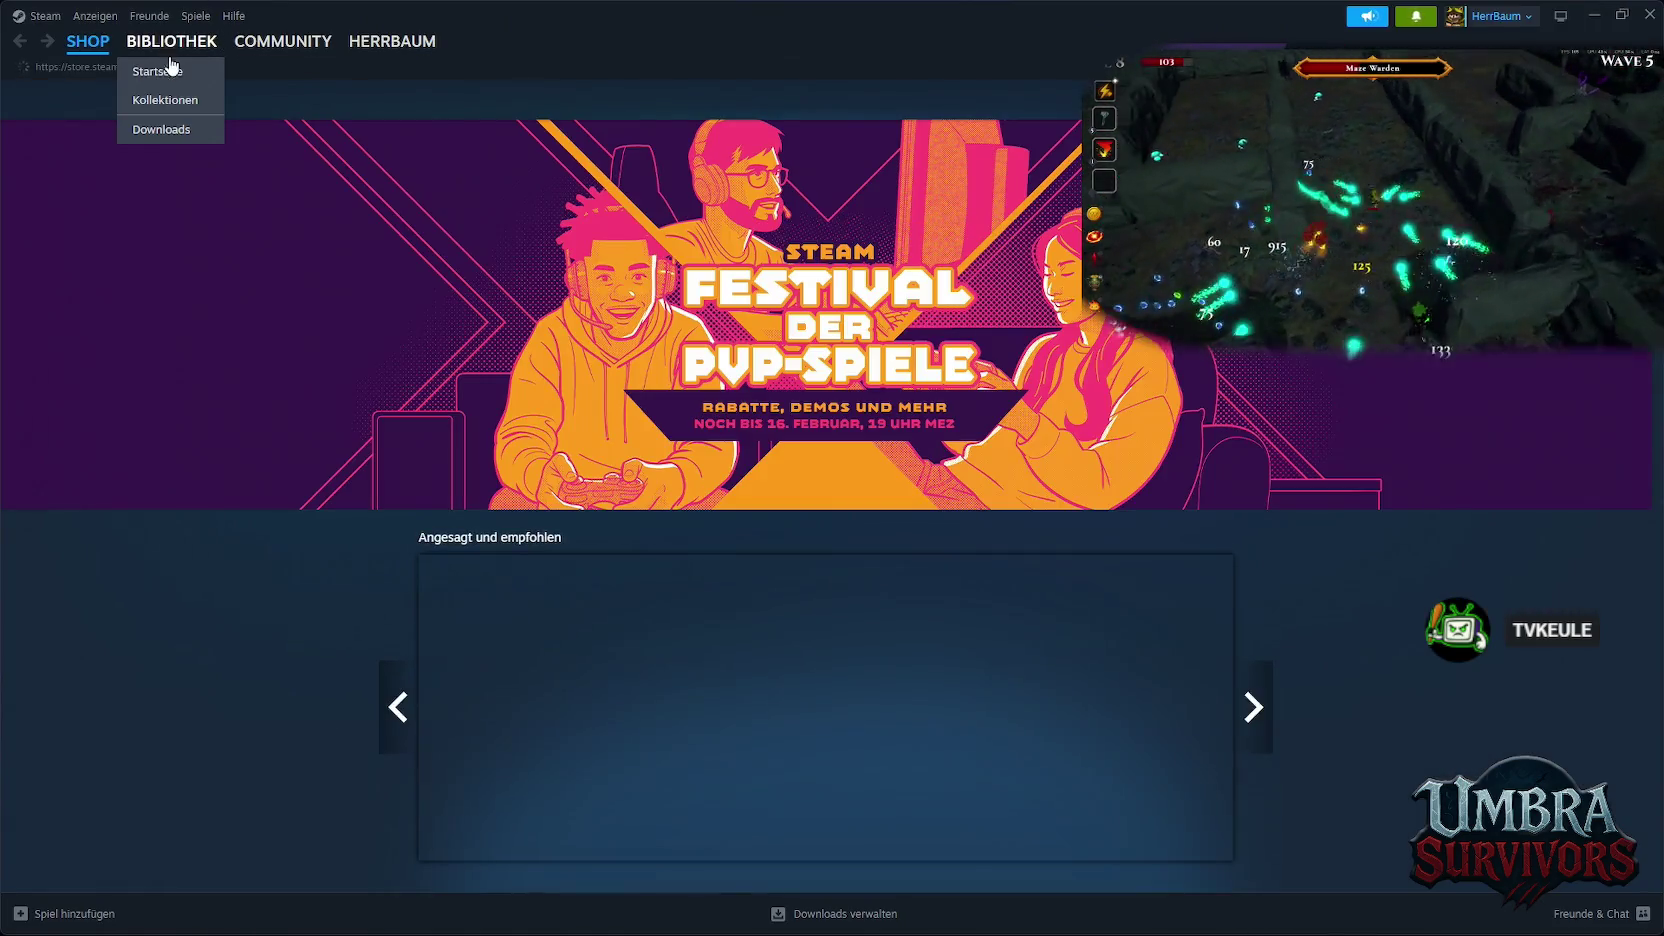
Uninstall the Umbra Survivors Demo from the library and return to the store front page
left_click(170, 68)
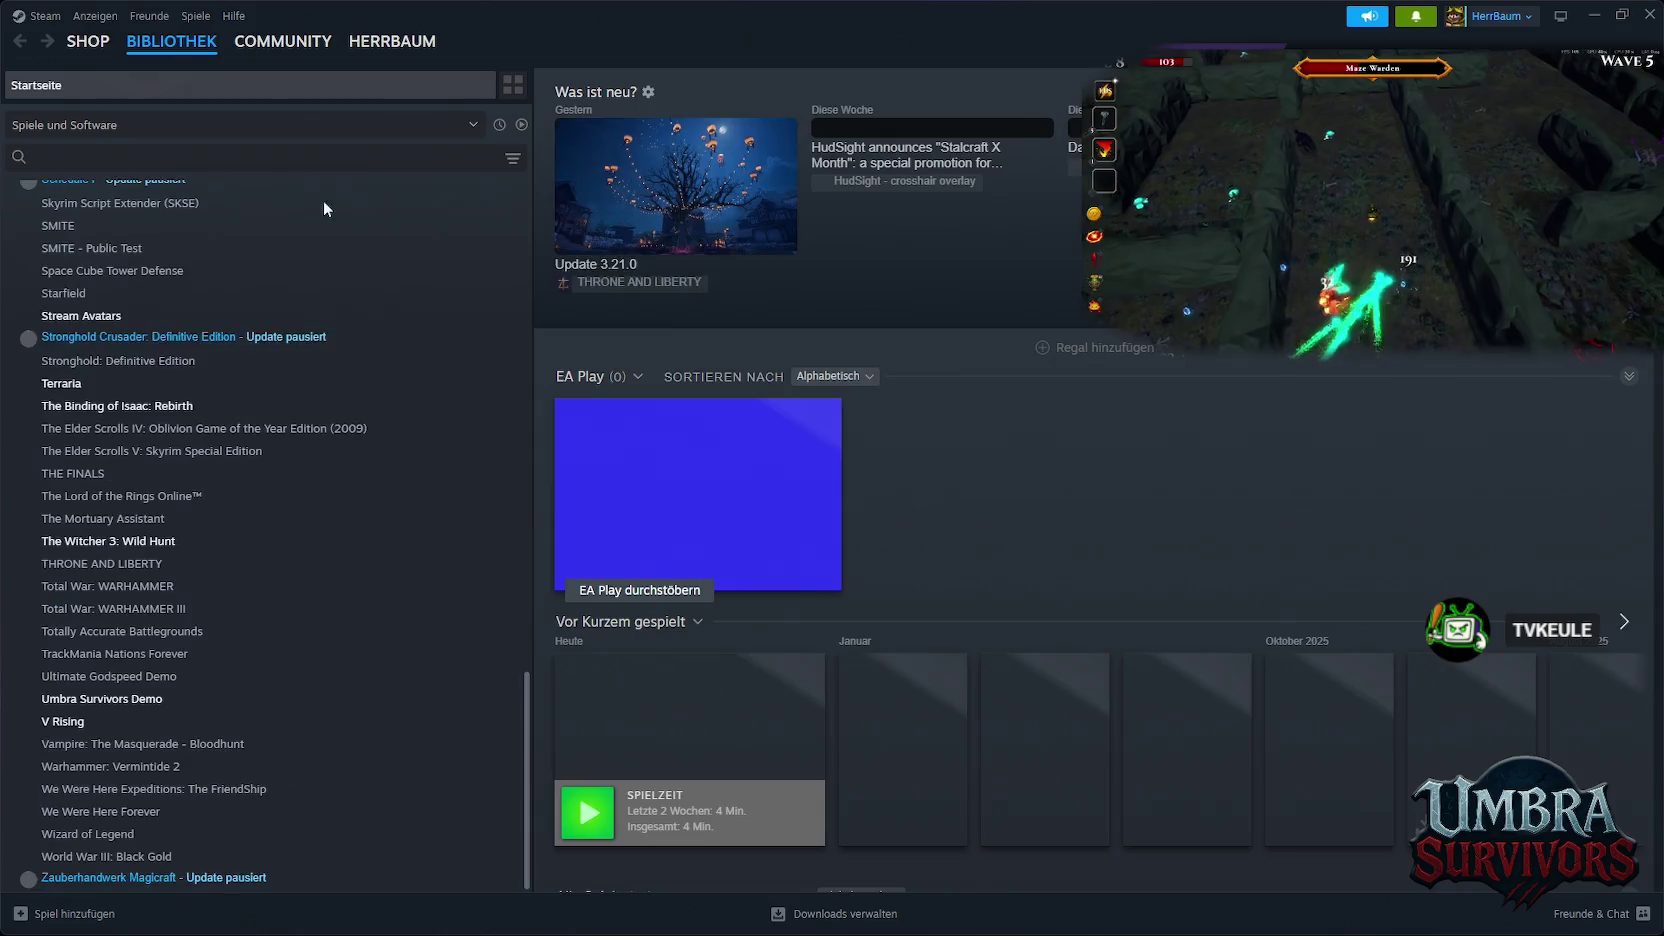
right_click(106, 700)
mouse_move(153, 811)
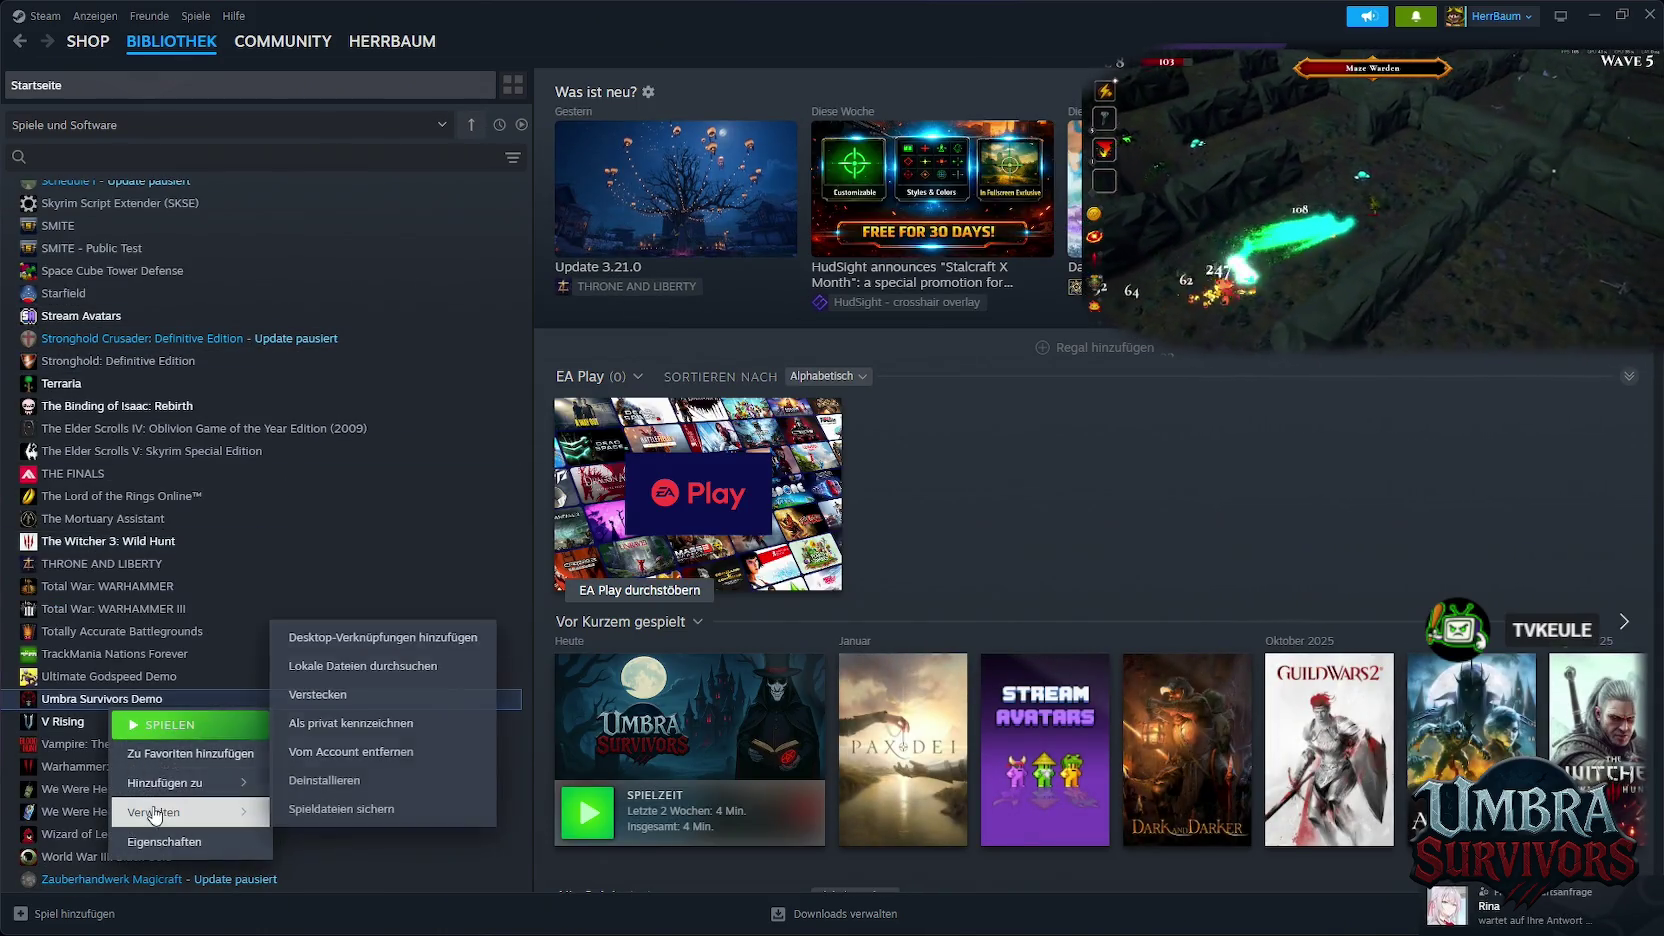
left_click(335, 774)
left_click(923, 540)
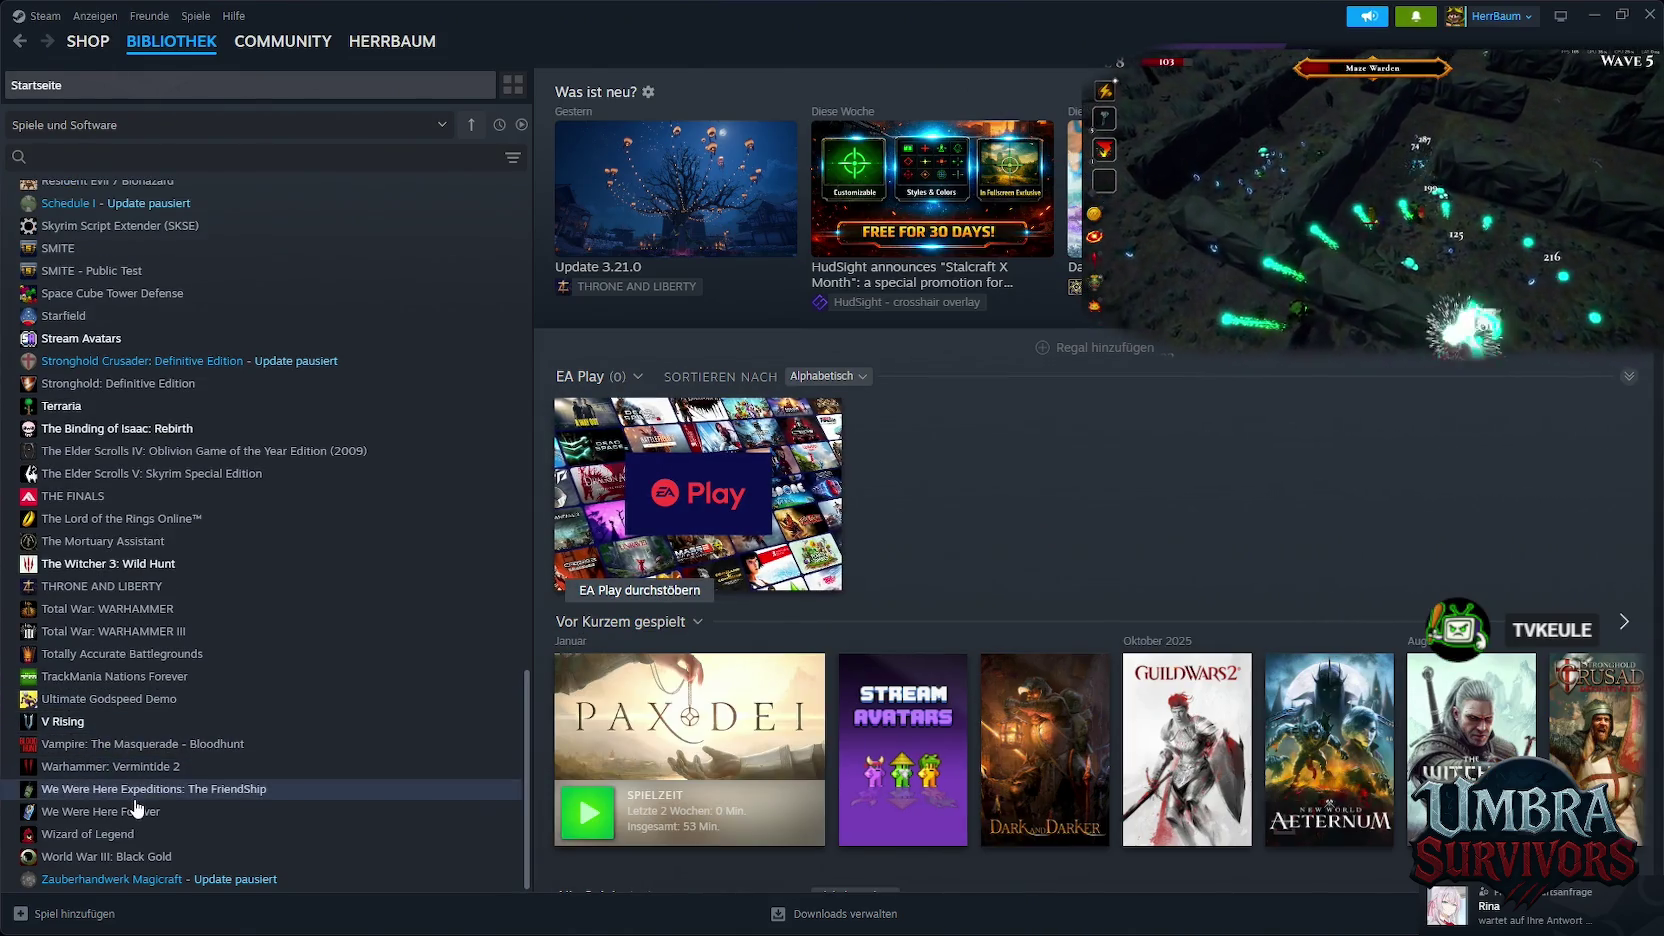
left_click(88, 41)
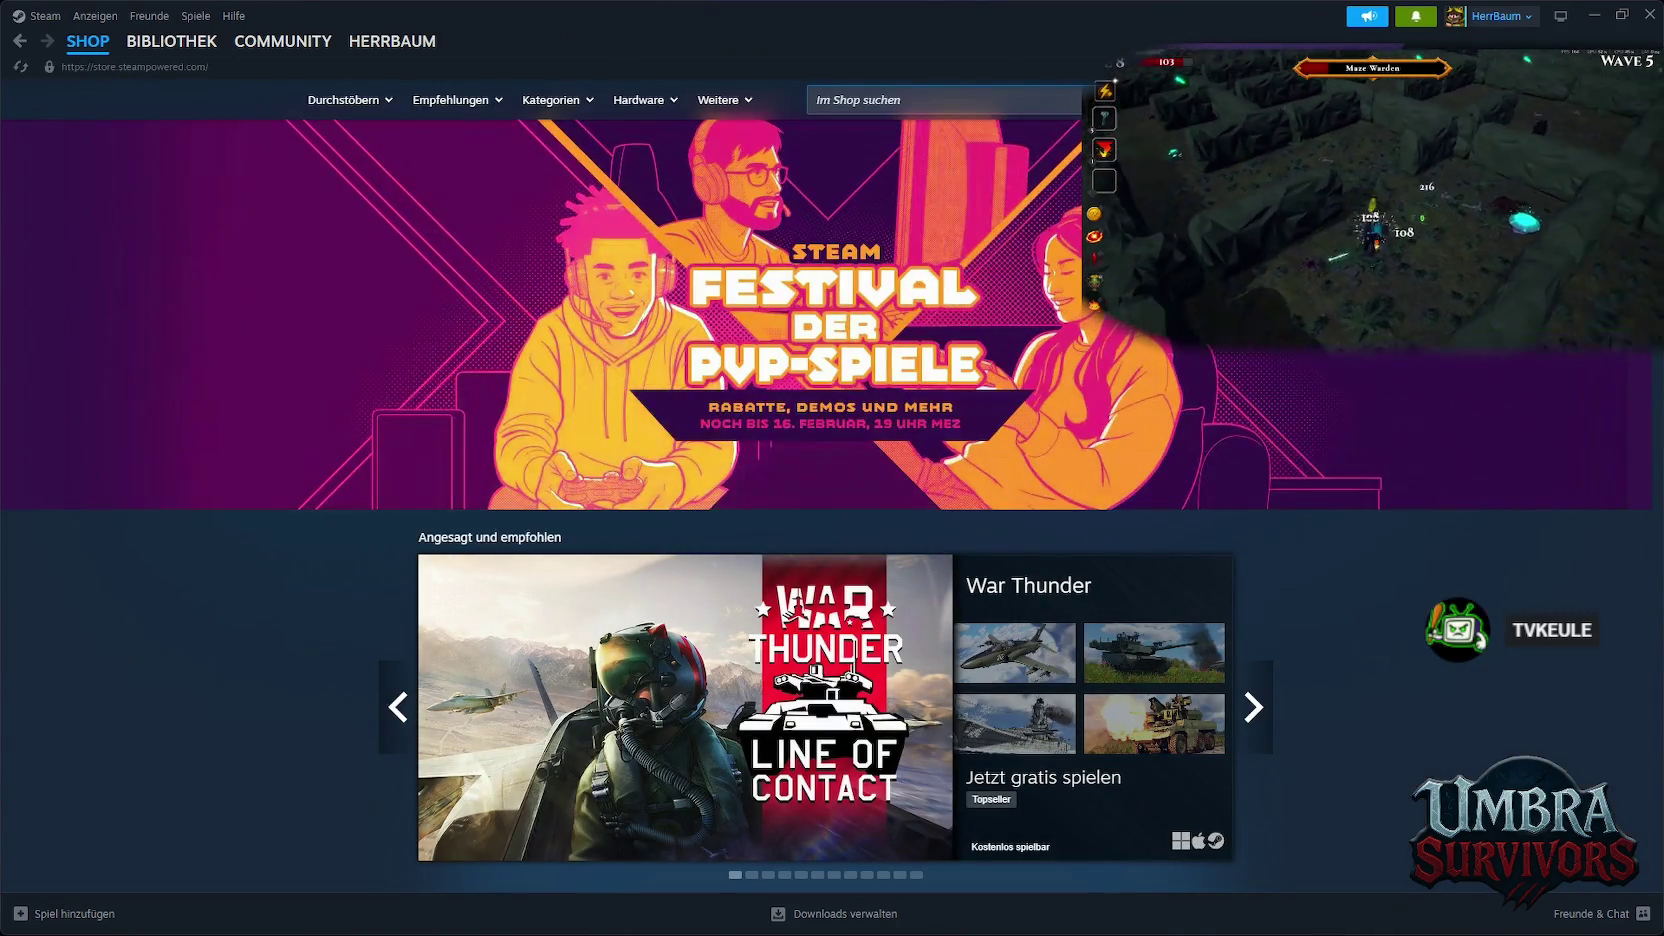
Search the store for 'umbra s' and install the Umbra Survivors Demo to drive C:
left_click(1036, 104)
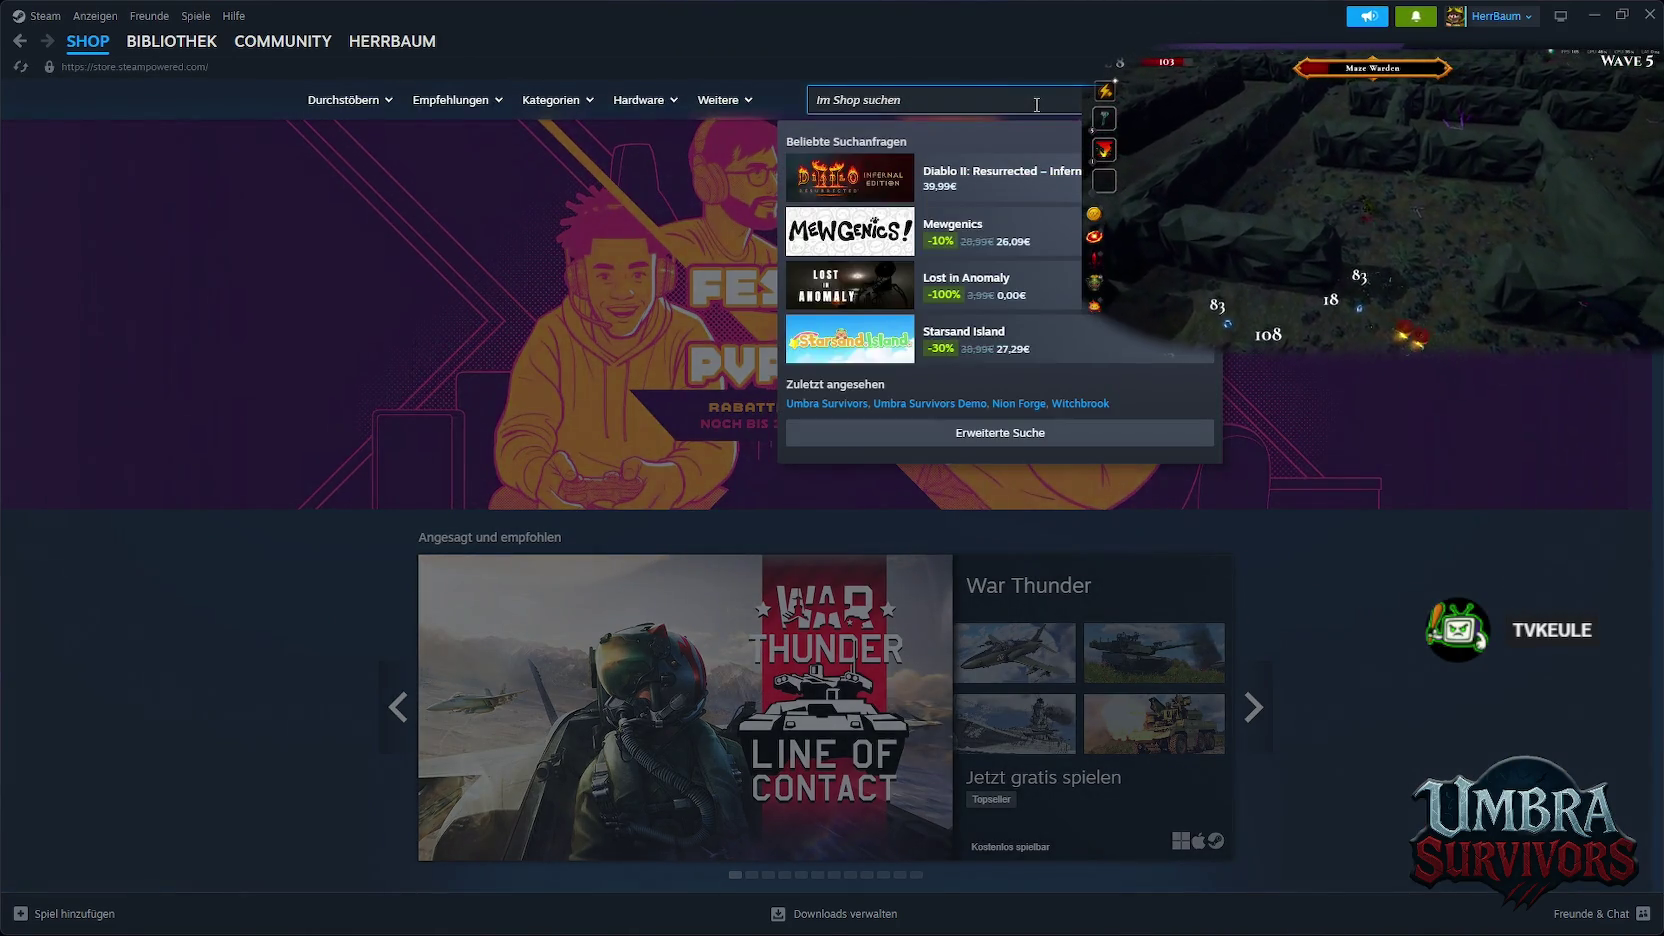
type("umbra")
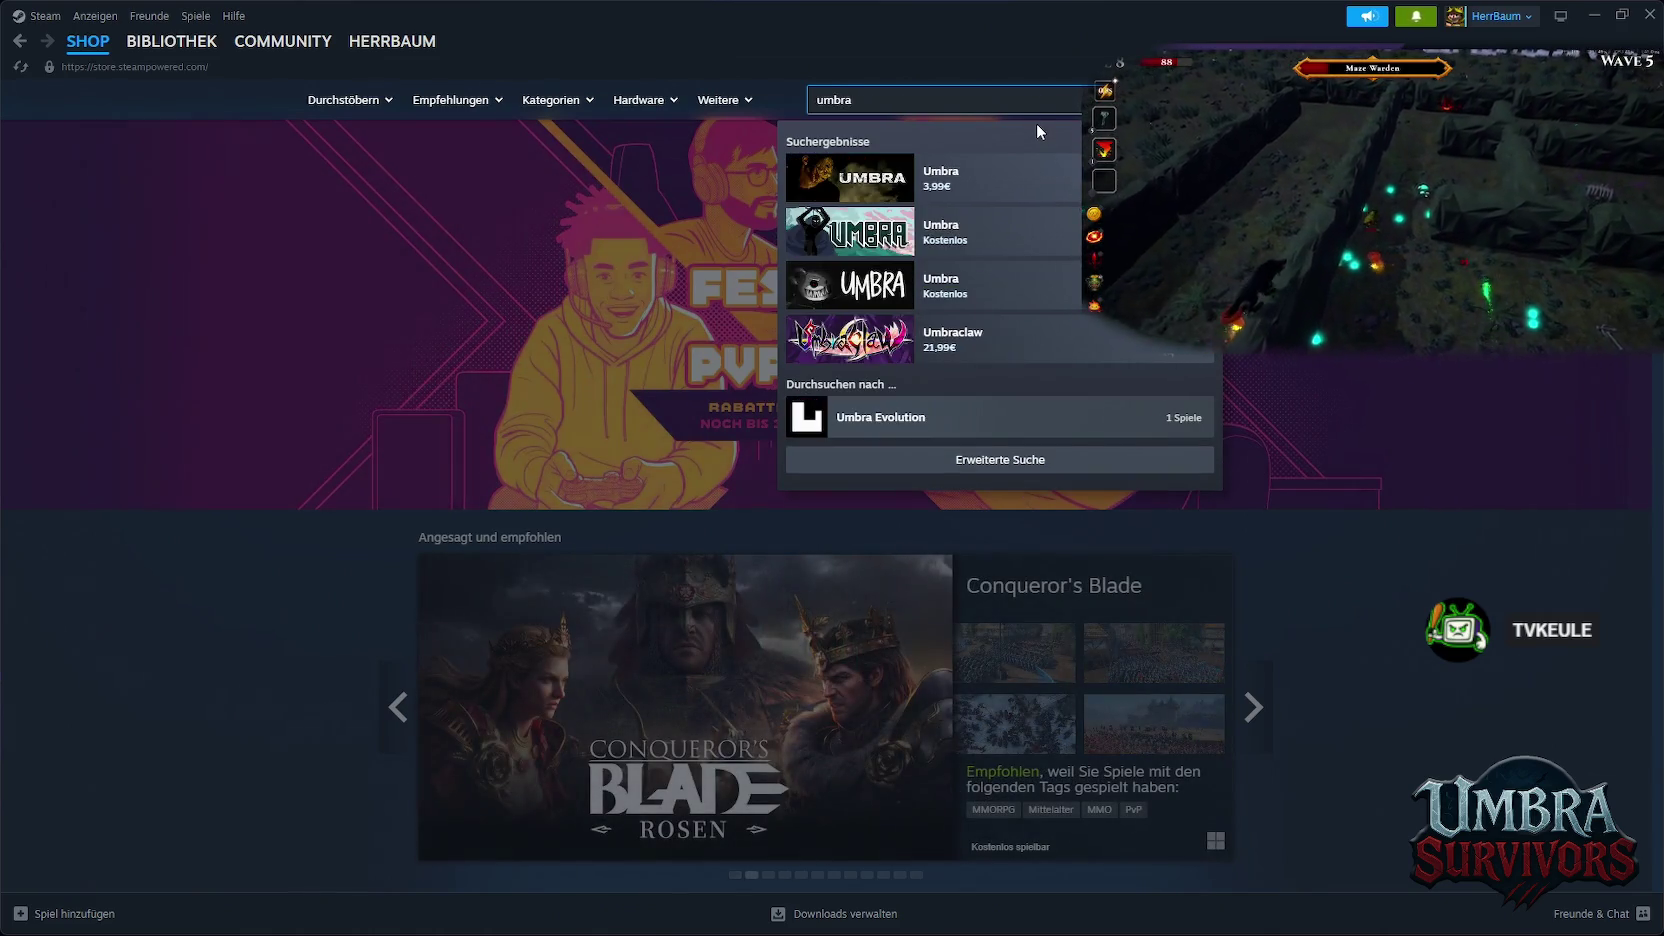
type(" s")
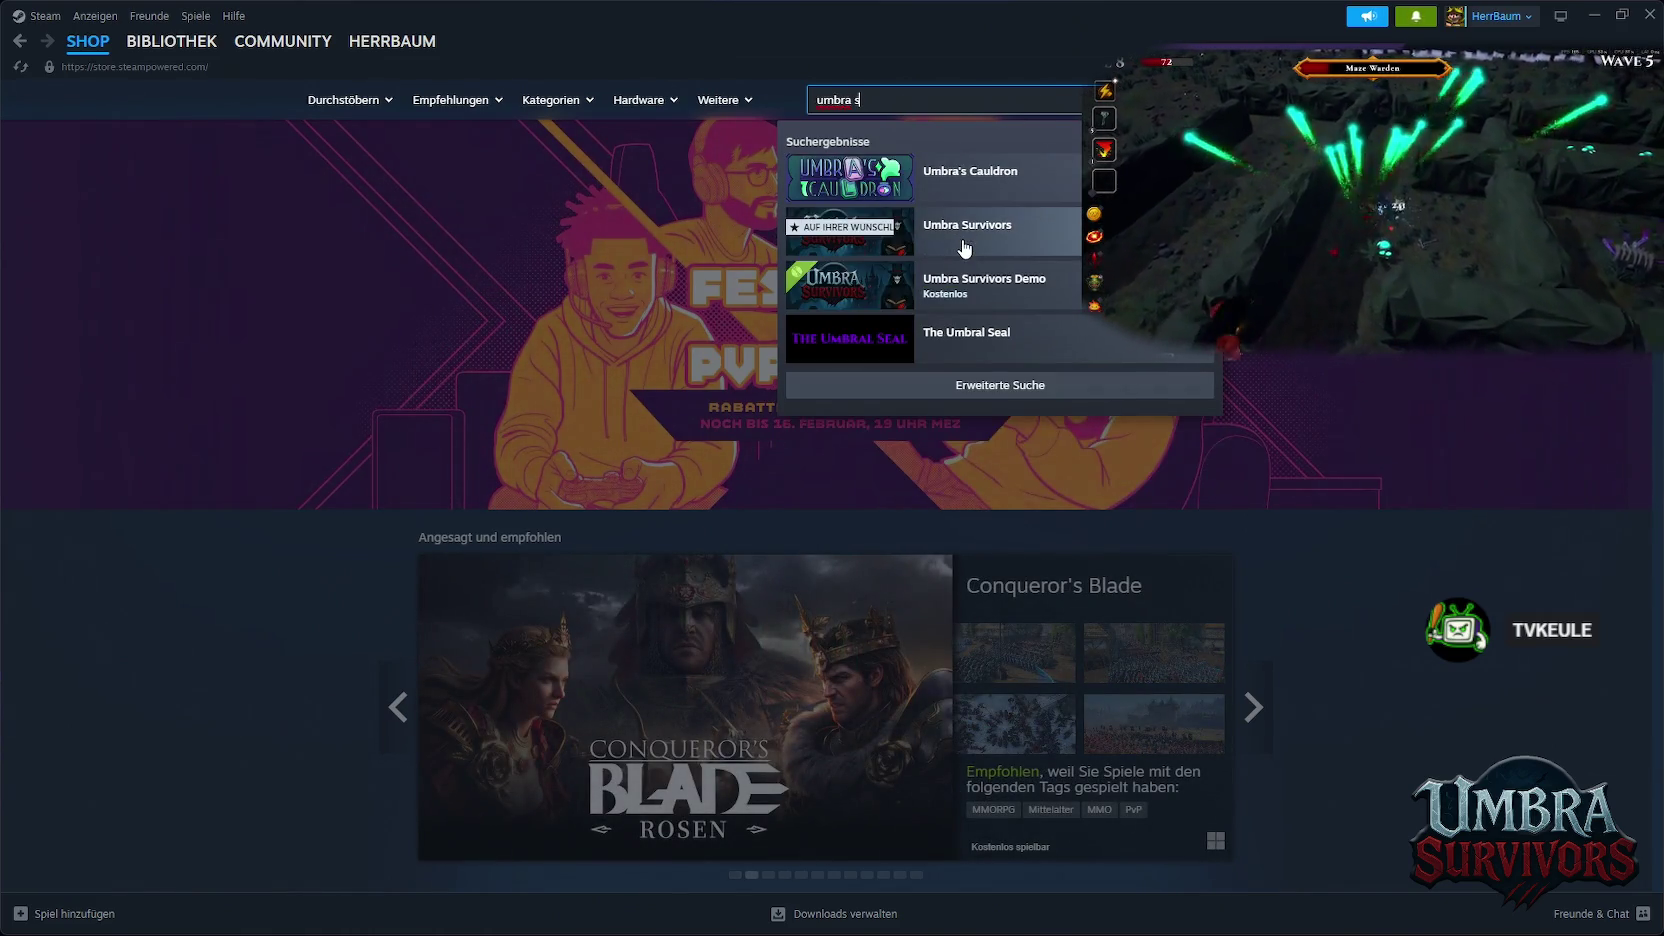
left_click(966, 245)
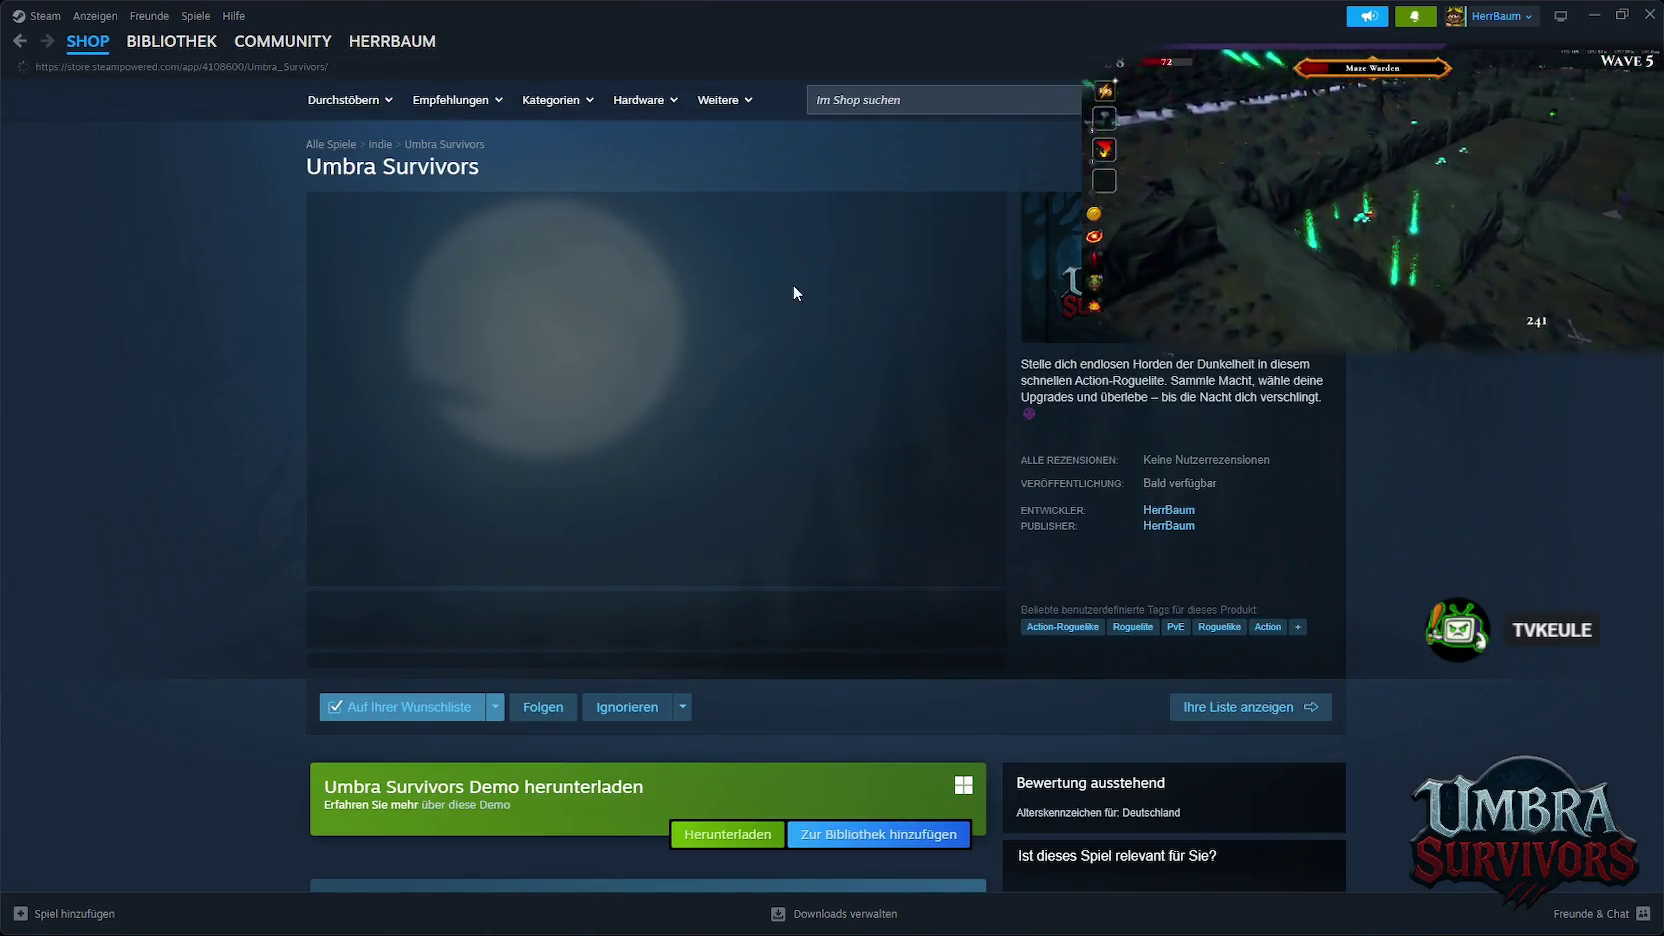
scroll(810, 300, "down", 2)
left_click(729, 664)
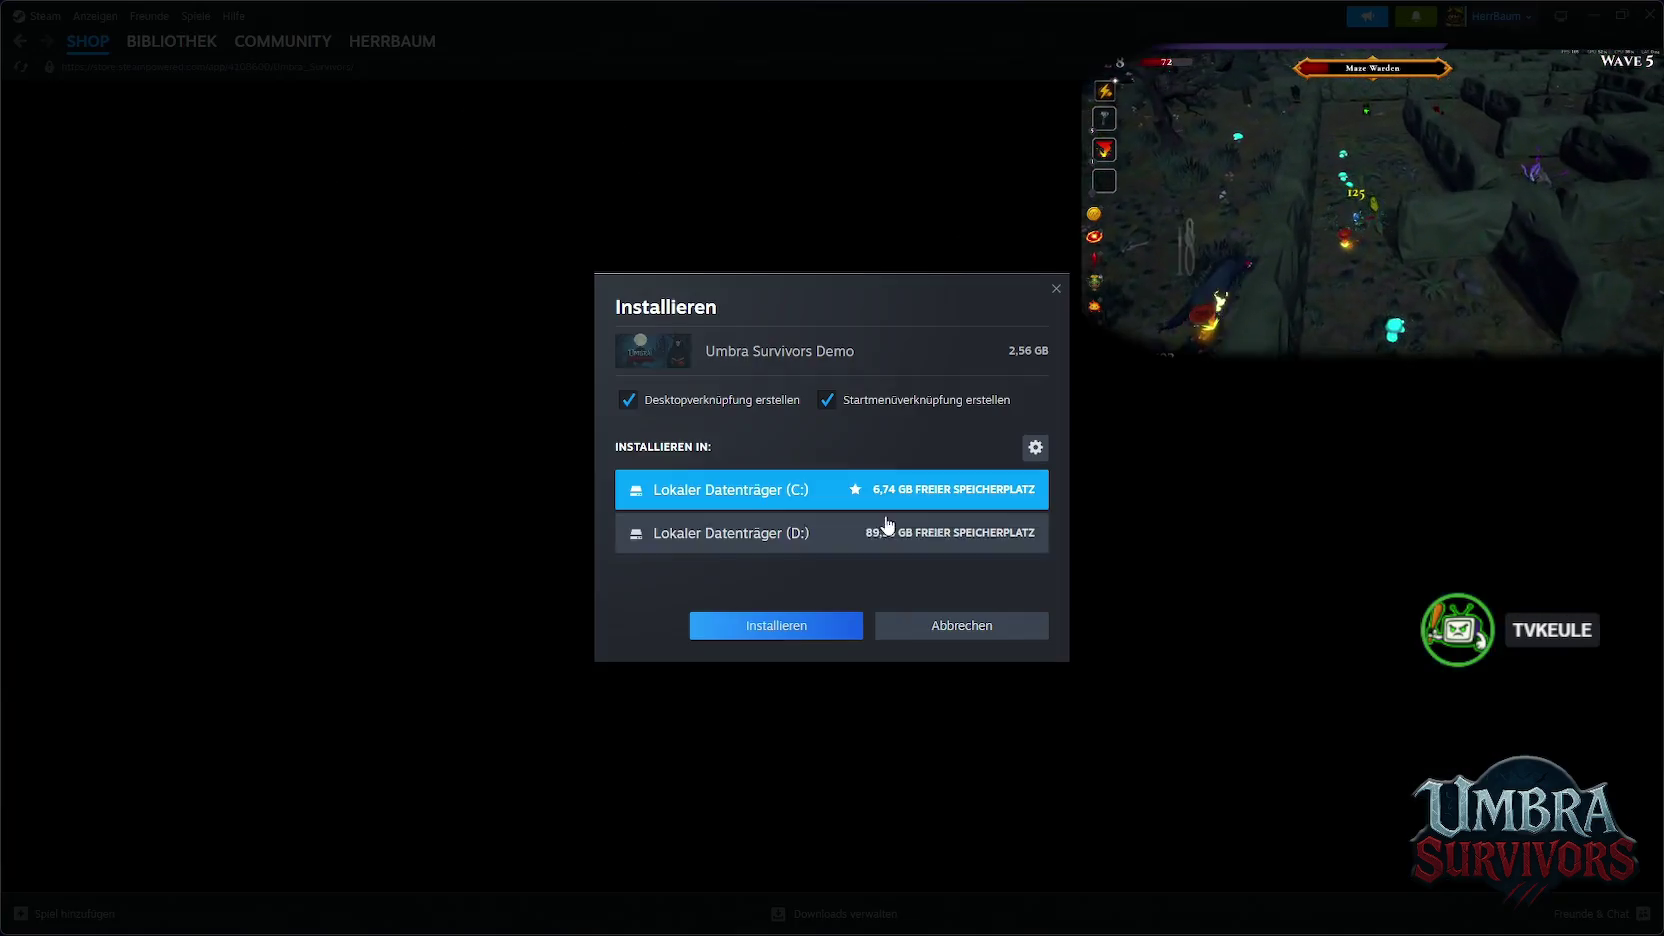
left_click(846, 637)
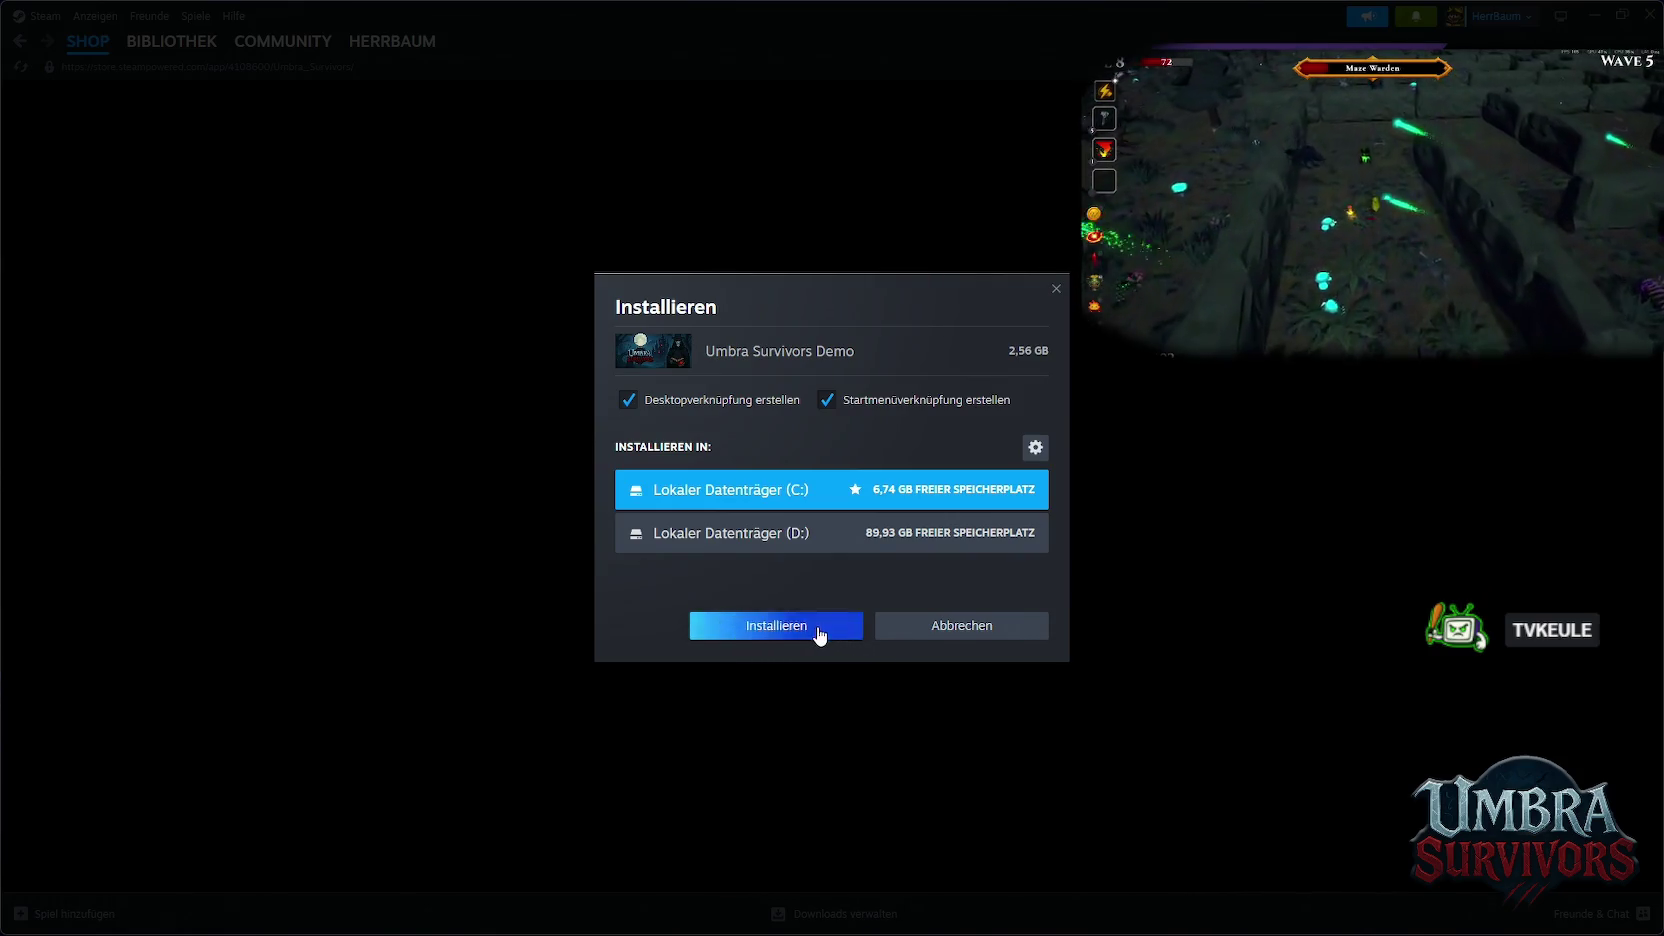
scroll(803, 586, "down", 3)
scroll(790, 530, "down", 3)
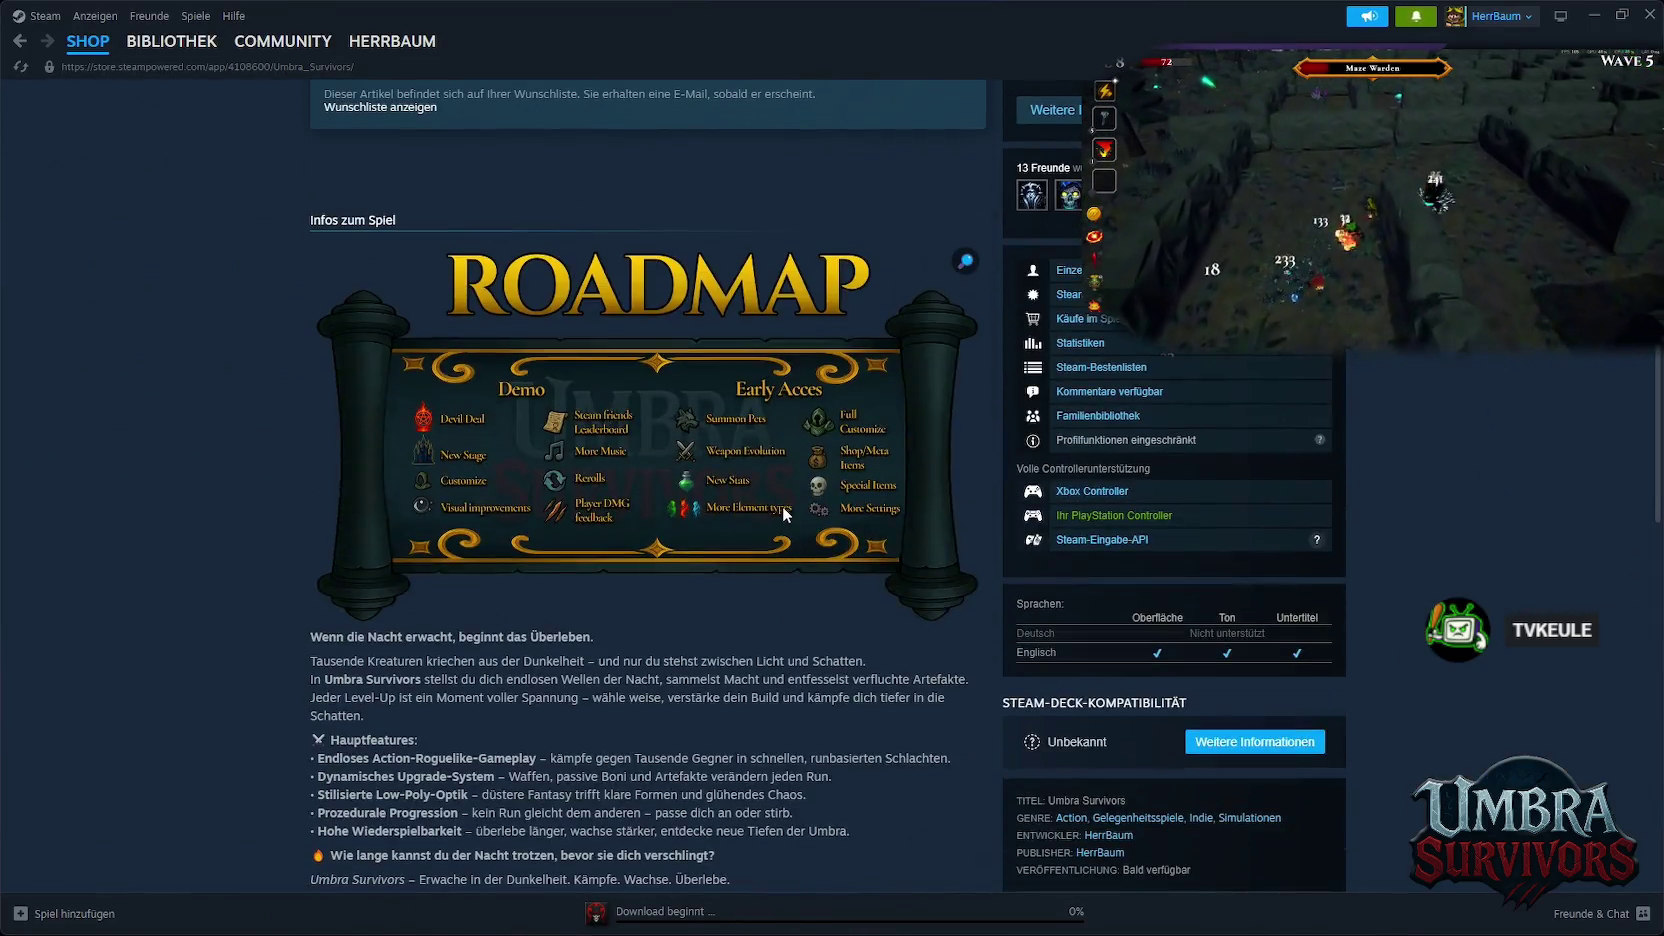
Browse the Umbra Survivors store page, pause its trailer and jump to the reviews
scroll(783, 507, "up", 3)
scroll(781, 515, "up", 2)
scroll(779, 524, "up", 2)
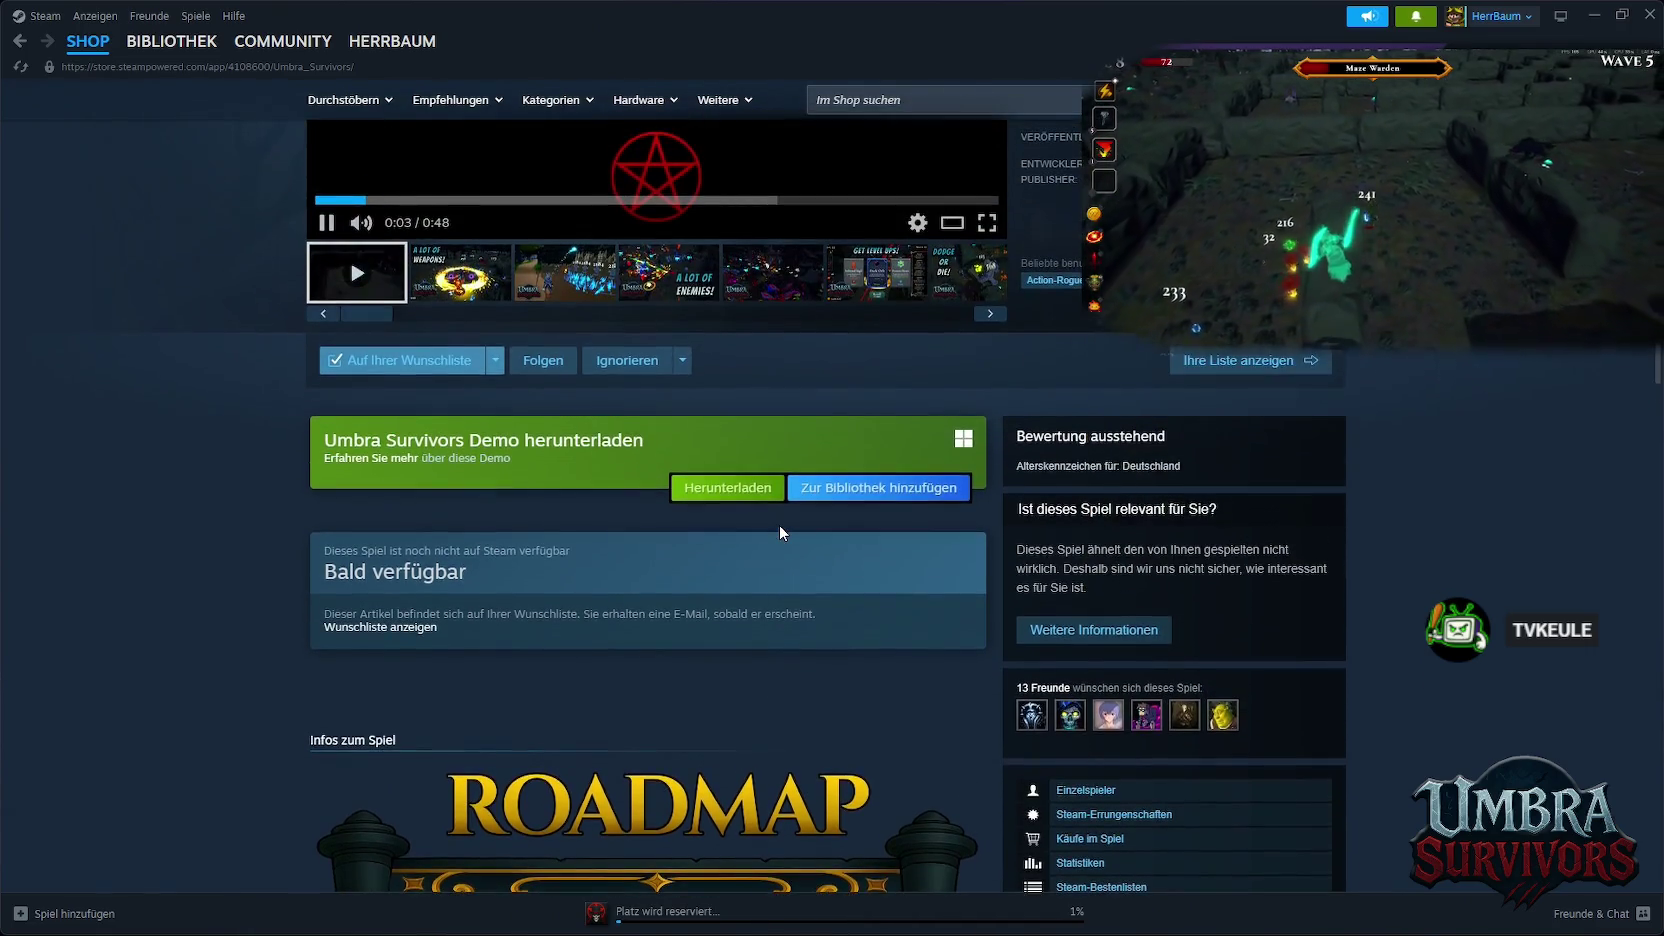
scroll(779, 524, "up", 1)
scroll(790, 523, "up", 2)
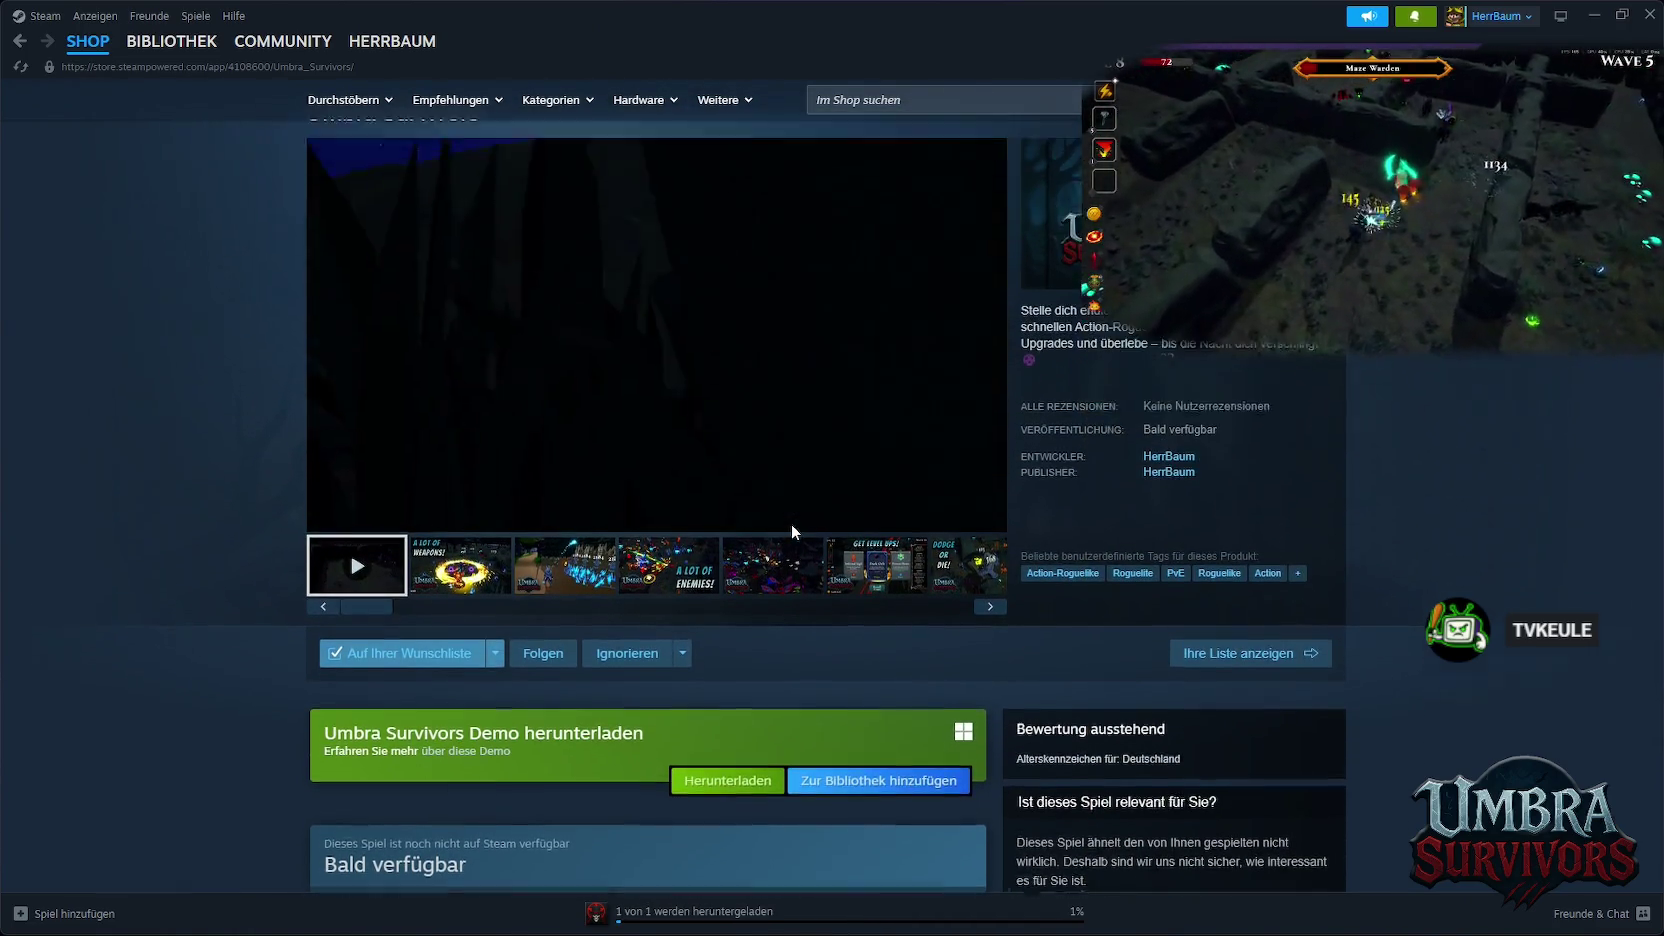
left_click(327, 572)
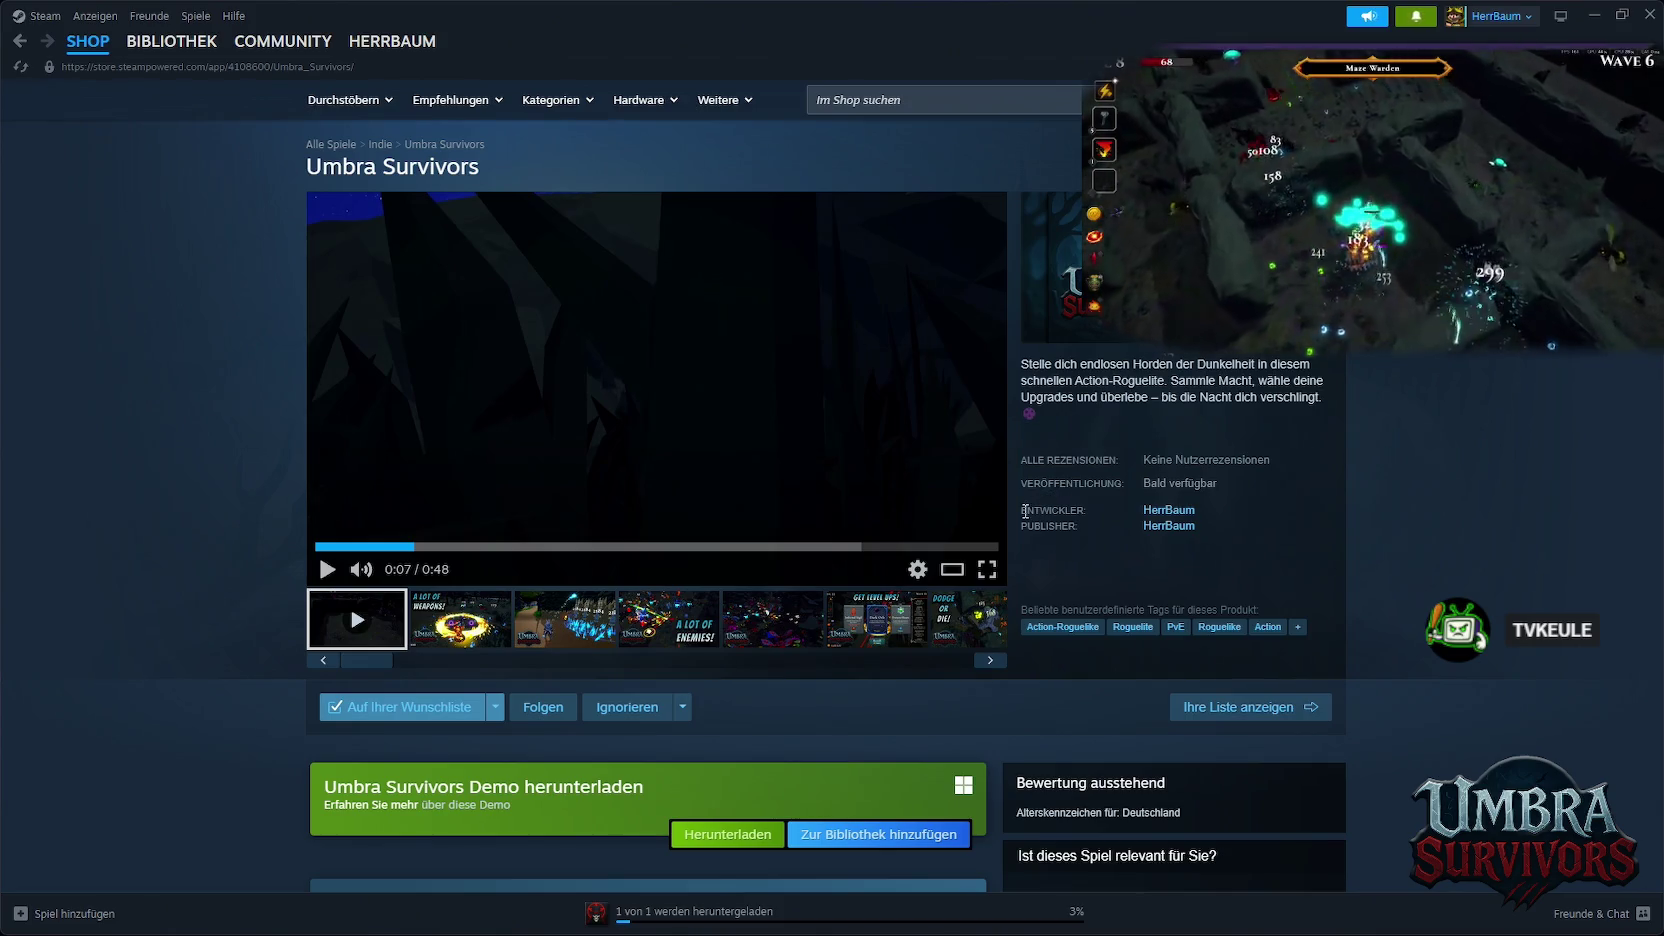
left_click(1061, 460)
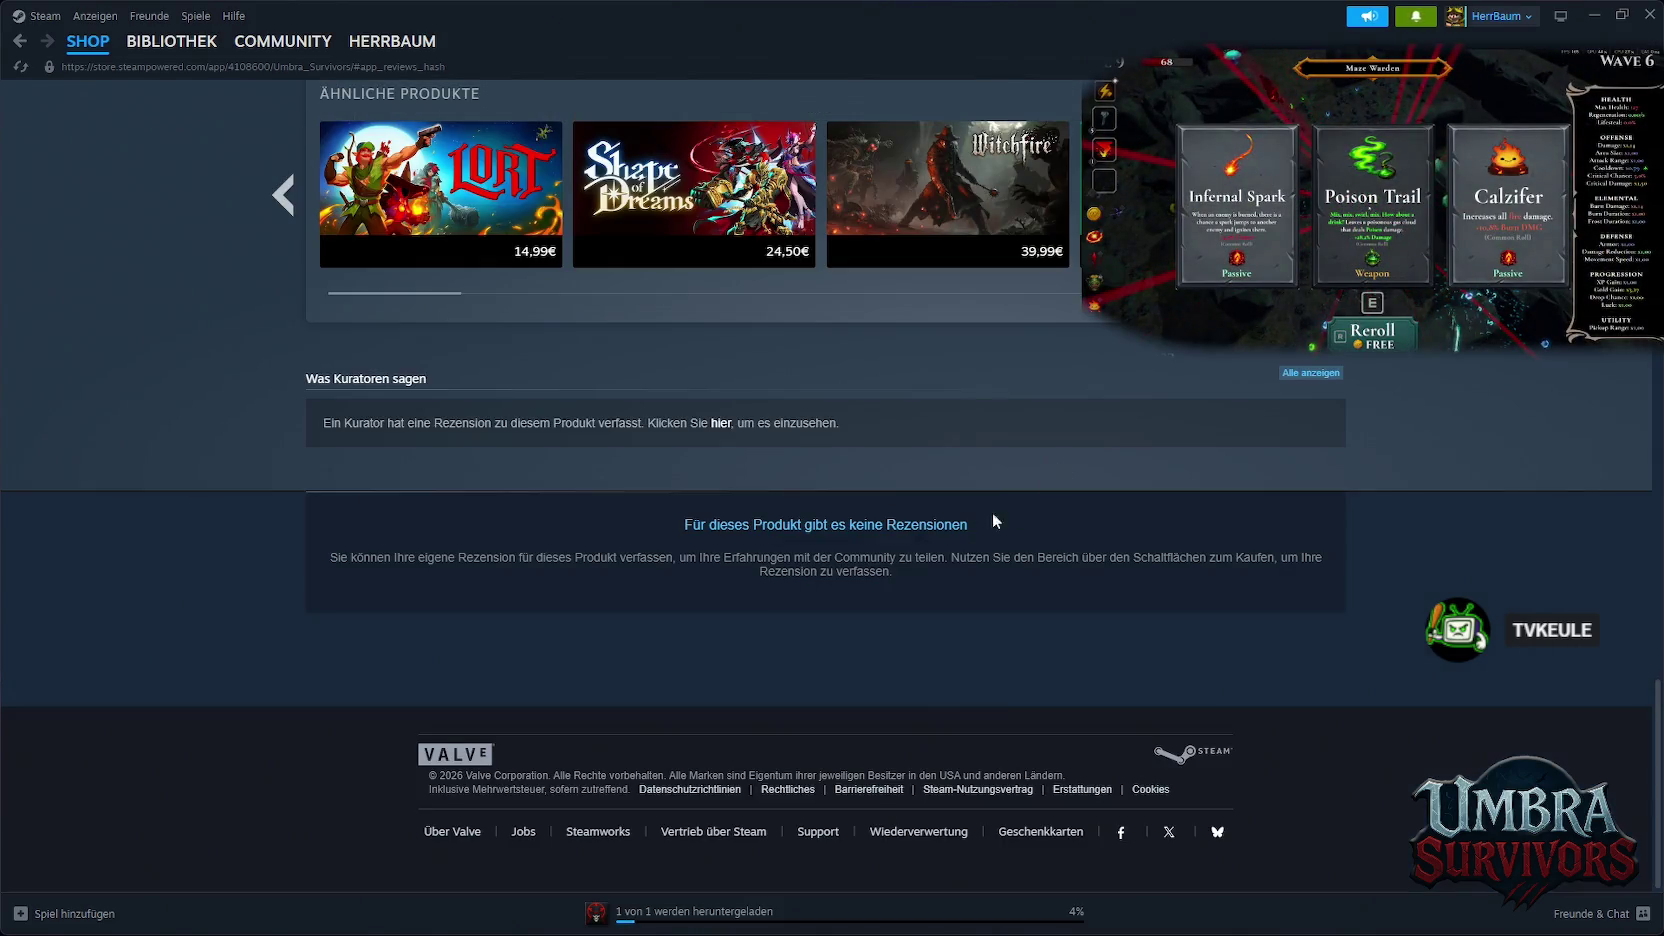
scroll(661, 620, "up", 15)
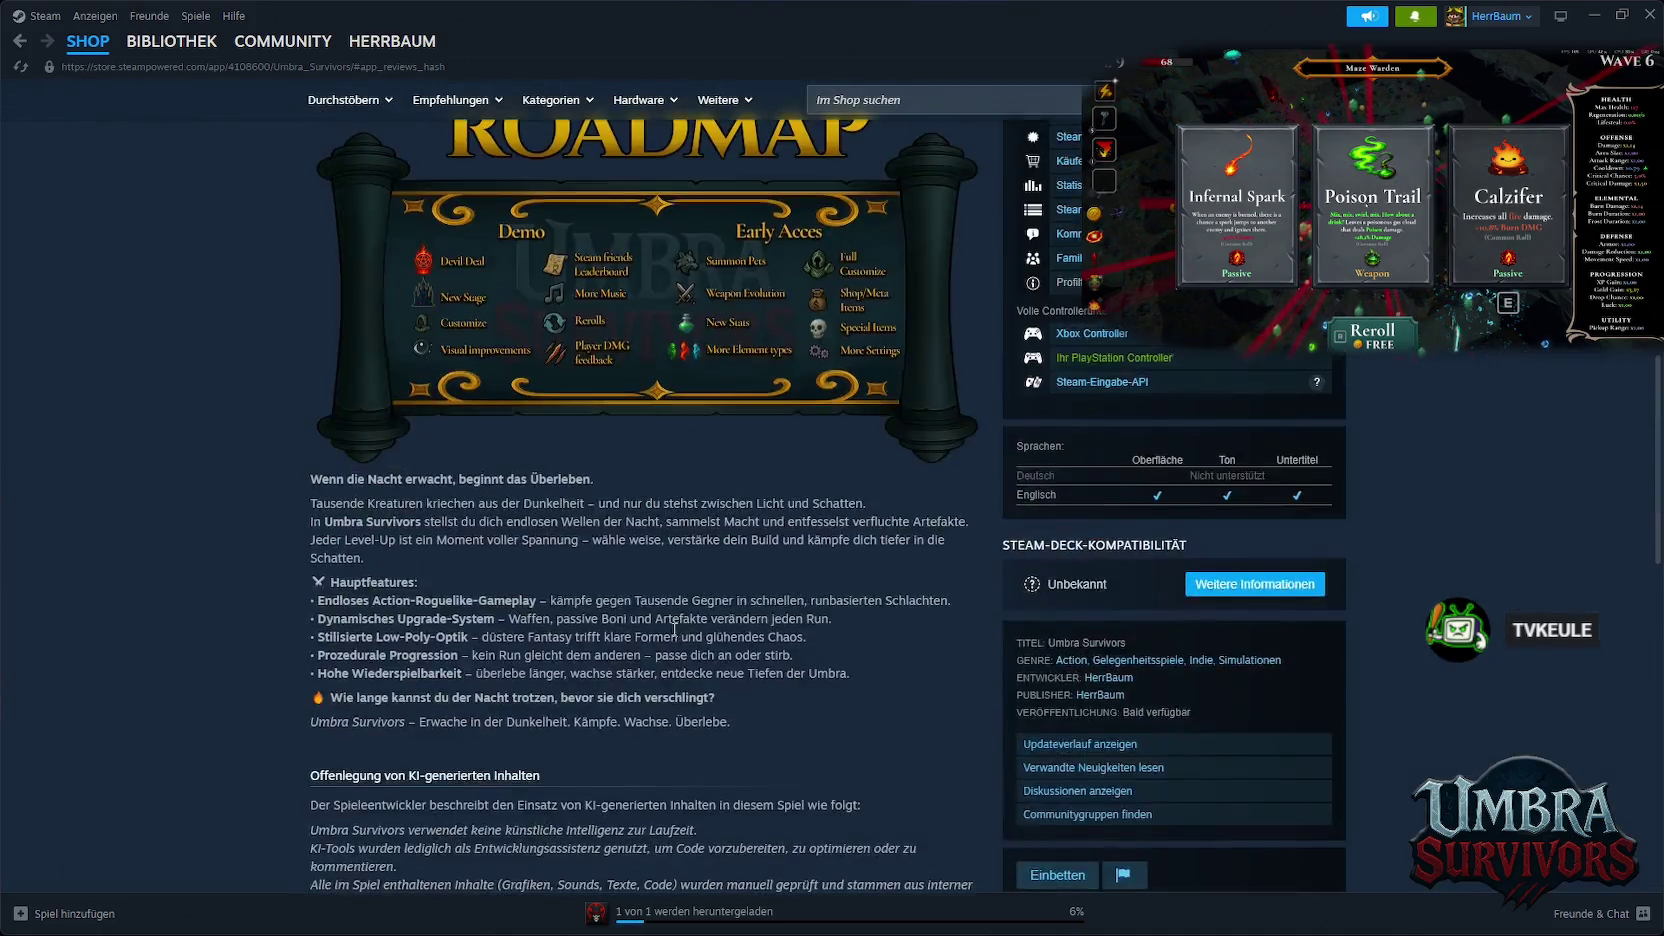
scroll(693, 640, "up", 5)
scroll(596, 624, "down", 2)
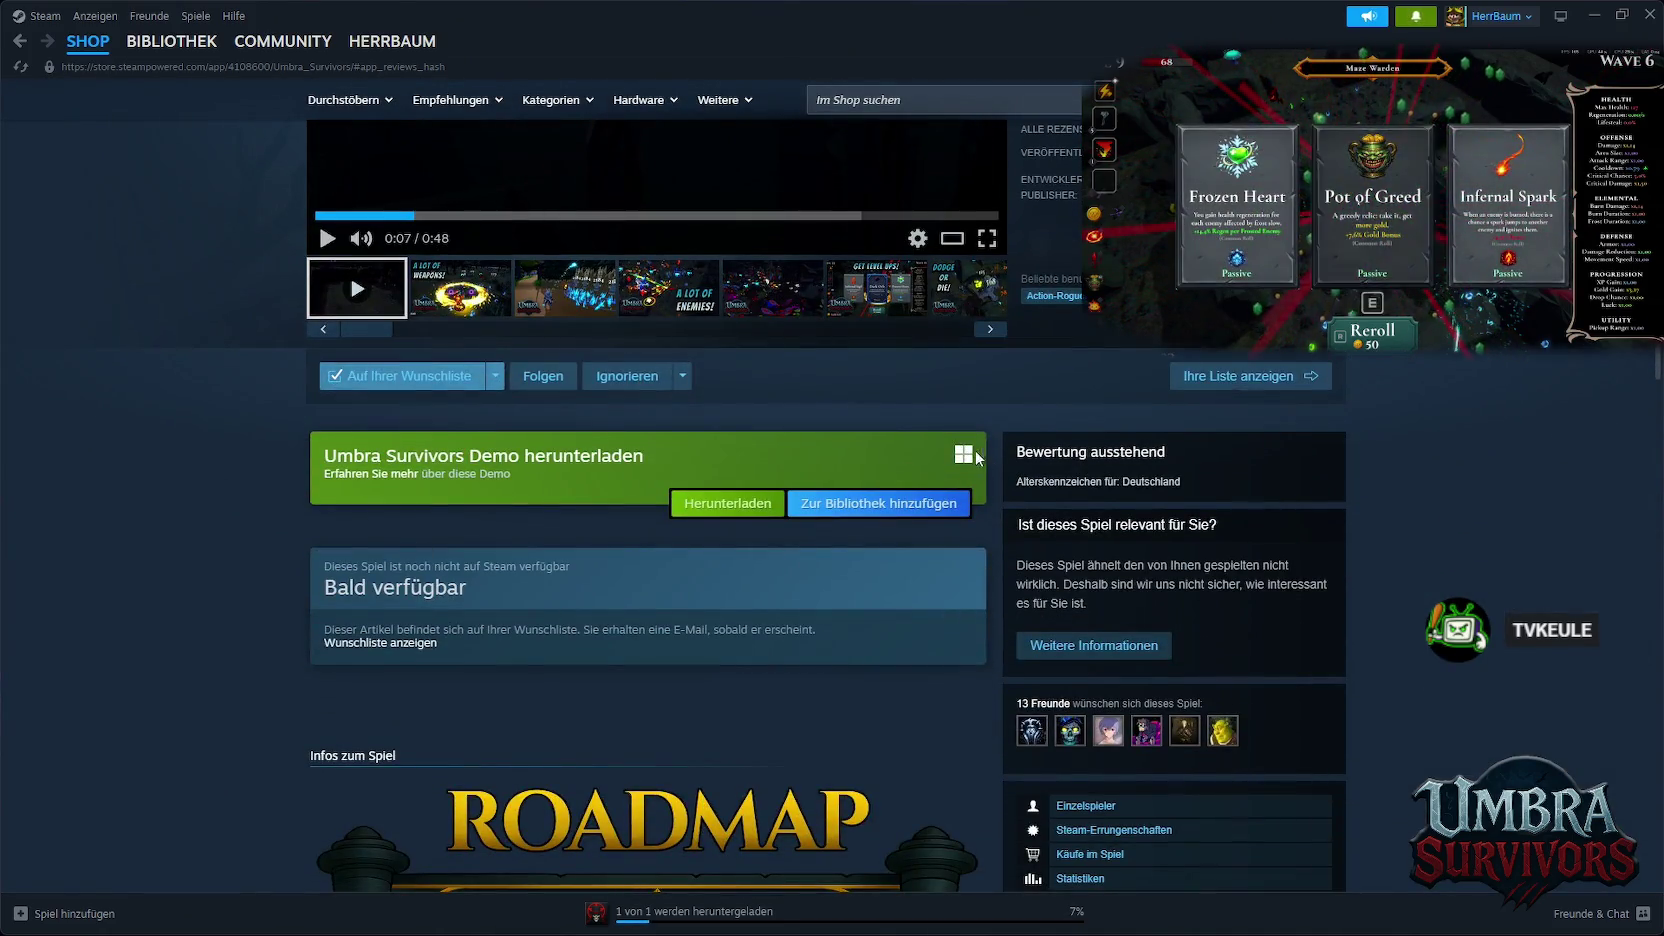
Open the Umbra Survivors Demo store page and pause the demo trailer
left_click(421, 474)
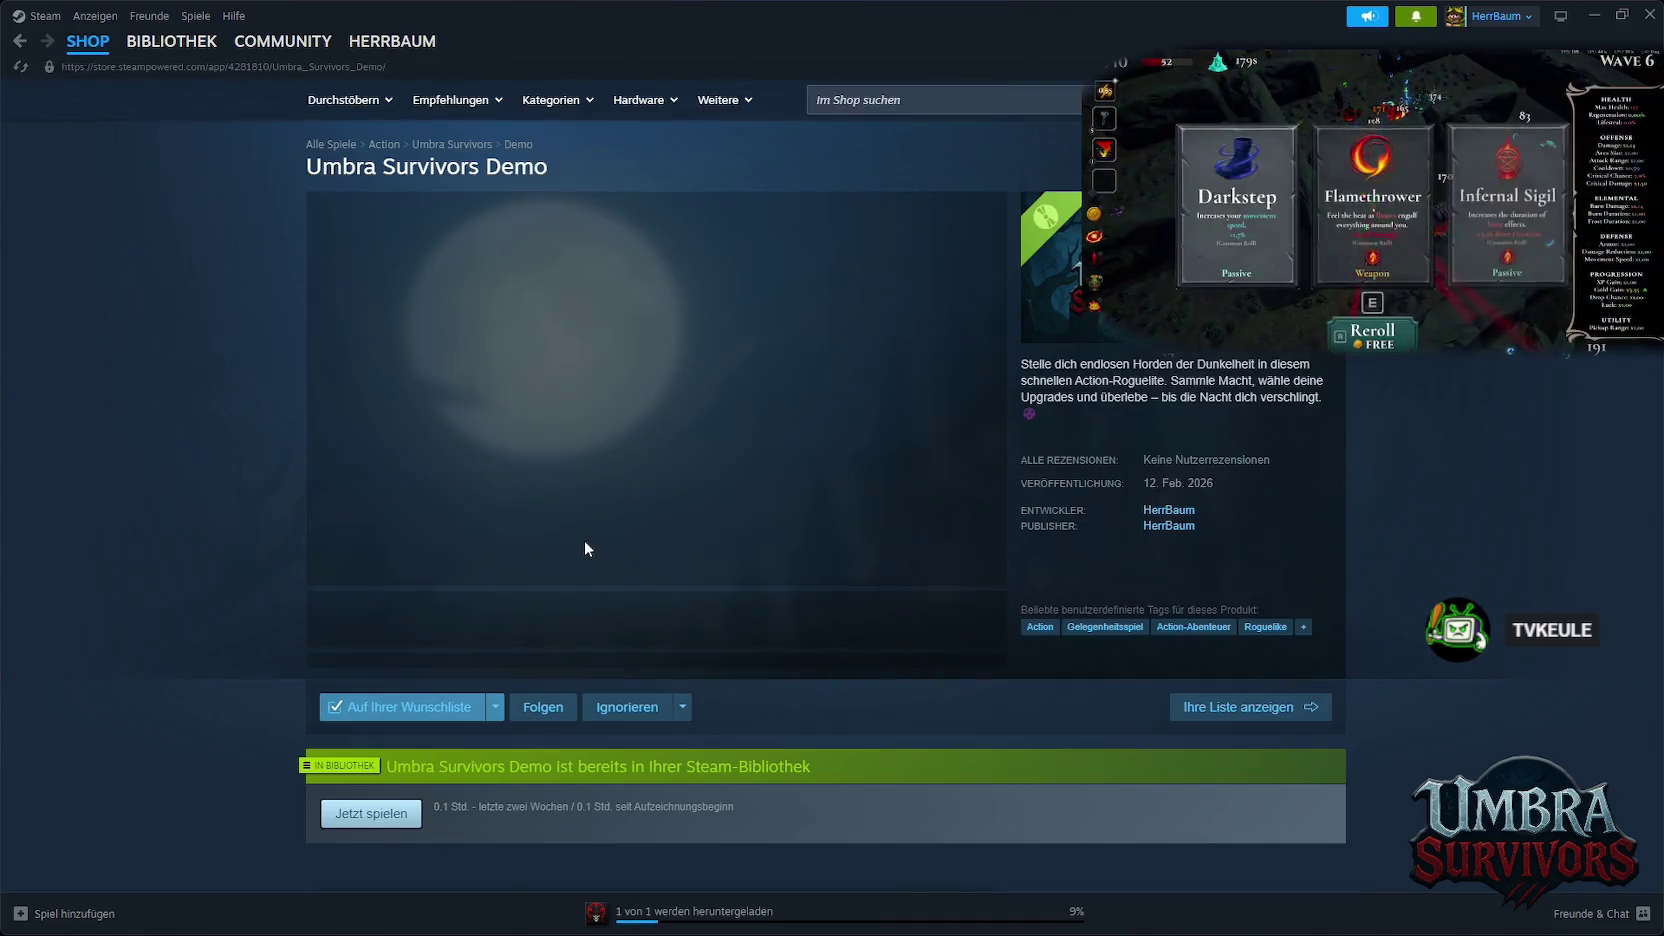
scroll(724, 615, "down", 5)
scroll(724, 613, "up", 3)
scroll(725, 610, "down", 3)
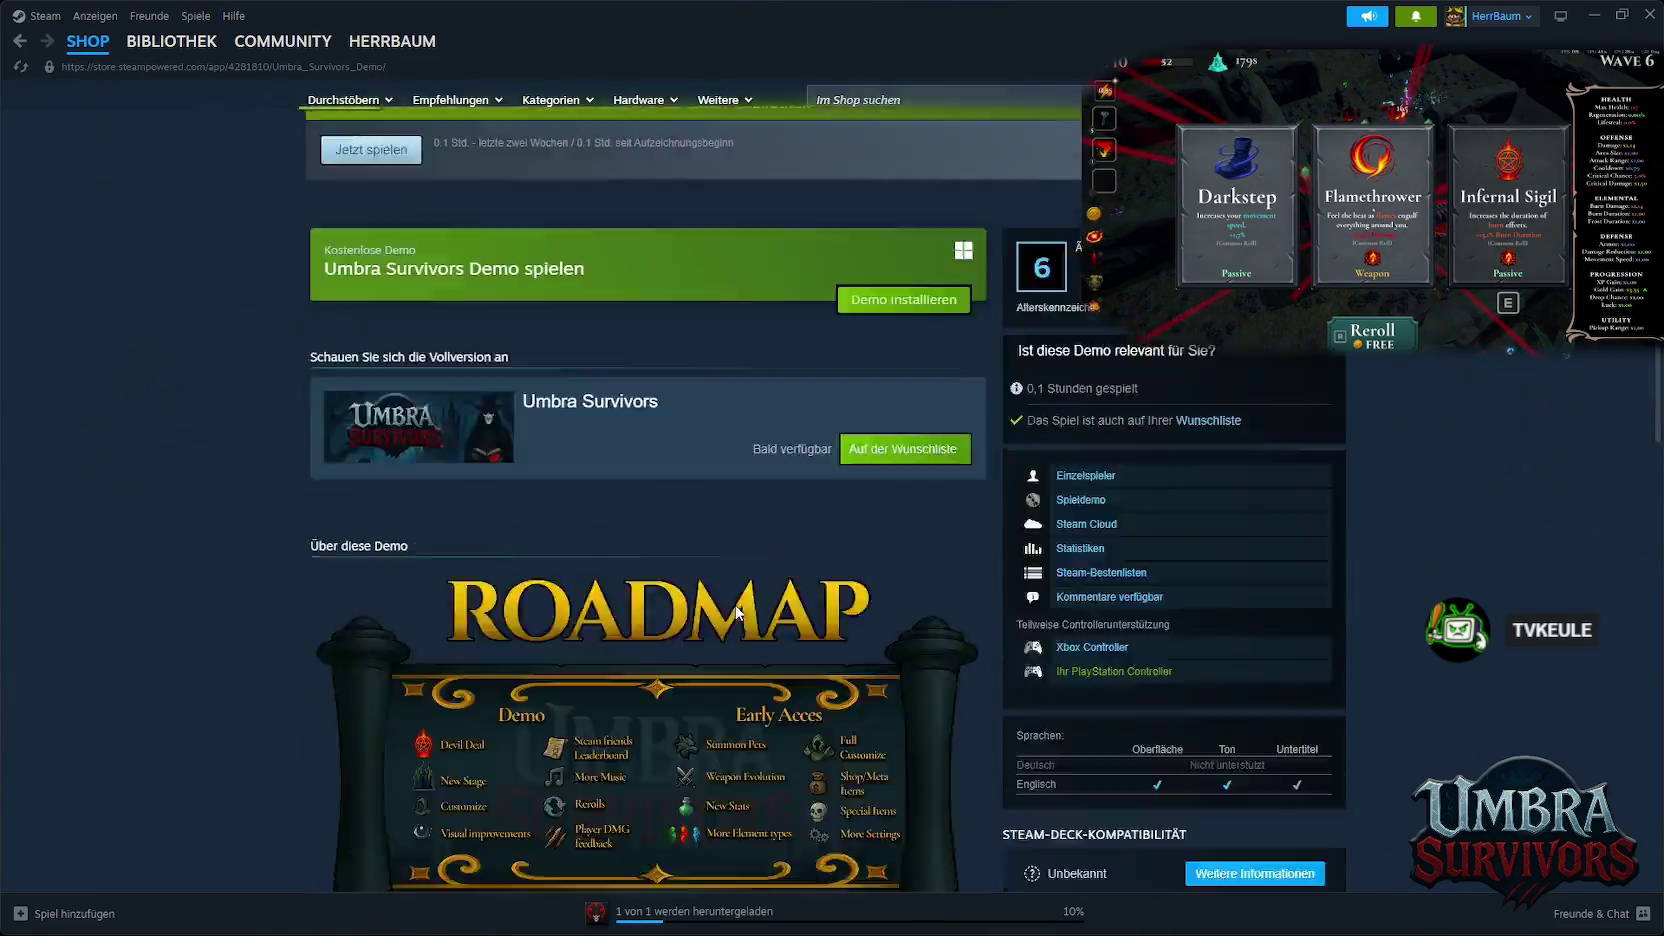
scroll(733, 614, "down", 8)
scroll(733, 608, "up", 1)
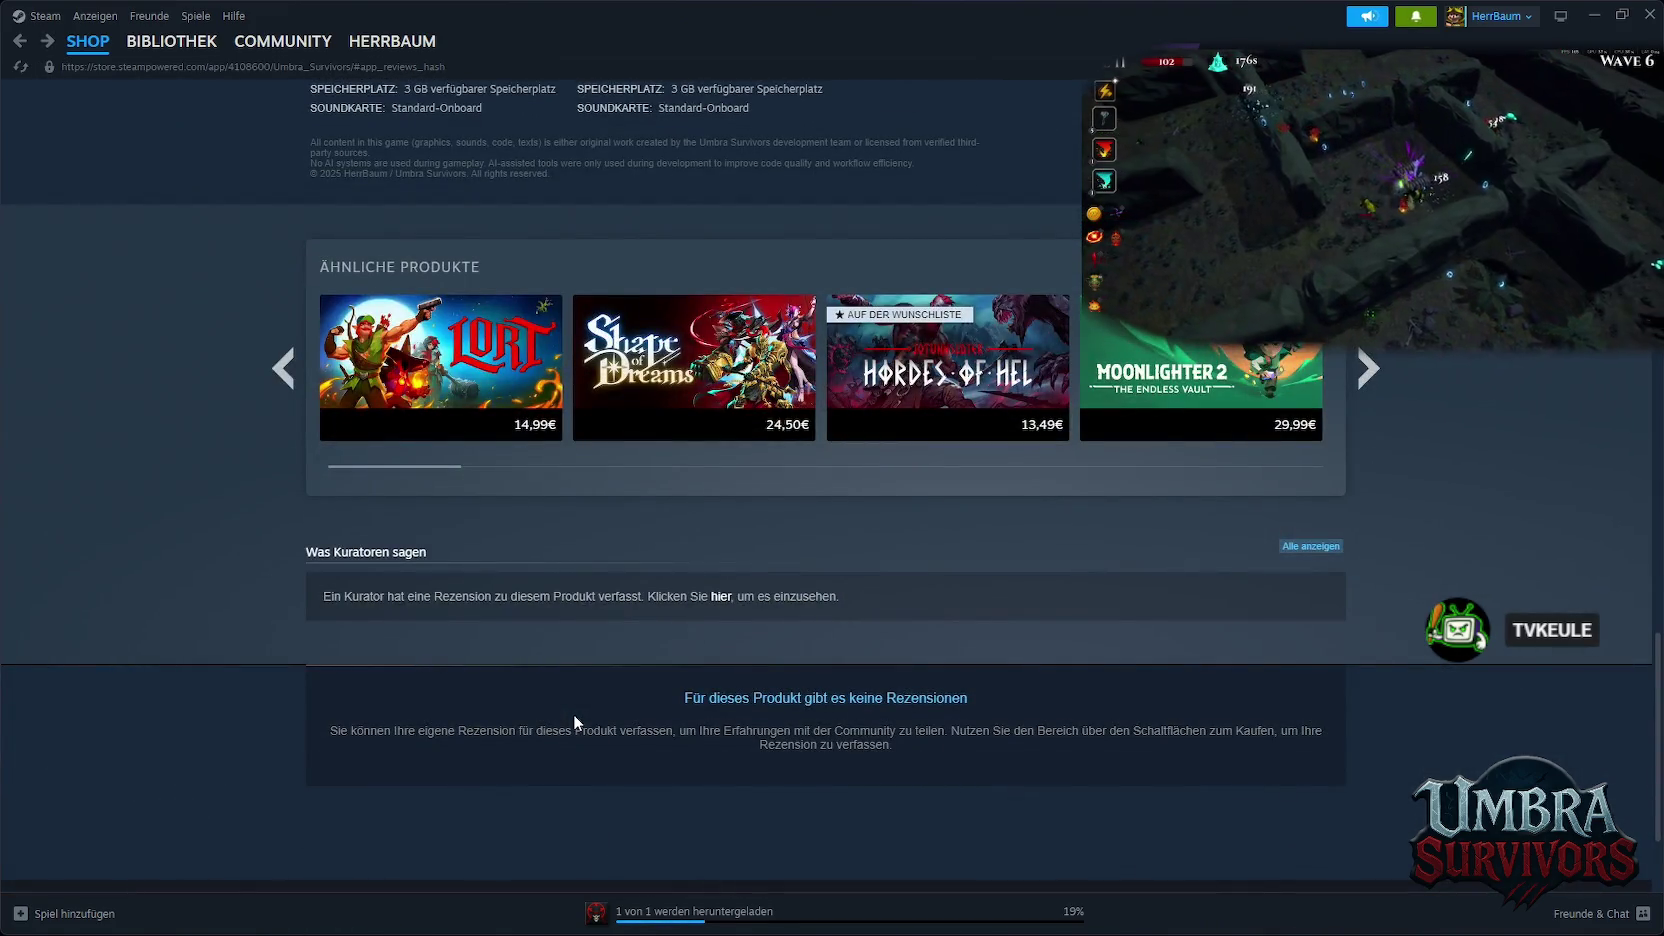
scroll(575, 714, "up", 15)
left_click(682, 707)
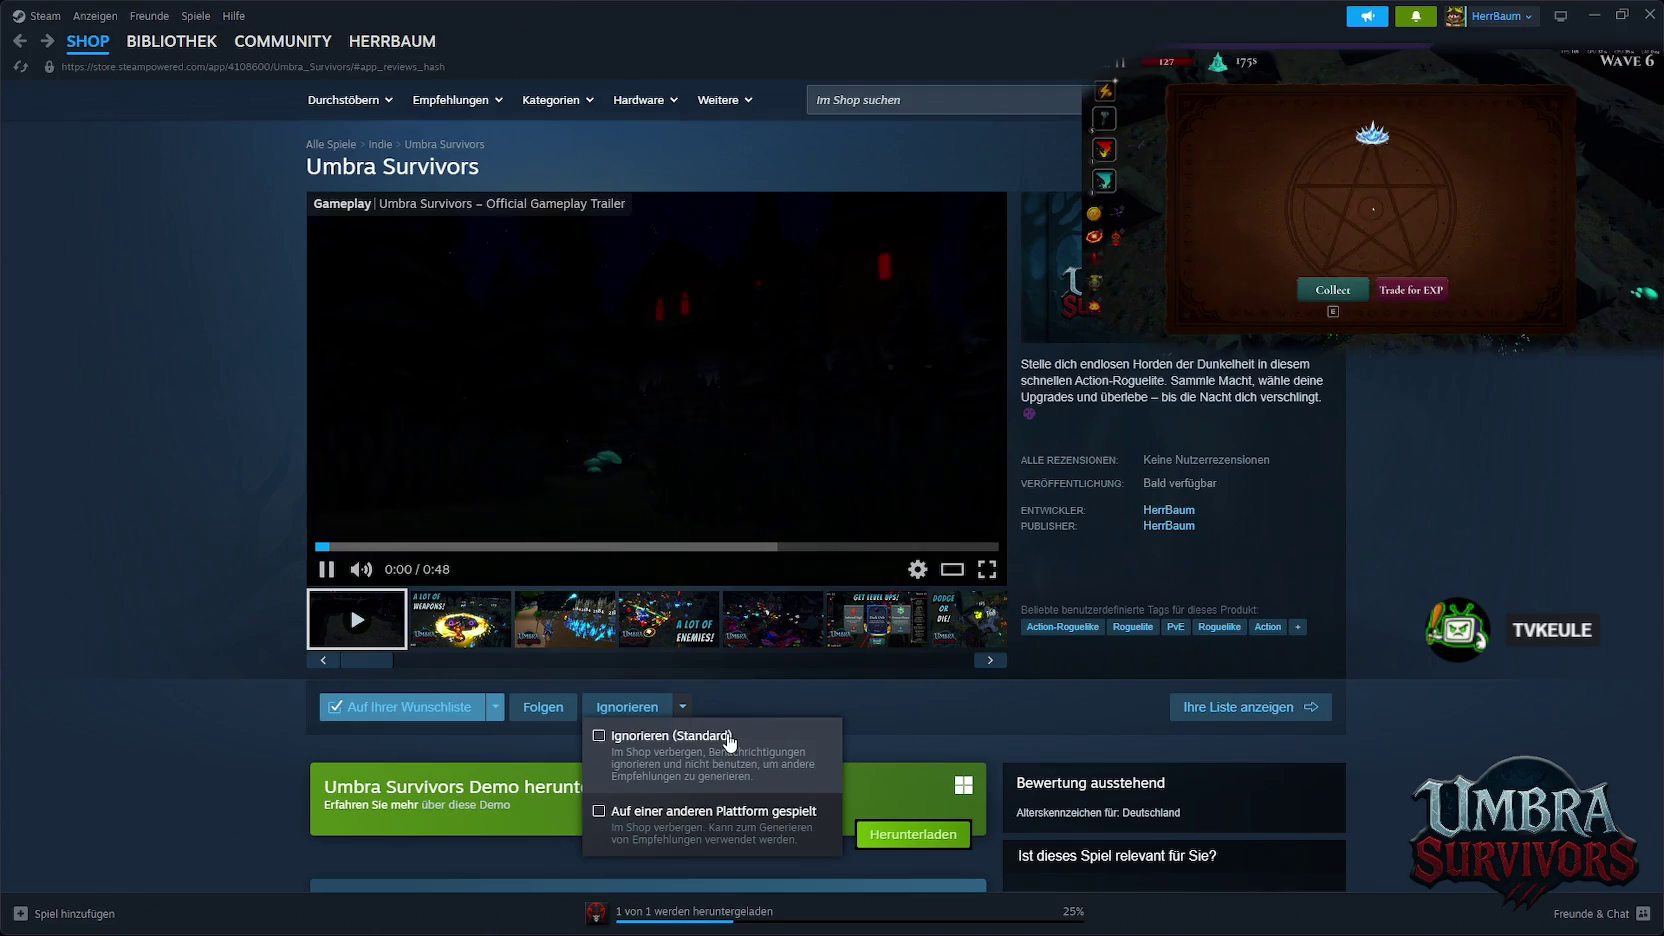
left_click(408, 808)
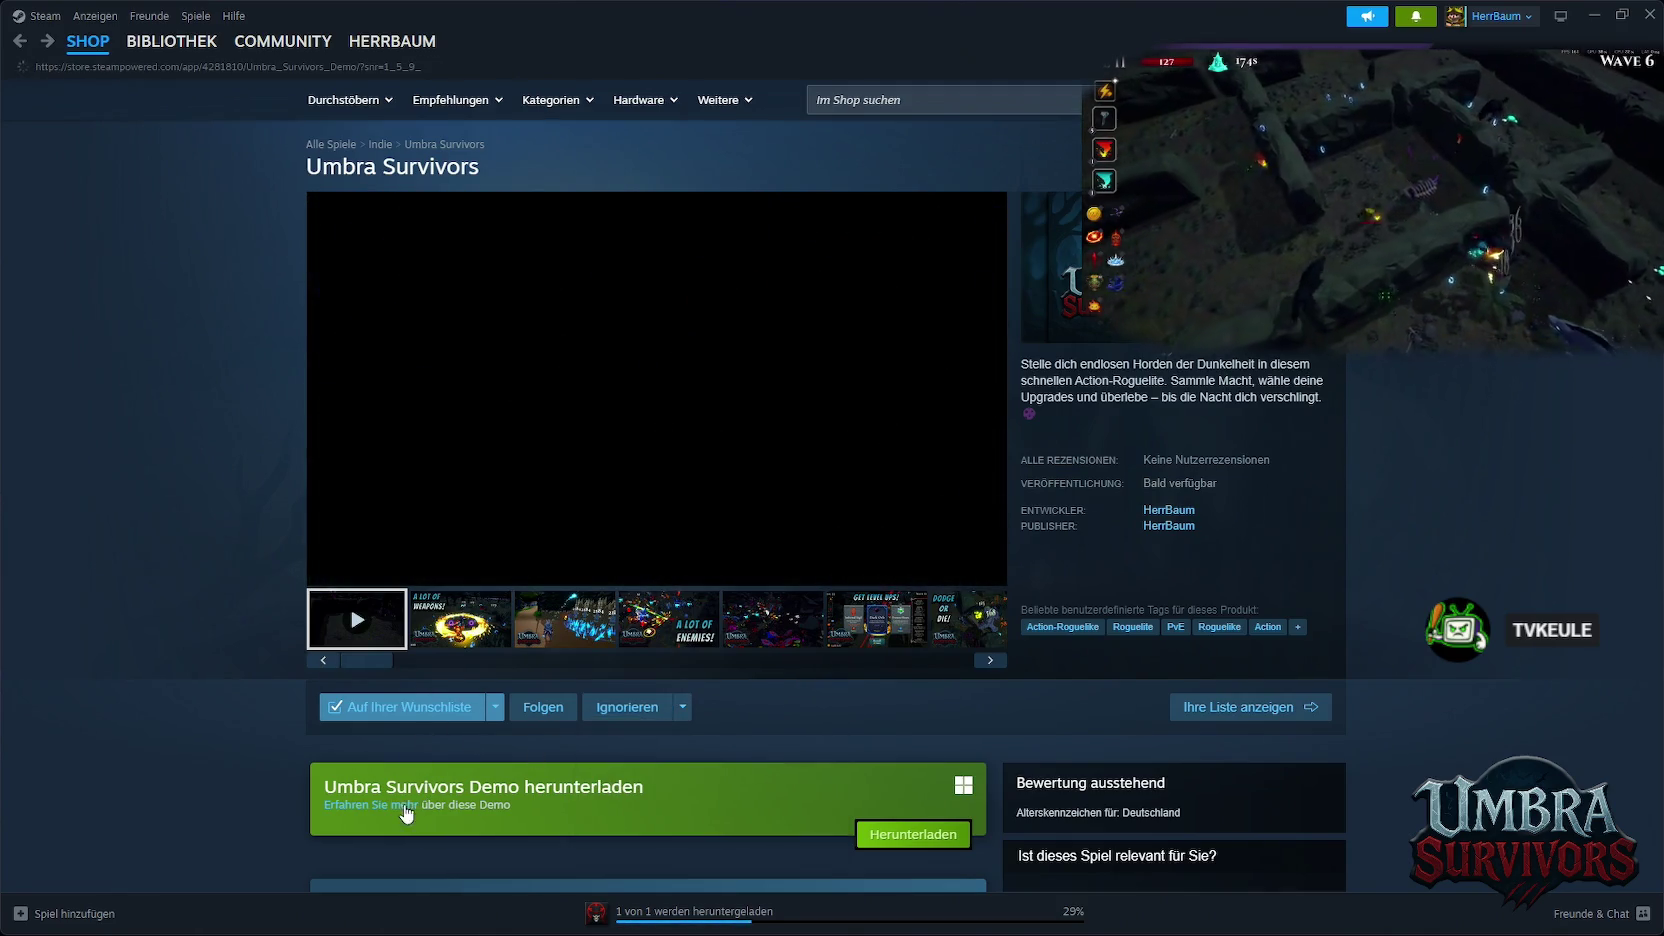
scroll(644, 750, "down", 7)
scroll(653, 749, "up", 7)
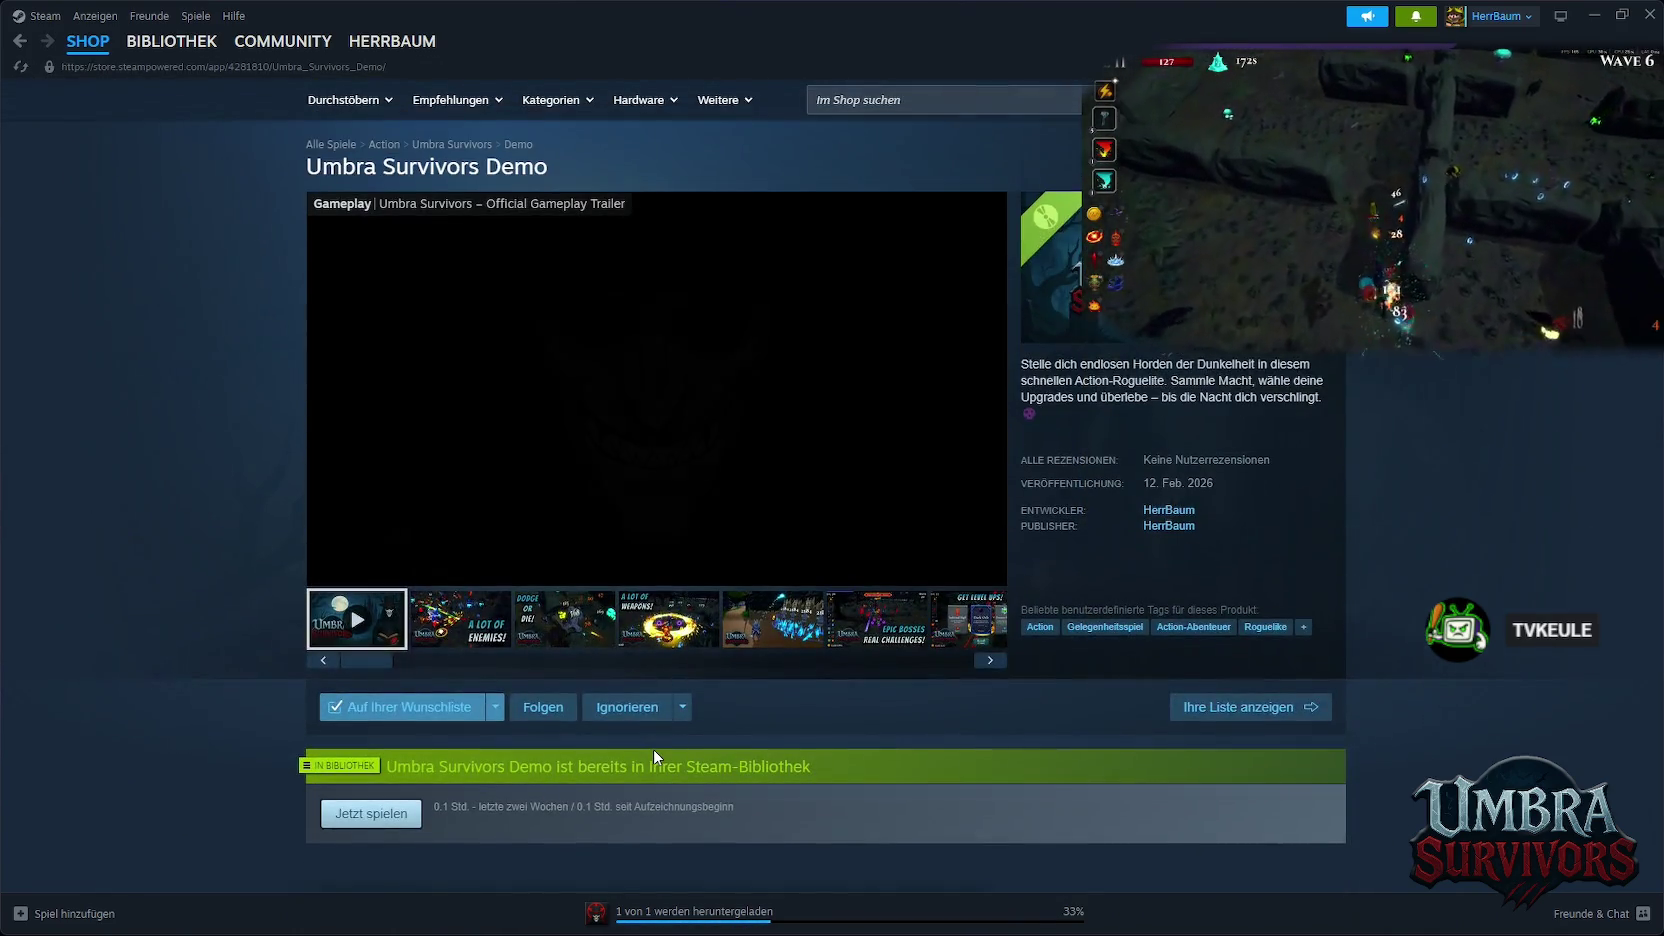
left_click(326, 569)
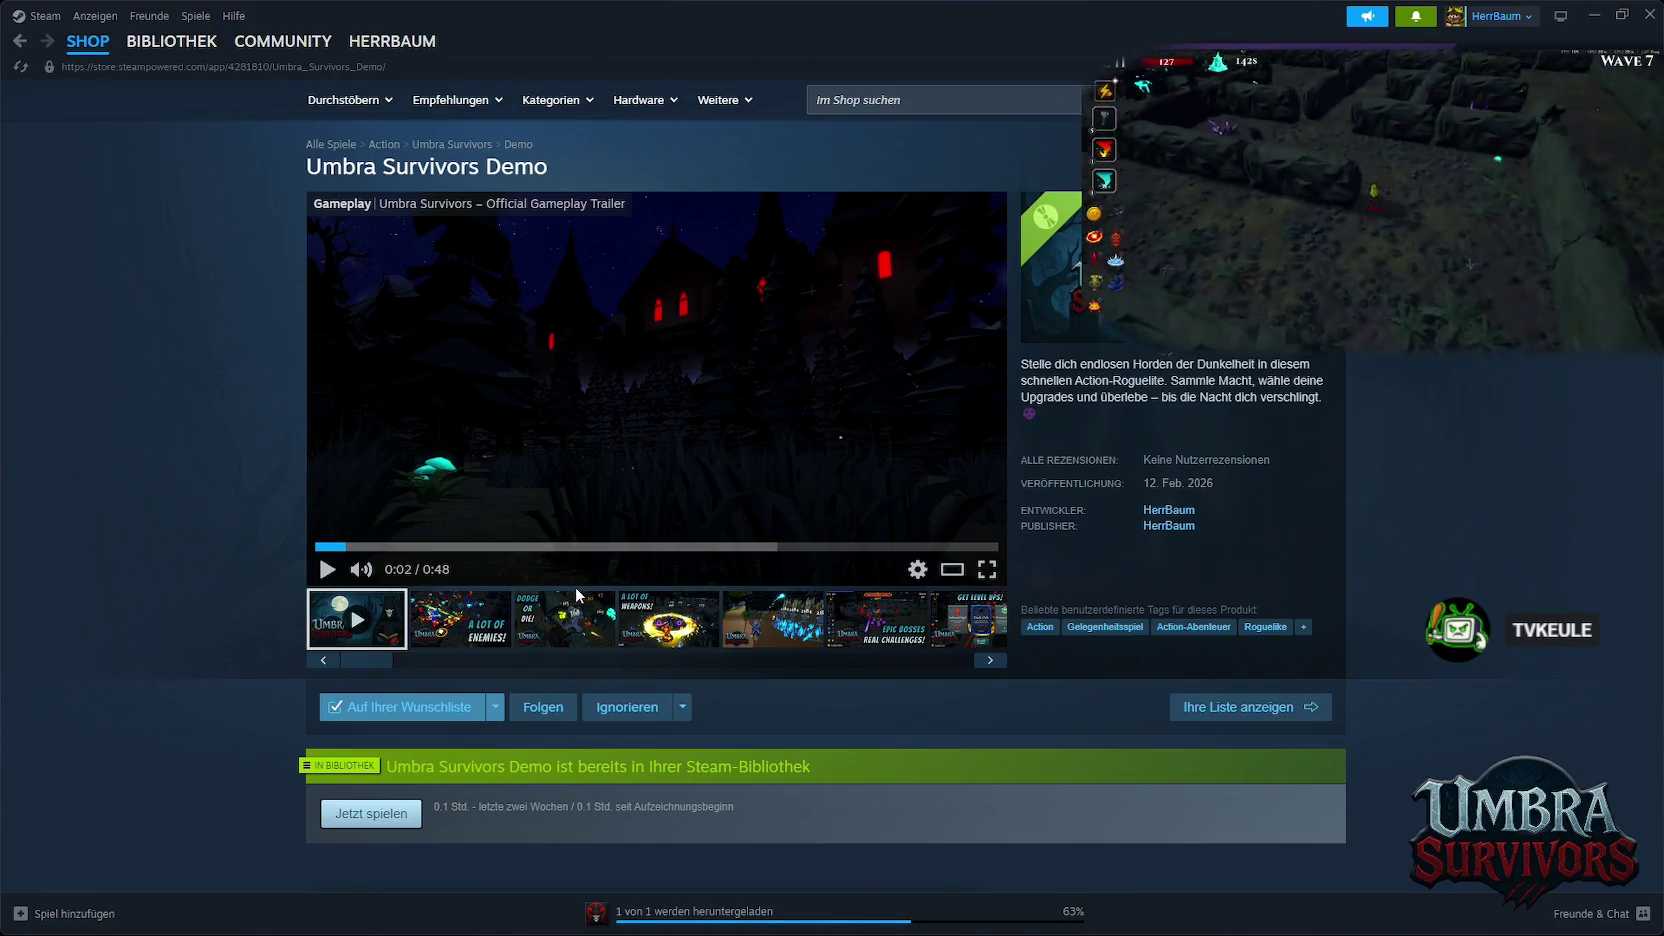
mouse_move(676, 931)
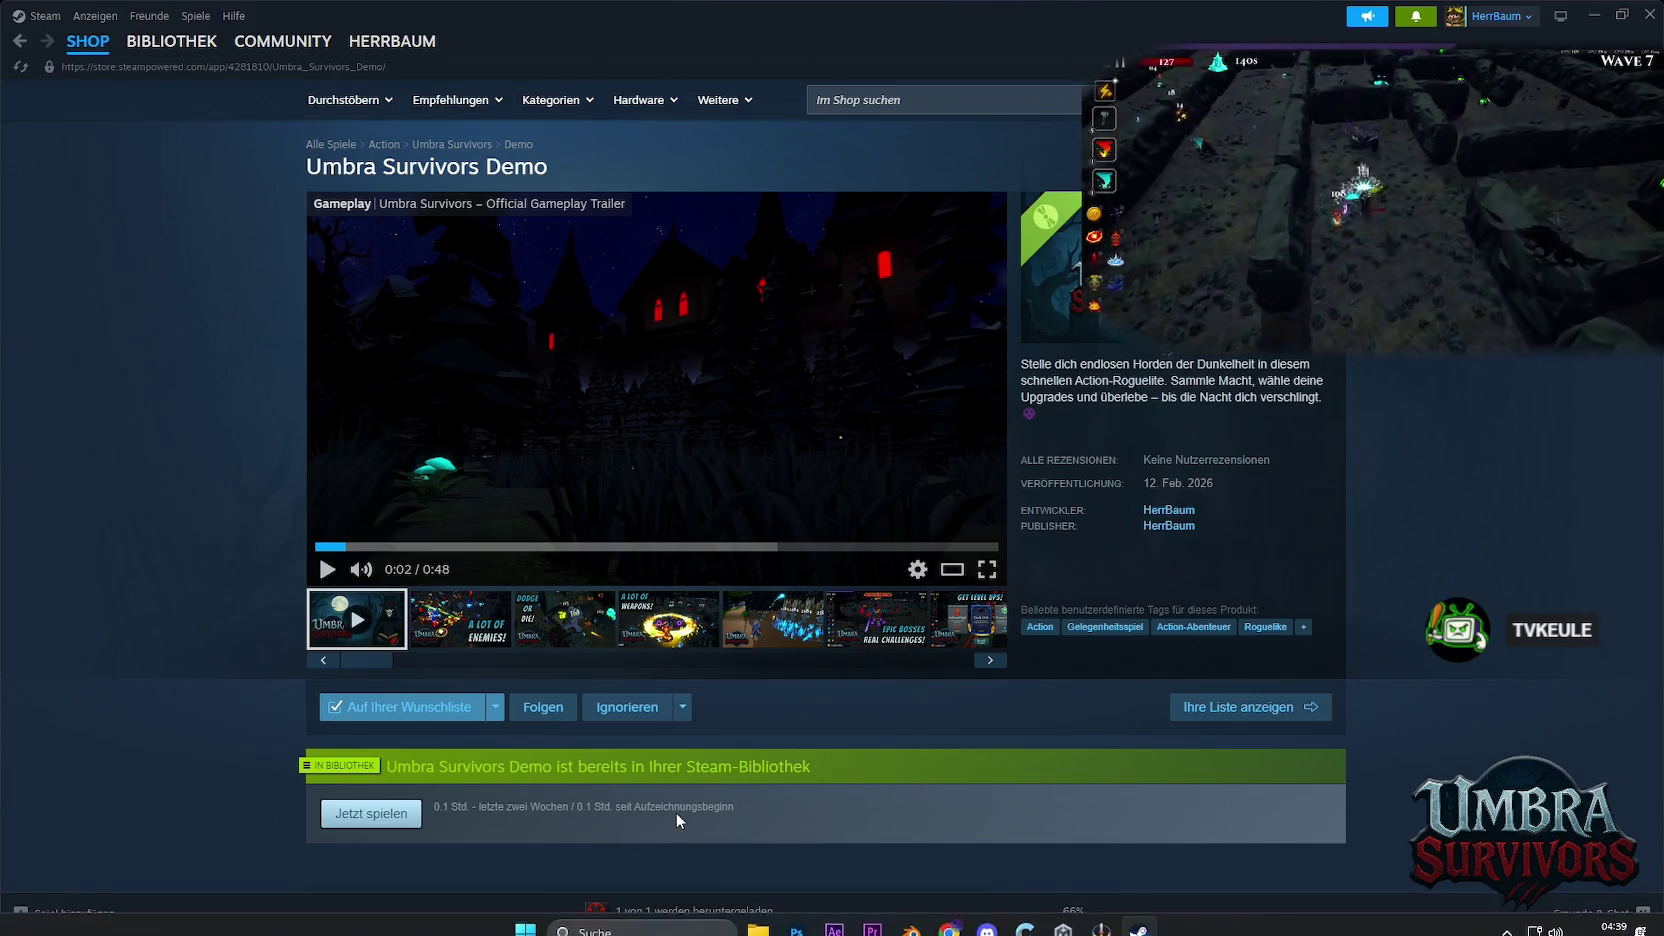
Open Steam's Downloads page from the download status bar
left_click(680, 911)
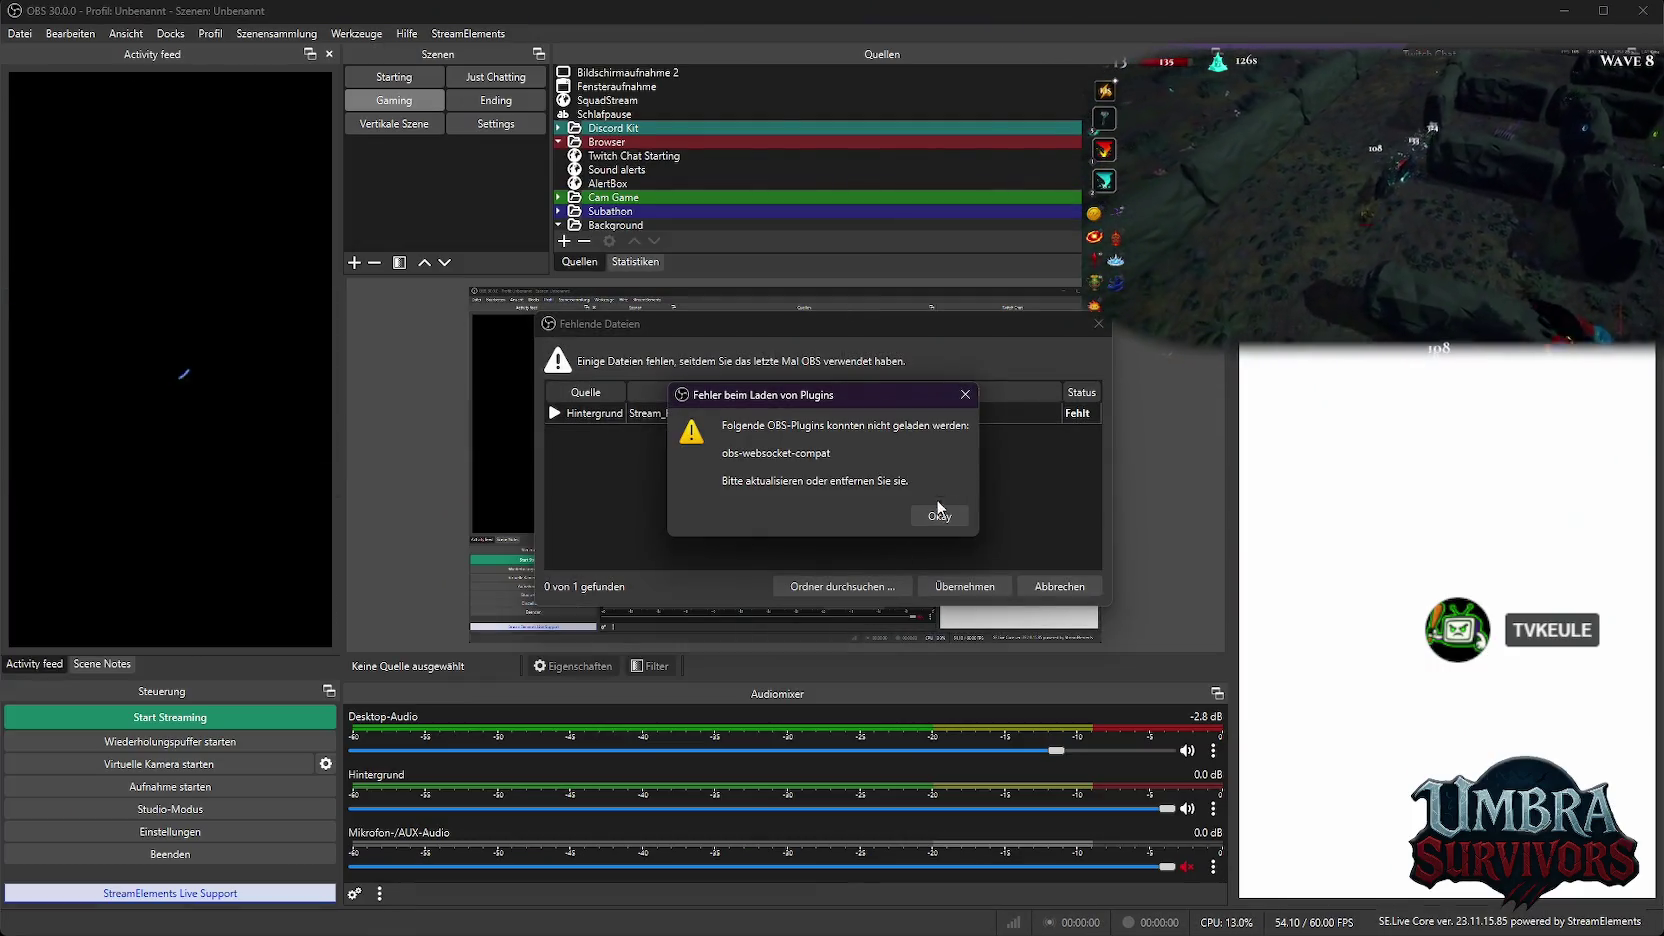
Dismiss OBS's plugin error and missing-files warning, then return to Steam's downloads
left_click(940, 517)
left_click(1050, 586)
key("super+Down")
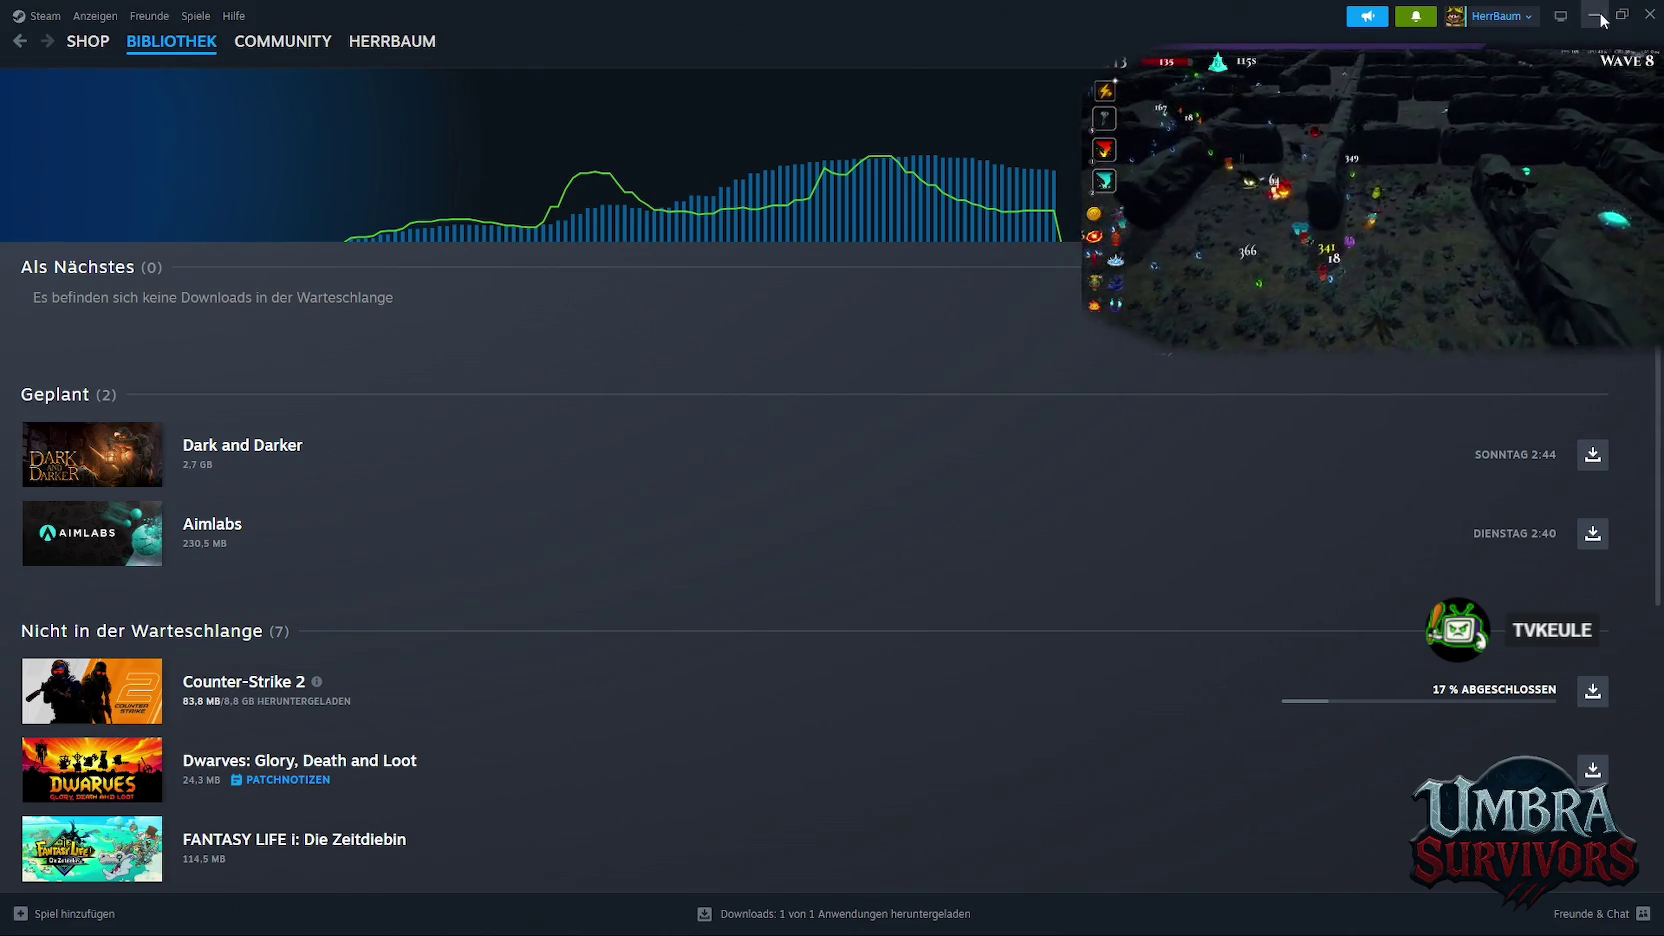
Launch the Umbra Survivors Demo from its desktop shortcut and get past the title screen
key("super+d")
double_click(70, 137)
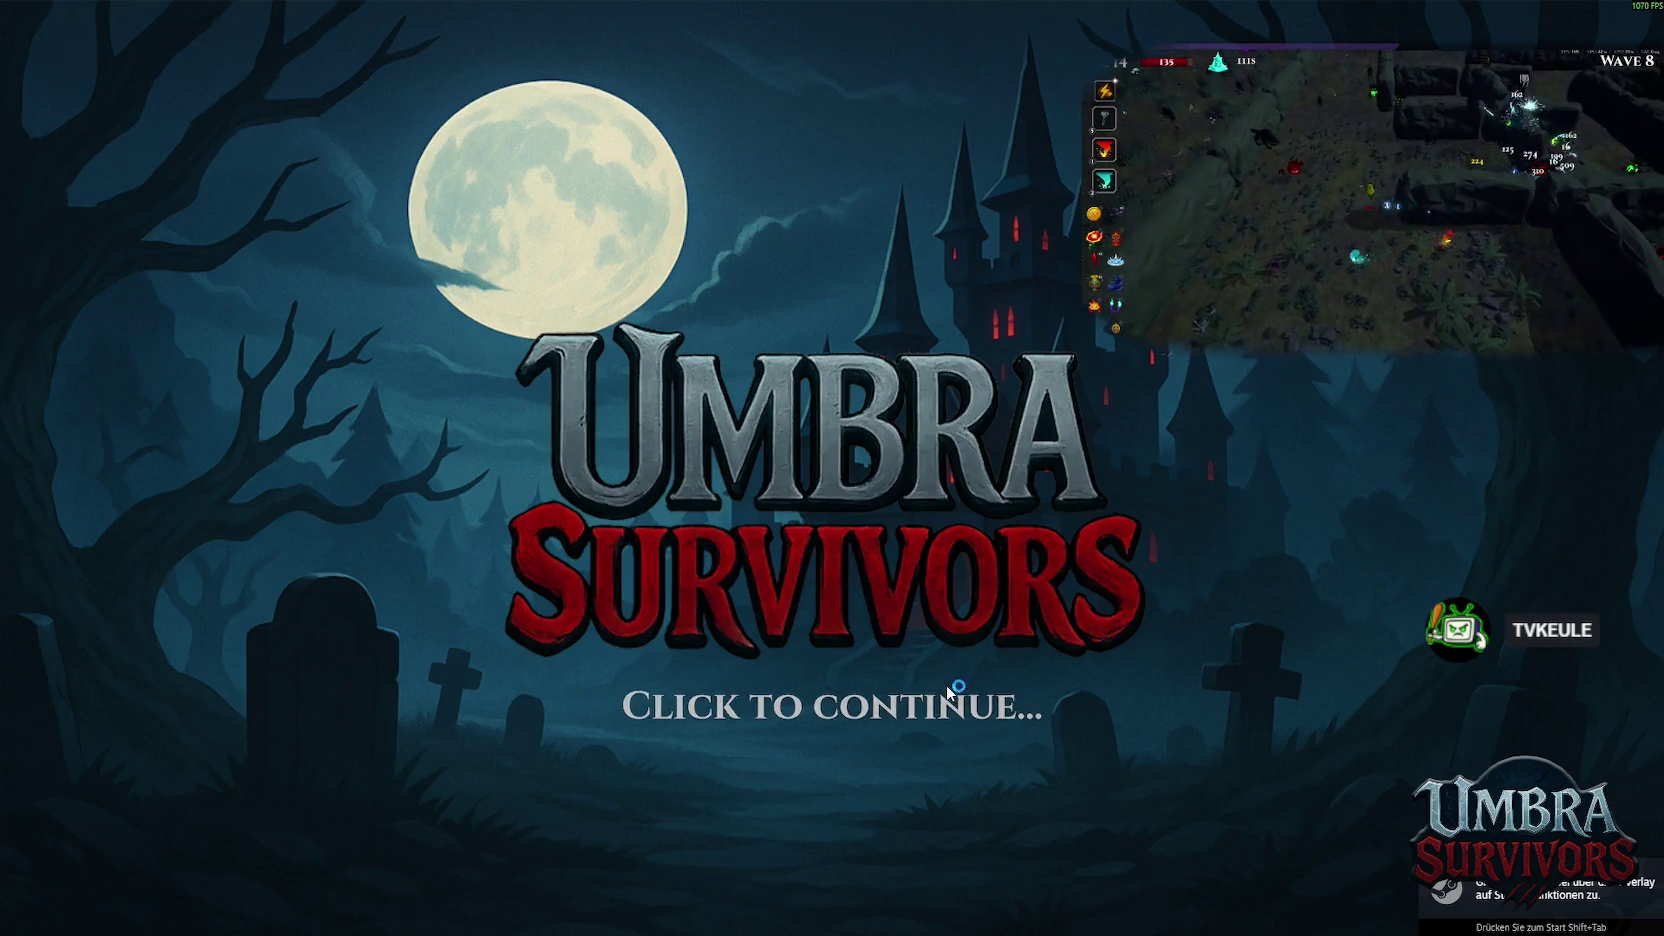
left_click(948, 688)
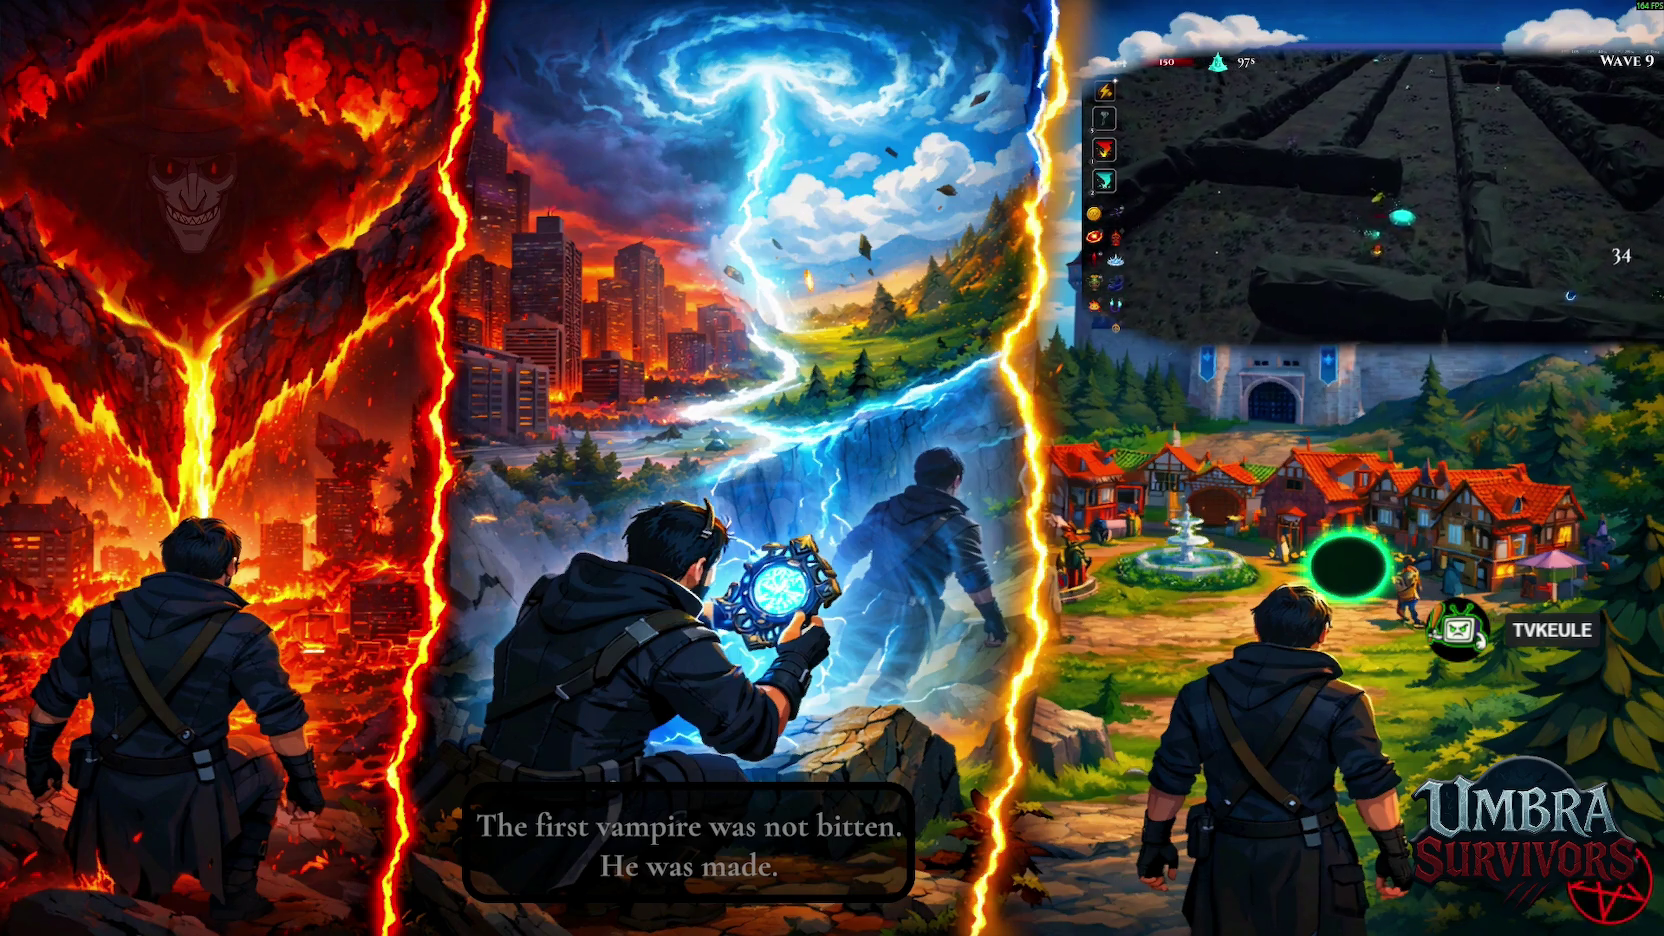
Skip the intro, browse the skin shop, and look through the weapon book at the shrine
key("space")
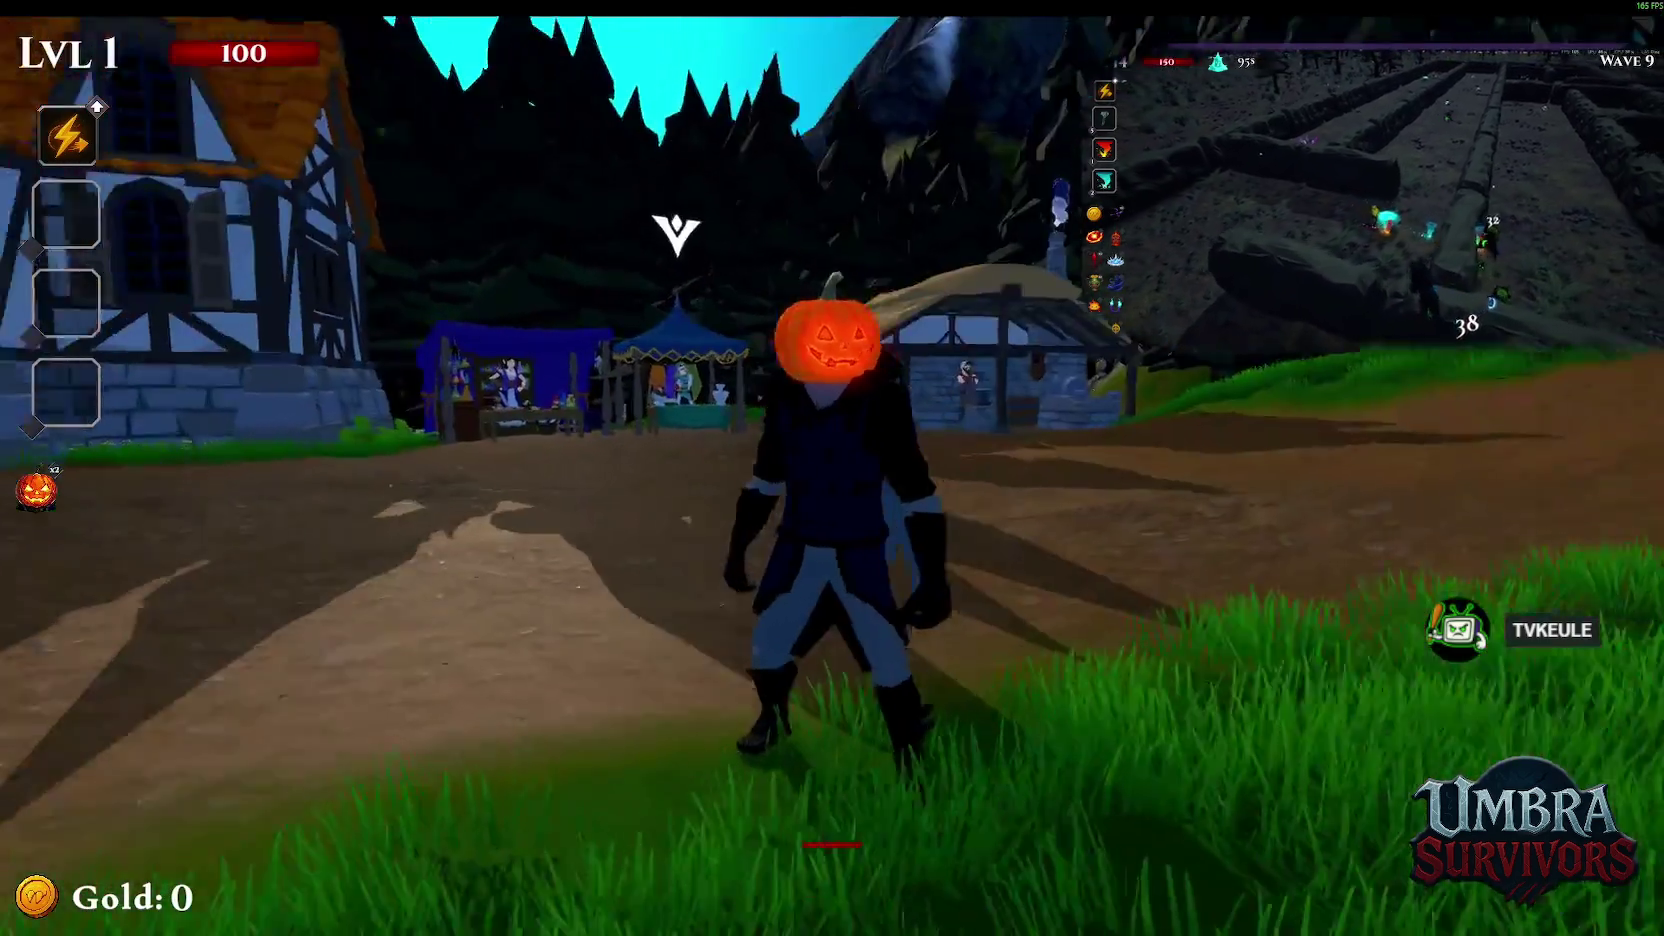
key("w")
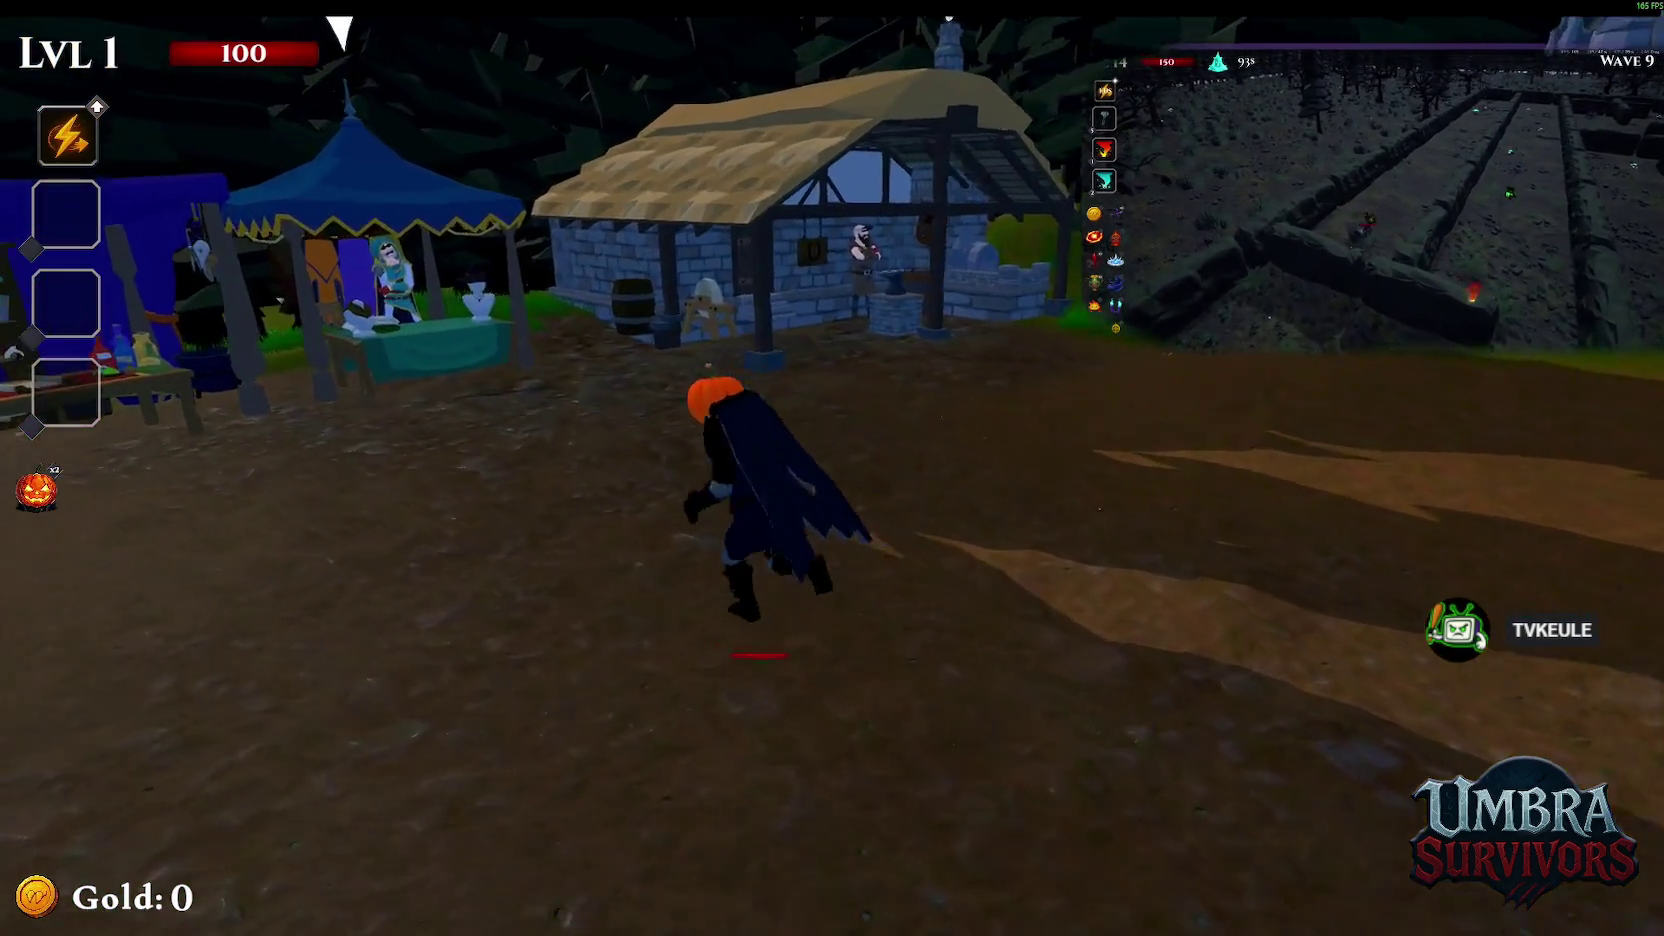
key("e")
scroll(1107, 853, "down", 1)
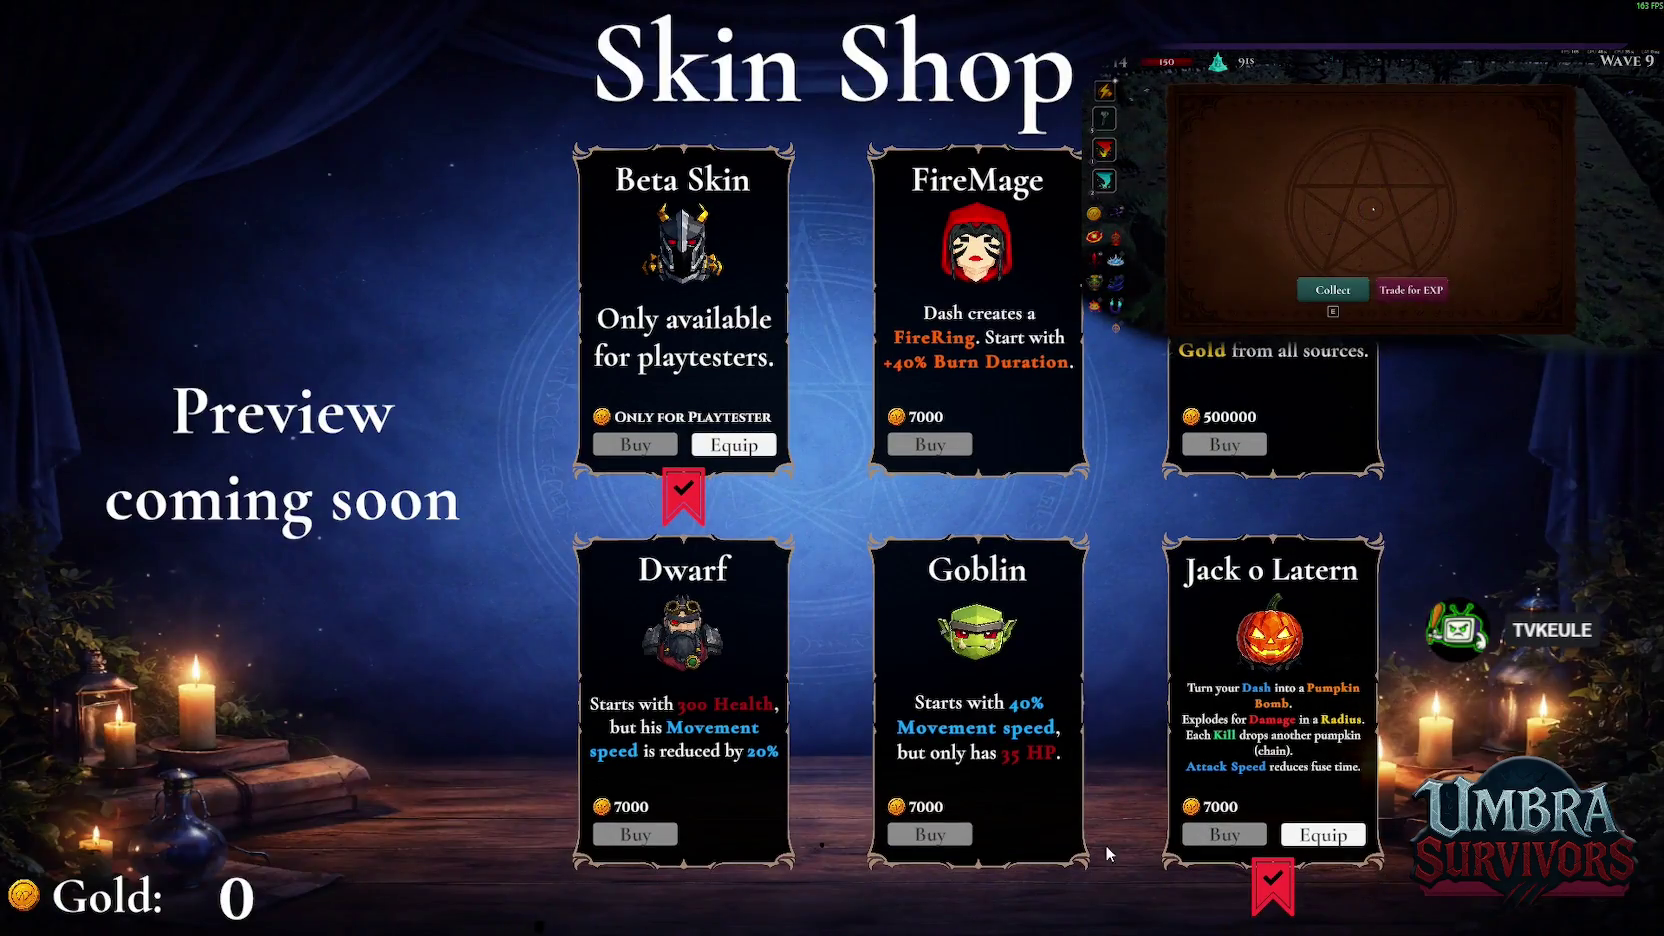
key("Escape")
key("w")
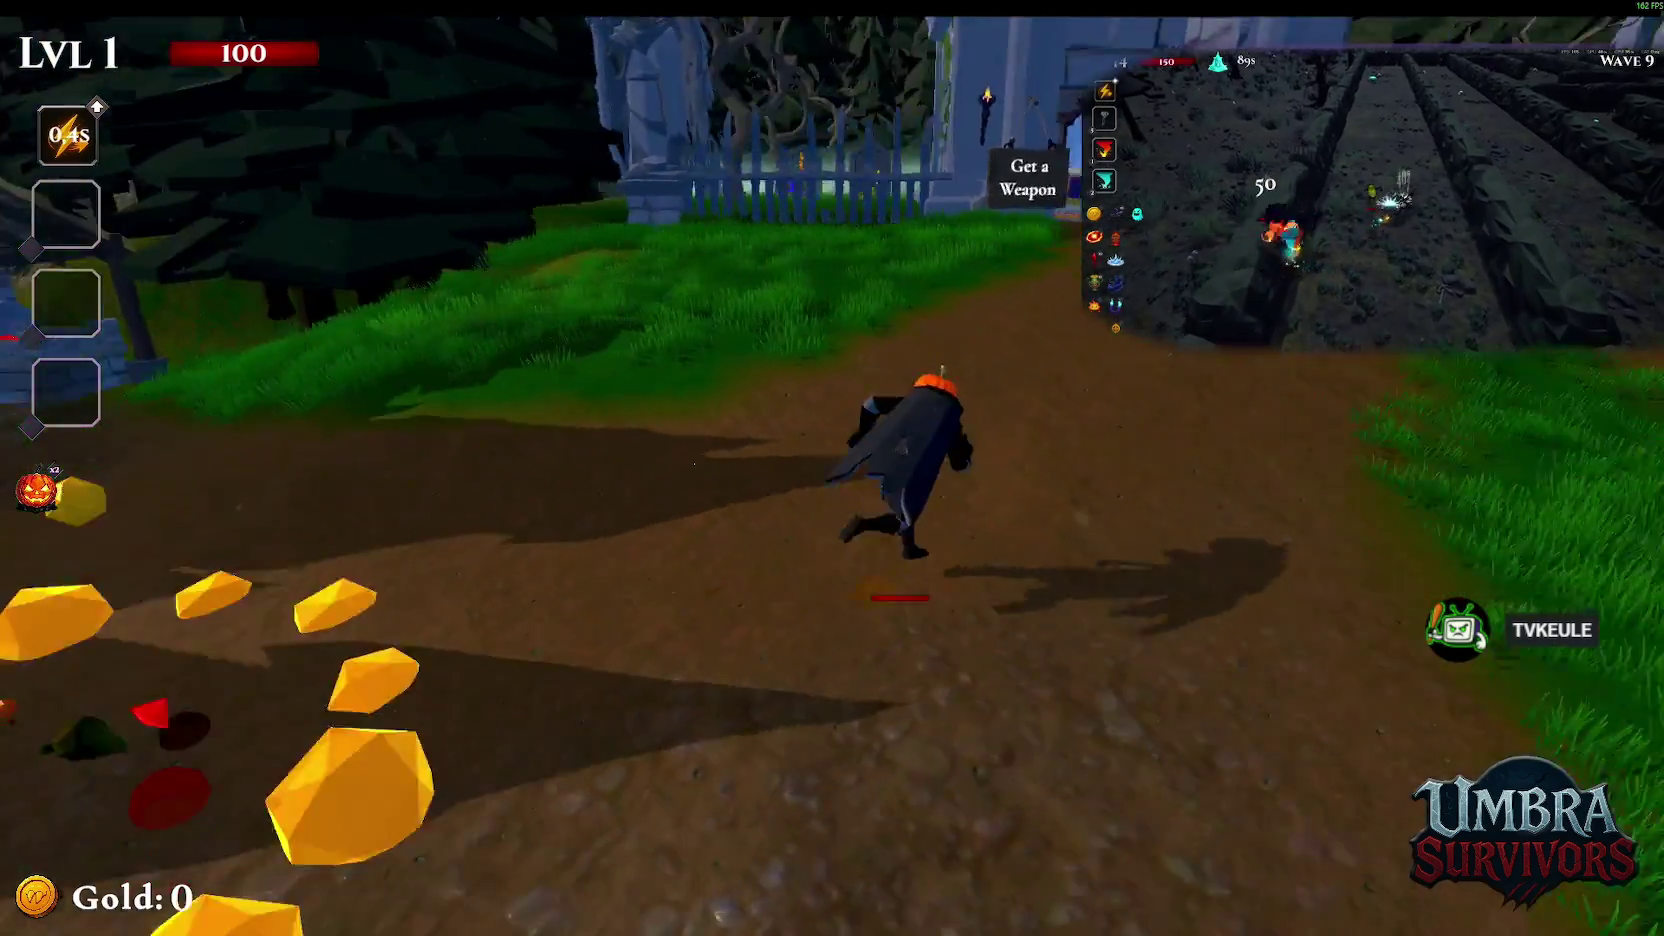
key("space")
key("w")
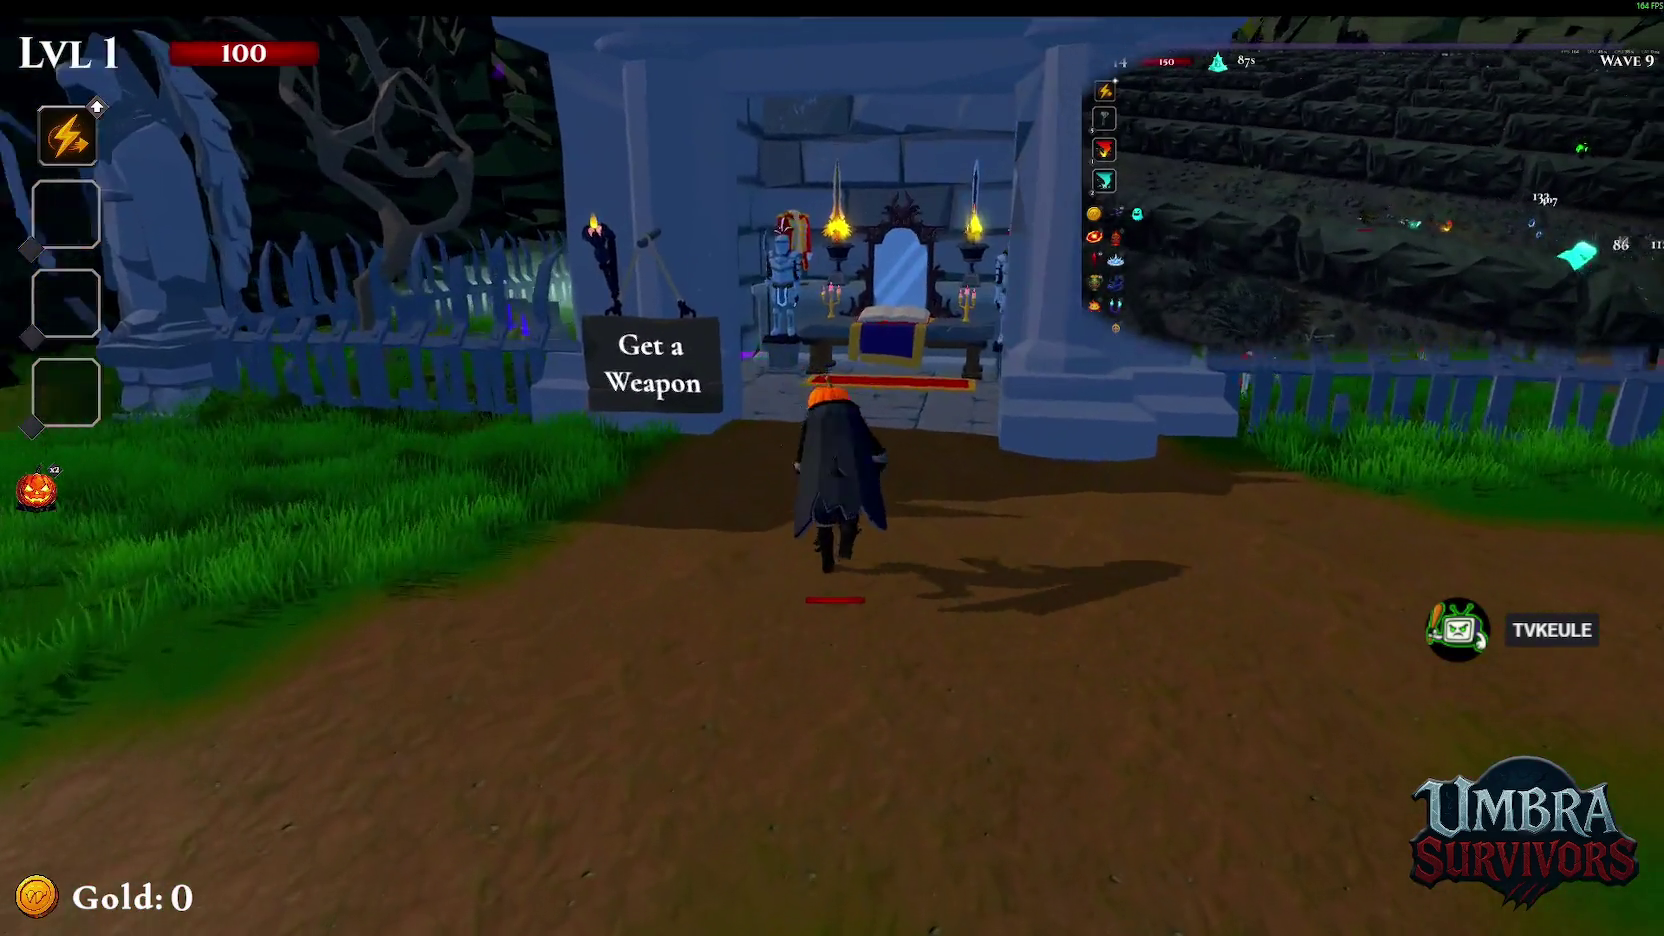
key("e")
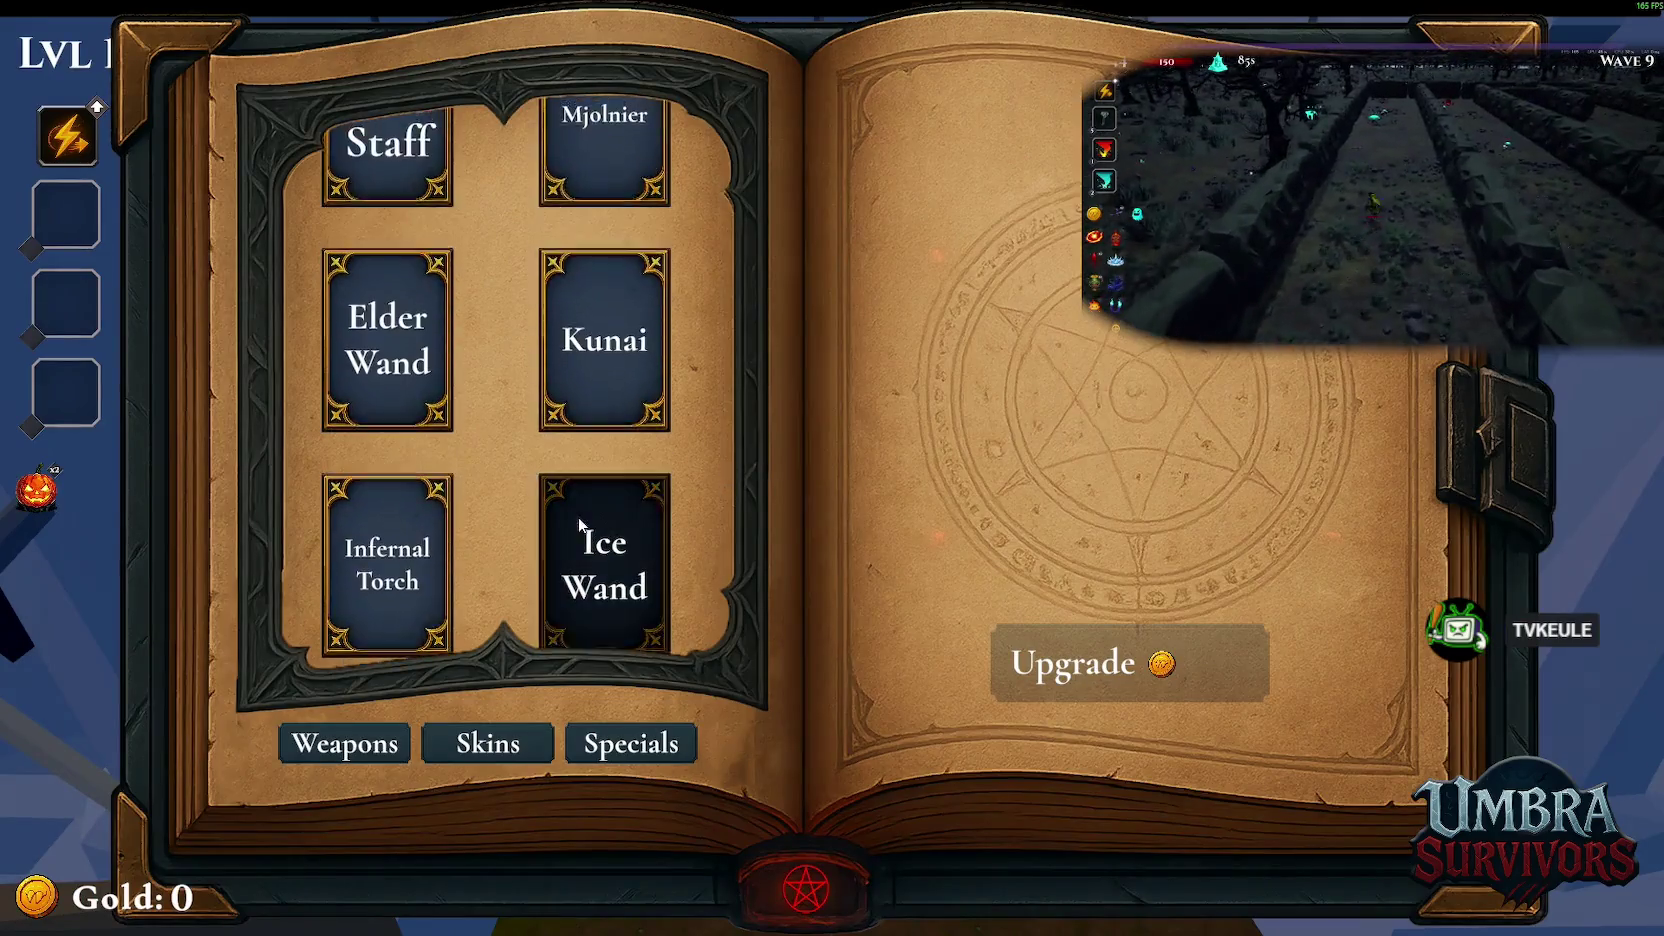
key("Escape")
Take the Fire Staff from the weapon shrine, then pause and quit the game
key("w")
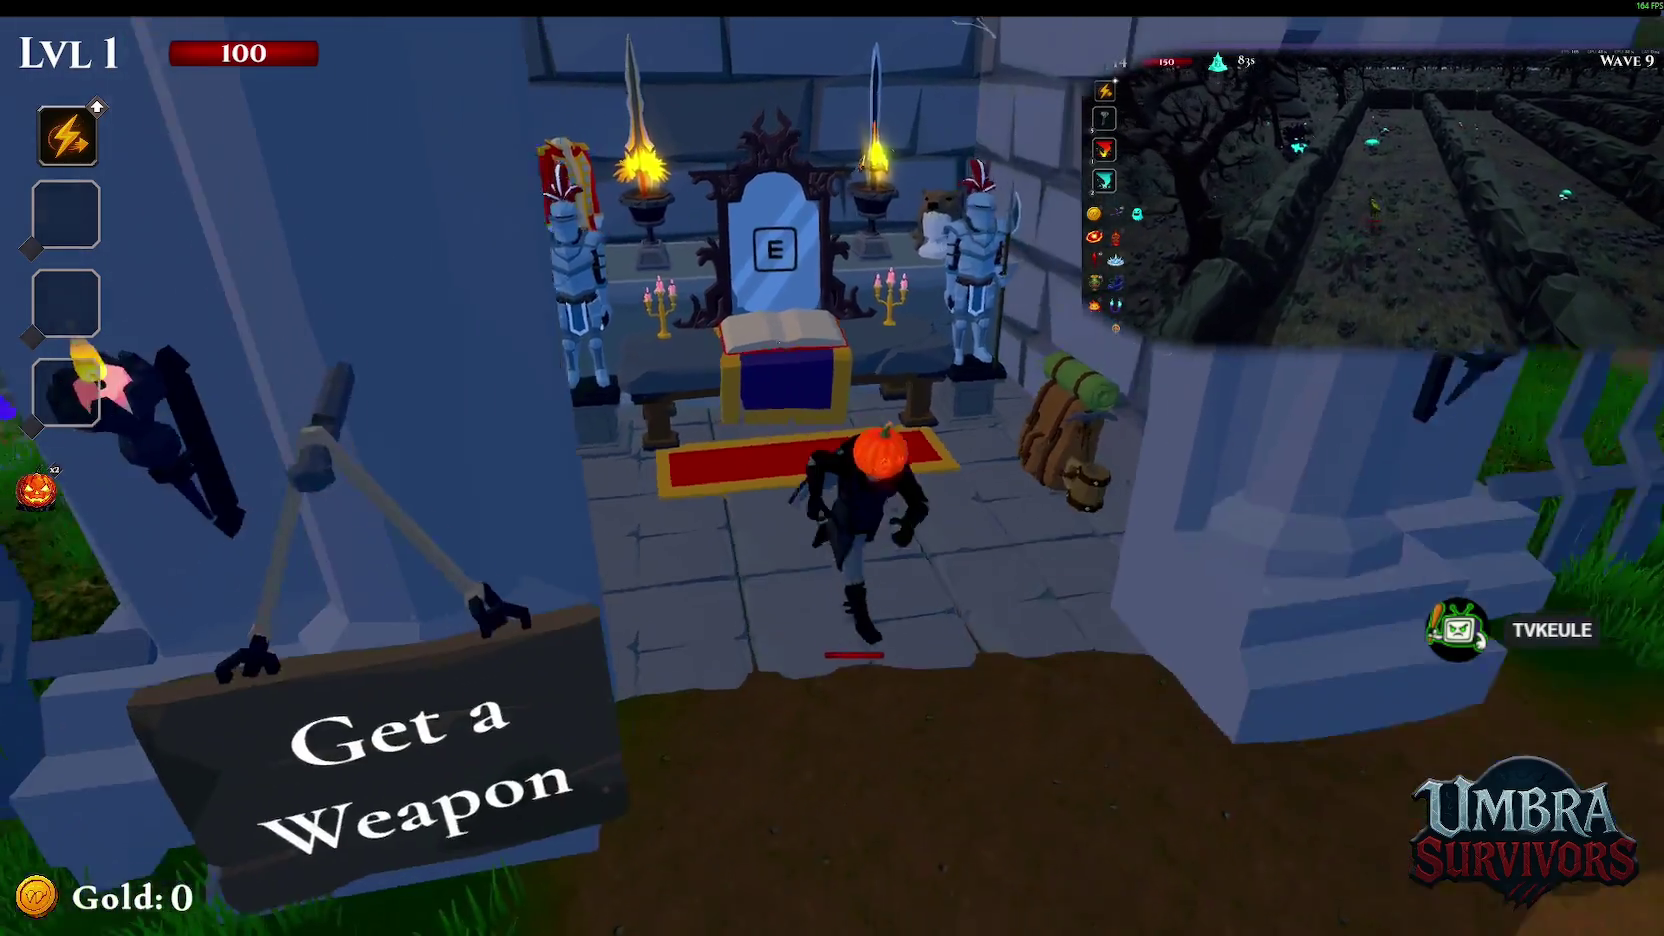
key("w")
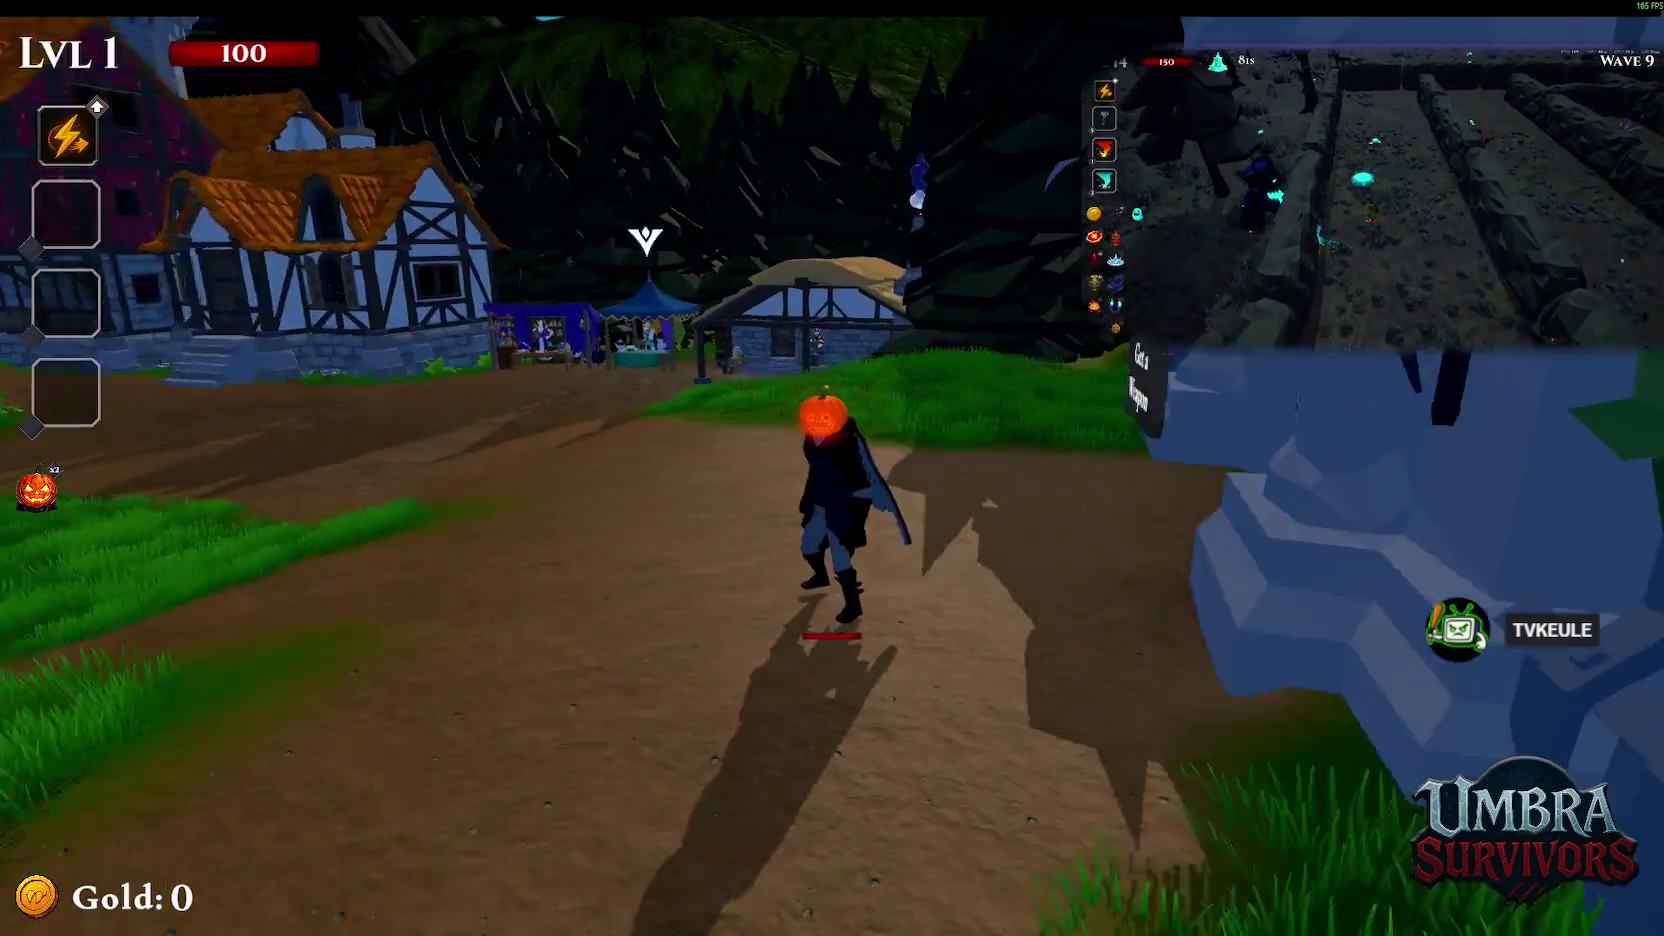
key("w")
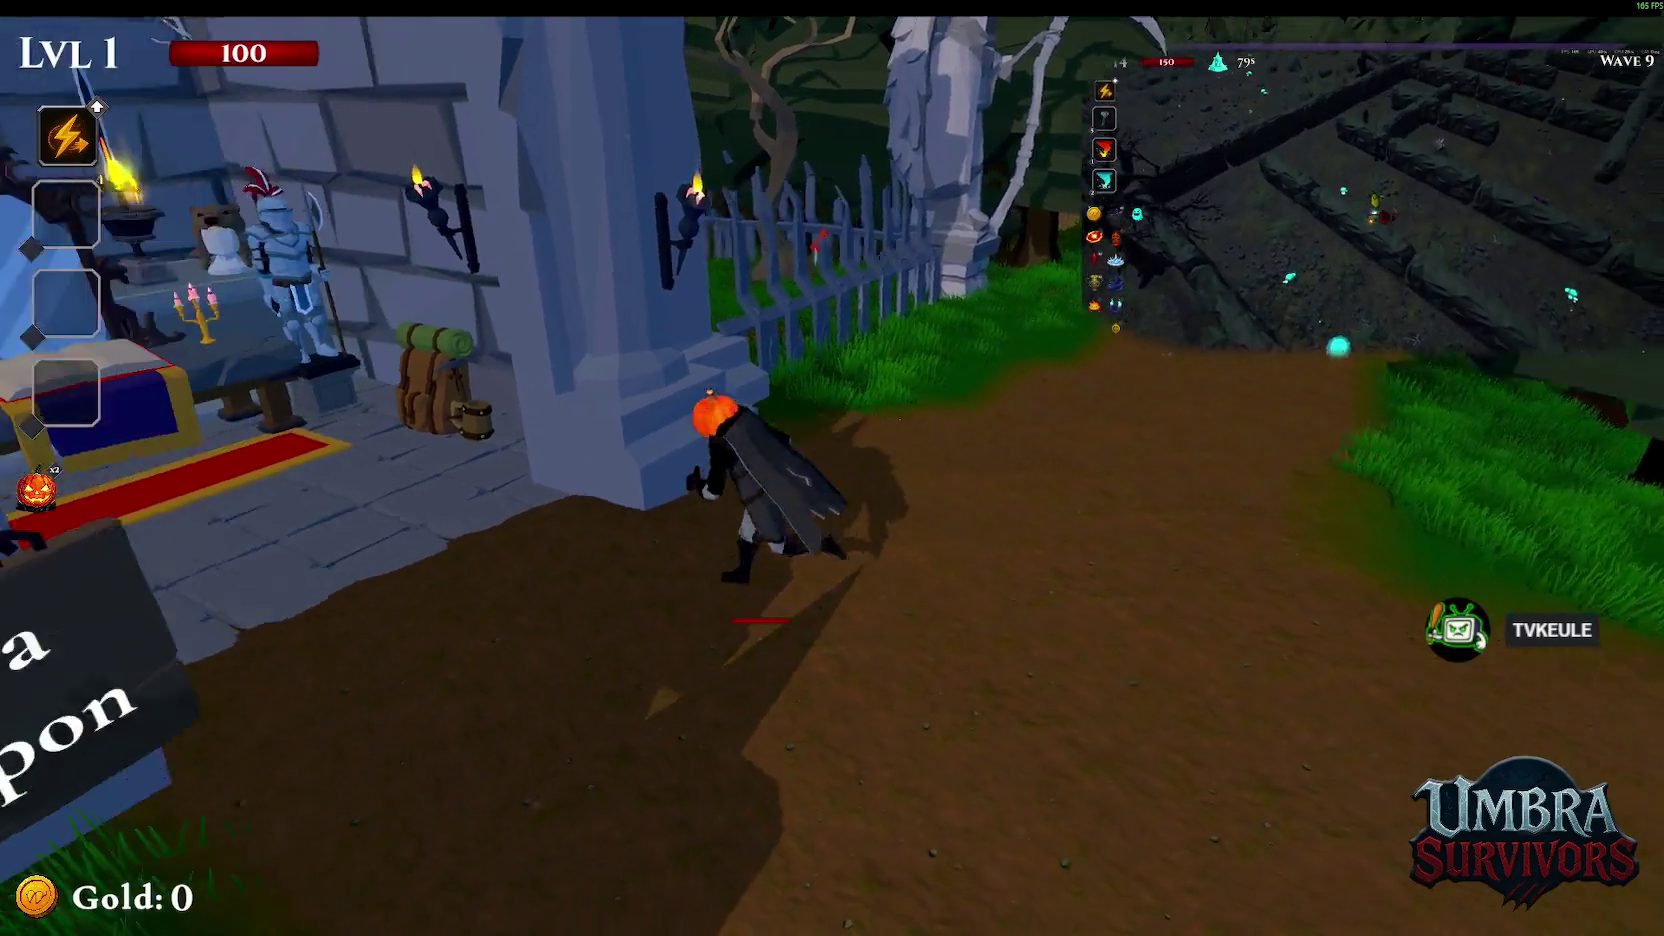
key("e")
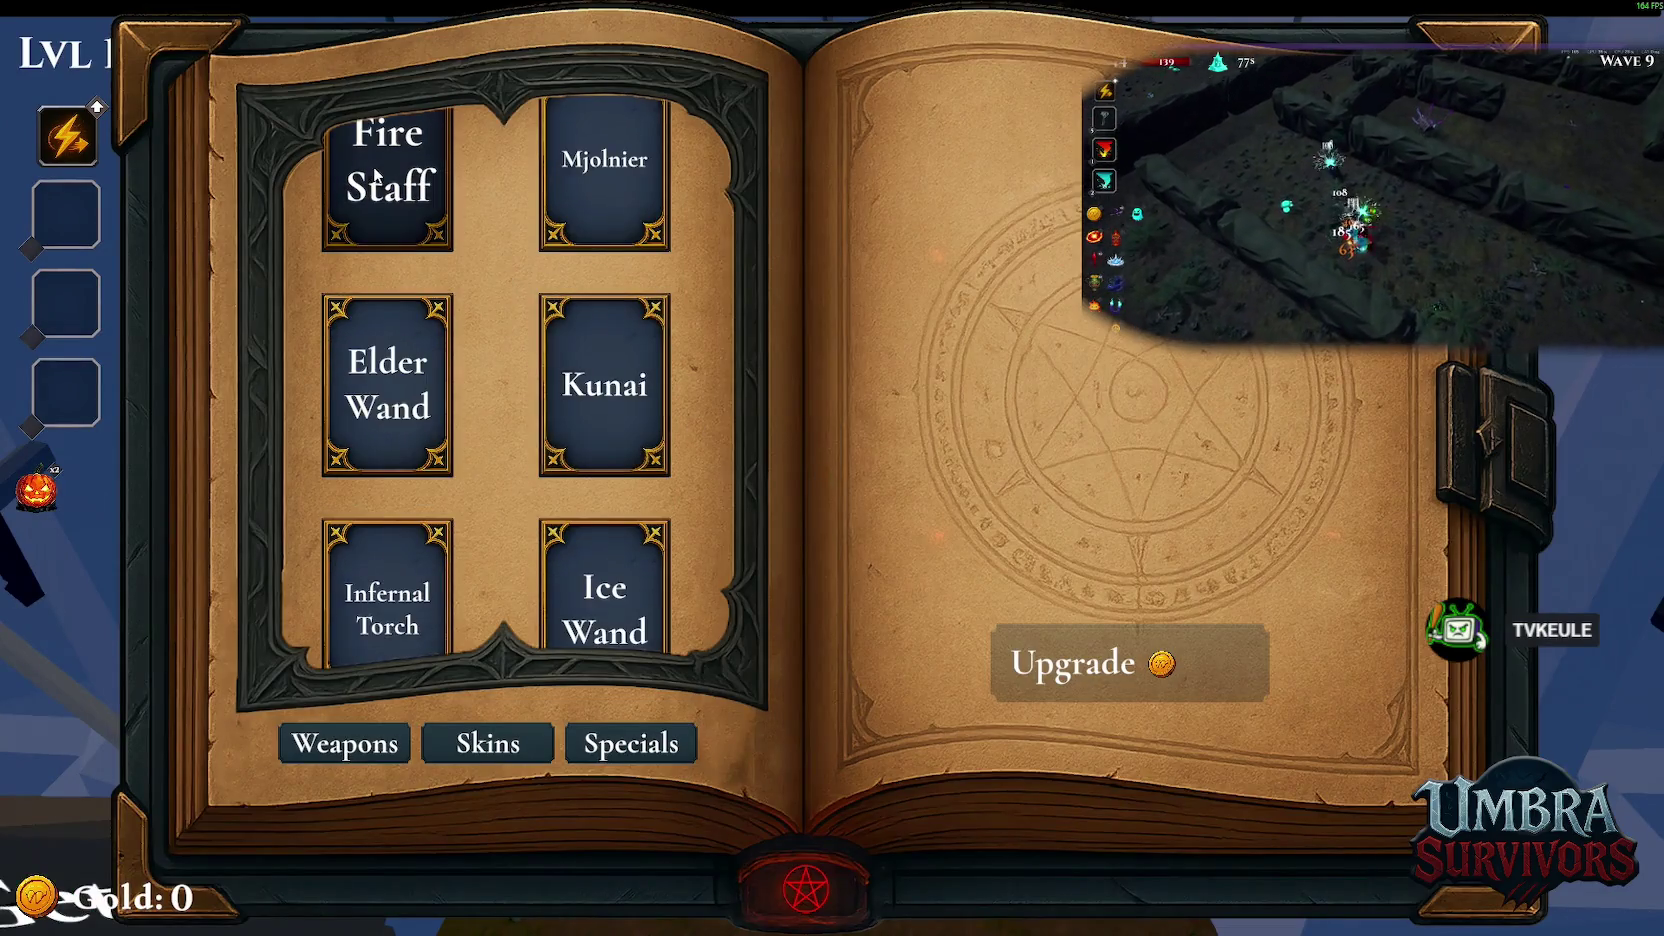
key("Escape")
key("s")
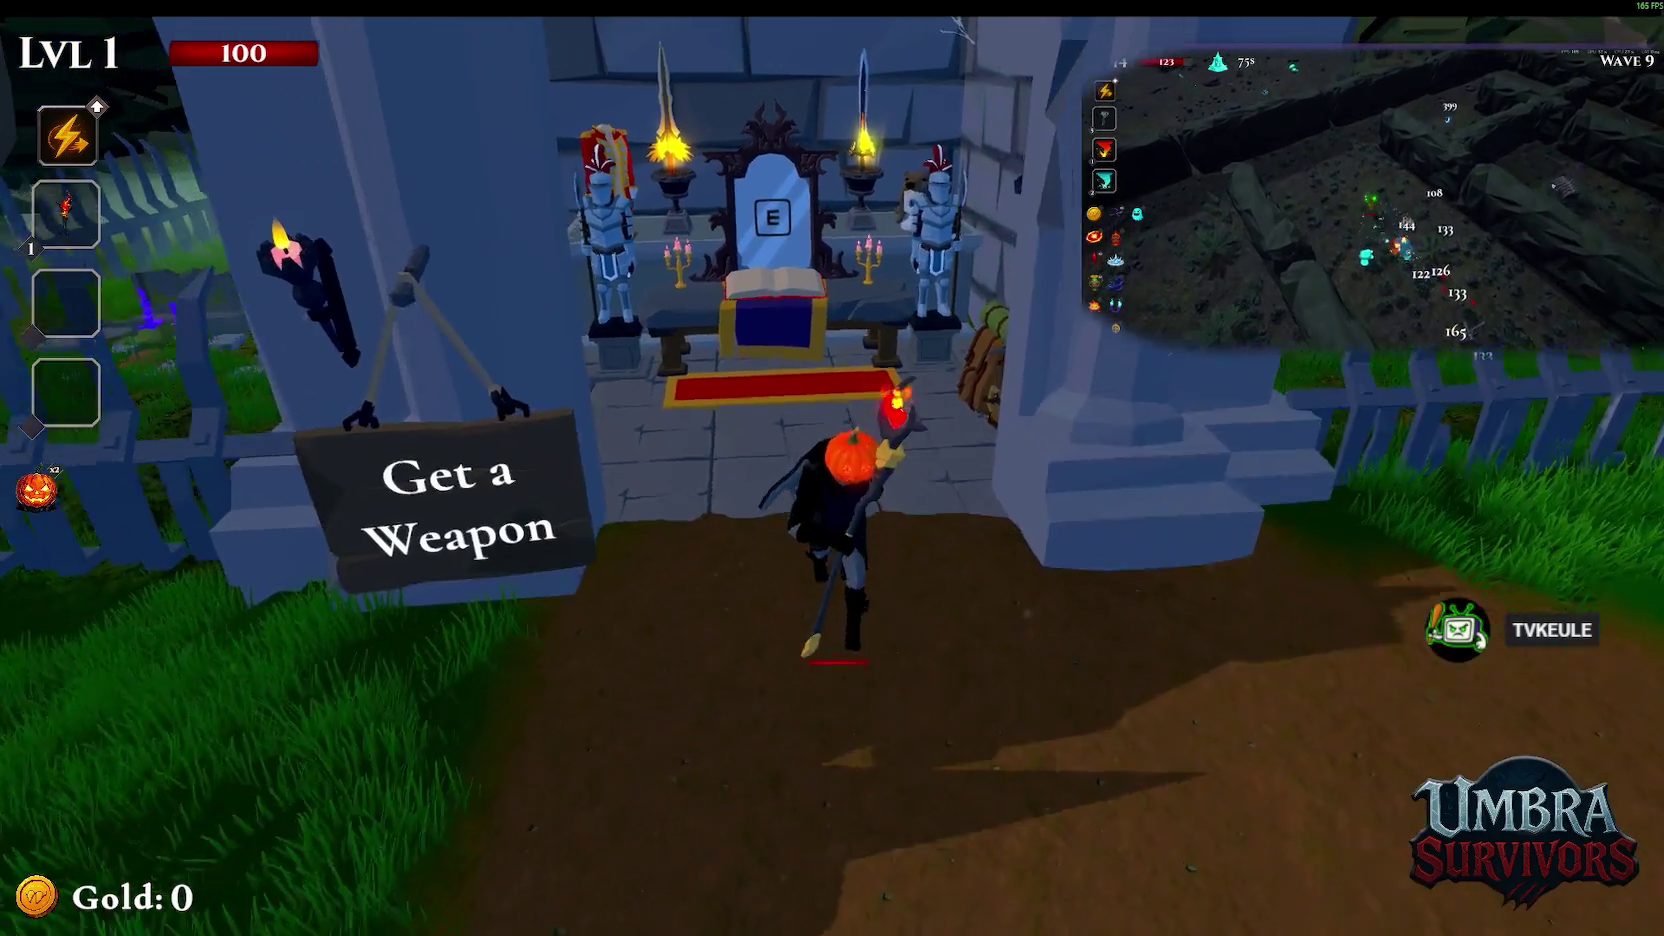
key("Escape")
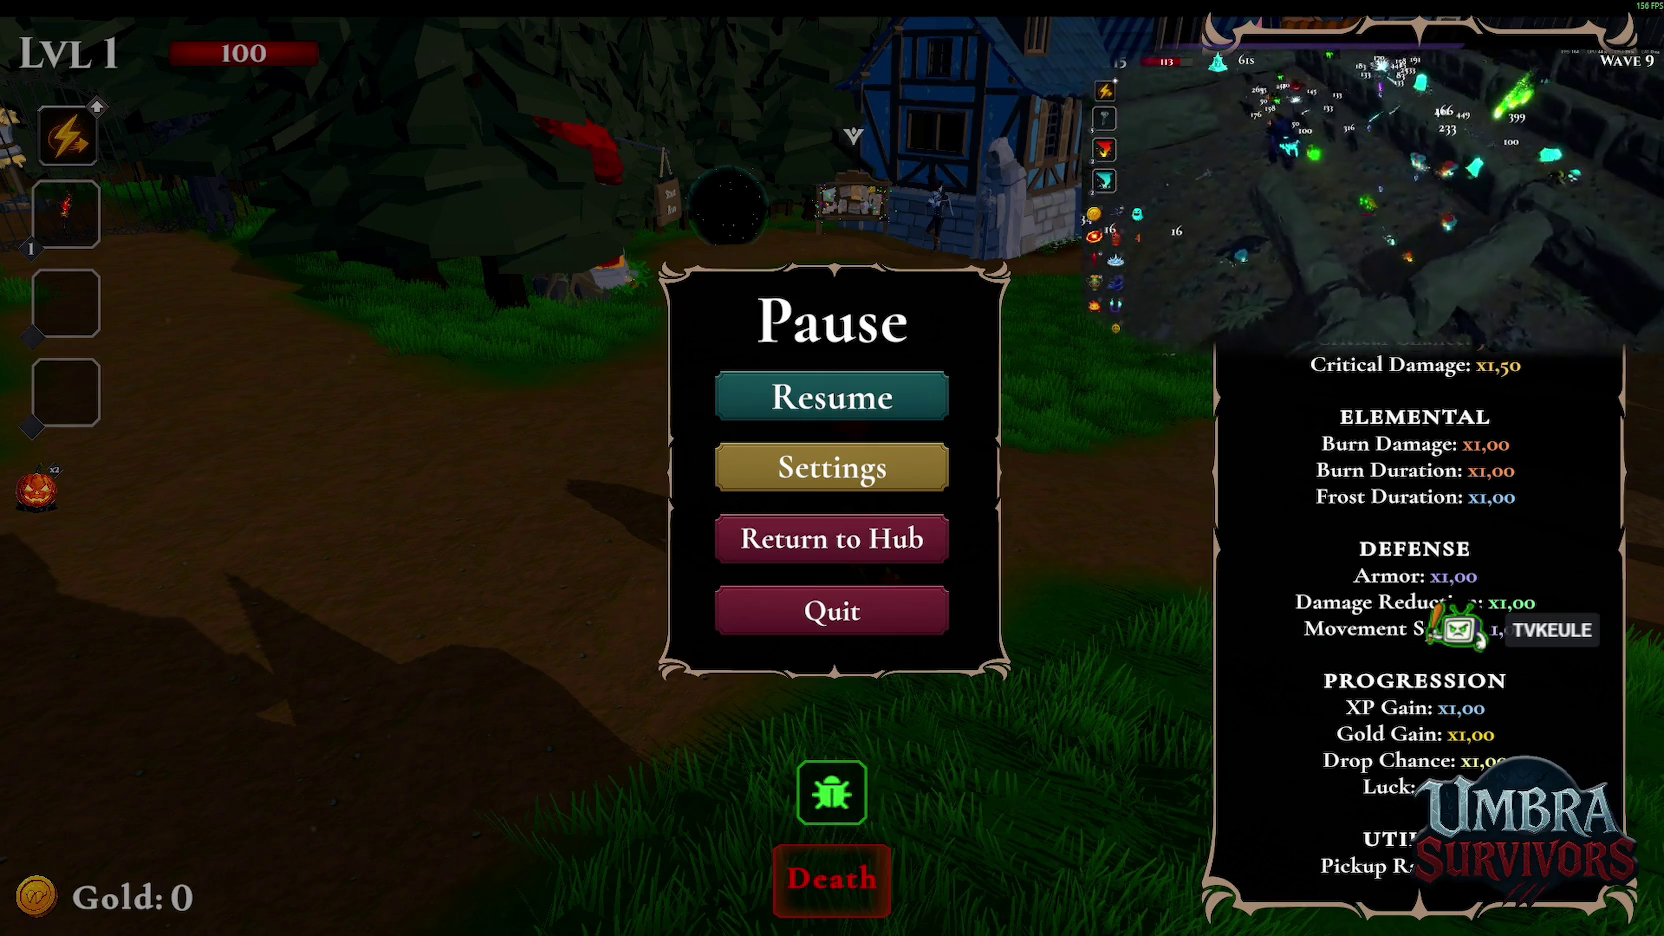
left_click(843, 610)
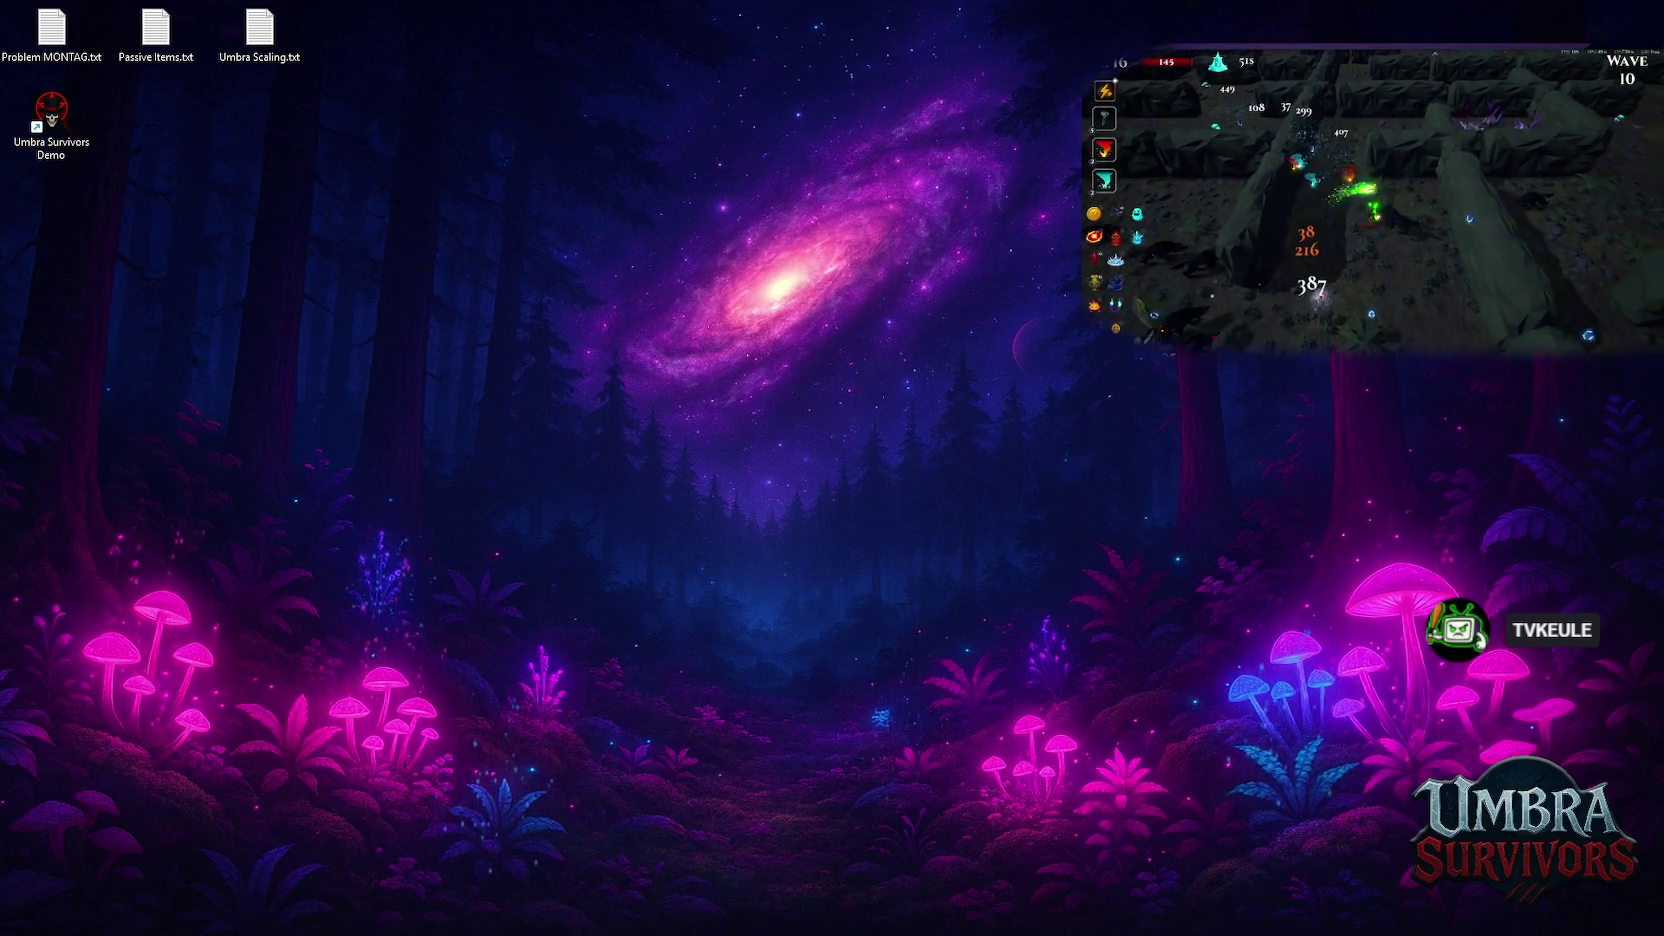
Switch to the browser window showing twitch.tv
key("alt+Tab")
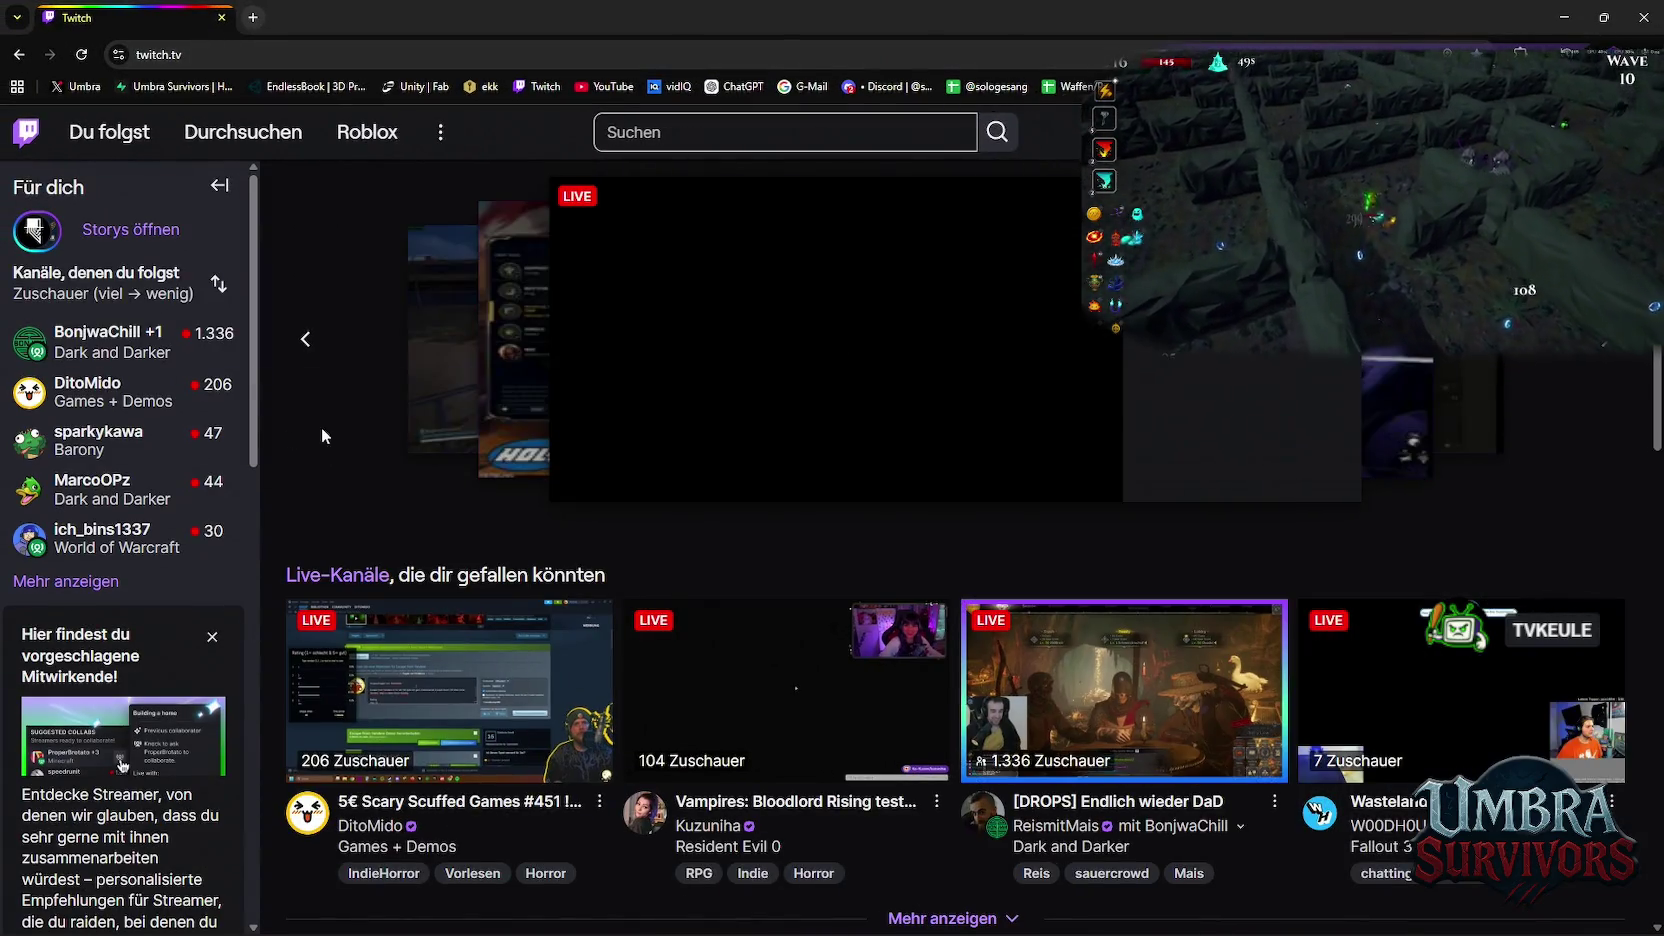
Scroll through the Twitch home page and open the account menu
scroll(386, 735, "down", 3)
scroll(506, 728, "down", 6)
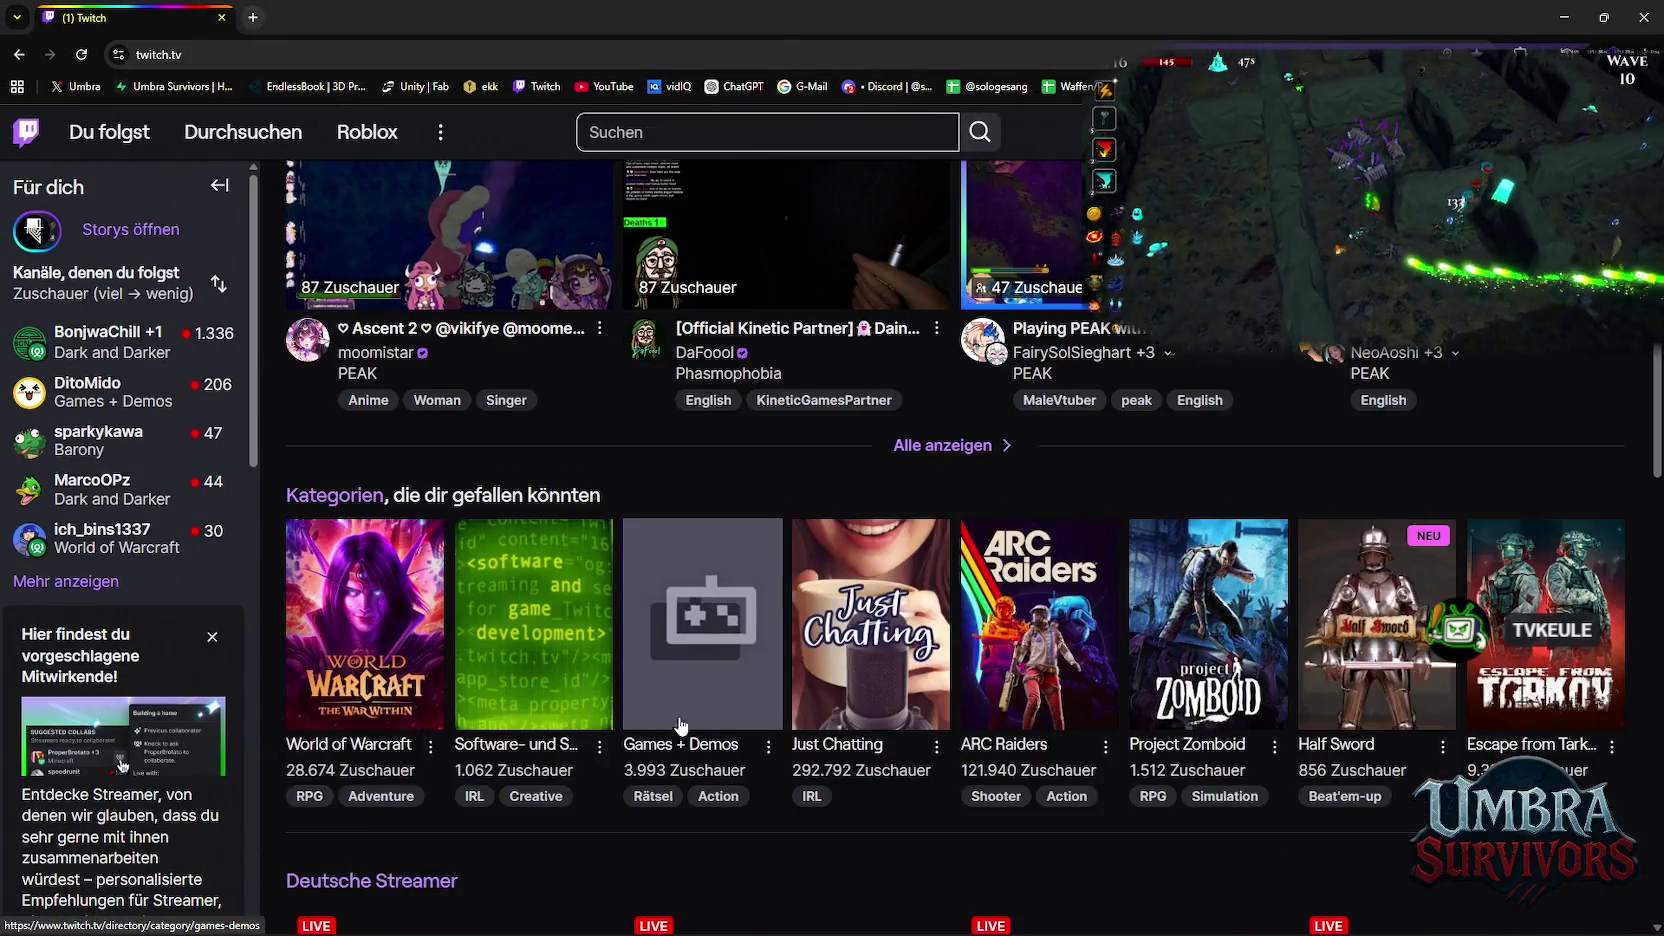
scroll(445, 700, "down", 2)
scroll(445, 700, "up", 2)
scroll(589, 647, "up", 2)
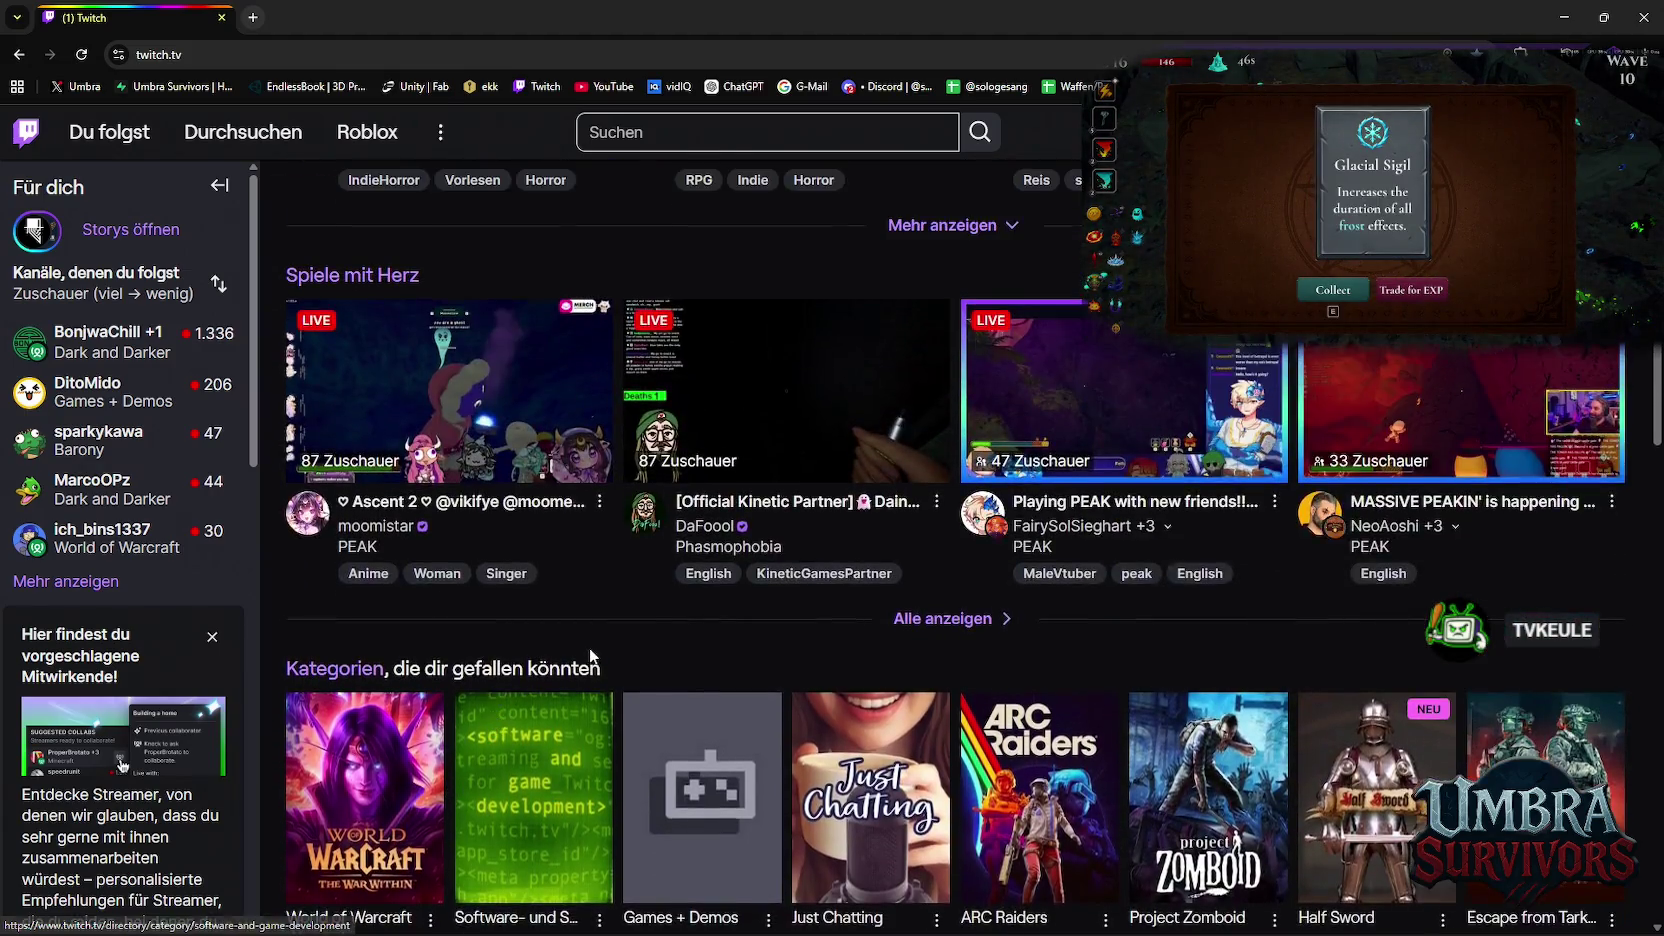
scroll(594, 642, "up", 3)
scroll(596, 652, "up", 4)
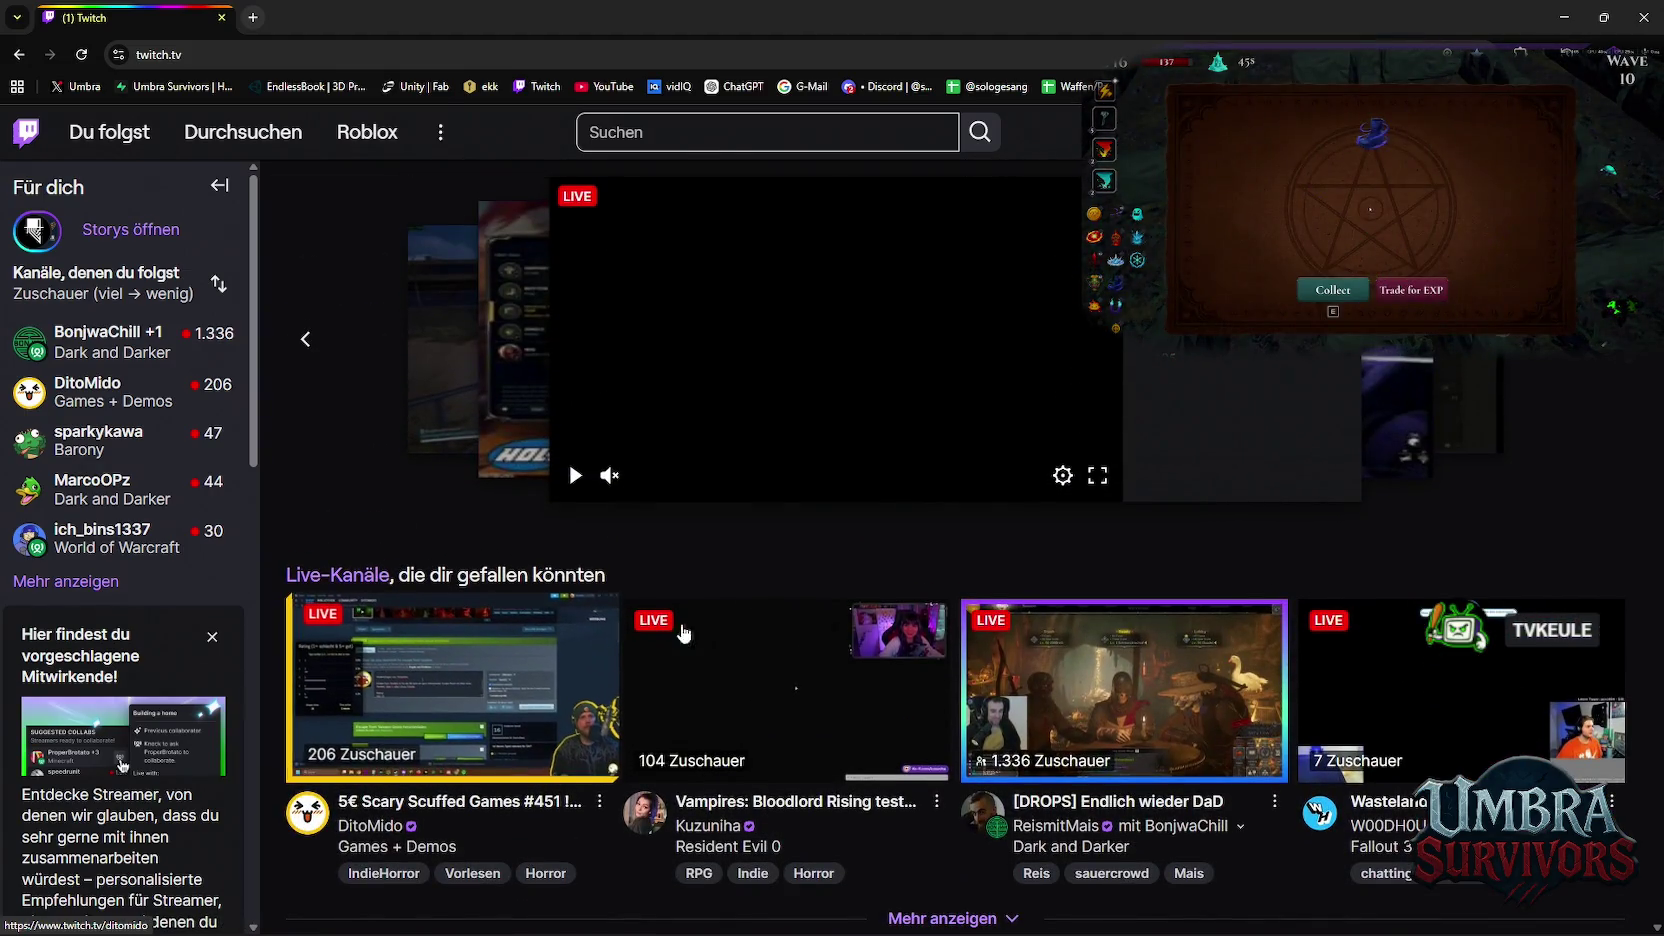
left_click(1636, 132)
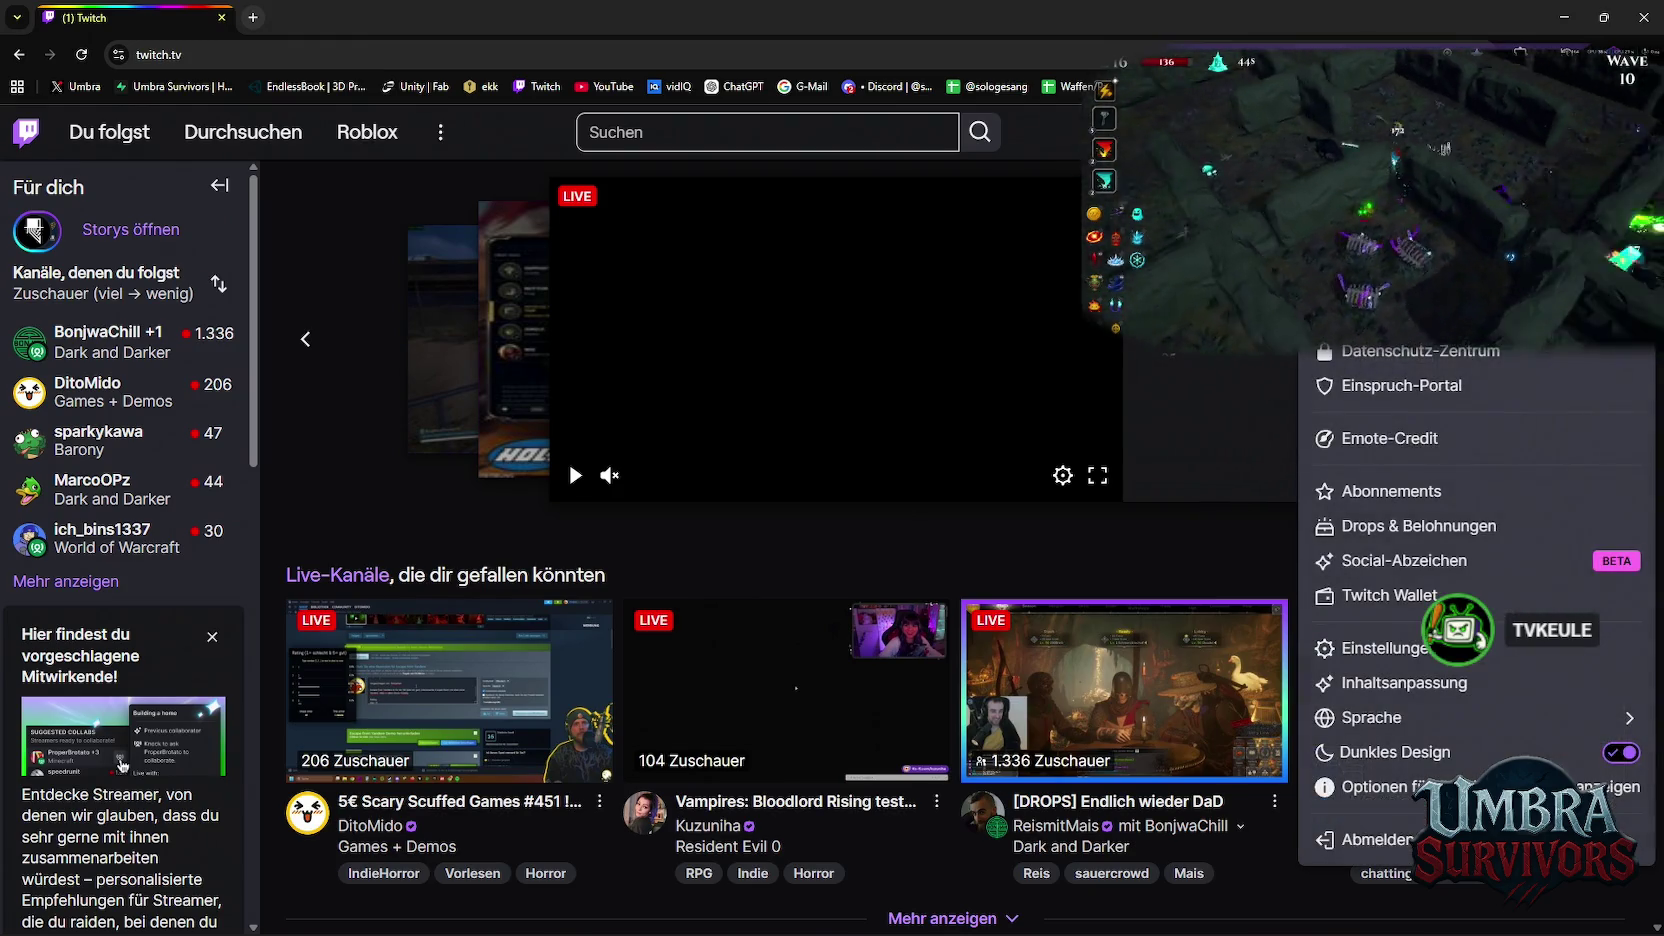
Search Twitch for the tvkeule channel
left_click(700, 140)
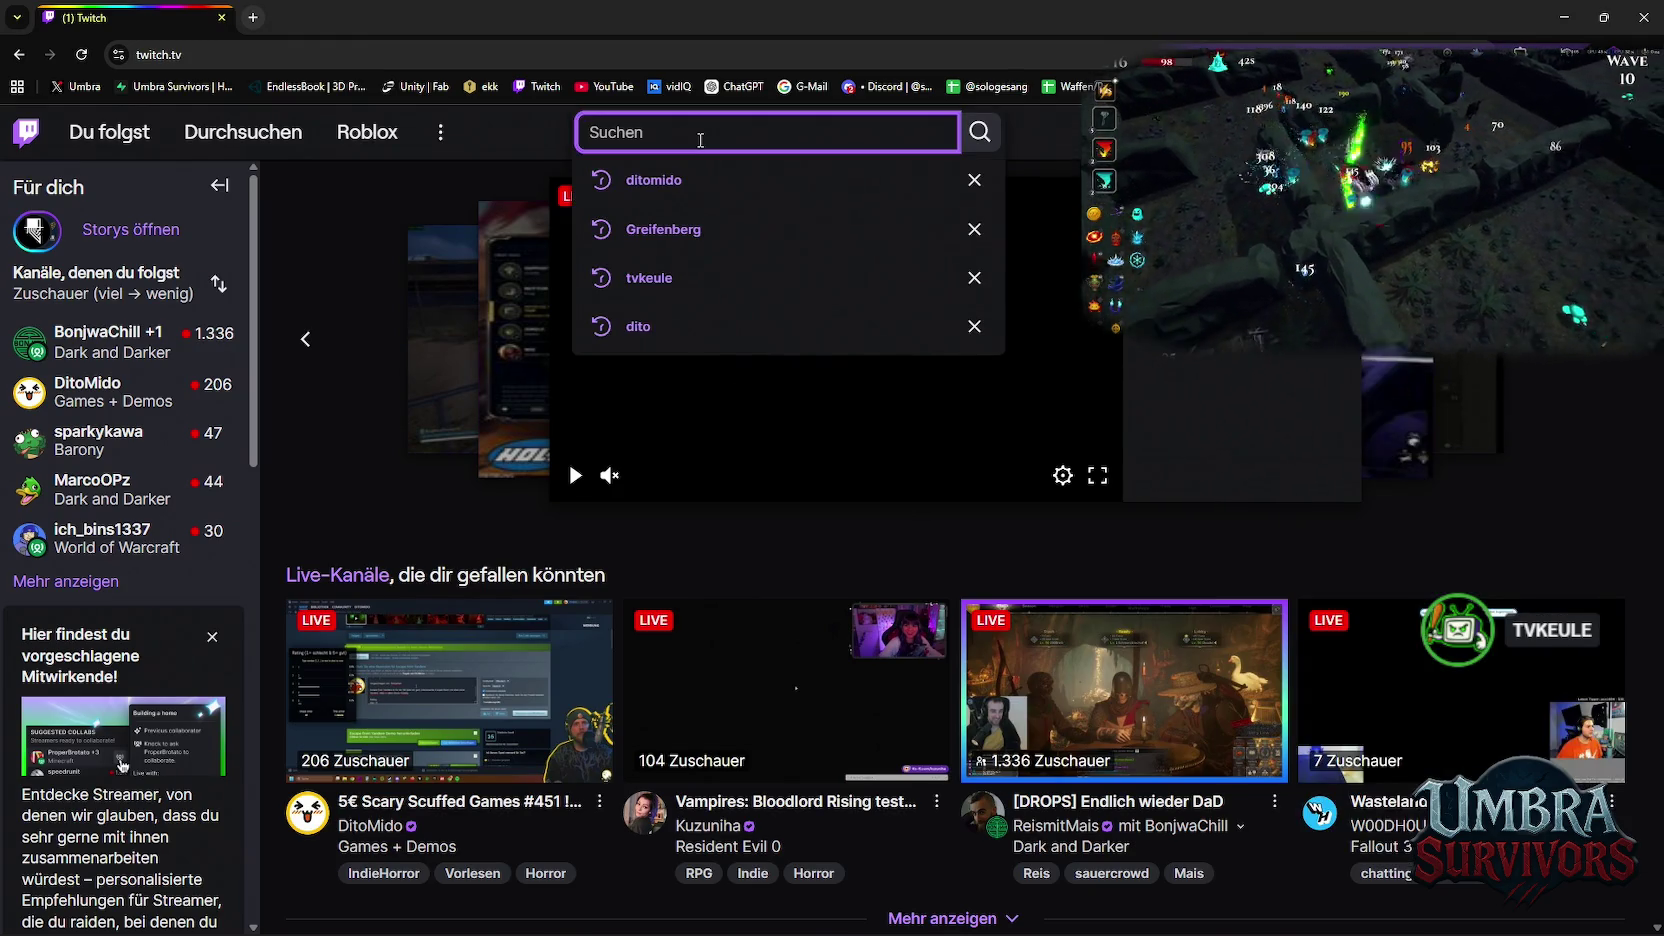
type("k")
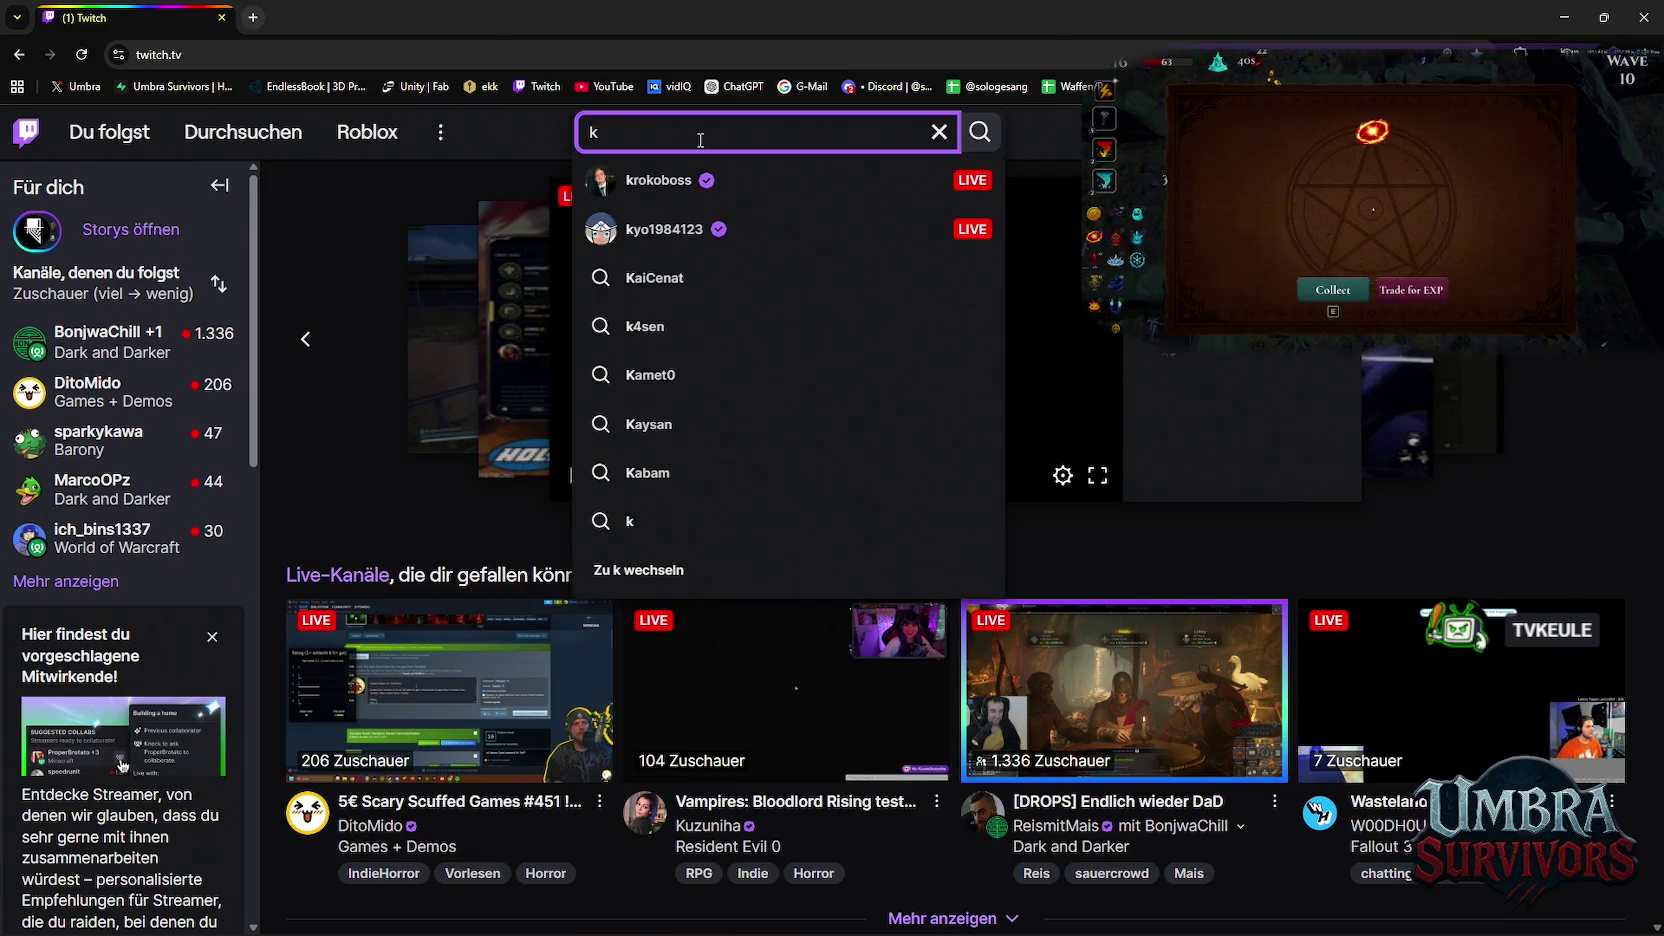
key("BackSpace")
type("tvkeule")
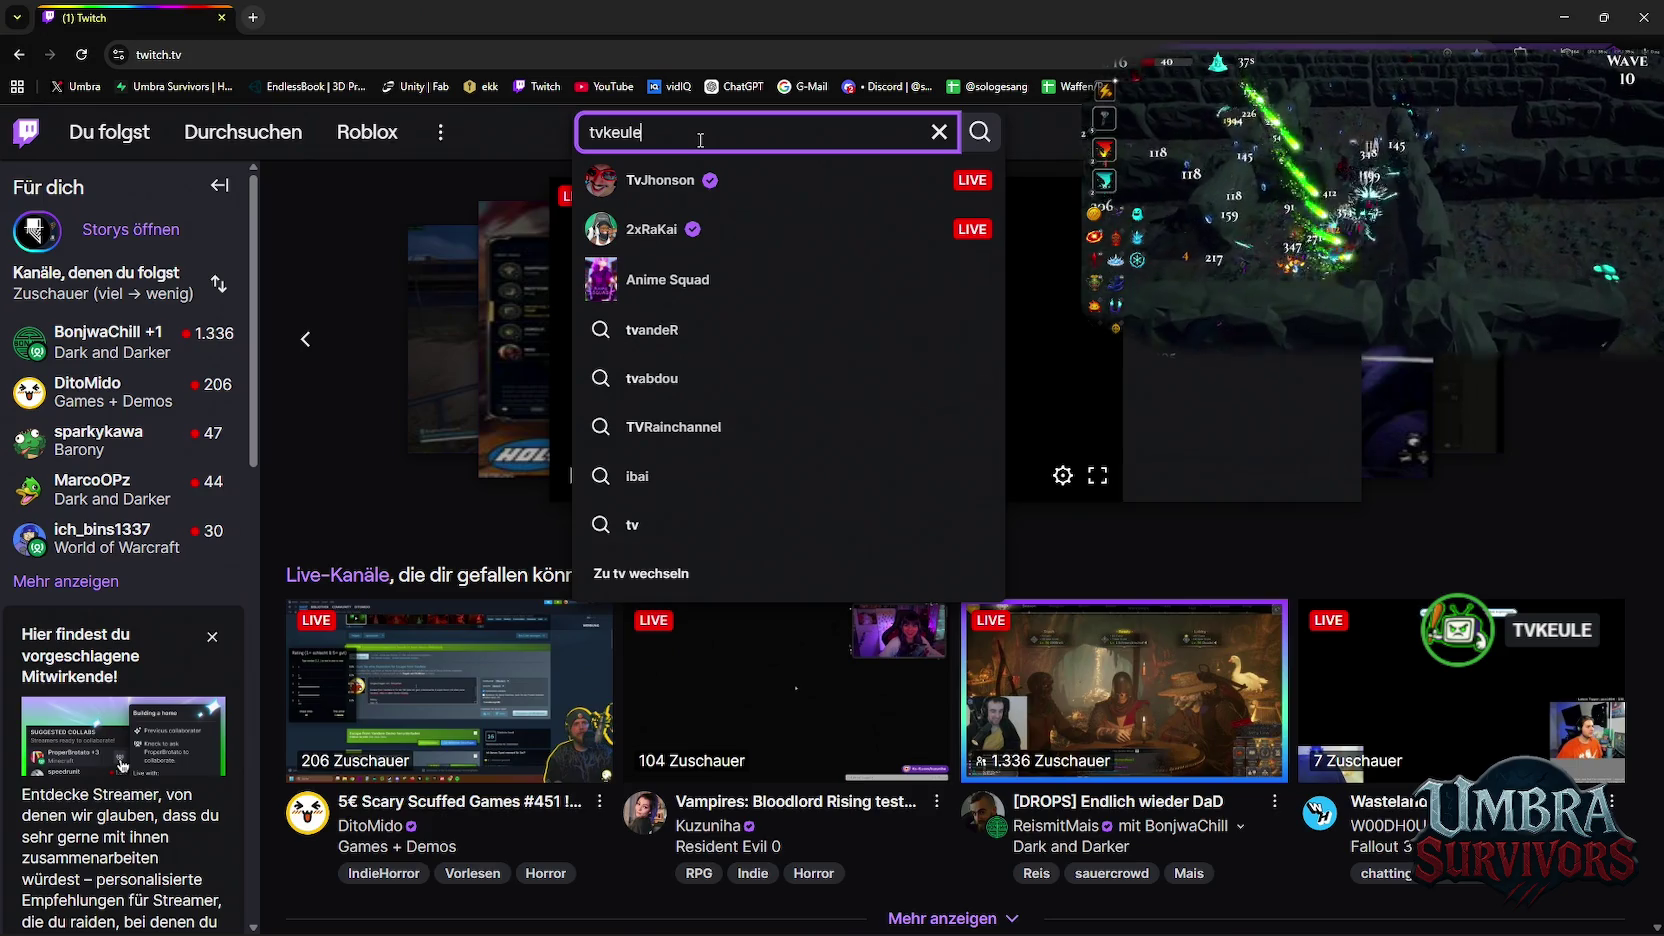
key("Return")
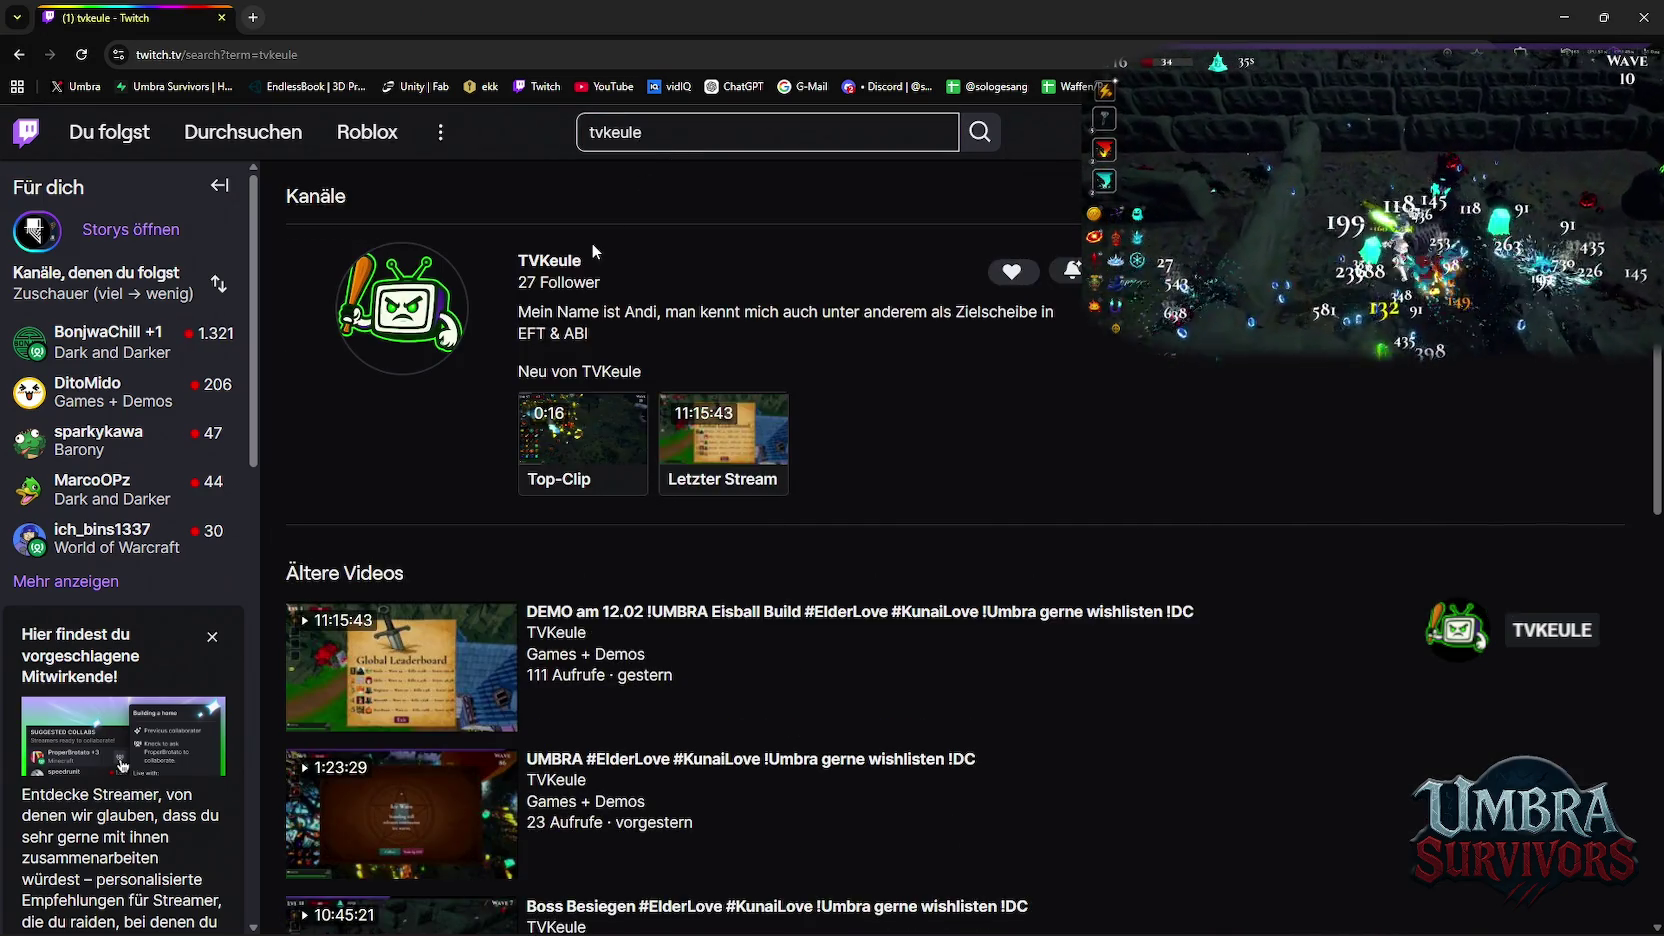
Open the TVKeule channel page from the Twitch search results
left_click(556, 262)
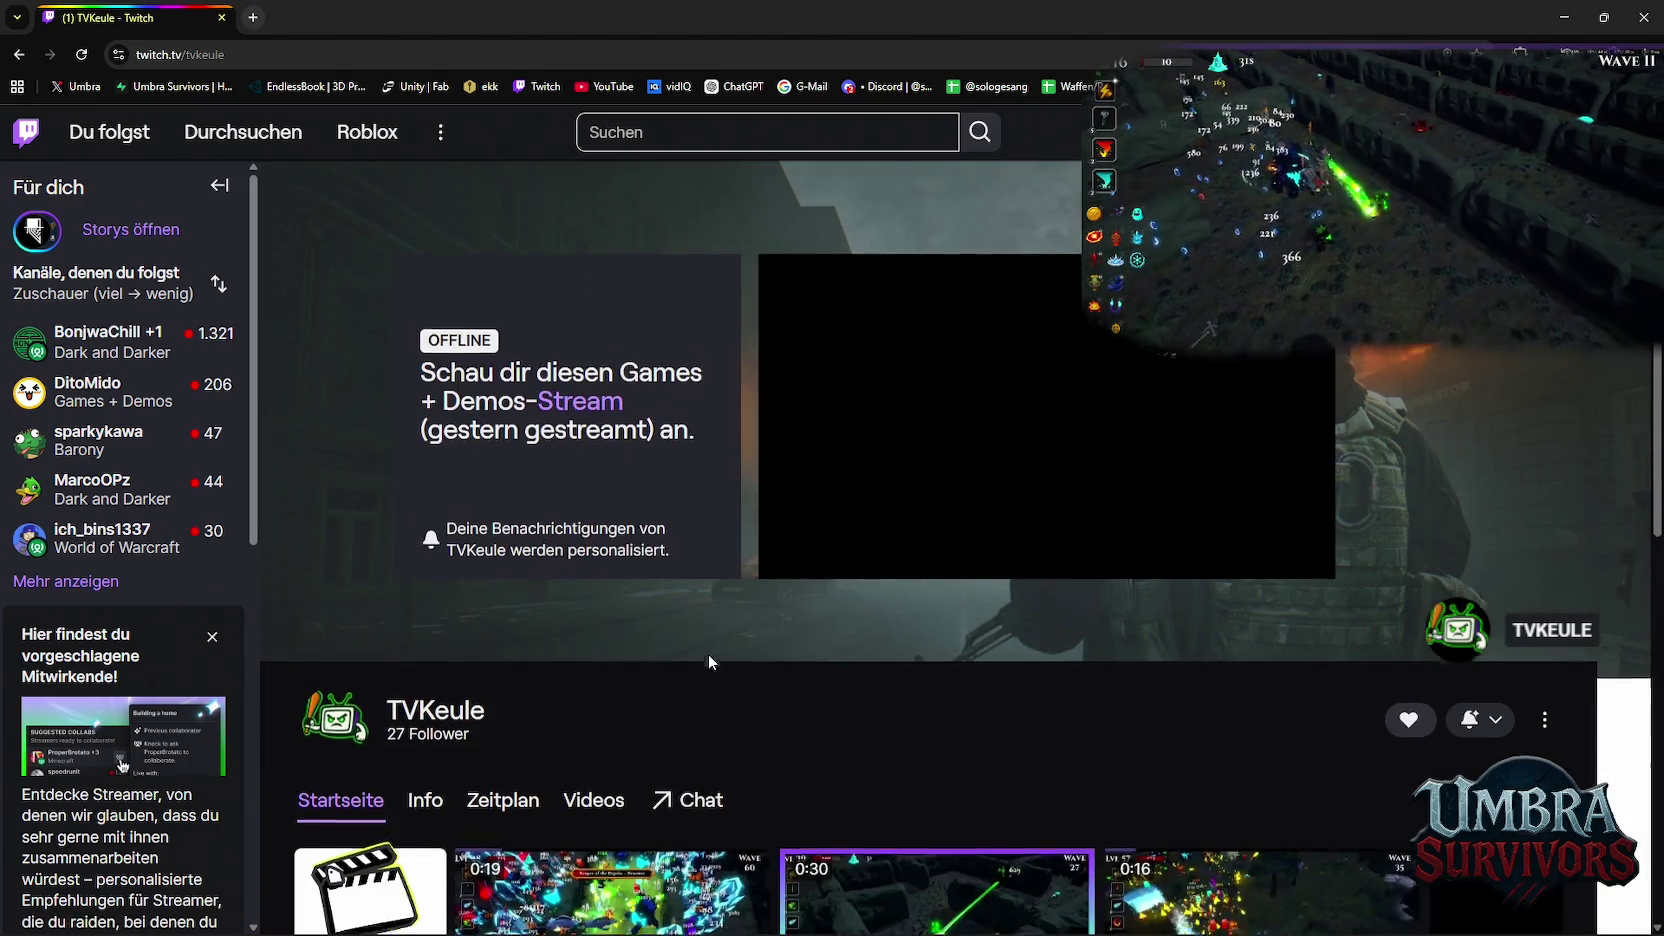
scroll(770, 600, "down", 2)
scroll(770, 580, "down", 2)
scroll(720, 520, "down", 2)
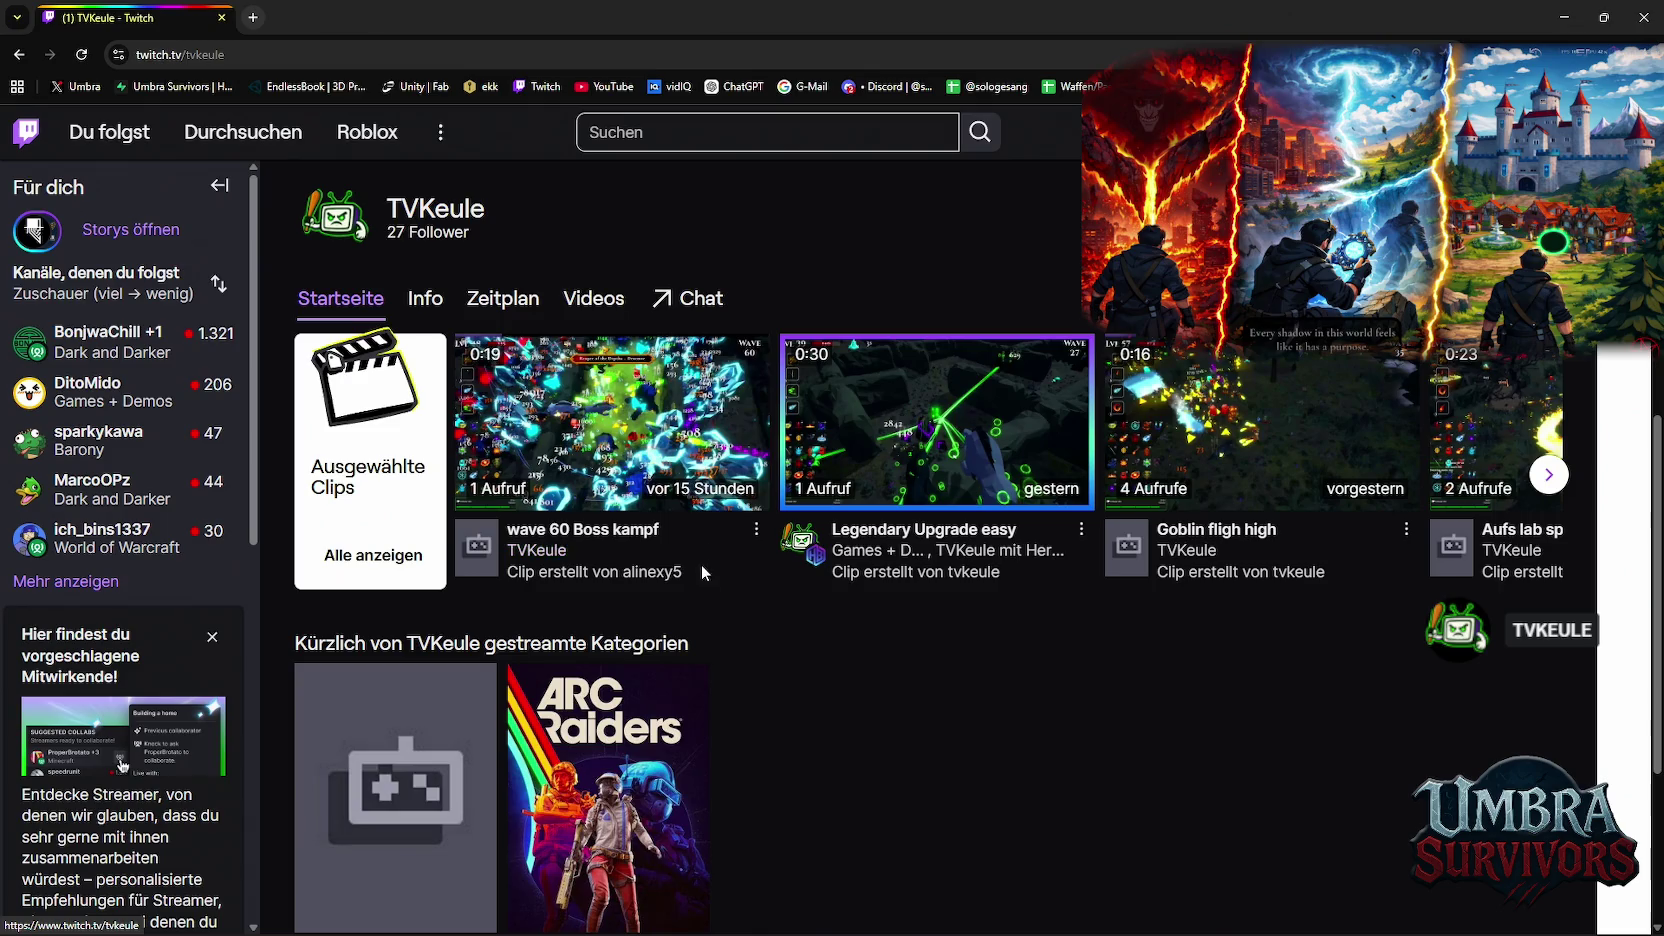
Open the channel's past videos and start playing the DEMO broadcast
left_click(594, 298)
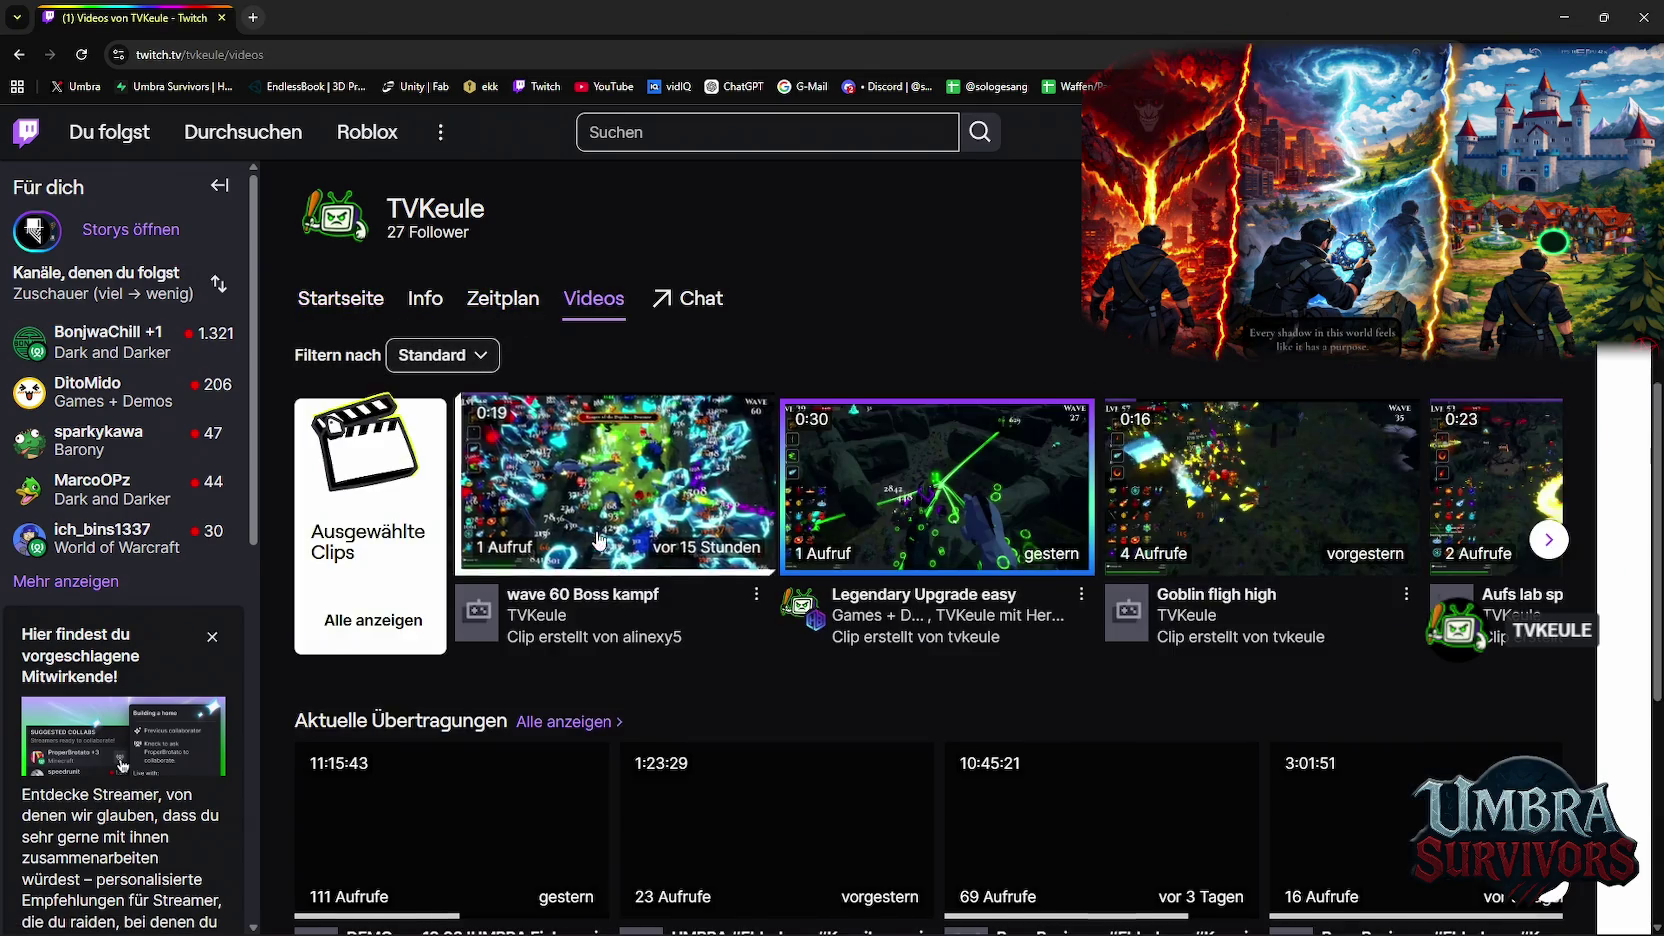
scroll(459, 645, "down", 2)
left_click(459, 645)
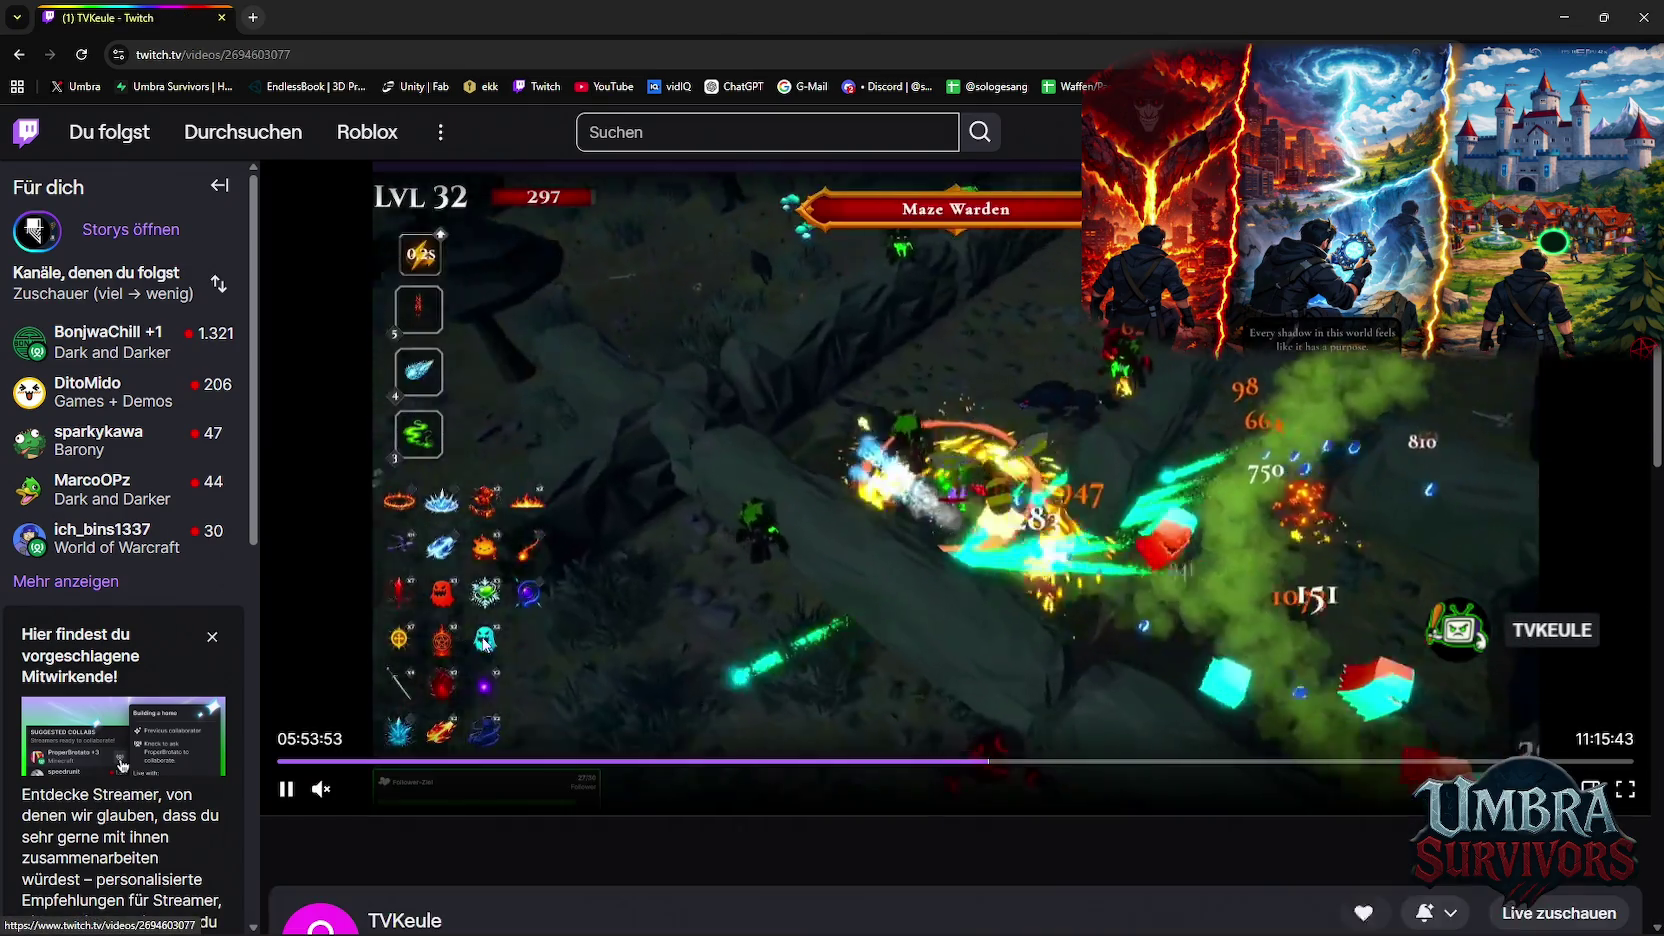
Skim the broadcast around 08:05–08:31, including the pause-menu moment at 08:23
left_click(1129, 762)
left_click_drag(1189, 768, 1252, 764)
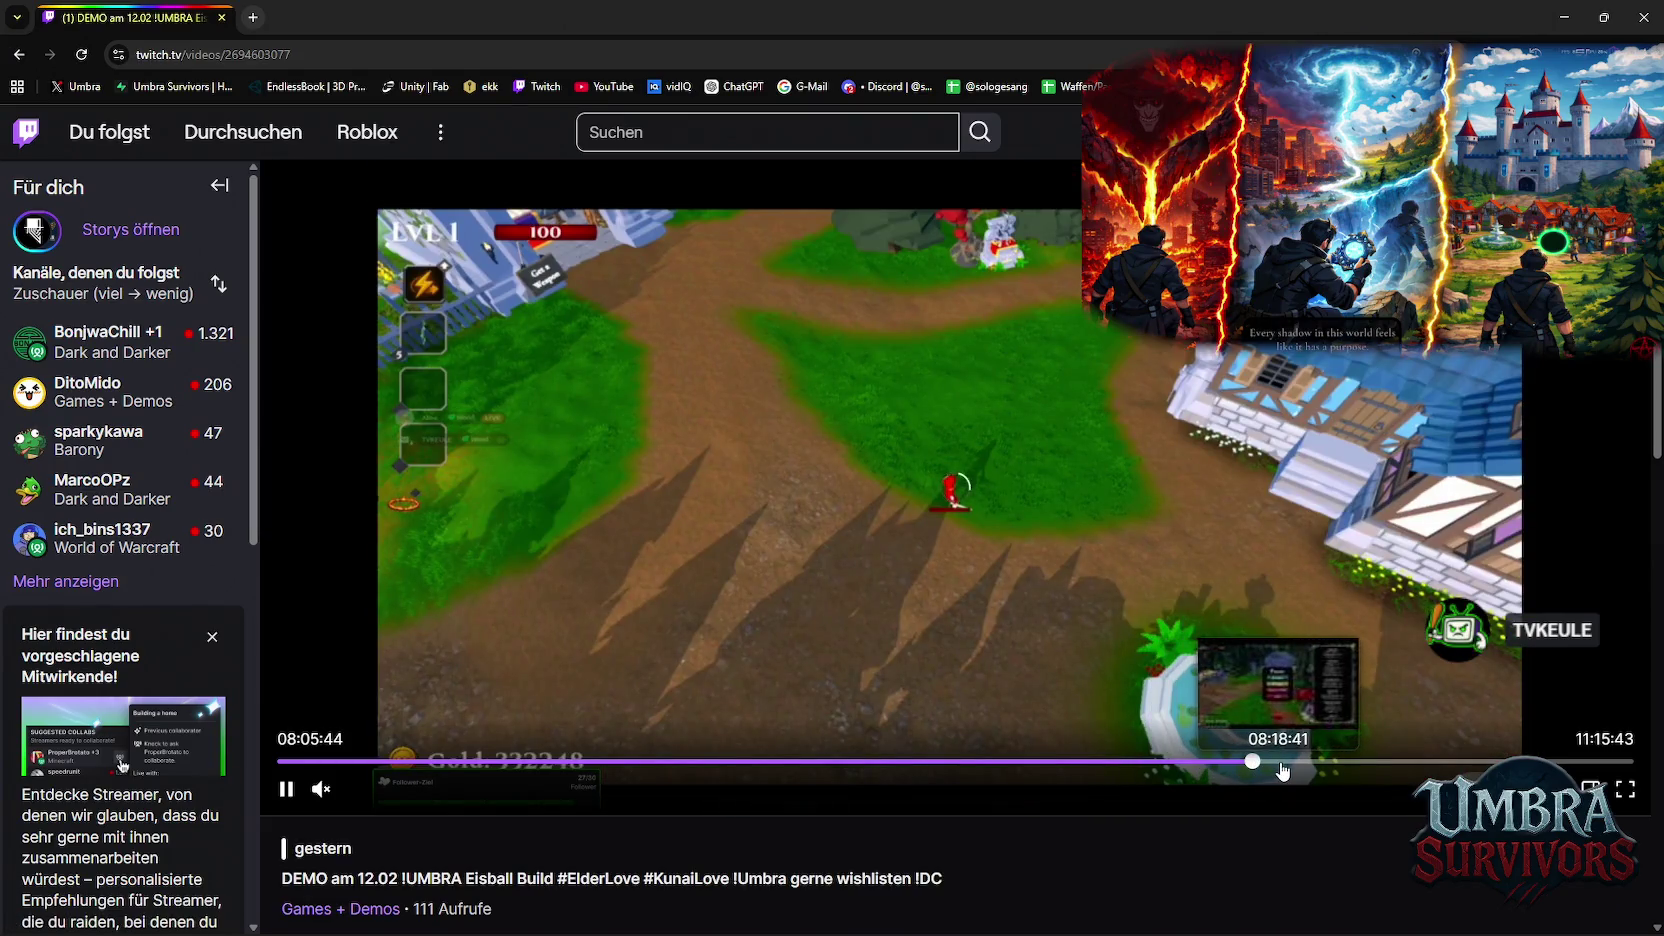
left_click(1288, 771)
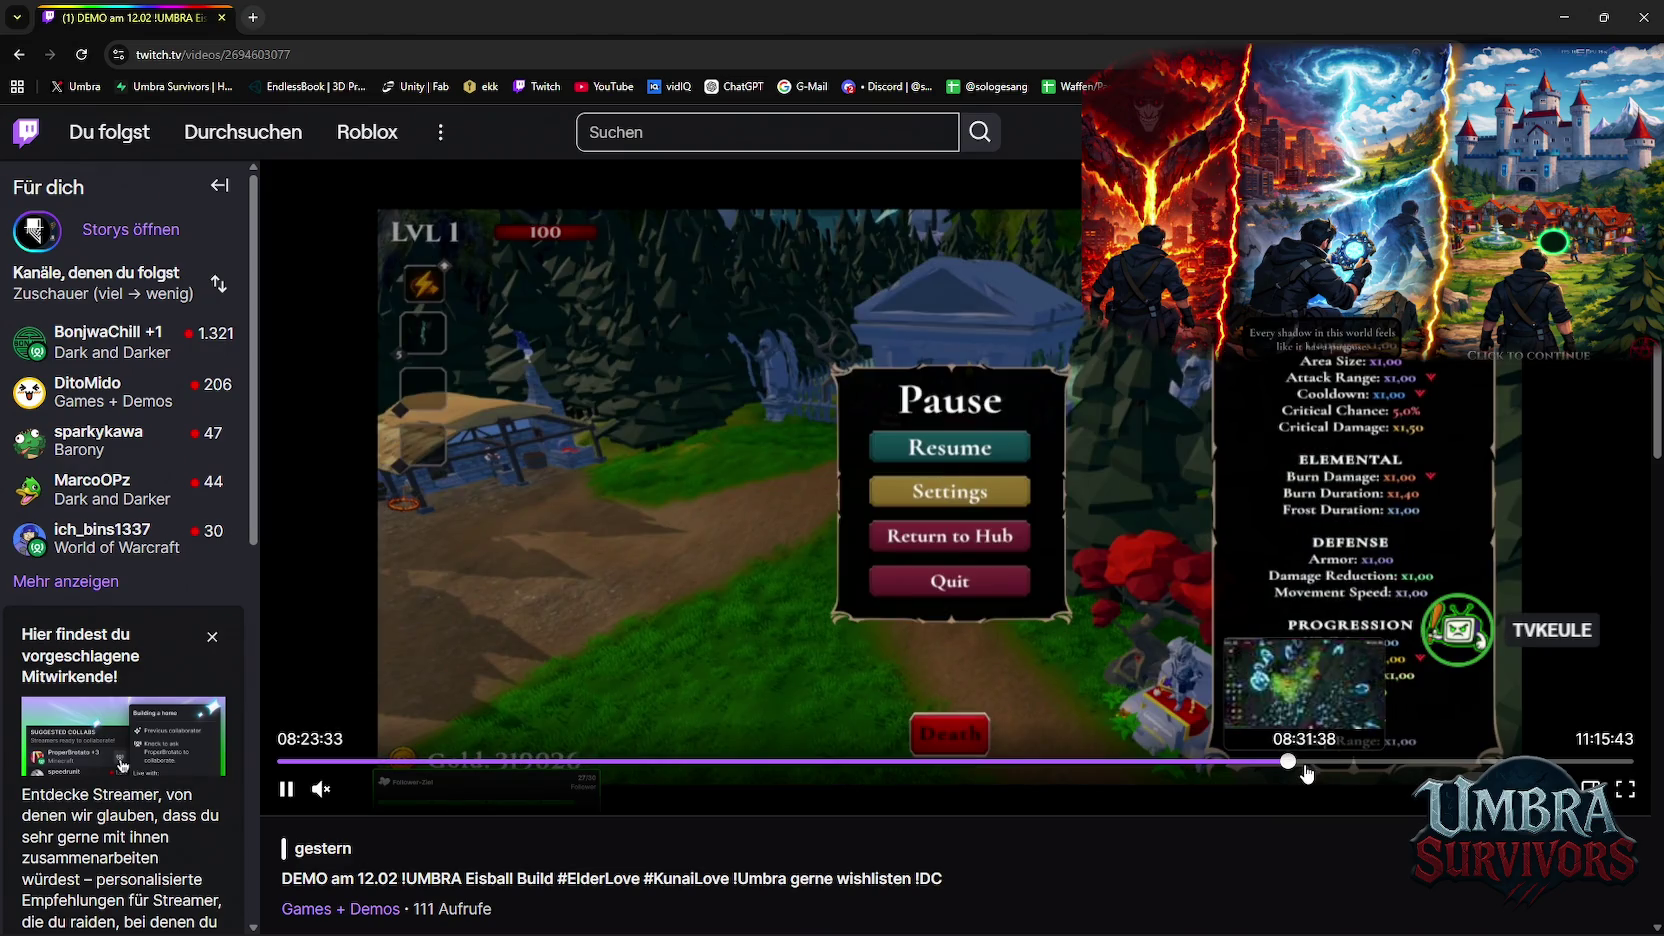
left_click(1306, 773)
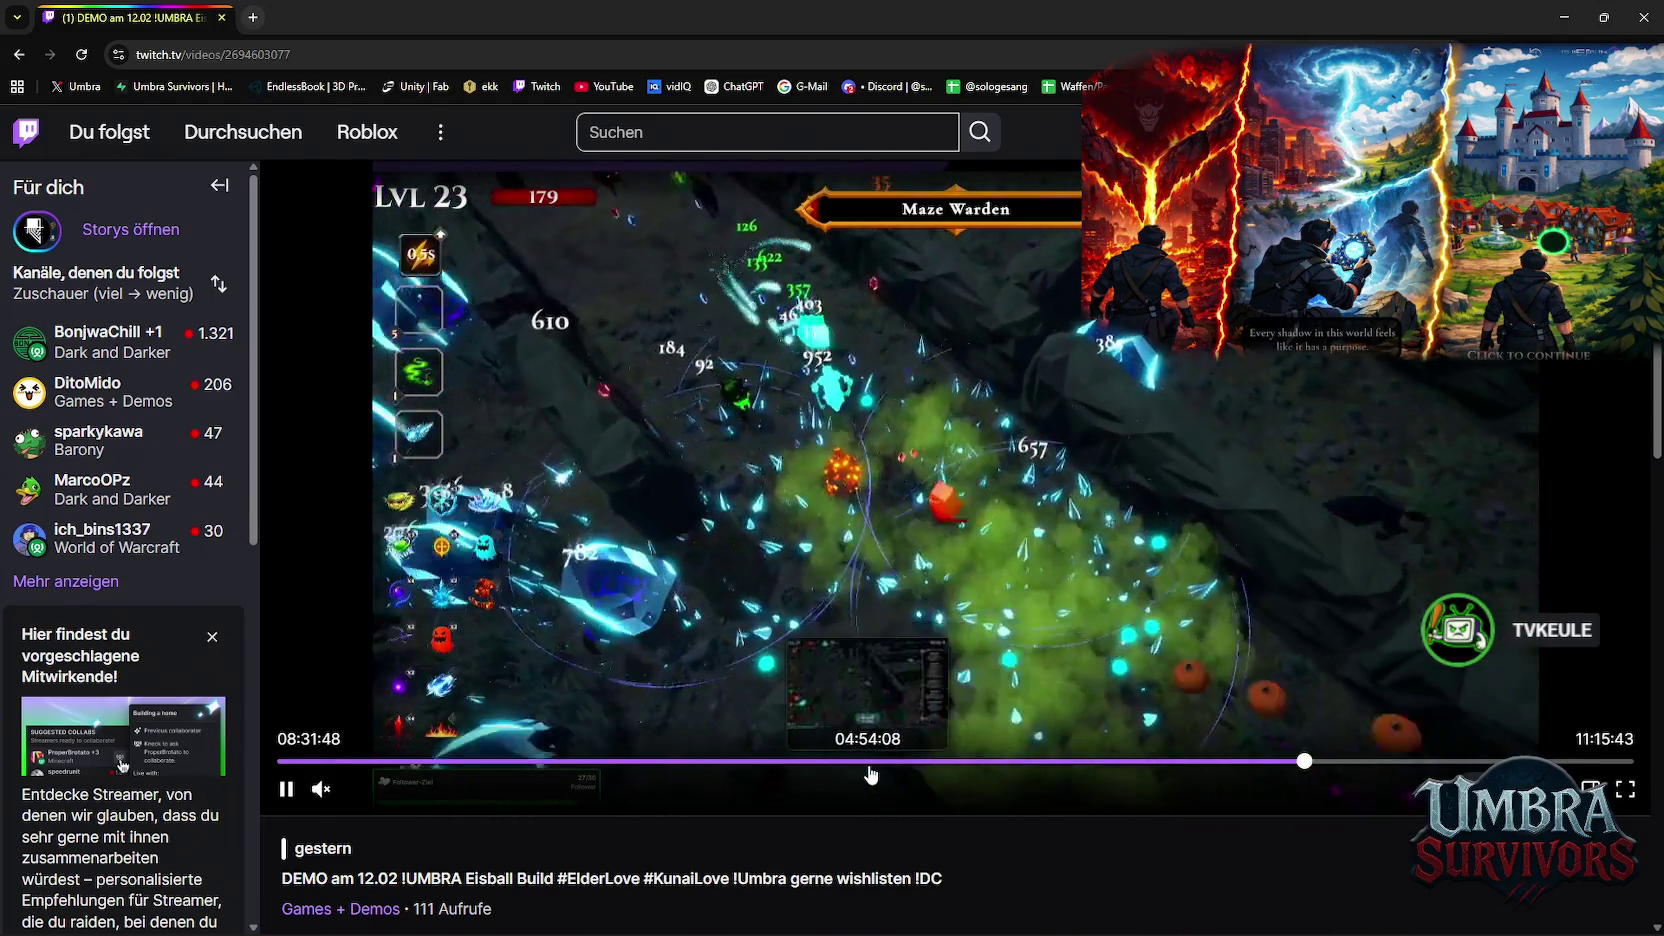
Jump back through 04:53, 05:02 and 03:22–03:47, then watch full screen
left_click(866, 762)
left_click(885, 768)
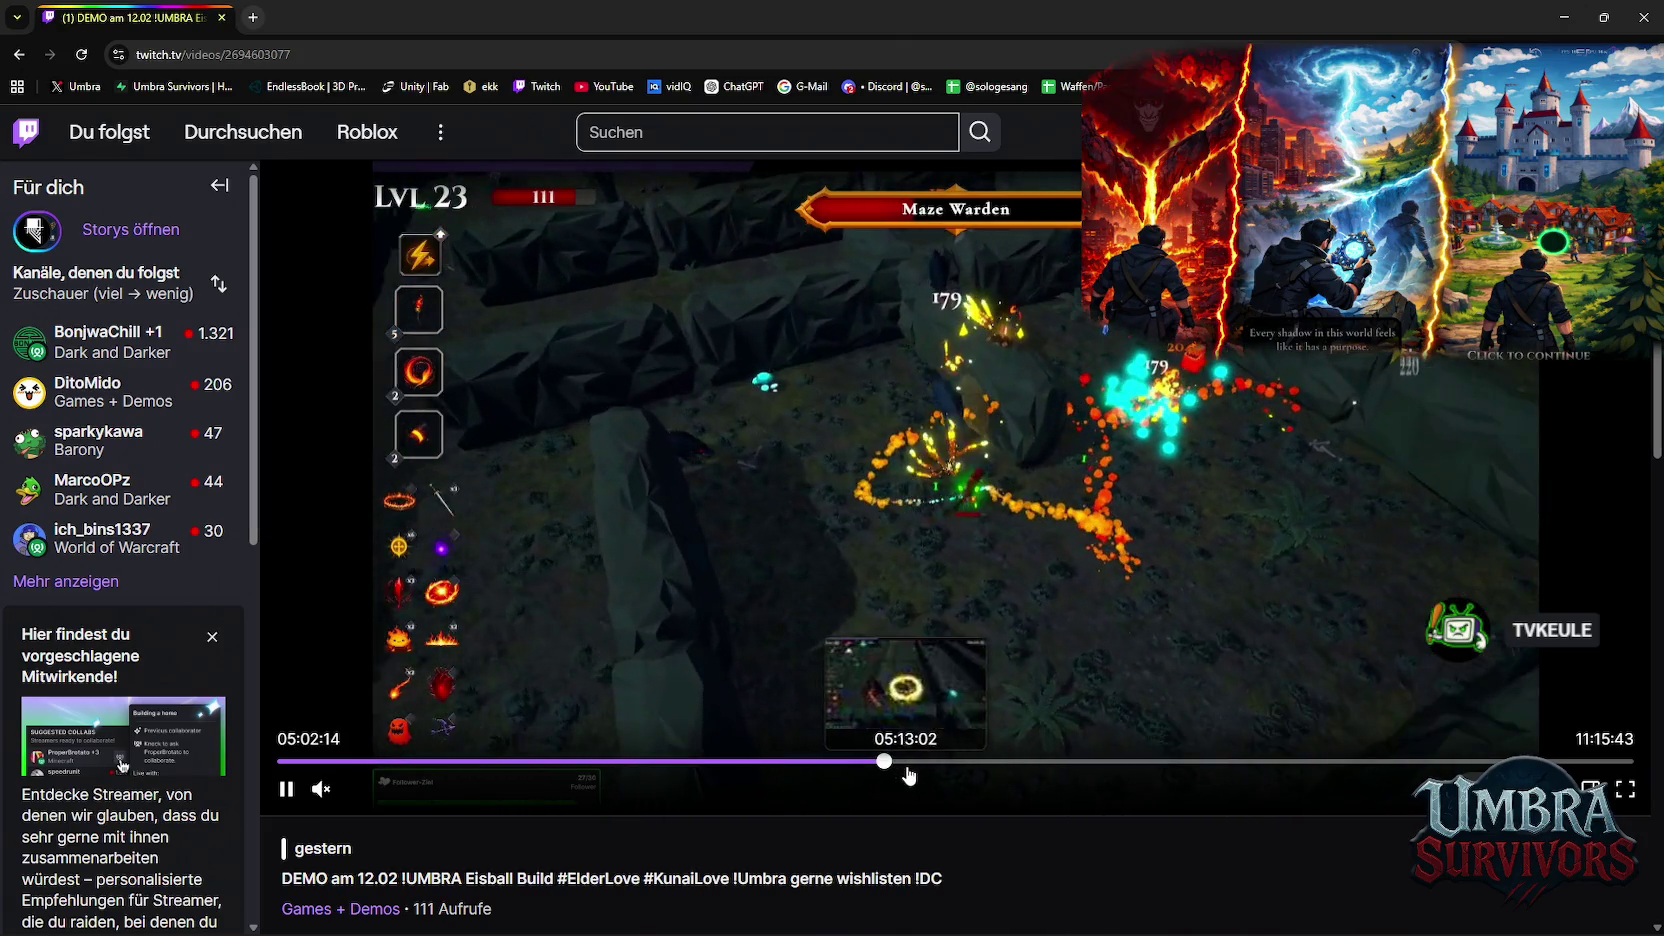
left_click(688, 776)
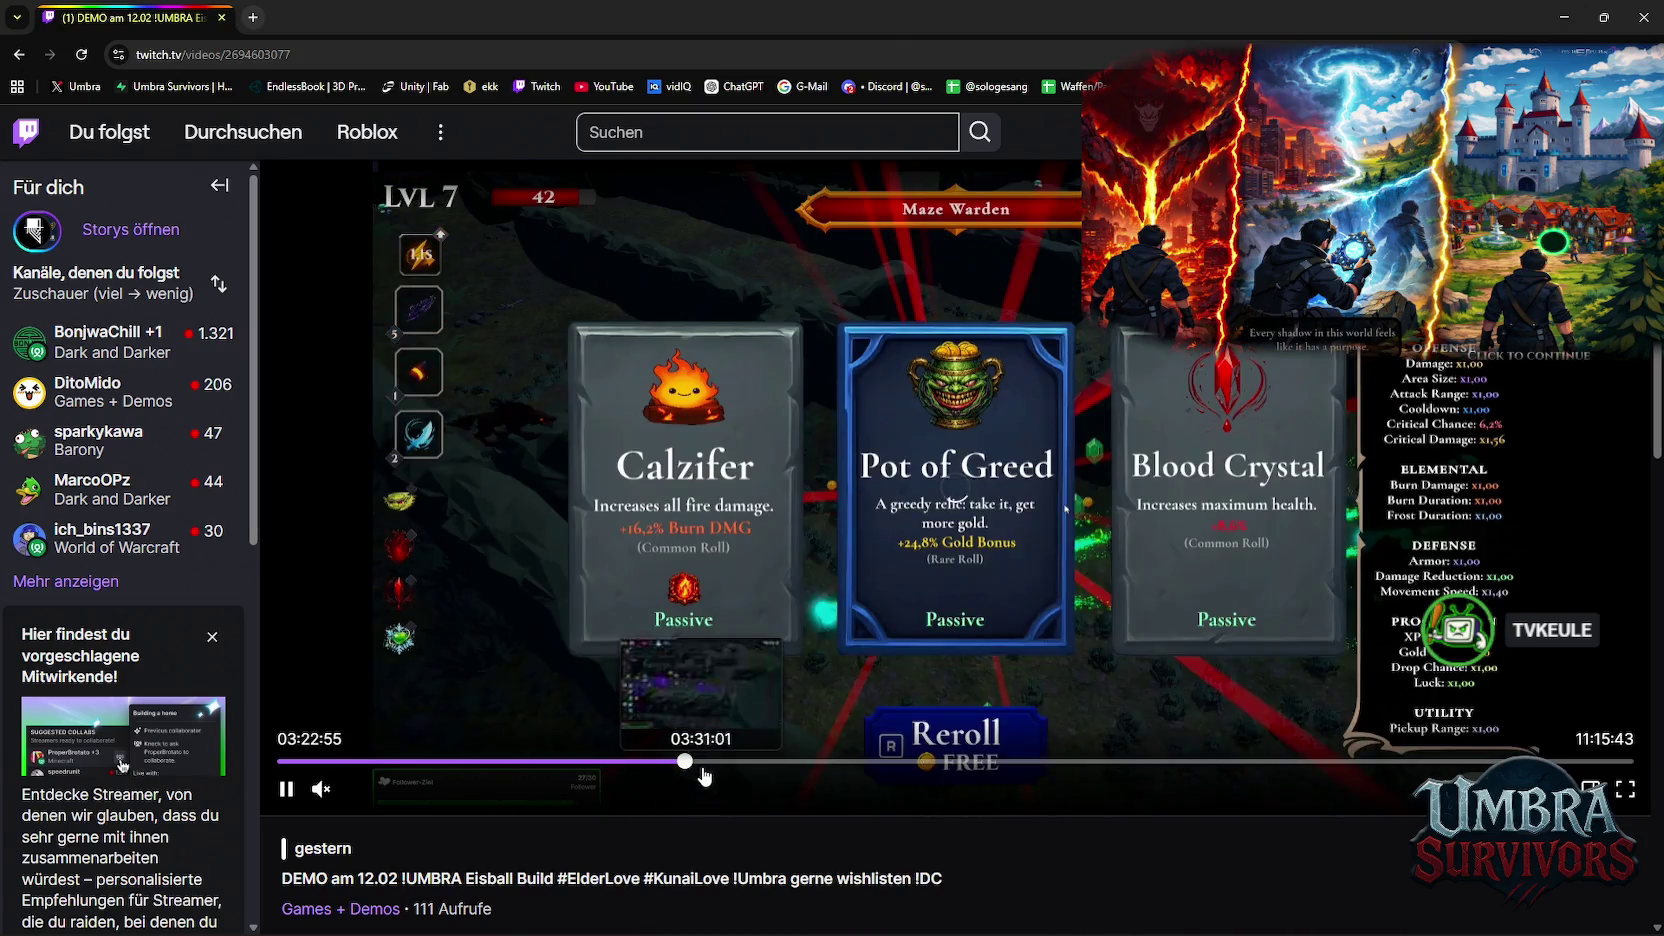
left_click(703, 767)
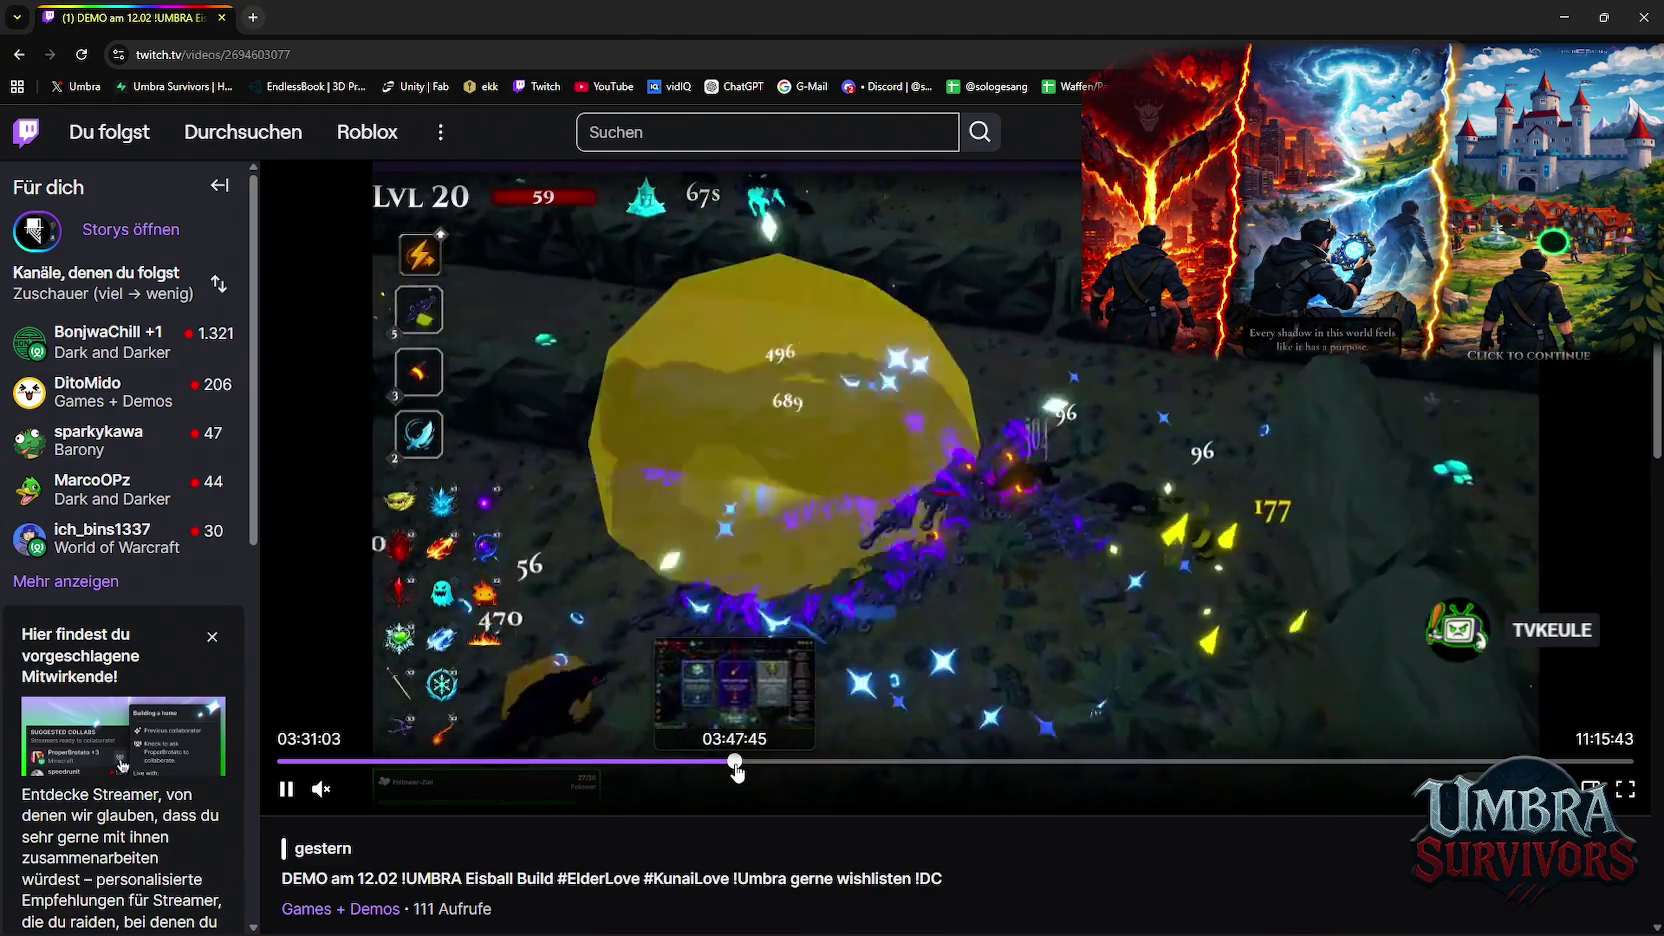
left_click(737, 767)
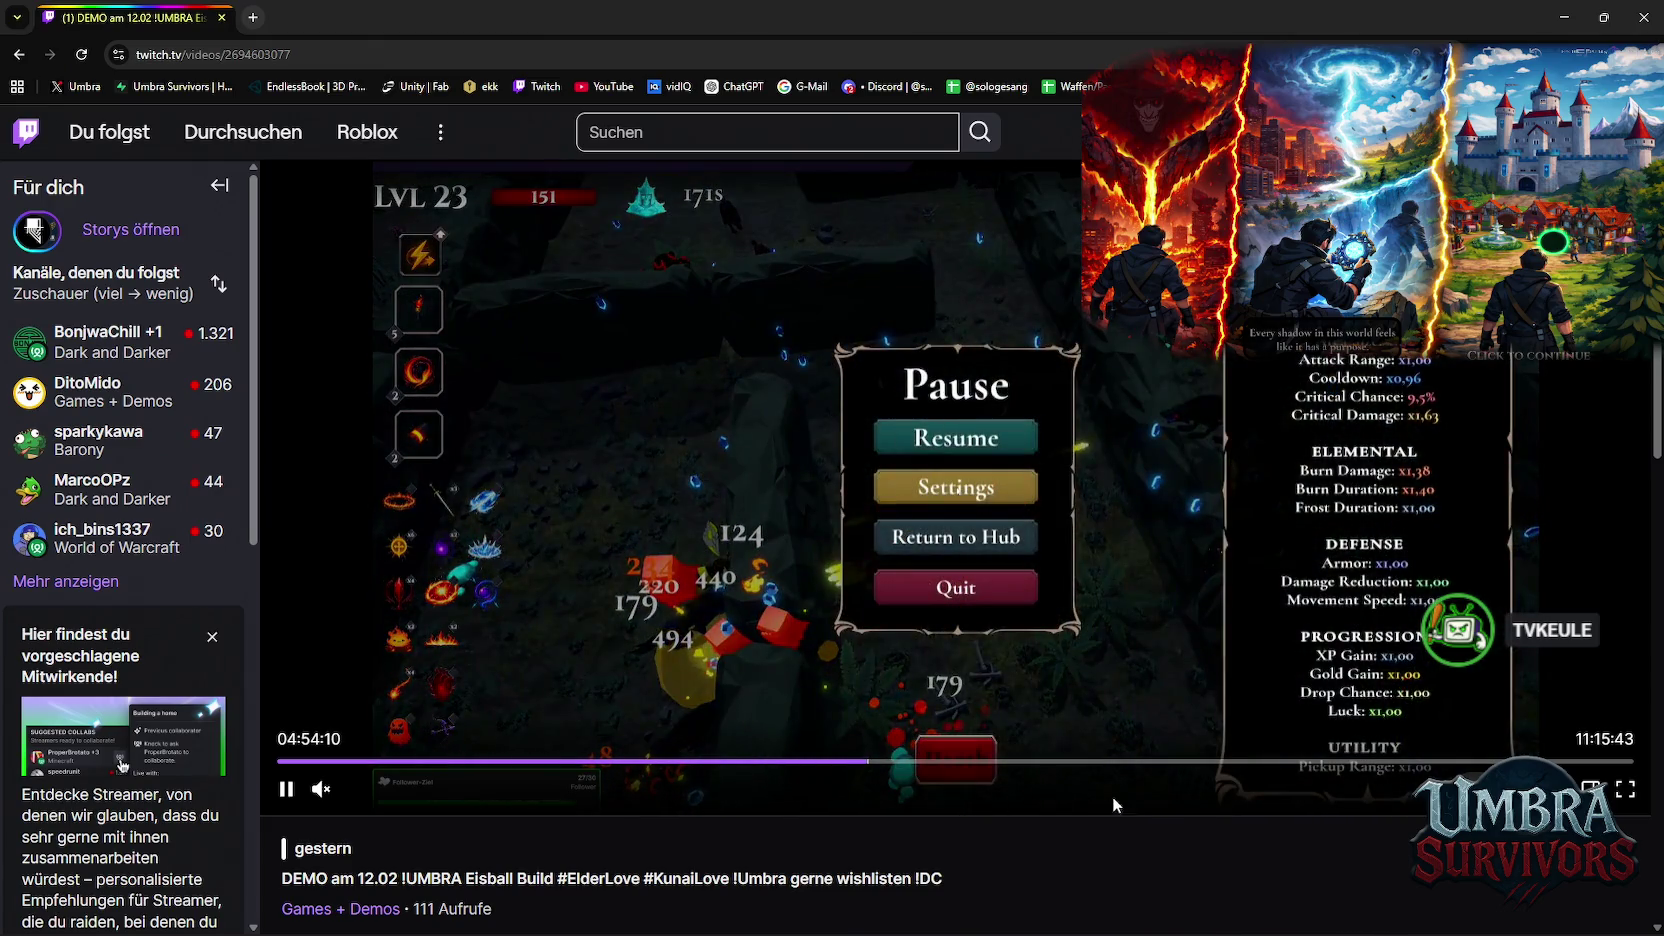
left_click(1627, 791)
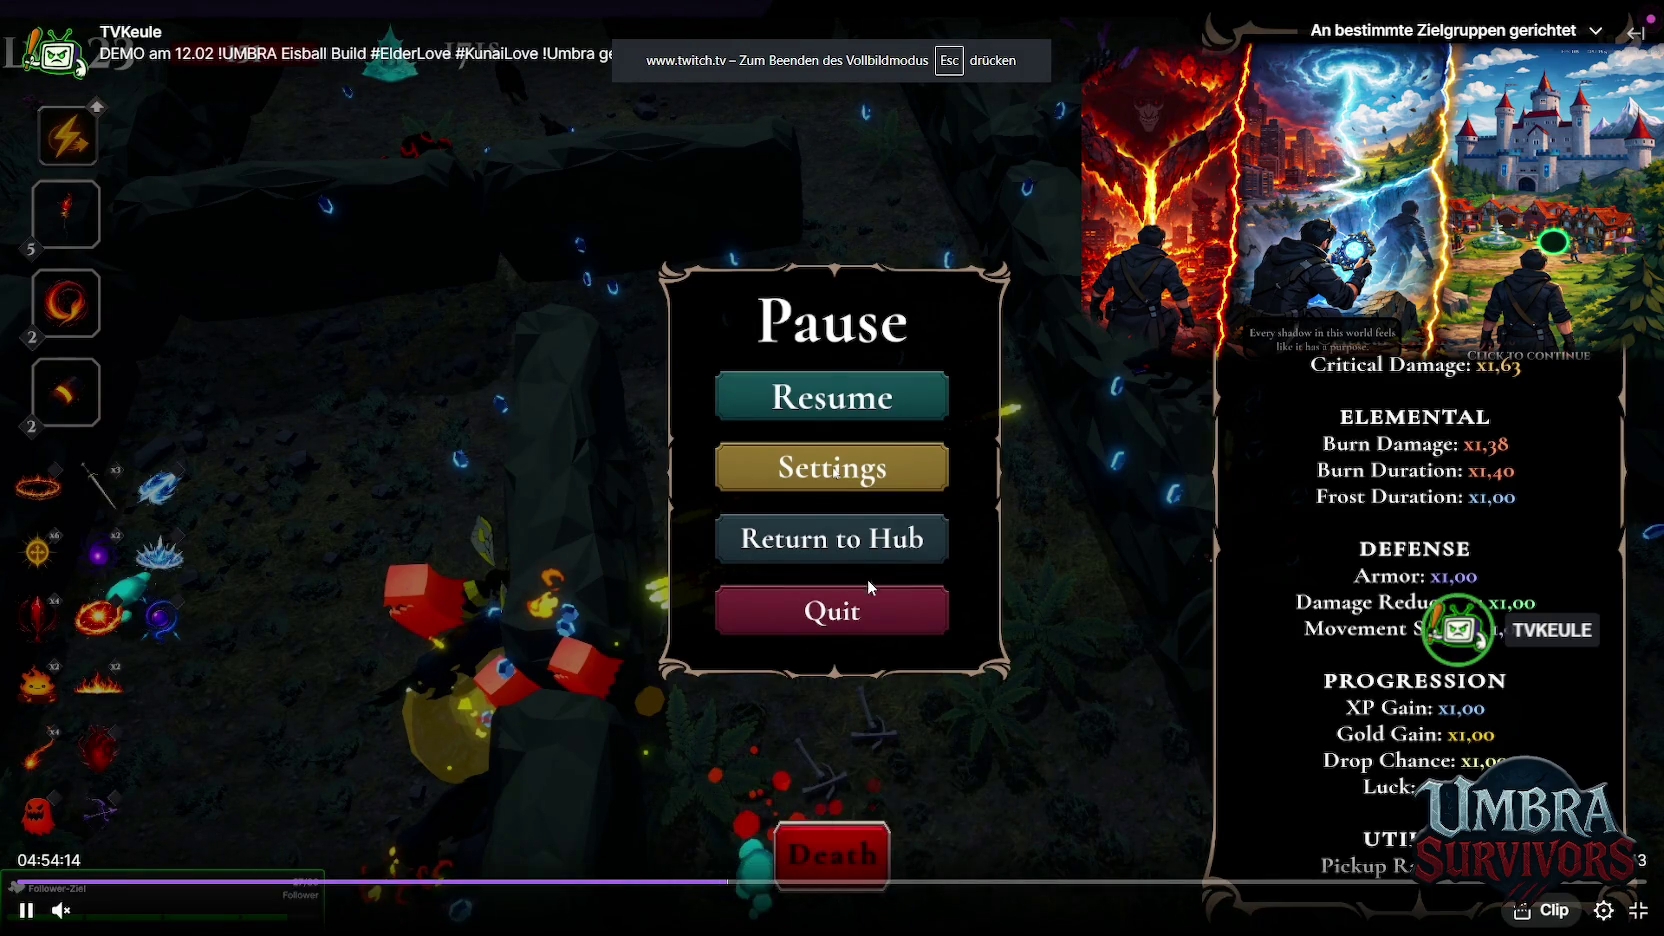
Play the broadcast at 2x speed and skip ahead to the boss encounter
left_click(1605, 909)
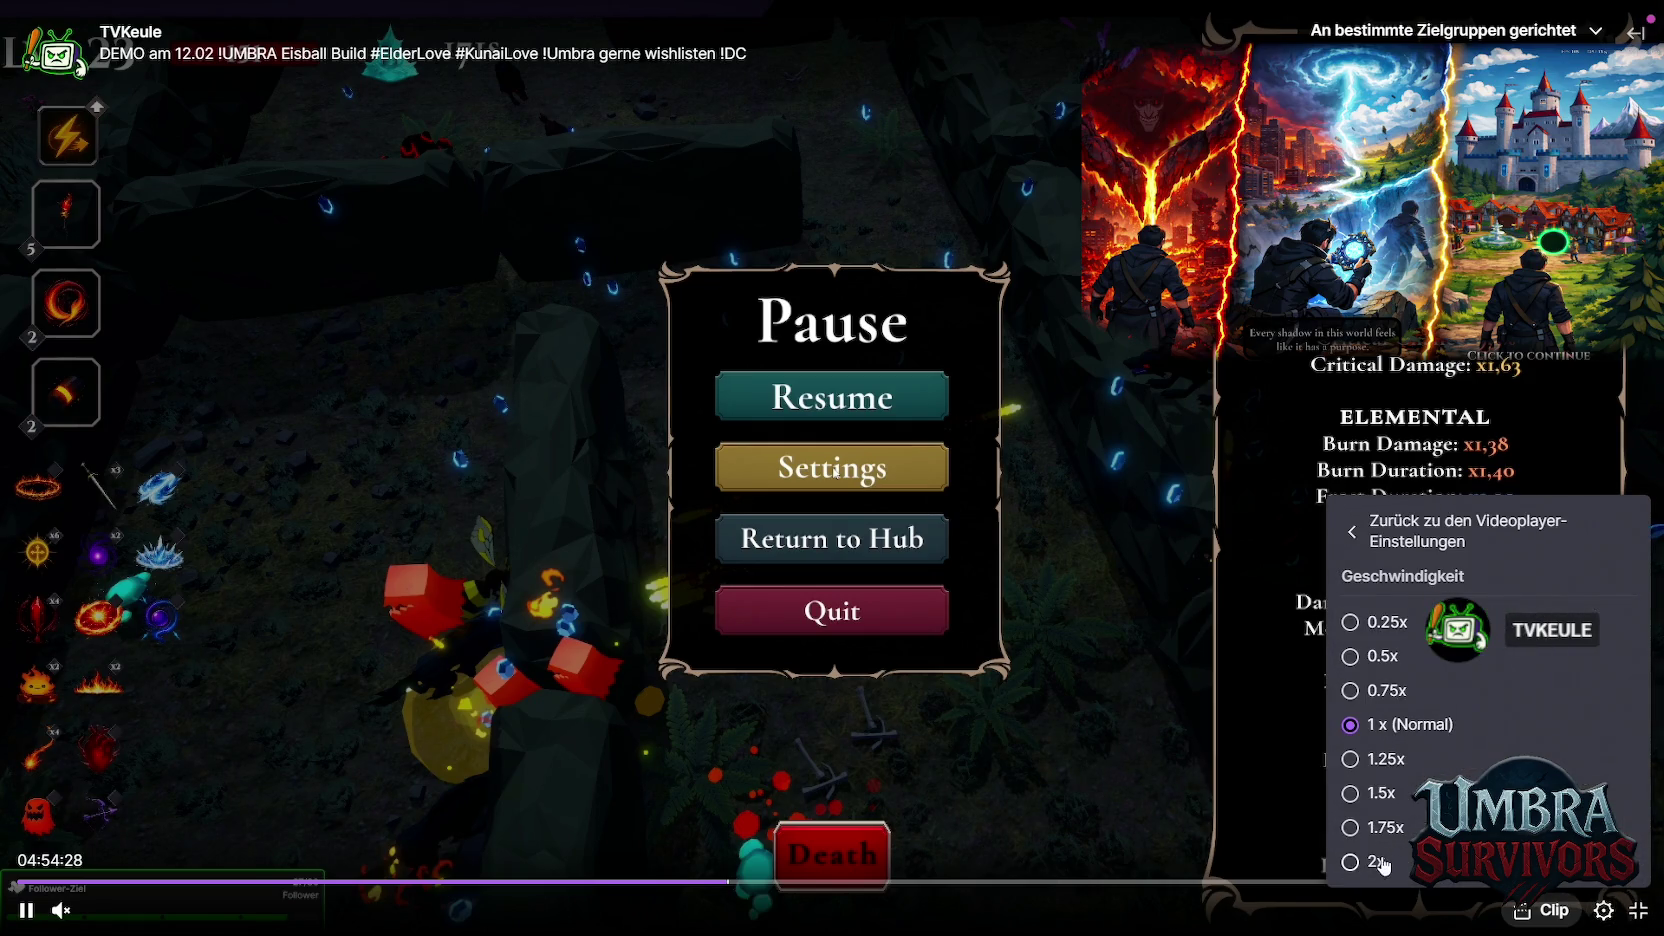
left_click(1378, 861)
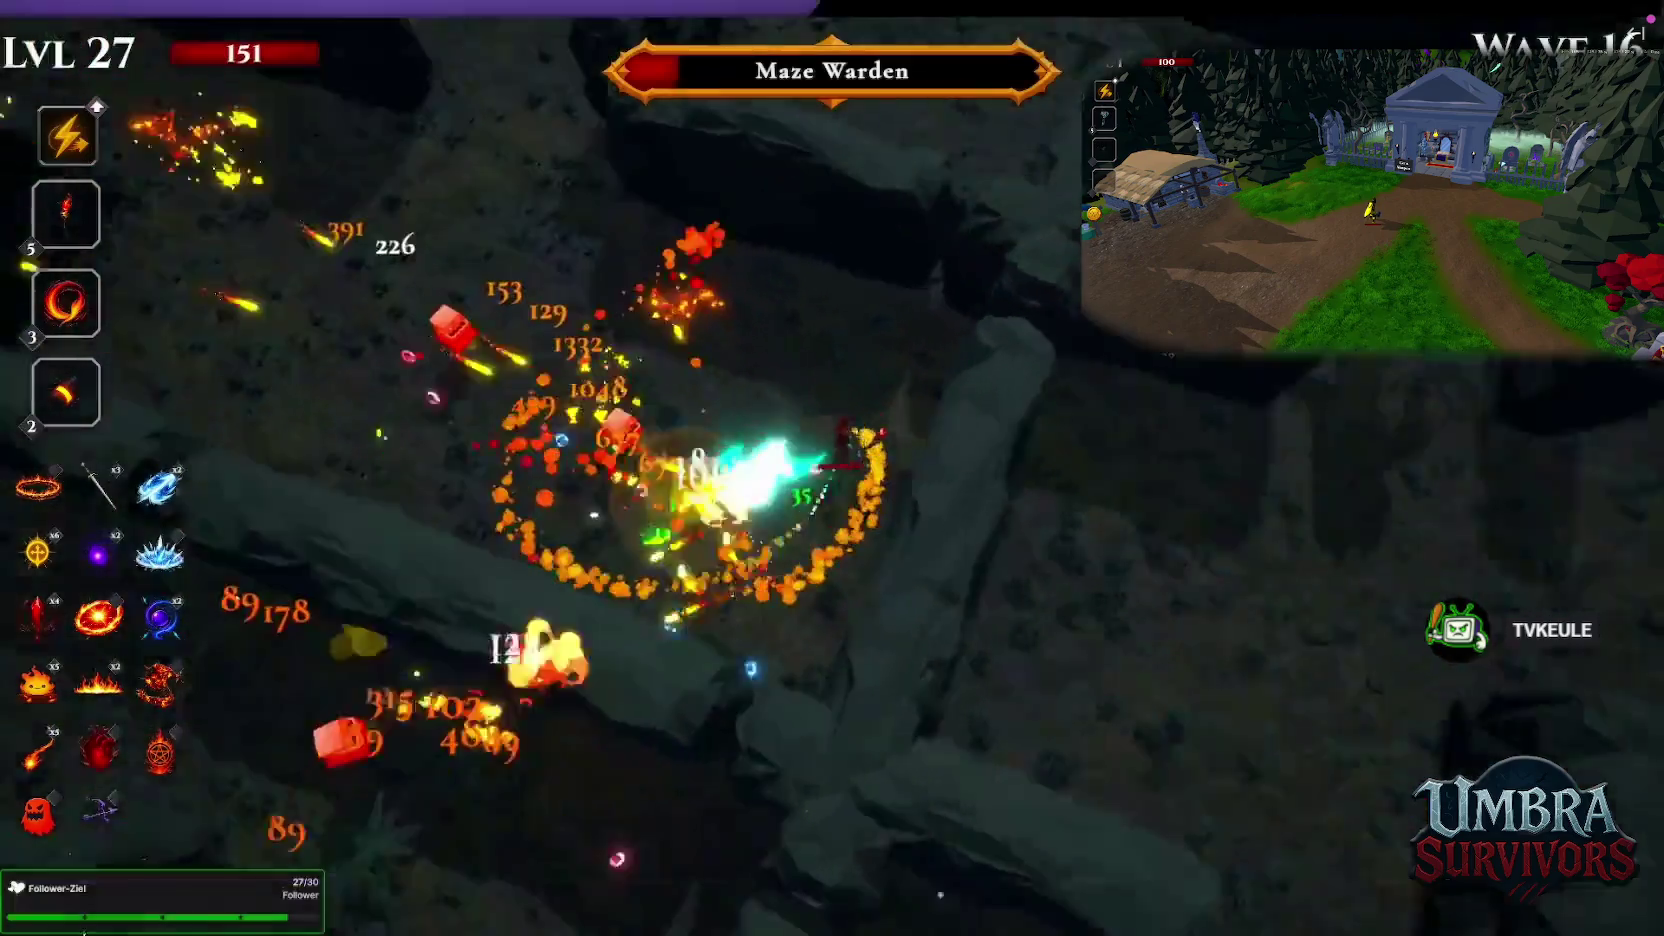
key("Right")
key("Right")
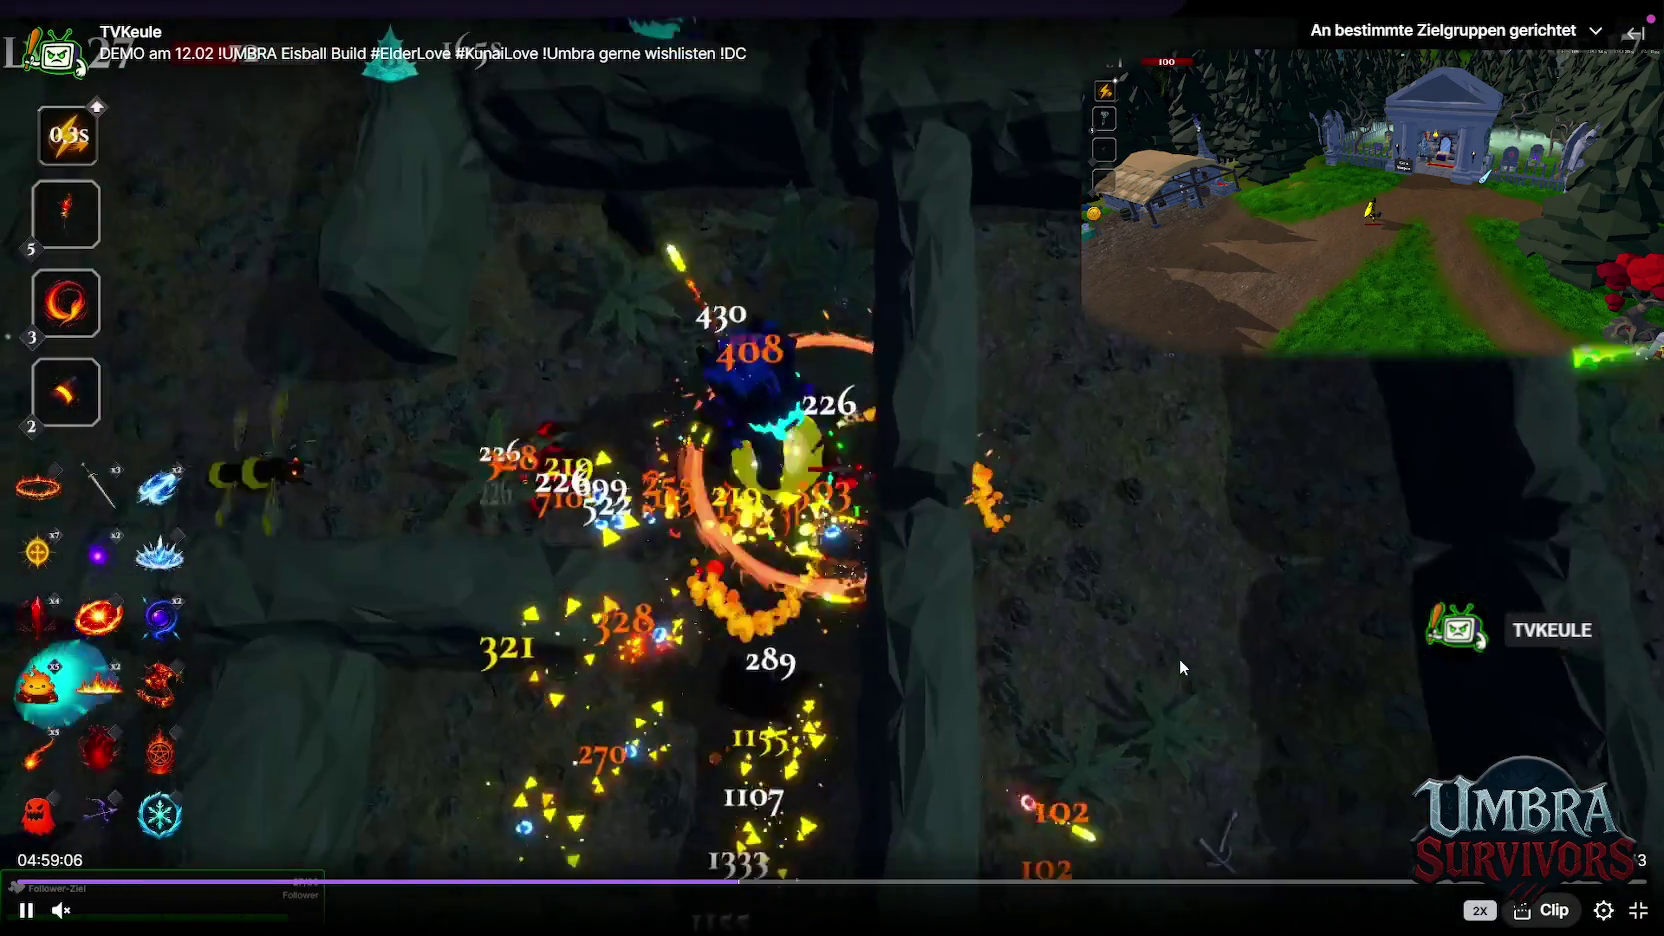
key("Right")
key("Right")
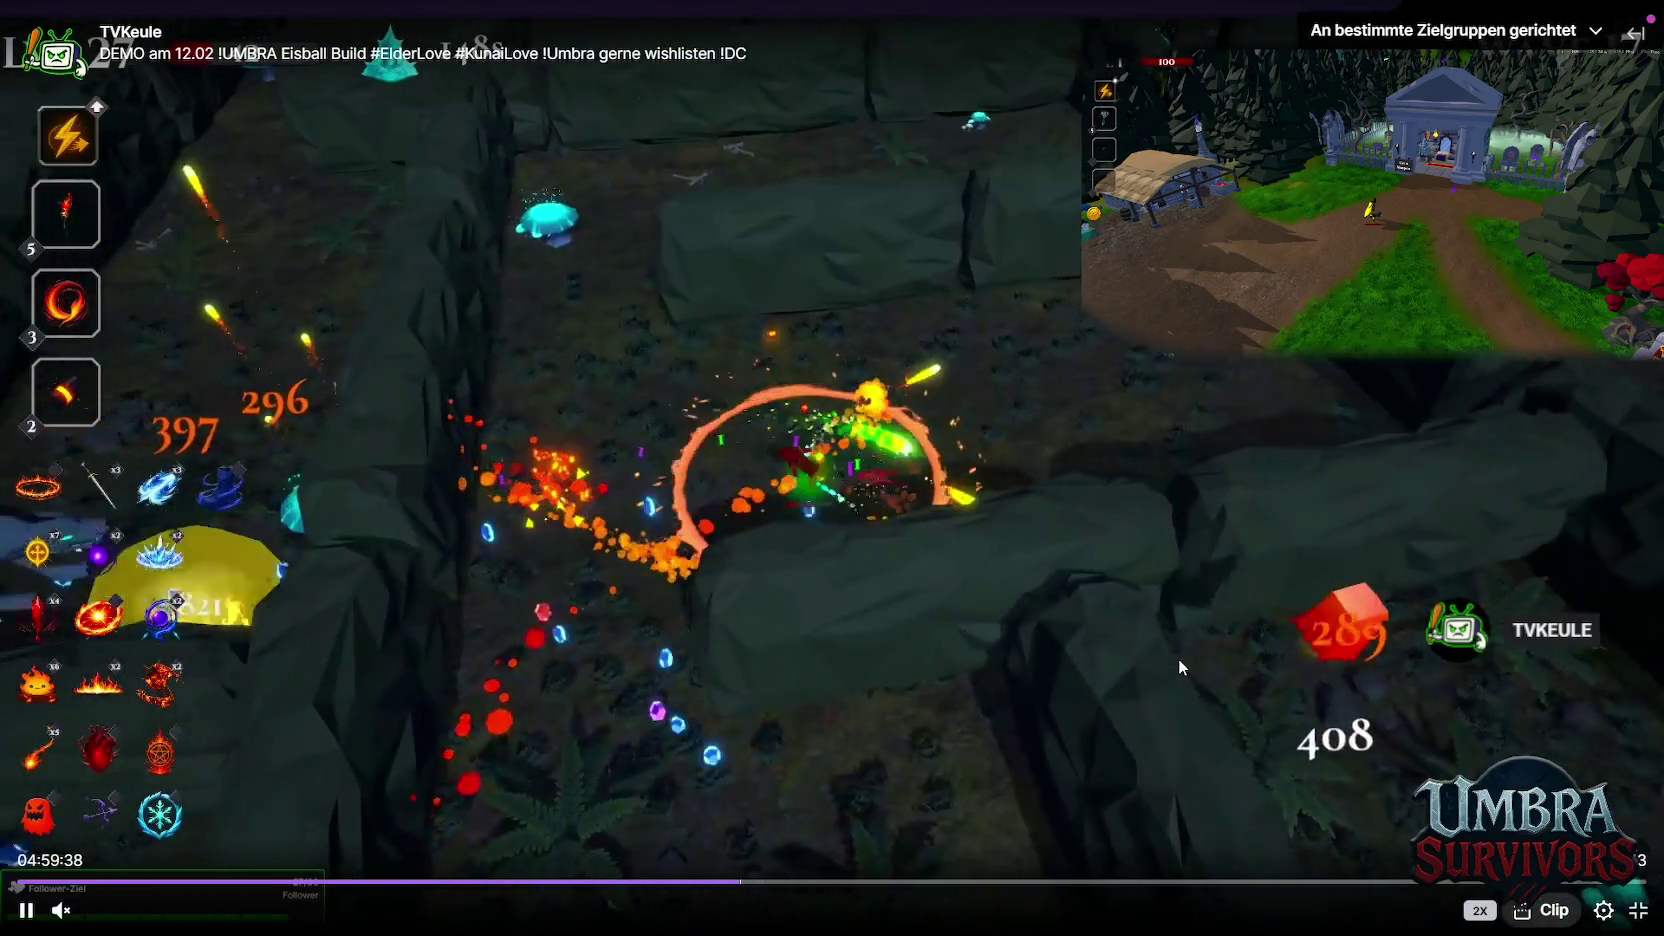
key("Right")
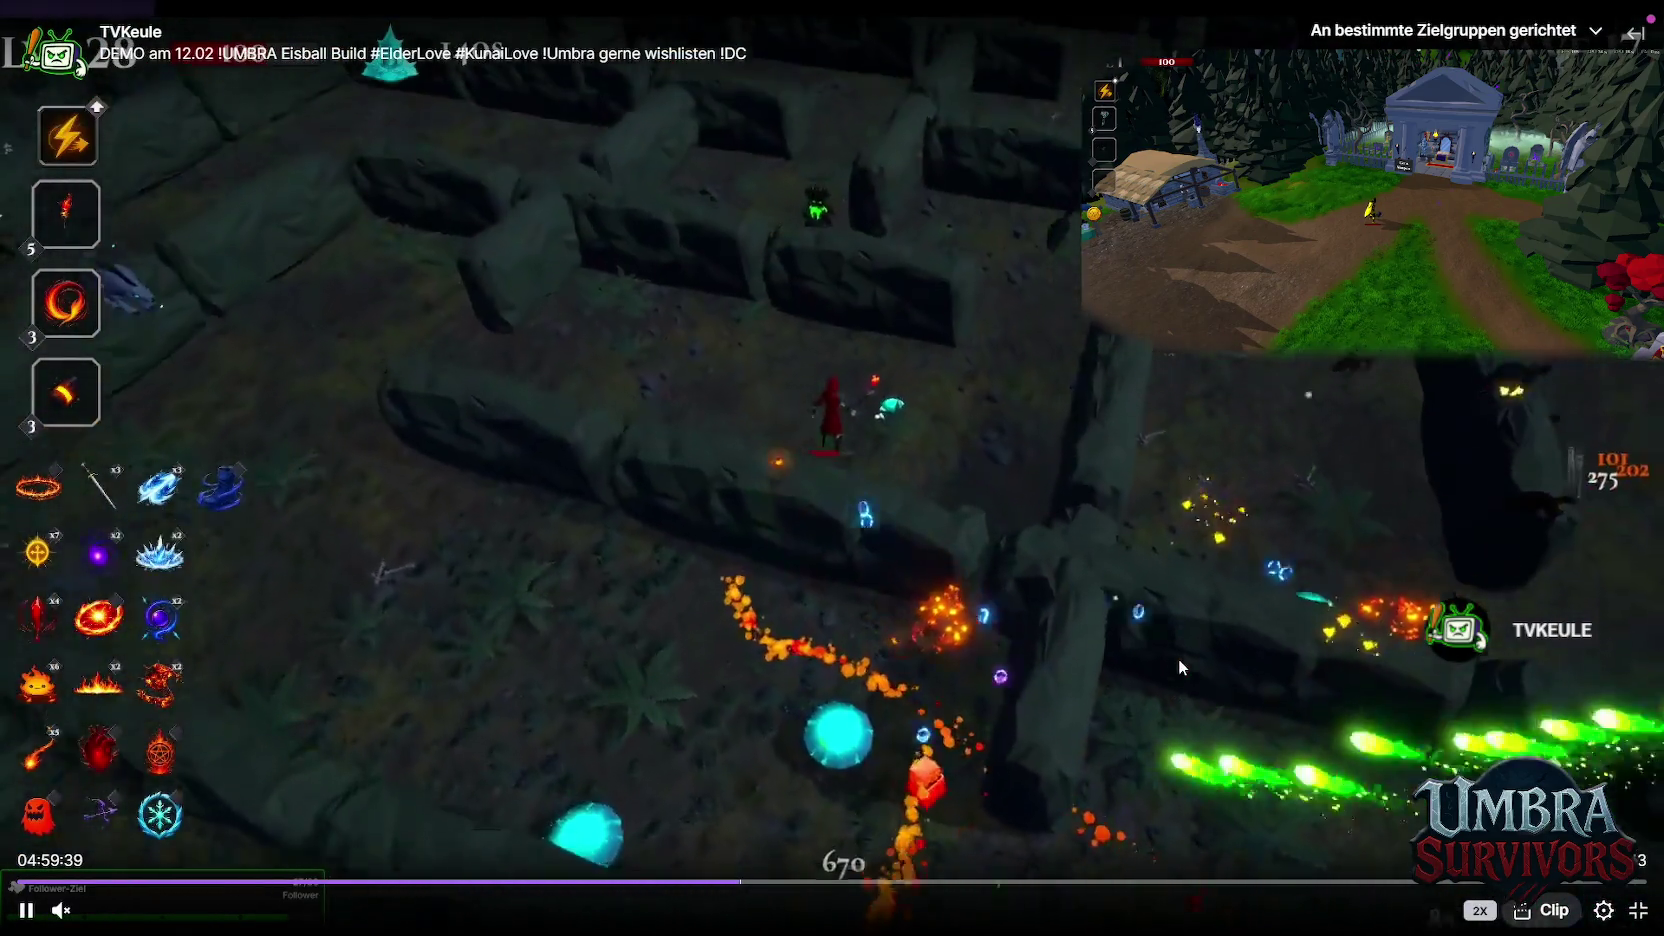
key("Right")
key("Right")
key("Right")
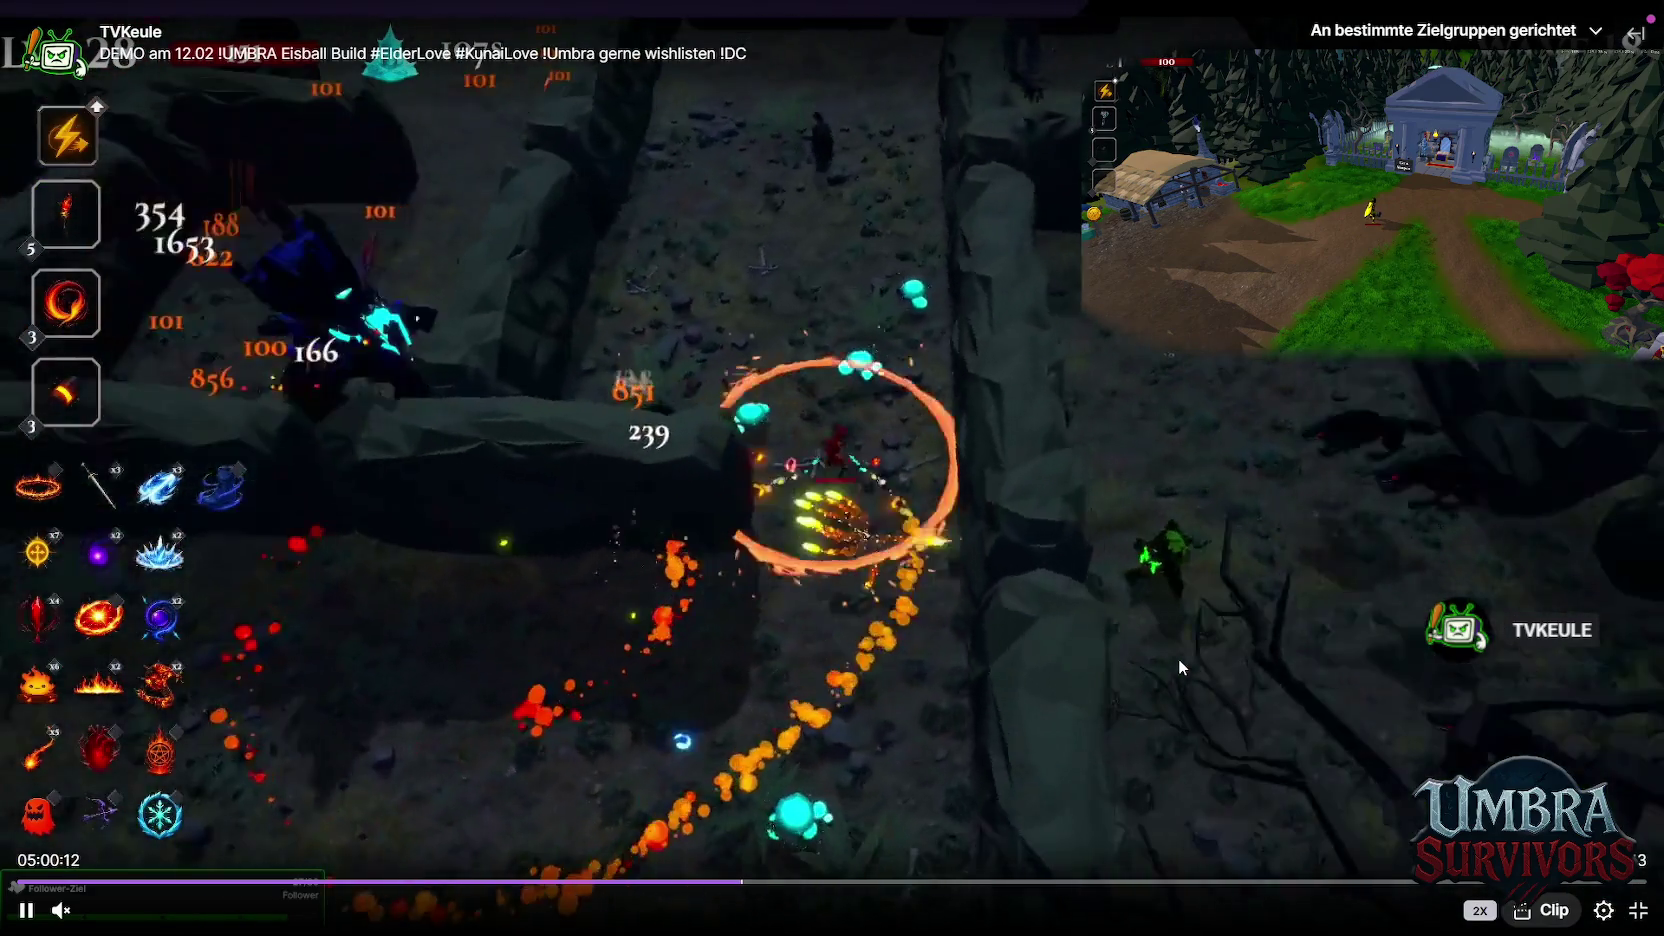
key("Right")
key("Right")
key("Right")
key("Right")
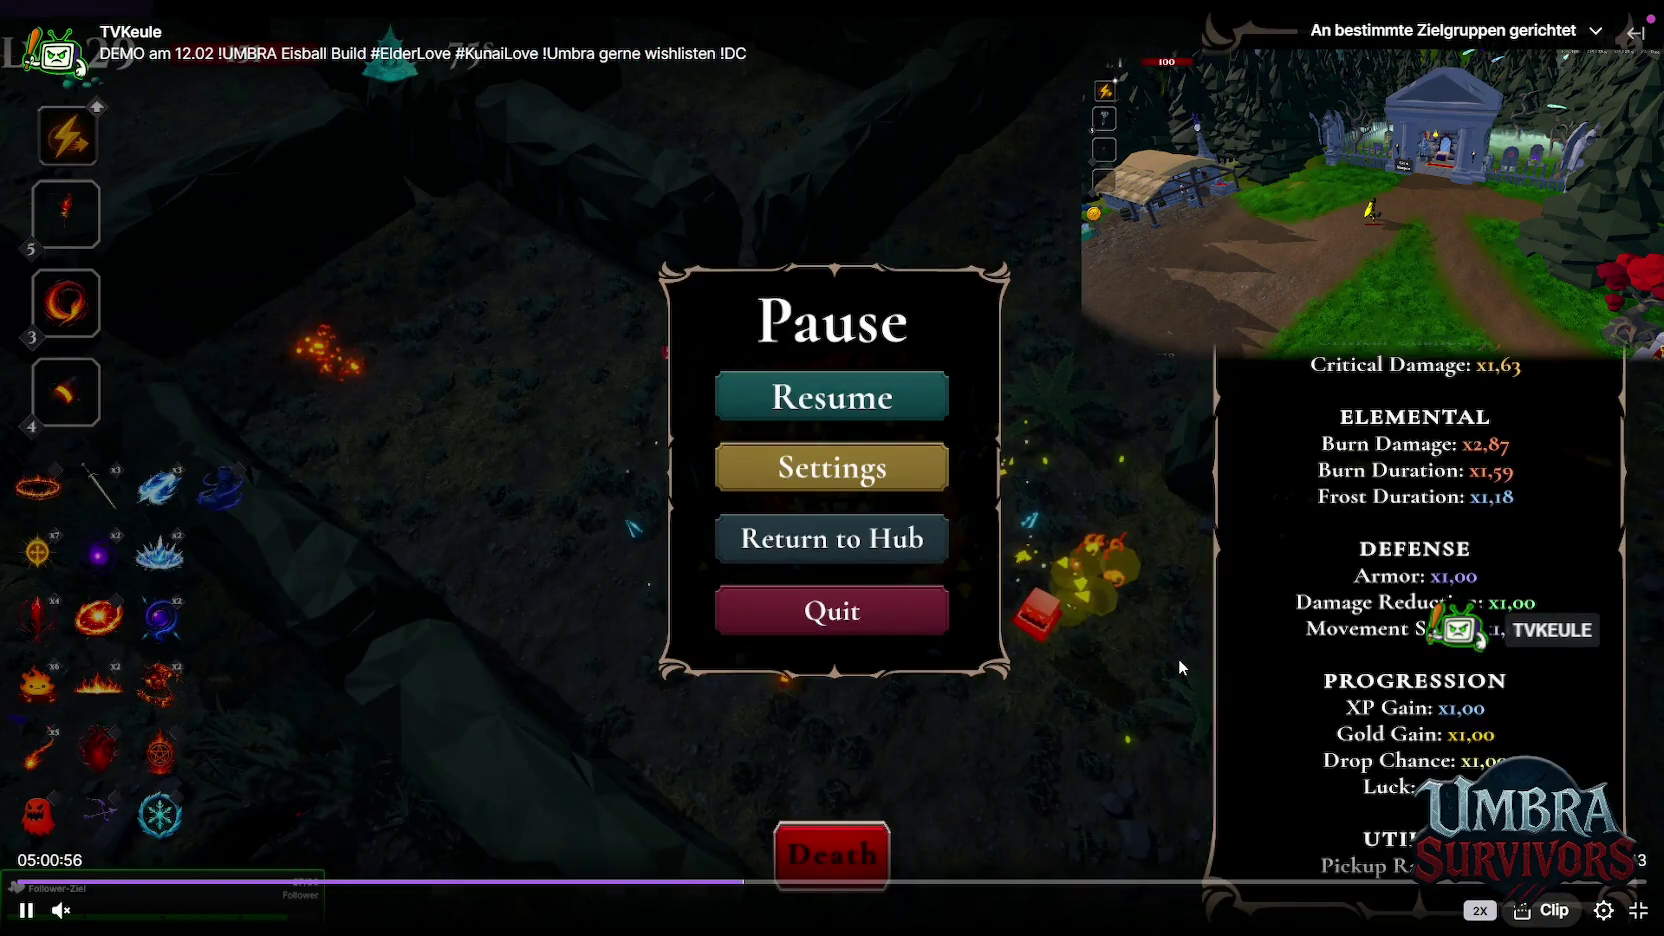
key("Right")
key("Right")
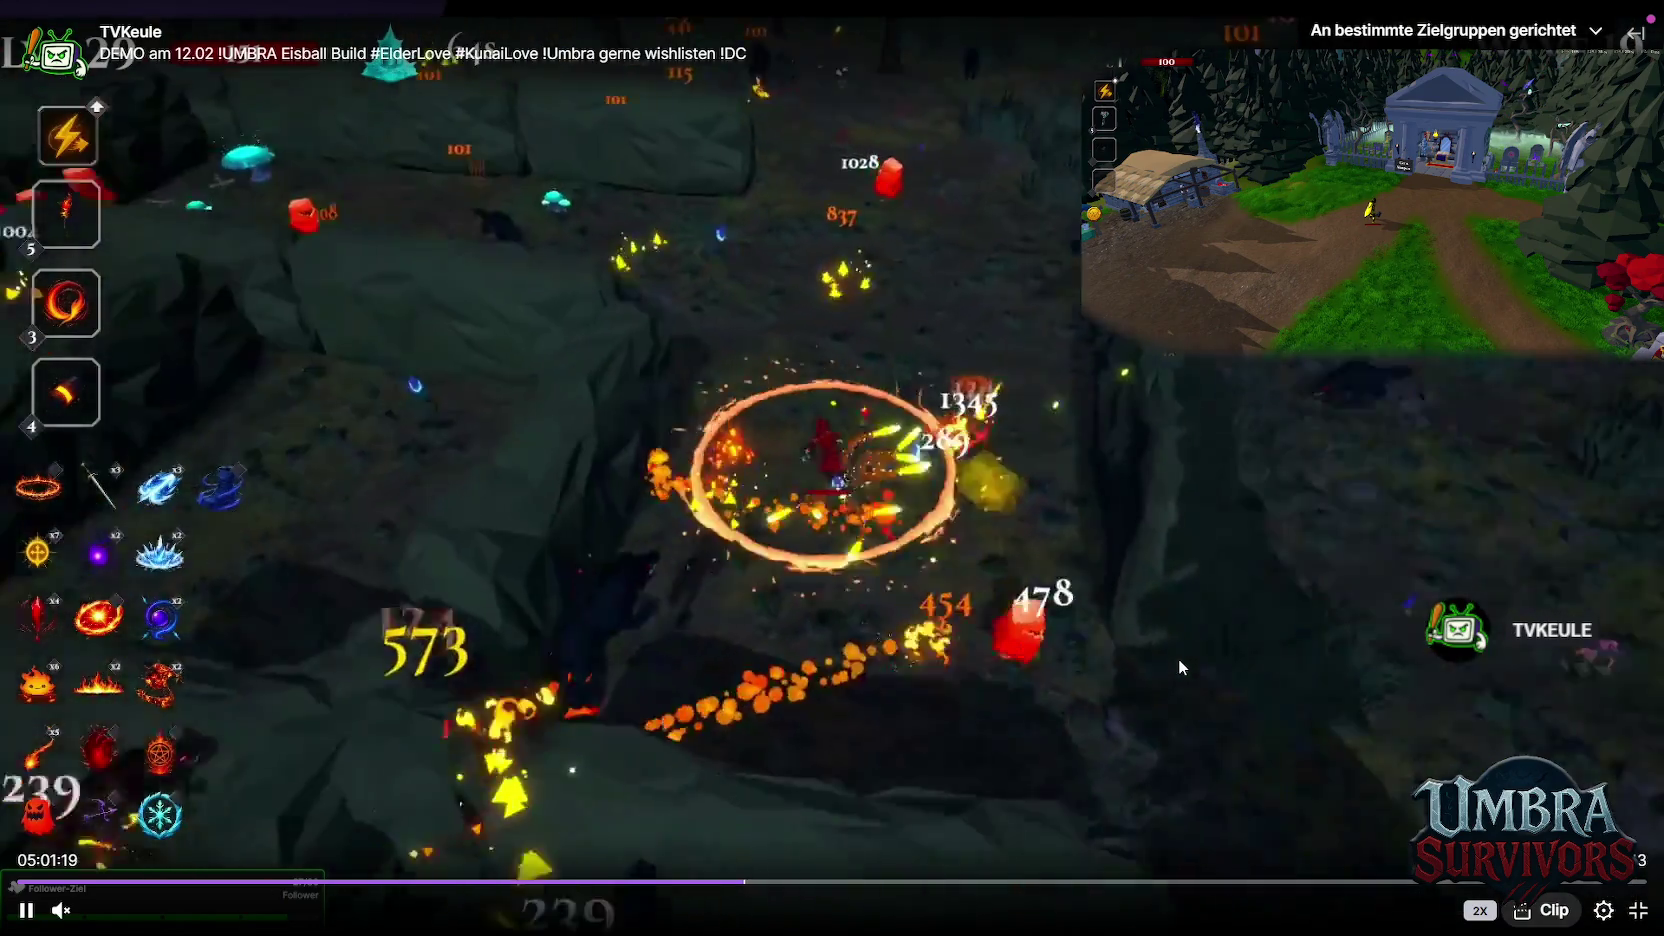
key("Right")
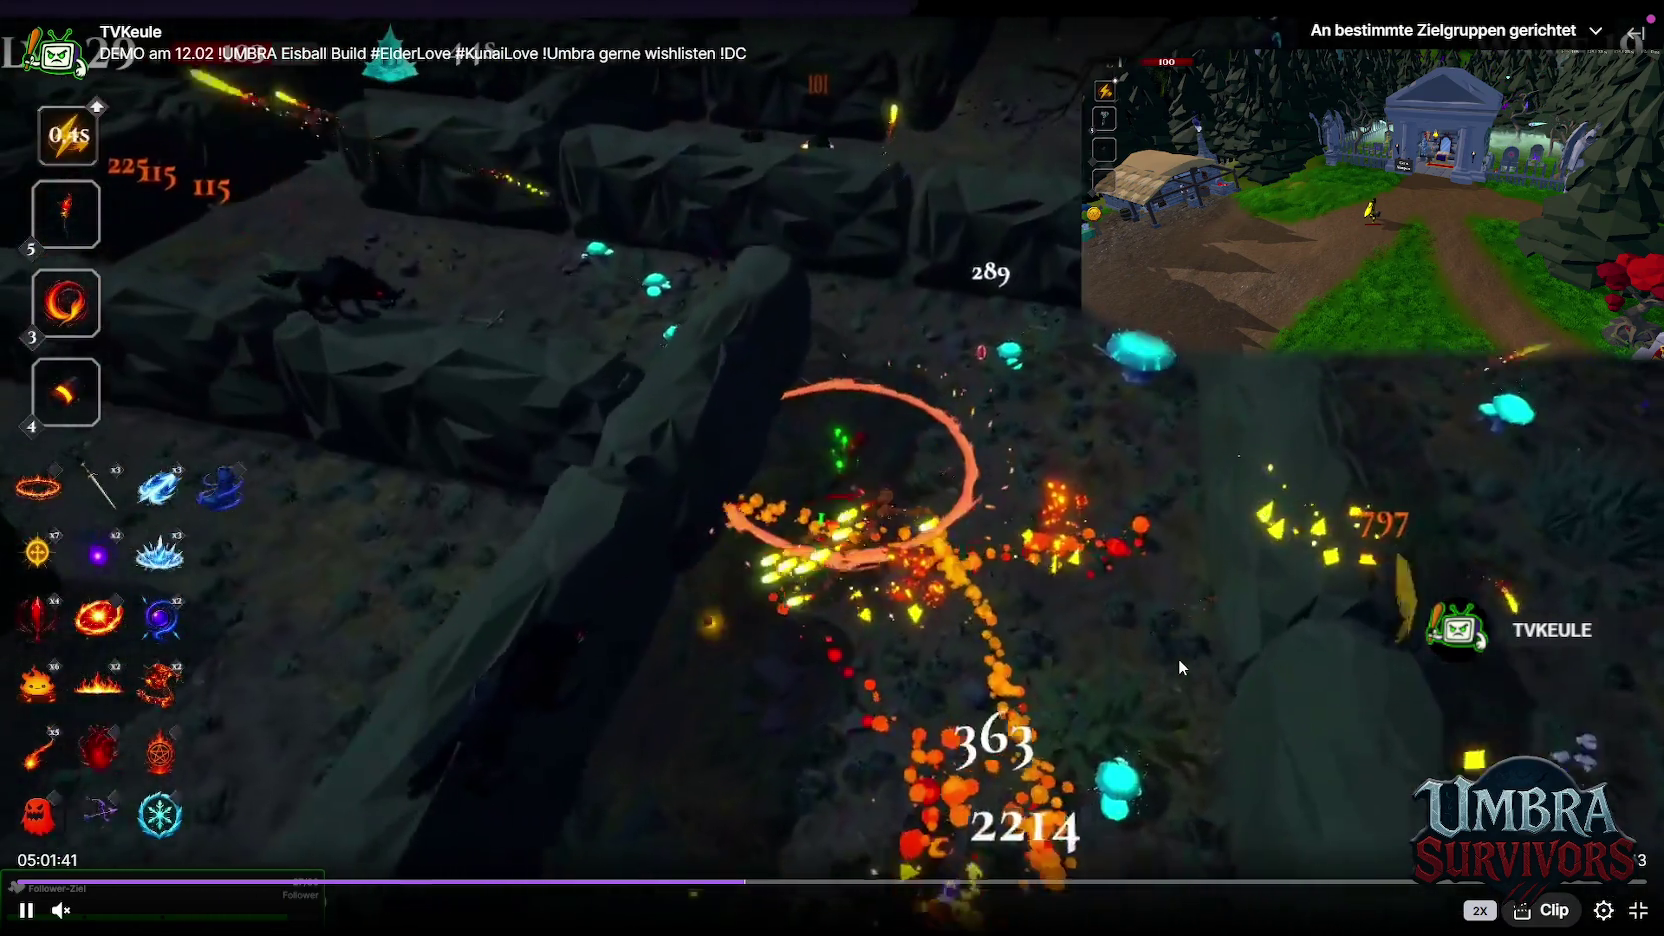
key("Right")
key("Right")
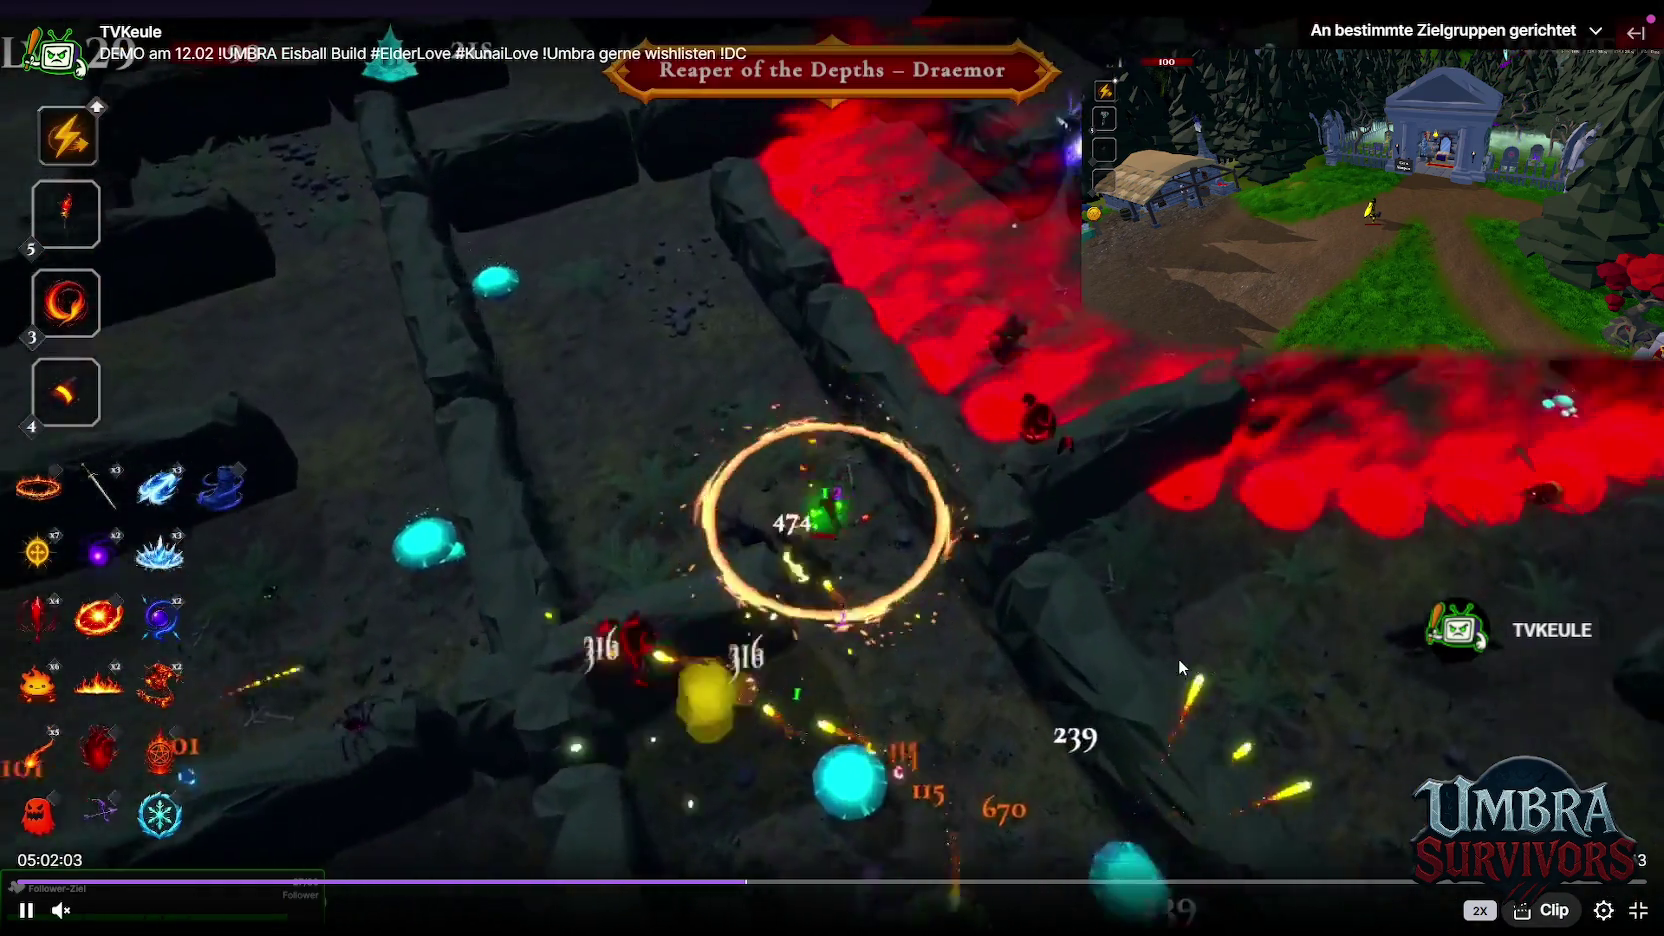
key("Right")
key("Right")
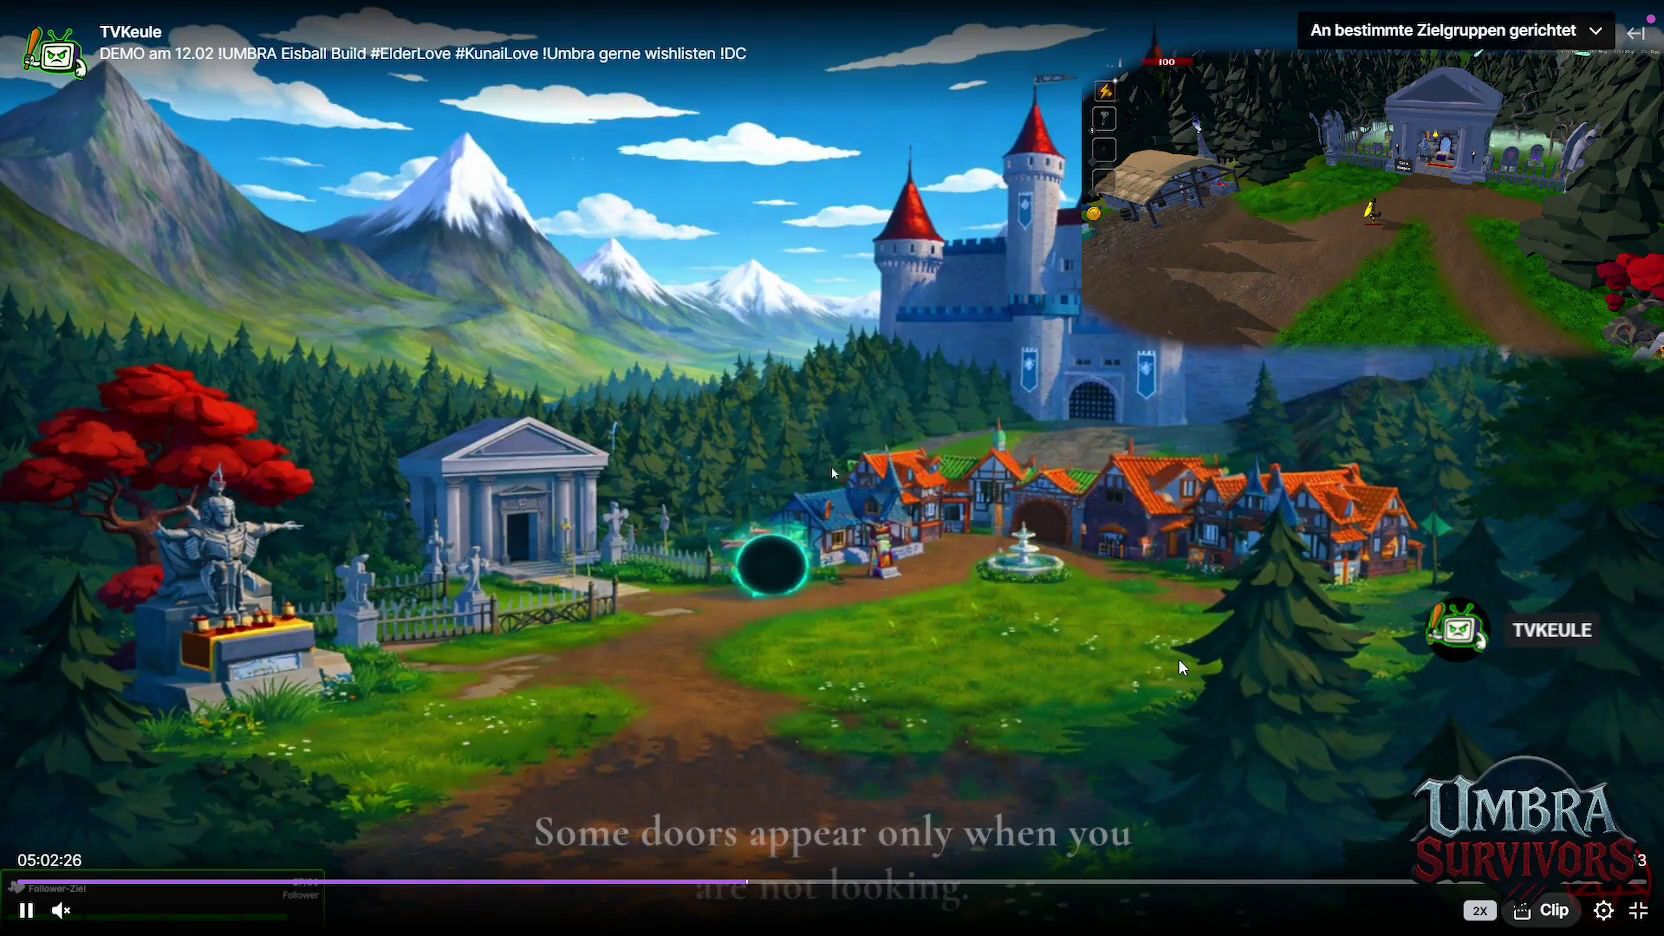
Rewind to the start of the boss fight, pause, and return to 1x speed
key("Left")
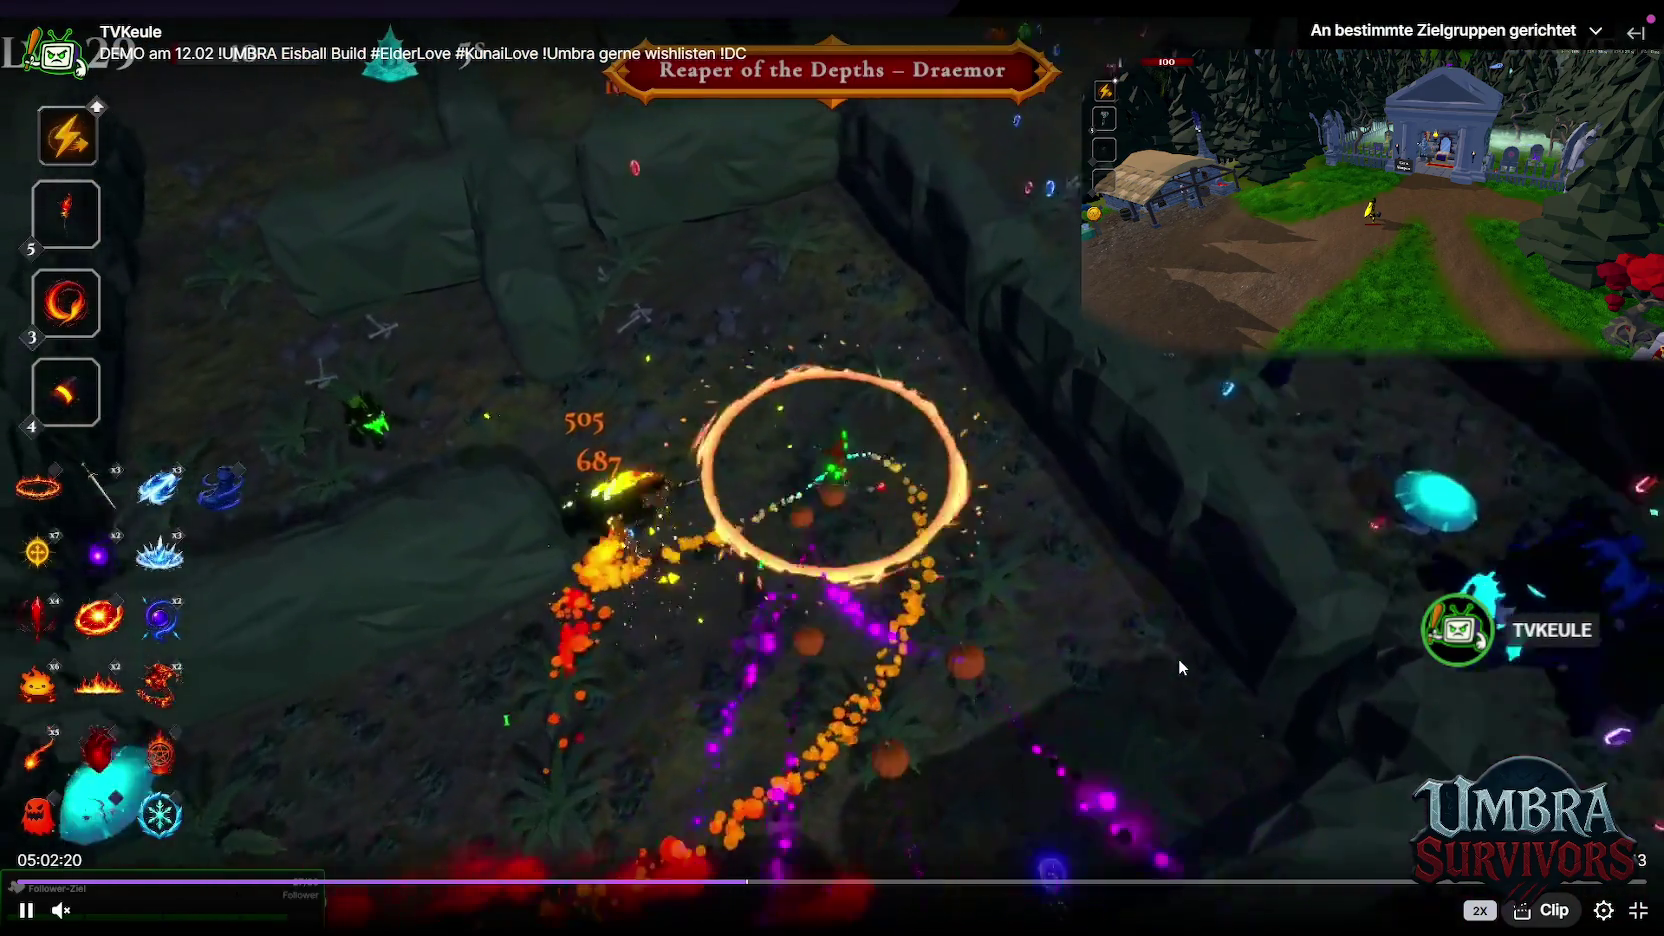
key("Left")
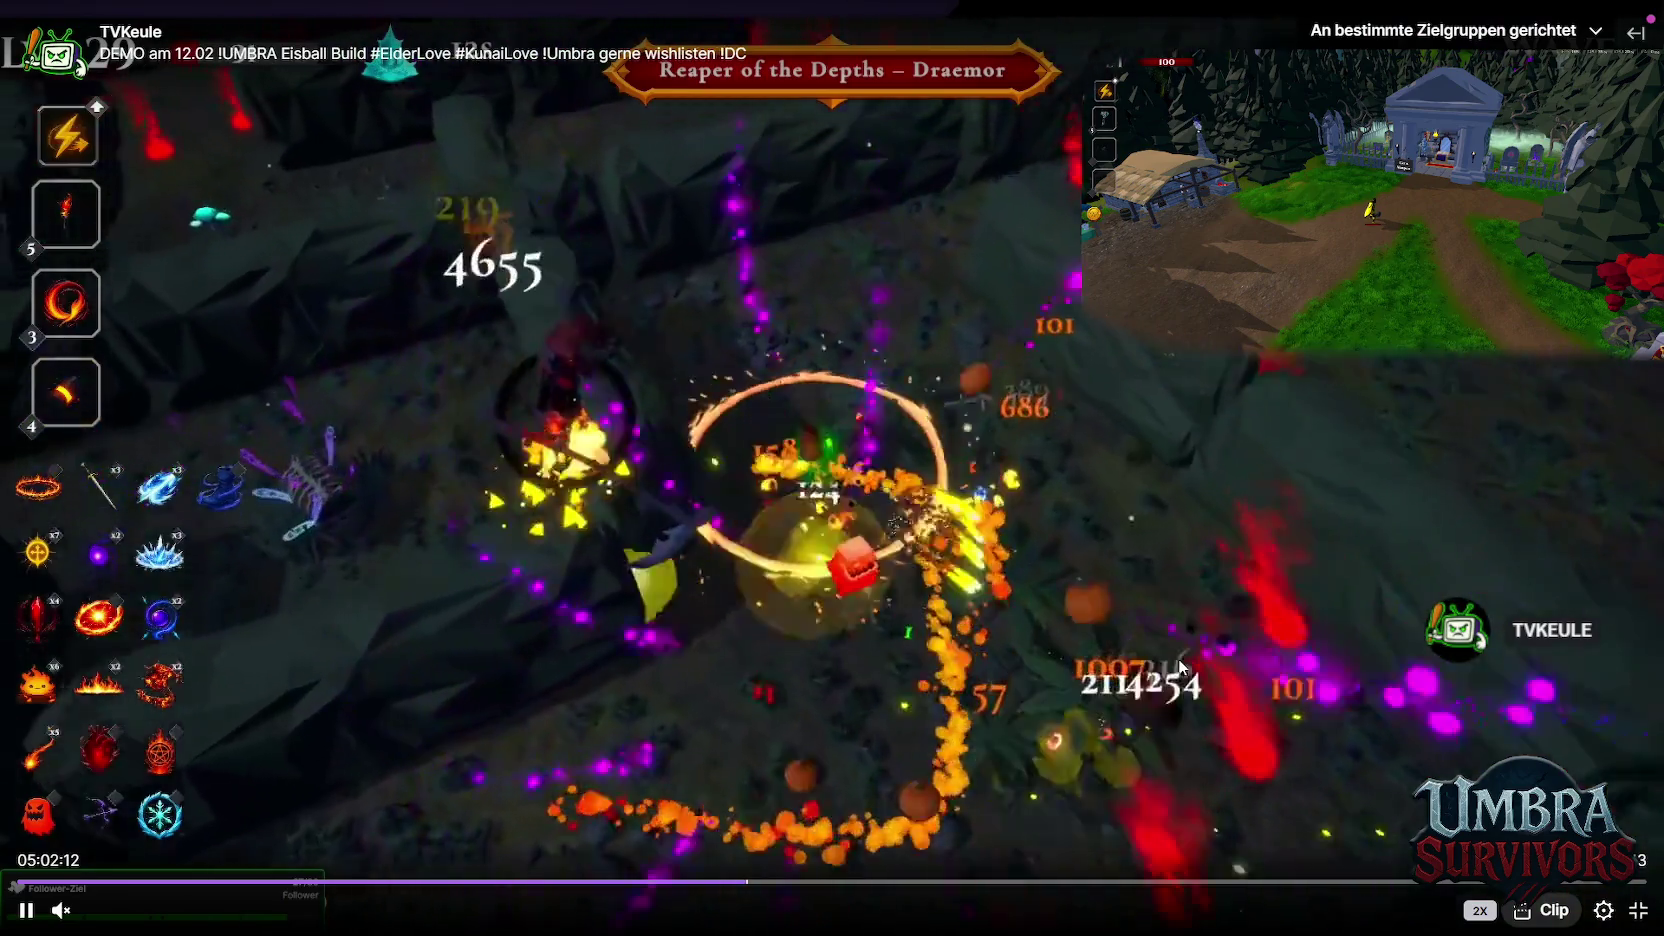
key("Left")
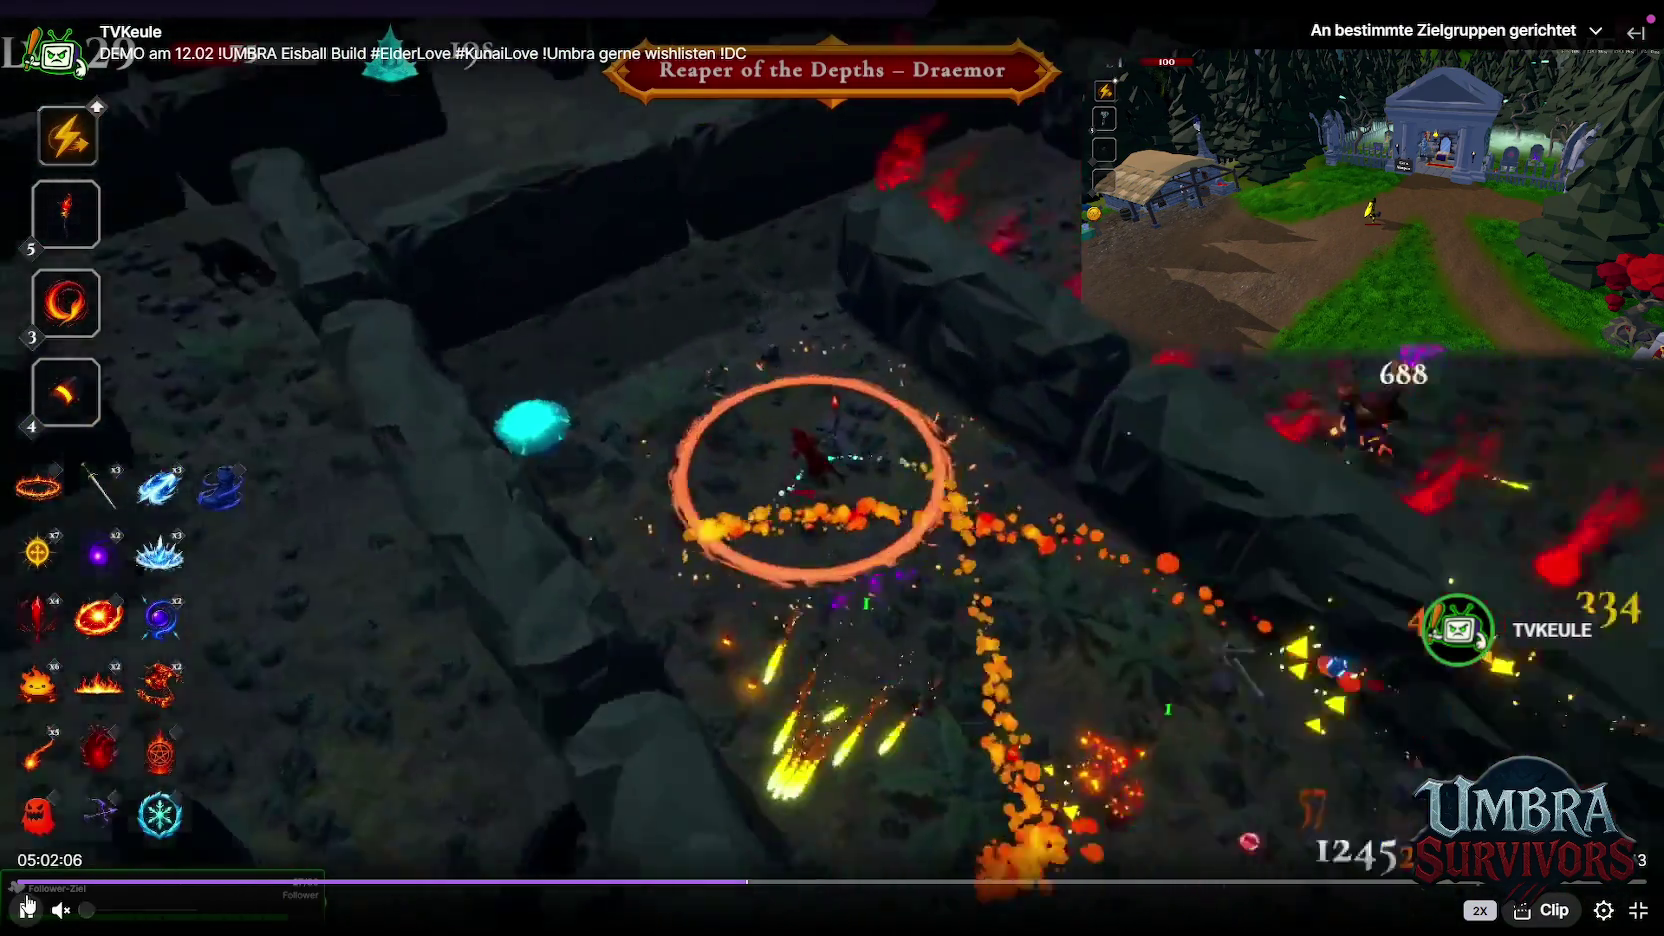
left_click(27, 909)
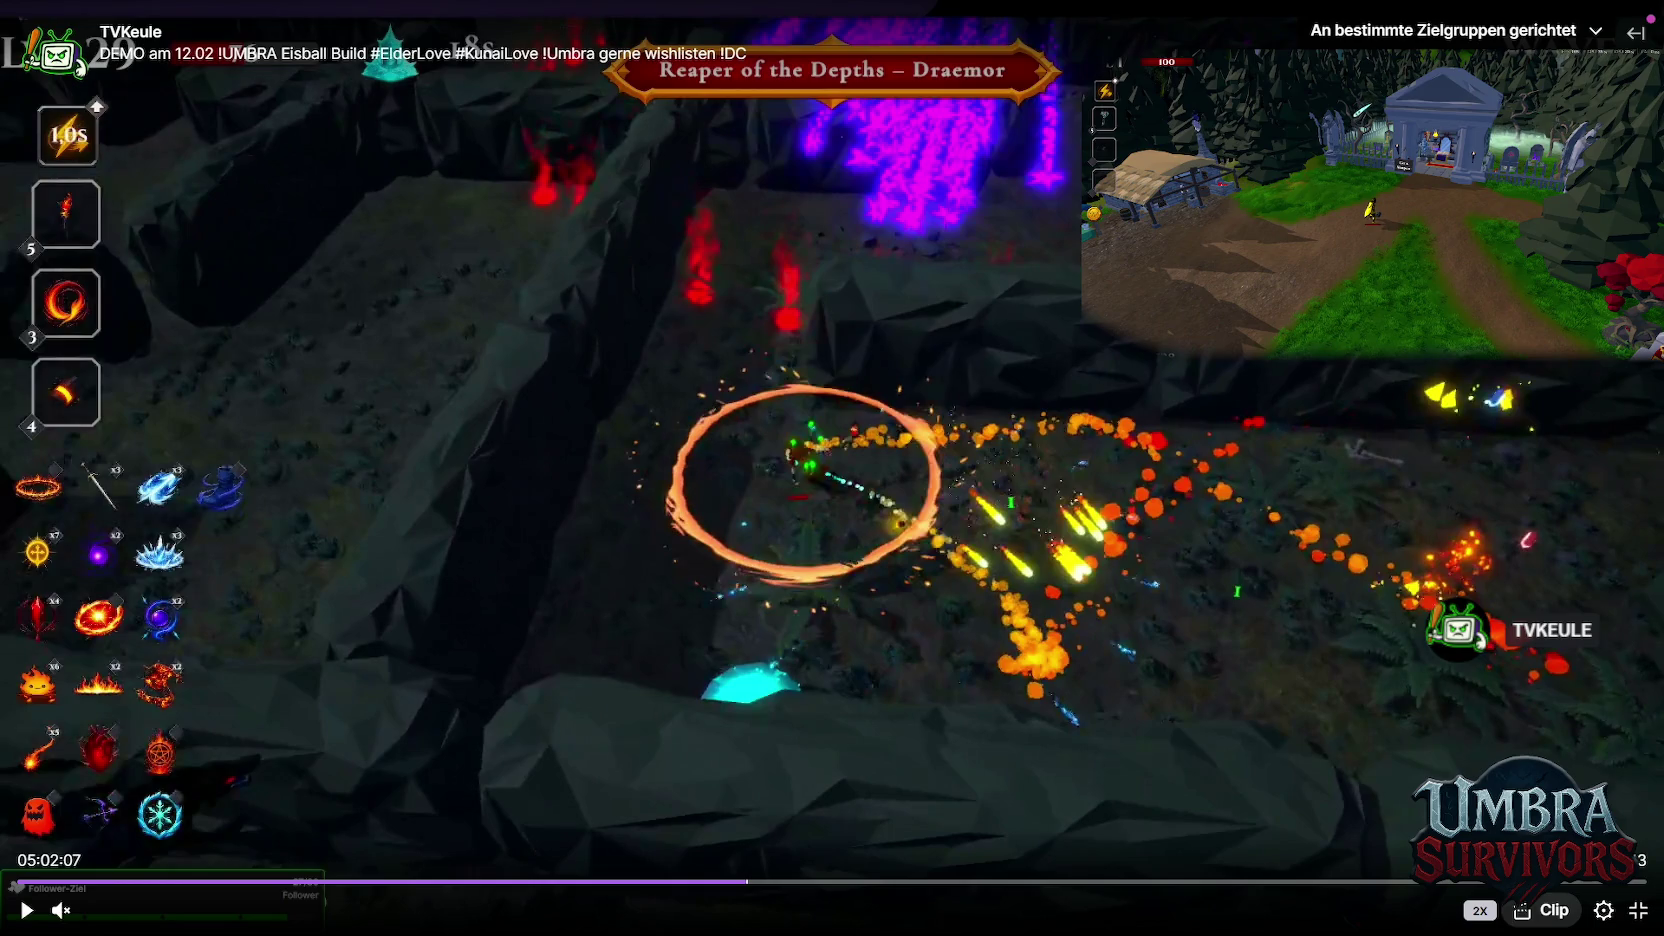
left_click(28, 892)
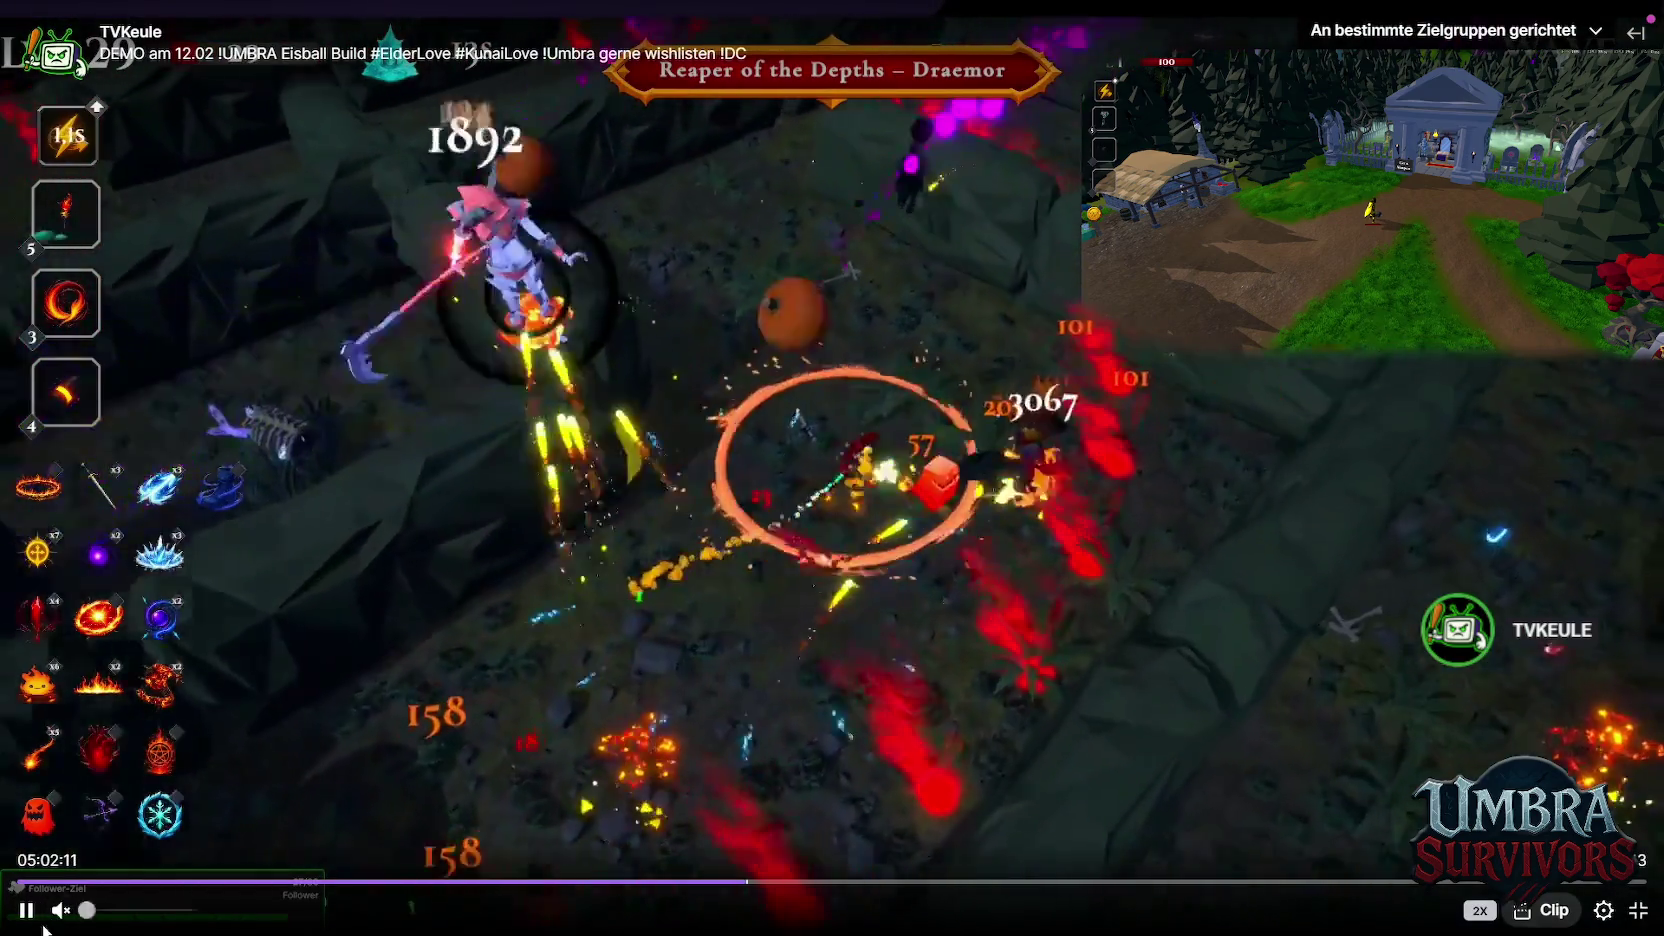
key("space")
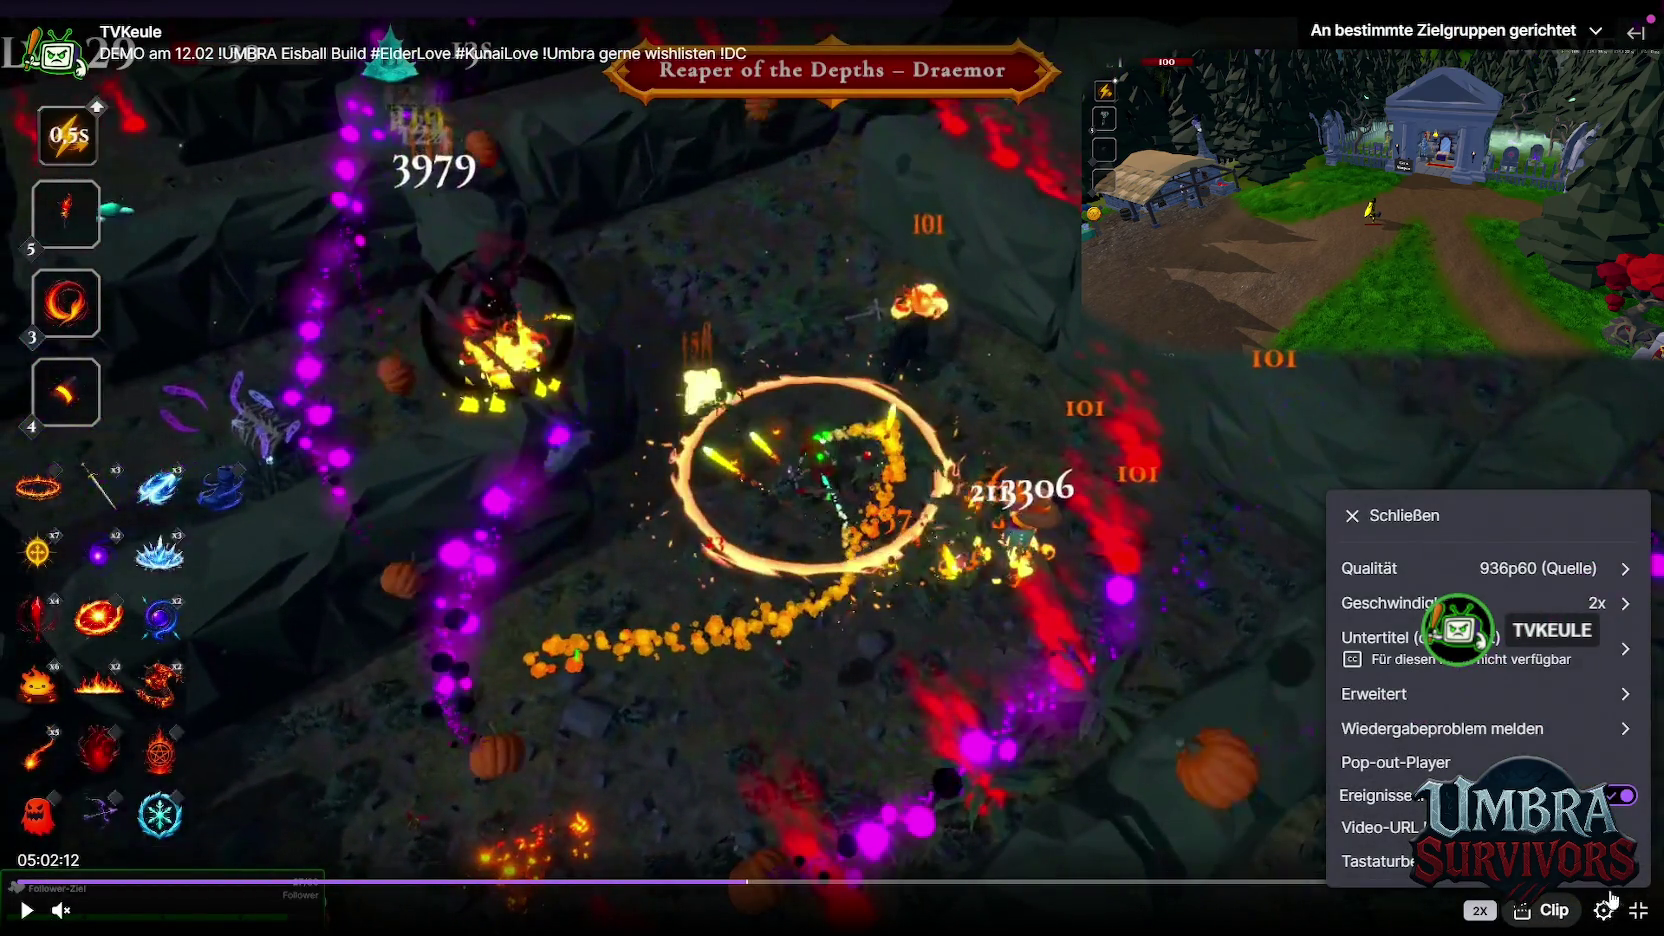
left_click(1380, 728)
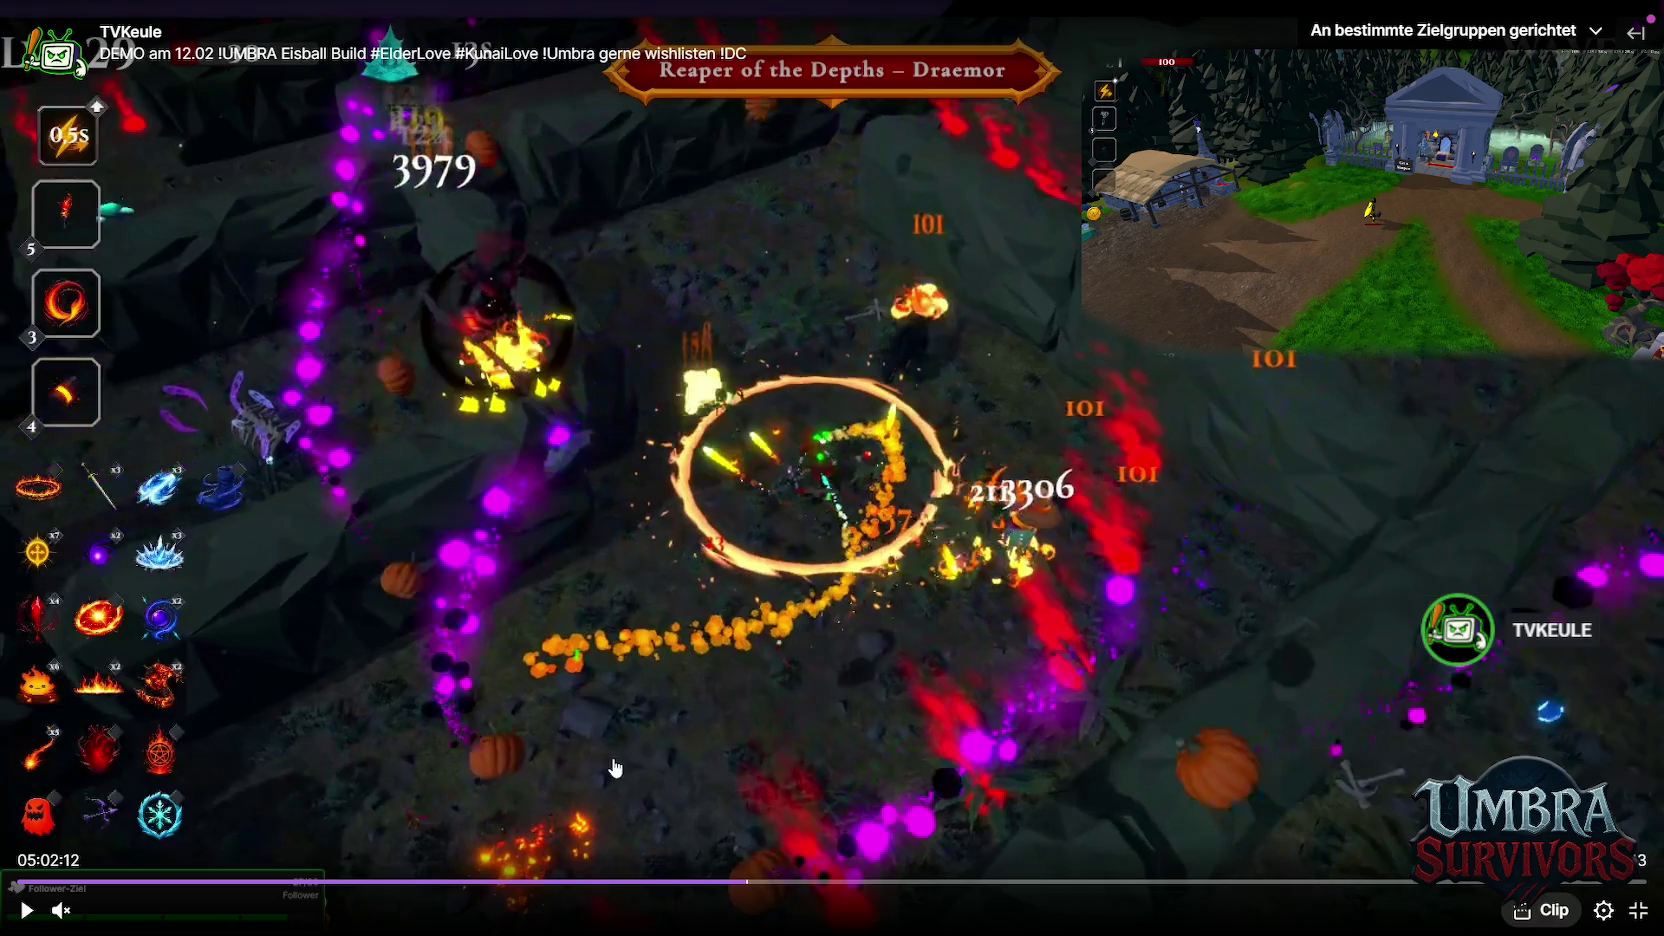
left_click(240, 862)
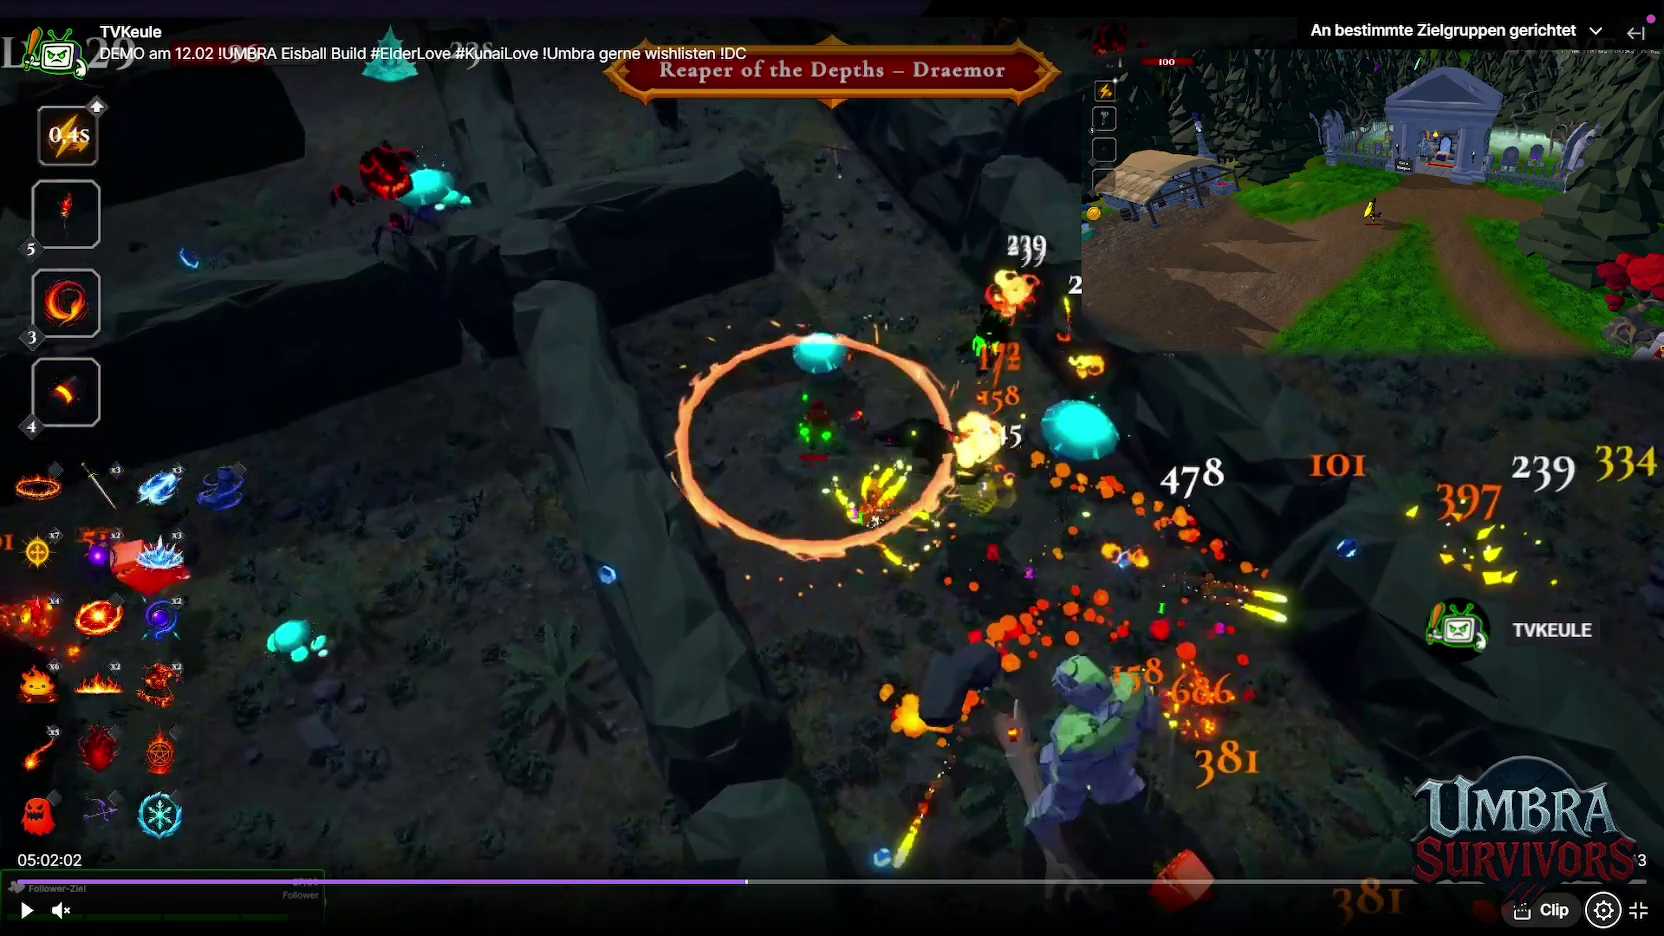
Resume the broadcast and set Geschwindigkeit to 2x for the Maze Warden fight
key("space")
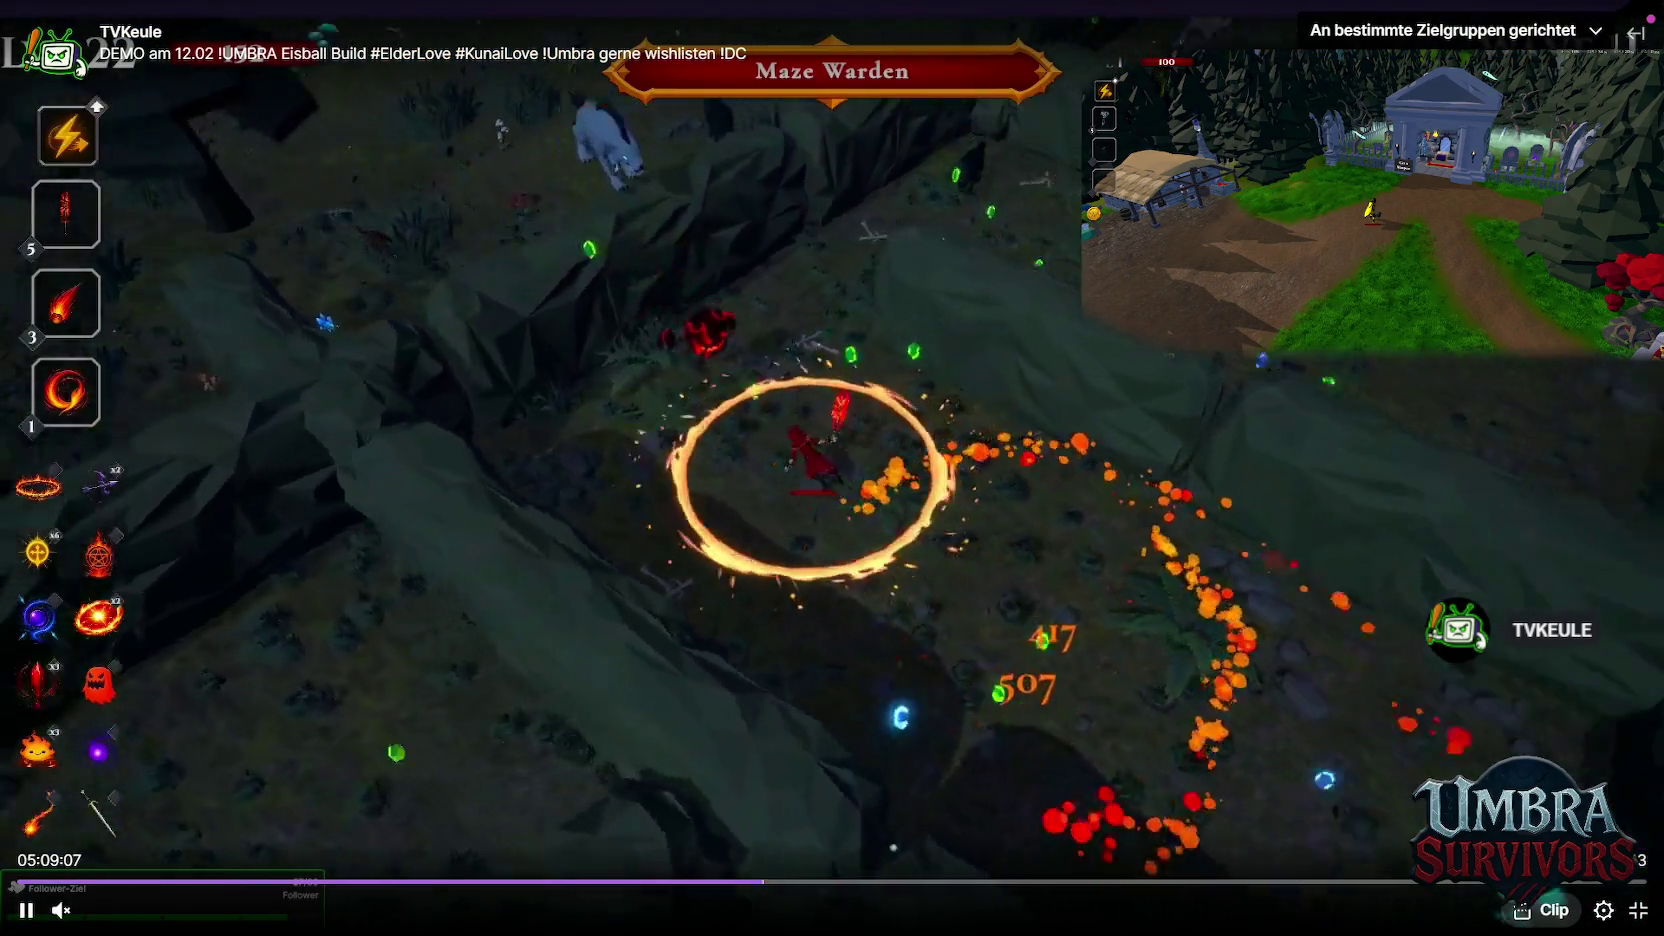
left_click(1603, 910)
left_click(1497, 605)
left_click(1378, 856)
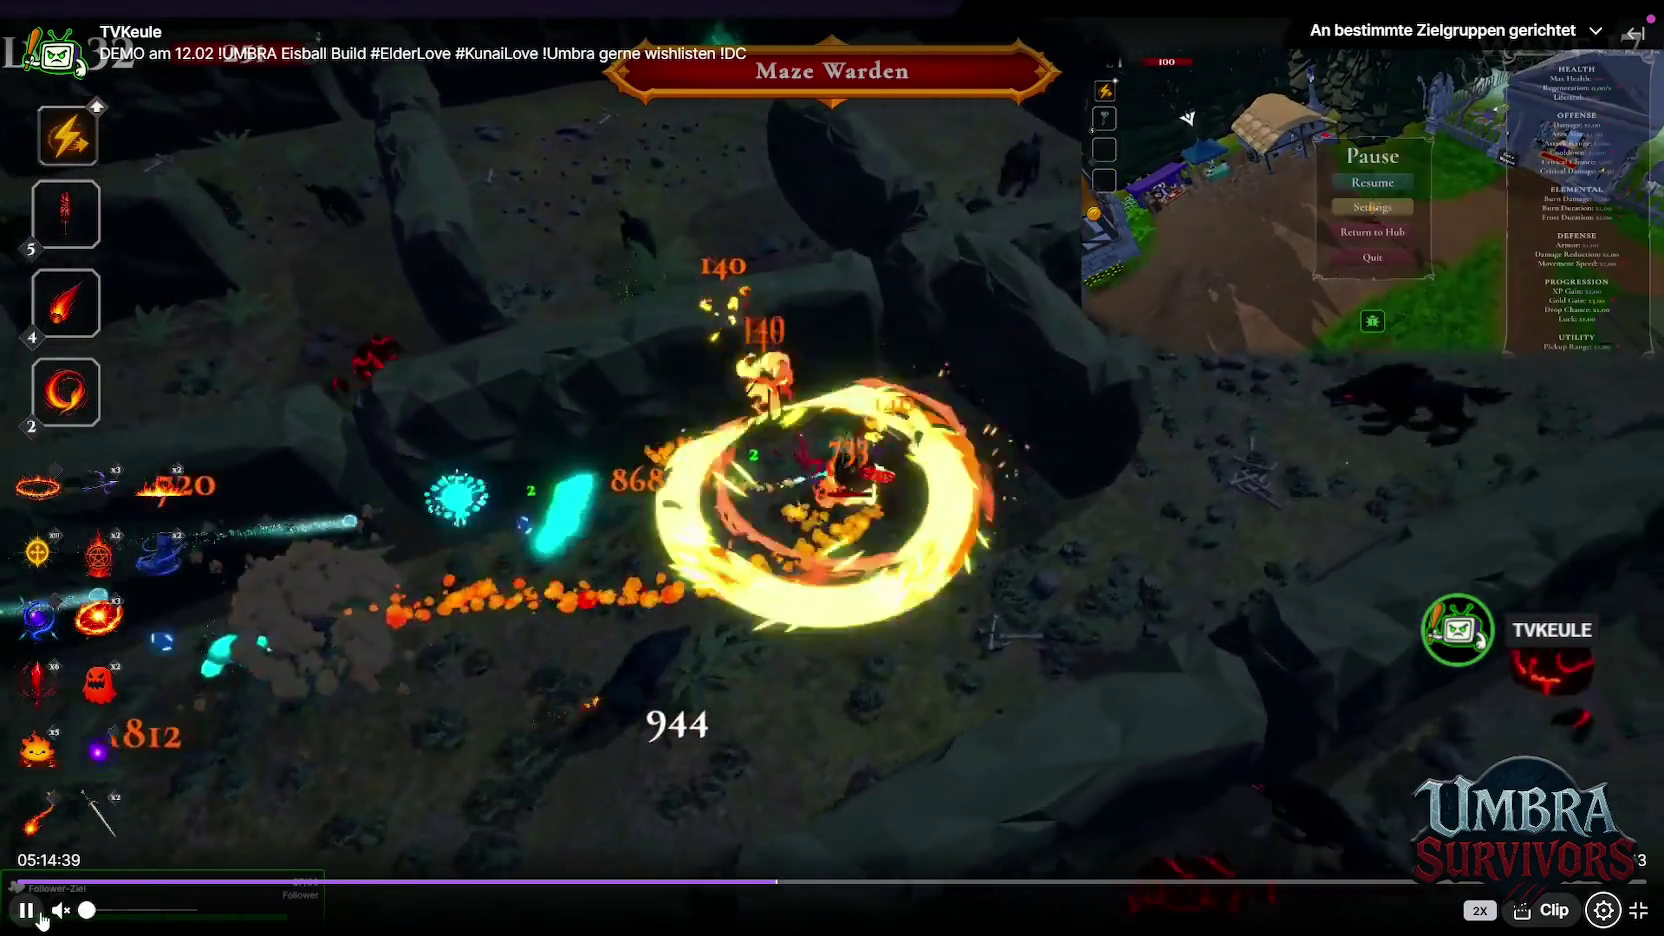
Pause around 05:14, set normal speed, and resume the replay
left_click(37, 912)
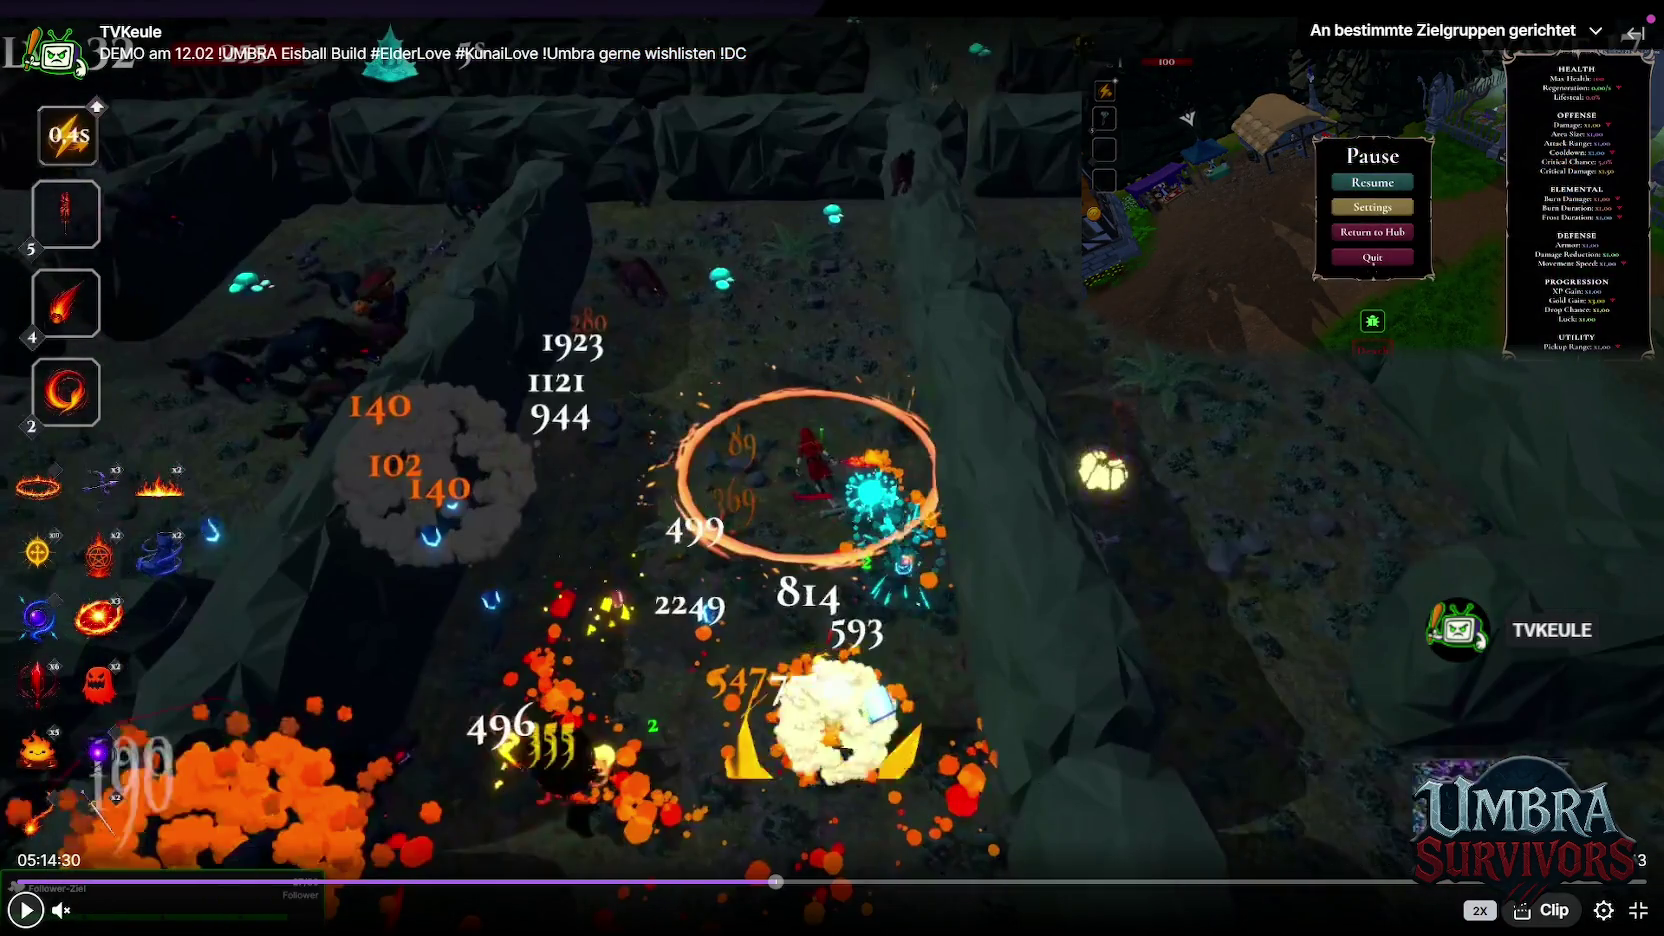
left_click(1598, 903)
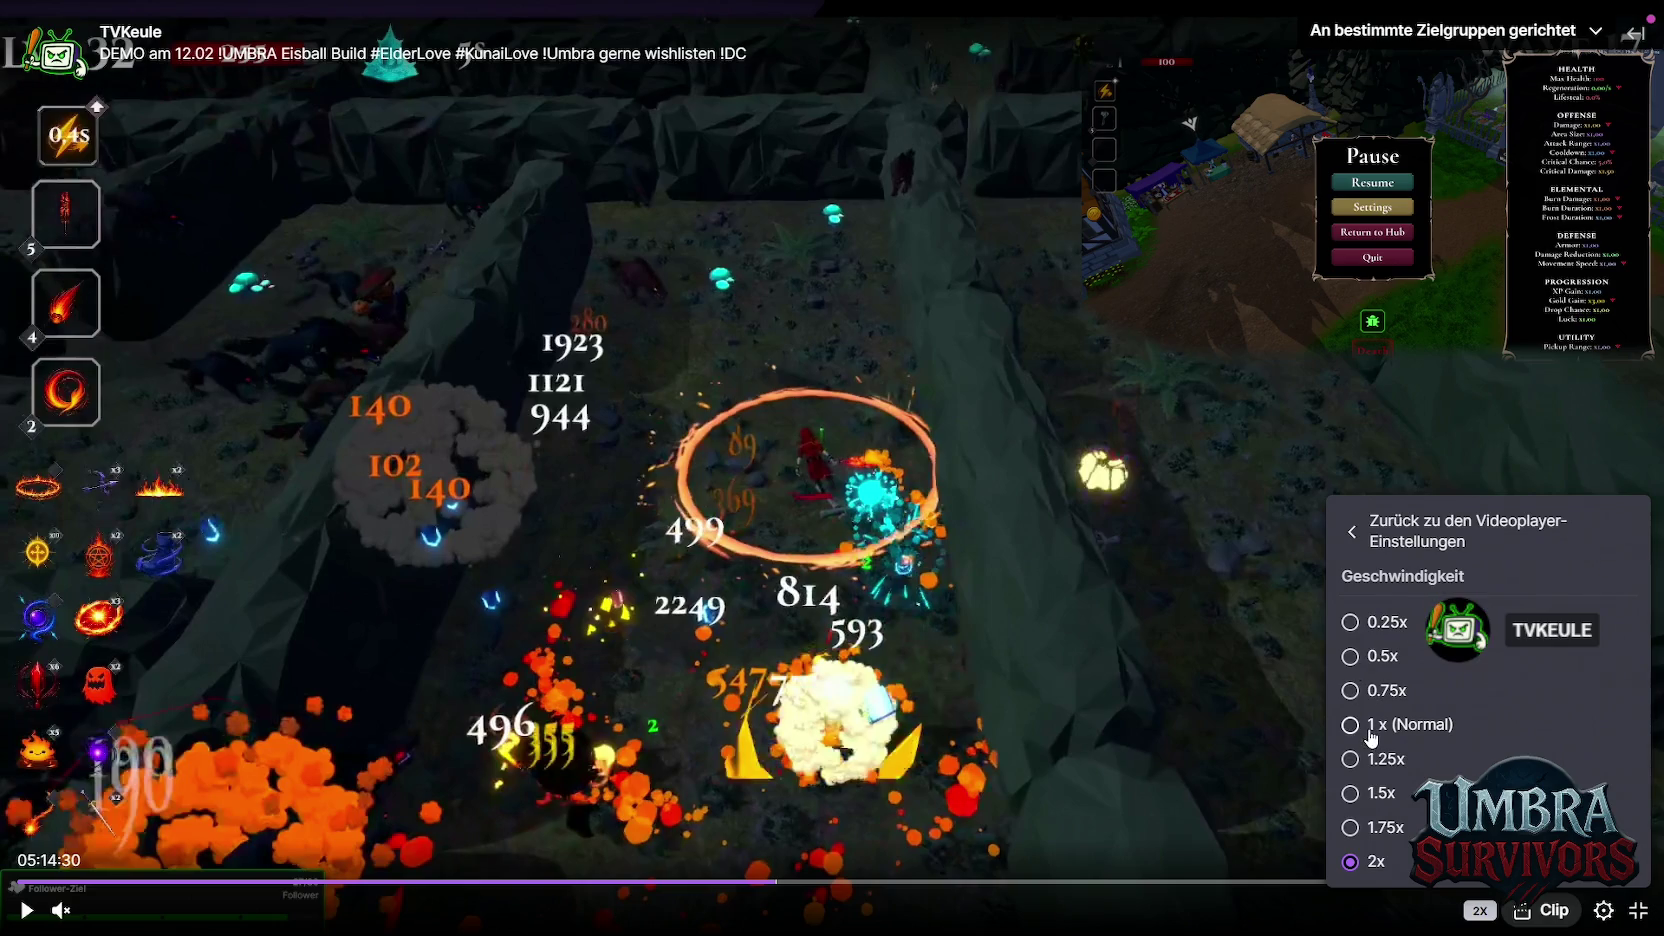
left_click(1370, 731)
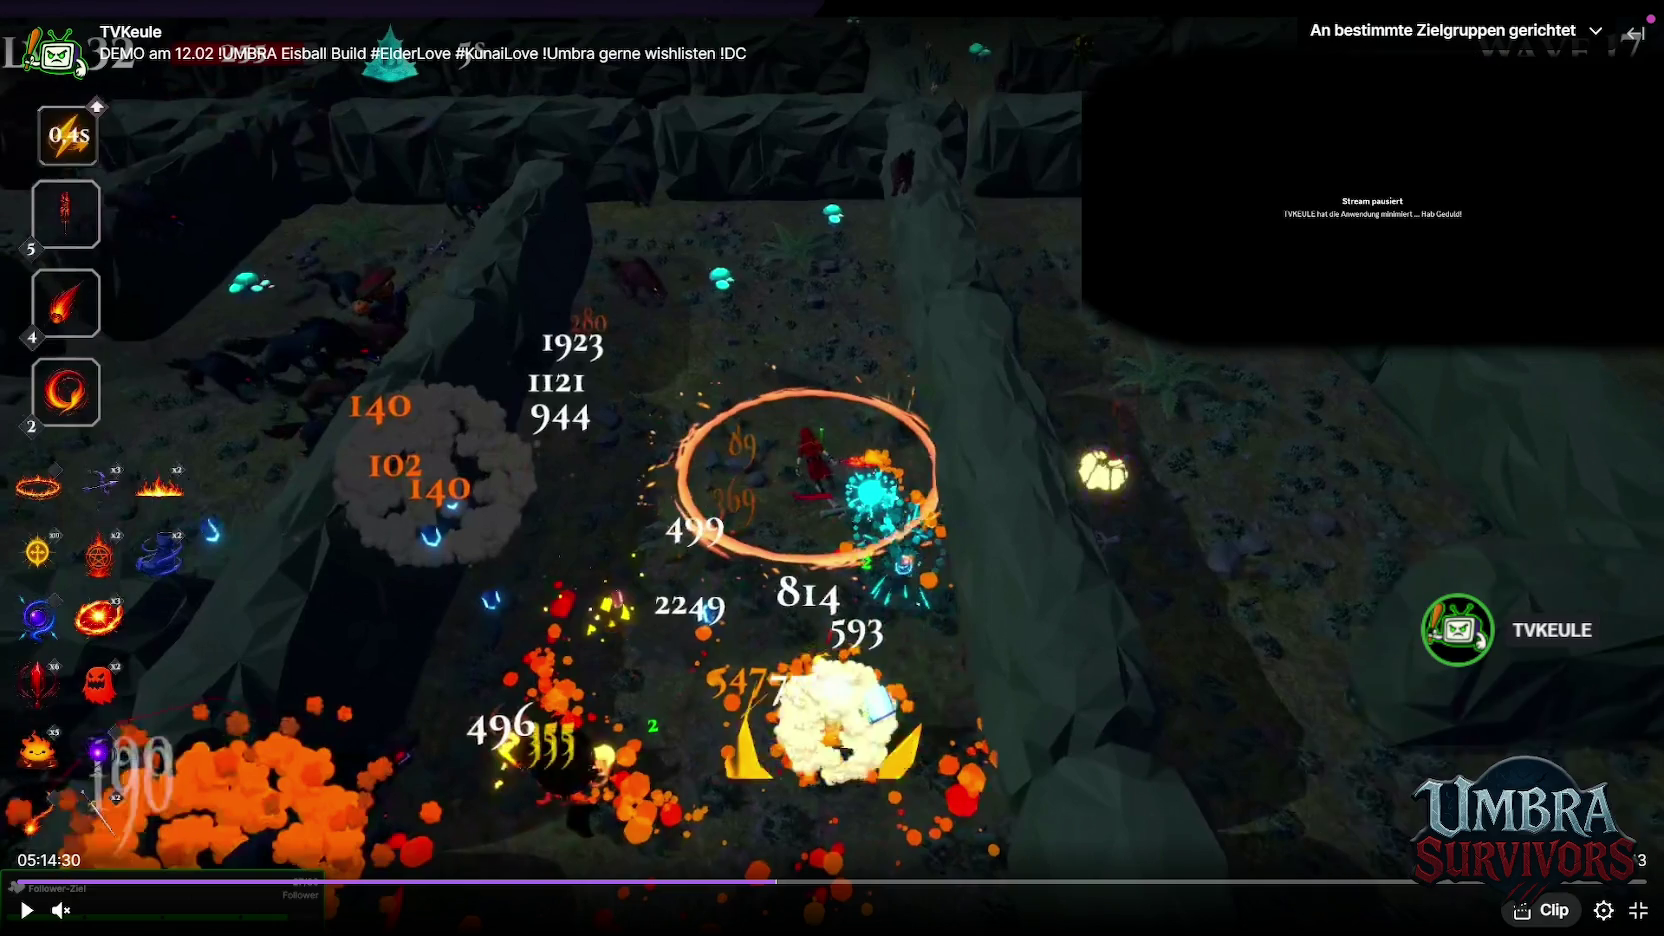
left_click(30, 910)
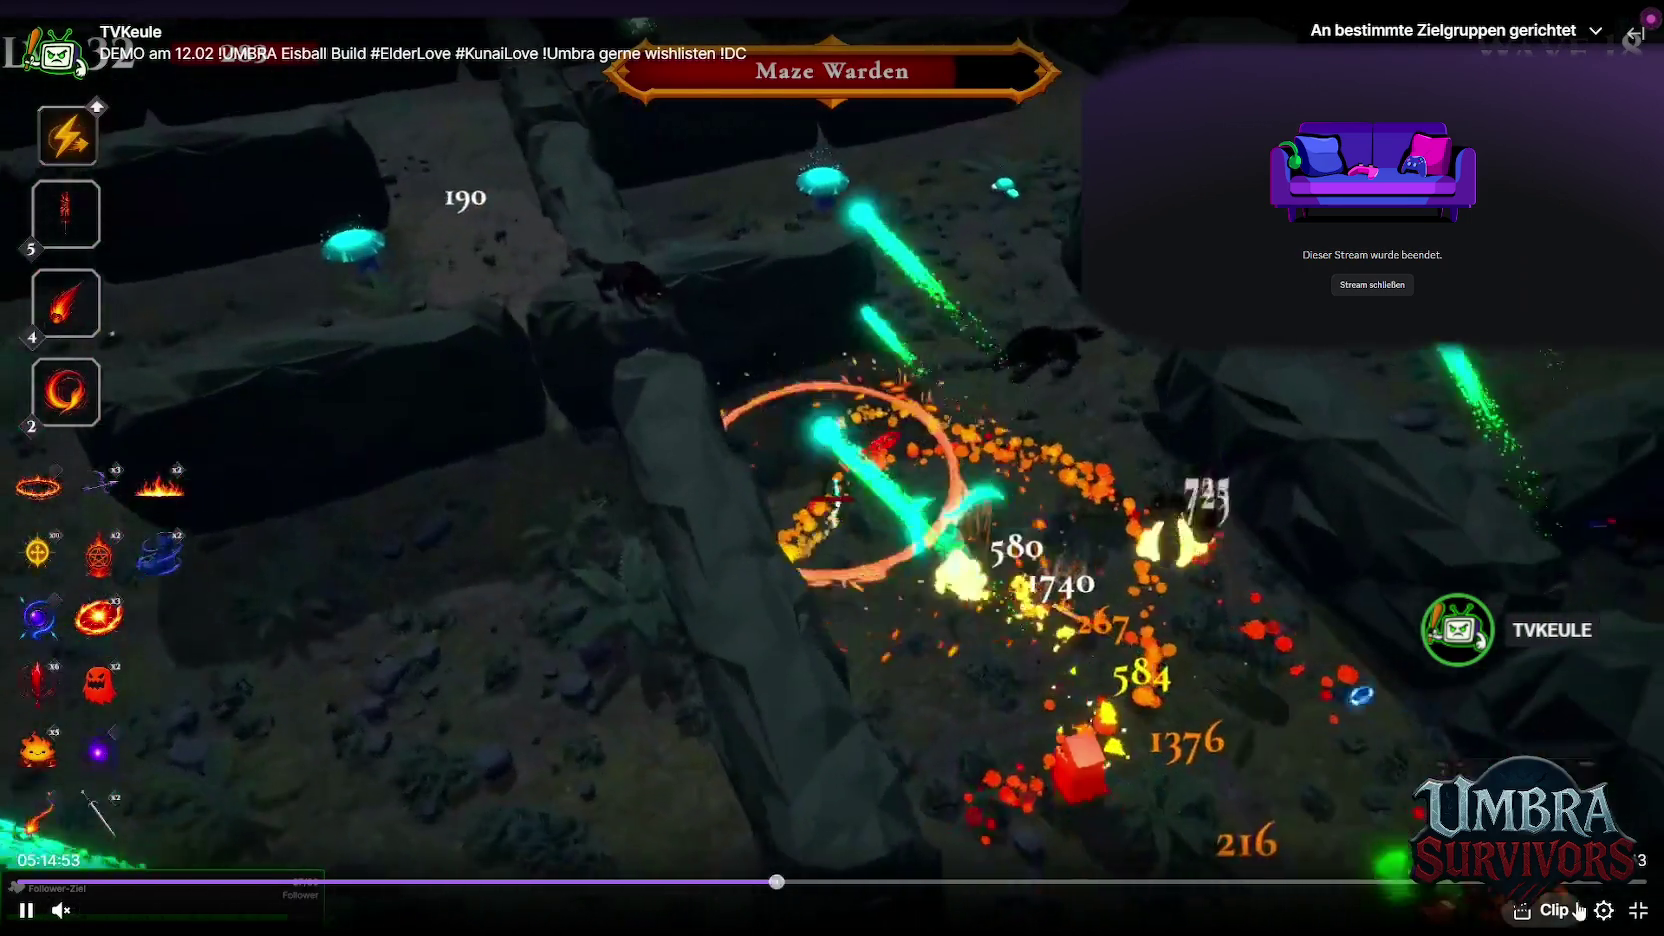
Play the replay at 2x and skip ahead past the card choice into the boss fight
left_click(1603, 910)
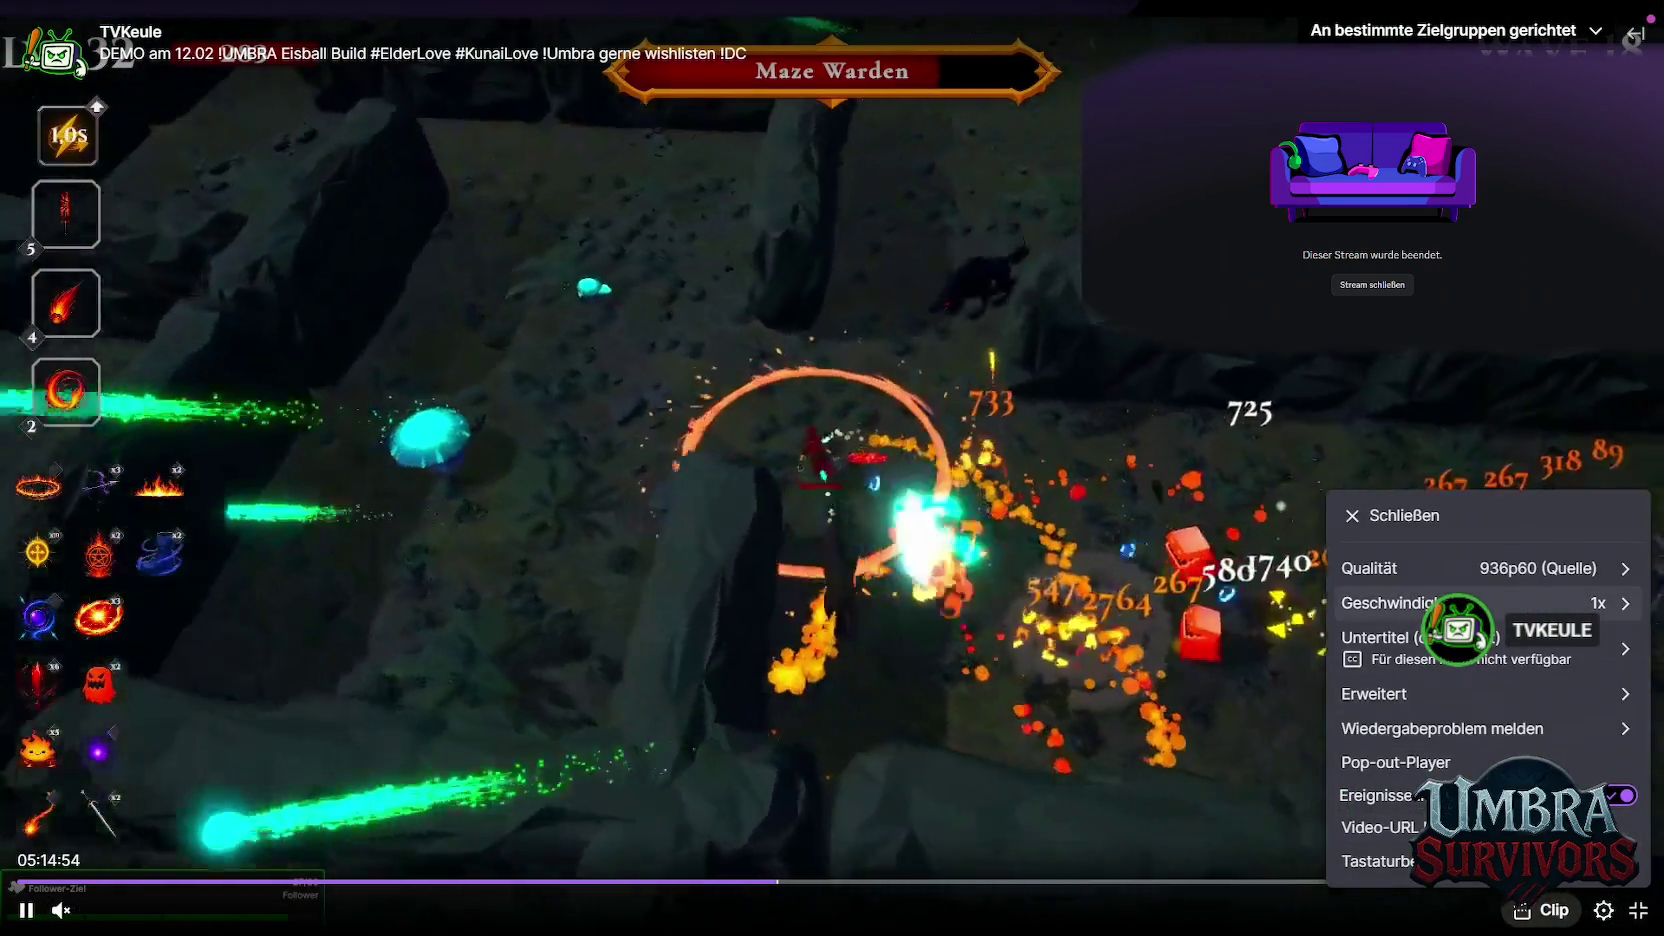
left_click(1372, 862)
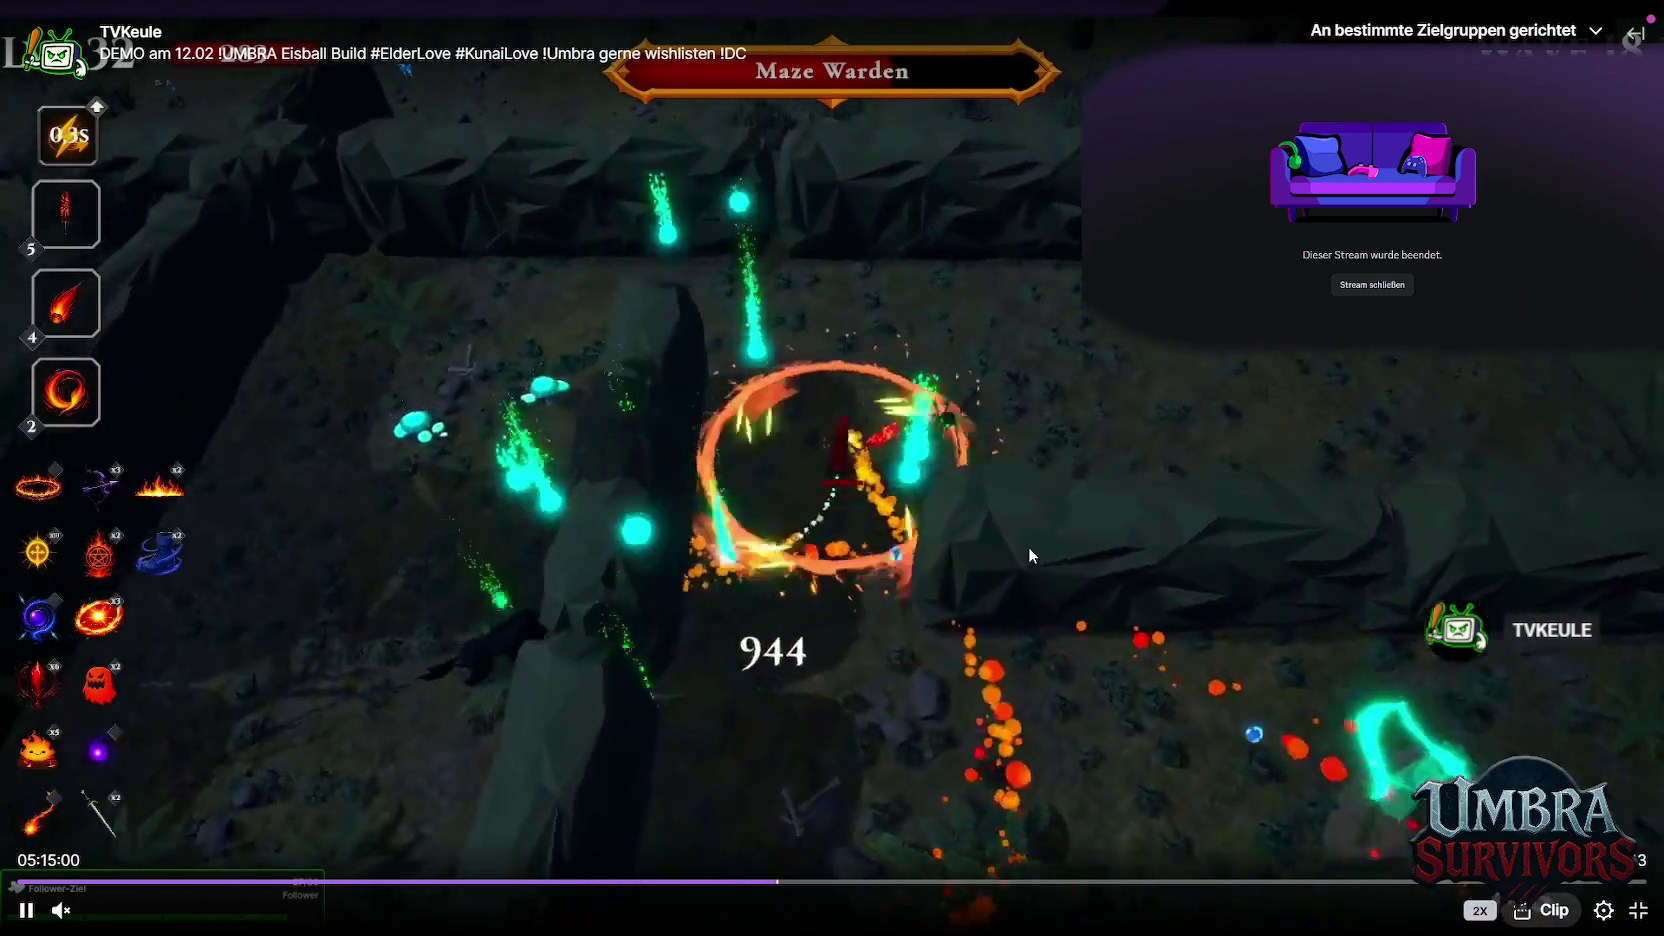
key("Right")
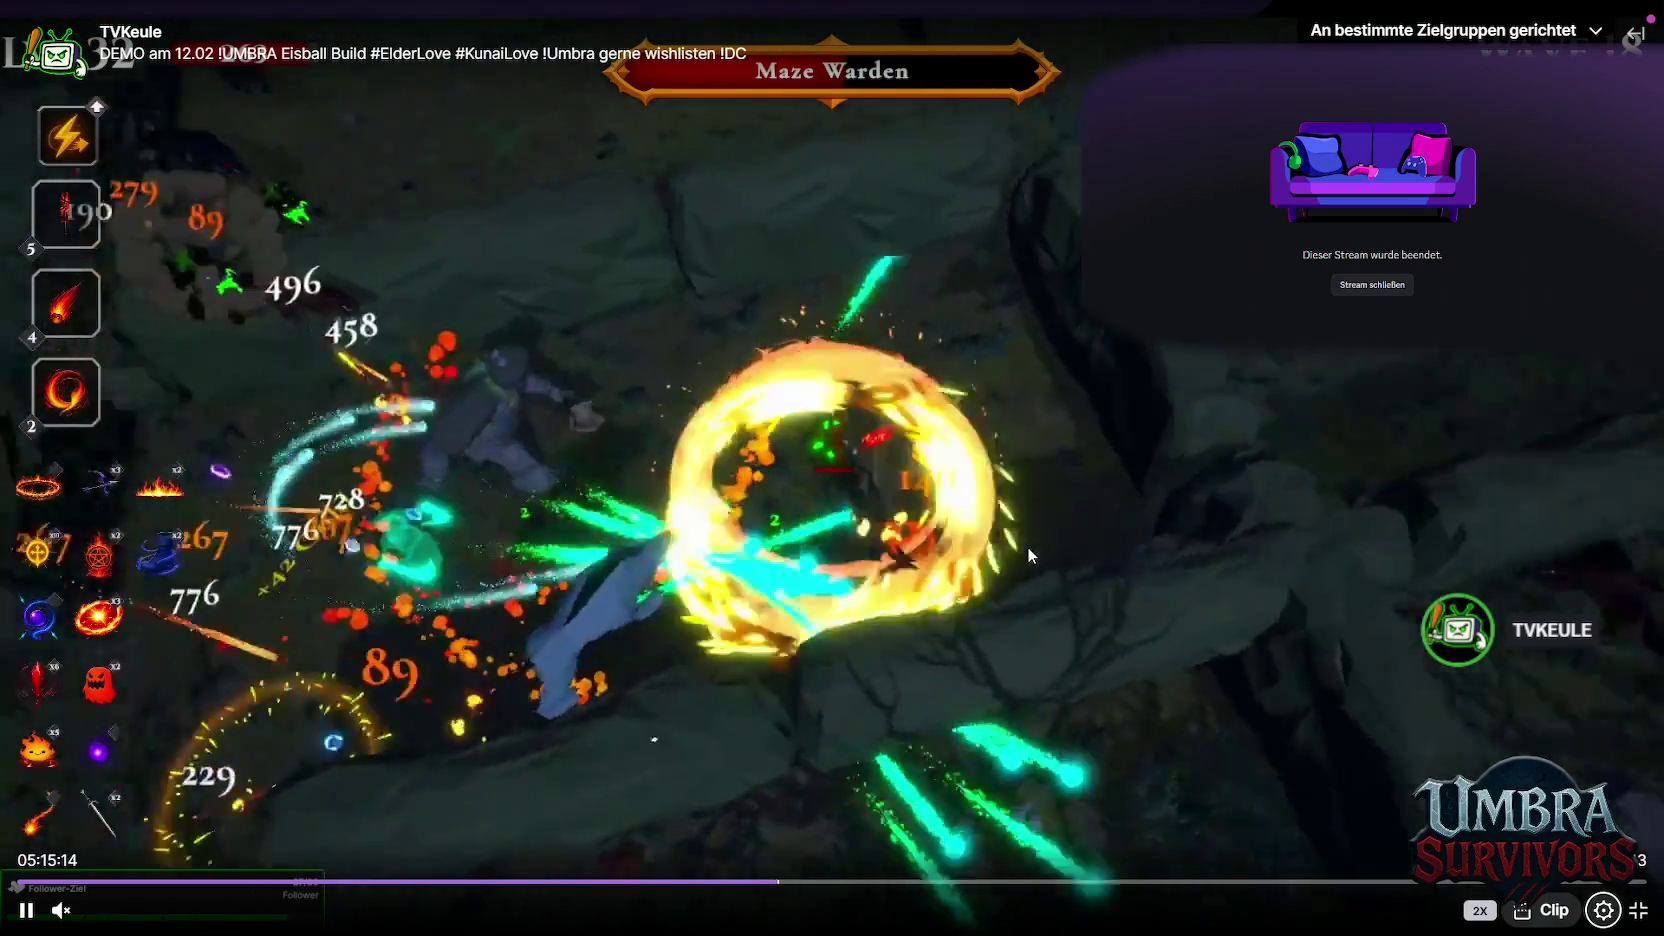
key("Right")
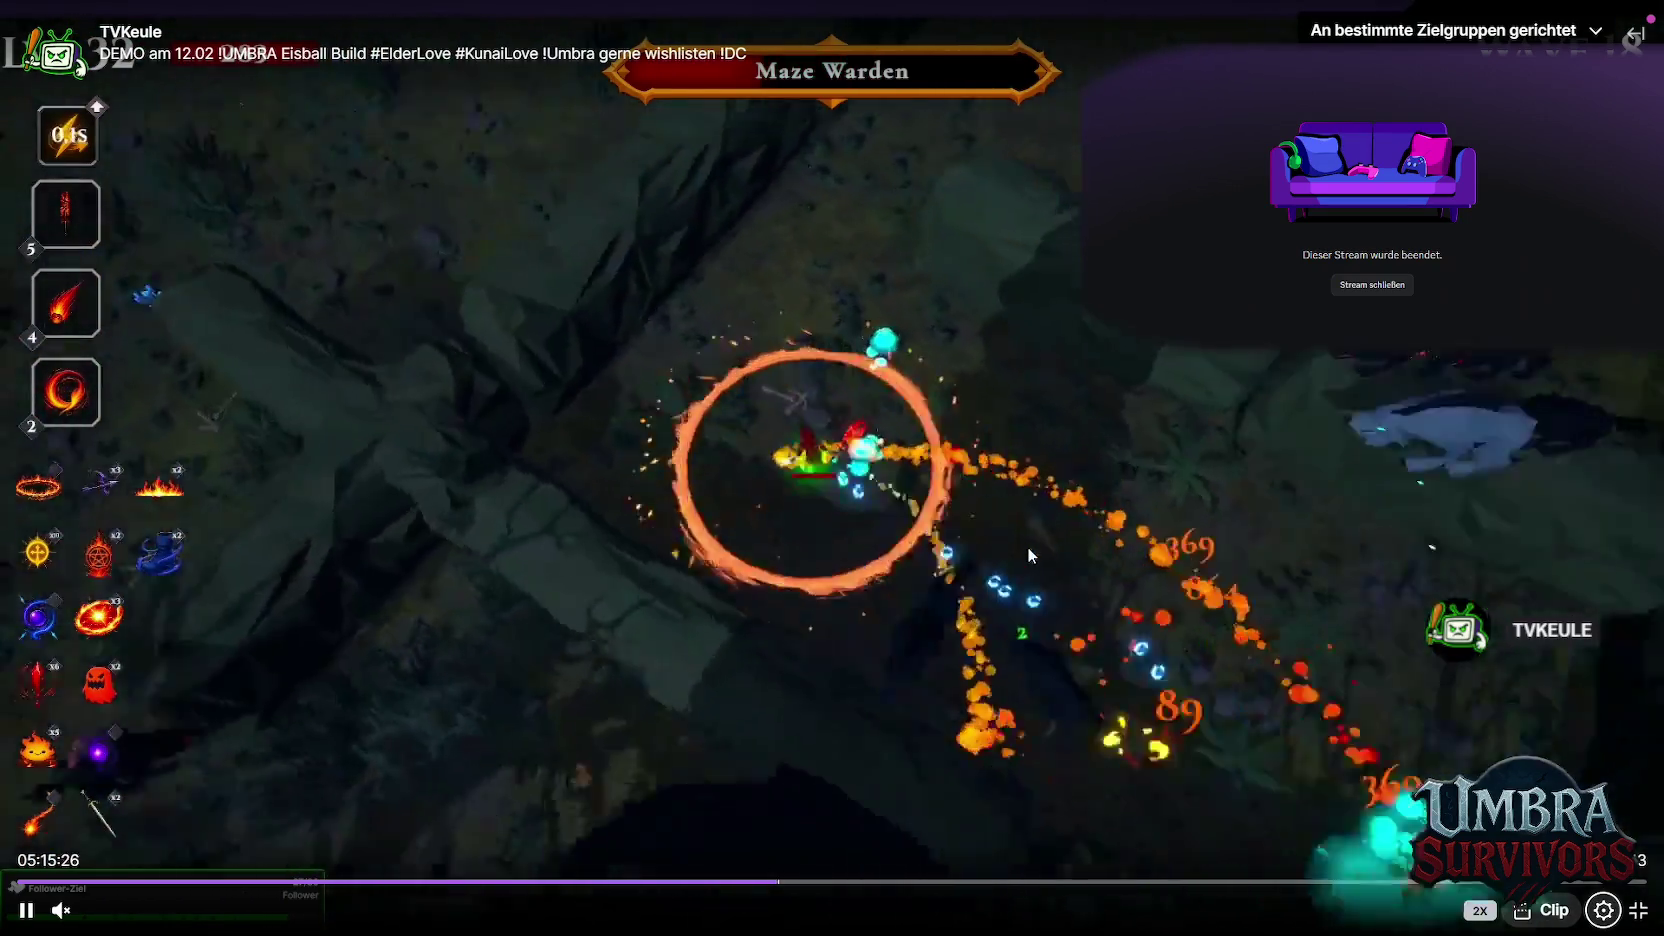
key("Right")
key("Right")
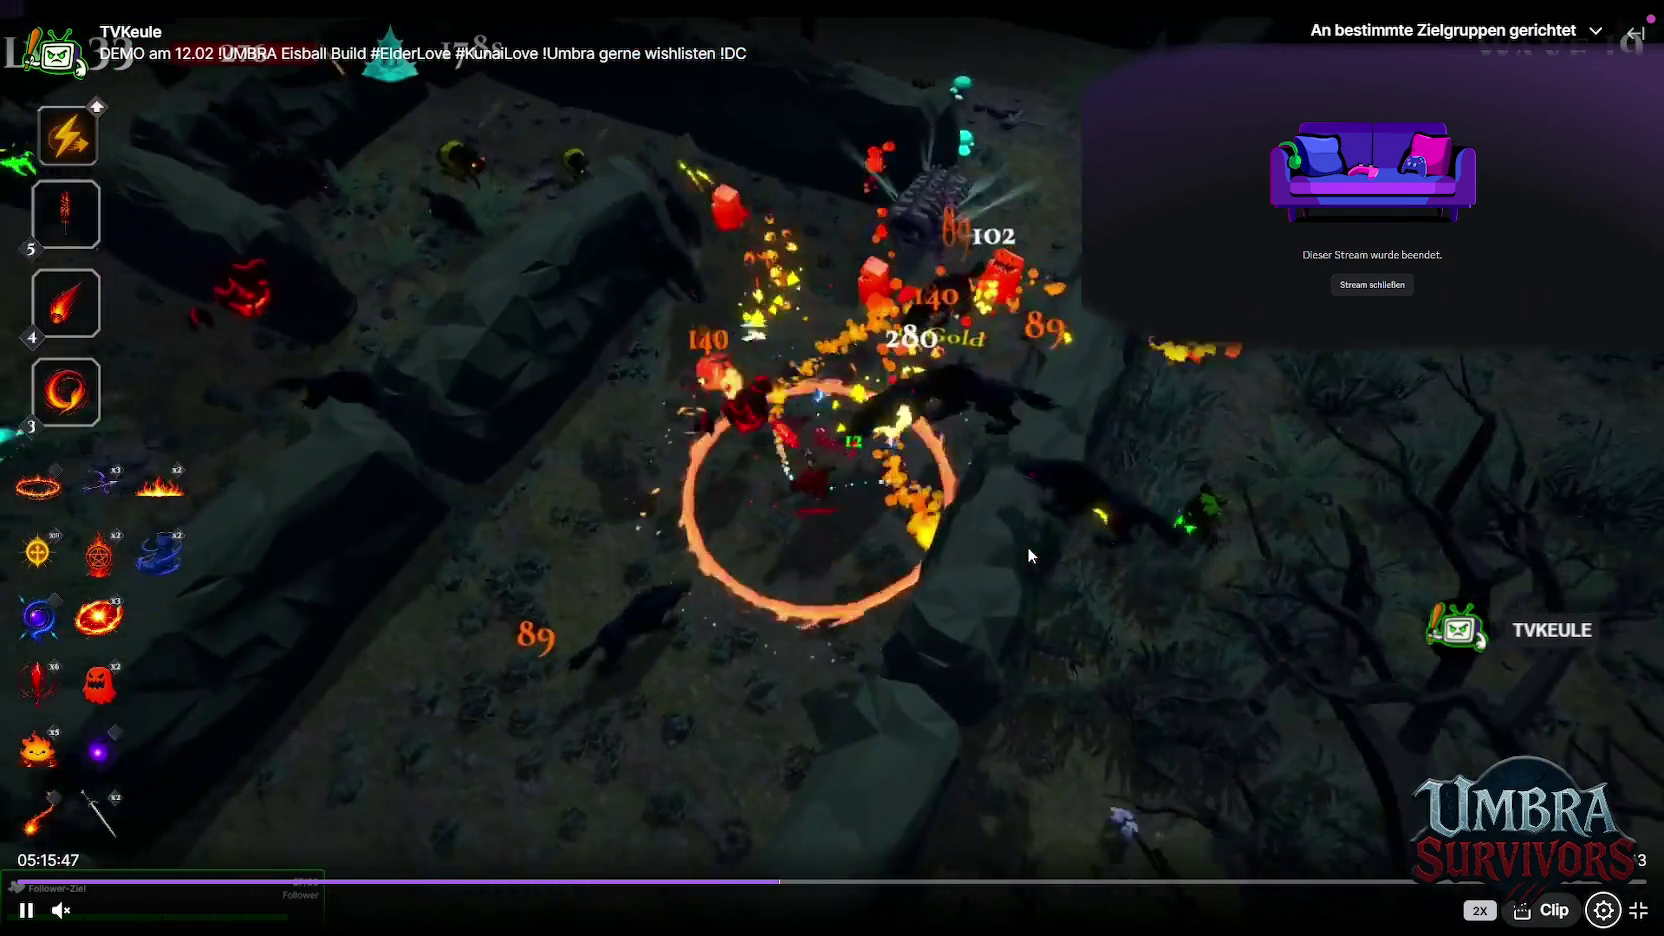
key("Right")
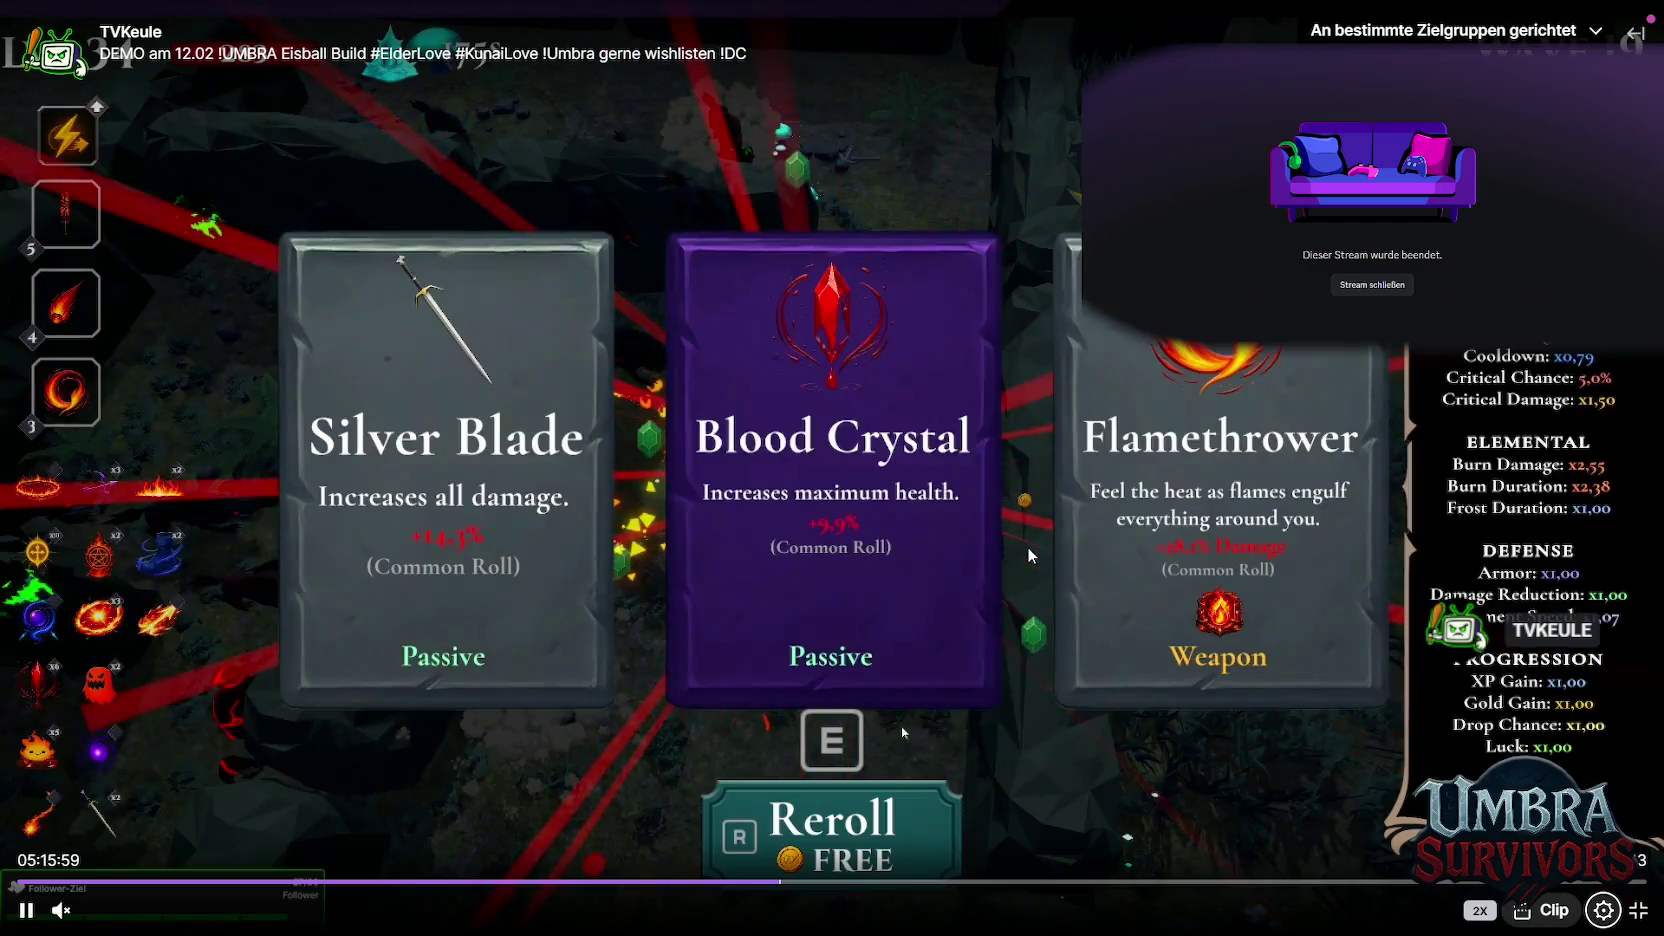
key("Right")
key("Right")
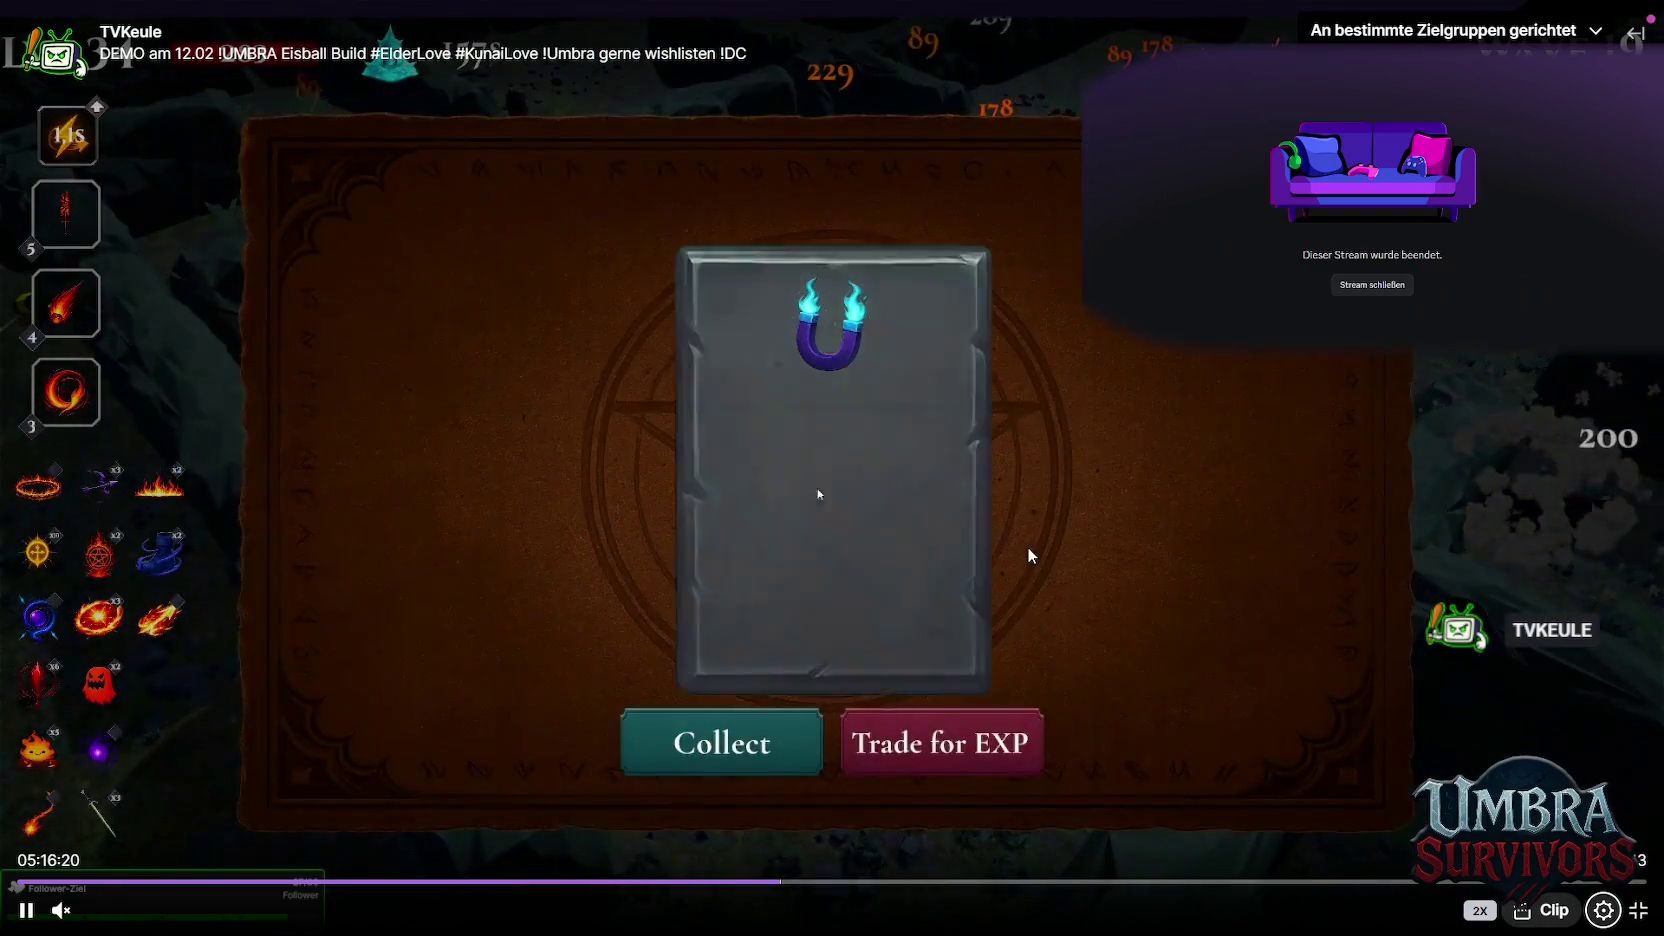
key("Right")
key("Right")
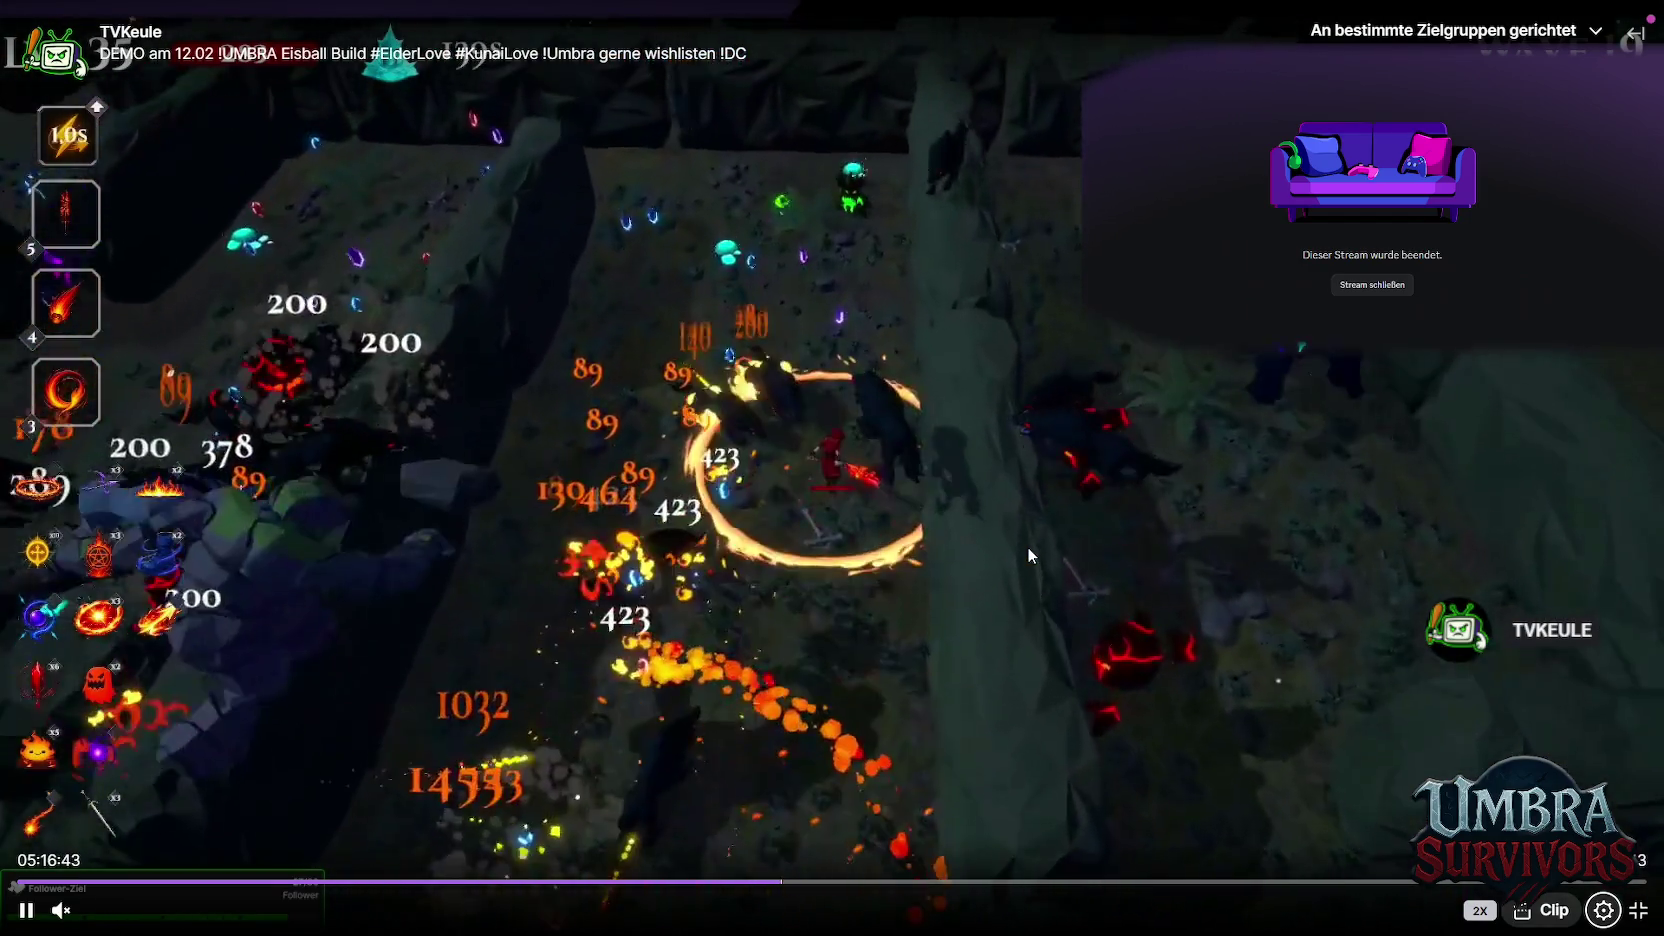
key("Right")
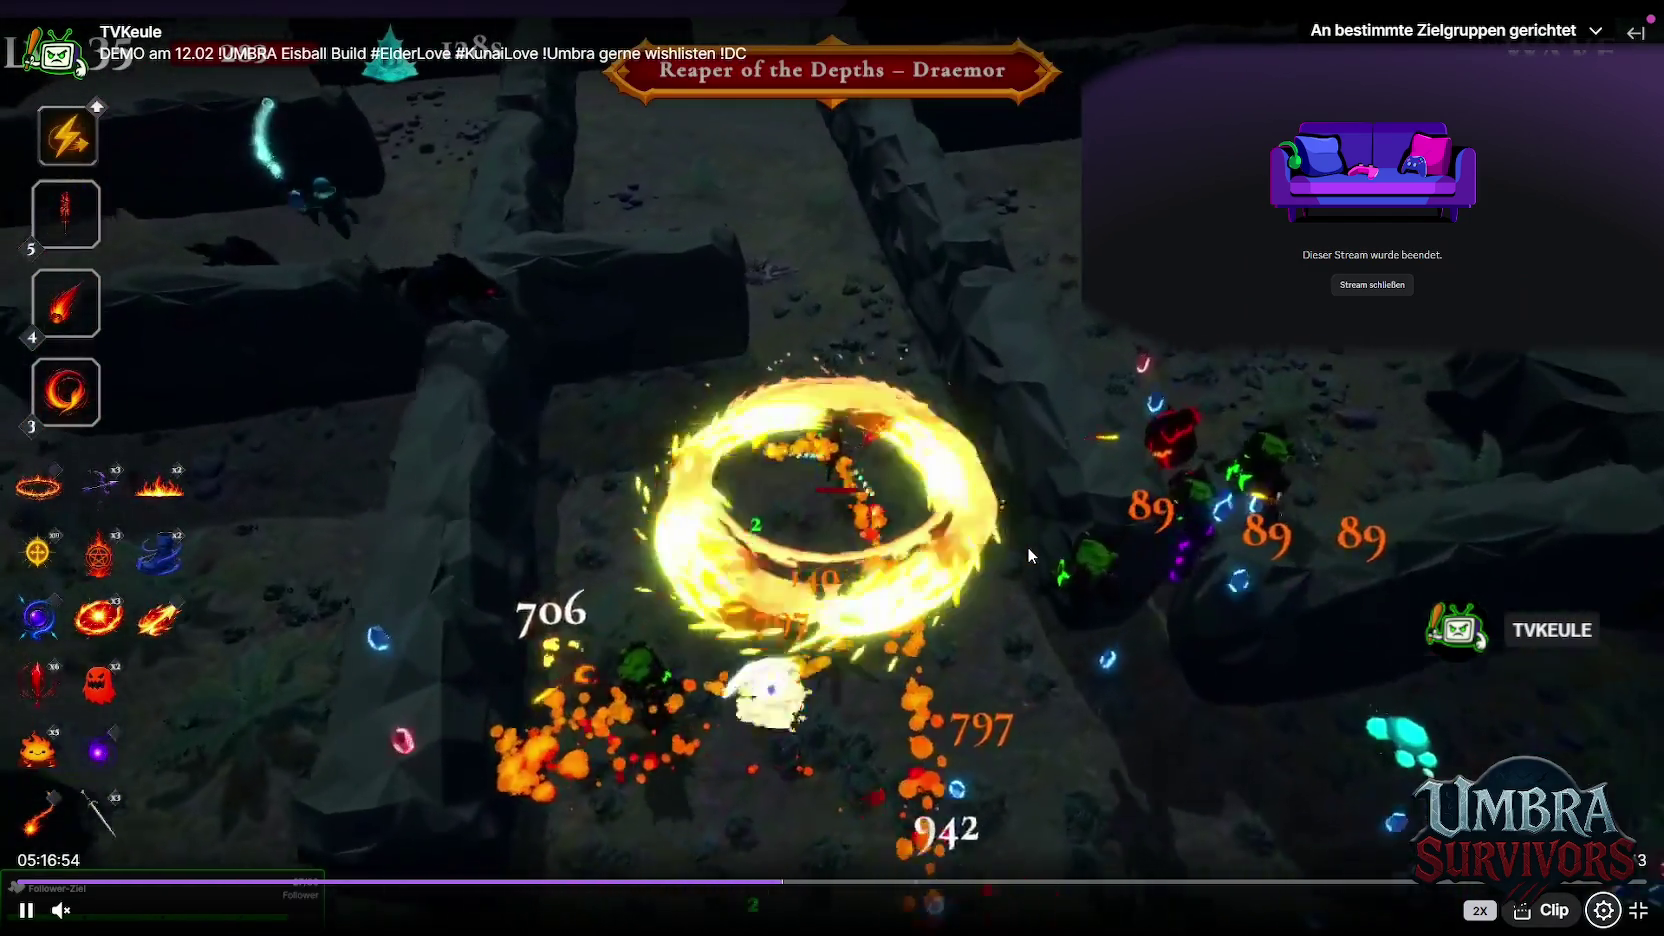
key("Right")
key("Right")
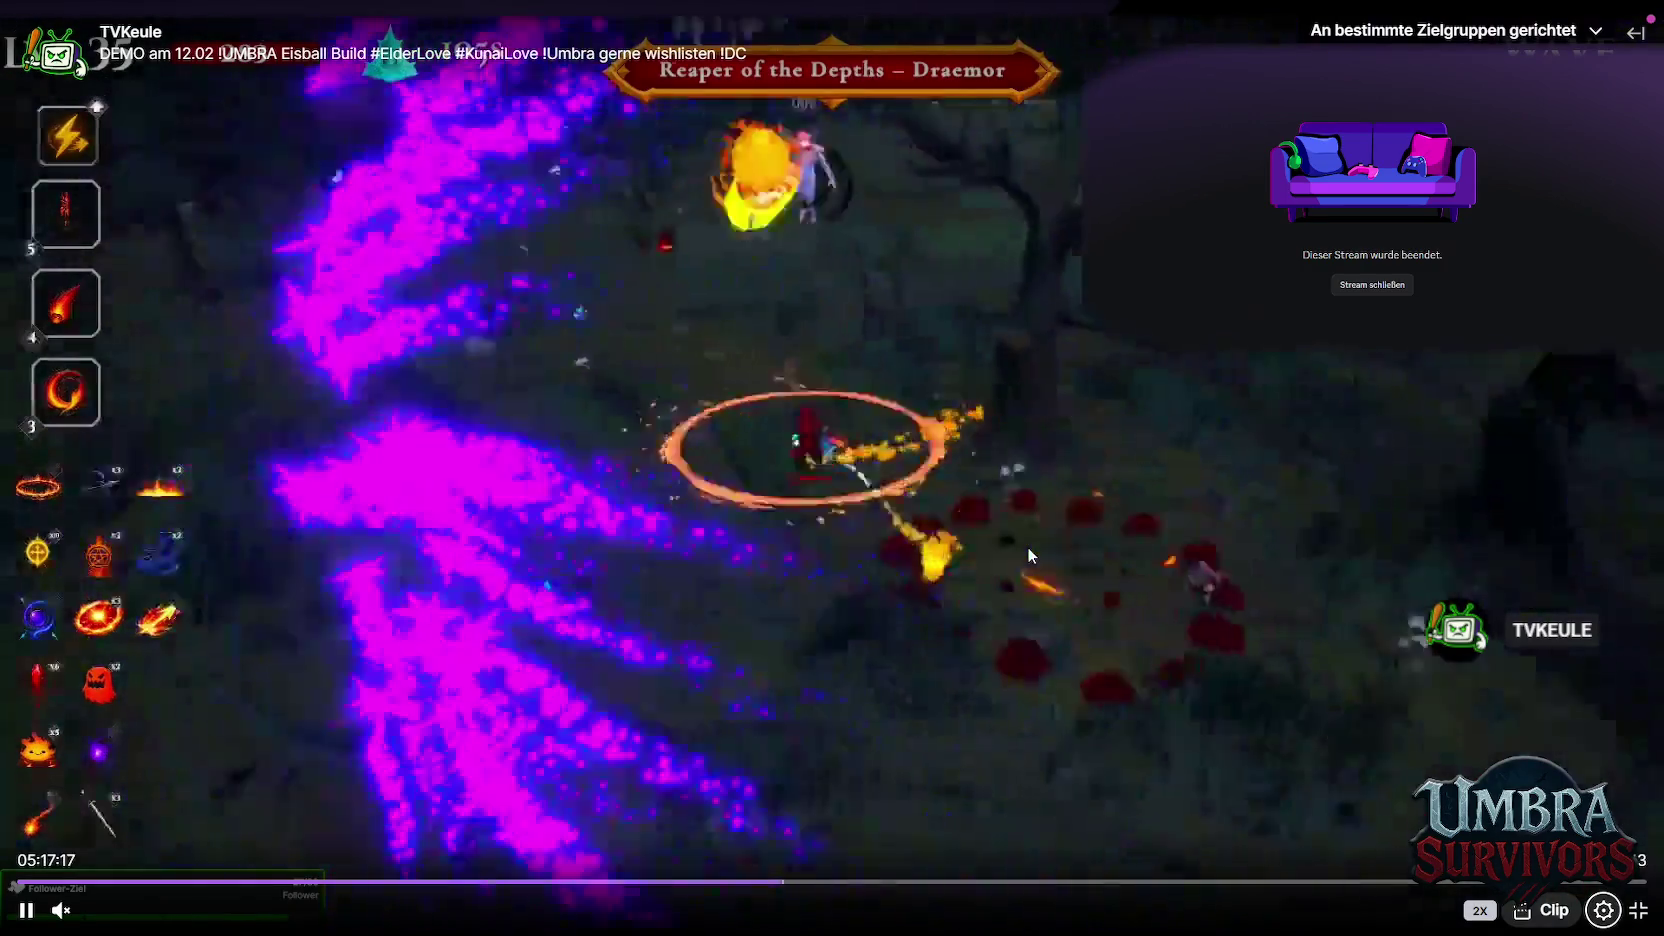
key("Right")
key("Right")
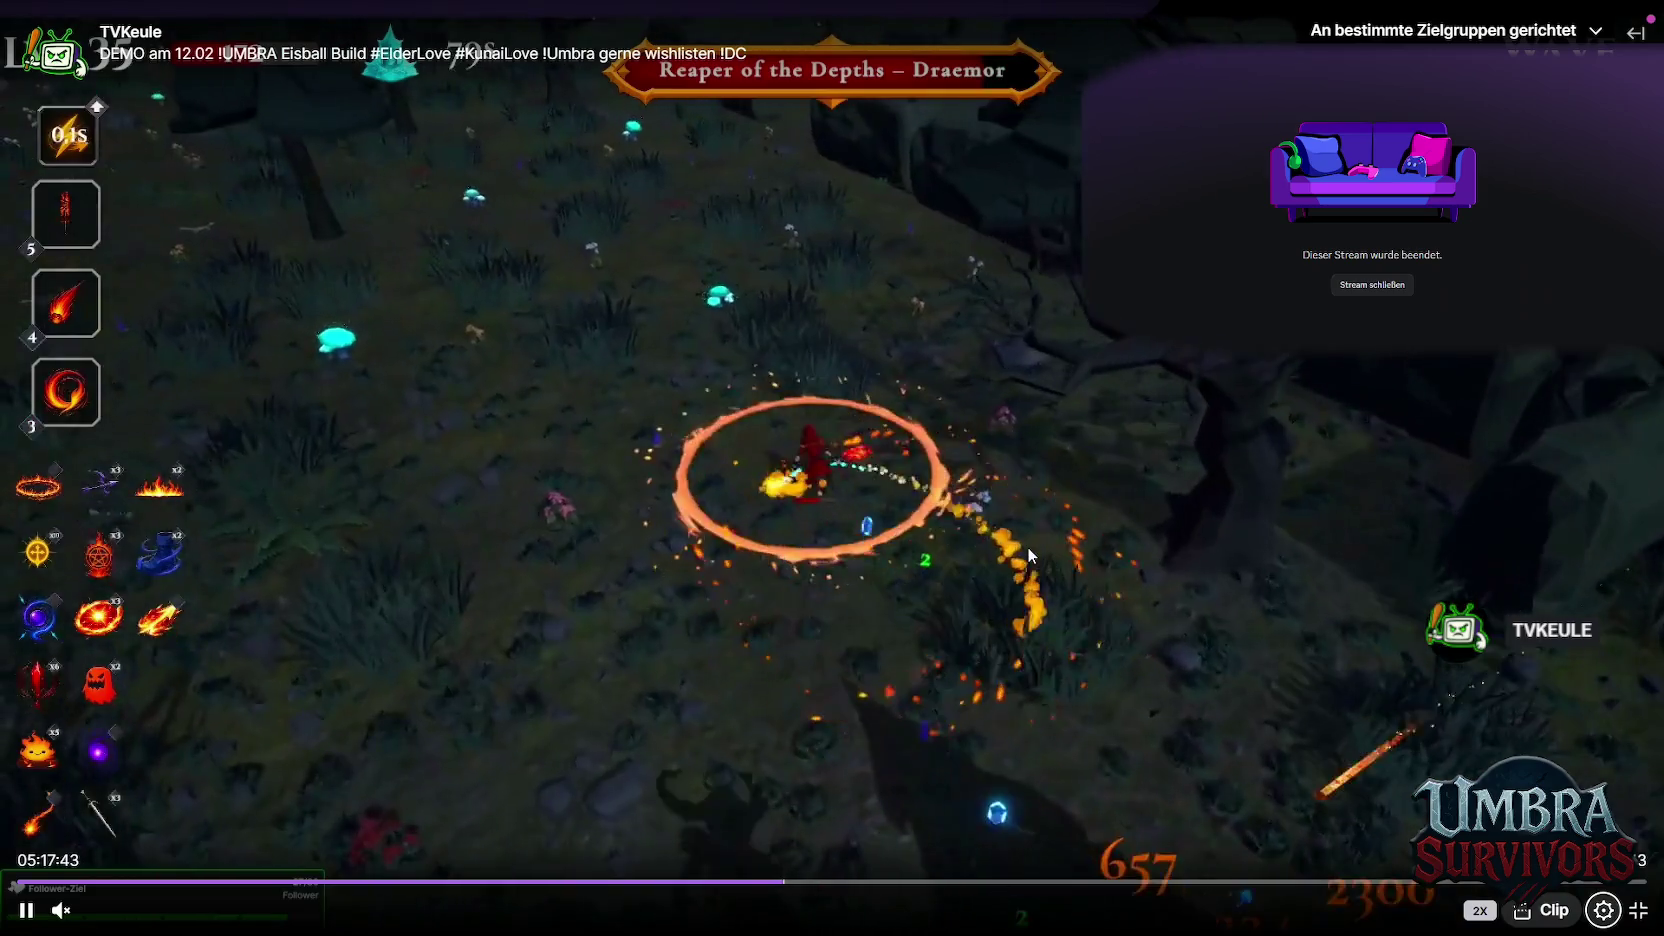
key("Right")
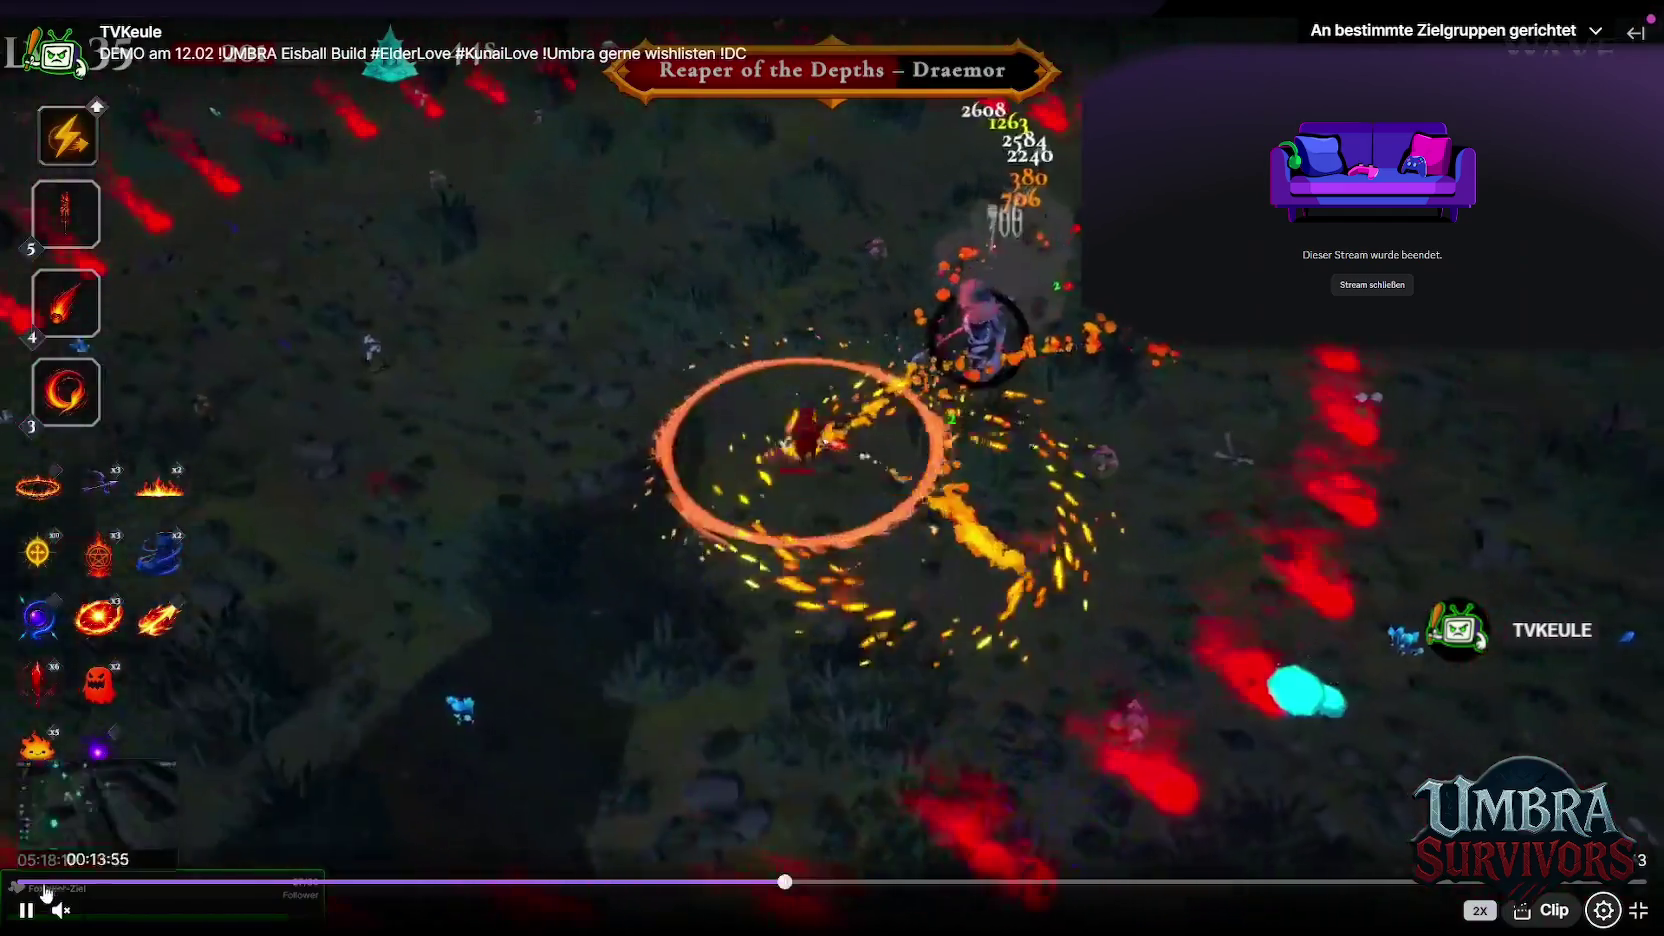
Return to normal speed and jump the replay to 05:41:00
left_click(26, 910)
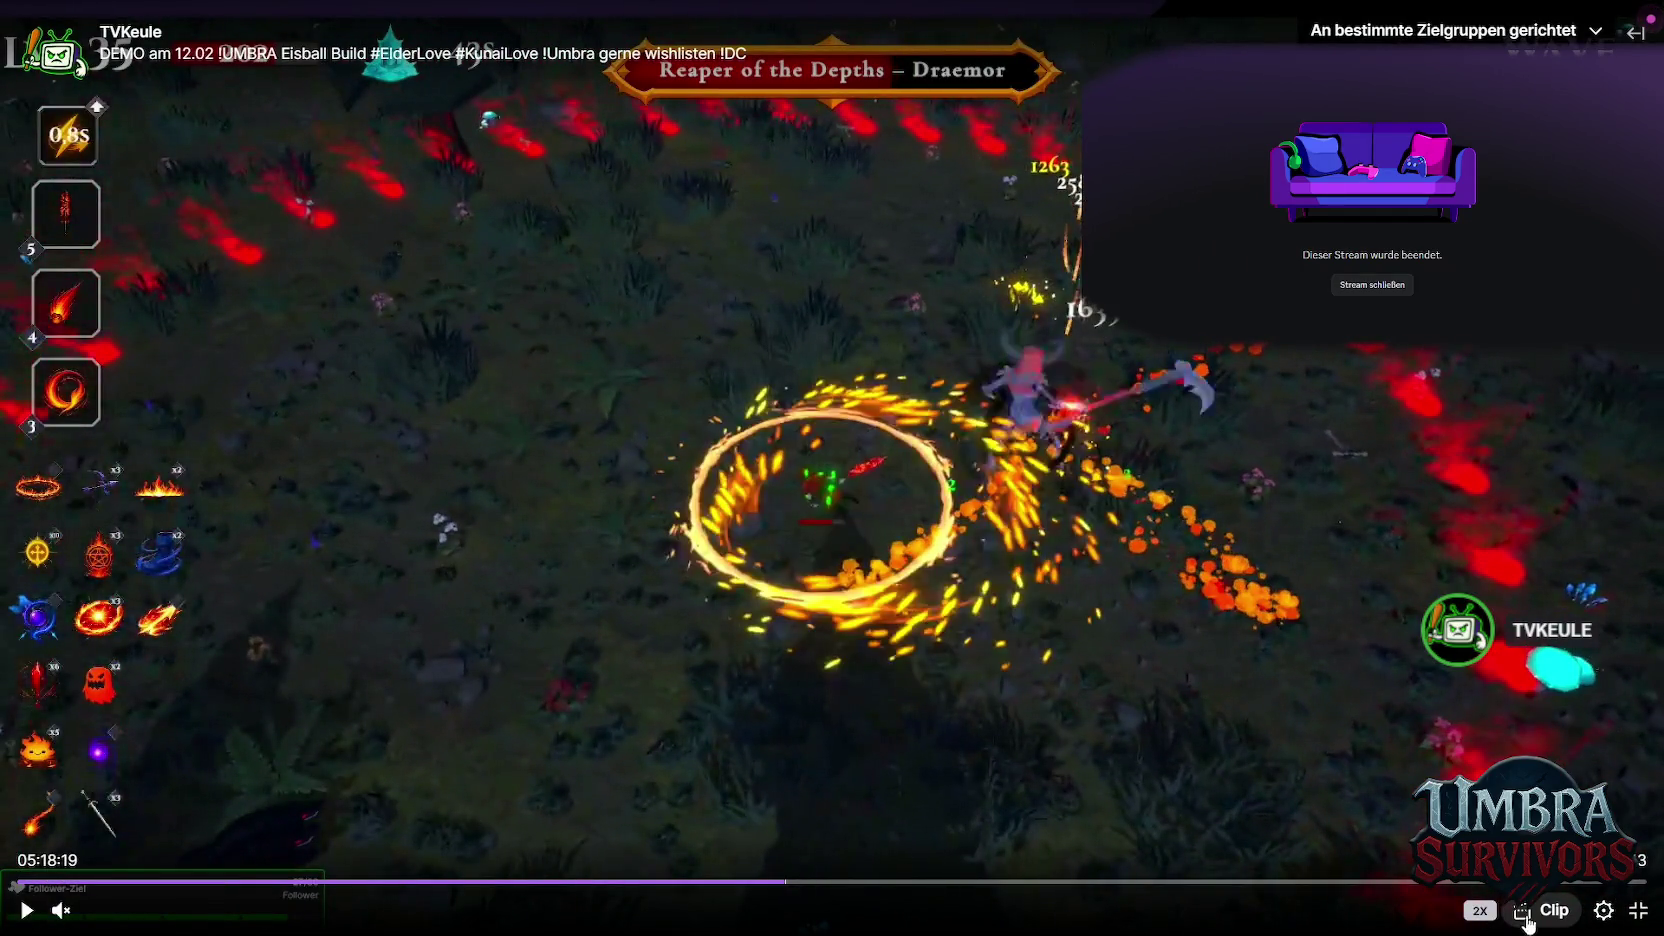
left_click(1601, 910)
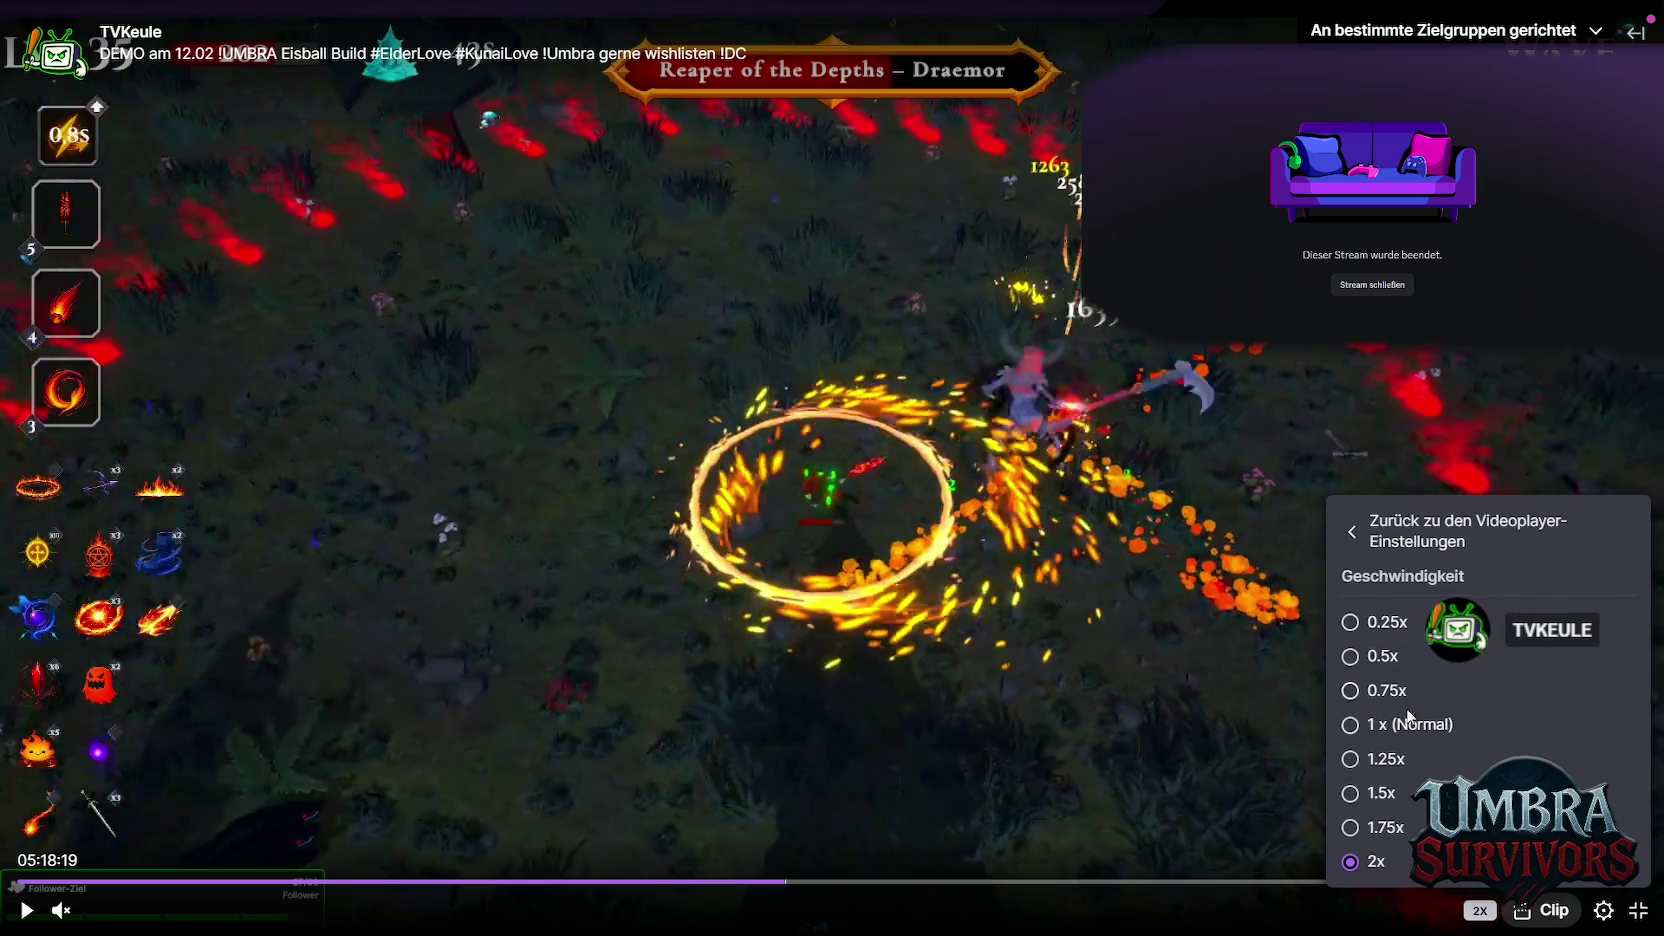
left_click(1410, 722)
left_click(26, 910)
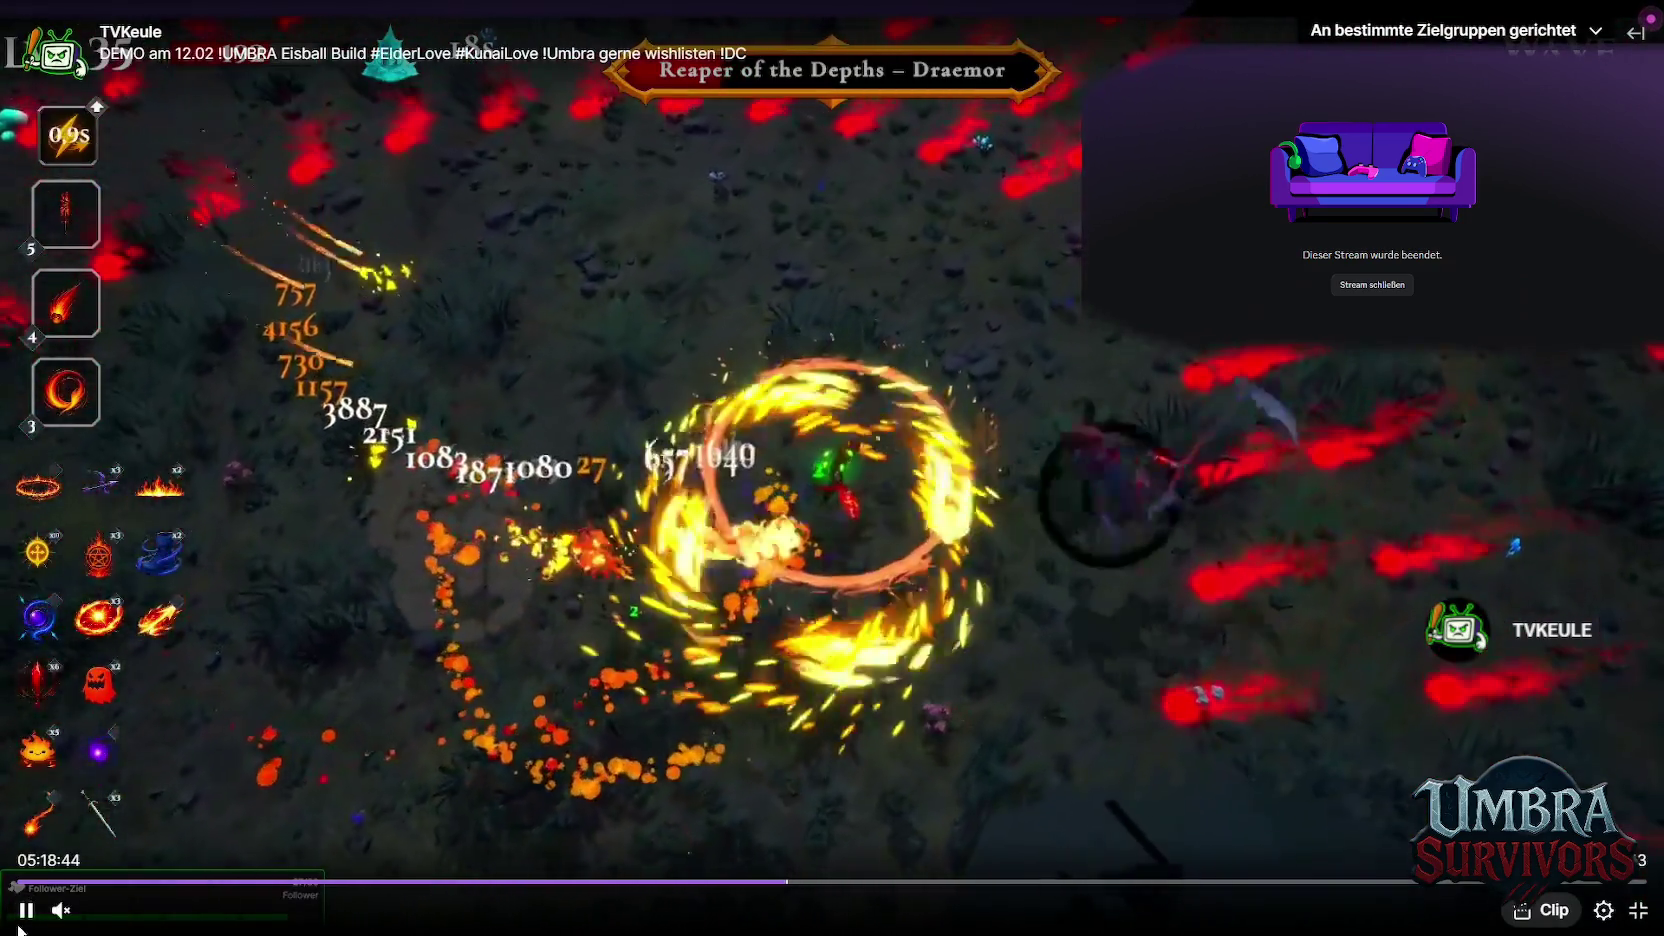
left_click(1494, 681)
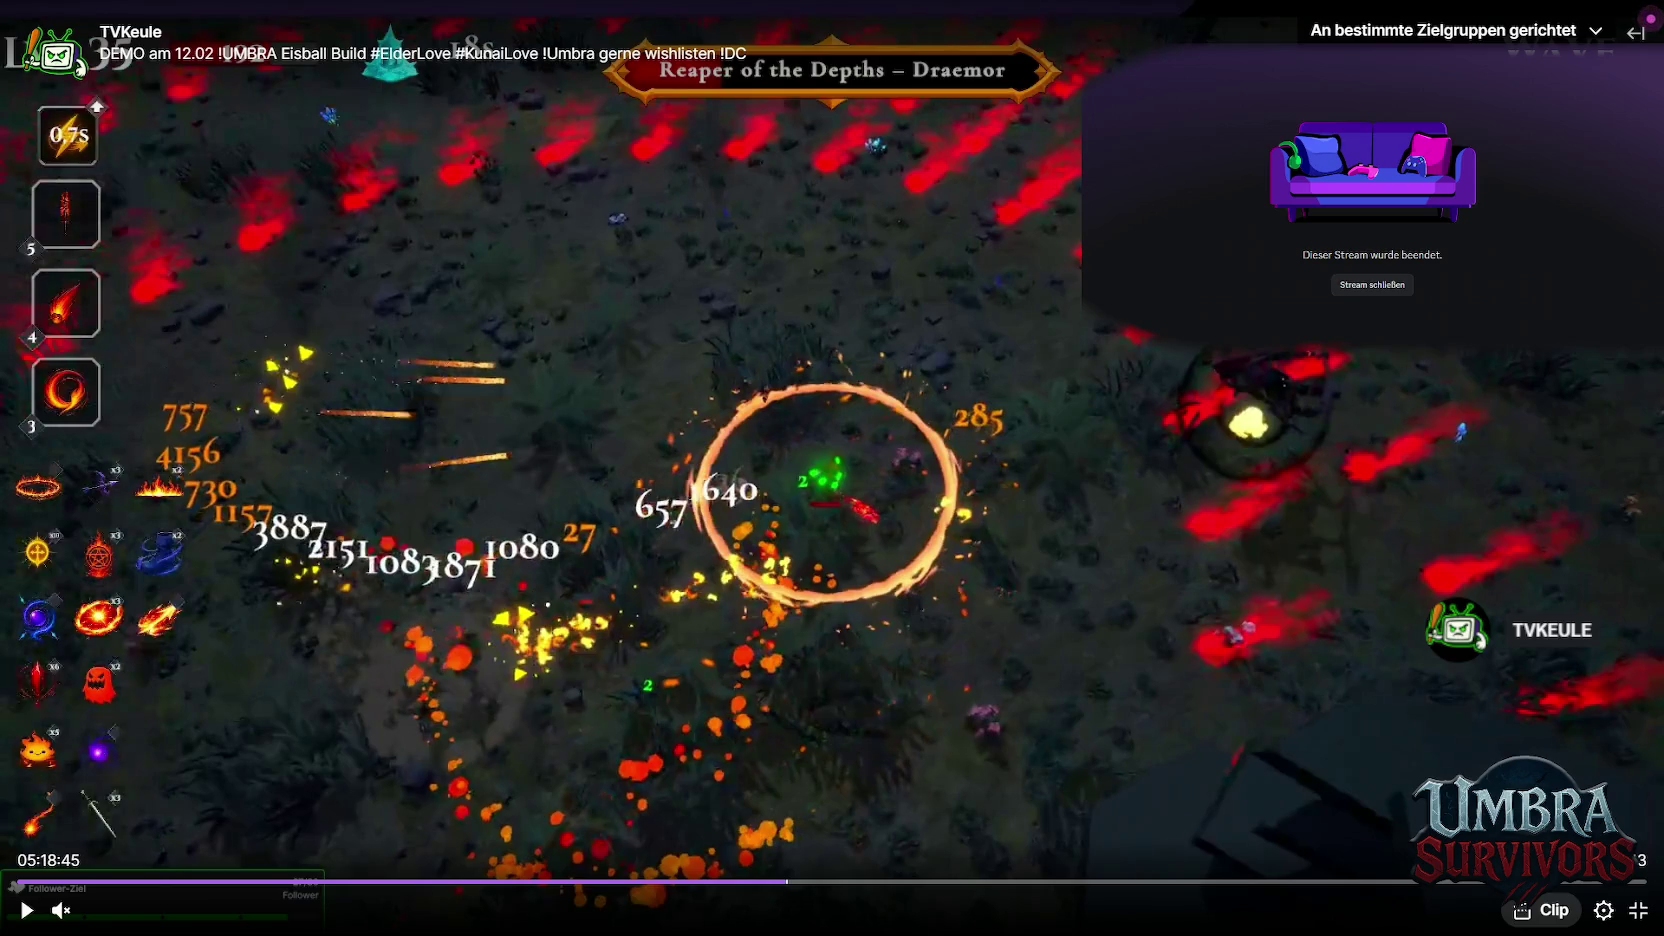
left_click(818, 882)
left_click(845, 882)
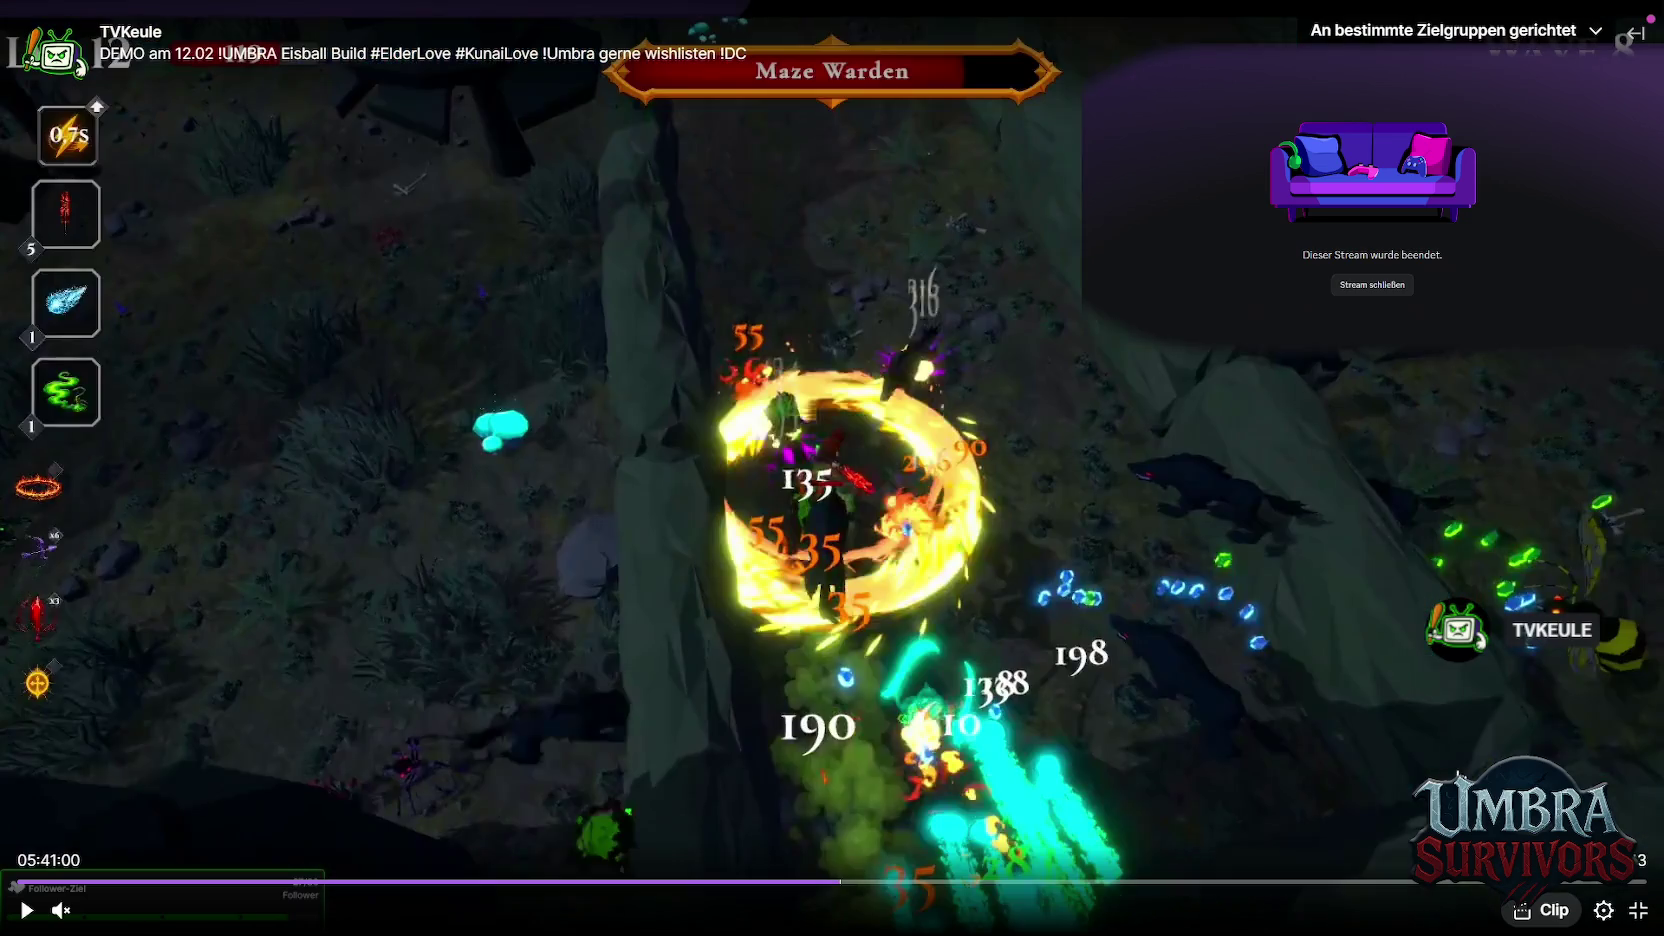
left_click(1638, 910)
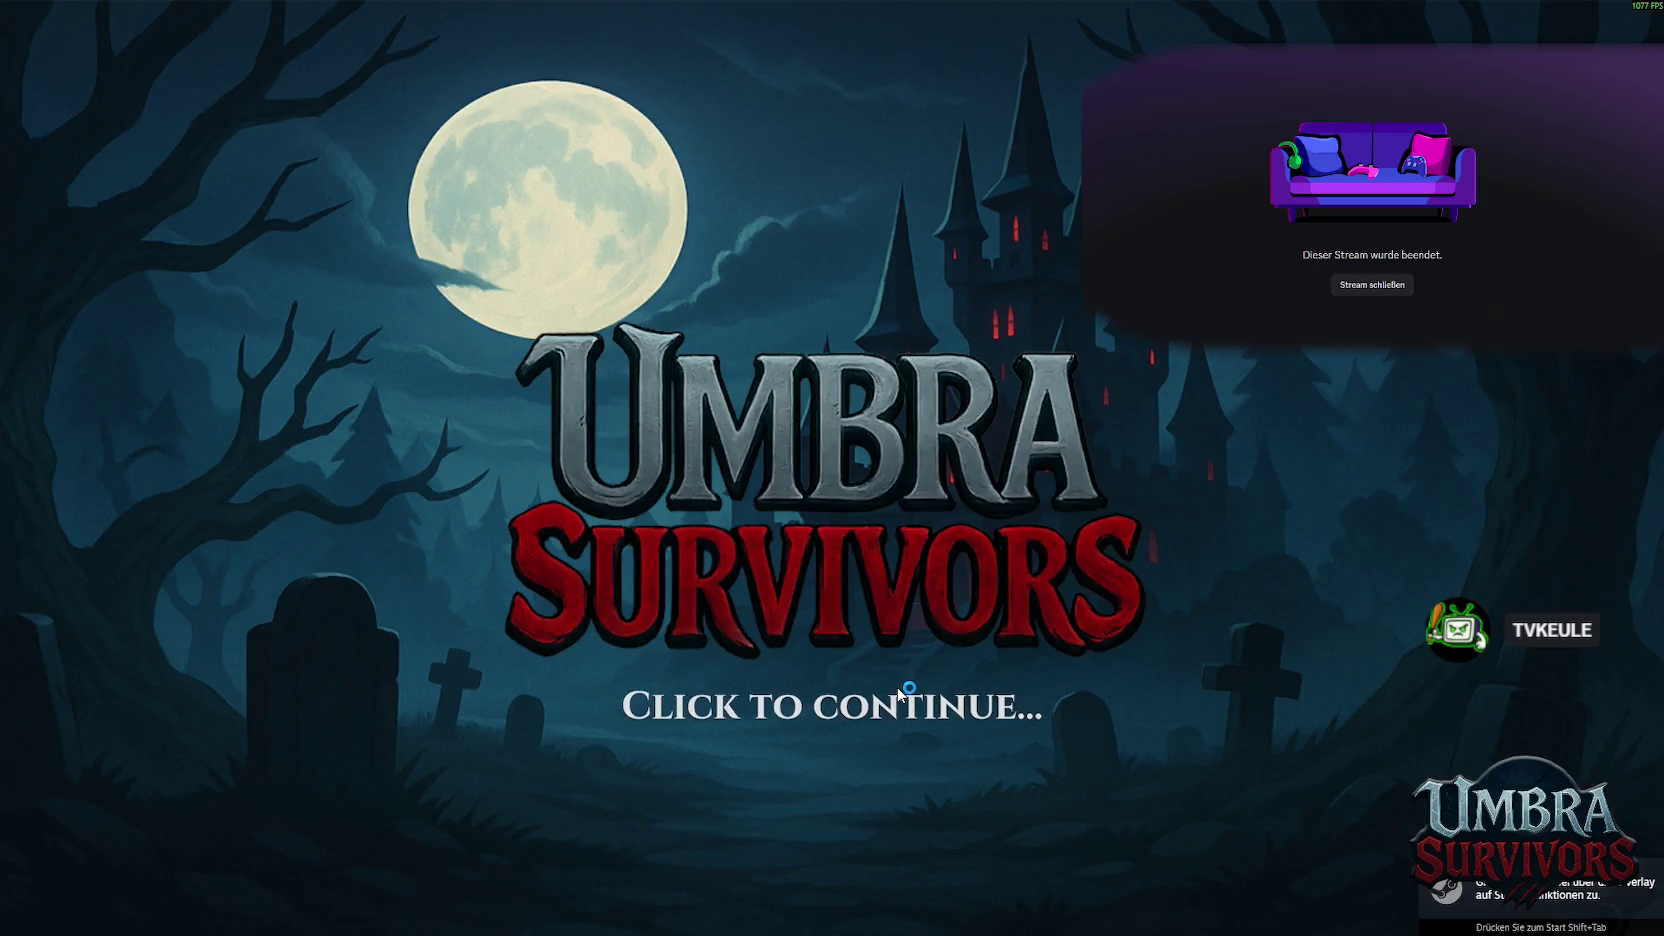
Continue past the 'Click to continue' title screen and the intro screen
left_click(897, 690)
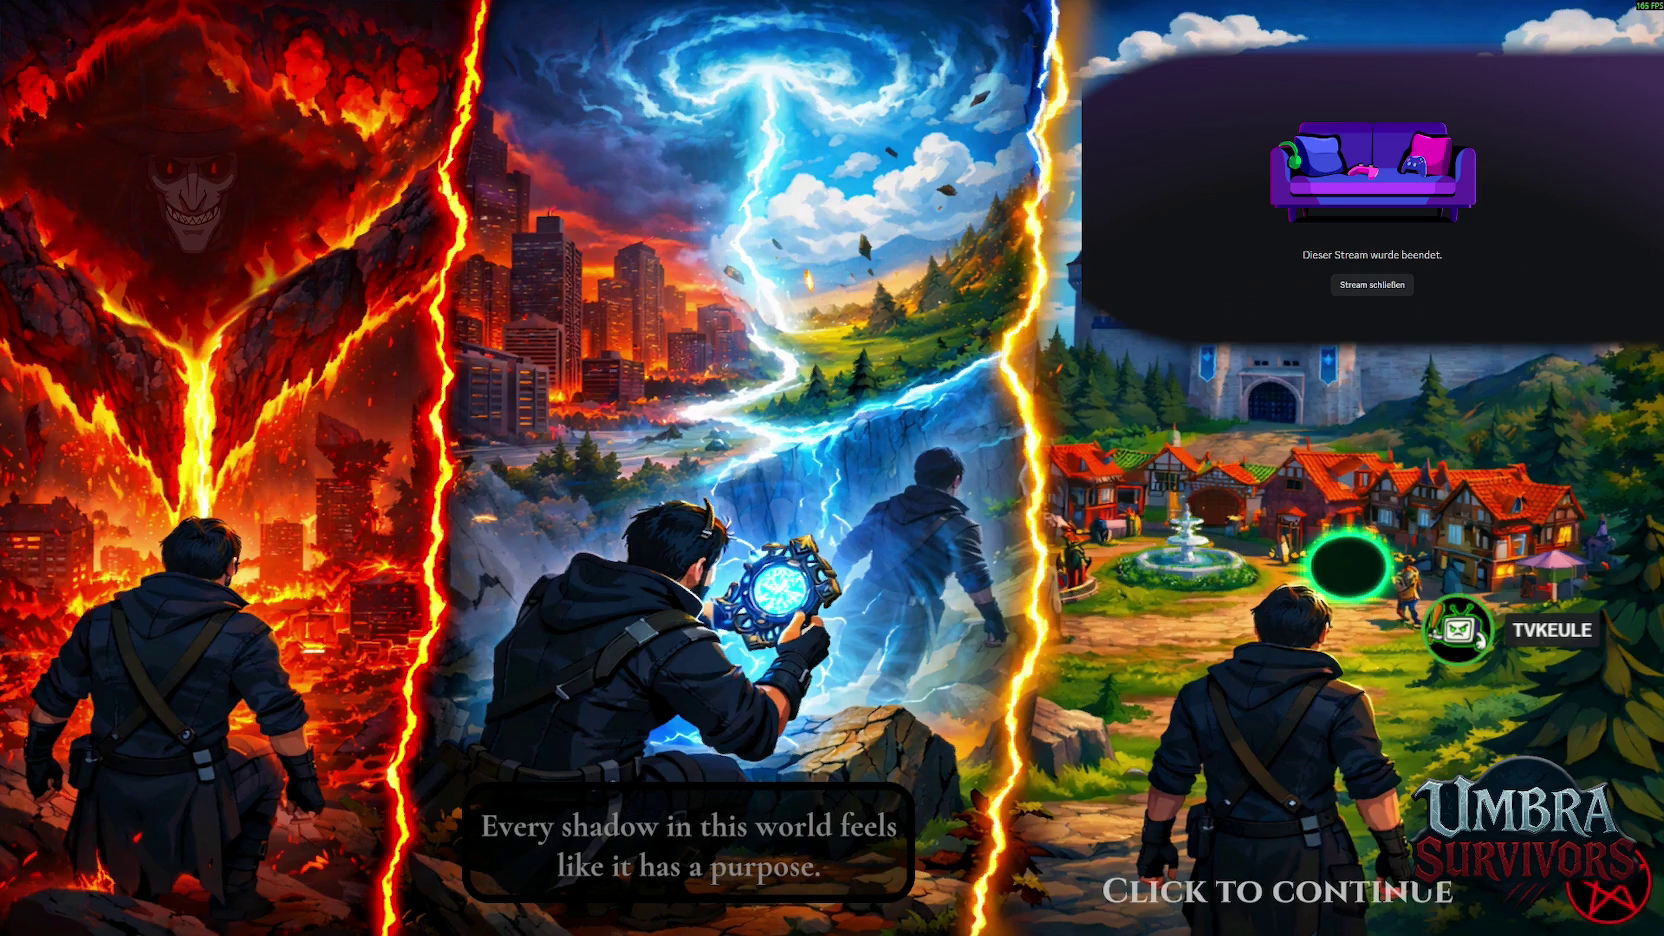
key("space")
Walk into the crypt, check the weapon book, and head back out
key("w")
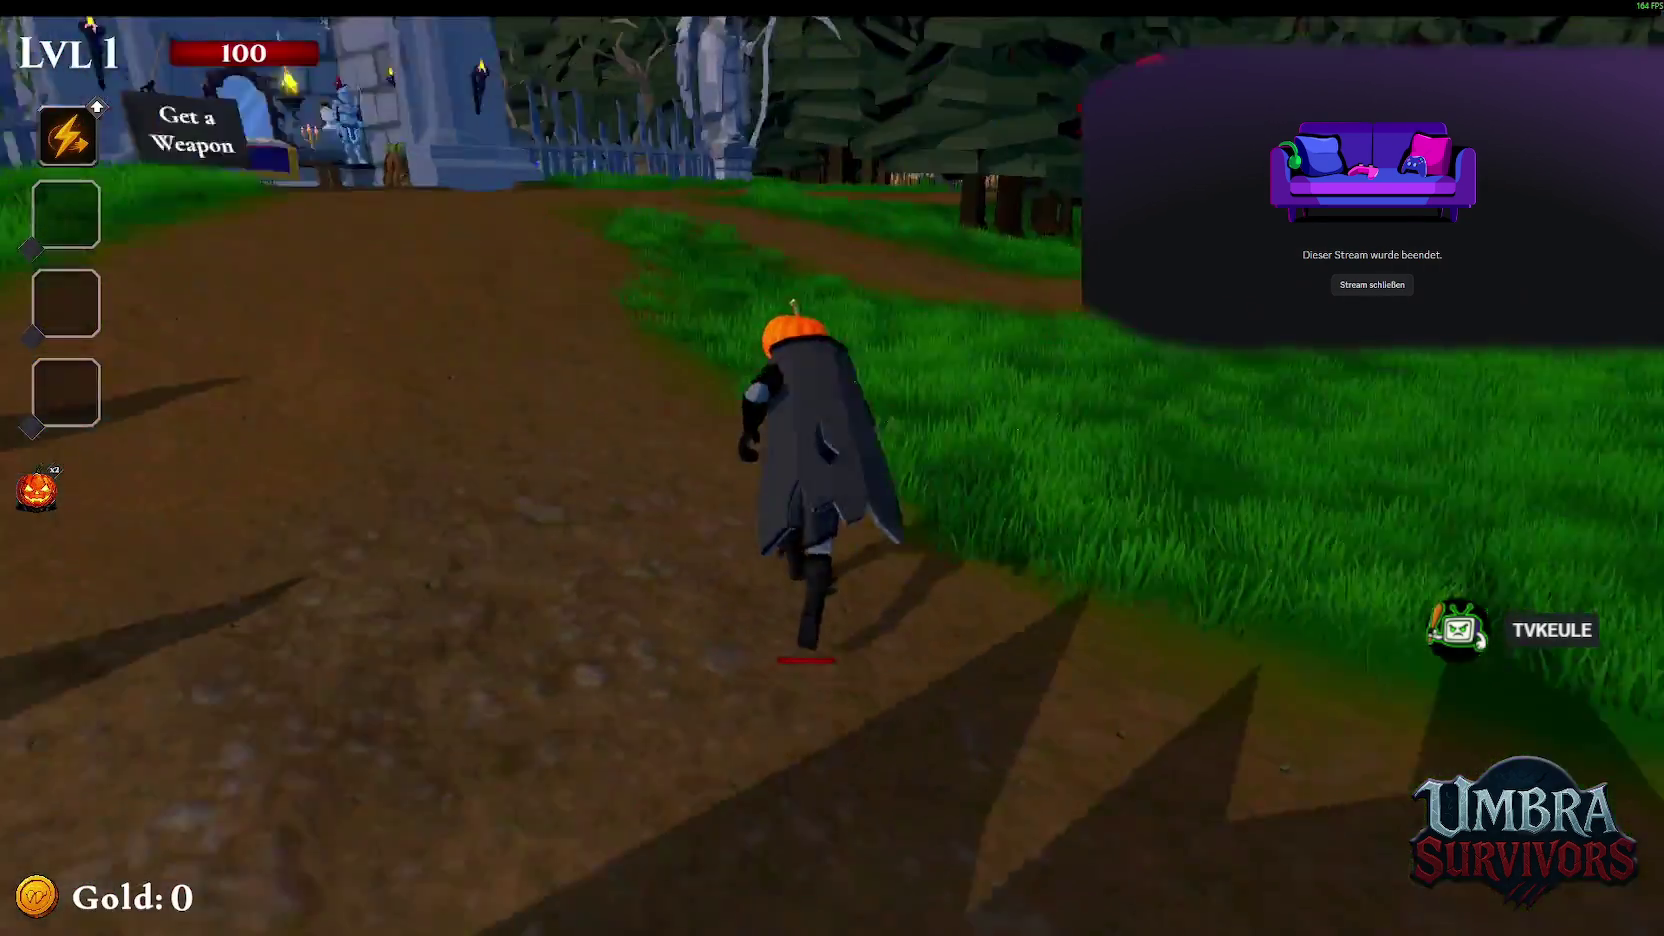
key("w")
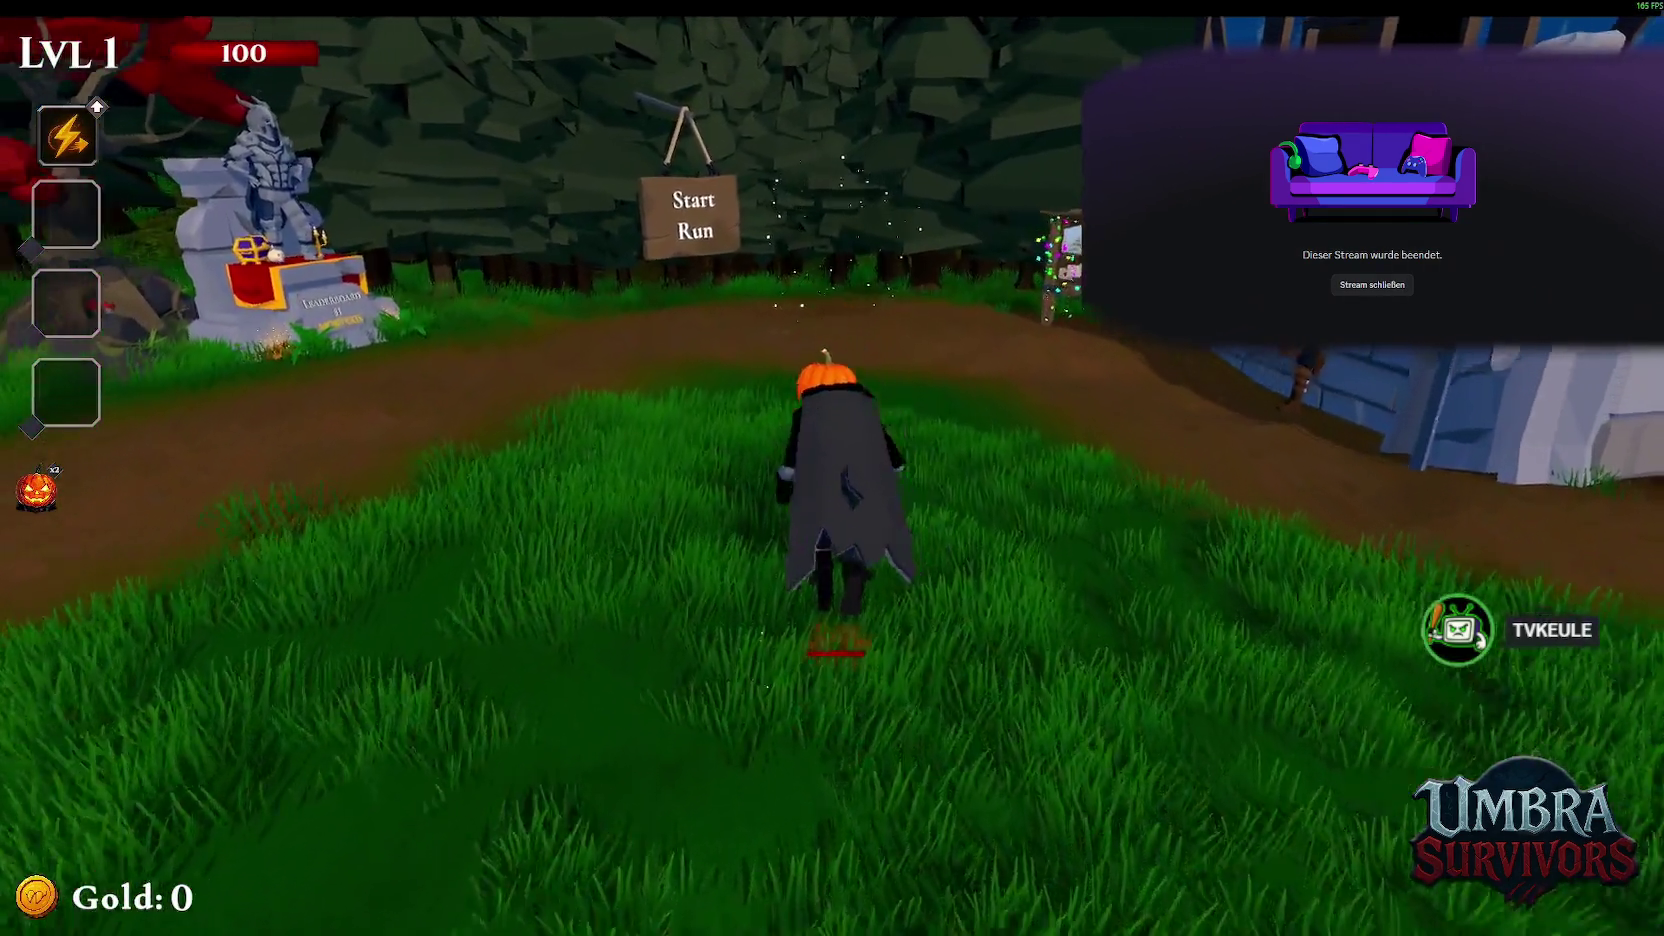
key("w")
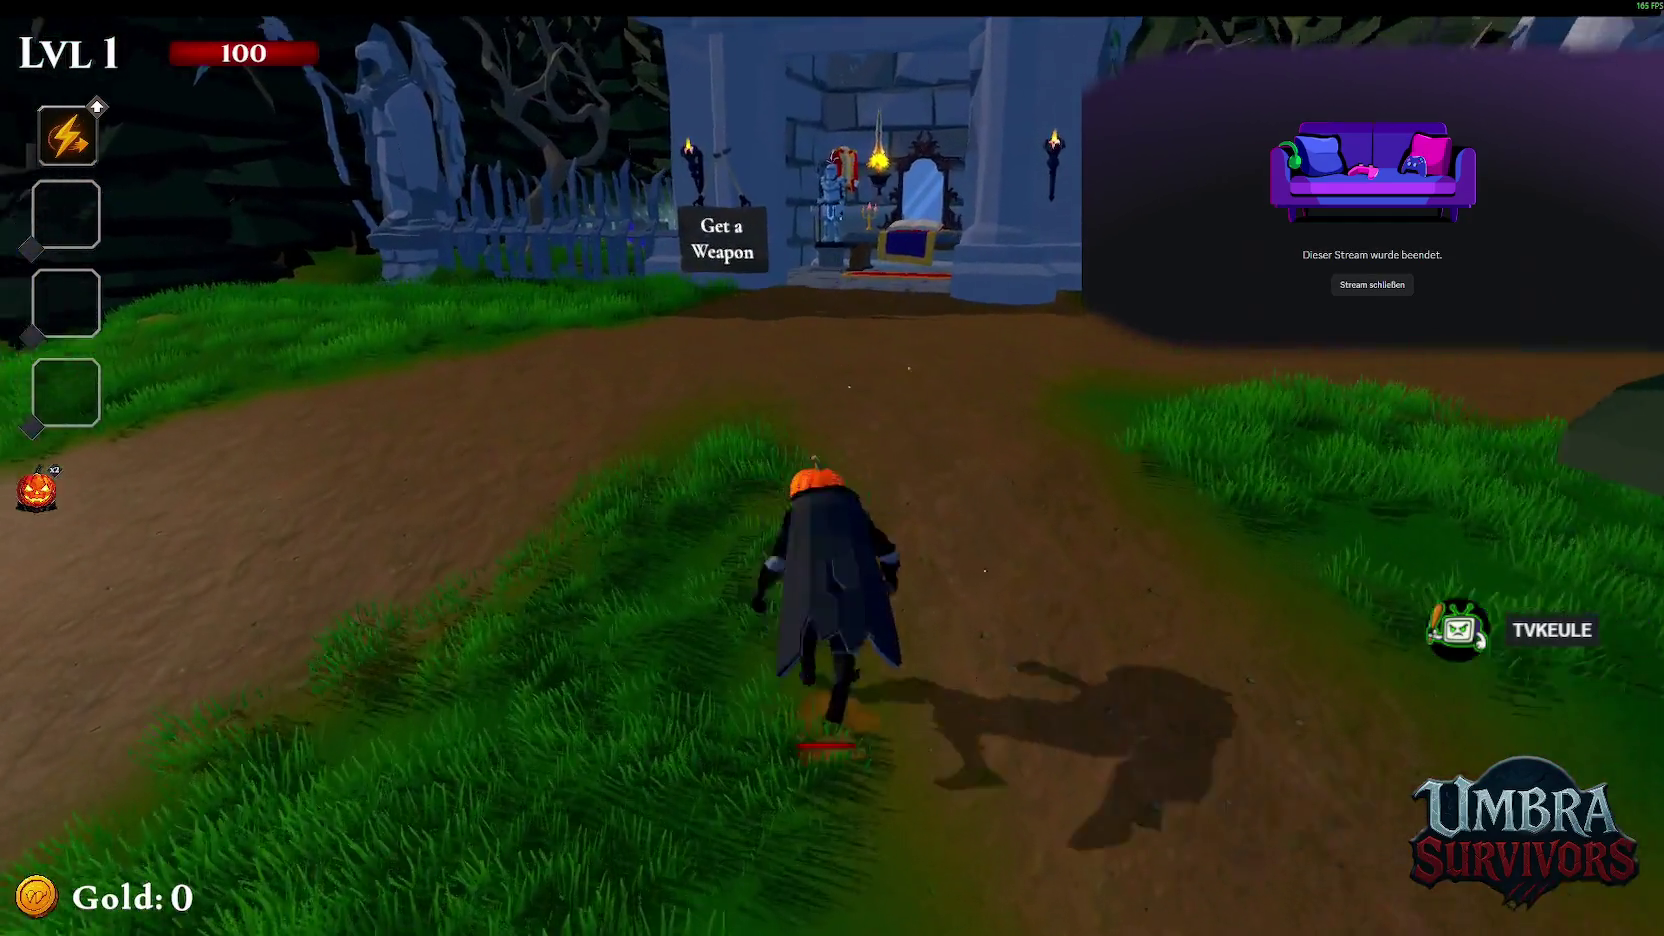
key("w")
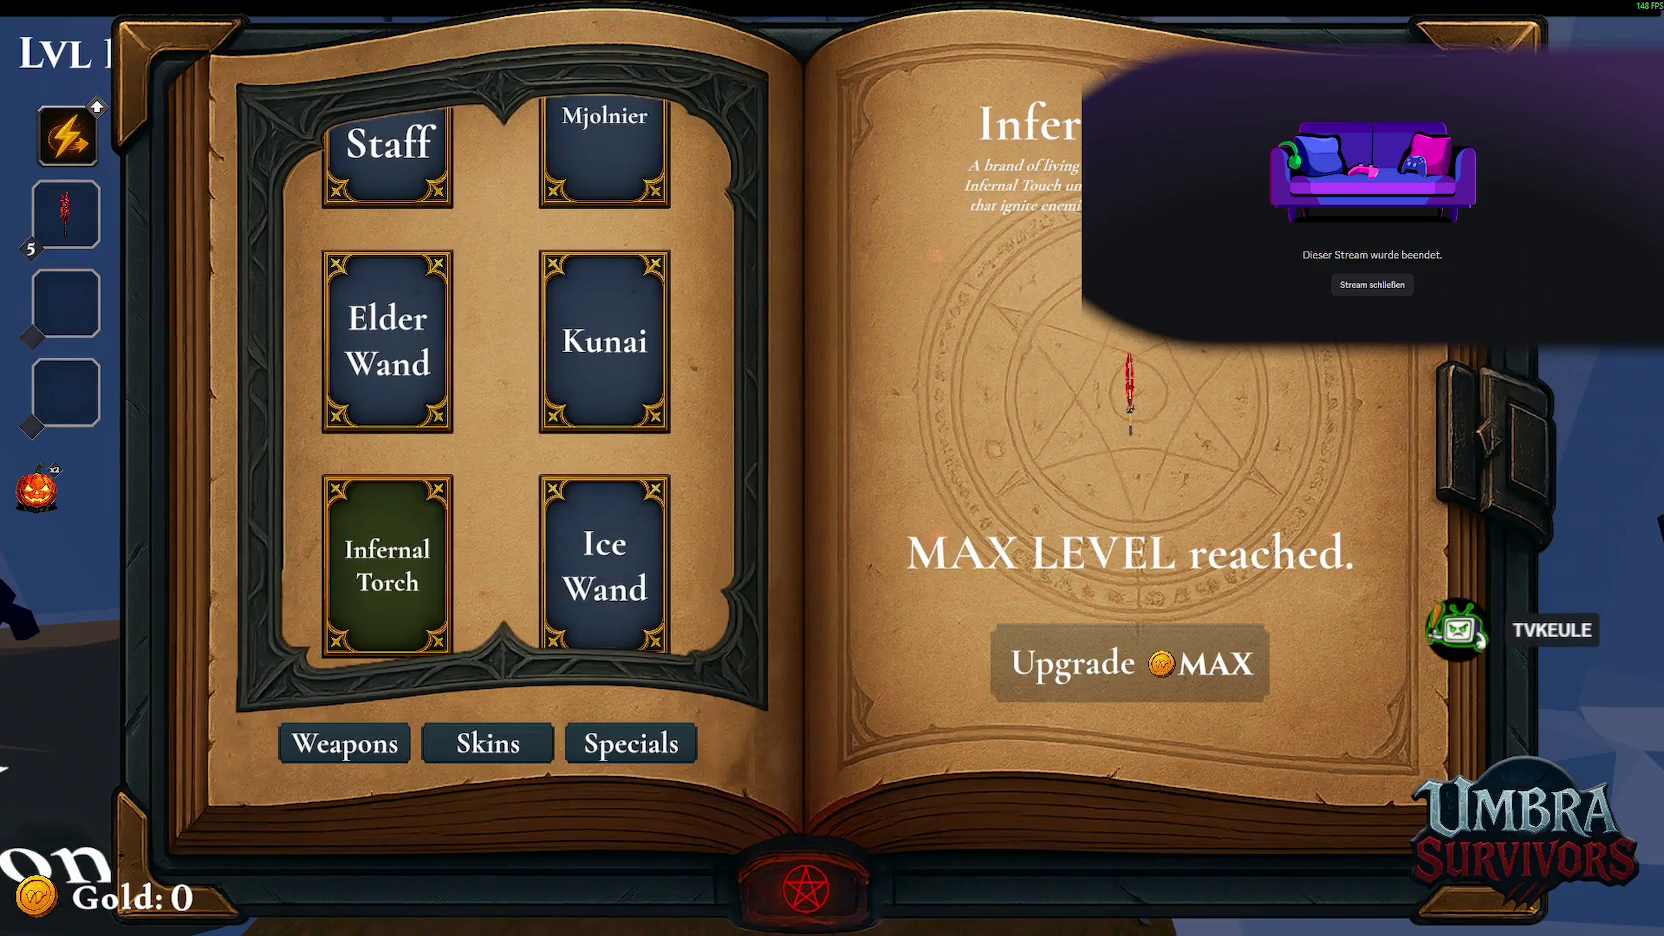
key("Escape")
key("s")
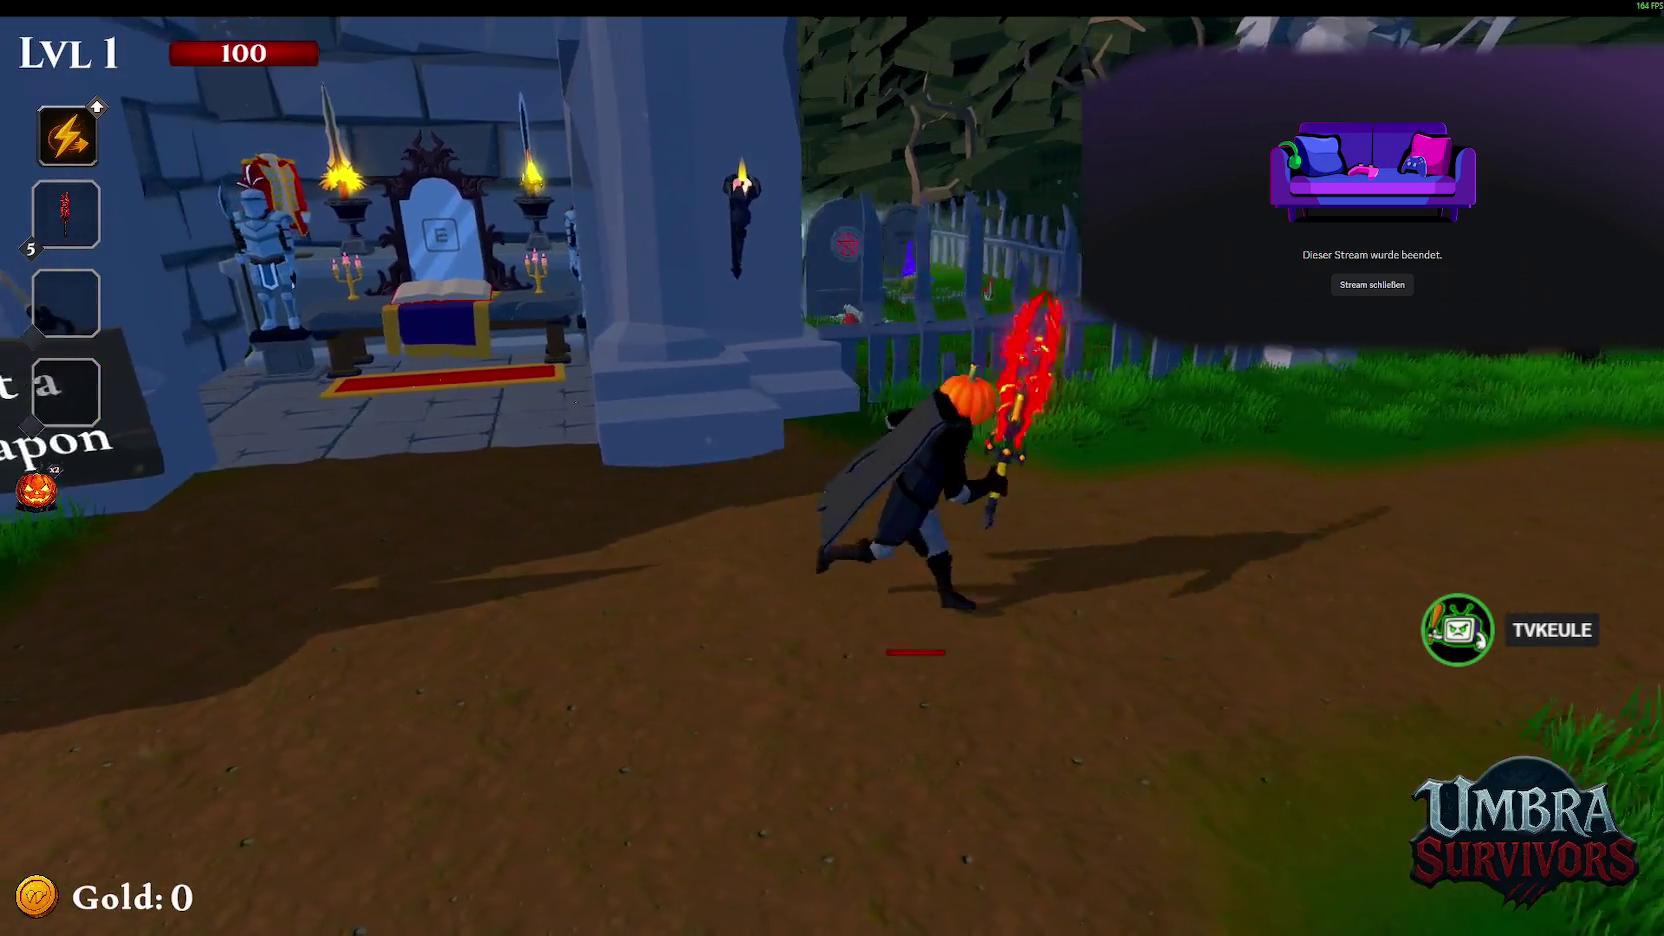
View the global Leaderboard, then enter the portal to start Stage 1
key("w")
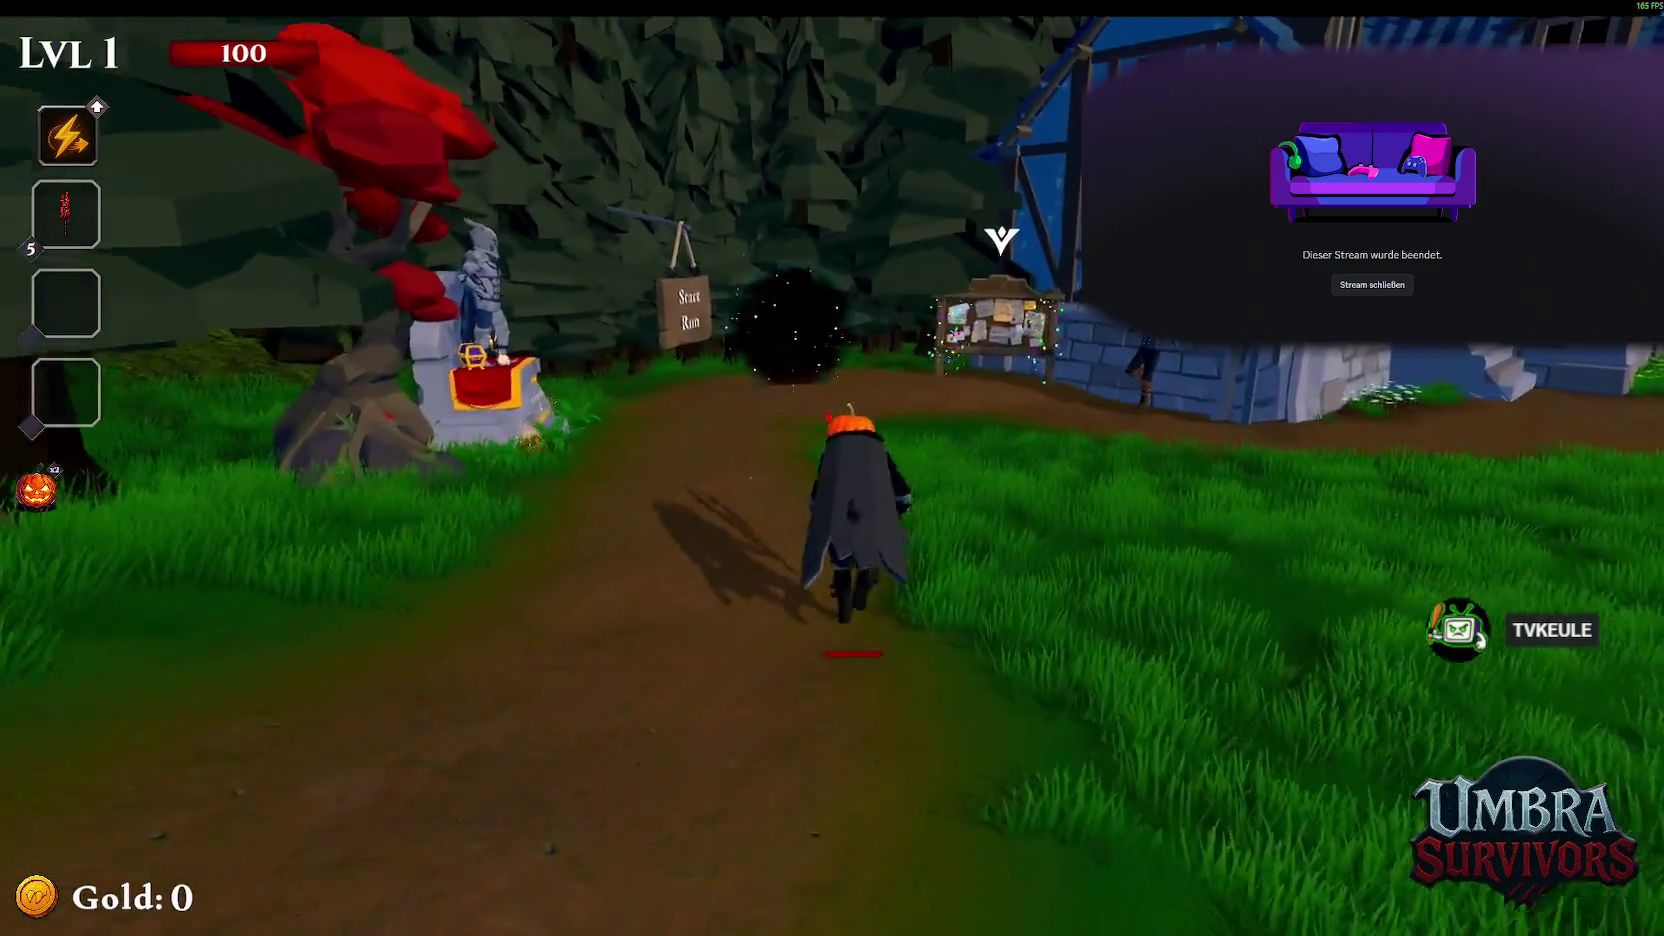
key("w")
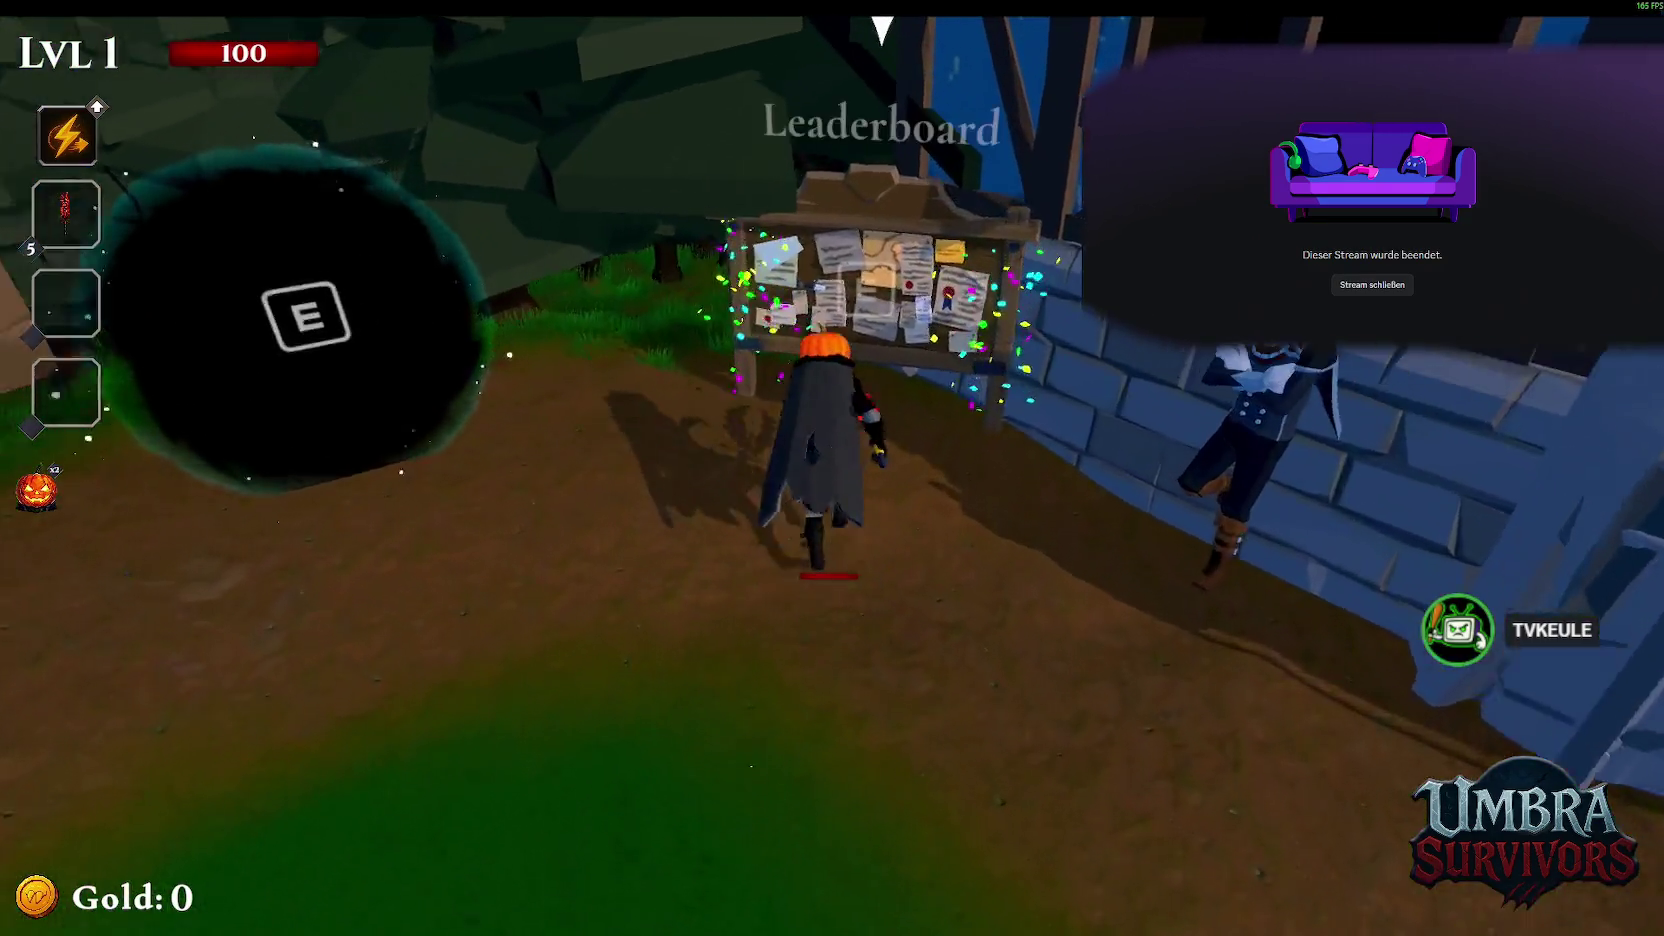
key("e")
key("Escape")
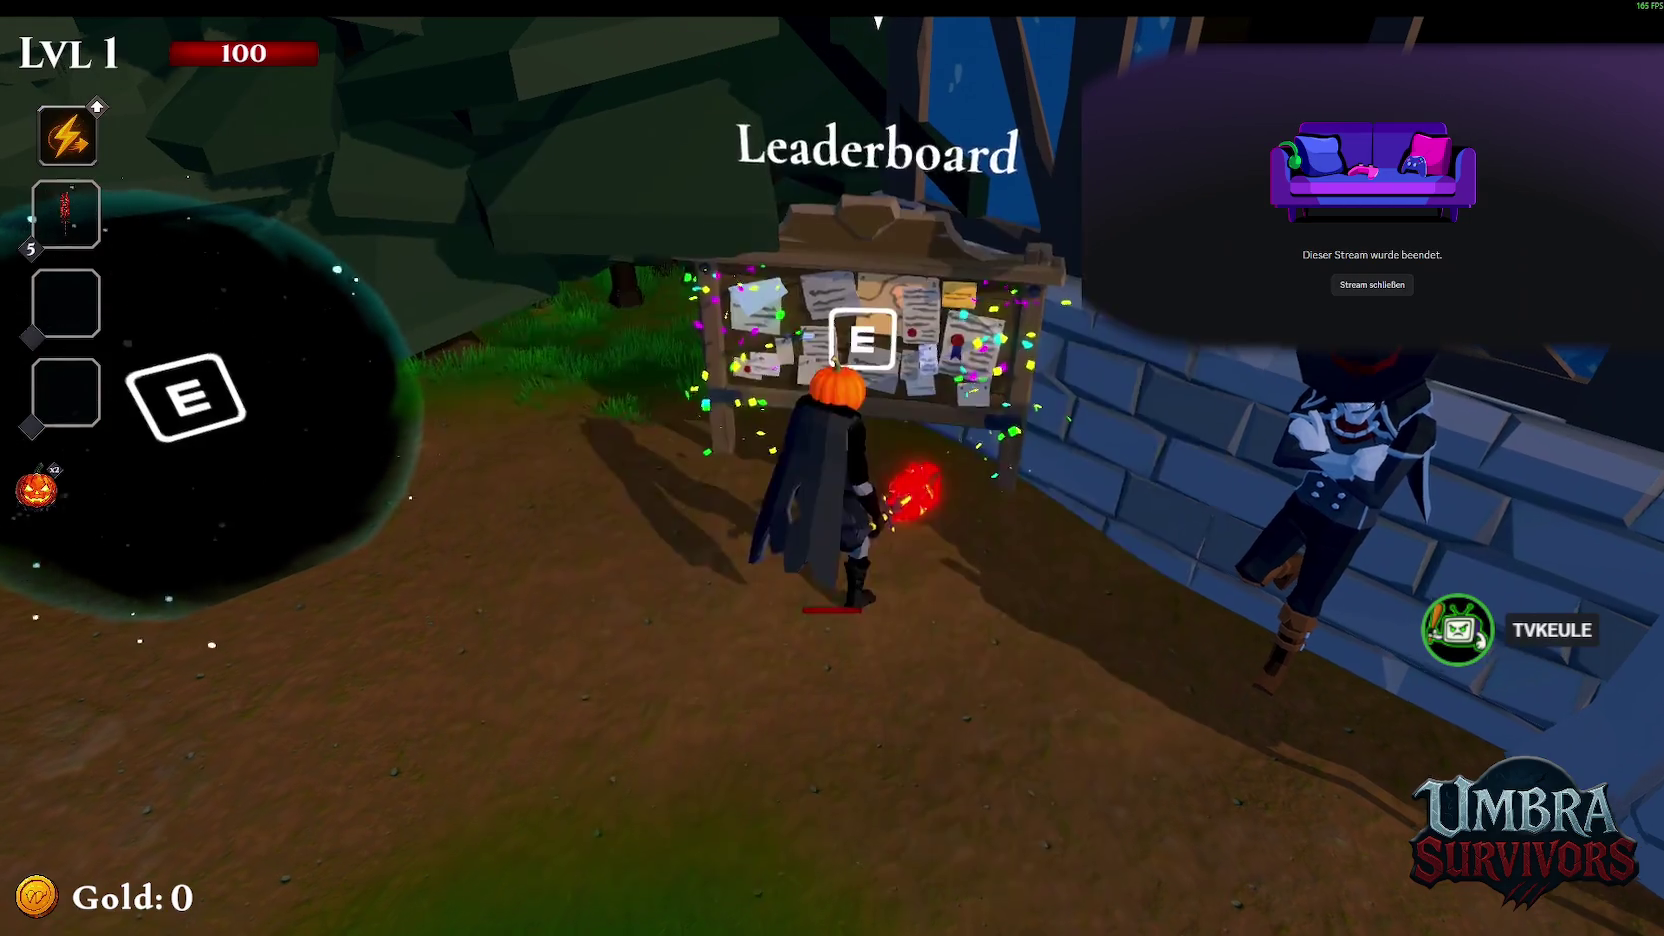
key("a")
key("e")
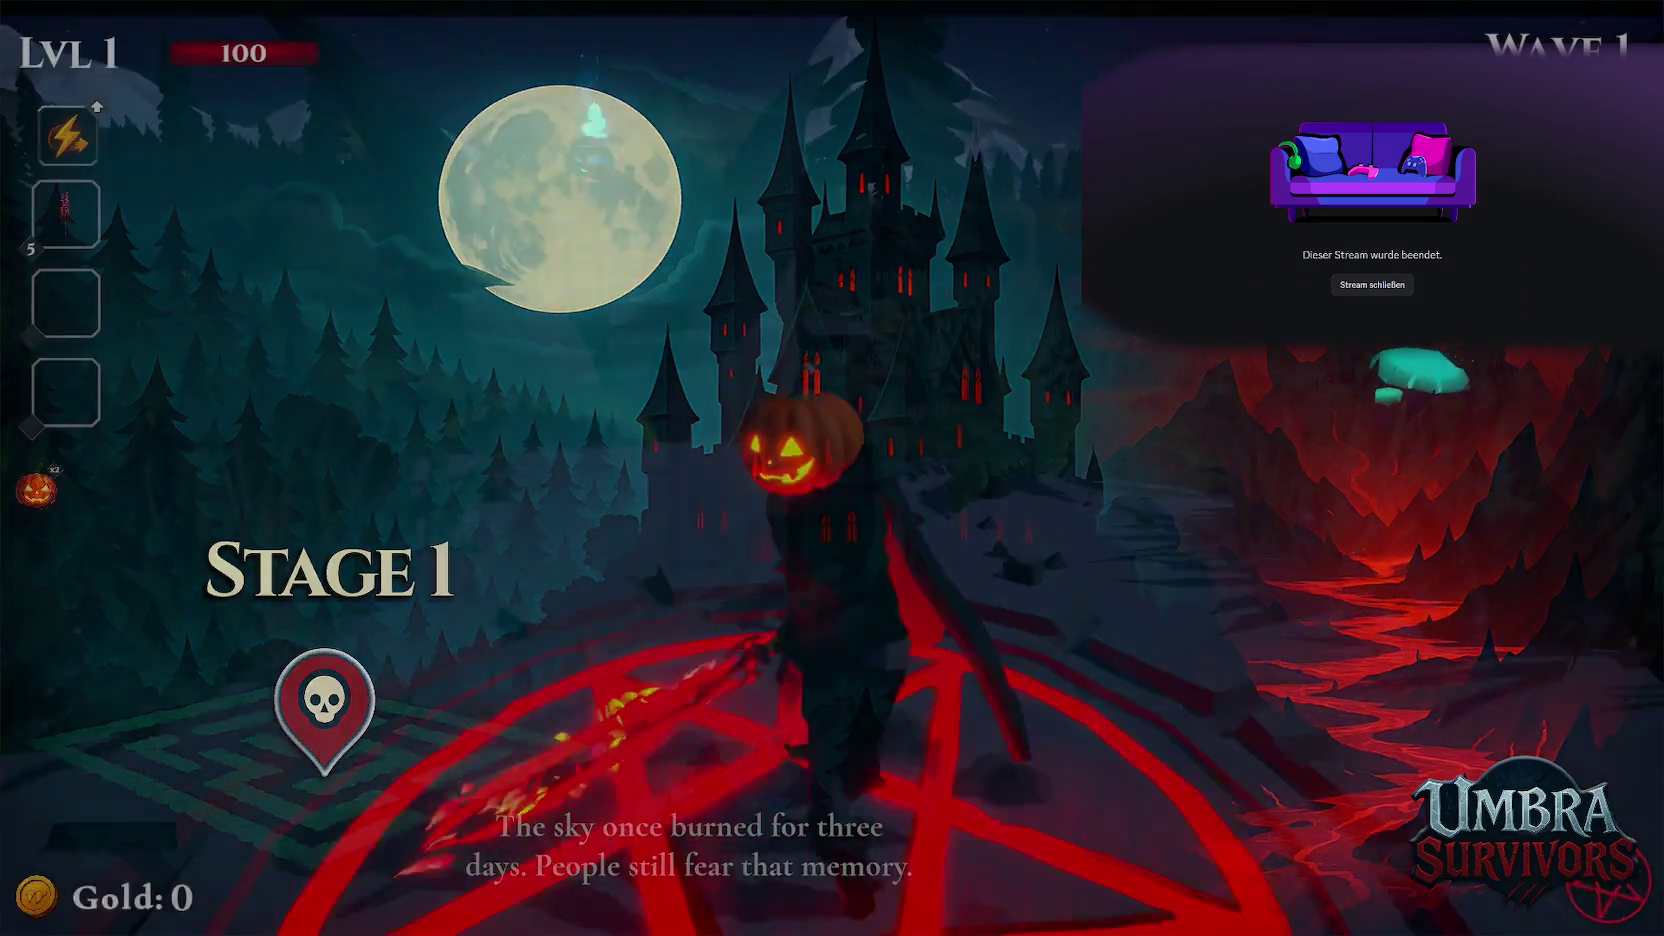
Run the character through the stage, pausing once and resuming
key("w")
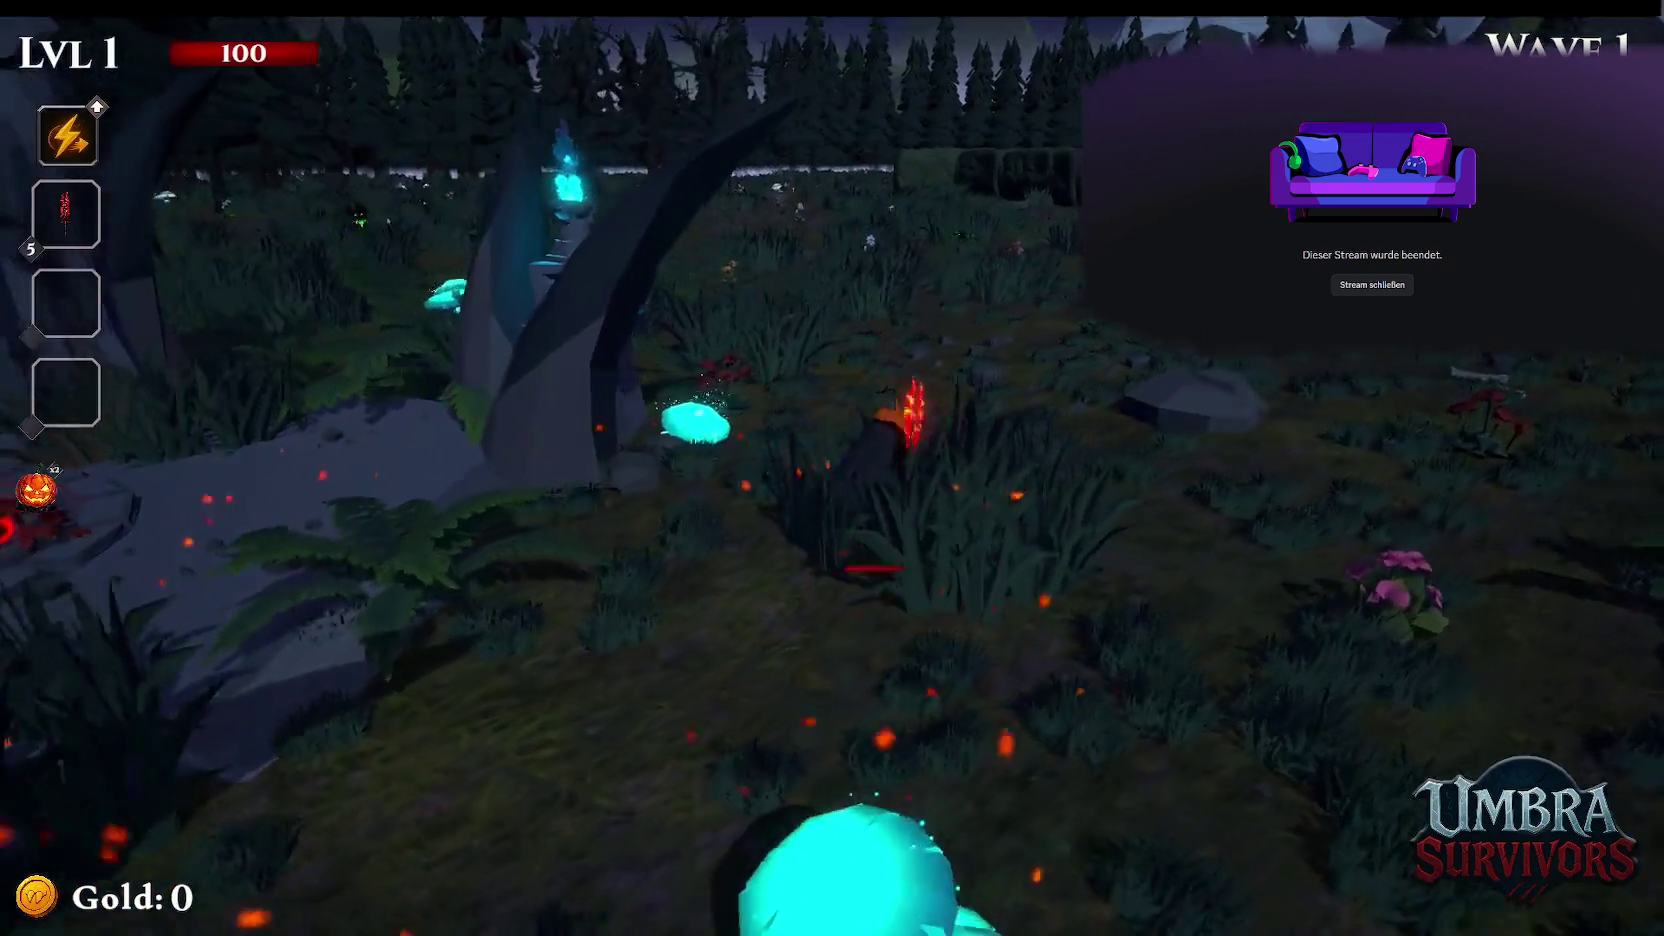
key("w")
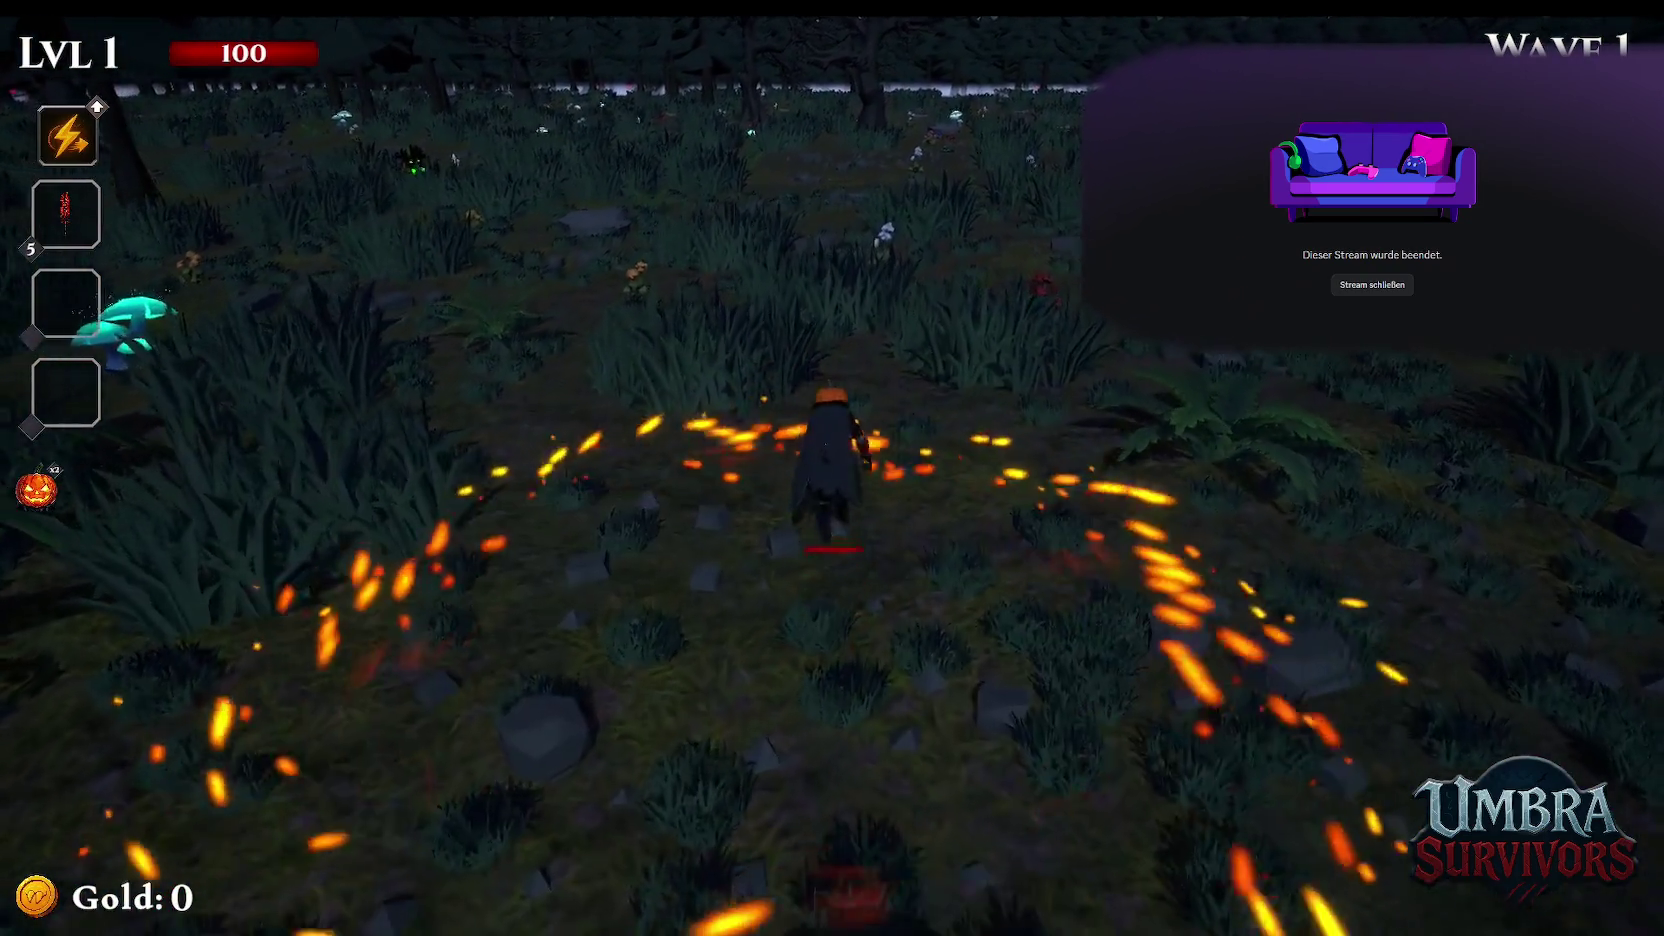
key("w")
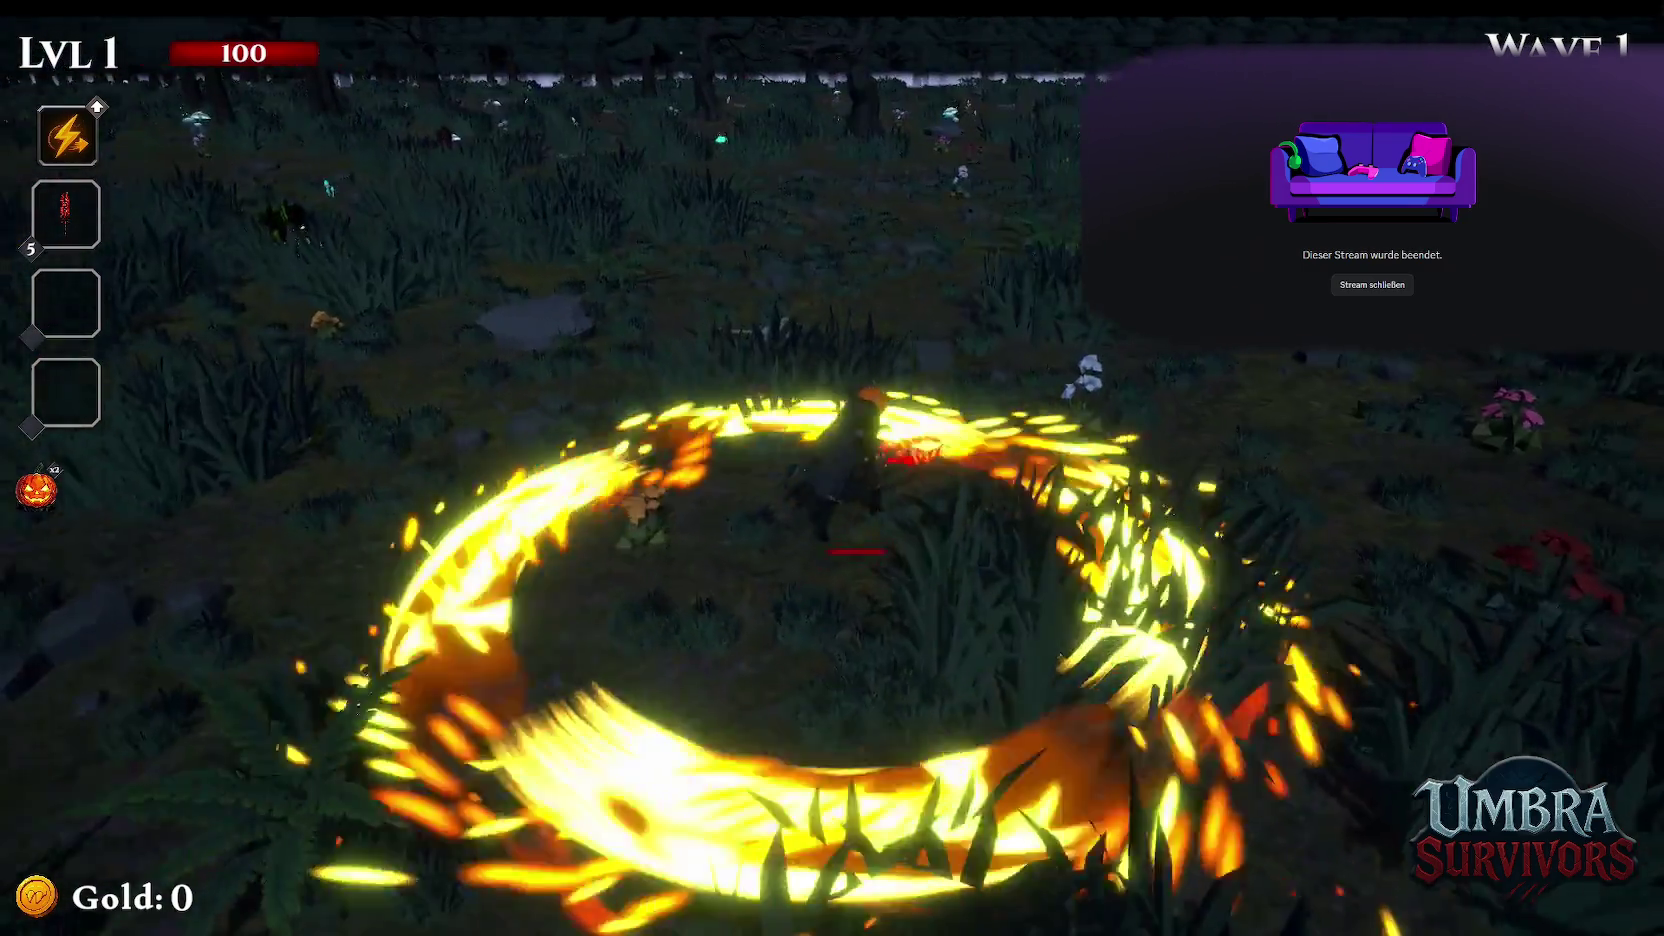
key("w")
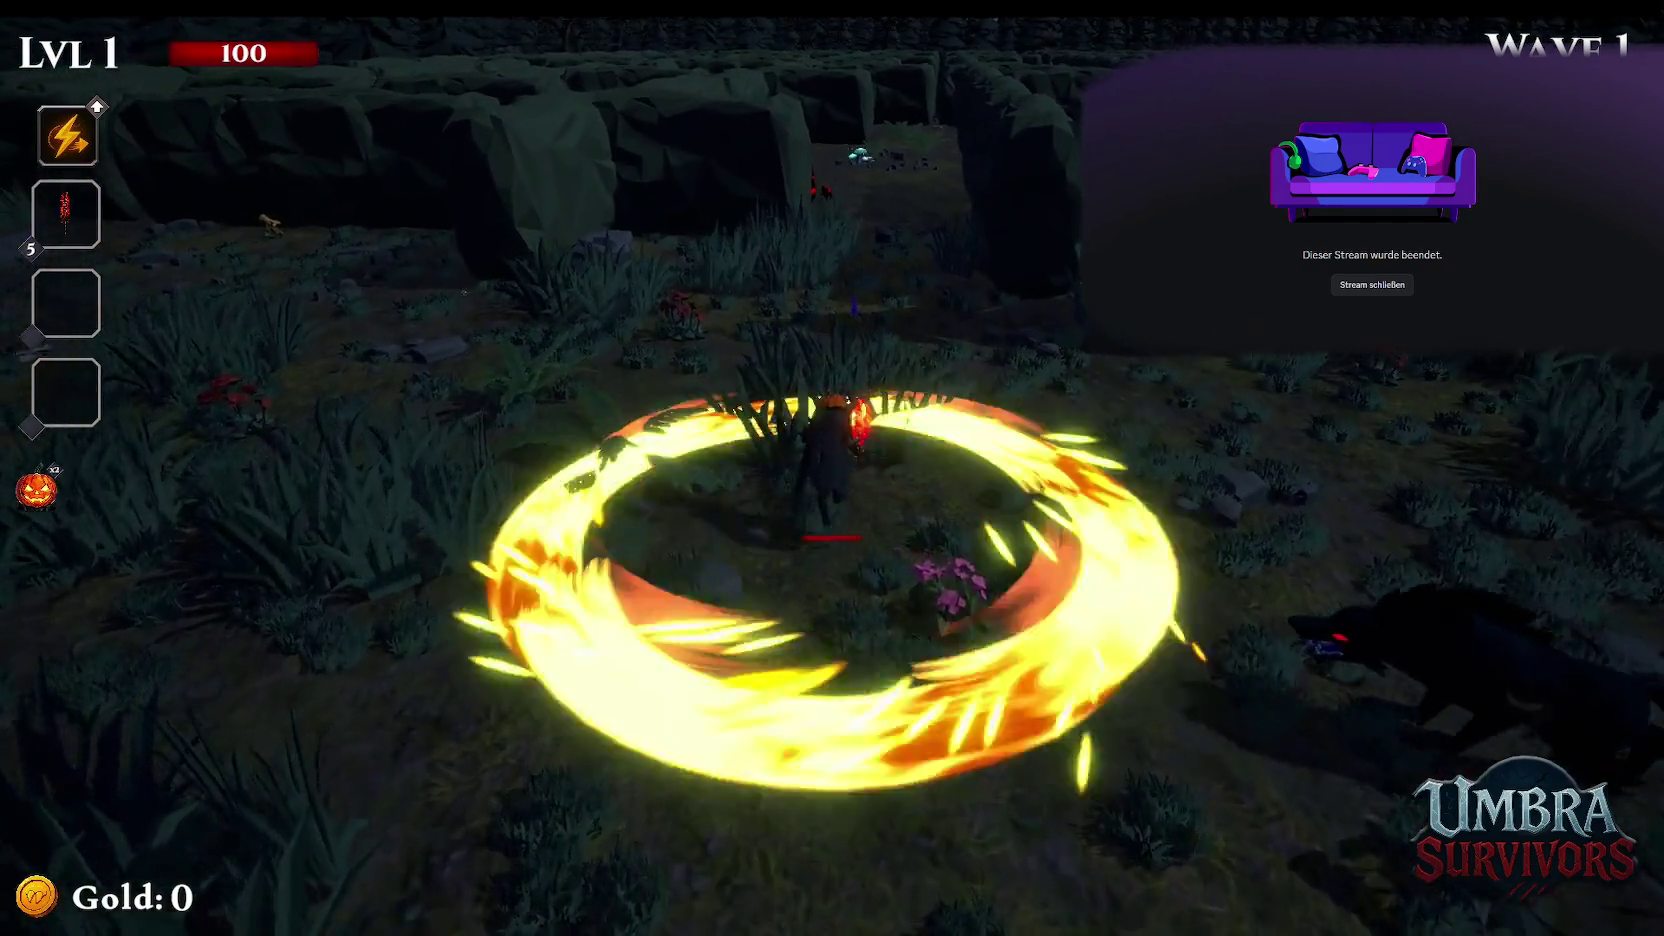
key("w")
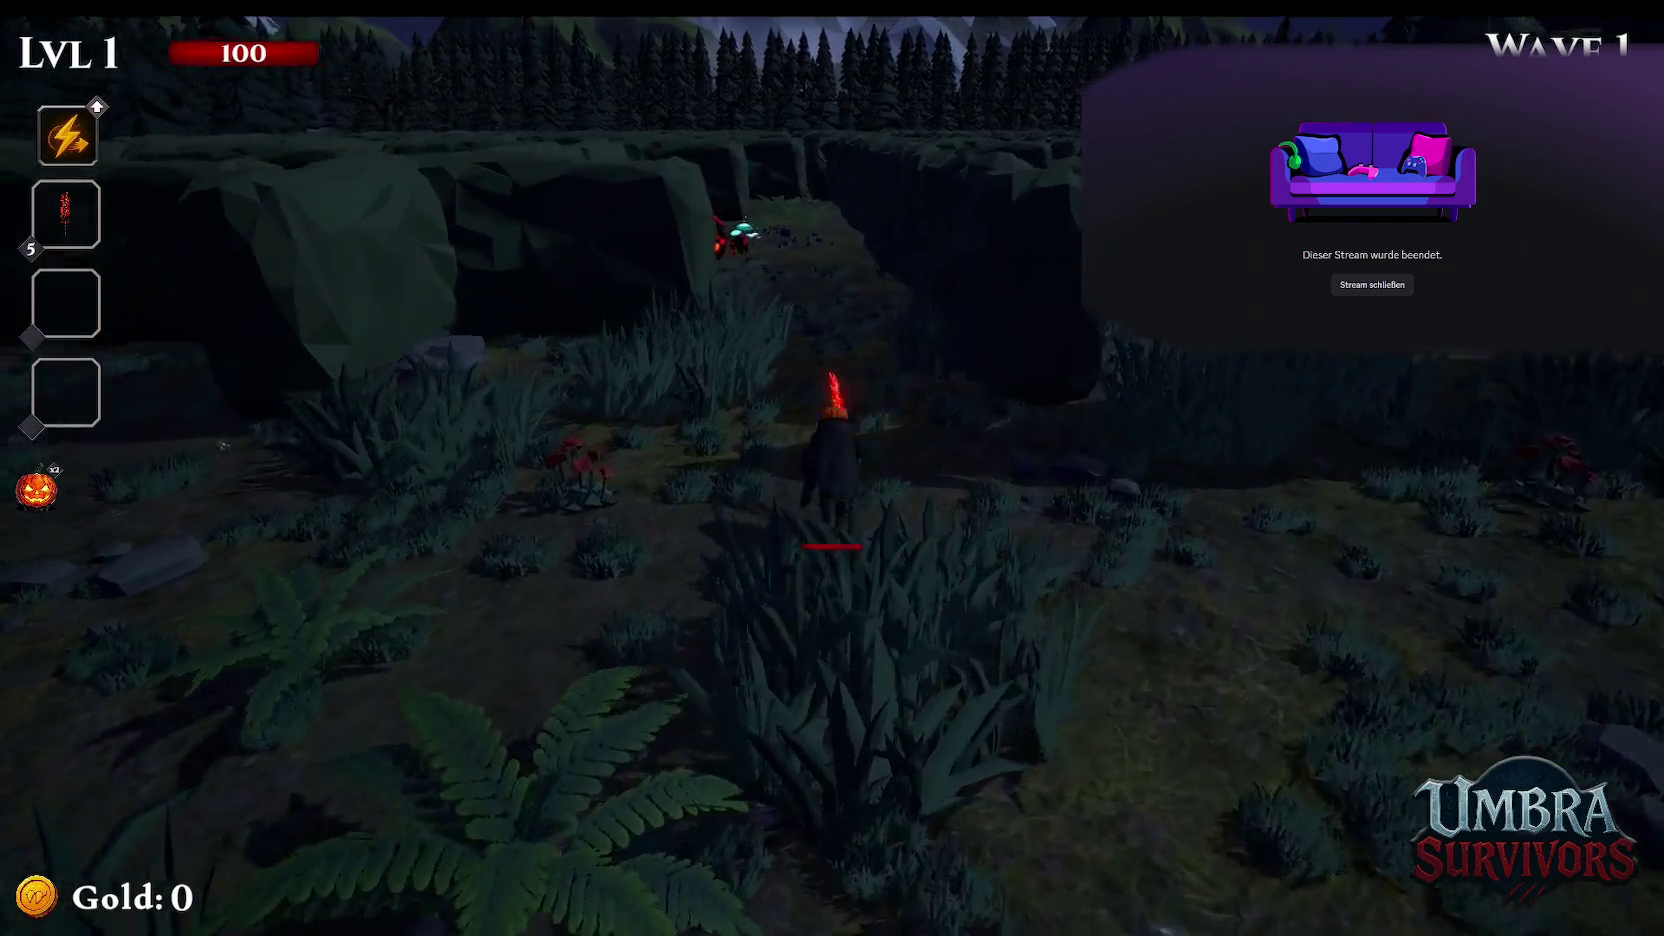
key("w")
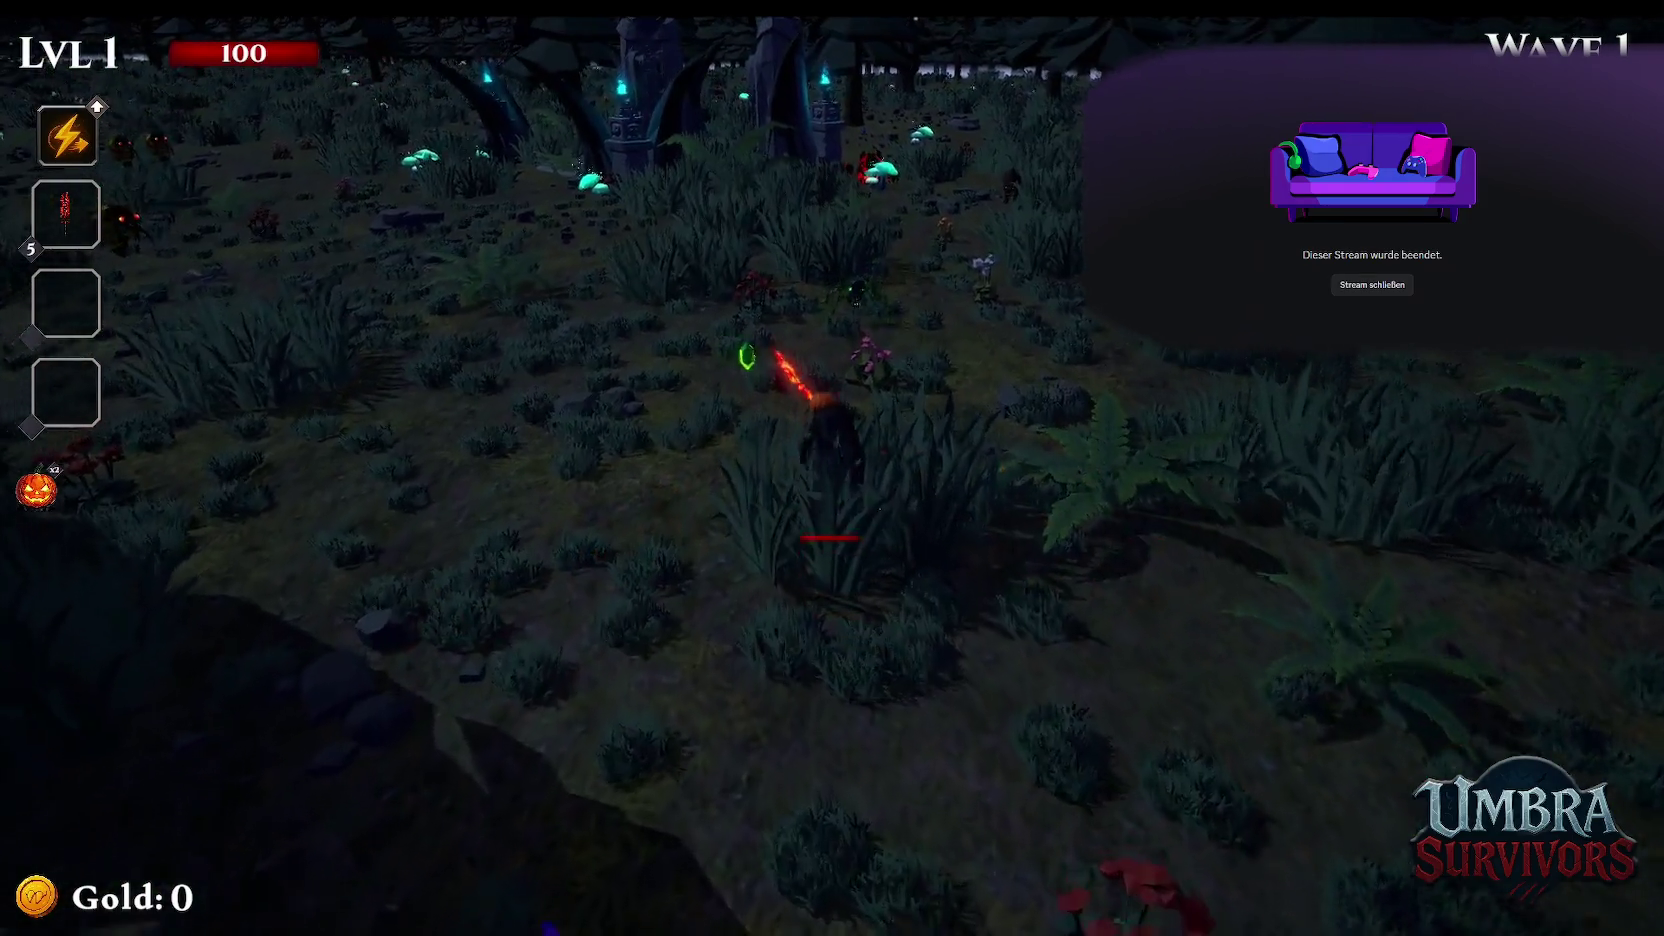
key("Escape")
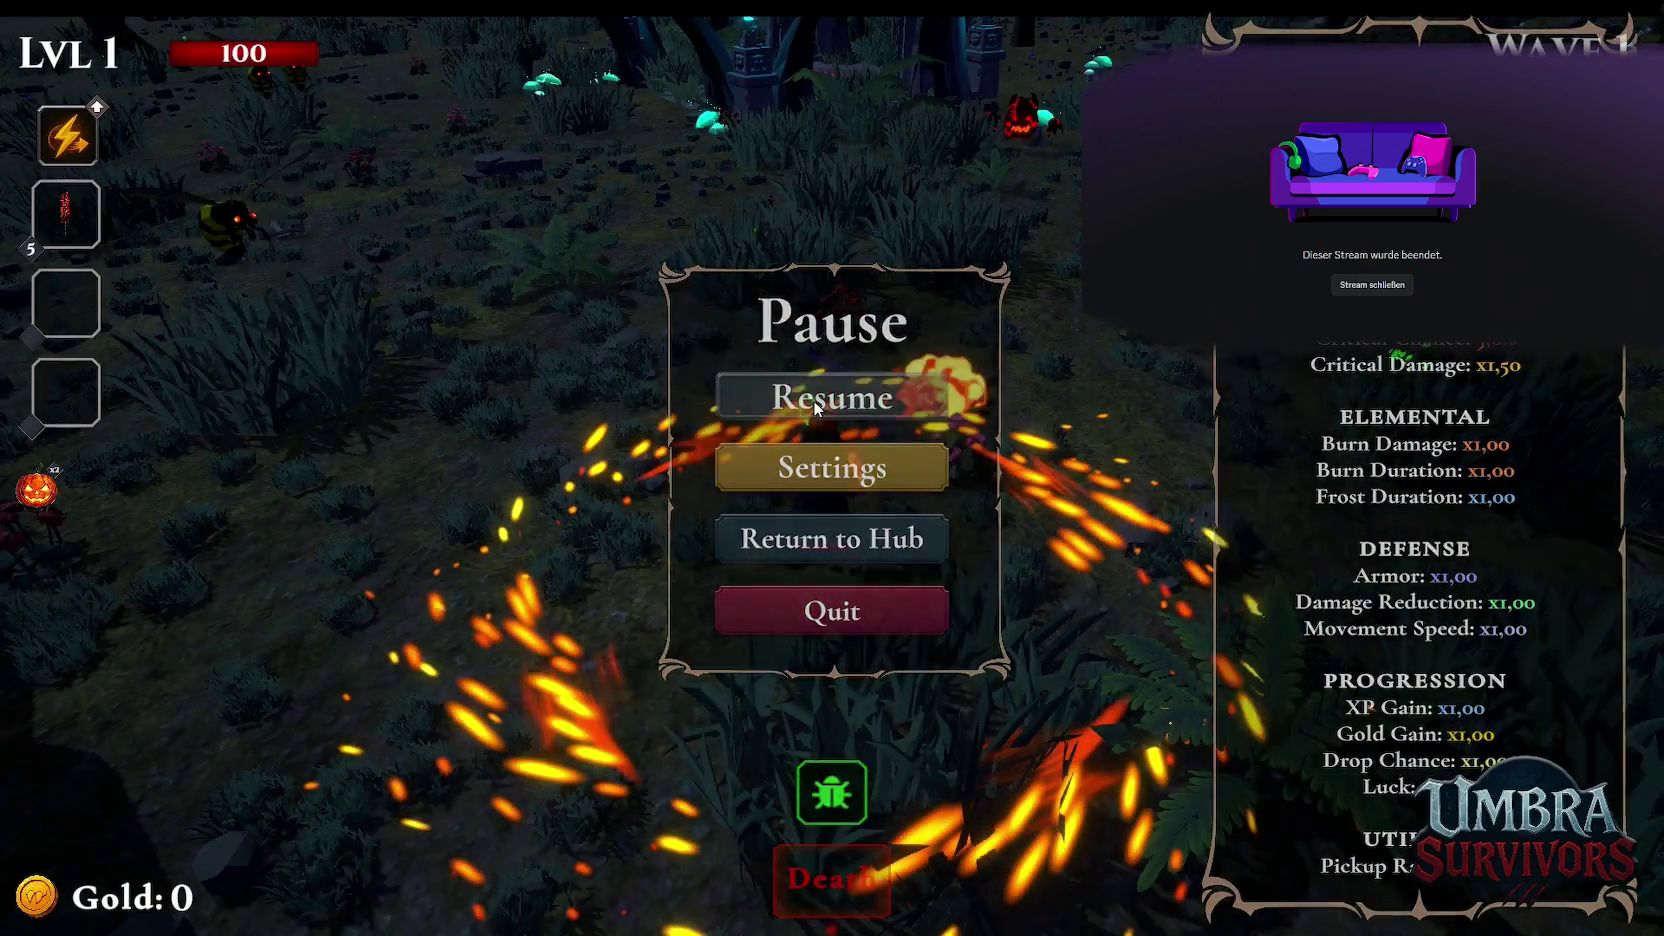
left_click(812, 400)
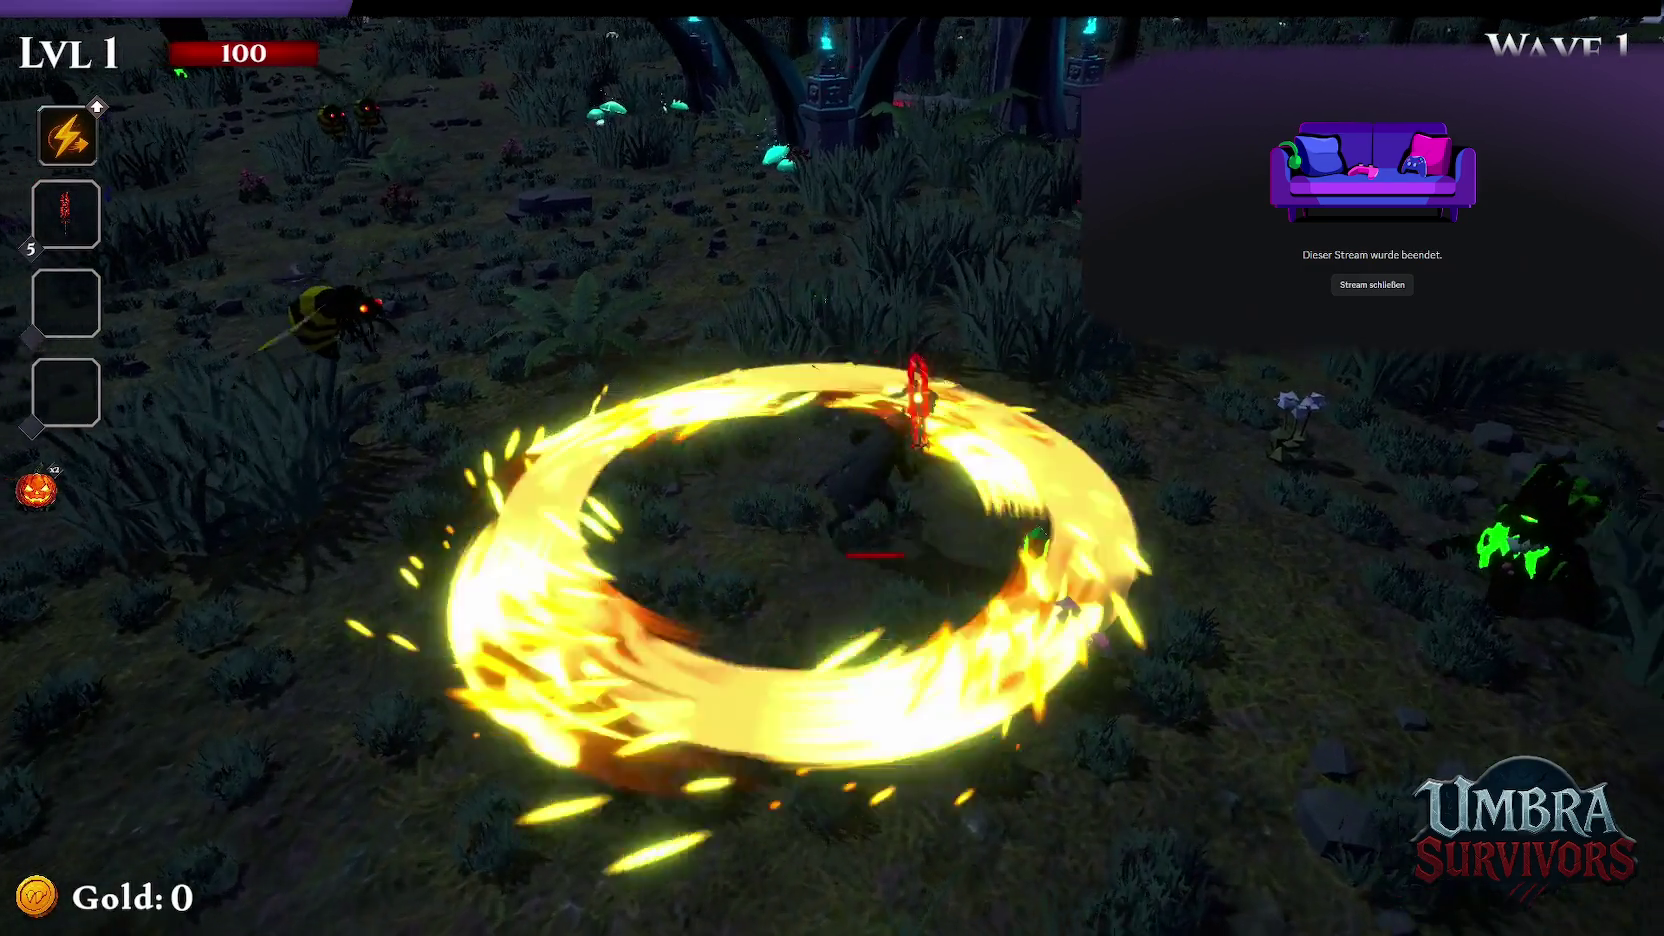
Keep moving to level 2 and reroll the cards into Frost Core, Arcane Extension, Blood Crystal
key("w")
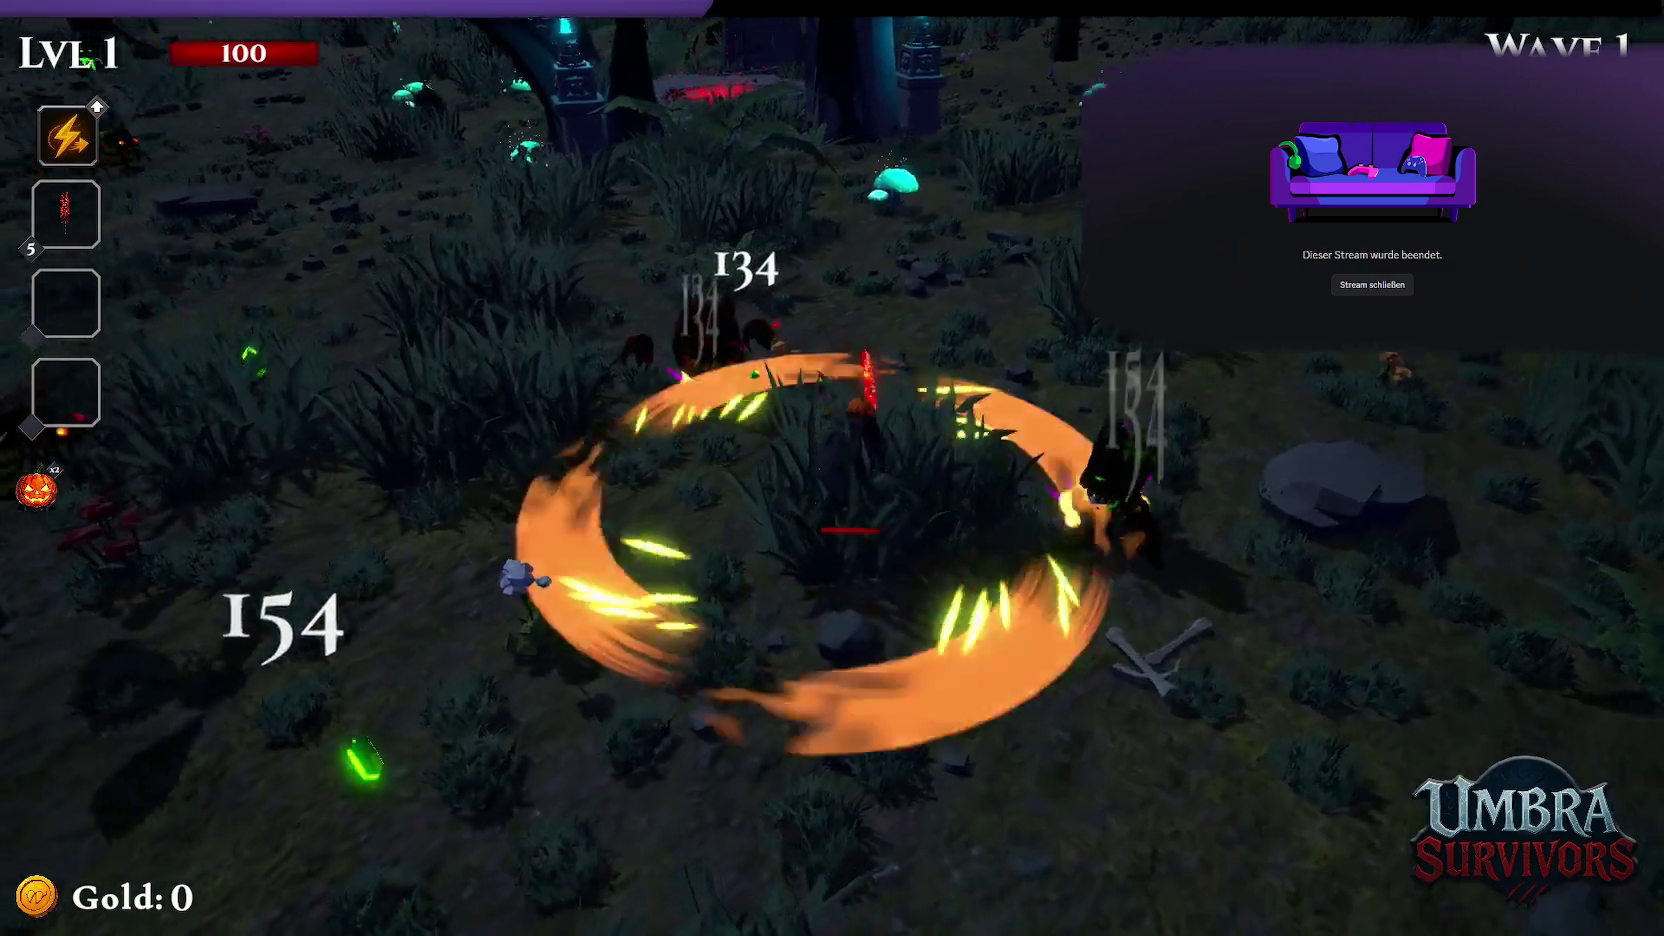
key("w")
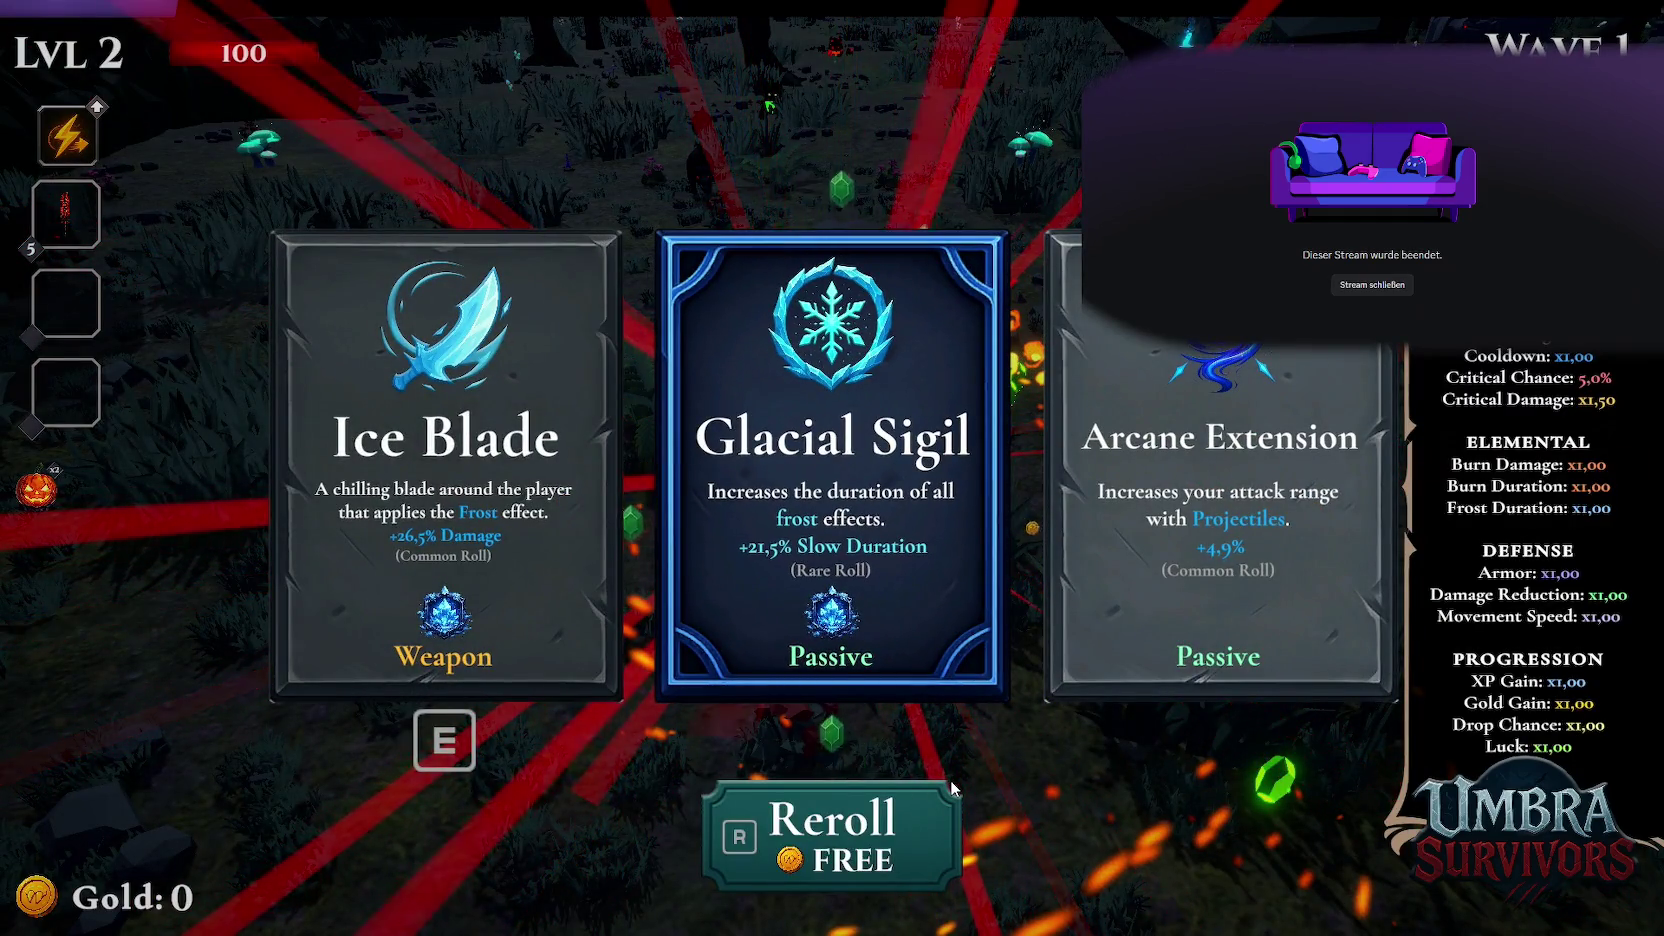
key("r")
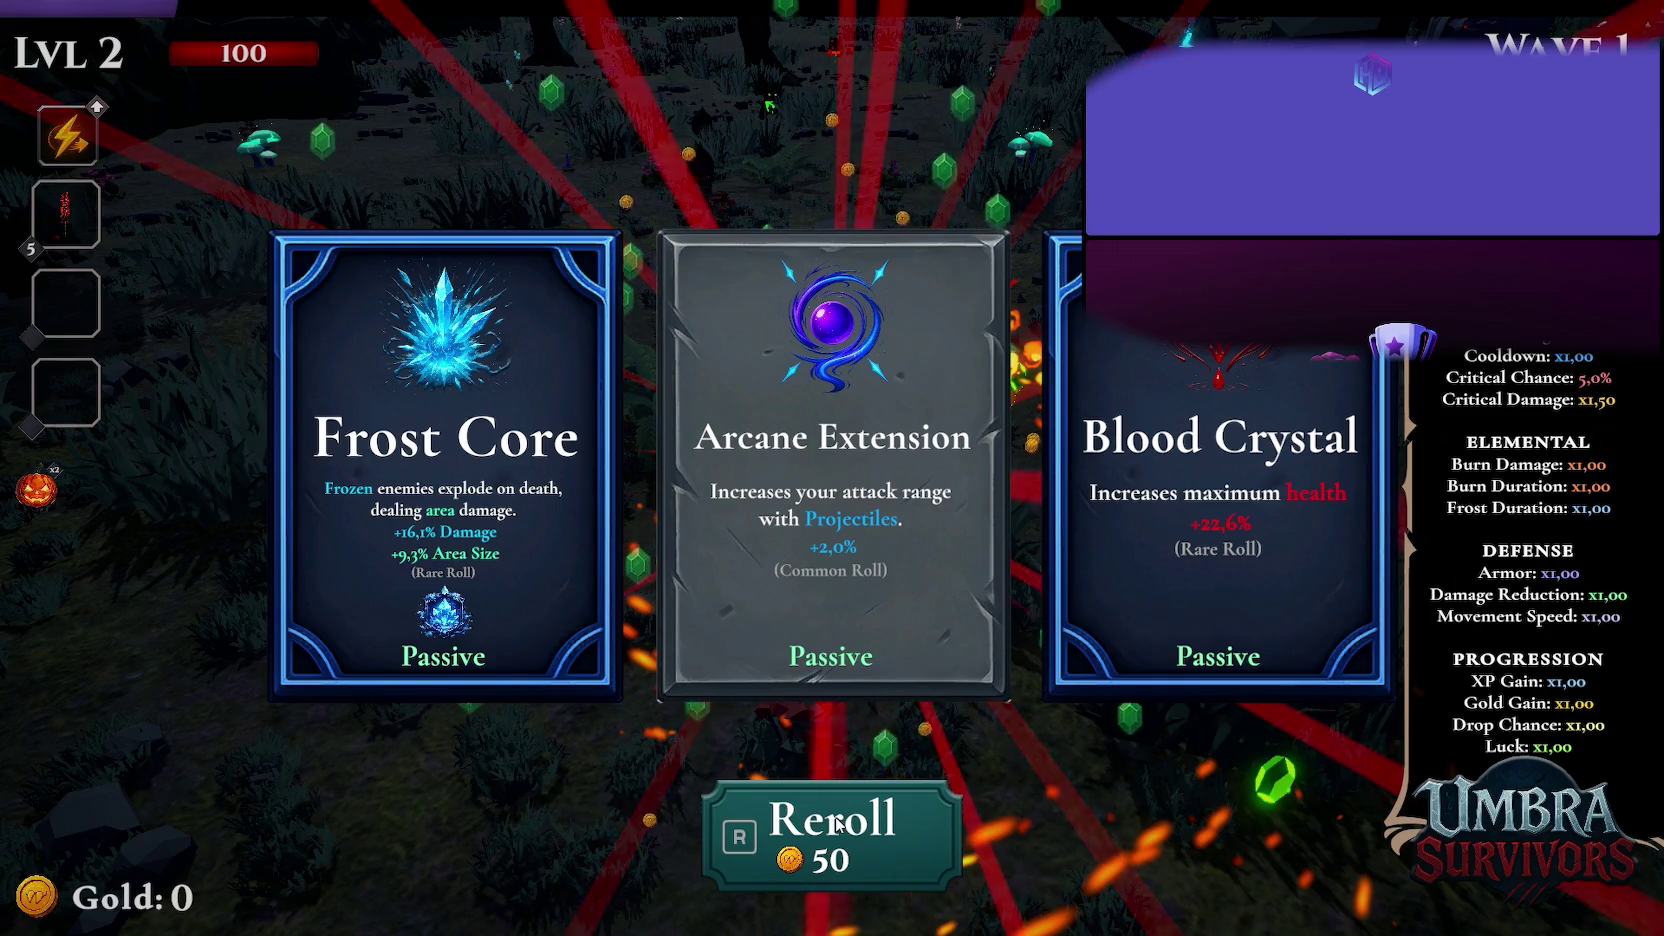
key("super")
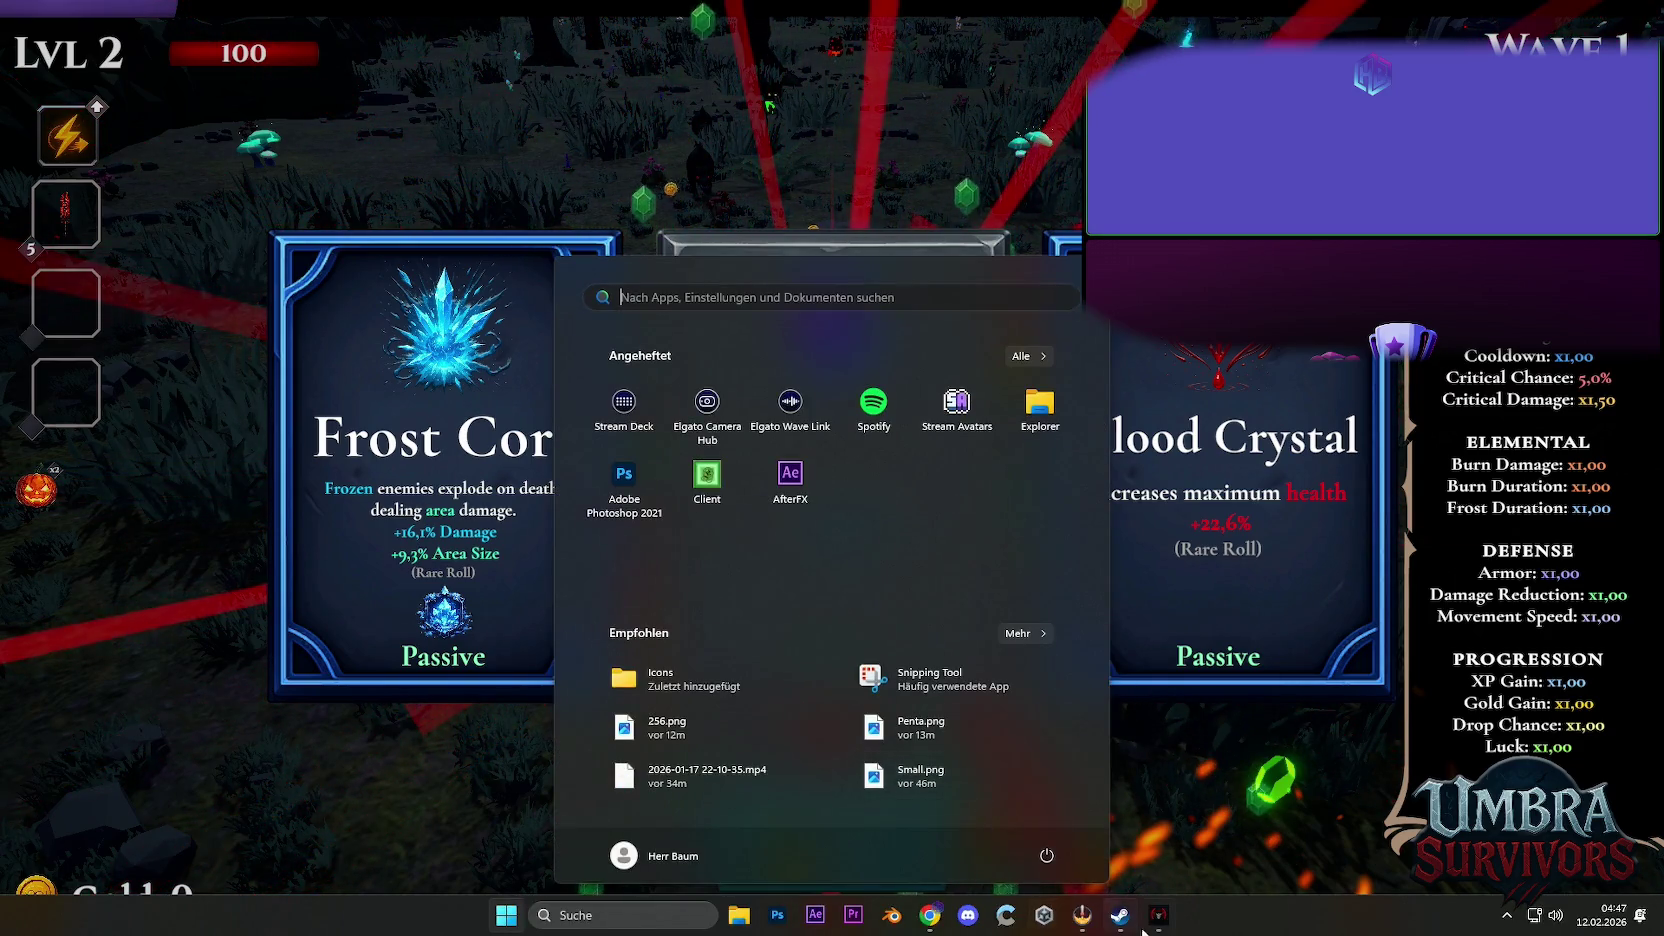
Close the Umbra Survivors game window from its taskbar icon
right_click(1158, 910)
left_click(1236, 868)
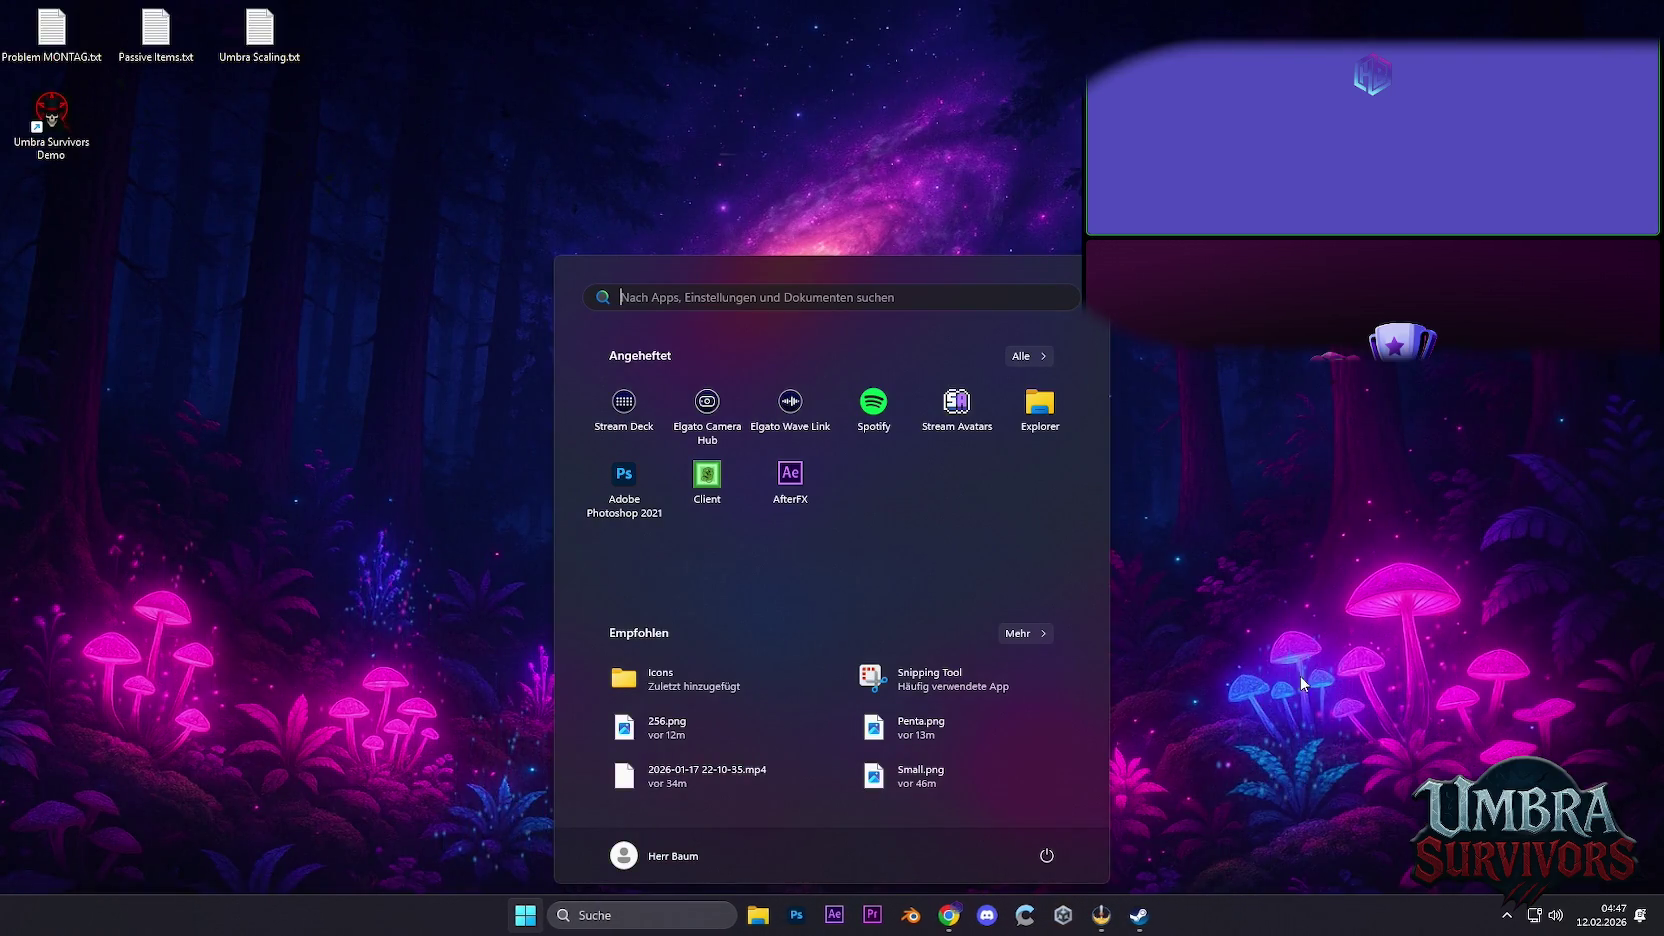
left_click(1446, 480)
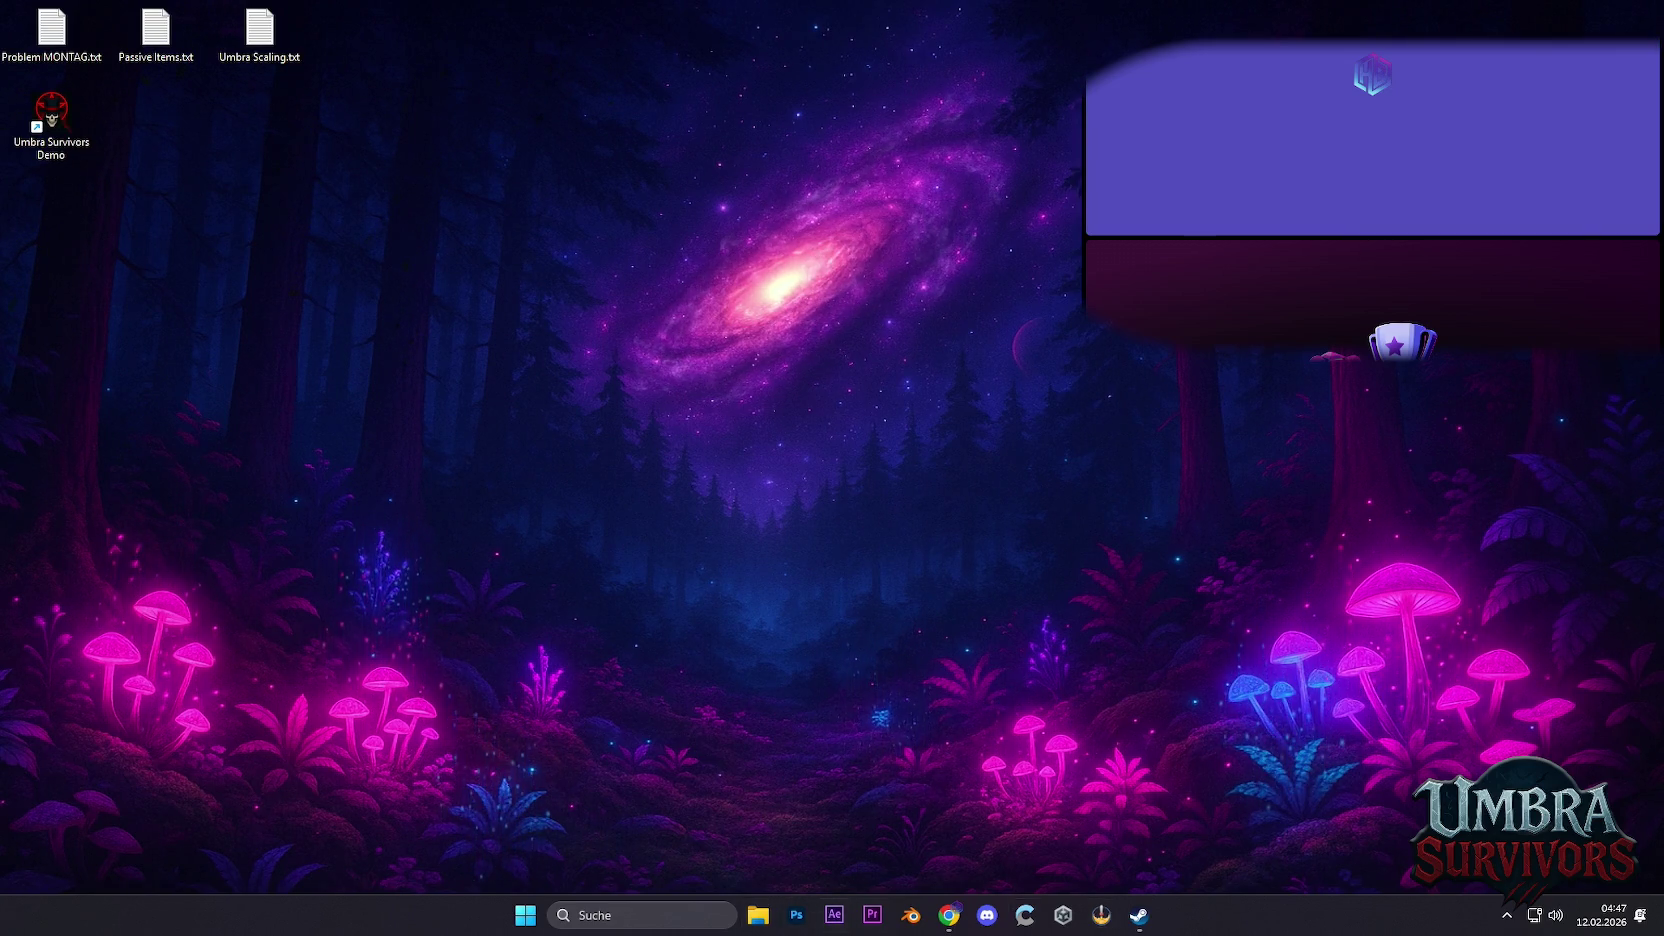
In Chrome, open a new tab and close the Twitch video tab
left_click(940, 913)
key("ctrl+t")
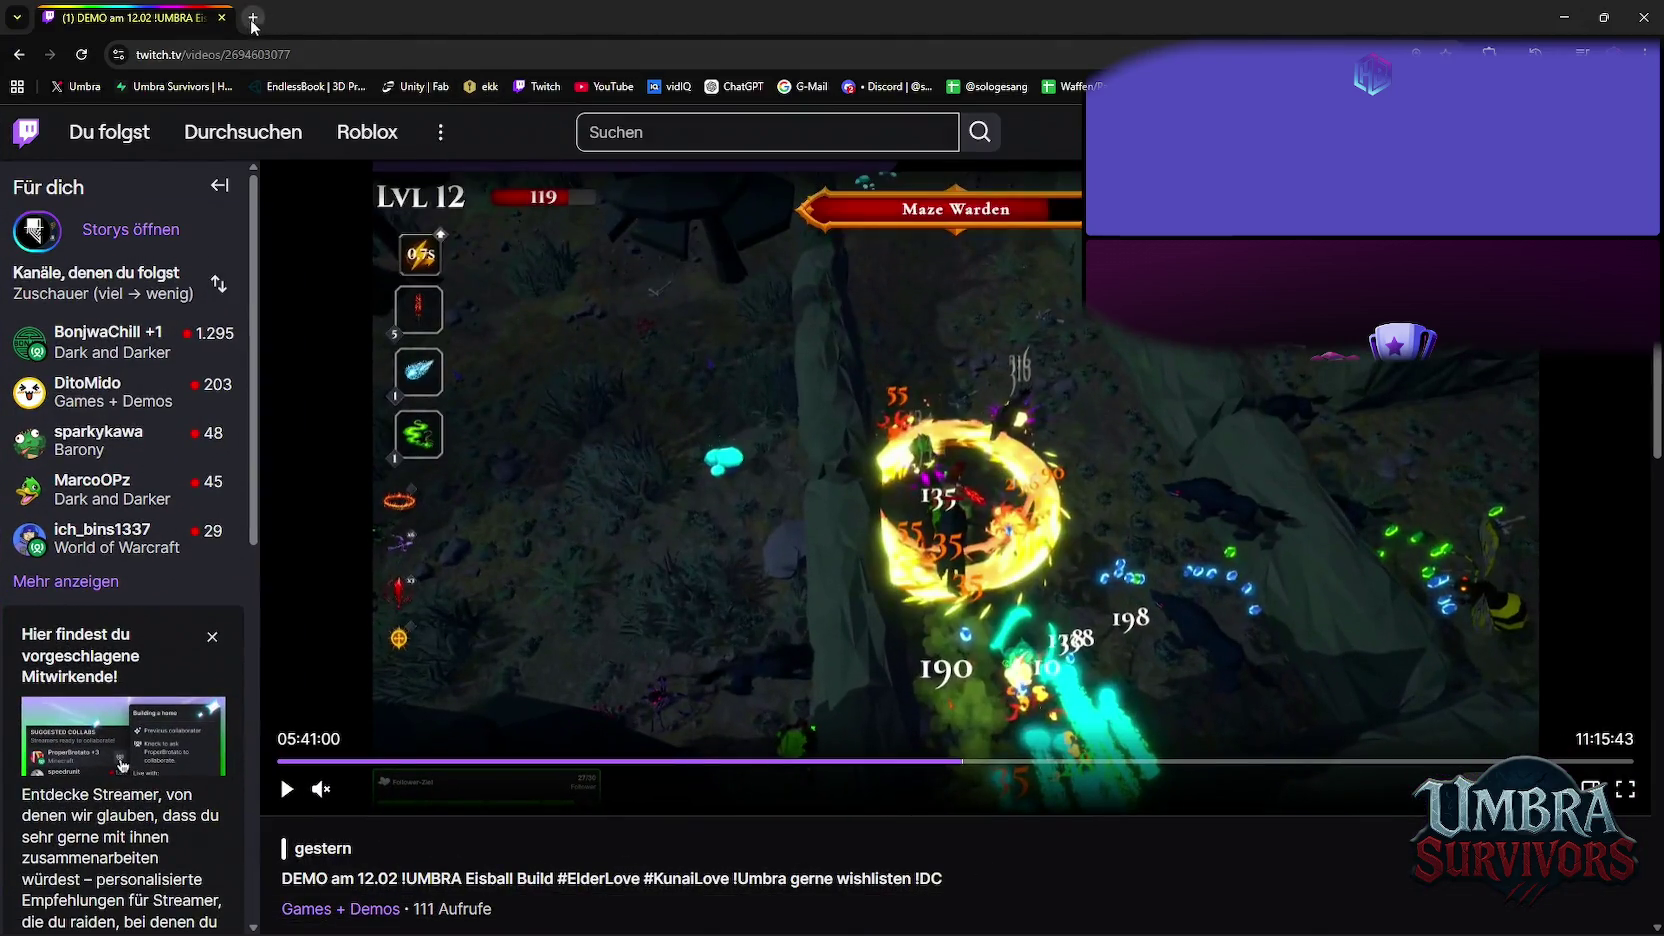
left_click(222, 17)
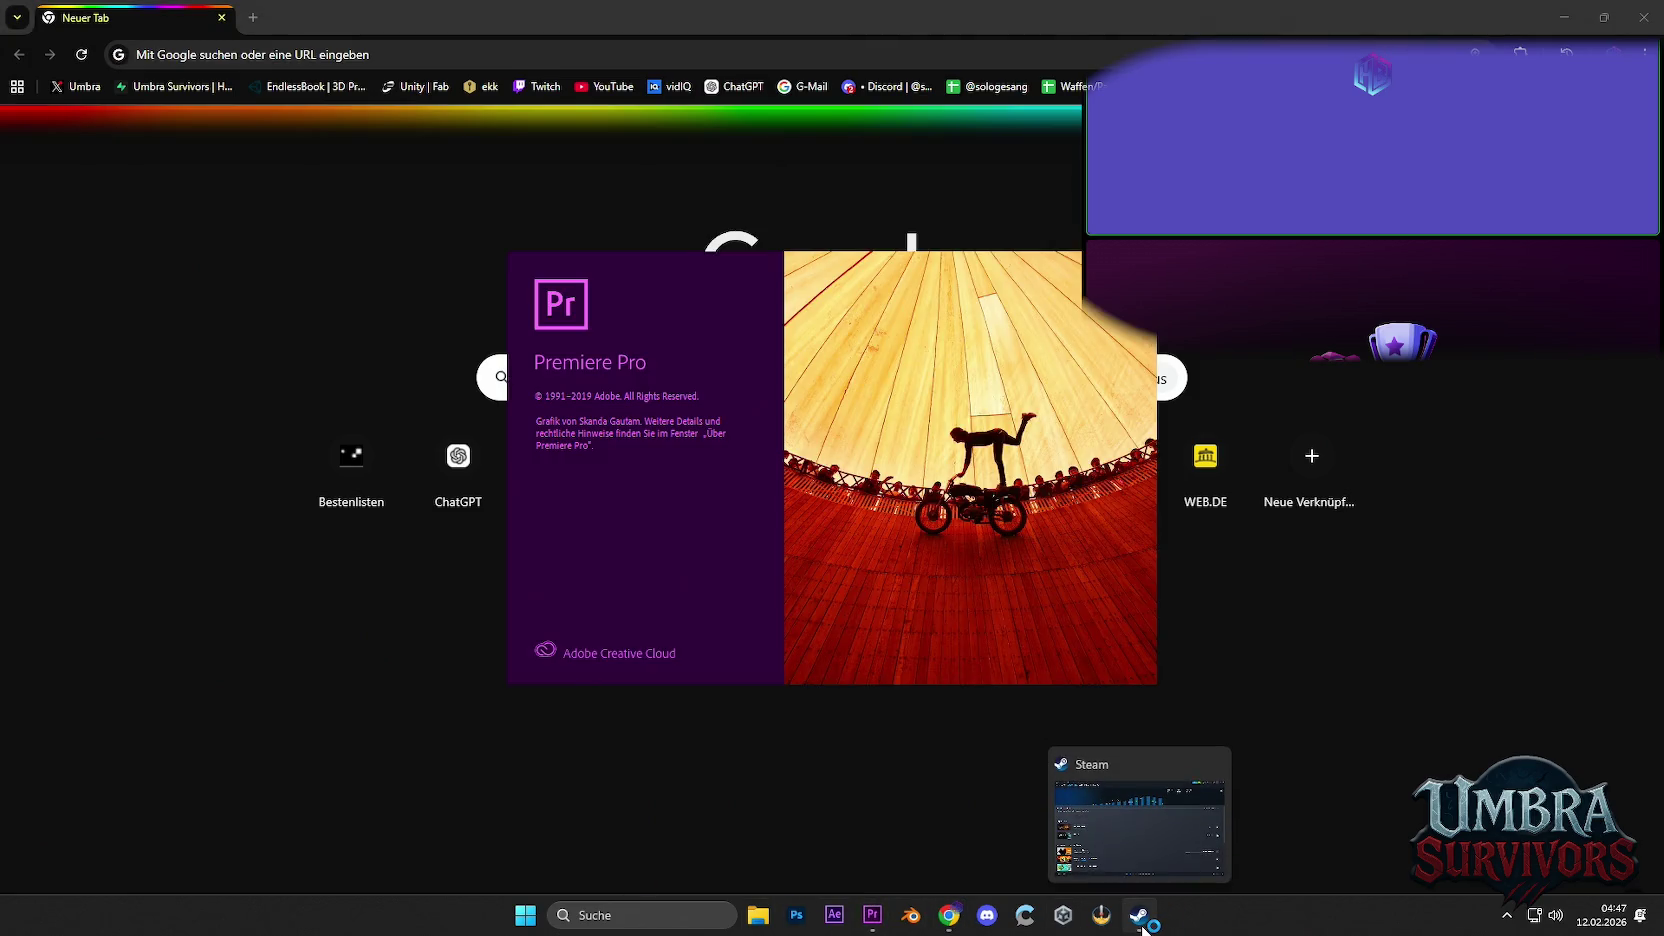
Dismiss the Windows search flyout while Premiere Pro finishes loading
left_click(652, 915)
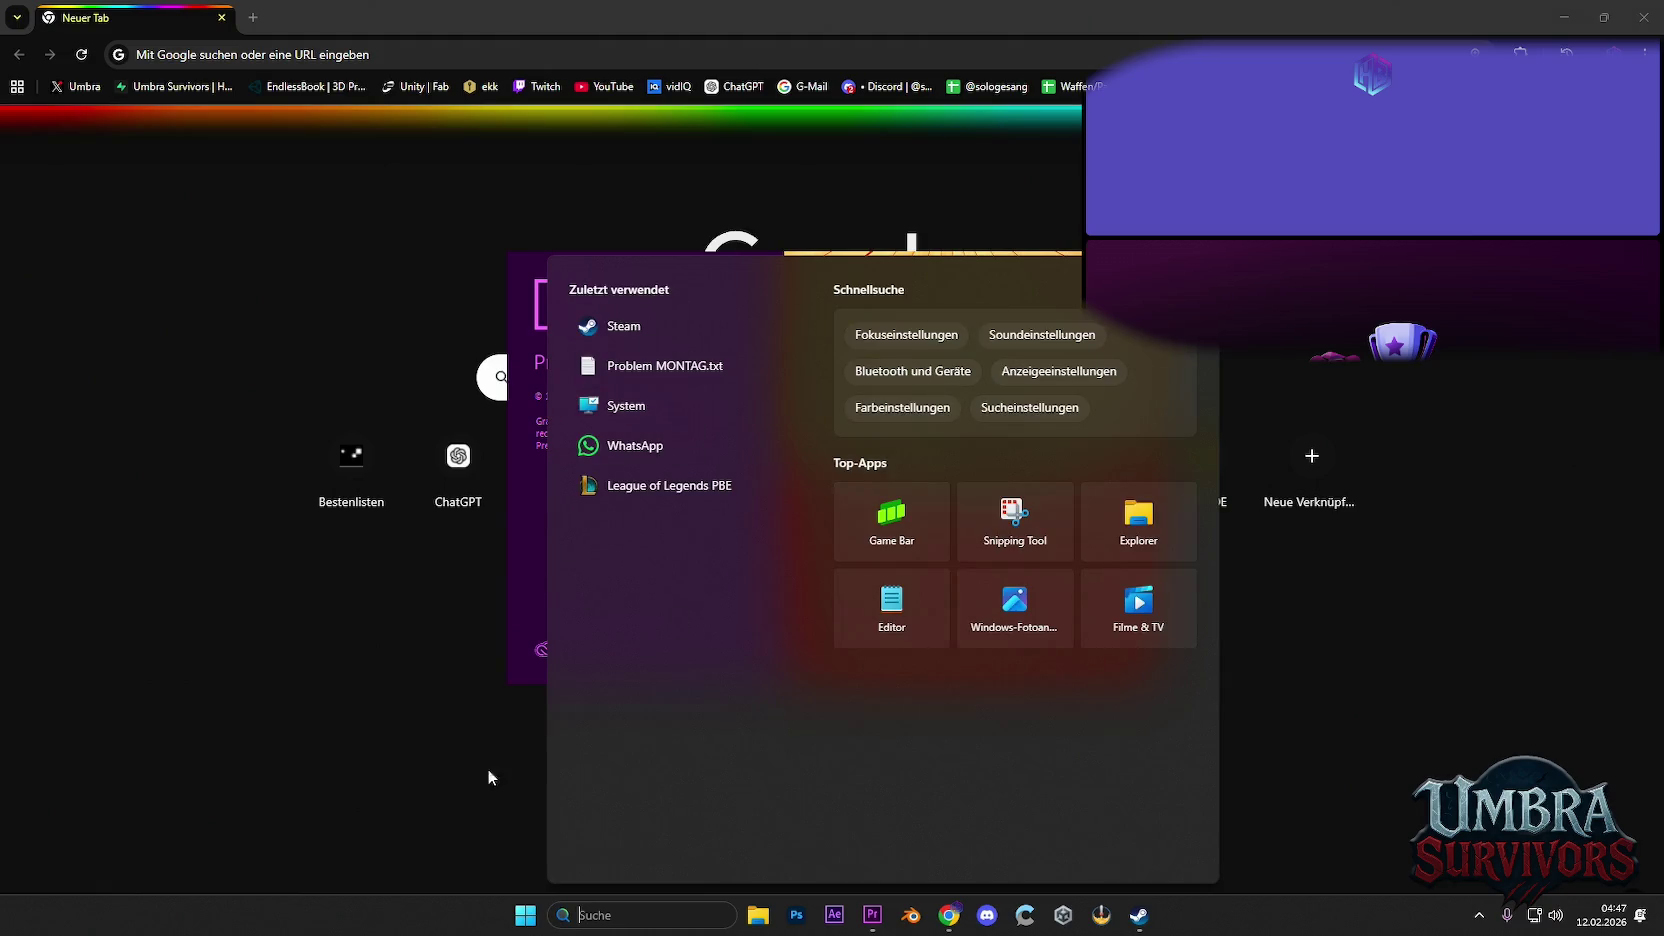
left_click(490, 777)
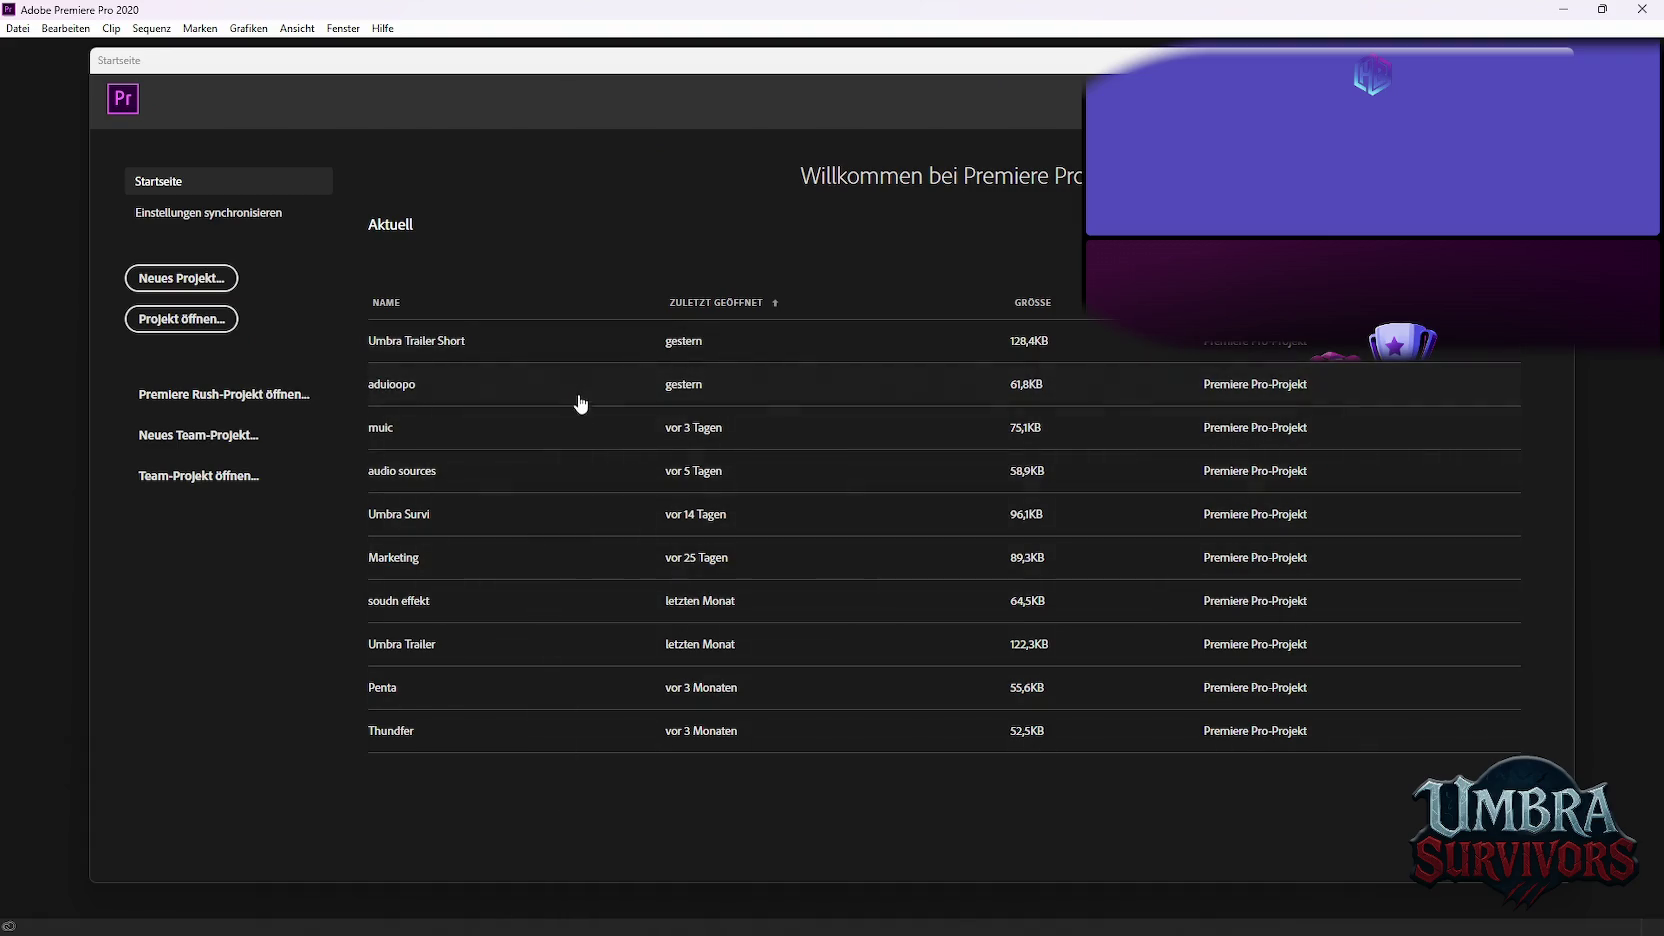
Open the aduioopo project and move the playhead to about 7 seconds
left_click(466, 388)
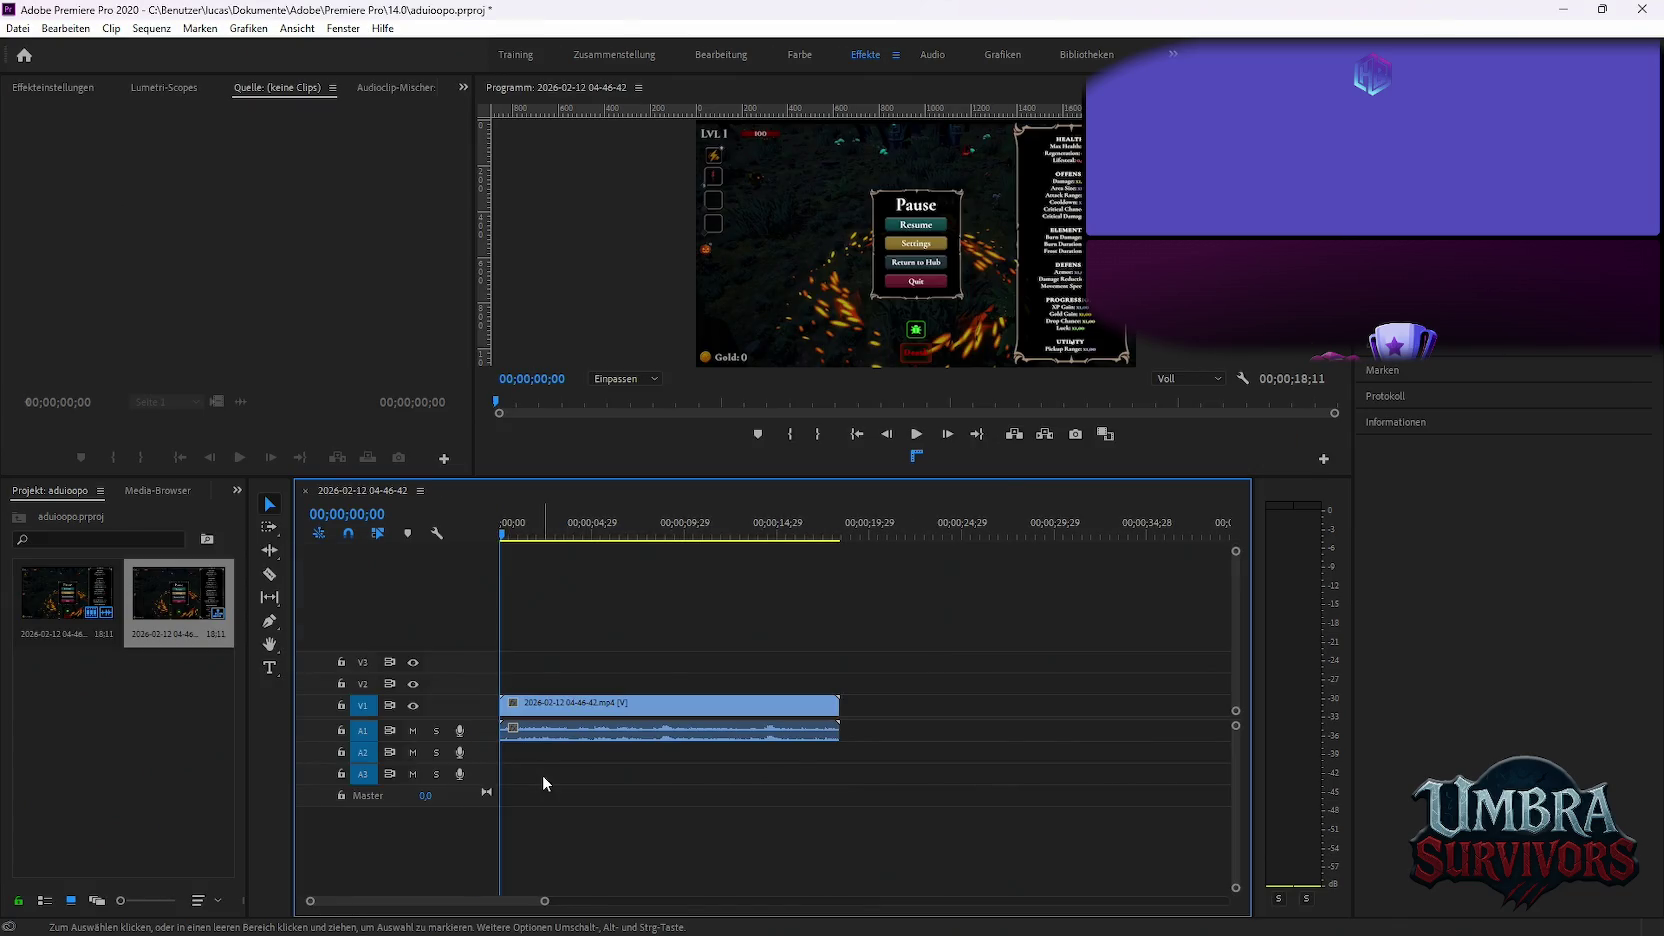
scroll(542, 774, "up", 3)
scroll(688, 672, "down", 2)
left_click(529, 535)
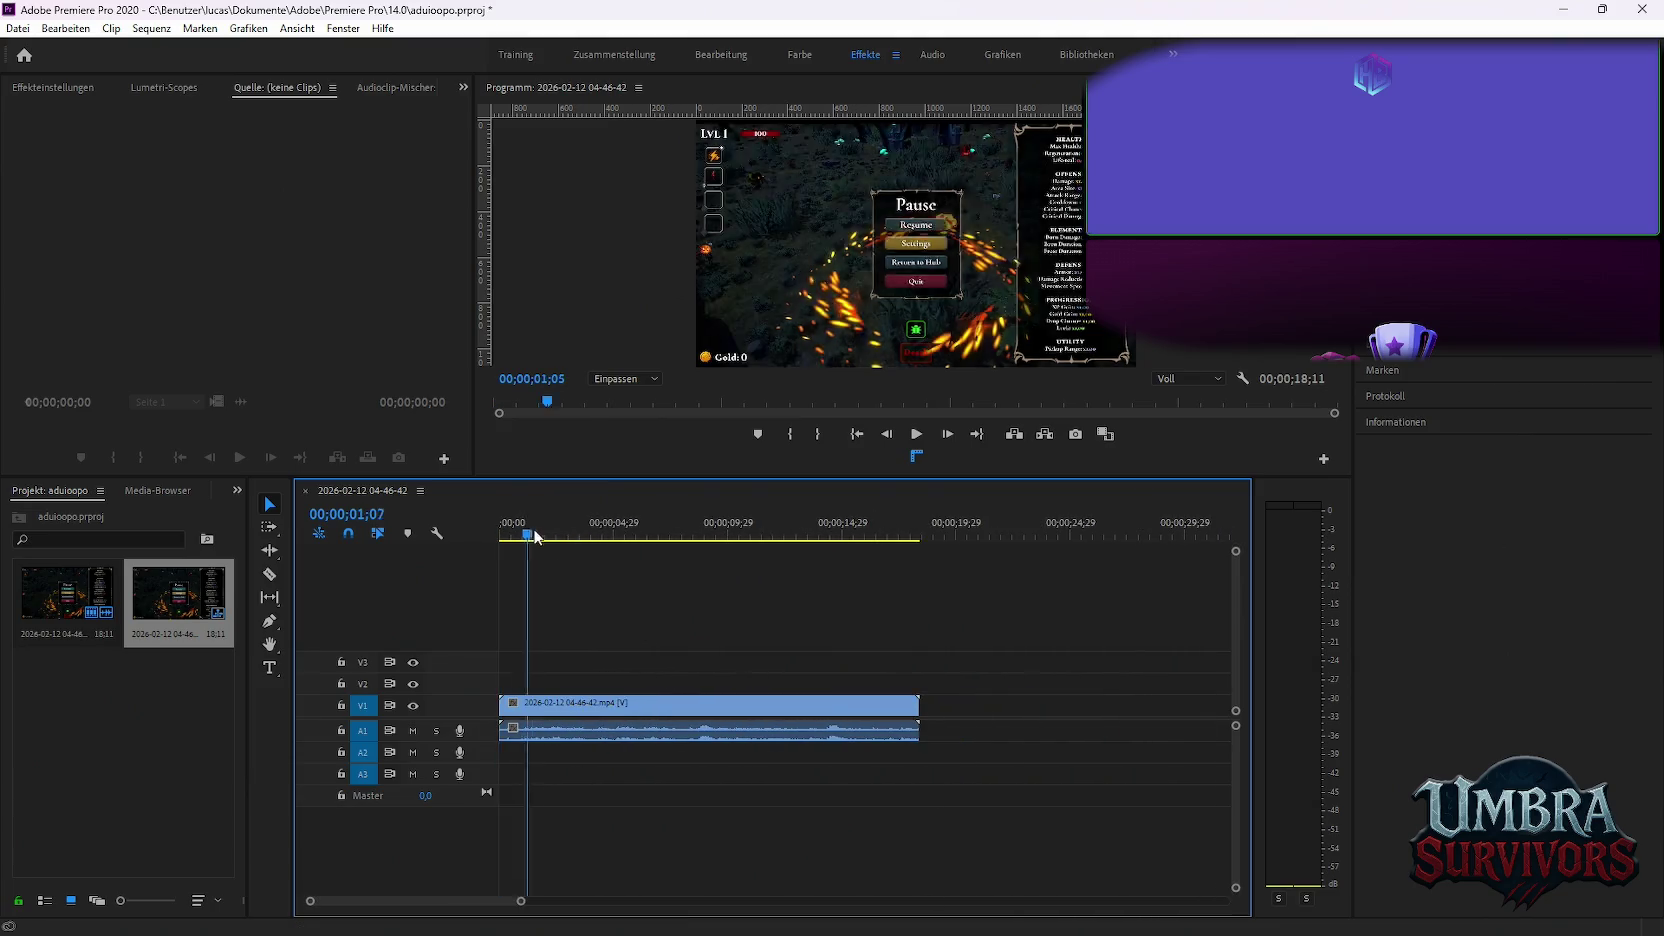
mouse_move(535, 537)
left_mouse_down()
mouse_move(783, 536)
mouse_move(849, 554)
left_mouse_up()
Split the clip at about 7 s and 00;00;15;11, then delete the outer pieces
key("c")
left_click(656, 705)
key("v")
key("c")
left_click(851, 728)
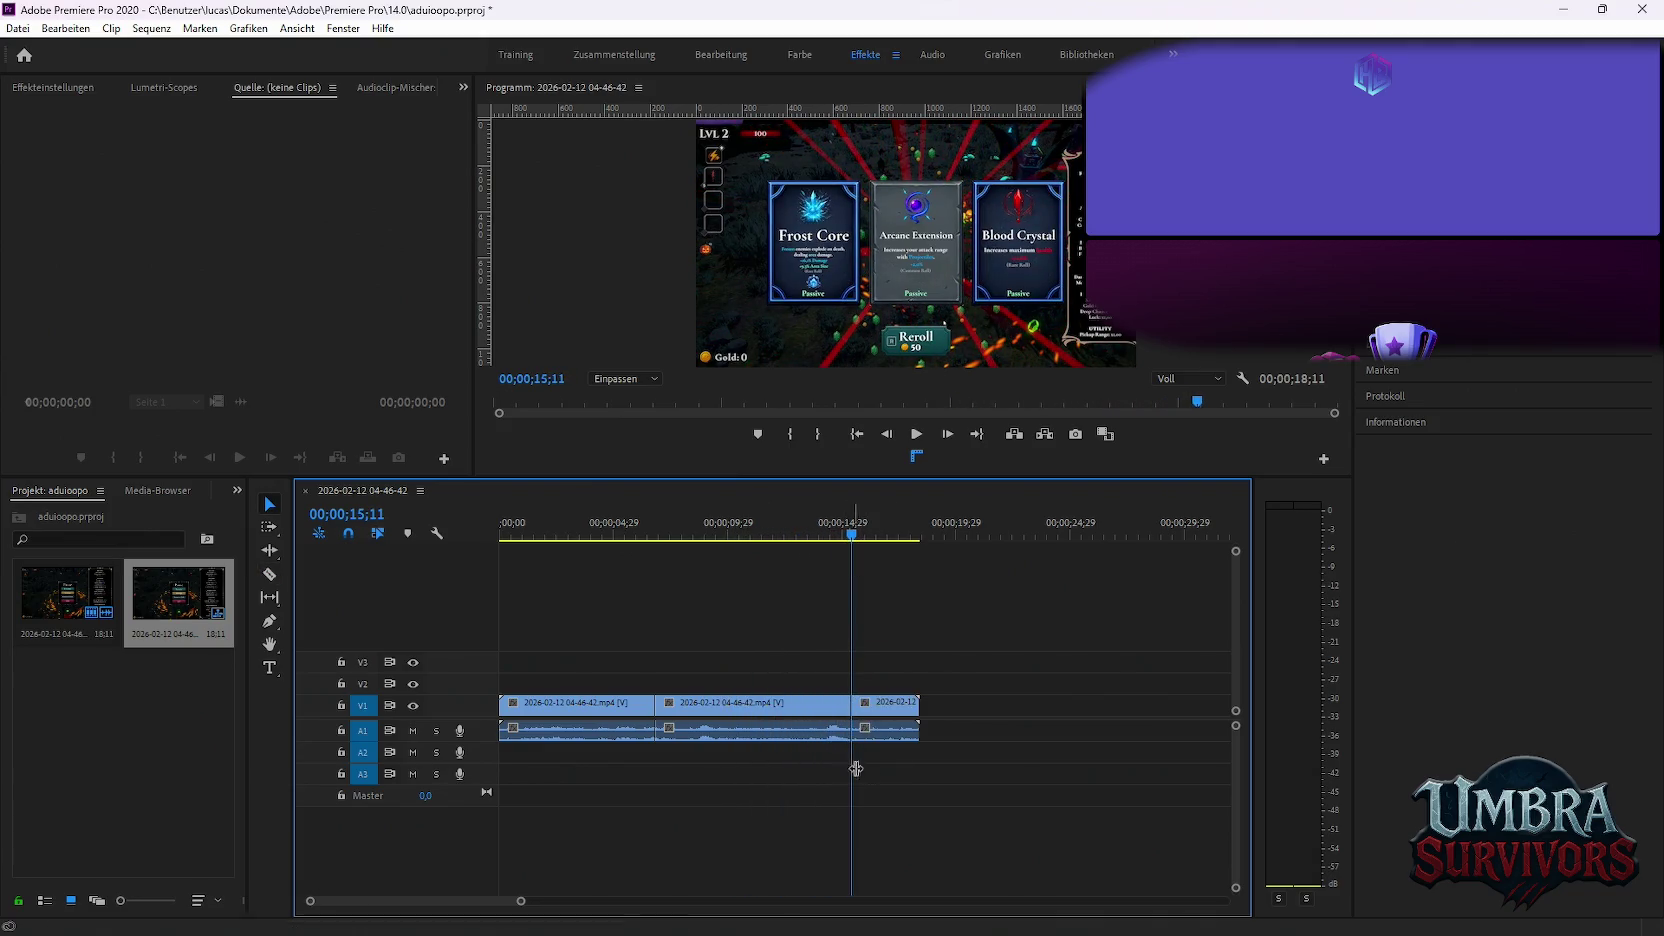
key("v")
left_click(885, 705)
key("Delete")
left_click(600, 705)
key("Delete")
Cut the remaining clip at about 7 seconds and remove the short piece before it
scroll(656, 757, "up", 2)
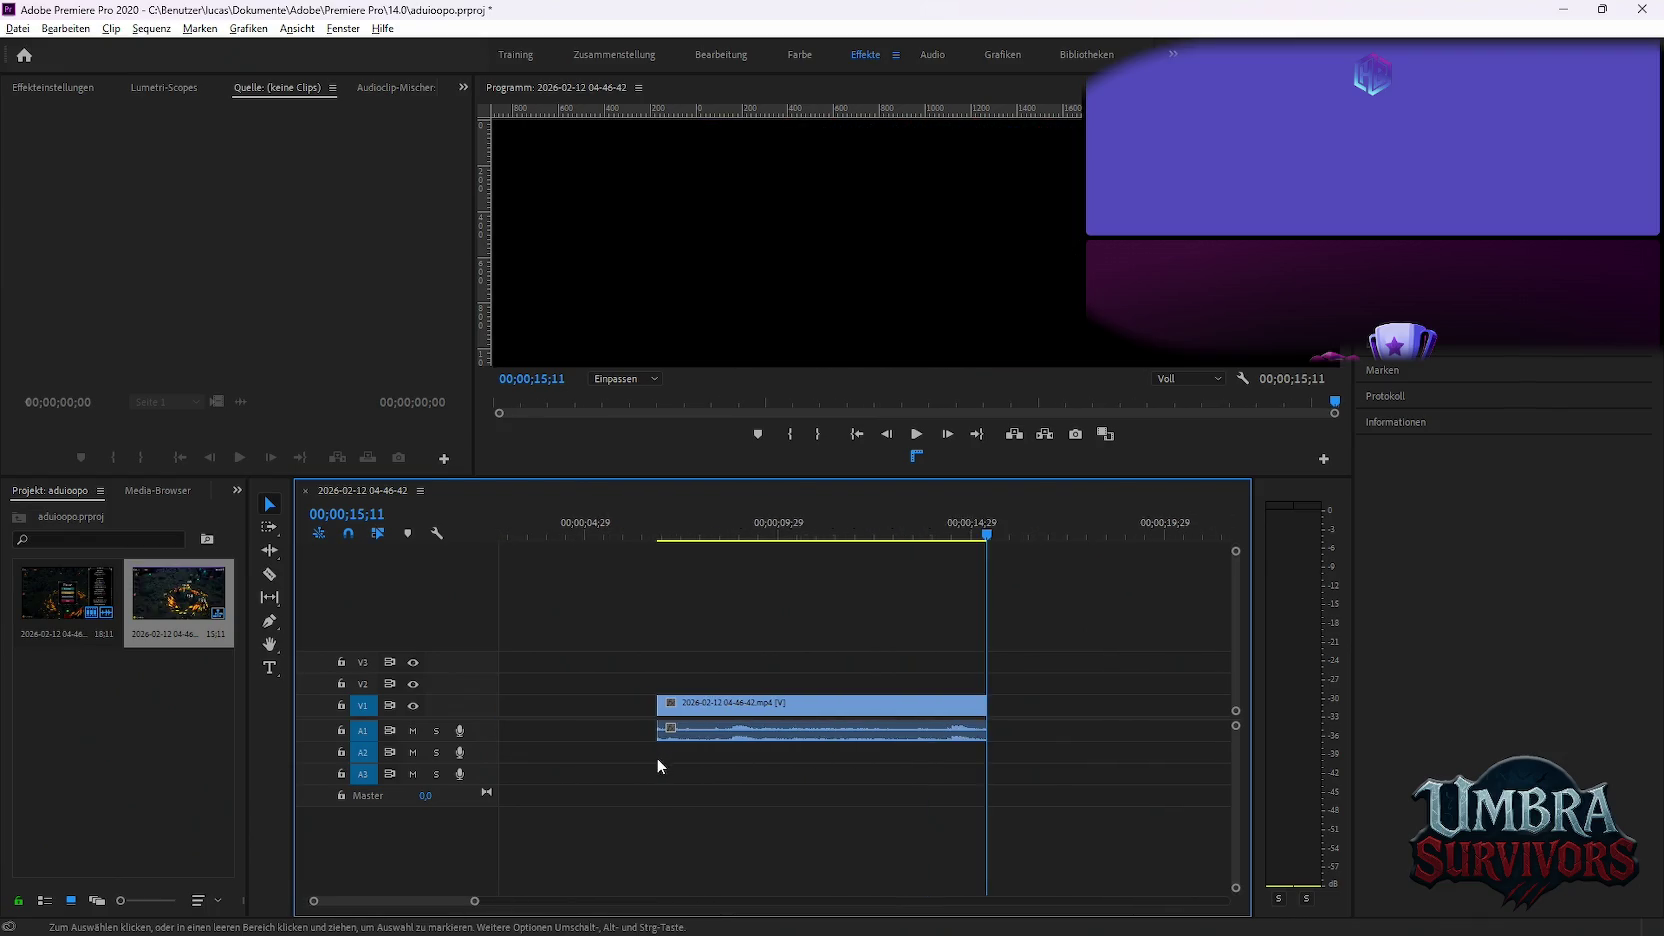
scroll(656, 757, "up", 1)
mouse_move(668, 537)
left_mouse_down()
mouse_move(686, 536)
mouse_move(639, 538)
mouse_move(676, 538)
left_mouse_up()
scroll(656, 768, "up", 1)
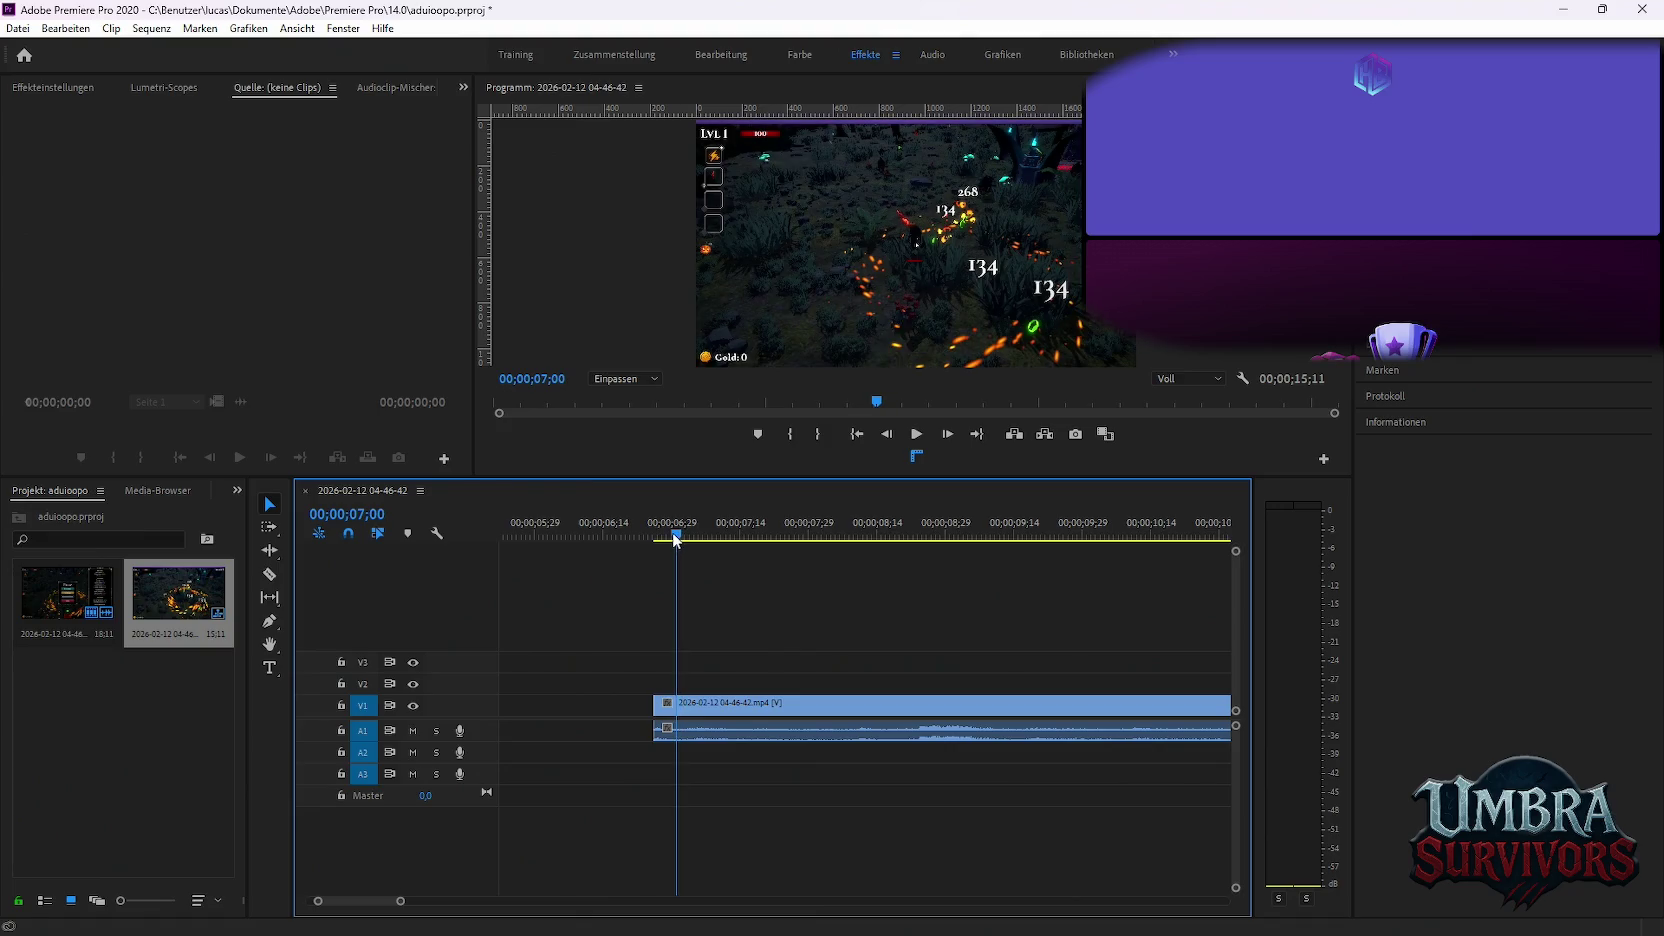
left_click(668, 710)
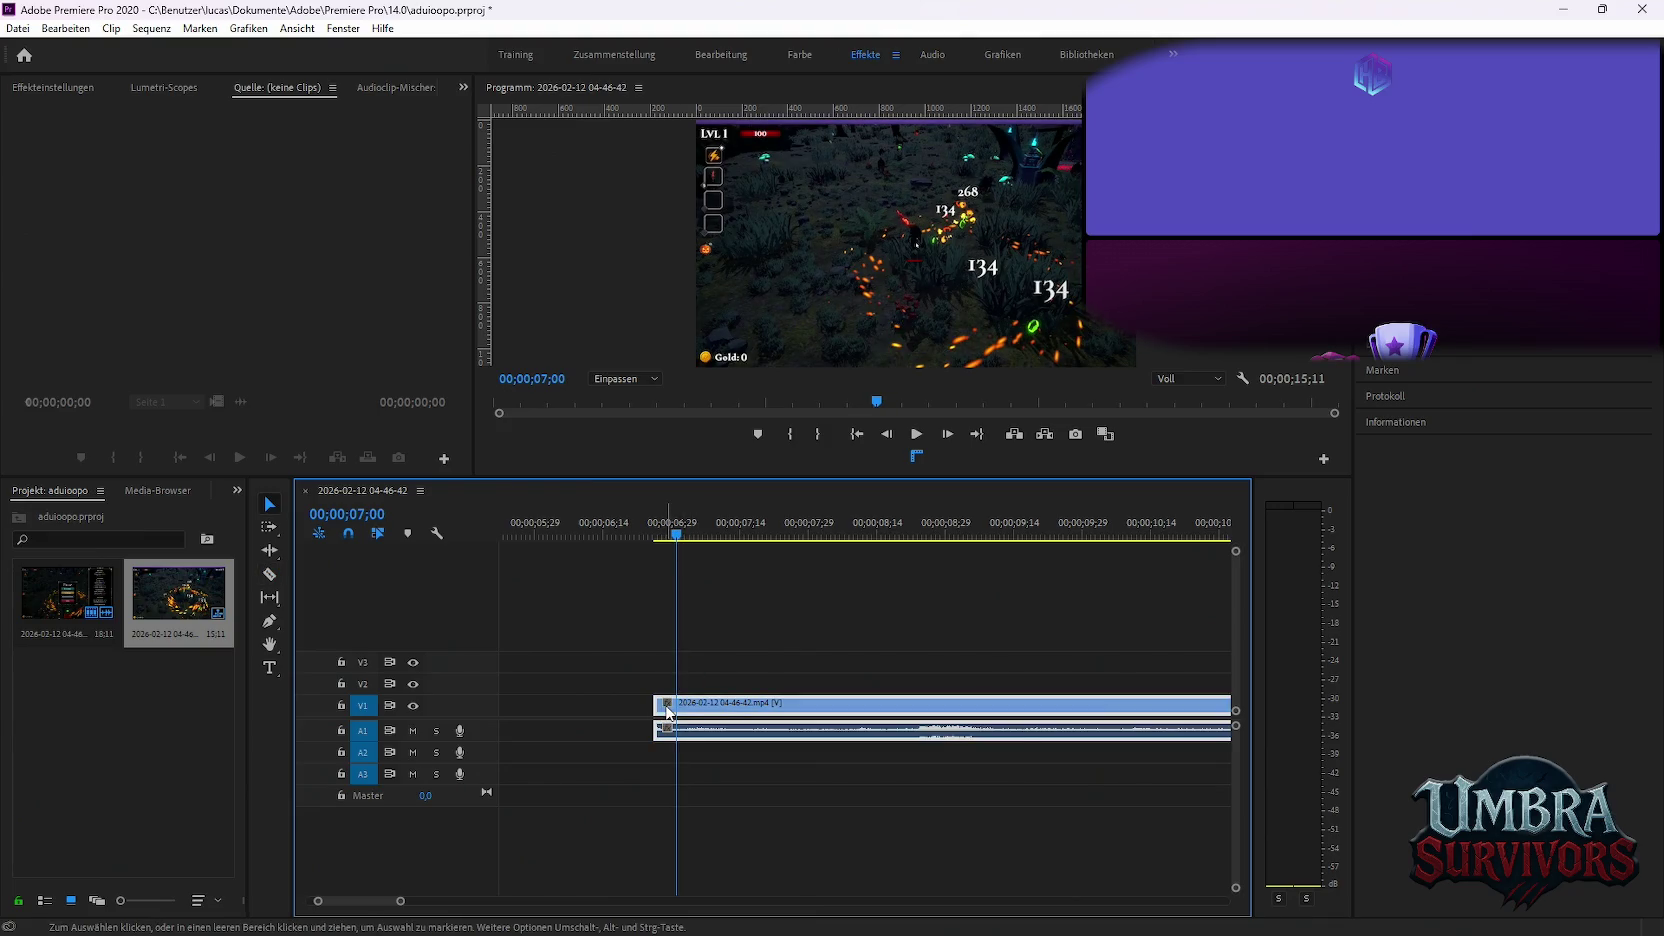
key("ctrl+k")
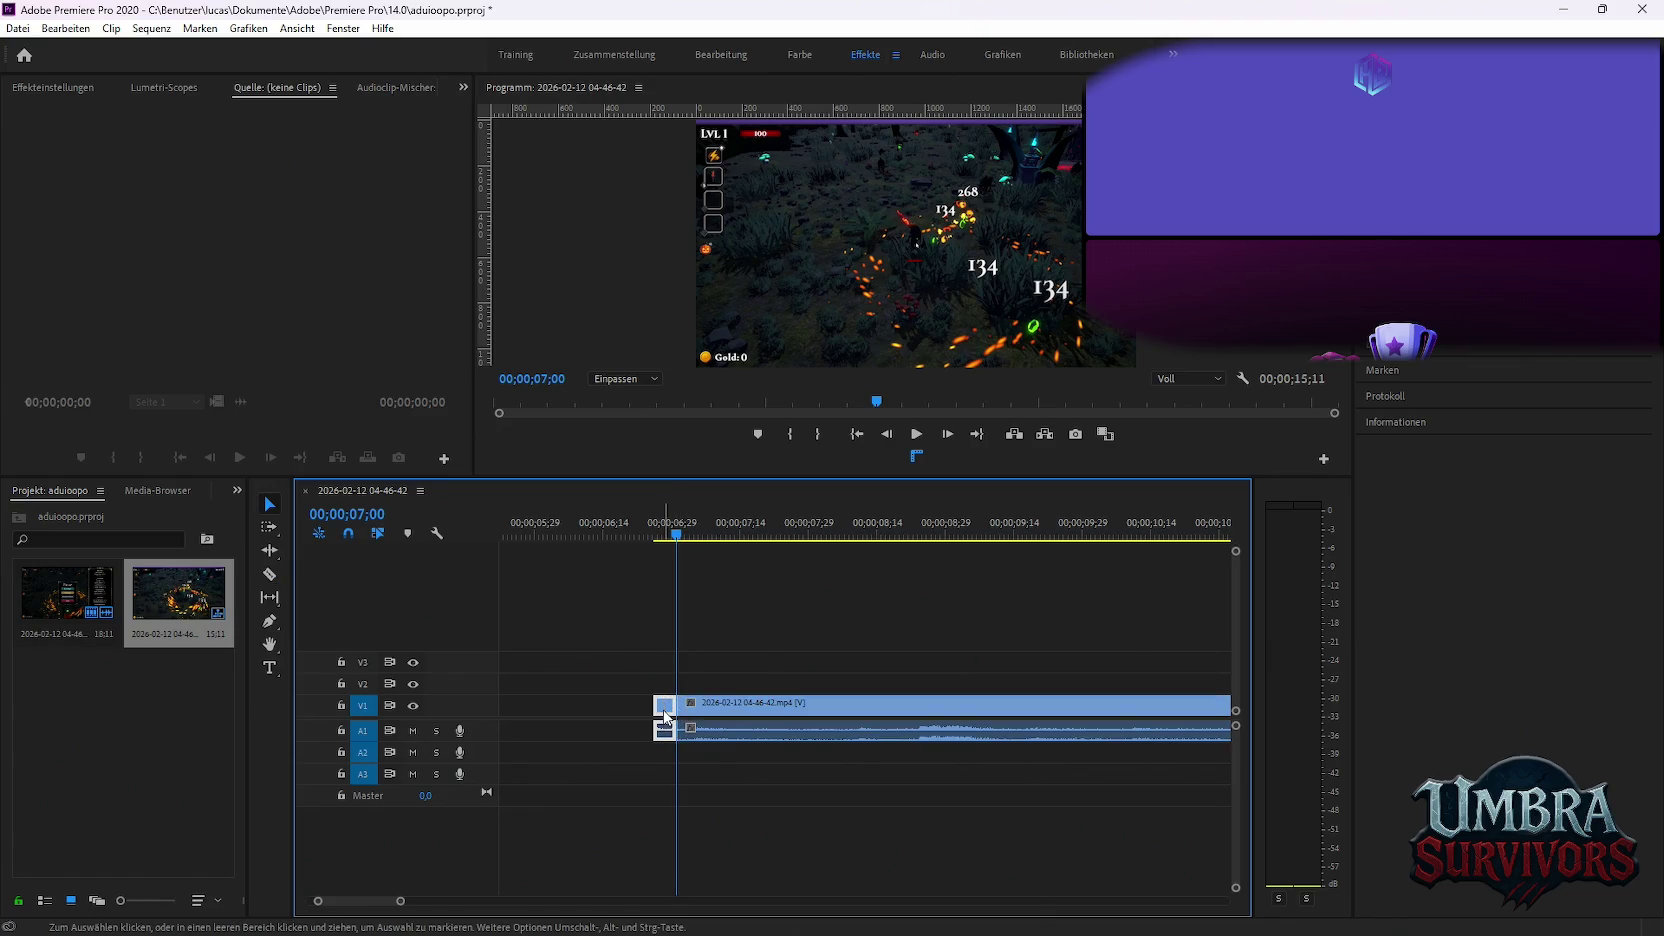
key("Delete")
Split the clip at 00;00;09;10
left_click_drag(681, 540, 729, 543)
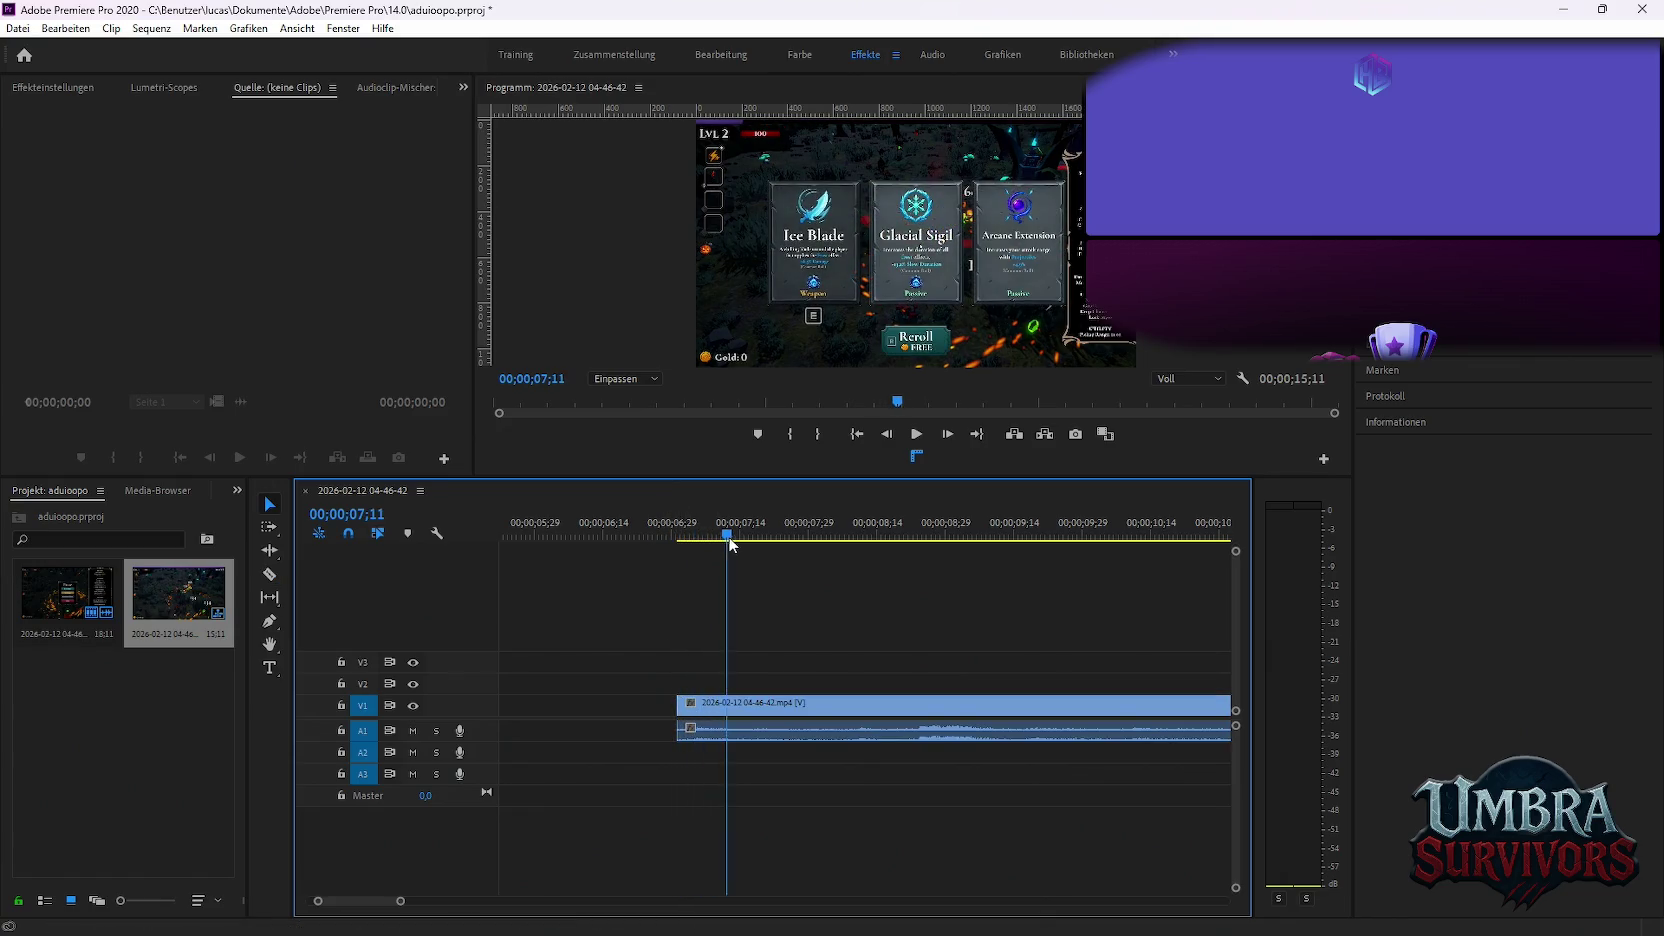
left_click_drag(860, 565, 996, 583)
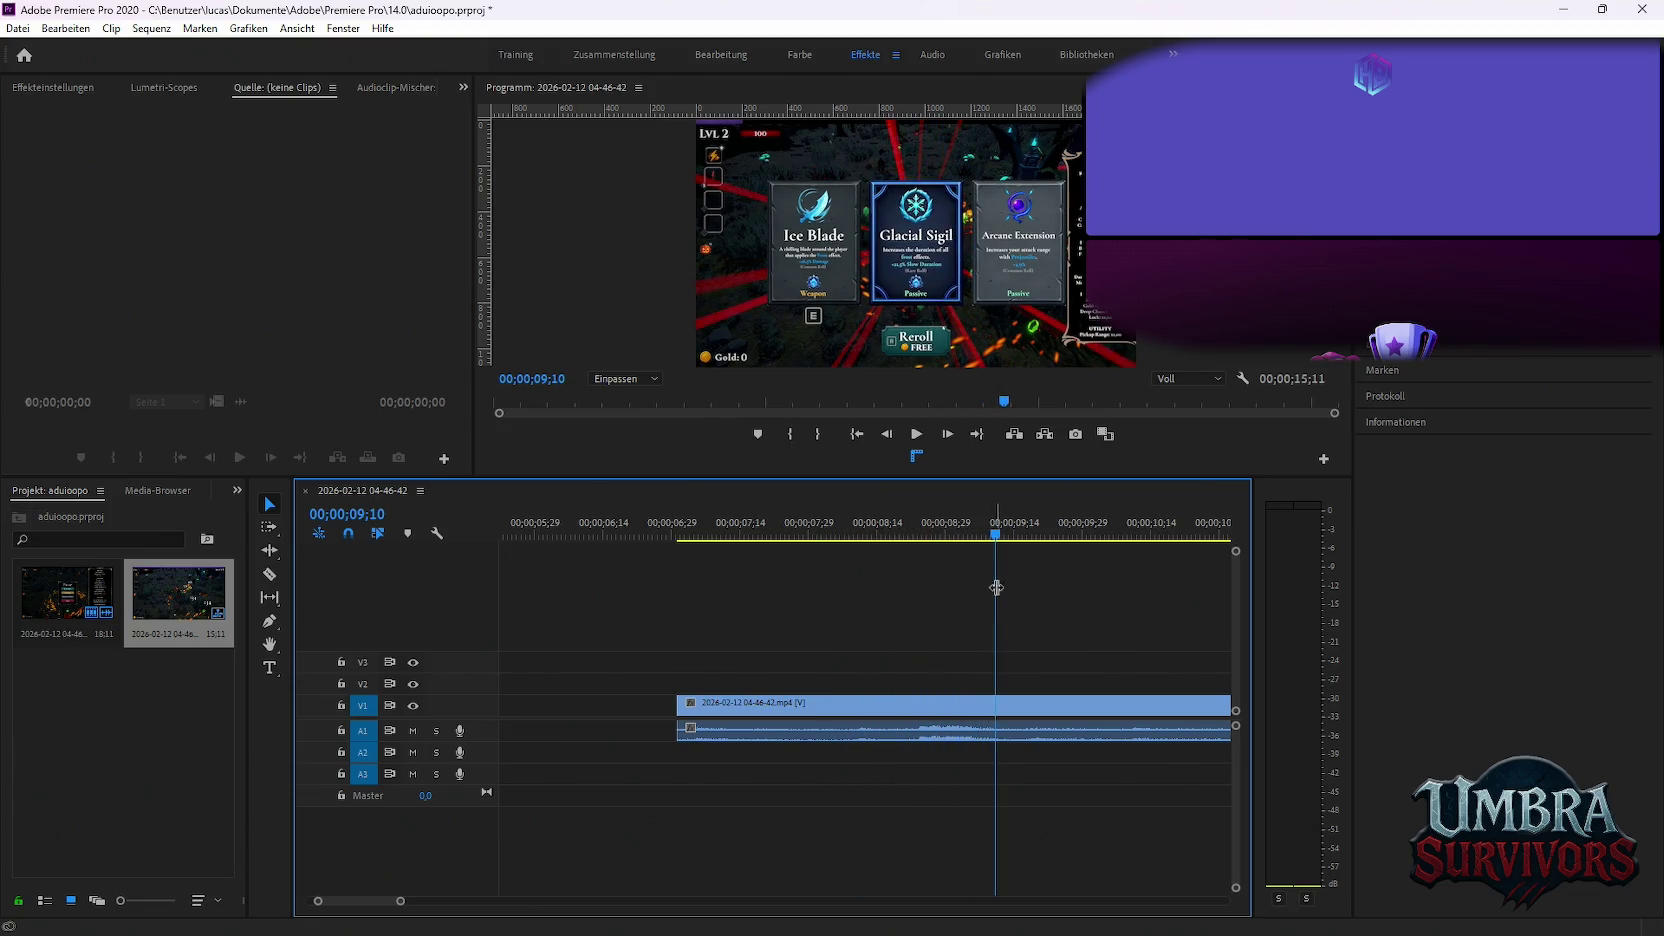
key("c")
left_click(994, 712)
scroll(880, 620, "down", 3)
key("v")
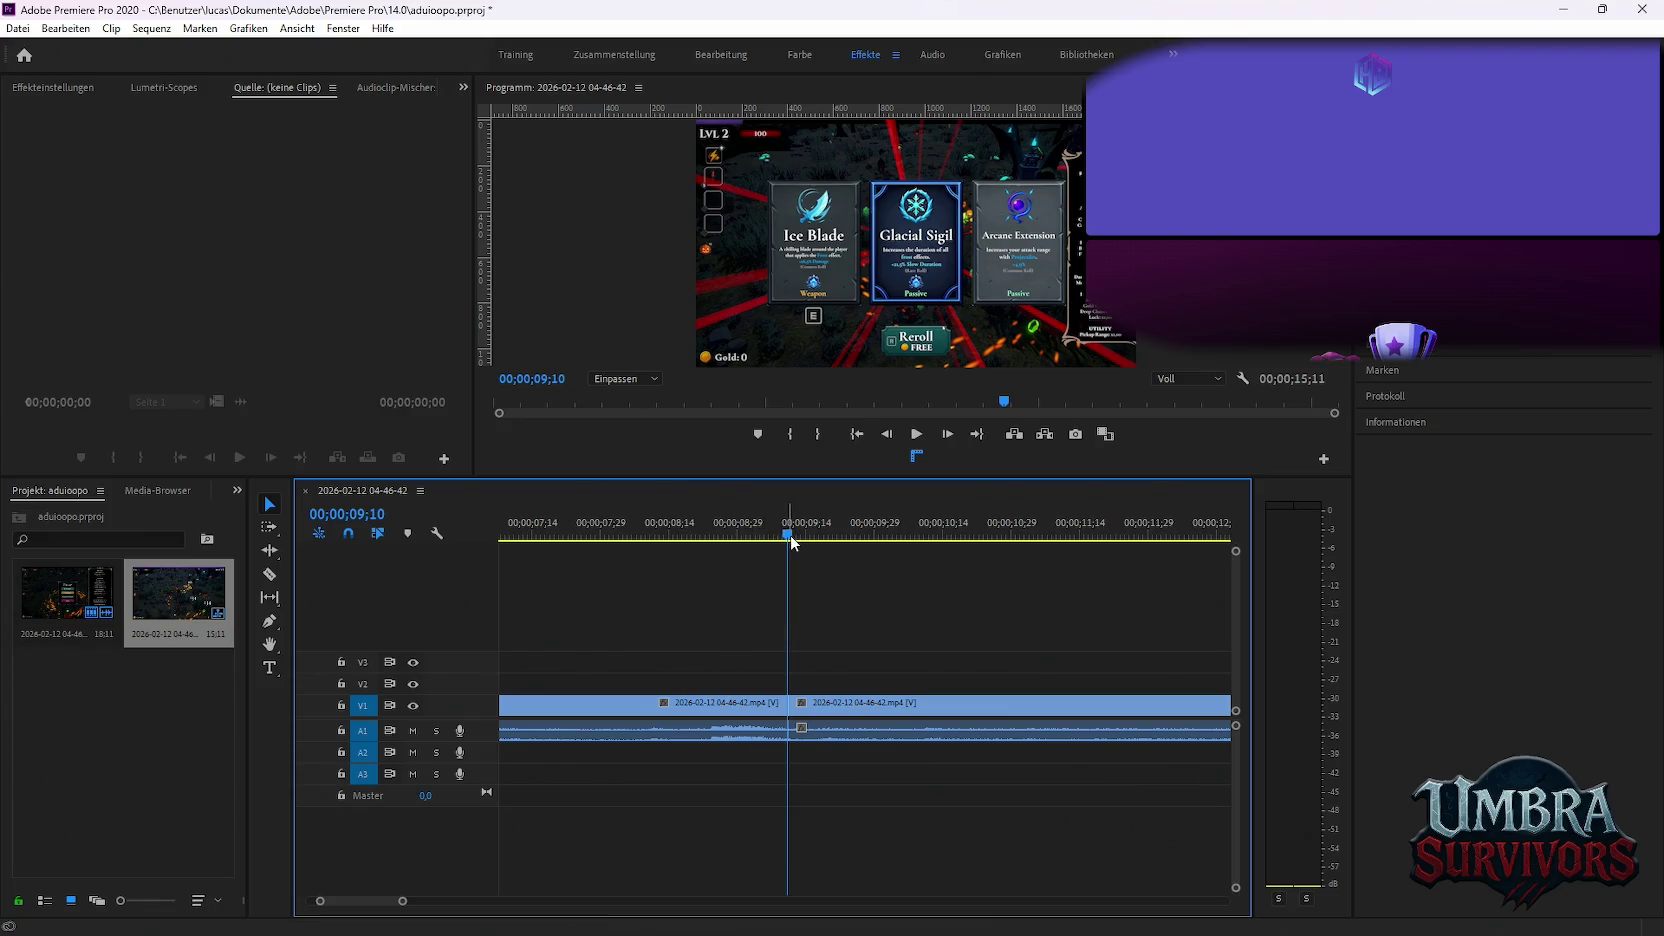
Split the clip again at 00;00;12;20
left_click(947, 528)
scroll(992, 653, "down", 2)
left_click(776, 533)
left_click_drag(772, 537, 1015, 558)
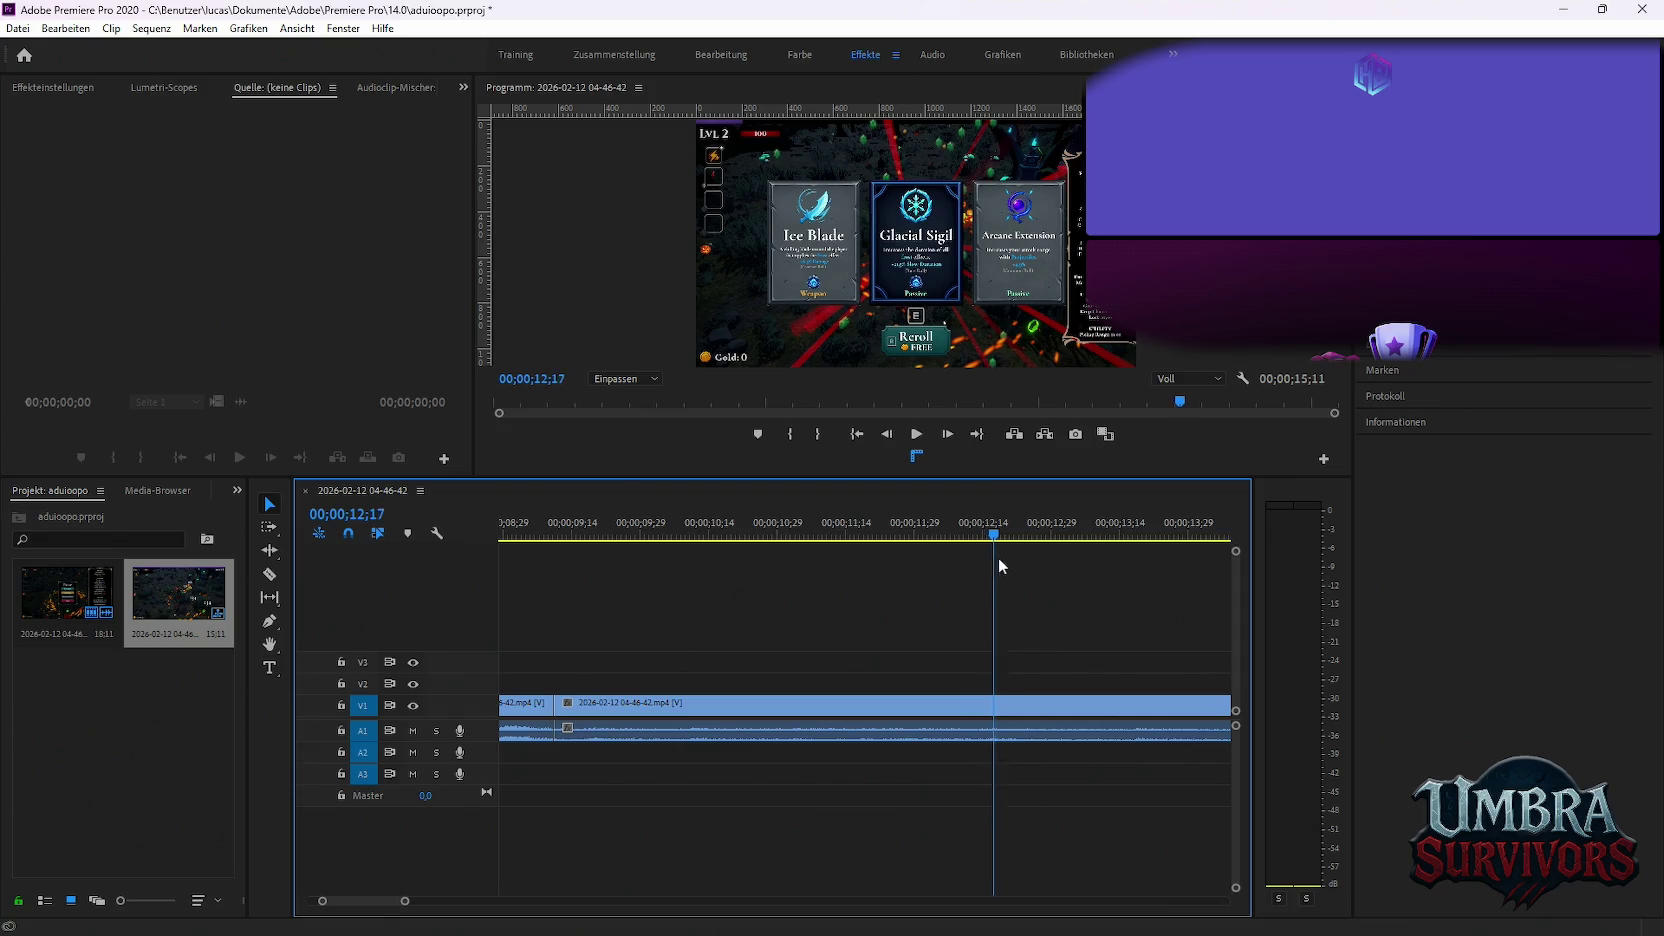
key("Left")
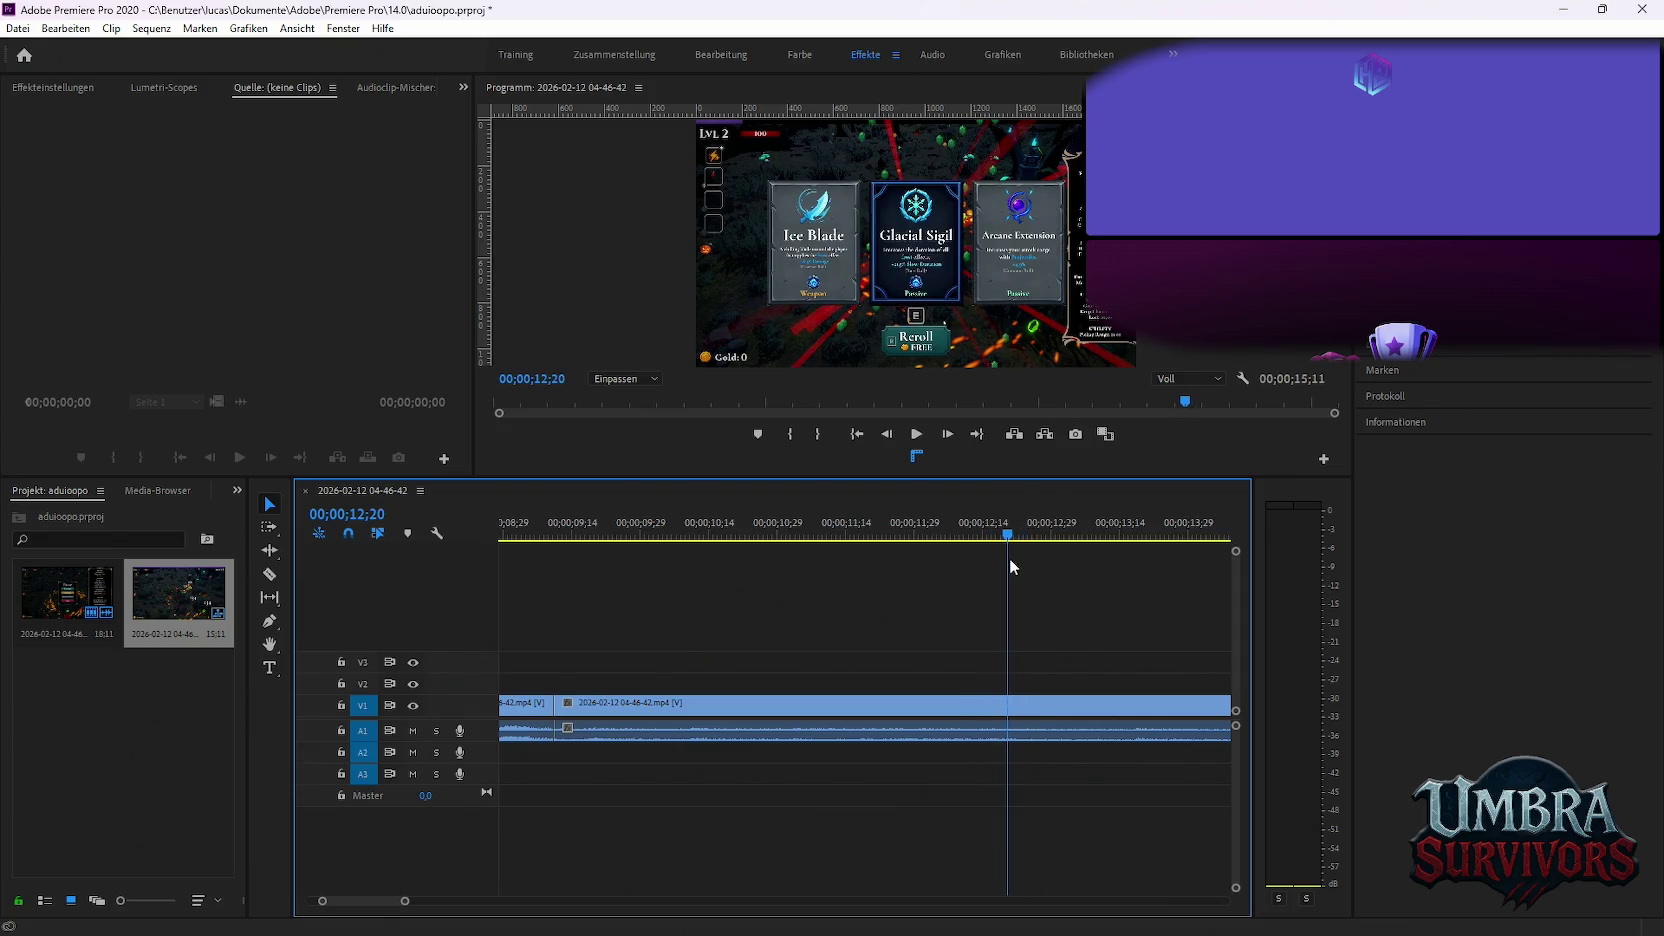
key("c")
left_click(1013, 724)
scroll(789, 601, "down", 2)
key("v")
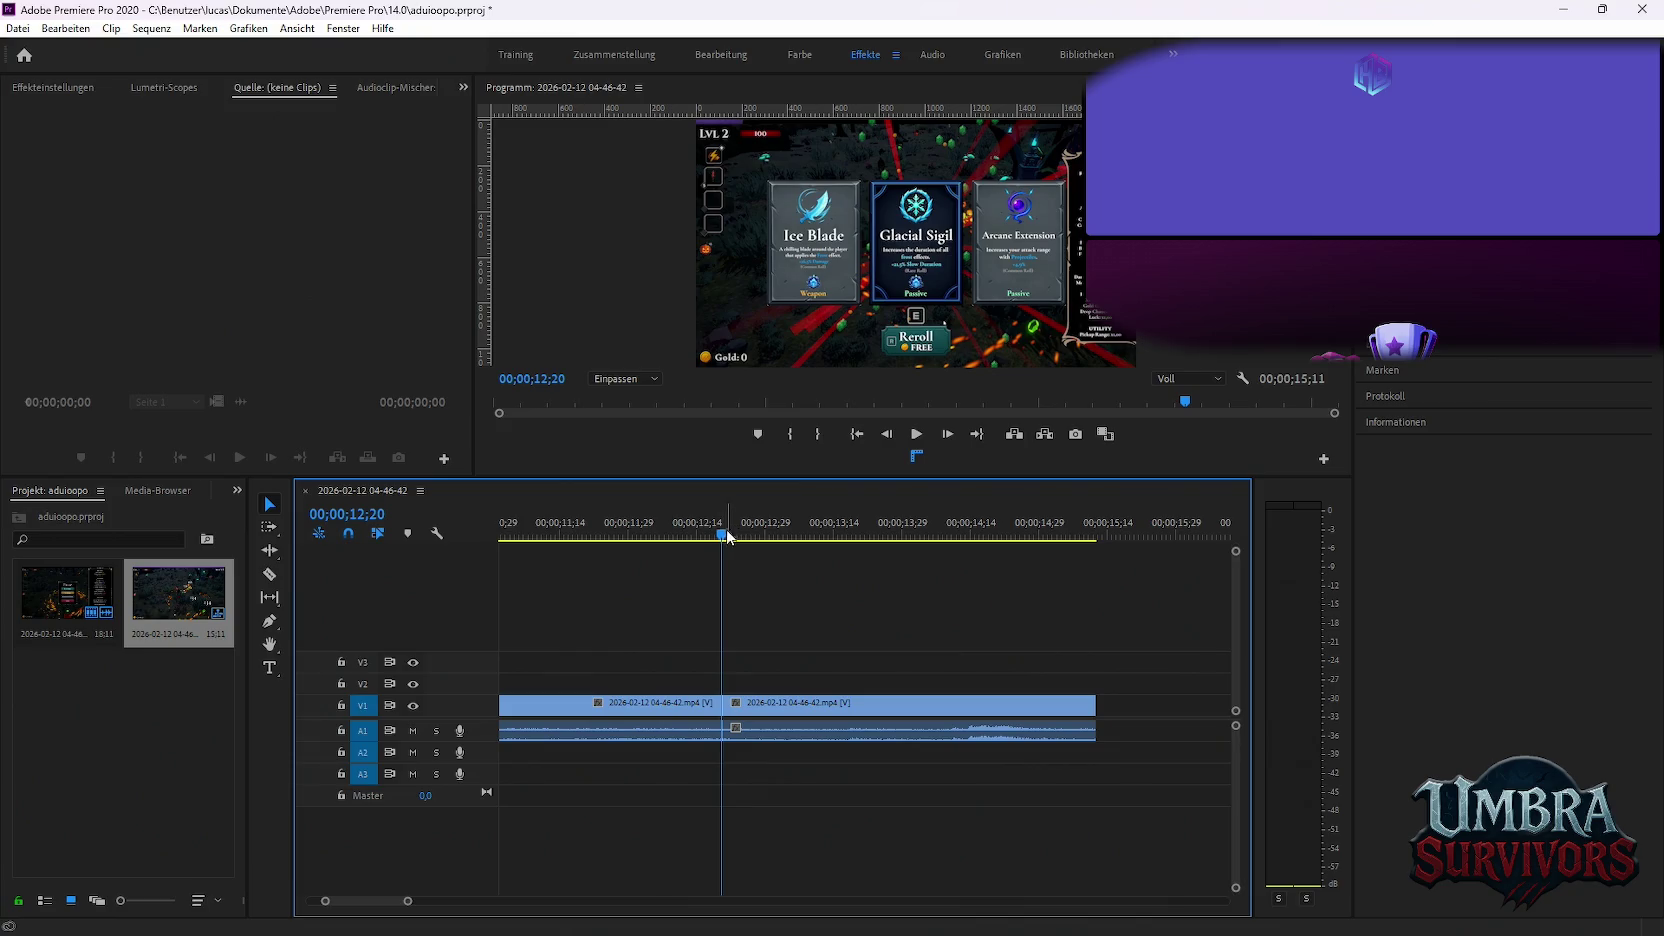
Delete the unwanted middle piece and close the gap by moving the last clip left
left_click_drag(722, 538, 1040, 558)
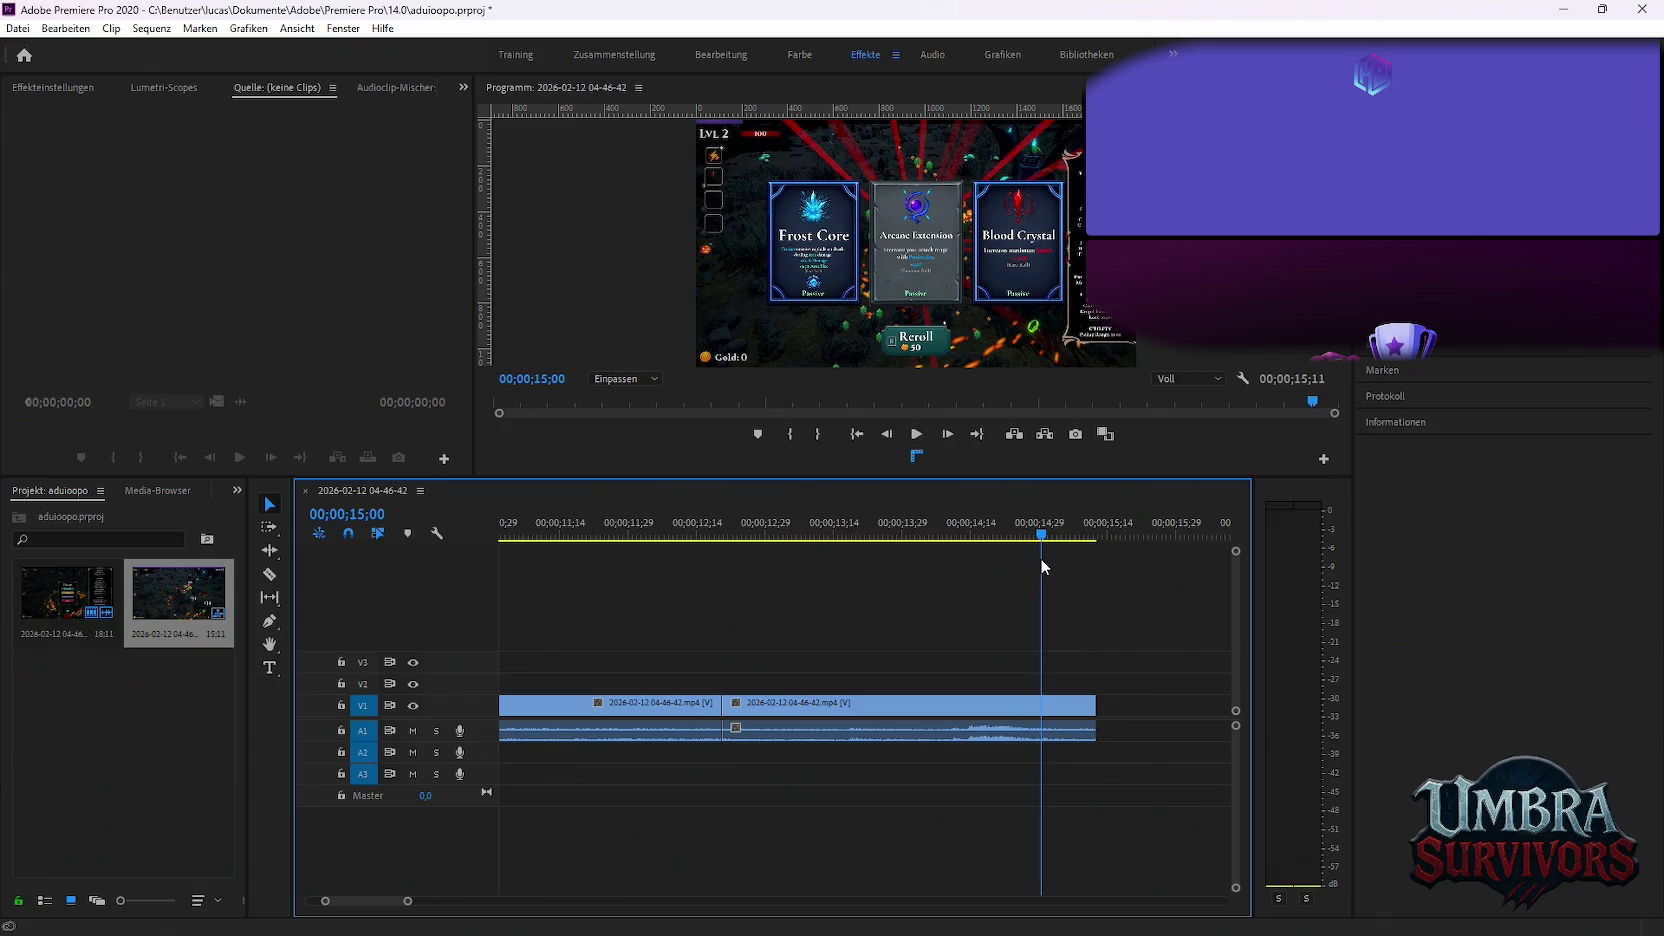
key("c")
key("v")
key("minus")
key("minus")
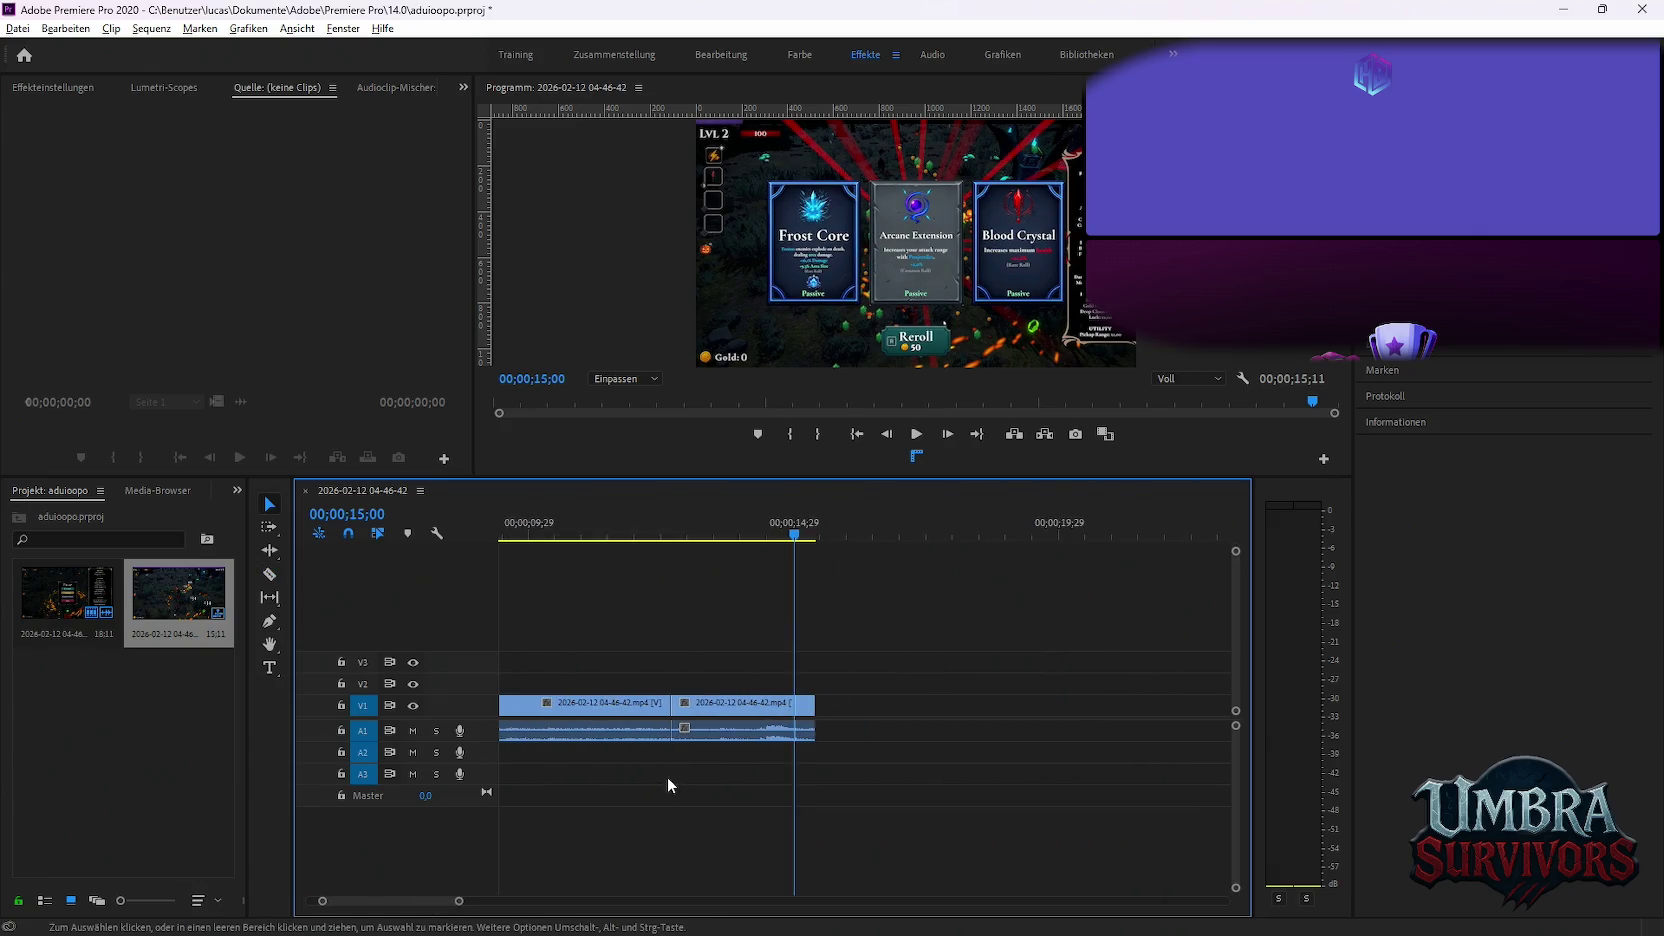
key("minus")
key("Delete")
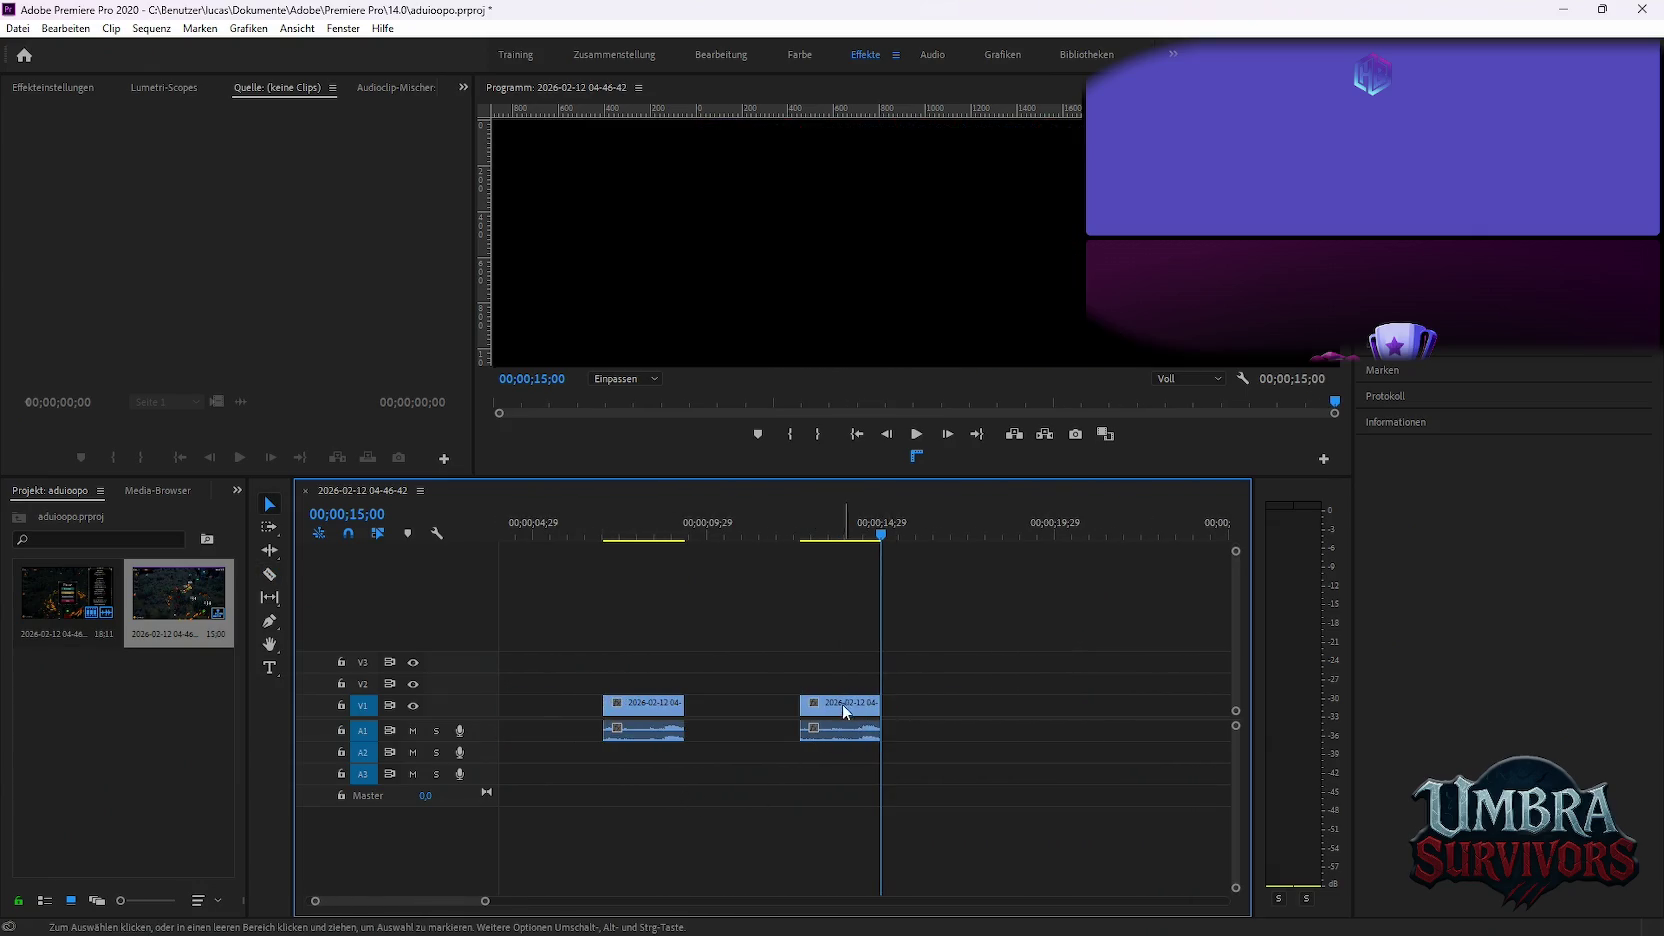
left_click_drag(842, 705, 730, 705)
Play back the trimmed clips and move them to the sequence start
left_click(627, 542)
key("space")
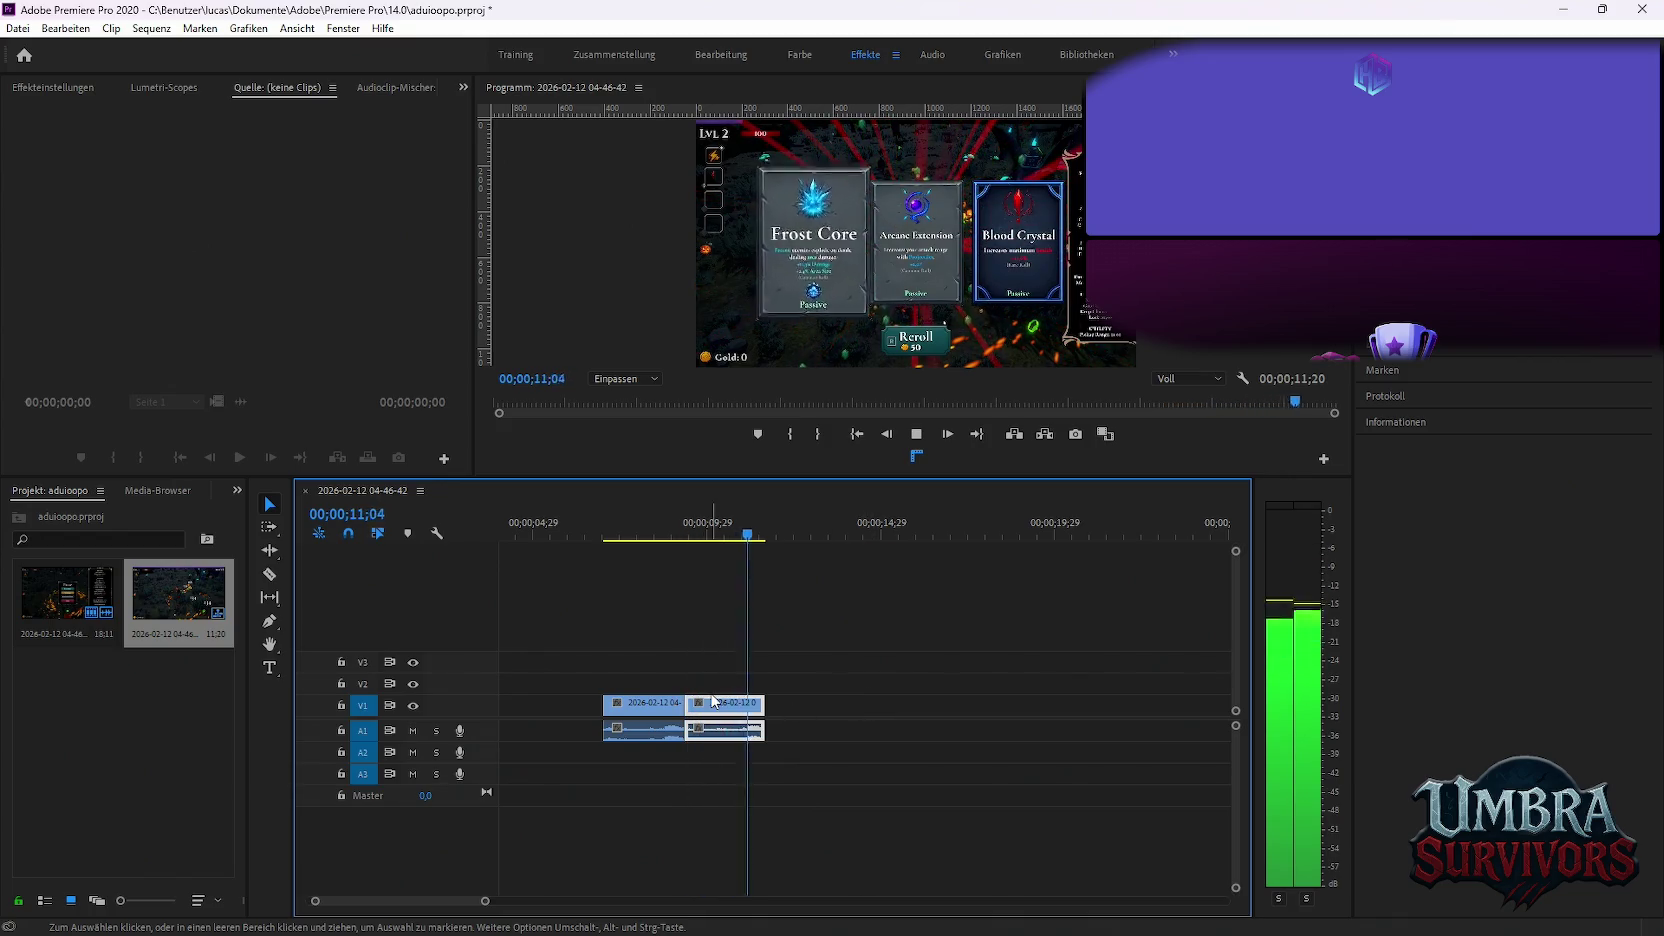
key("equal")
key("equal")
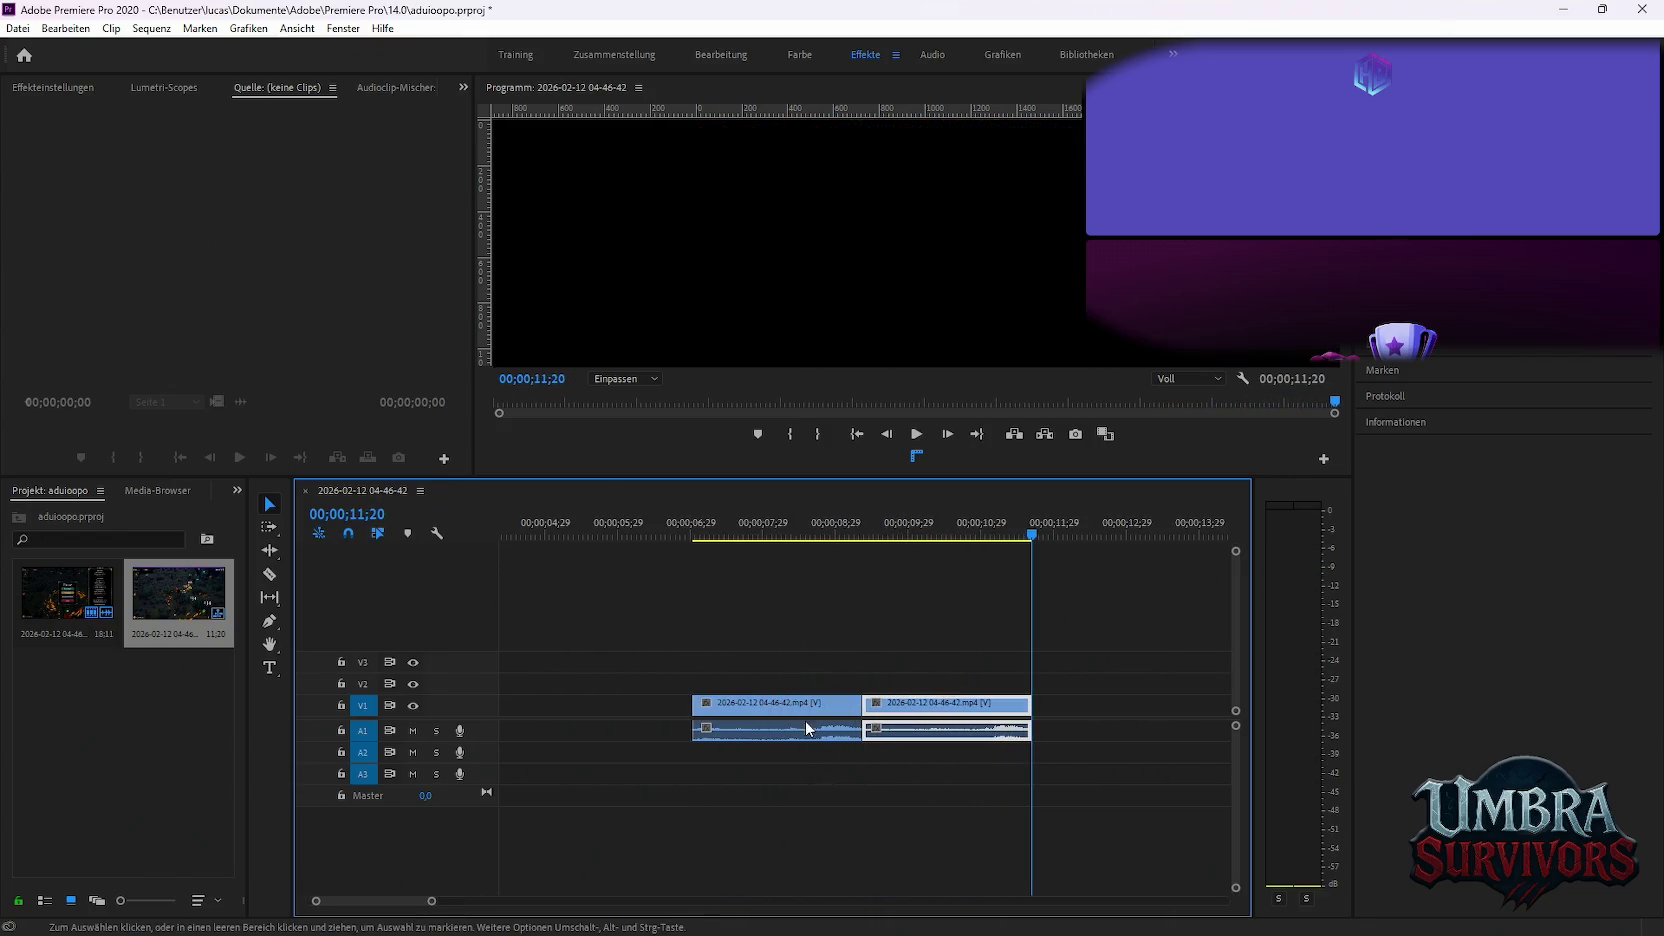
key("minus")
key("minus")
key("minus")
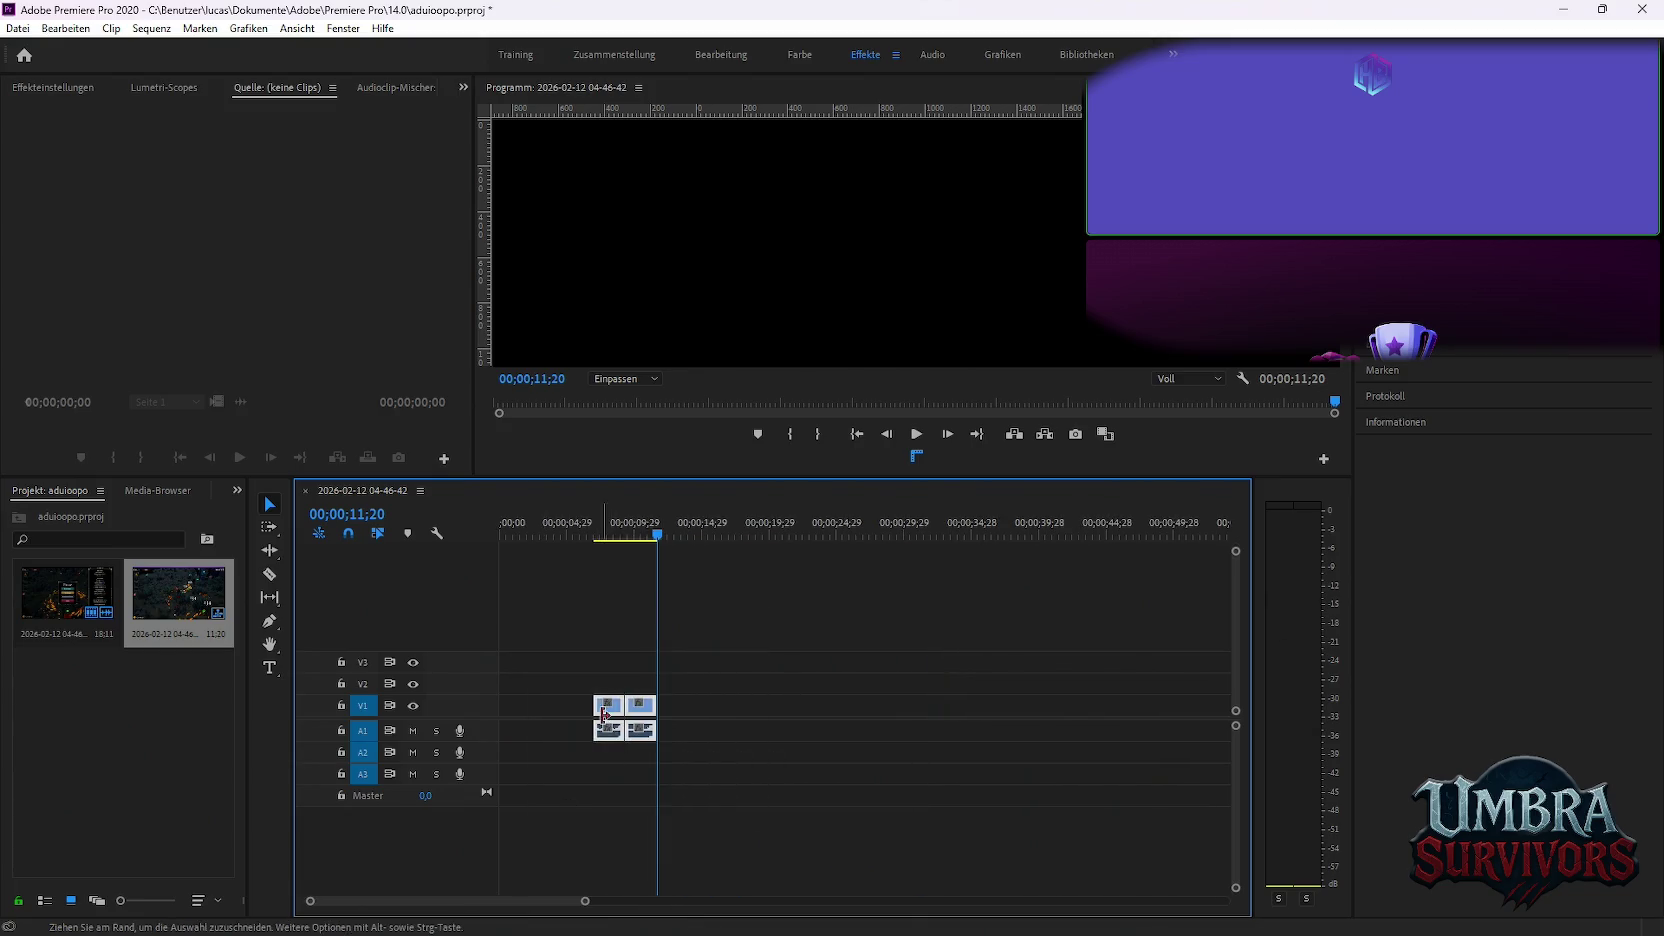
left_click_drag(640, 705, 546, 705)
left_click(15, 31)
mouse_move(58, 541)
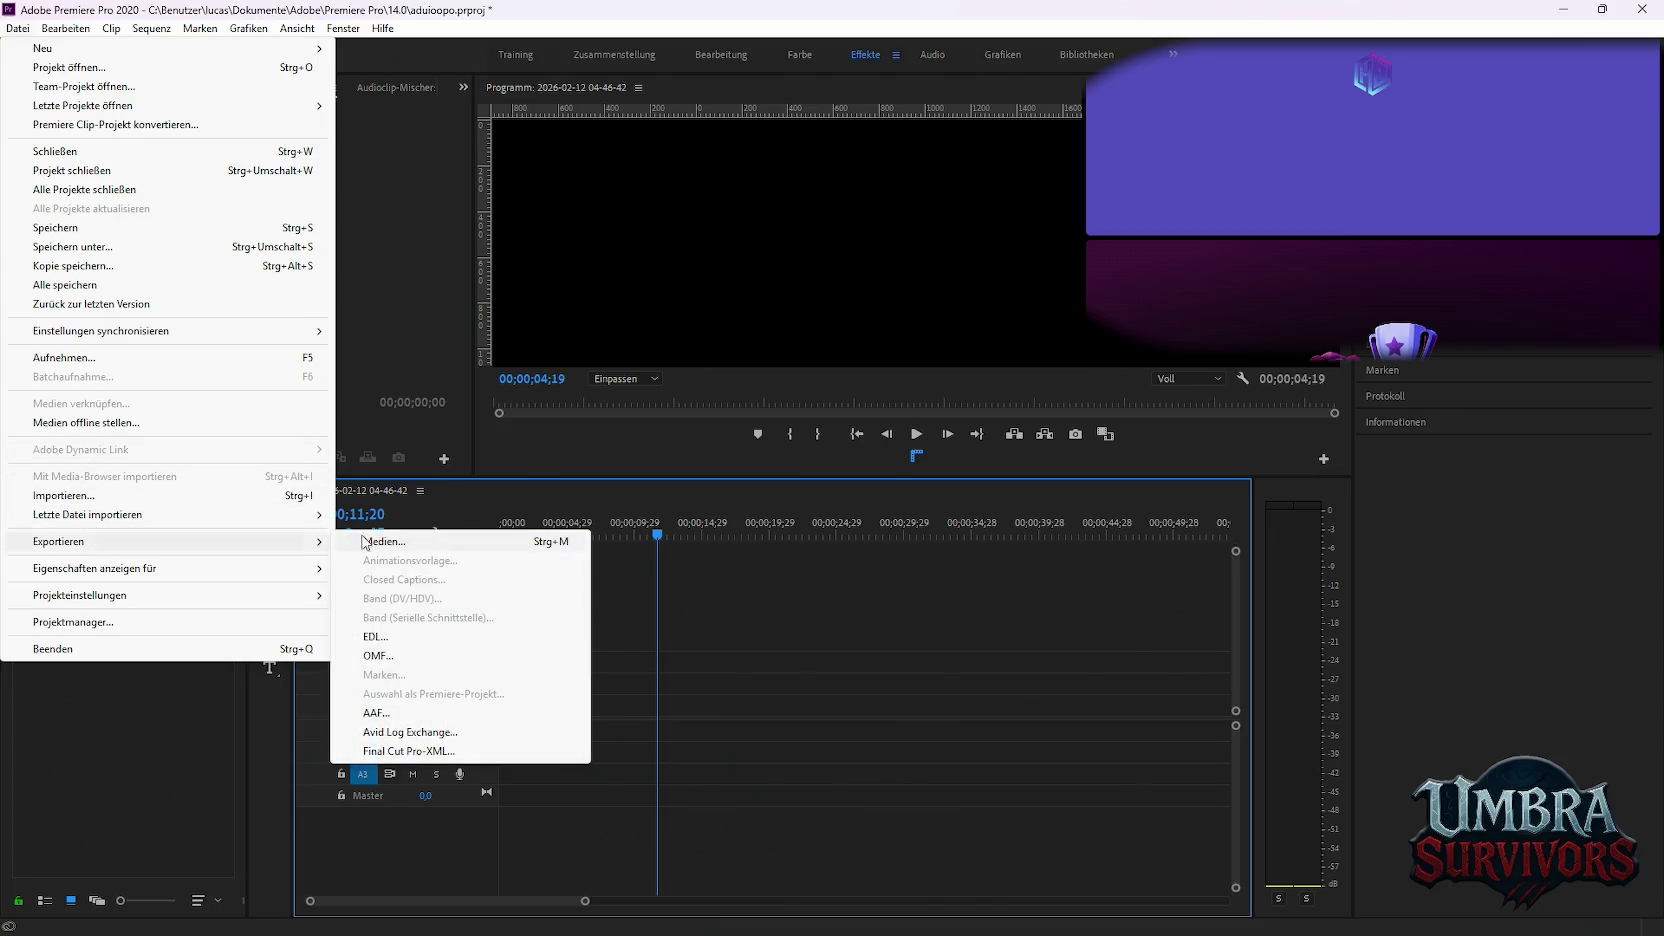
Create and open a new GIFS folder inside Marketing as the export location
left_click(383, 541)
left_click(998, 205)
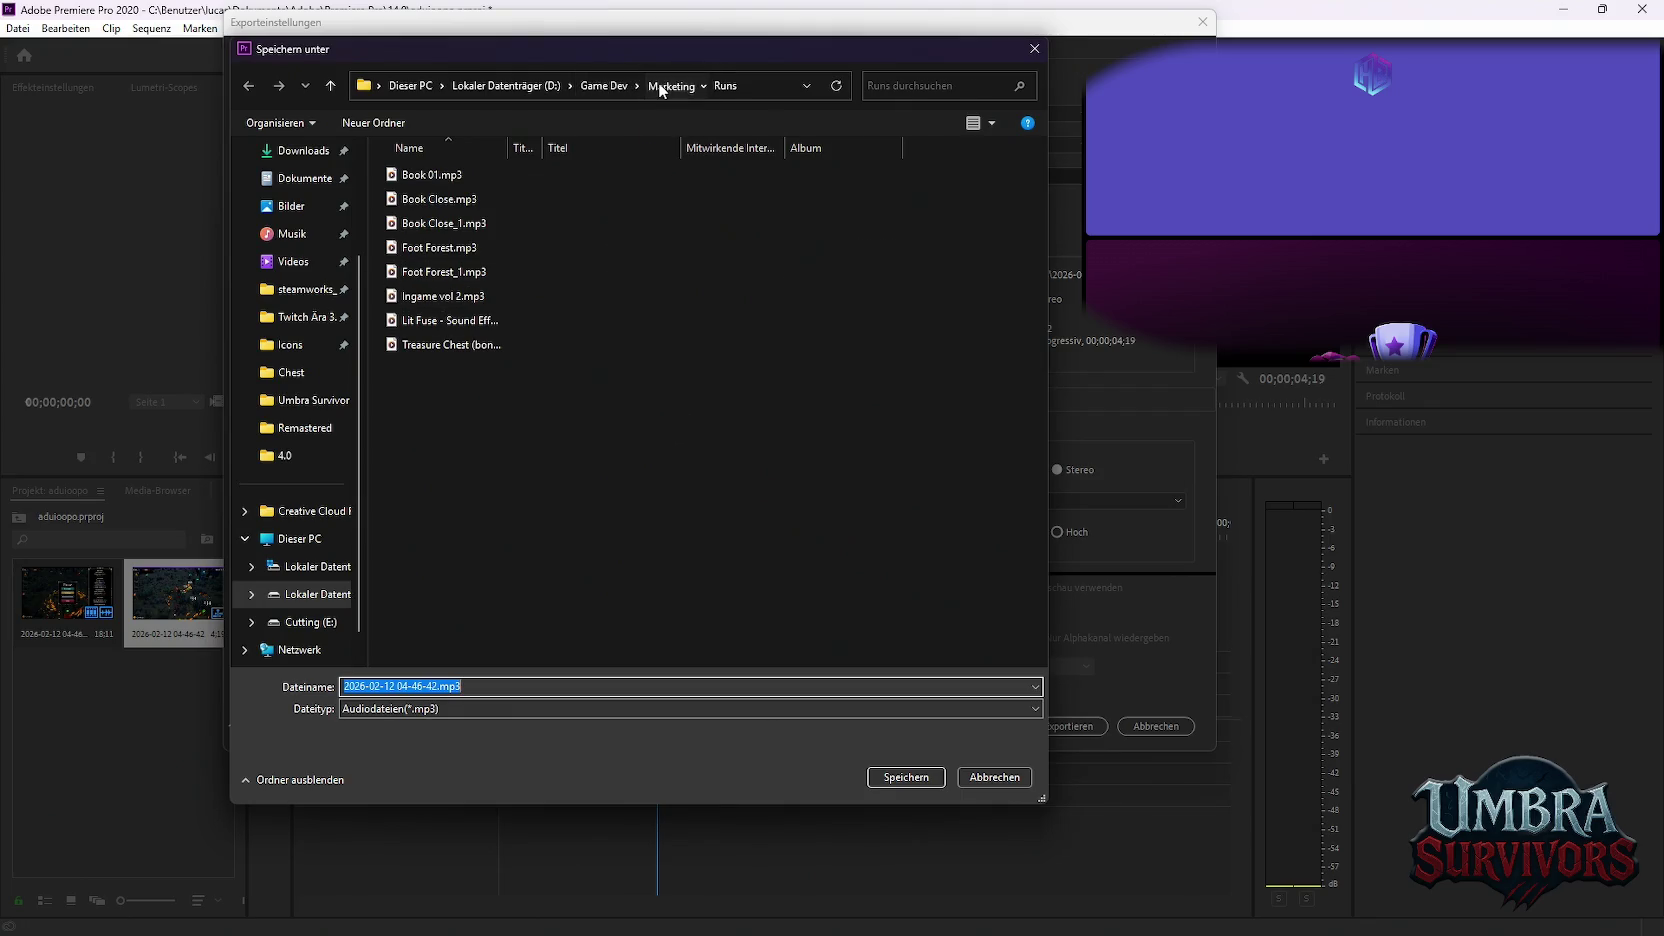
left_click(660, 88)
right_click(493, 408)
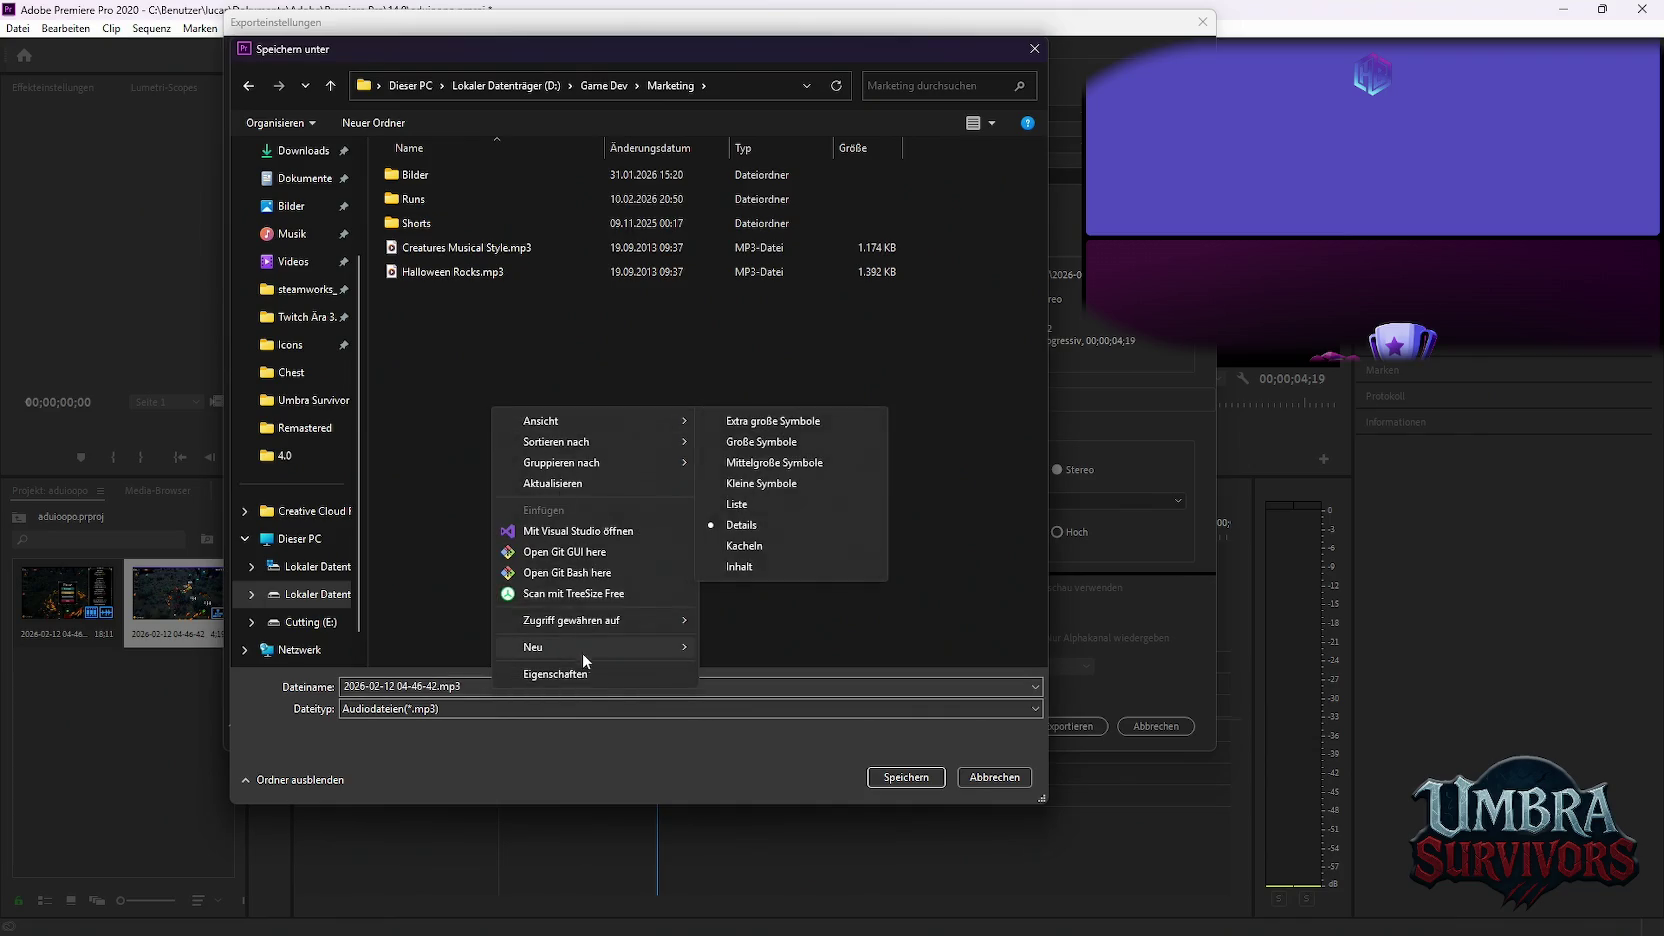
left_click(737, 646)
type("GIFS")
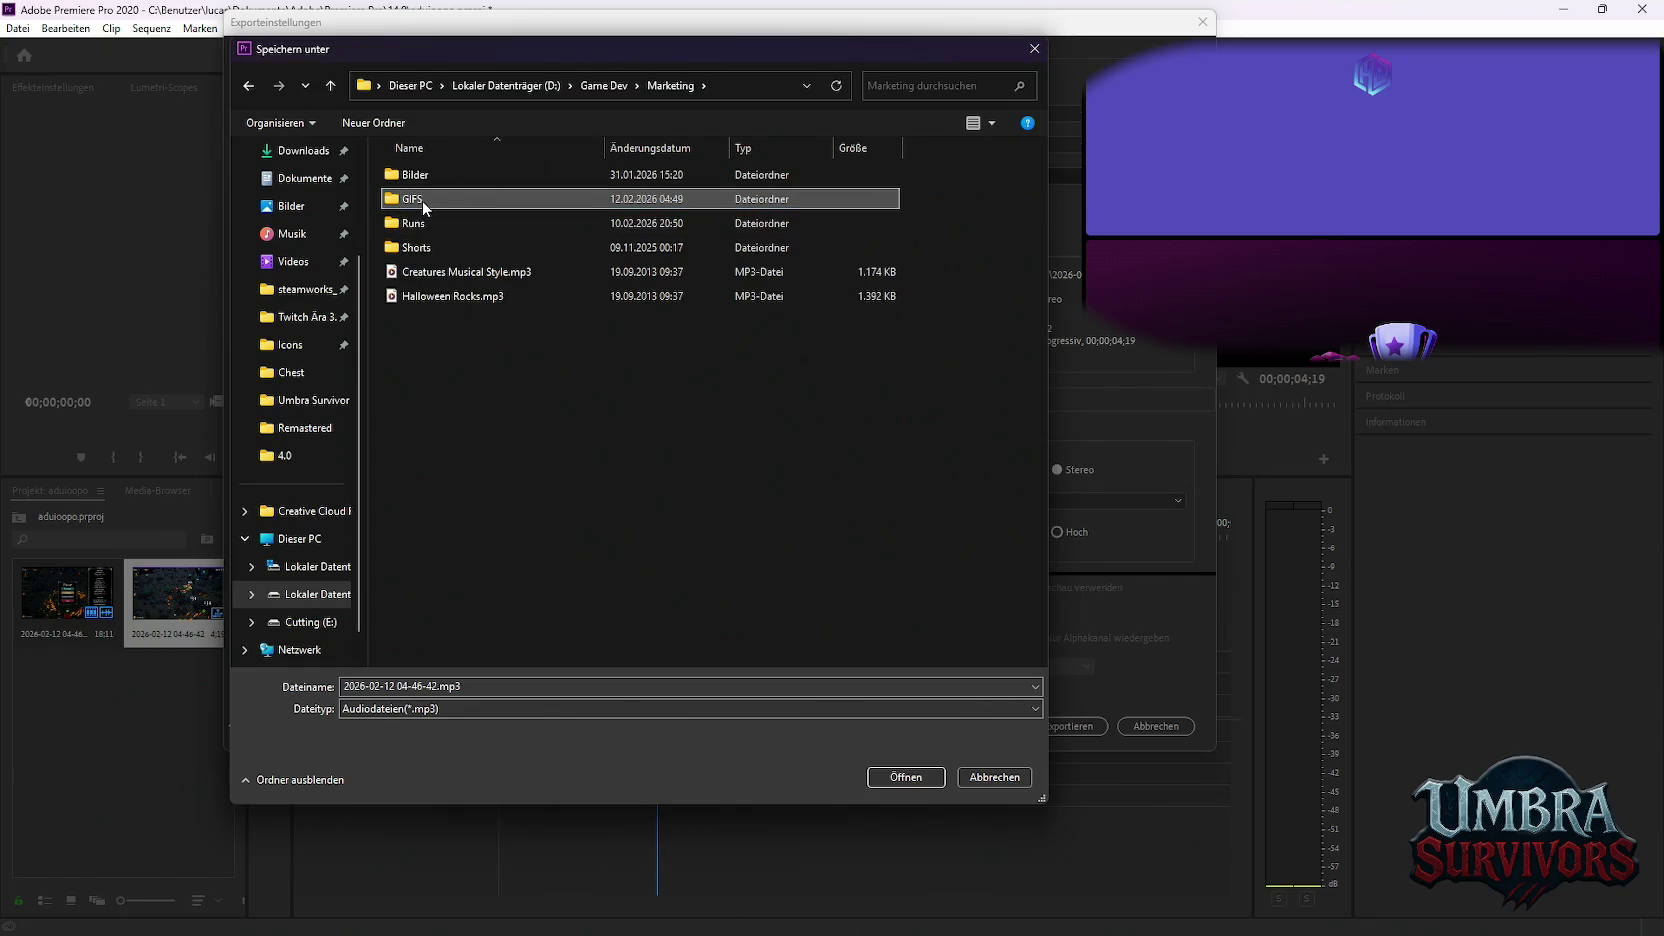
double_click(474, 203)
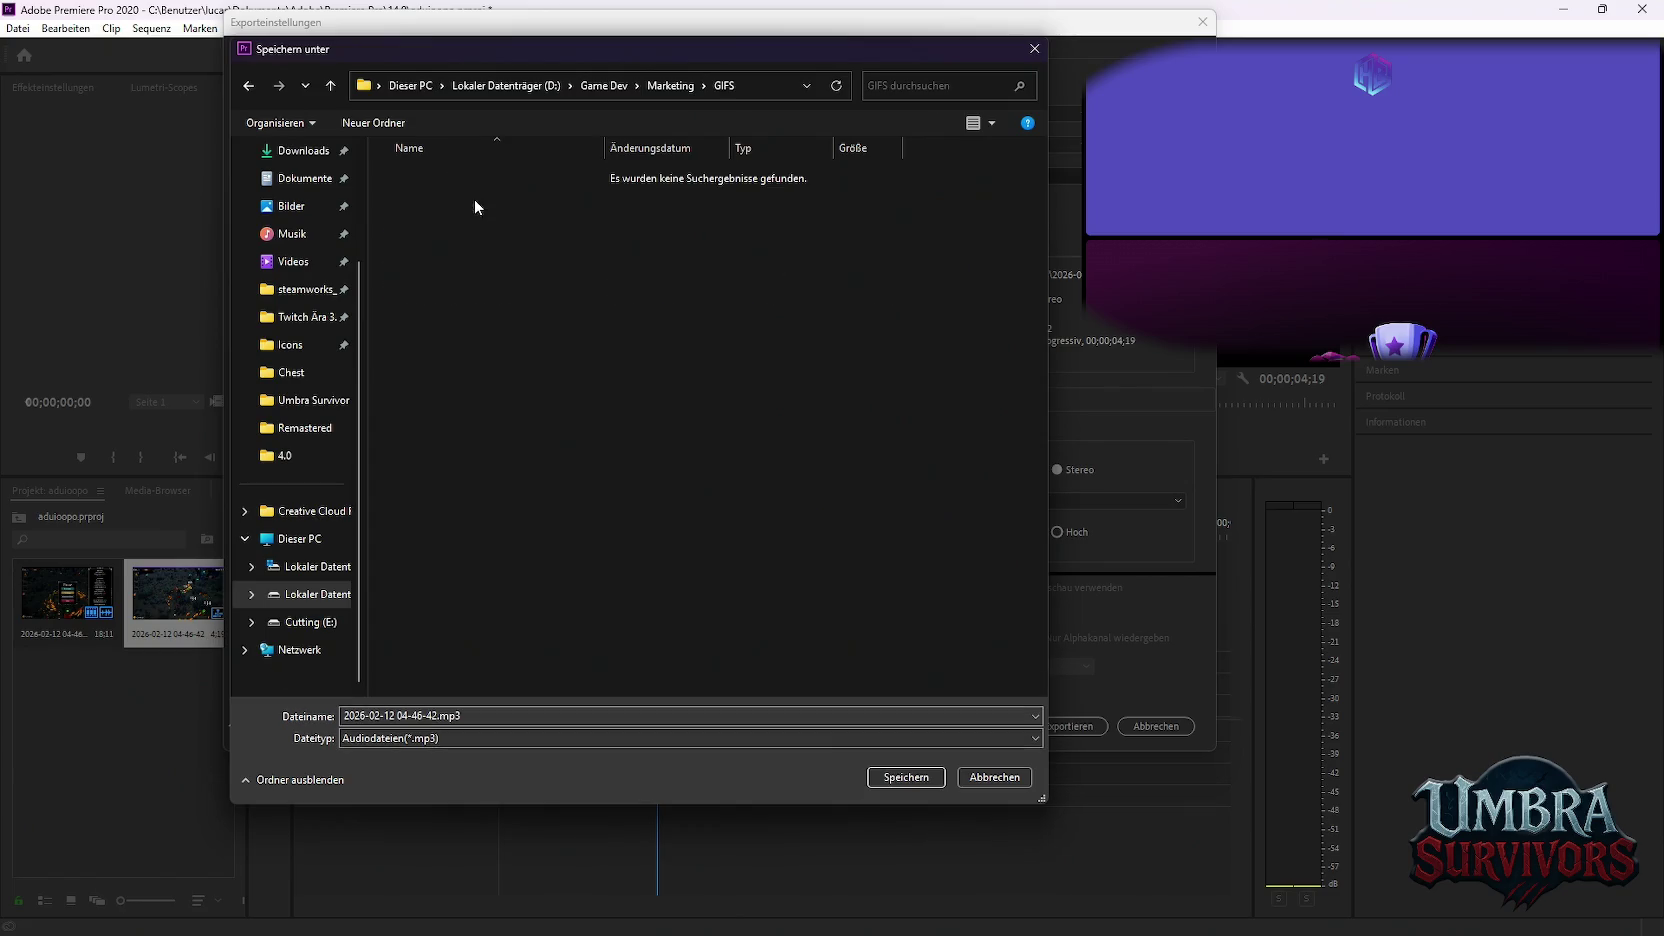
Name the export 'Level up' and export the sequence as an MP3
double_click(464, 715)
type("Level up")
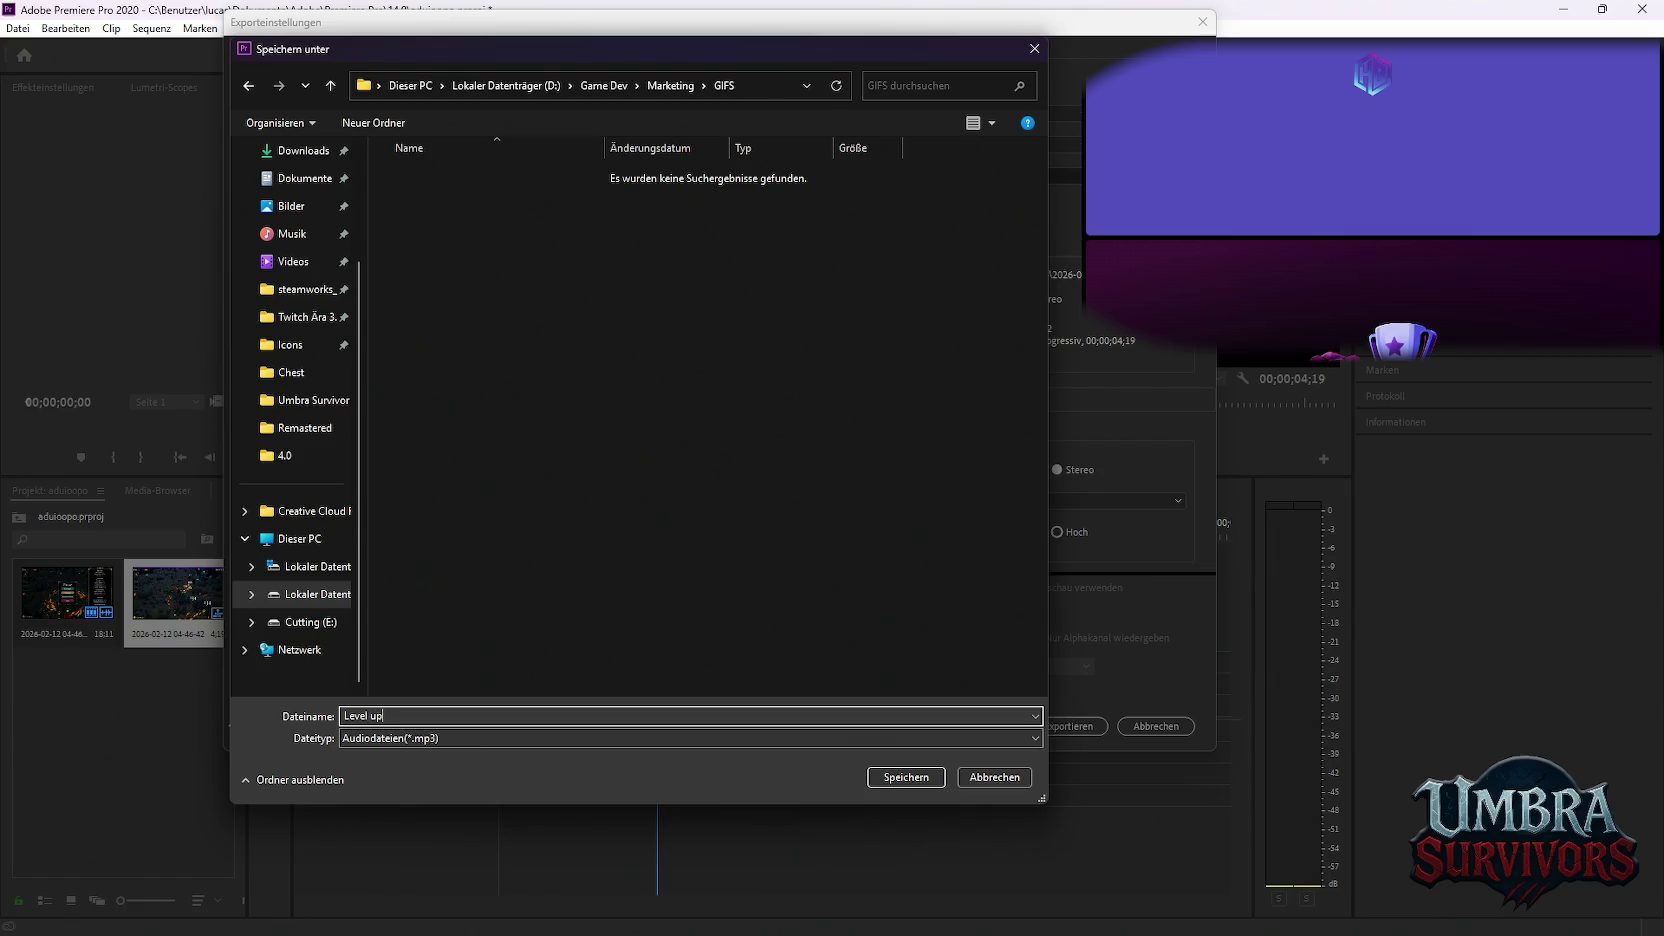
key("Return")
left_click(1073, 726)
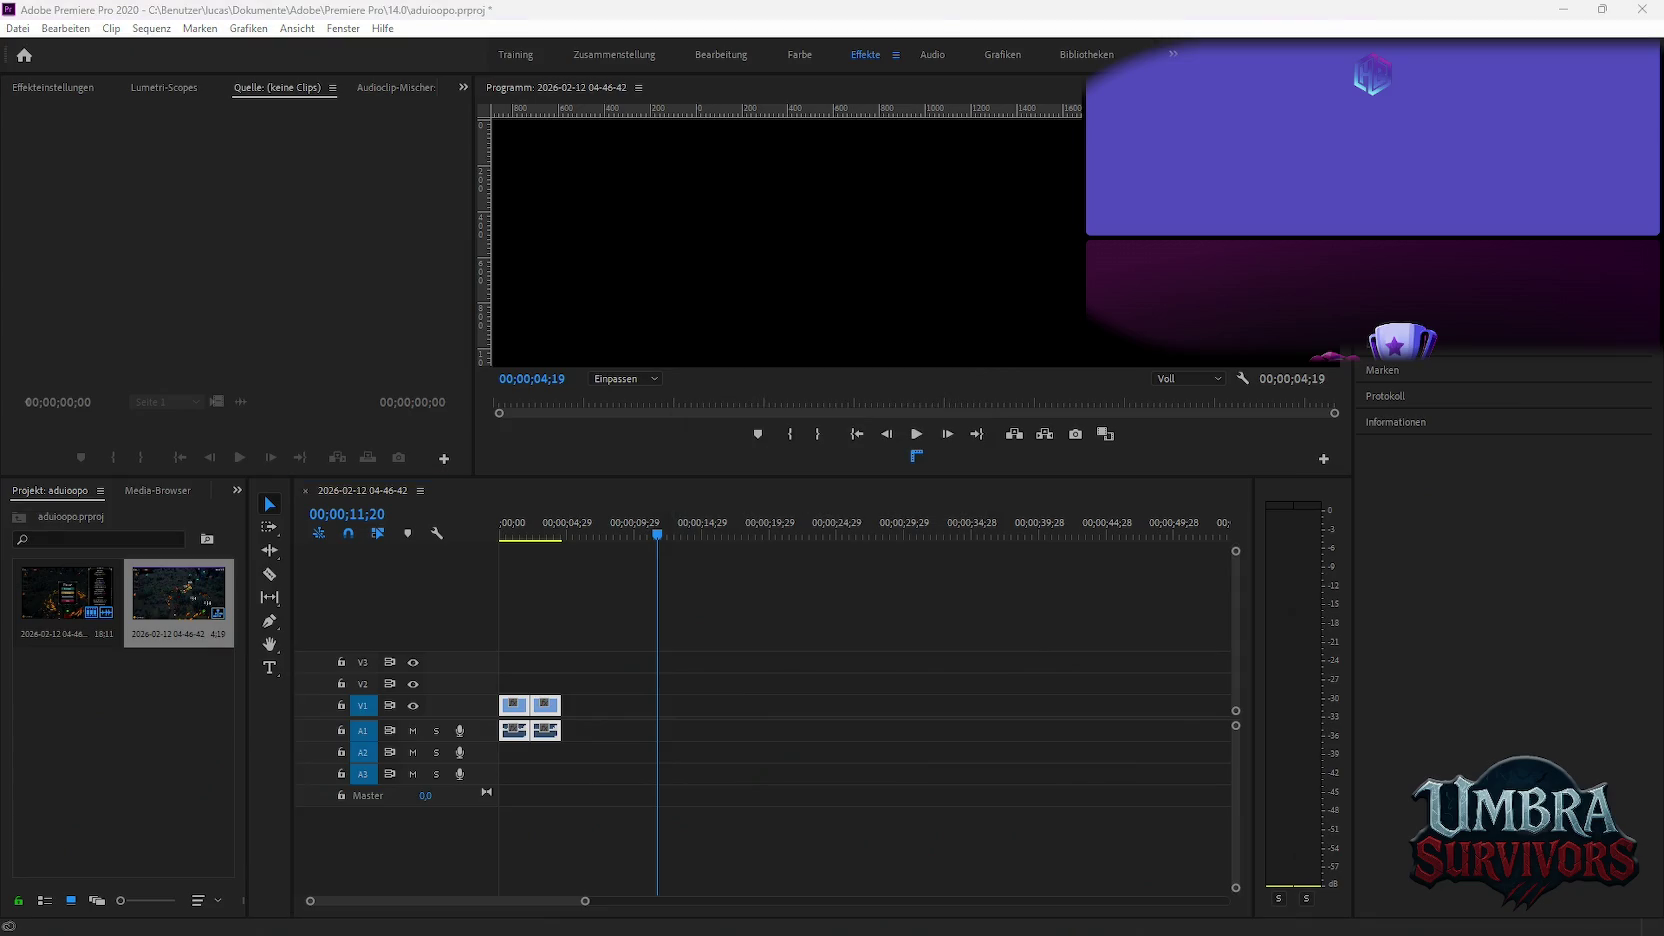
Add the new gameplay recording to the timeline
left_click_drag(1044, 722, 690, 715)
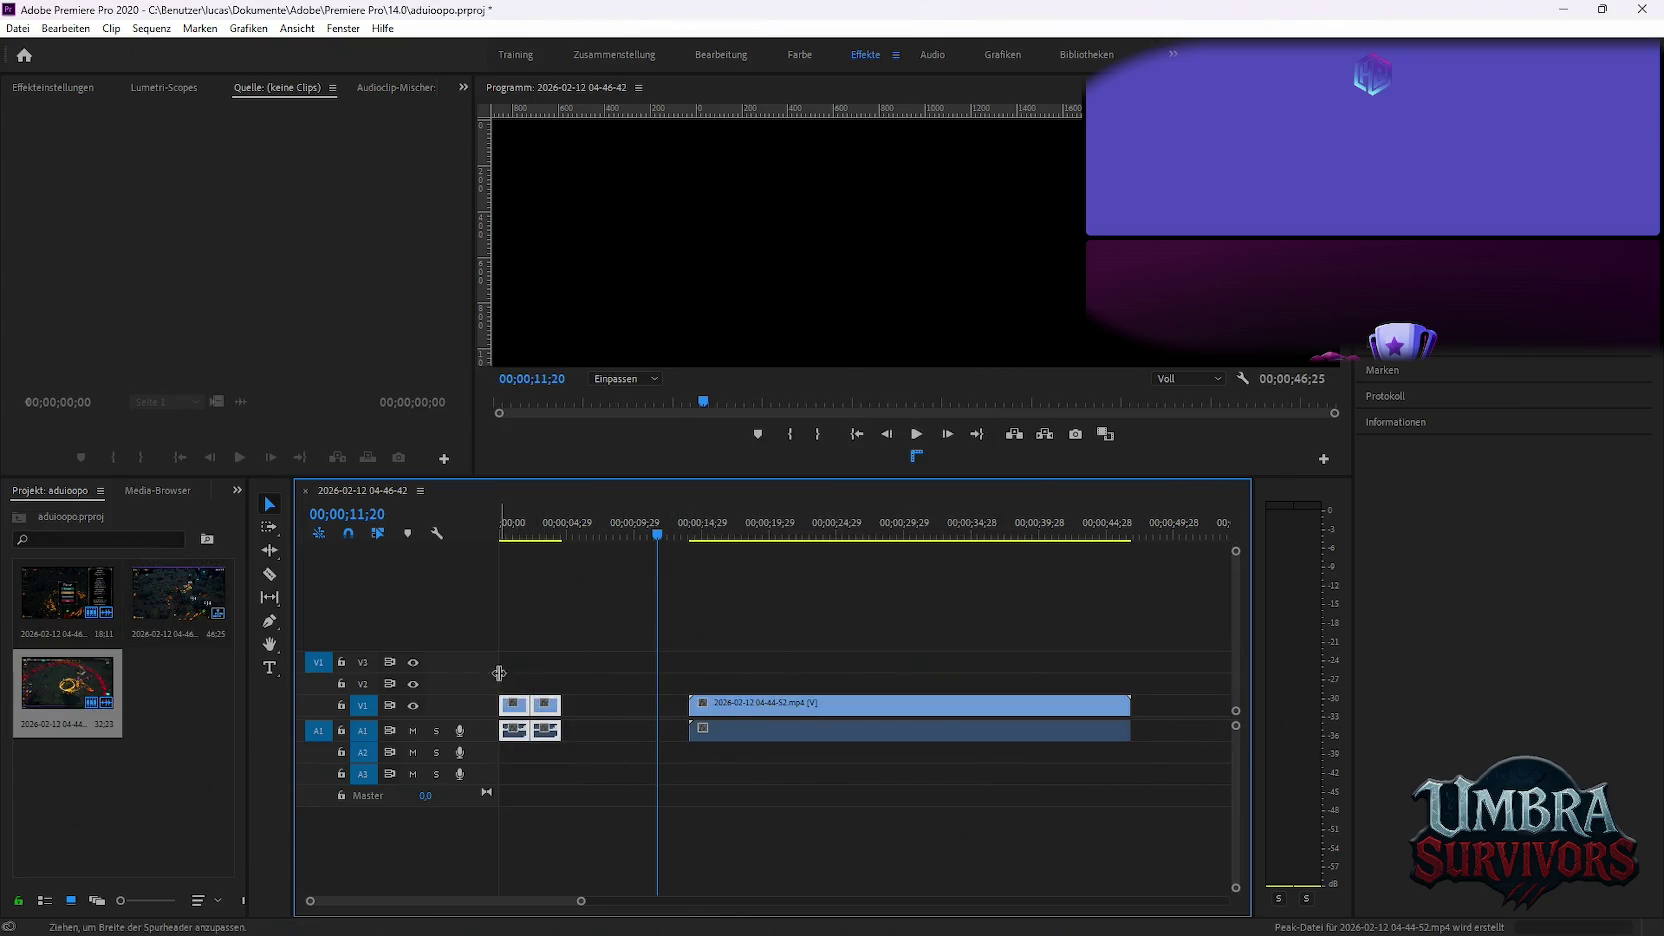
scroll(760, 774, "down", 2)
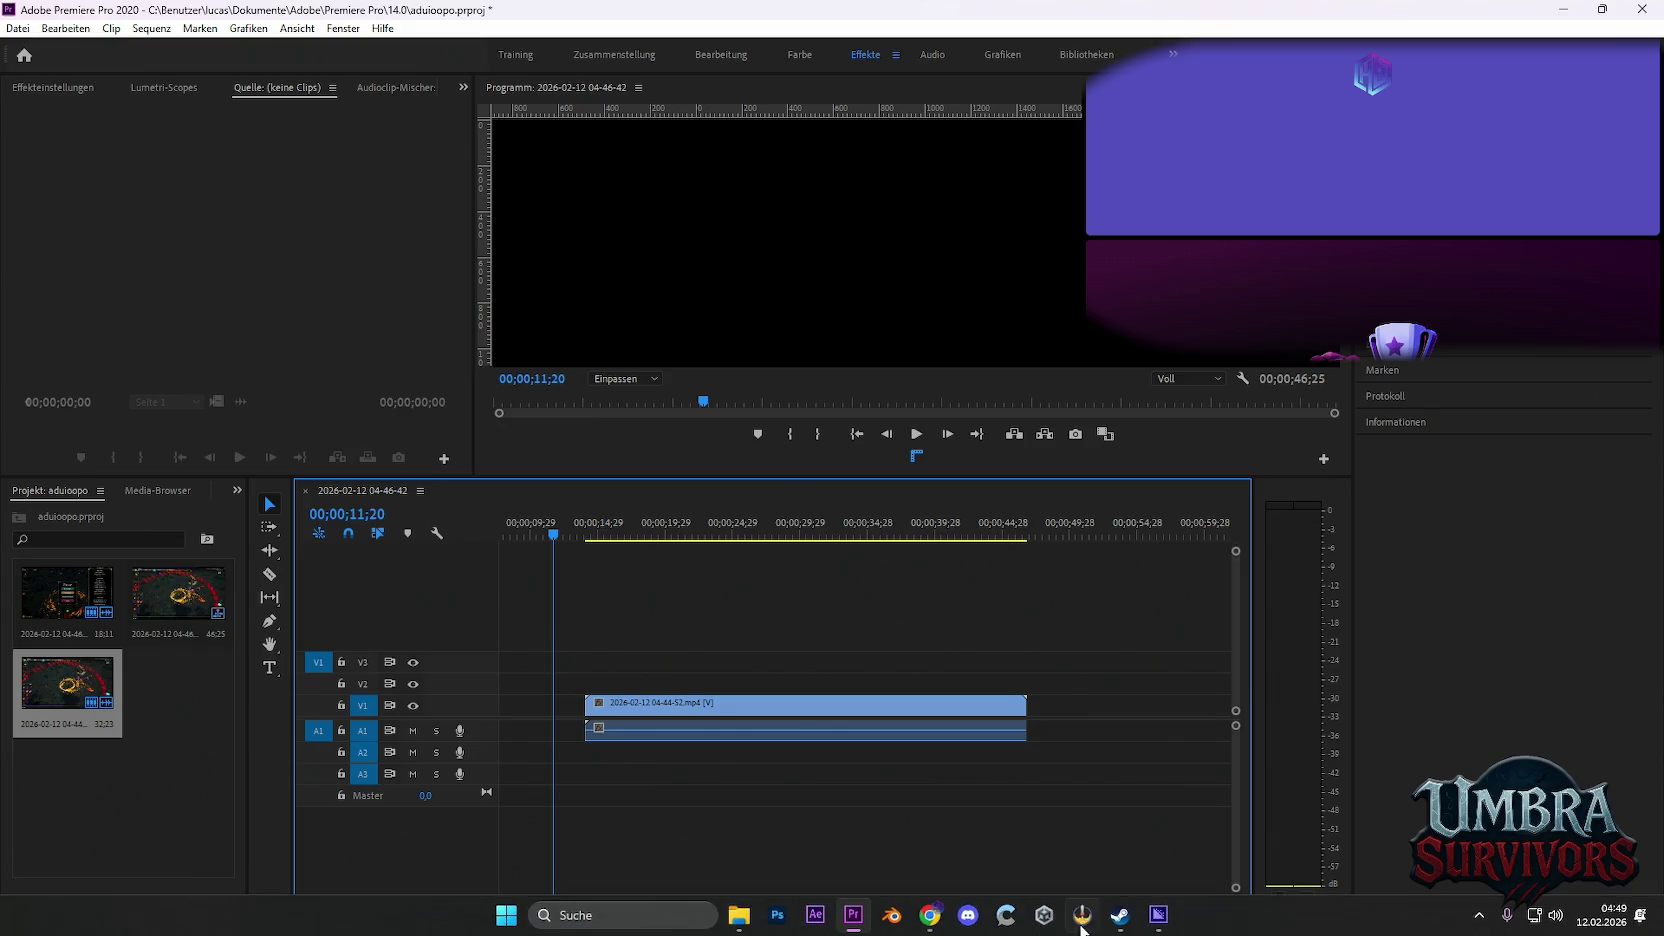
left_click(1154, 922)
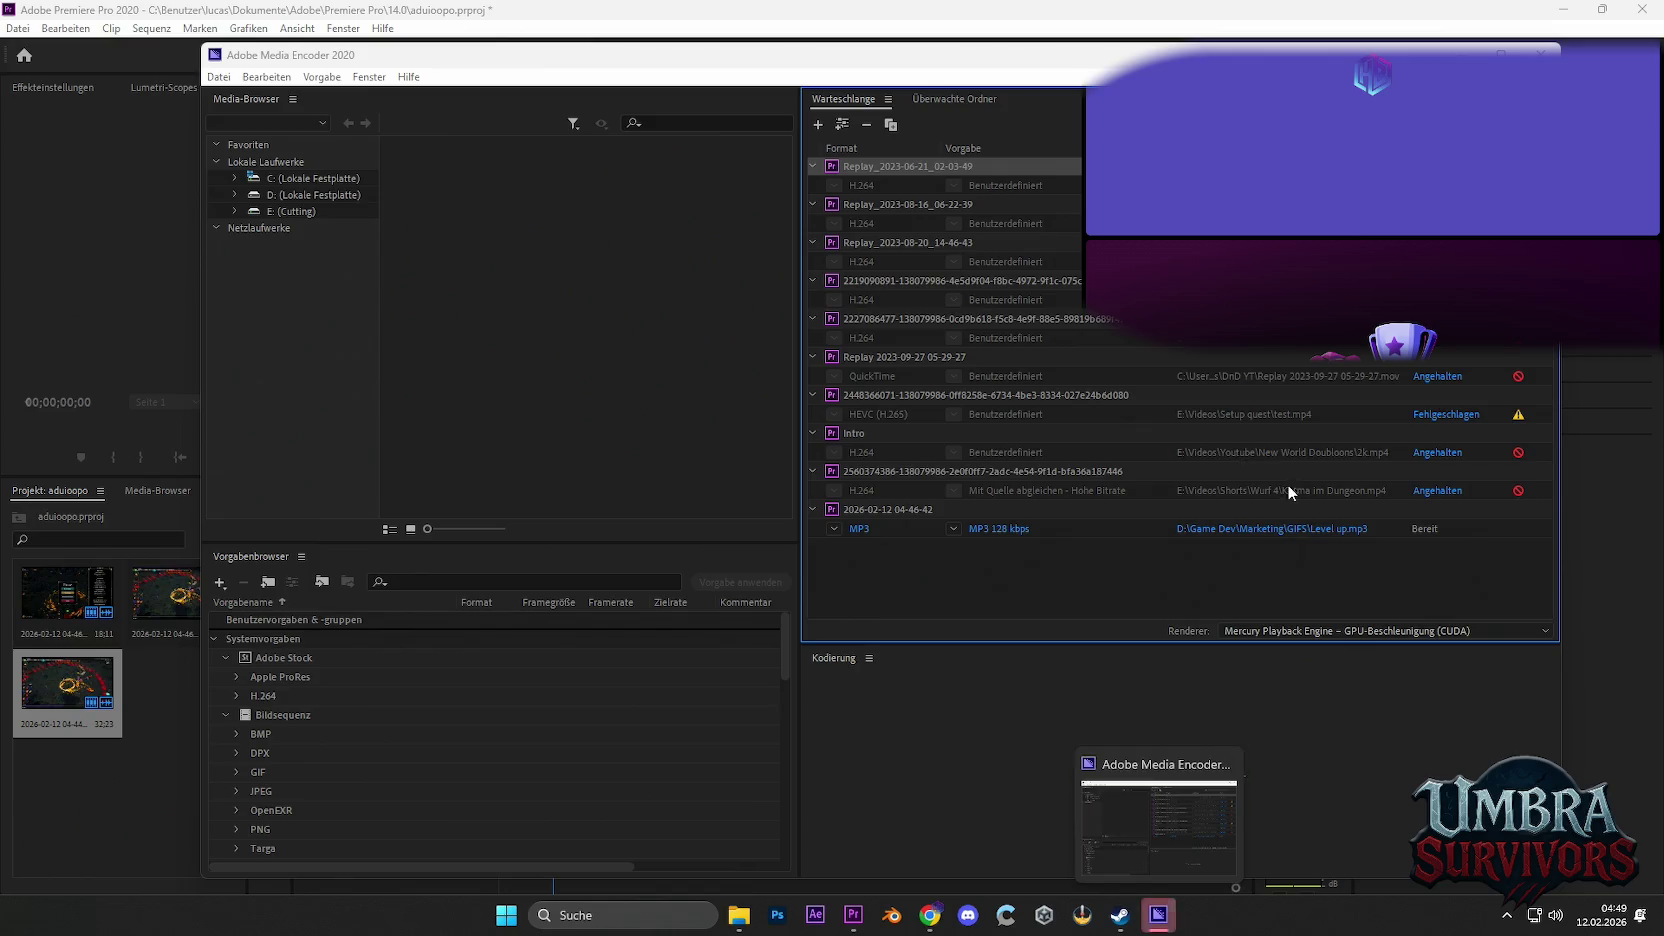
Start the Media Encoder queue to render Level up.mp3, then select the new clip in Premiere
key("Return")
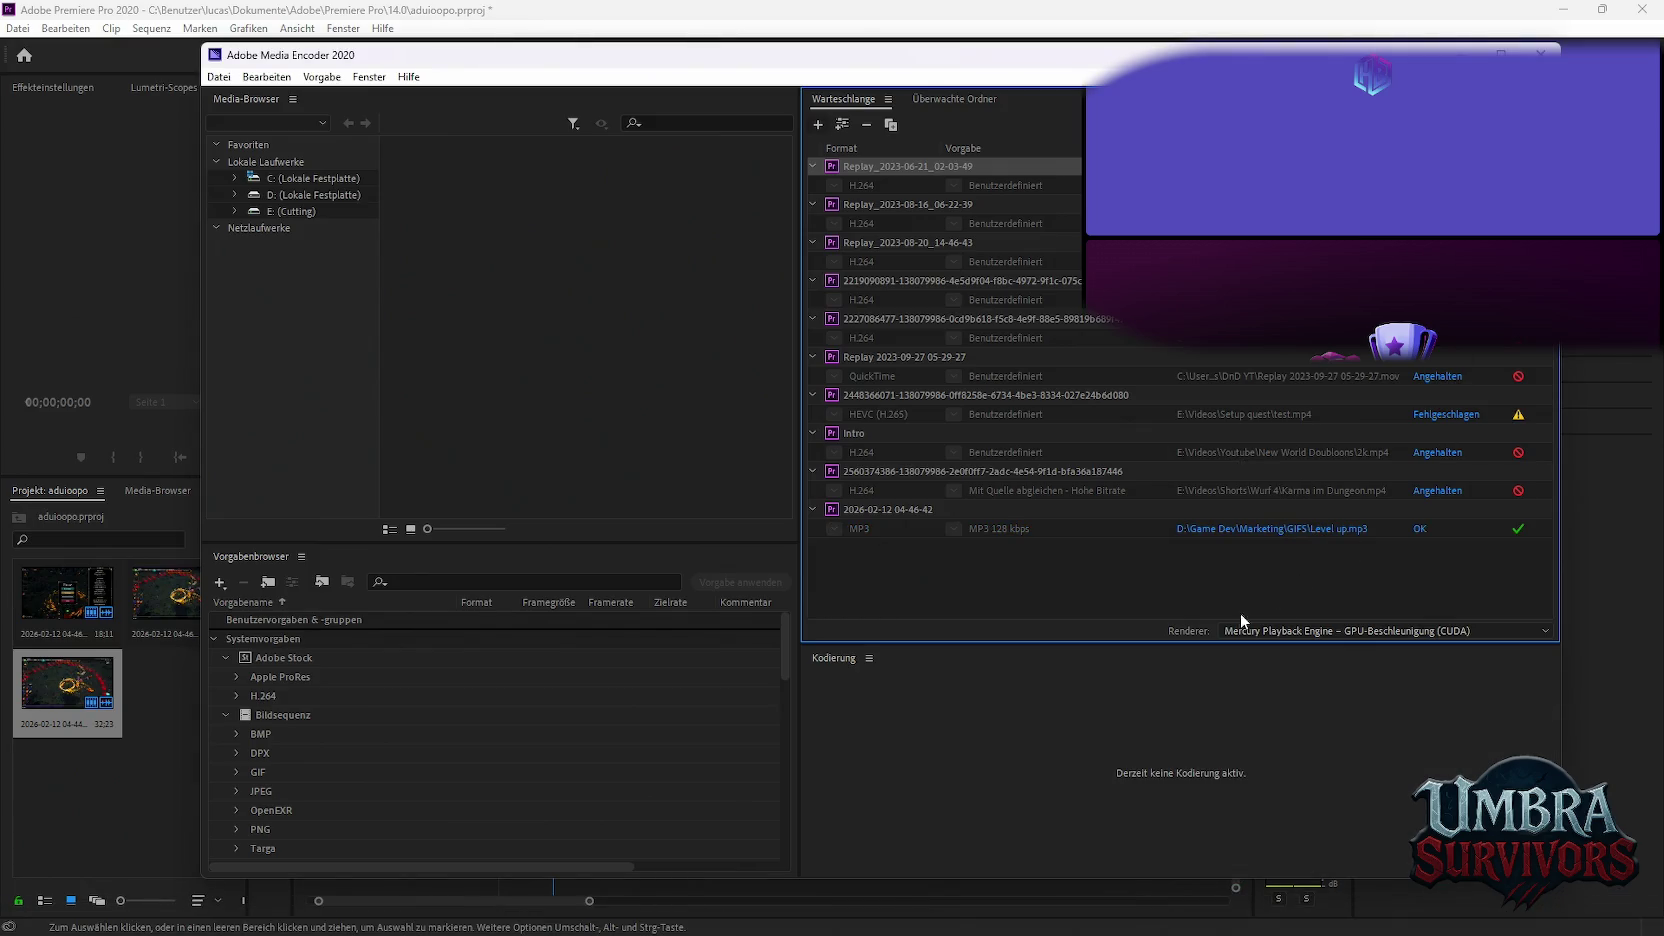
left_click(888, 906)
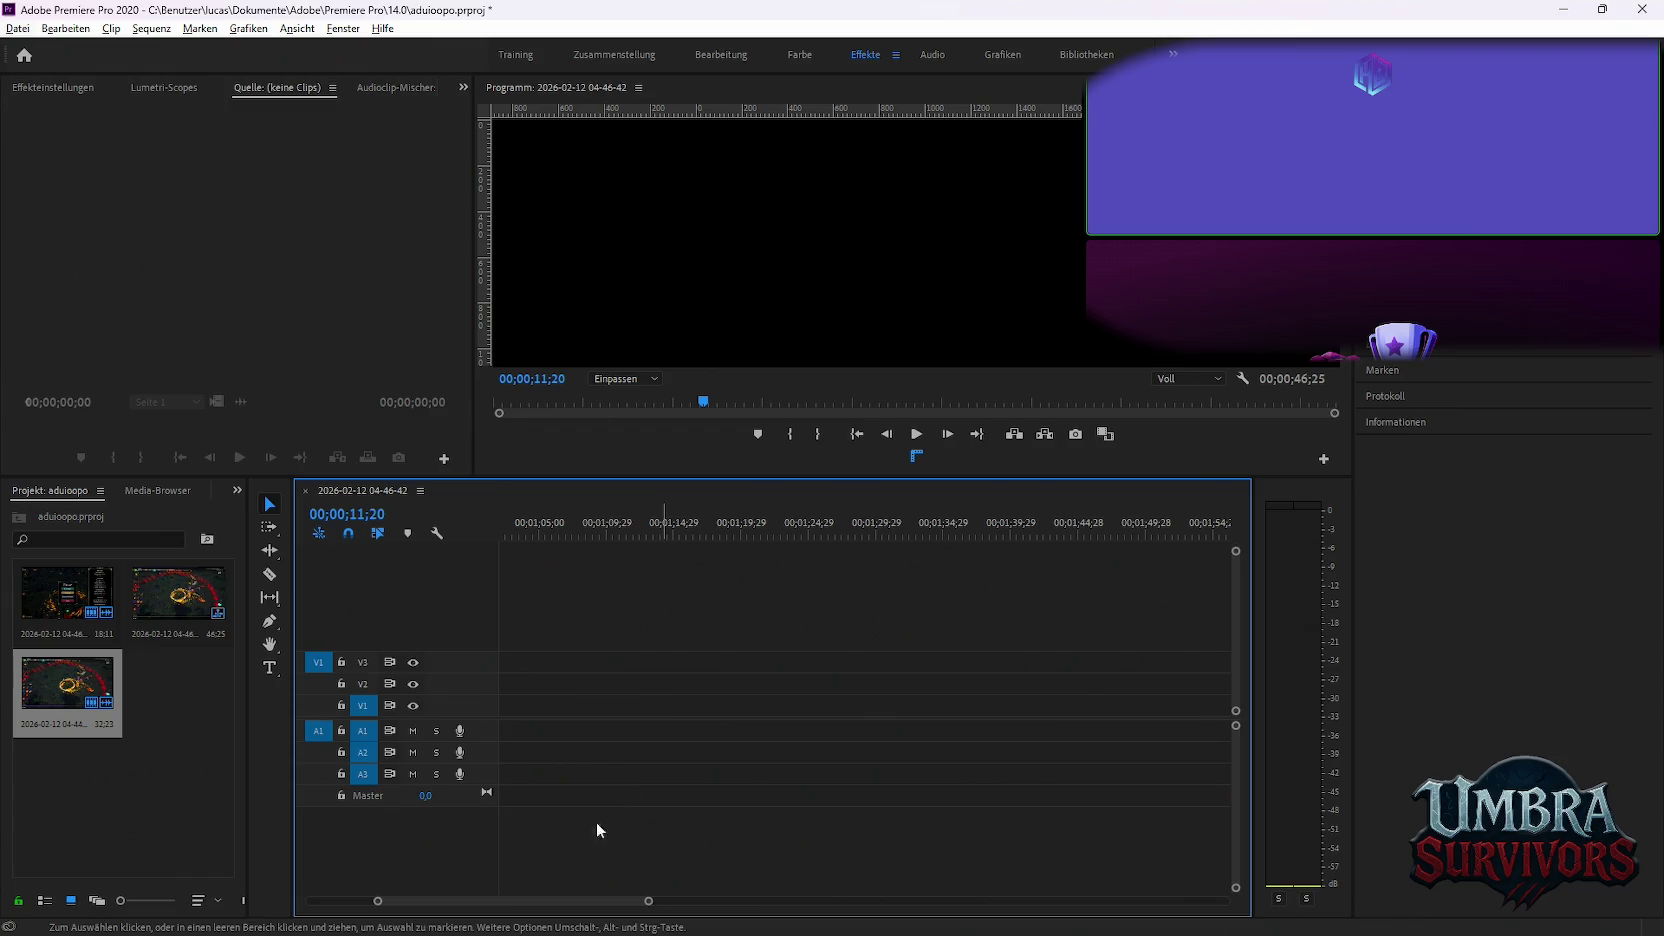
left_click(790, 738)
Scrub through the new boss-fight footage to around 31;11
left_click_drag(707, 512, 829, 549)
scroll(919, 640, "up", 2)
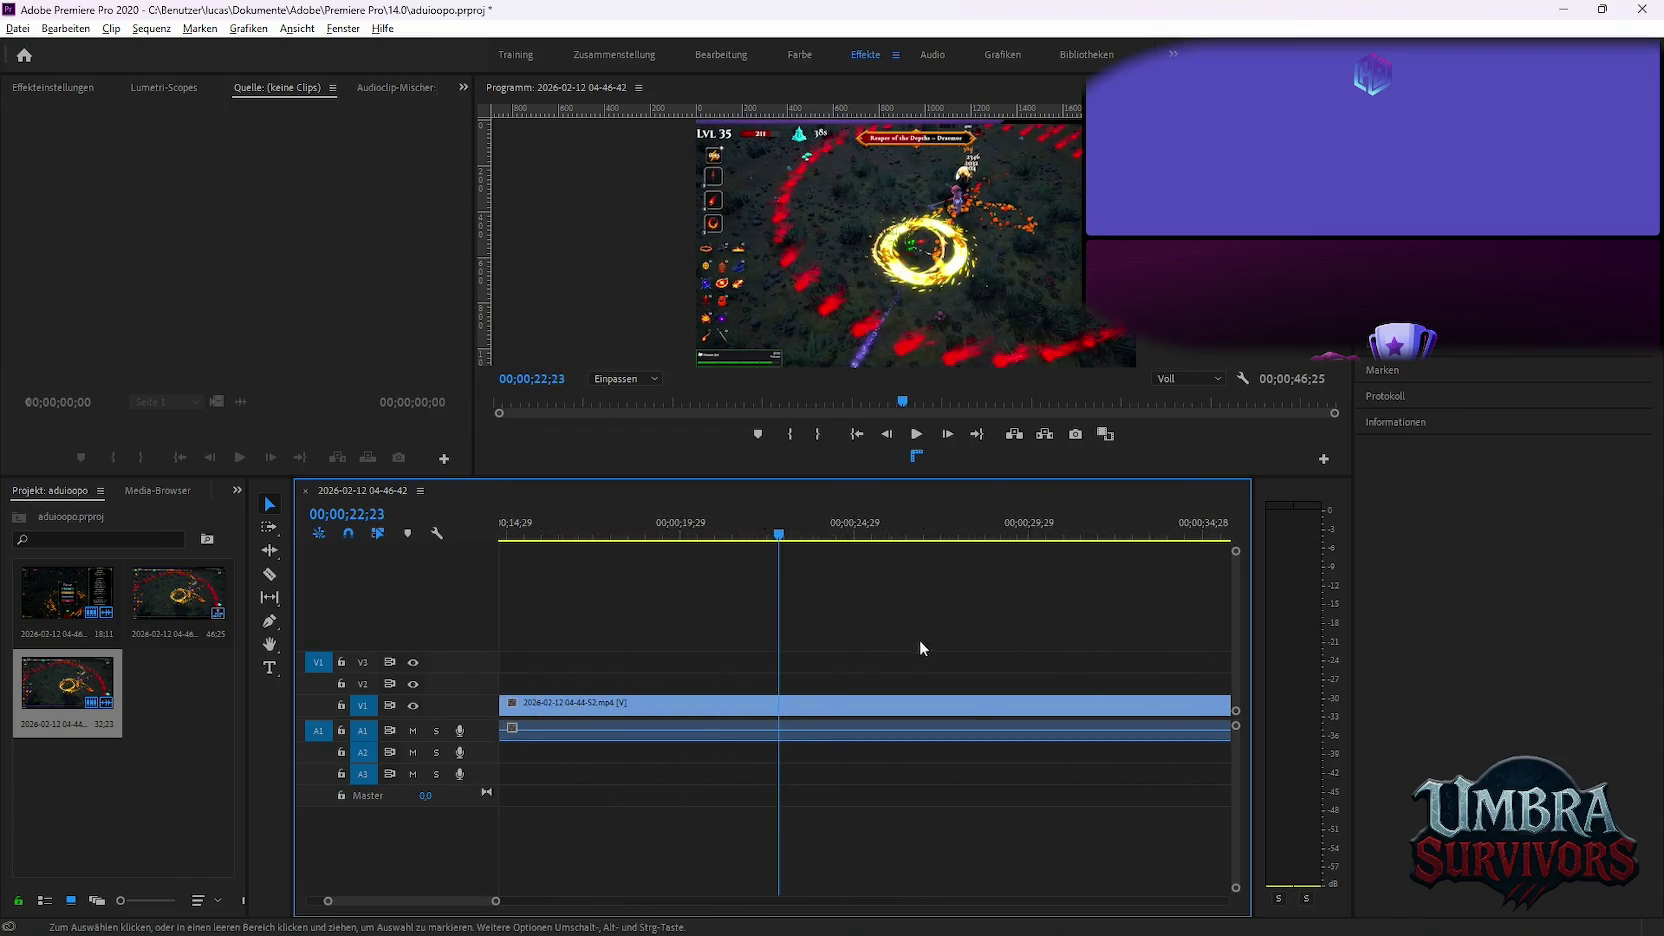
scroll(919, 640, "up", 2)
left_click_drag(682, 545, 1037, 606)
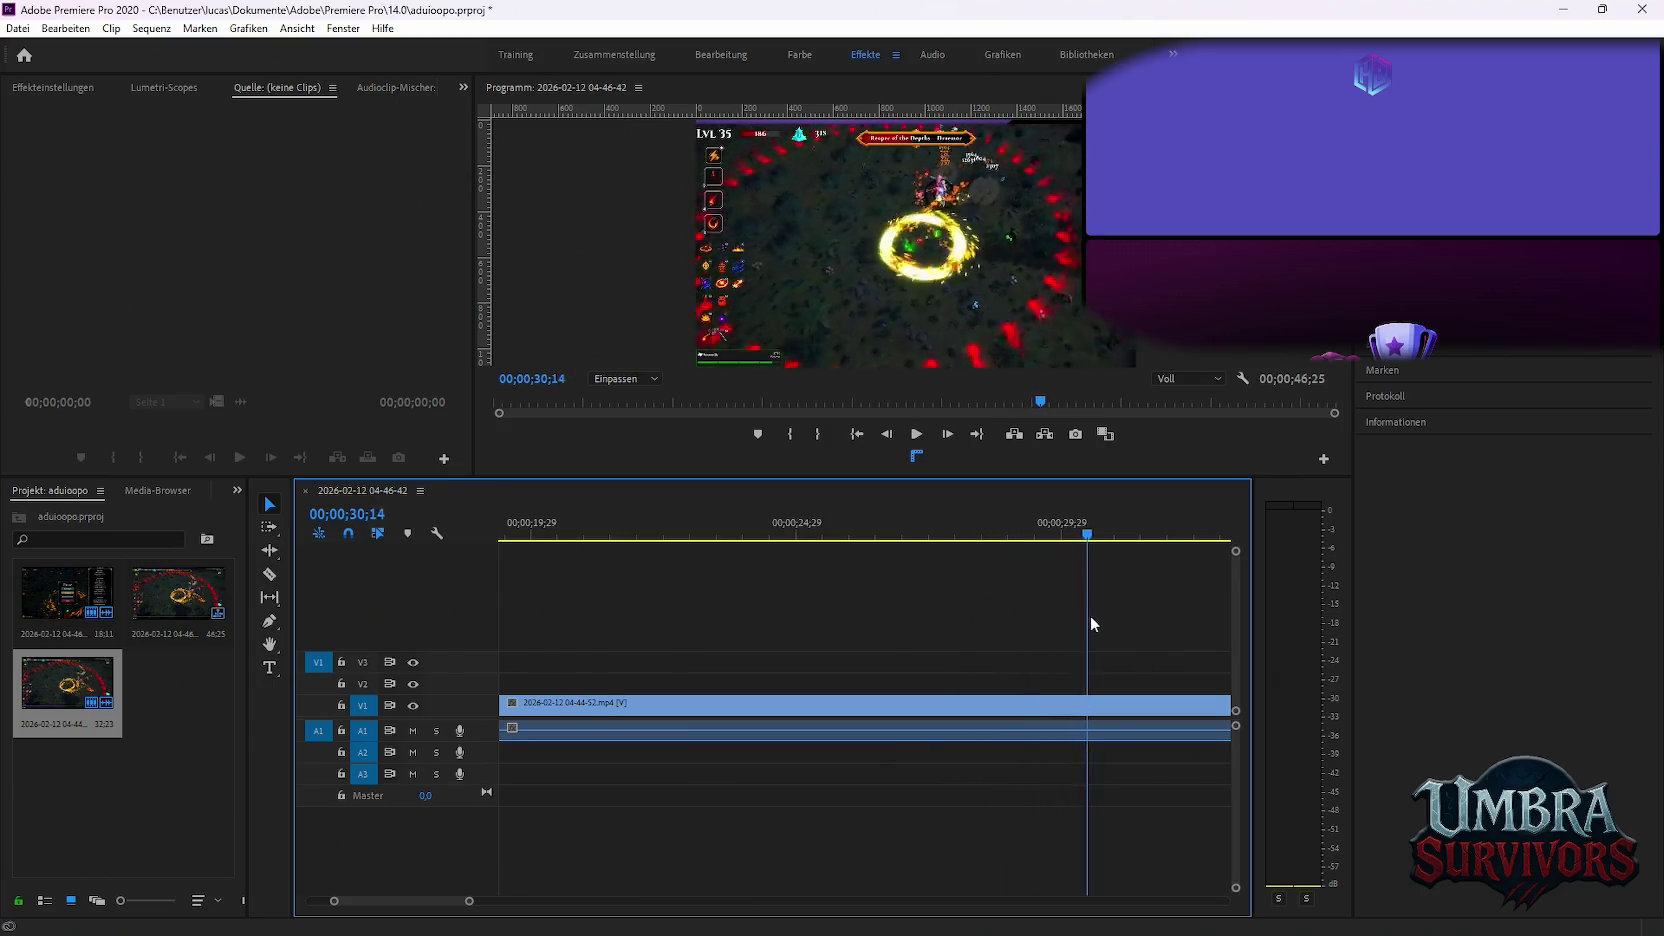
left_click_drag(1131, 618, 1136, 625)
scroll(978, 663, "down", 1)
scroll(820, 650, "down", 1)
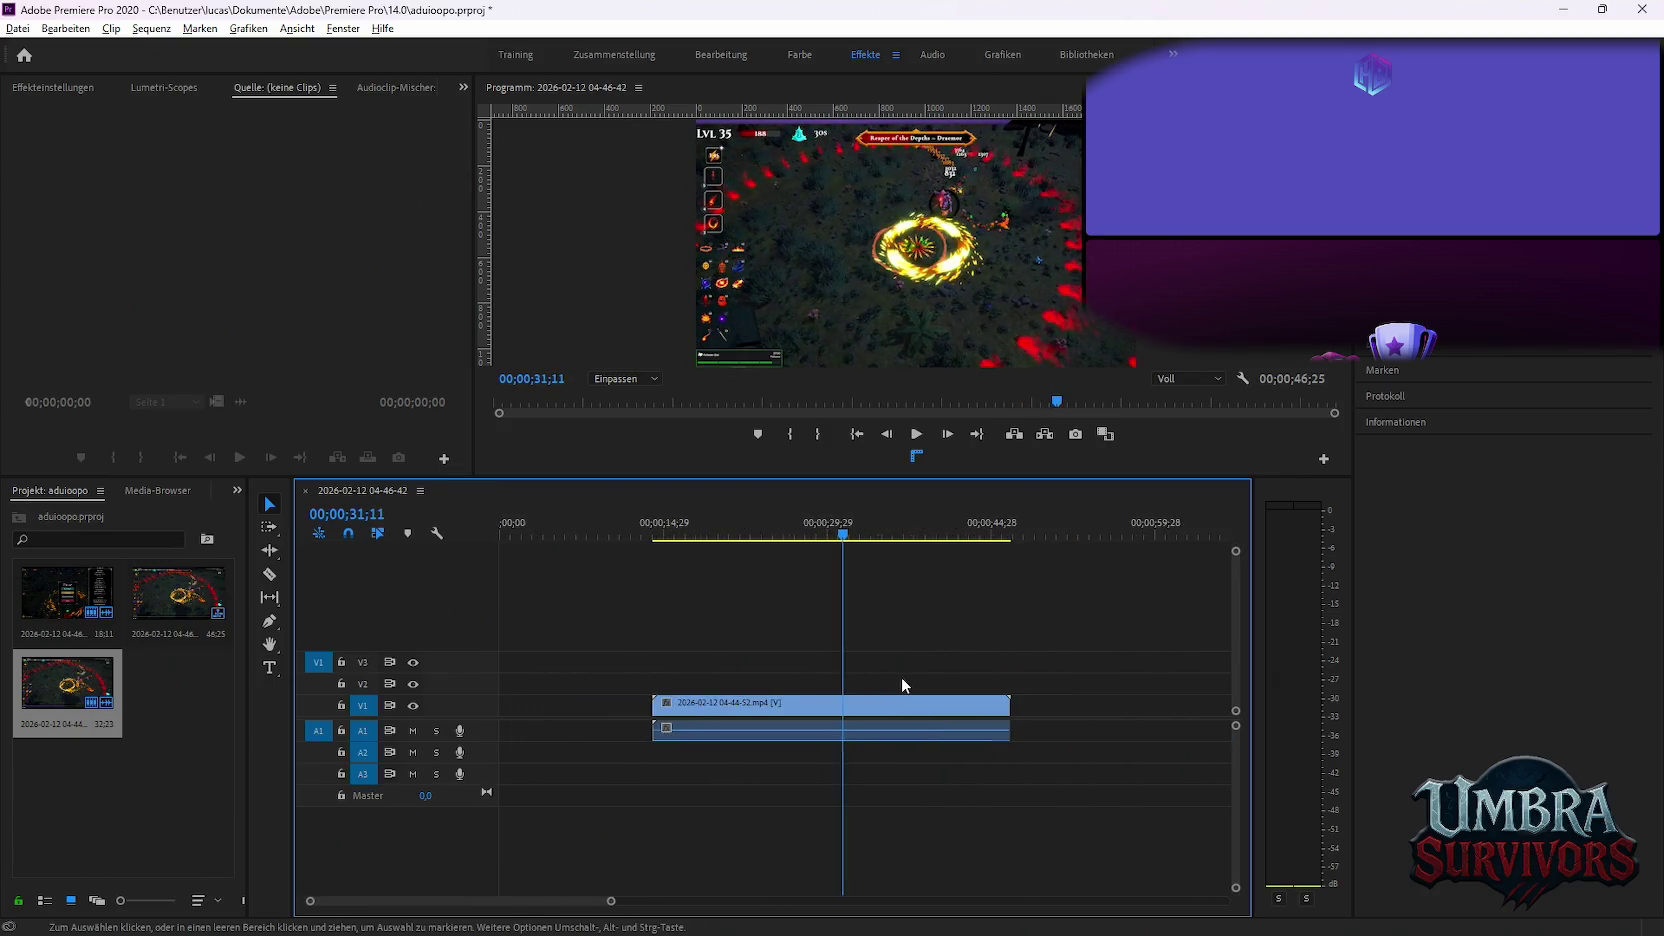
scroll(967, 640, "down", 1)
scroll(967, 640, "up", 1)
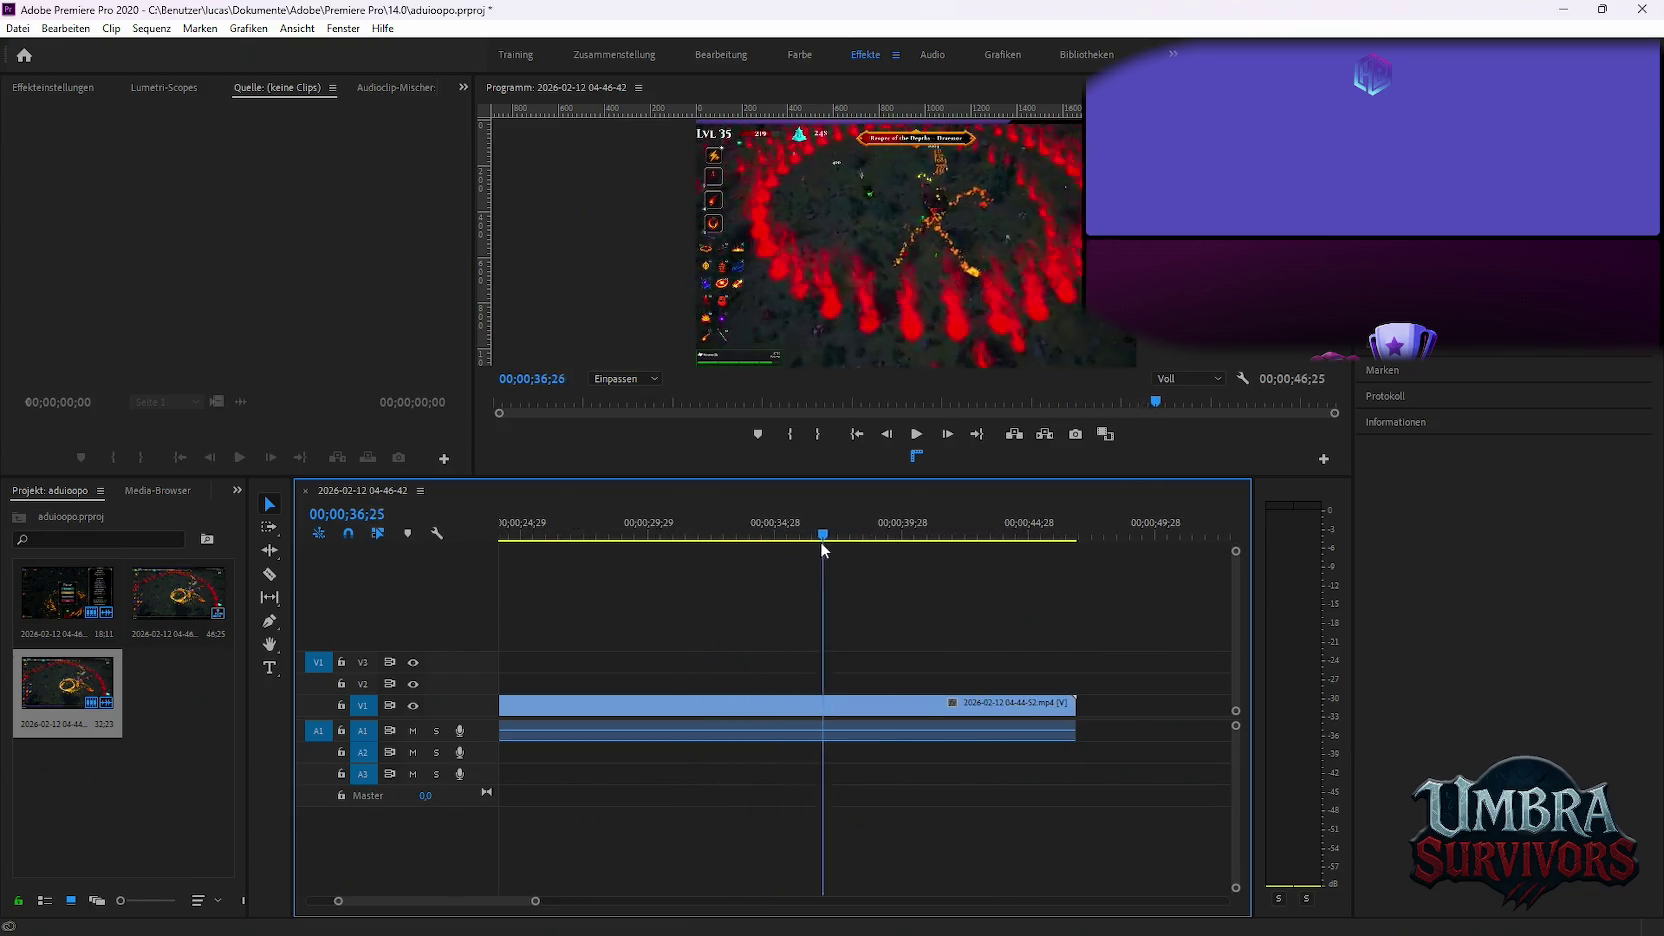
Set the clip's start point by splitting and deleting the footage before the cut
mouse_move(822, 549)
left_mouse_down()
mouse_move(838, 546)
mouse_move(760, 563)
left_mouse_up()
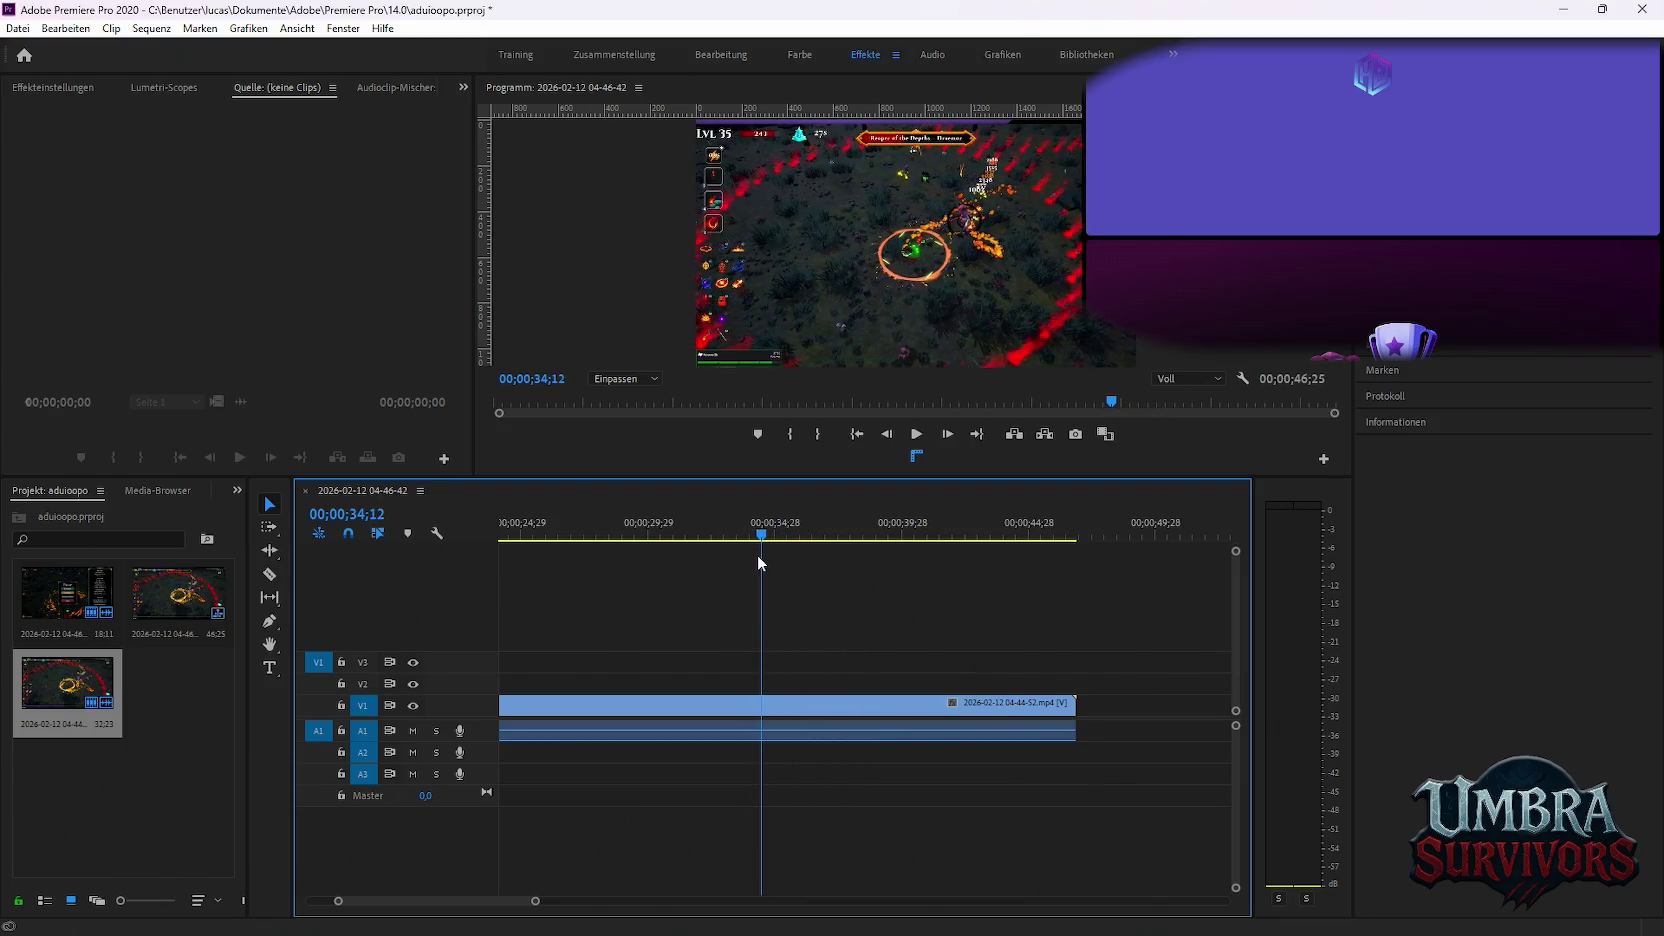
key("ctrl+k")
left_click(757, 728)
scroll(847, 716, "up", 2)
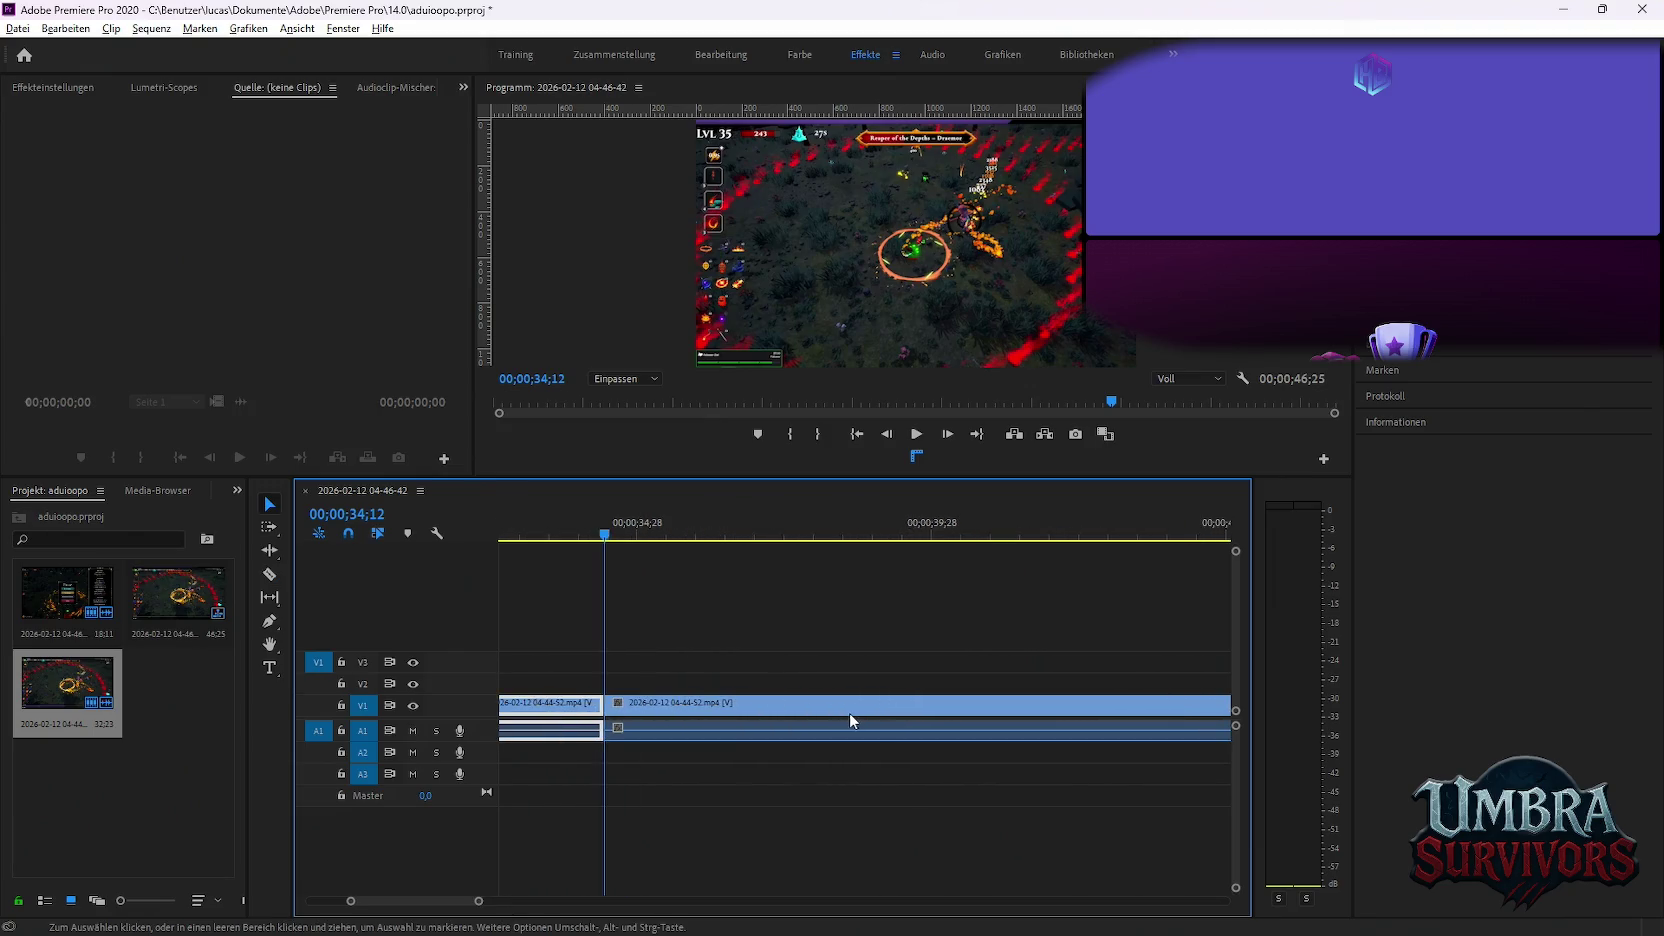
key("Delete")
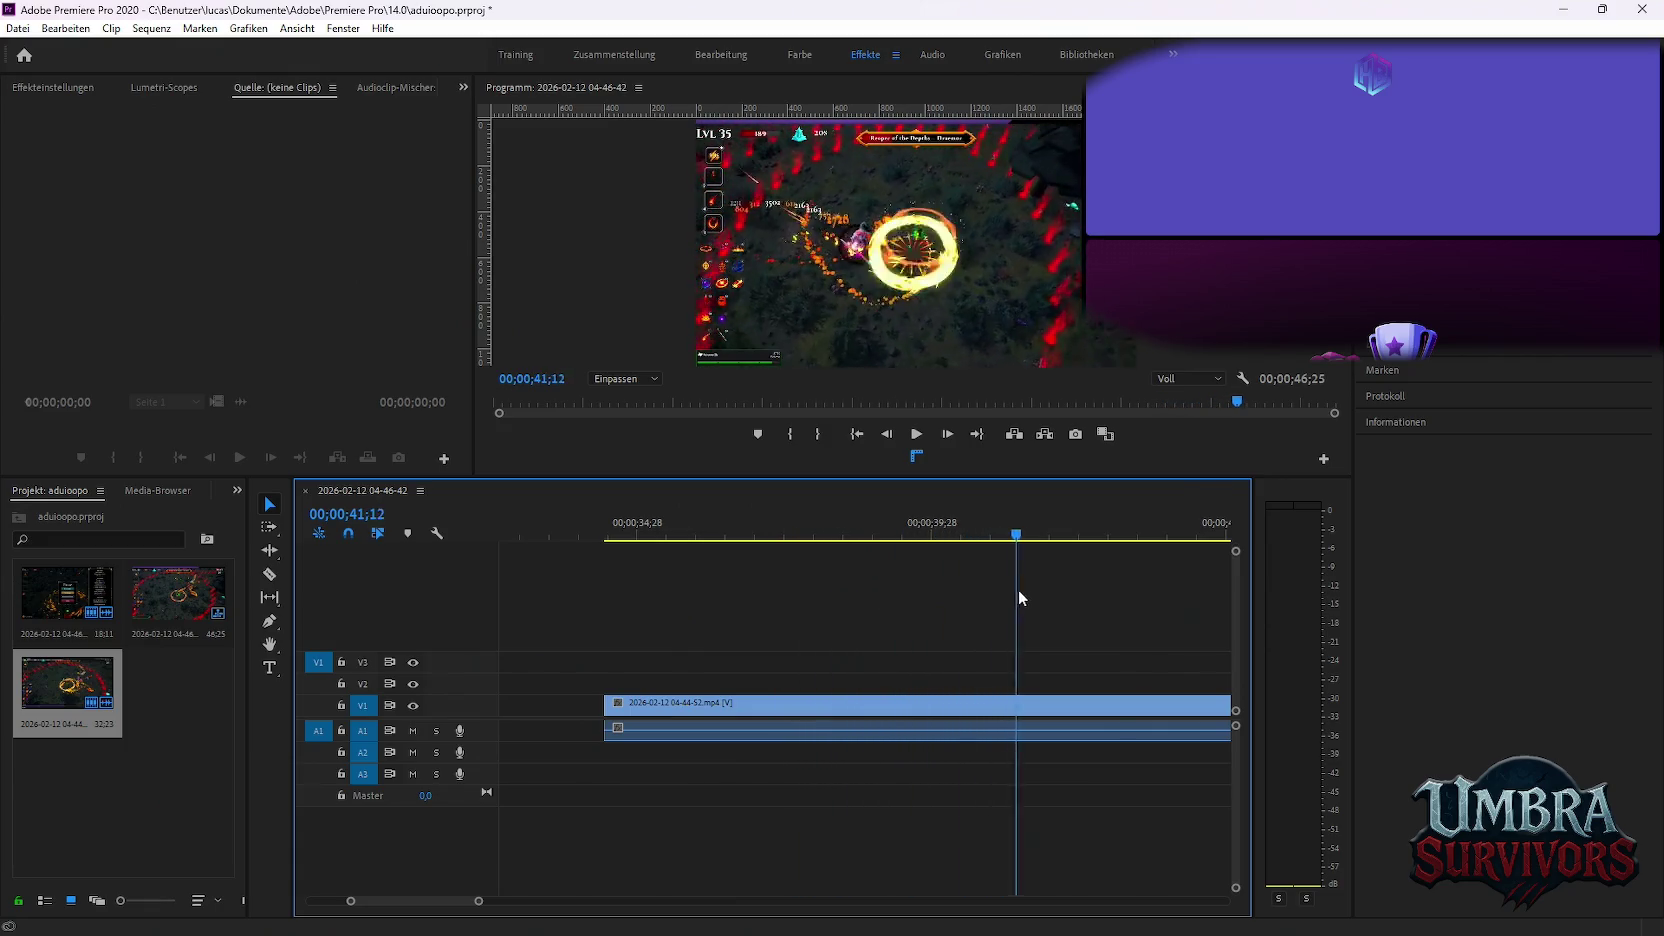
Split the clip at 41;15 and delete the footage after the cut
mouse_move(1018, 598)
left_mouse_down()
mouse_move(1097, 598)
mouse_move(953, 613)
mouse_move(1024, 610)
left_mouse_up()
key("c")
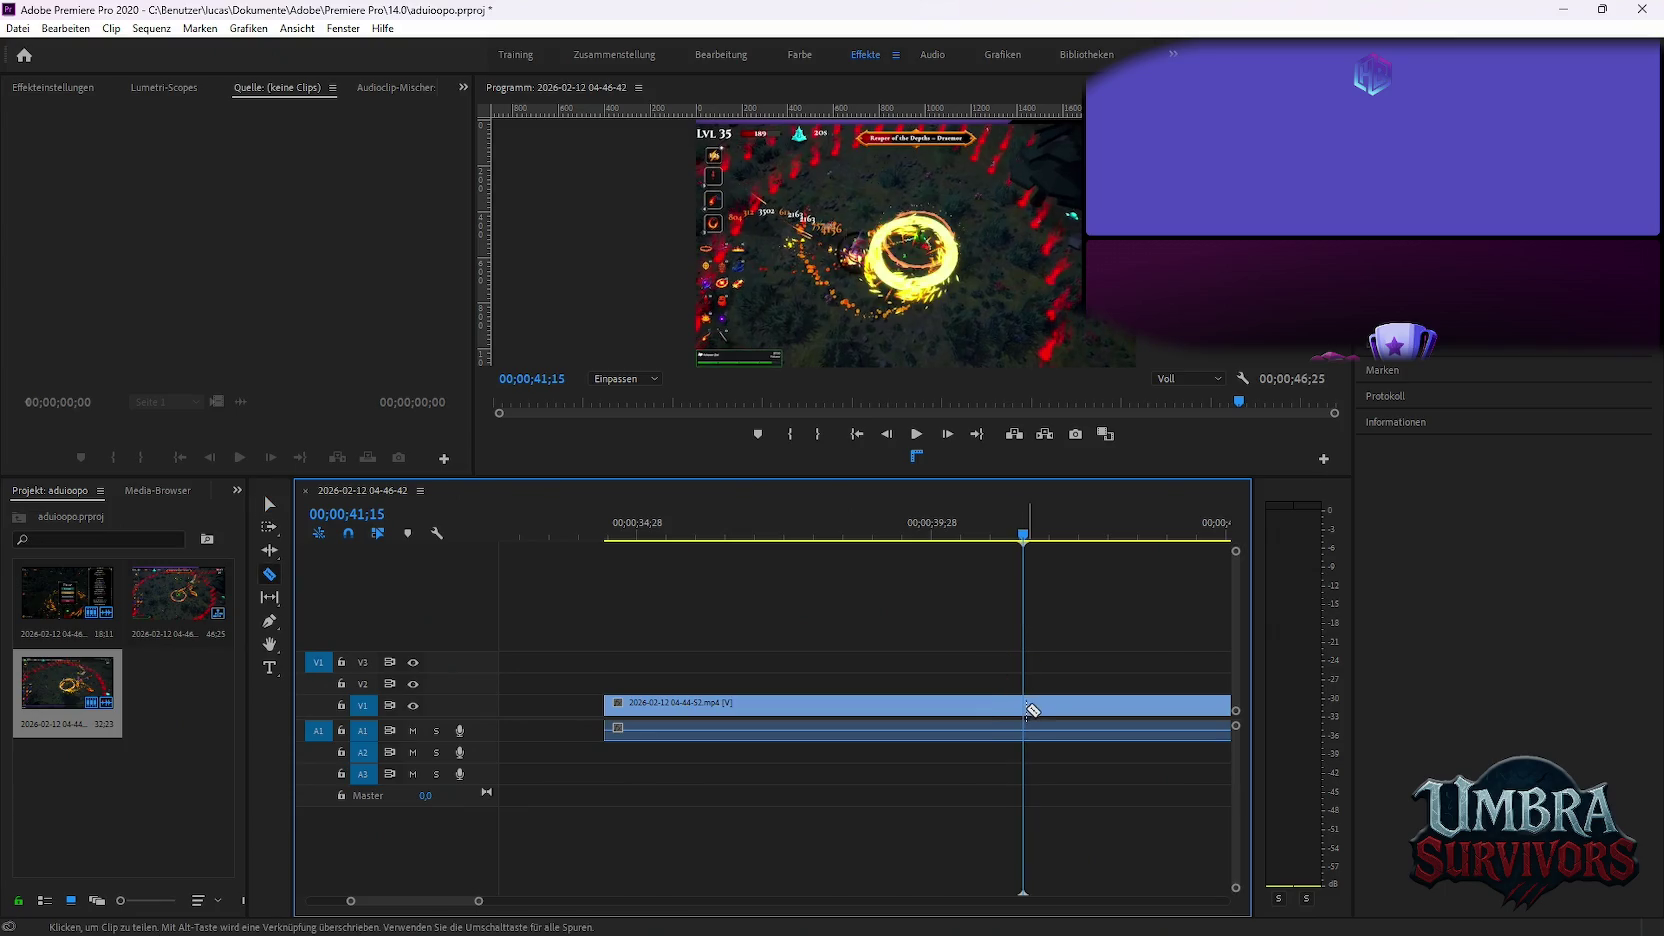
left_click(1030, 728)
key("v")
left_click(1034, 730)
key("Delete")
Move the remaining 7-second clip to the sequence start and zoom the timeline to fit it
key("minus")
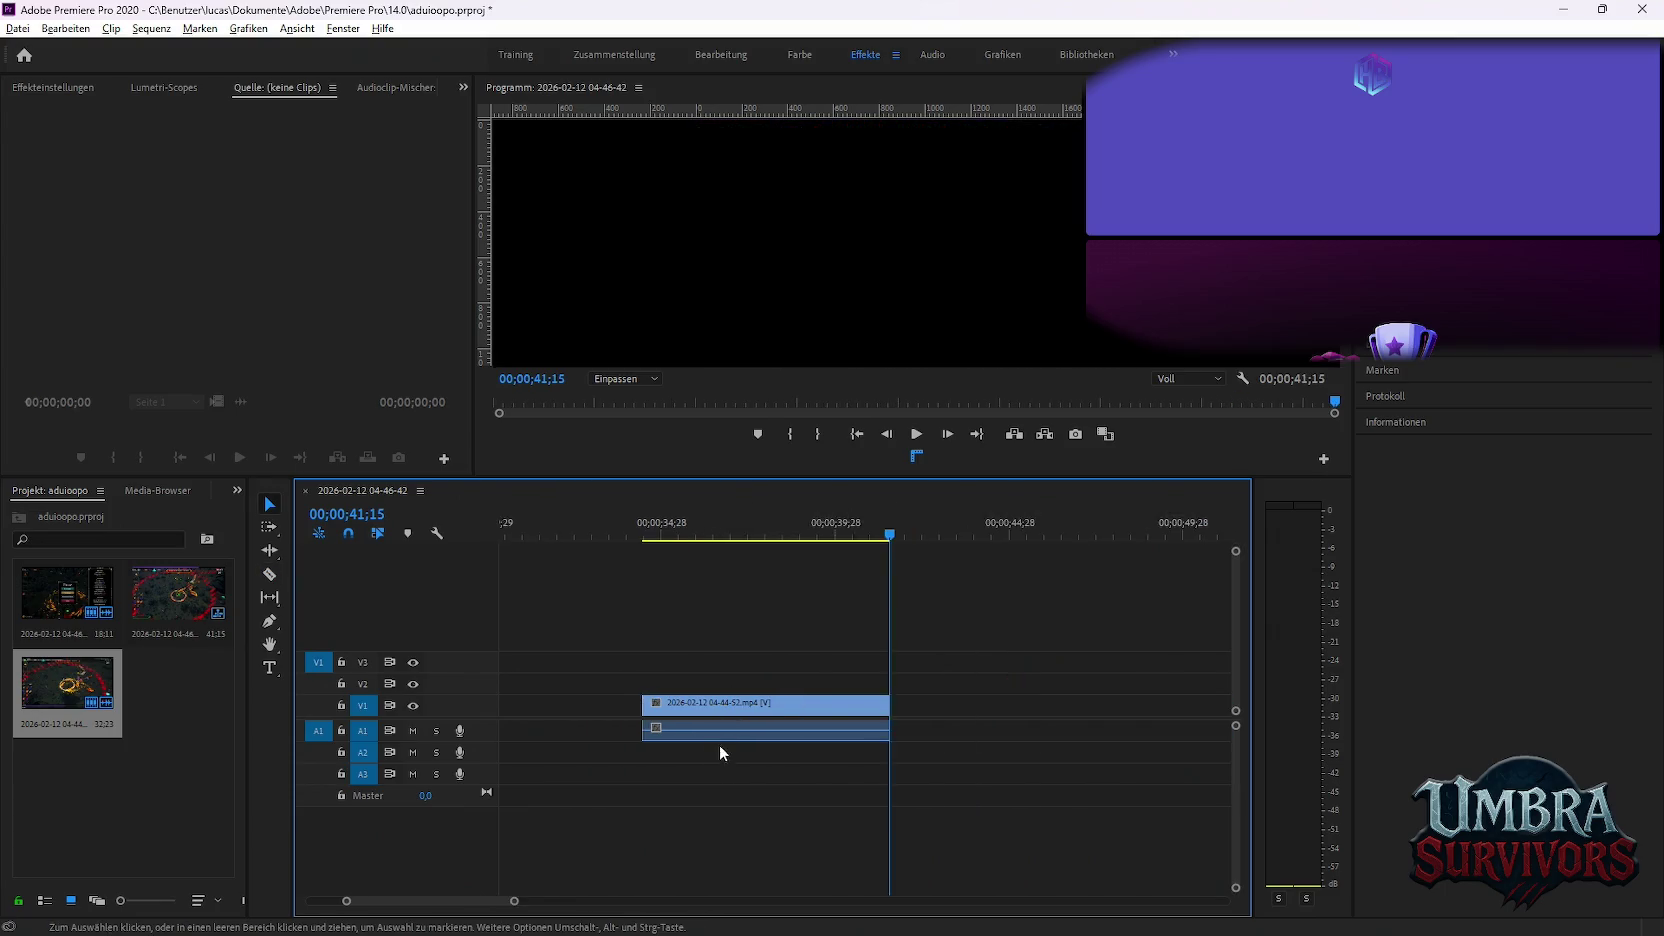
key("minus")
key("minus")
key("minus")
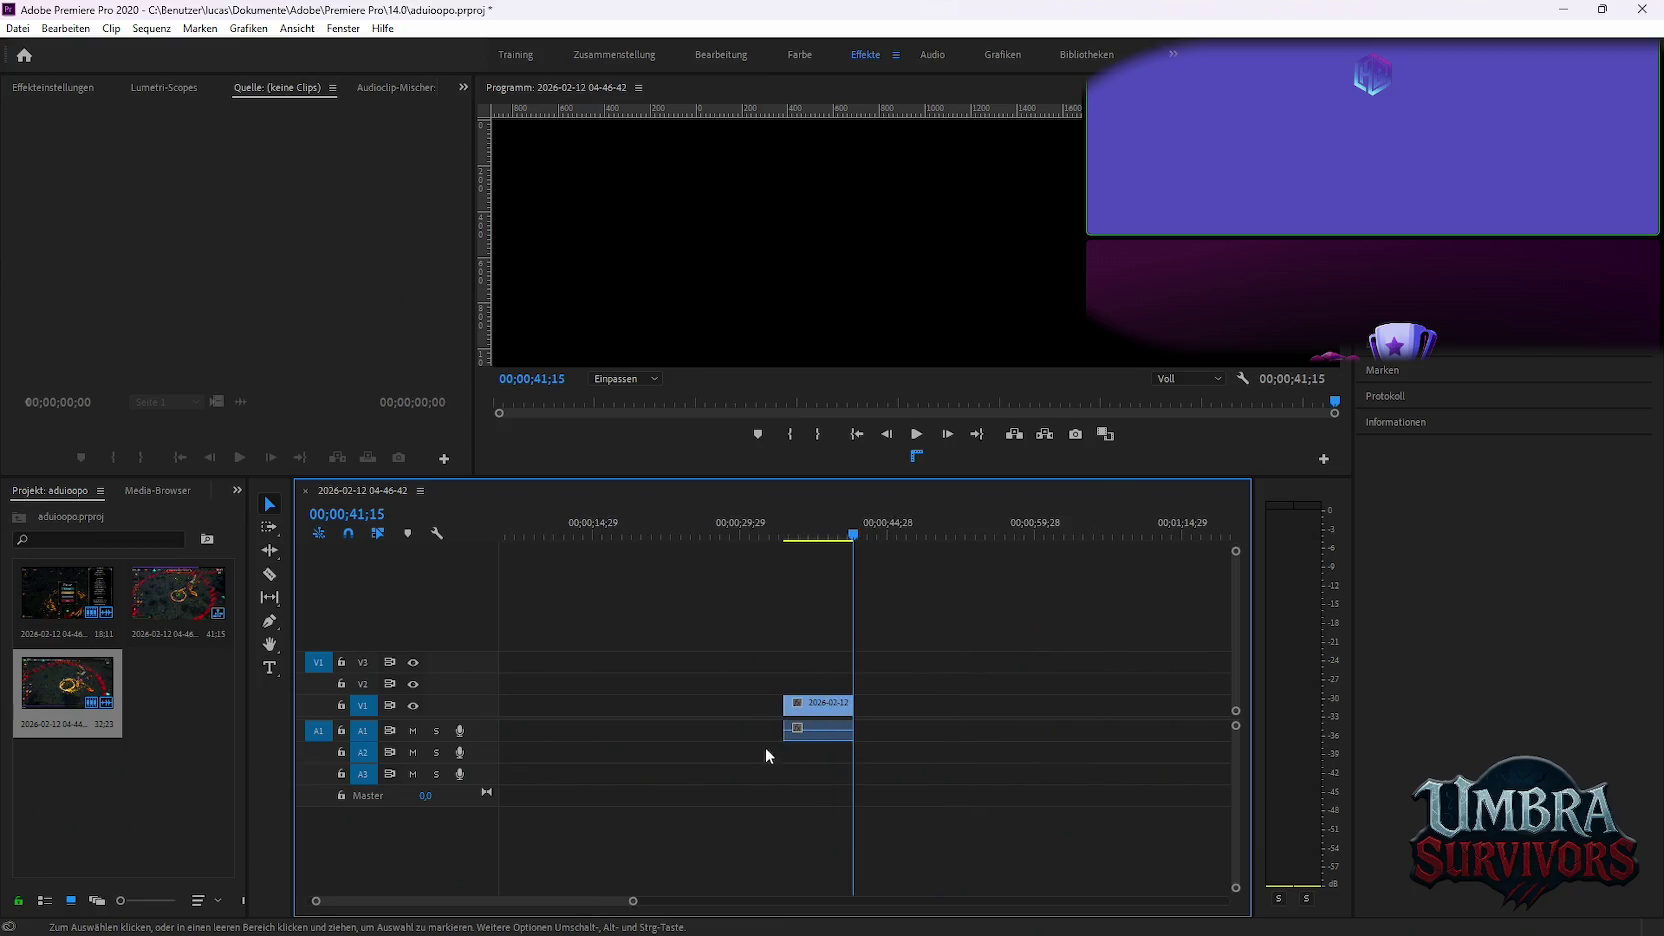
left_click_drag(616, 710, 590, 725)
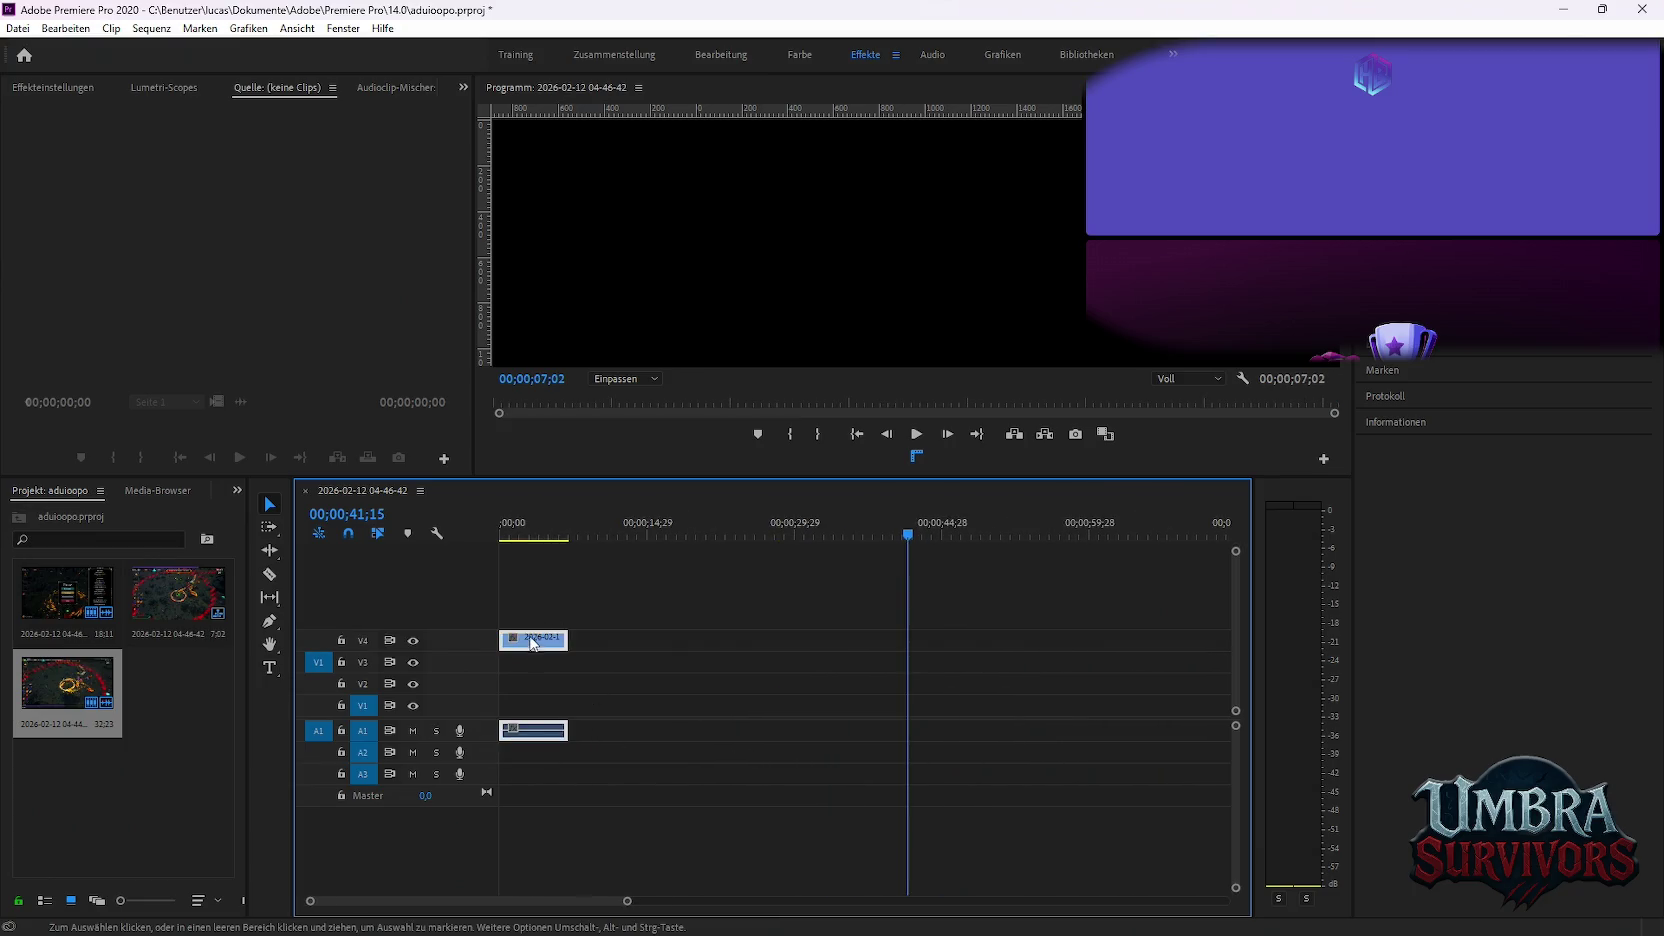
left_click_drag(557, 522, 564, 522)
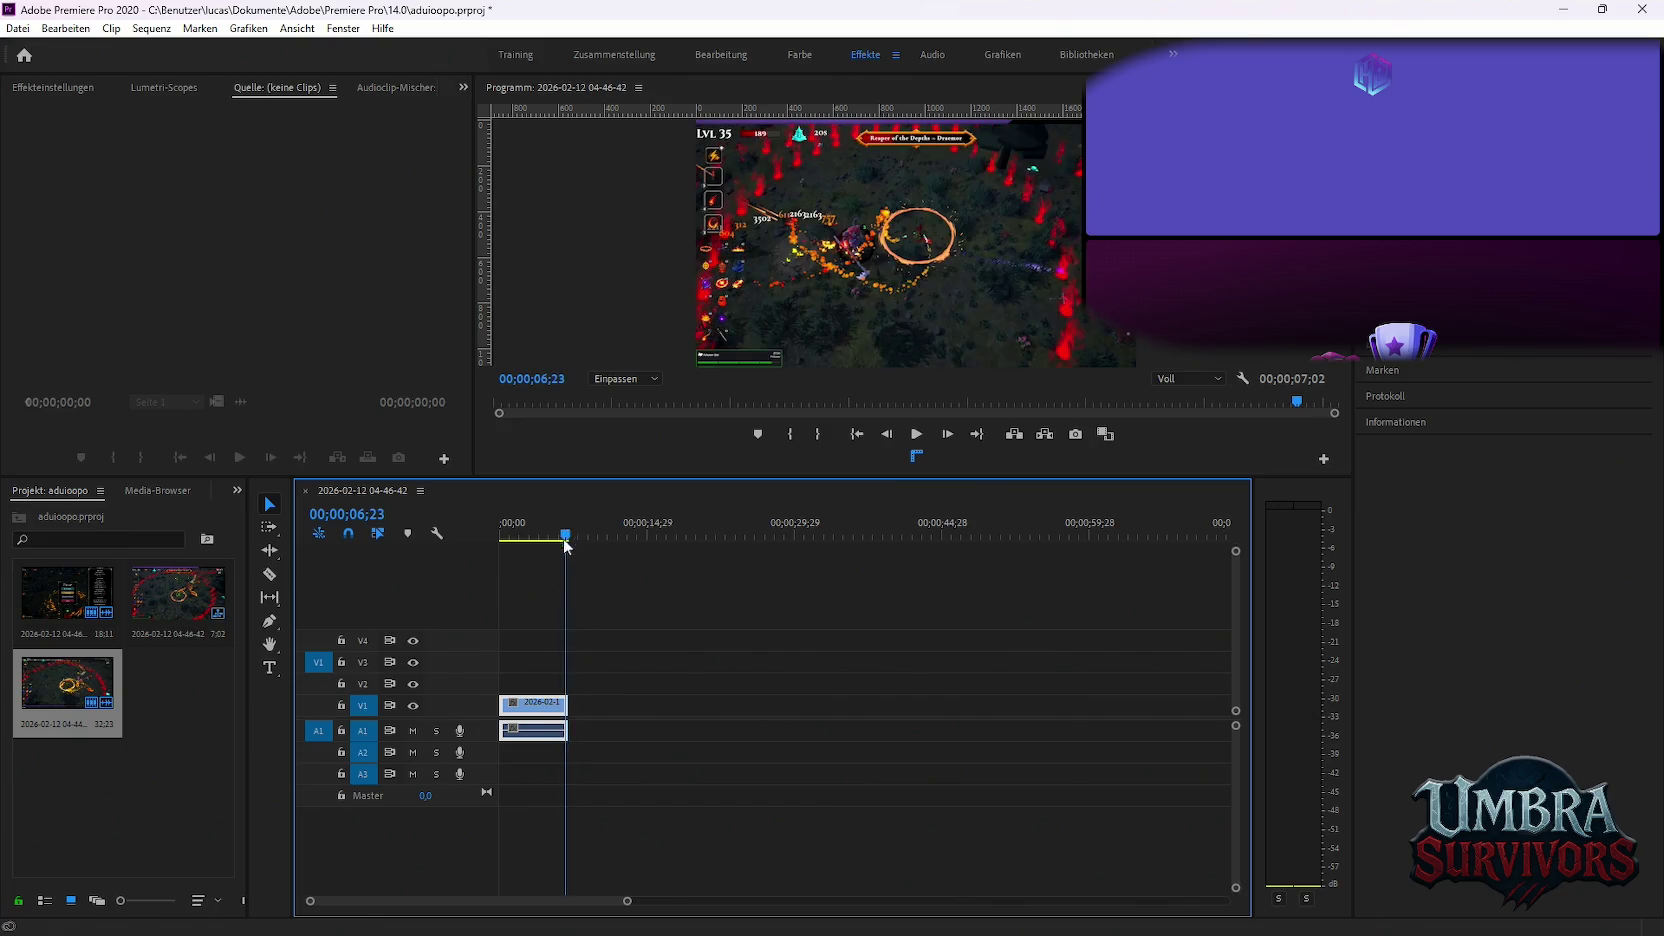
key("equal")
key("equal")
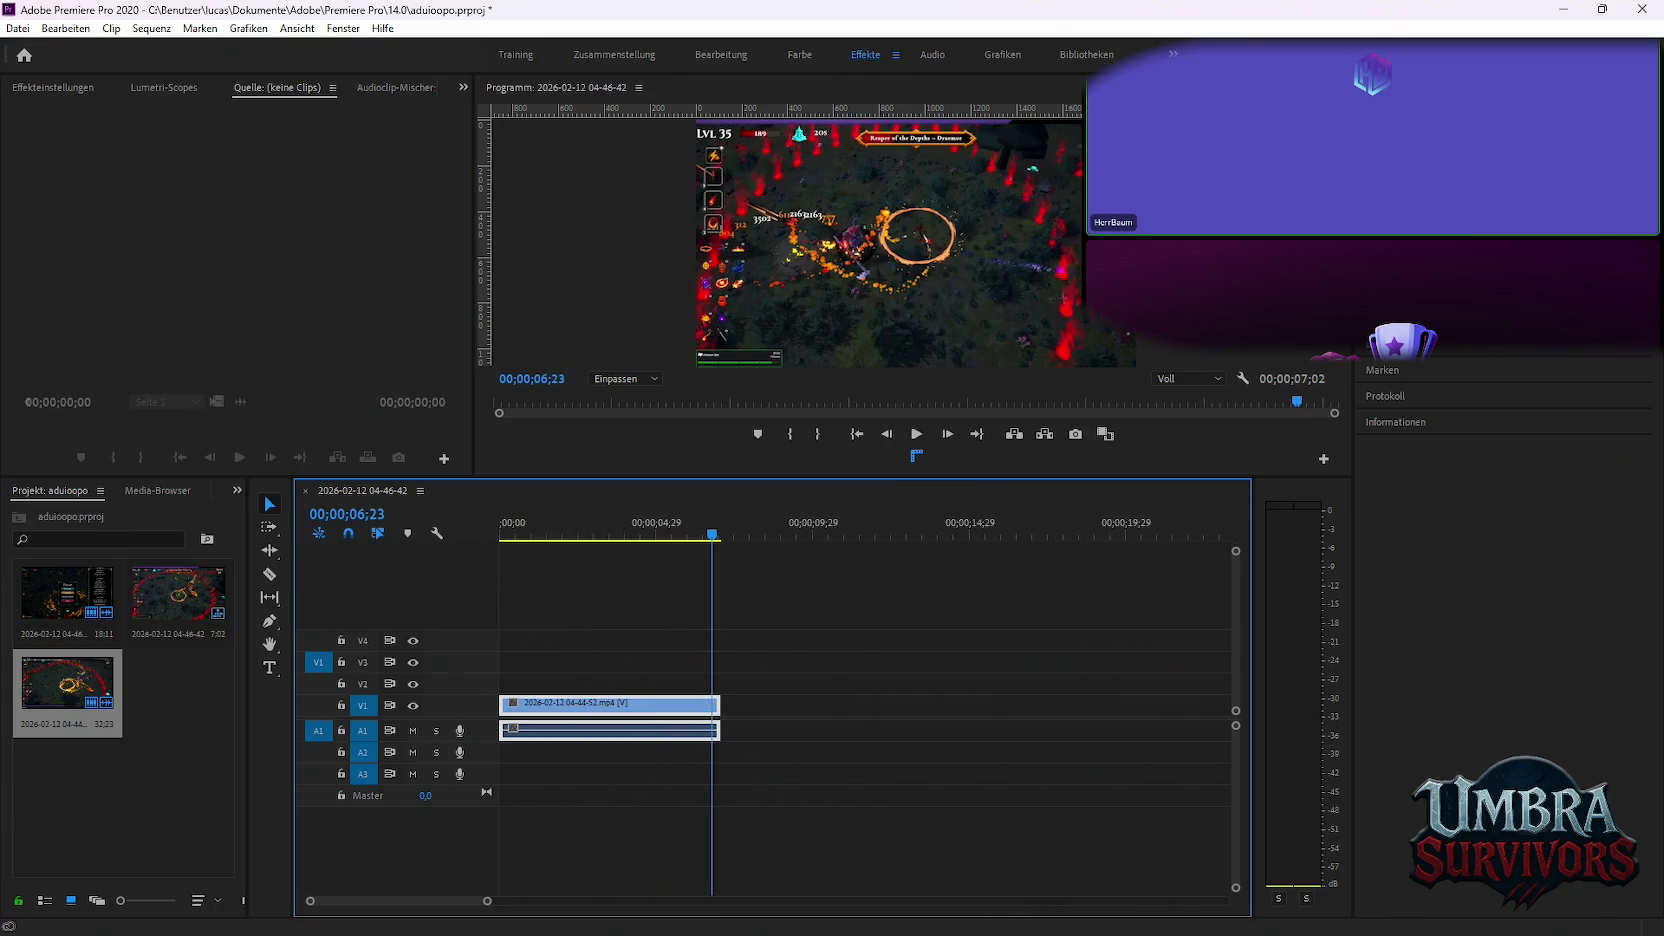
key("alt+Tab")
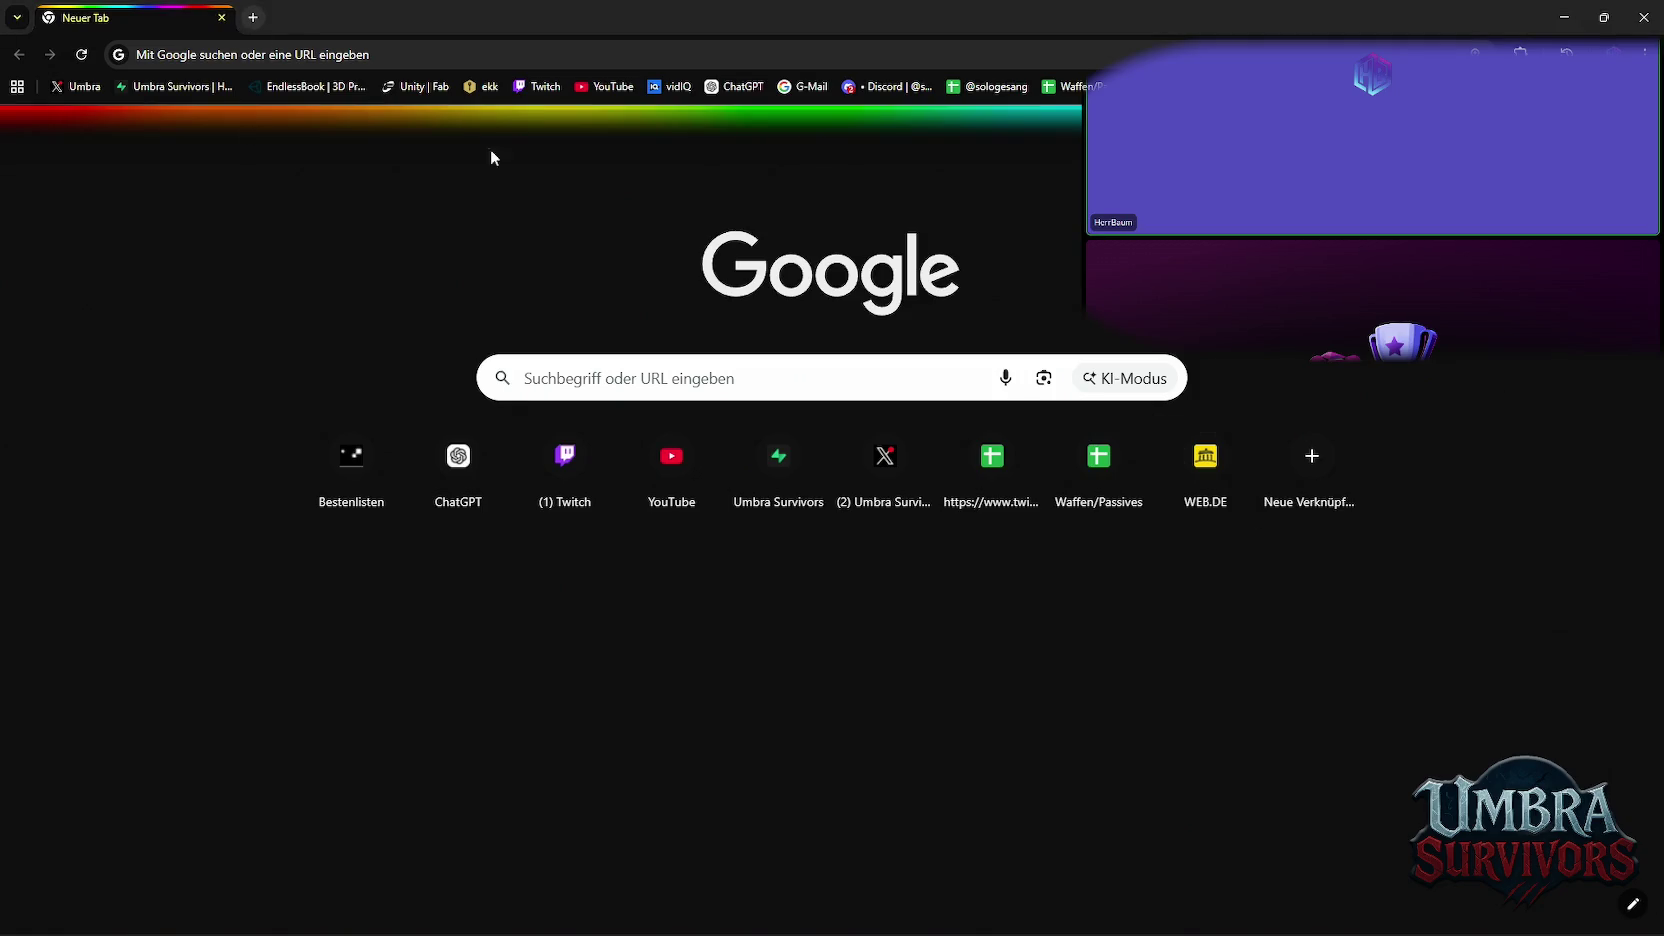
Switch from the Chrome new tab back to Premiere Pro with Alt+Tab
key("alt+Tab")
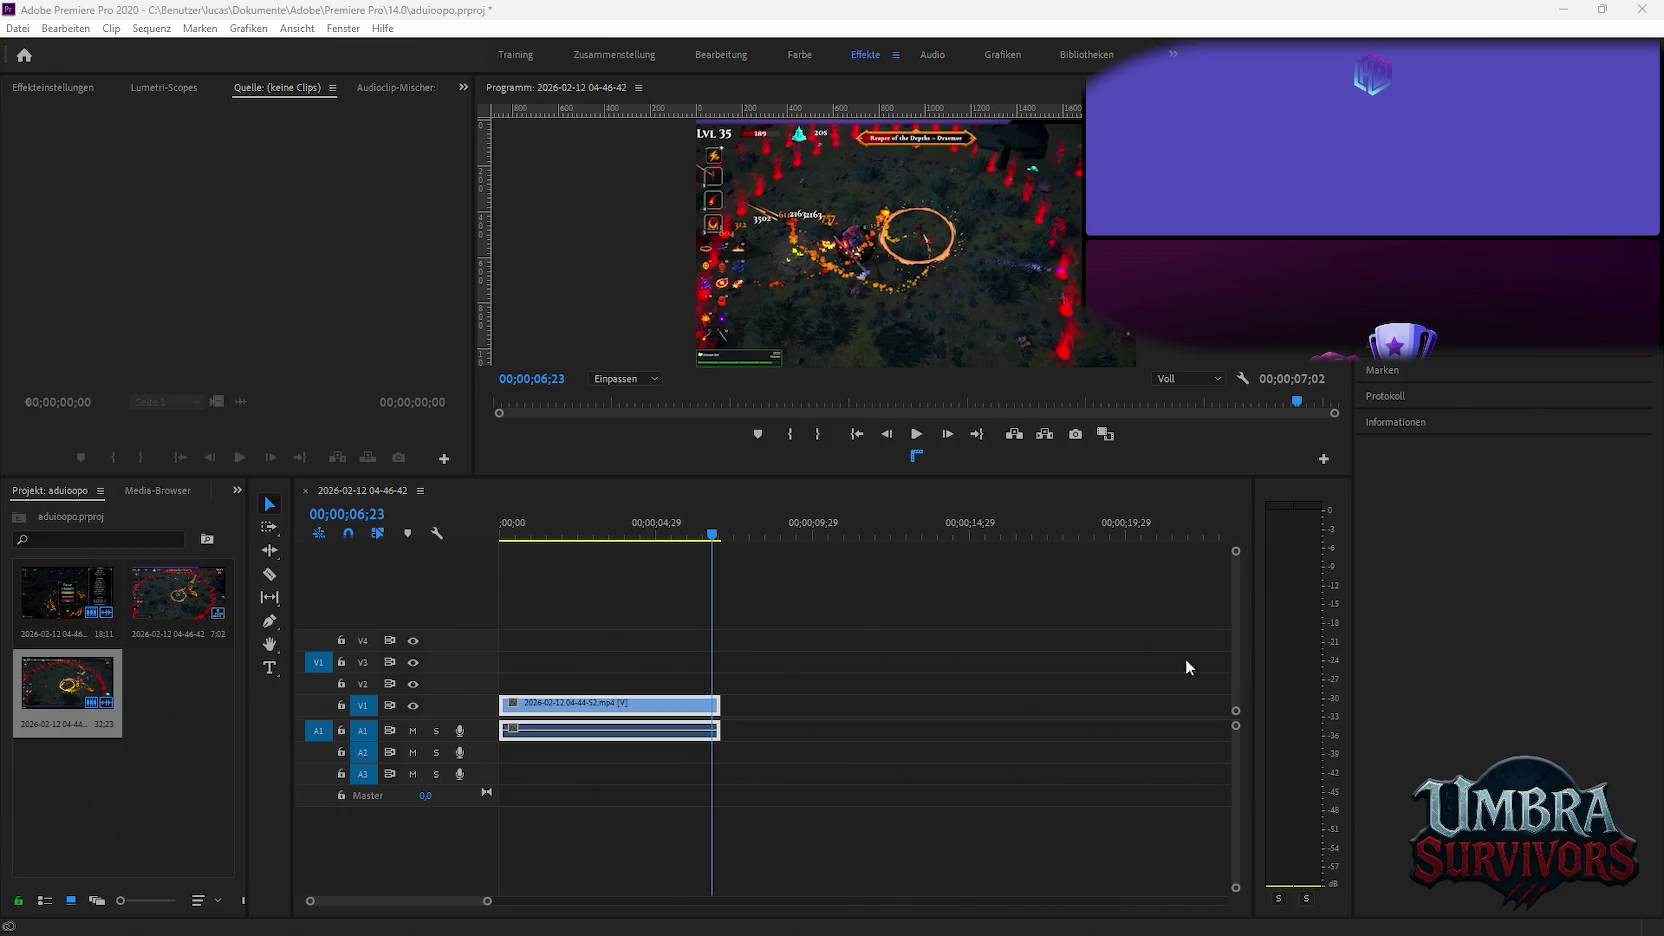
Review the gameplay clip by scrubbing and playing it from the sequence start
left_click(709, 537)
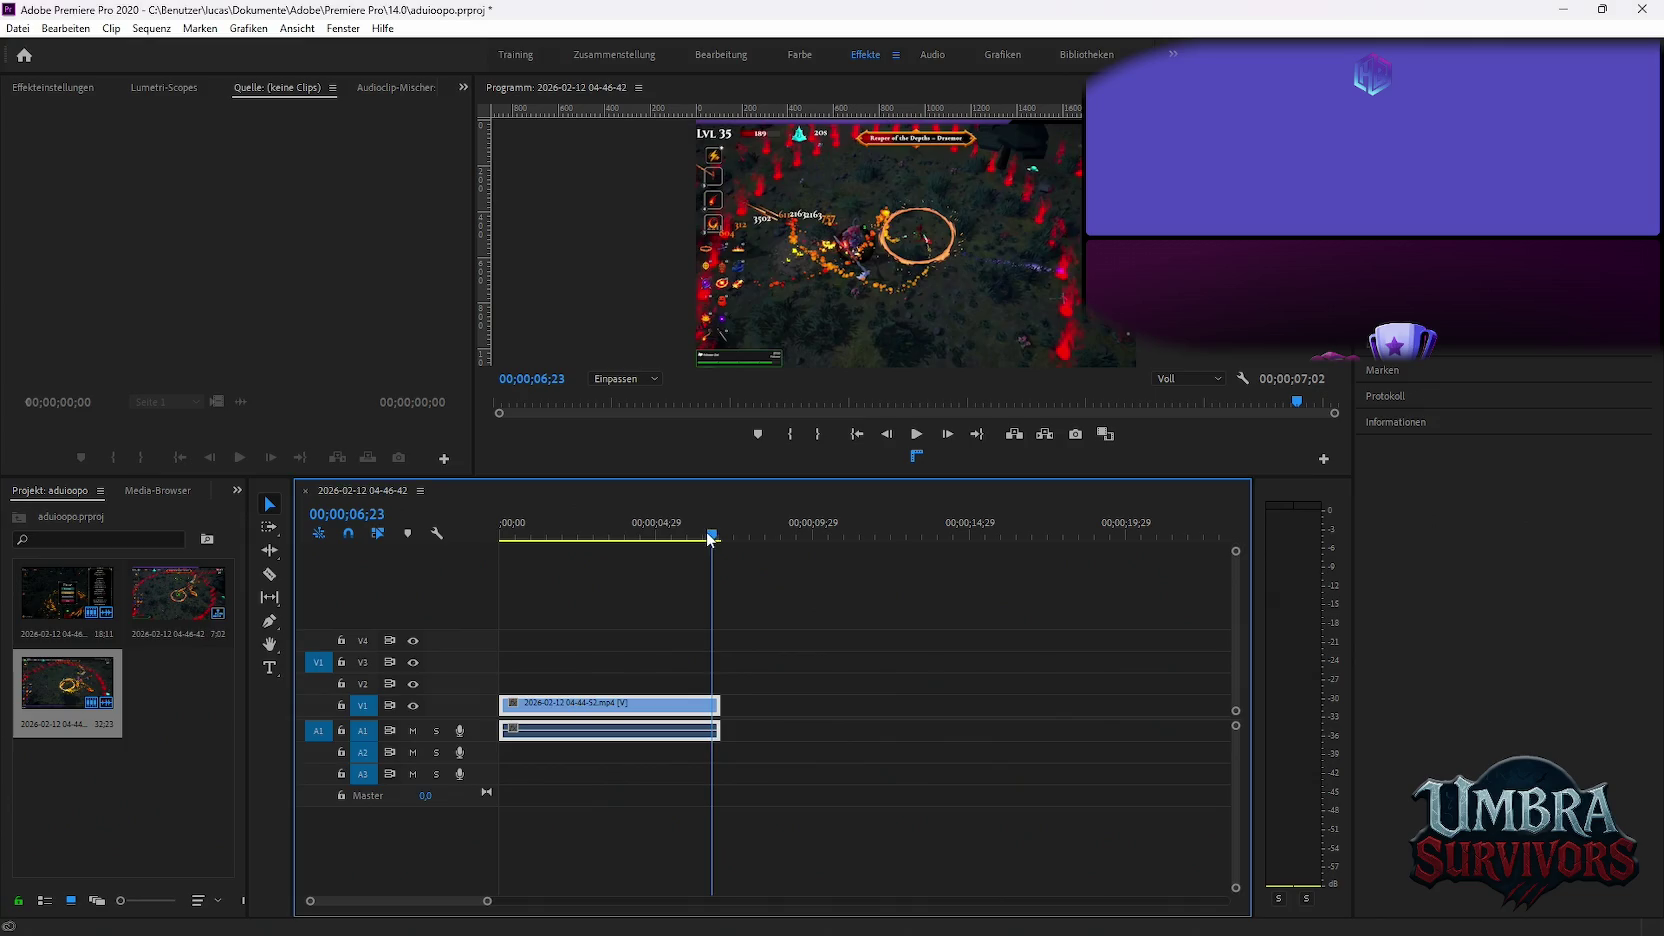
left_click_drag(709, 537, 682, 554)
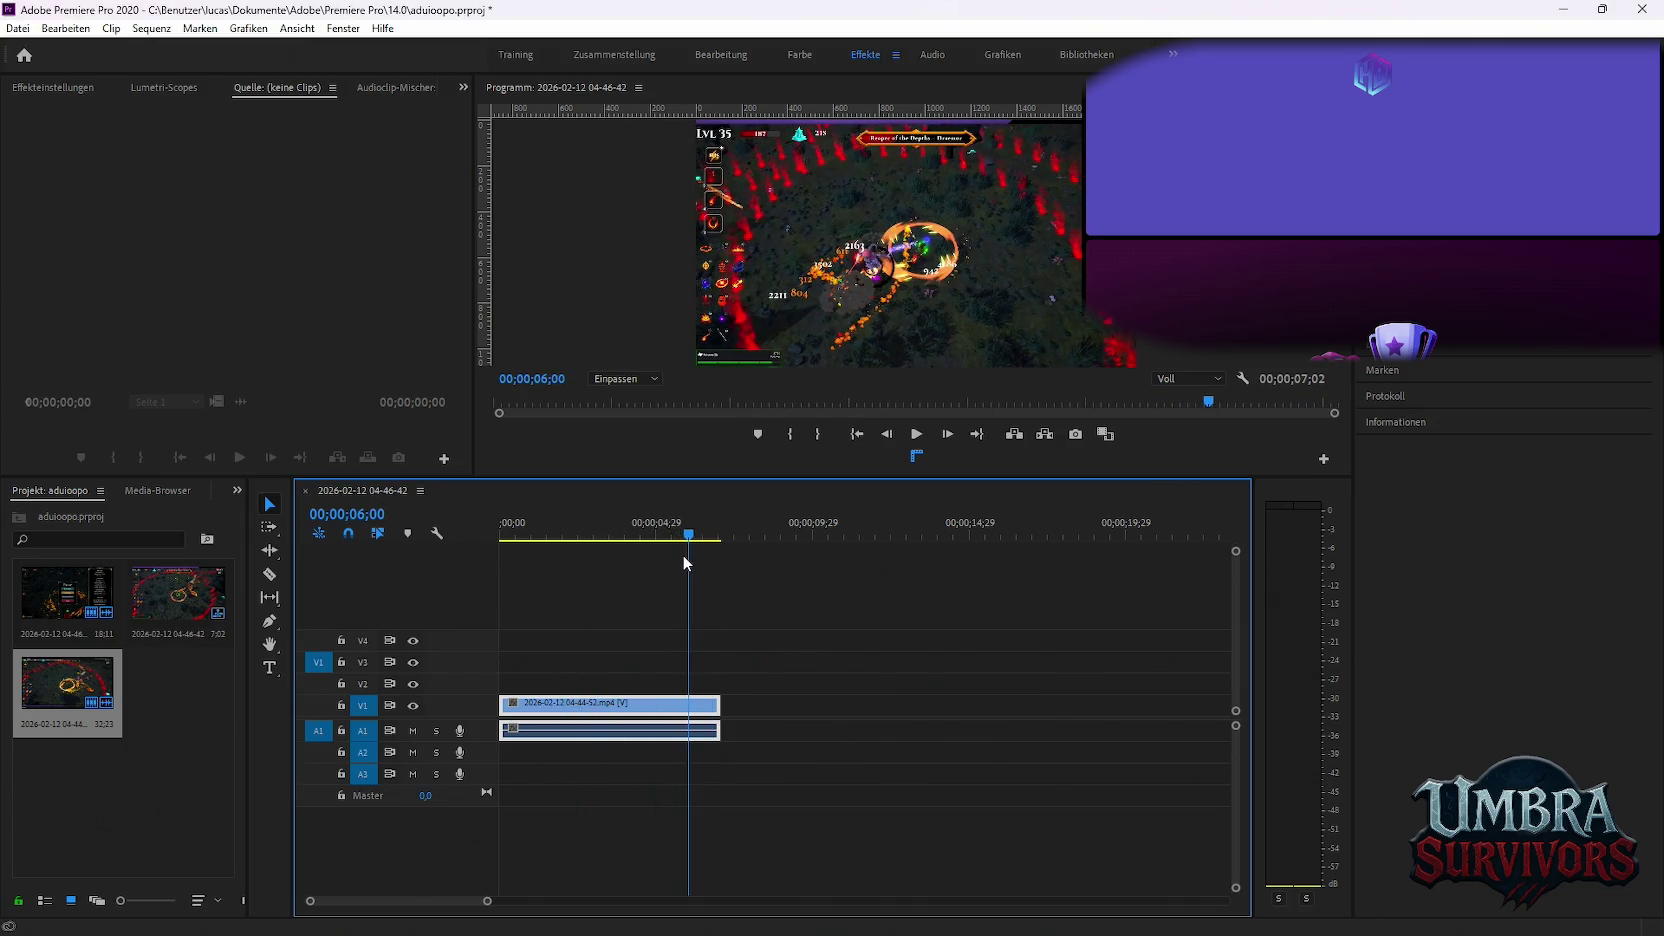
left_click_drag(682, 554, 677, 555)
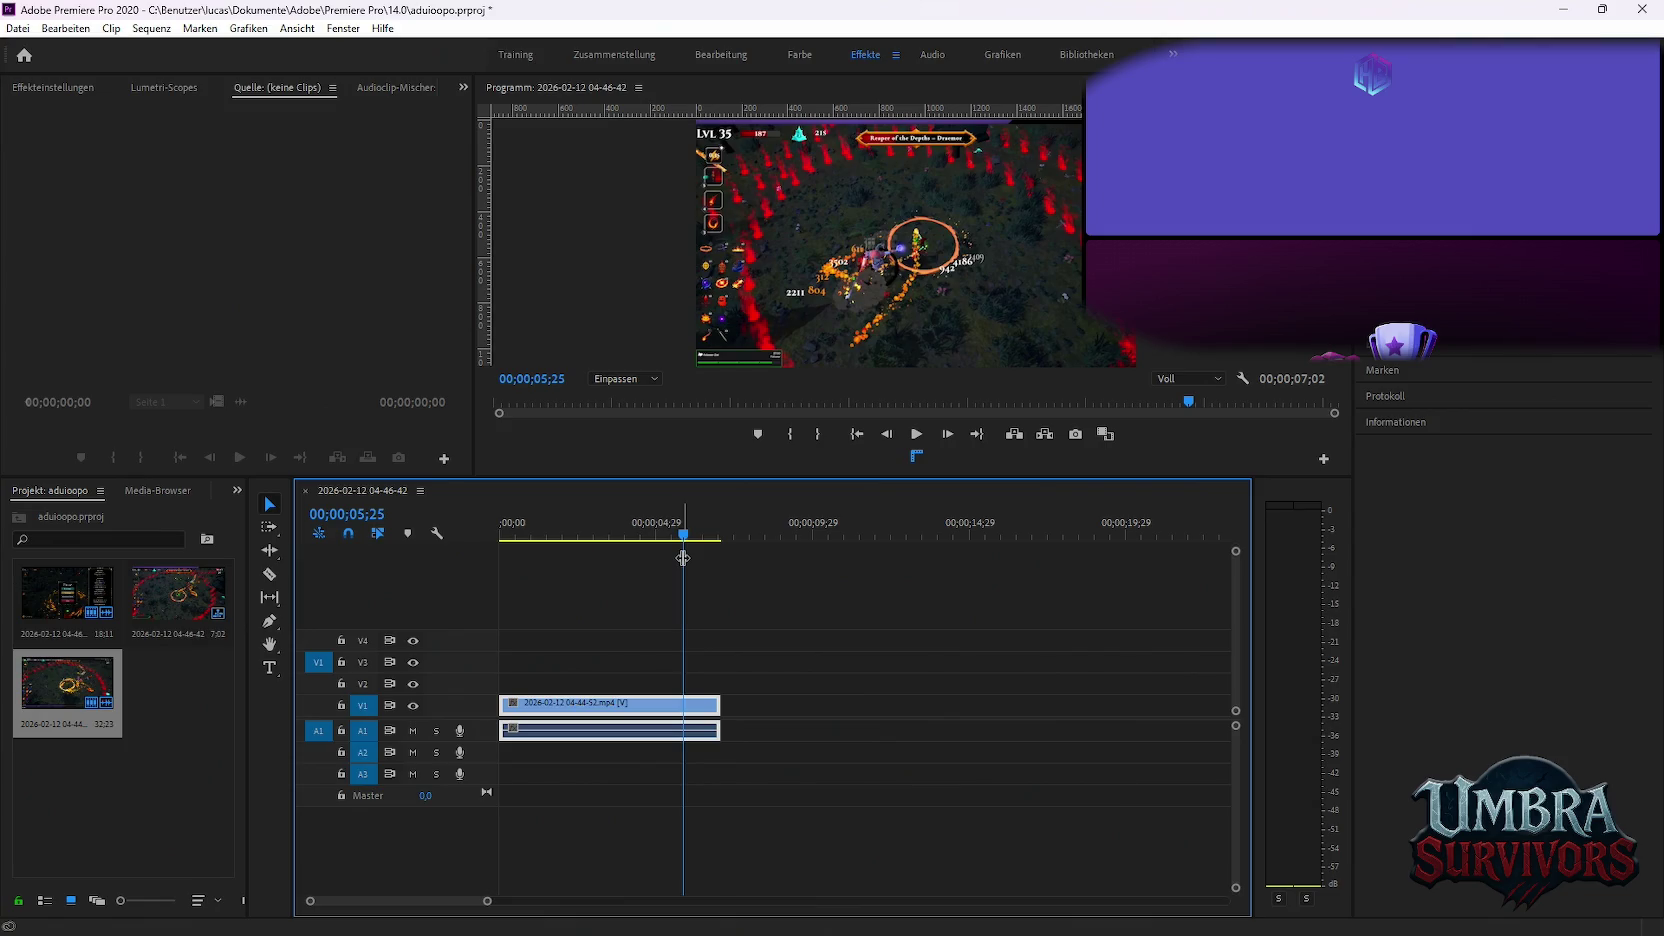
left_click(495, 529)
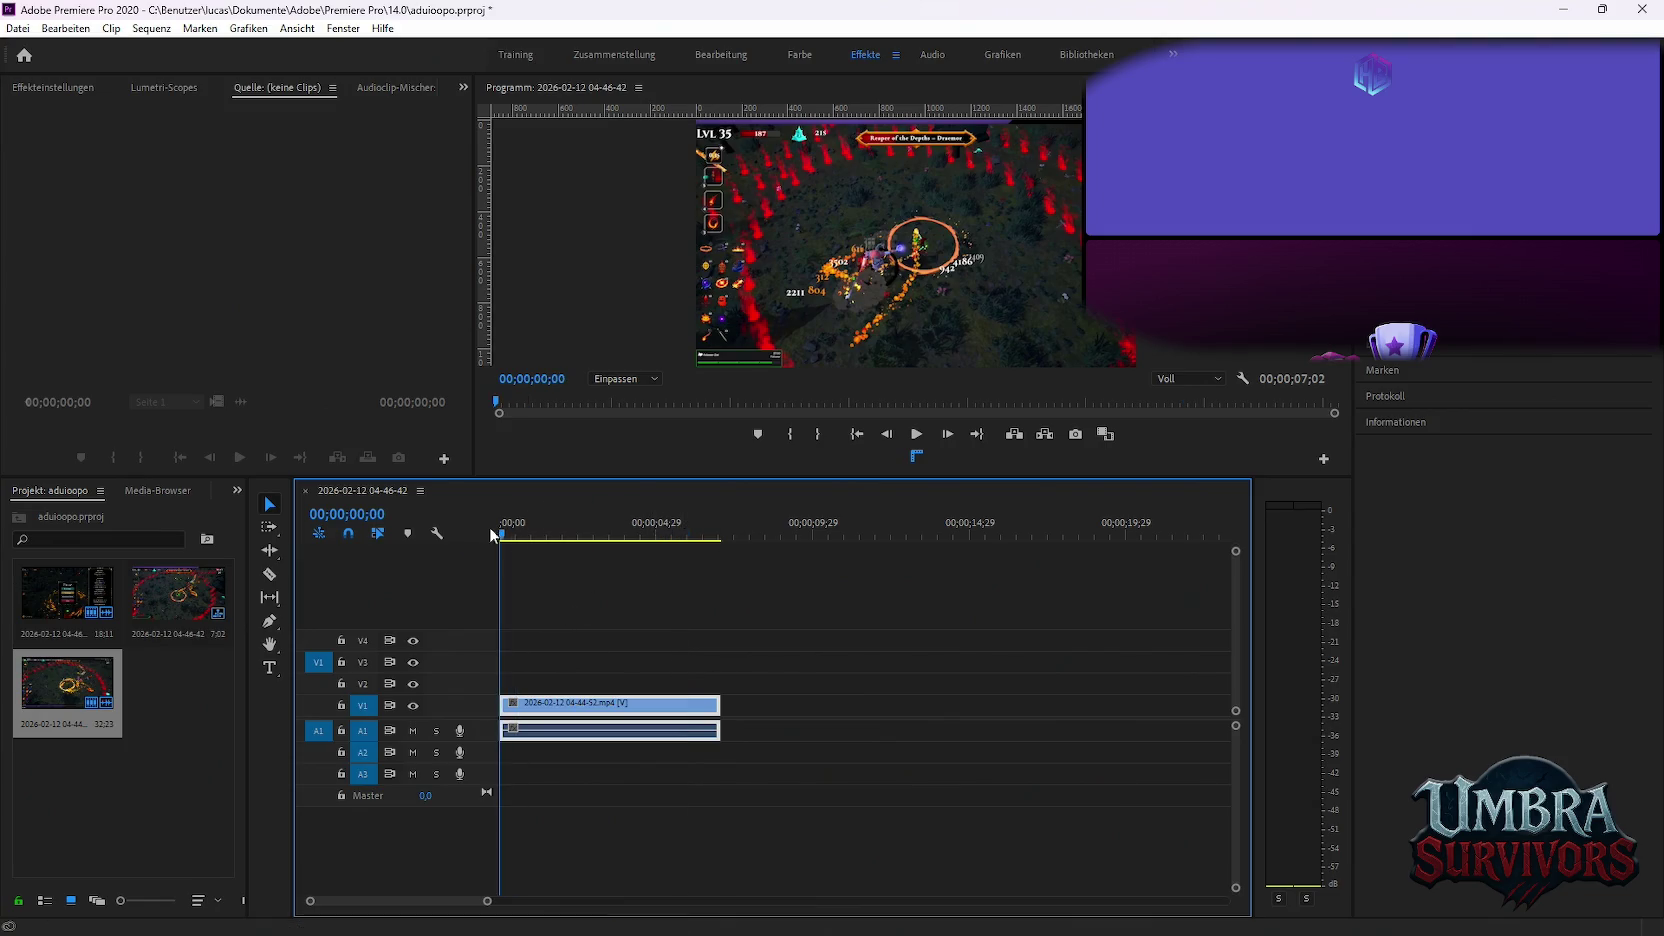
key("space")
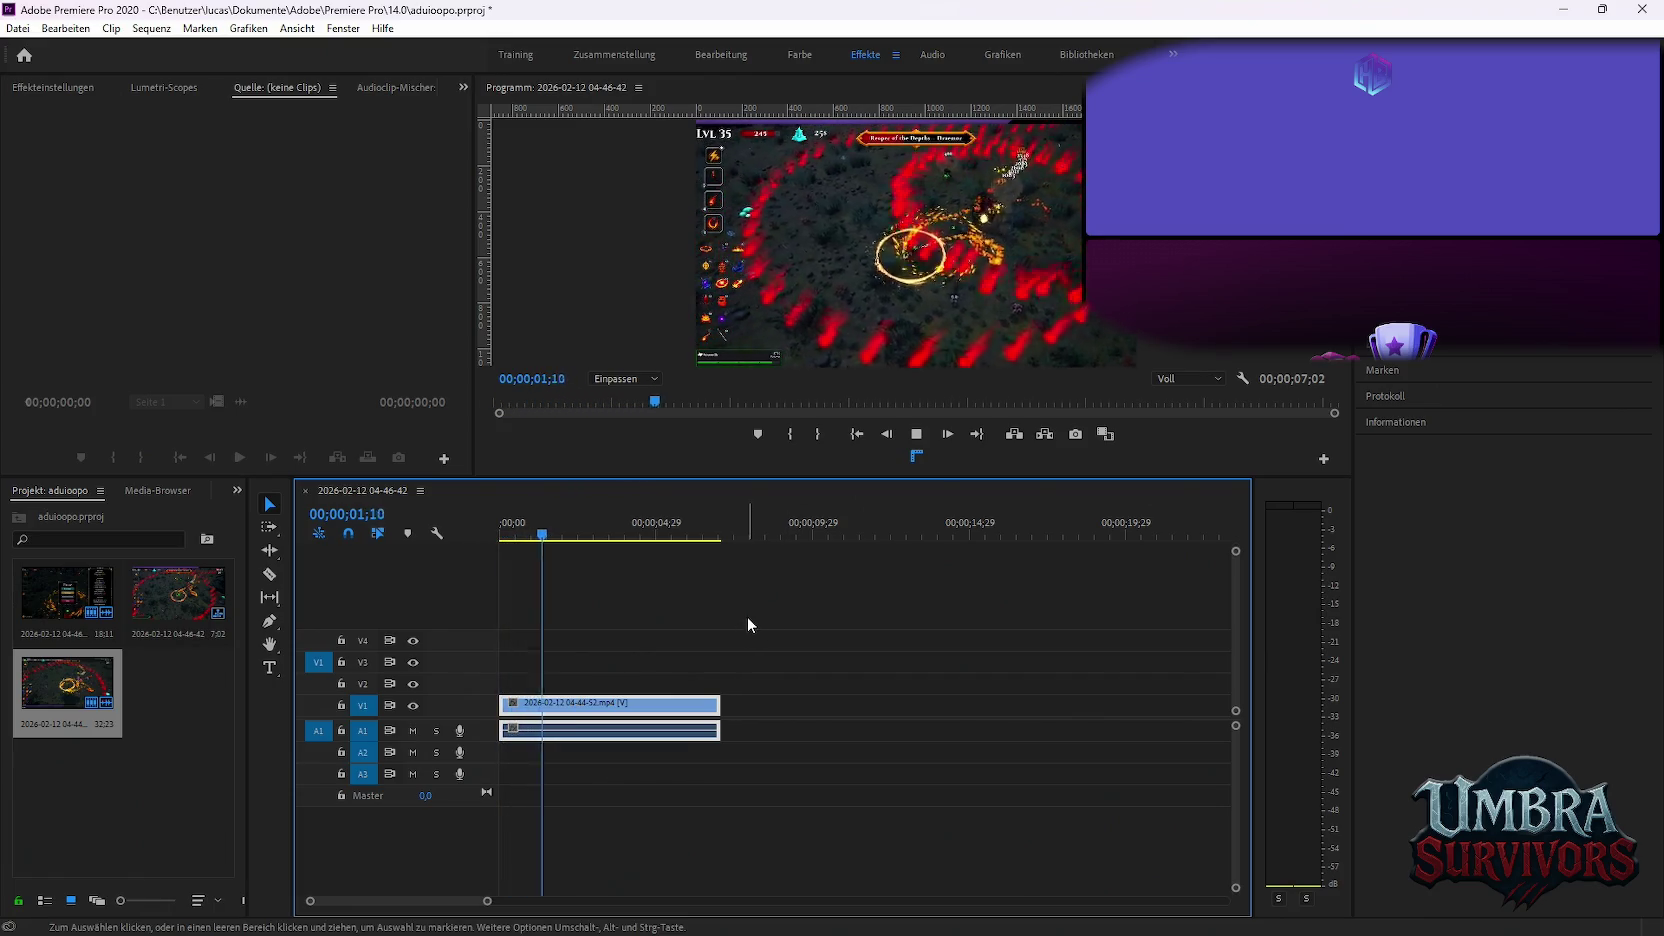
key("space")
scroll(653, 624, "up", 2)
scroll(630, 647, "up", 3)
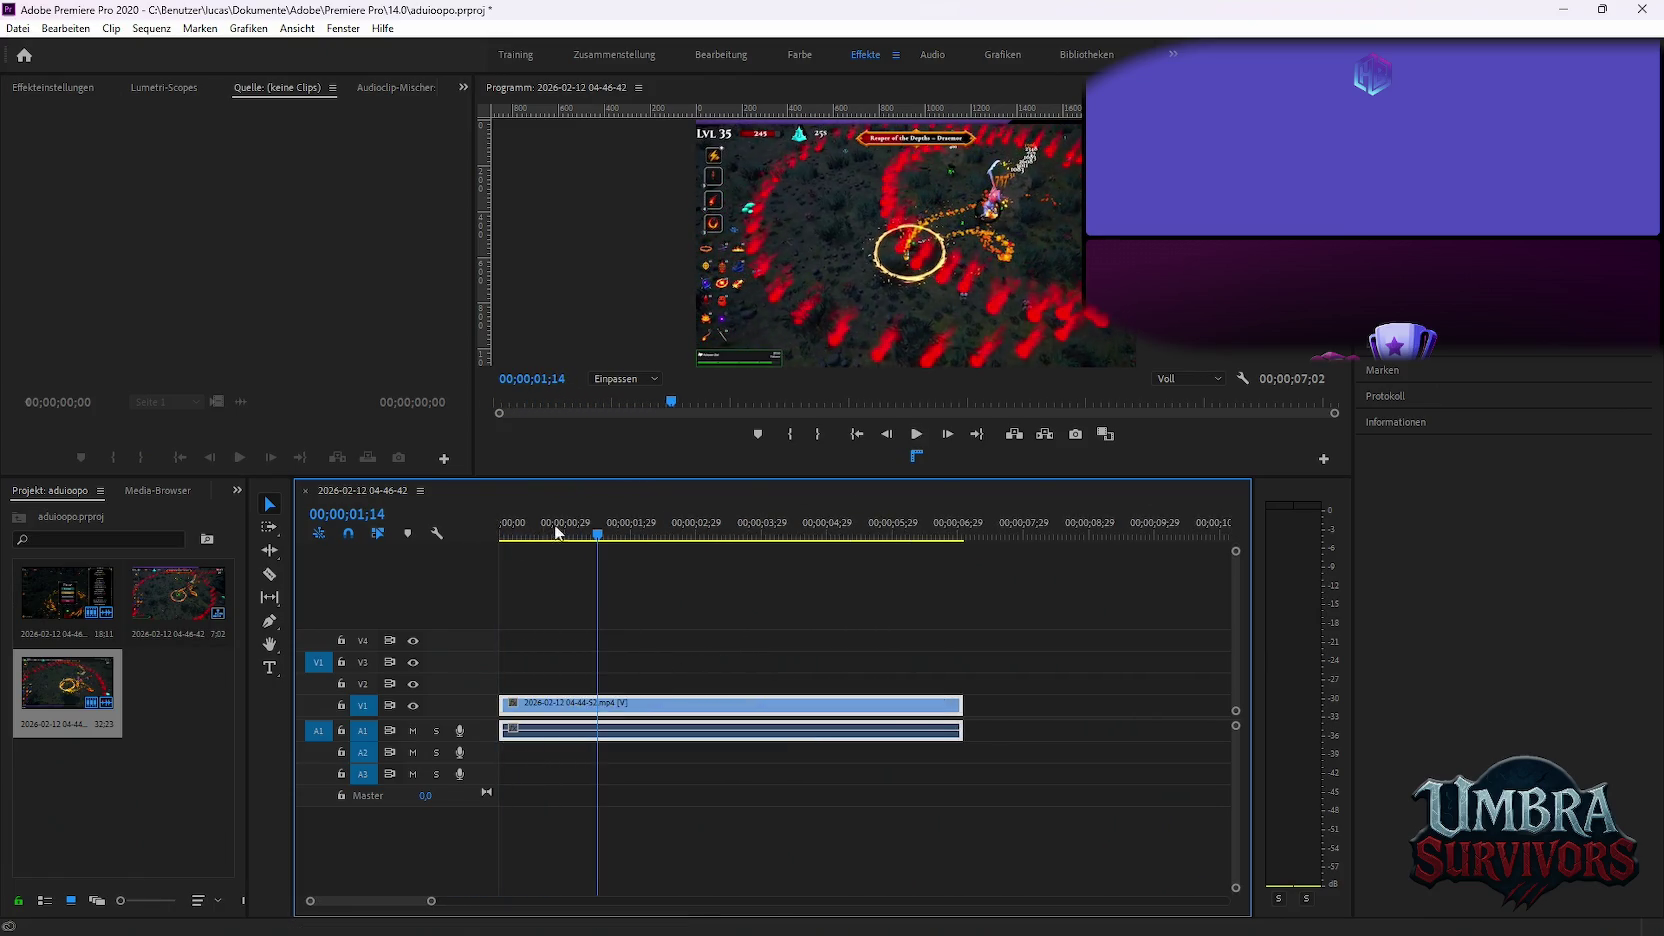
left_click_drag(554, 527, 495, 529)
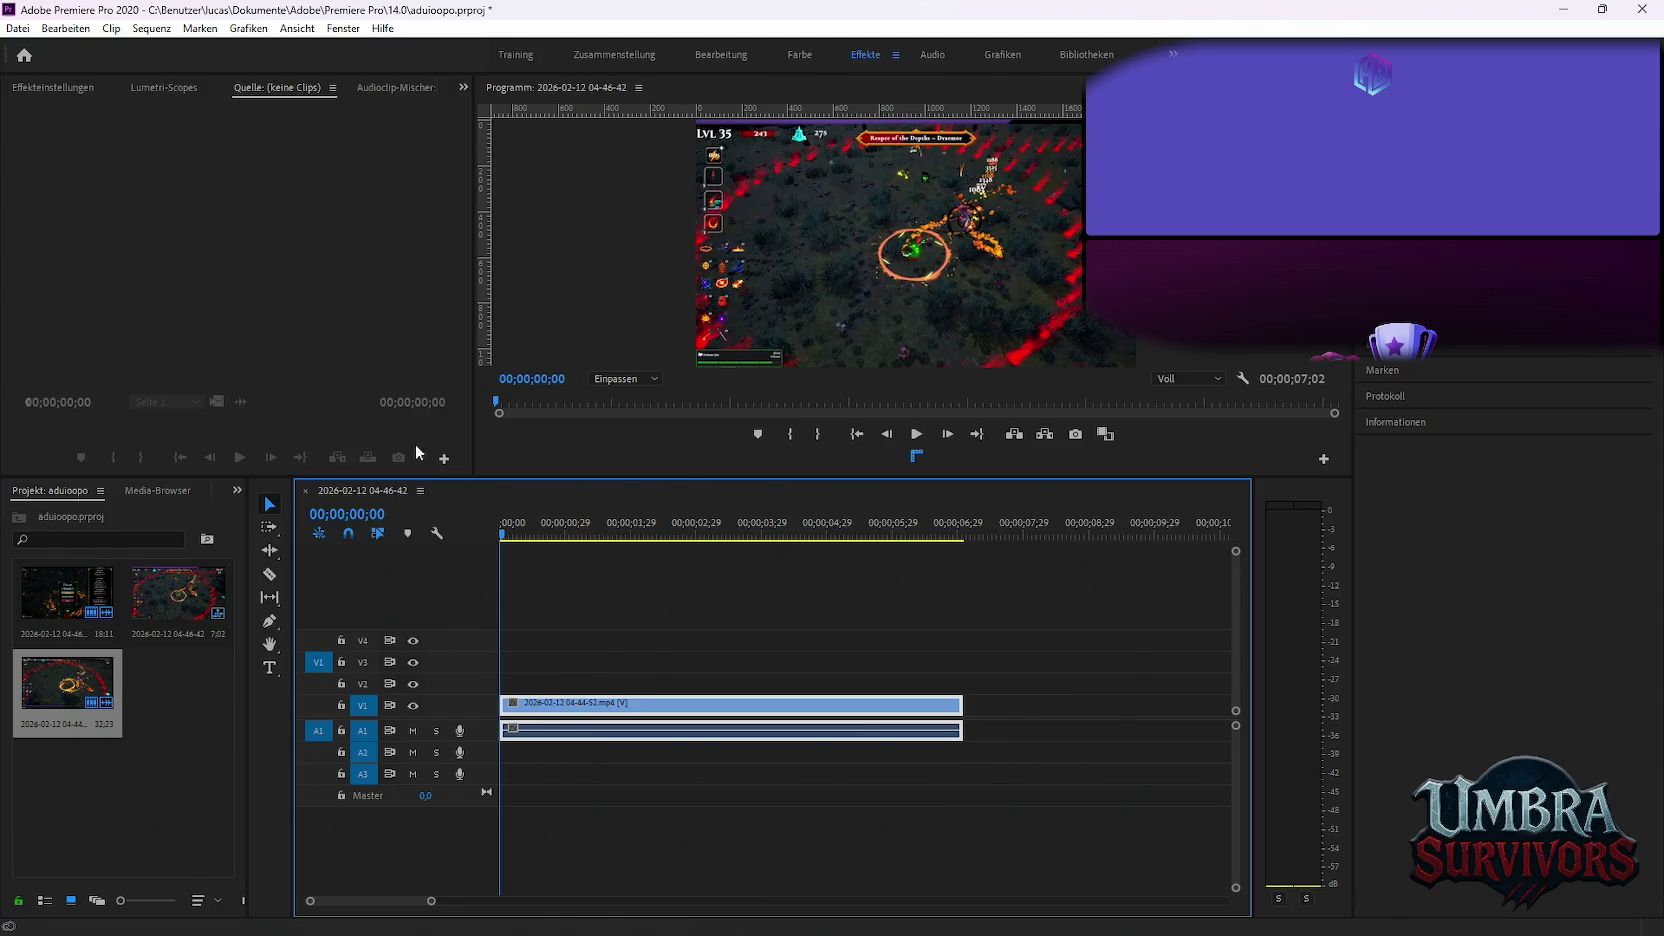
left_click(540, 600)
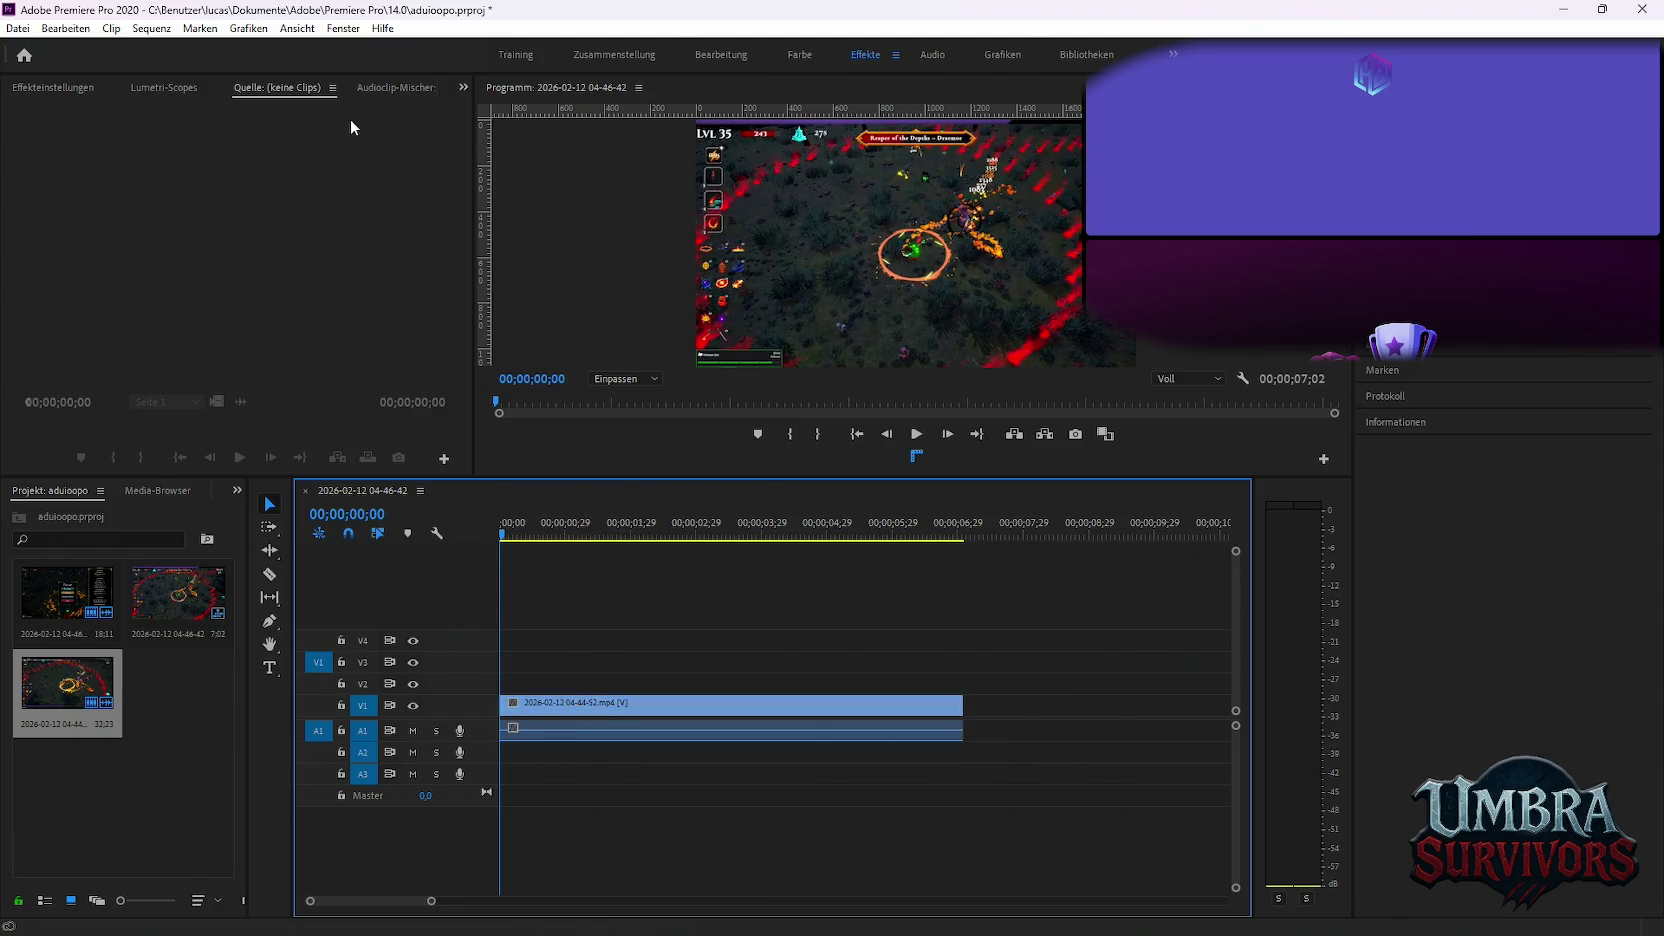
Set the clip's Scale to 216 in Effect Controls and preview it
left_click(49, 79)
left_click(559, 710)
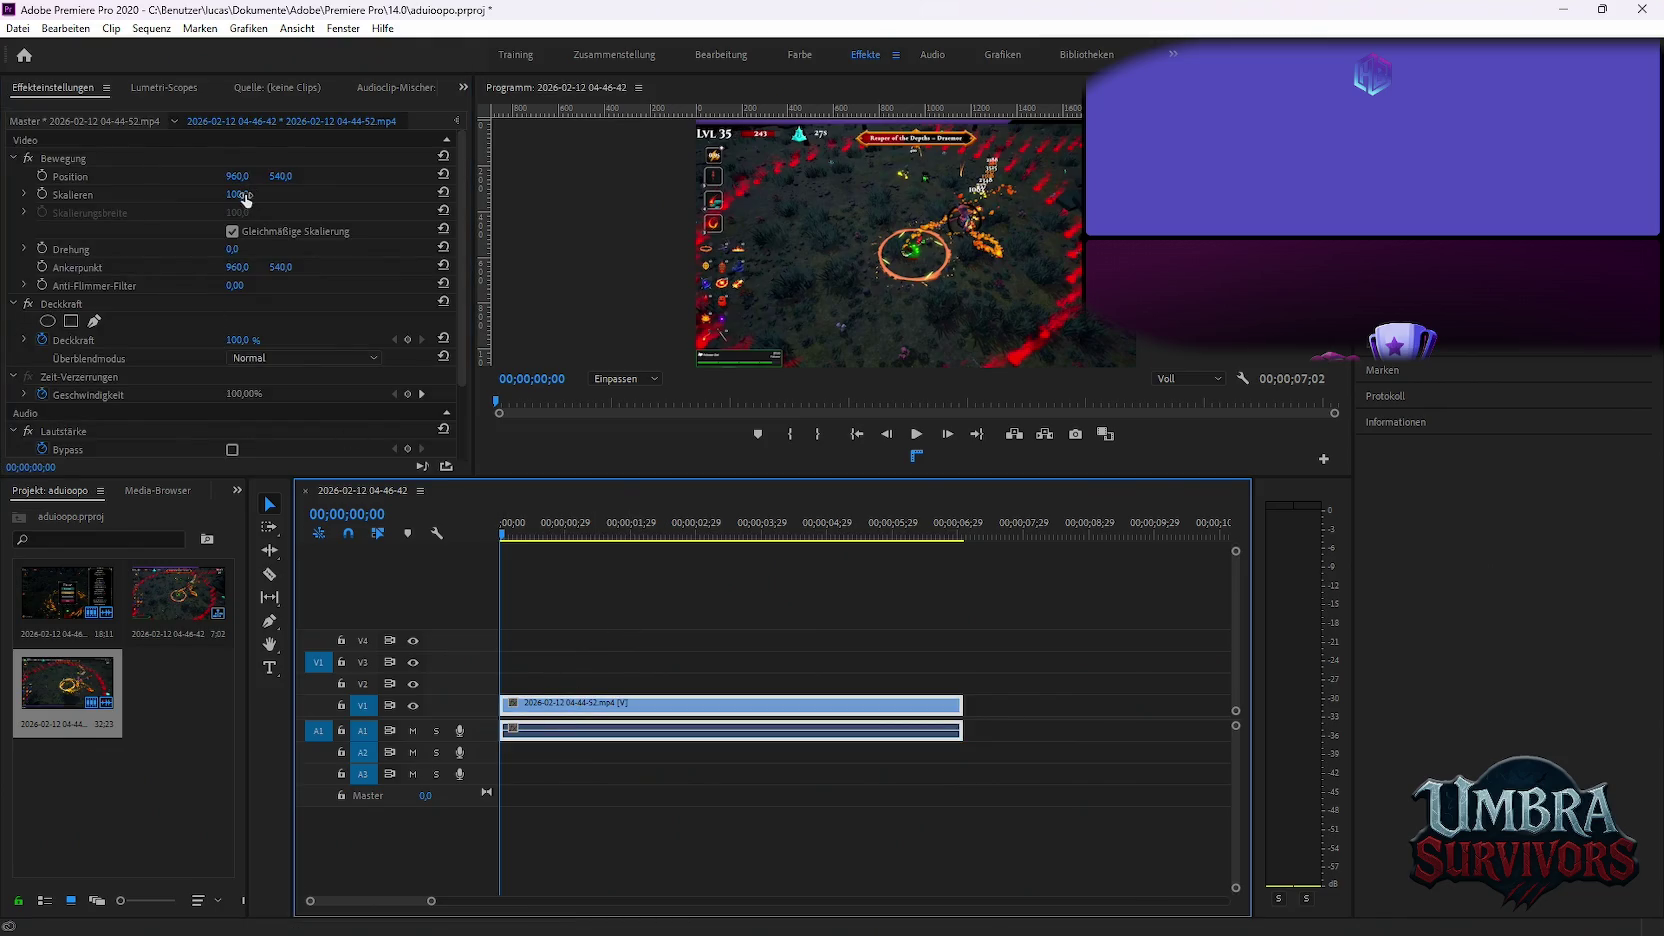
left_click_drag(244, 194, 580, 559)
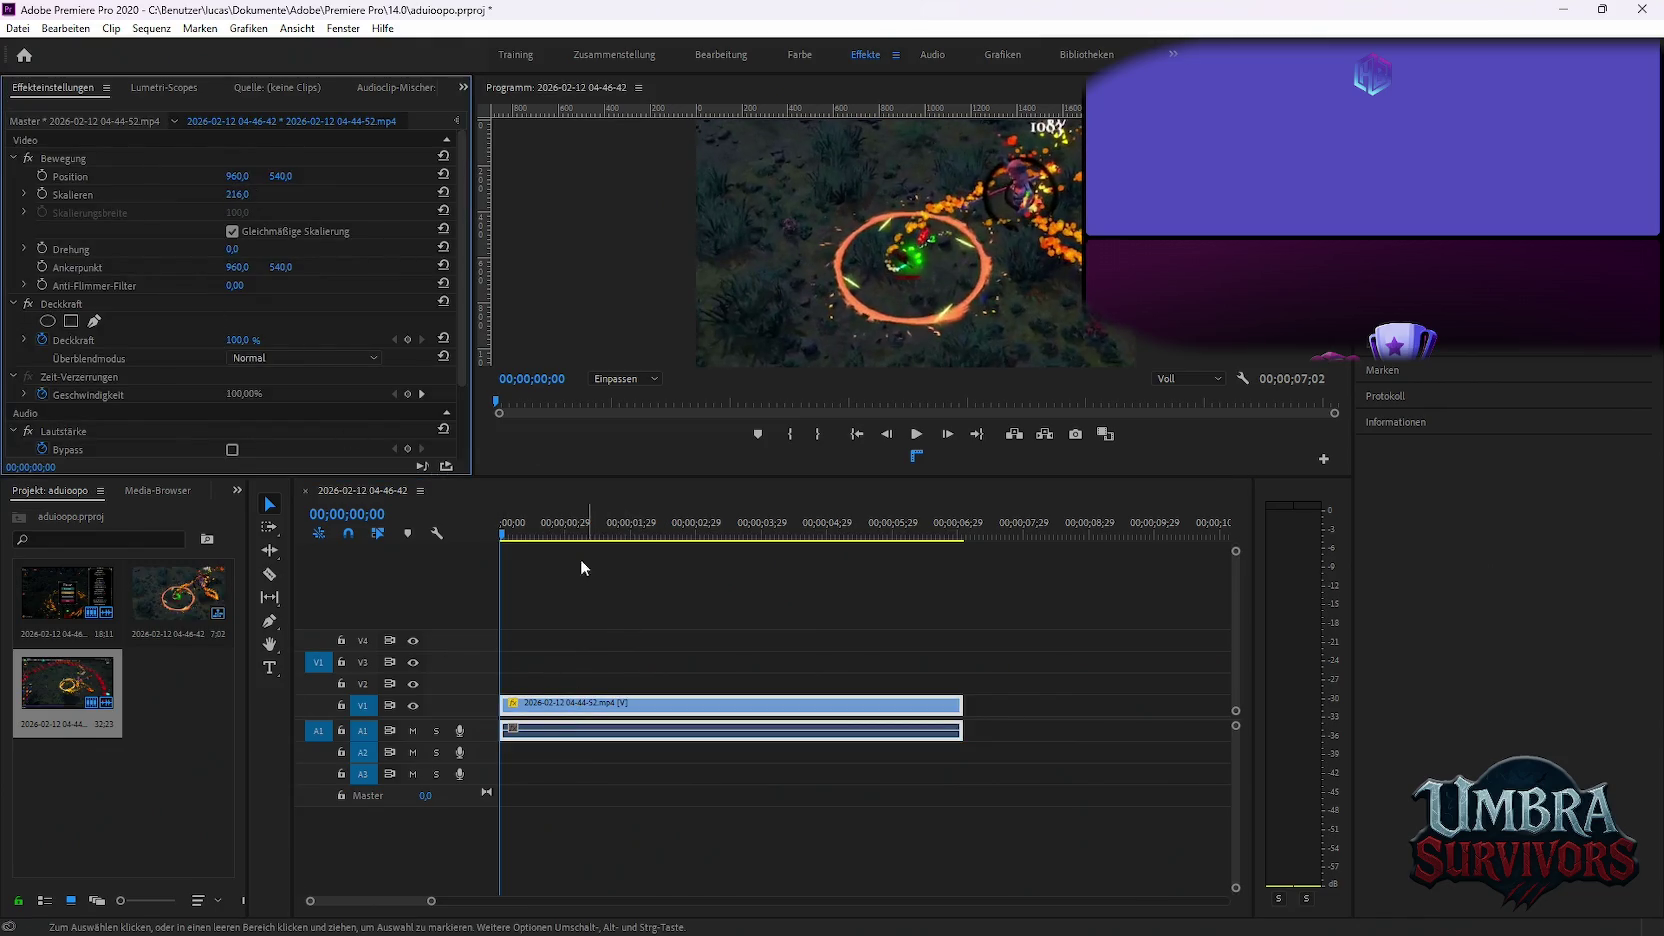
key("space")
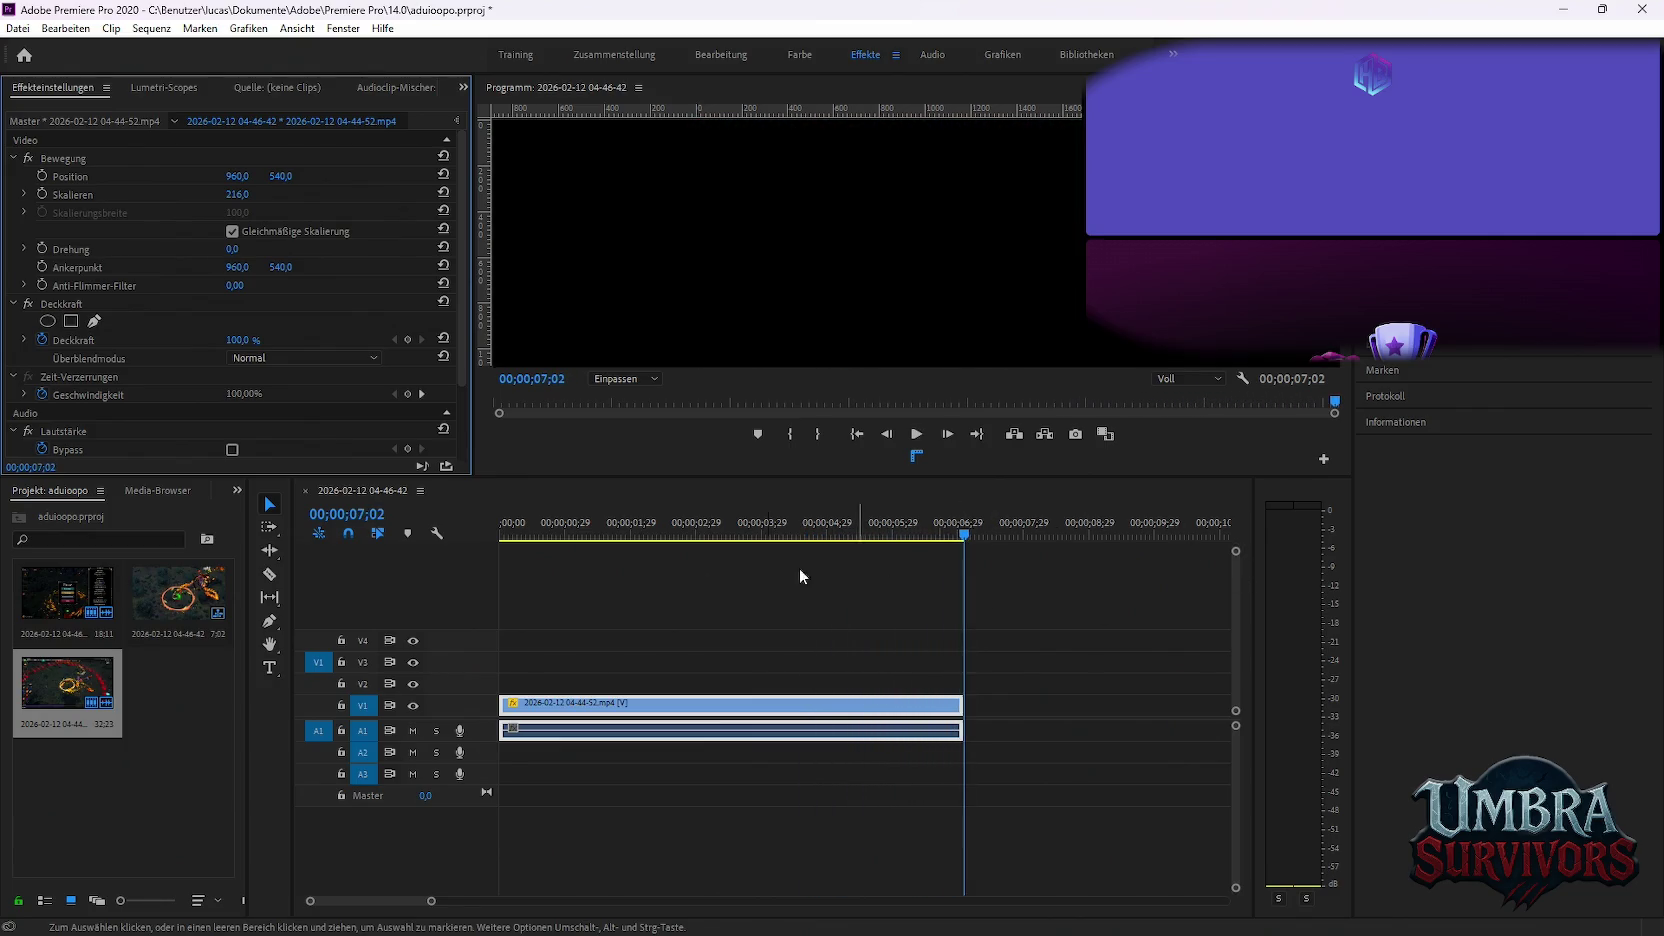
Extend the clip's end to about 12 seconds and play it back
key("minus")
key("minus")
key("minus")
key("minus")
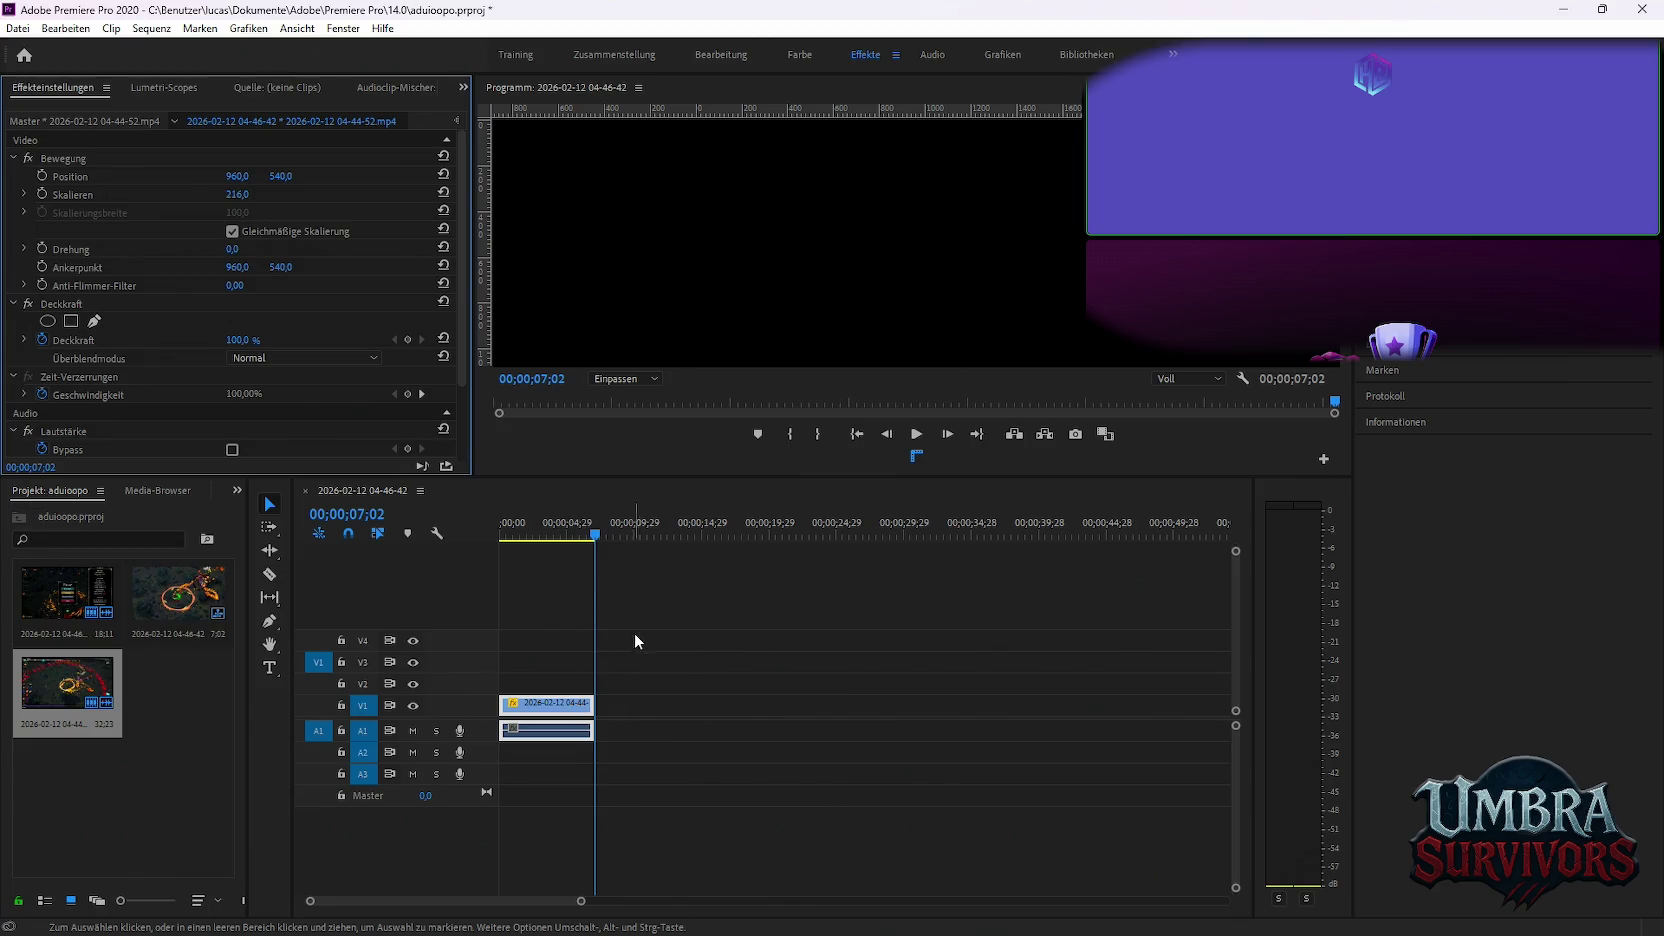
left_click_drag(591, 702, 666, 705)
key("space")
scroll(665, 710, "up", 2)
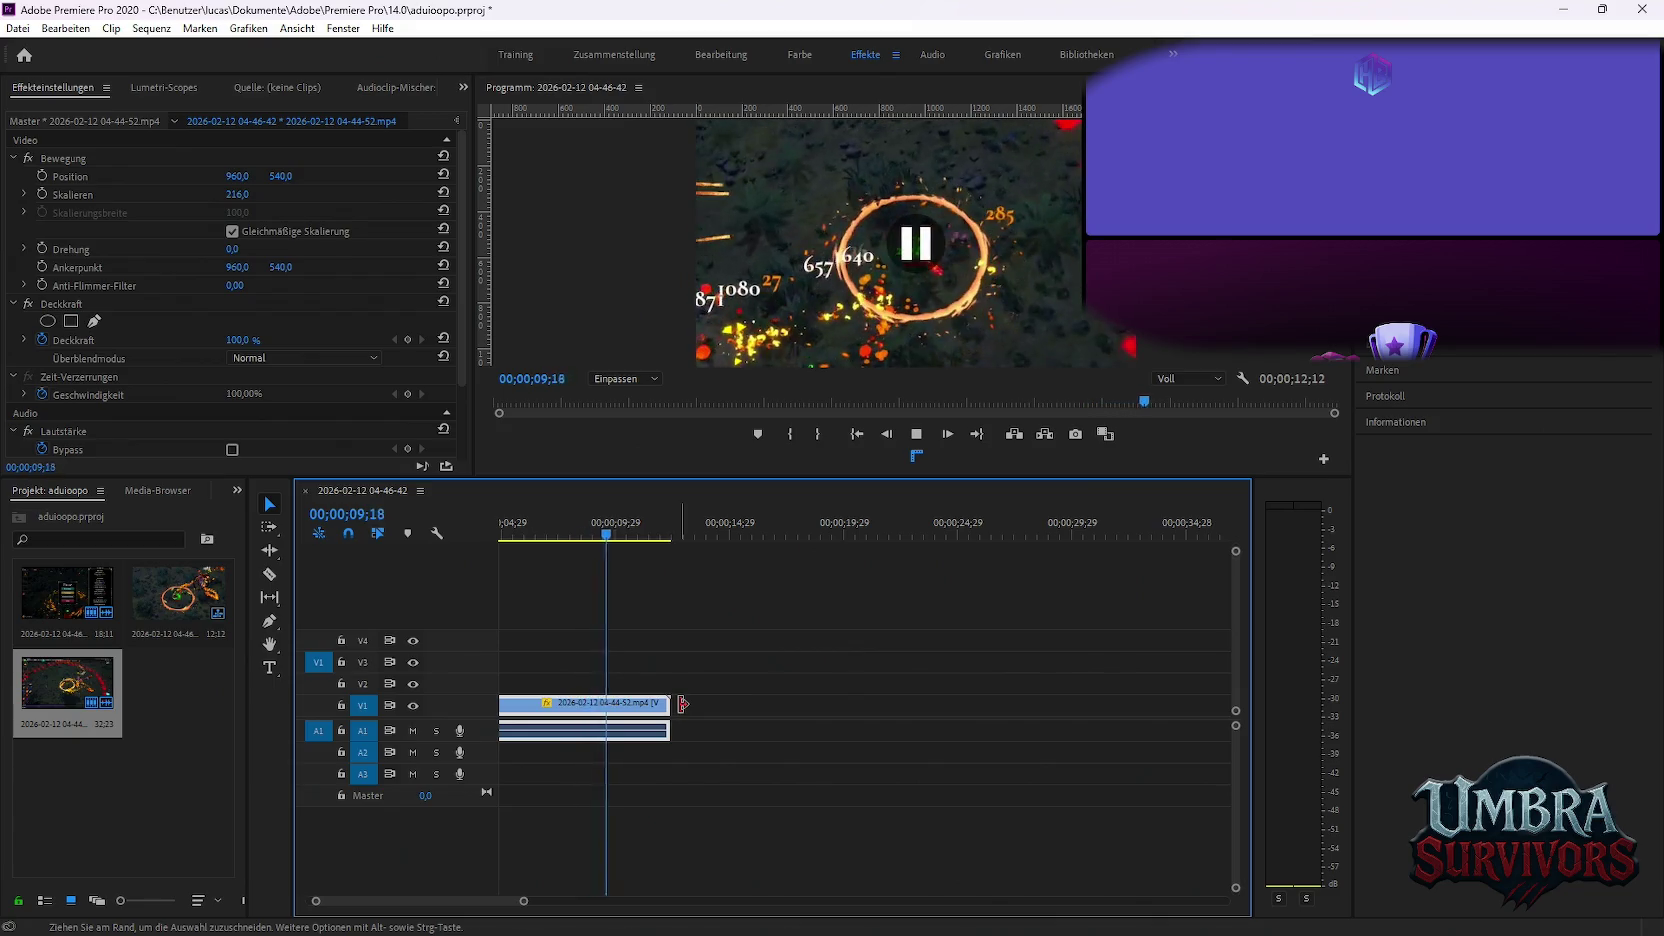
key("space")
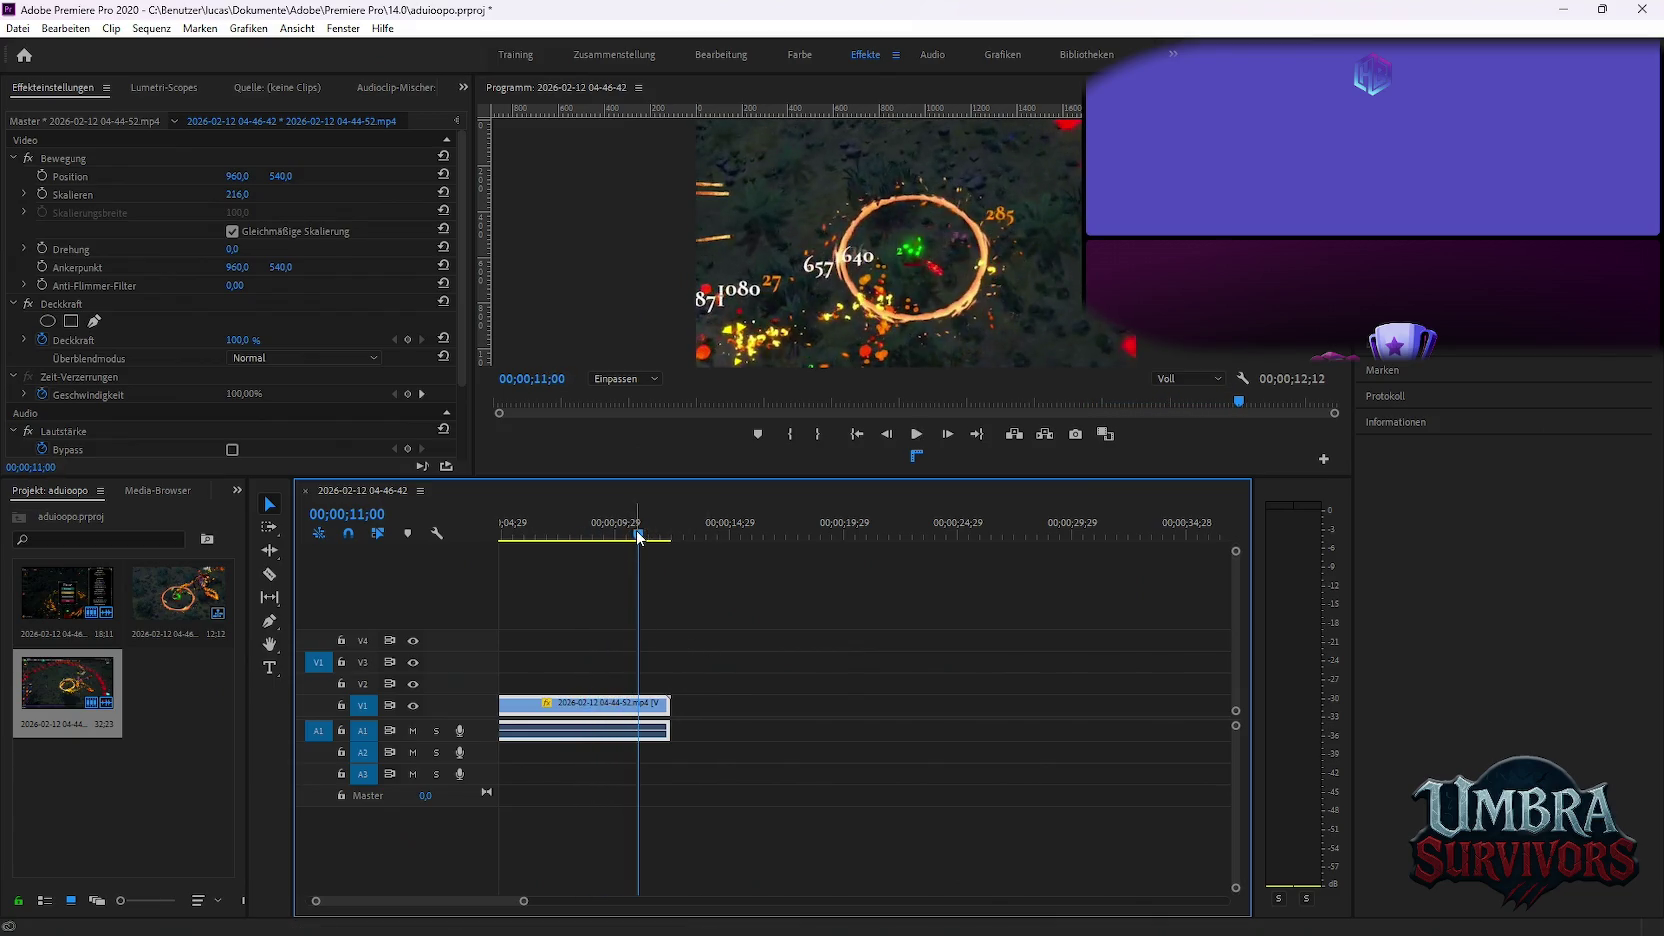
Split the clip at 00;00;09;00, delete the piece after it, and review the ending
left_click_drag(568, 530, 593, 533)
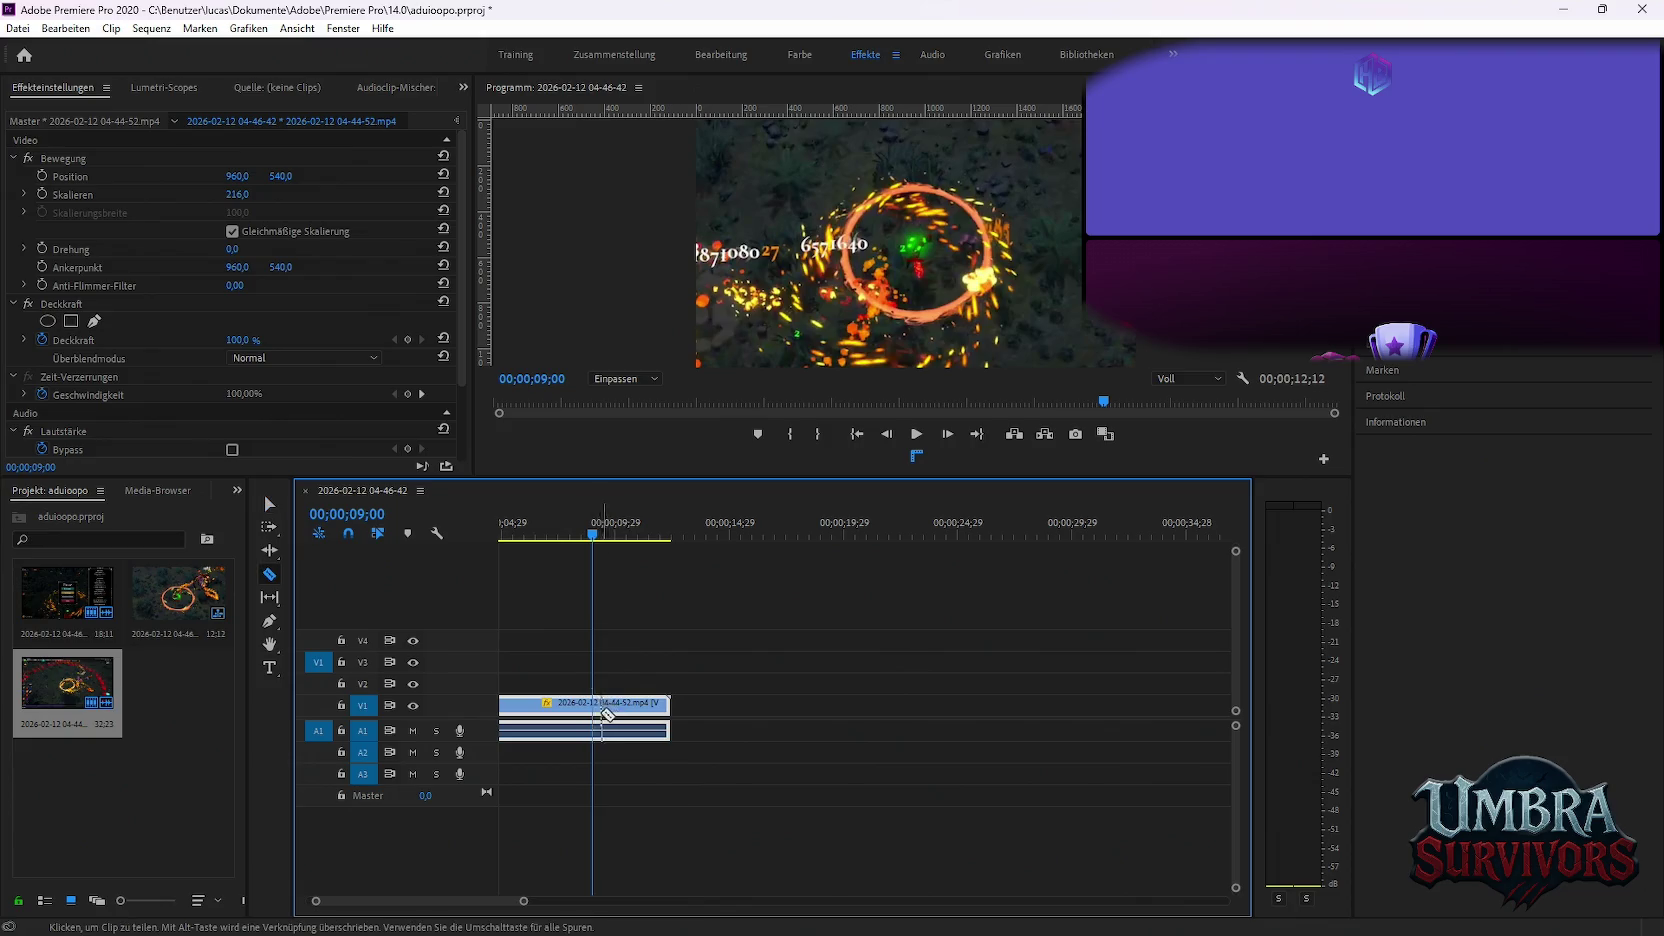
key("ctrl+k")
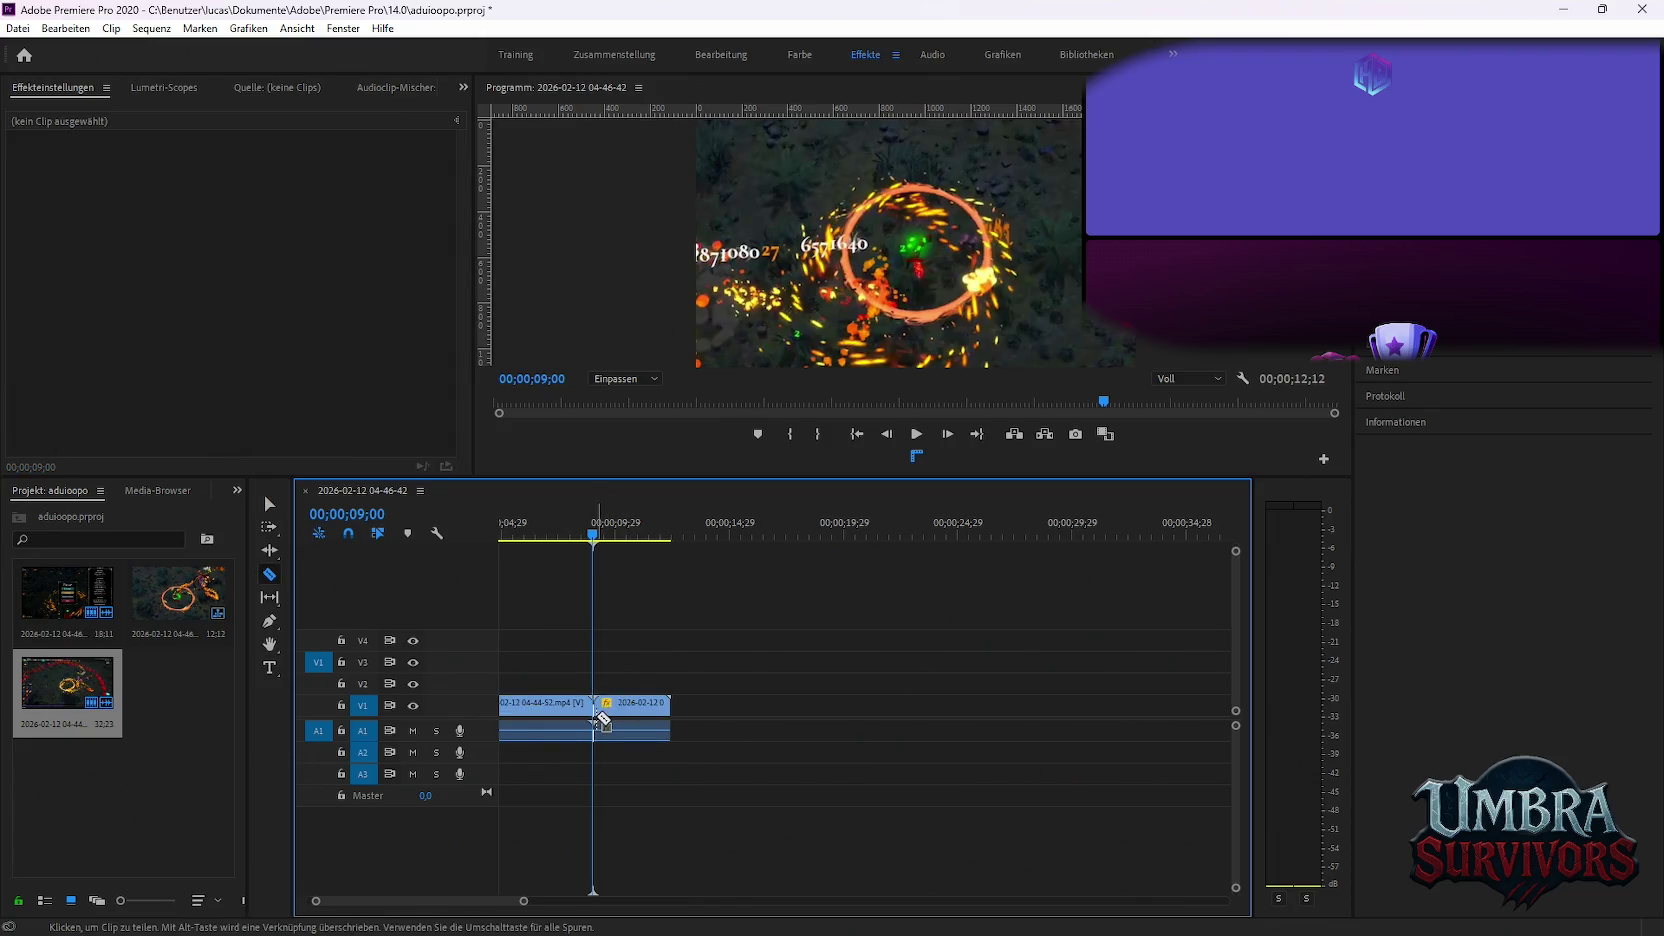
left_click(602, 706)
key("Delete")
left_click(595, 535)
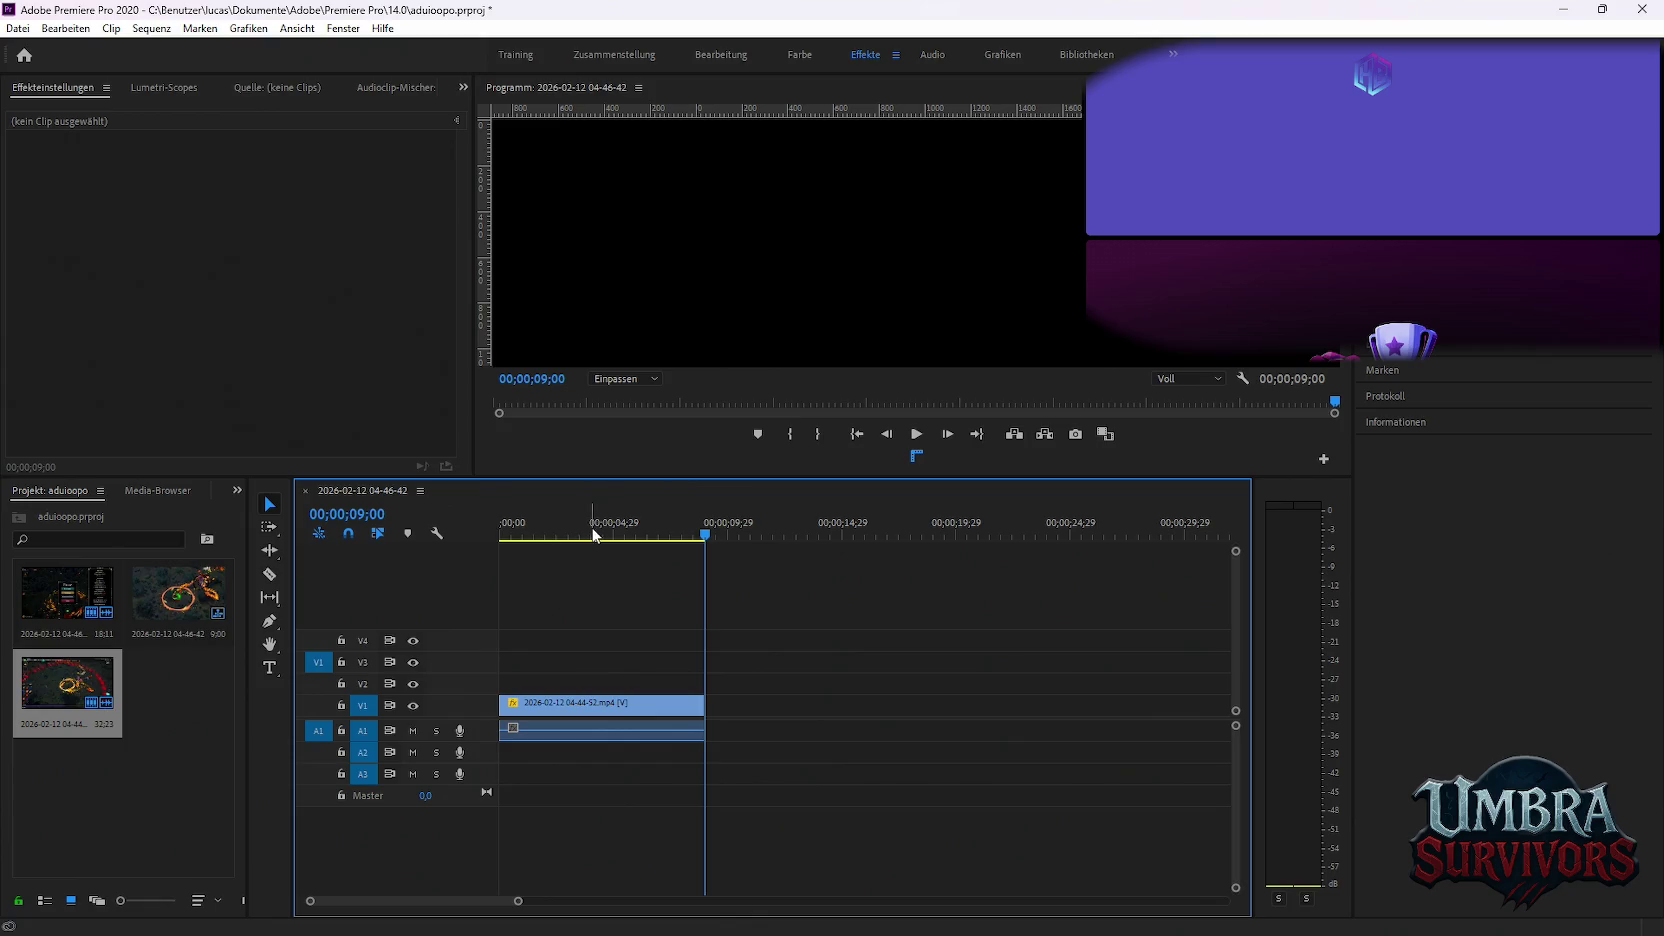
key("space")
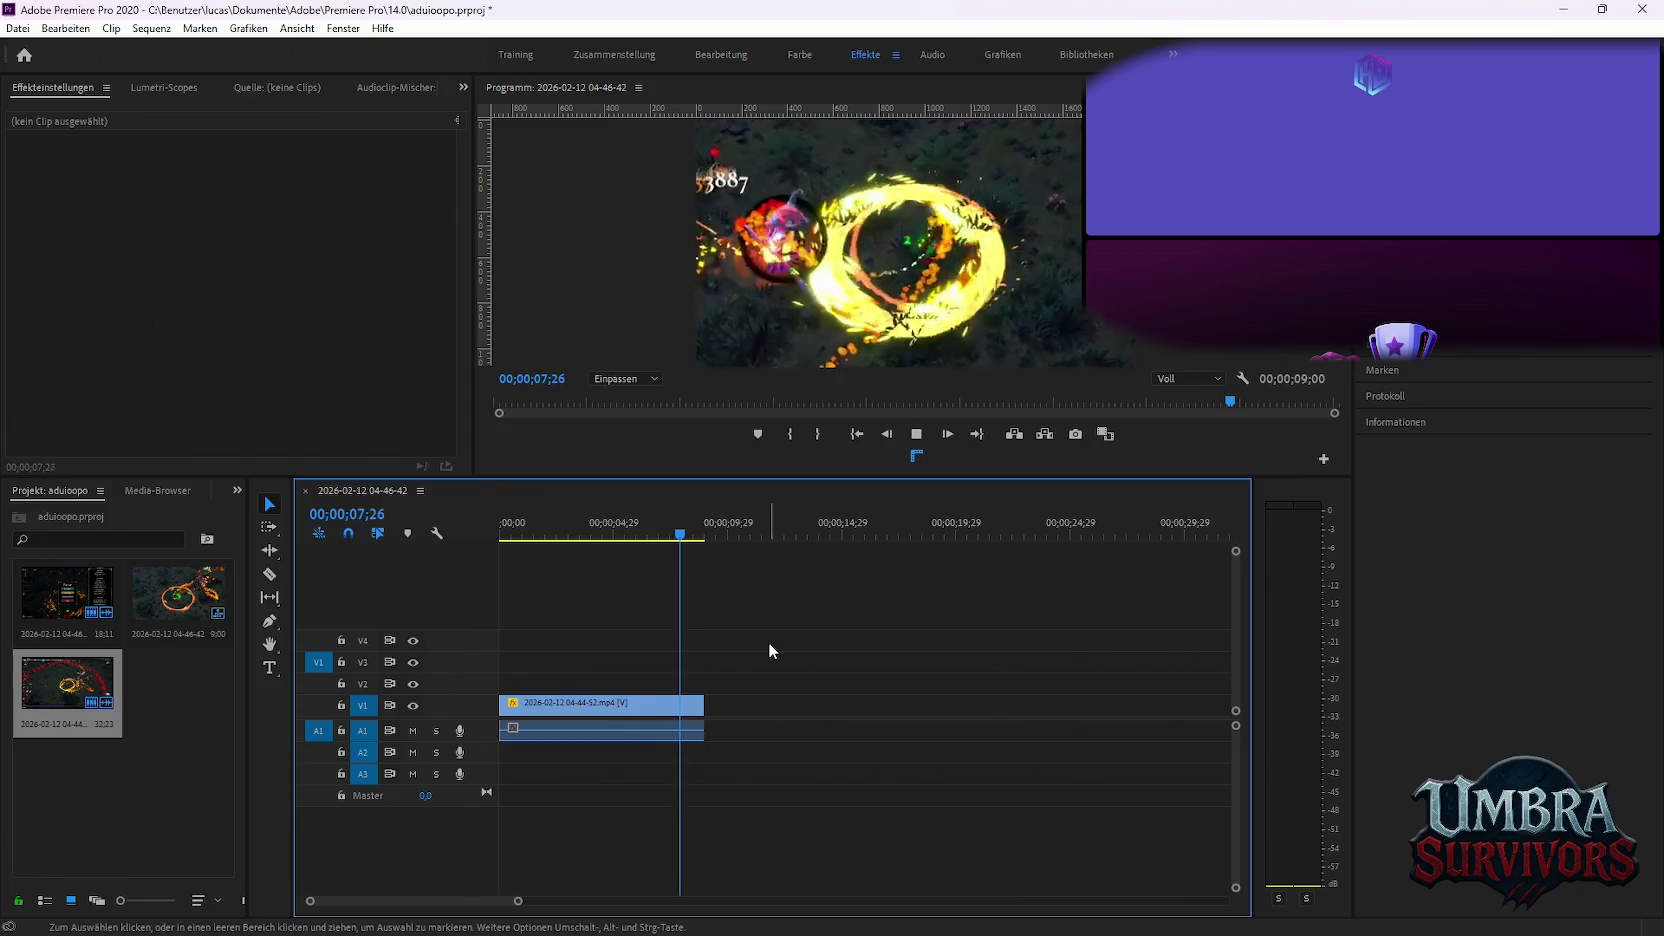
key("minus")
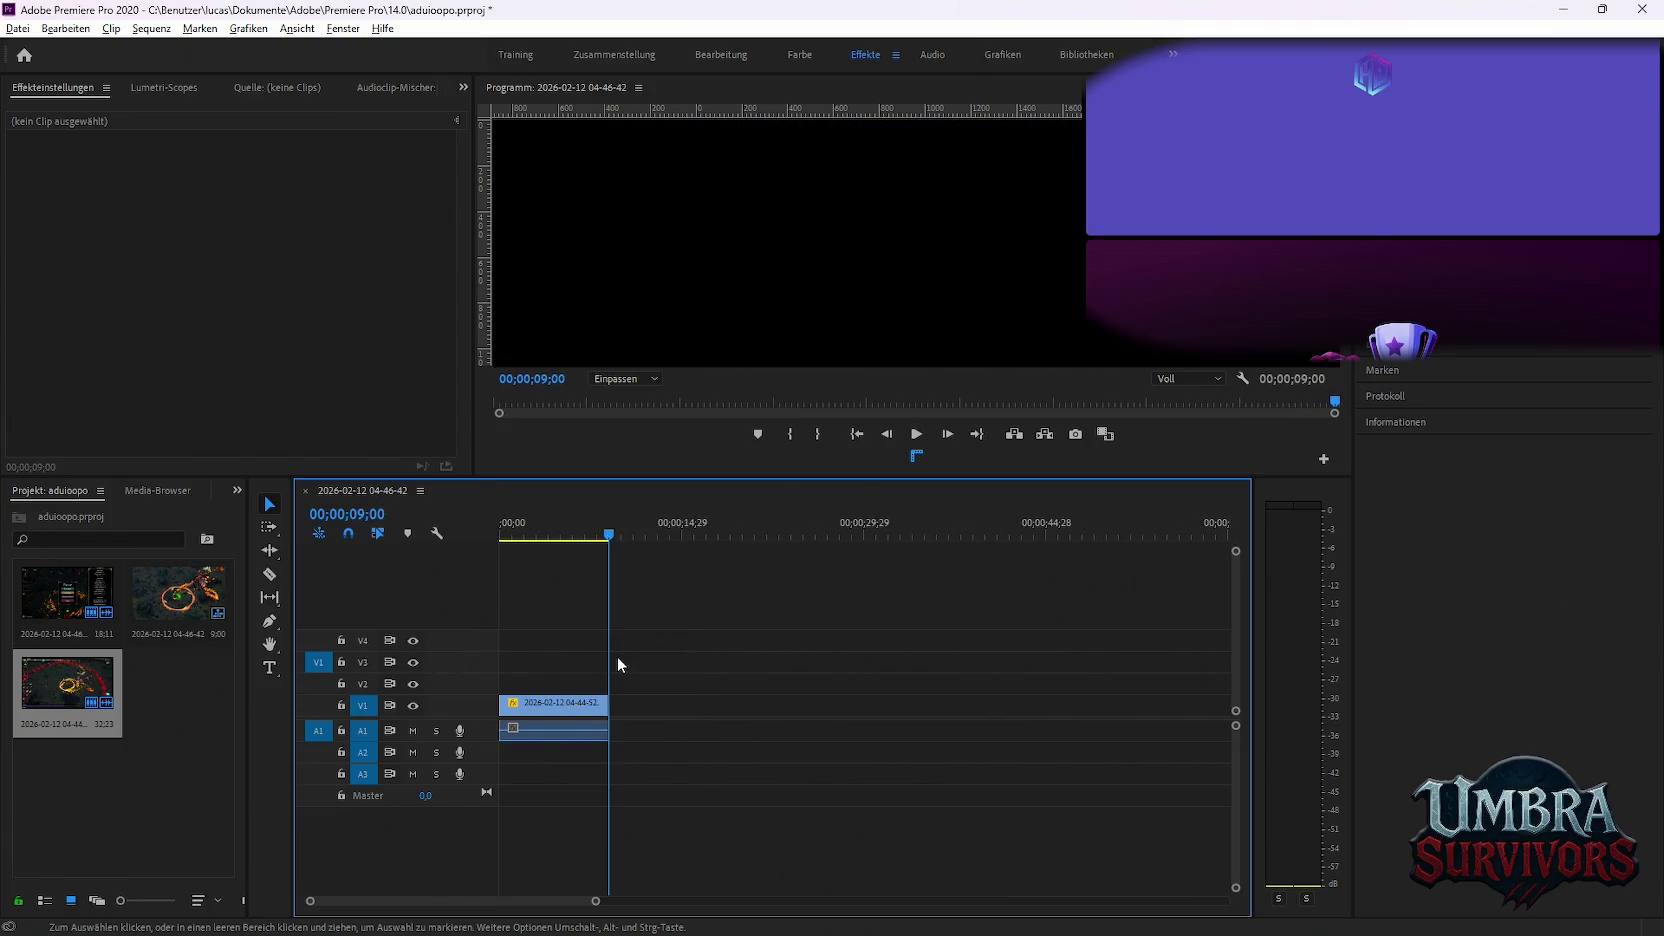
key("minus")
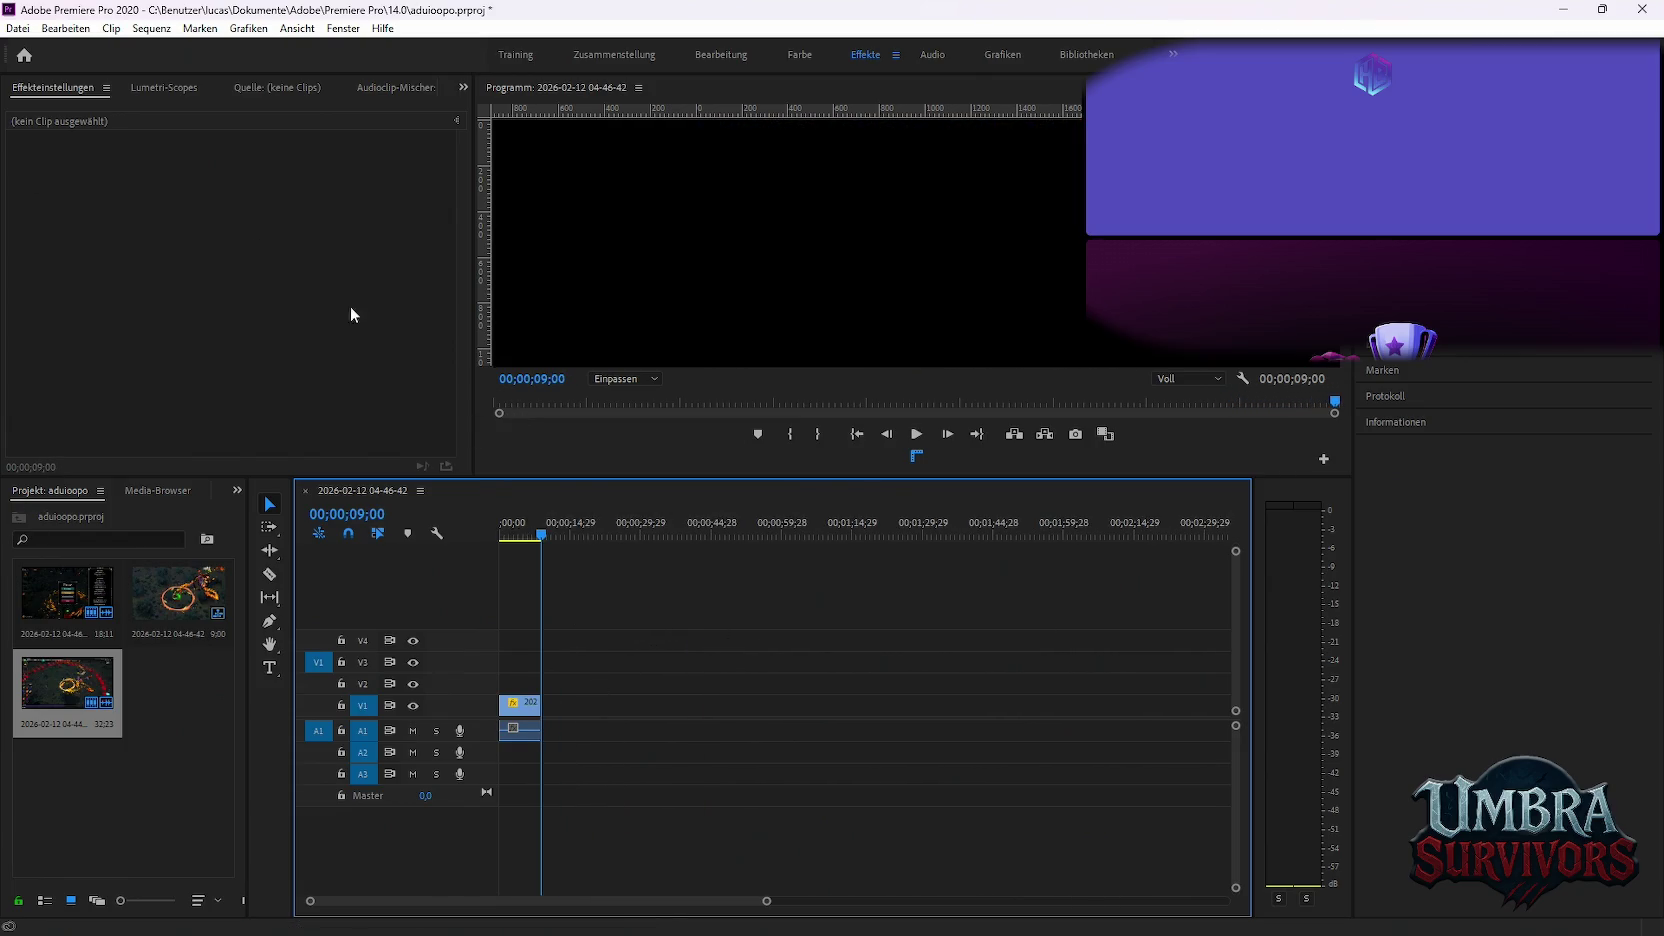
left_click(13, 27)
mouse_move(58, 541)
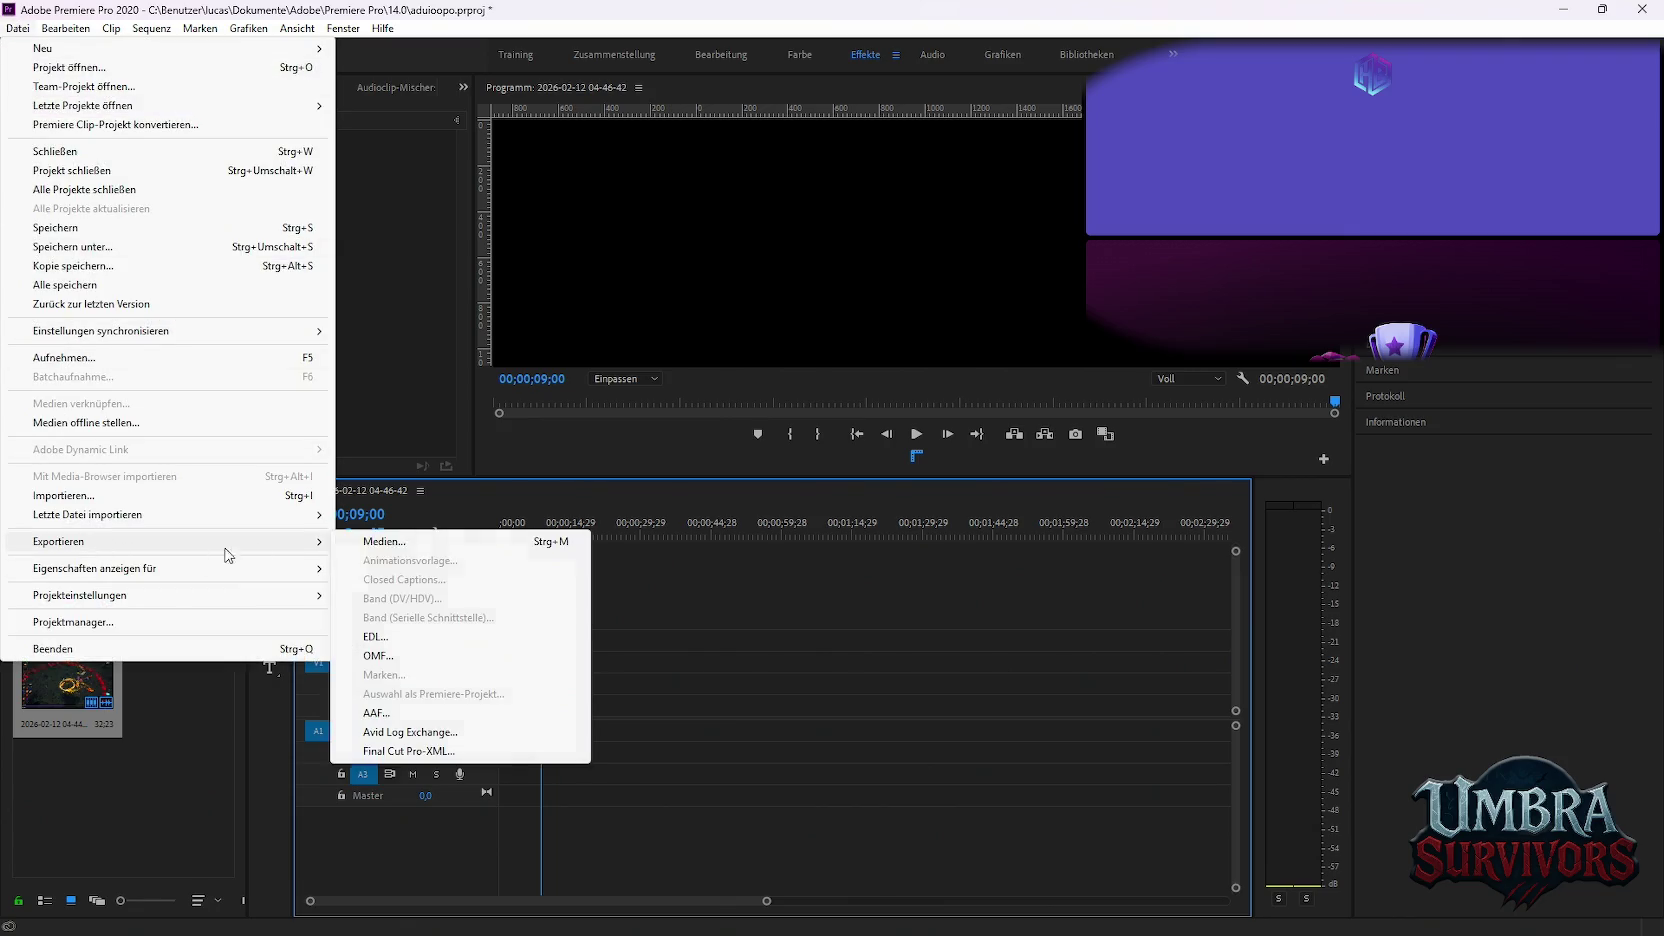
Export the sequence as Boss.mp3, encode it in Media Encoder, and return to Premiere
left_click(457, 545)
left_click(965, 205)
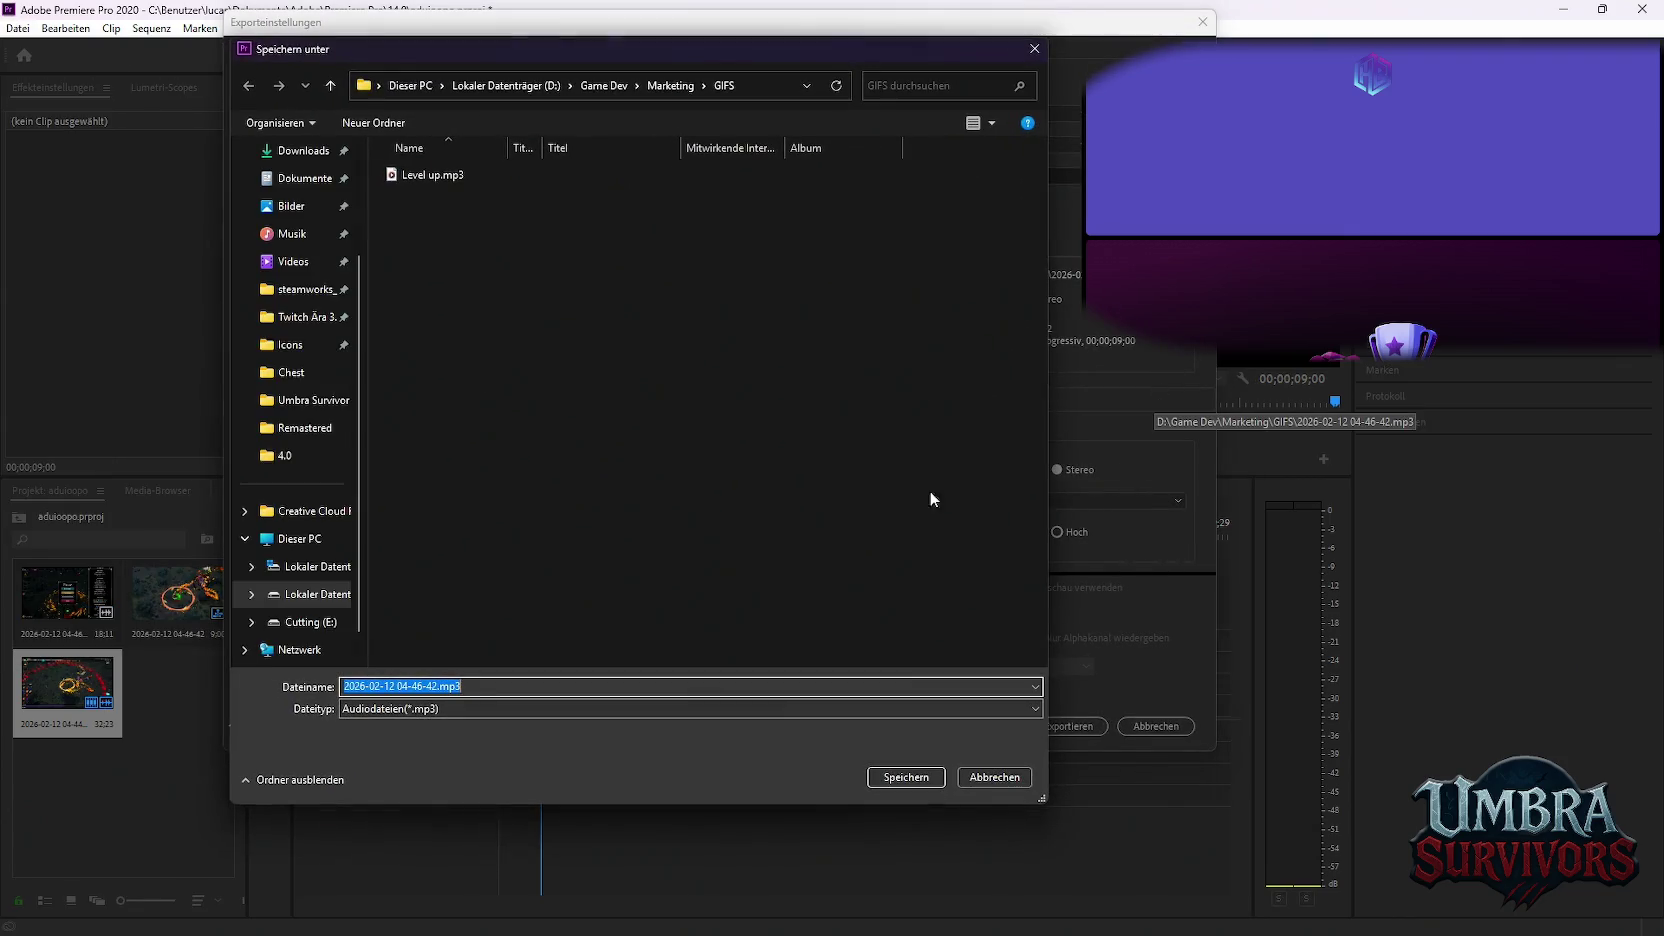
type("Boss")
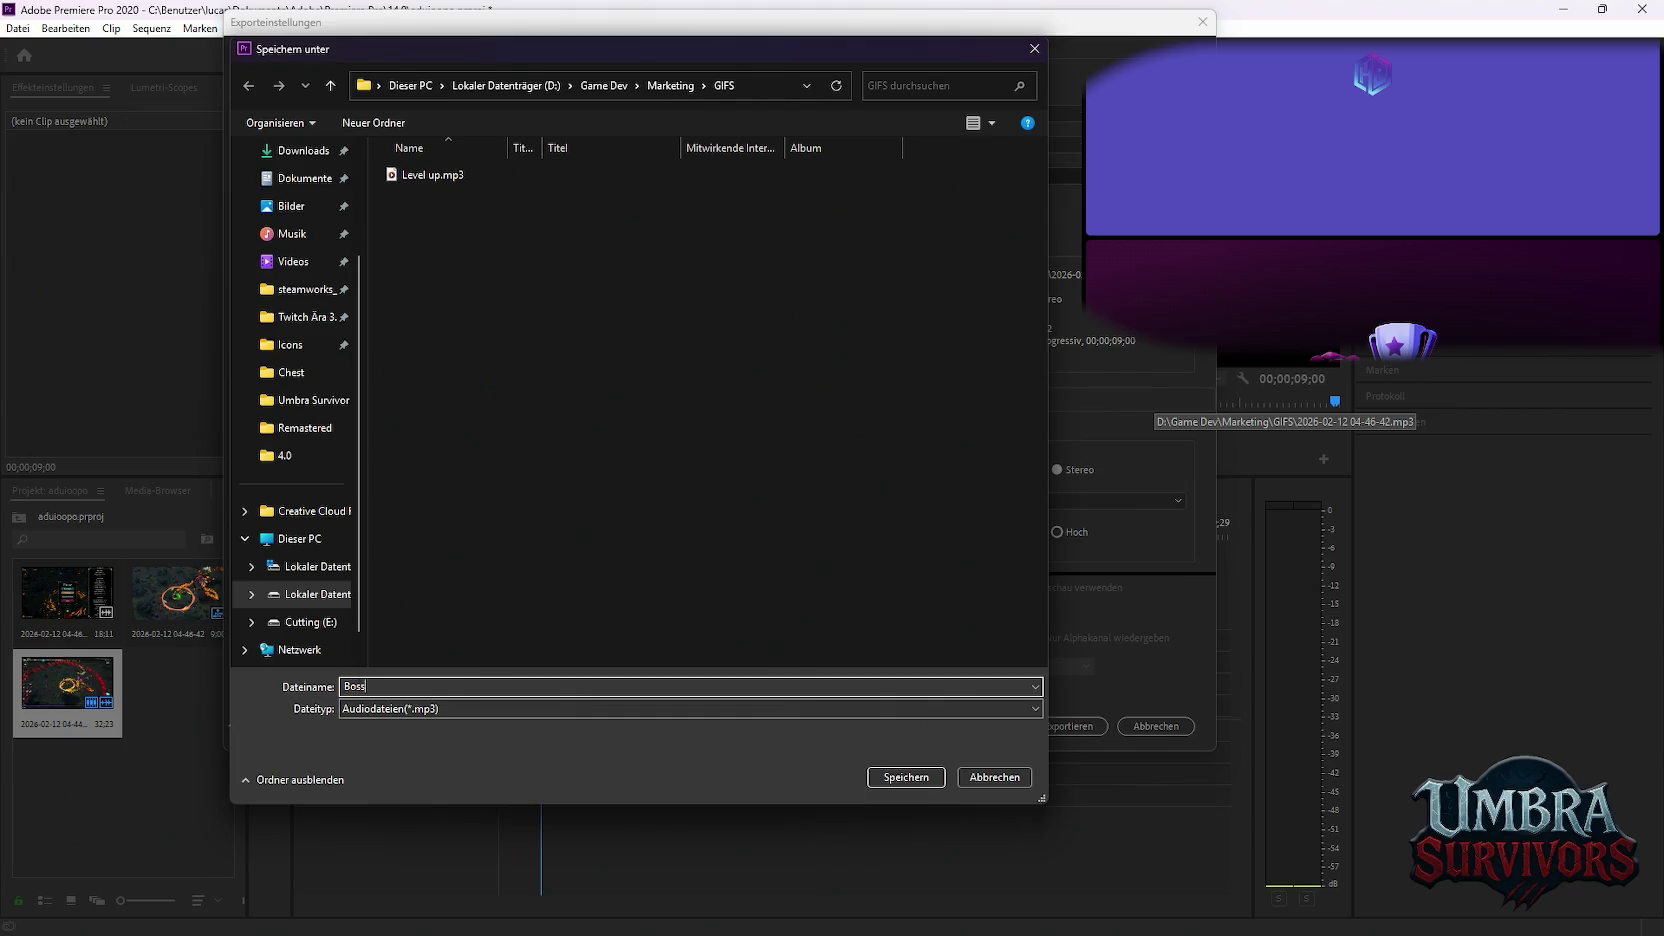
key("Return")
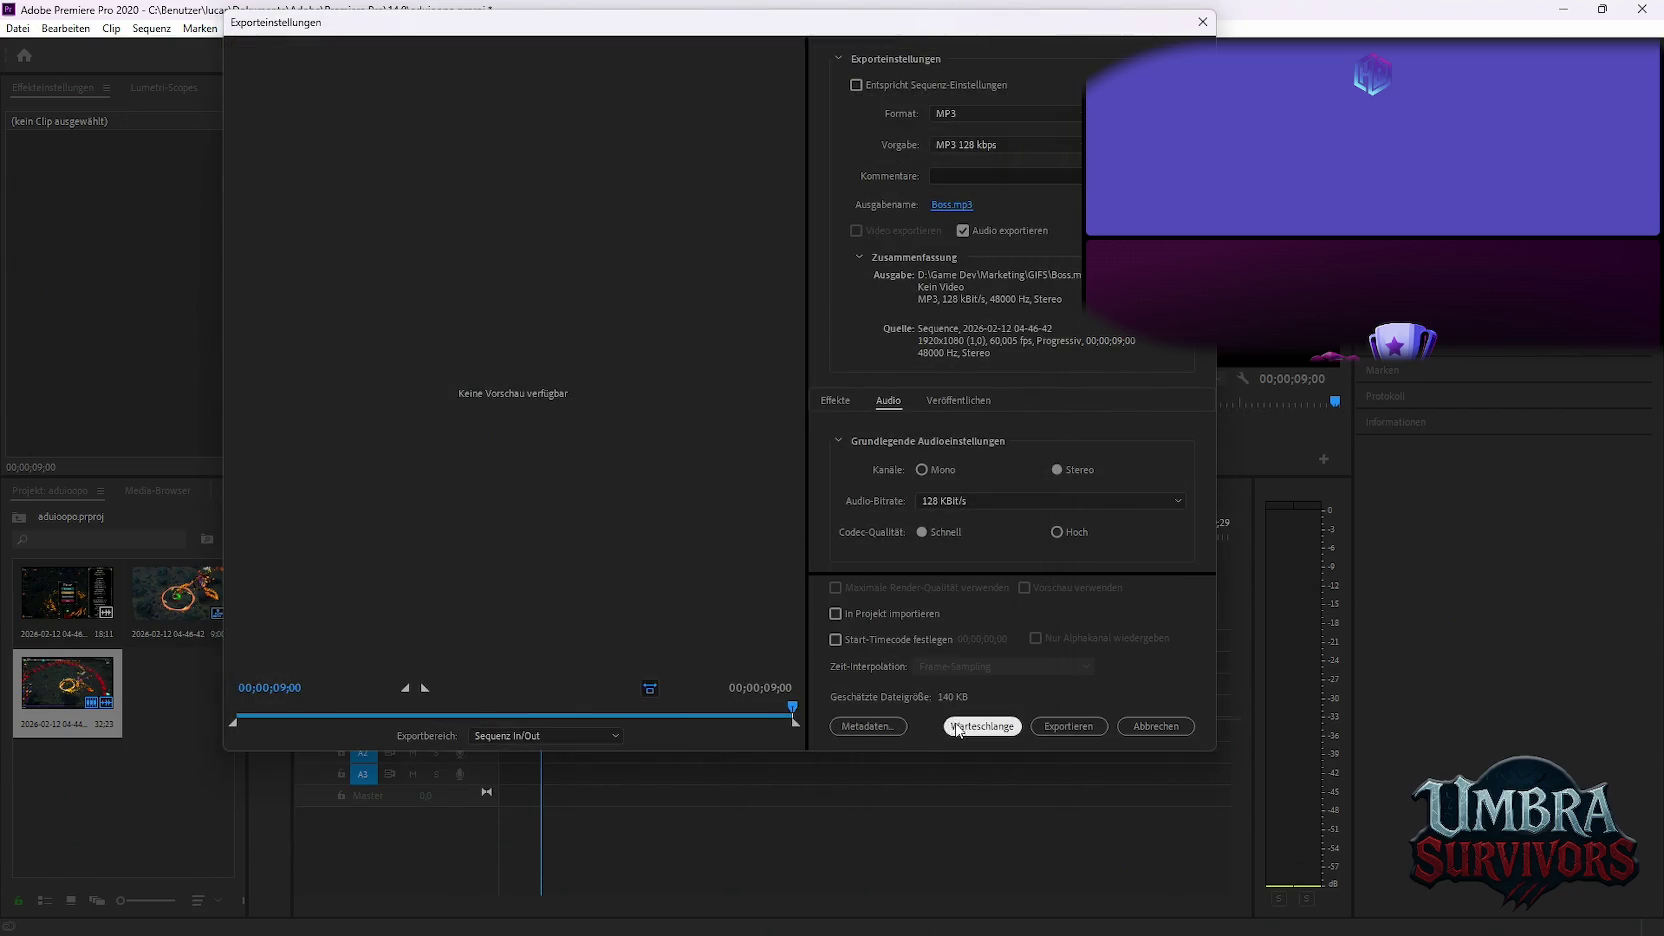
left_click(957, 727)
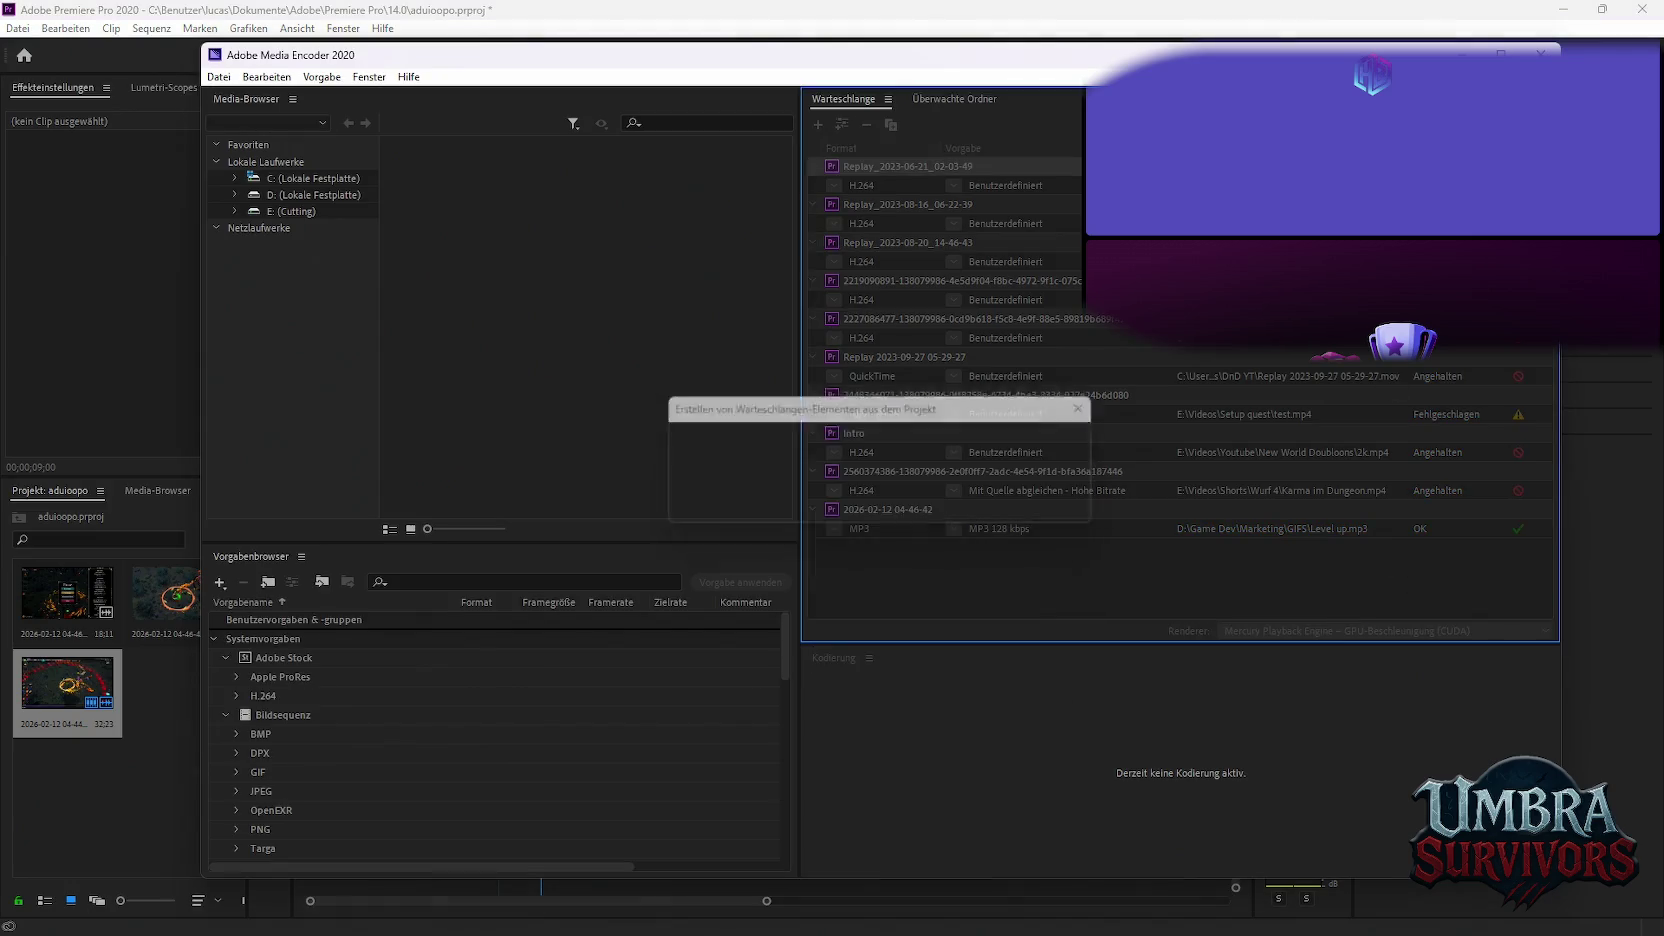
key("Return")
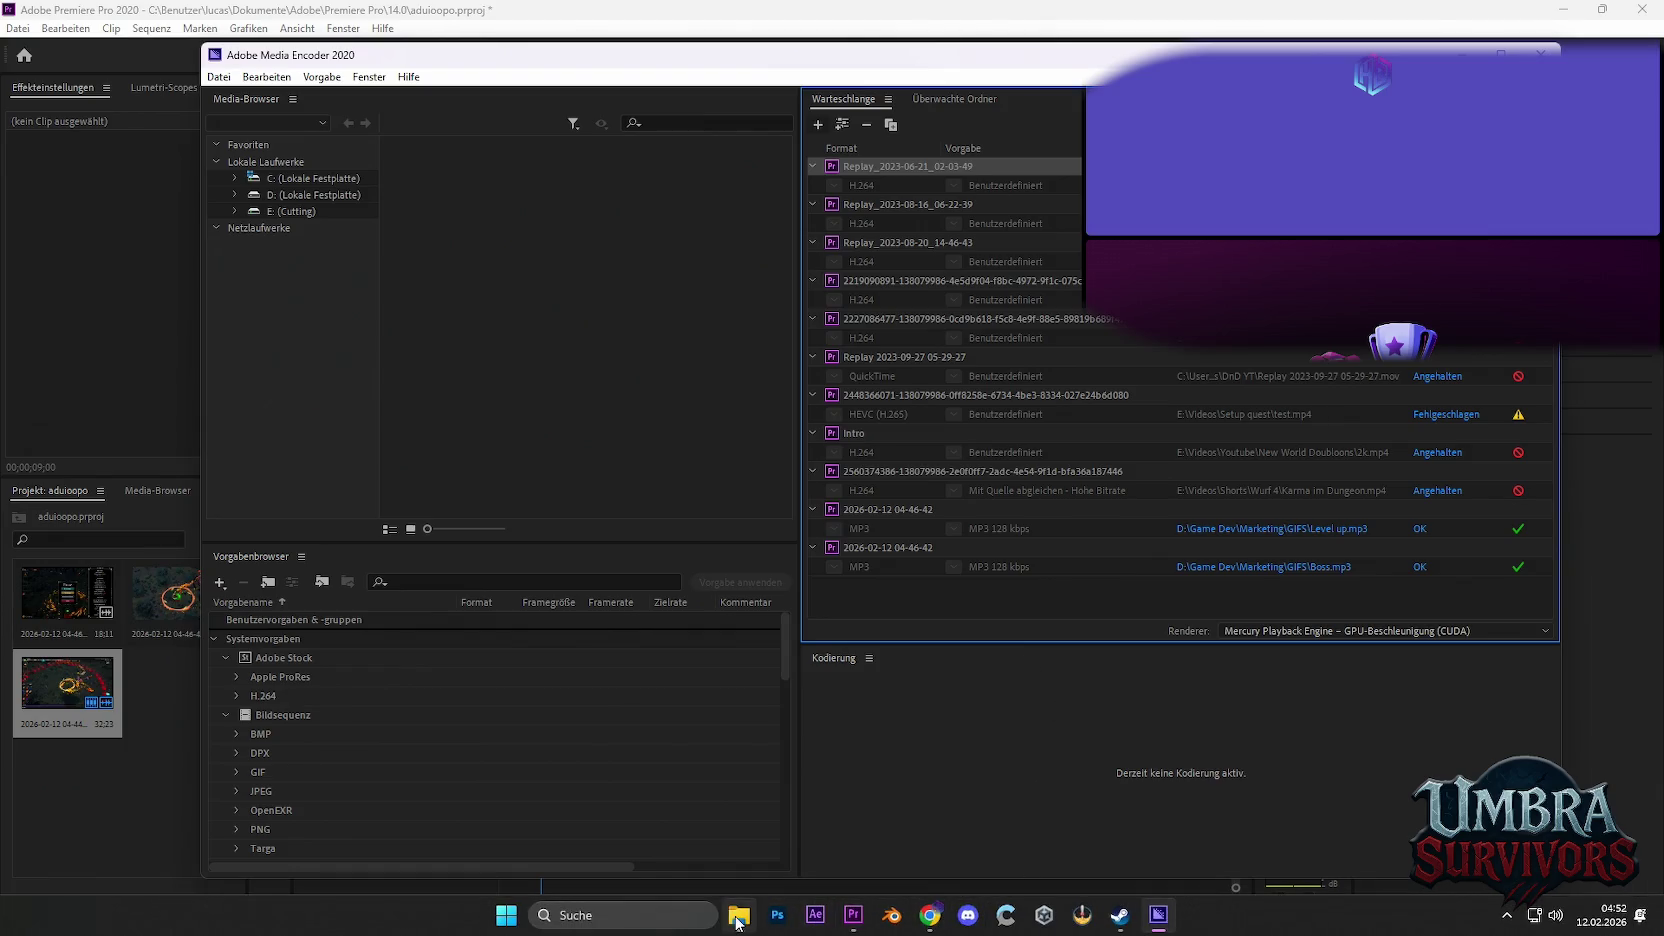
left_click(848, 916)
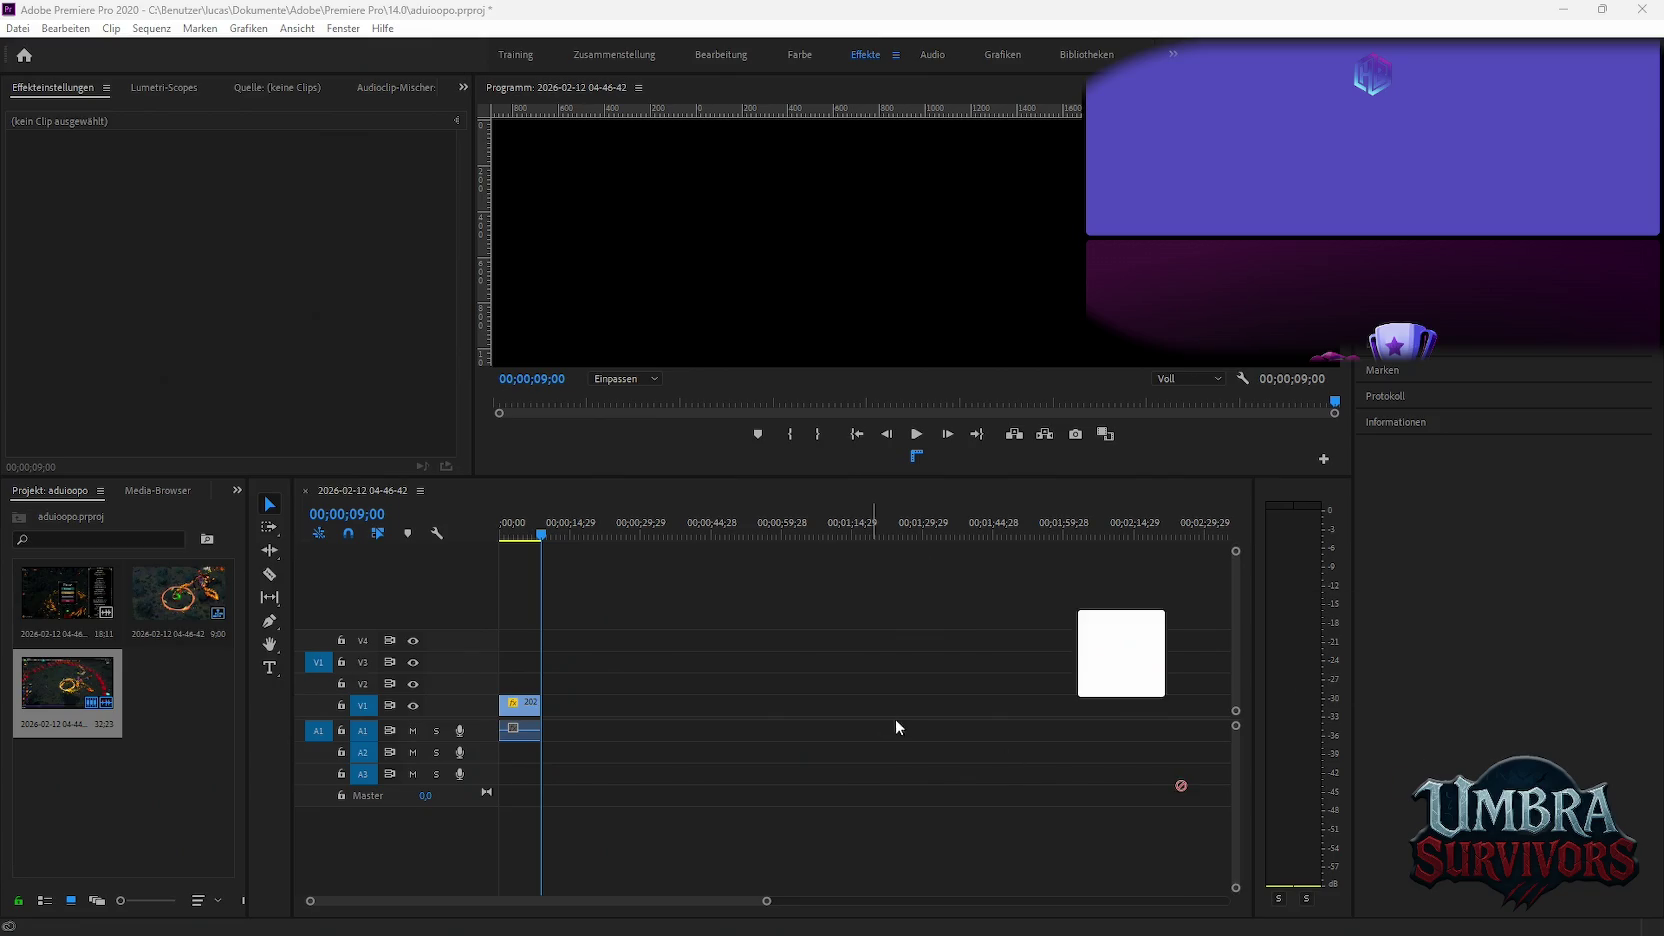
left_click_drag(1120, 650, 610, 705)
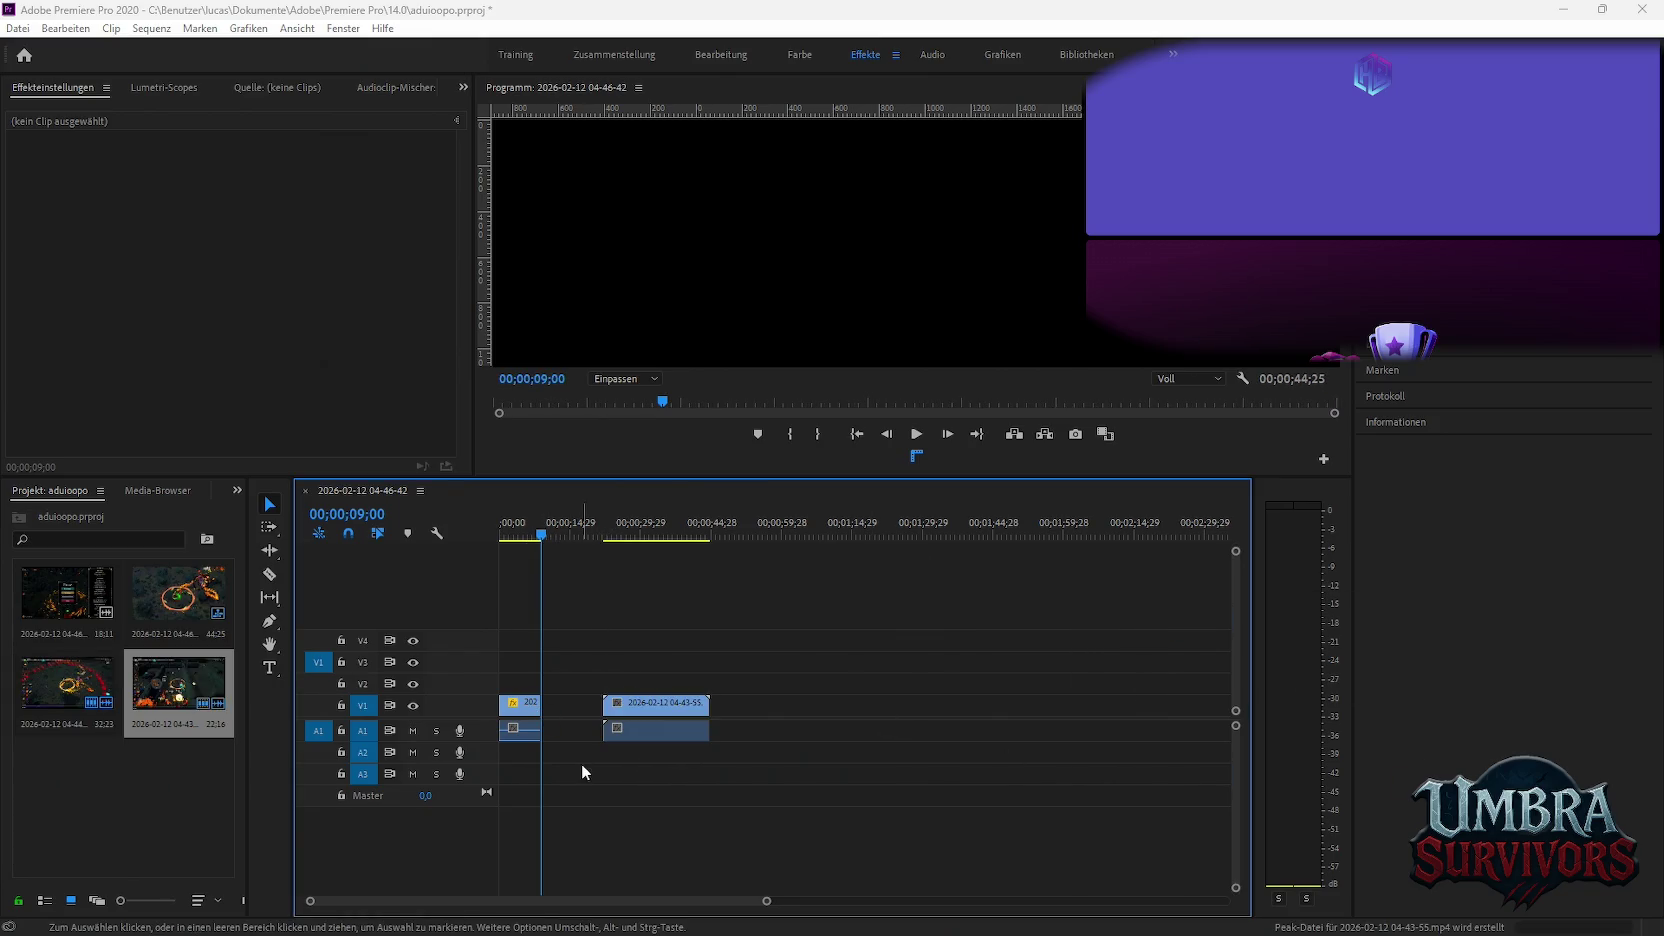
left_click(536, 708)
key("Delete")
left_click(714, 533)
left_click_drag(716, 533, 761, 537)
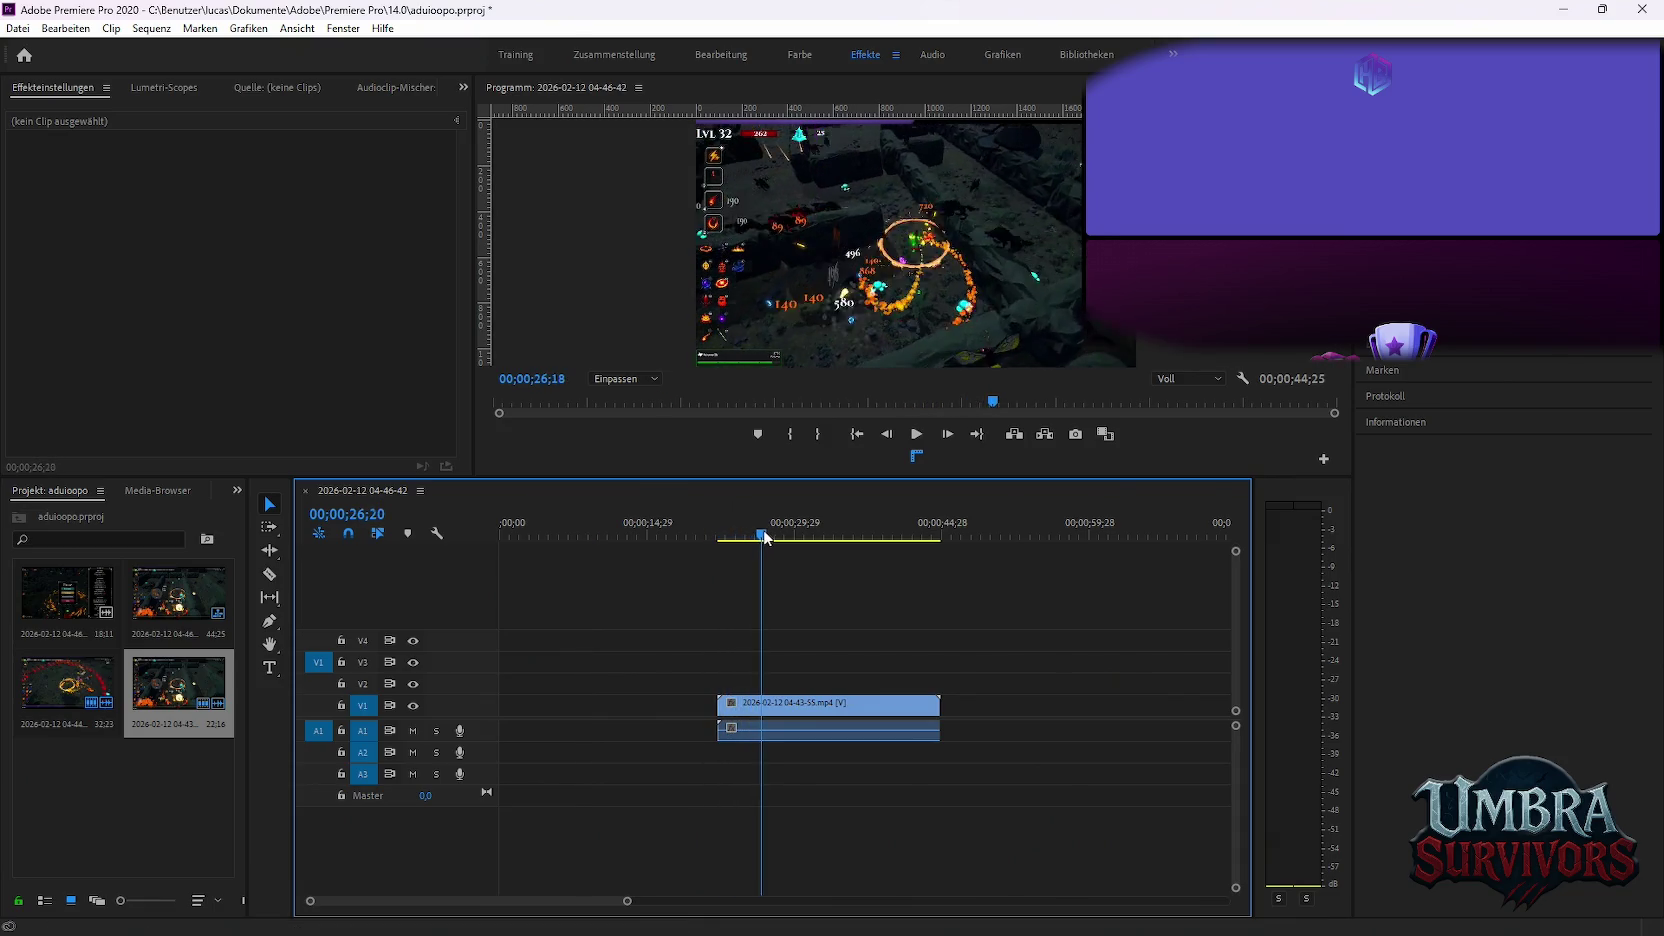
Razor the new clip at 26;20 and ripple delete everything before the cut
key("c")
left_click(752, 729)
left_click(766, 731)
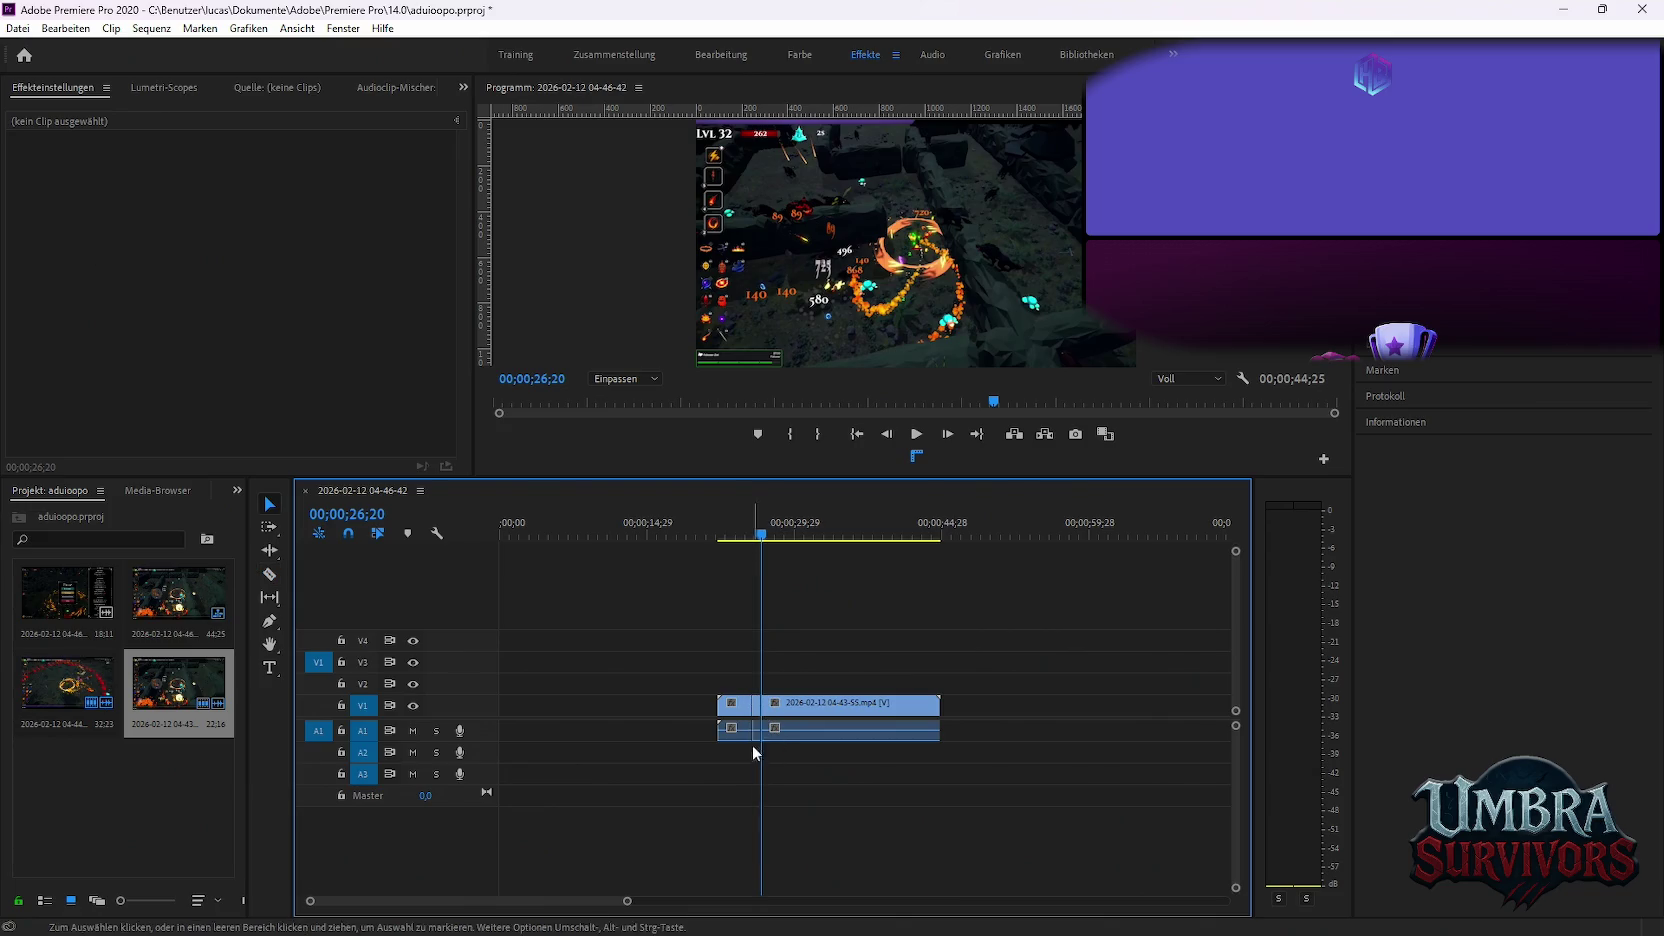
key("v")
left_click(759, 712)
key("Delete")
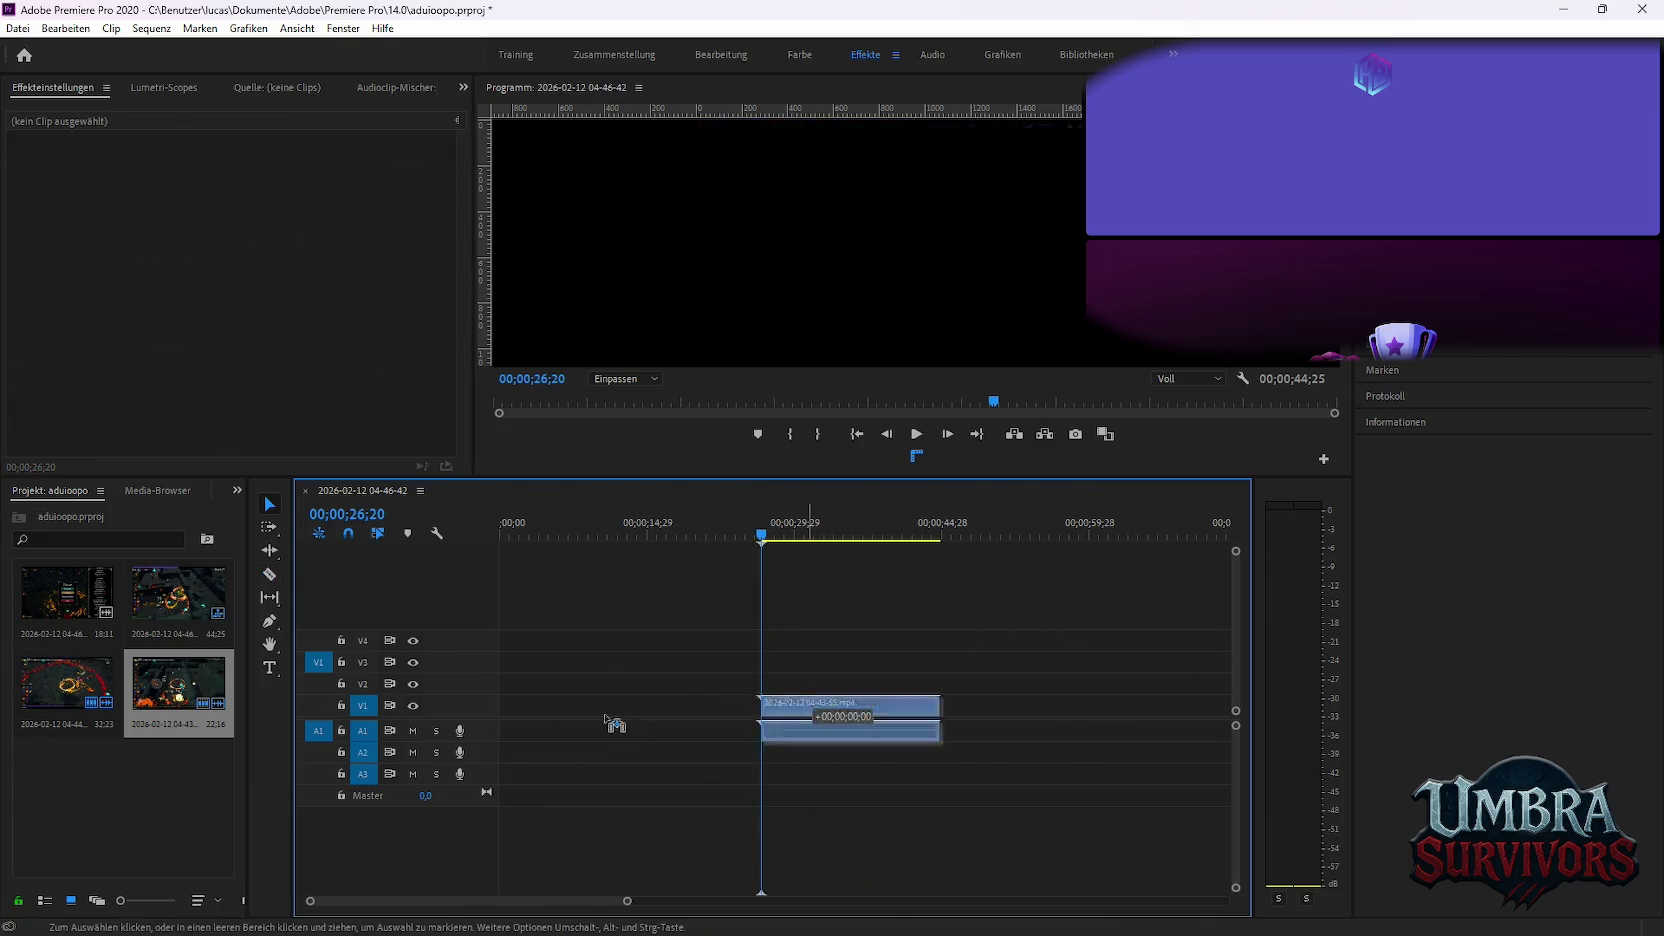
left_click(613, 725)
key("Delete")
key("Home")
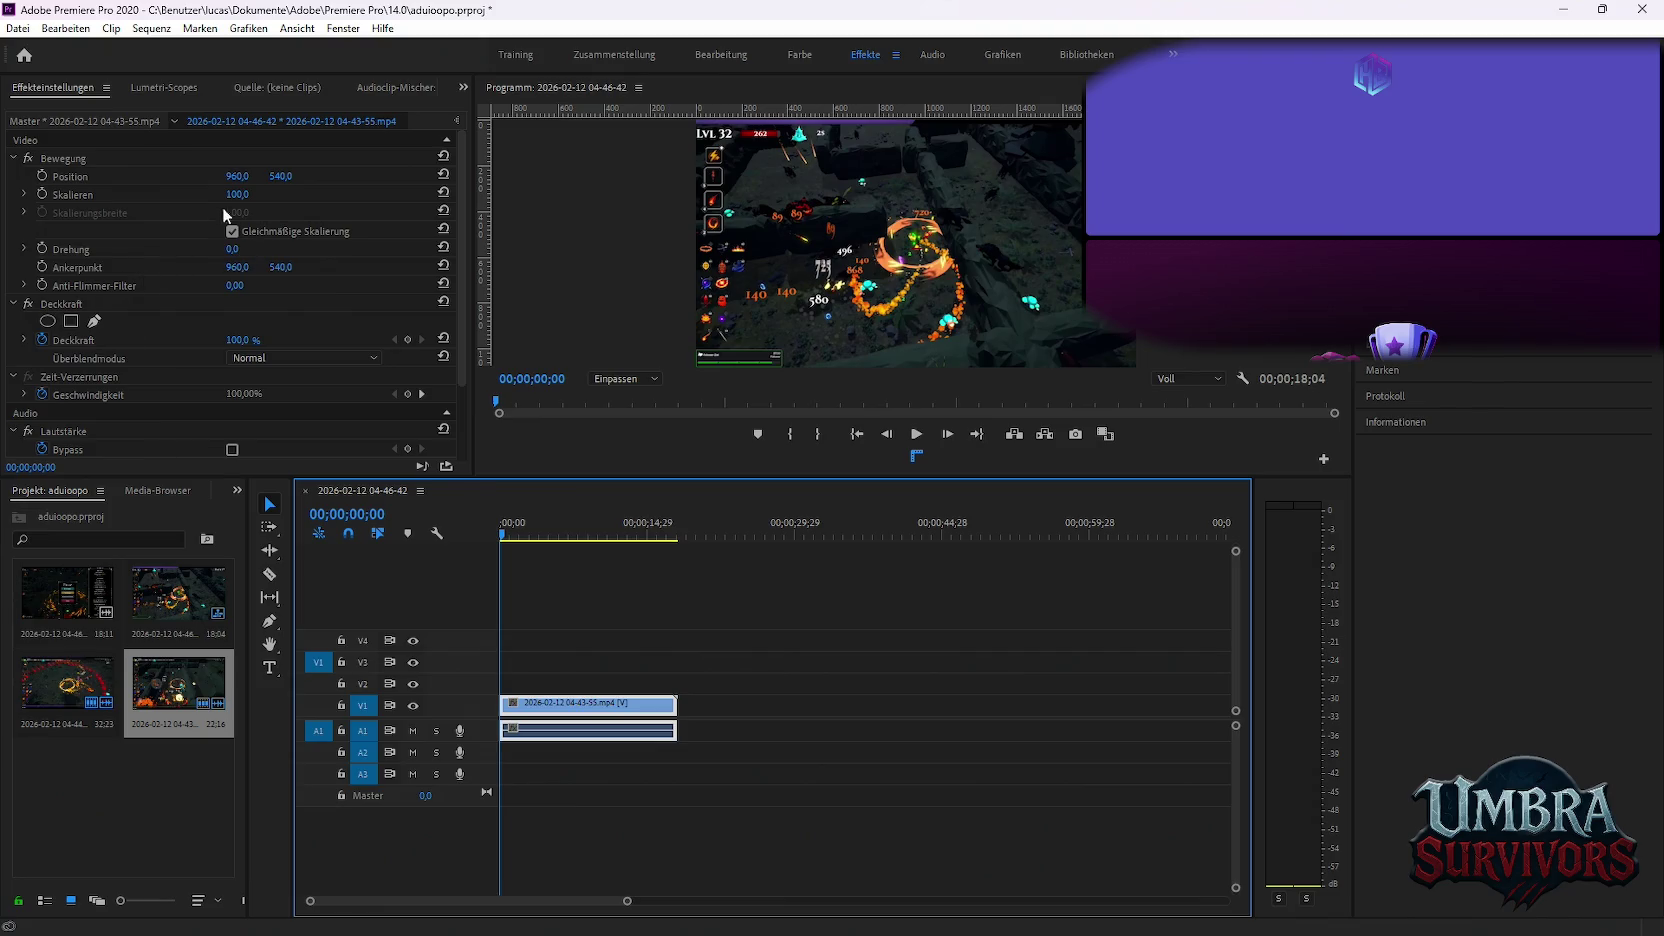
Raise the clip's Scale in Effect Controls and preview the enlarged sequence
left_click_drag(236, 194, 283, 194)
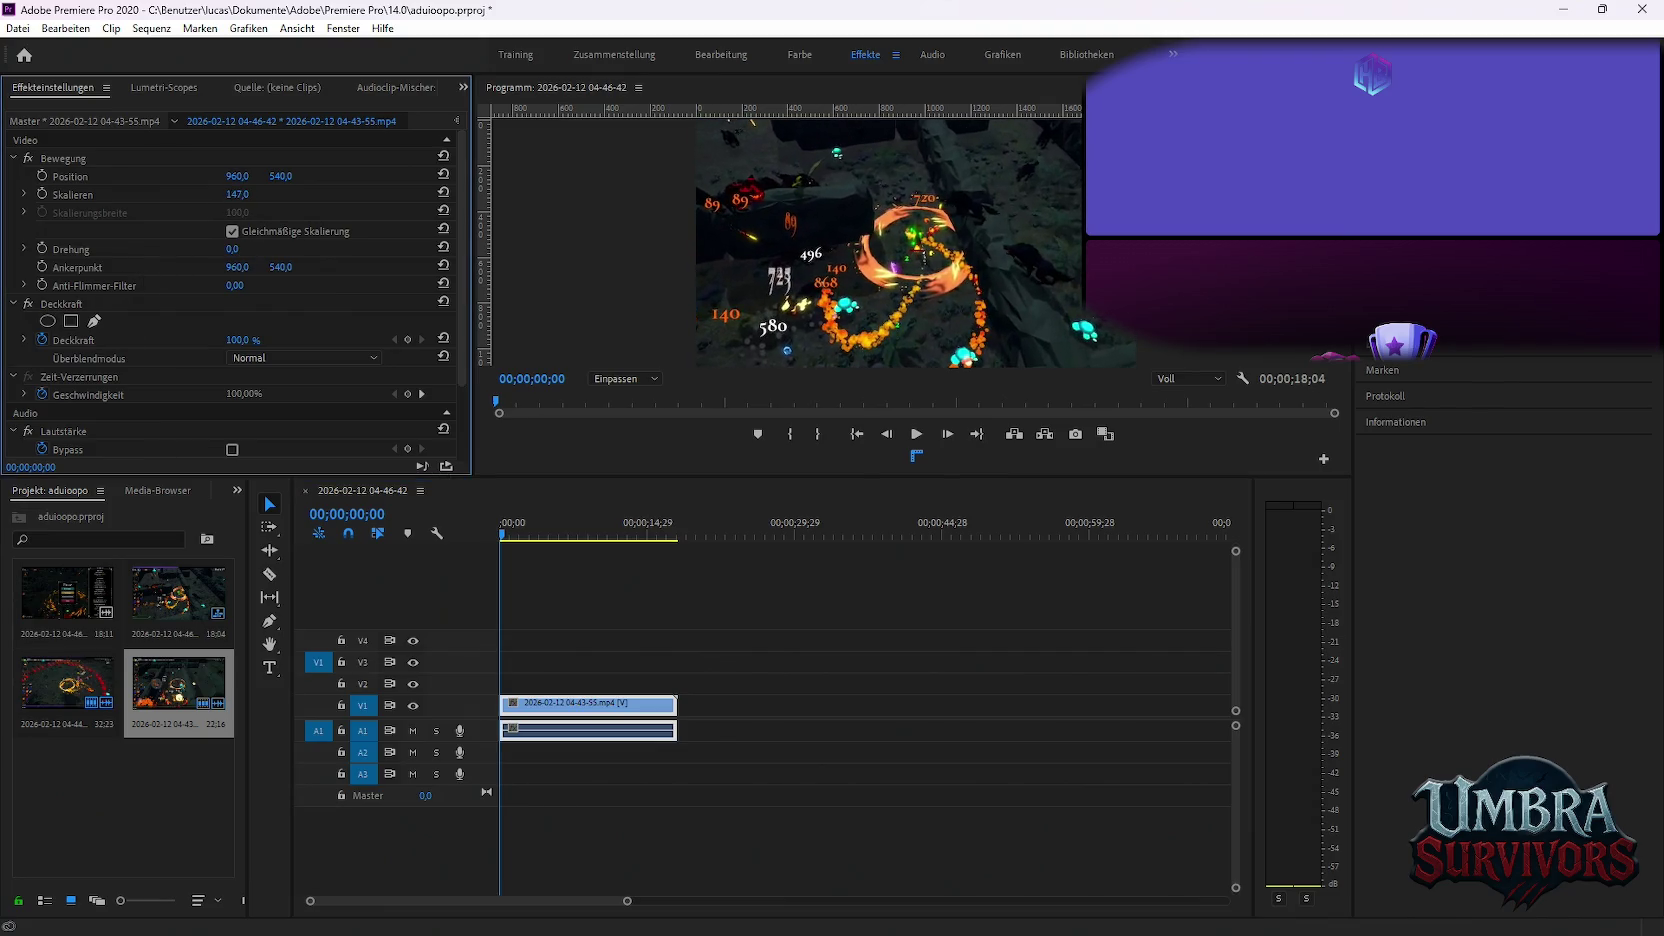
key("space")
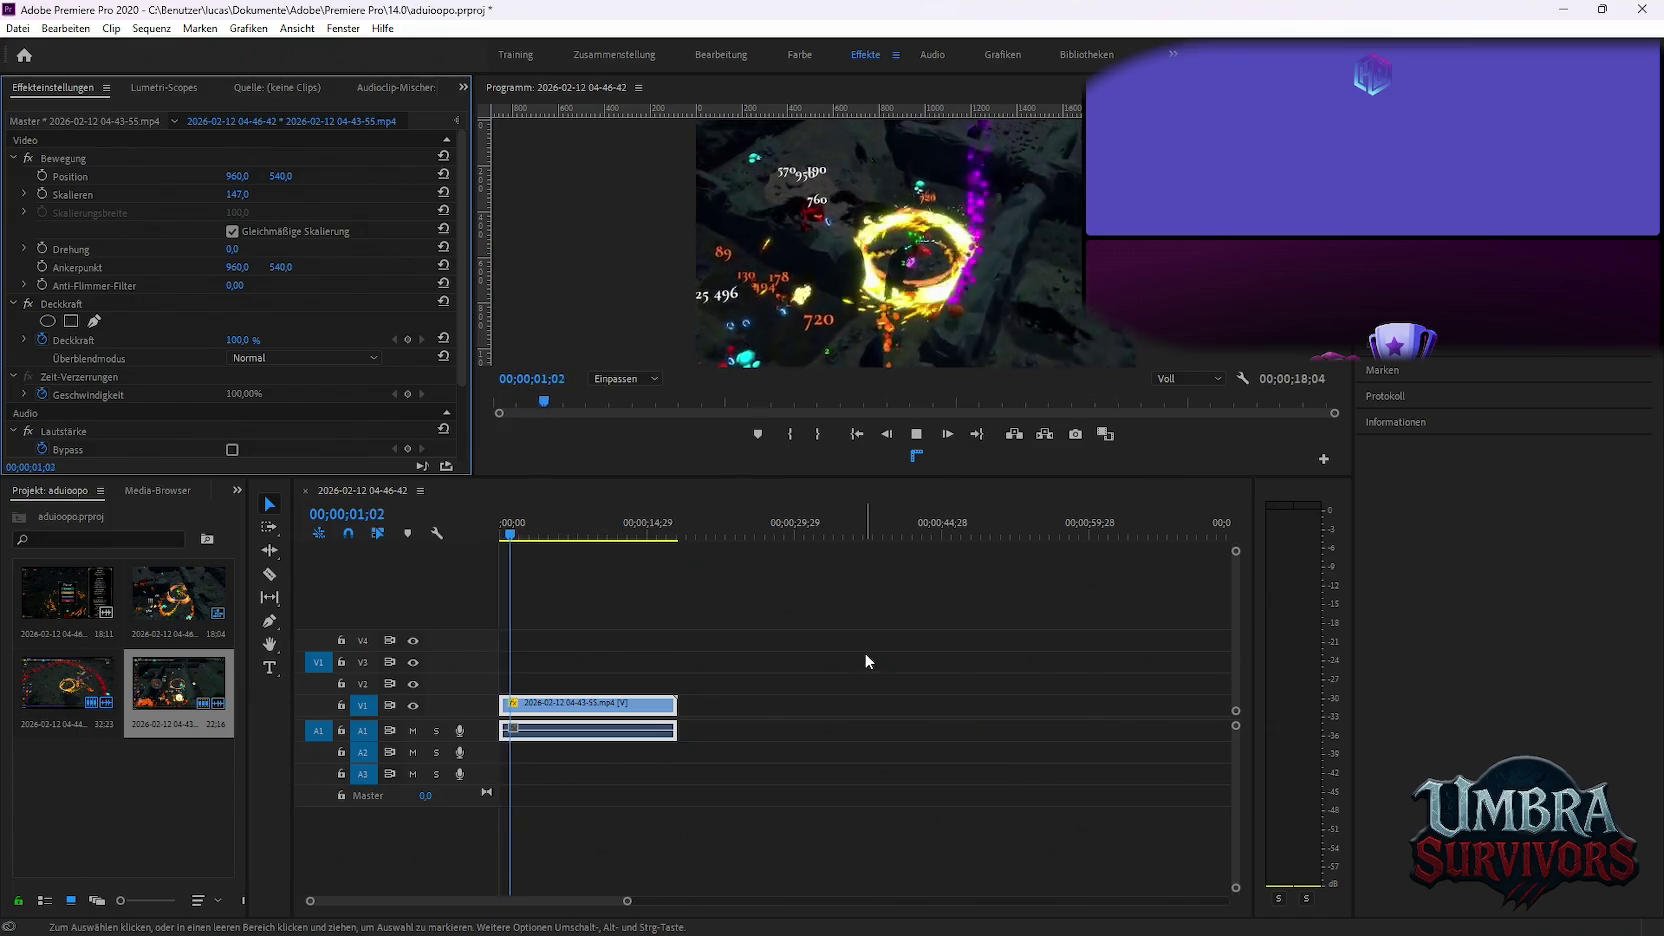
key("space")
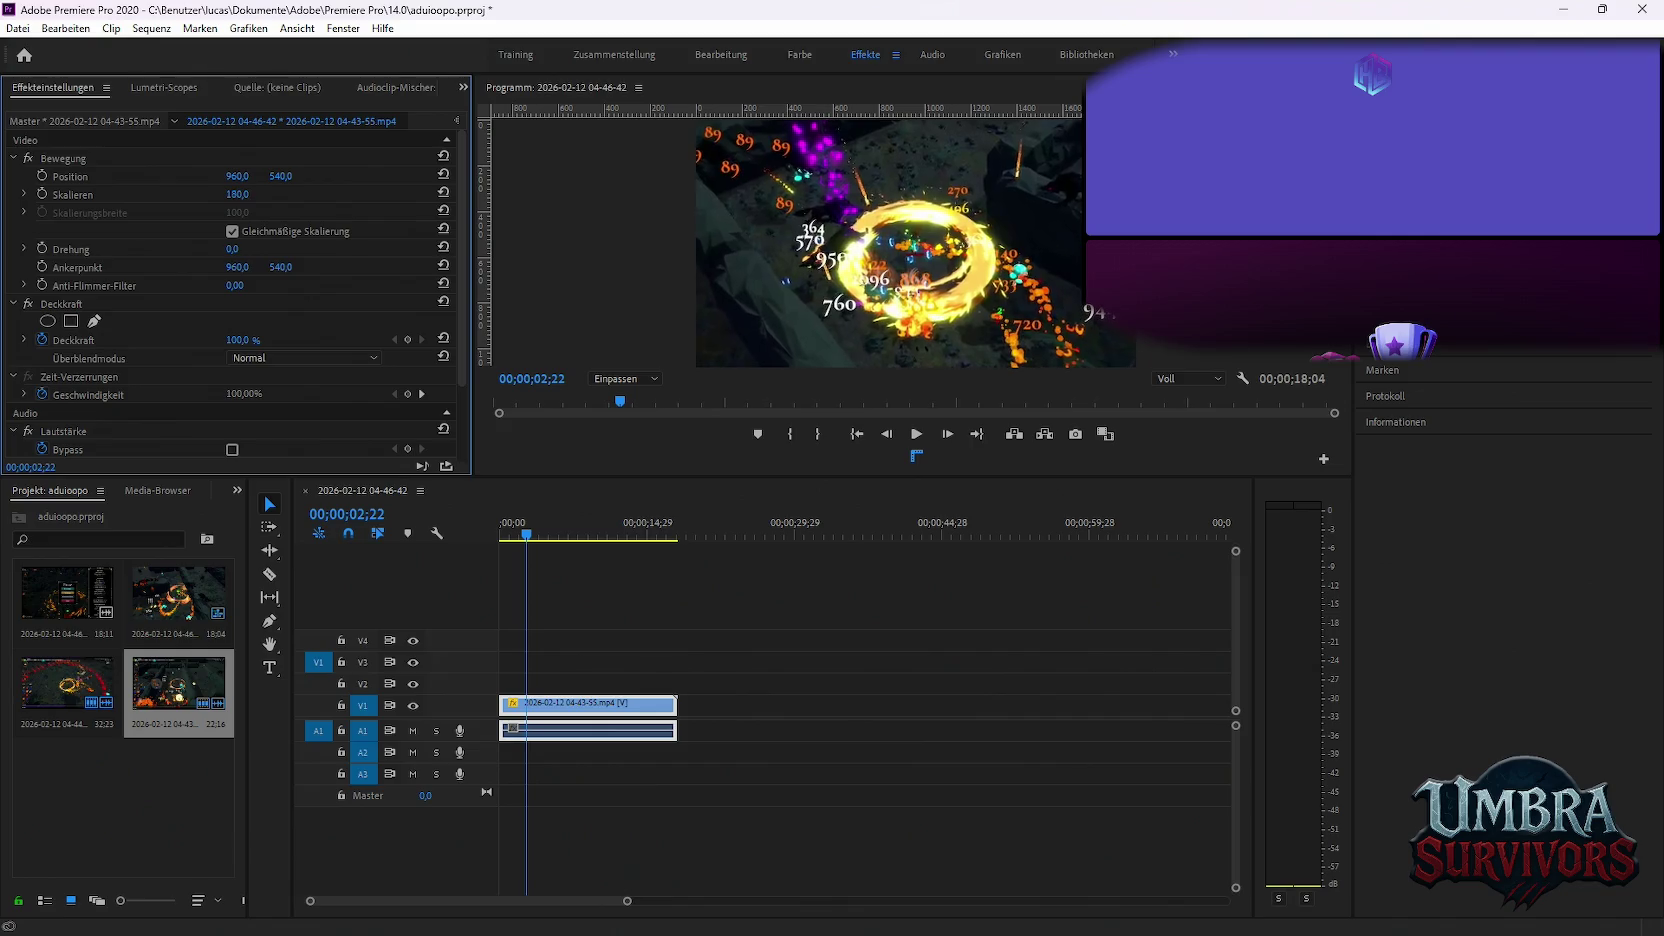
left_click(863, 684)
key("space")
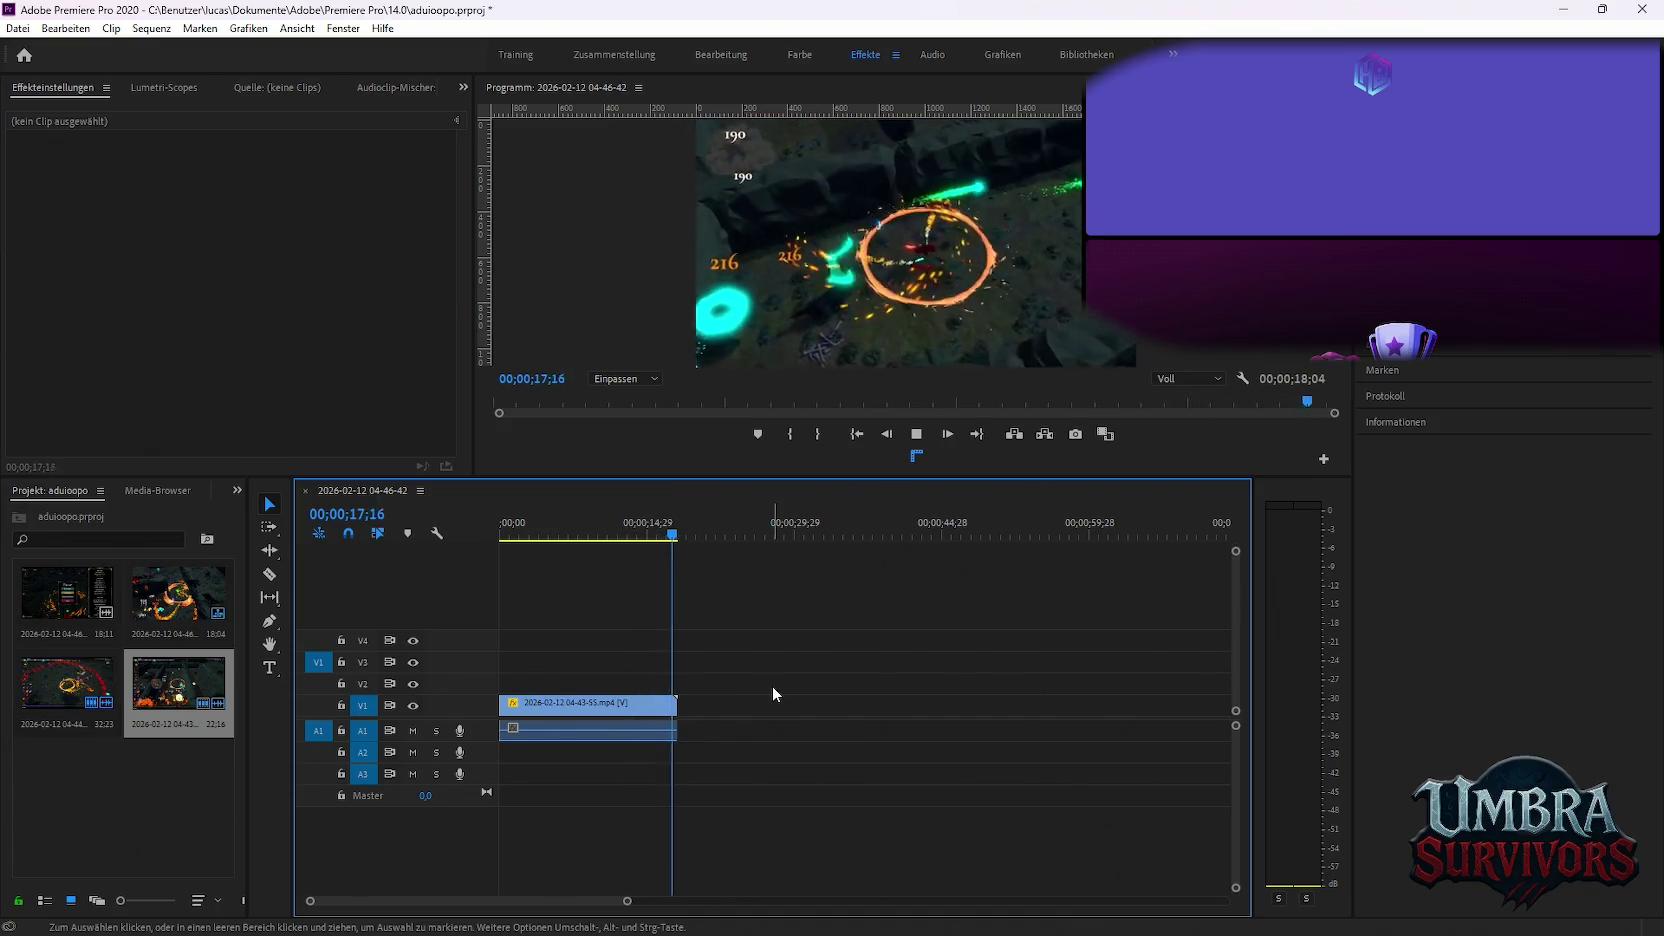
key("Home")
key("minus")
key("minus")
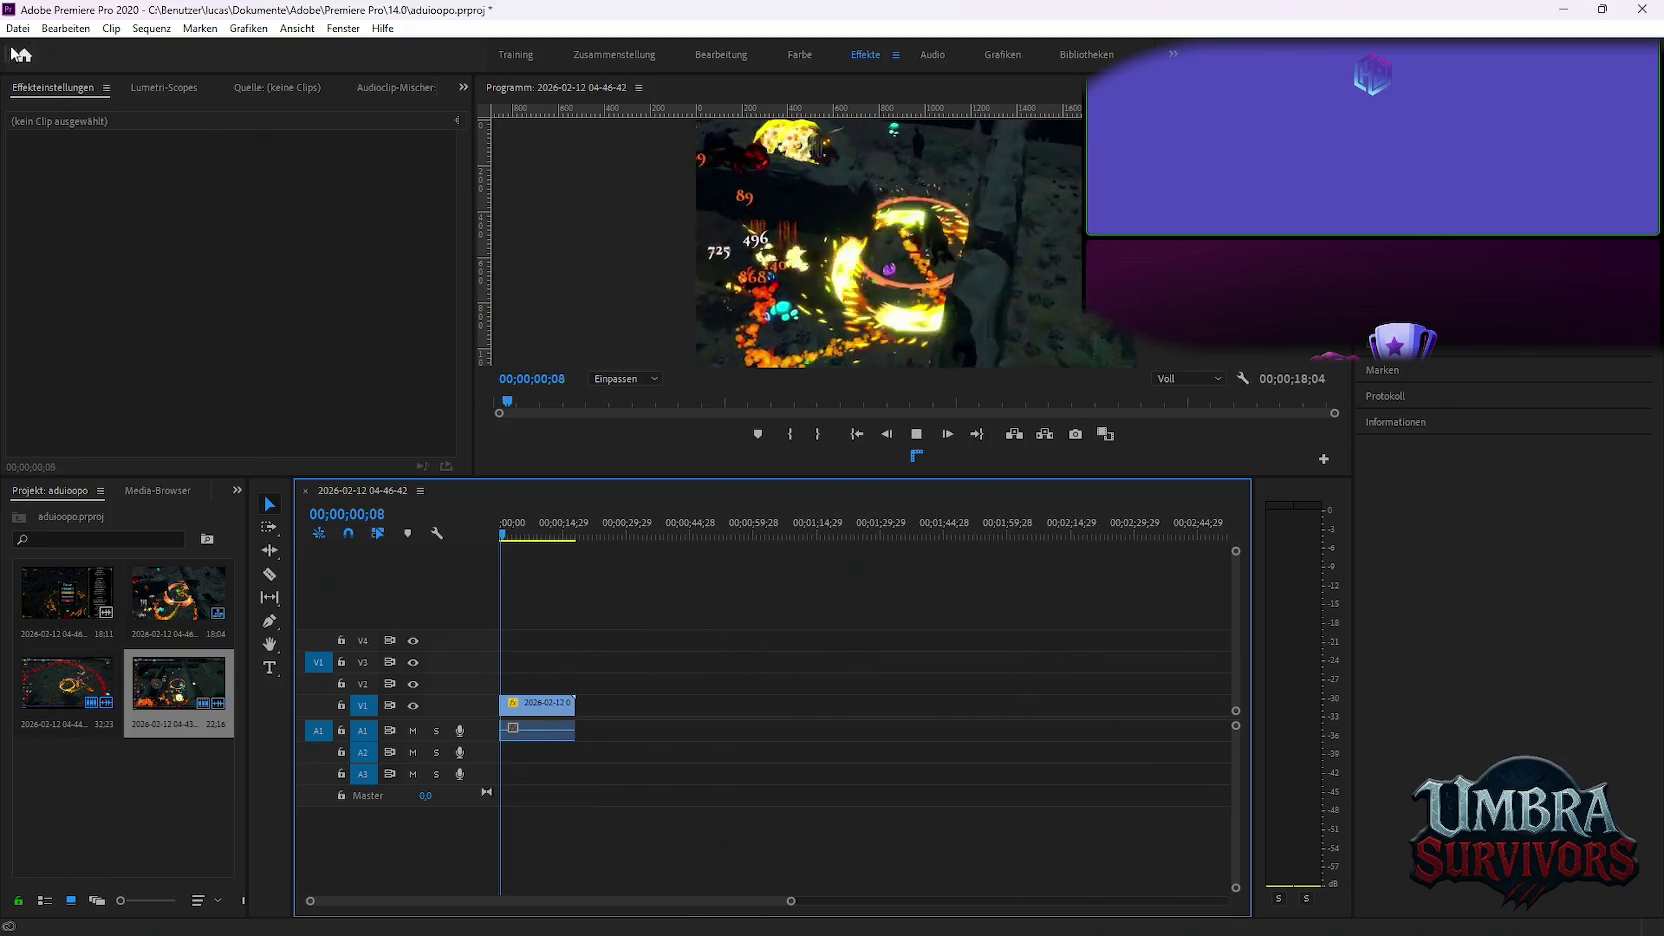
left_click(18, 28)
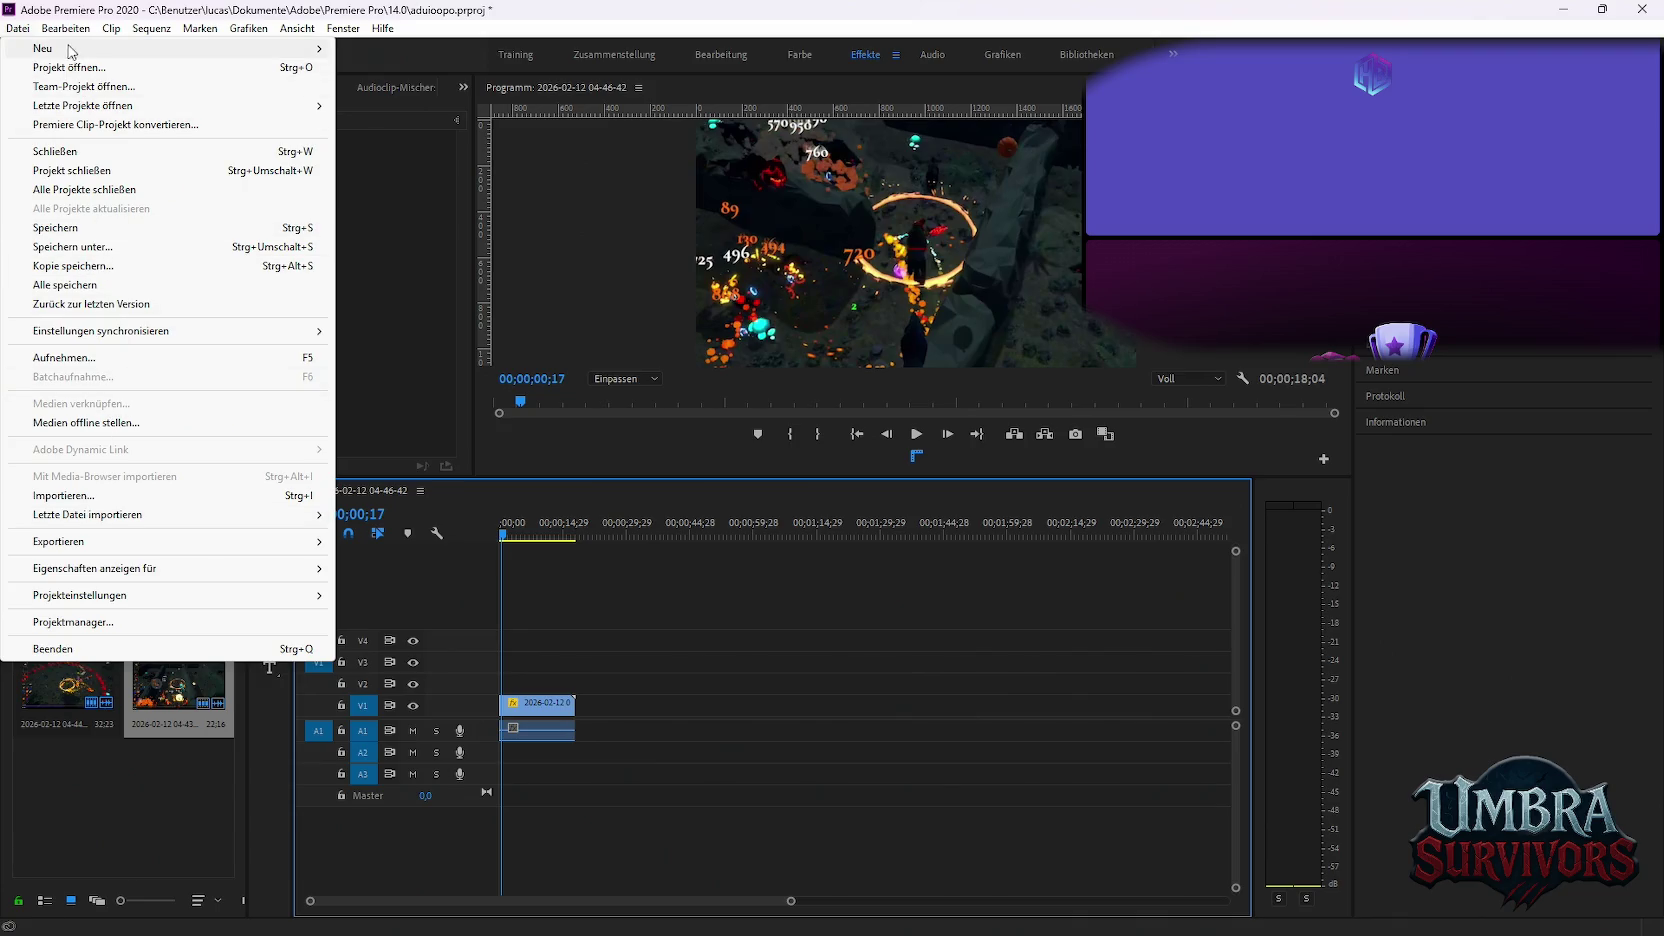
Queue the sequence in Media Encoder as an MP3 128 kbps file named Horde.mp3
mouse_move(58, 541)
left_click(432, 545)
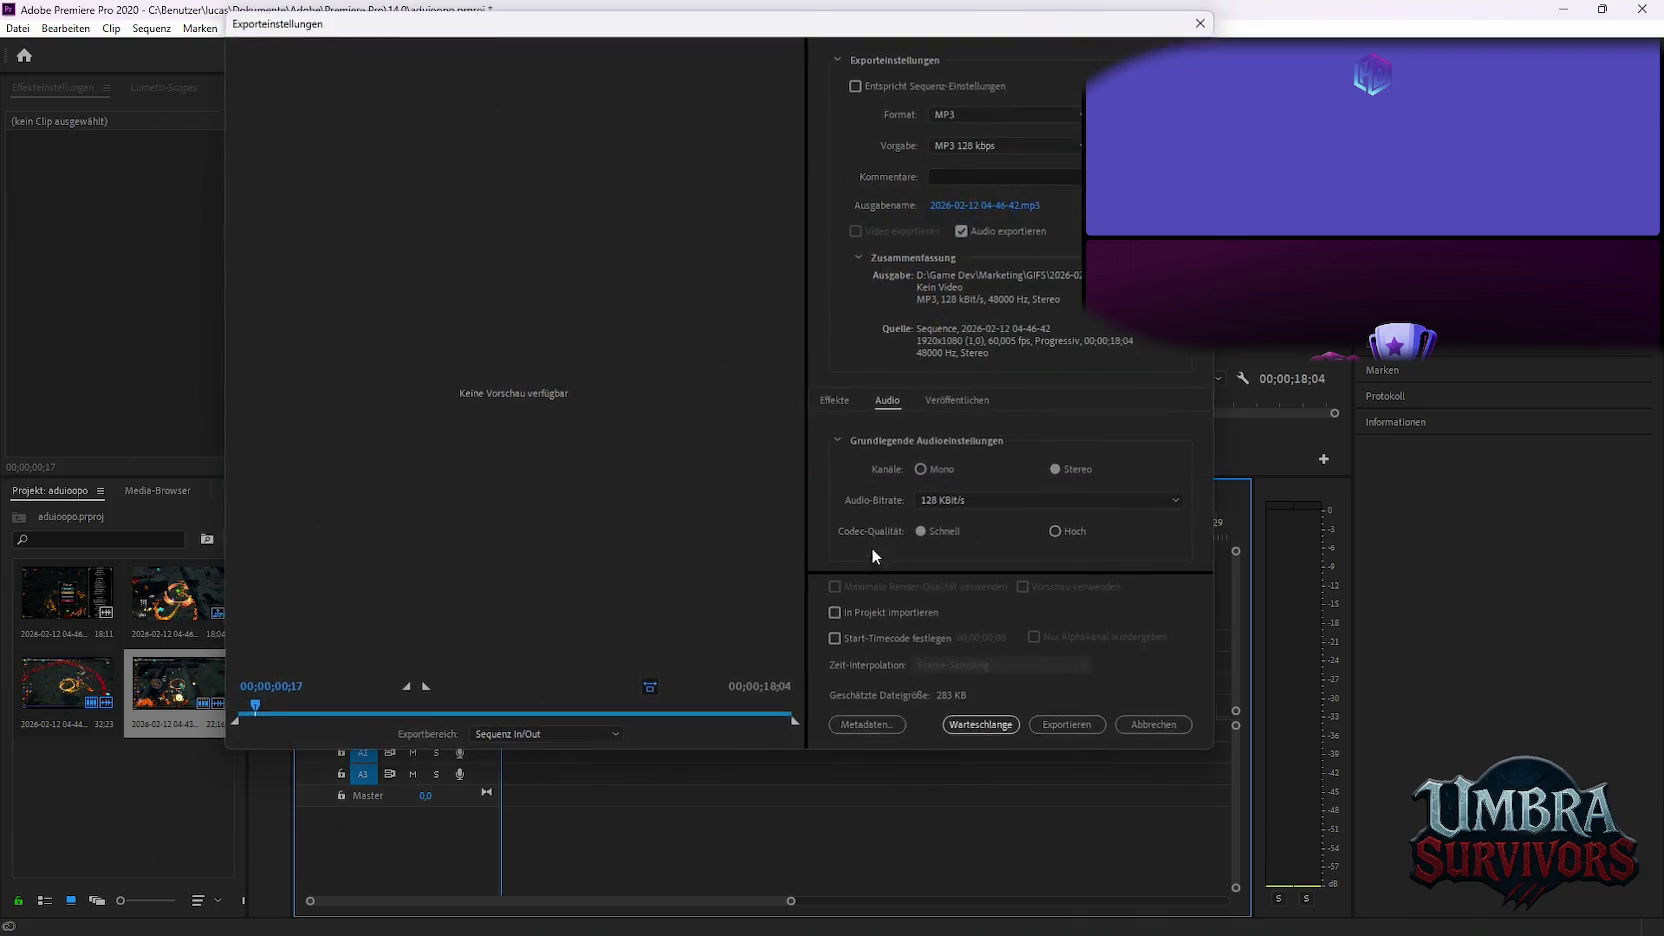
left_click(995, 205)
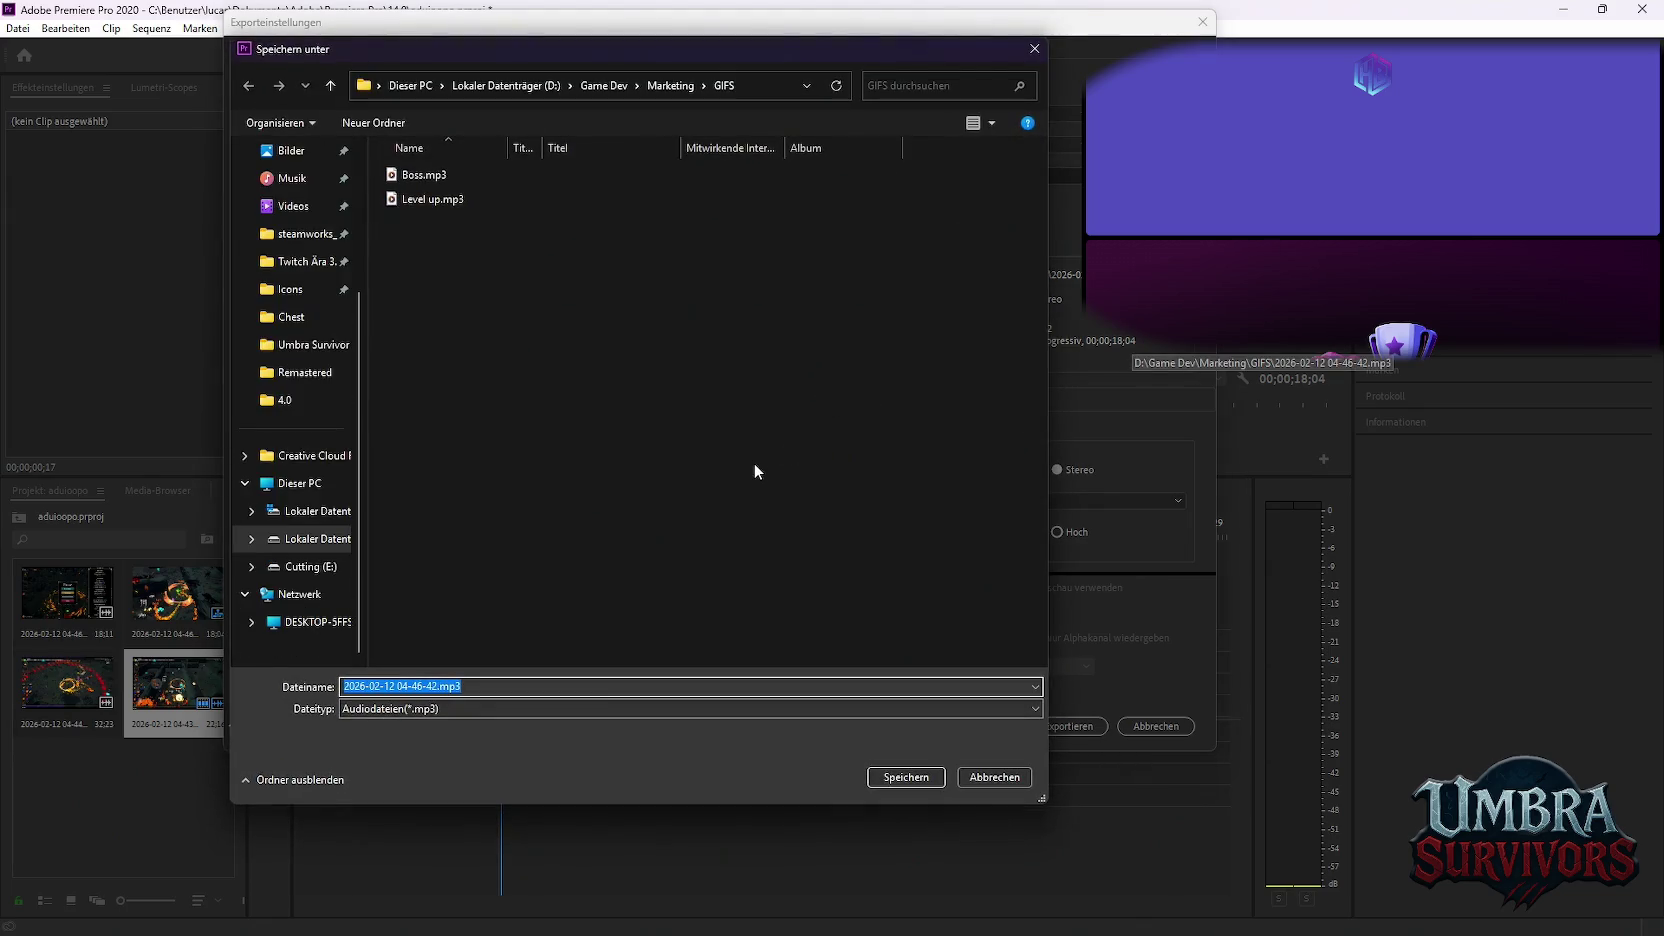
type("Horde")
key("Return")
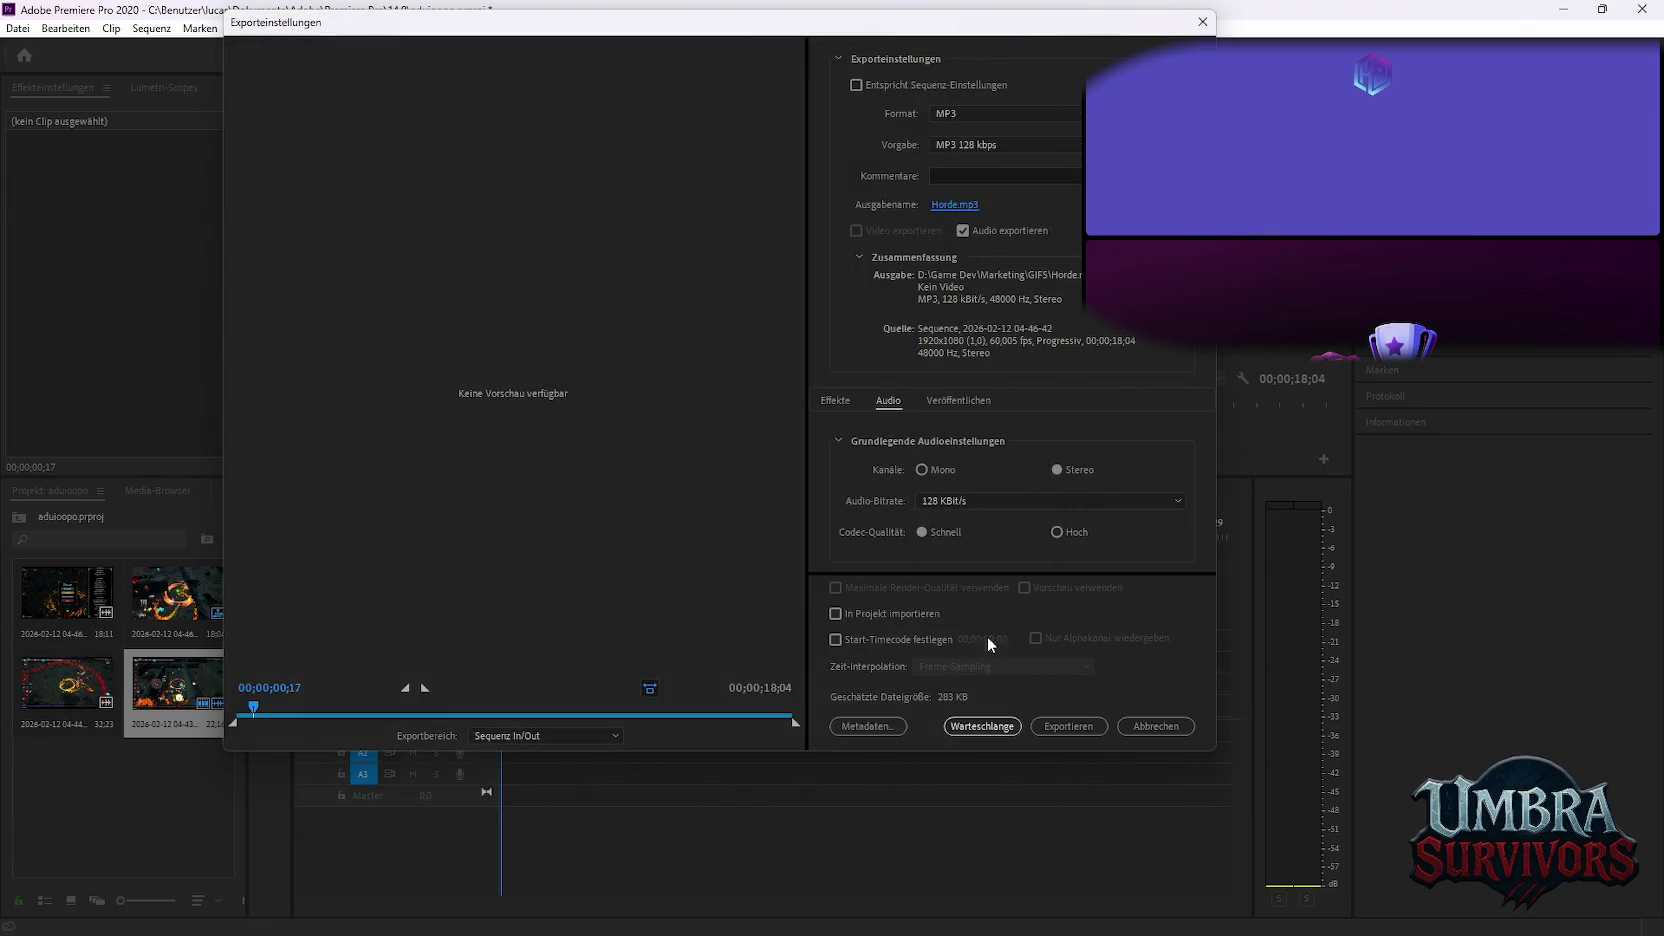
left_click(982, 726)
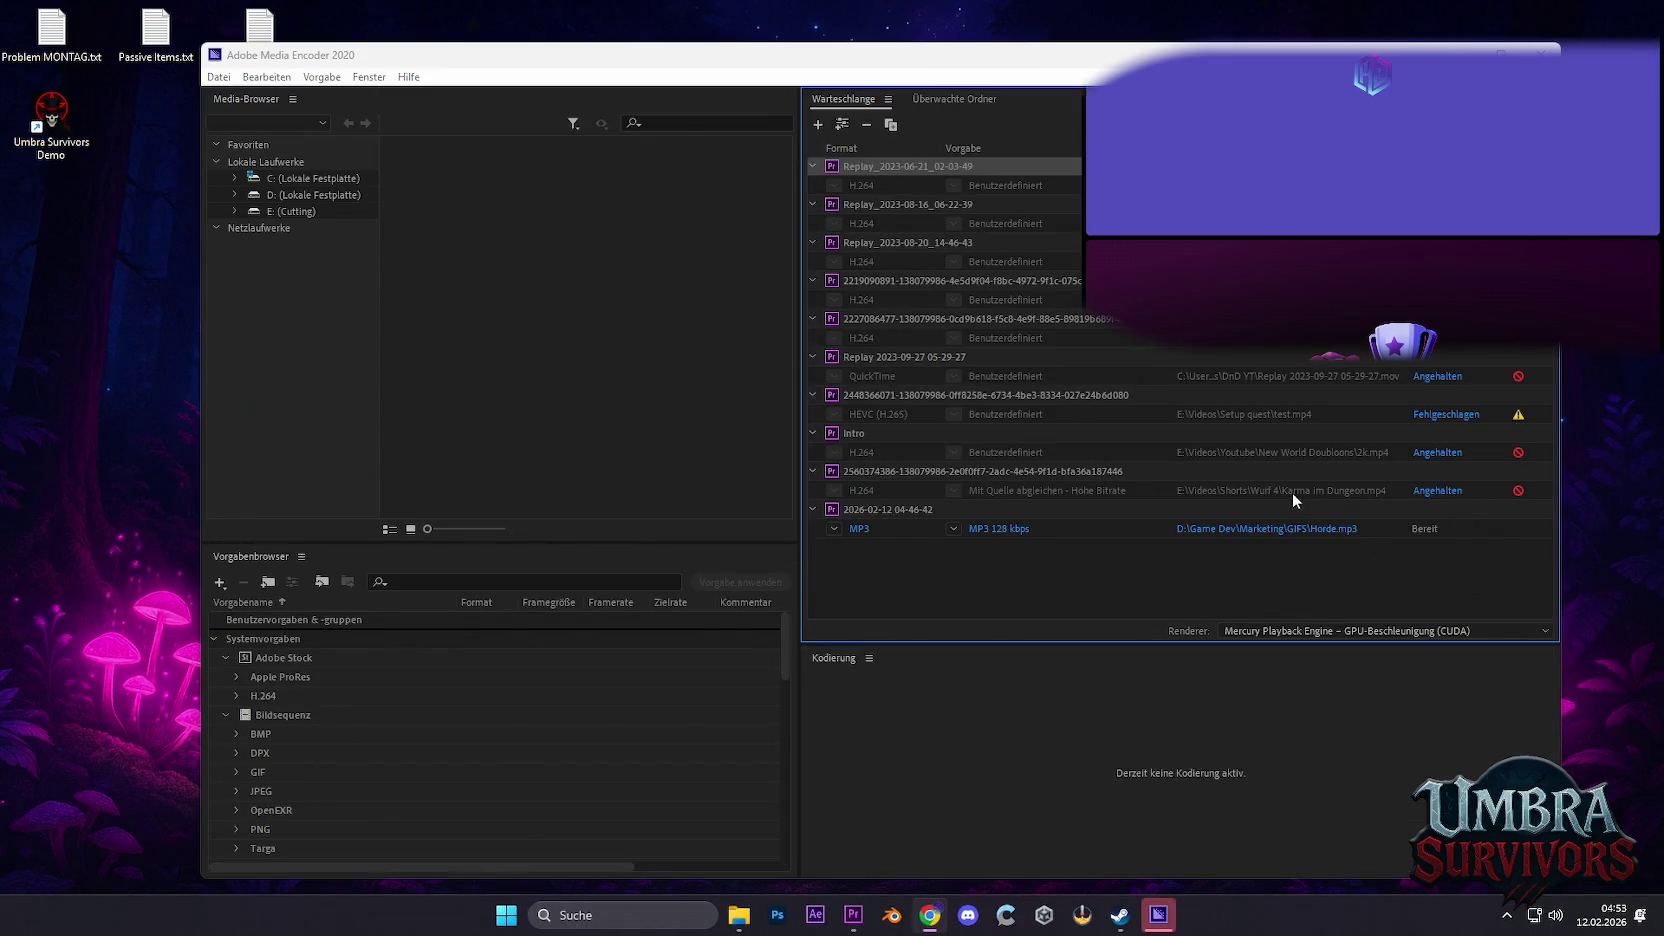
Encode the queued Horde.mp3 job, then close Media Encoder once it shows OK
key("Return")
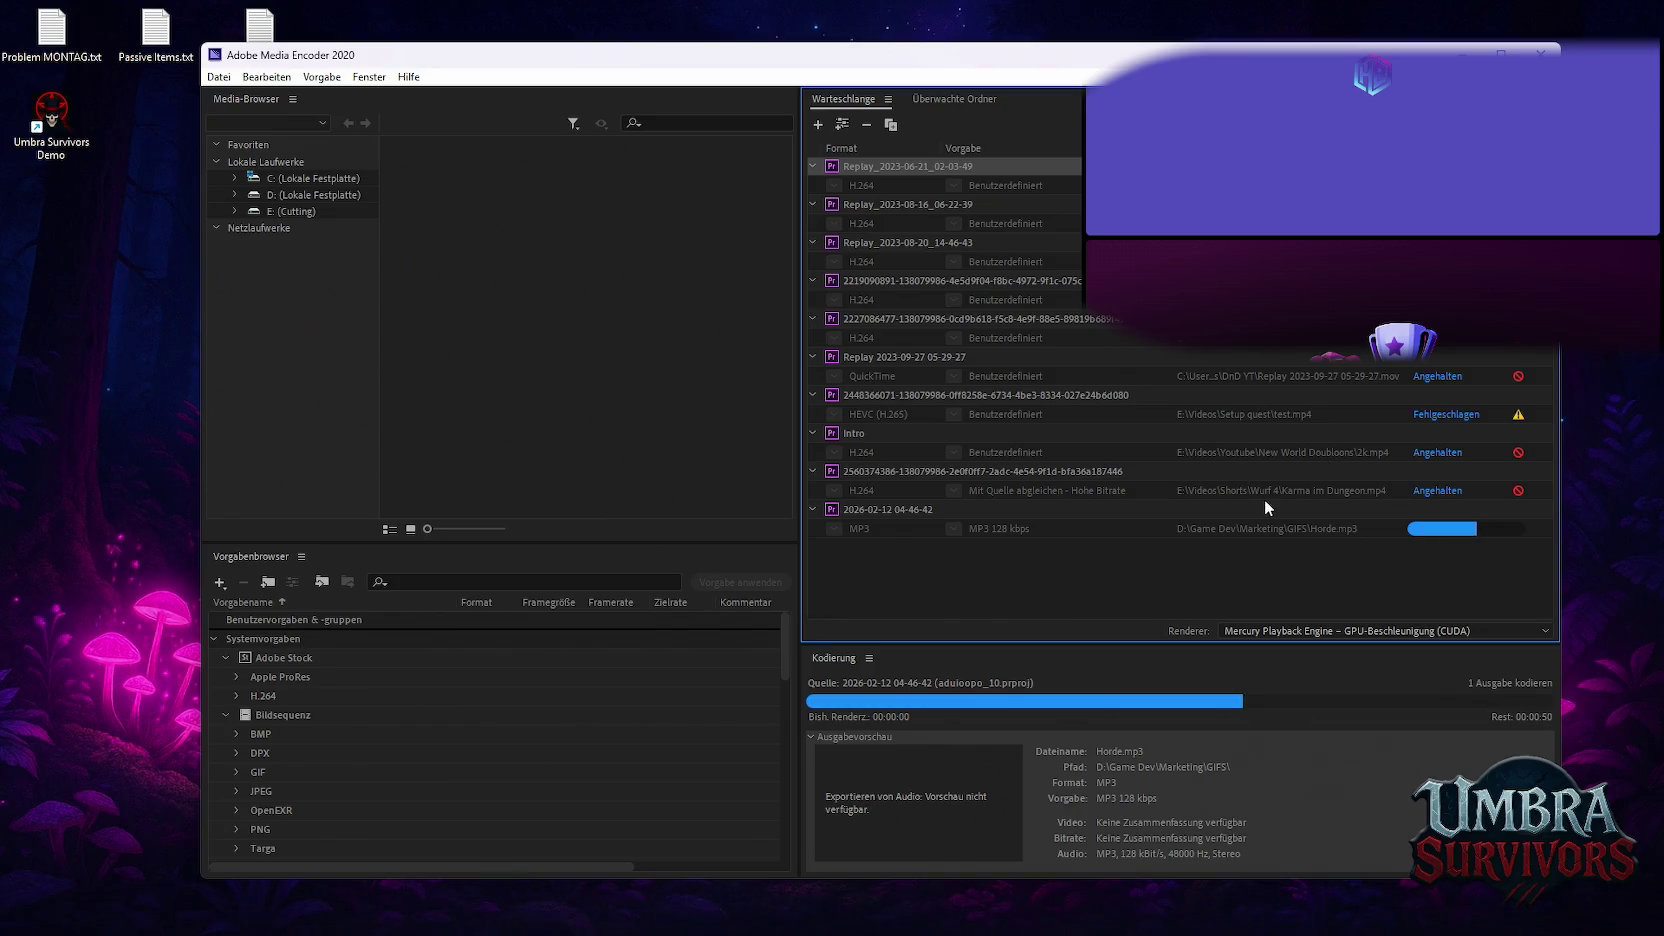
left_click(1275, 530)
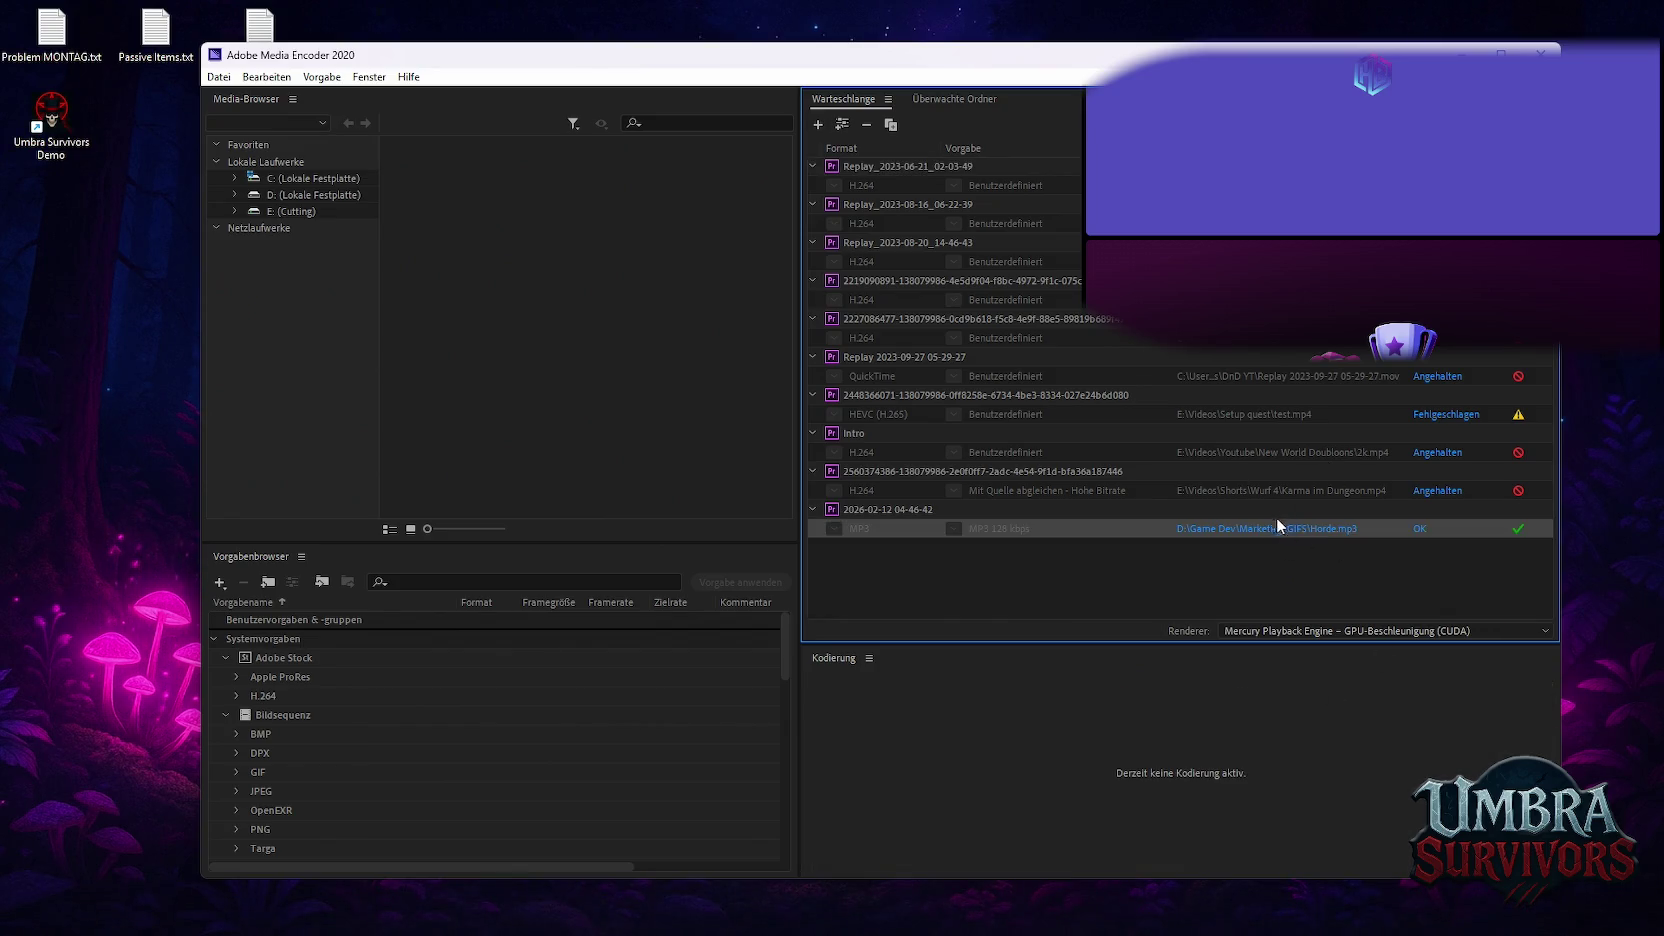
left_click(1541, 53)
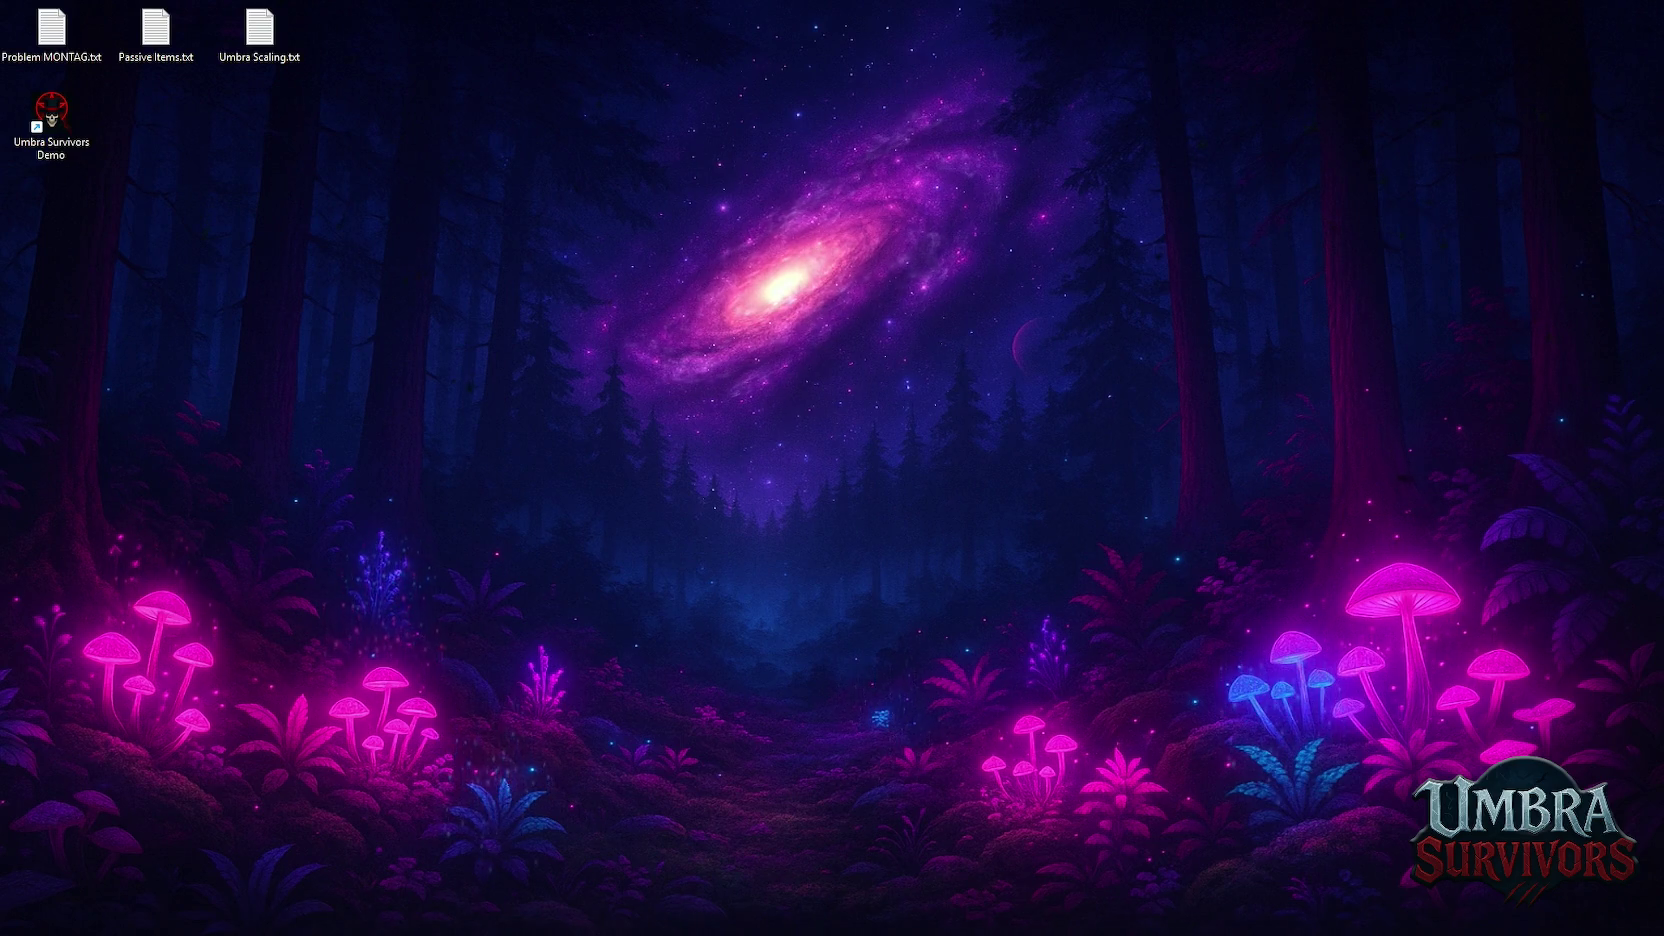
Bring up the Umbra Survivors Steamworks store page and open its Beschreibung section
key("alt+Tab")
scroll(760, 476, "down", 4)
scroll(790, 490, "up", 5)
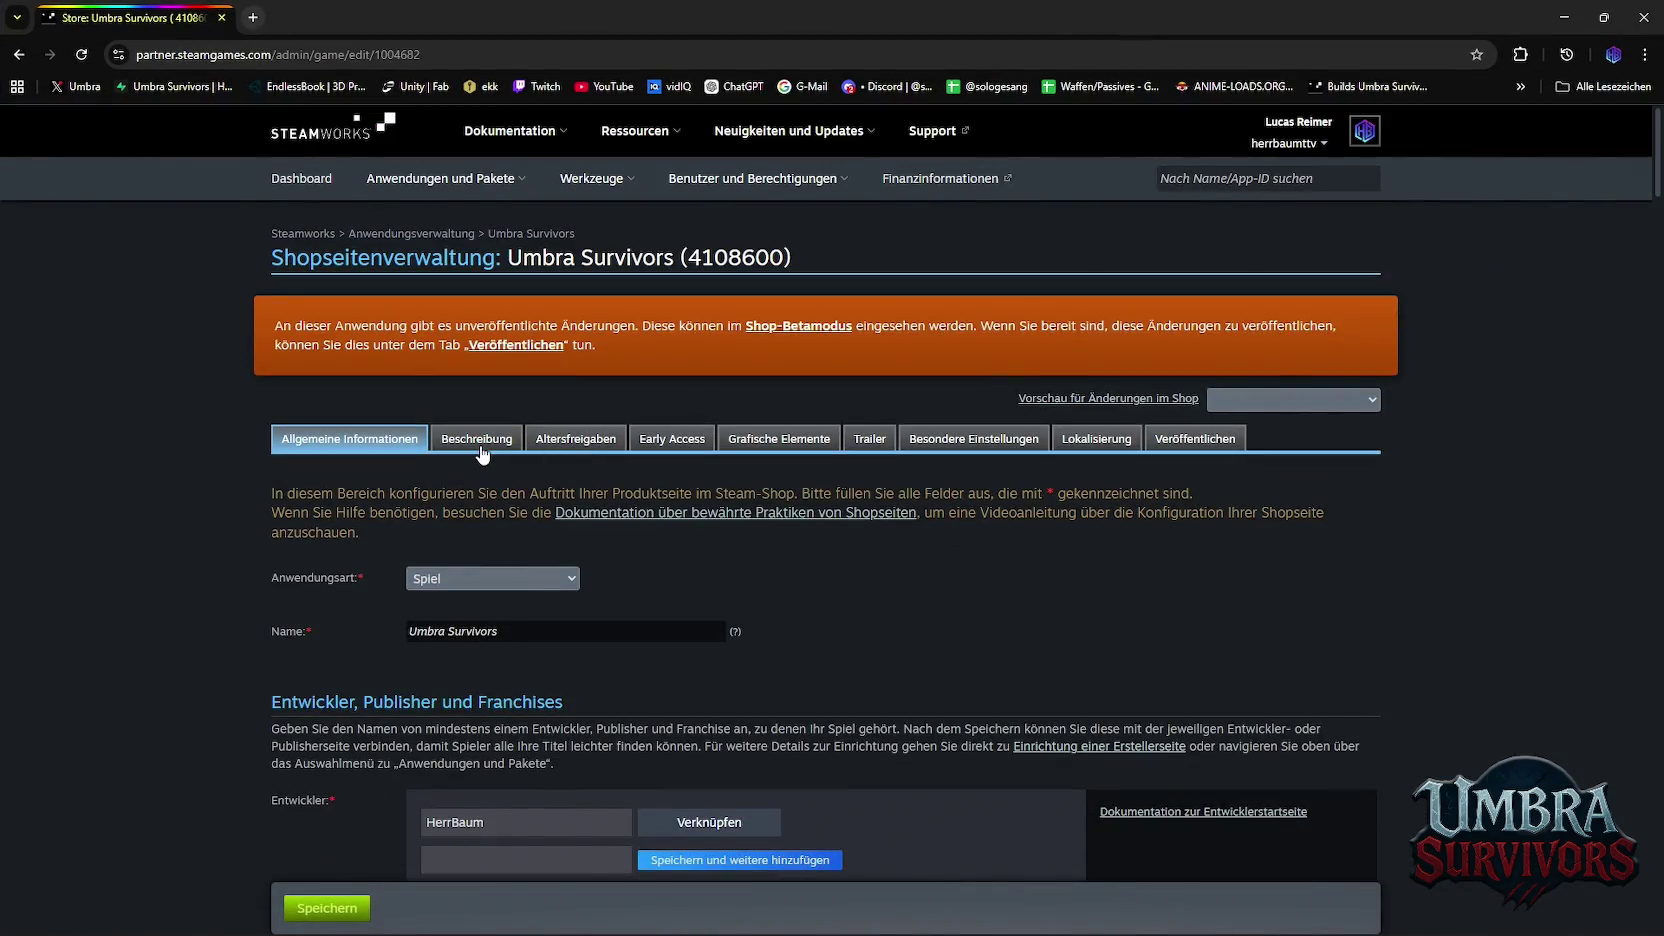
left_click(476, 439)
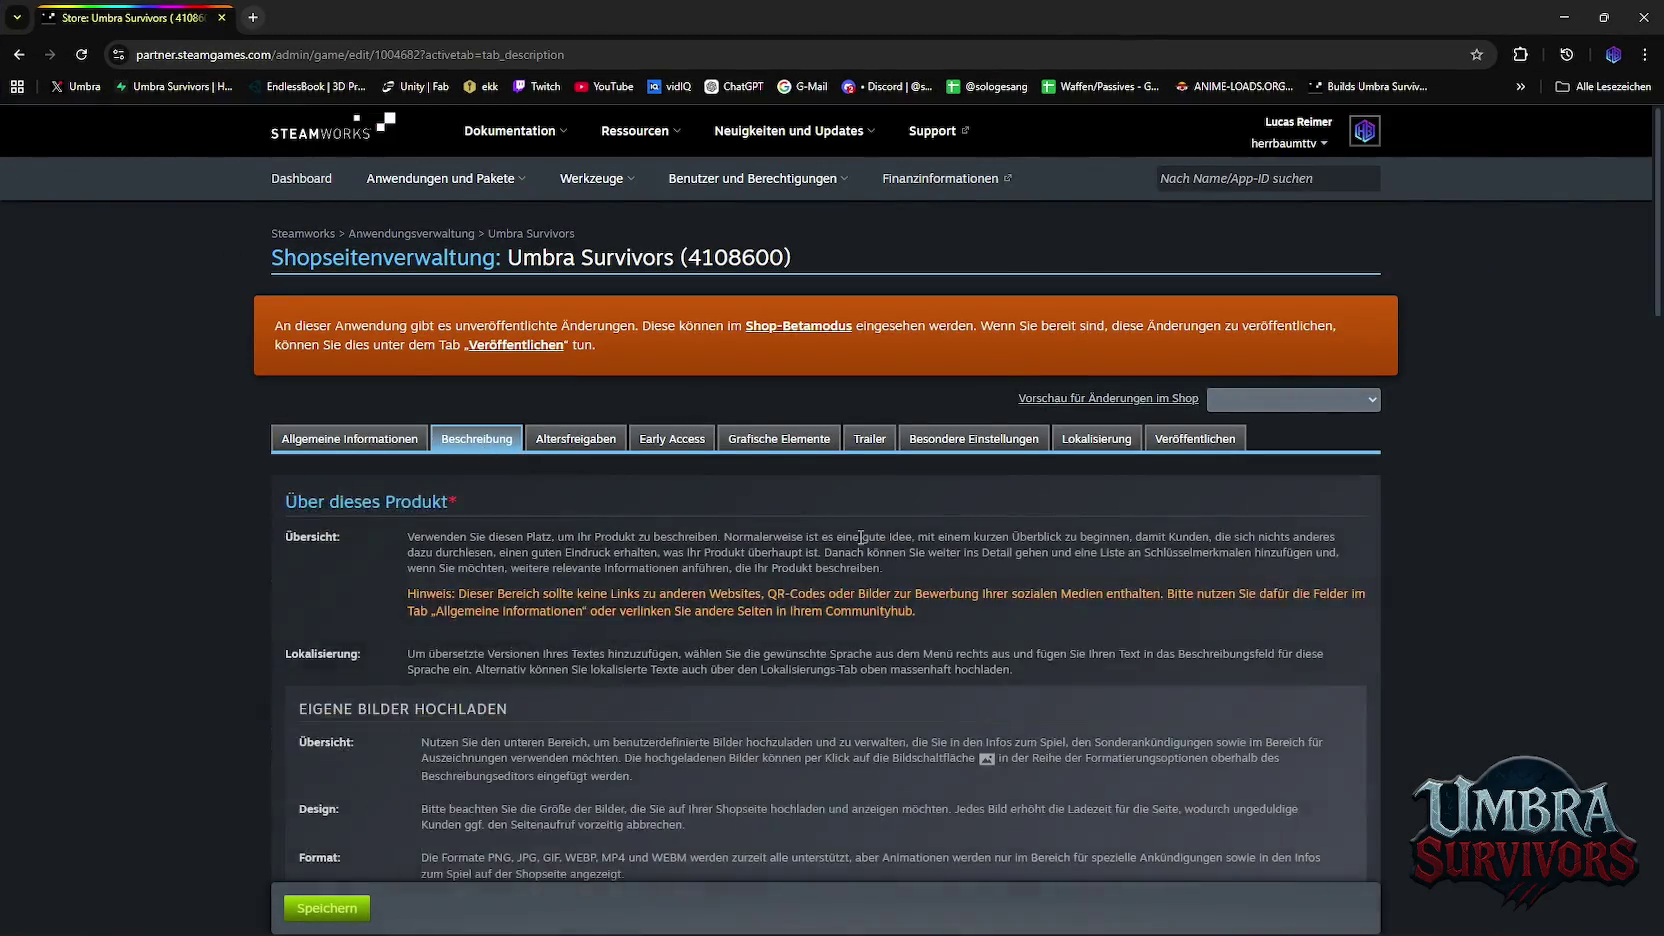
Select the description text from 'Wenn die Nacht erwacht' through the last line
scroll(476, 439, "down", 10)
scroll(1080, 568, "down", 9)
scroll(1080, 568, "up", 4)
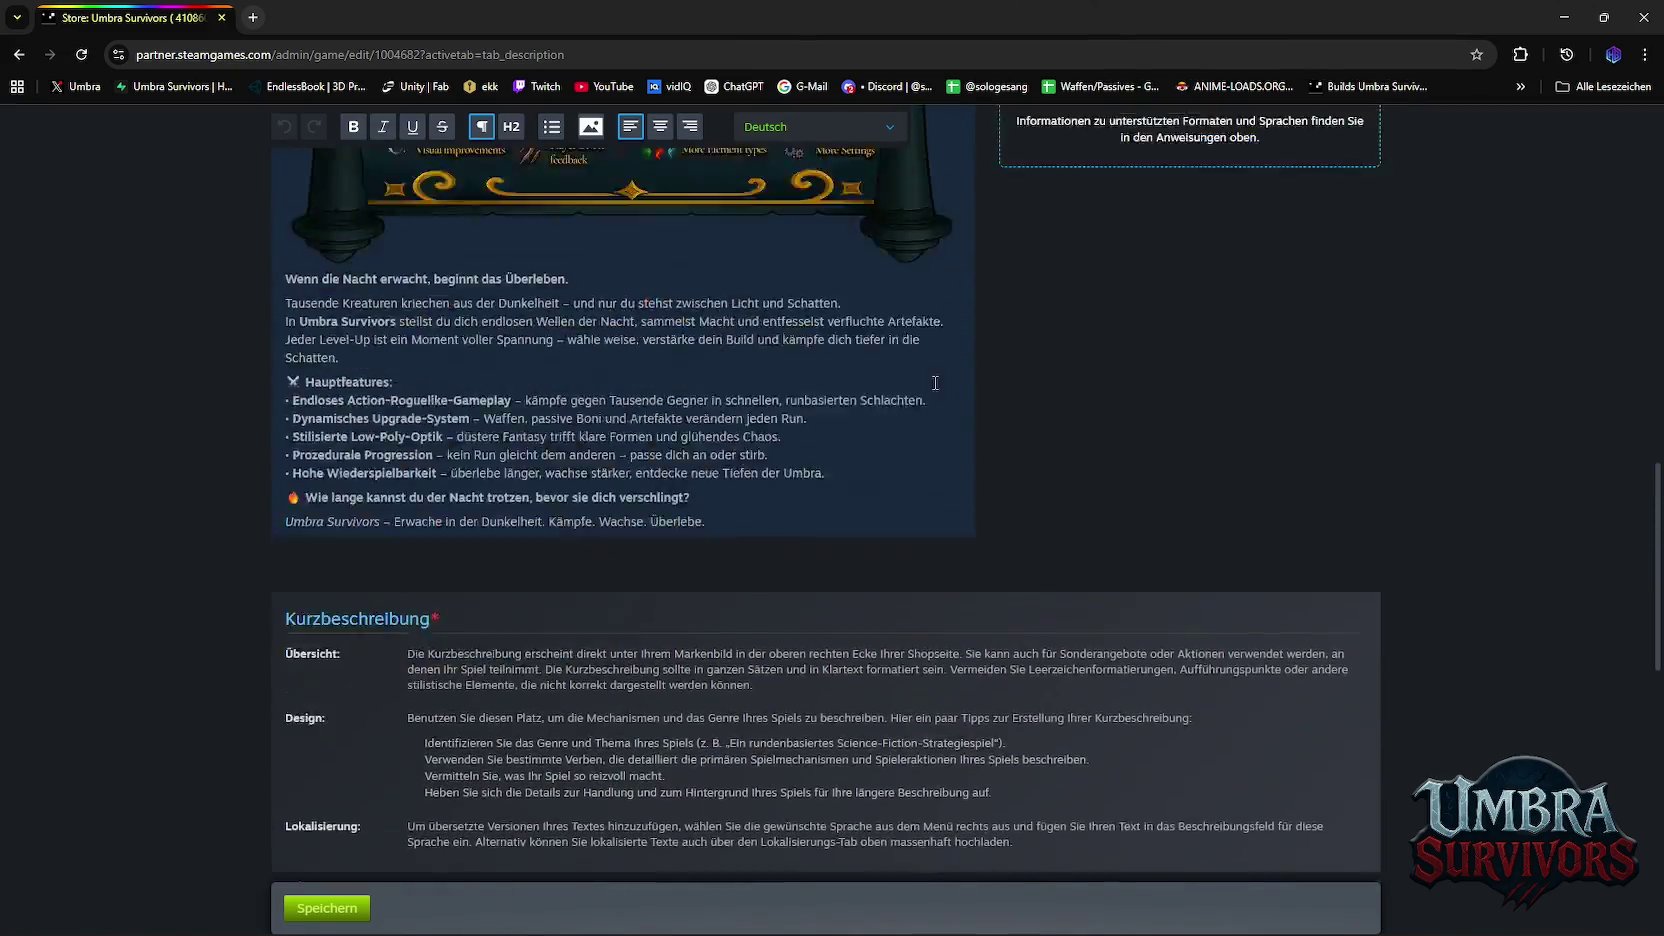
scroll(1080, 568, "up", 2)
scroll(1080, 568, "up", 3)
mouse_move(629, 546)
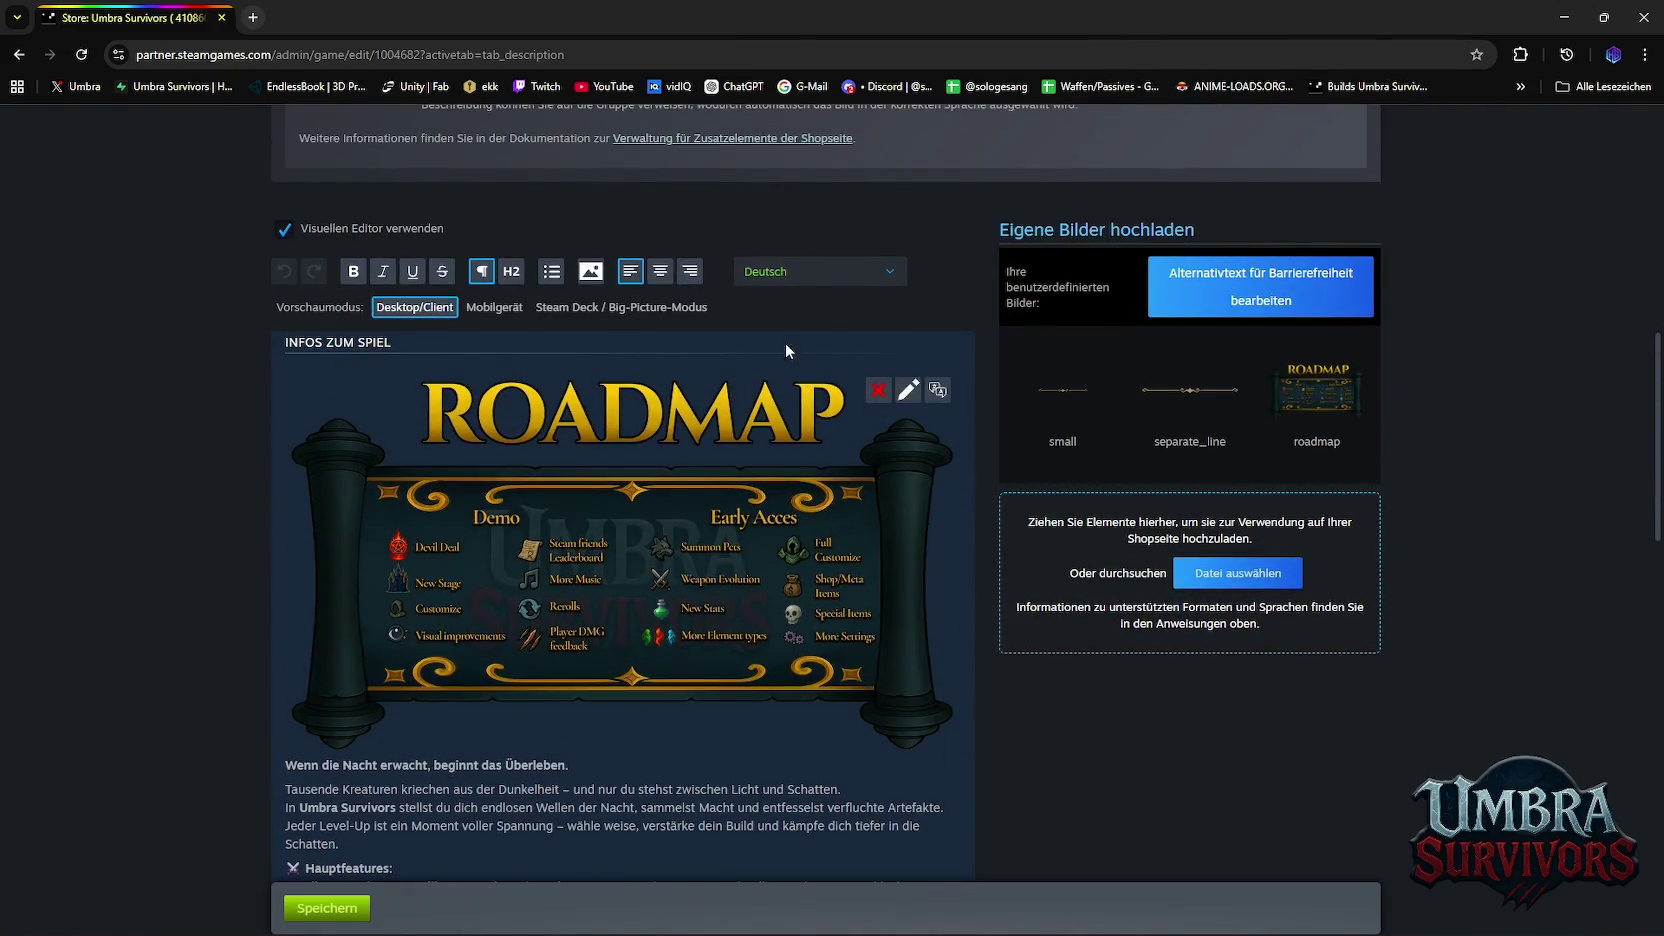
scroll(730, 533, "down", 1)
scroll(738, 515, "up", 1)
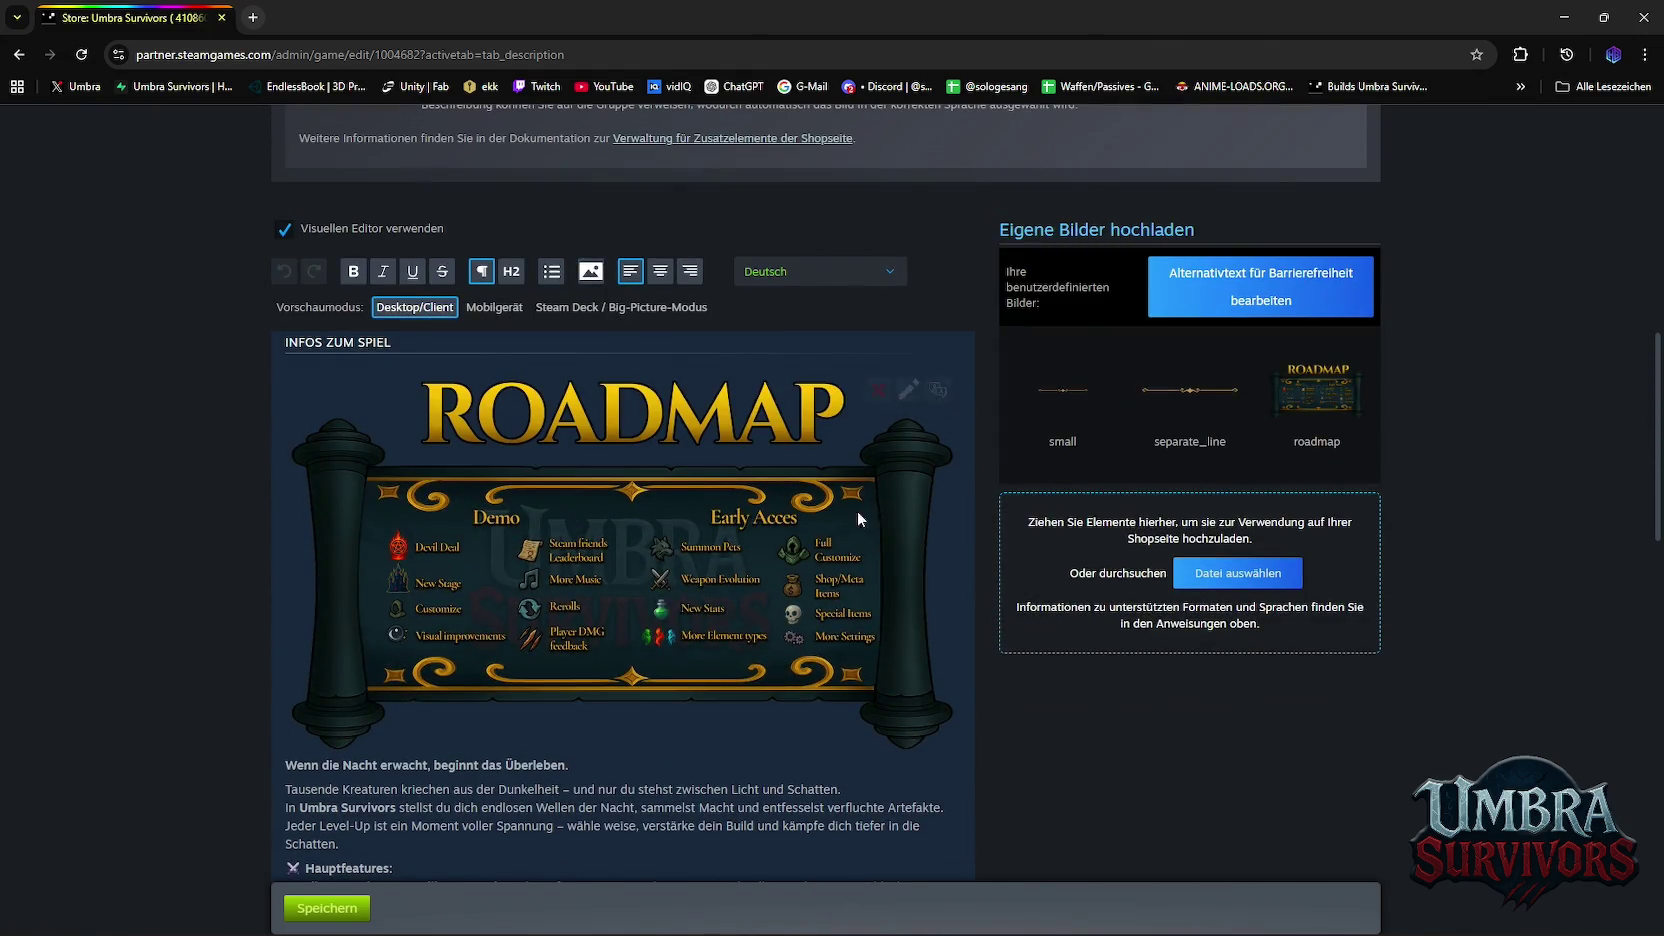
scroll(790, 510, "down", 5)
scroll(775, 527, "up", 2)
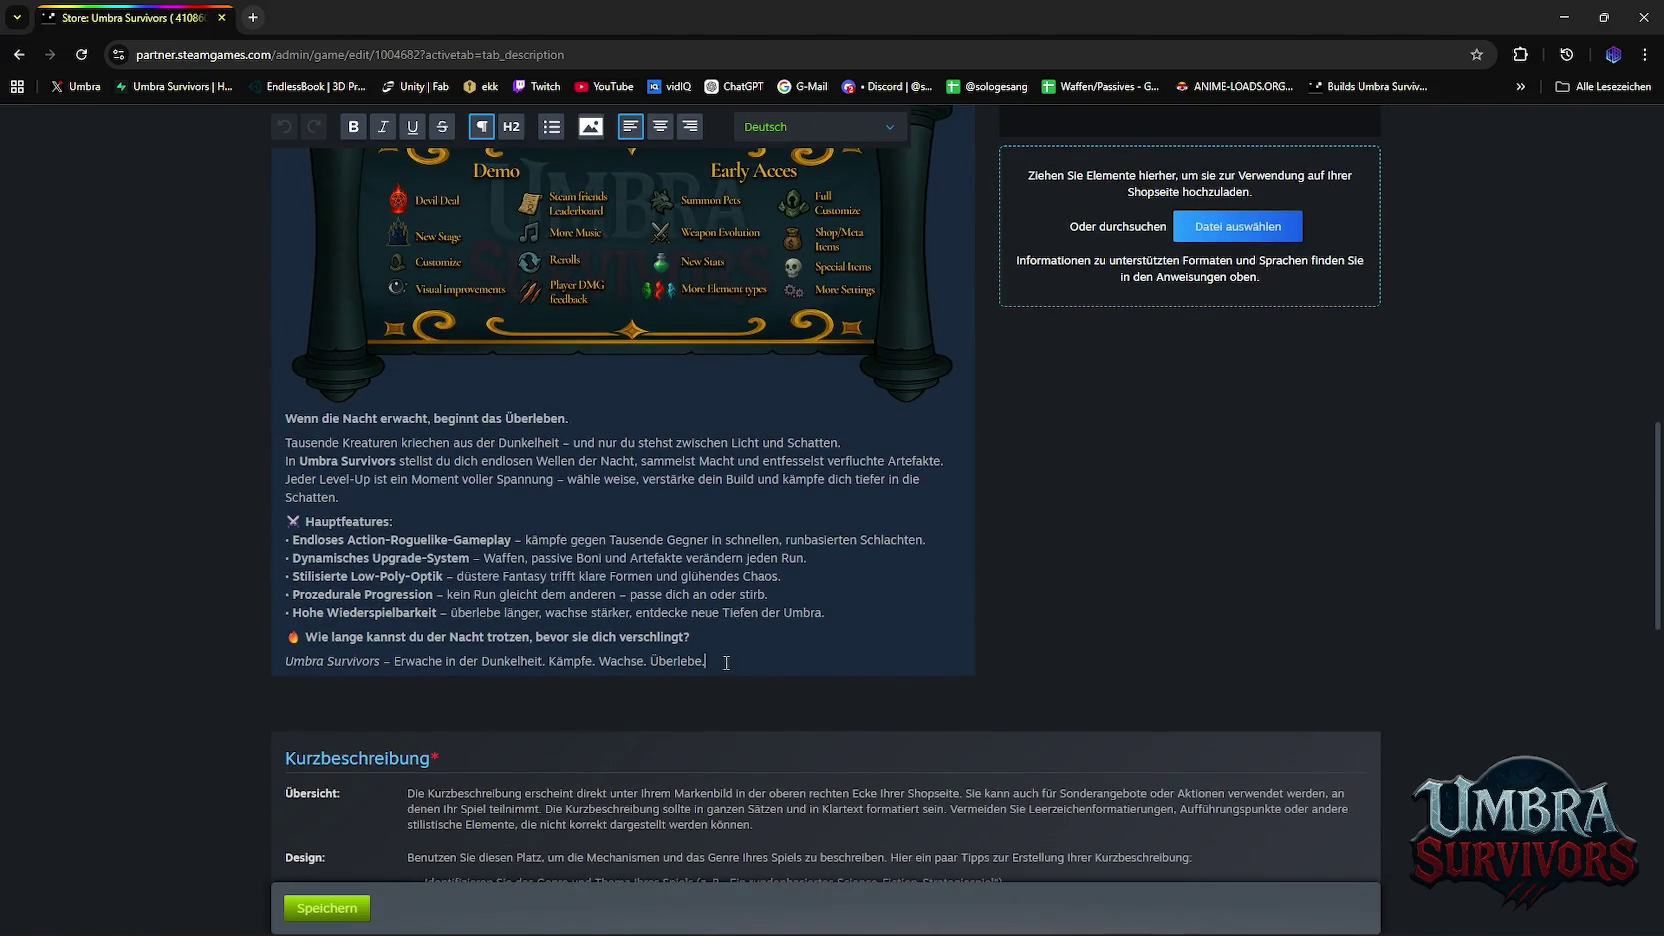
left_click_drag(726, 663, 257, 426)
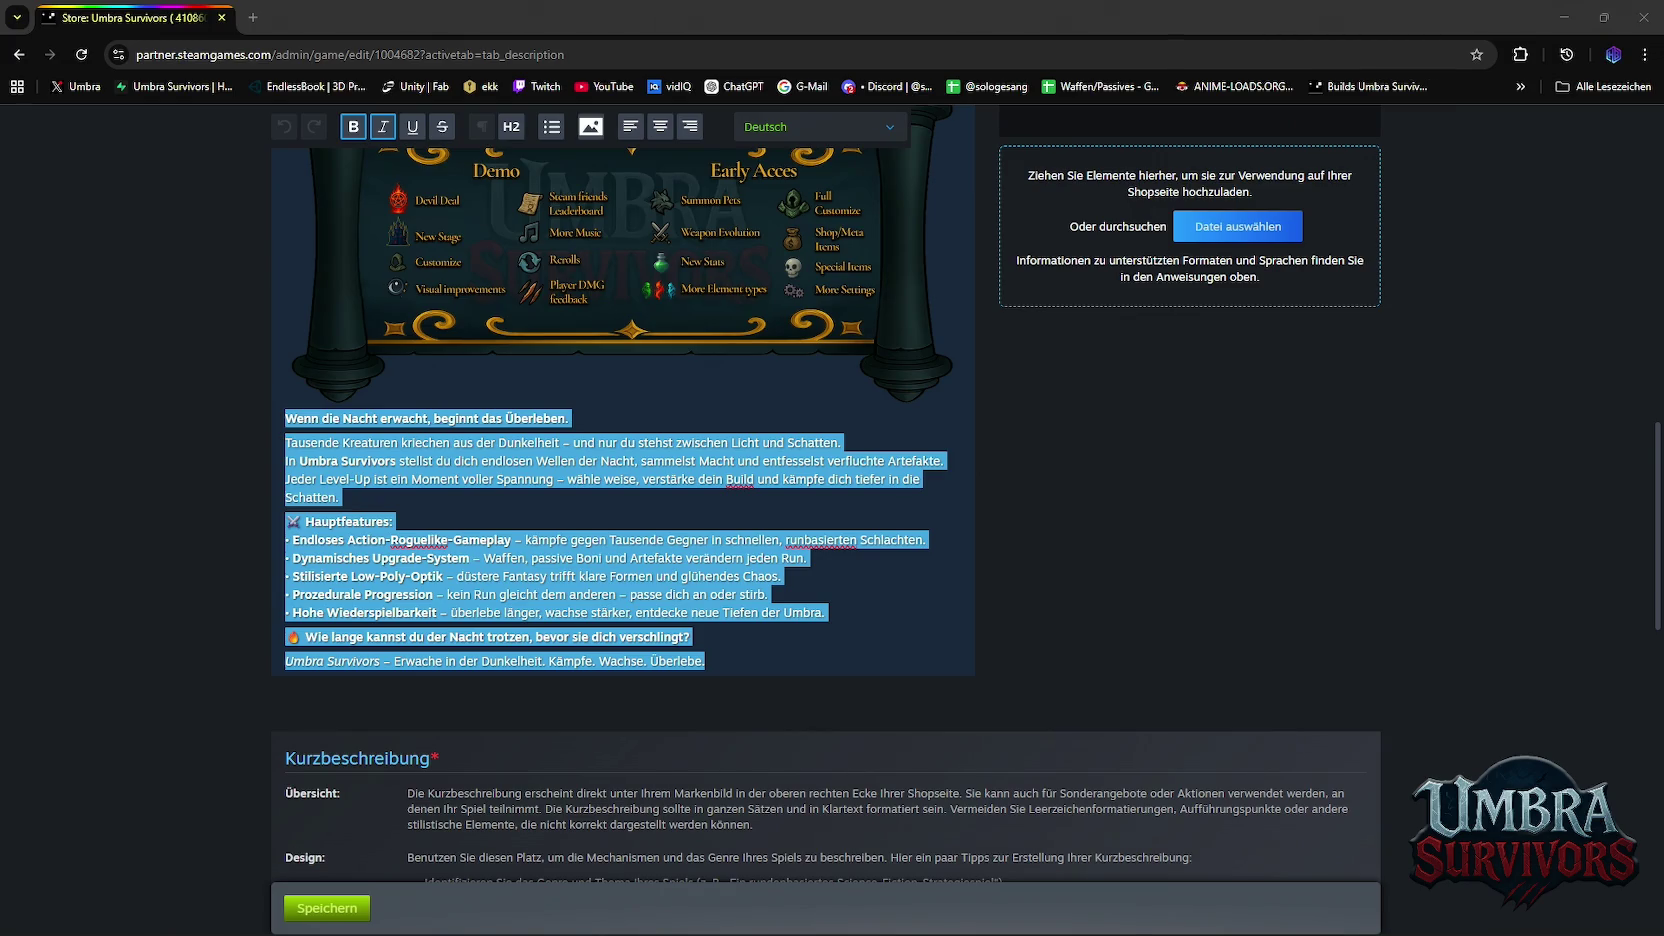
Paste the new 'Infos zum Spiel' text, clear the image error, and select the separator below the intro
key("ctrl+v")
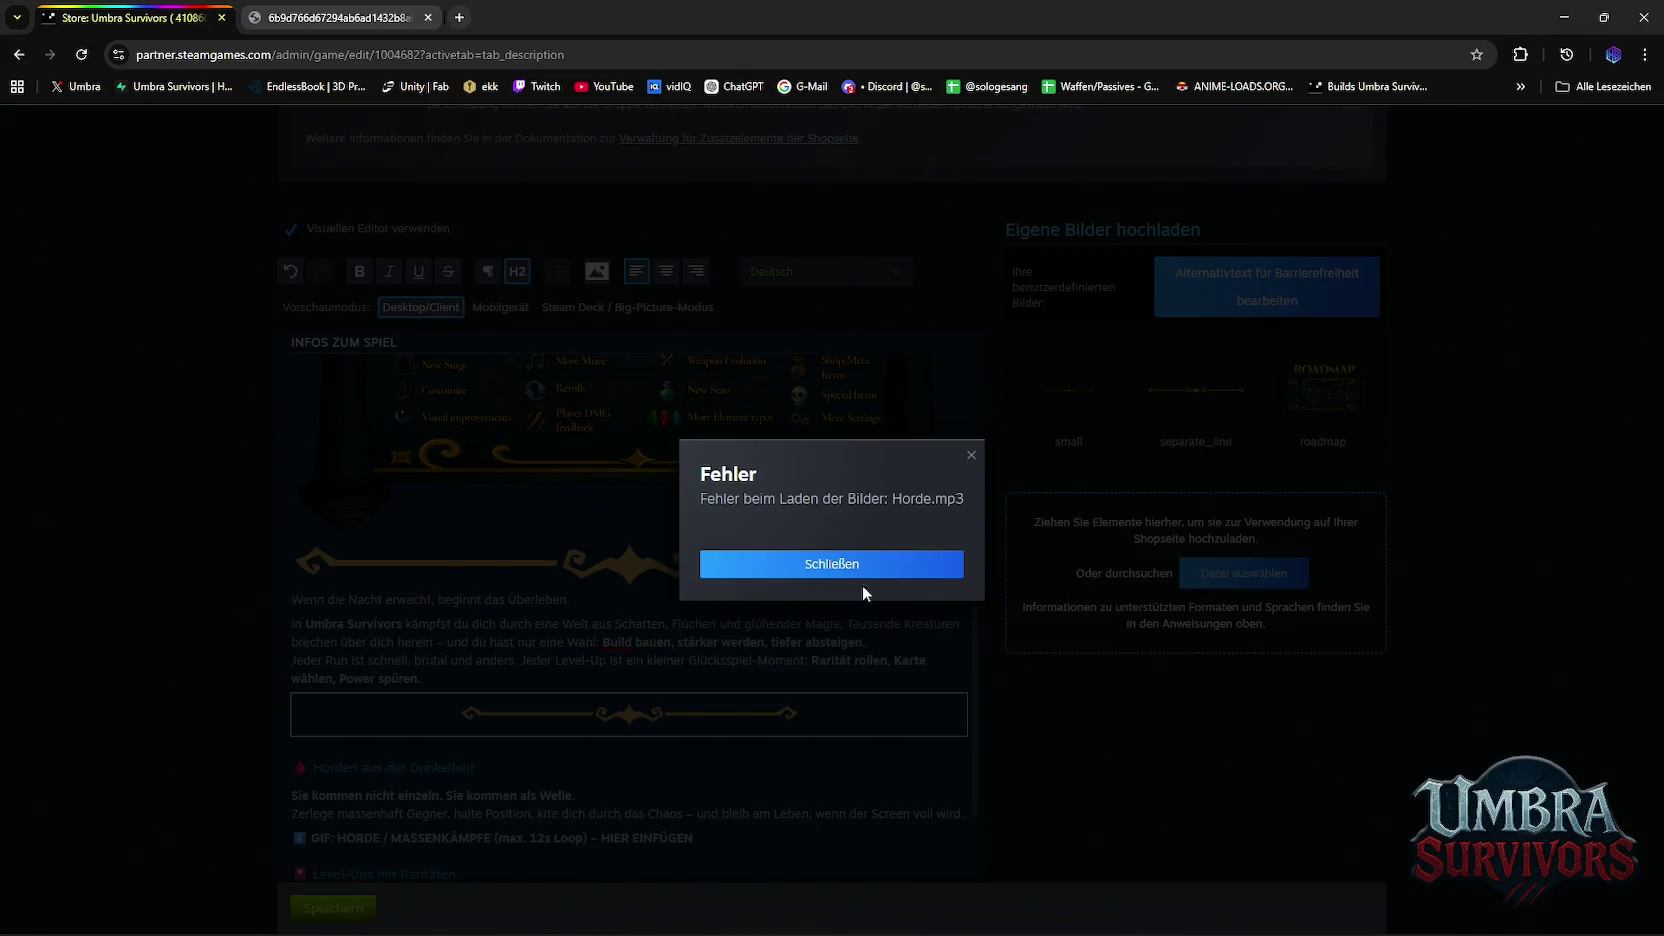
left_click(849, 580)
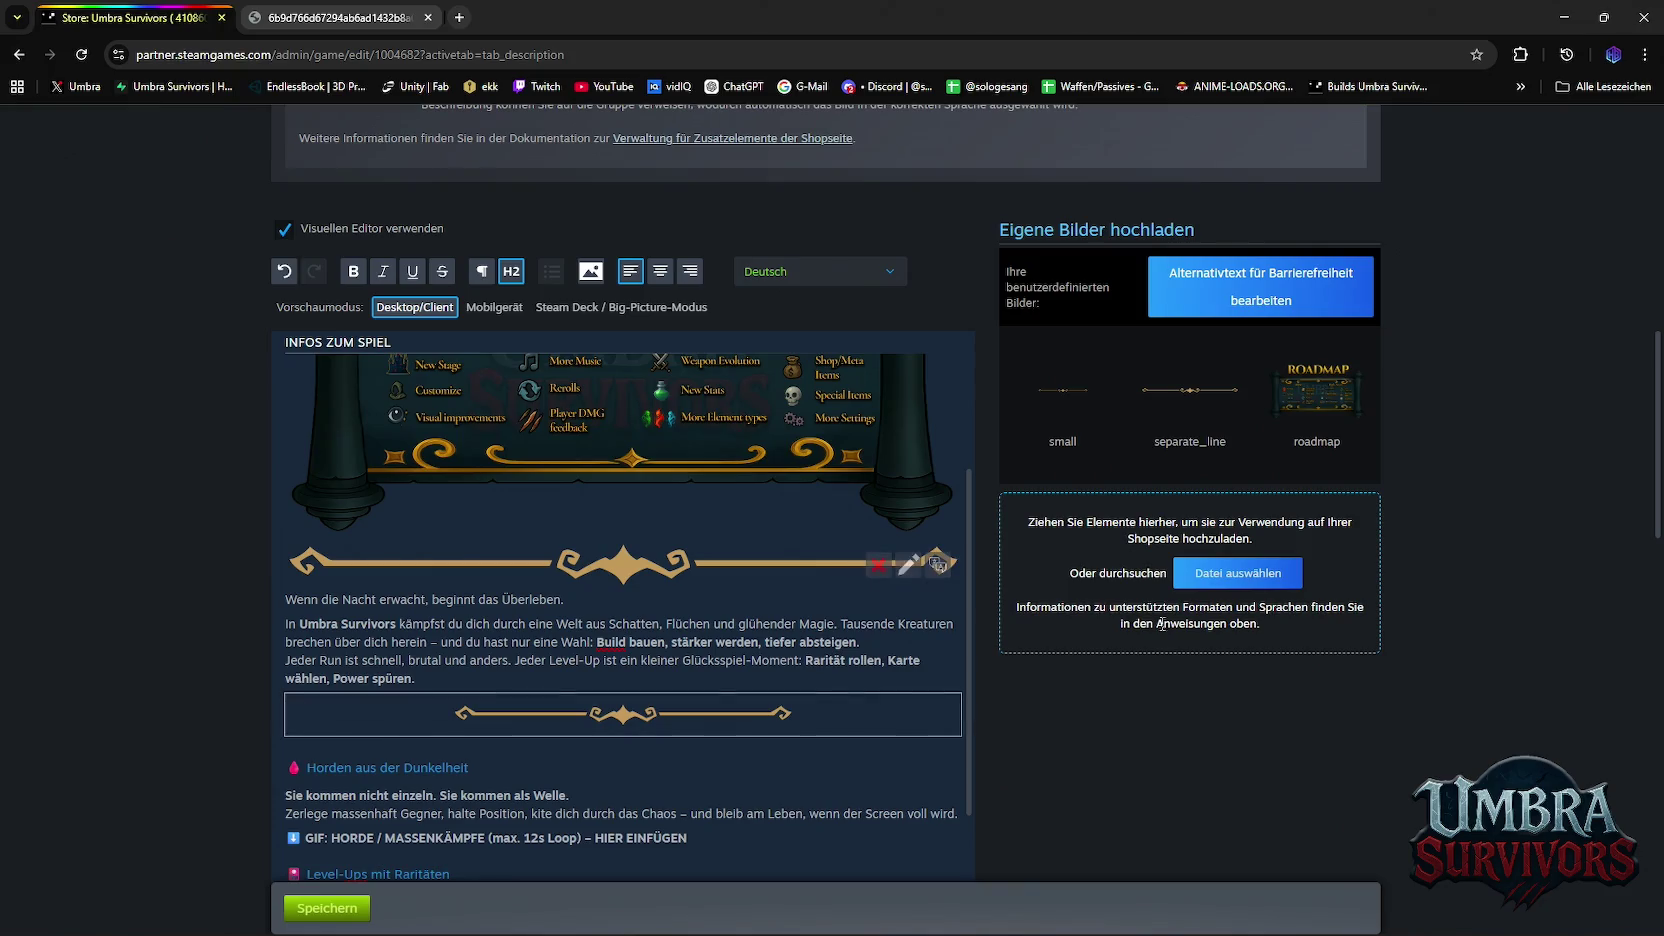
left_click(591, 271)
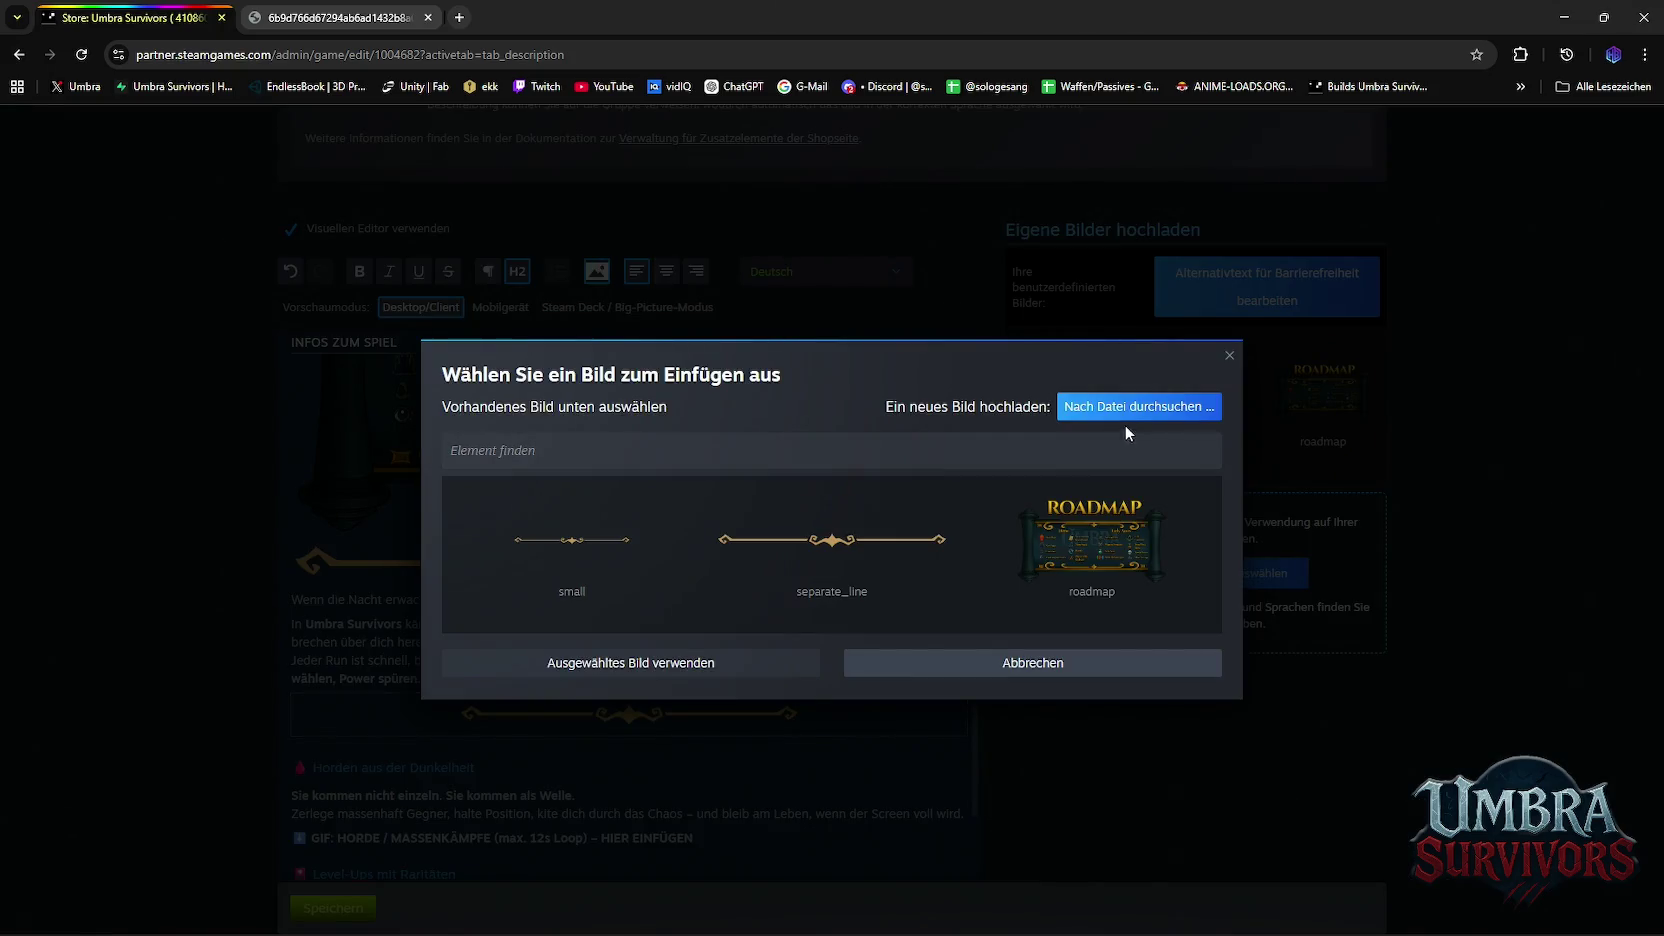
left_click(1230, 358)
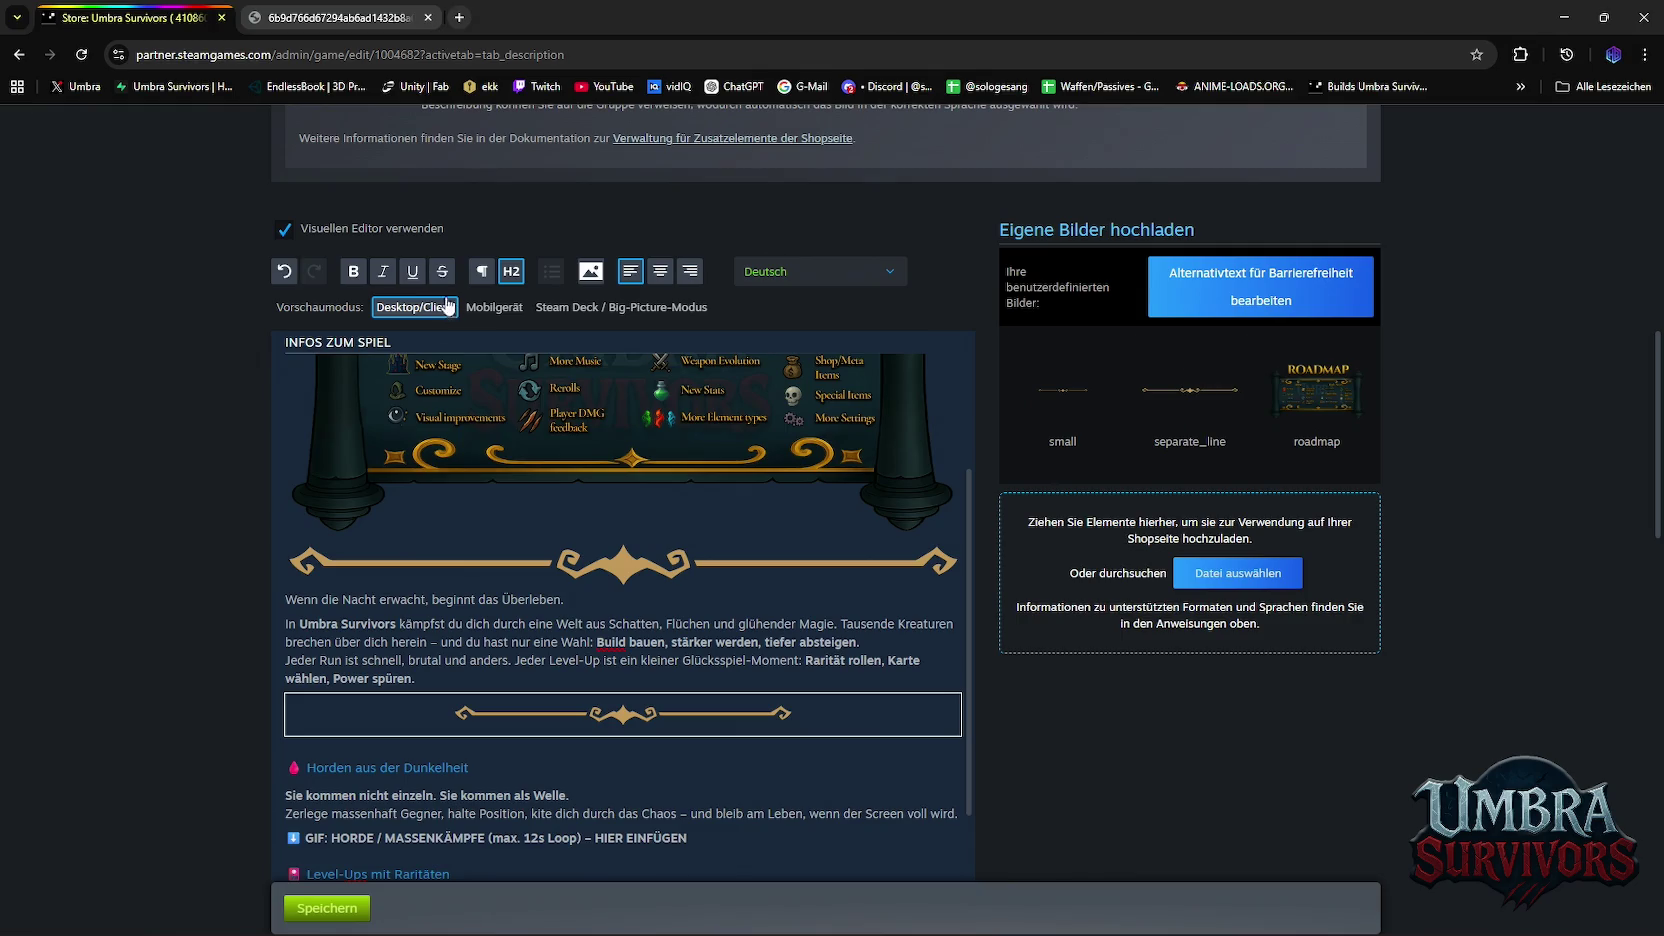
left_click(512, 272)
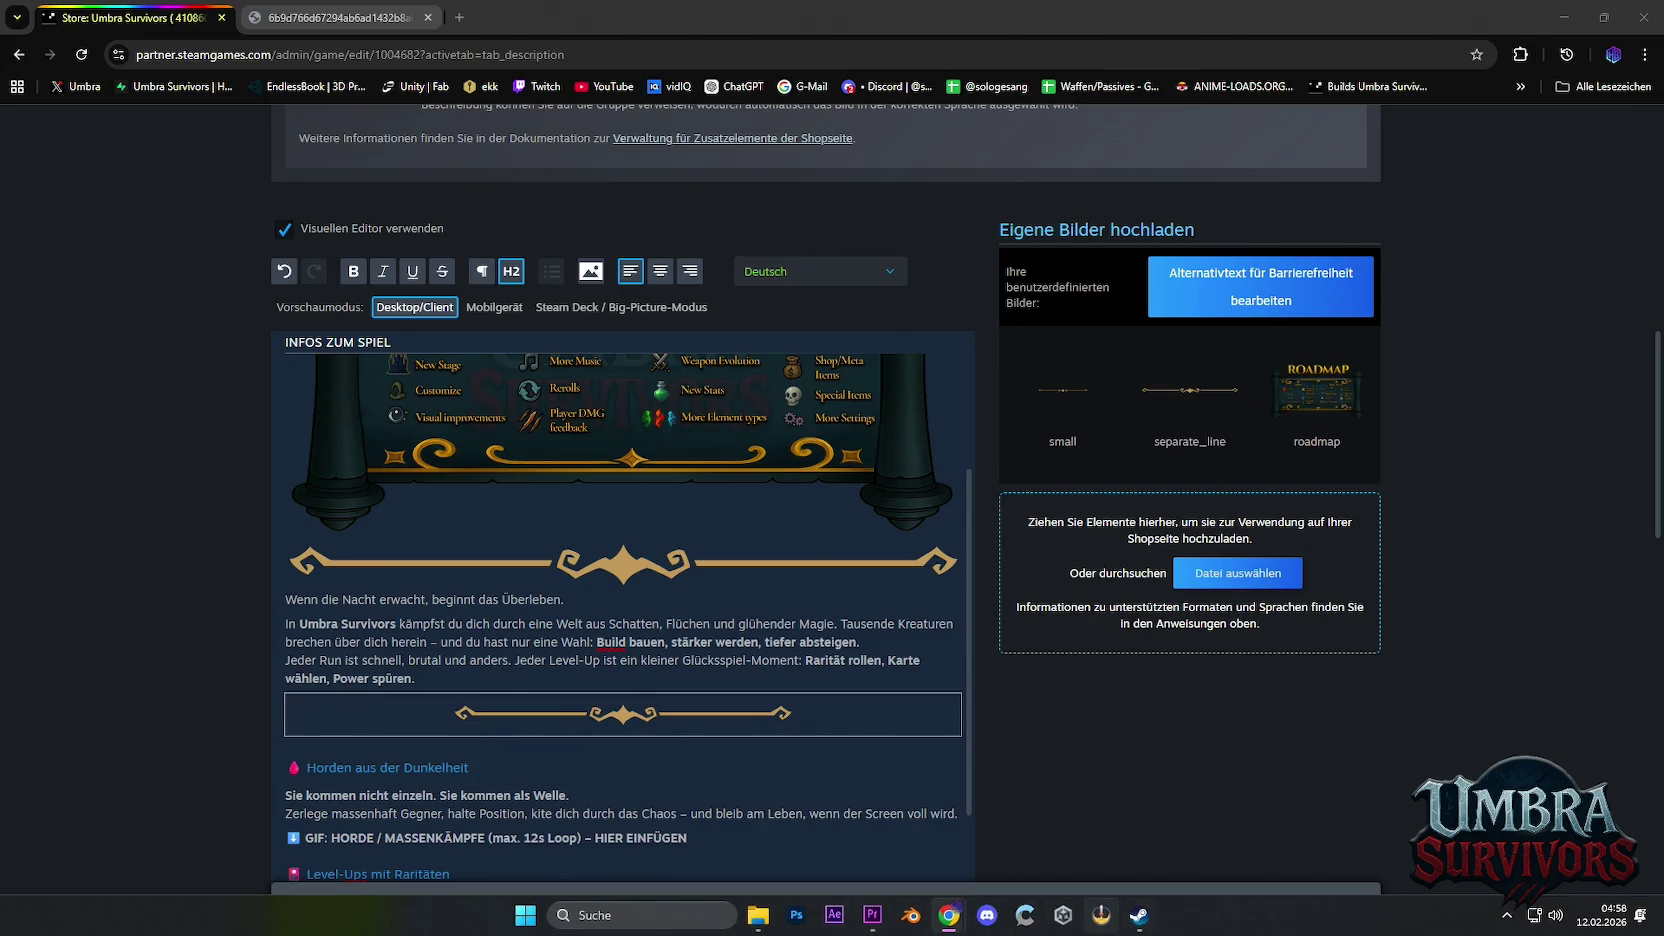
left_click(872, 915)
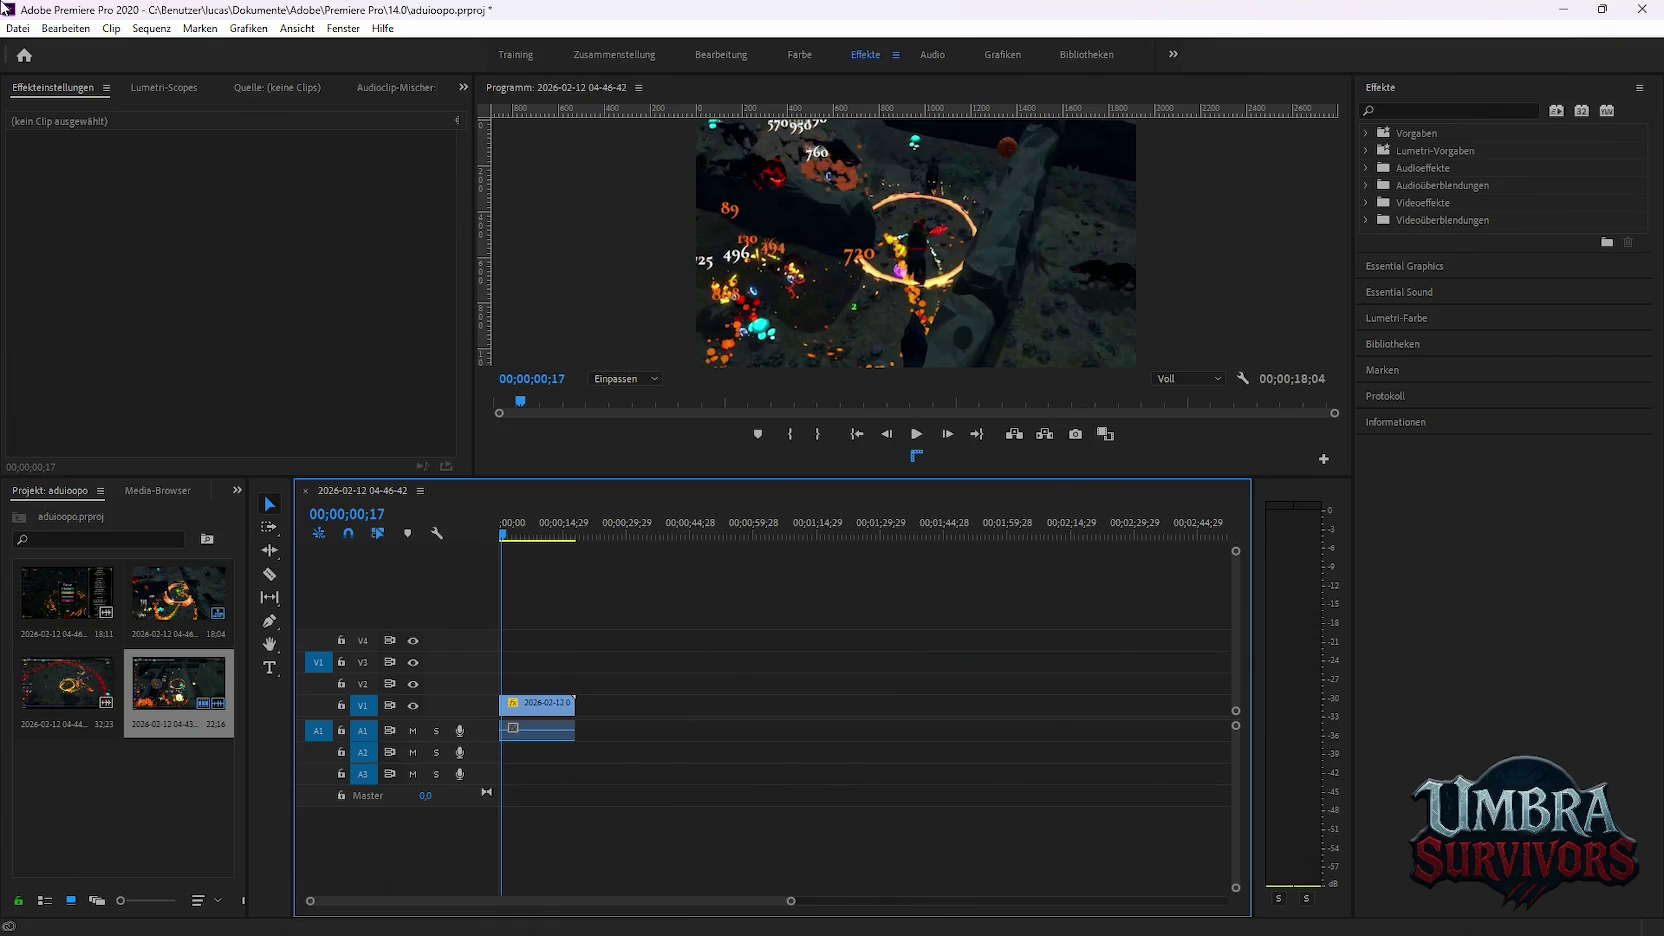
Export the sequence as Animierte GIF to the Marketing GIFS folder and add it to the Warteschlange
left_click(18, 28)
mouse_move(58, 541)
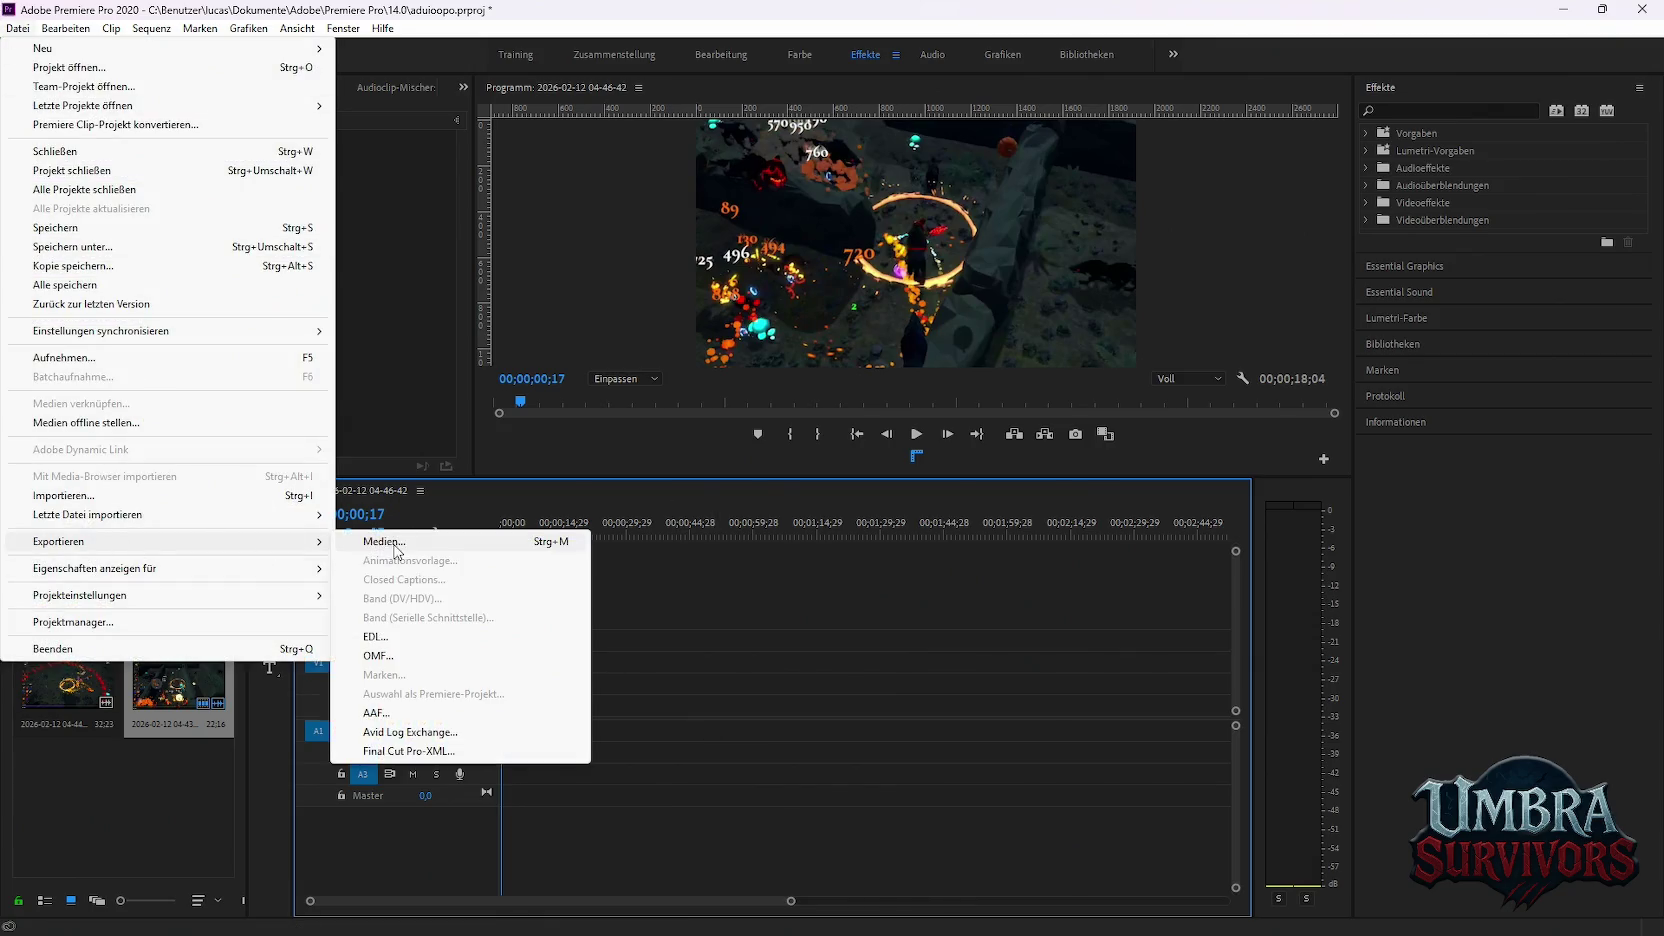
left_click(460, 541)
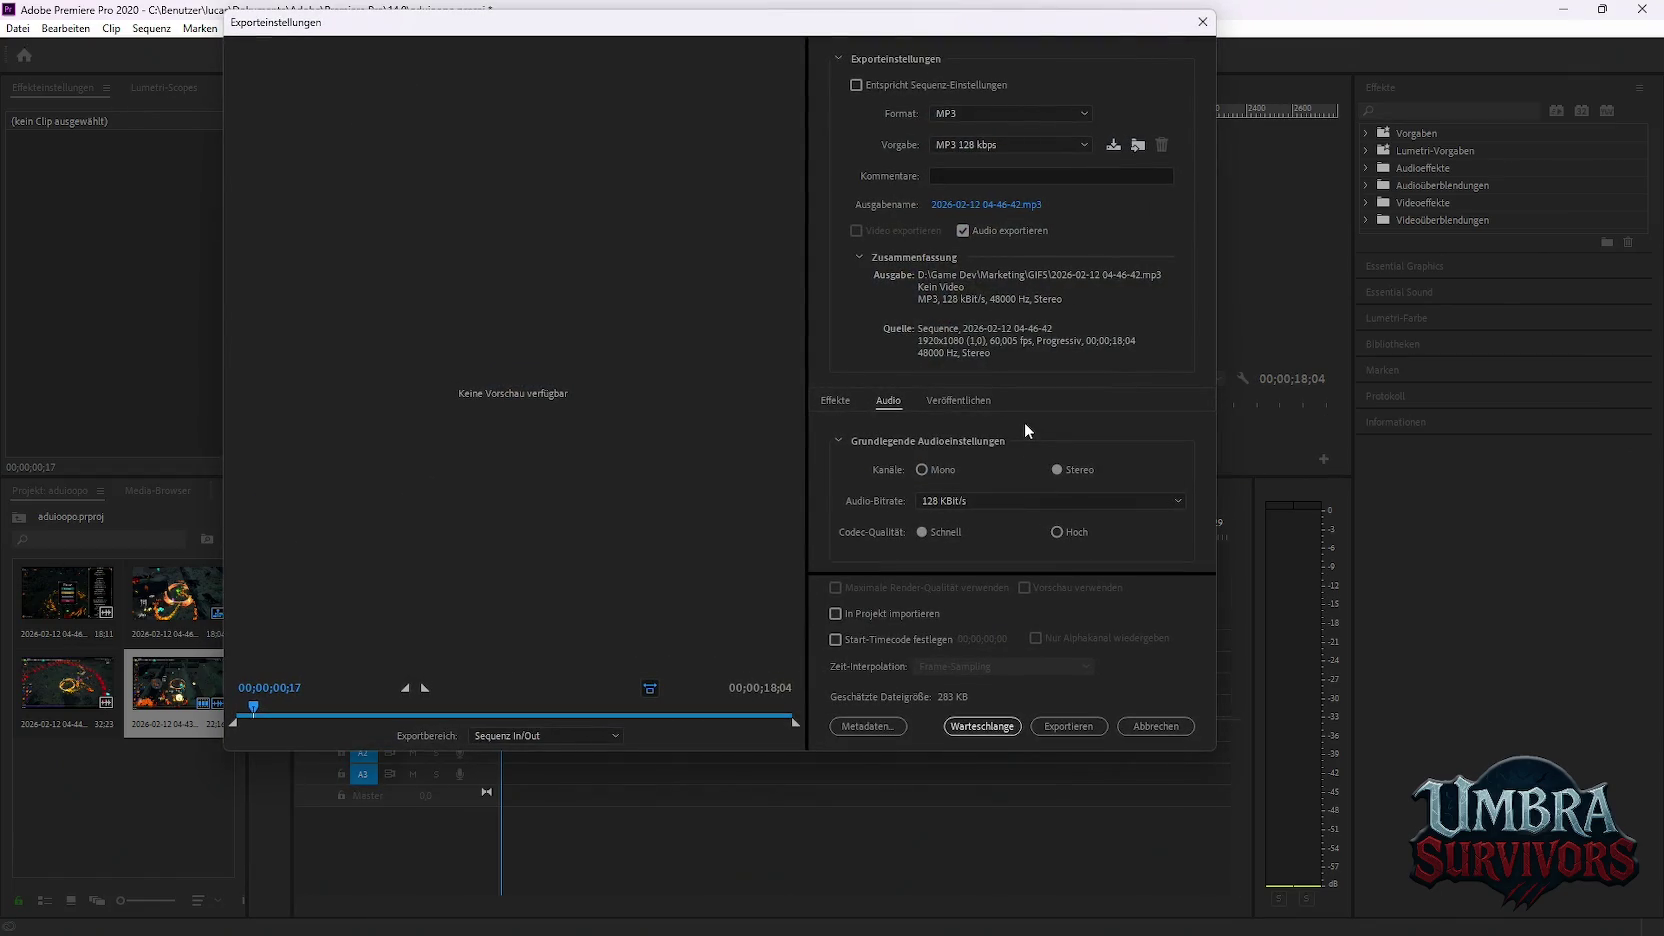
left_click(1060, 112)
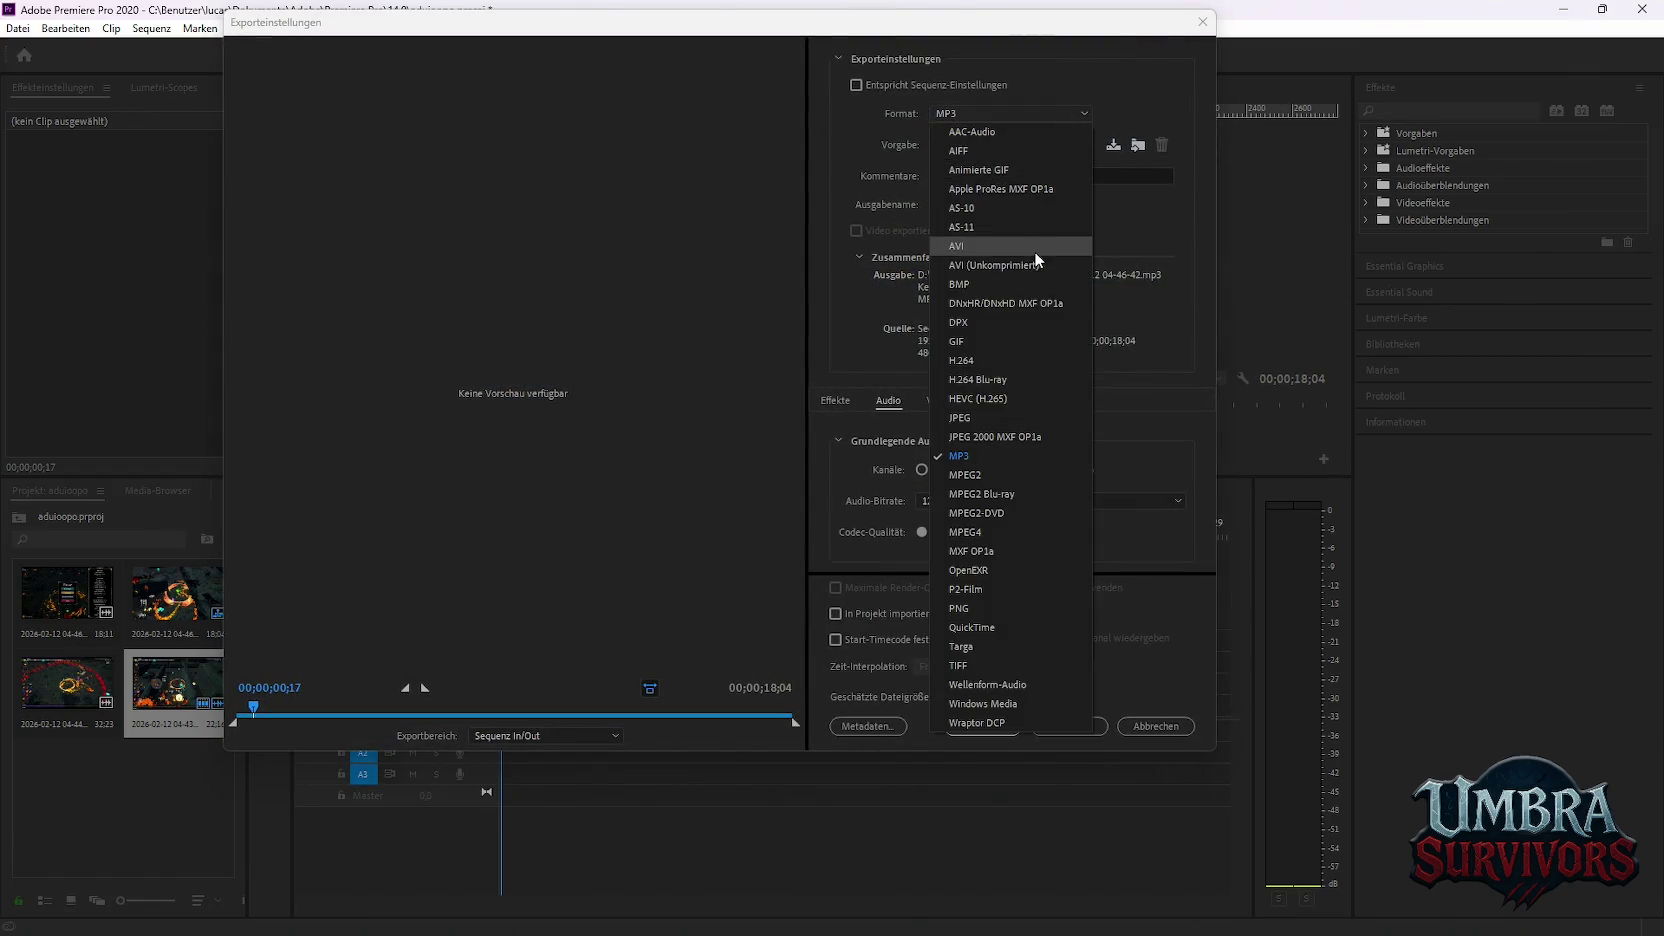
left_click(1005, 170)
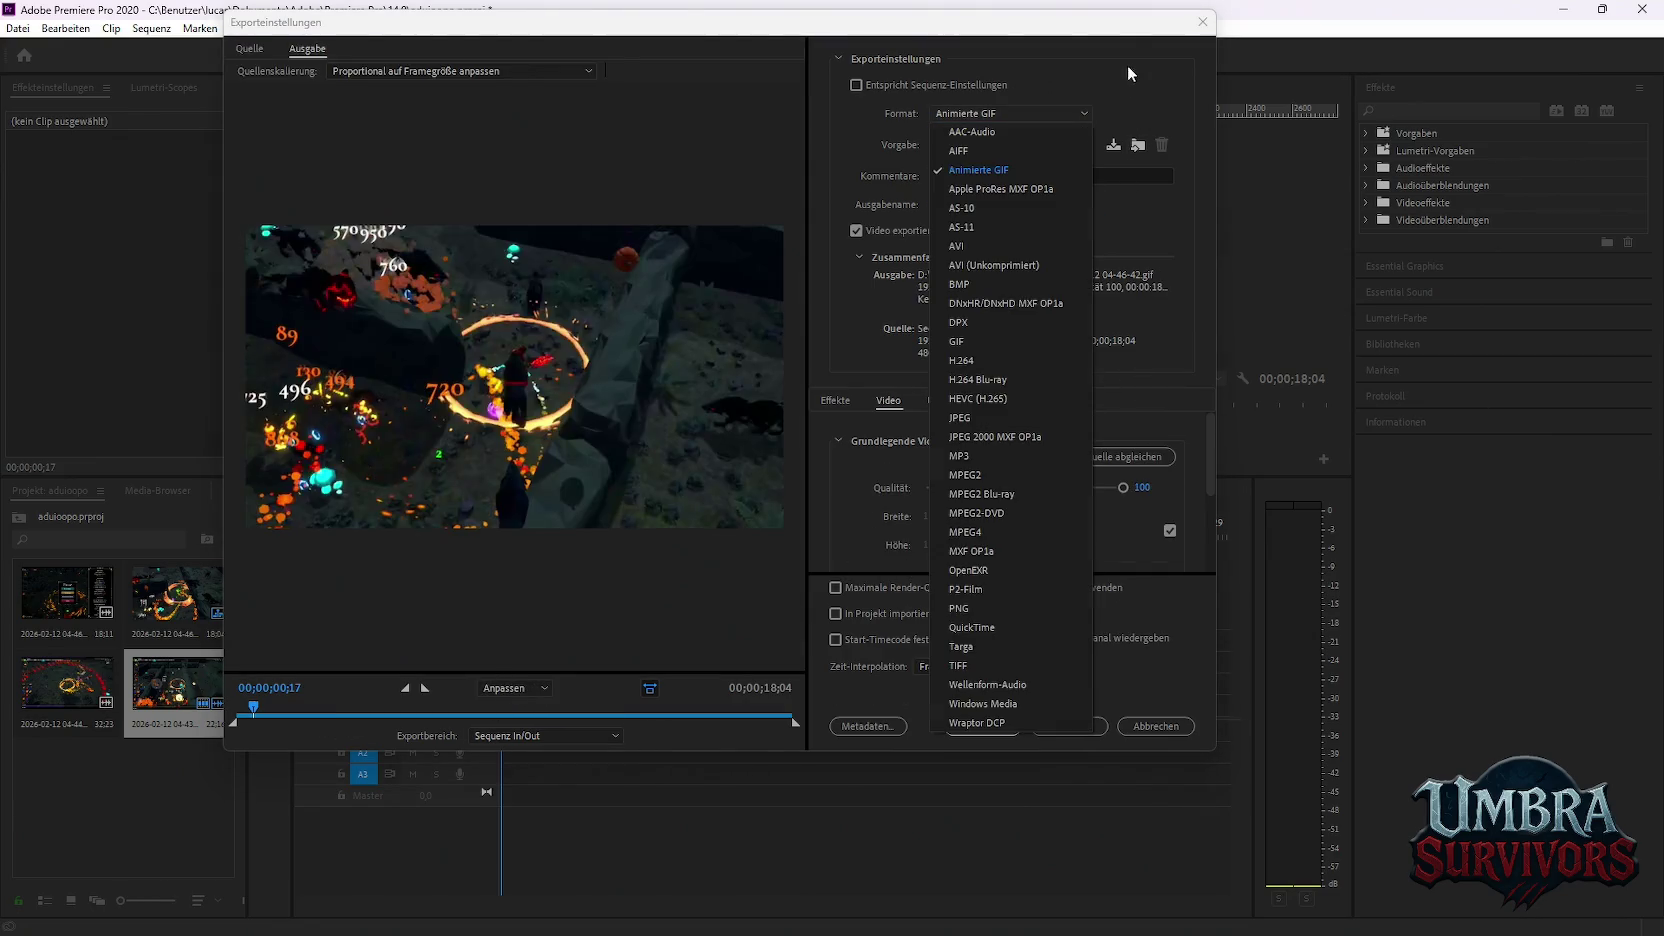
left_click(988, 204)
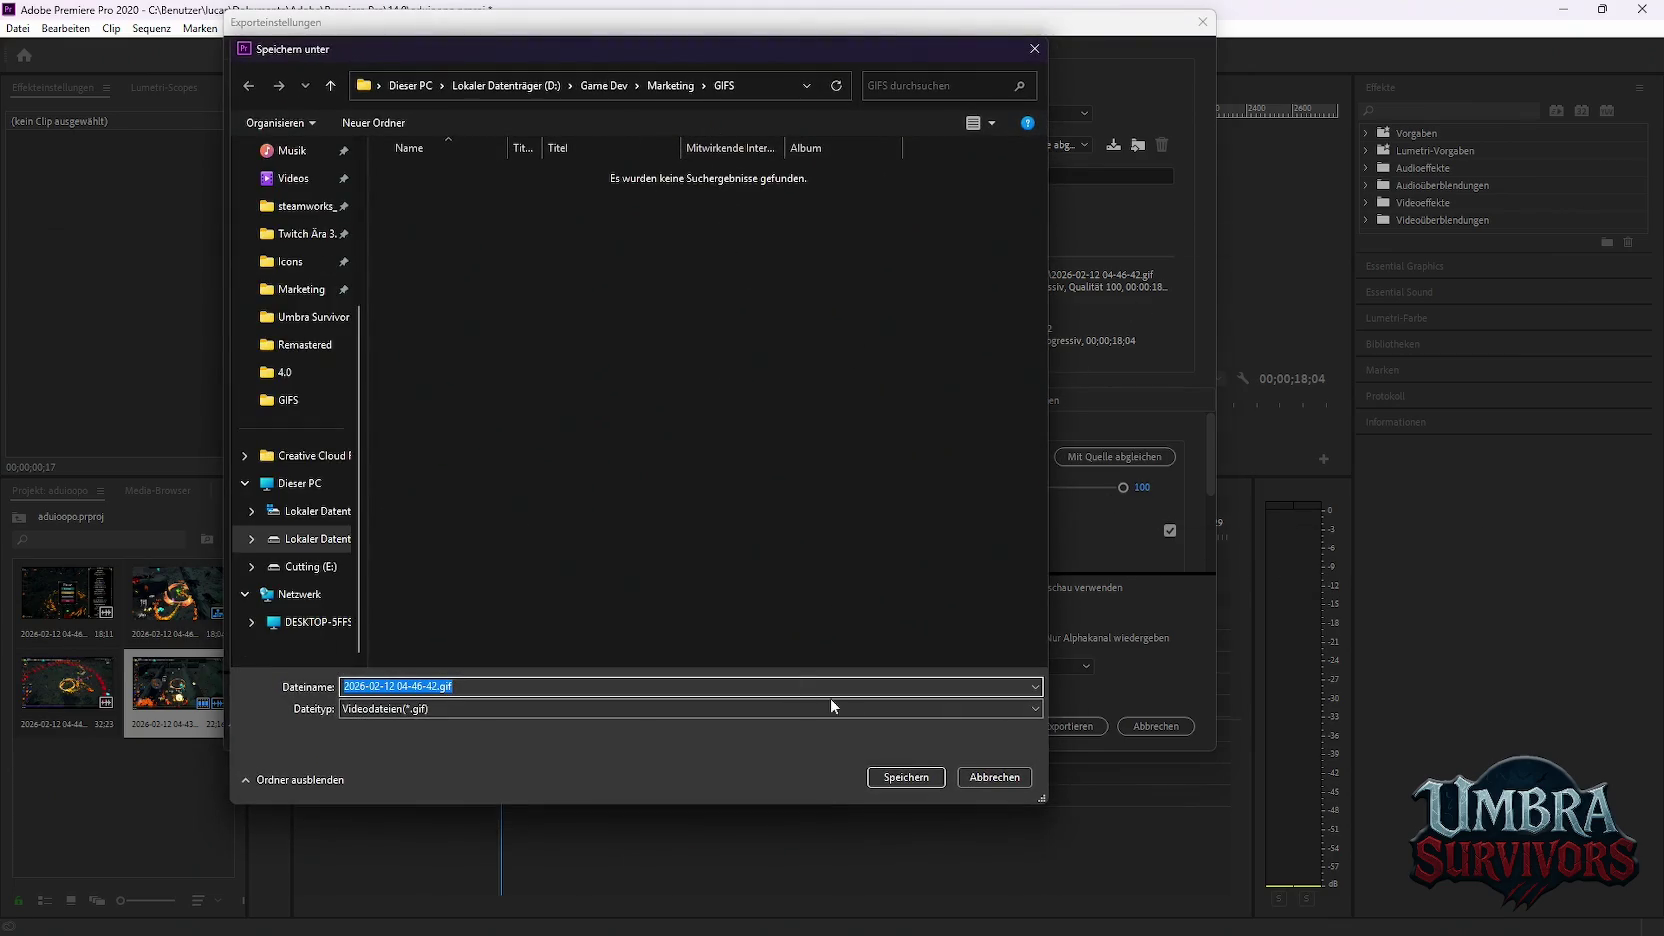
left_click(895, 784)
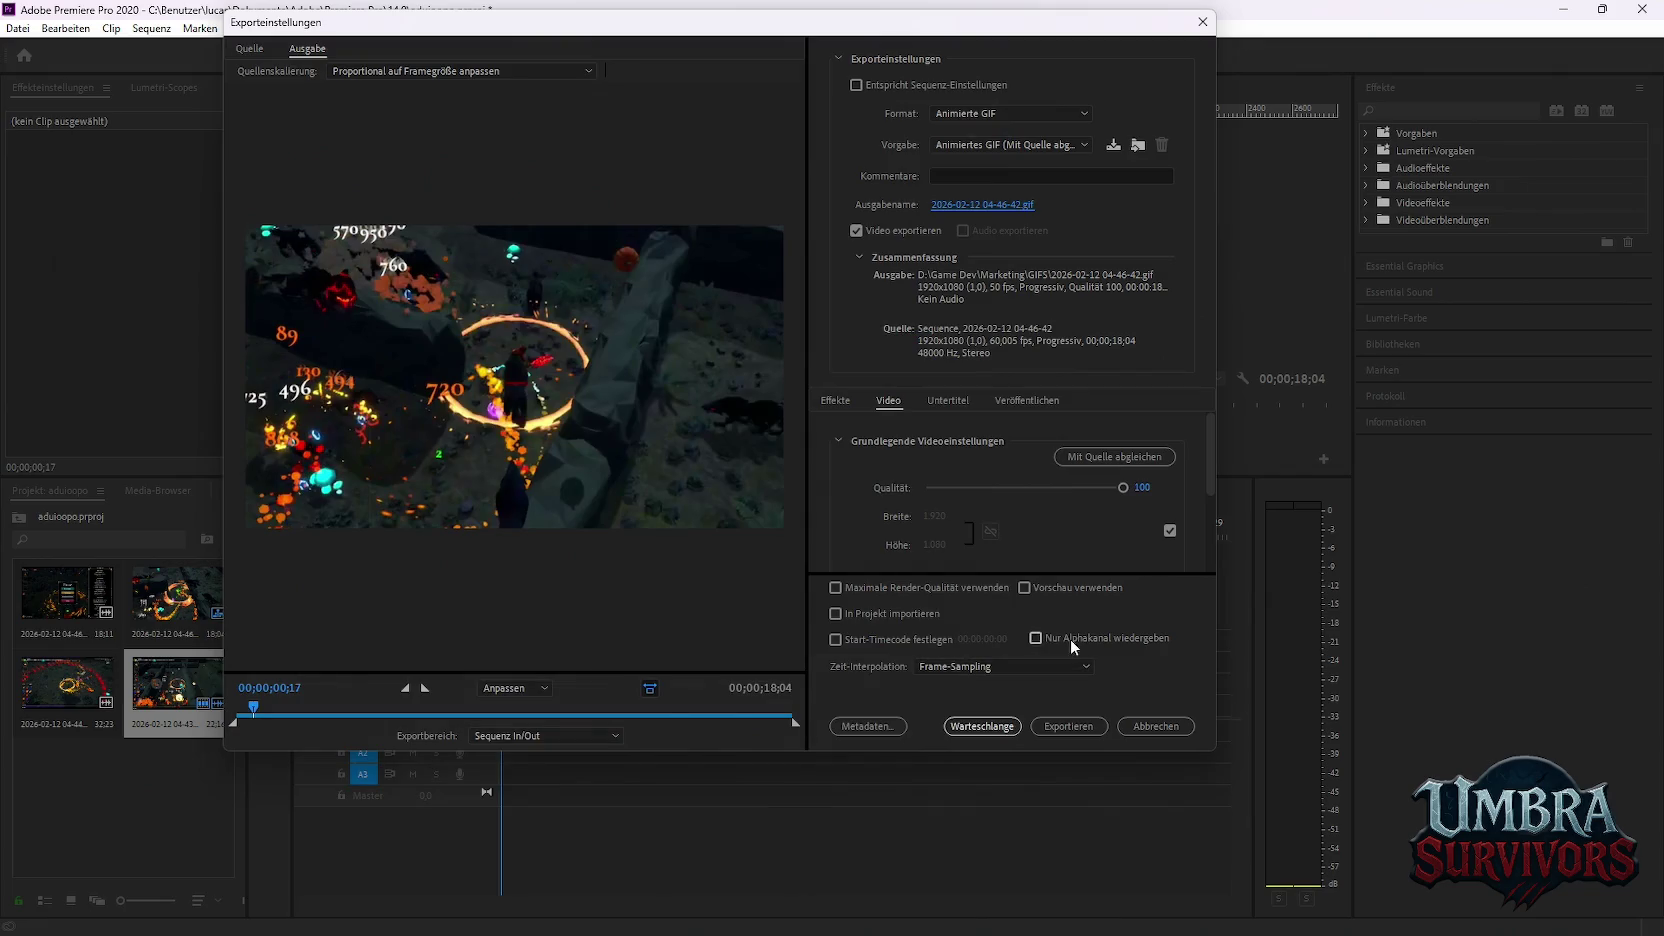
left_click(982, 727)
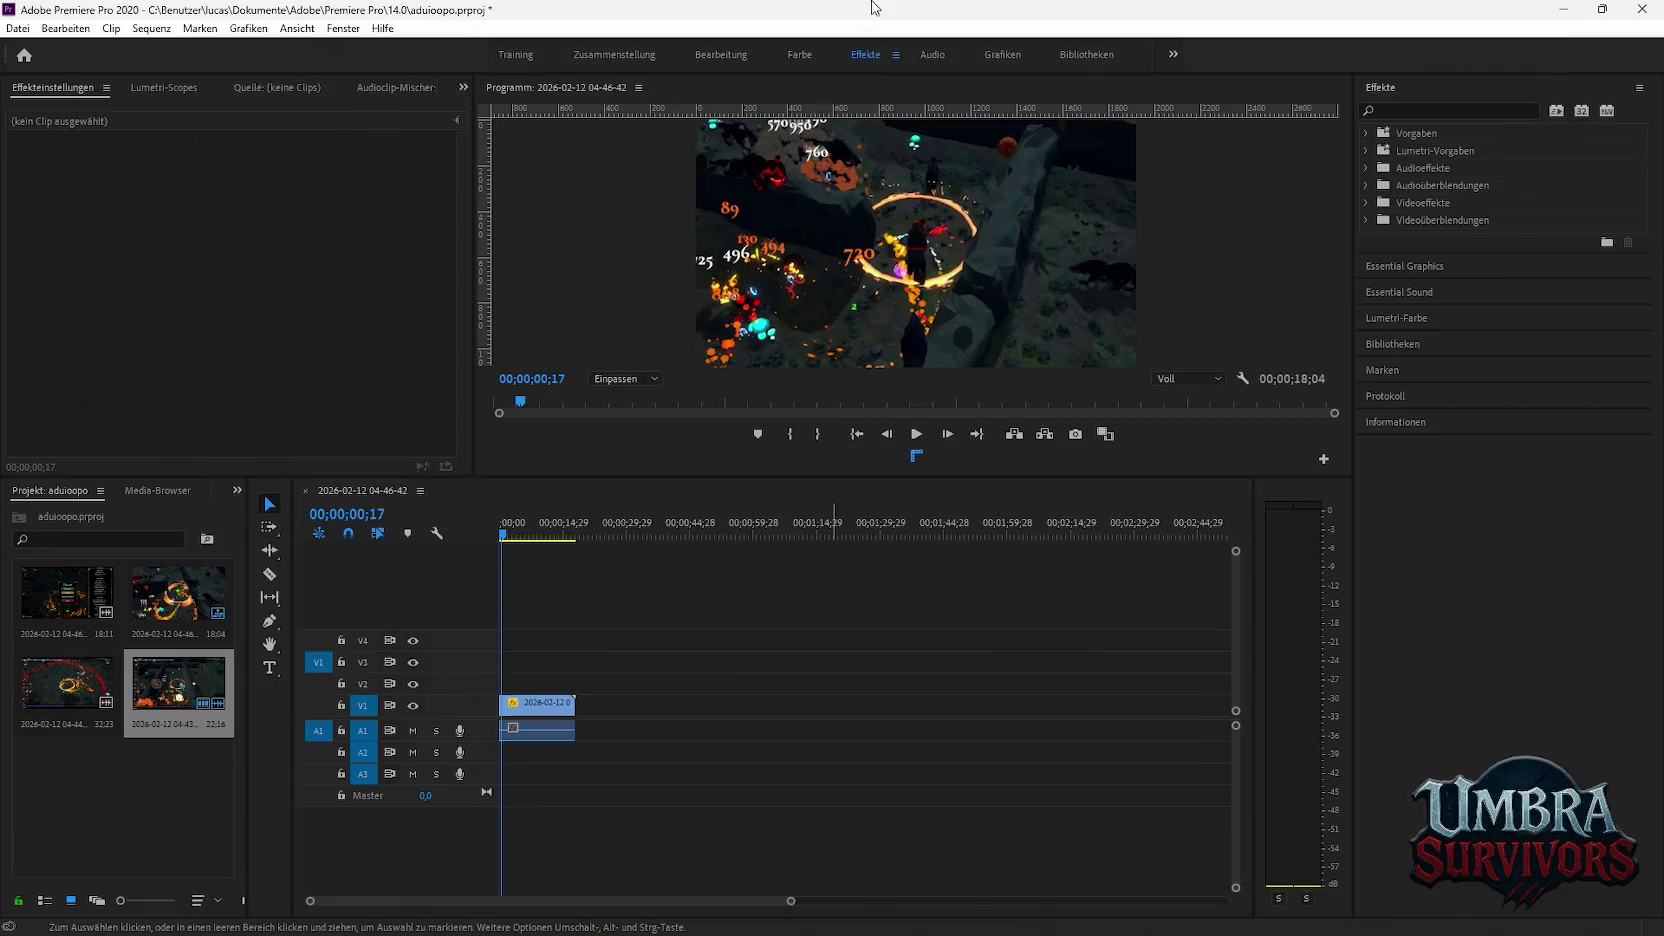
key("ctrl+z")
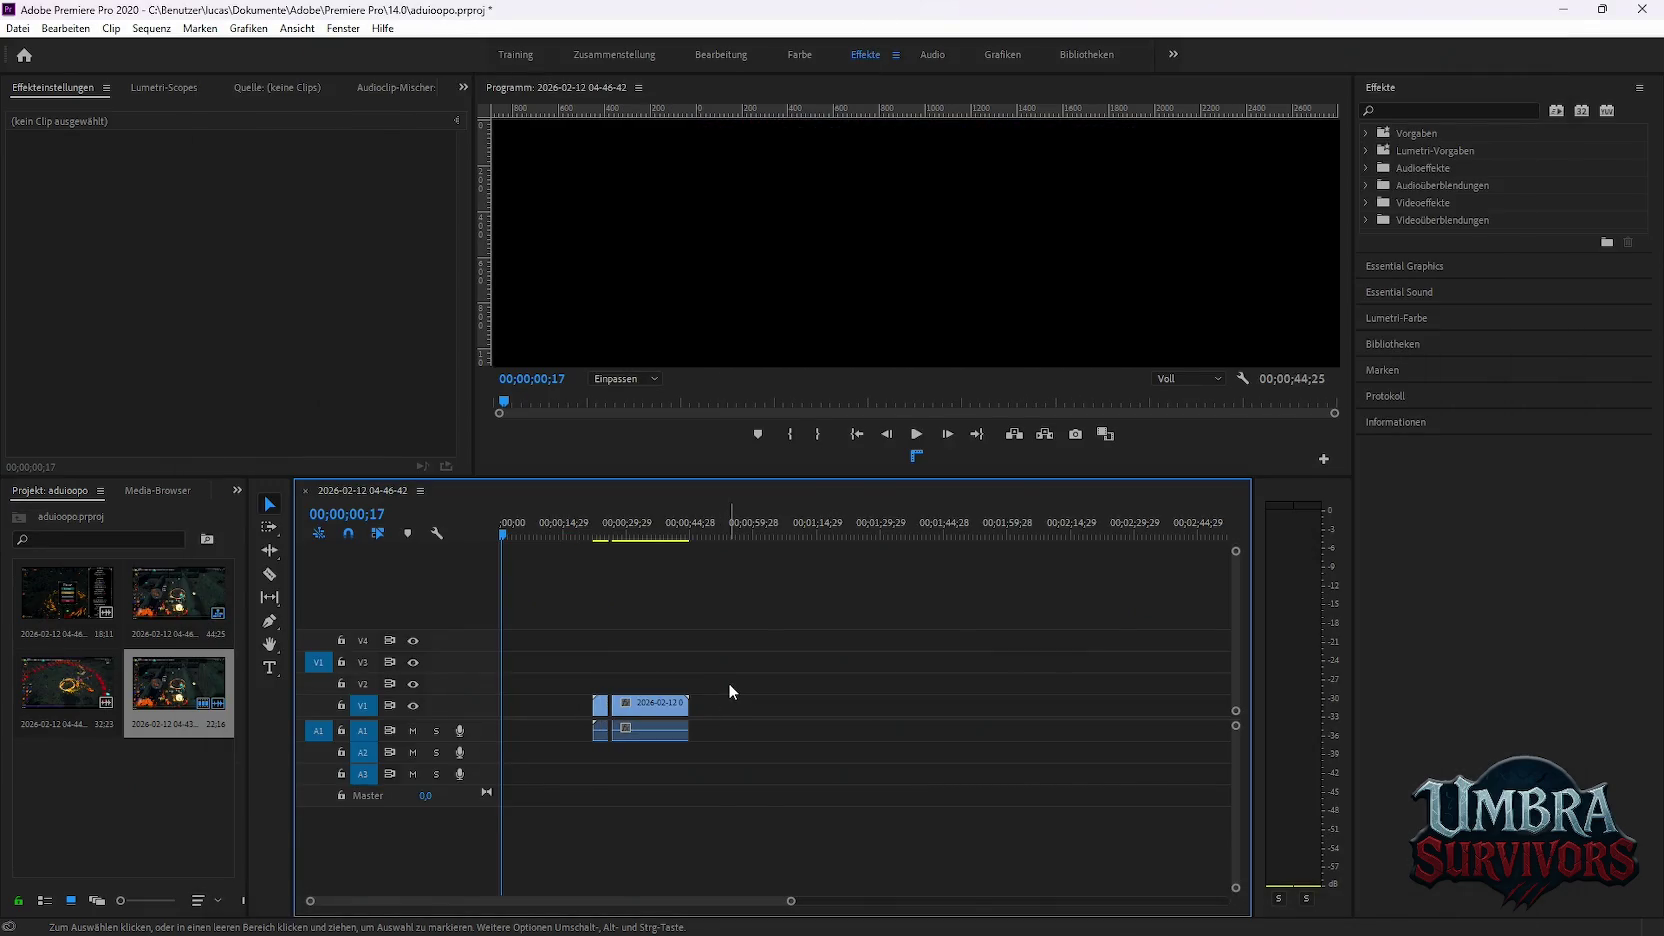
key("ctrl+z")
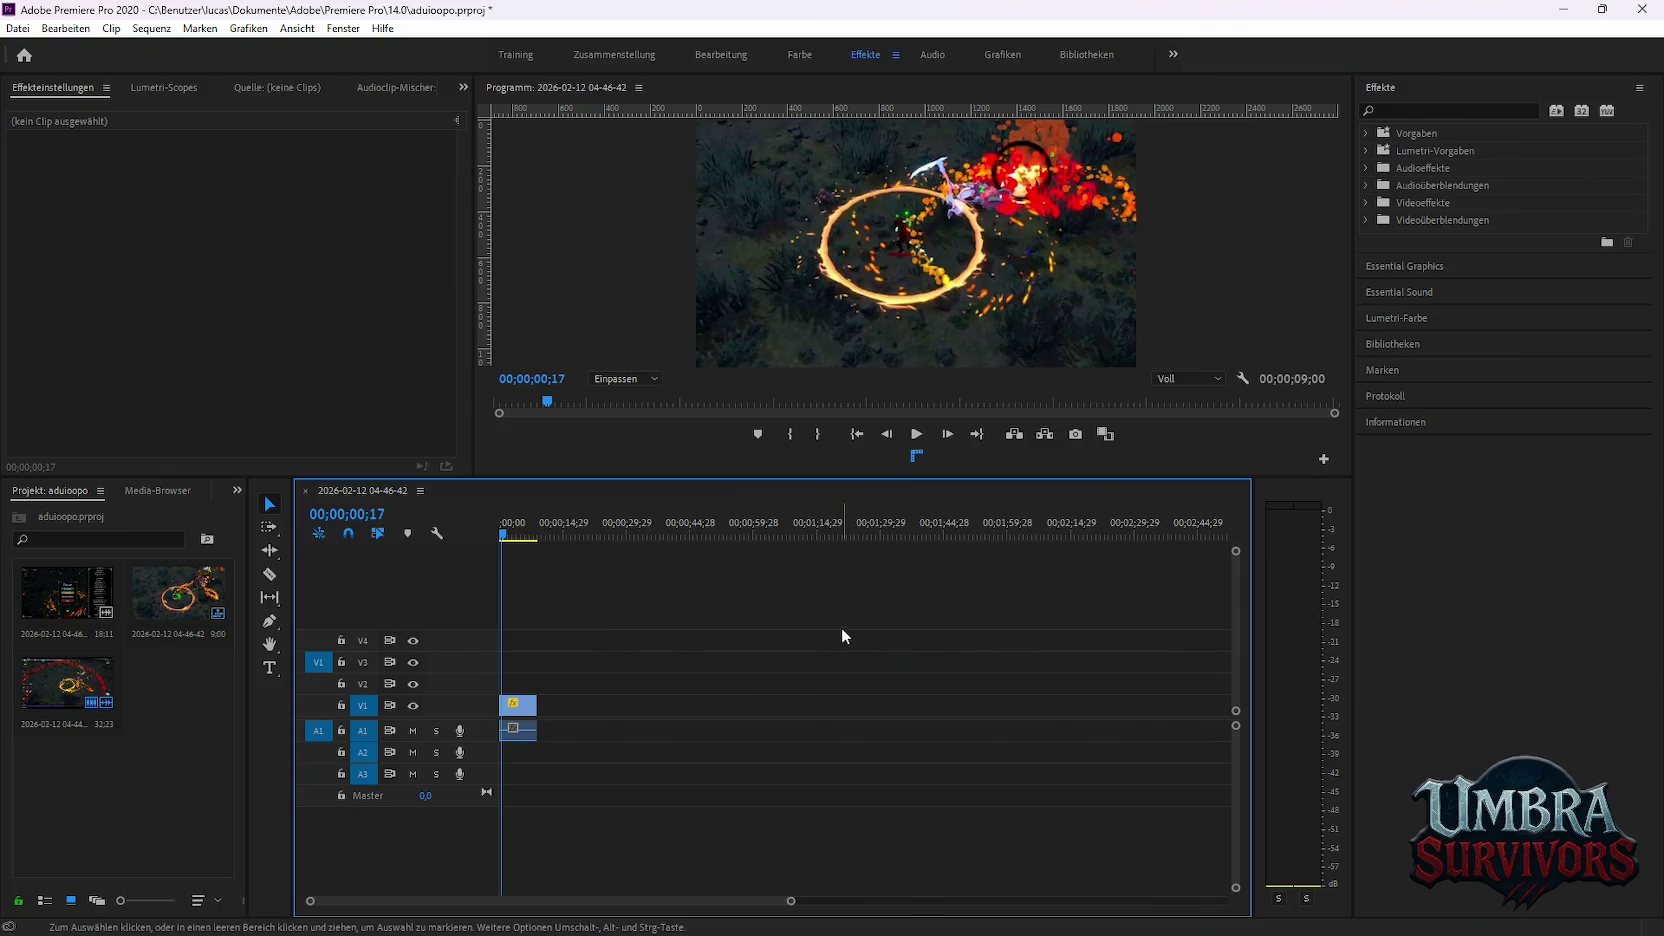
left_click(20, 30)
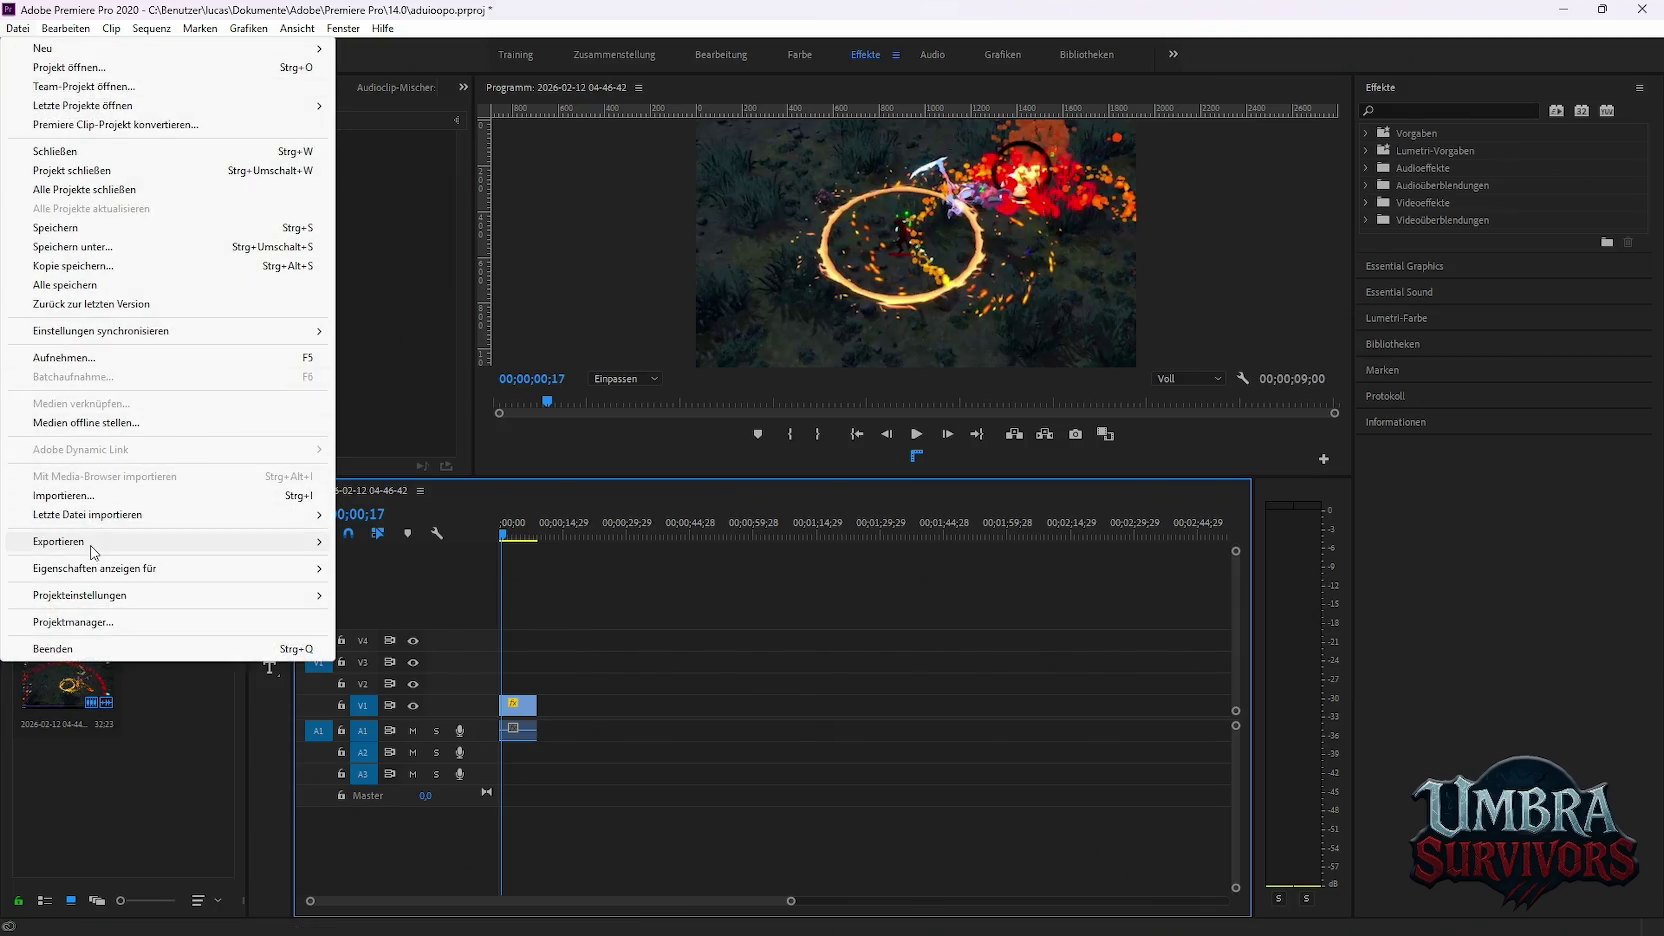
left_click(398, 542)
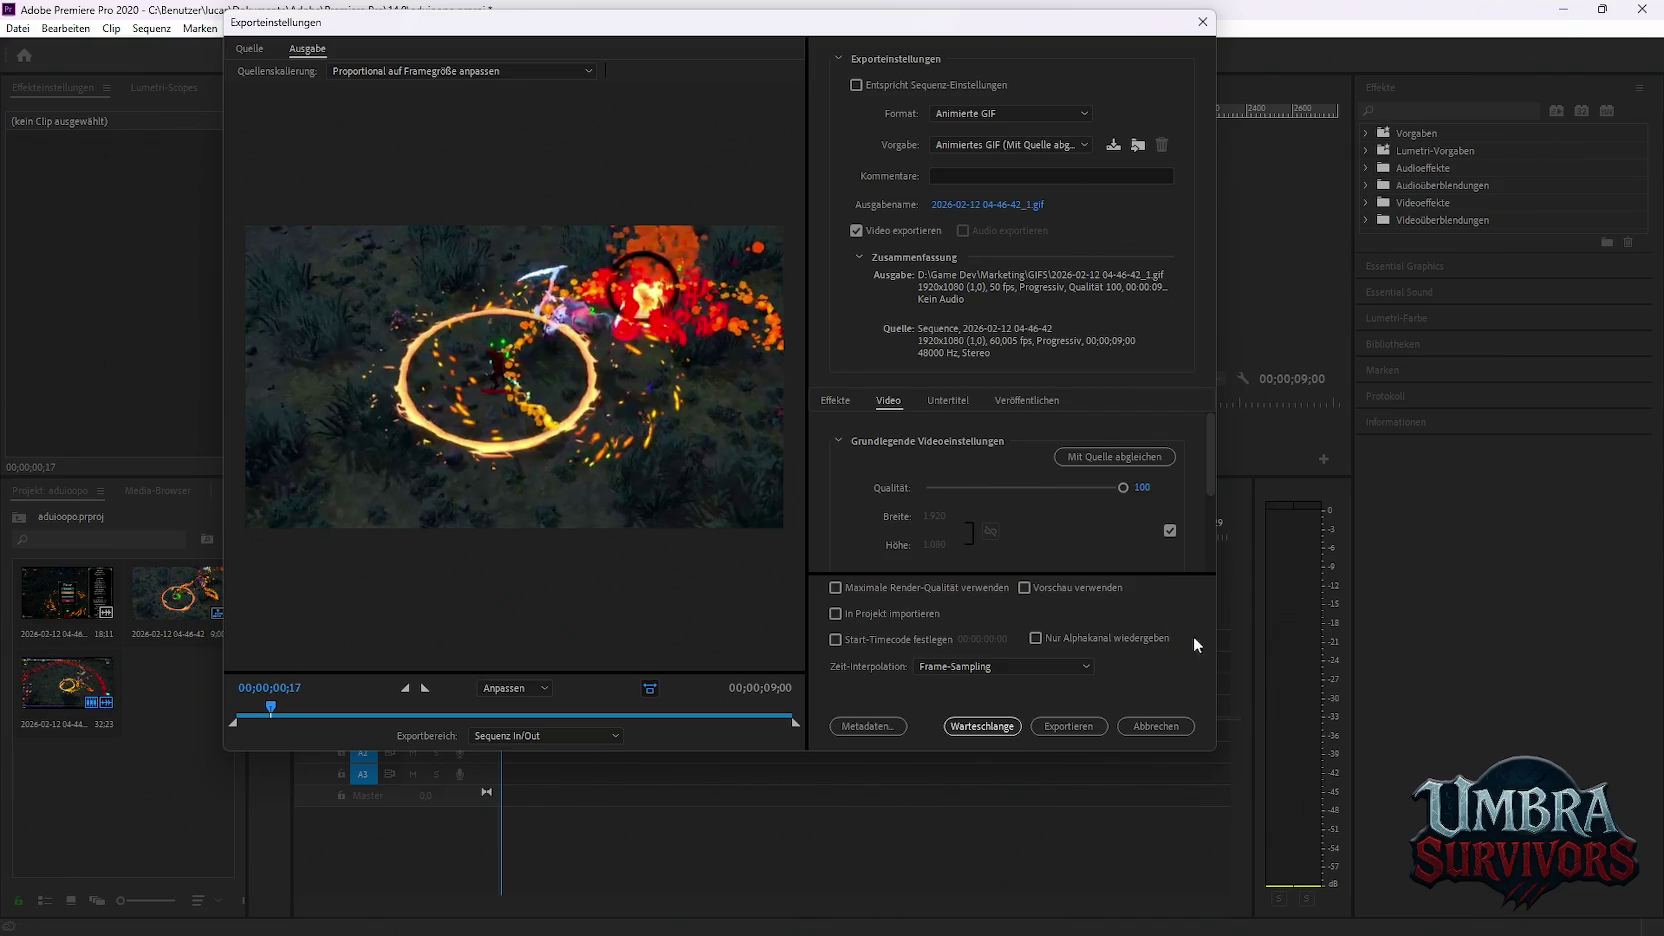
left_click(1008, 729)
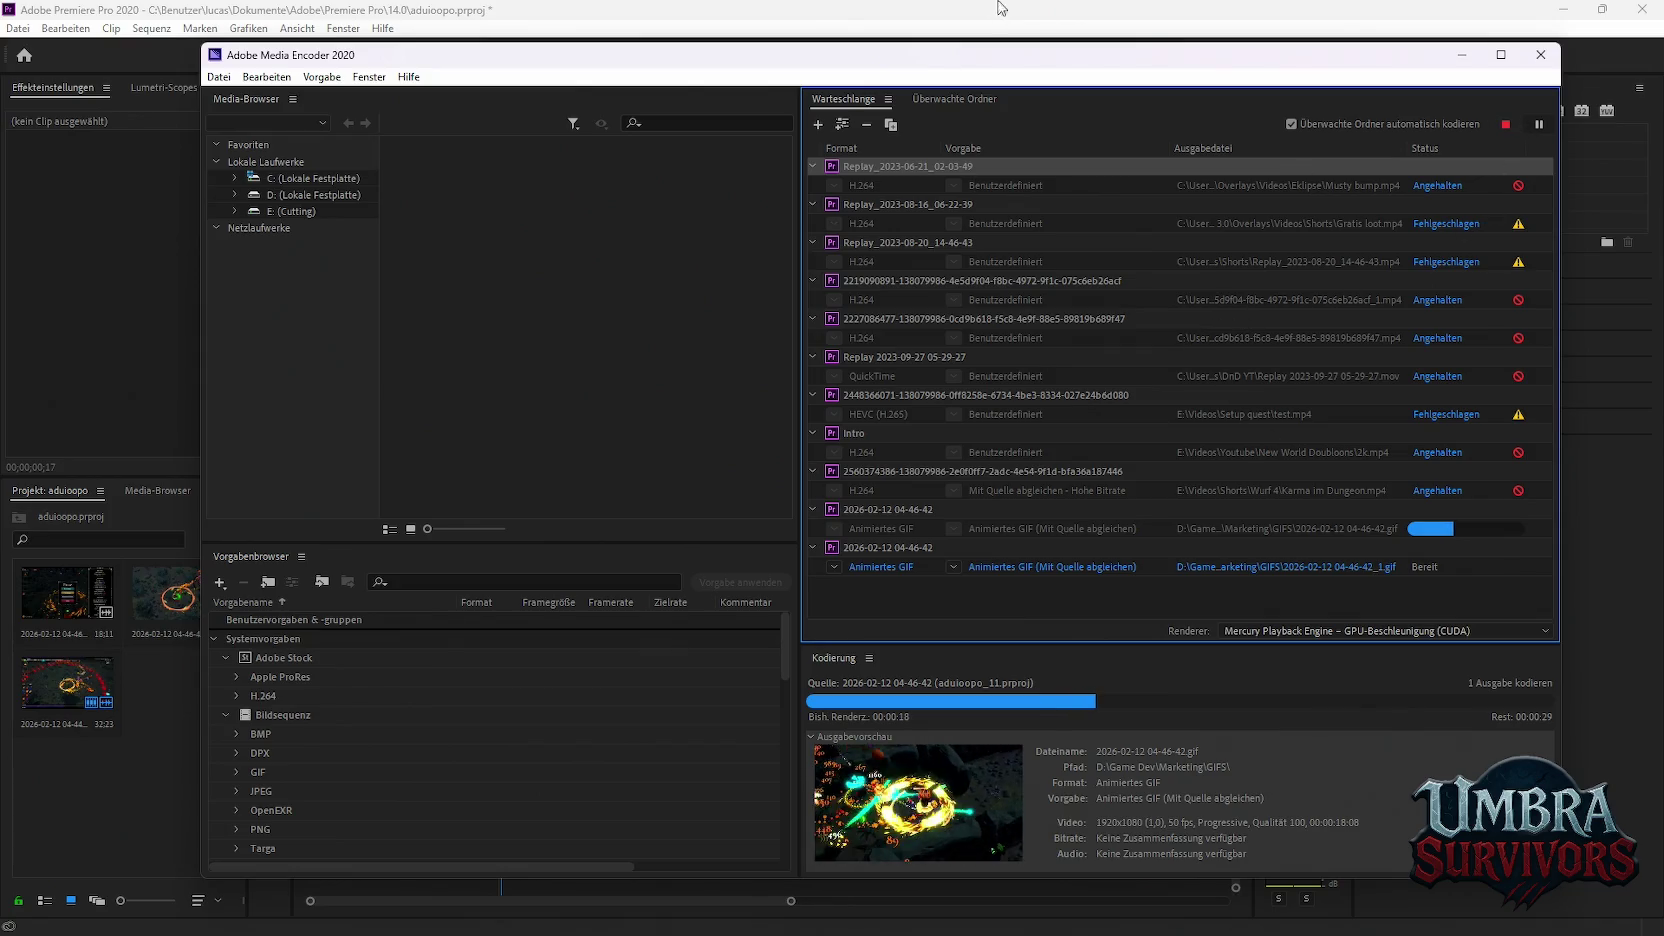
left_click(1462, 54)
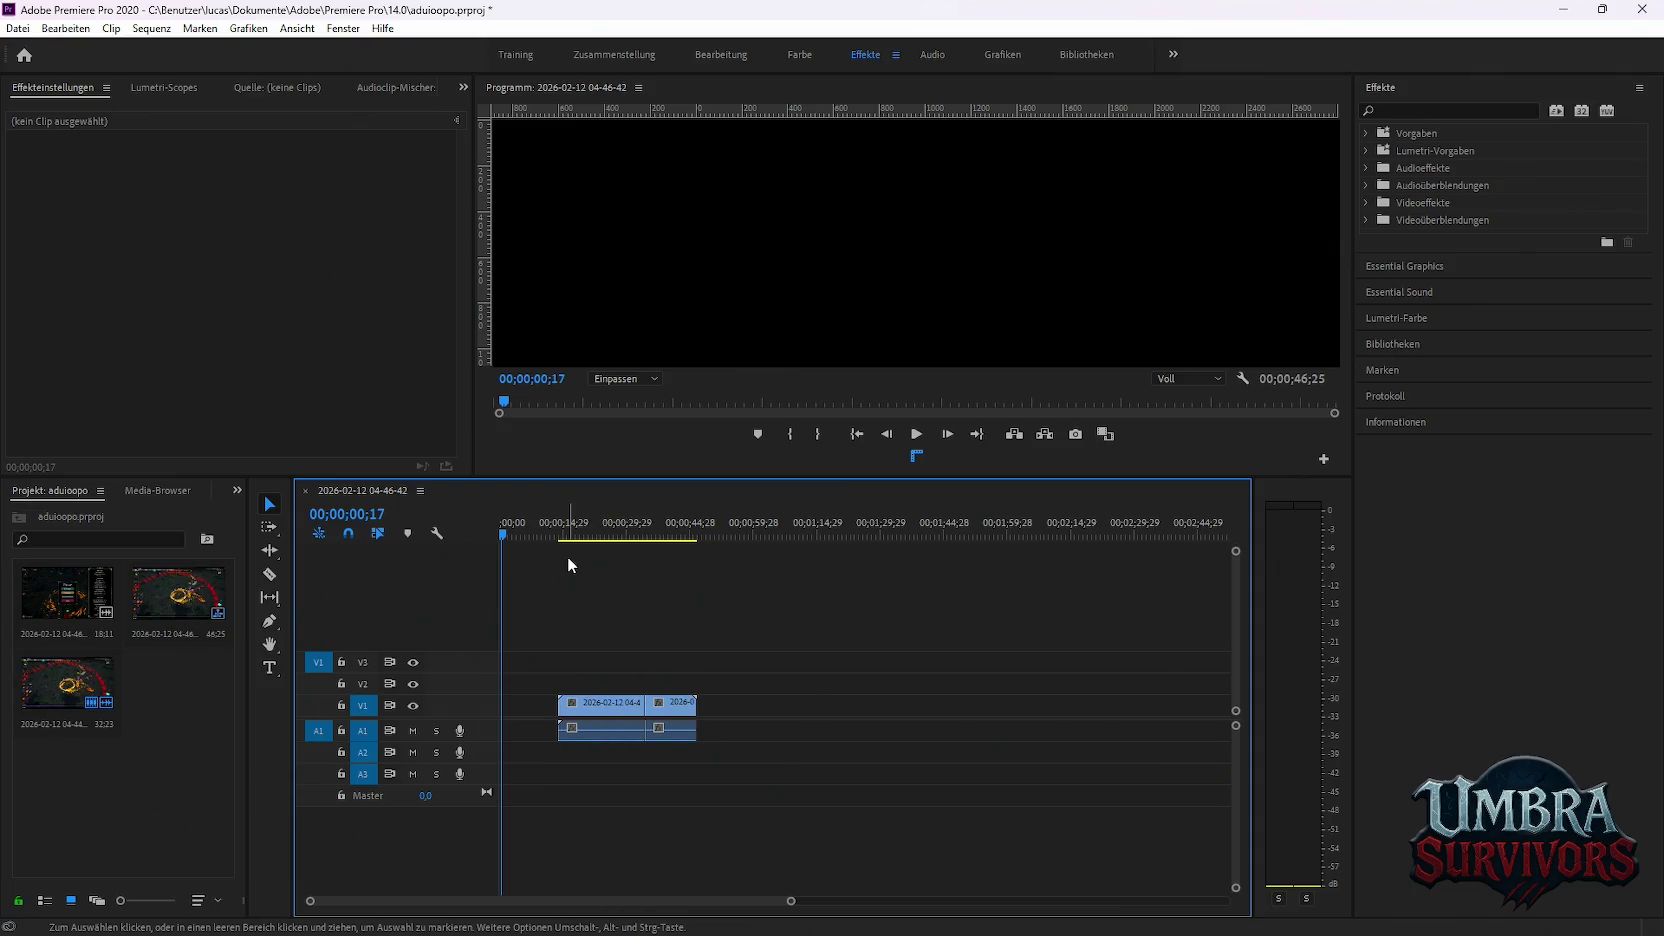
Undo back to the short clip at the start of the timeline
key("ctrl+z")
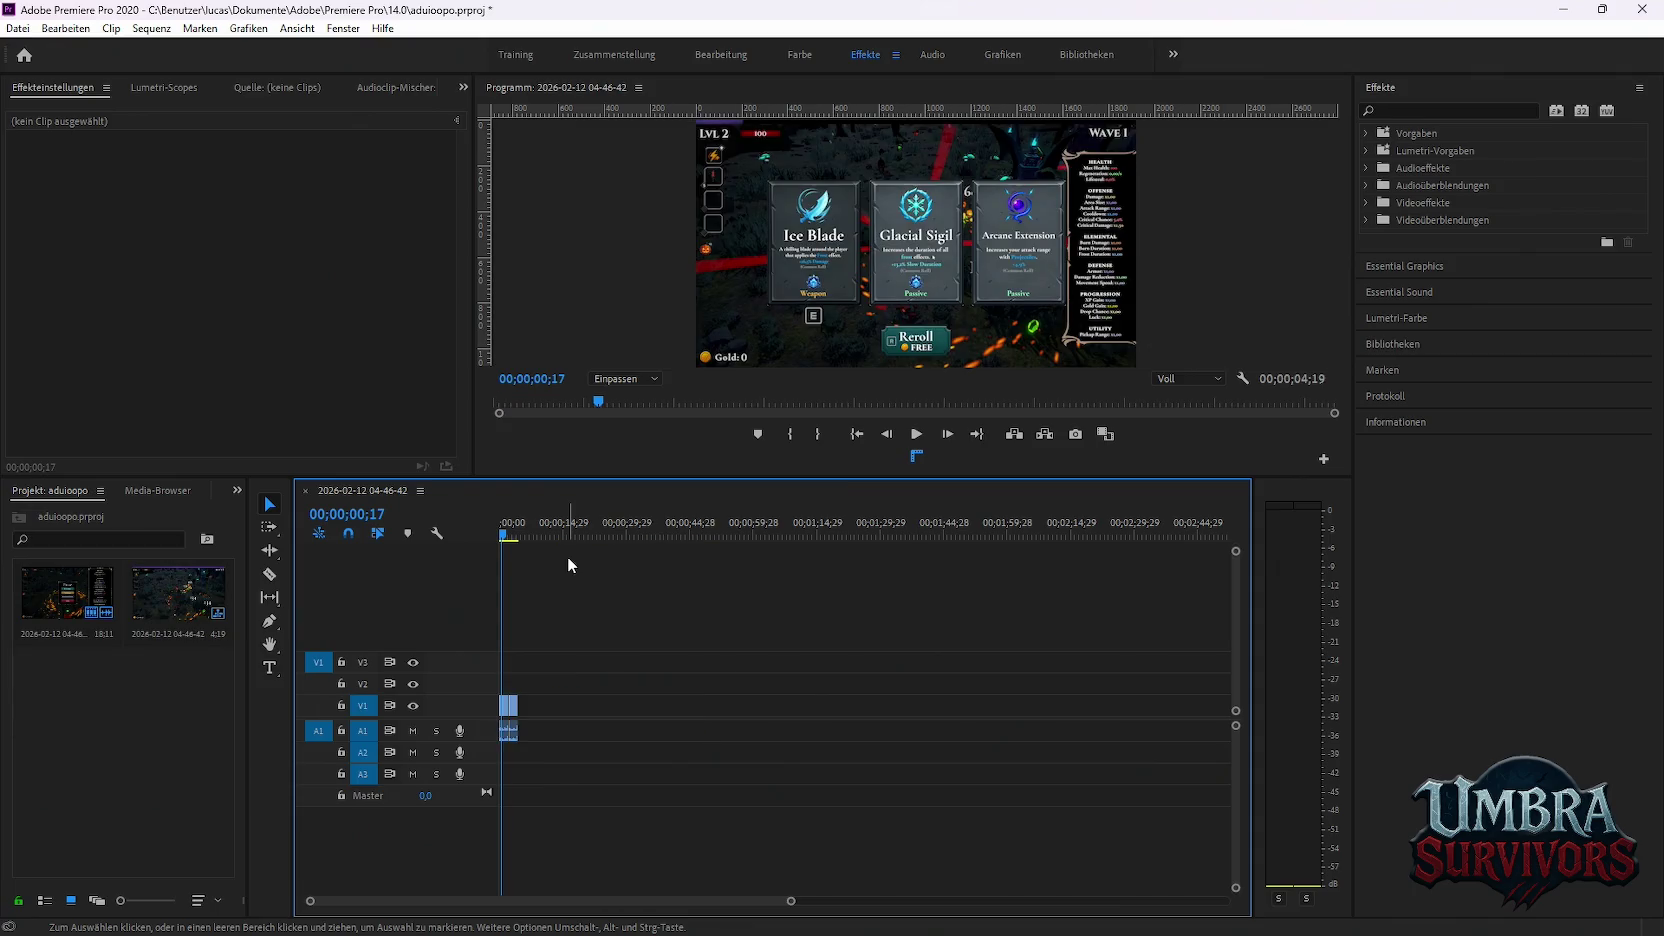
left_click(14, 28)
mouse_move(78, 541)
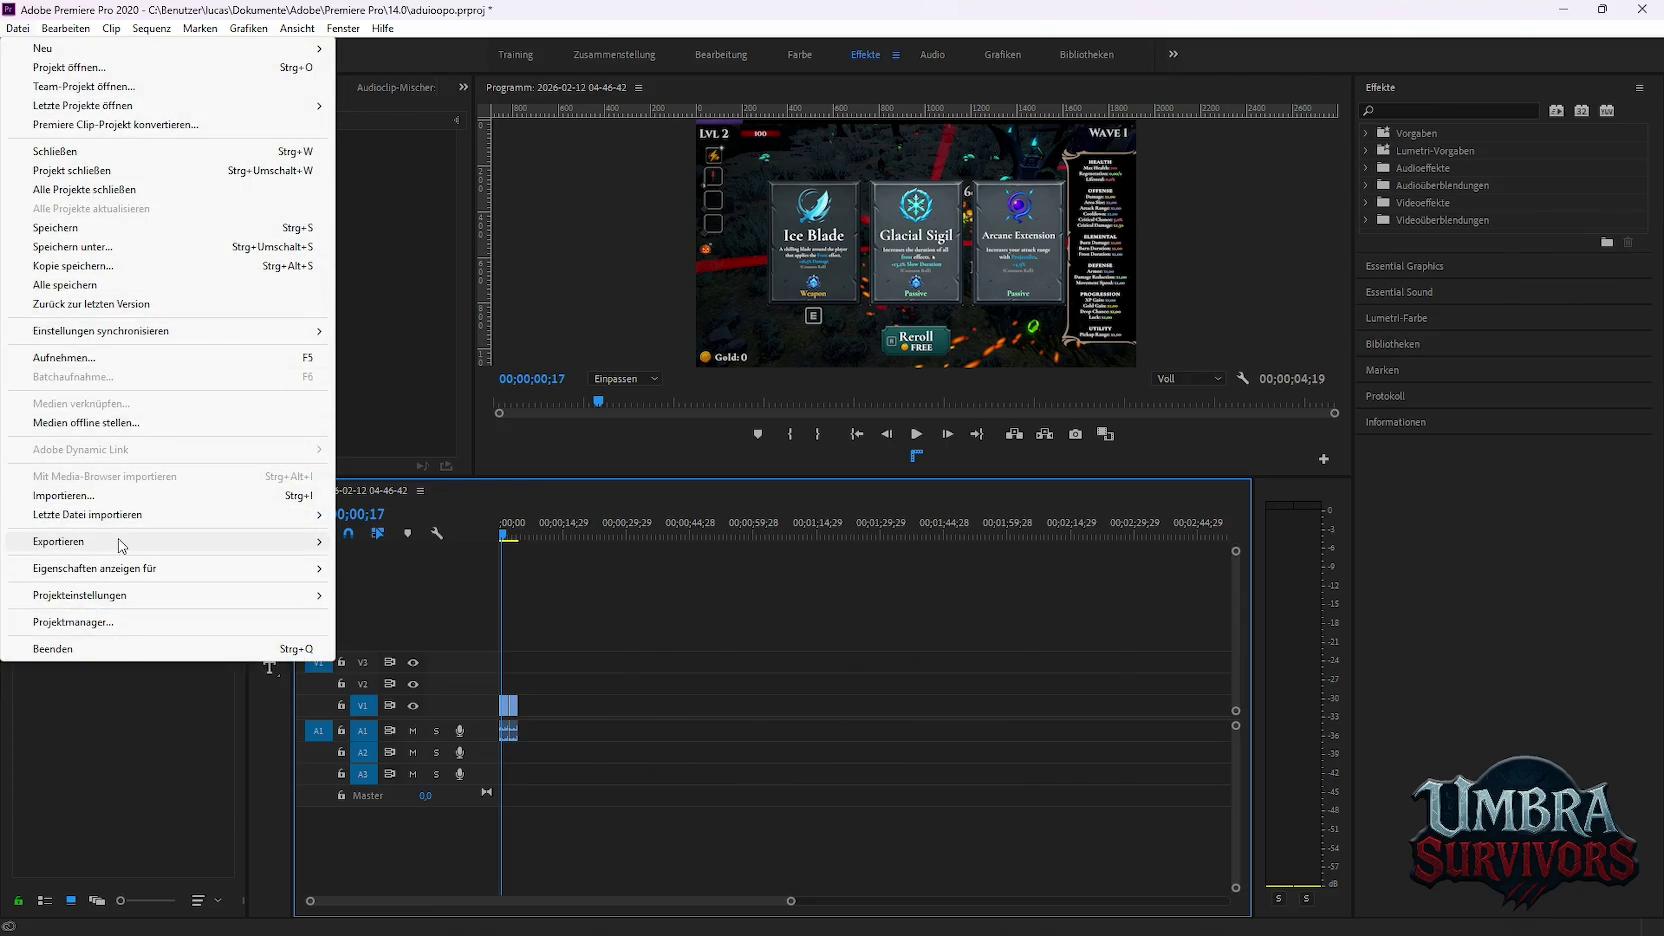
left_click(514, 616)
scroll(530, 660, "up", 2)
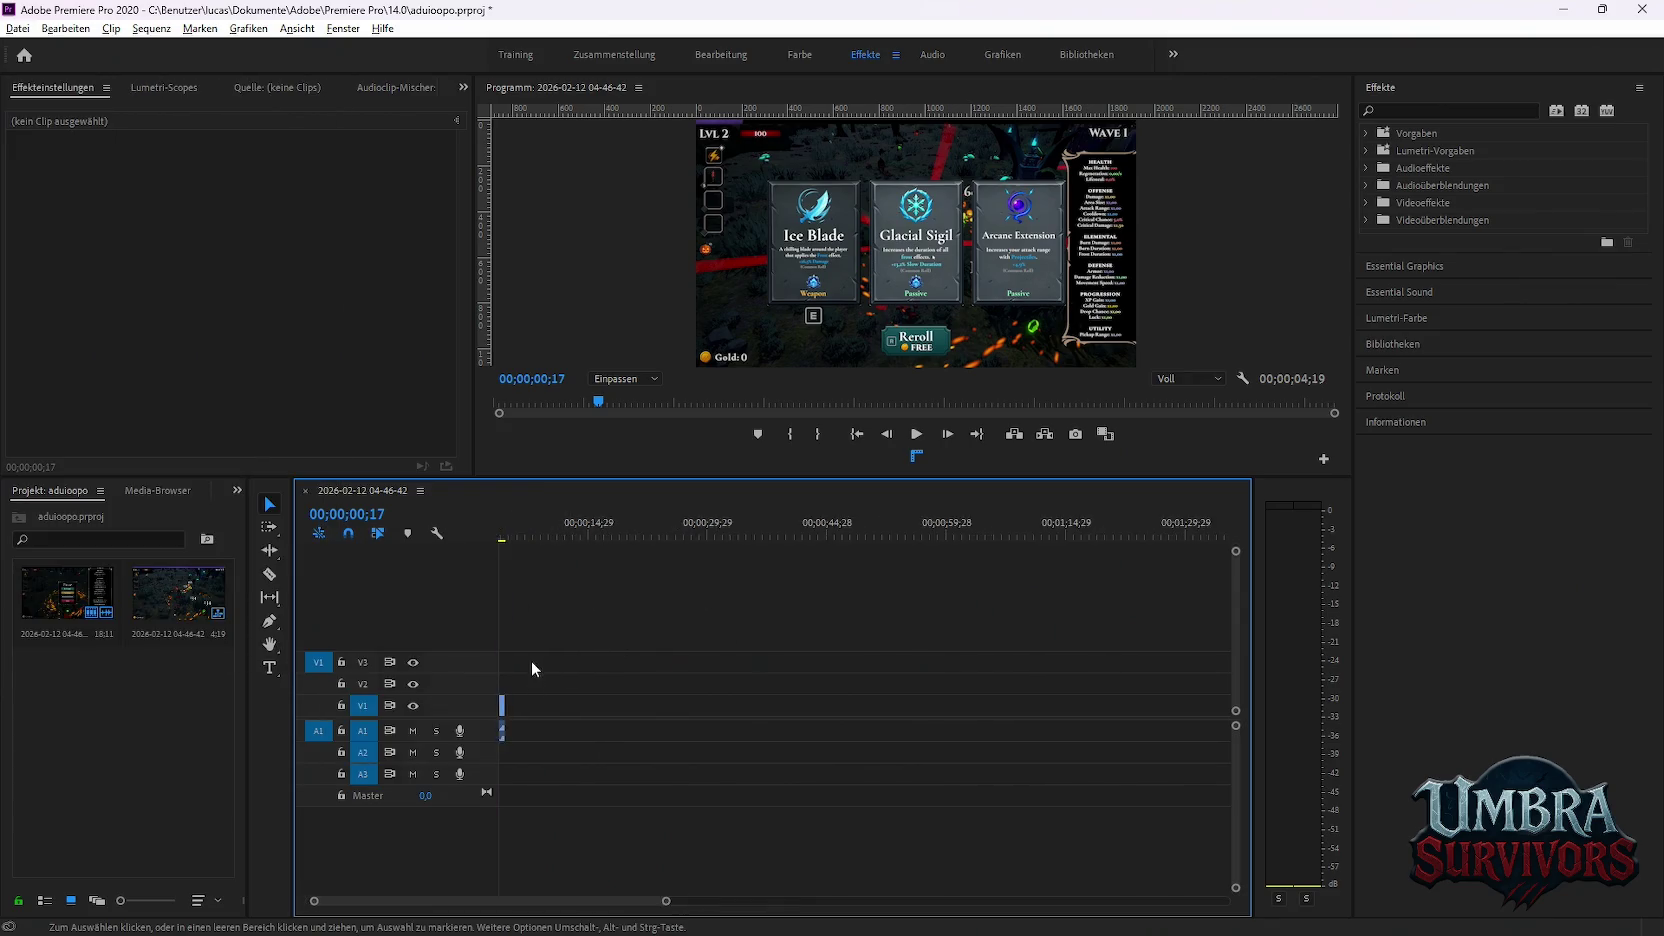
scroll(557, 731, "up", 3)
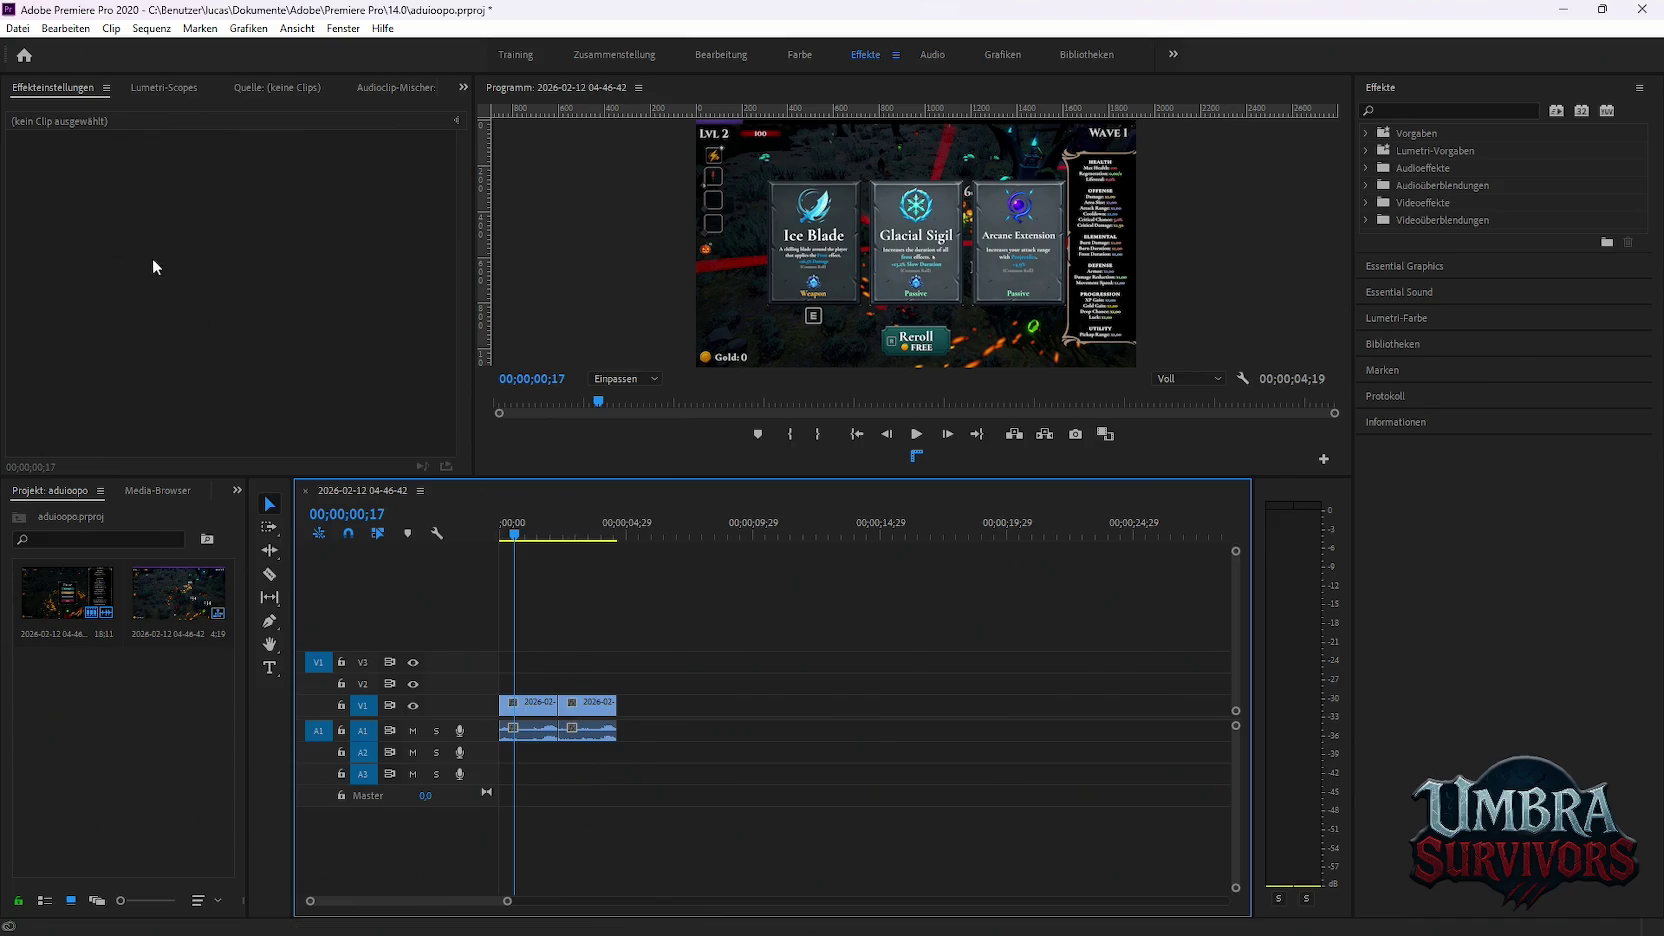
Scale the first clip's footage to 124% and nudge it slightly left and down
left_click(532, 704)
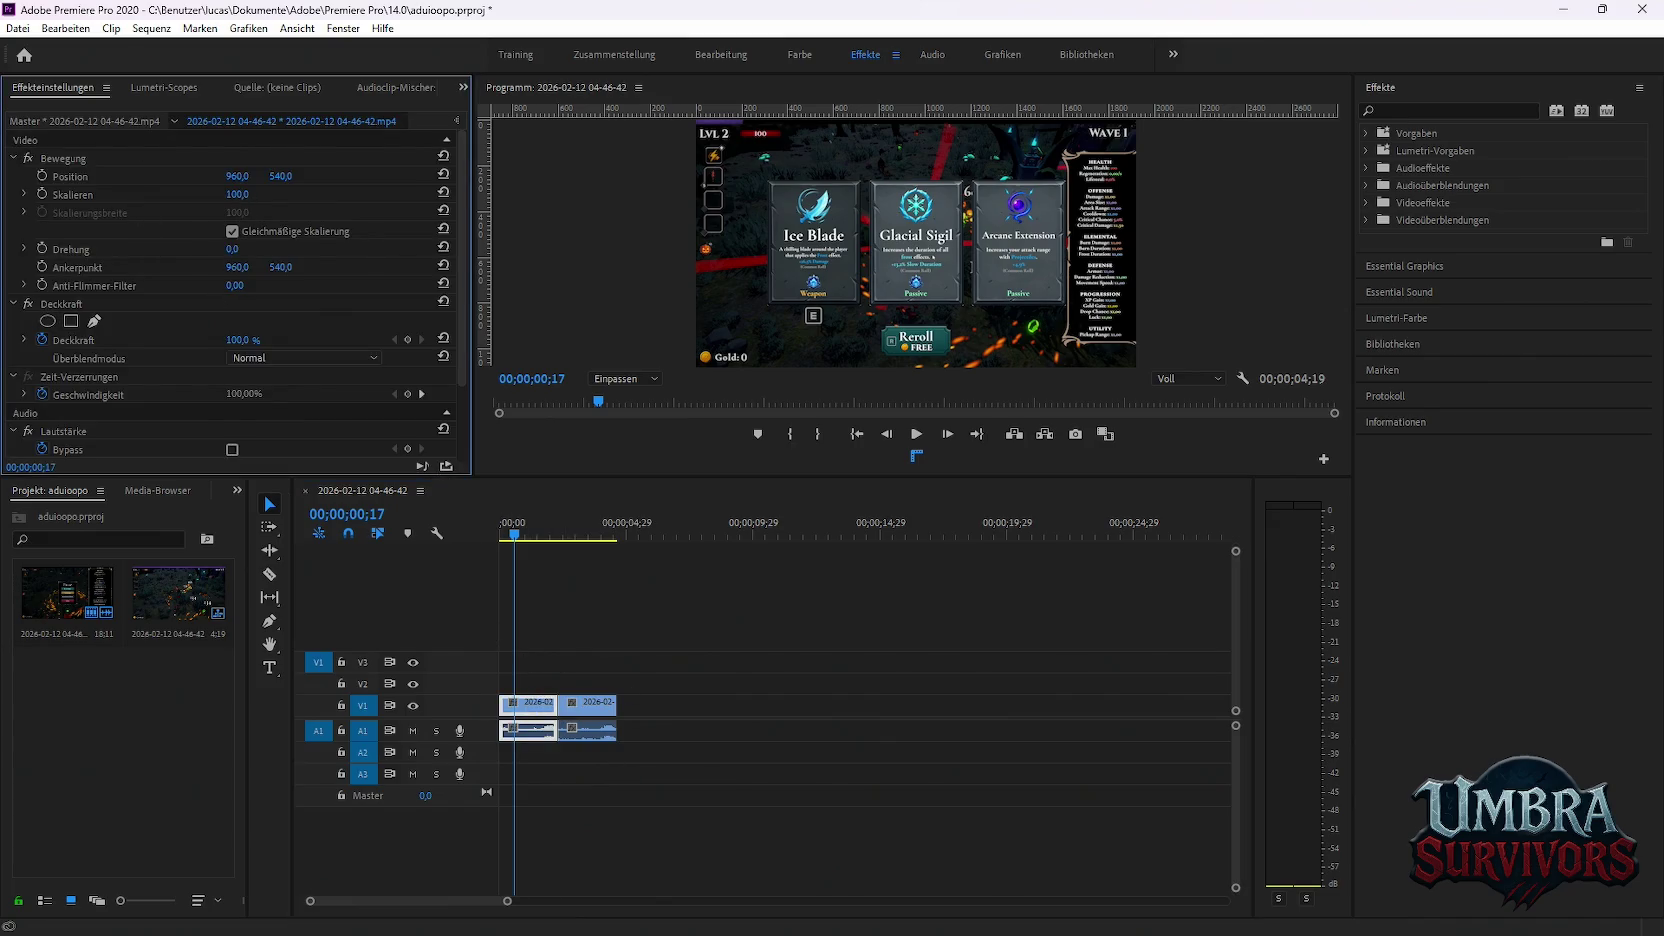
left_click_drag(237, 194, 251, 194)
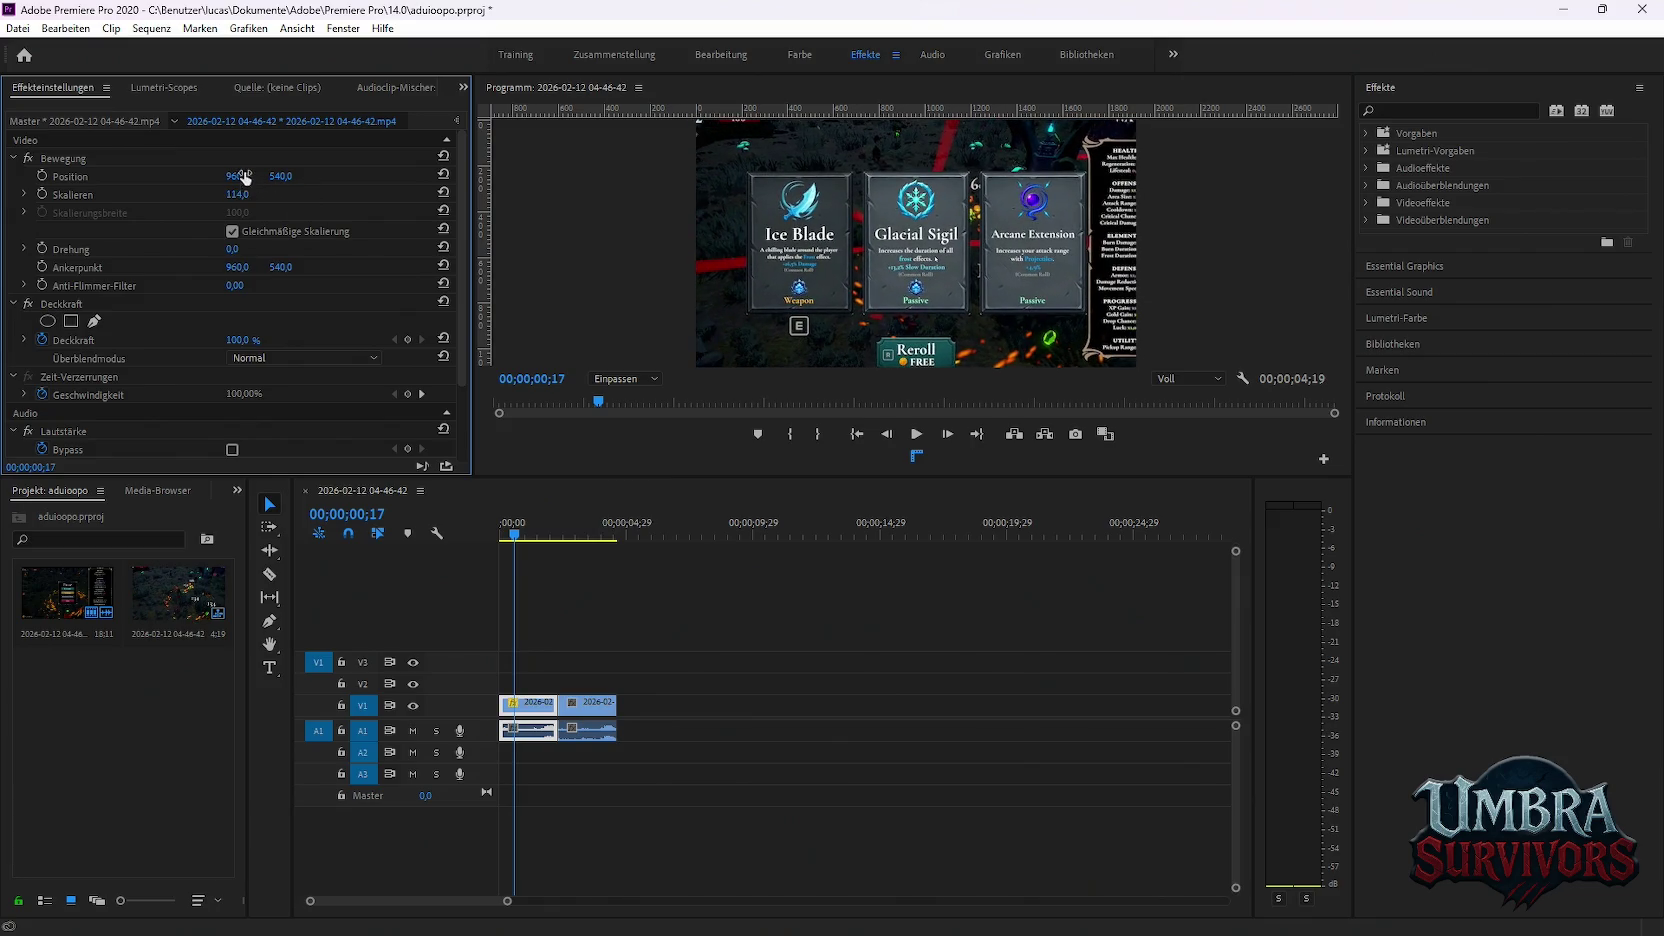
left_click_drag(935, 258, 929, 254)
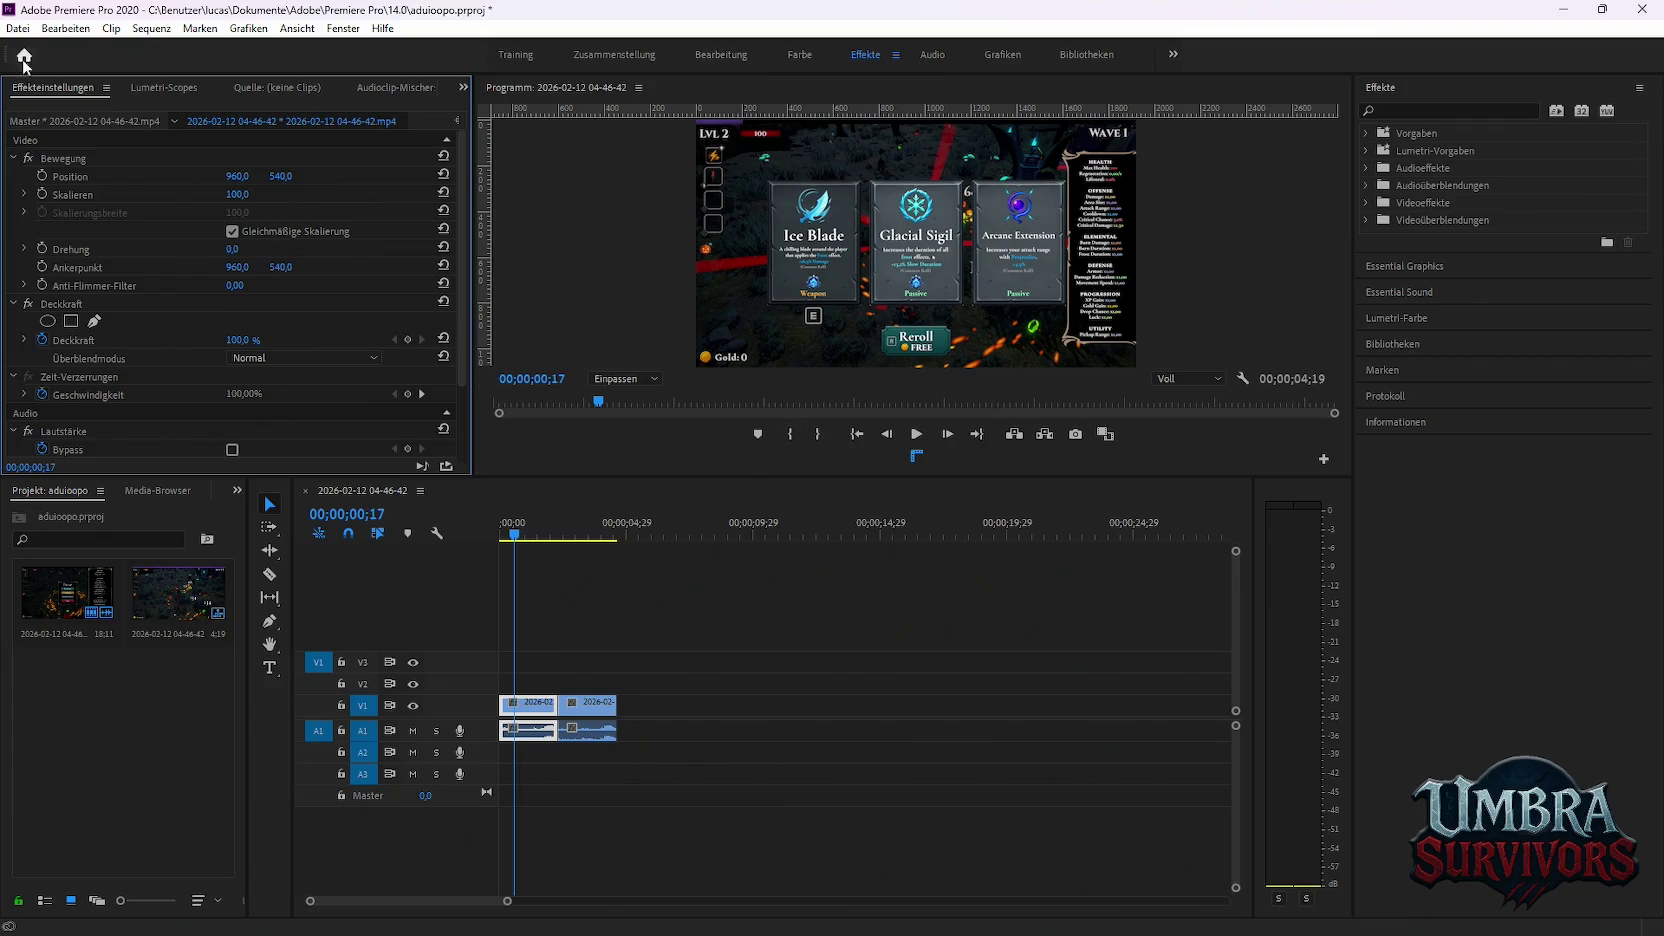
Check the Datei > Exportieren entry without exporting, then look at the Media Encoder queue
left_click(17, 28)
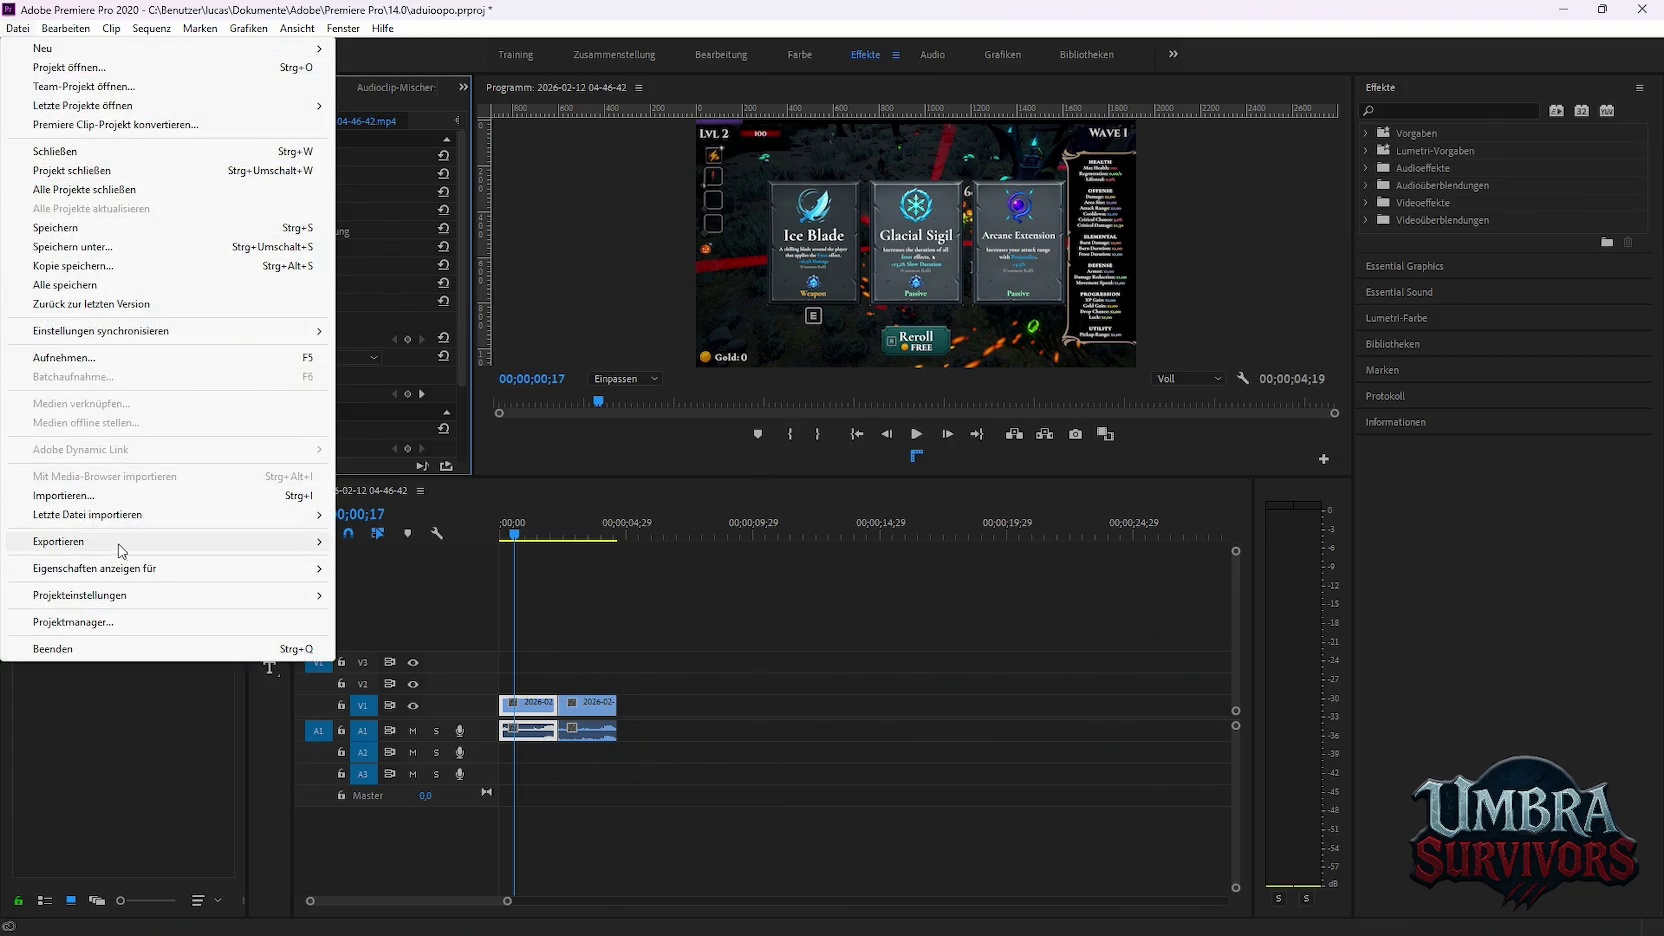
left_click(377, 543)
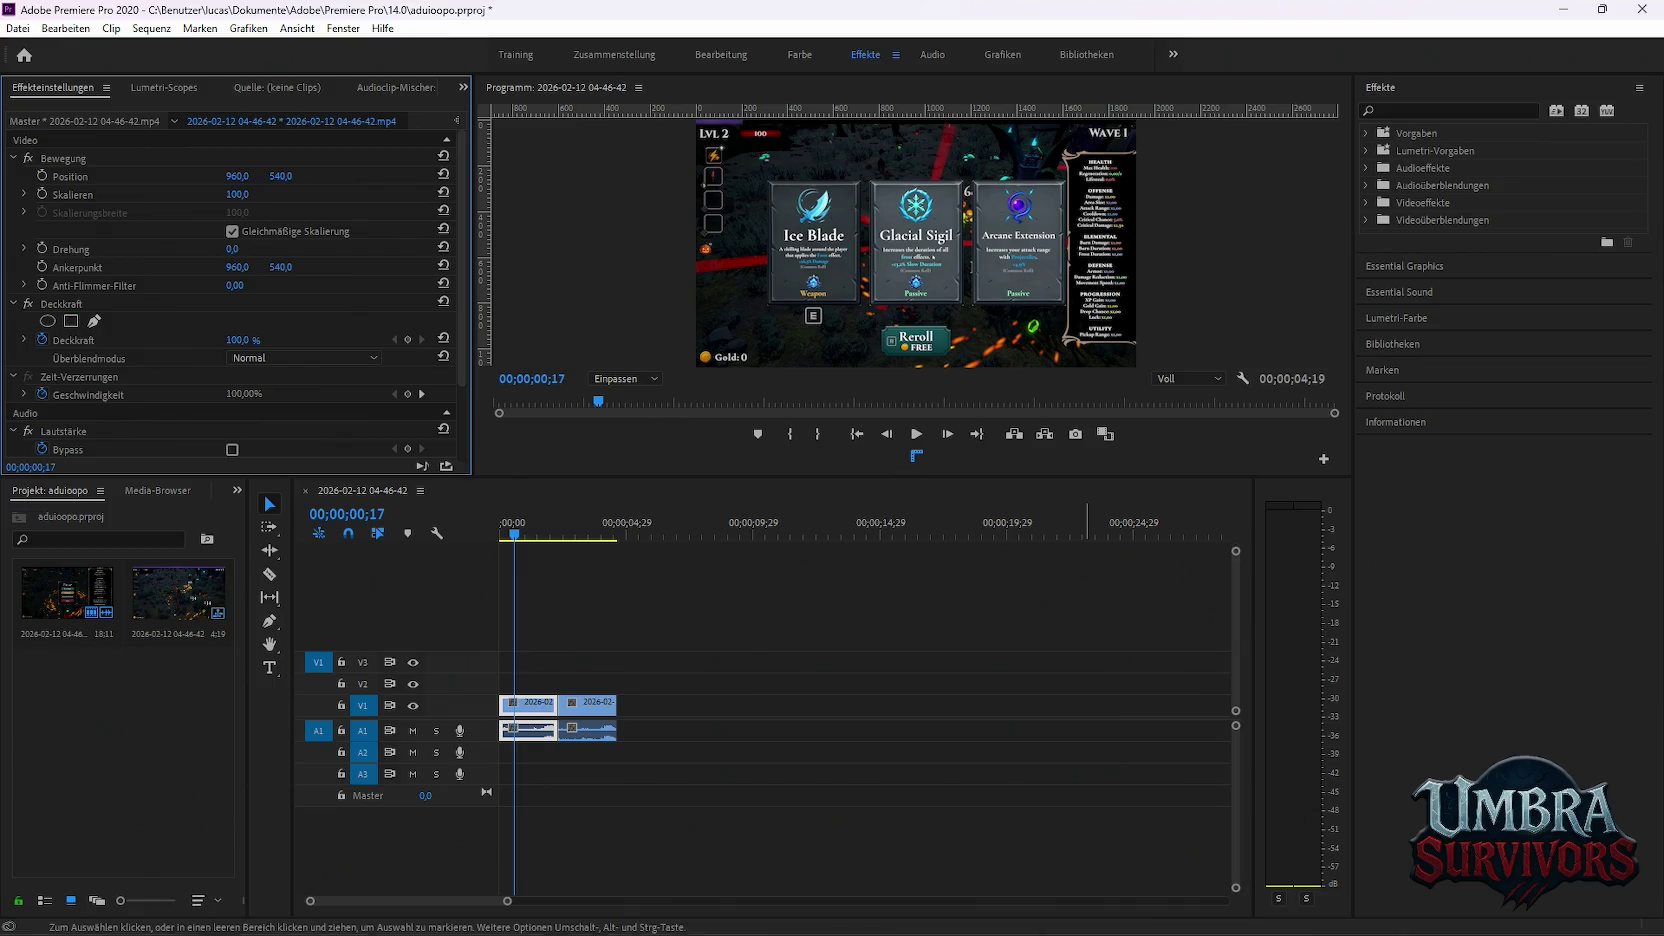
left_click(18, 28)
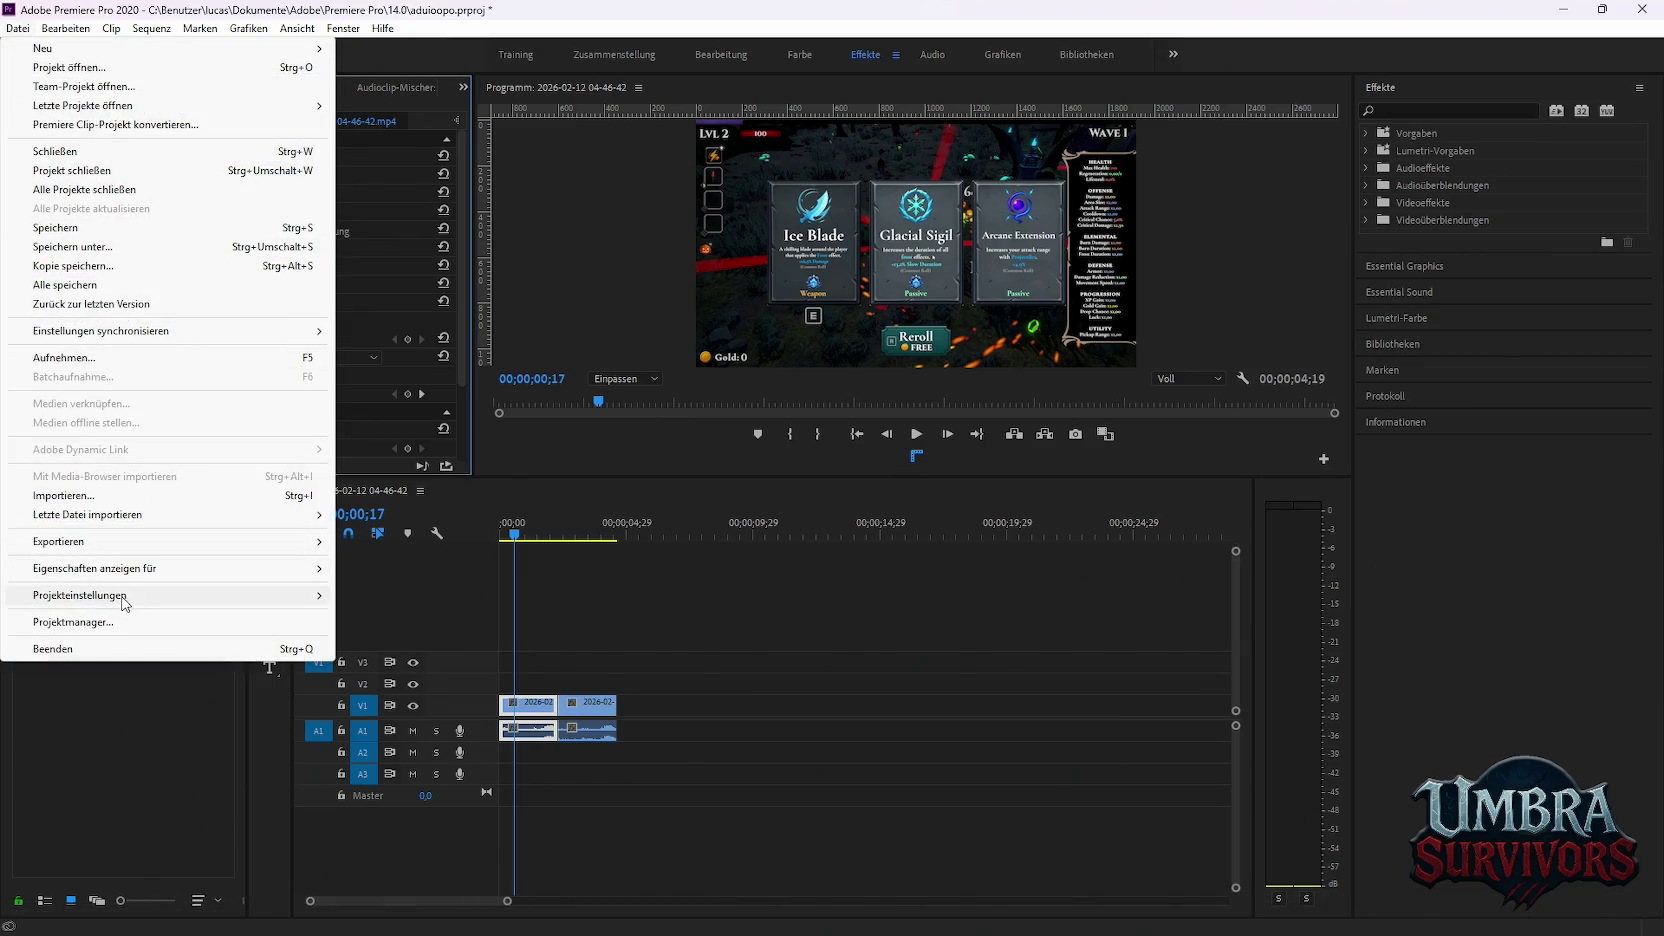
mouse_move(78, 541)
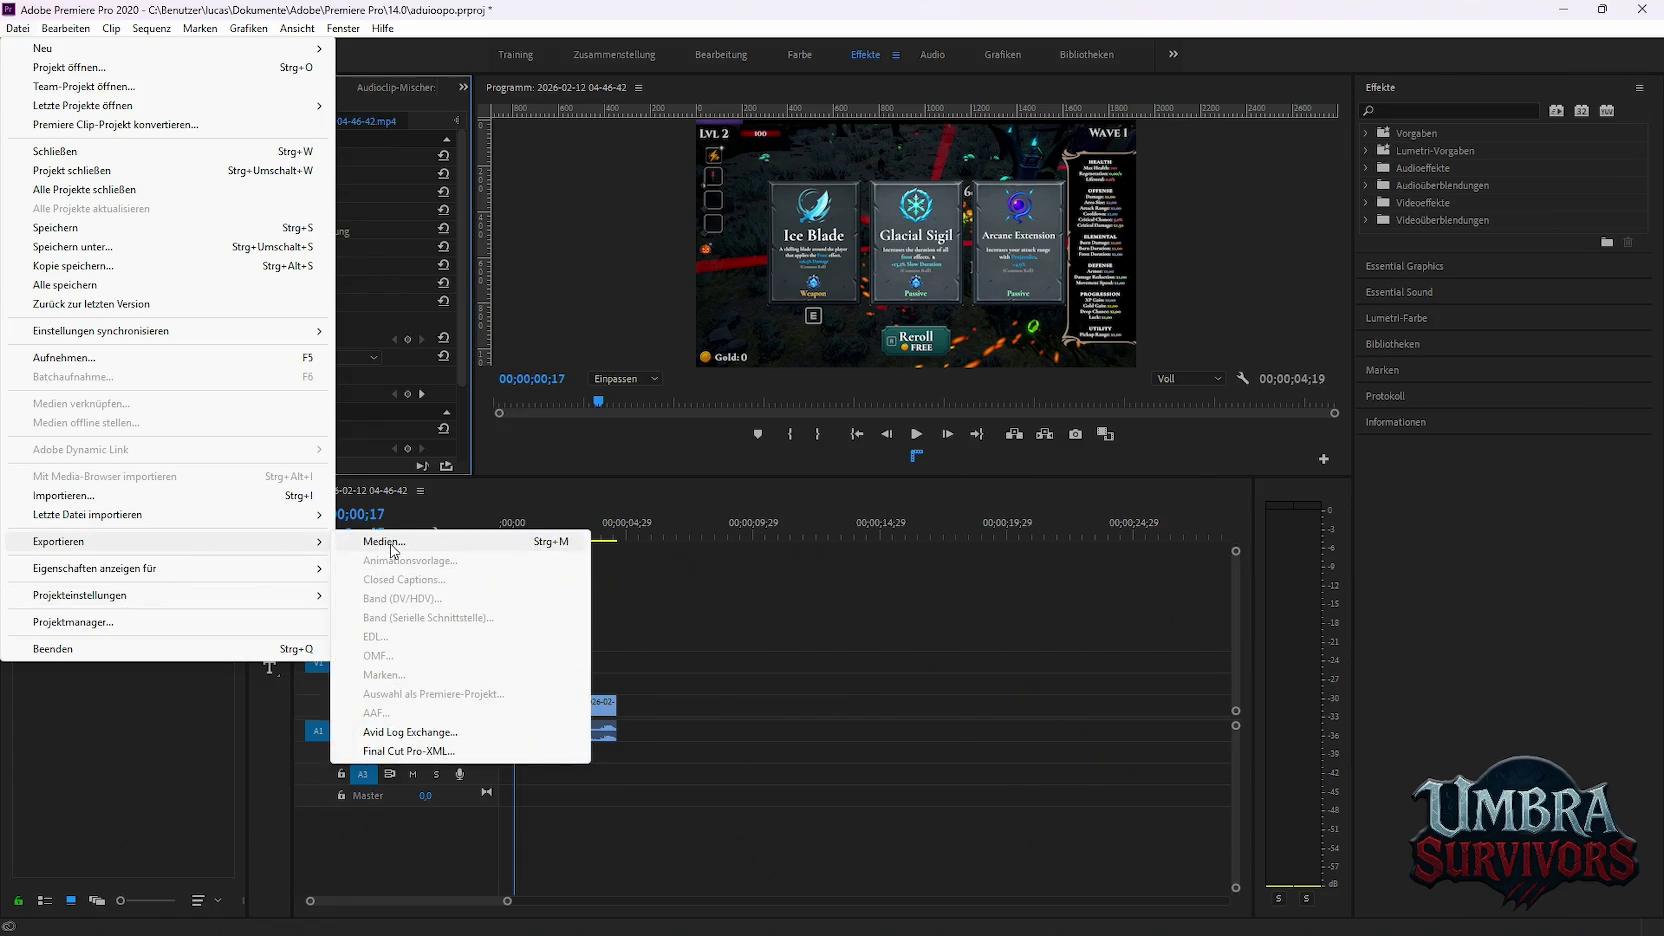
left_click(384, 541)
left_click(1166, 924)
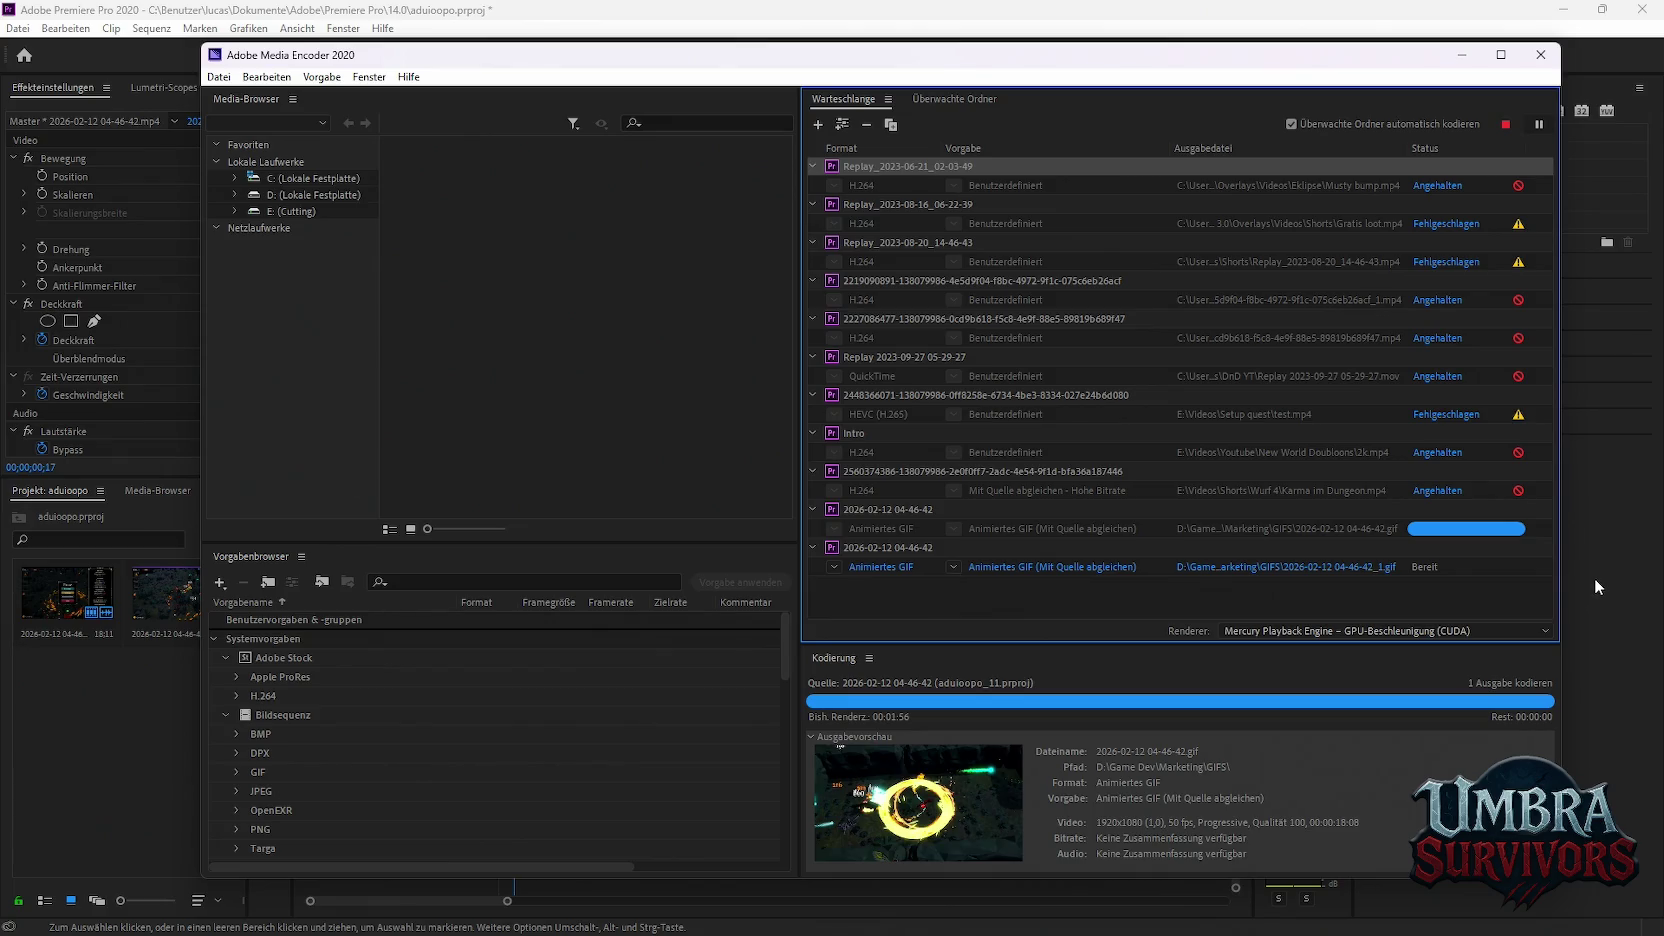
Glance back at Premiere, then return to Media Encoder and shift its window slightly left
left_click(1596, 549)
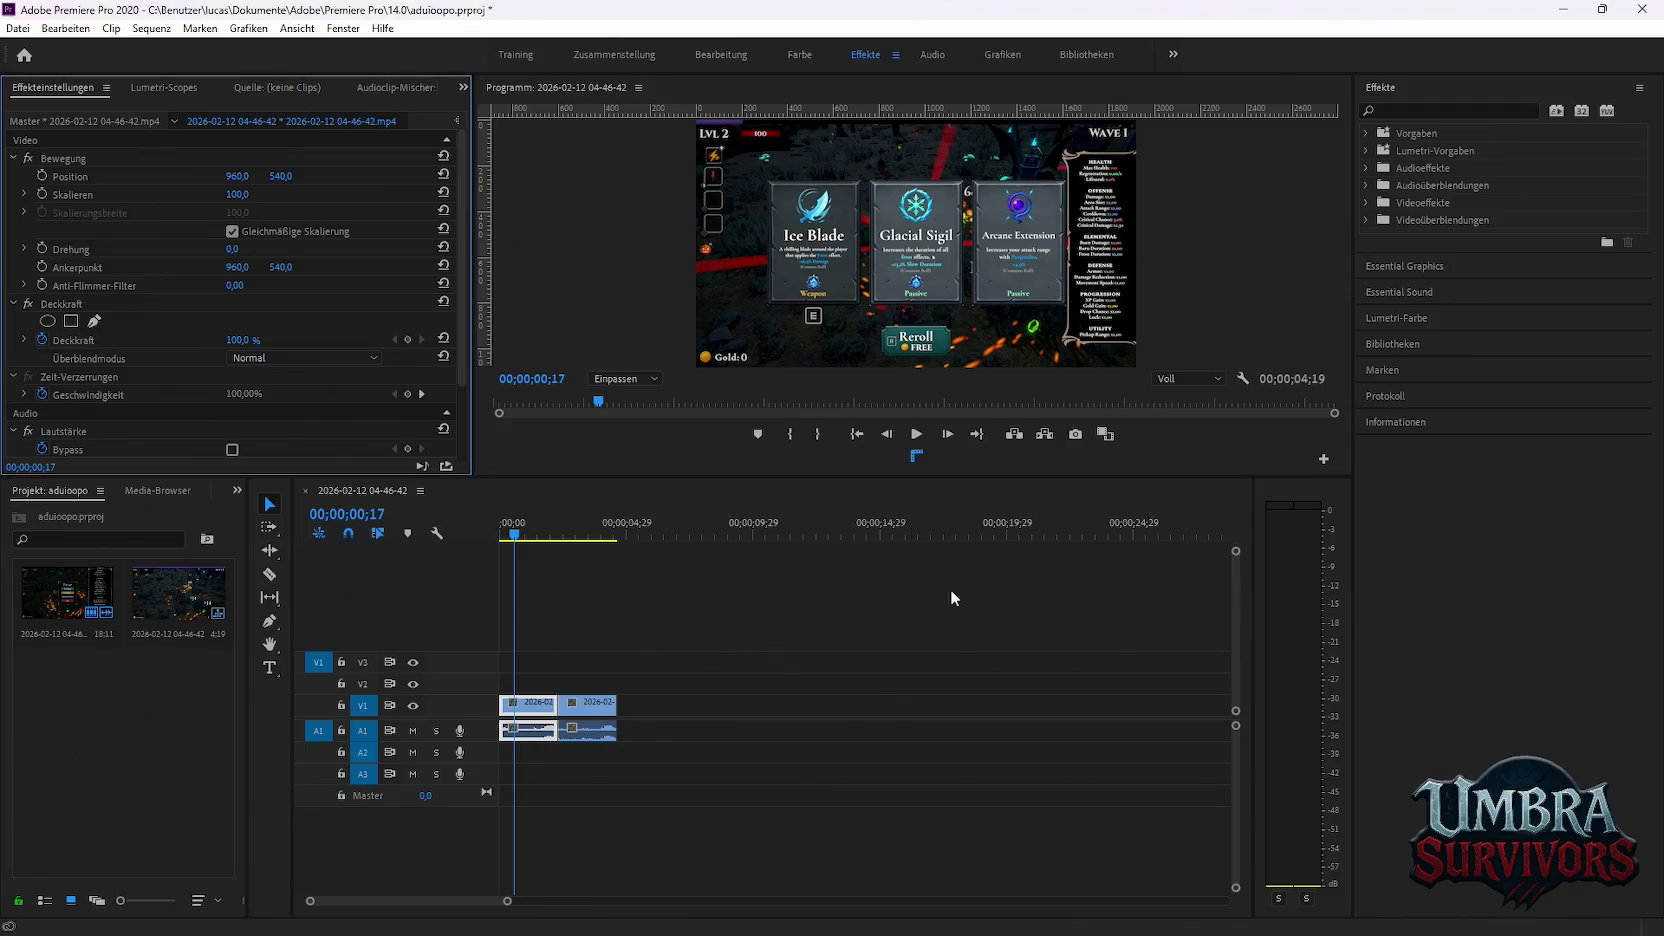
left_click(17, 28)
mouse_move(58, 541)
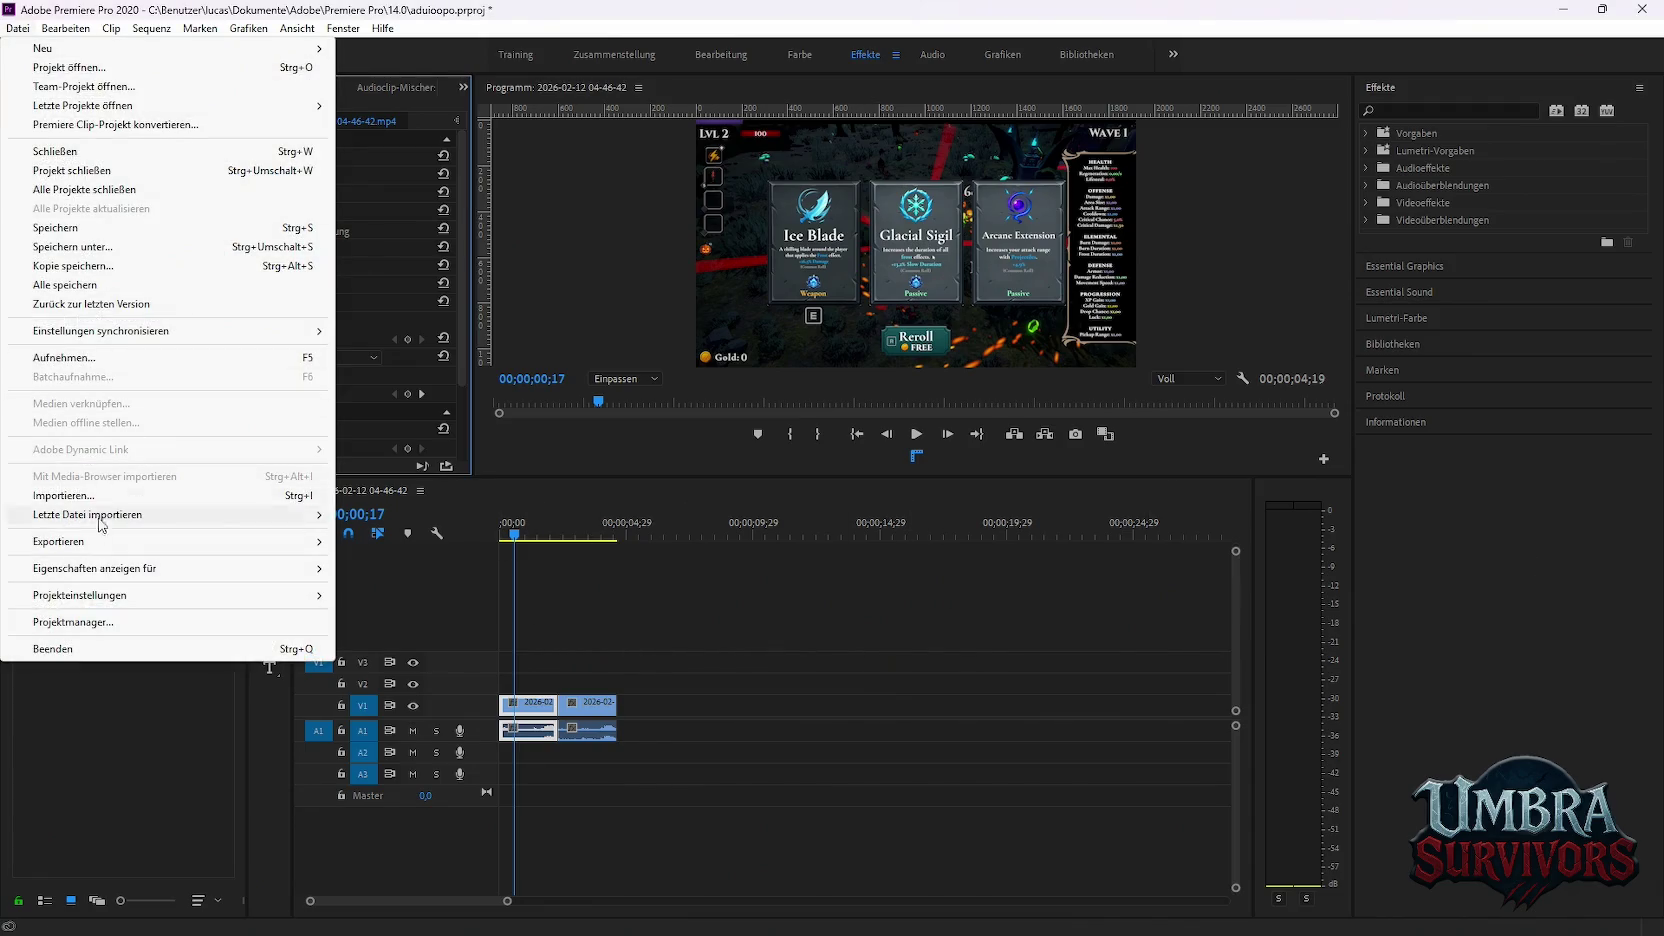
left_click(355, 545)
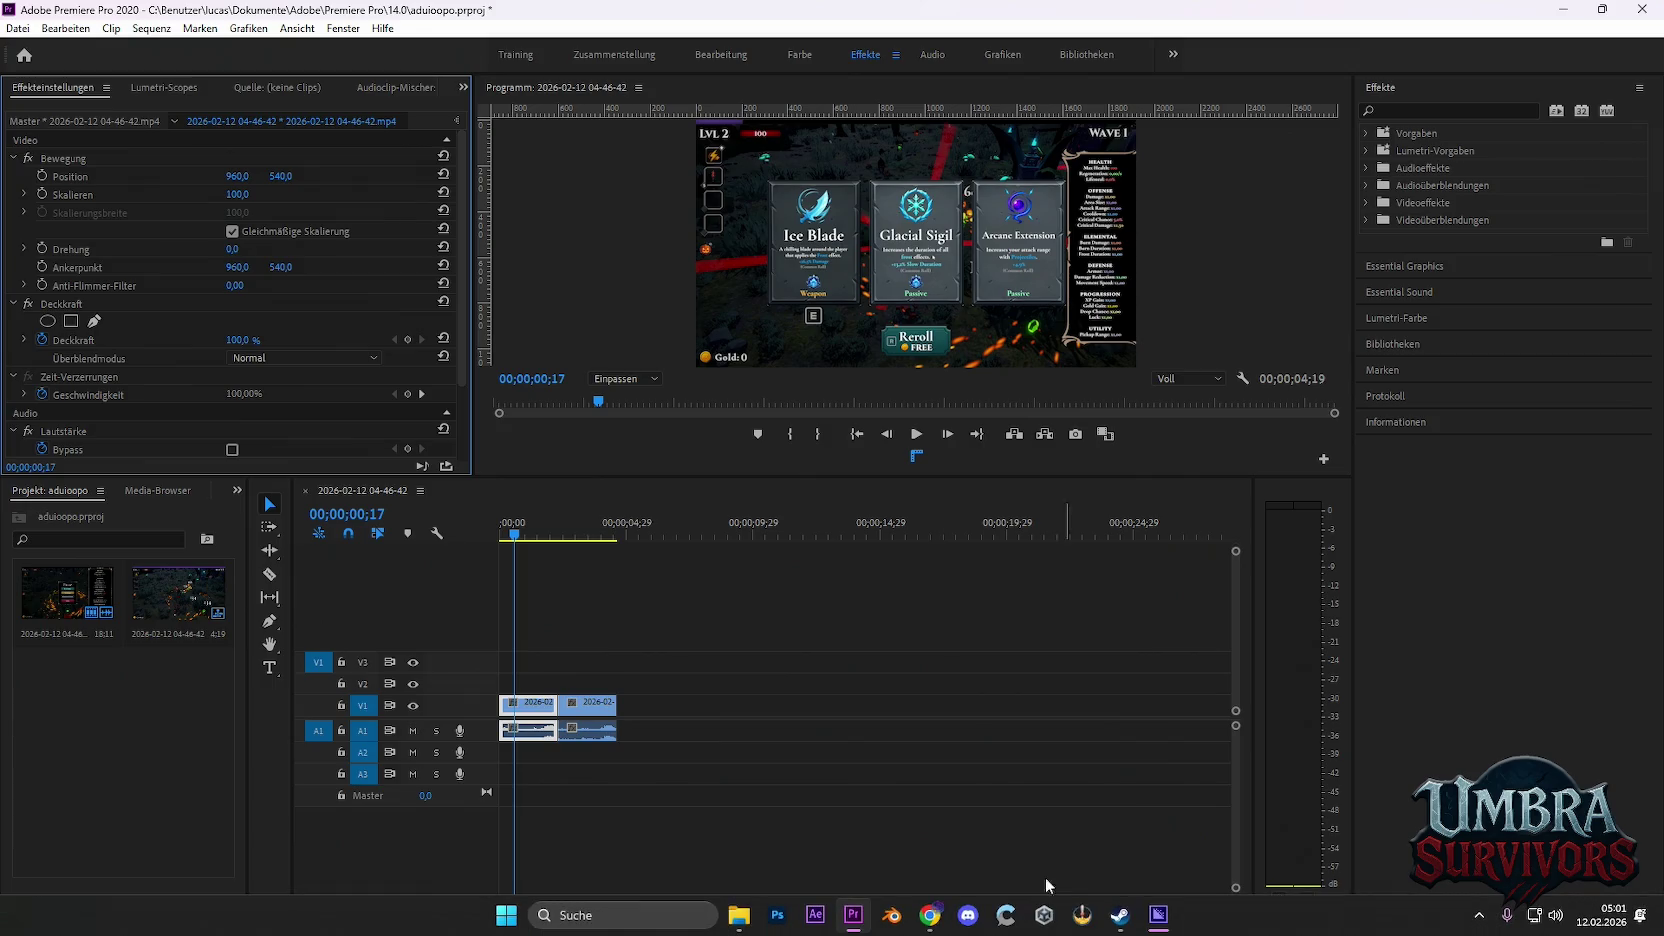
left_click(1158, 918)
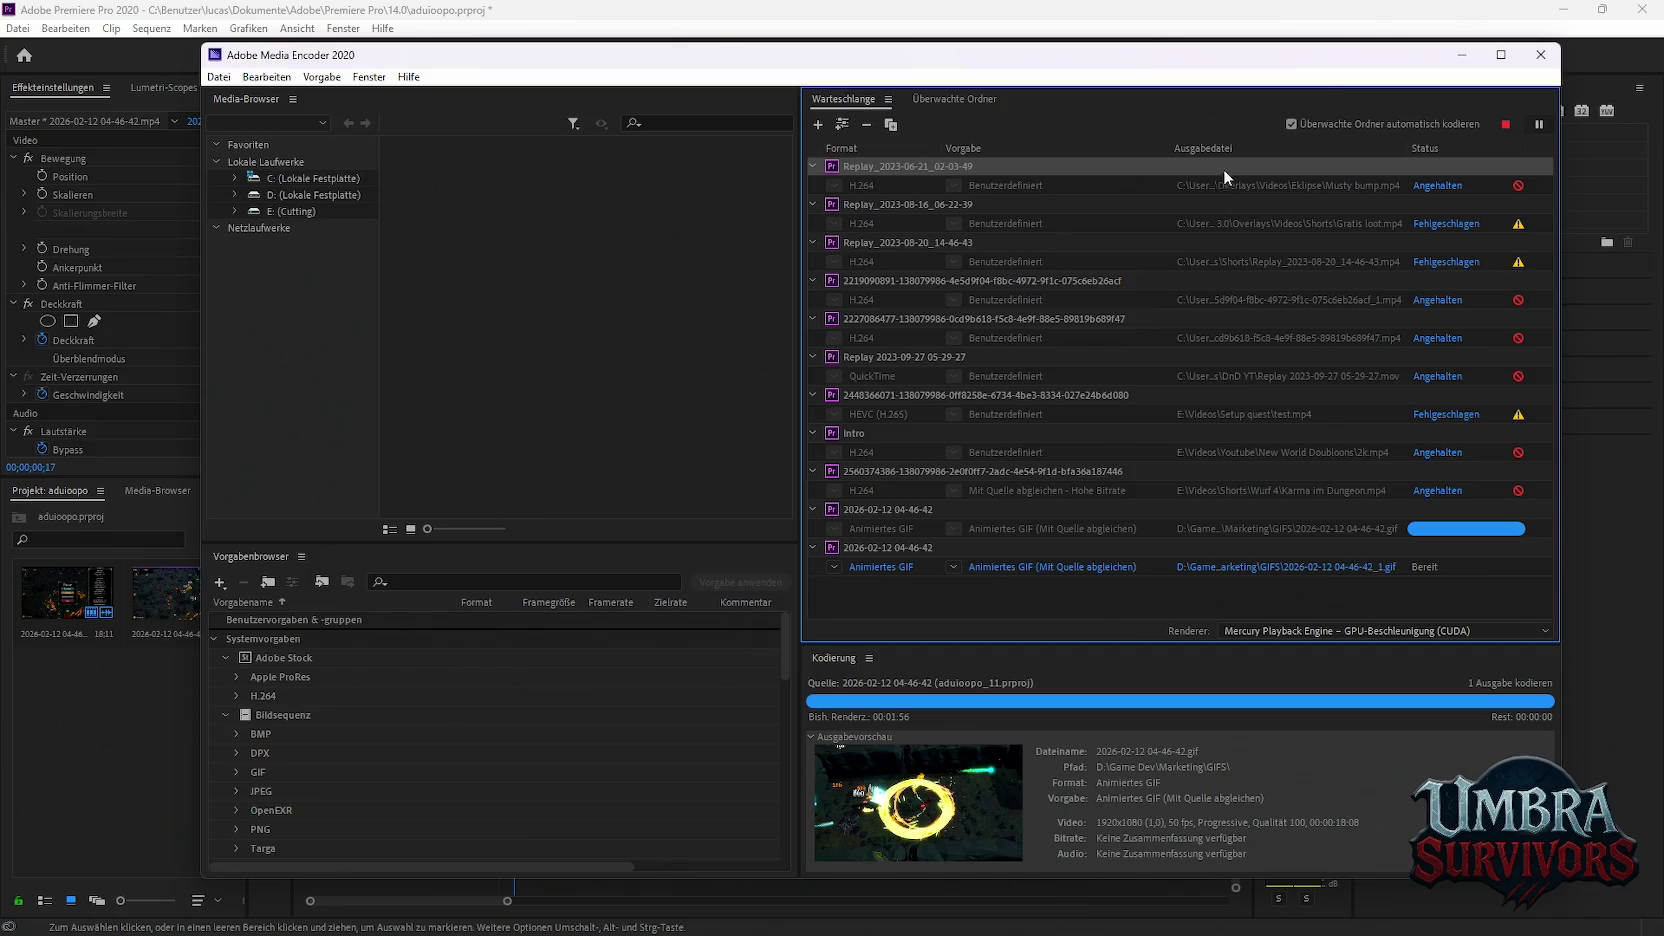
left_click_drag(1219, 60, 1189, 59)
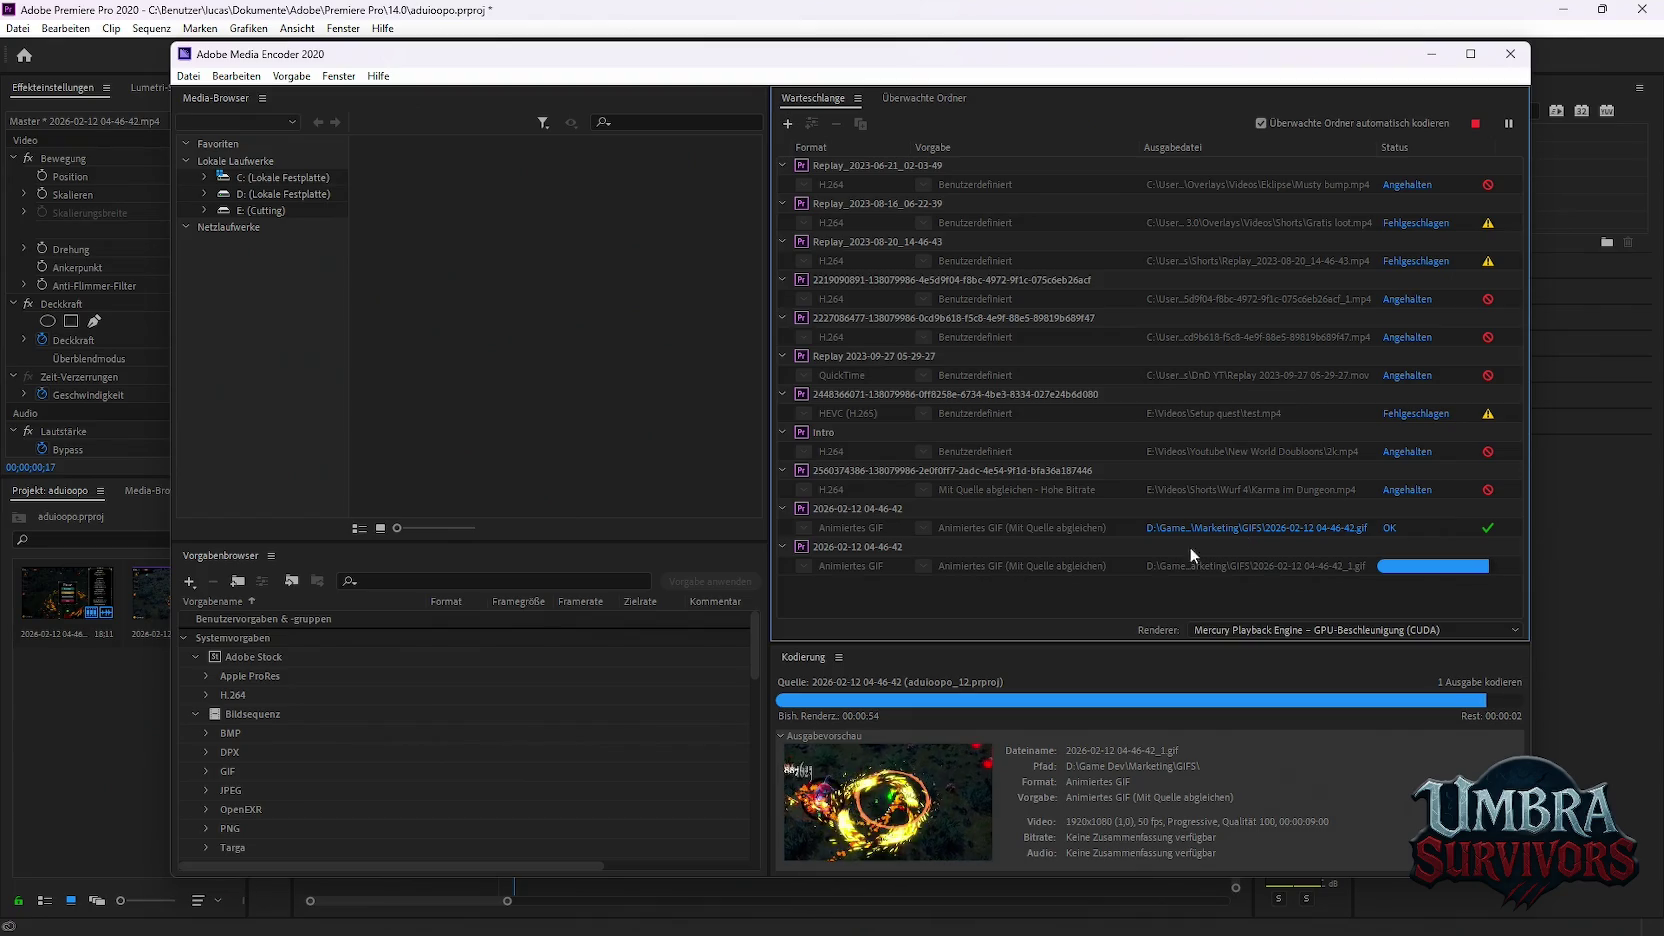
left_click(1532, 404)
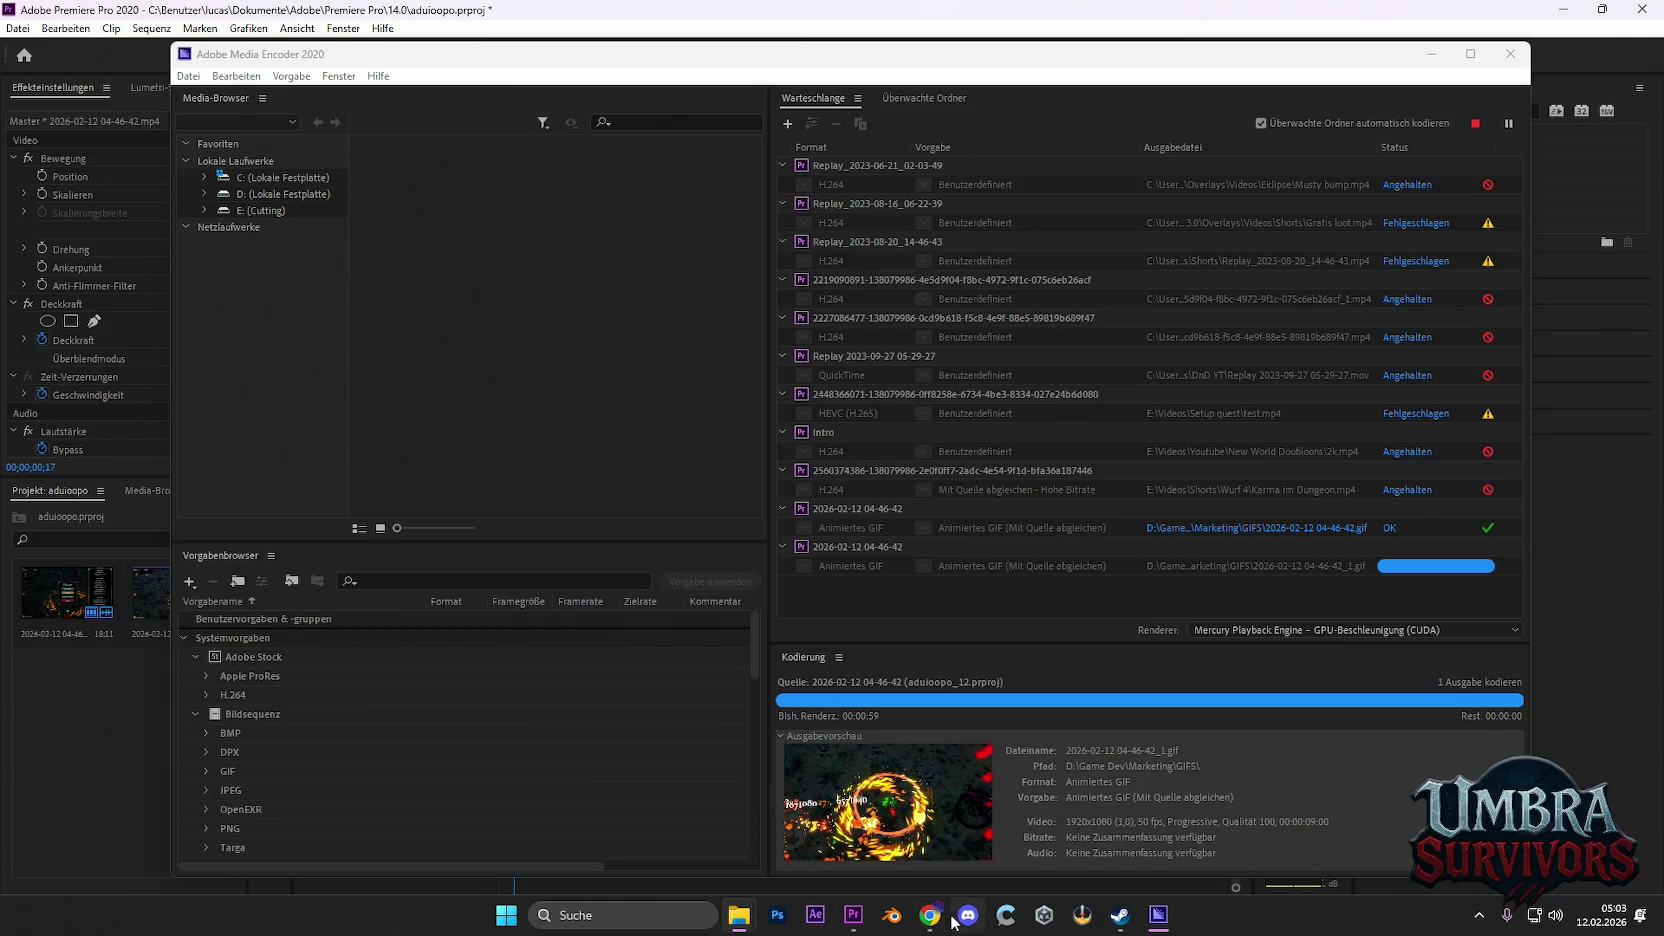
In the Steam description, select the separator line and dismiss the image loading error
mouse_move(928, 915)
left_click(1001, 845)
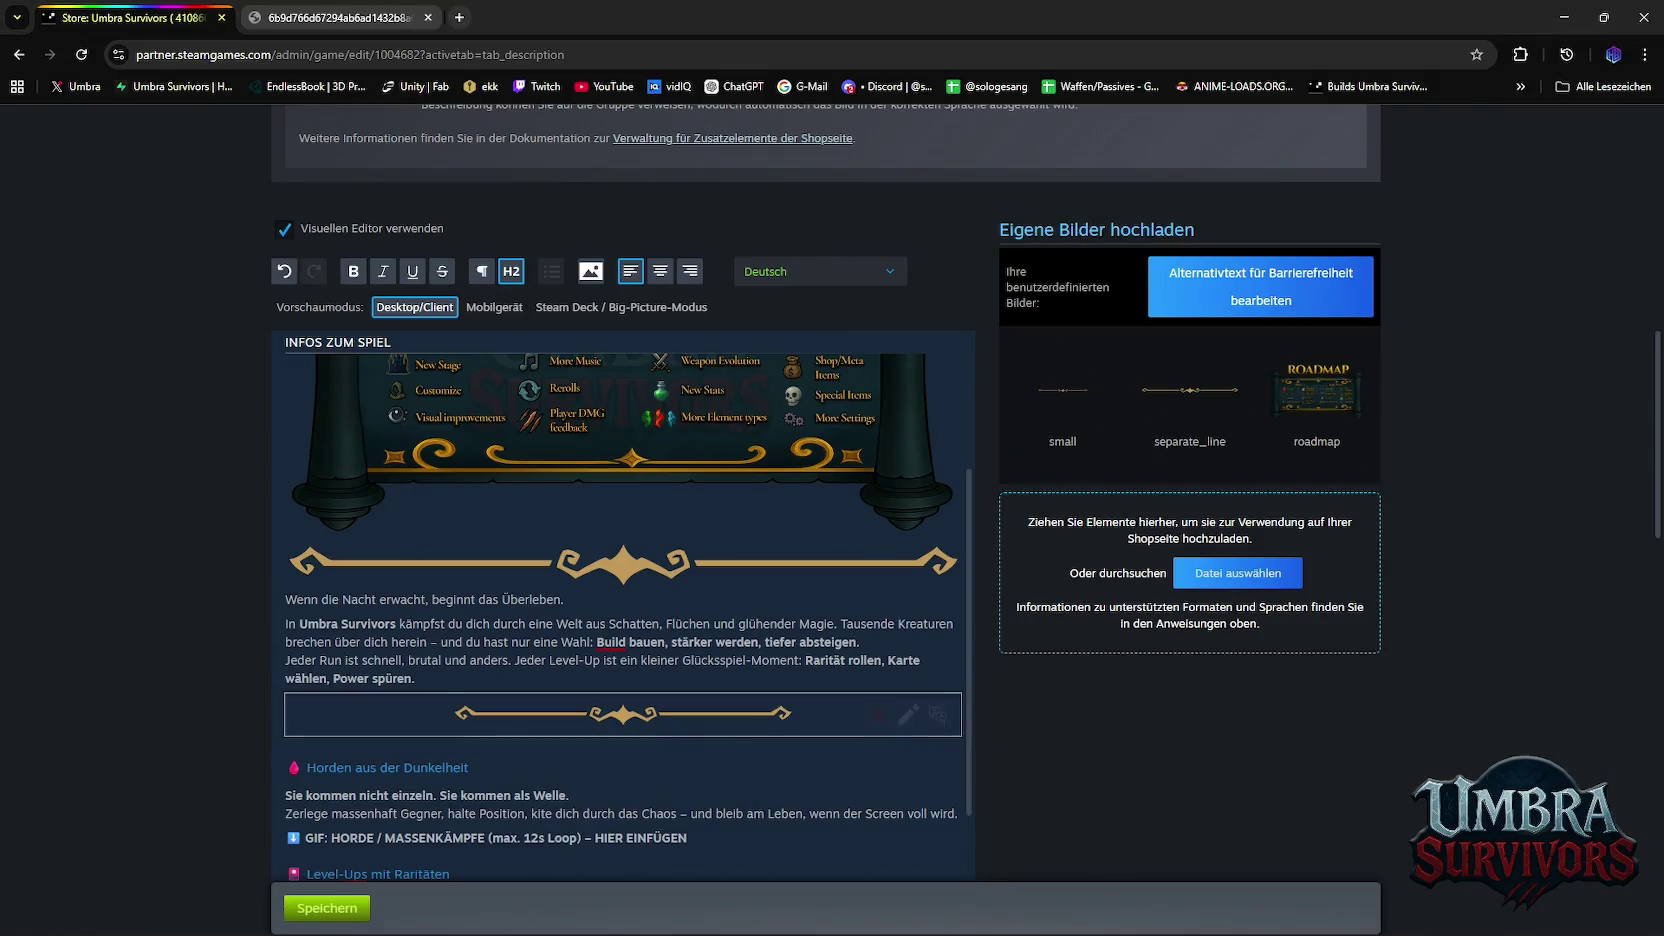
scroll(620, 600, "down", 2)
scroll(663, 320, "up", 2)
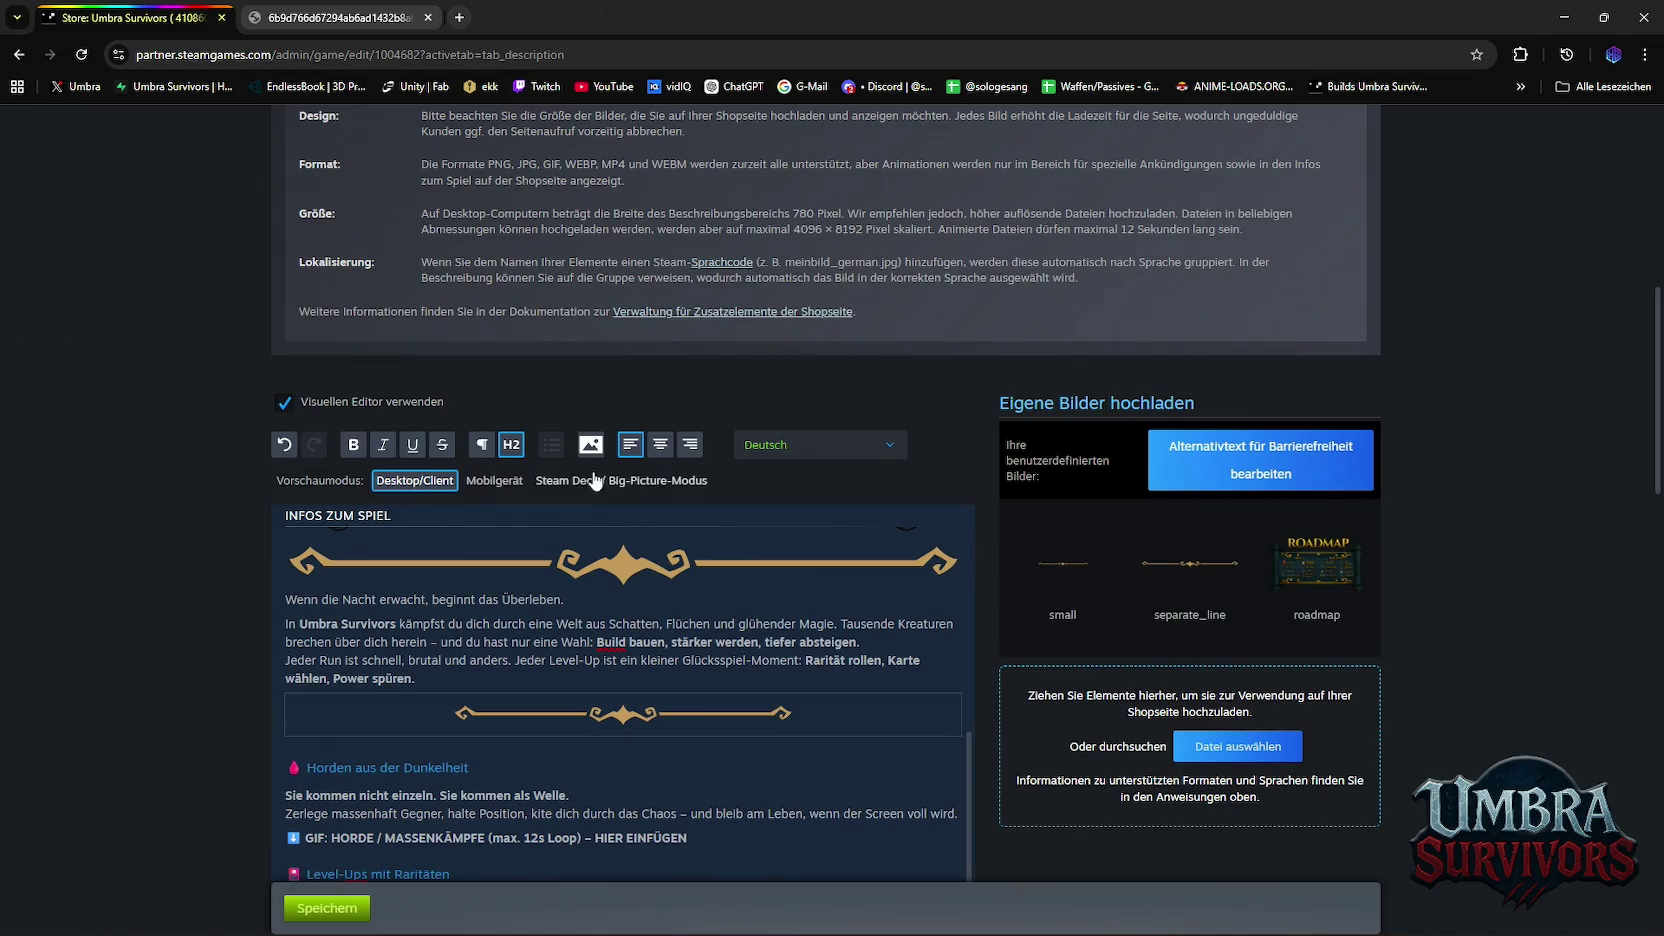
key("Down")
left_click_drag(858, 638, 1061, 773)
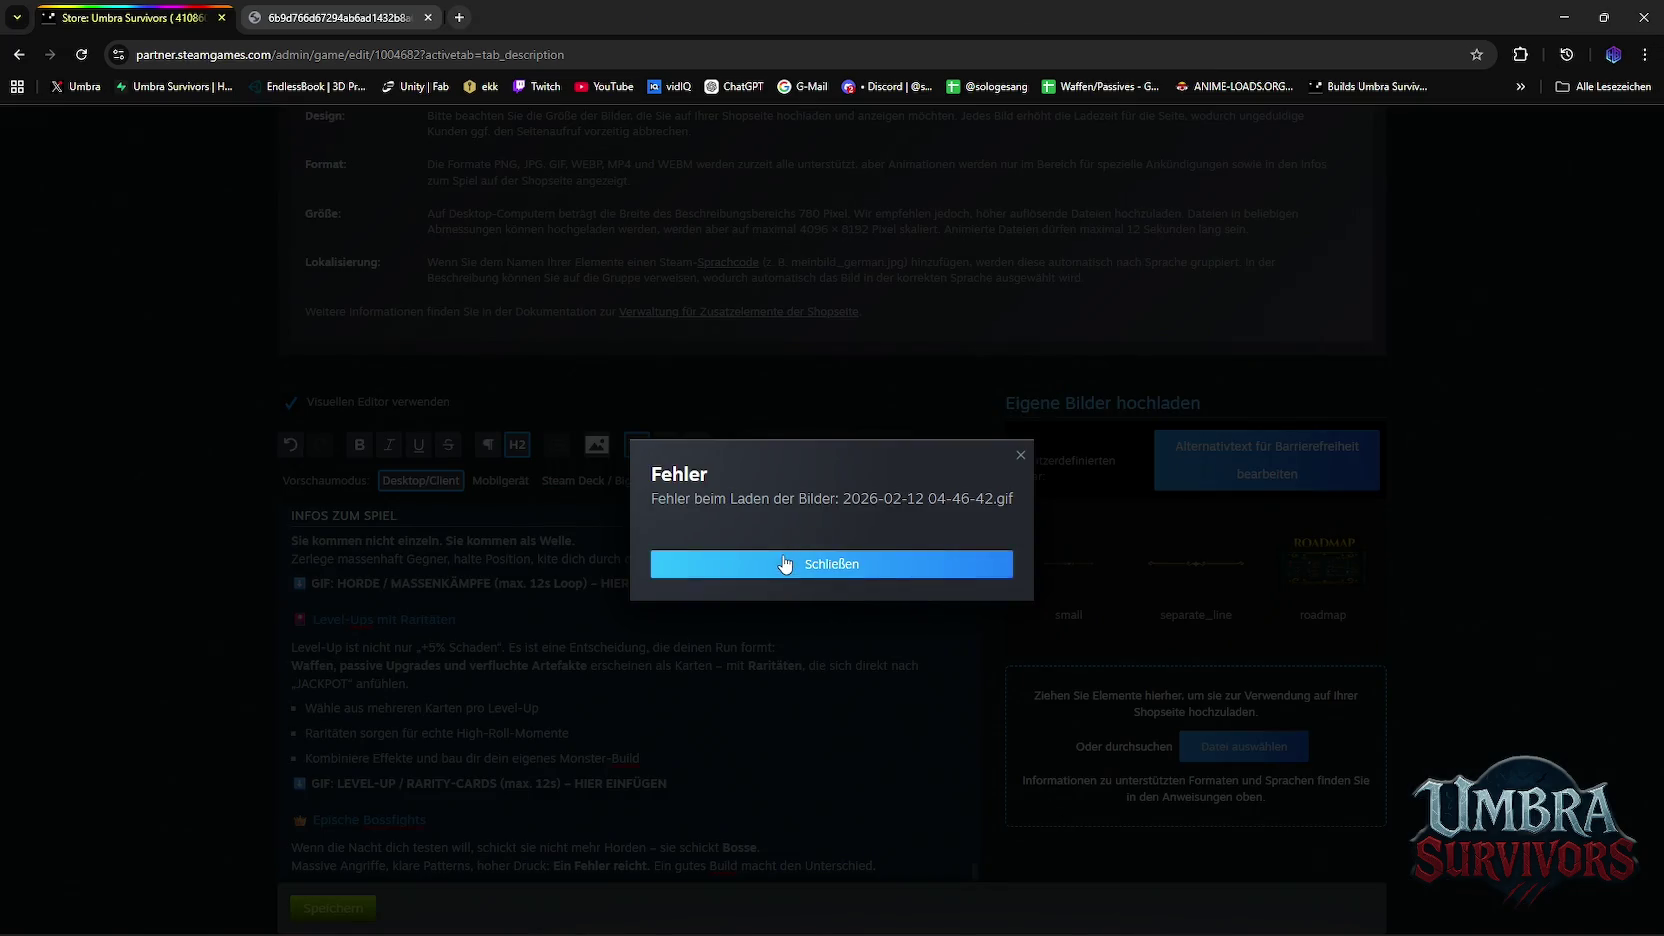
left_click(775, 564)
left_click(596, 444)
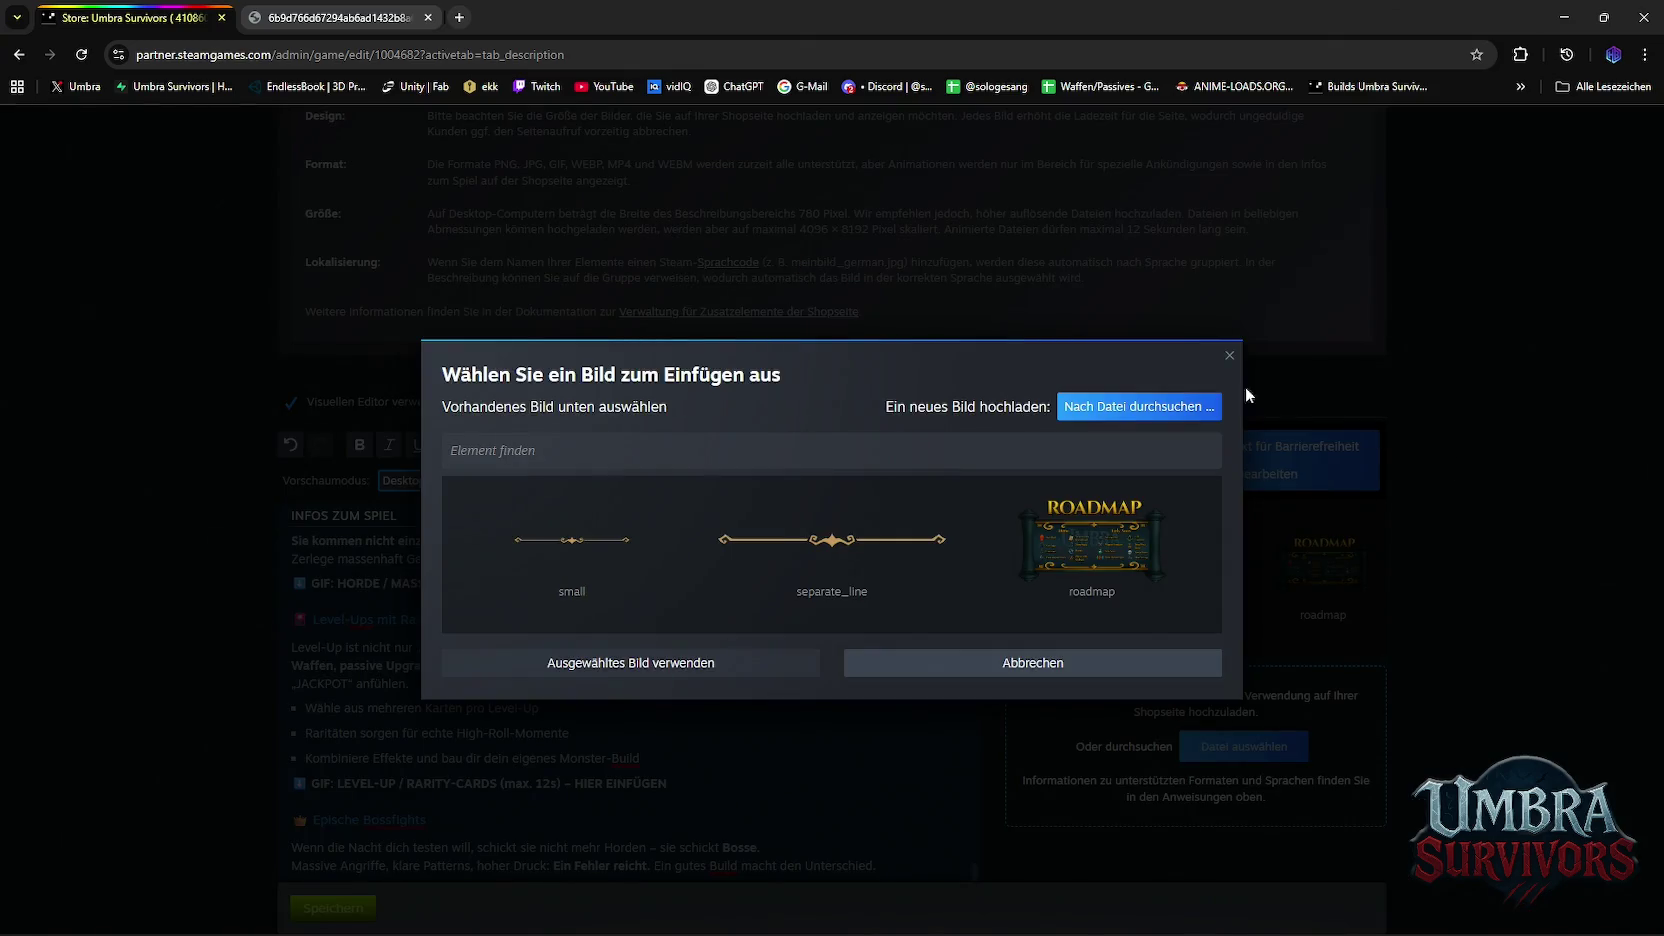
left_click(1158, 406)
scroll(72, 221, "up", 2)
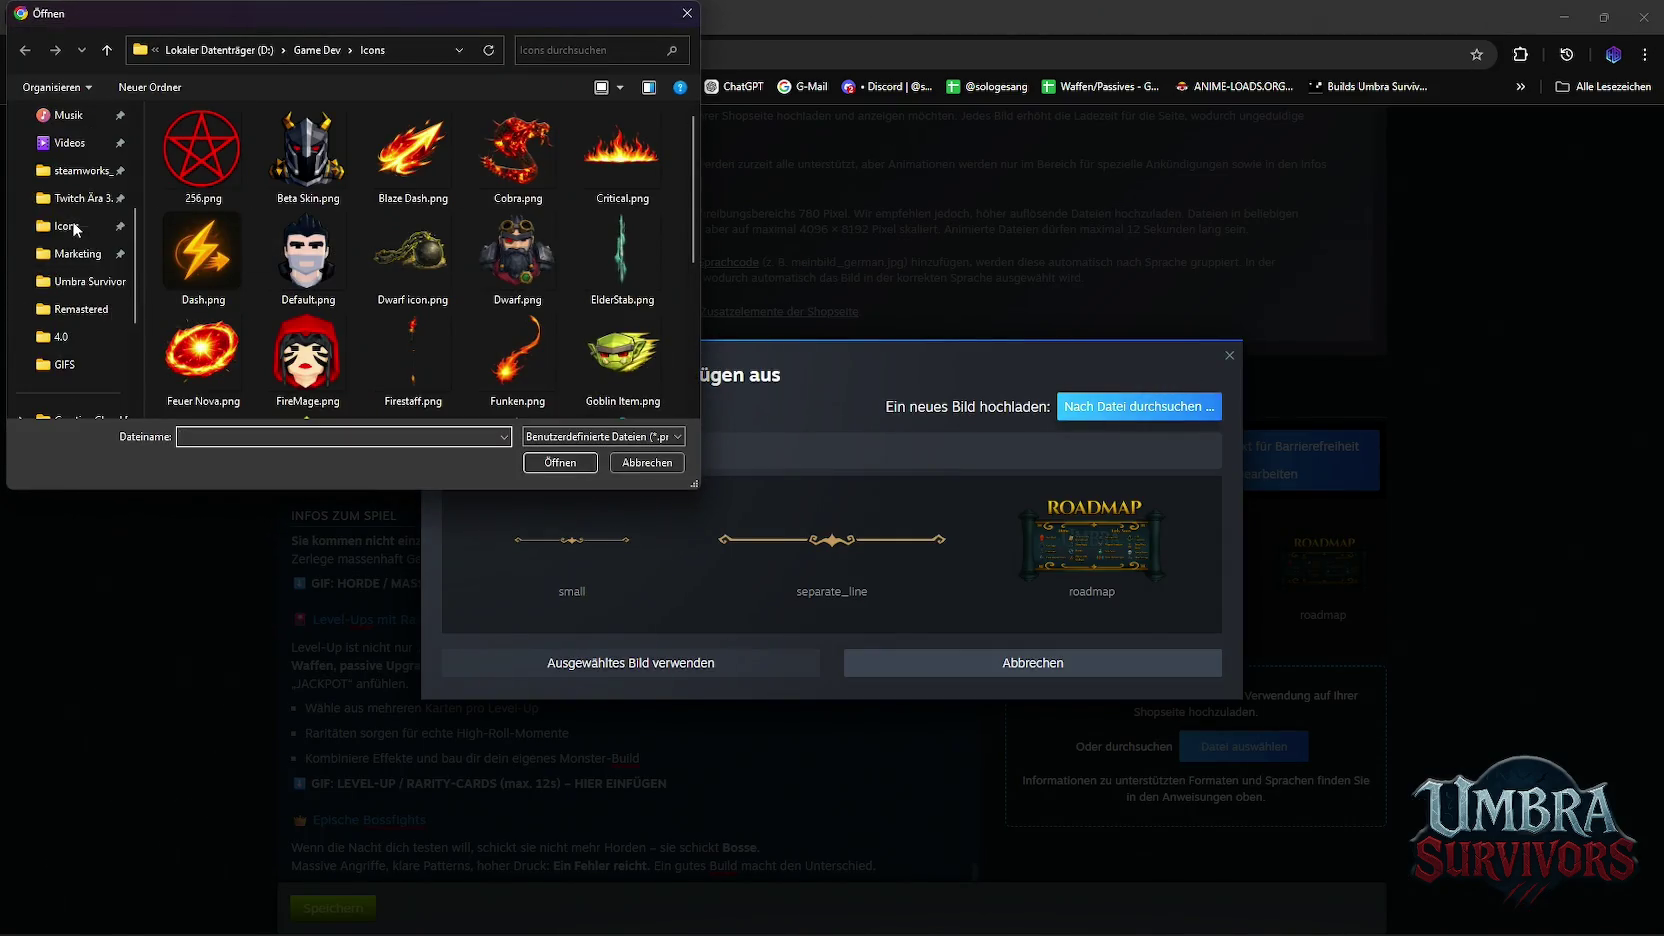
left_click(72, 253)
double_click(197, 163)
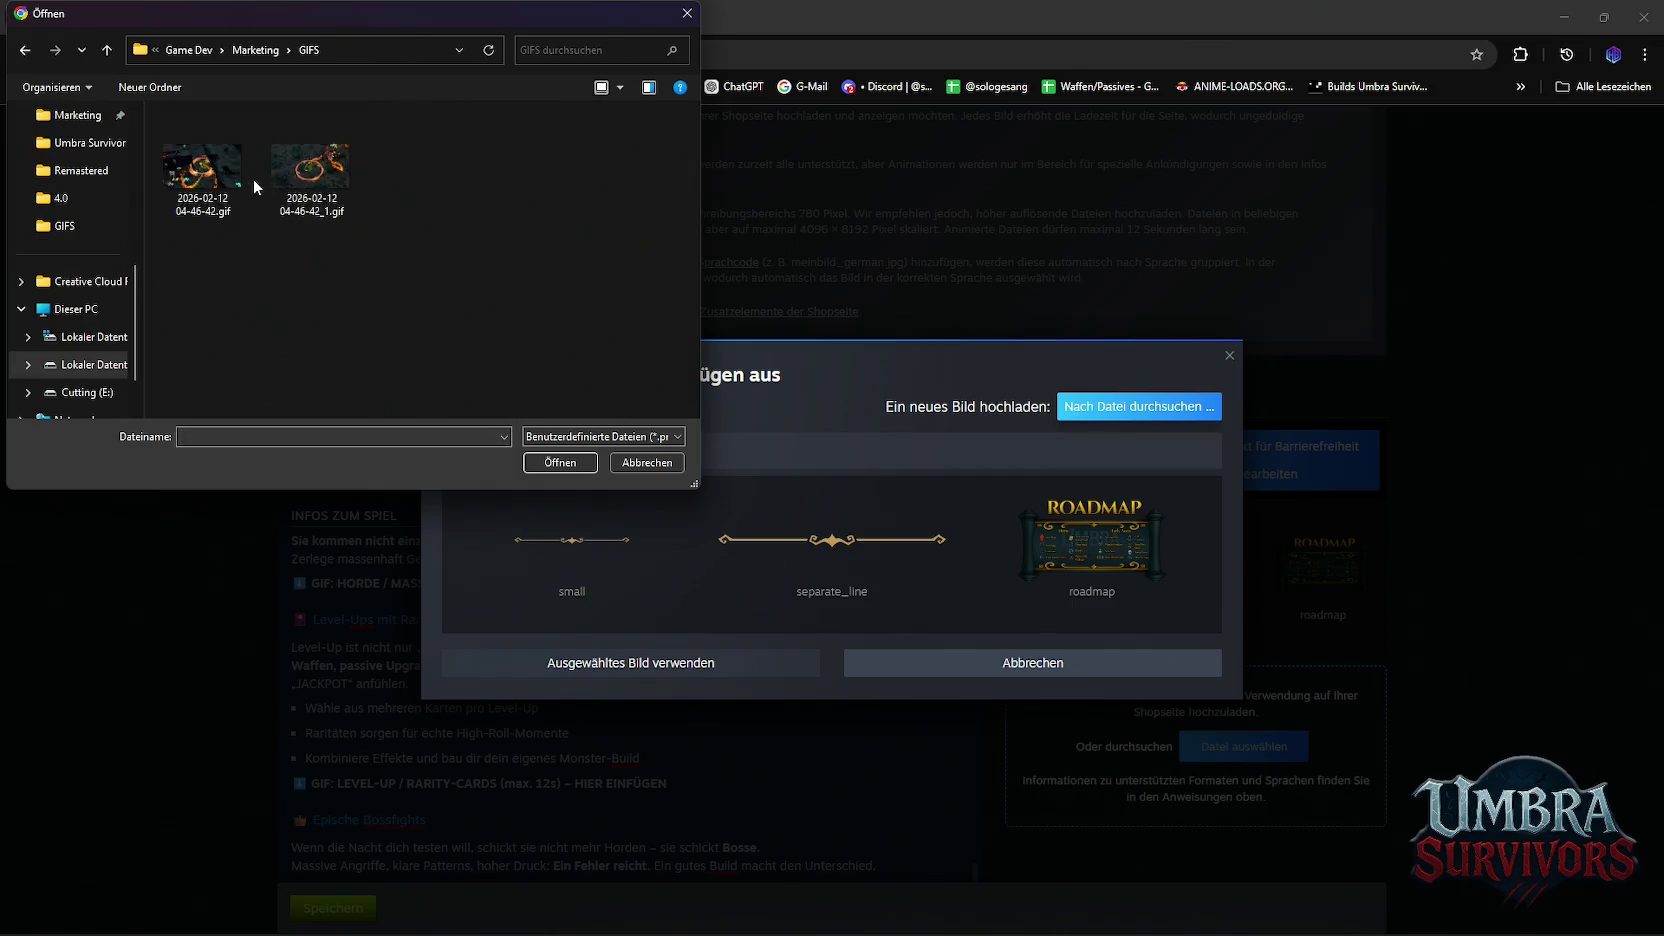
double_click(200, 180)
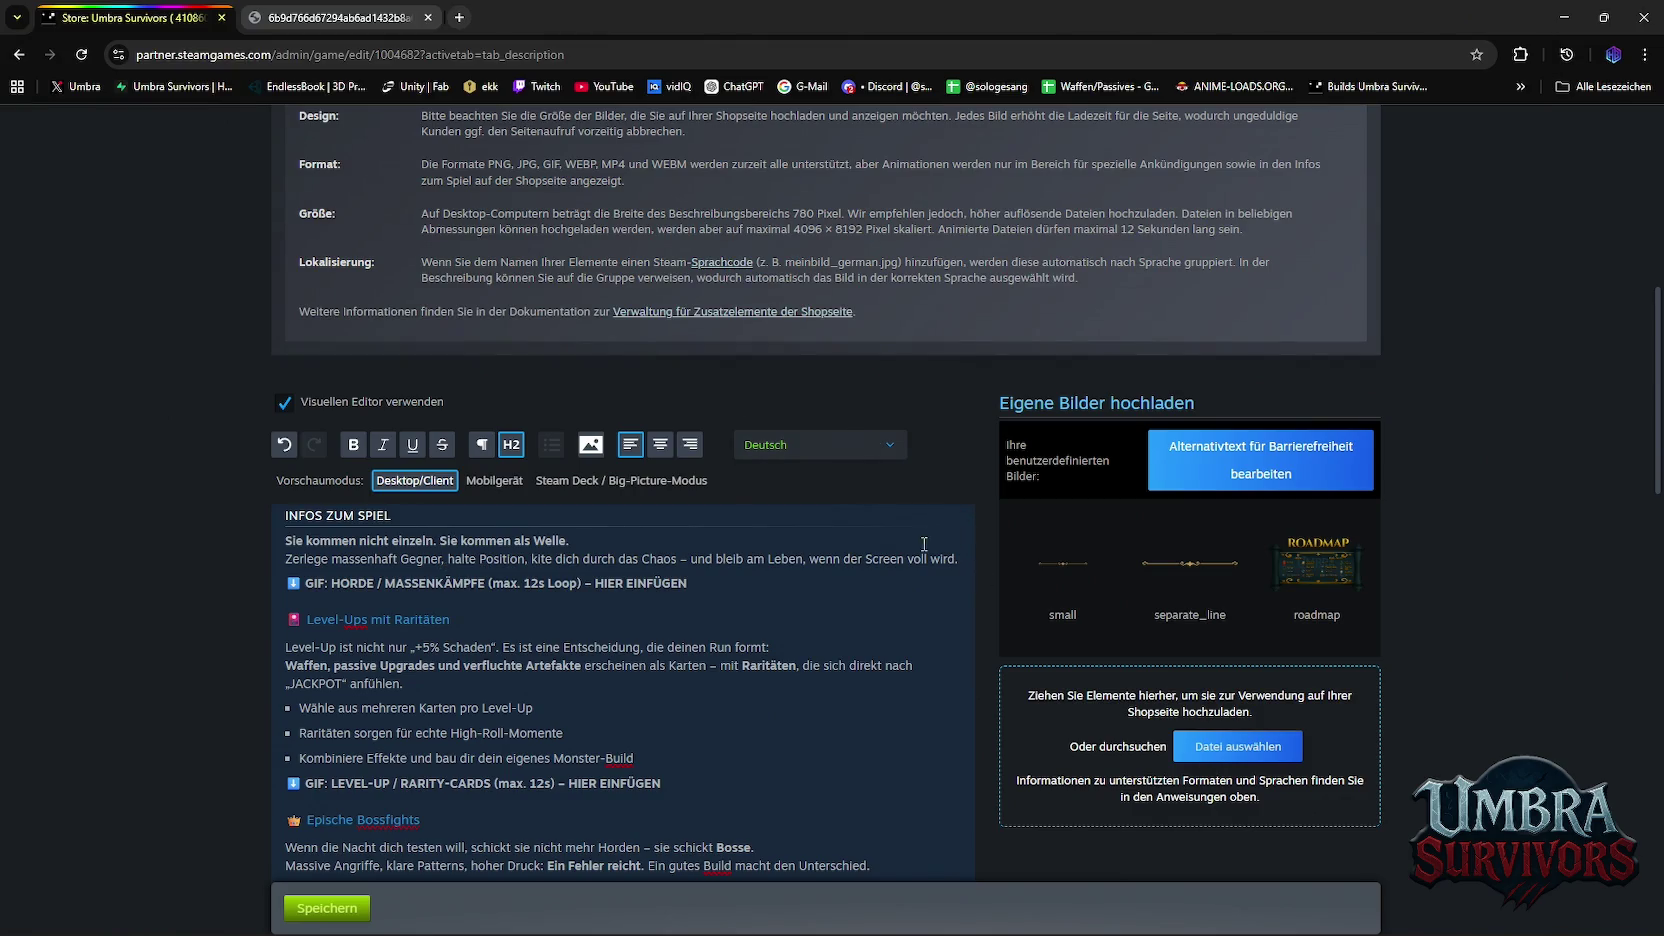
scroll(857, 542, "down", 3)
key("alt+Tab")
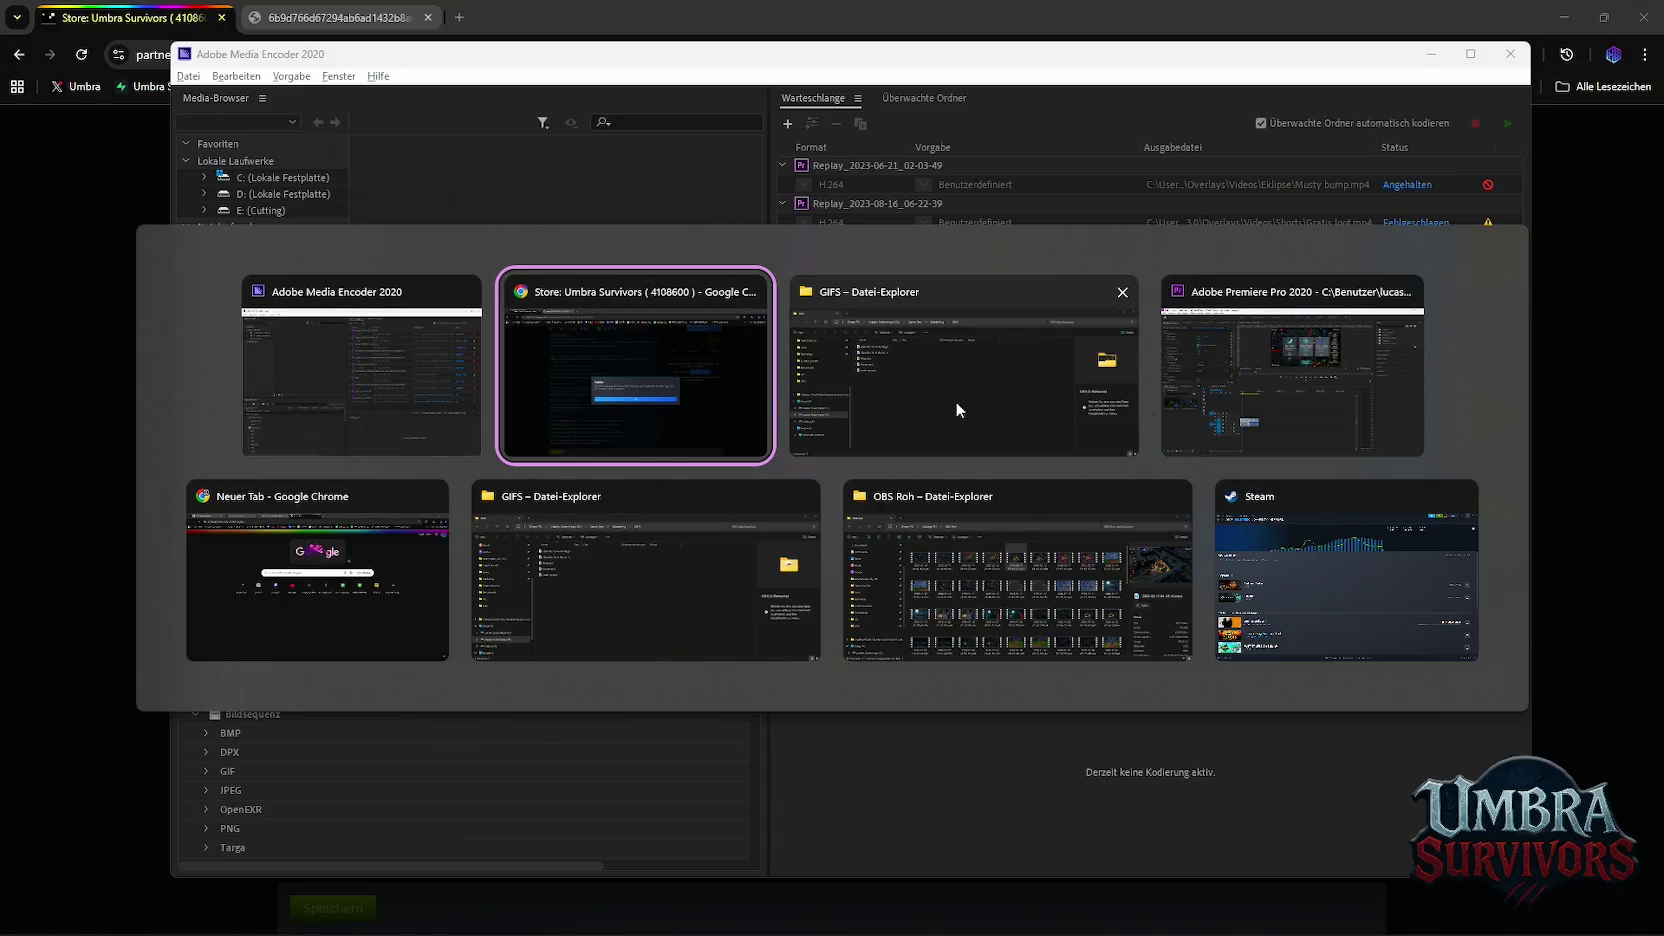
left_click(1265, 400)
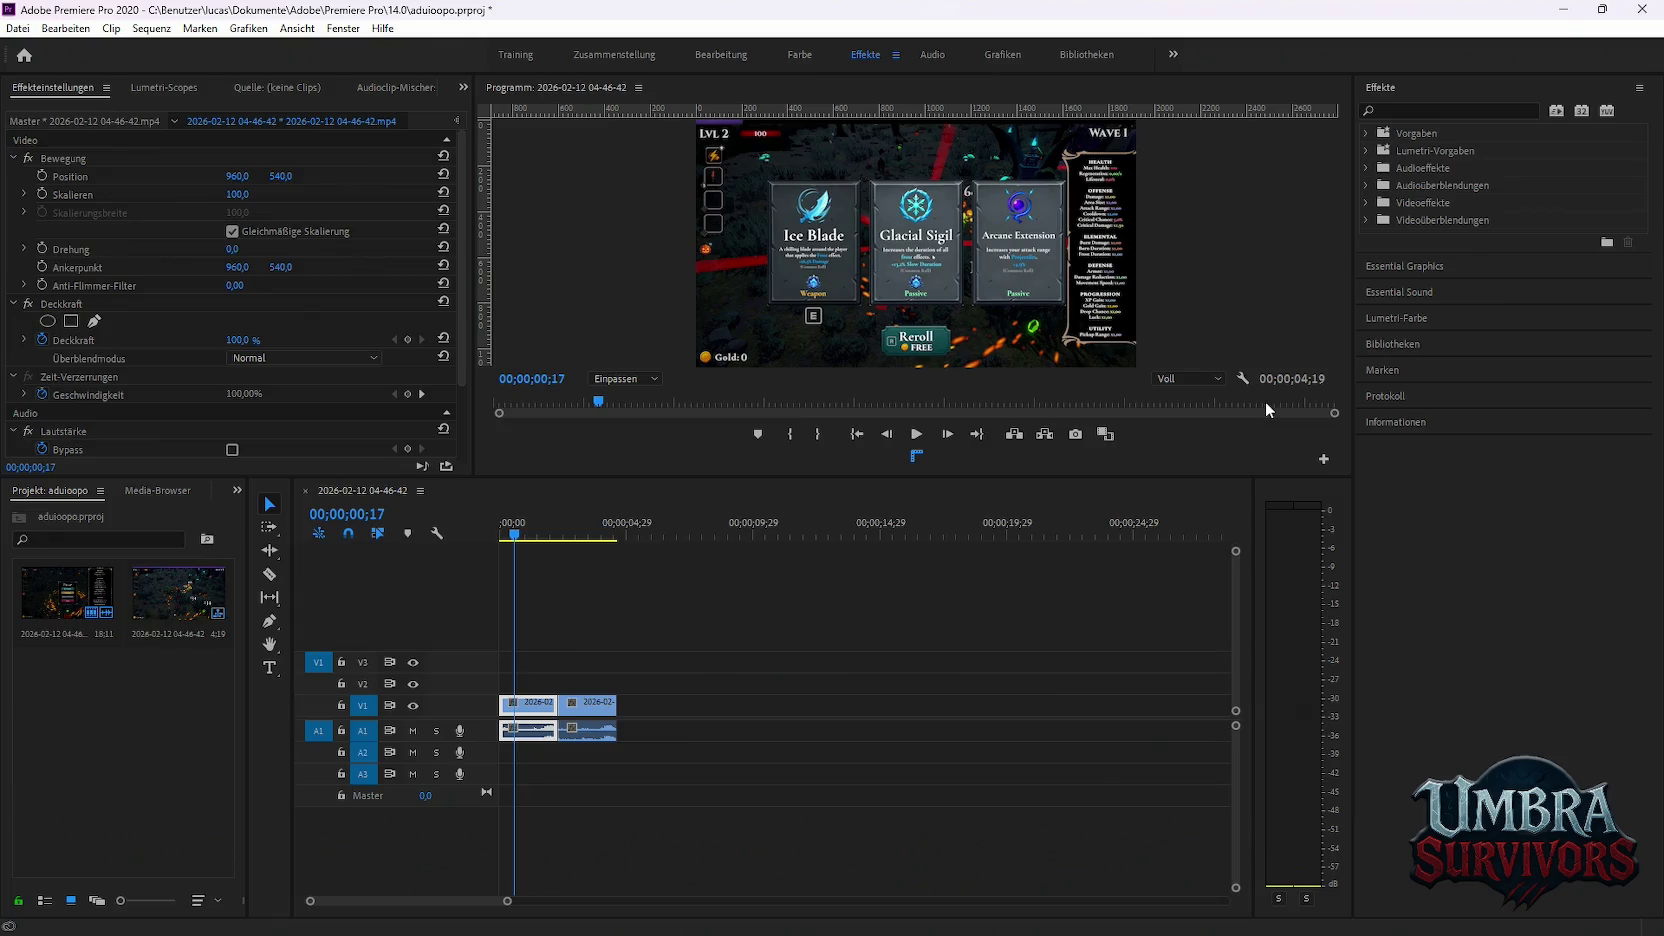
left_click(668, 594)
left_click(17, 28)
mouse_move(58, 541)
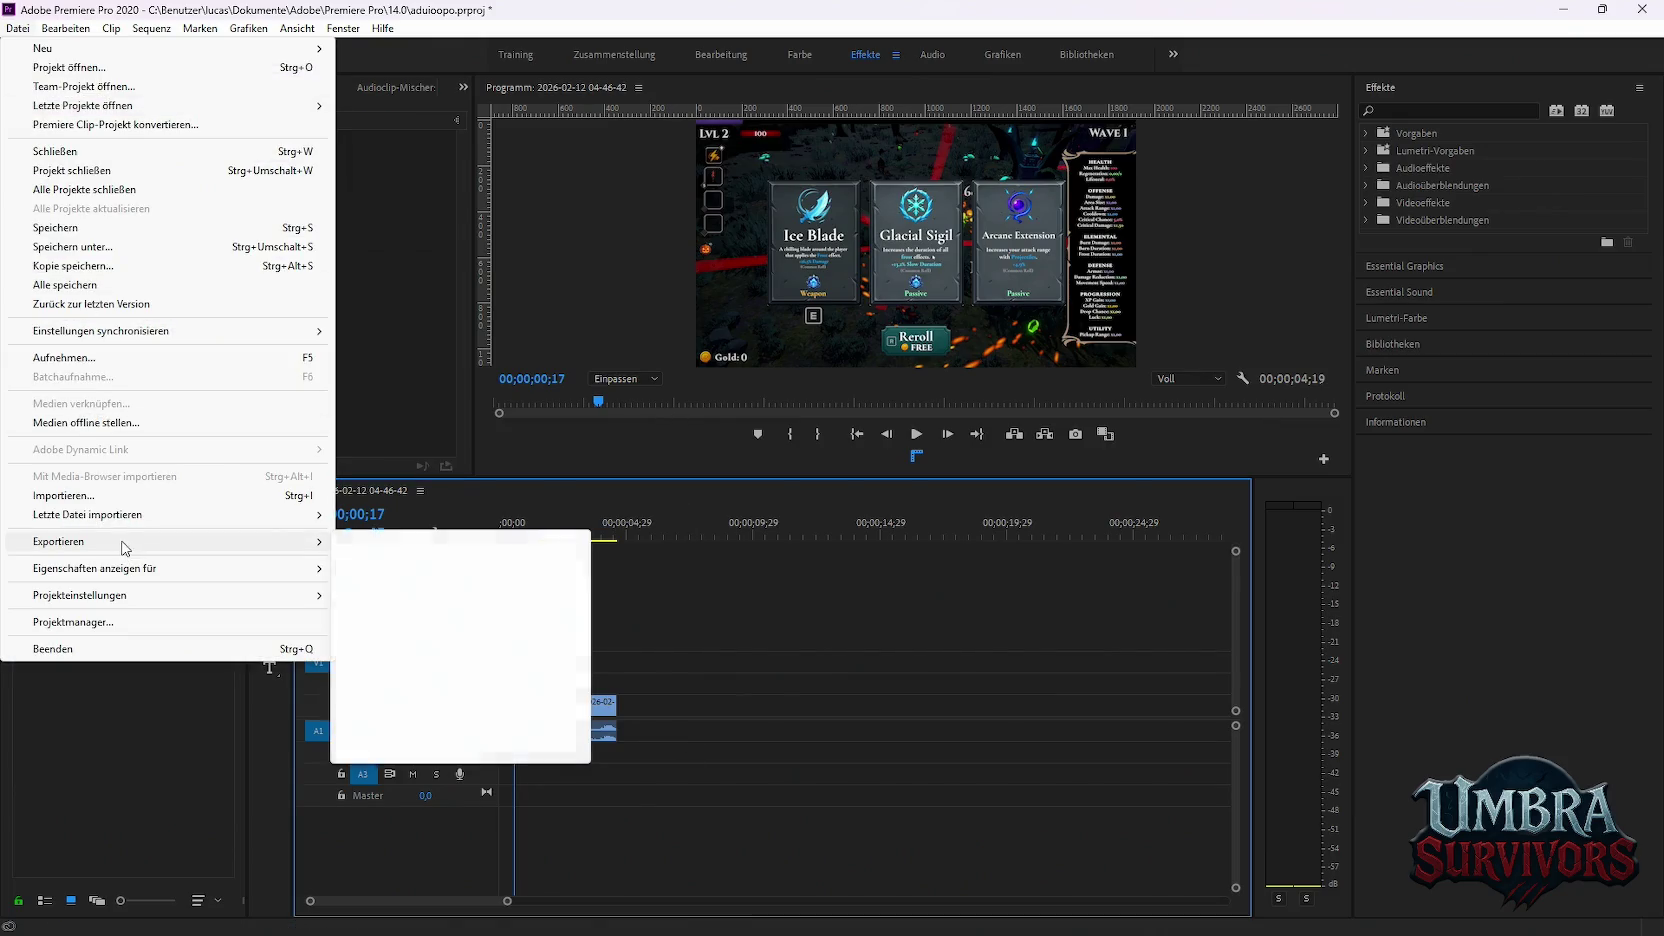
left_click(370, 541)
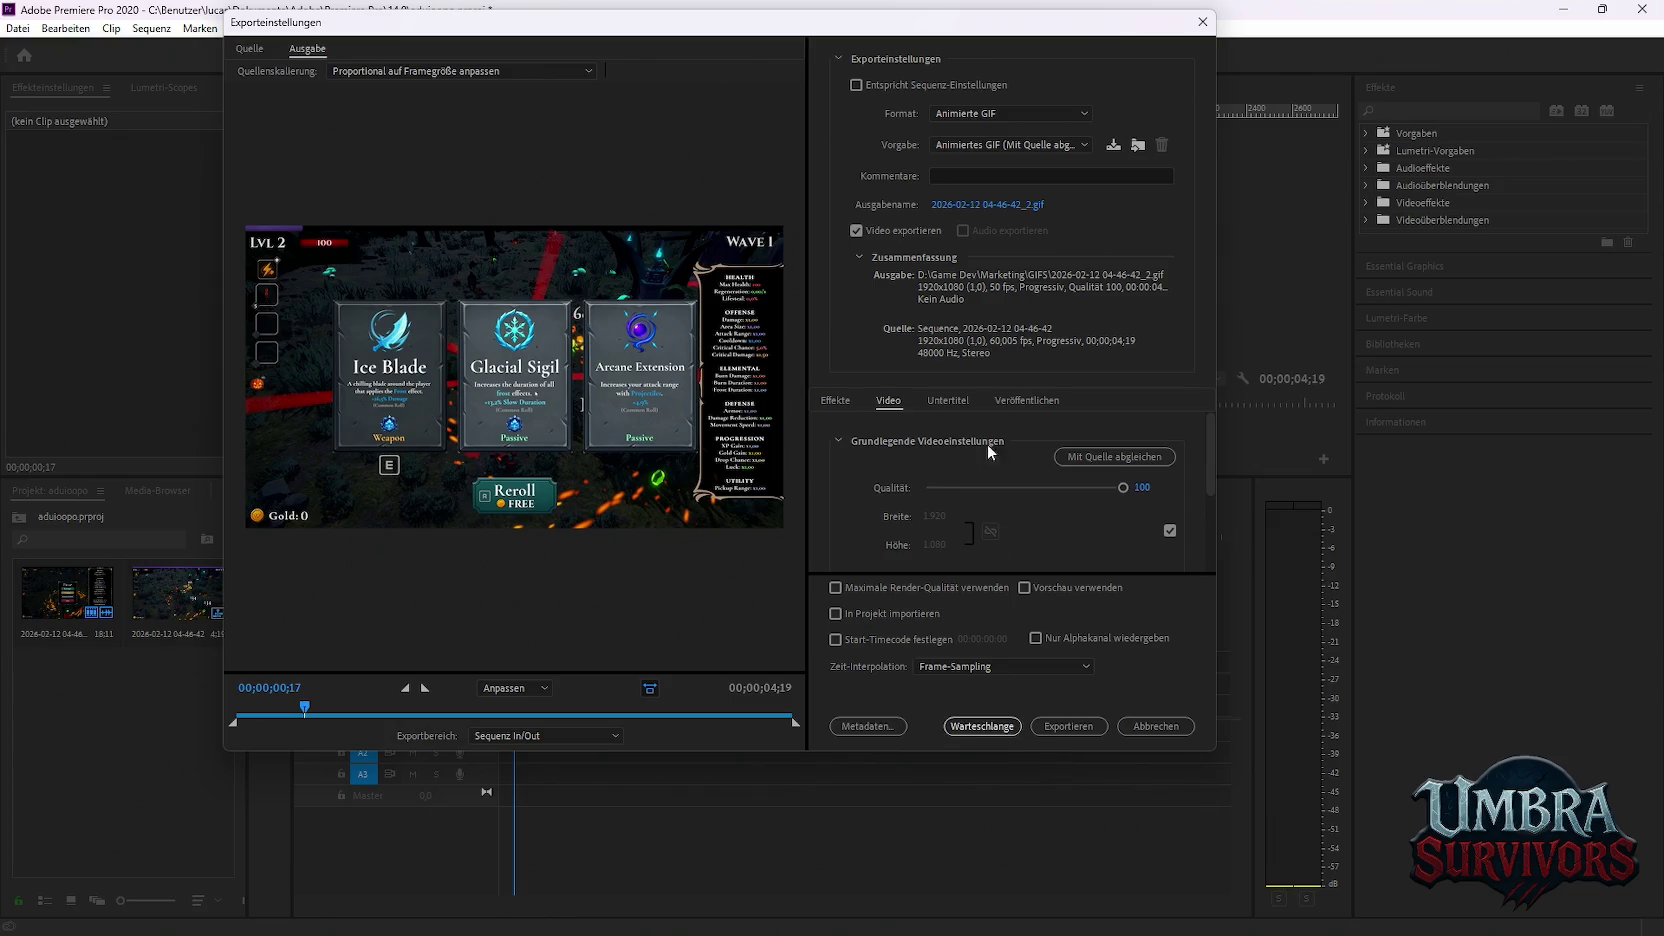
left_click(981, 727)
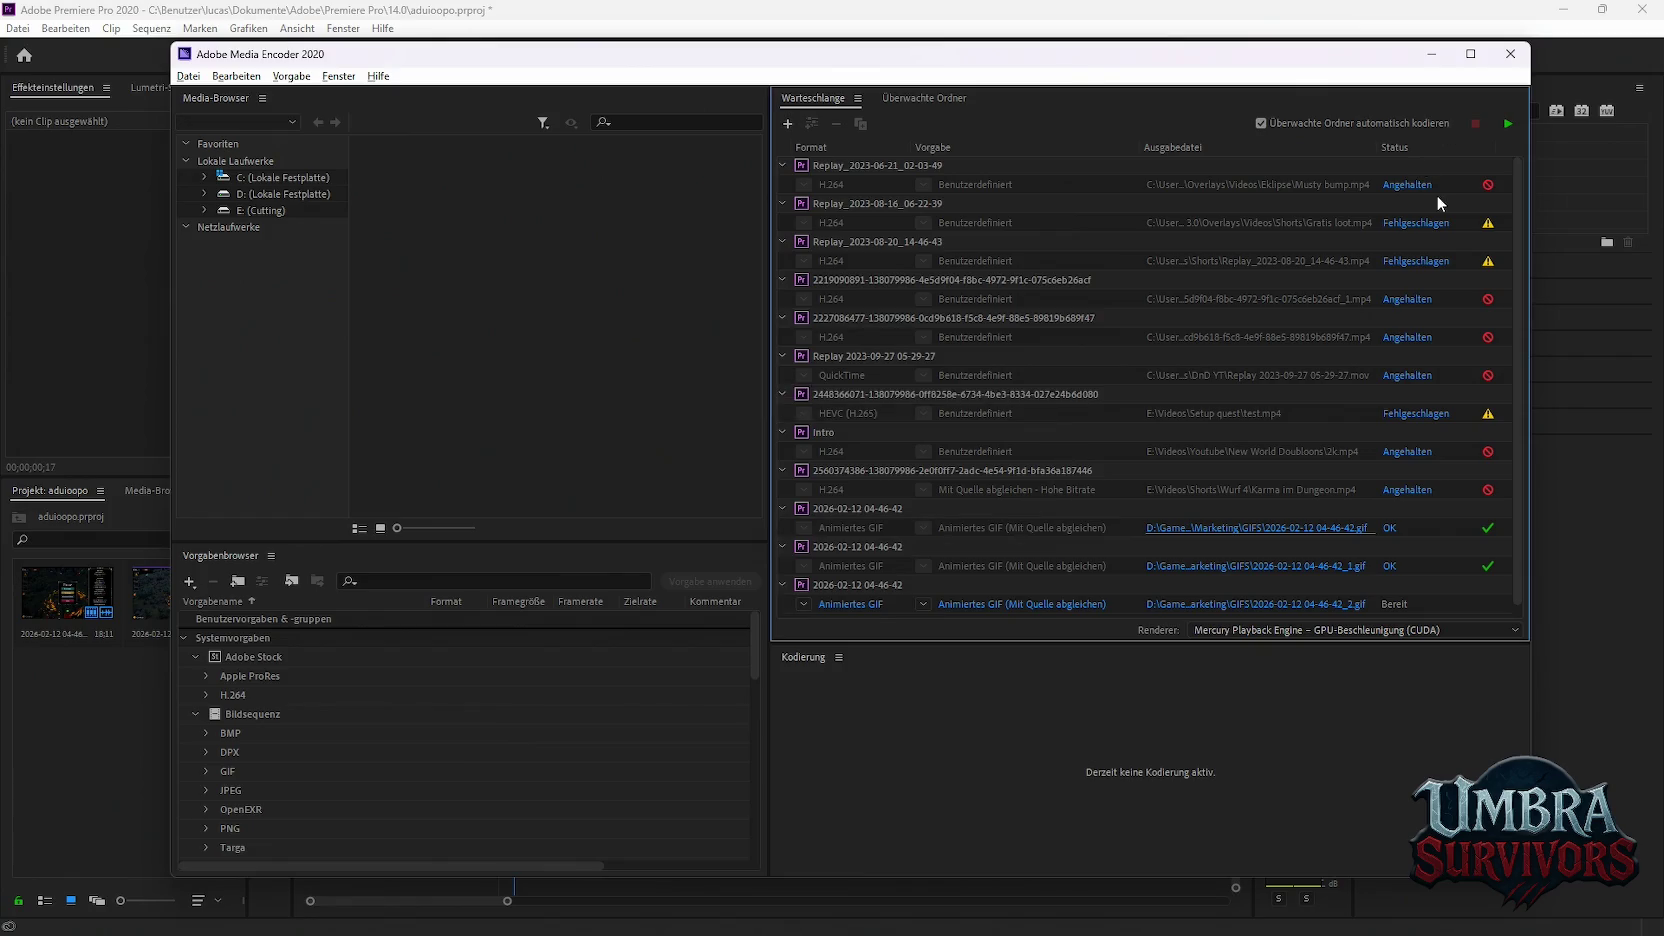
left_click(1503, 121)
key("alt+Tab")
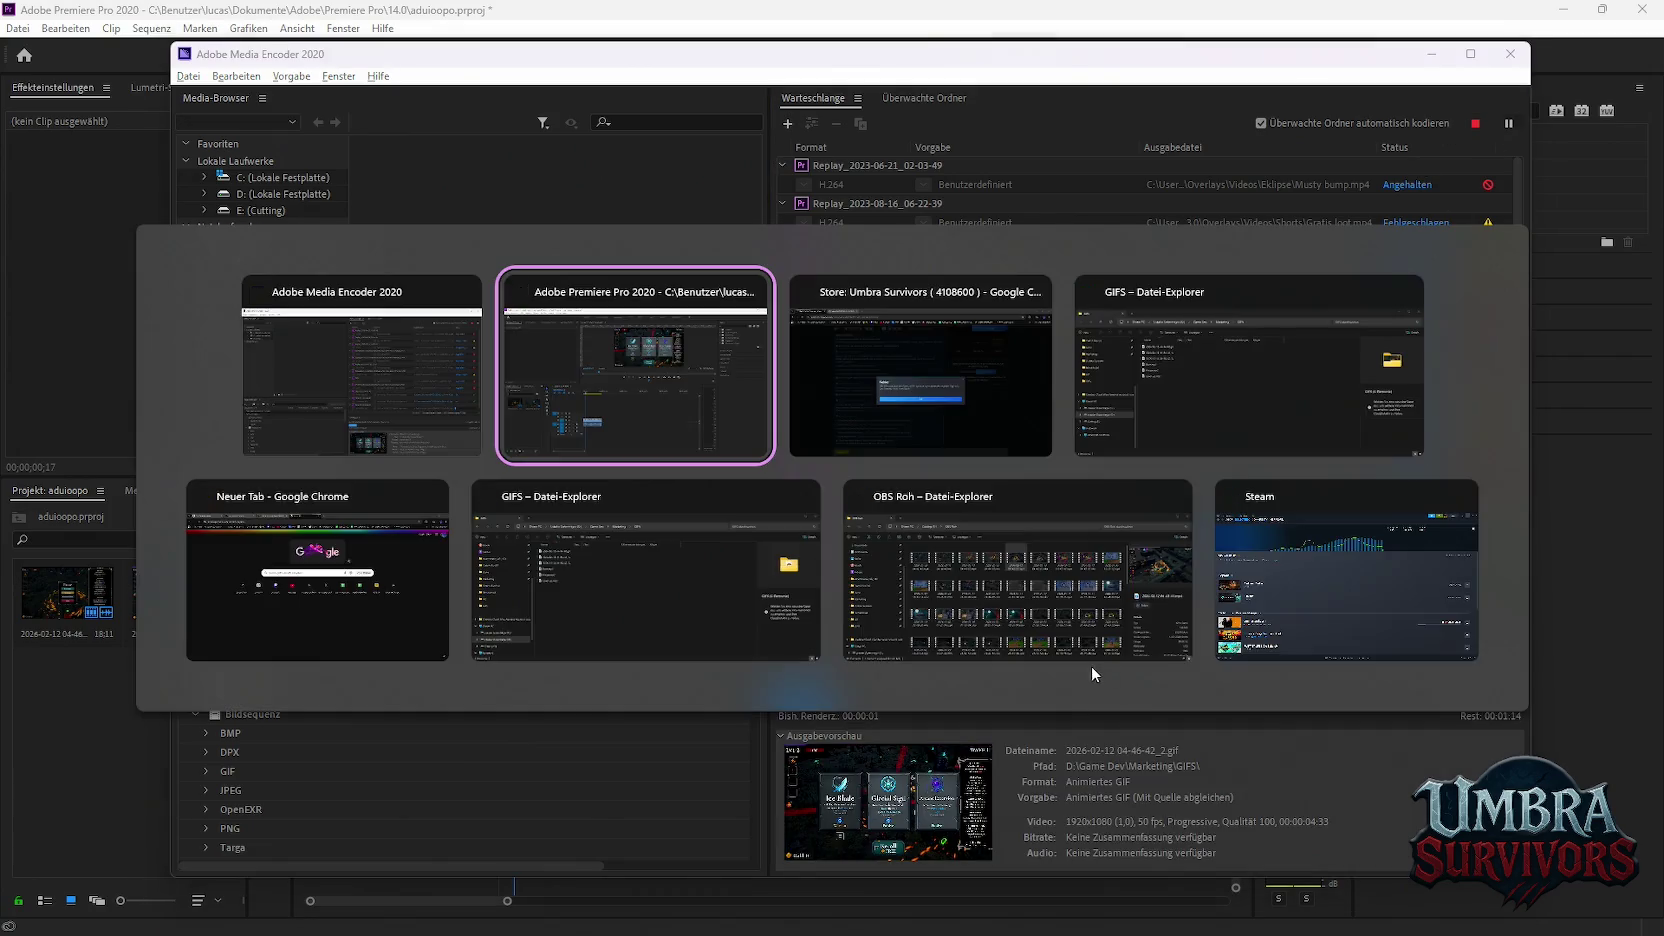
key("alt+Tab")
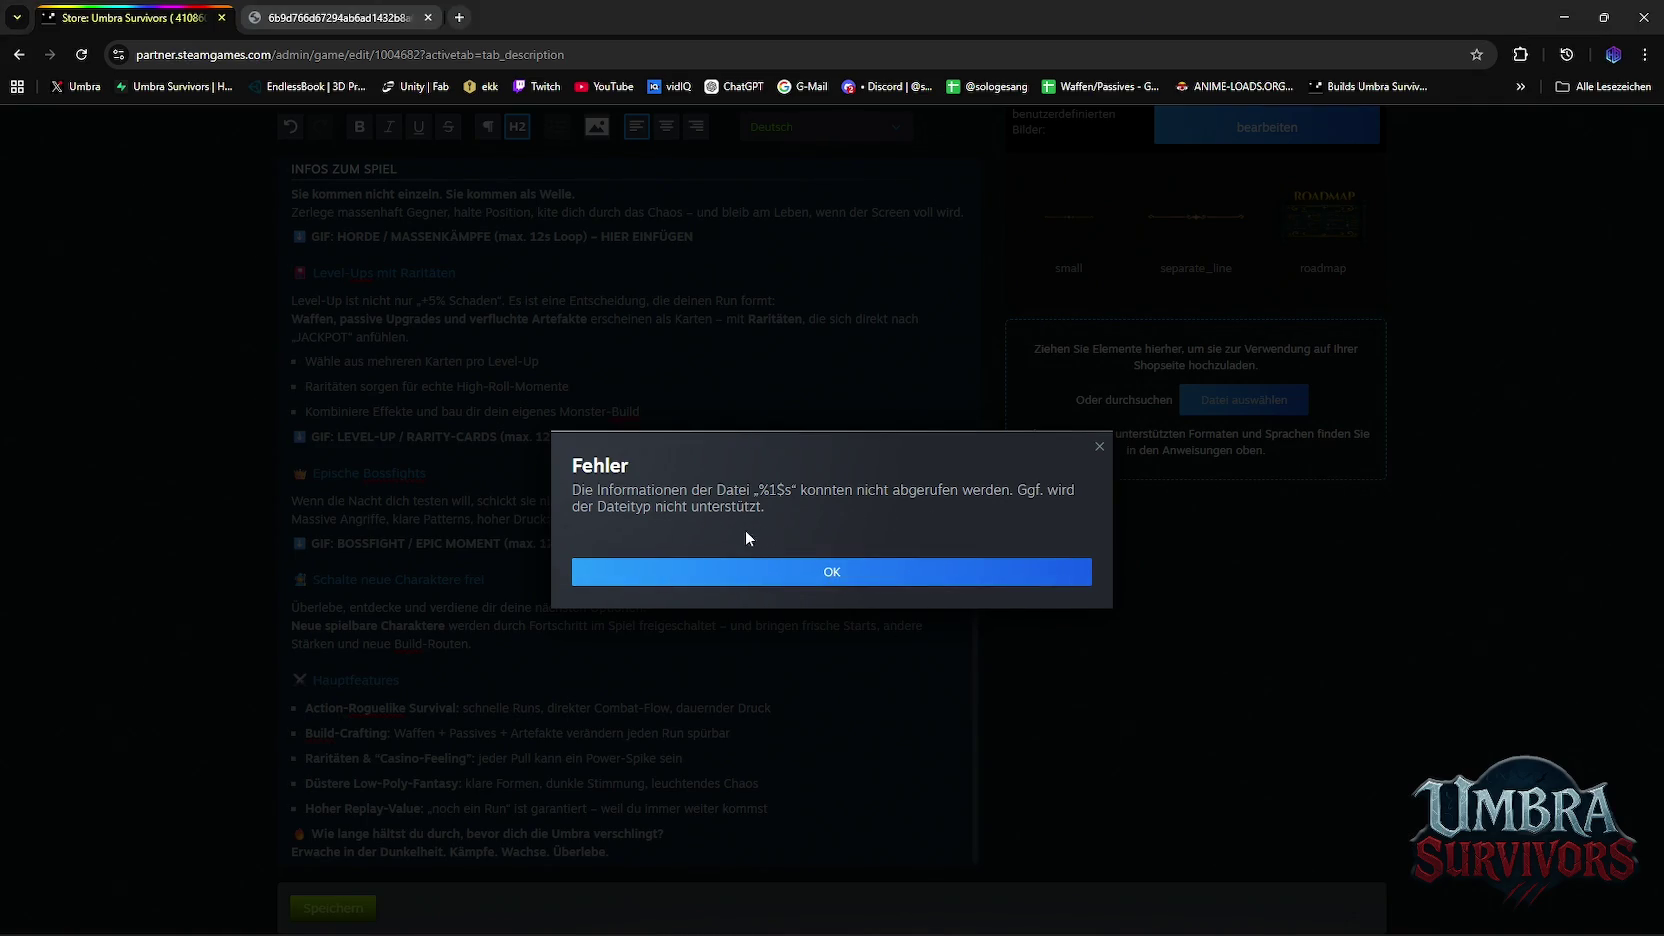
Dismiss the unreadable-file-information error and scroll back up the description editor
left_click(780, 575)
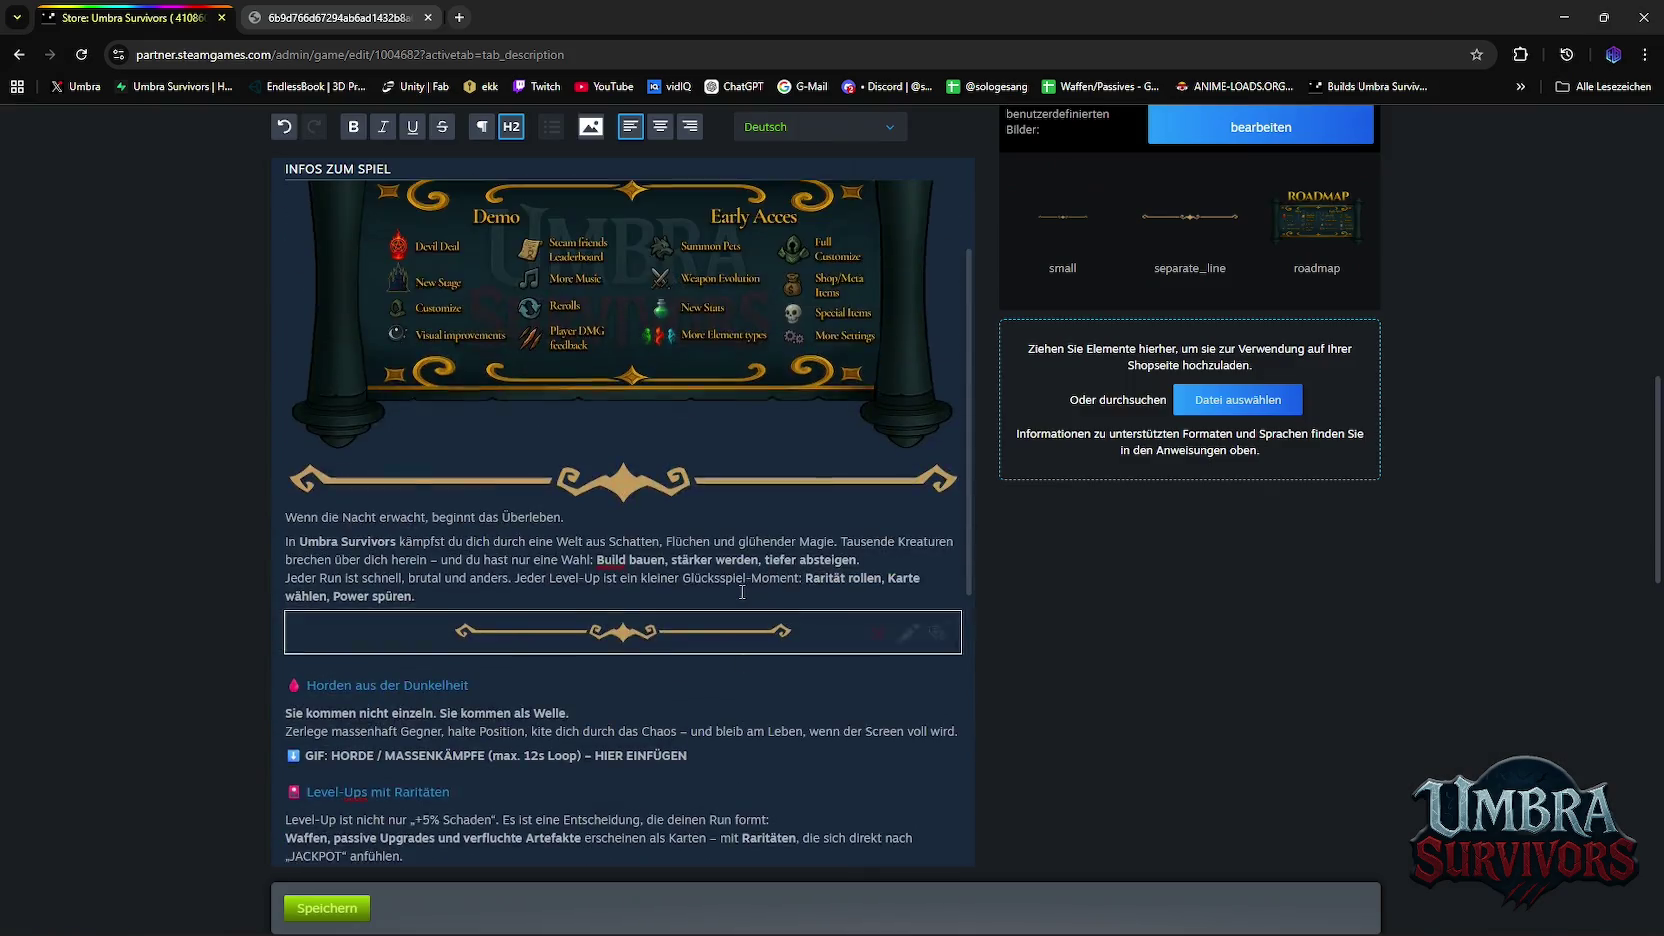
scroll(991, 520, "up", 3)
scroll(991, 520, "up", 1)
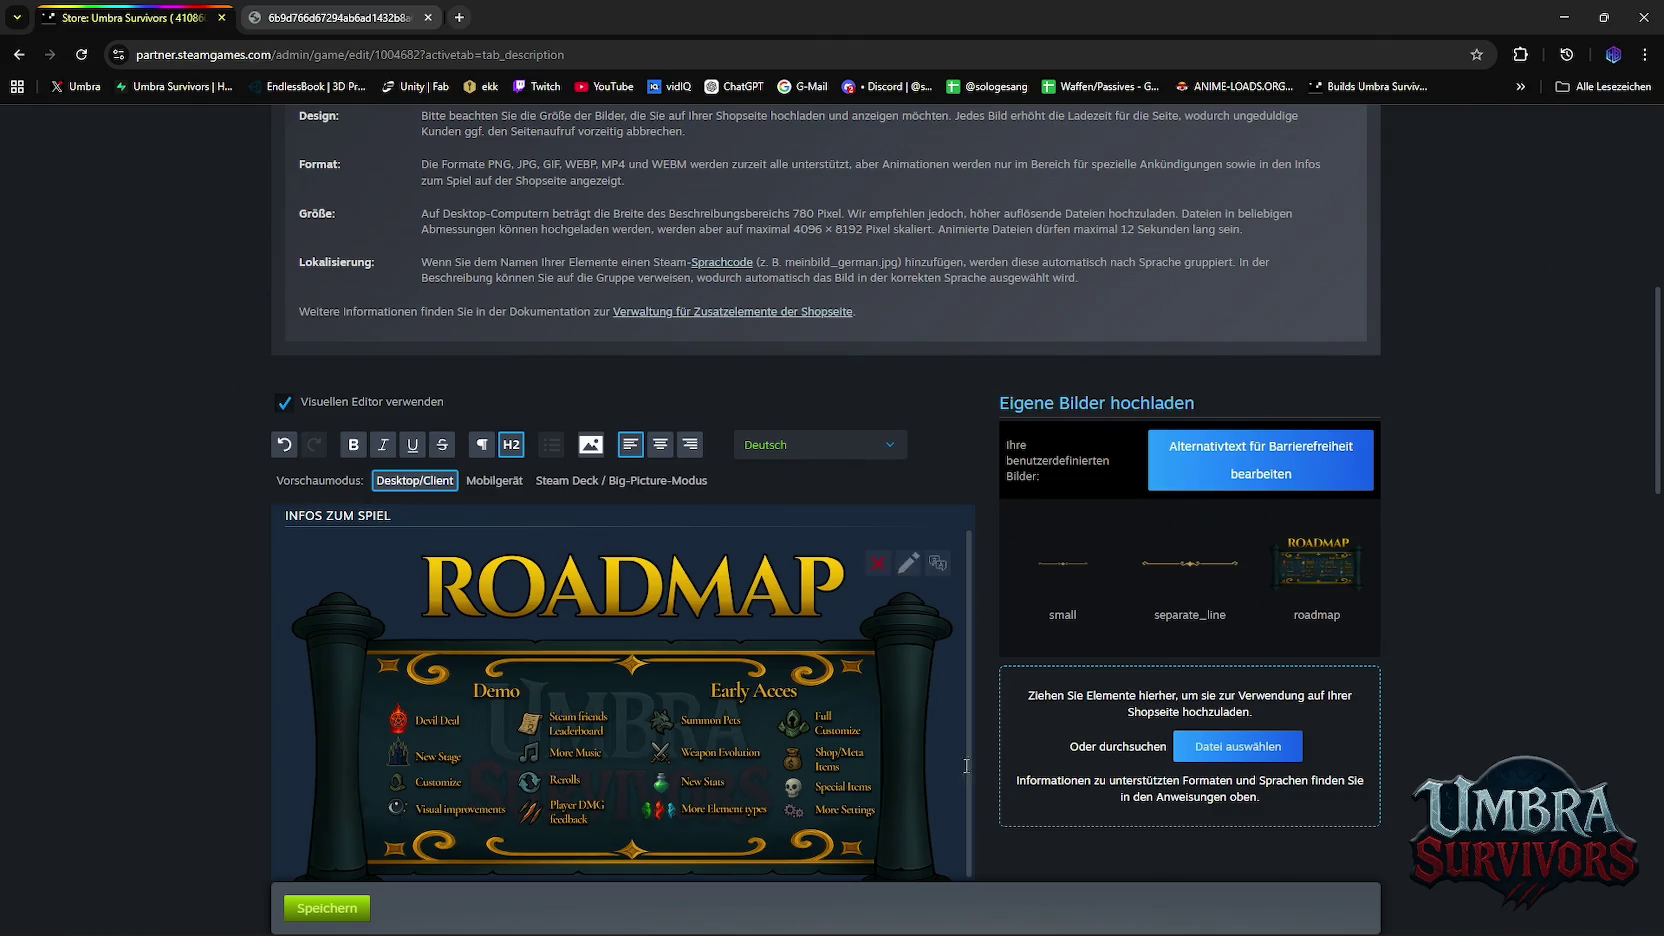
key("alt+Tab")
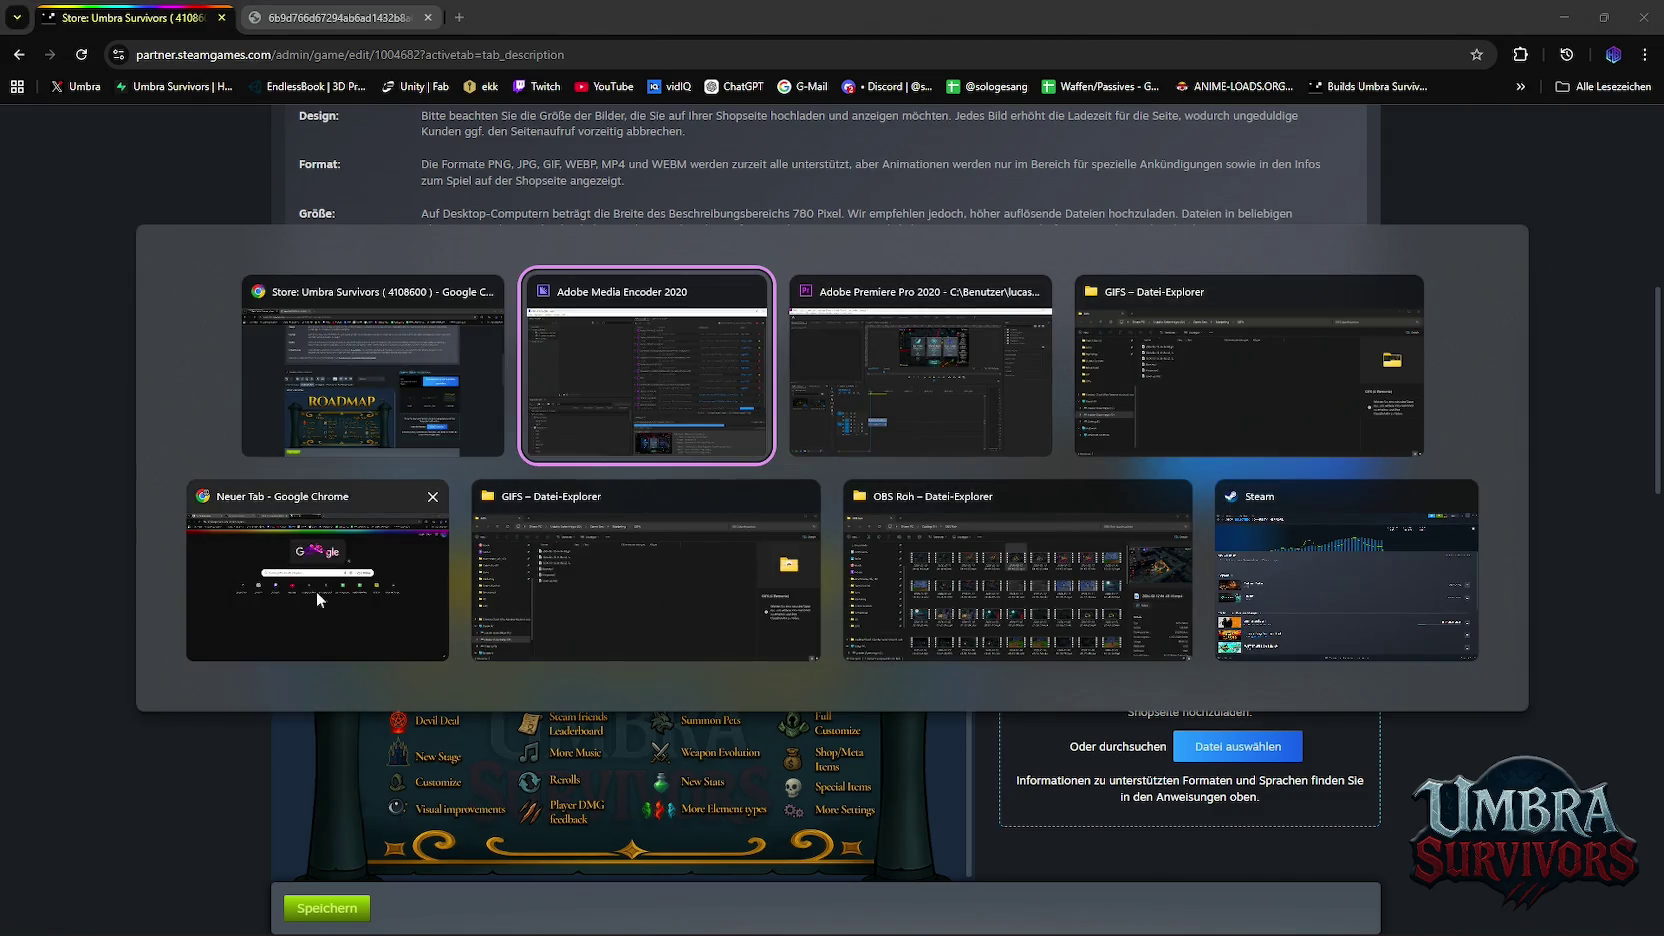
left_click(1003, 378)
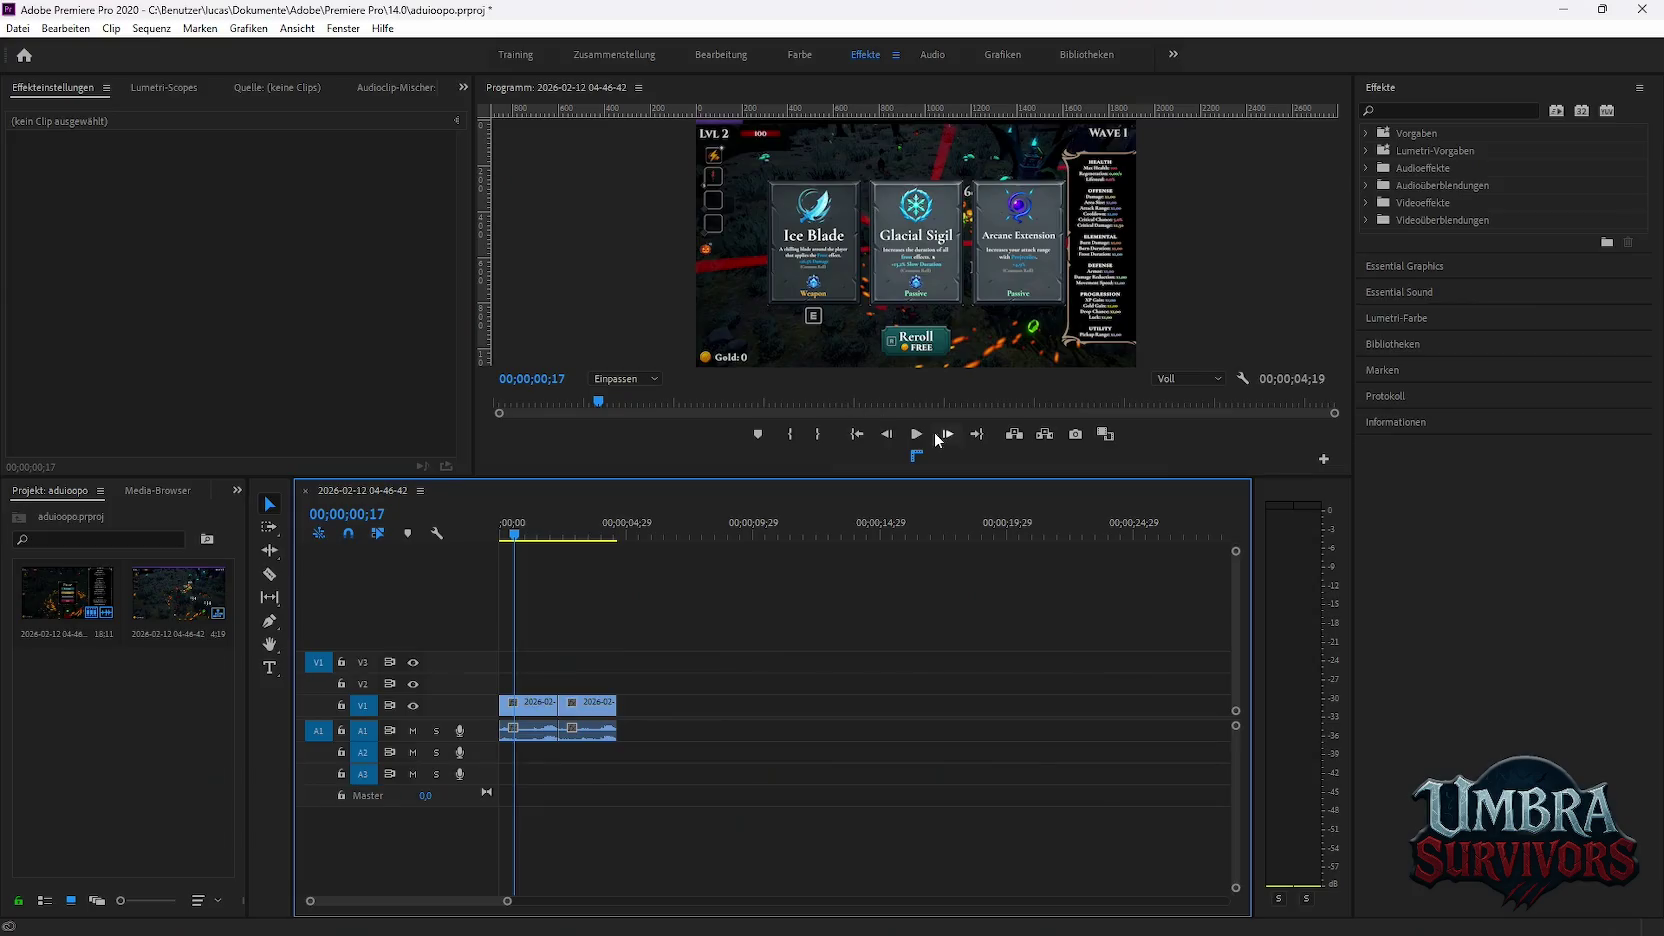
left_click(18, 28)
mouse_move(58, 541)
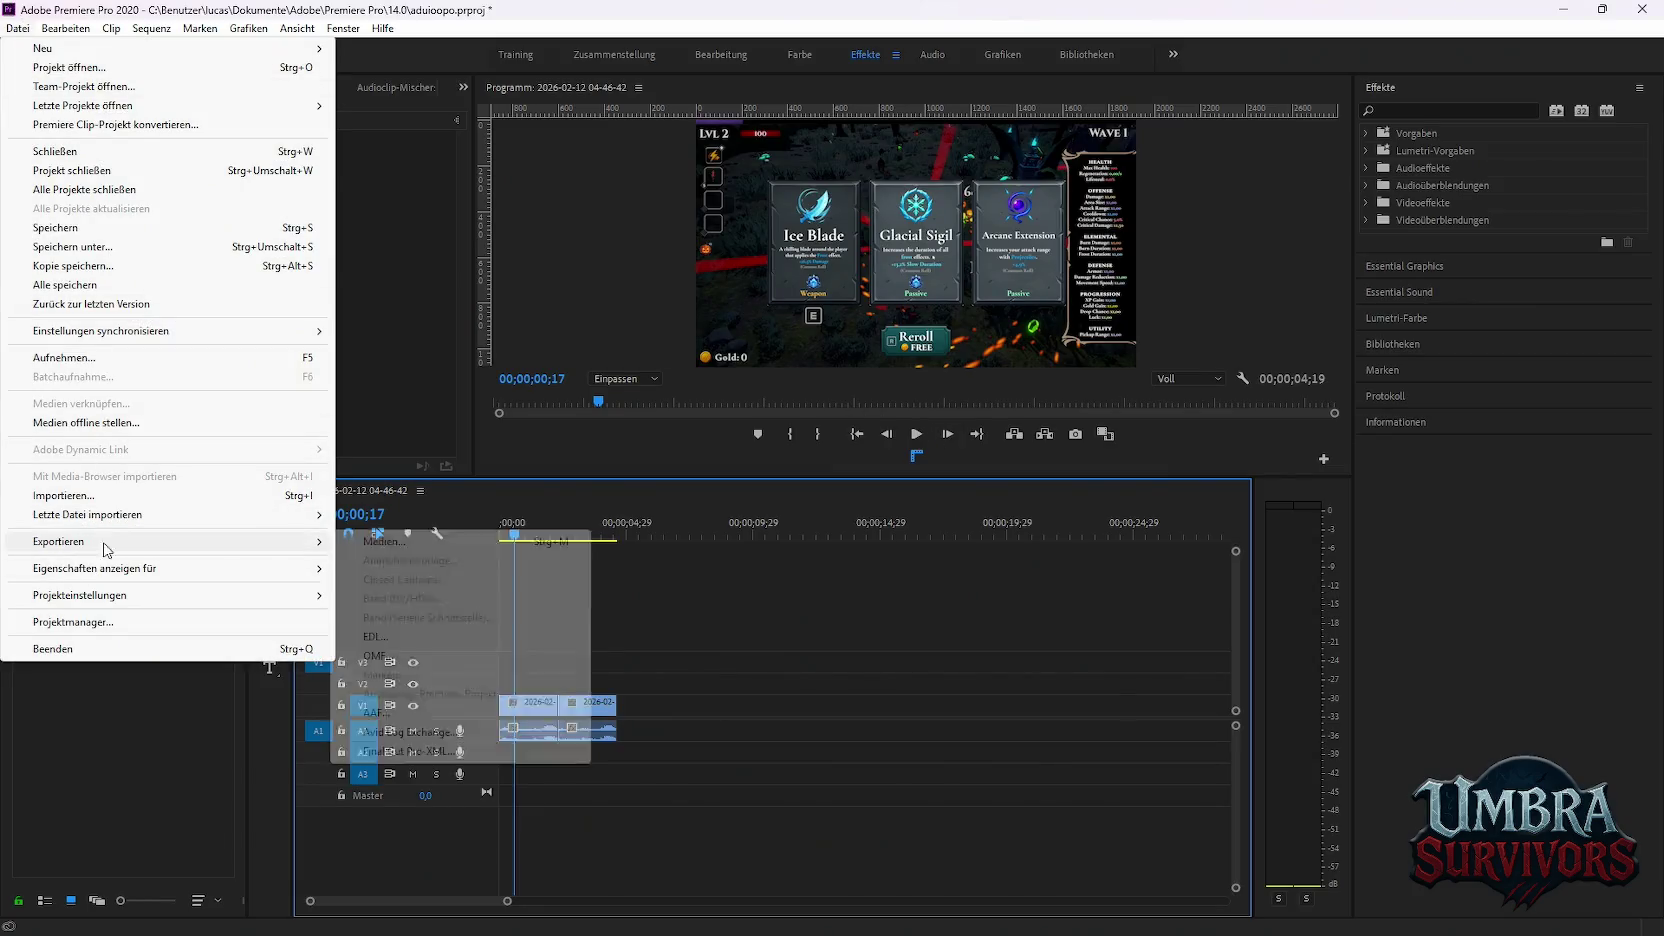
left_click(370, 545)
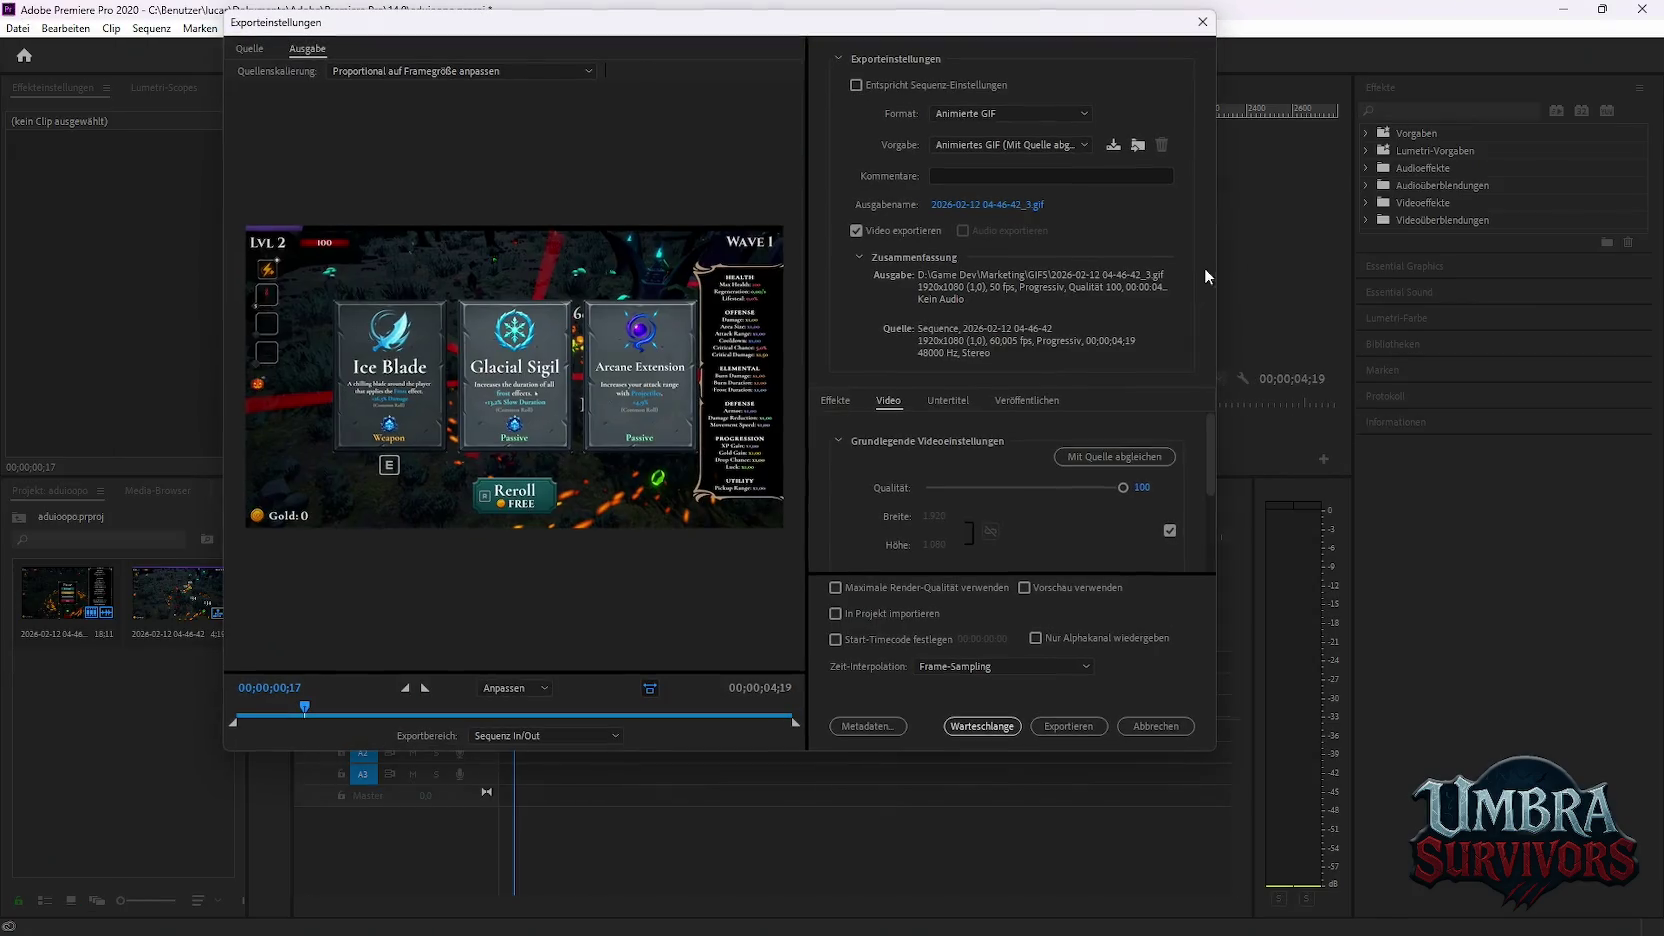
left_click(1005, 146)
left_click(1076, 116)
left_click(1077, 114)
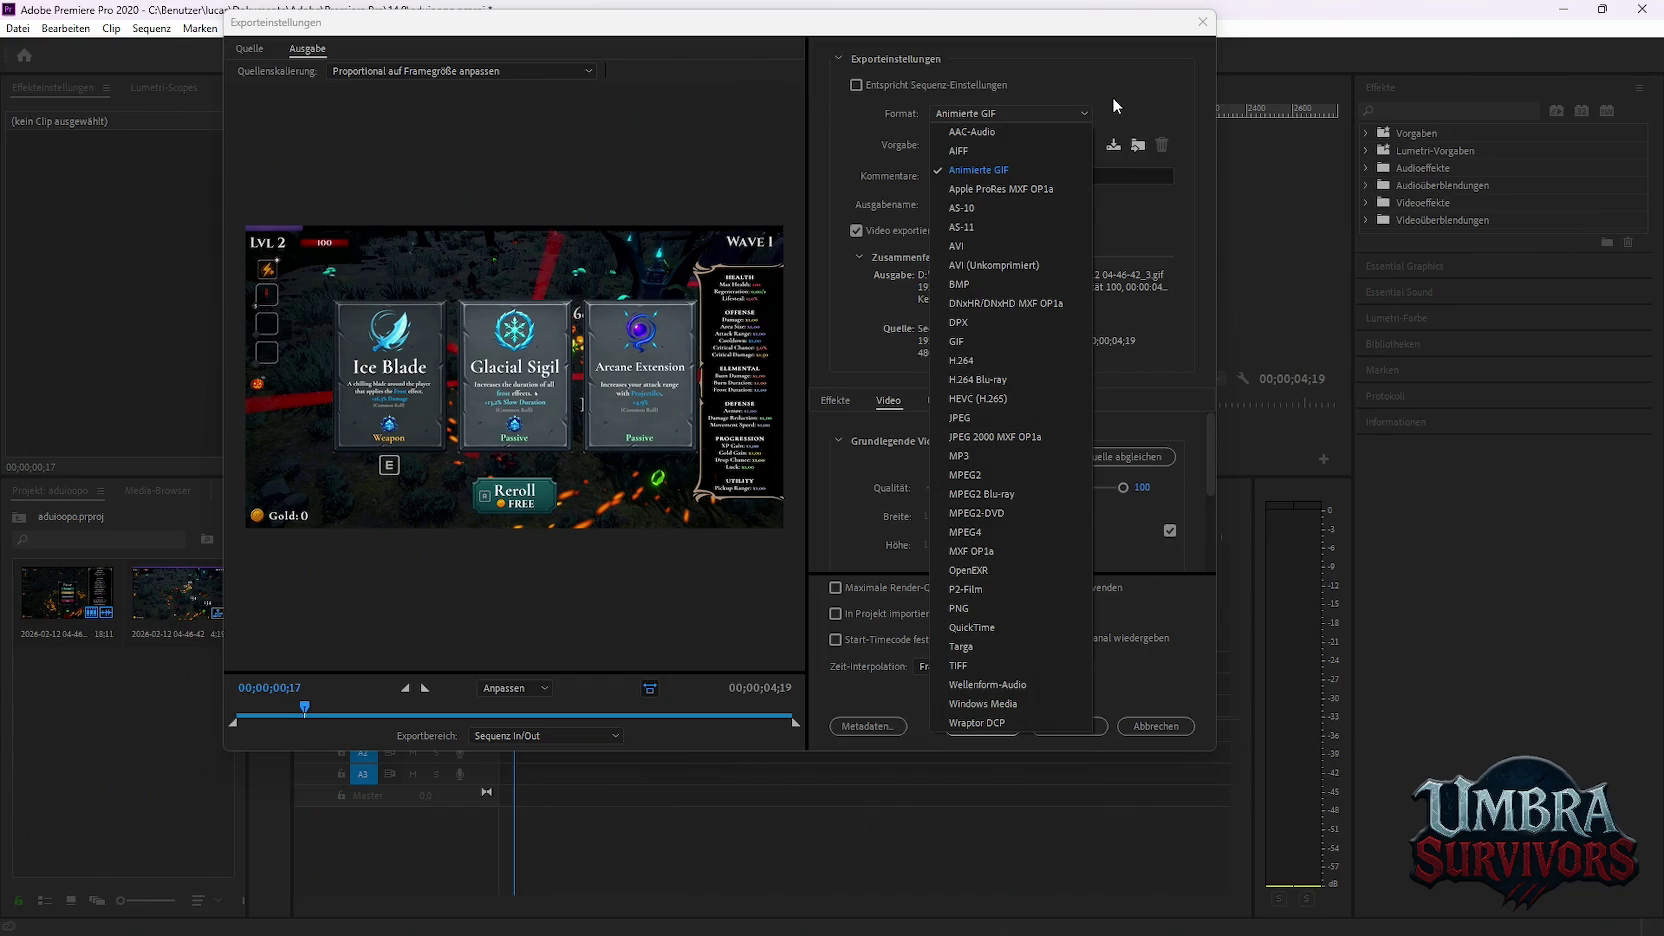
left_click(1114, 90)
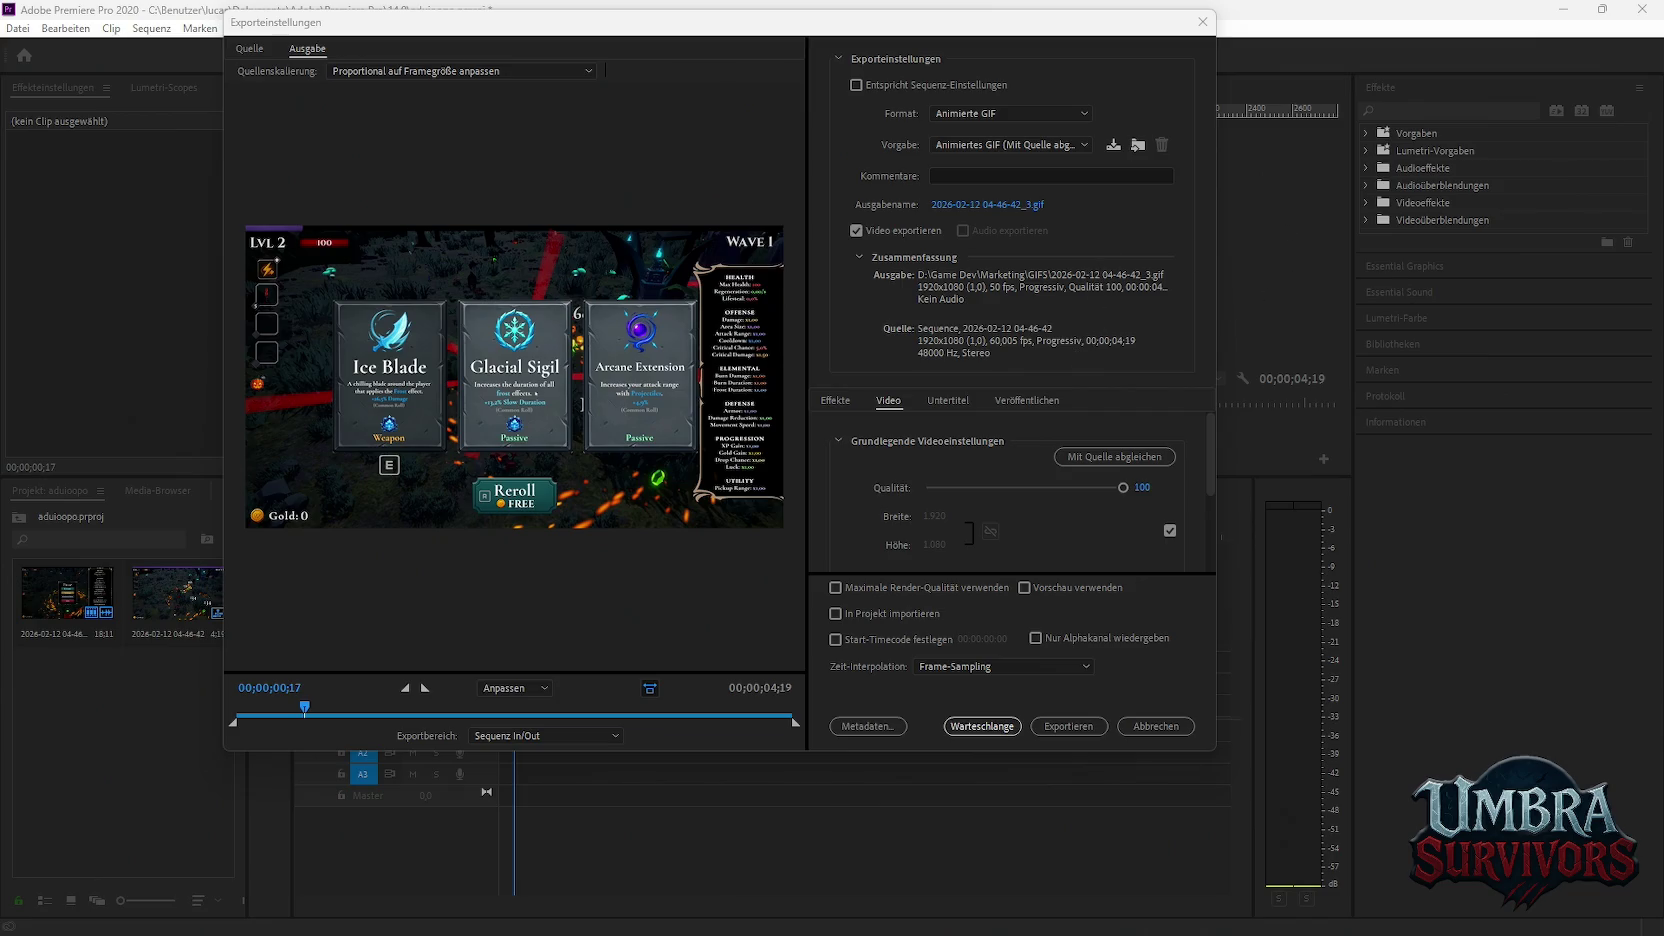
left_click(1203, 22)
key("alt+Tab")
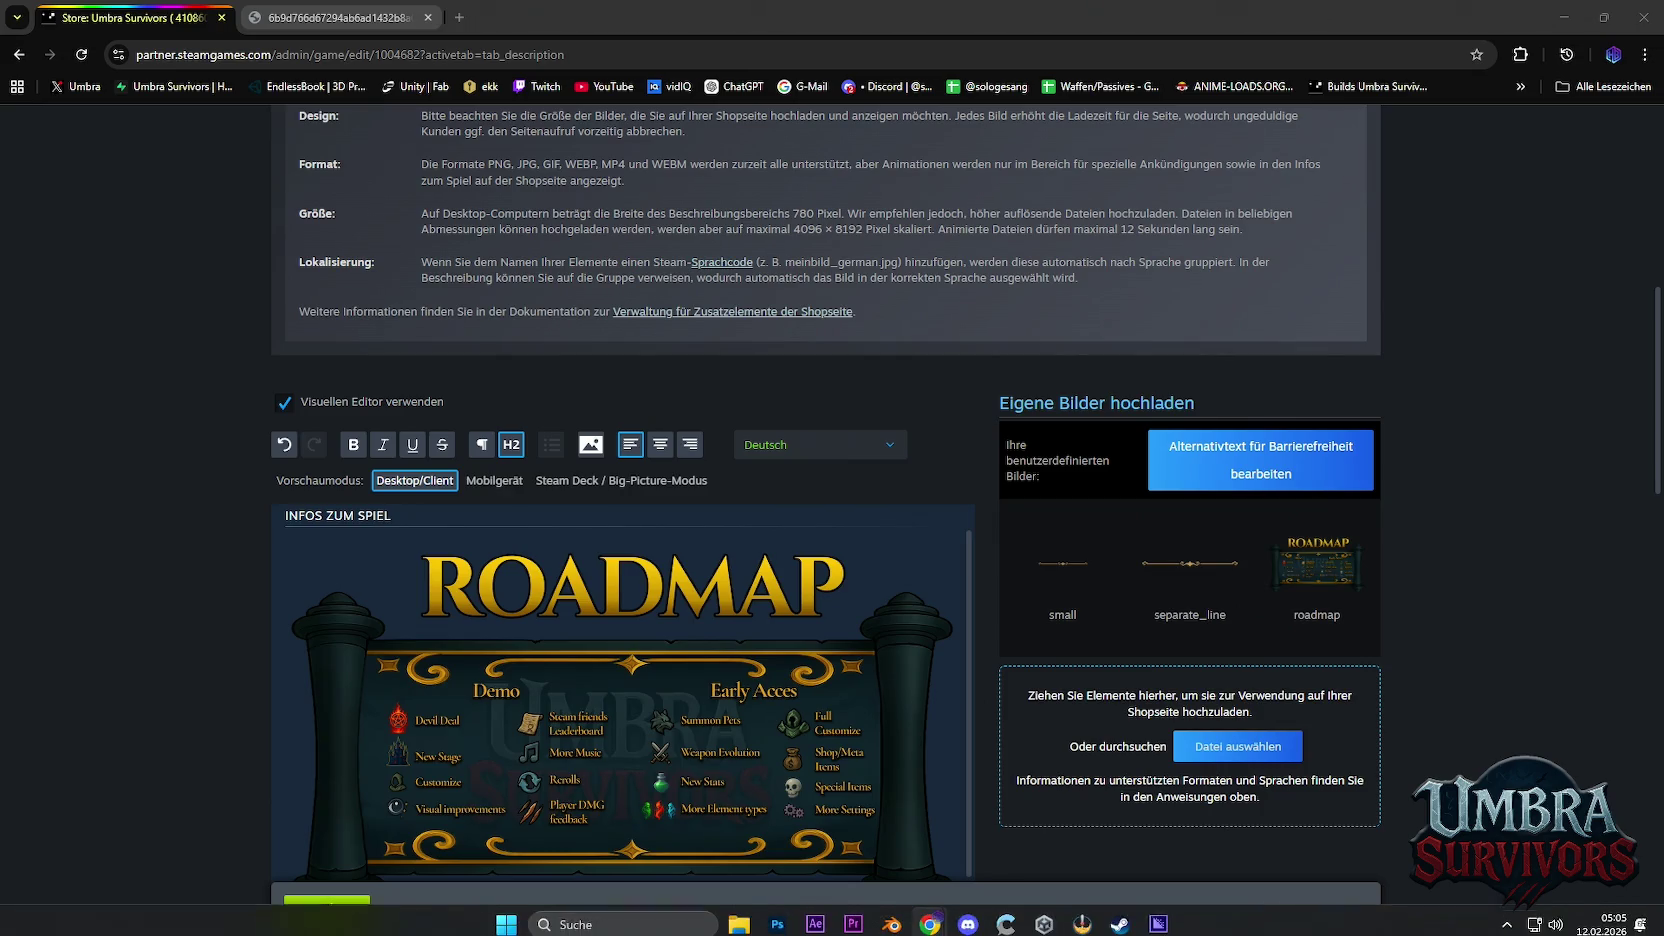
mouse_move(1157, 915)
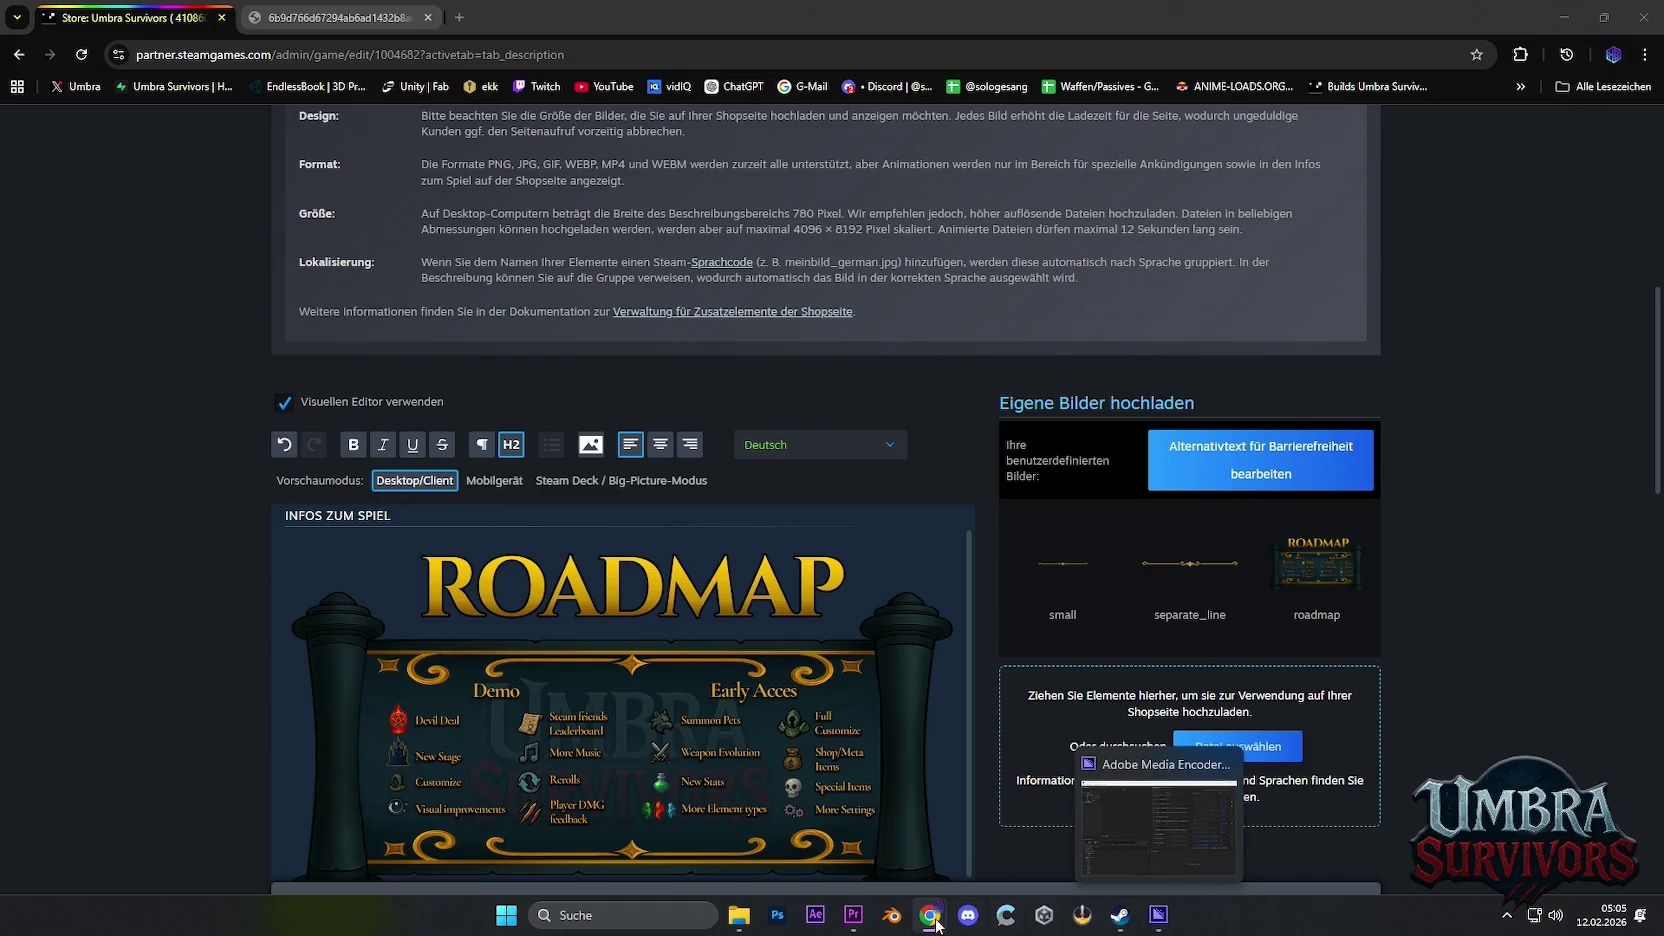
Bring Premiere back to the front and open the Export Media settings for the sequence
left_click(820, 790)
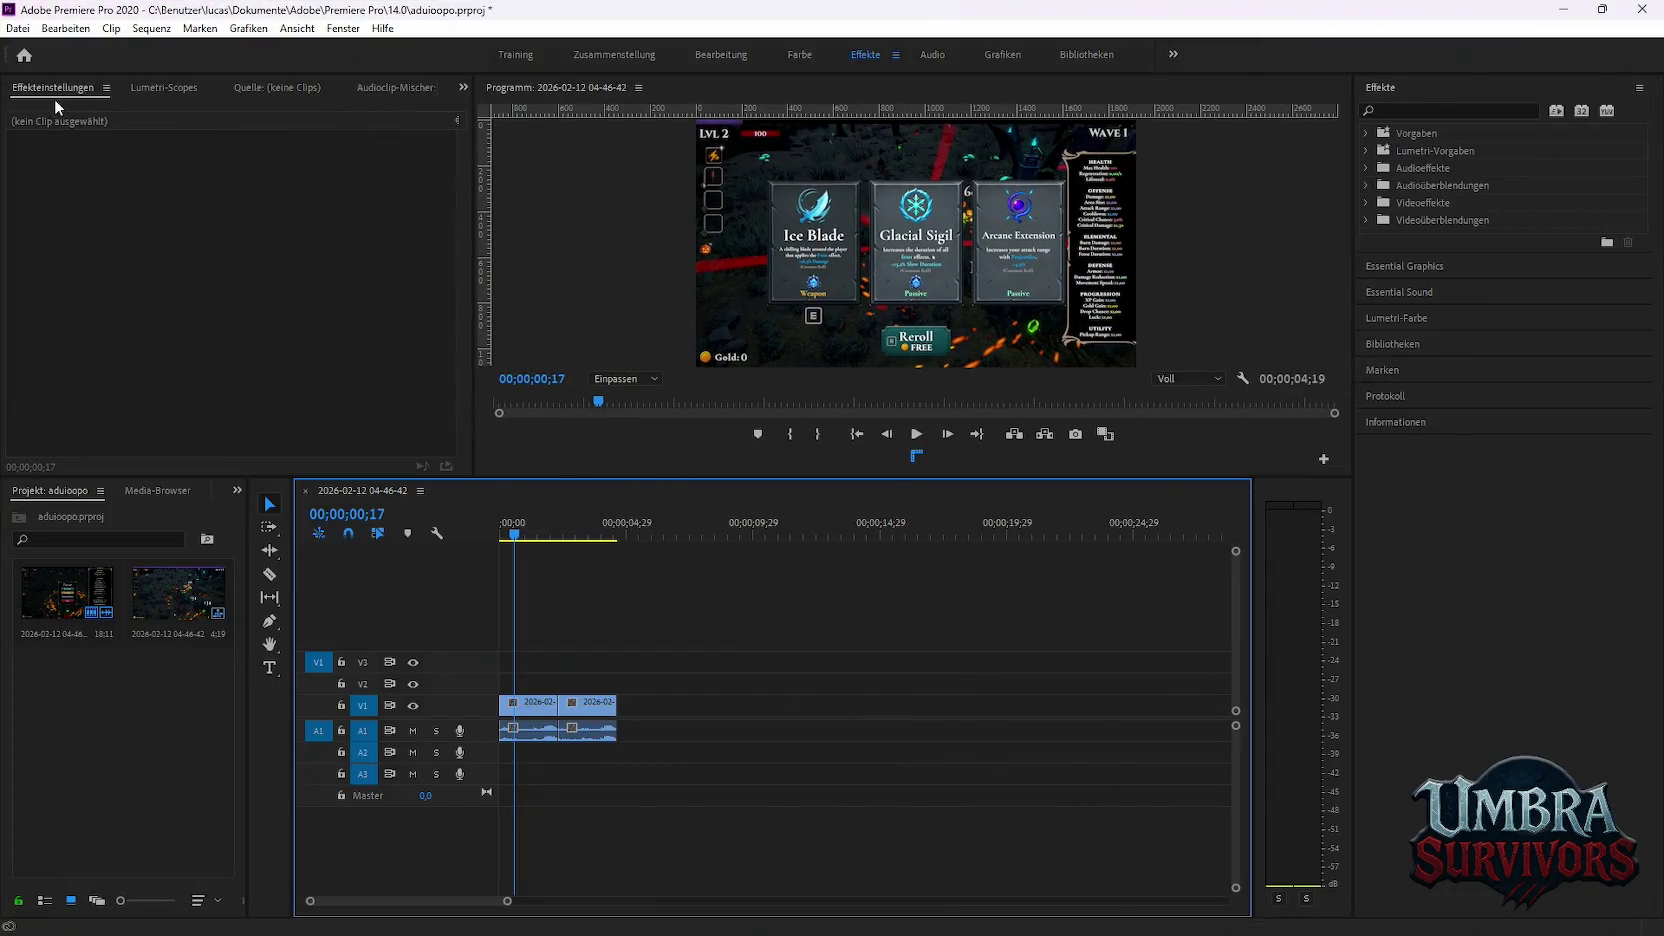
left_click(17, 29)
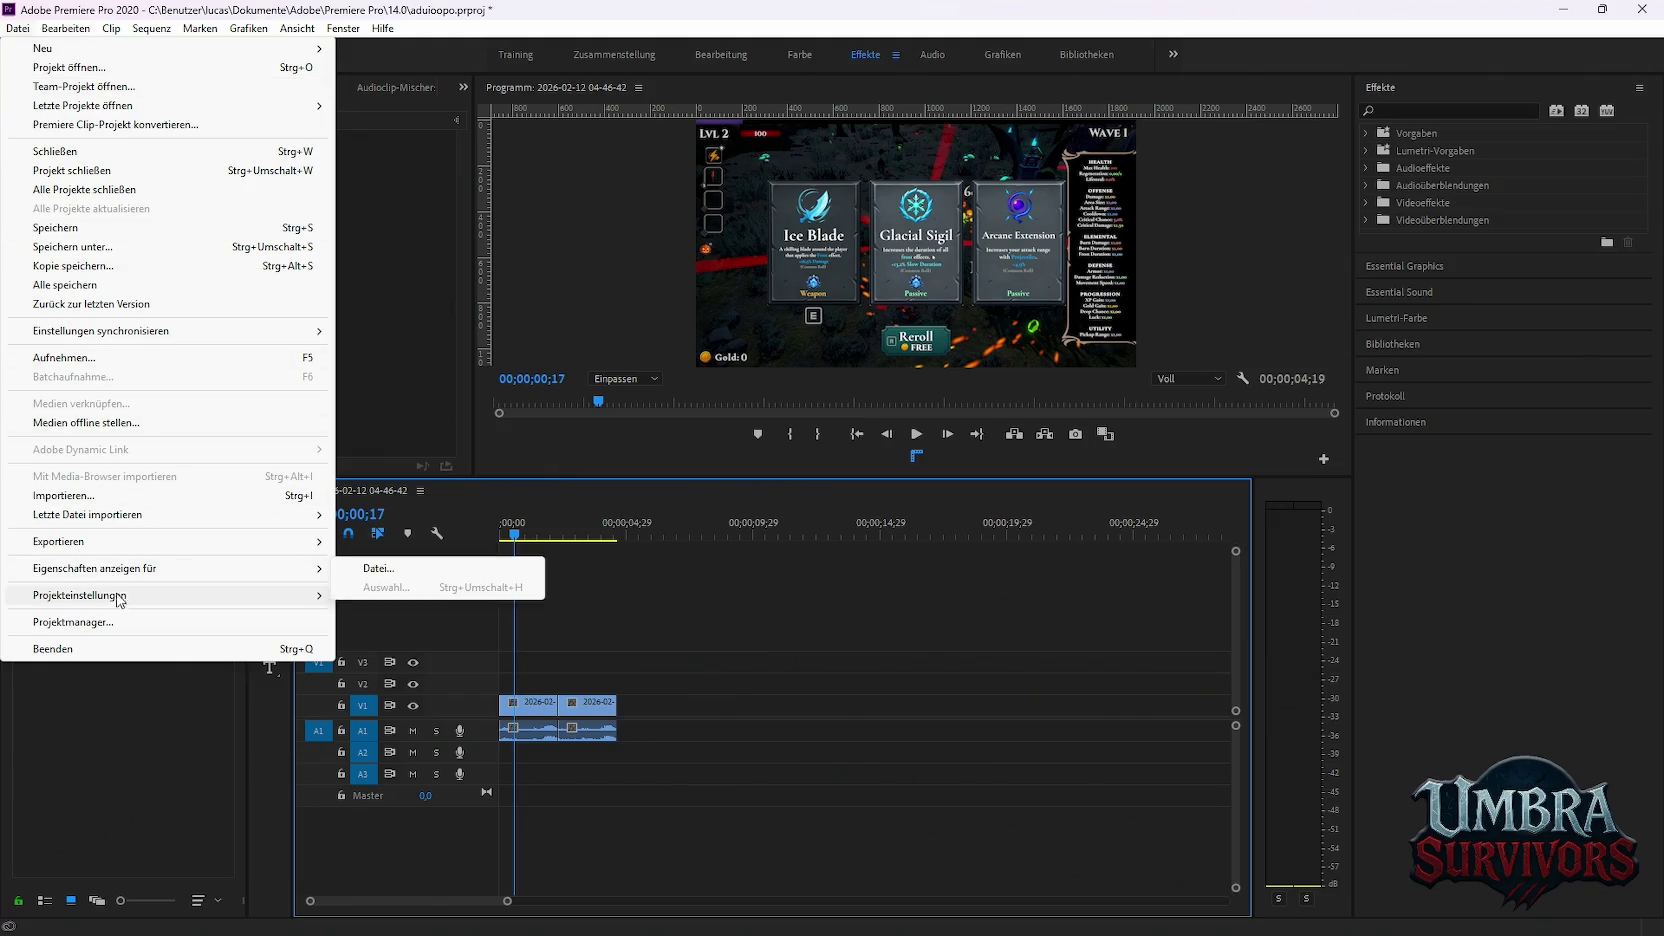
left_click(380, 541)
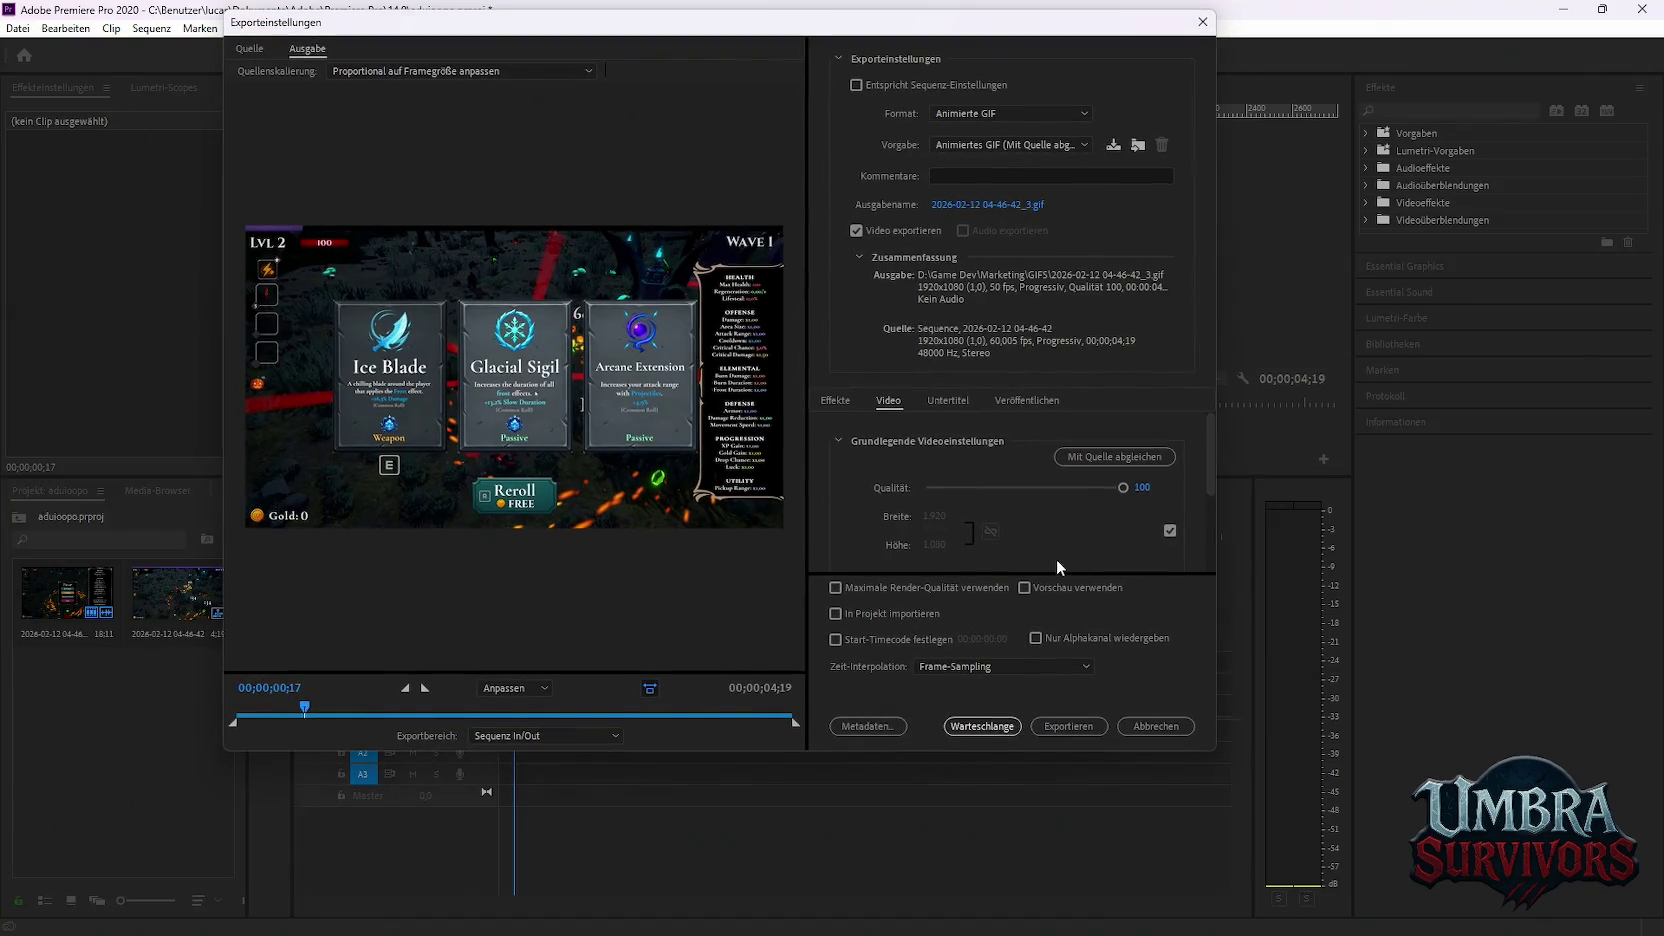
scroll(956, 450, "down", 2)
scroll(1004, 478, "down", 1)
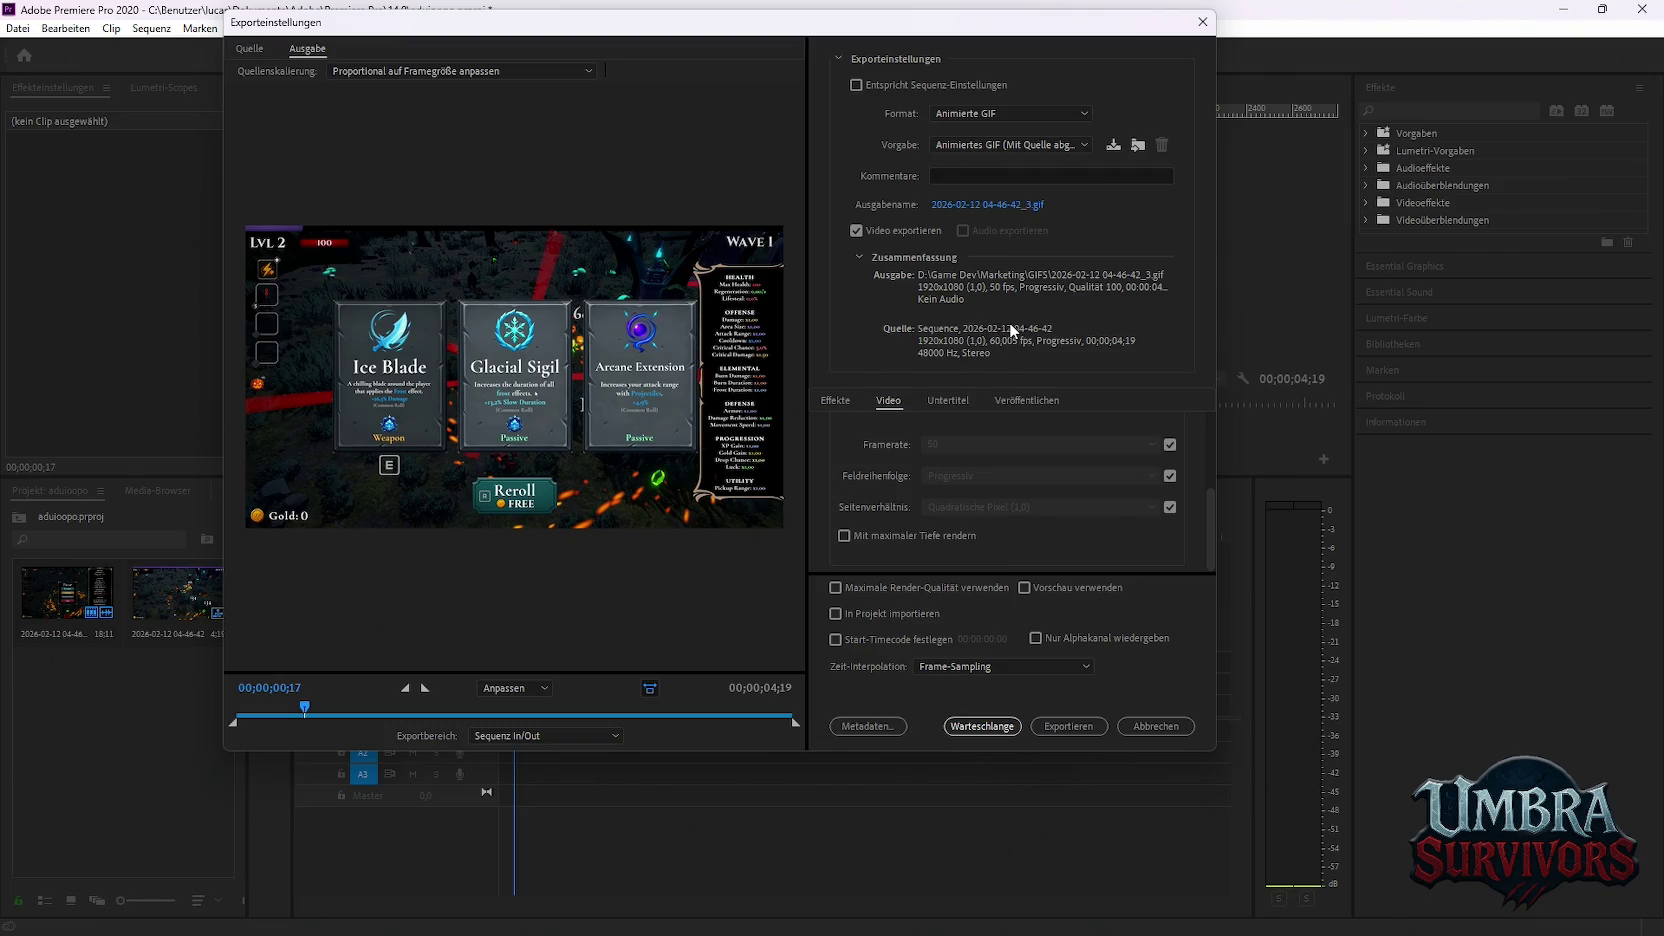
scroll(890, 536, "up", 2)
scroll(875, 536, "down", 2)
scroll(900, 520, "up", 5)
Try lower GIF quality values and look over the Captions and Publish settings
mouse_move(1122, 488)
left_mouse_down()
mouse_move(1013, 488)
mouse_move(1122, 487)
left_mouse_up()
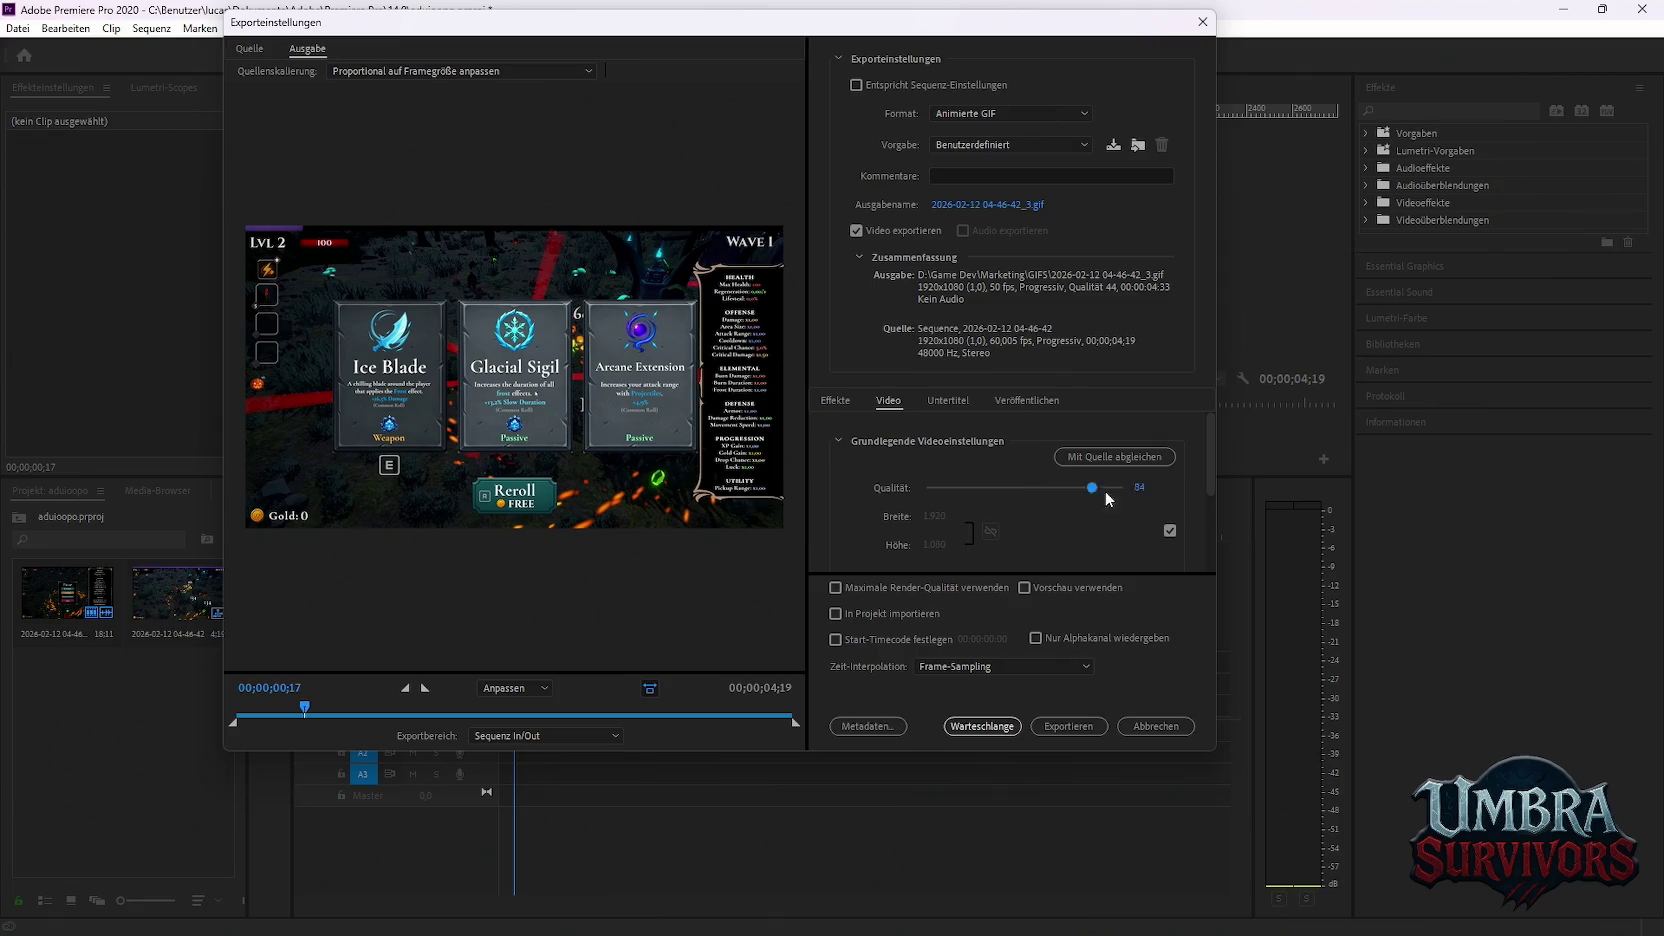
scroll(939, 470, "down", 2)
scroll(978, 474, "up", 2)
left_click_drag(1121, 494, 1187, 489)
scroll(913, 547, "down", 3)
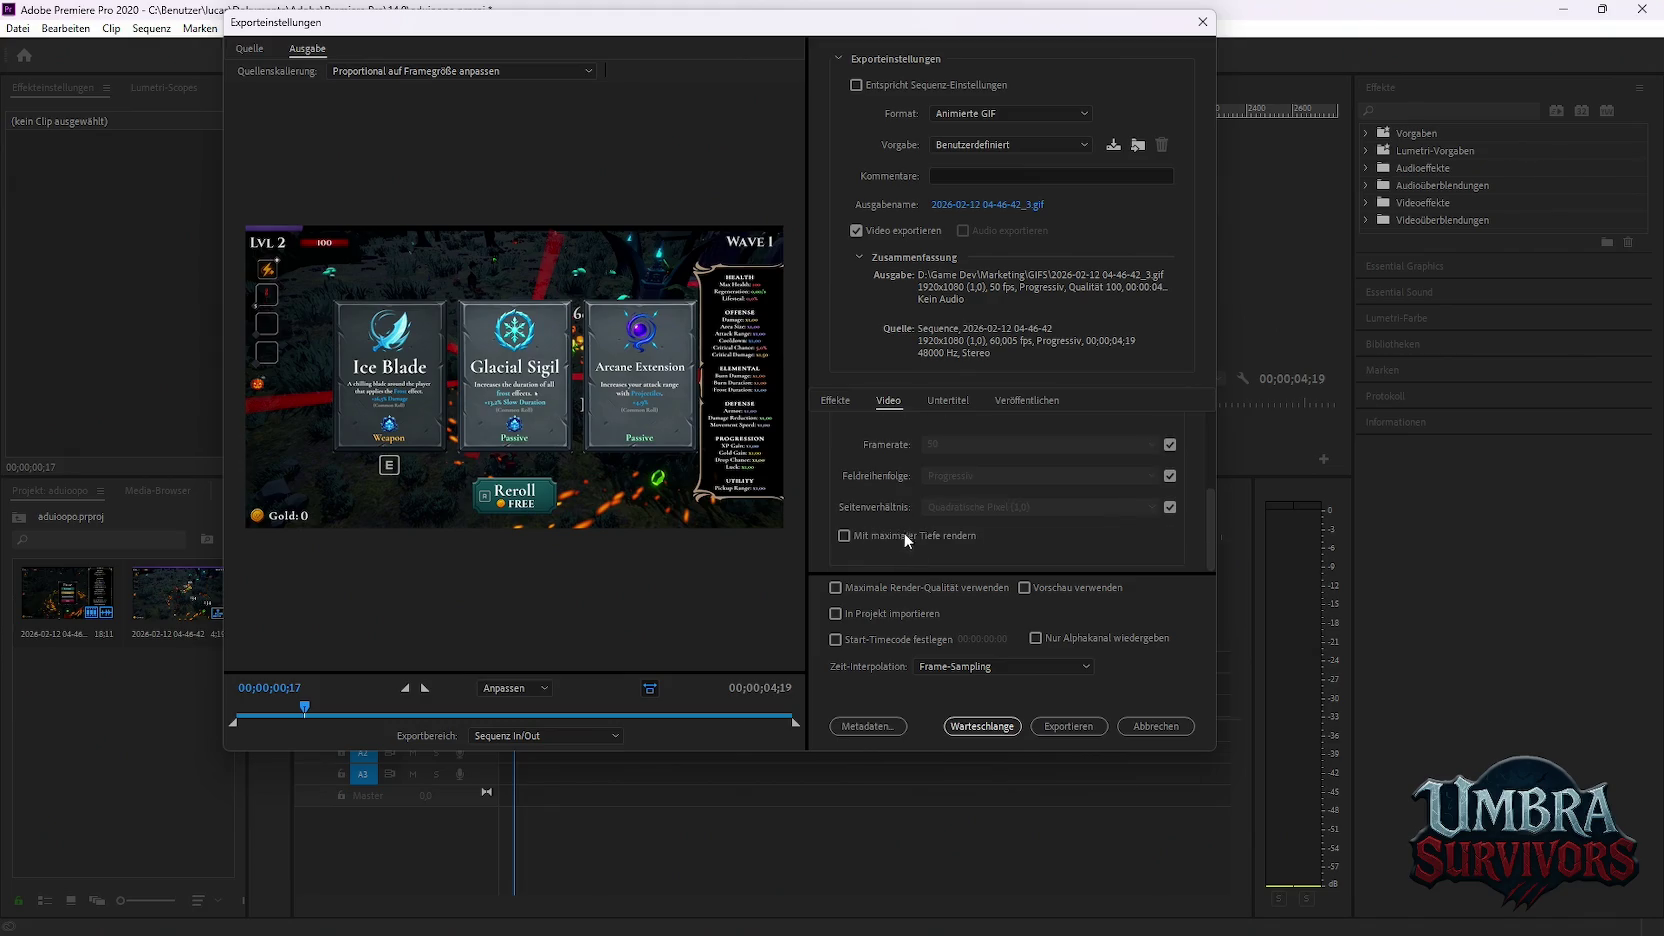
left_click(844, 535)
left_click(947, 400)
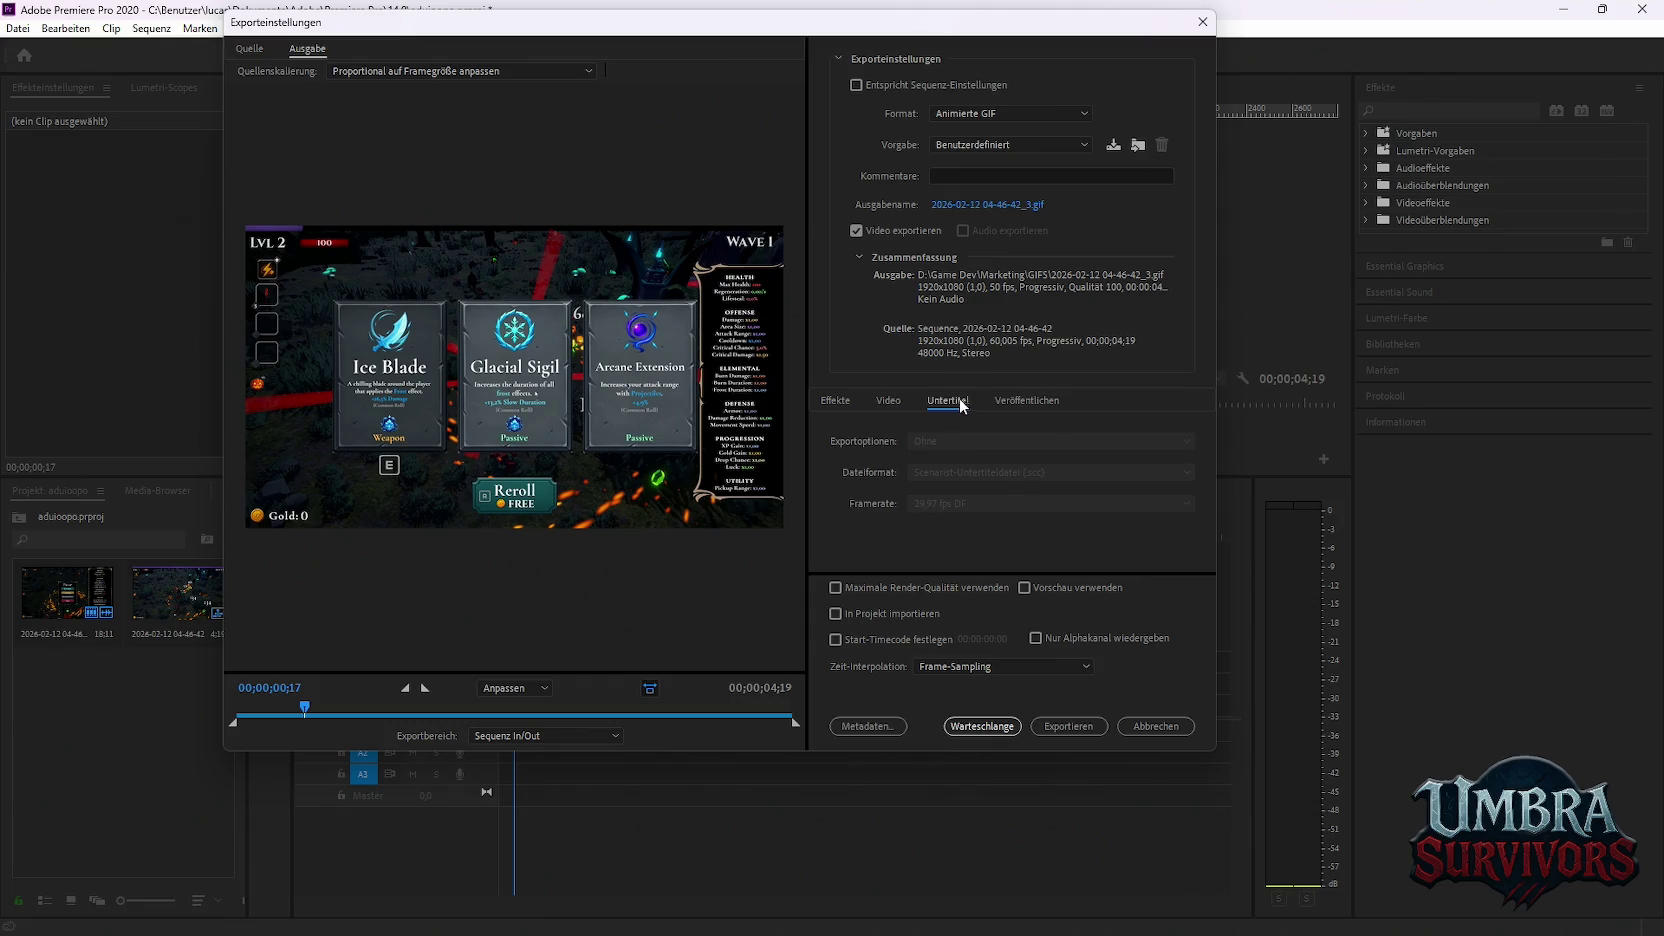
left_click(1026, 400)
left_click(888, 400)
scroll(937, 436, "up", 1)
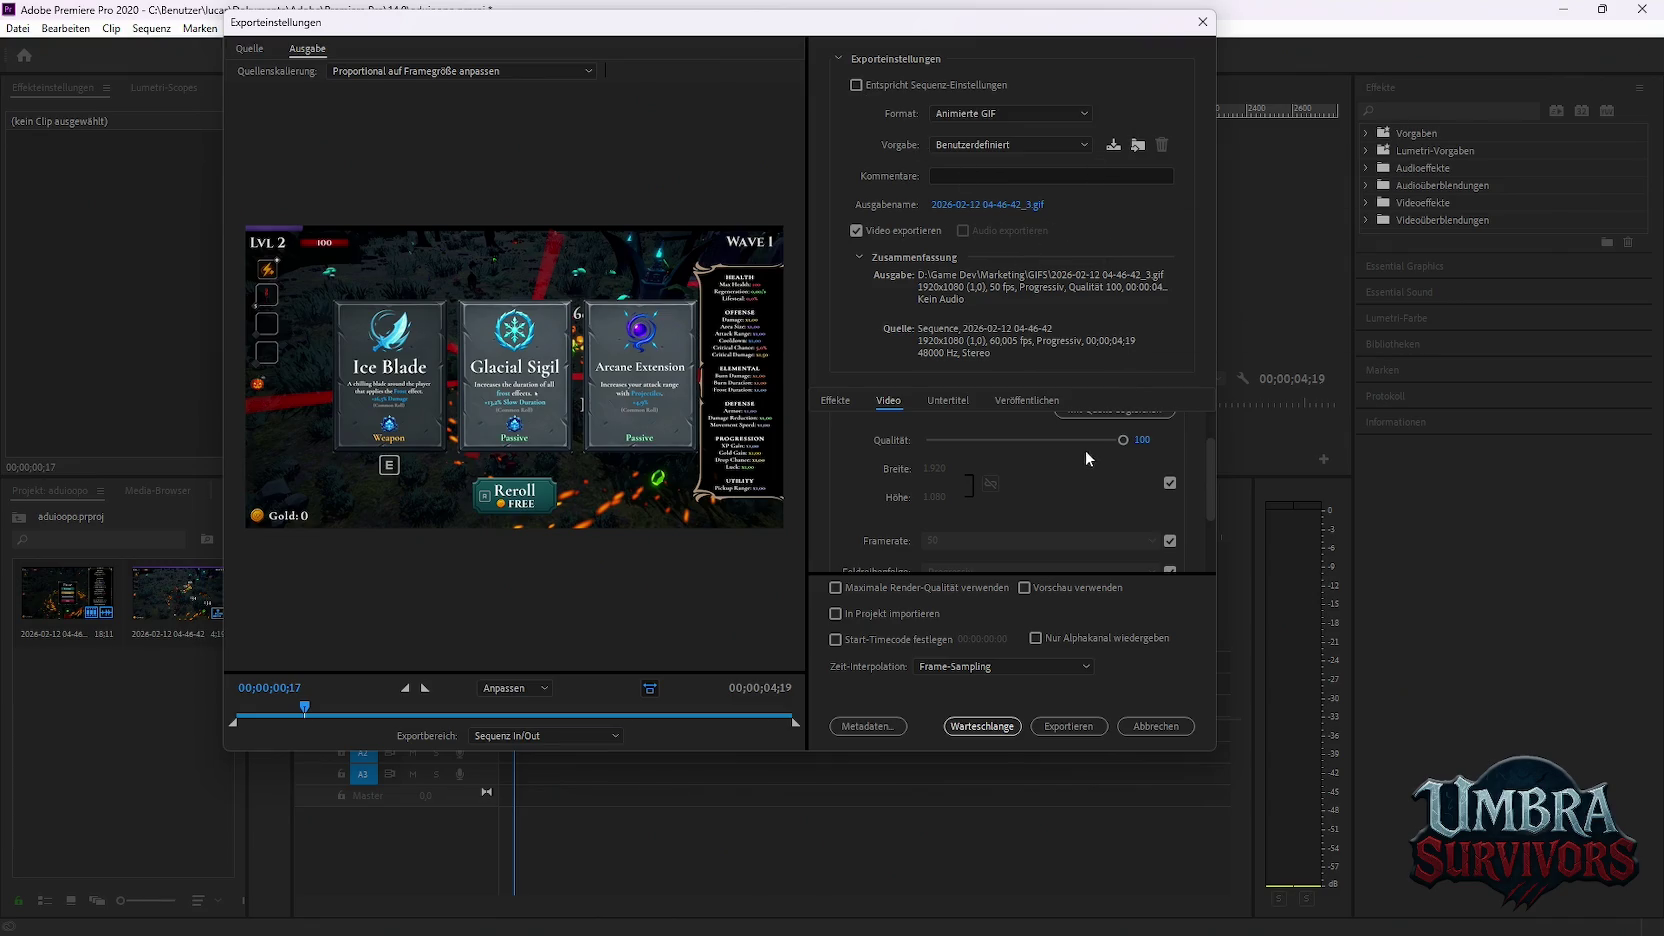
Set the GIF quality to about 67 and queue the export in Media Encoder
left_click_drag(1122, 440, 1059, 440)
scroll(1130, 460, "up", 1)
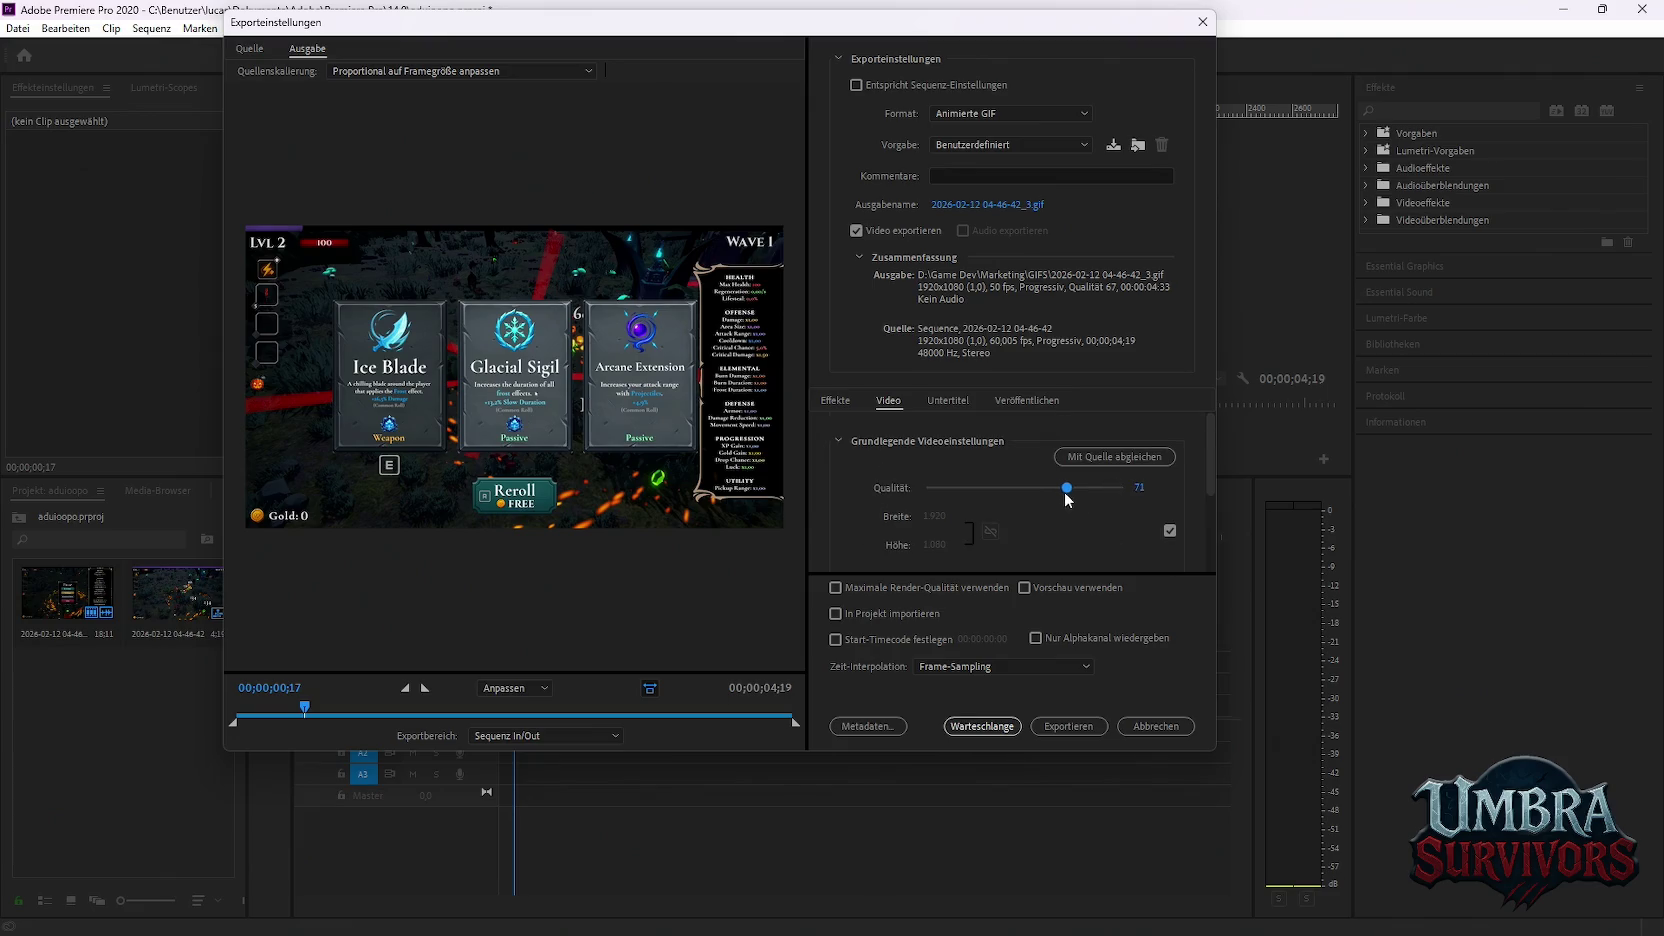
left_click(982, 726)
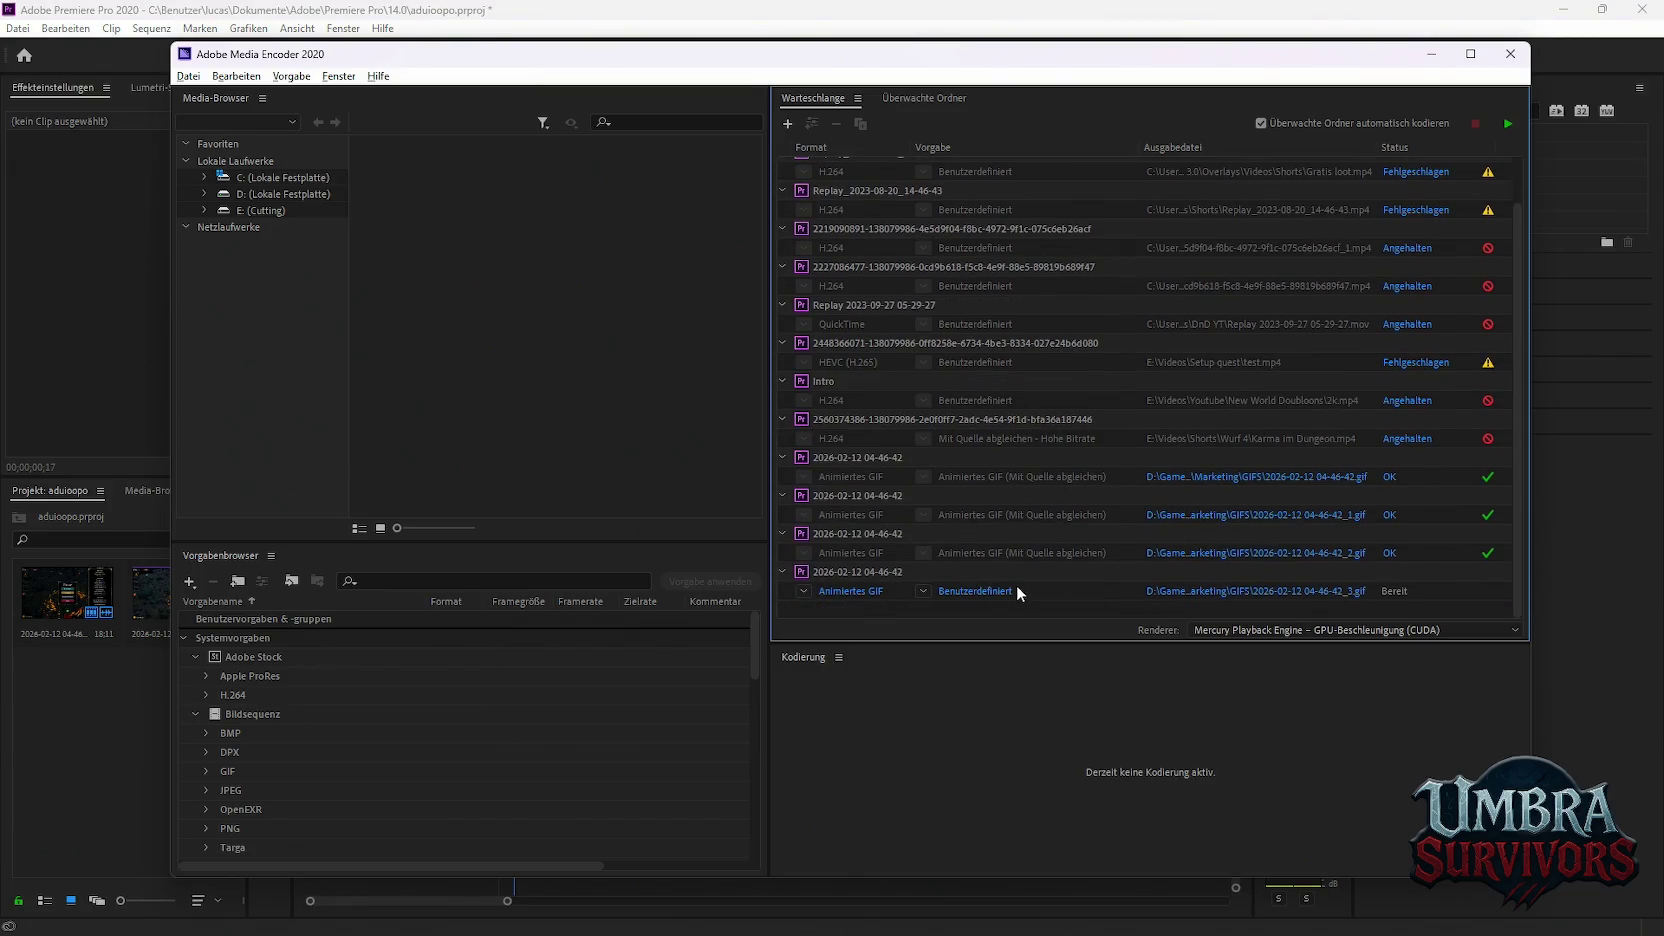
left_click(1048, 594)
left_click(1507, 123)
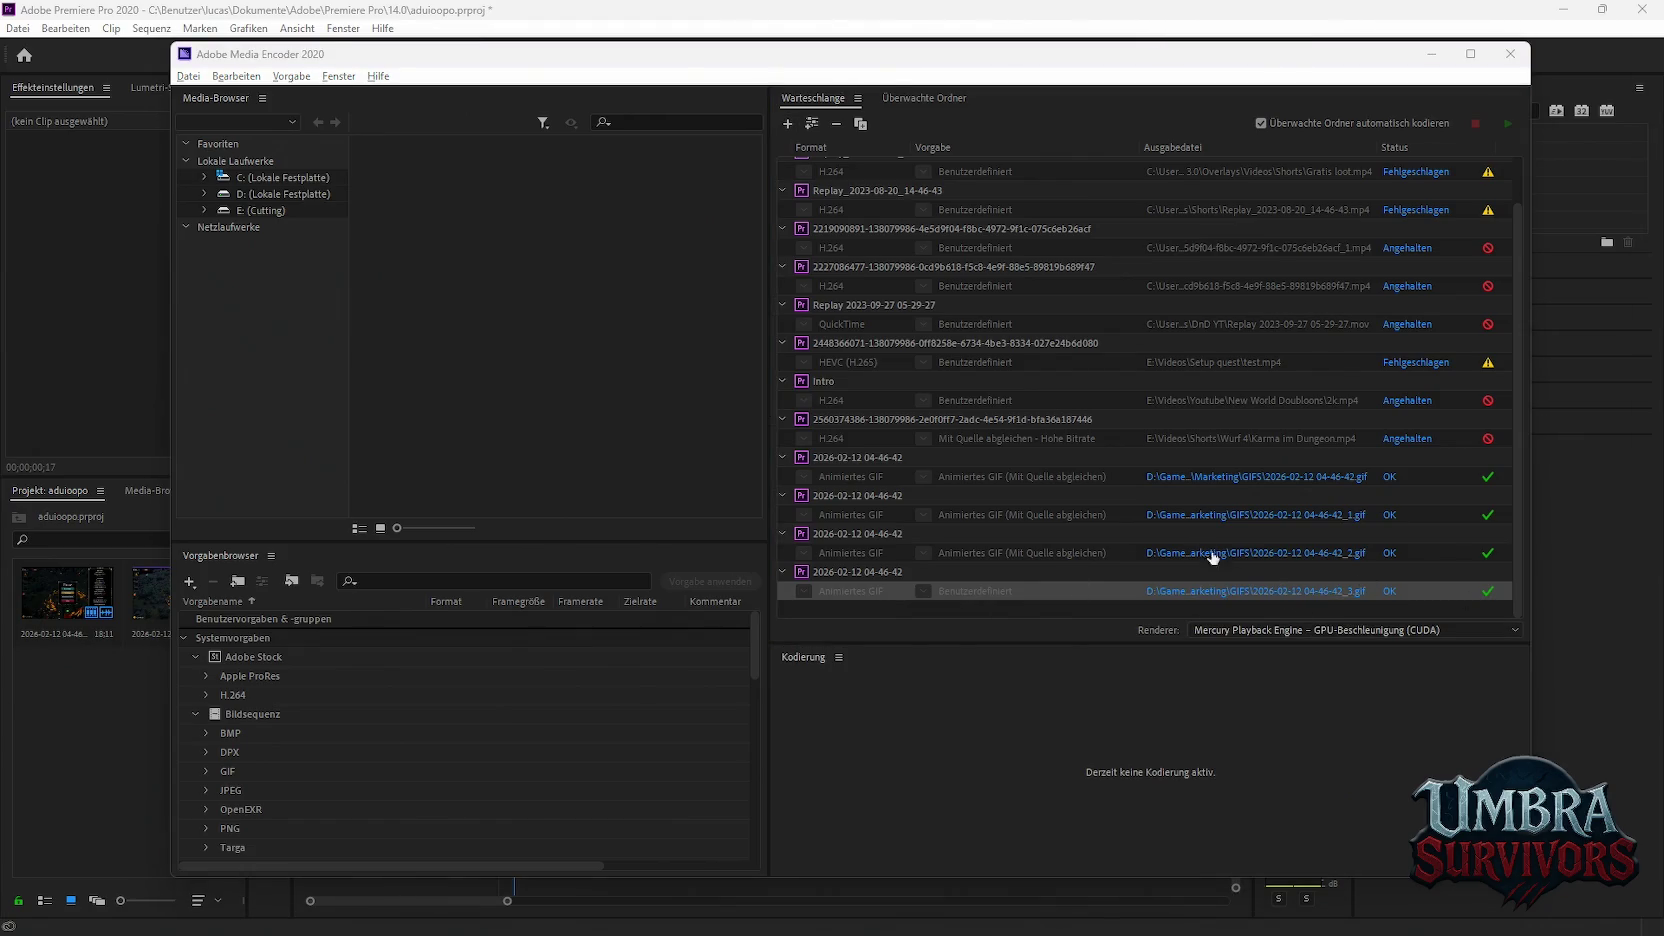
left_click(1510, 54)
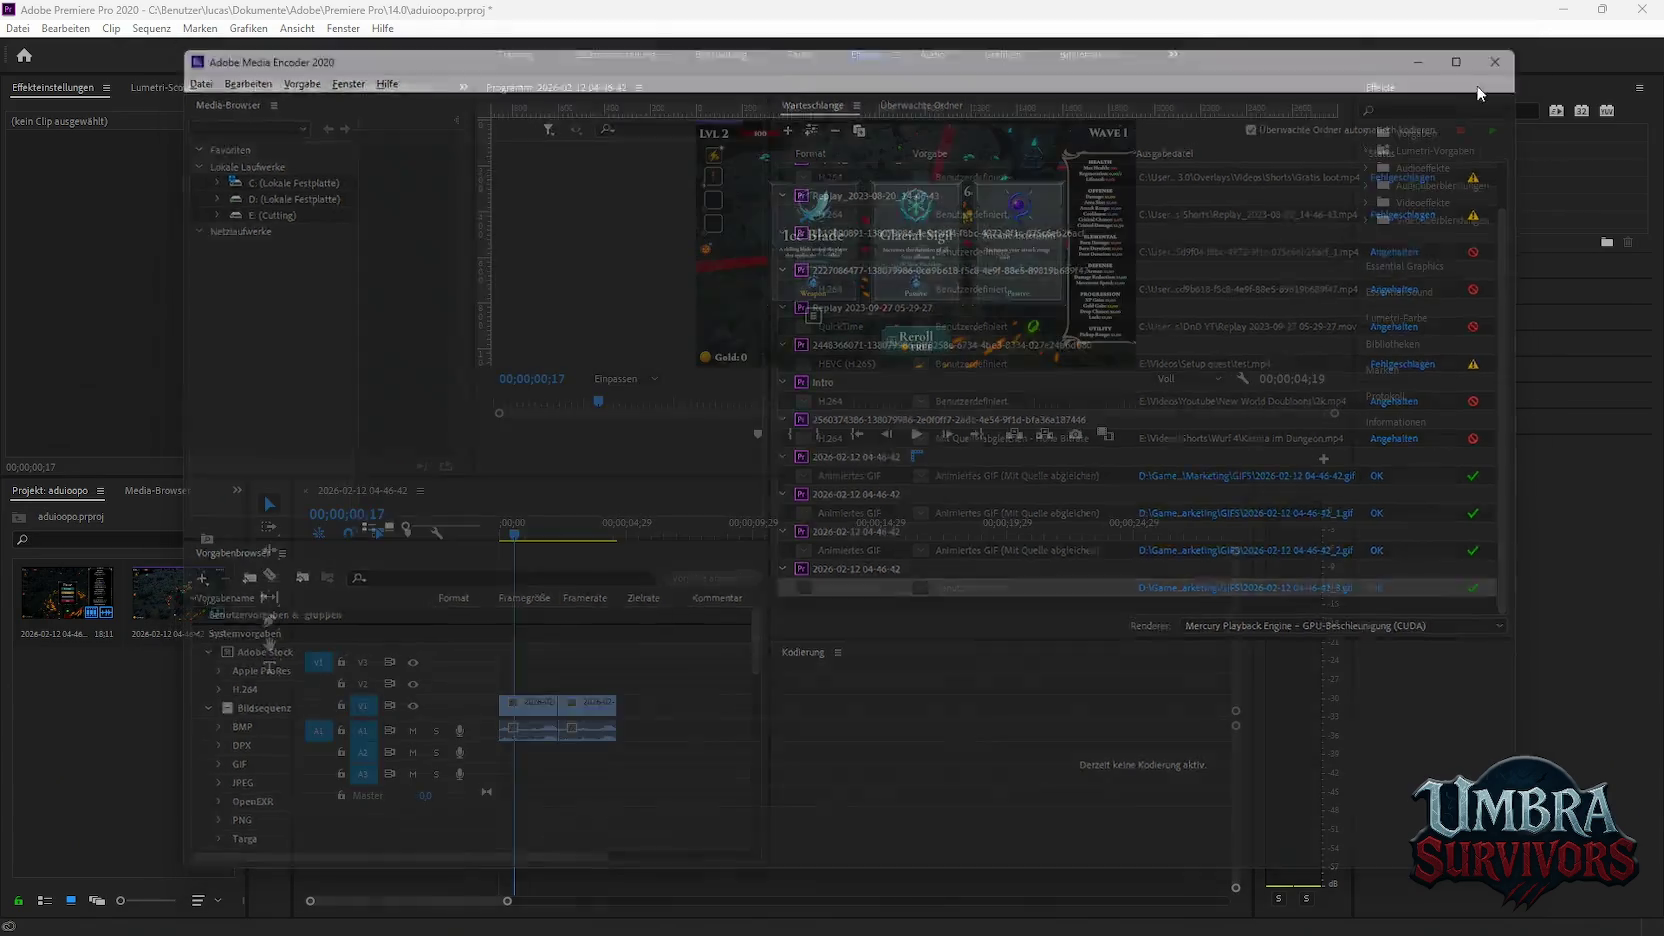
Open the Export Media settings for the gameplay sequence
left_click(18, 28)
mouse_move(58, 541)
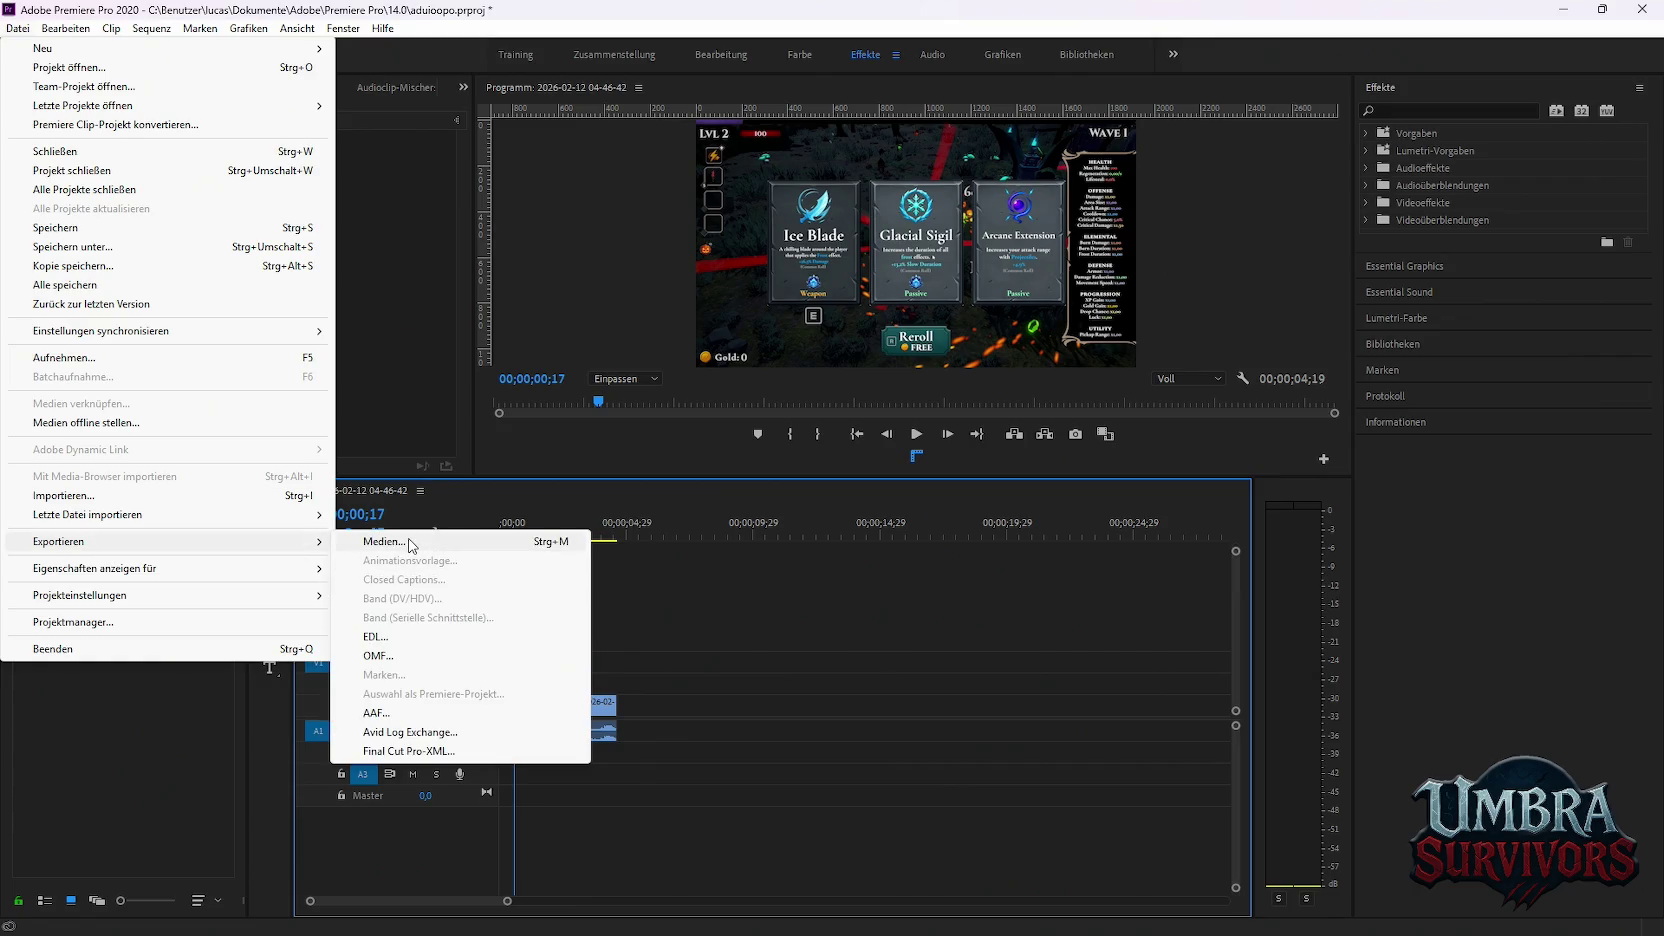
left_click(388, 541)
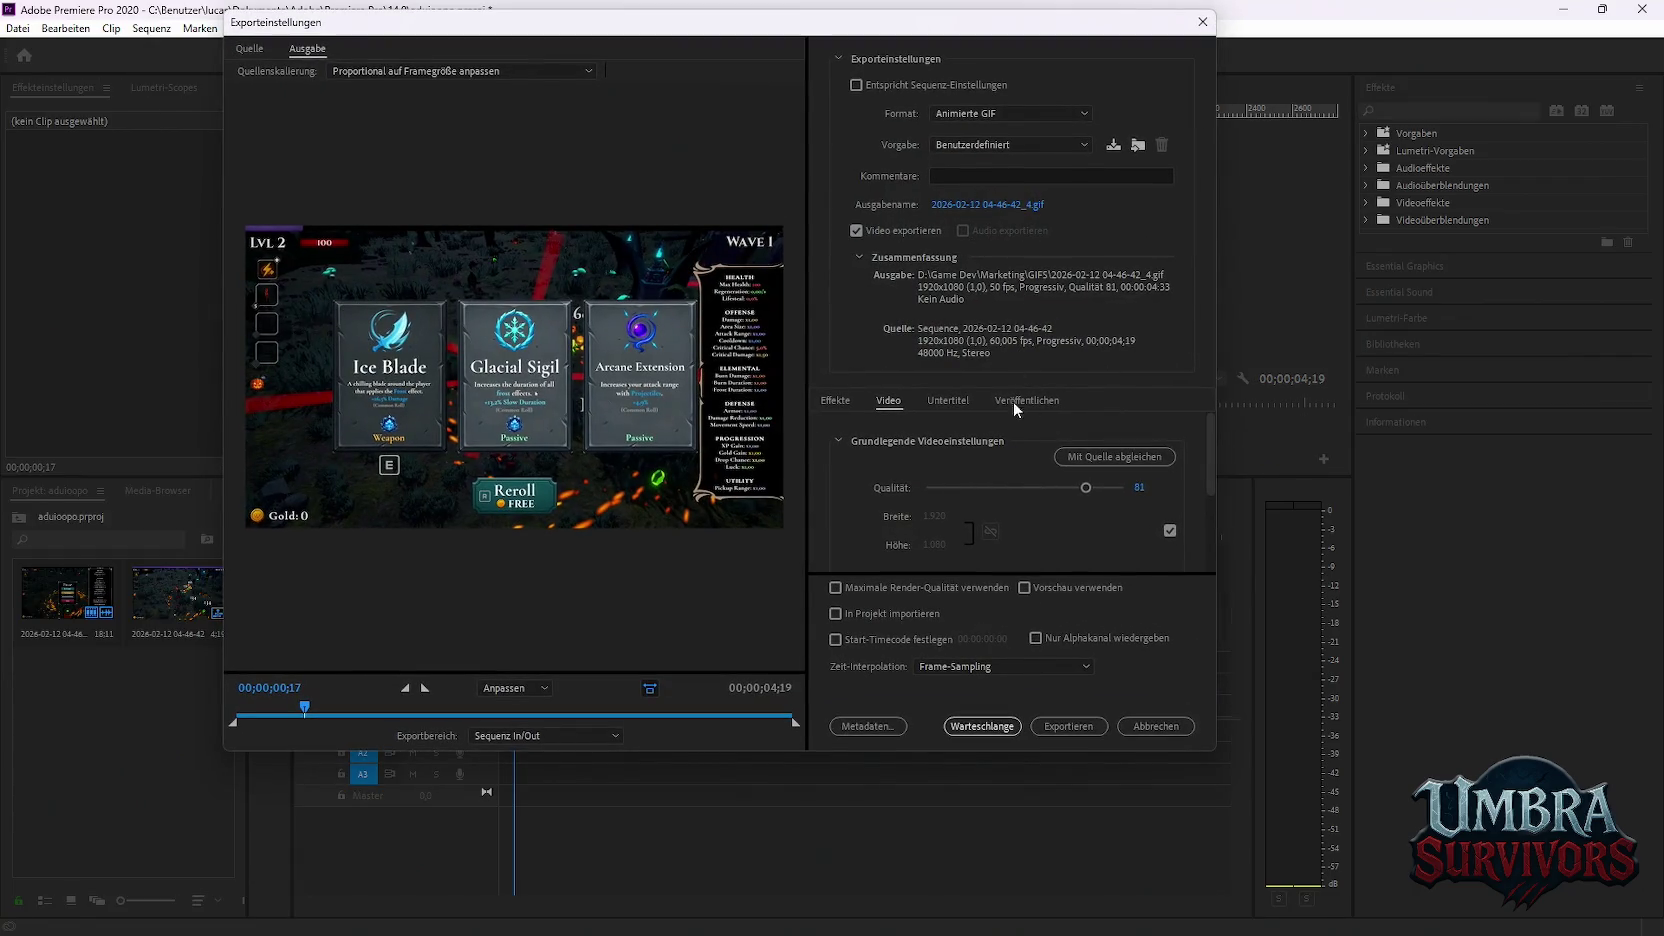
scroll(1019, 467, "down", 2)
scroll(1045, 500, "up", 2)
Lower the GIF quality to 19, enable Use Previews, and queue the _4 GIF in Media Encoder
left_click_drag(1075, 492, 991, 497)
left_click(1024, 588)
left_click_drag(950, 490, 956, 490)
left_click(1001, 725)
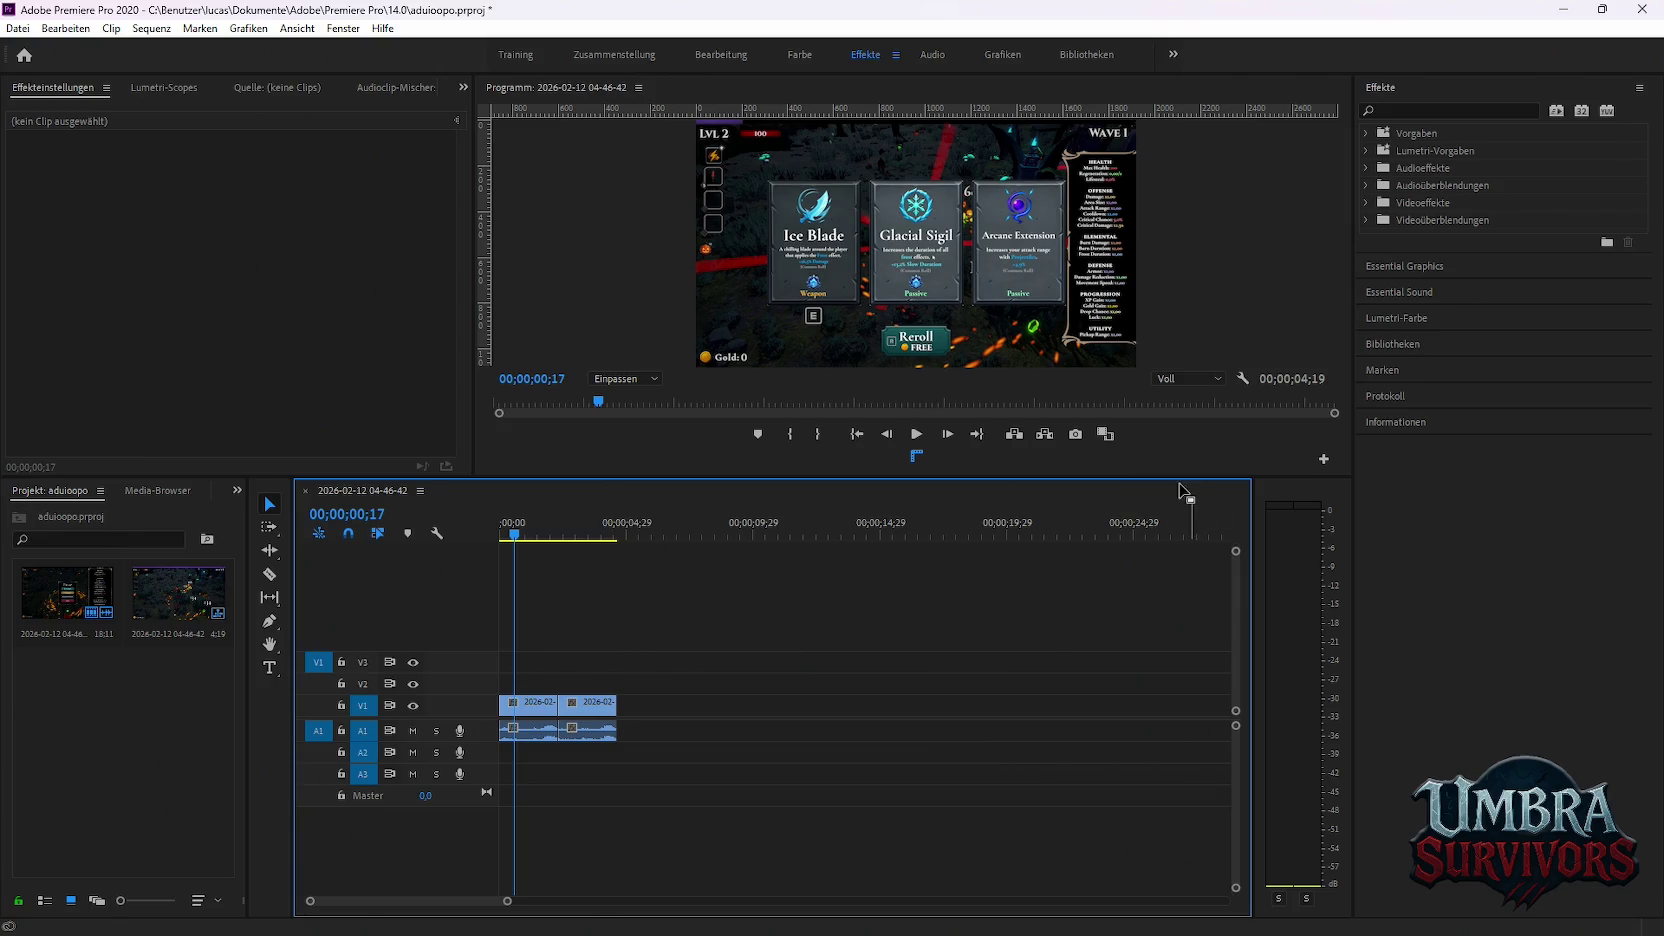
left_click(1160, 916)
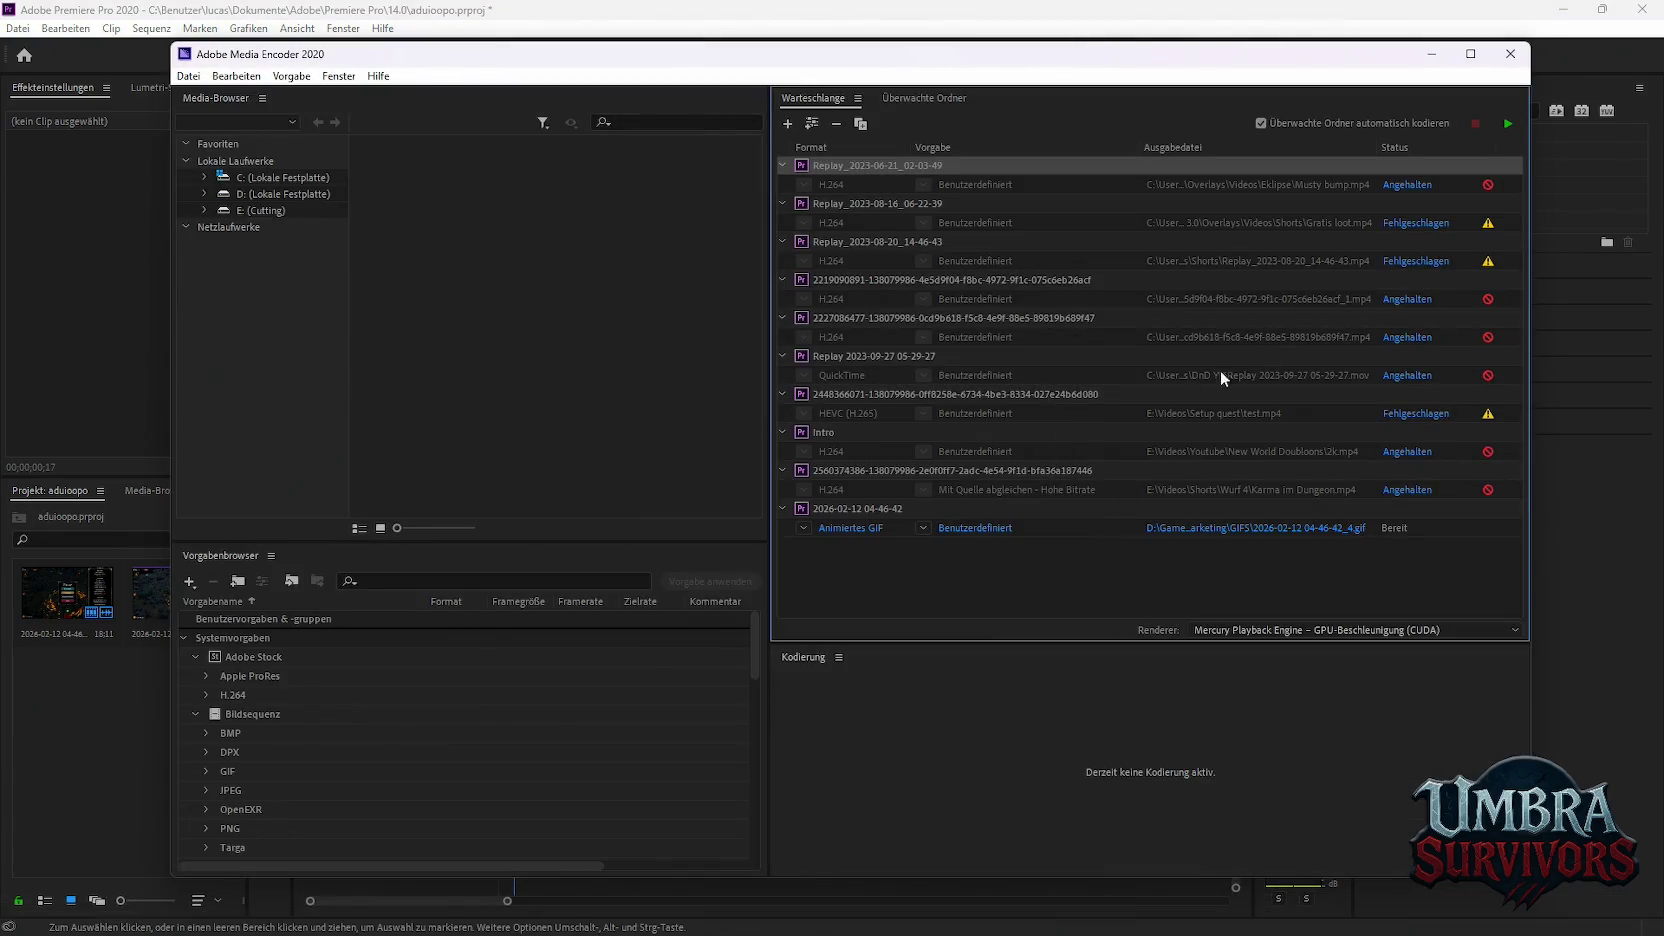
left_click(1508, 124)
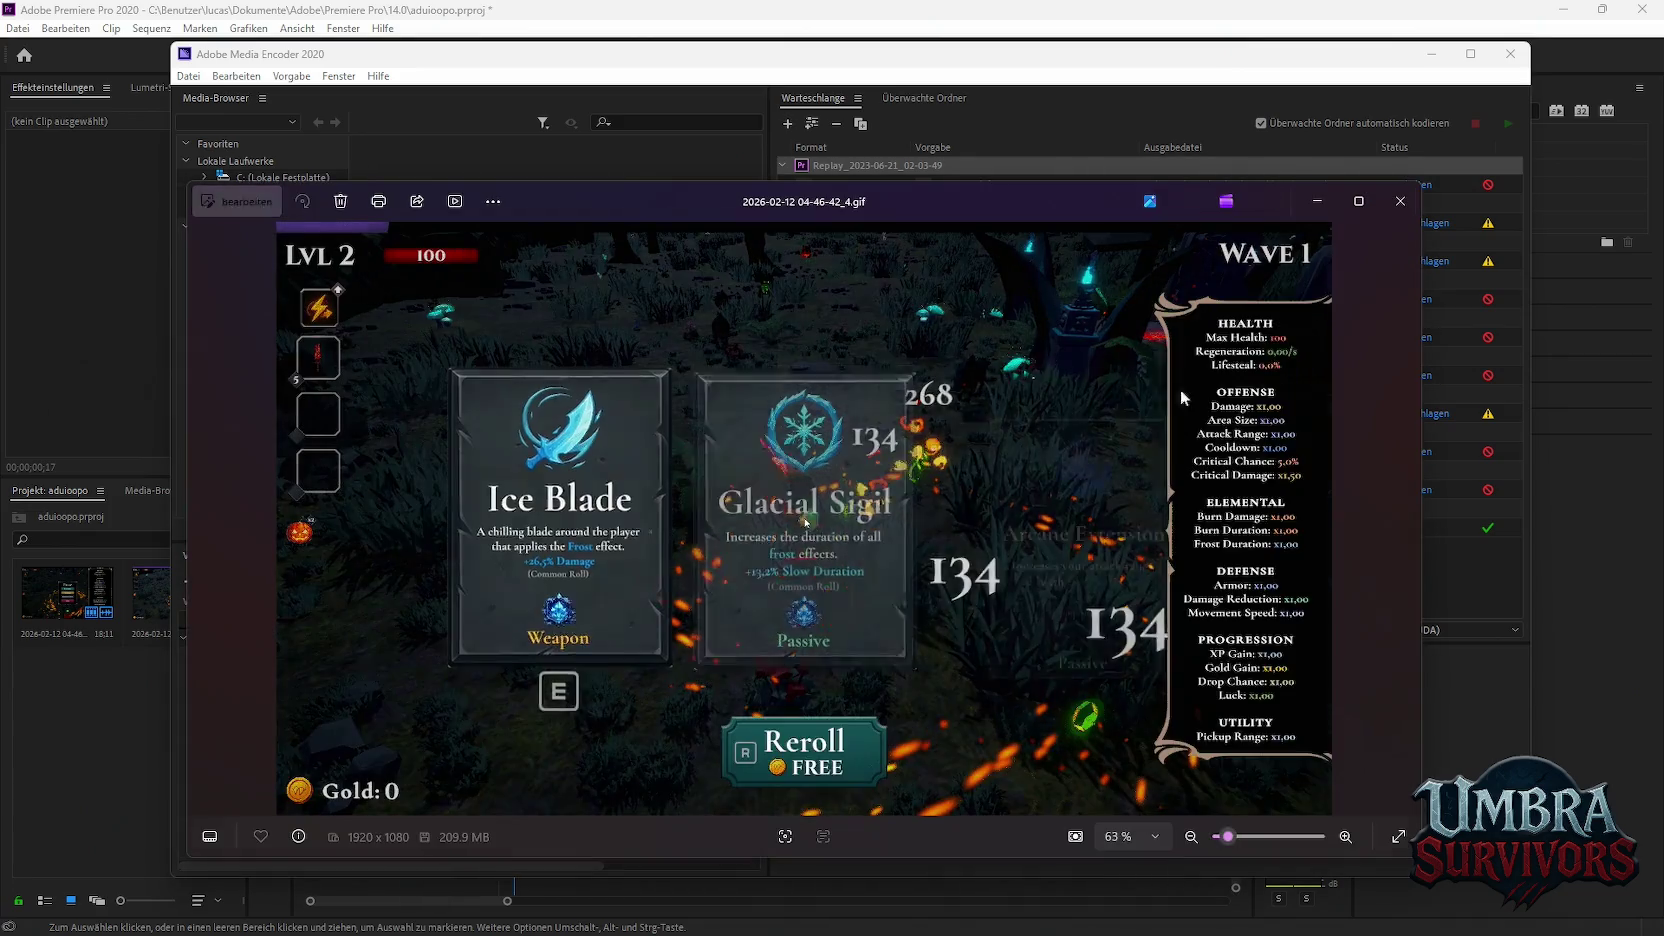
left_click(1400, 201)
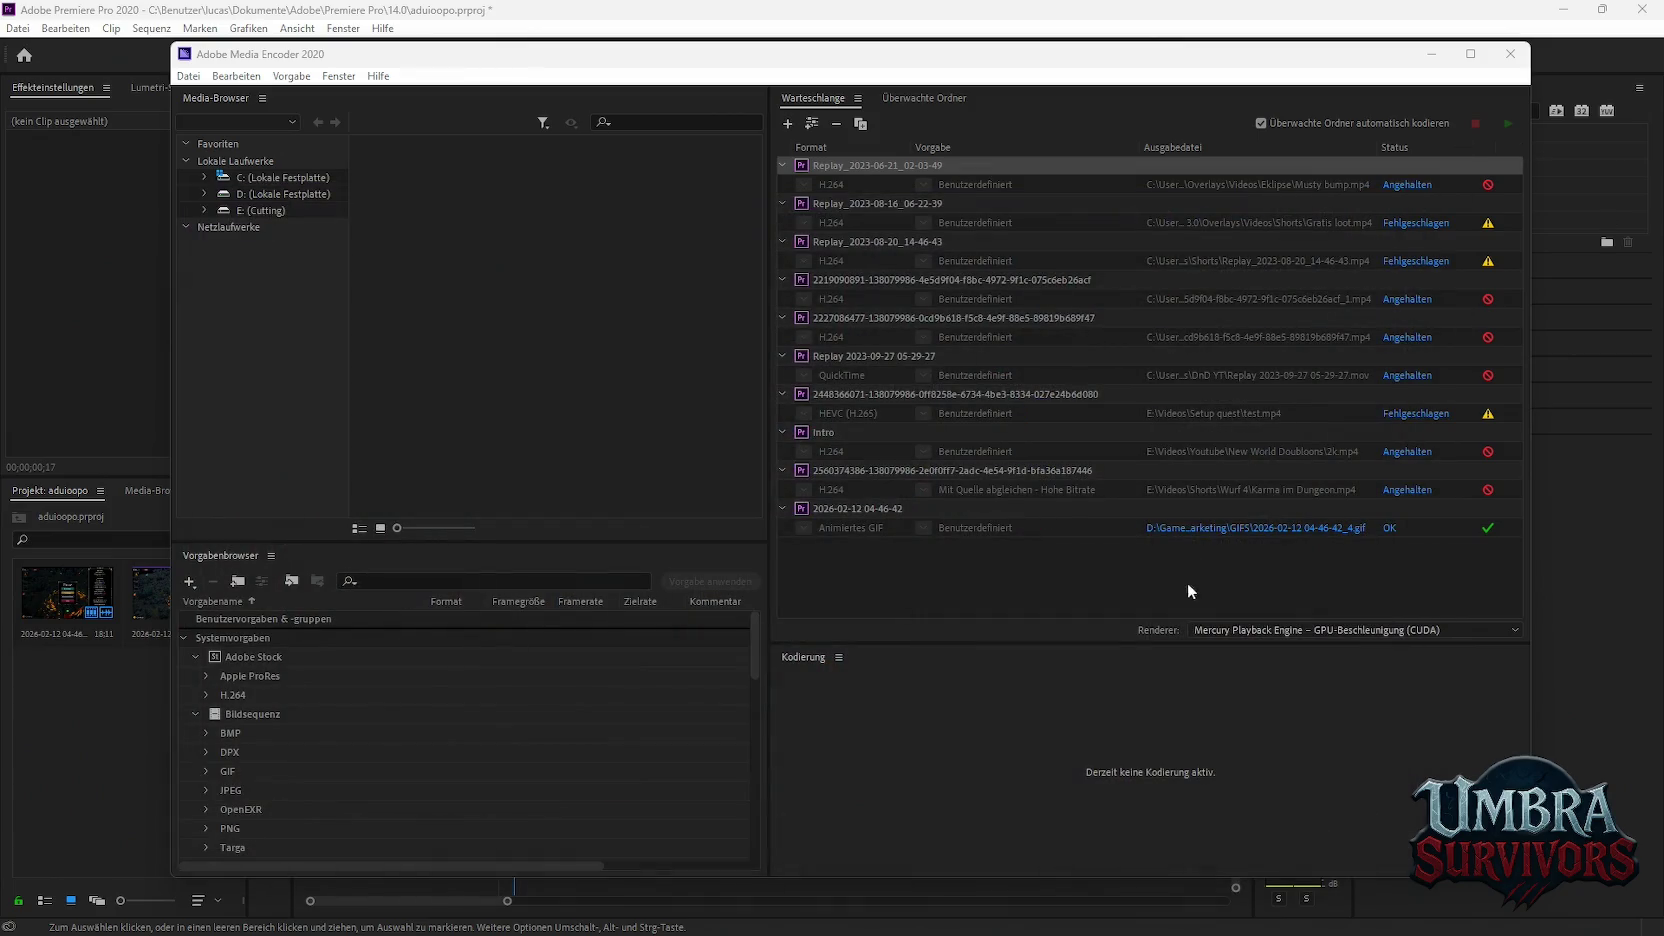
left_click(1506, 66)
left_click(18, 28)
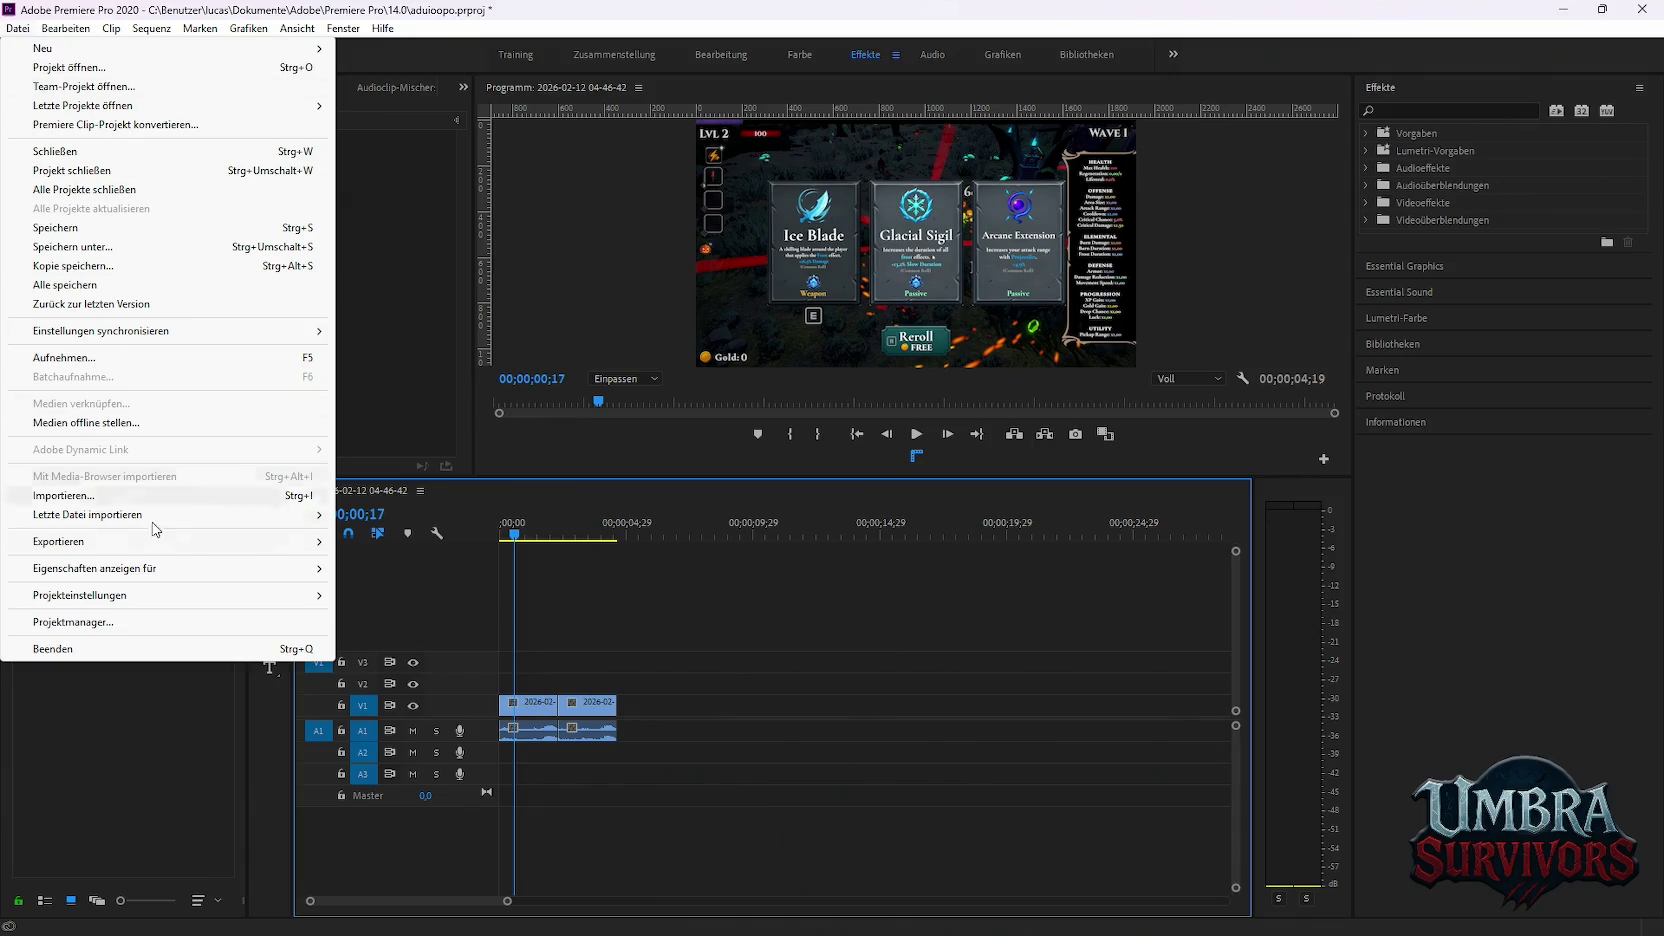
mouse_move(166, 541)
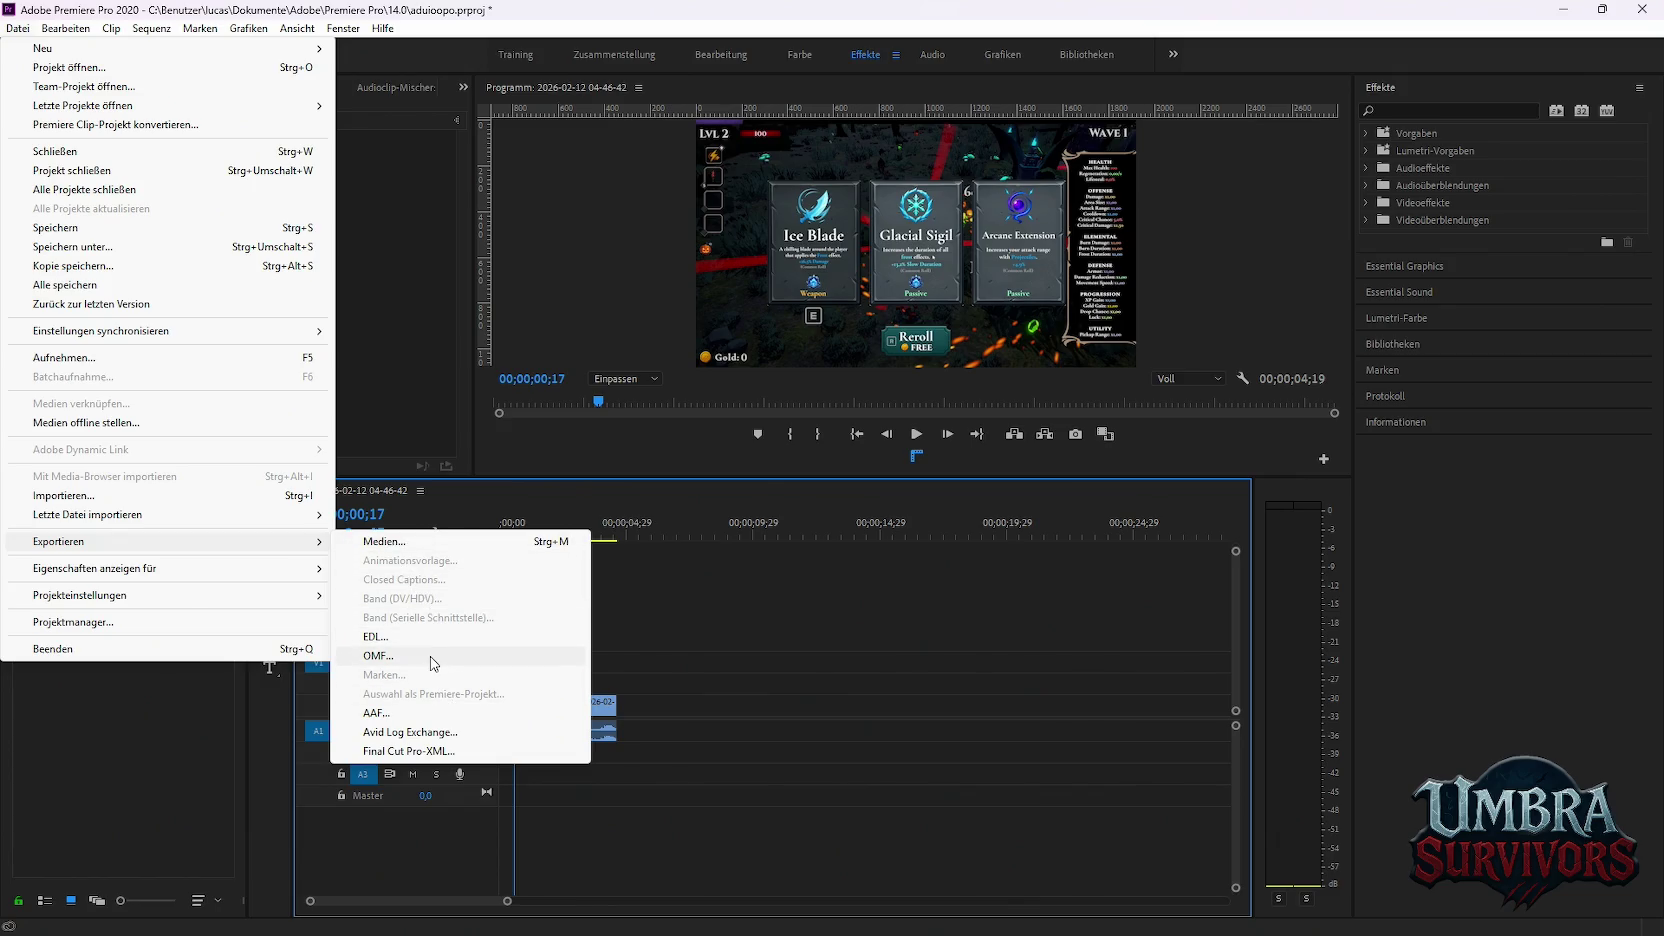
left_click(418, 543)
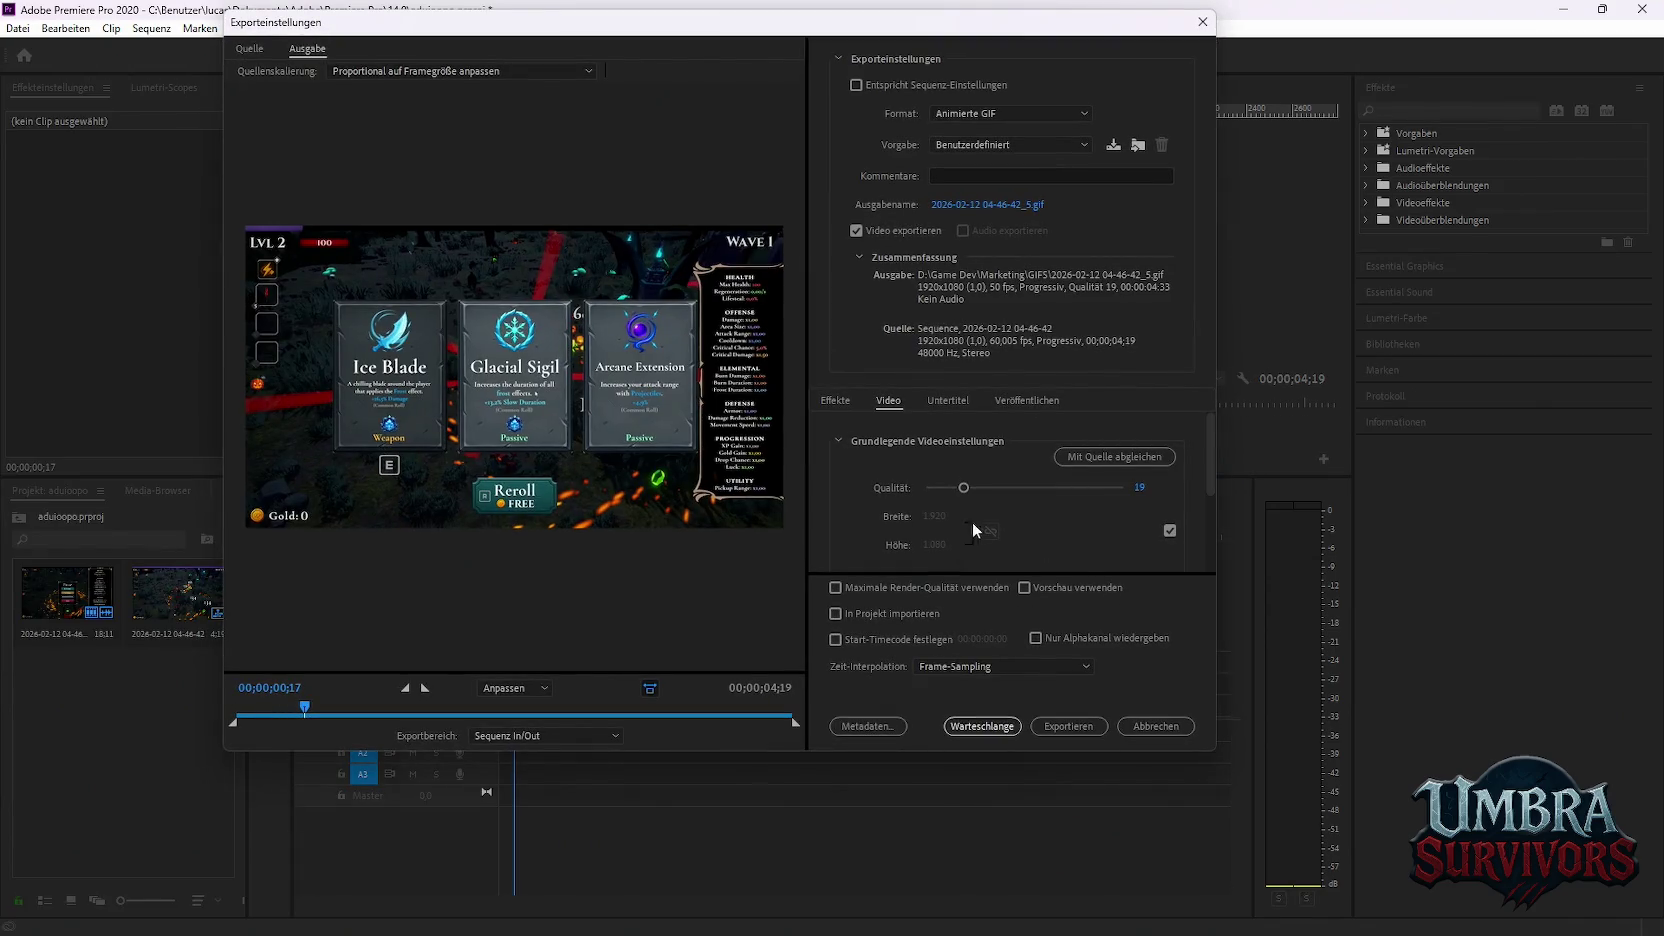
left_click_drag(946, 488, 926, 488)
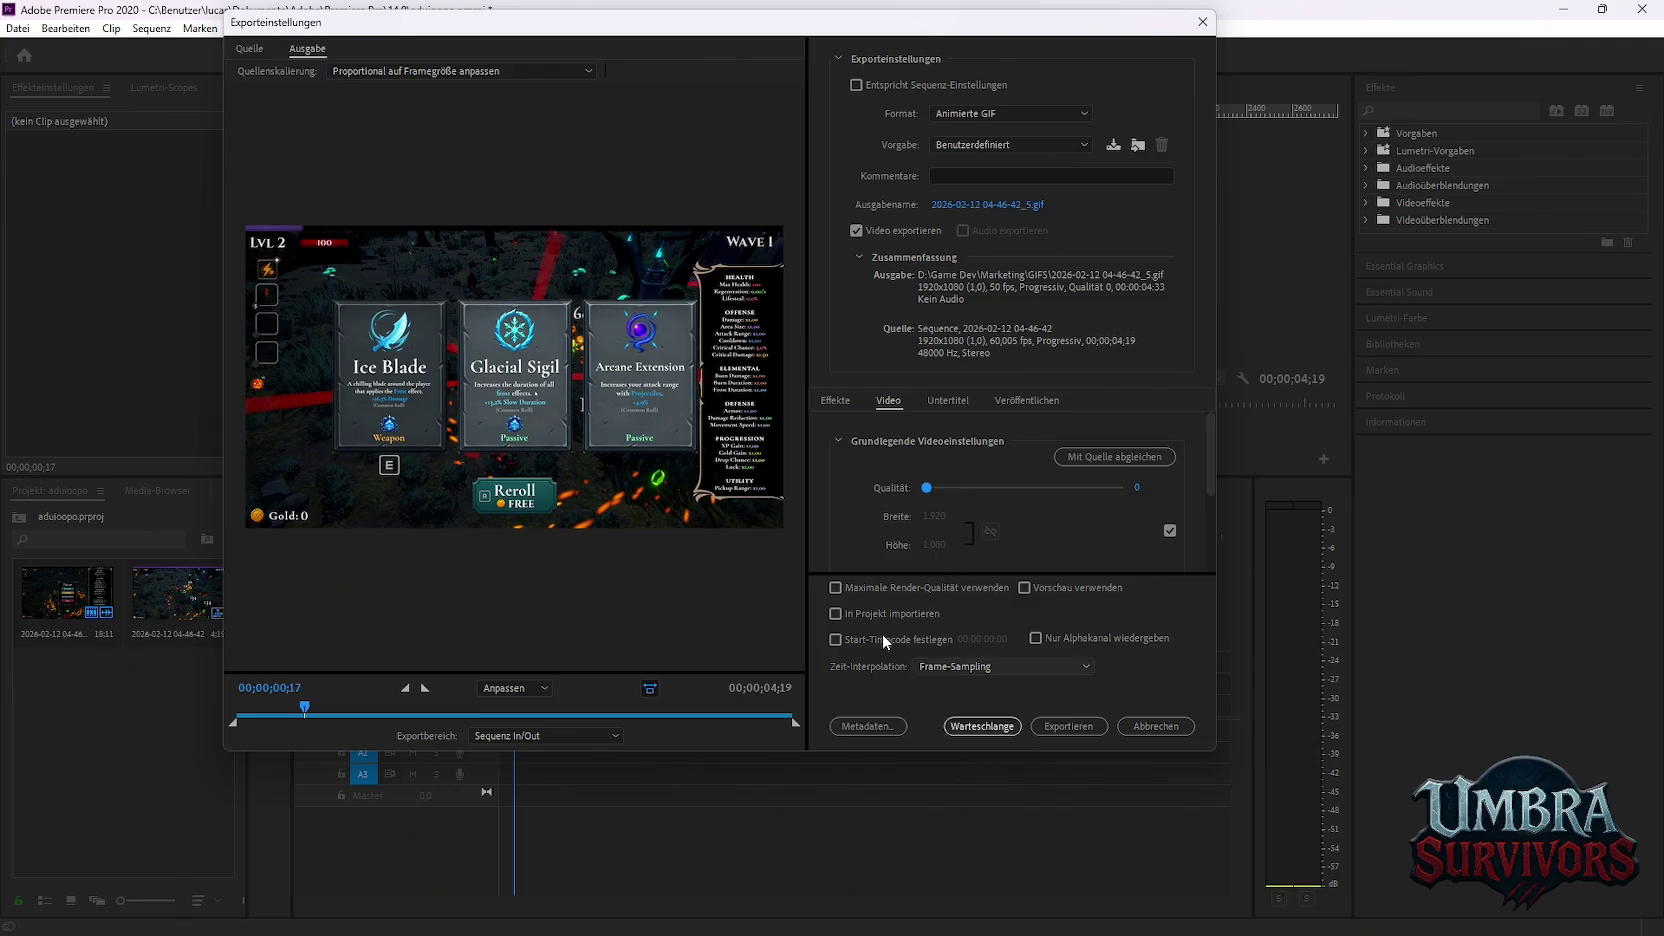
scroll(902, 506, "down", 2)
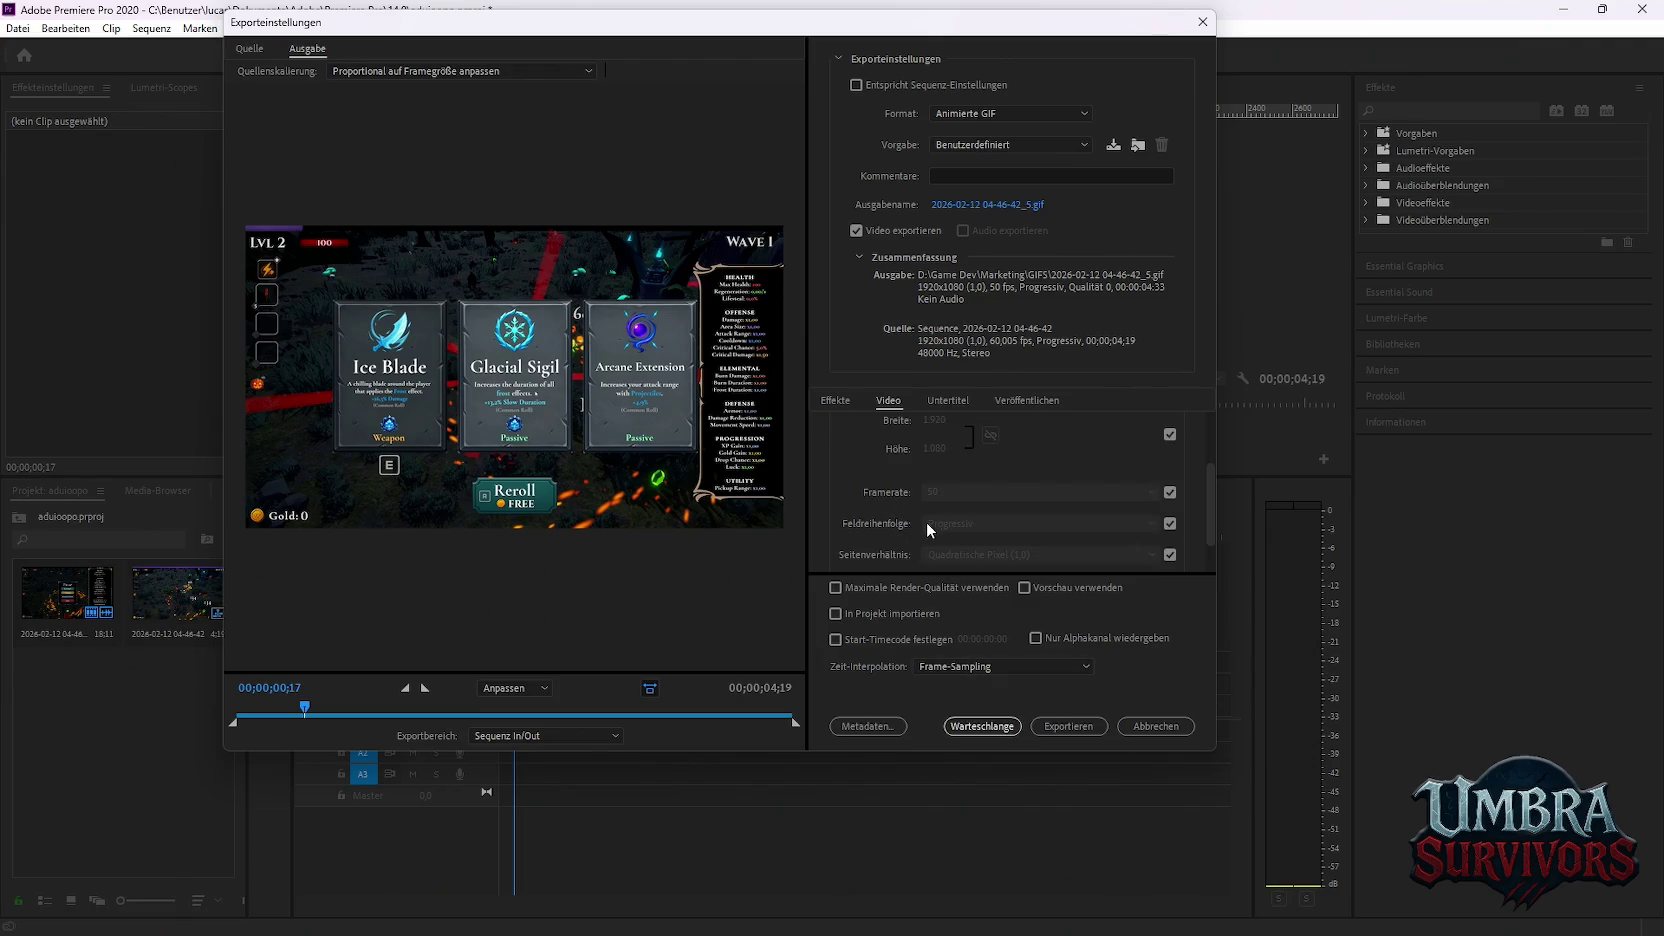
scroll(926, 521, "down", 2)
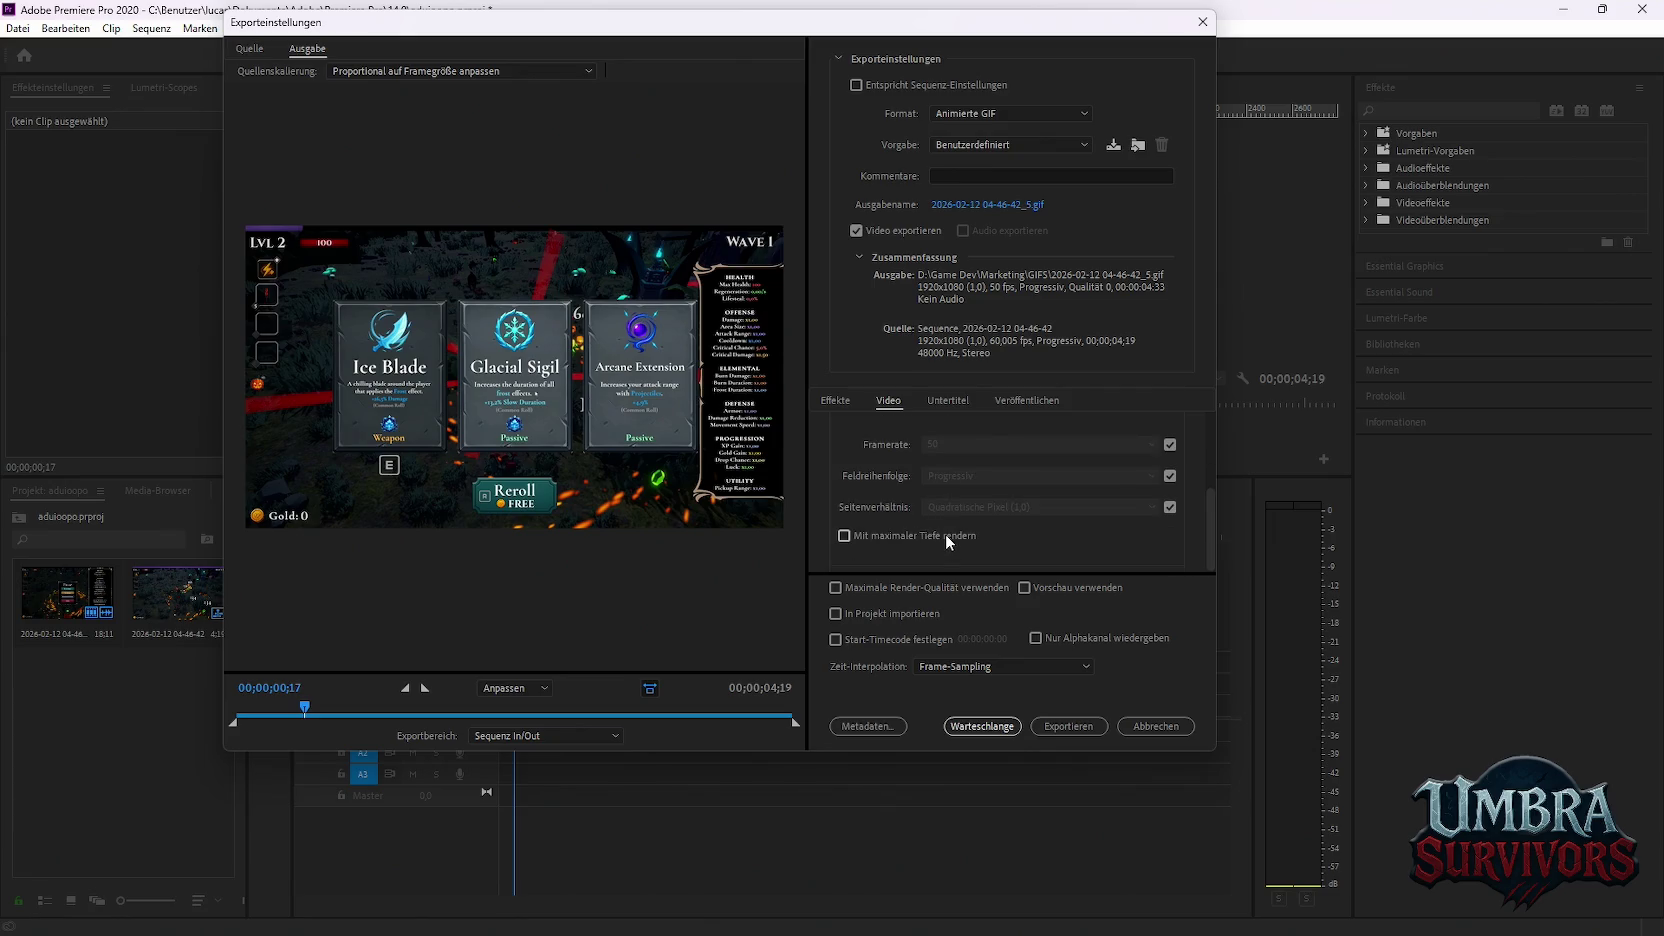
scroll(915, 541, "up", 3)
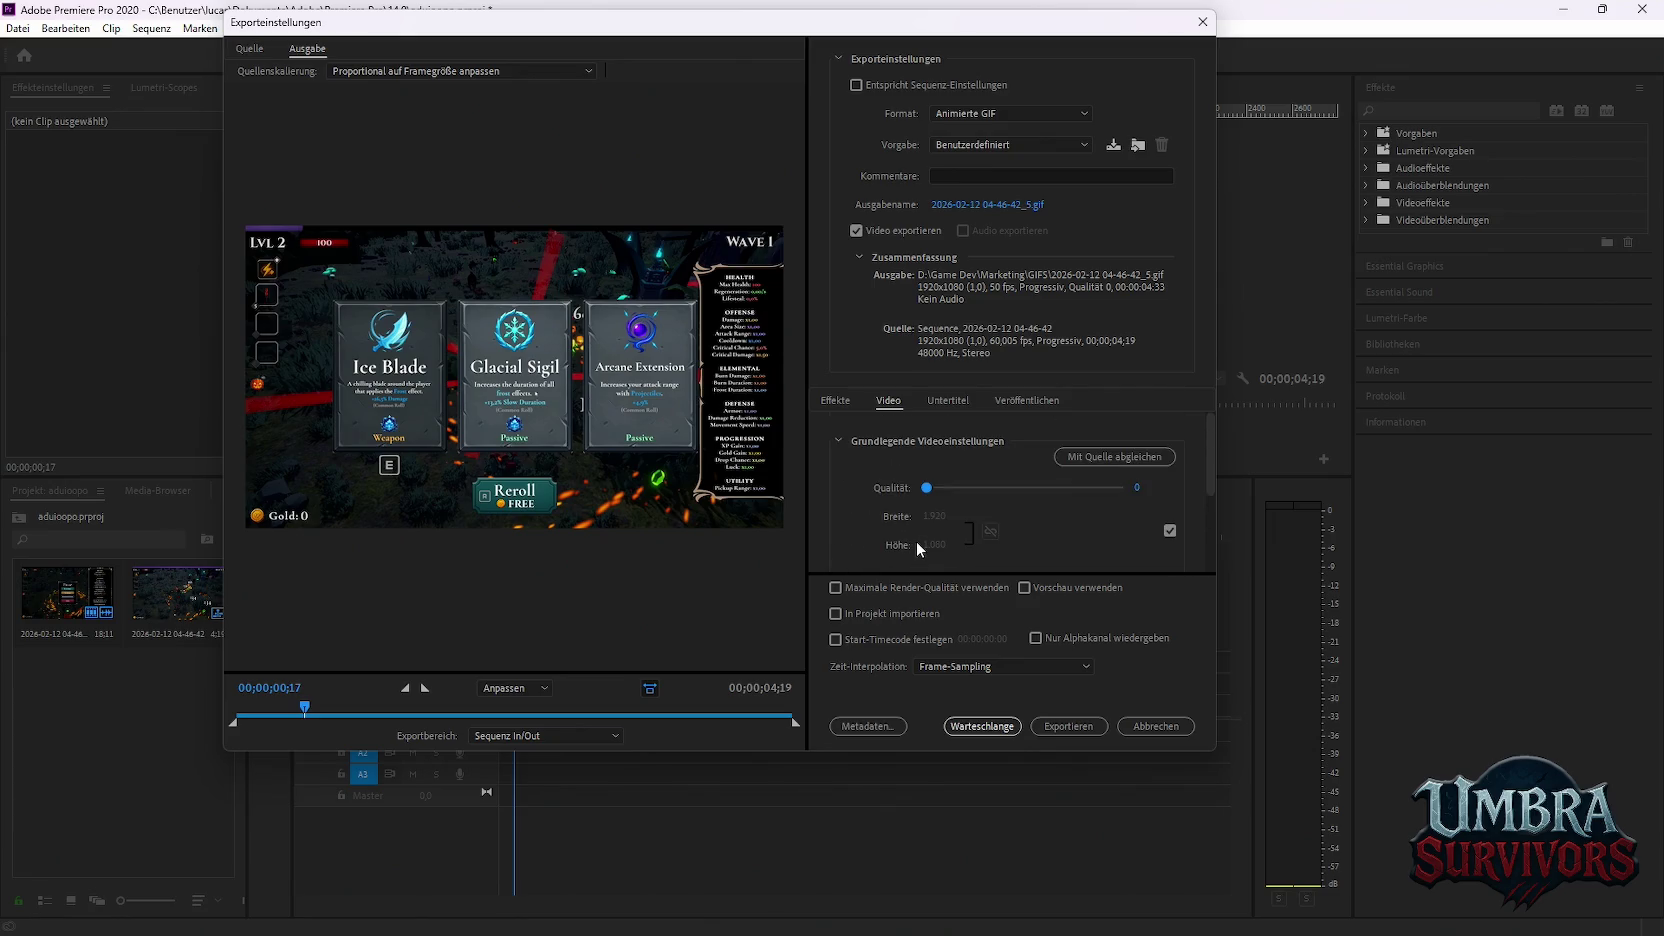
left_click(982, 726)
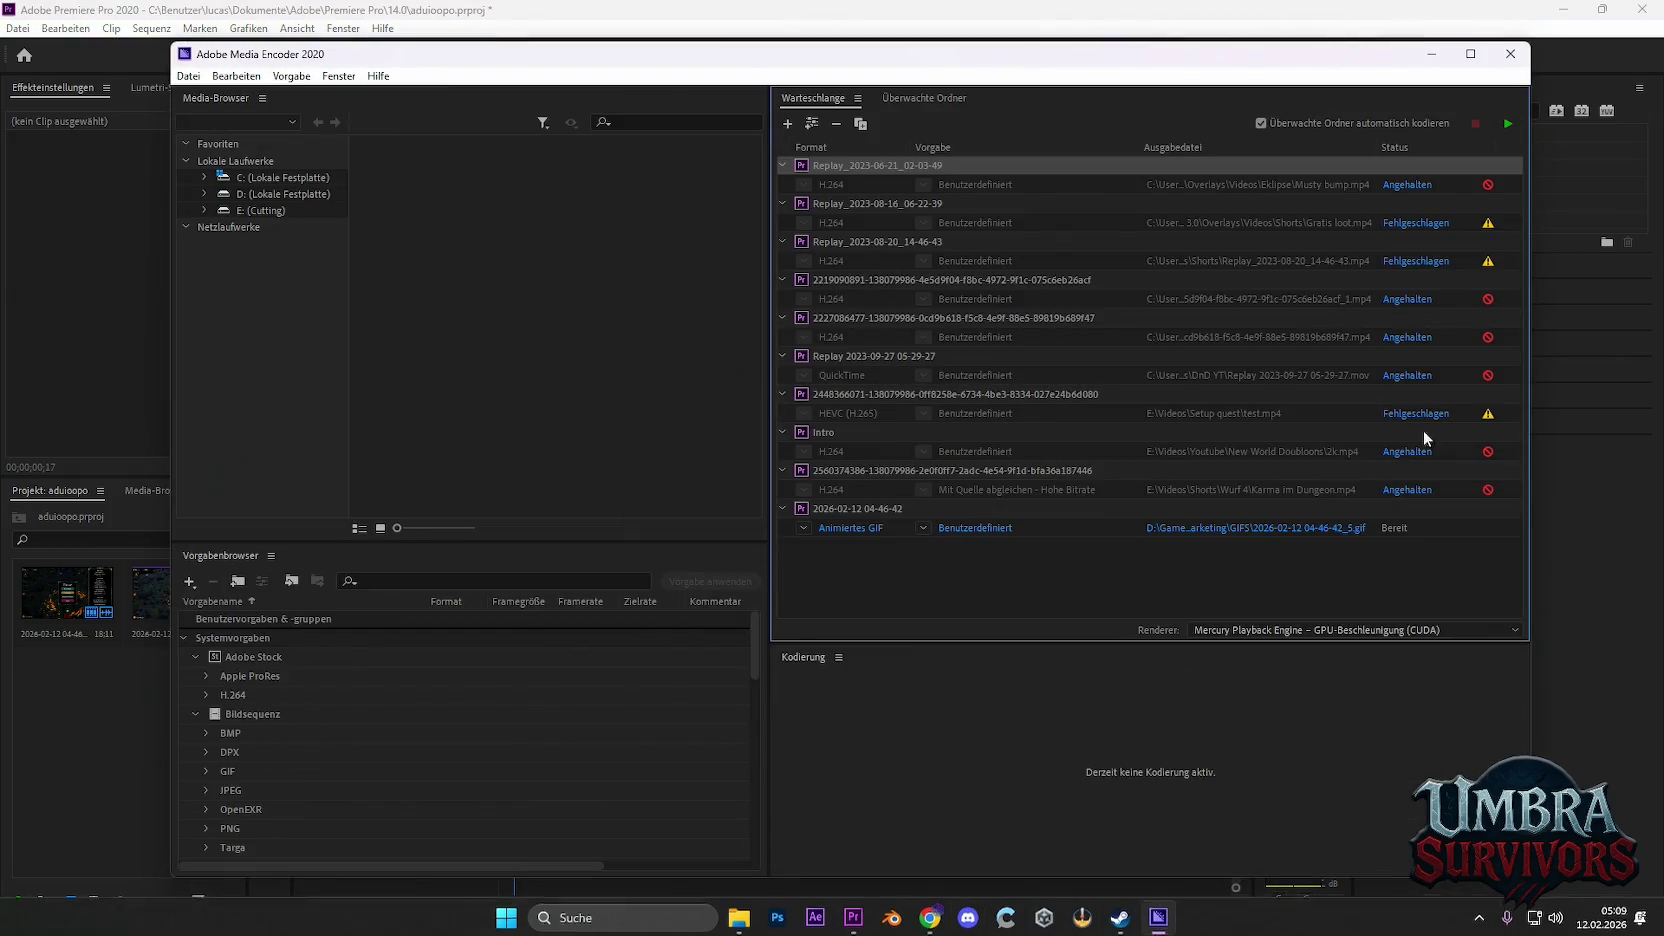
left_click(1505, 125)
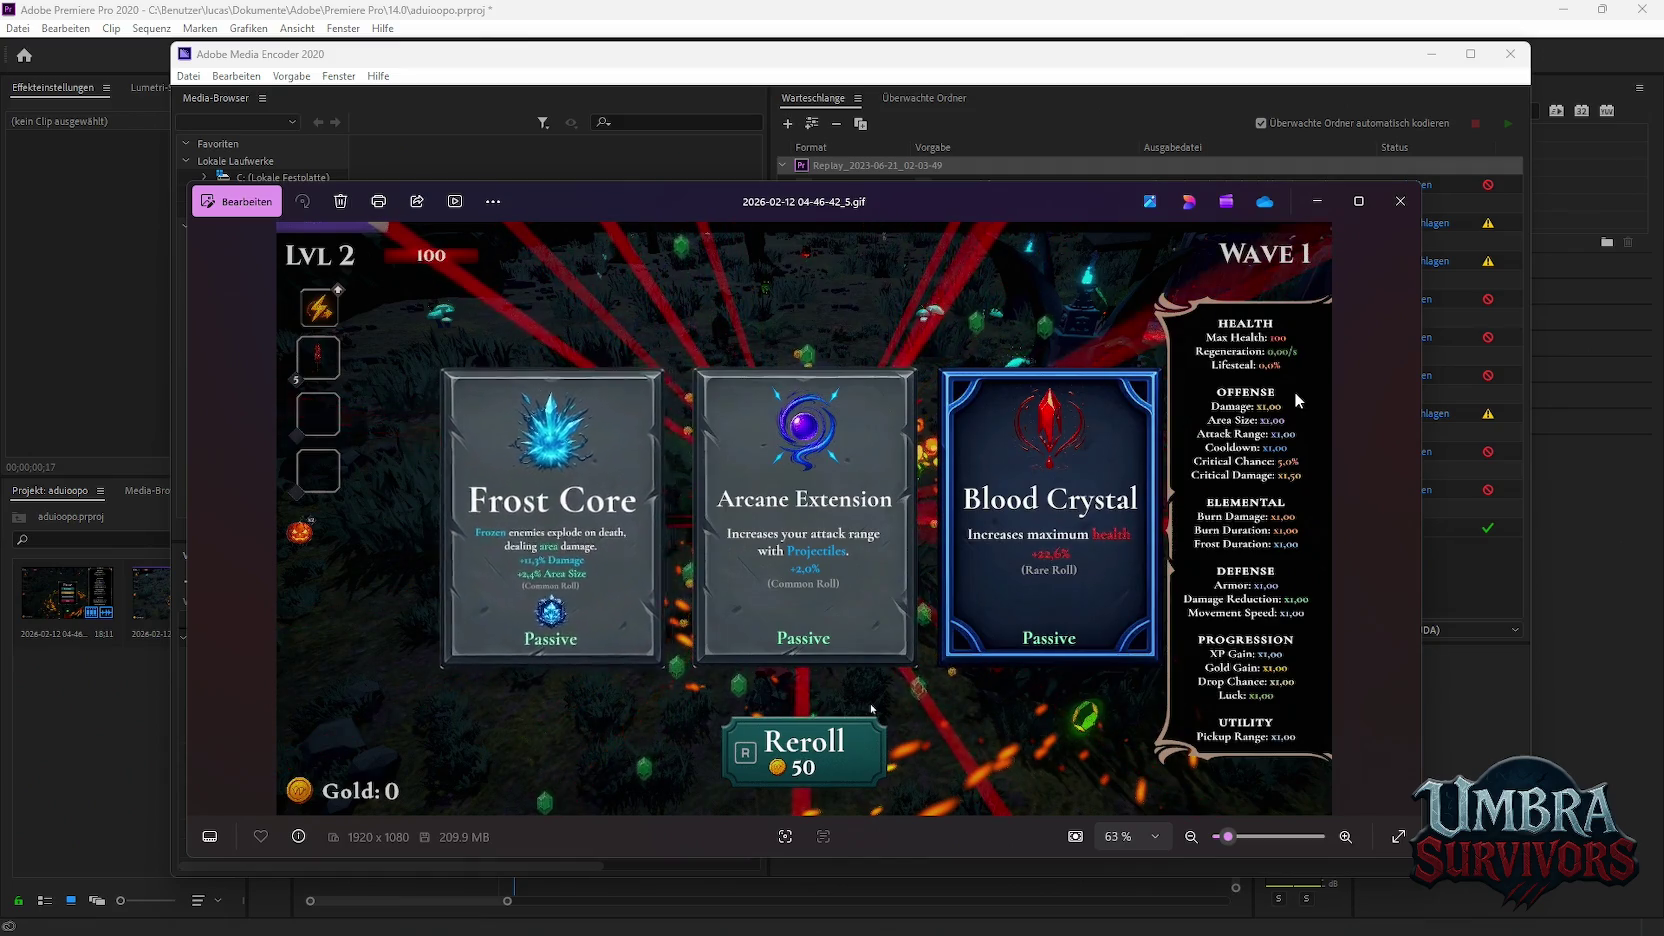
Close the Photos preview of the quality-0 _5 GIF after watching it
left_click(1400, 201)
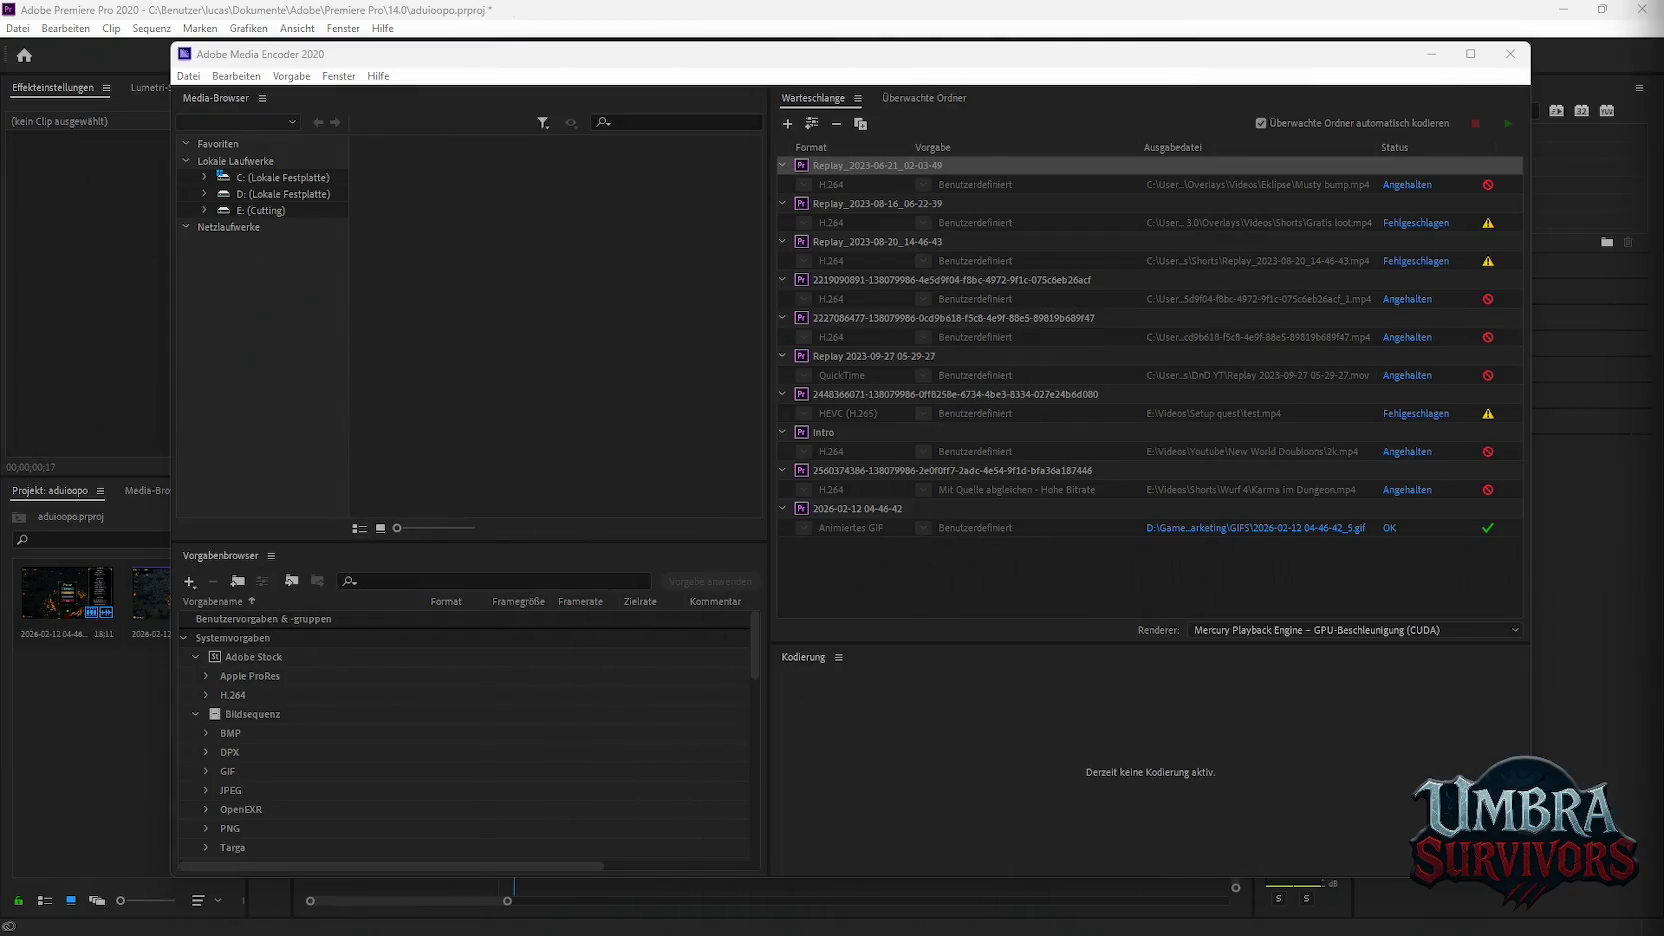
mouse_move(738, 915)
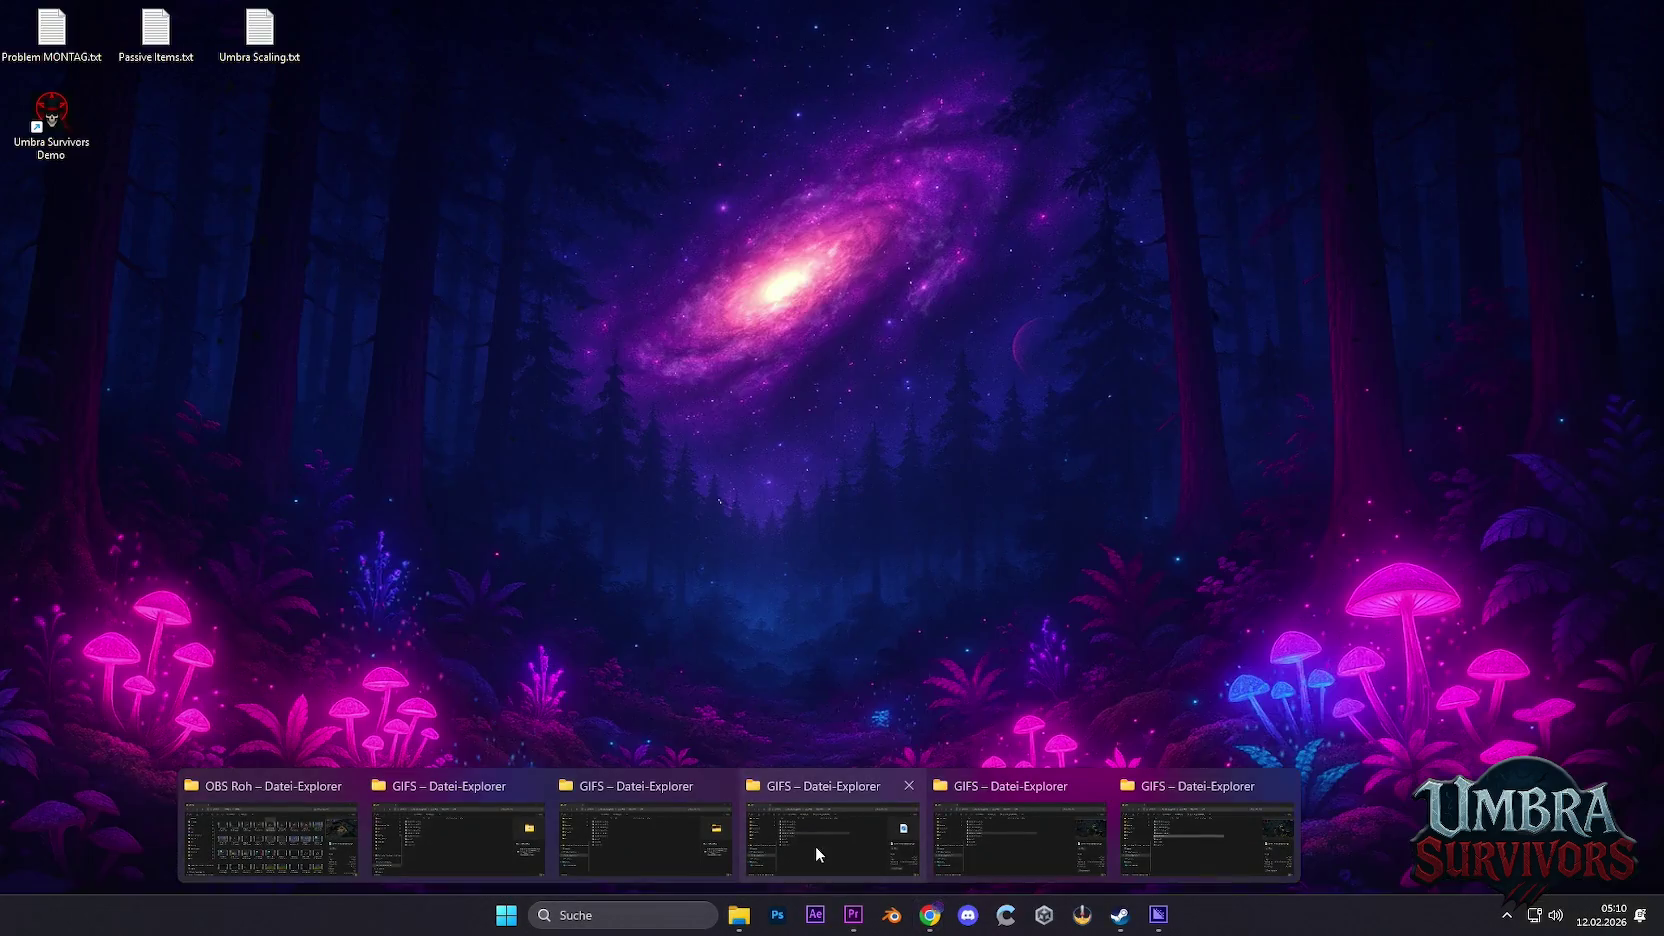
left_click(815, 845)
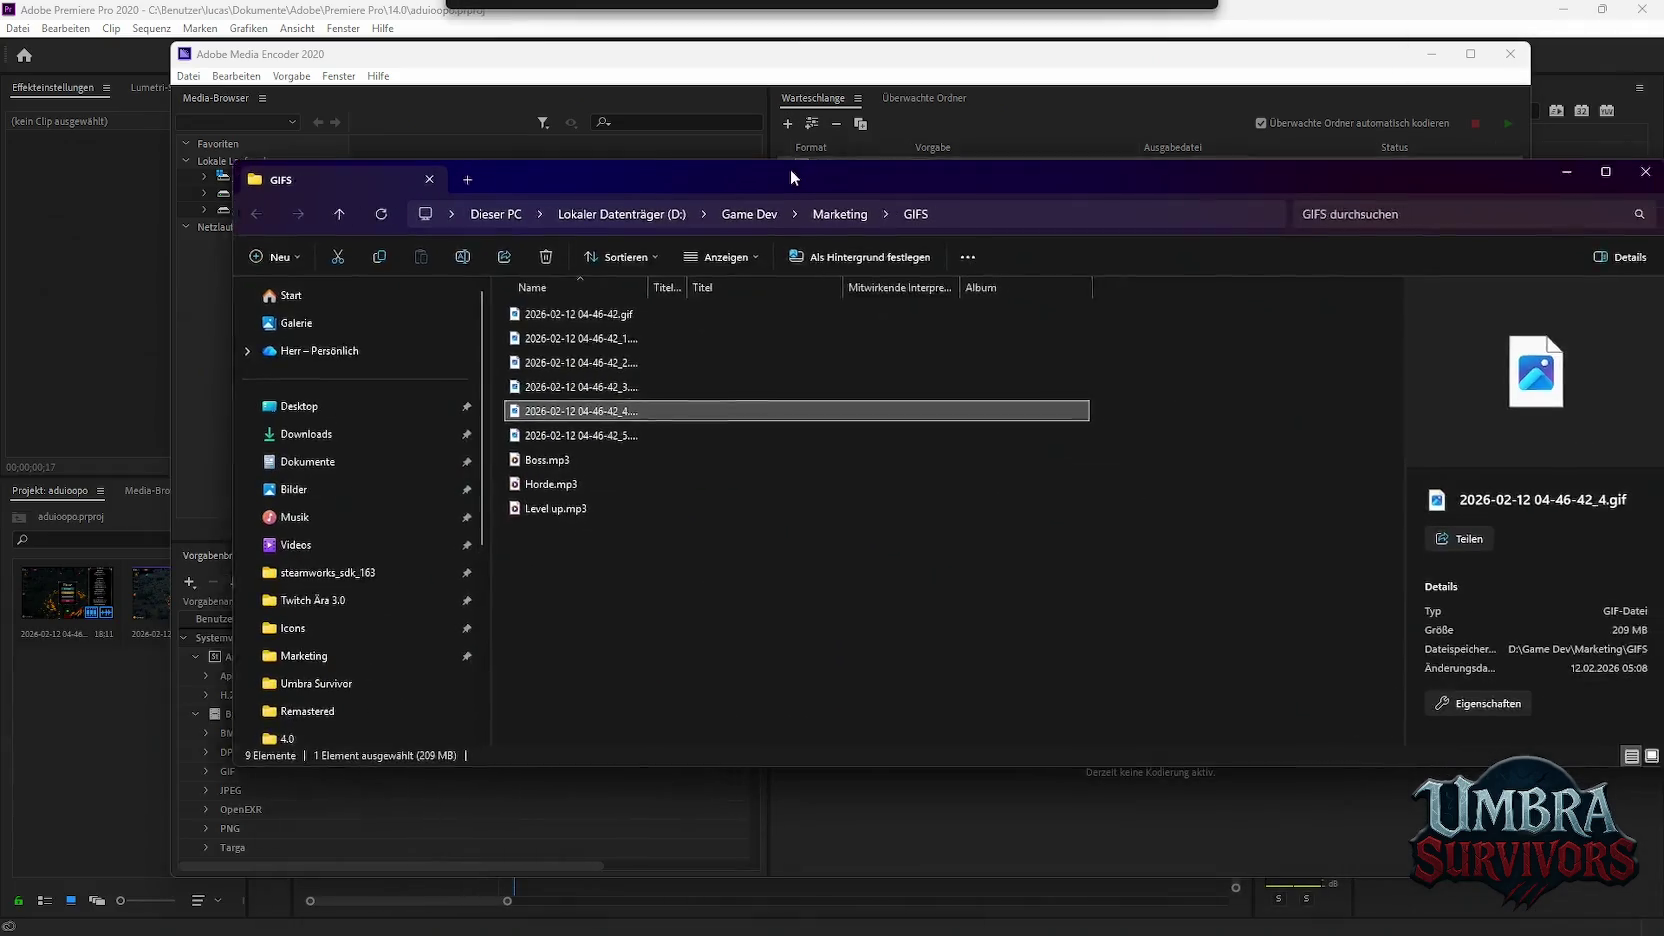
left_click_drag(791, 177, 723, 157)
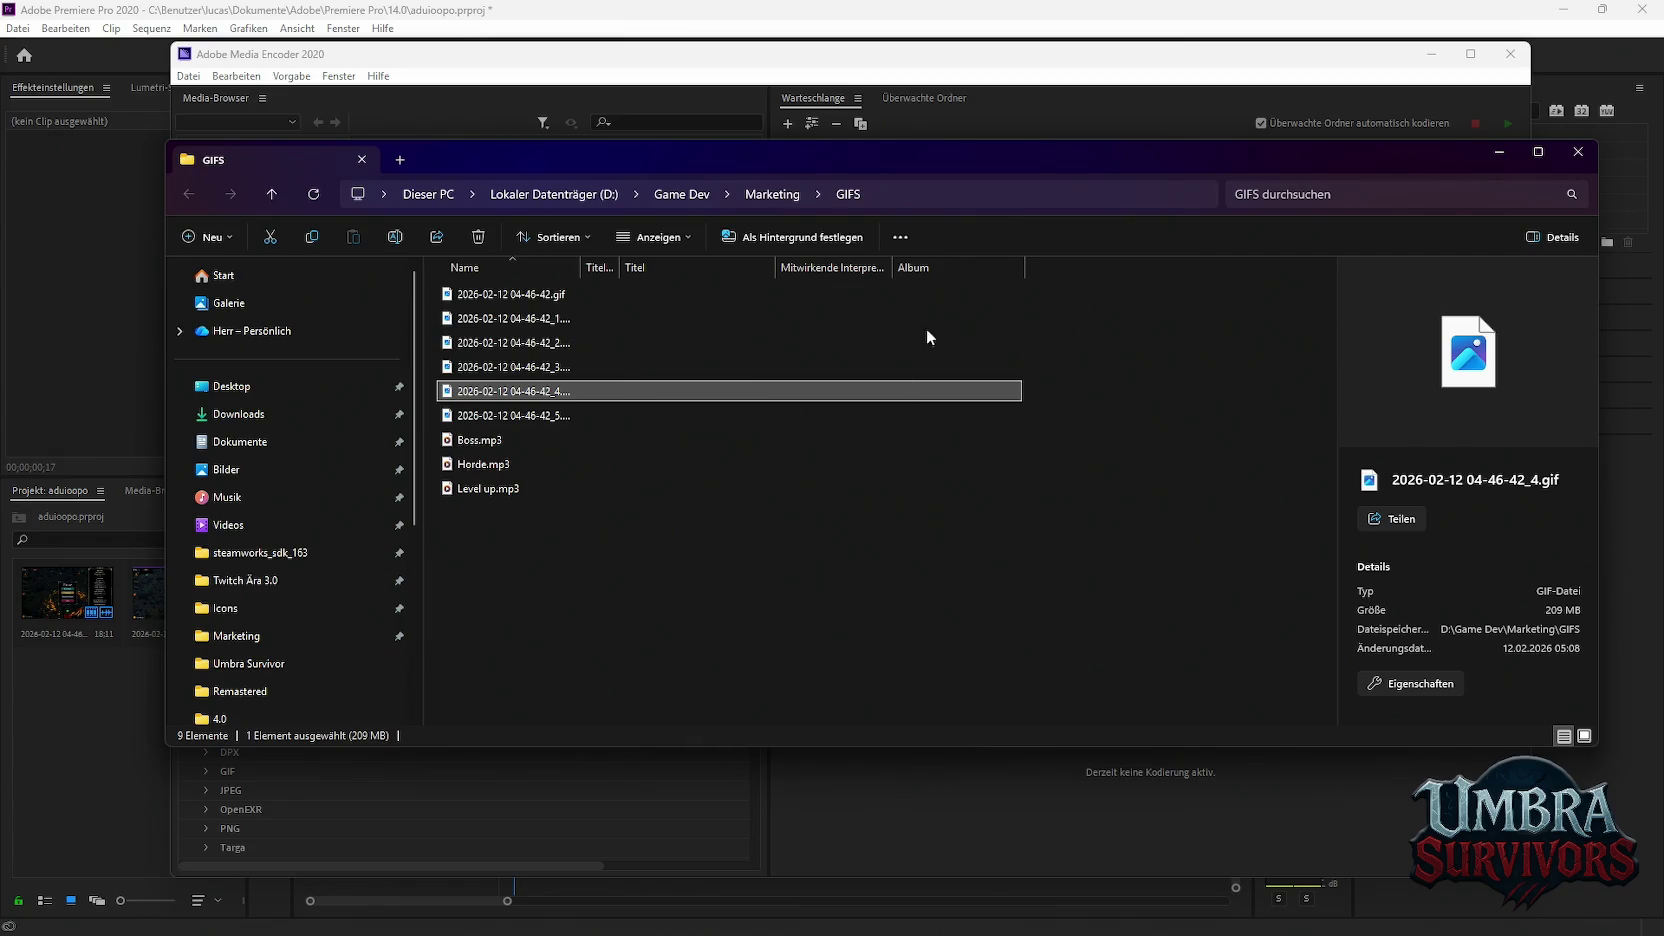
left_click(522, 368)
left_click(512, 342)
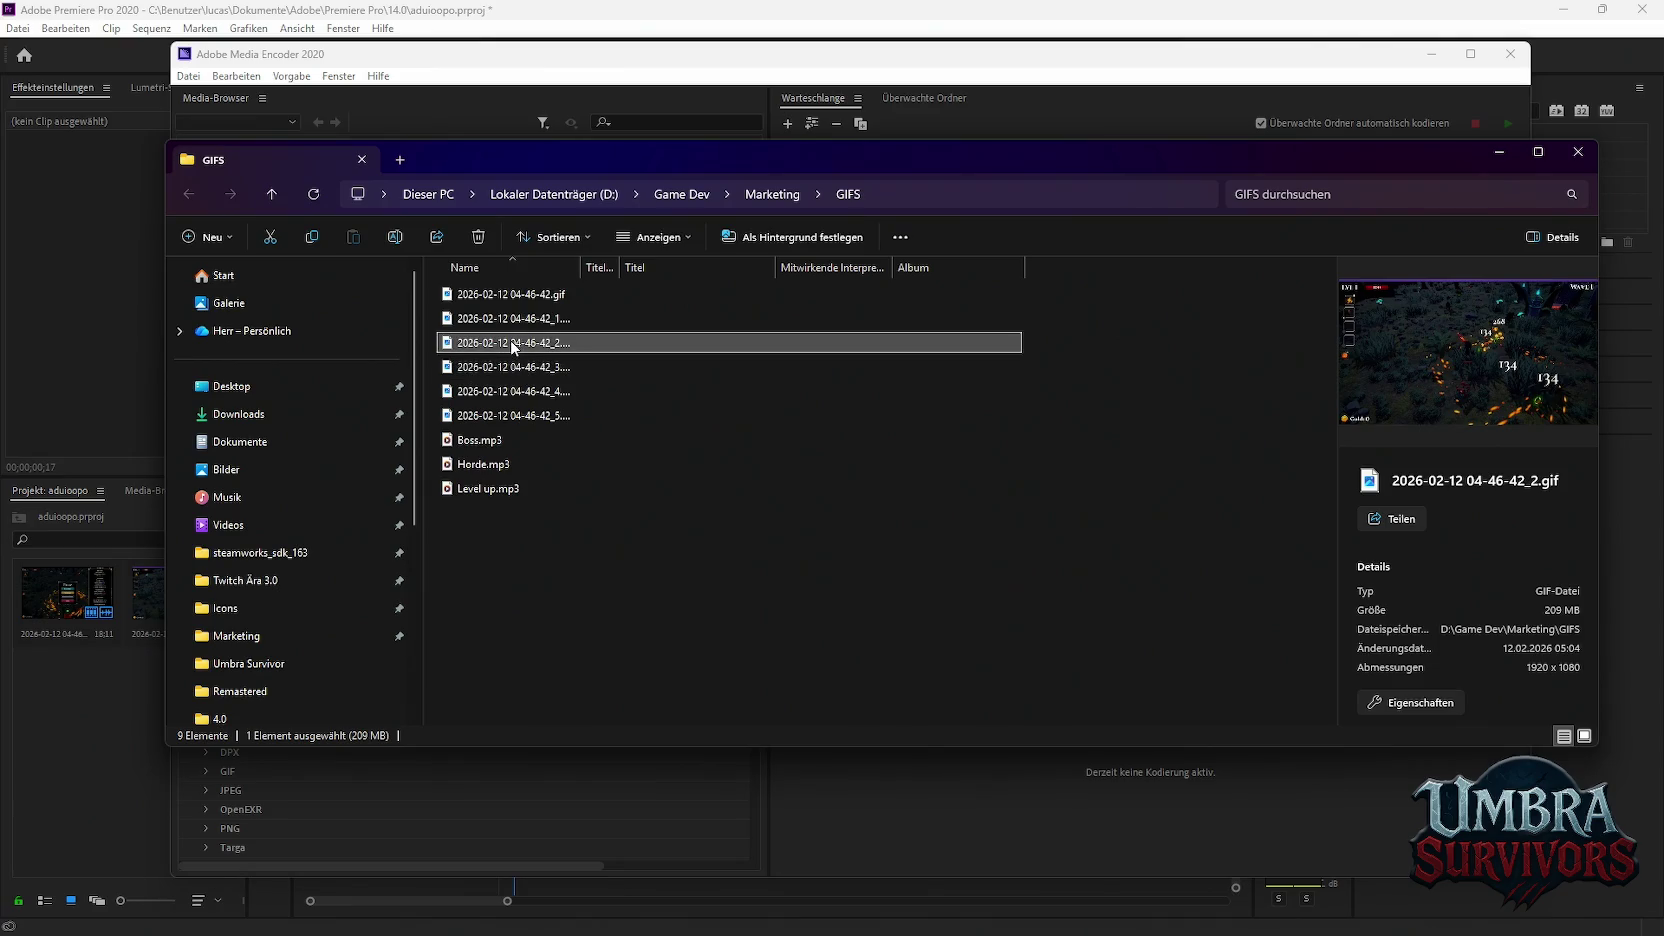
left_click(512, 342)
double_click(488, 342)
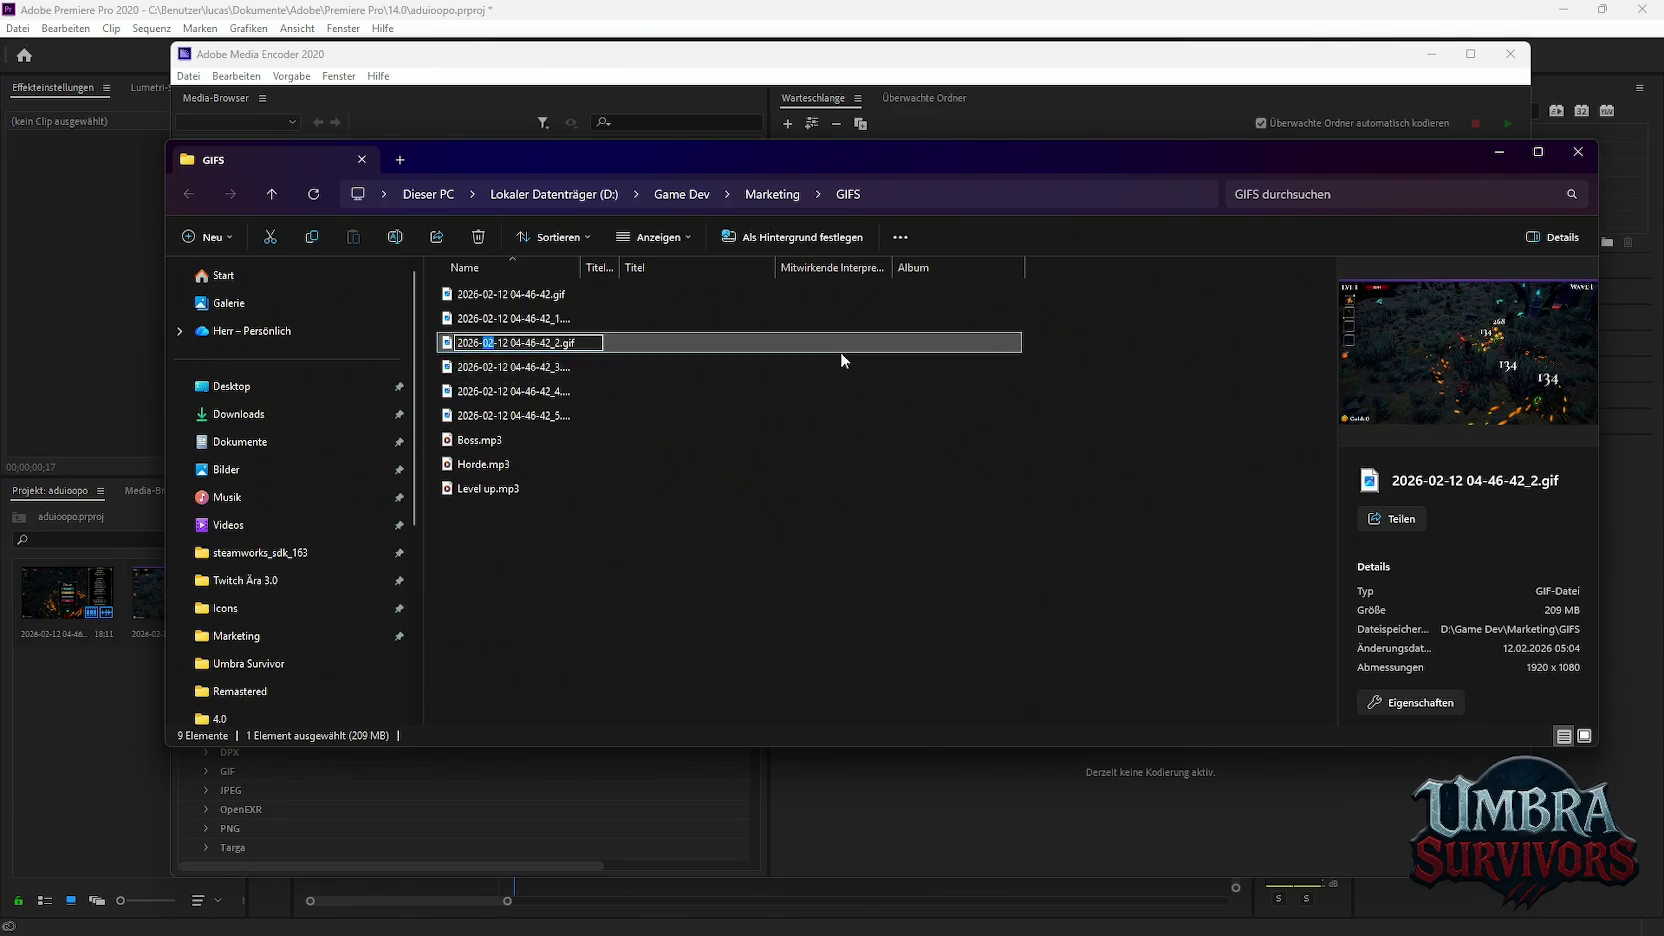
key("Return")
double_click(529, 346)
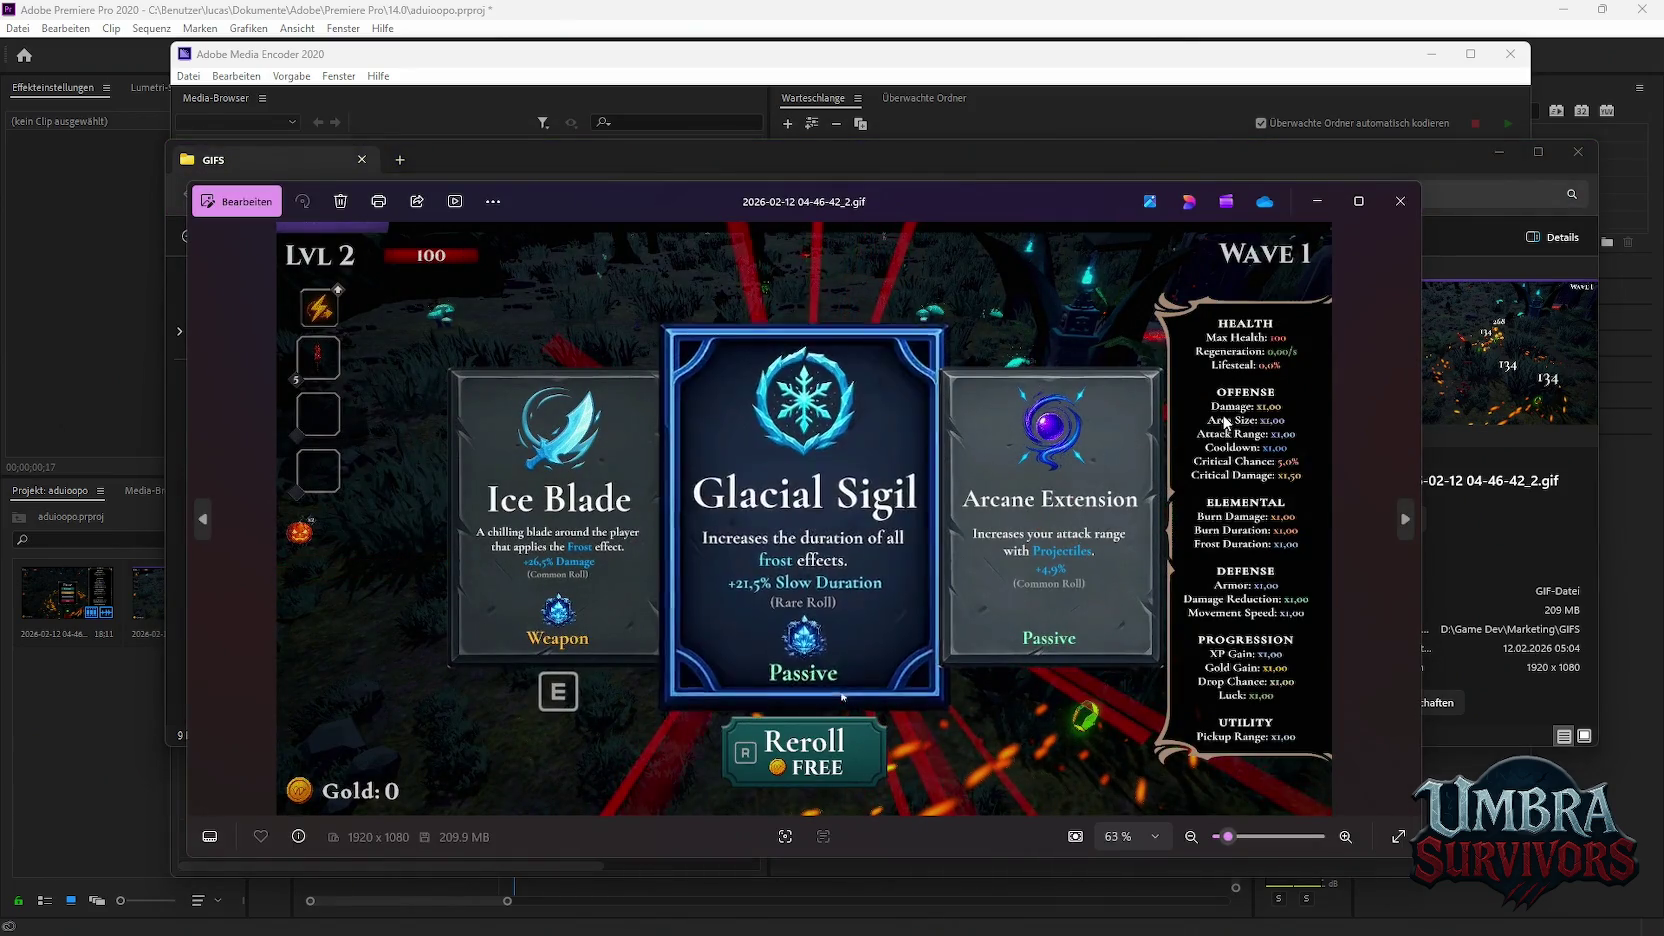
Close the Photos viewer after watching the _2 GIF clip
left_click(1400, 201)
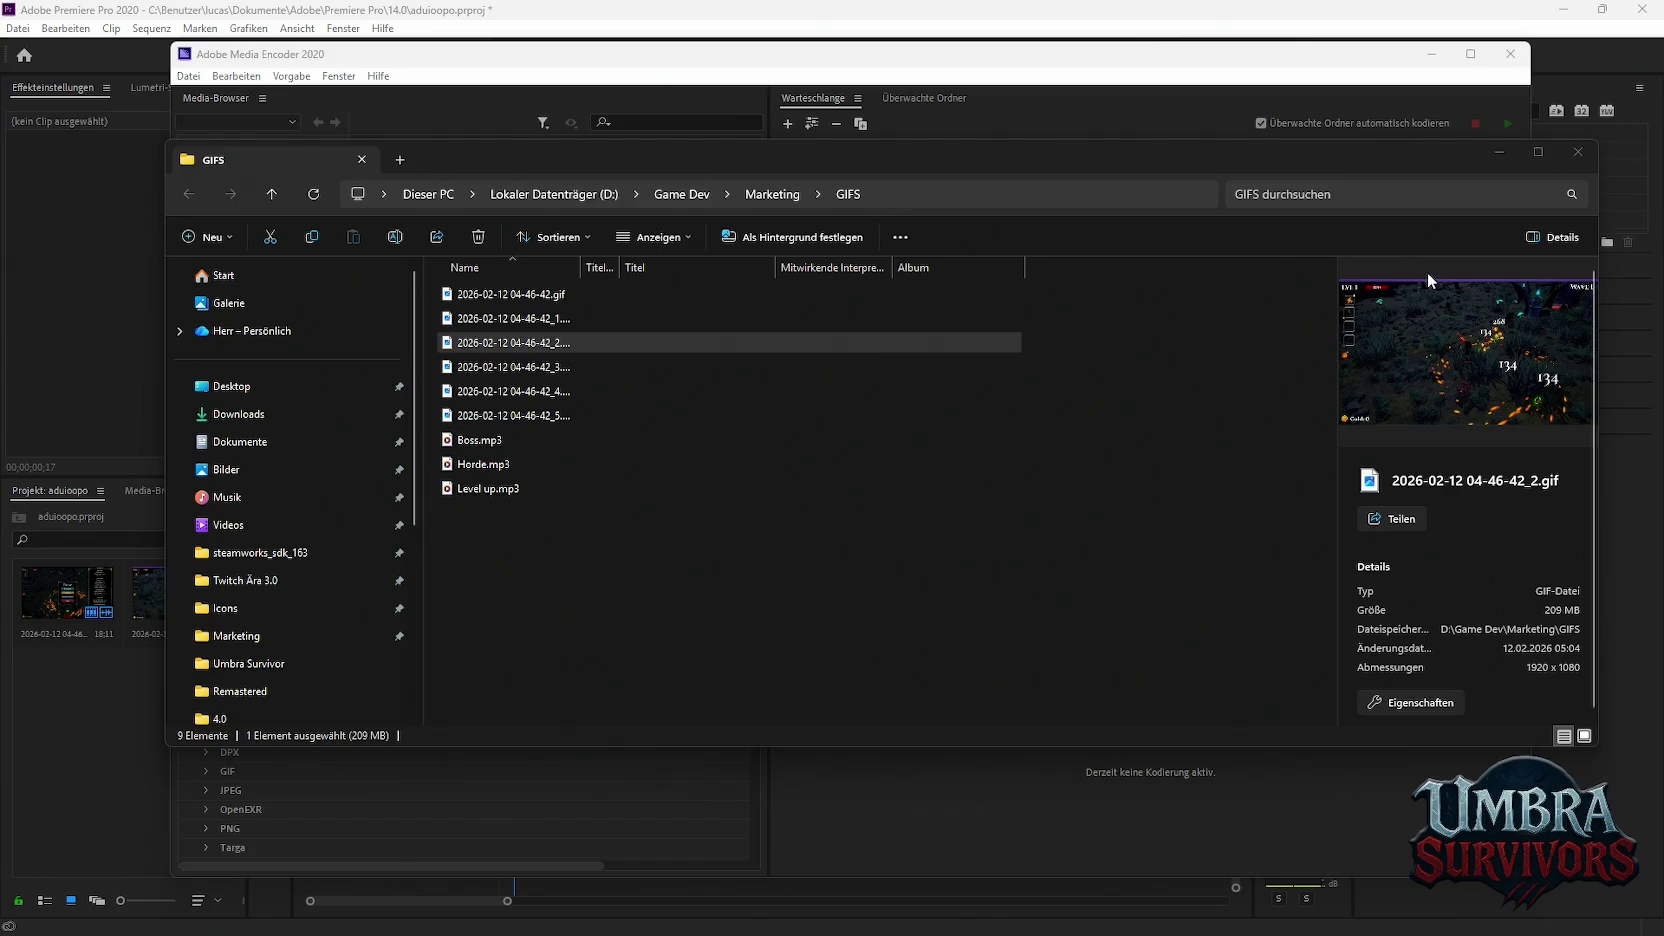
Close the GIFS folder and Media Encoder, then open Premiere's Export Media settings
left_click(1579, 155)
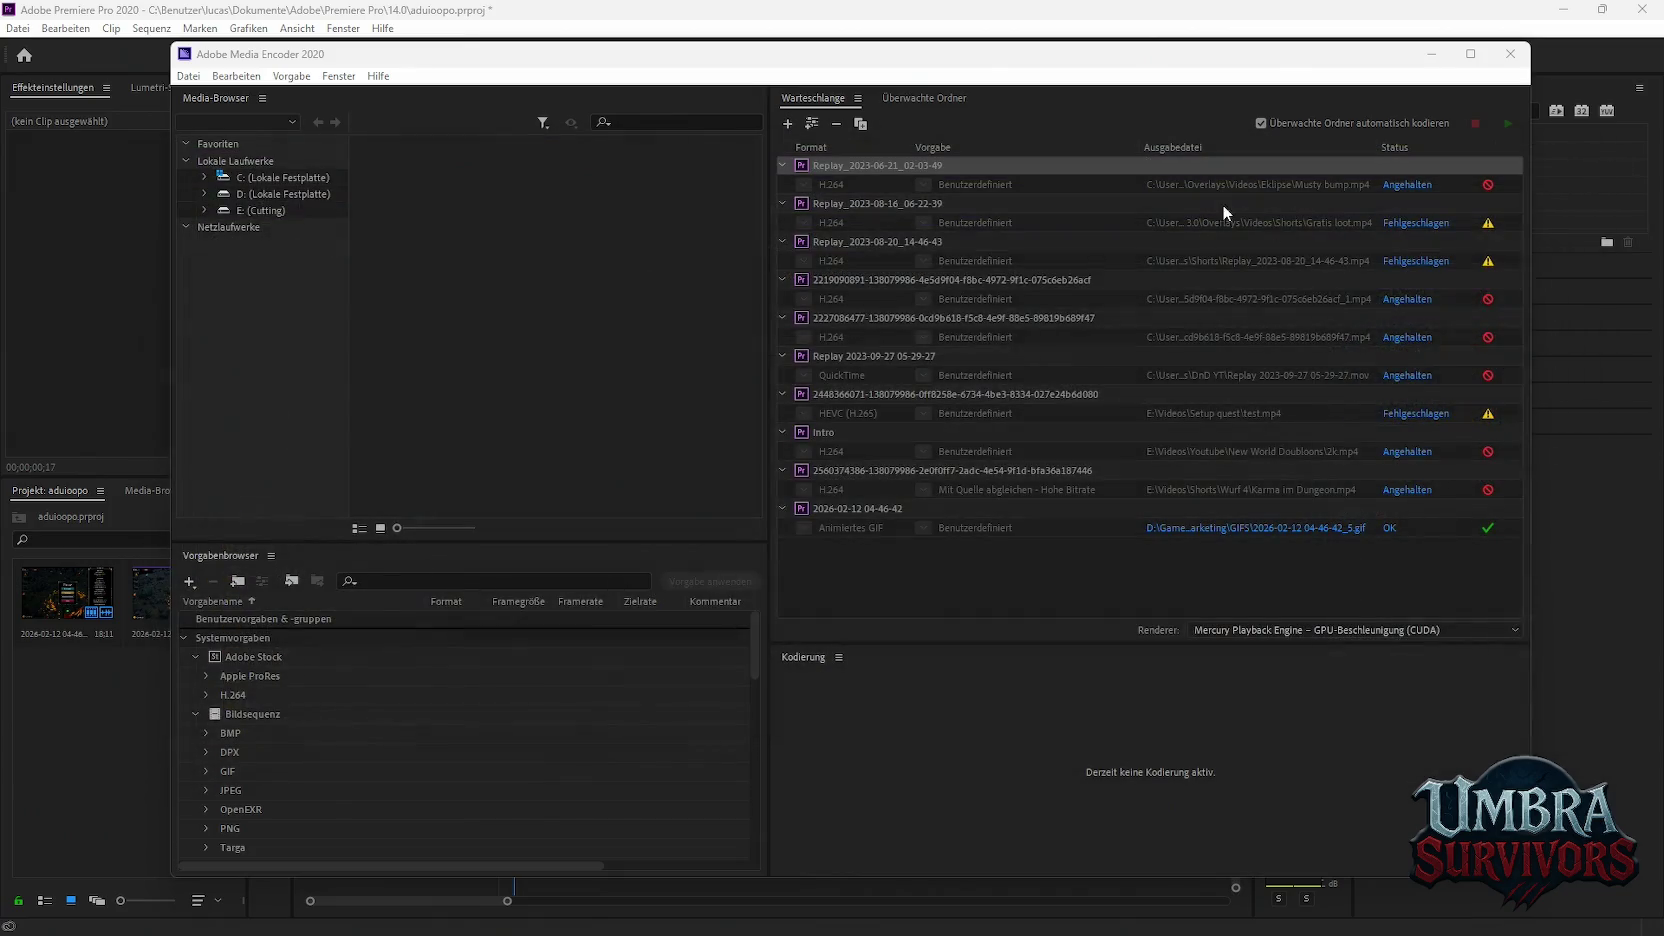
left_click(1517, 62)
left_click(18, 28)
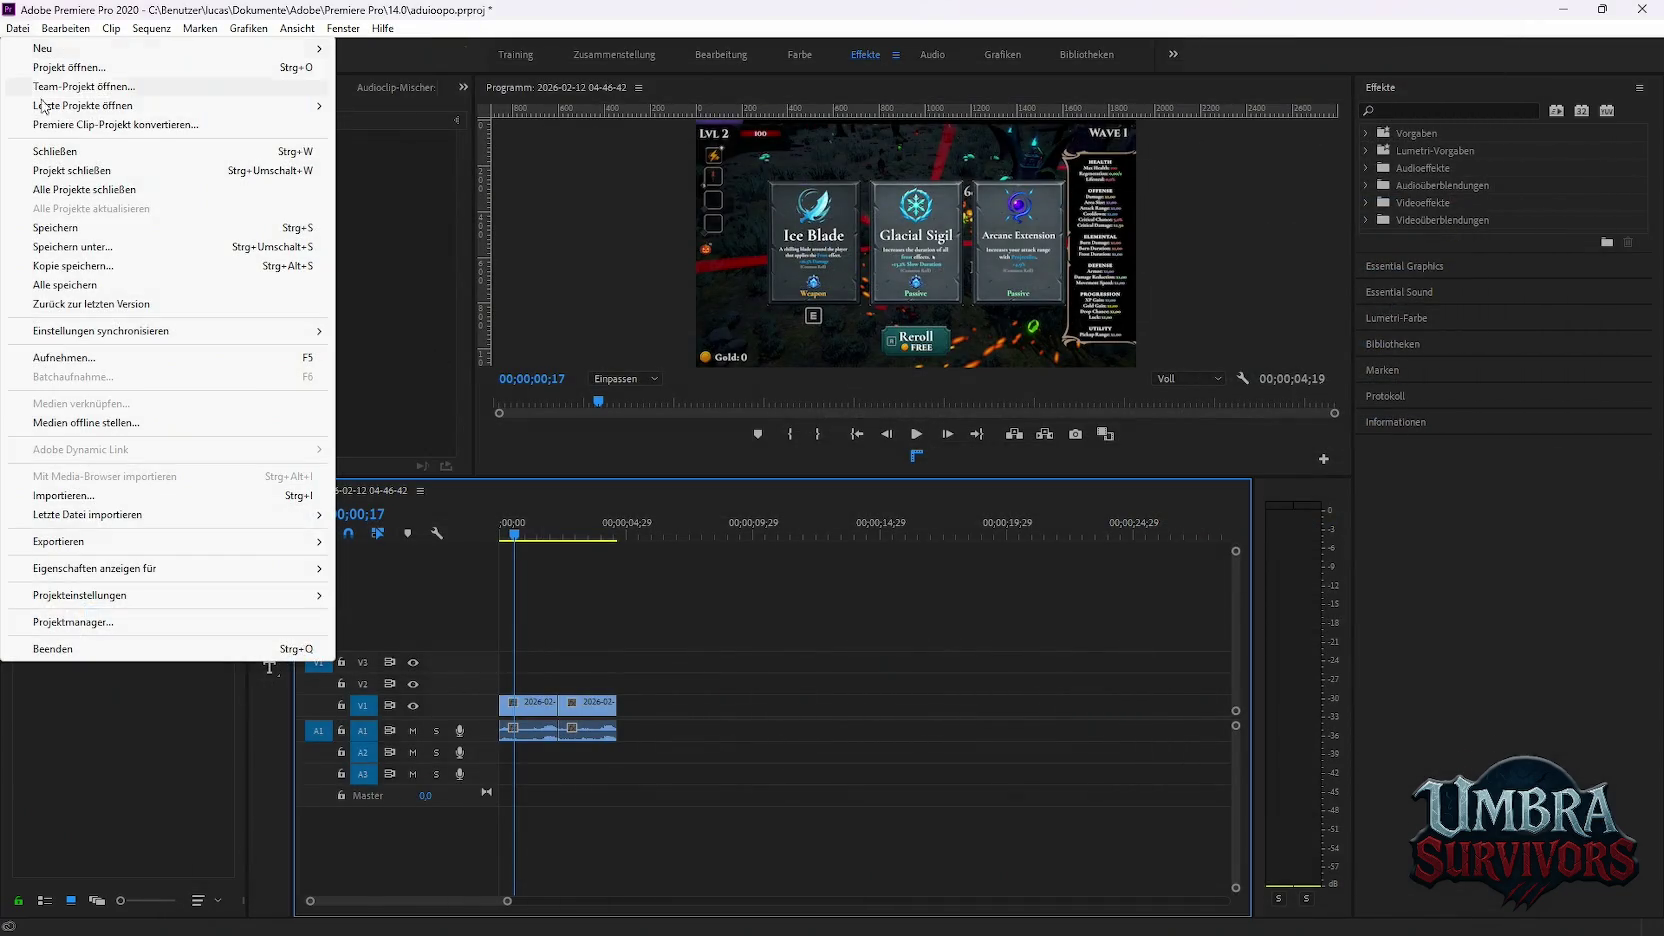
left_click(380, 542)
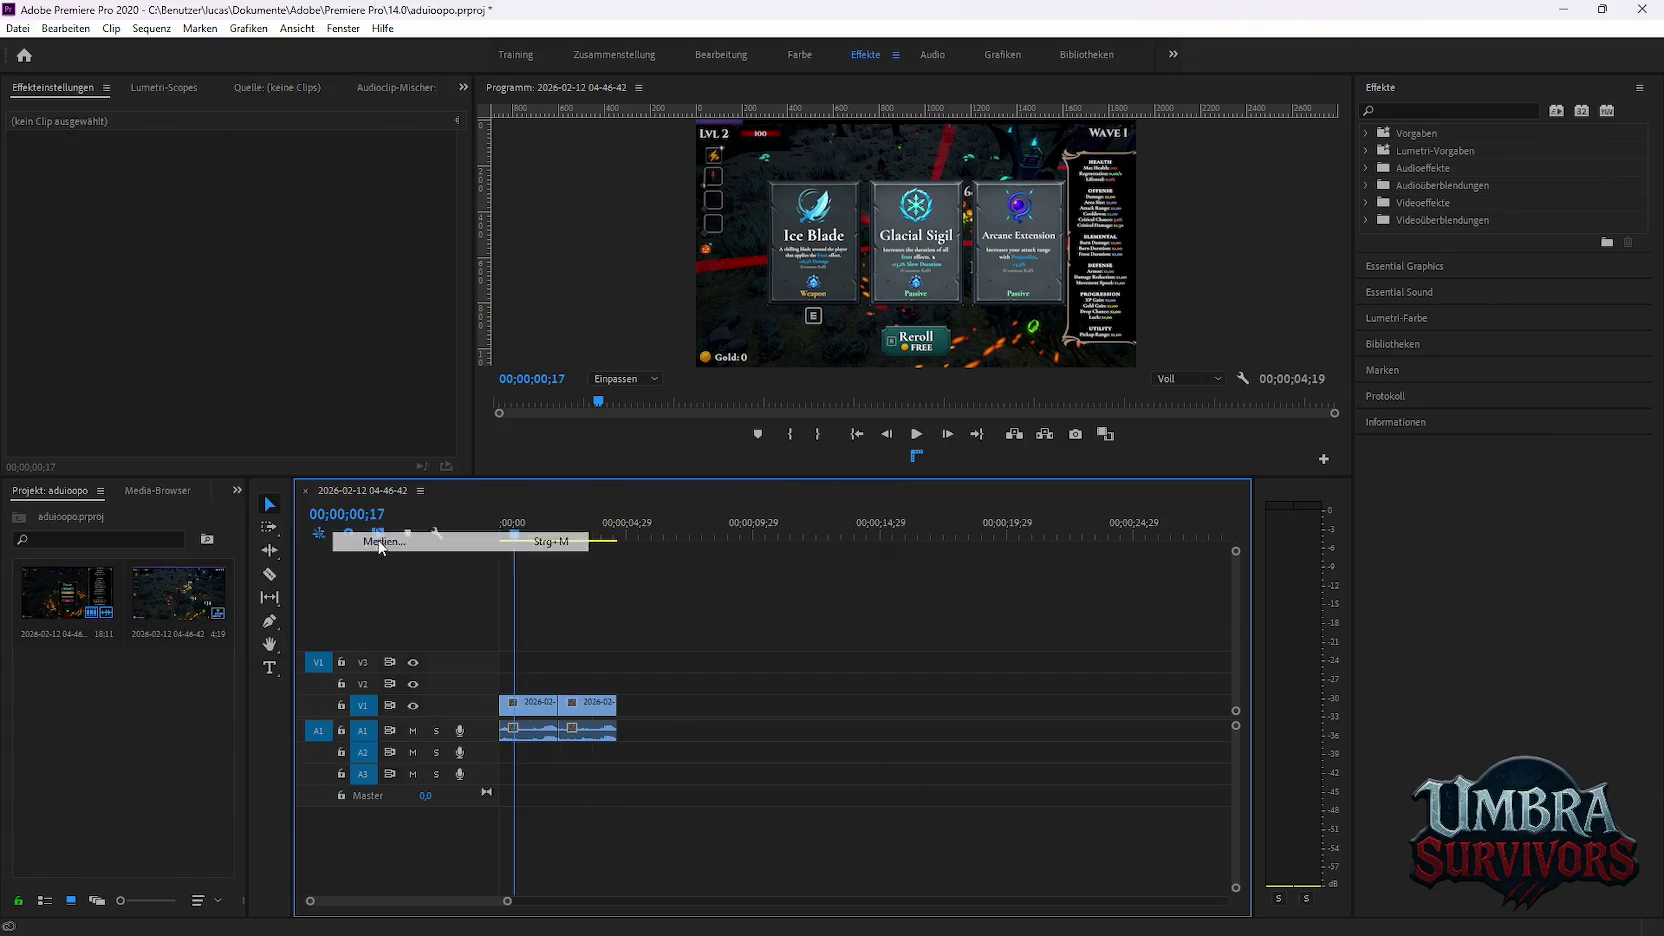
Try the MPEG4 format with a 1920 output width, then close the export dialog without exporting
left_click(1014, 113)
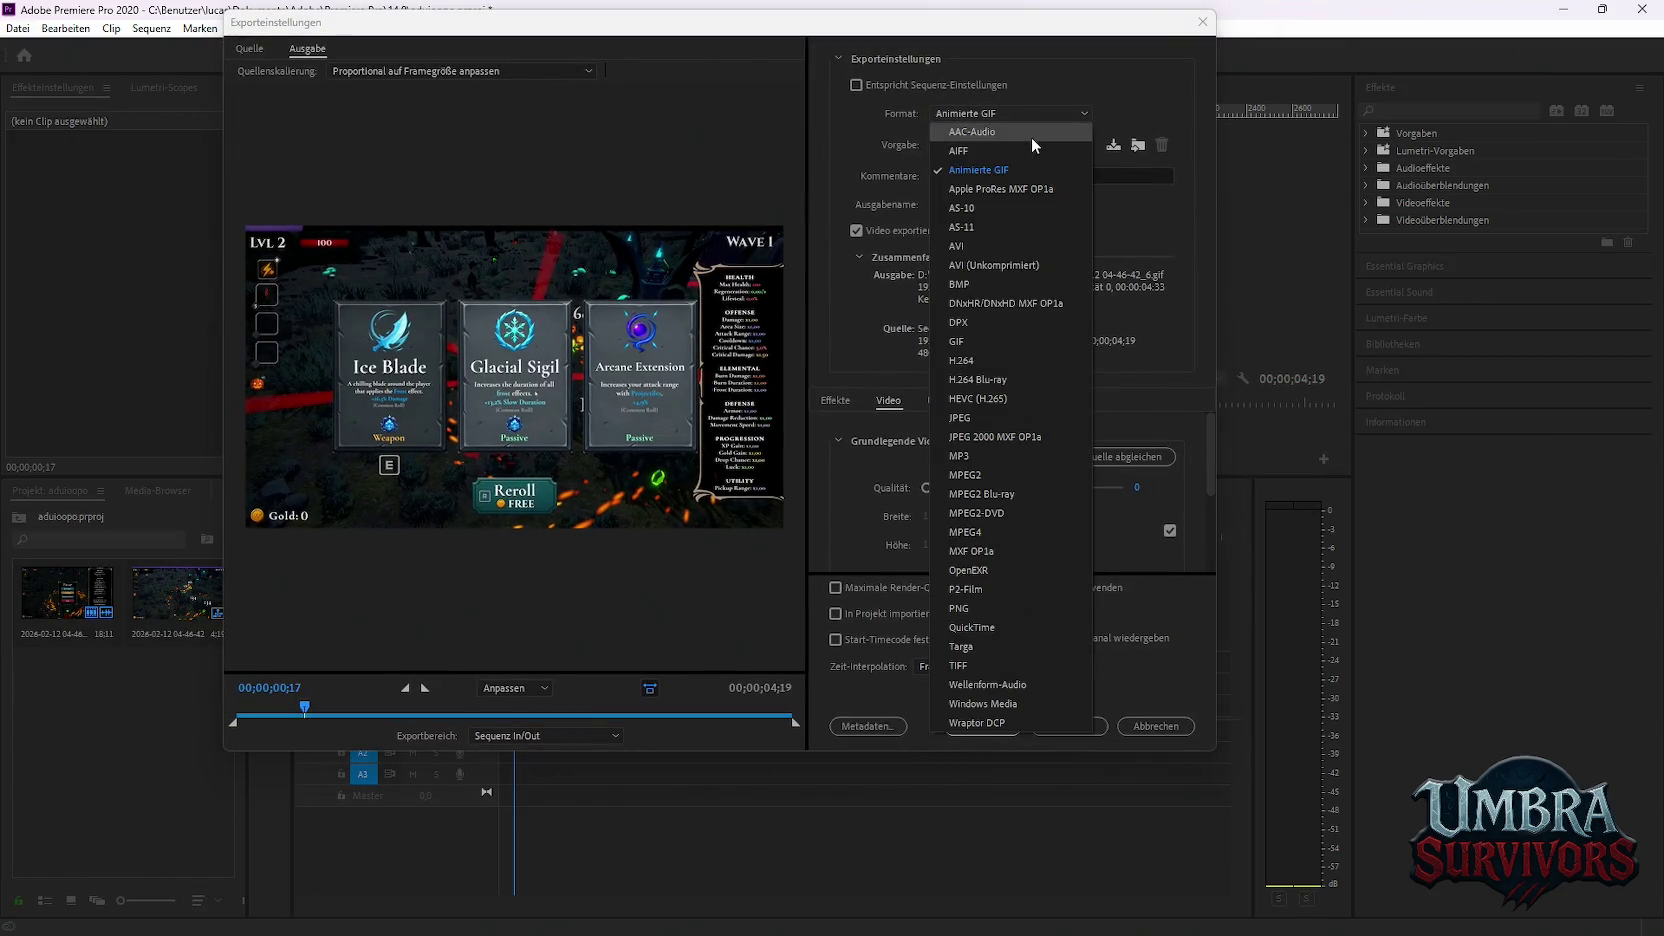
left_click(992, 528)
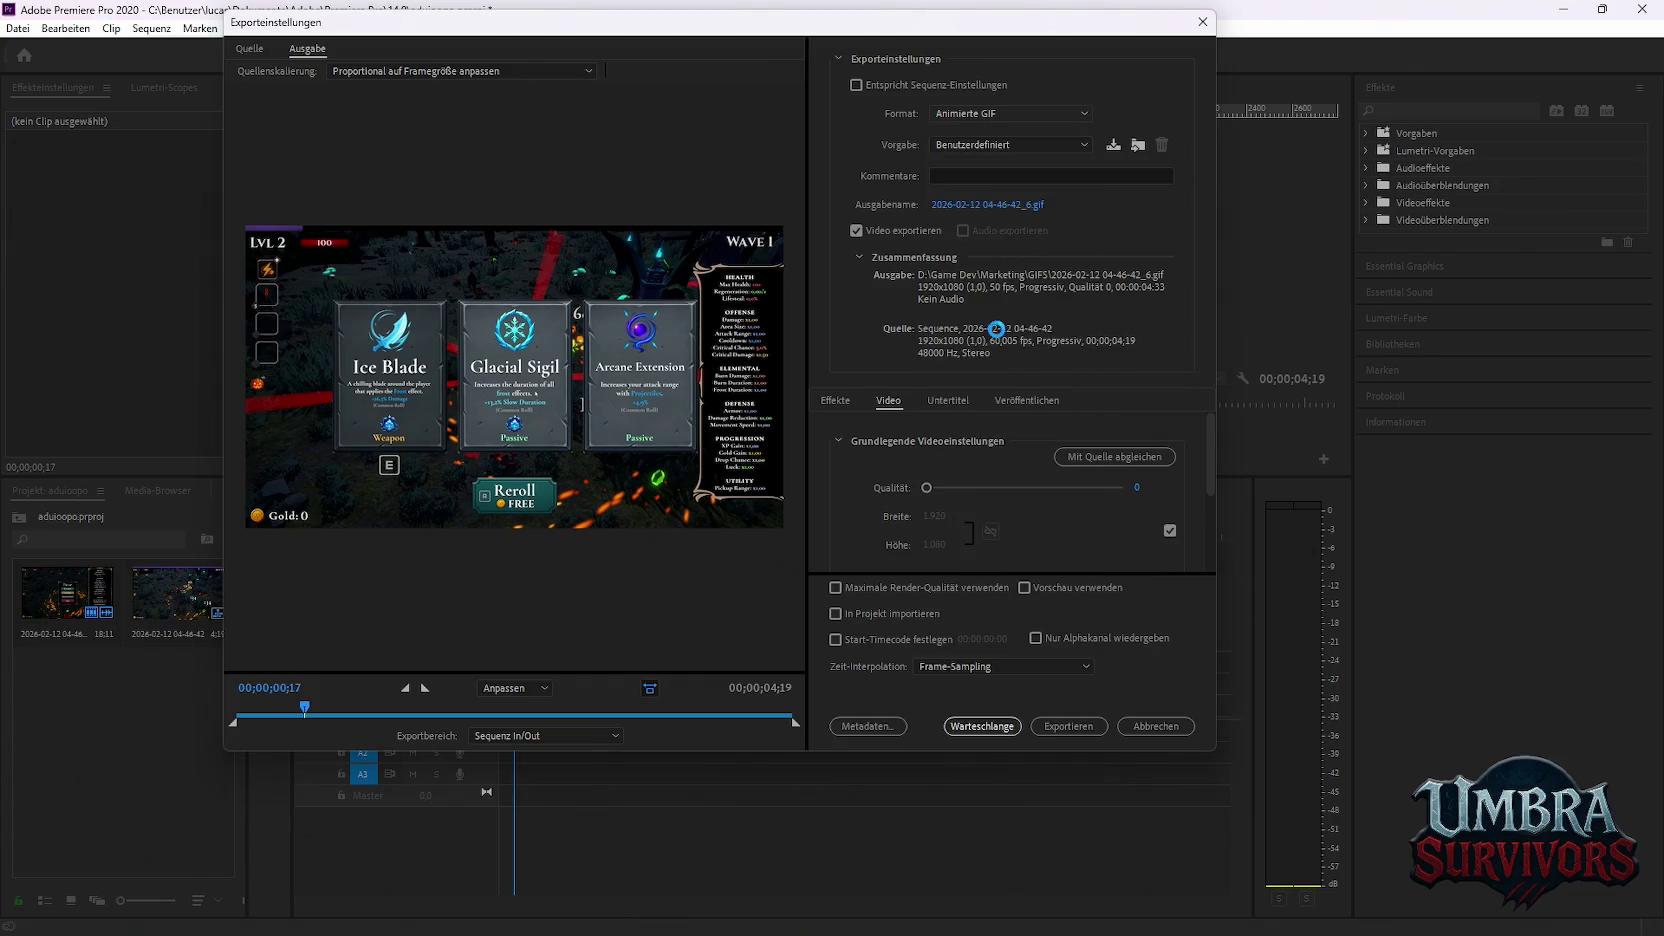
left_click(1000, 113)
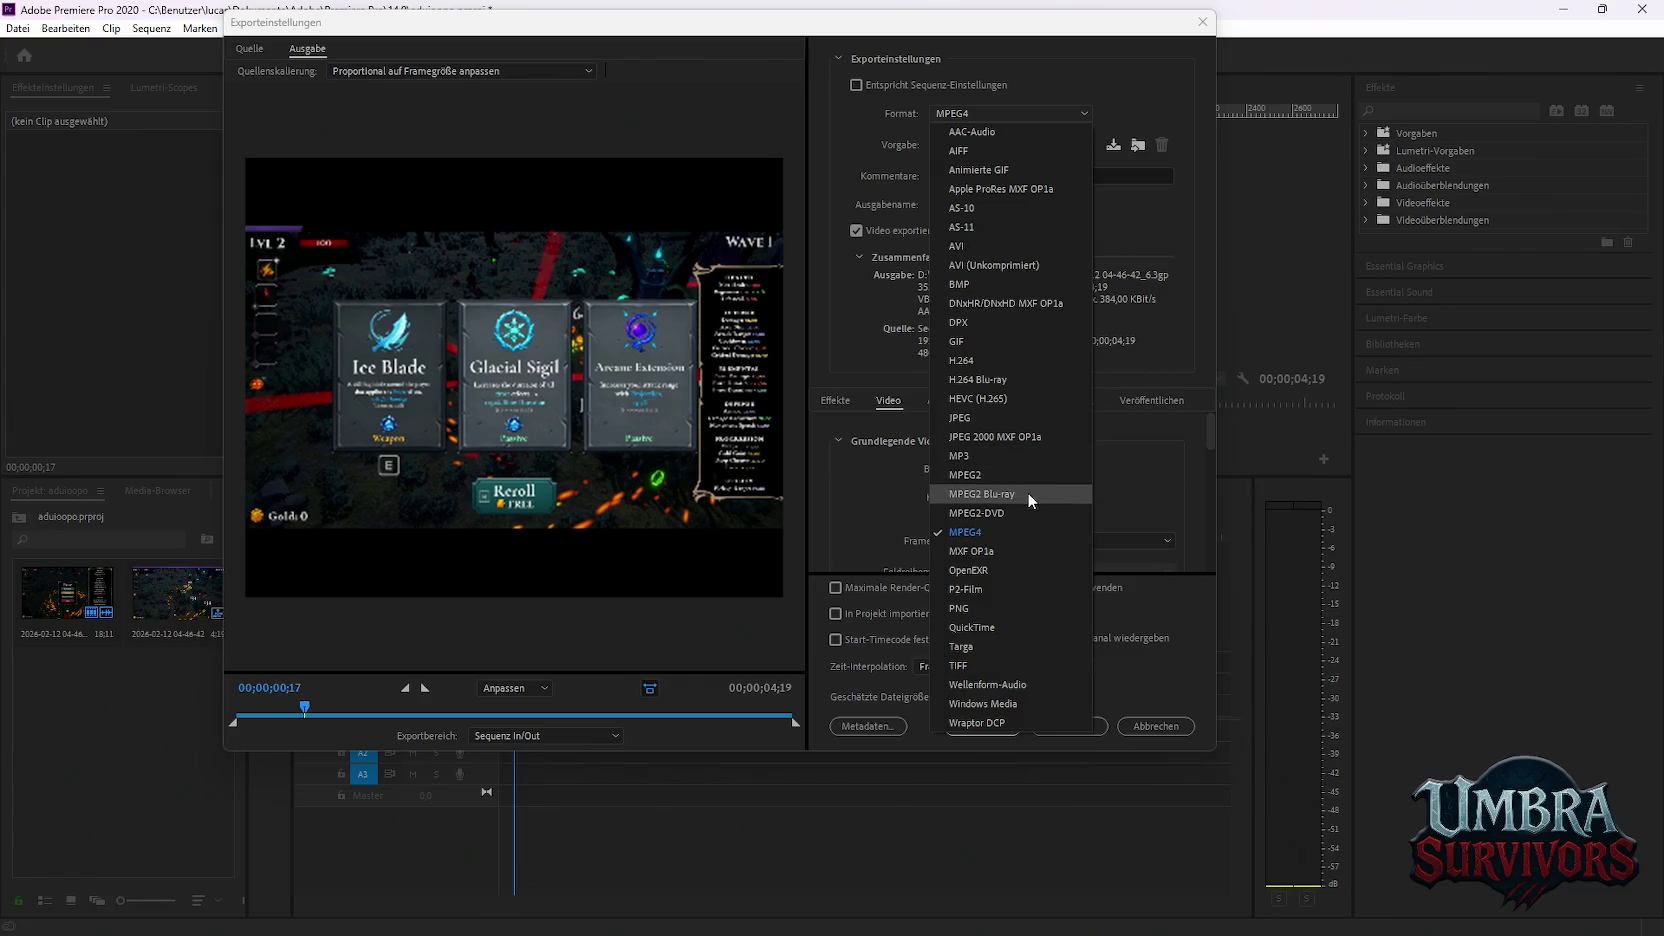
left_click(1115, 282)
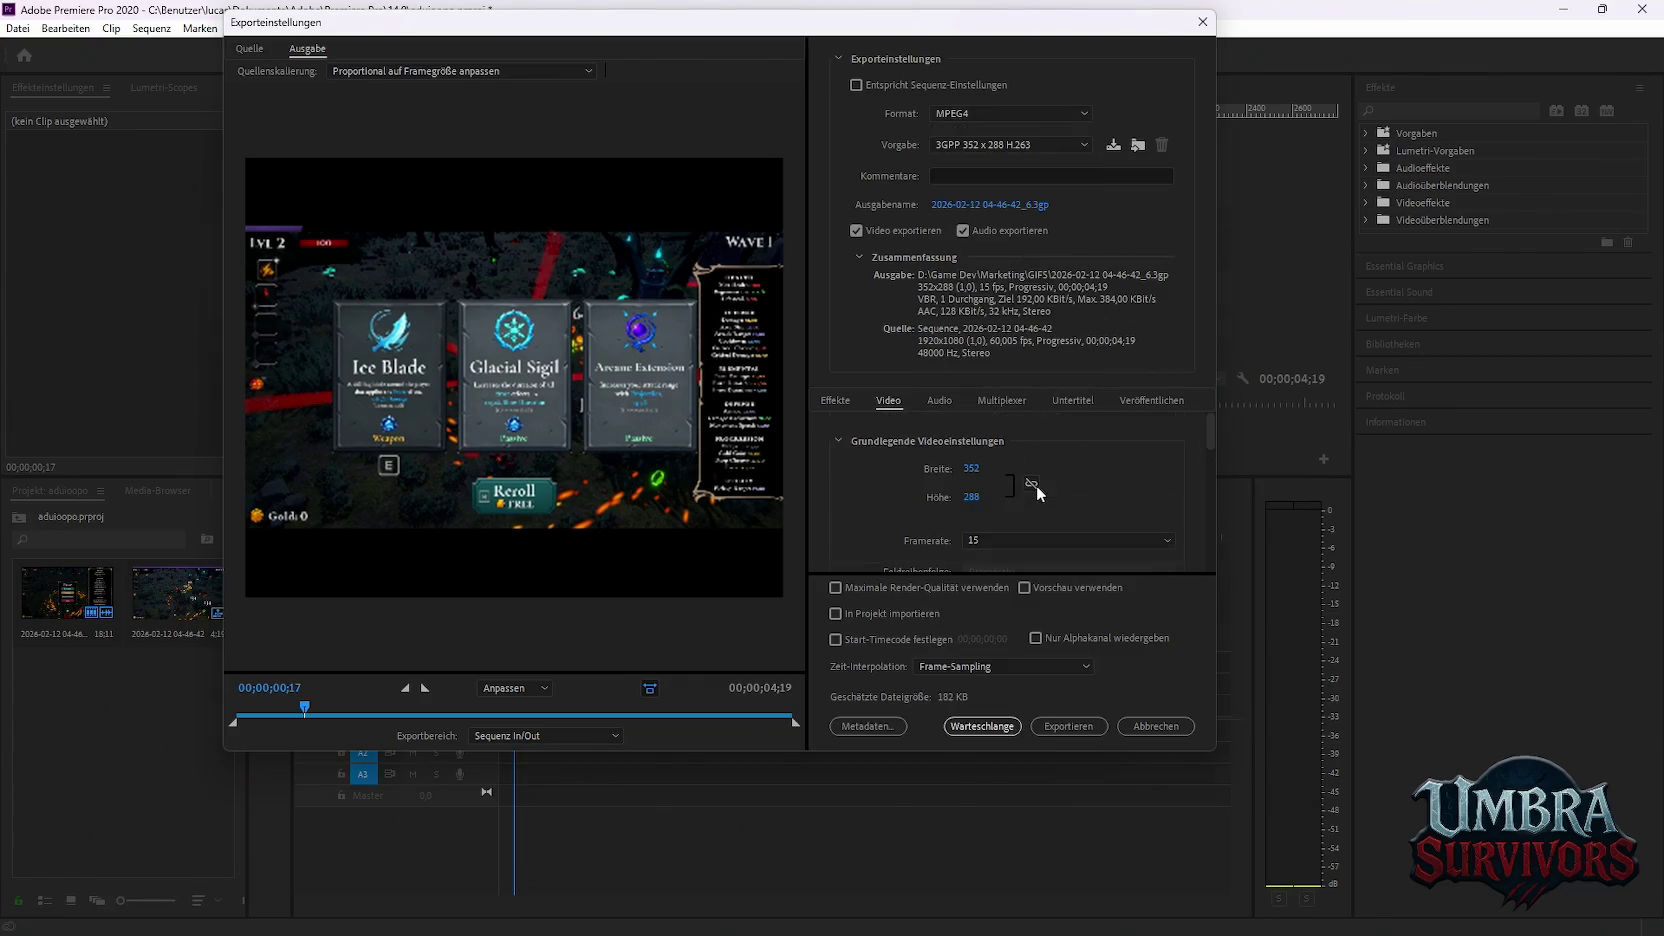
left_click(970, 472)
key("Return")
left_click(884, 428)
left_click(1203, 21)
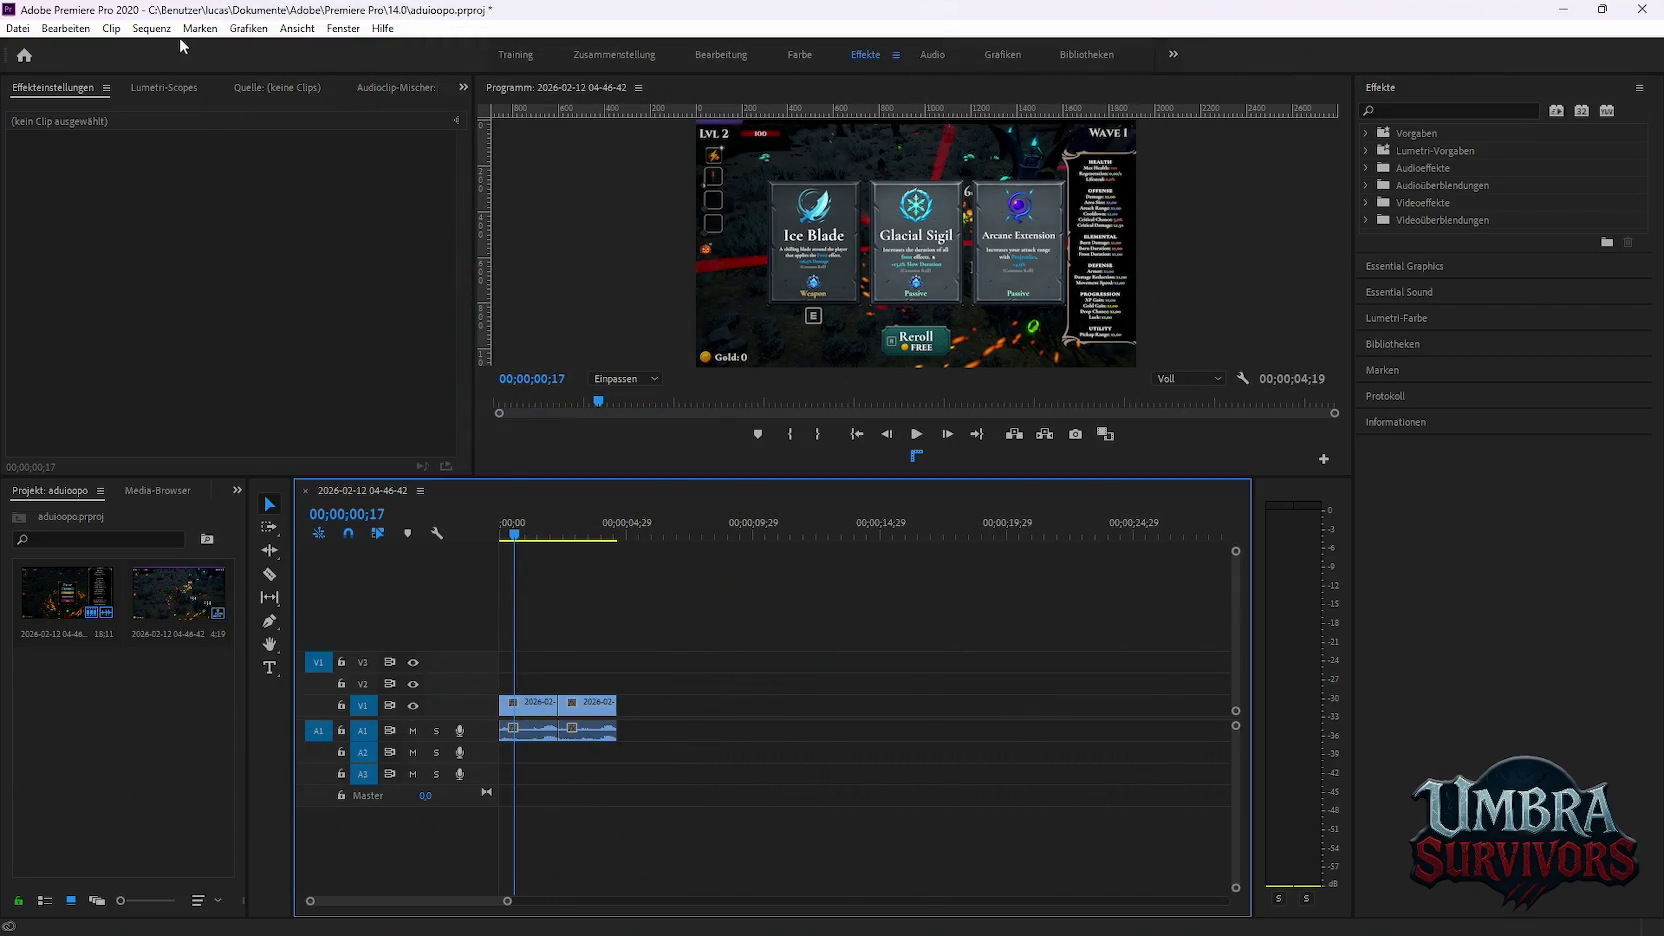
Check the current sequence settings, then close them
left_click(160, 28)
left_click(175, 47)
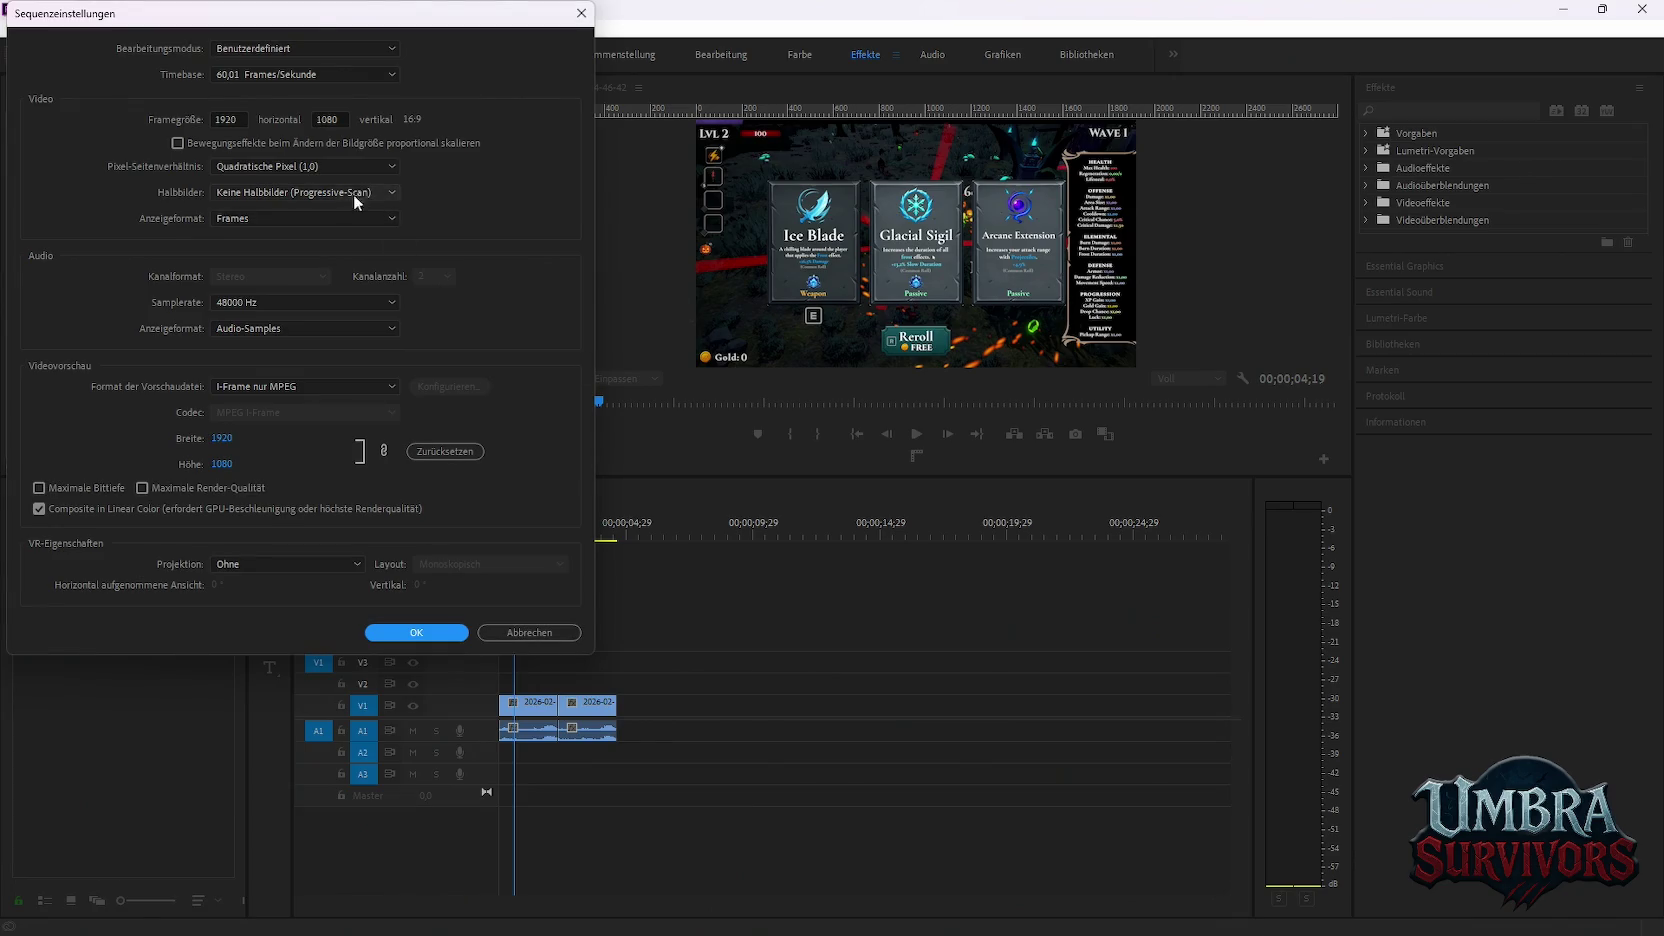
left_click(581, 13)
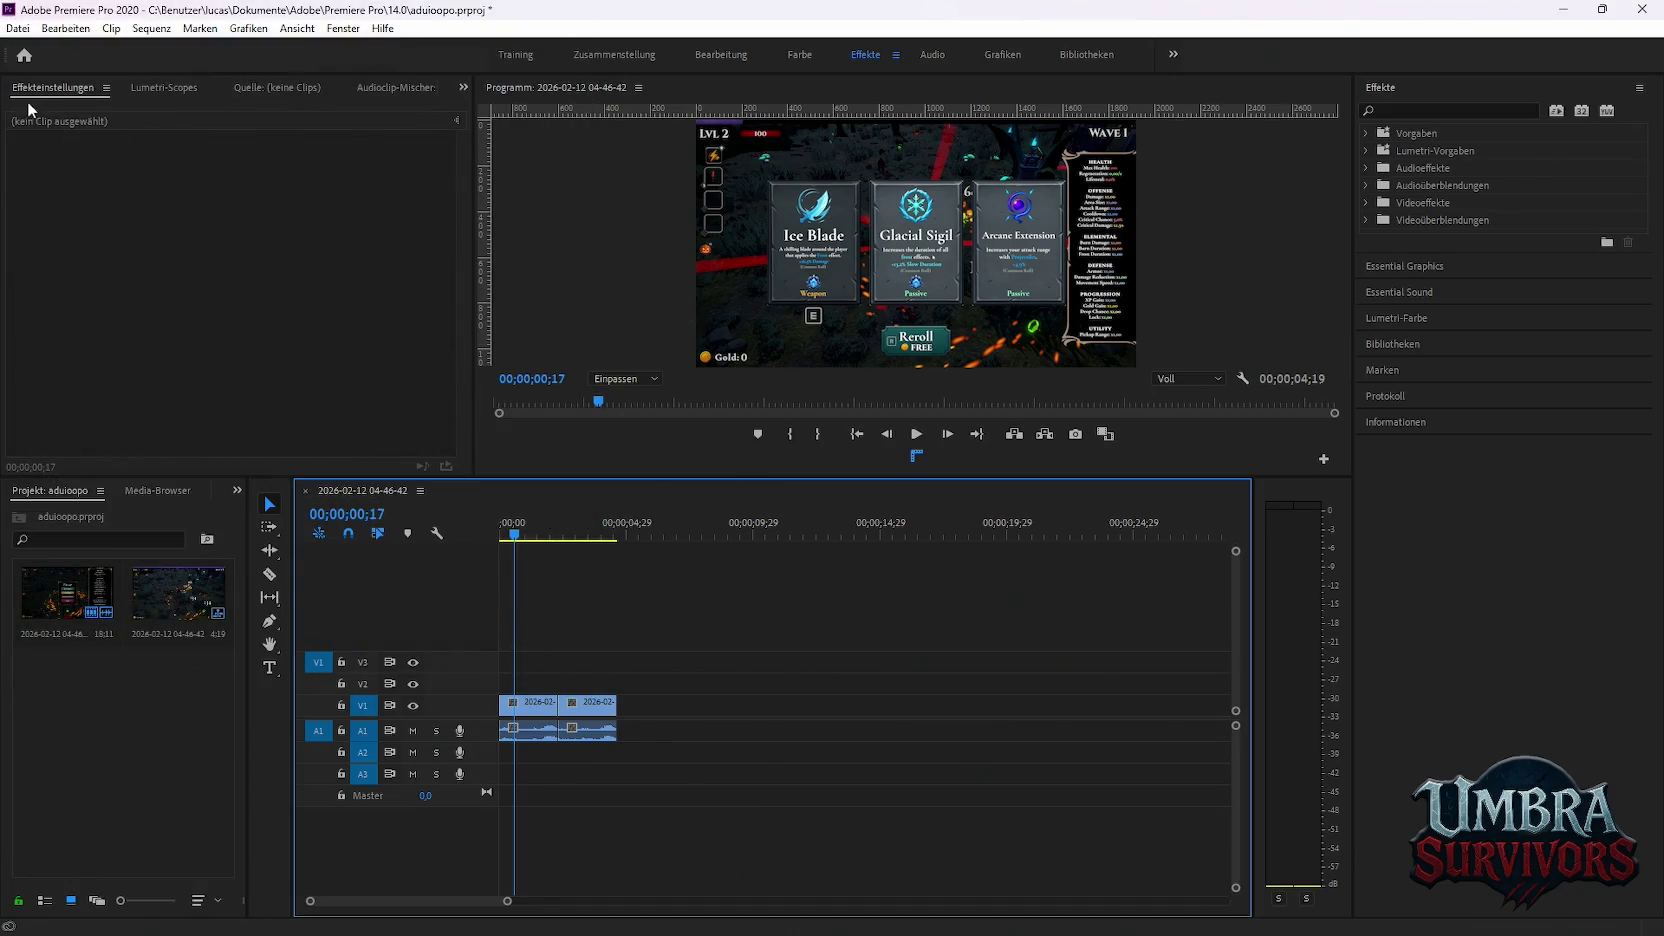
Set the media export to H.264 with CBR encoding at about 5.22 Mbit/s
left_click(17, 28)
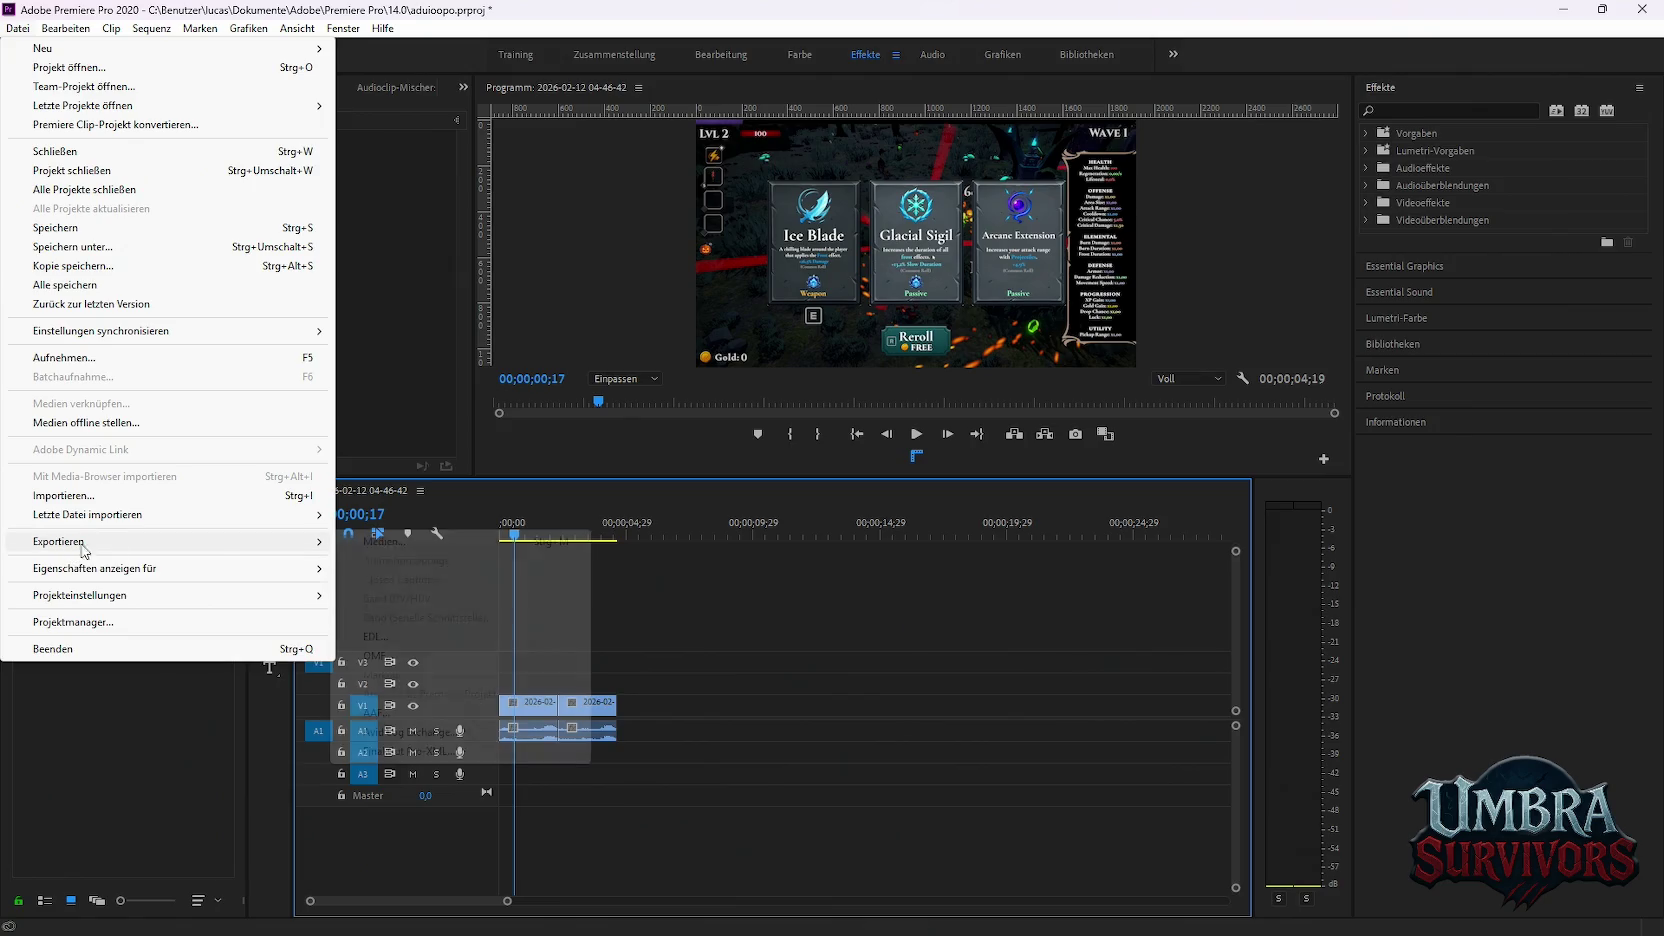
left_click(412, 543)
left_click(1008, 113)
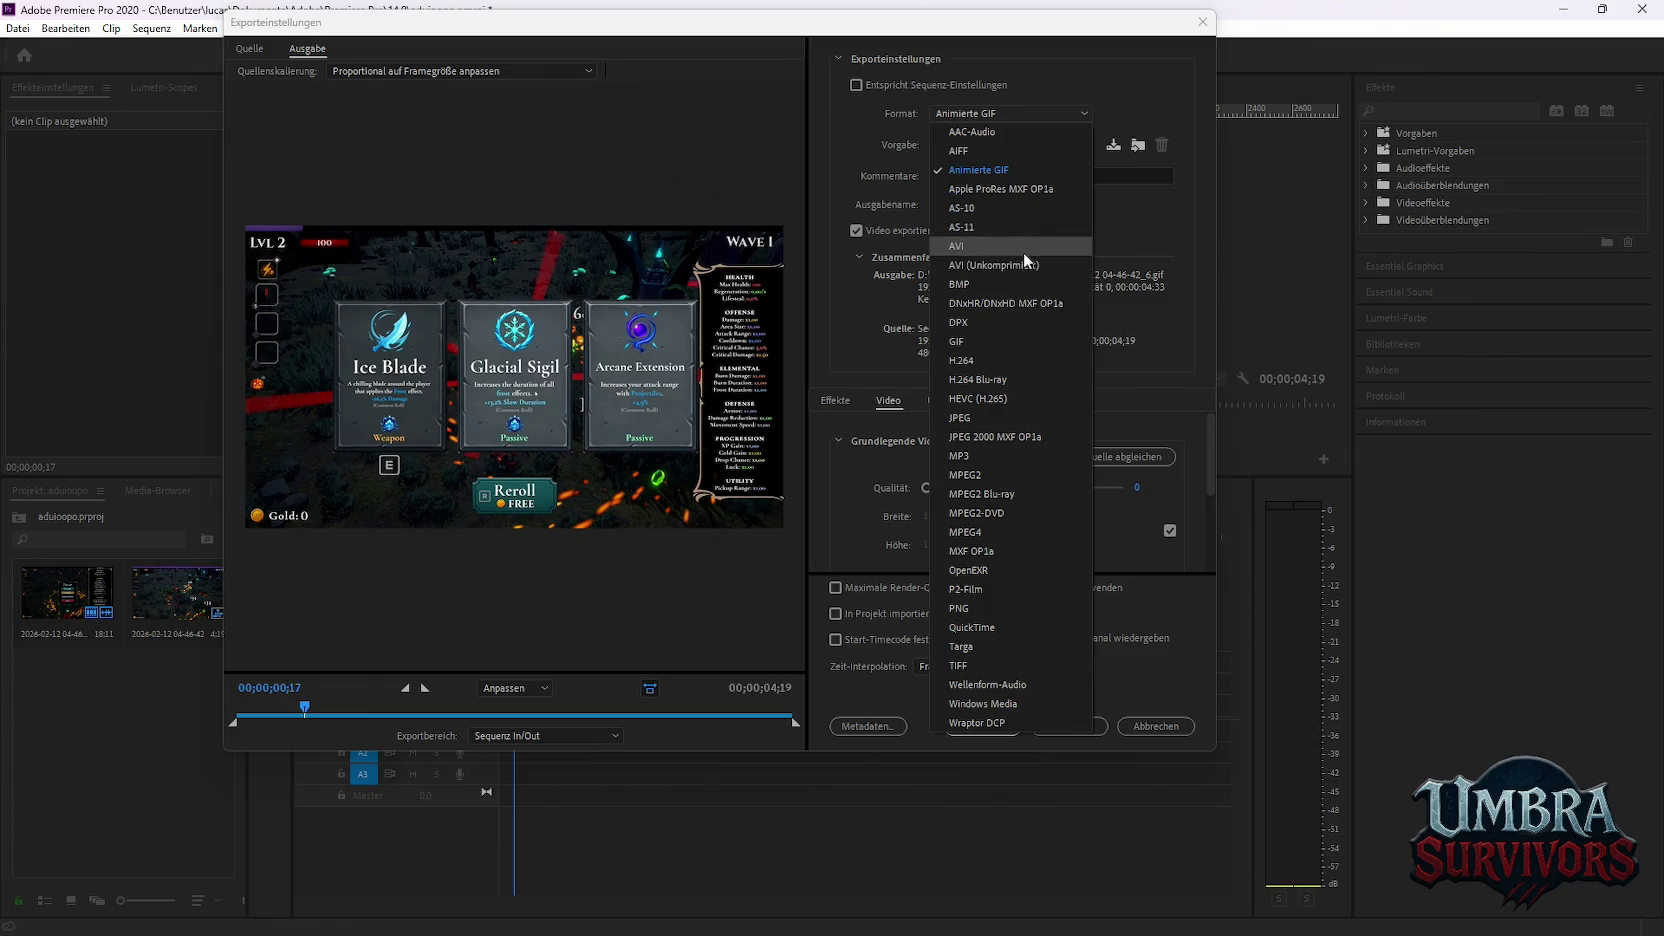
left_click(985, 360)
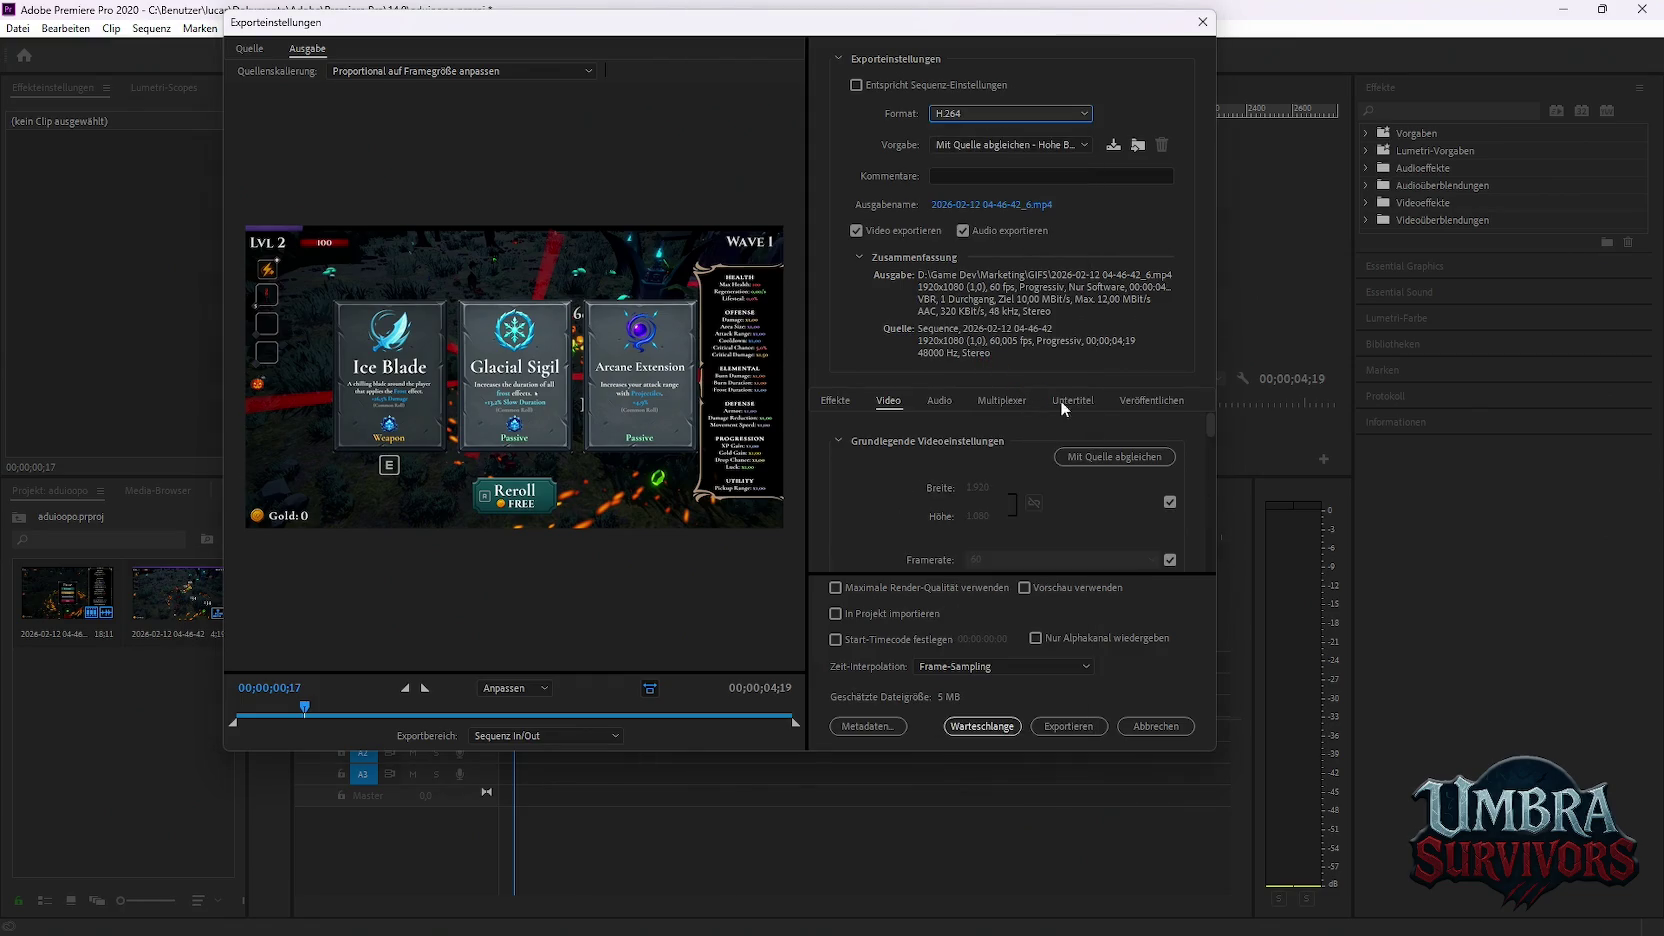
scroll(972, 446, "down", 3)
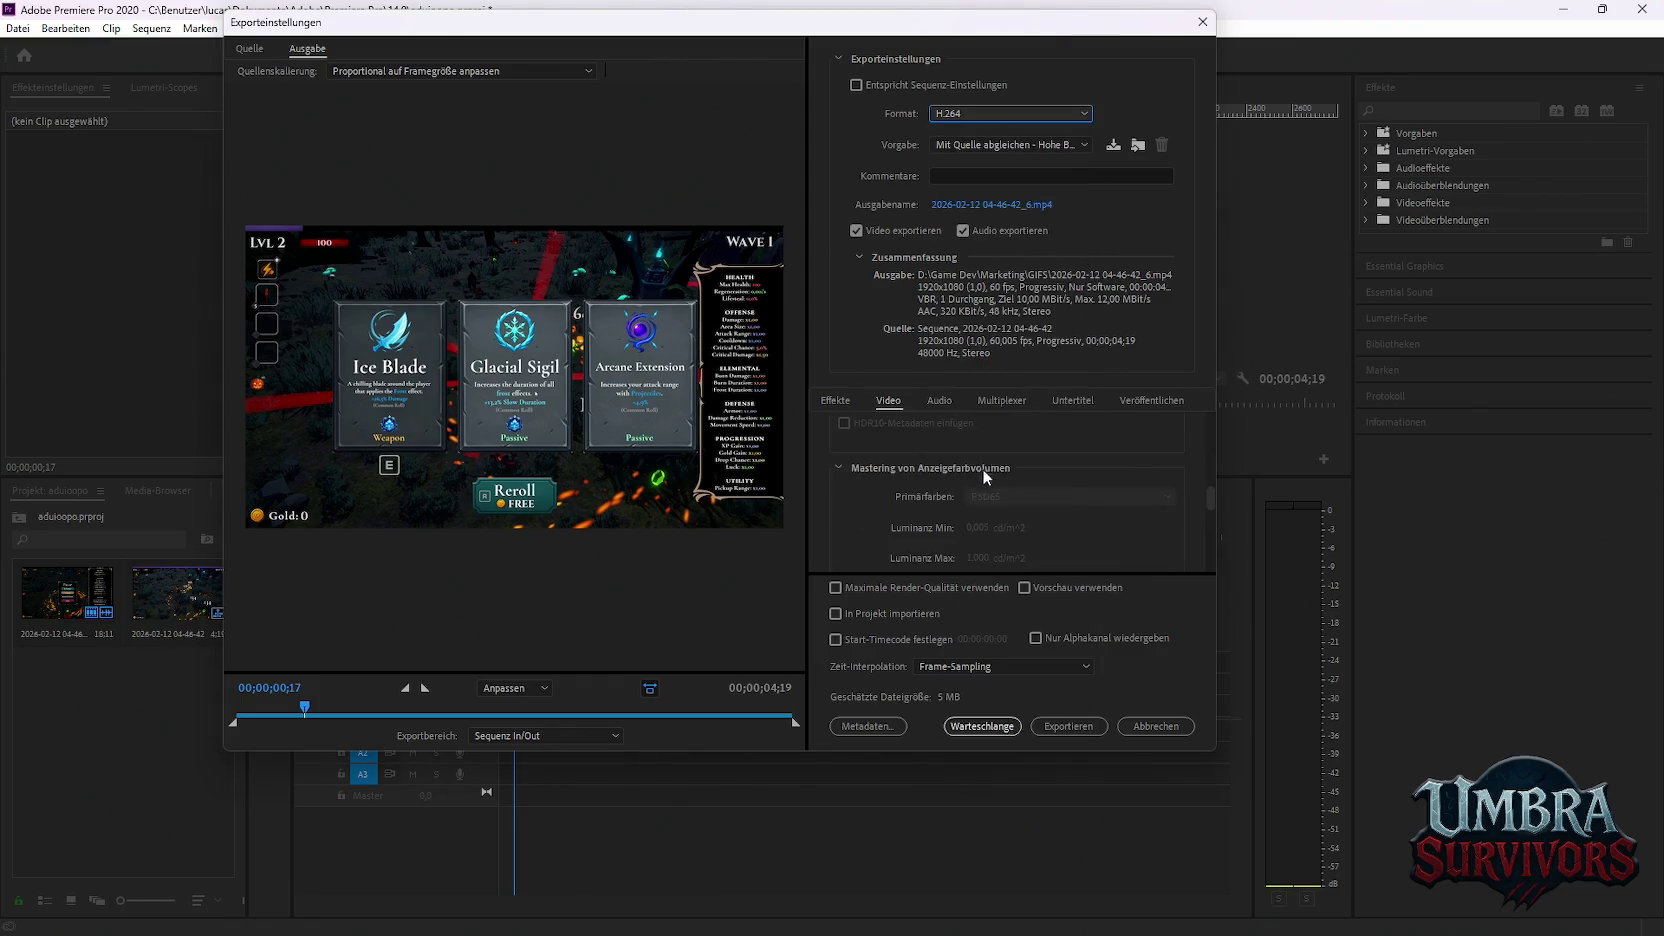
scroll(982, 468, "down", 3)
scroll(1017, 493, "down", 2)
left_click(1013, 441)
left_click(1010, 458)
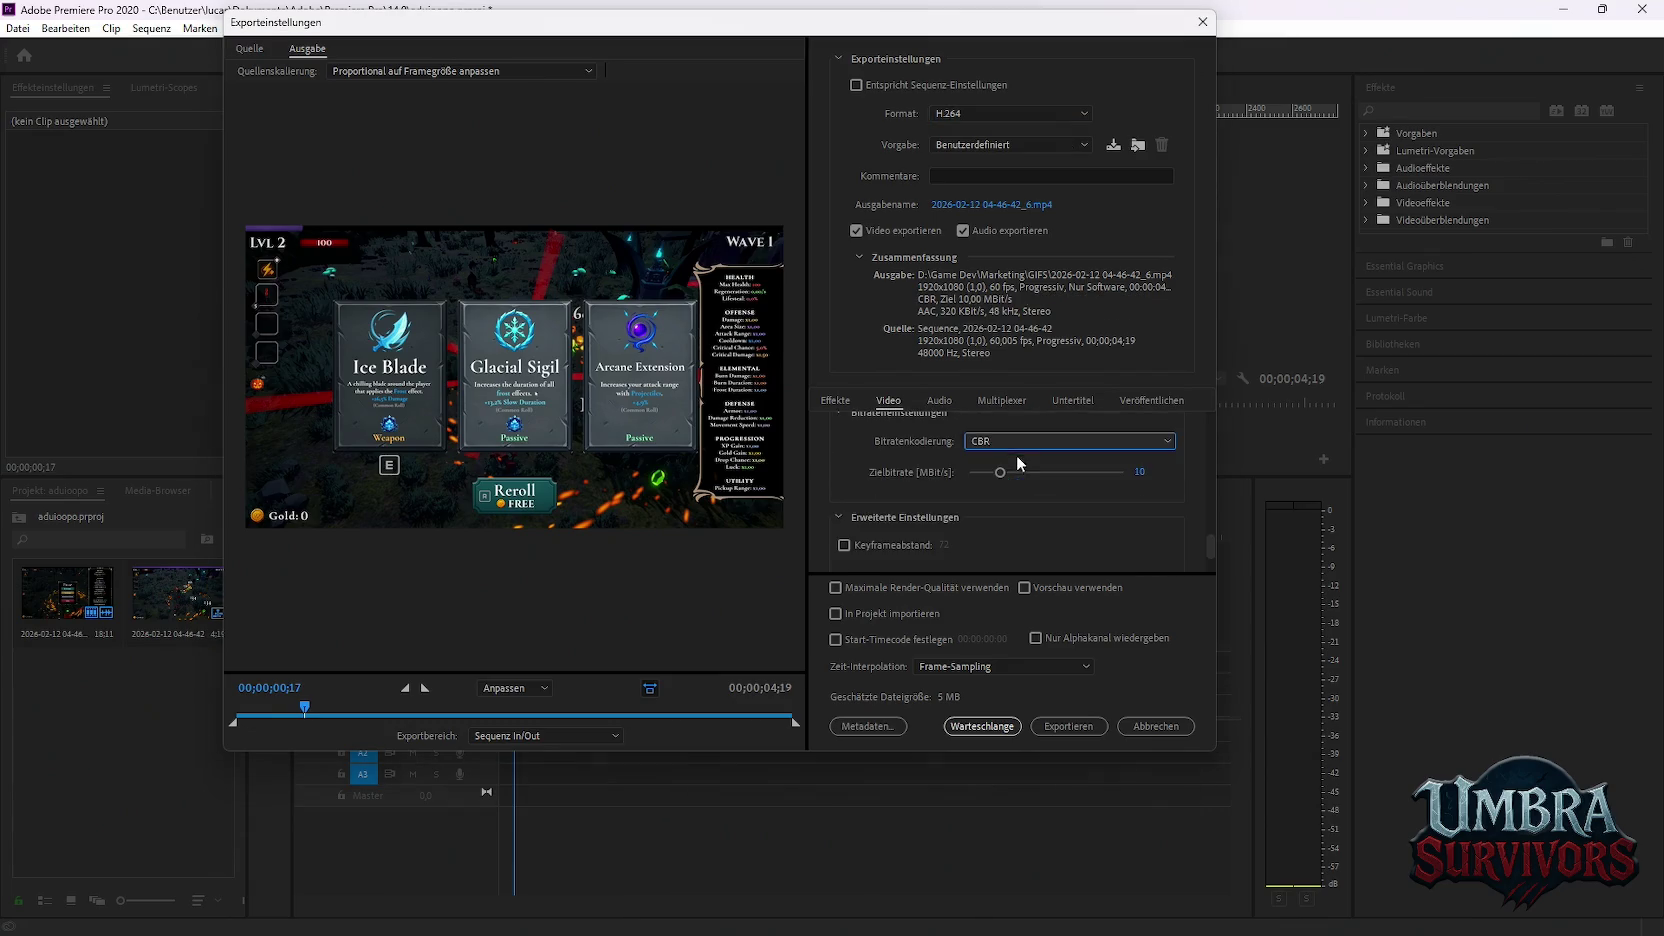
left_click_drag(1000, 472, 1005, 479)
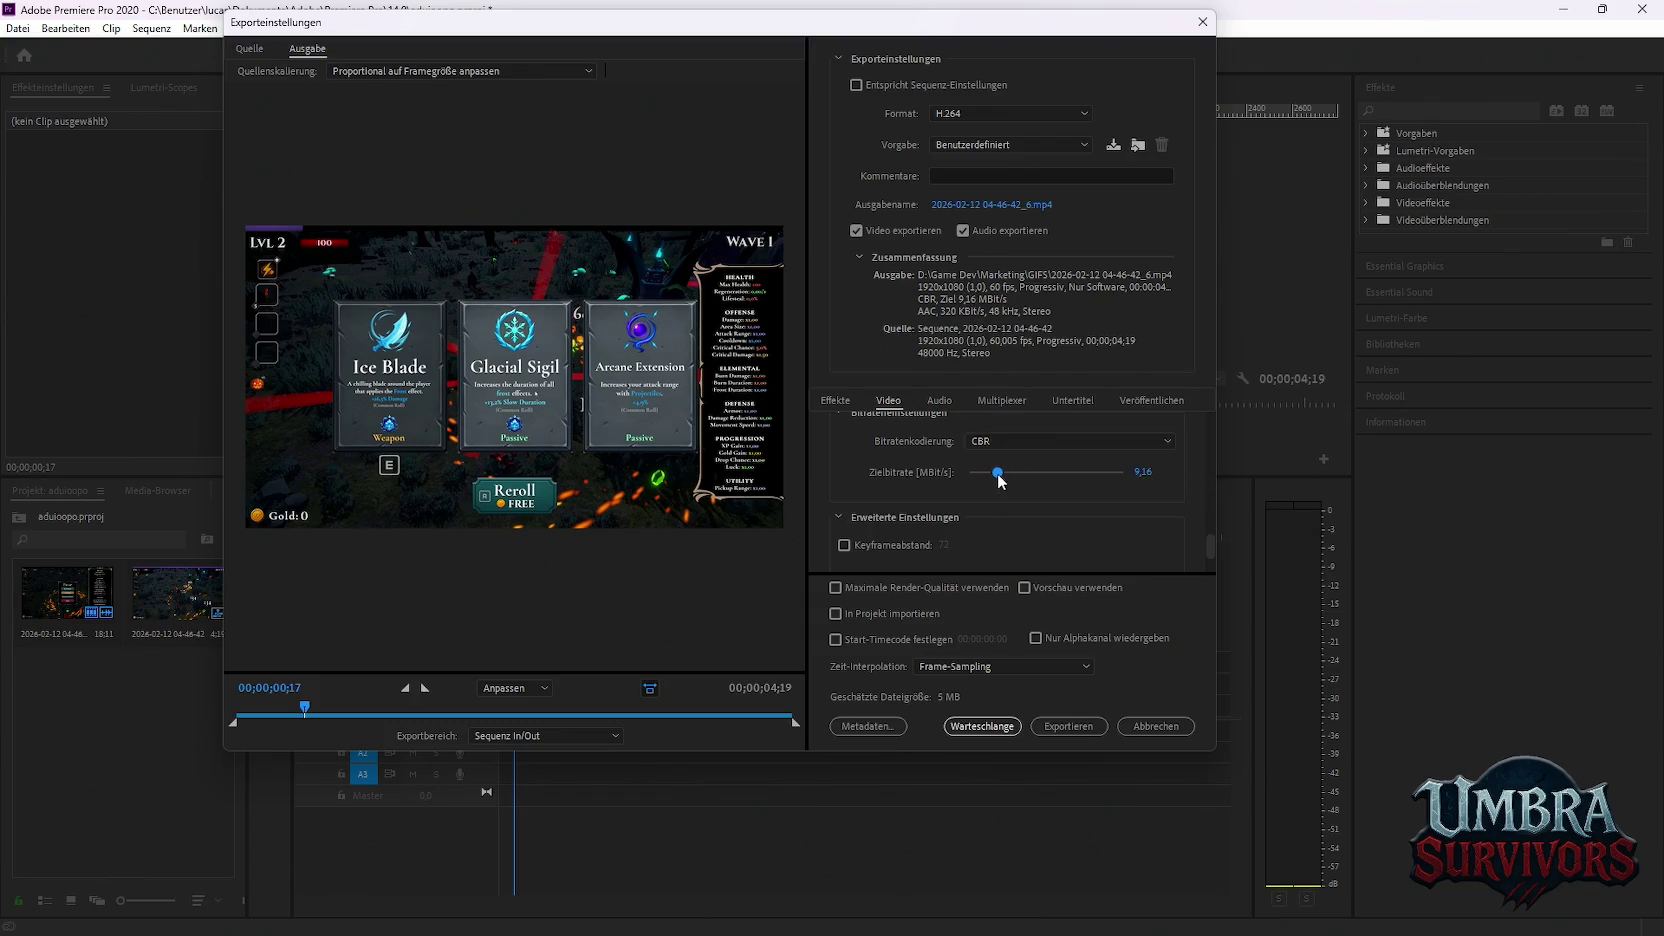
left_click_drag(999, 481, 986, 480)
Queue the export in Media Encoder, start encoding, and return to Premiere
left_click(968, 728)
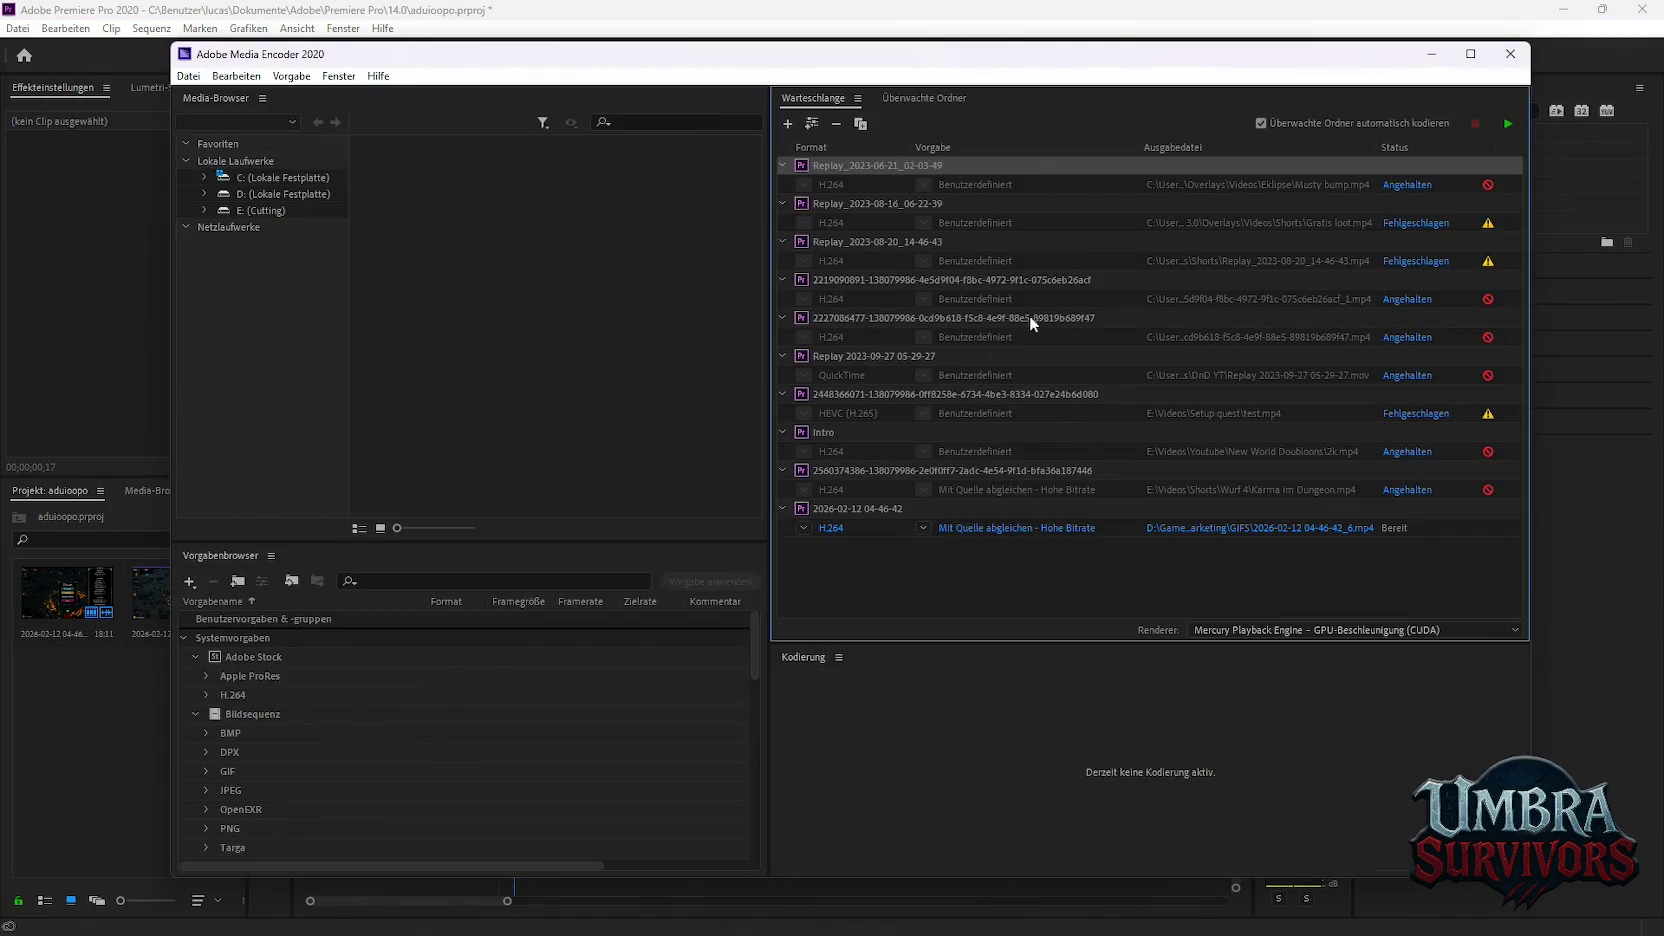
left_click(1508, 123)
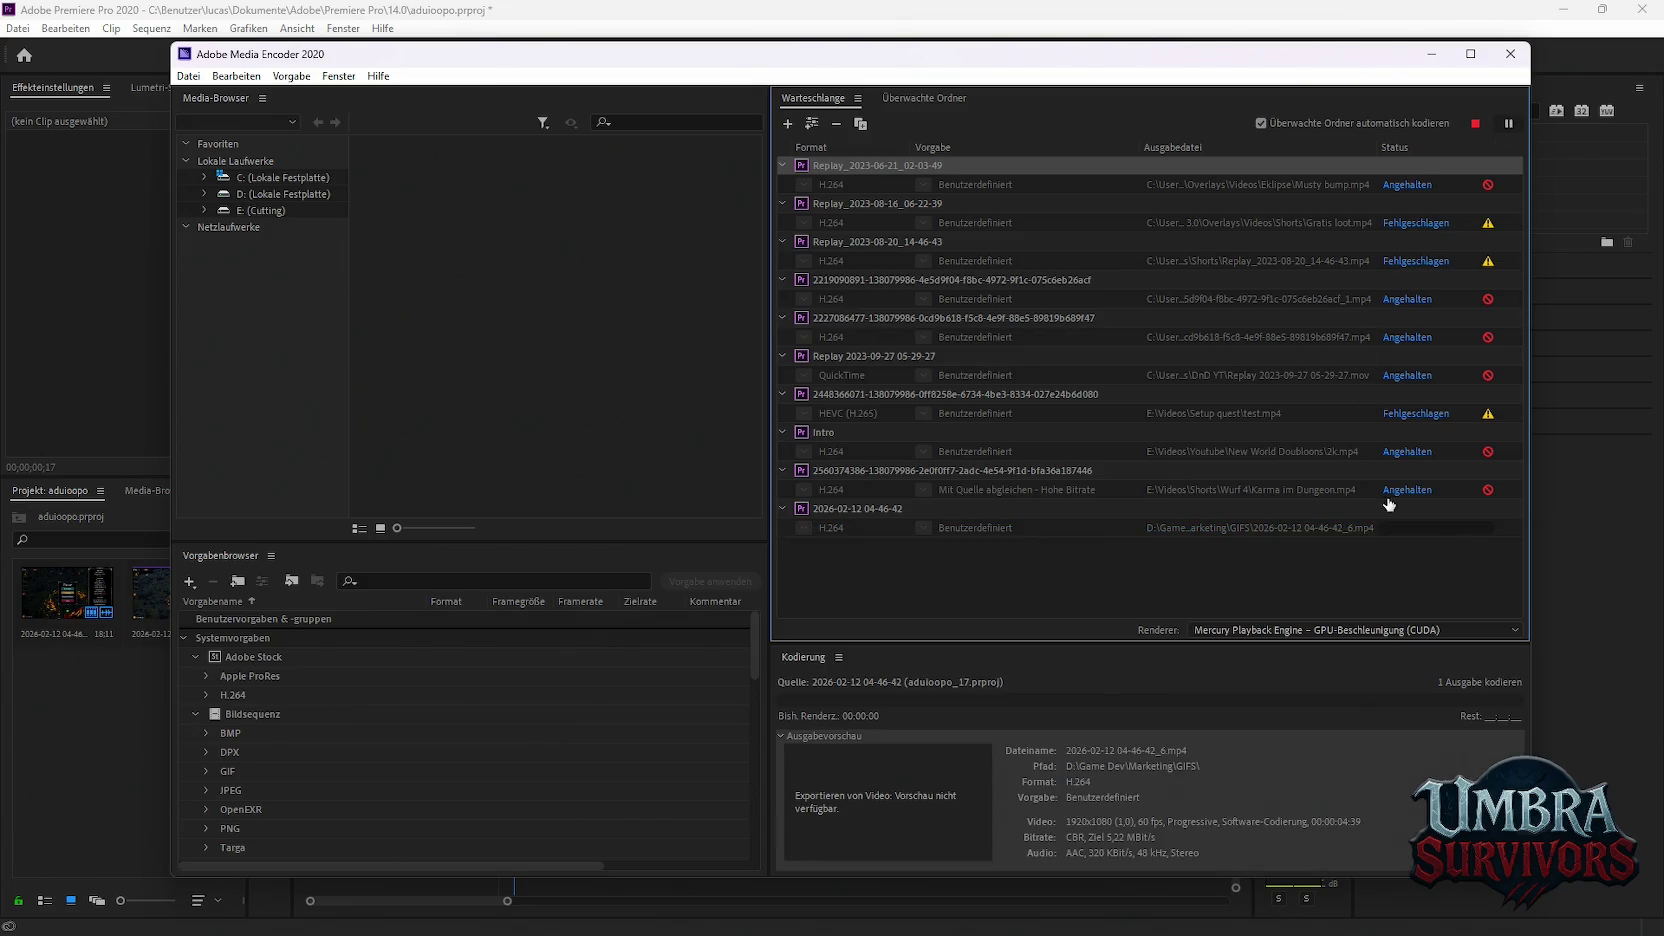
left_click(1554, 621)
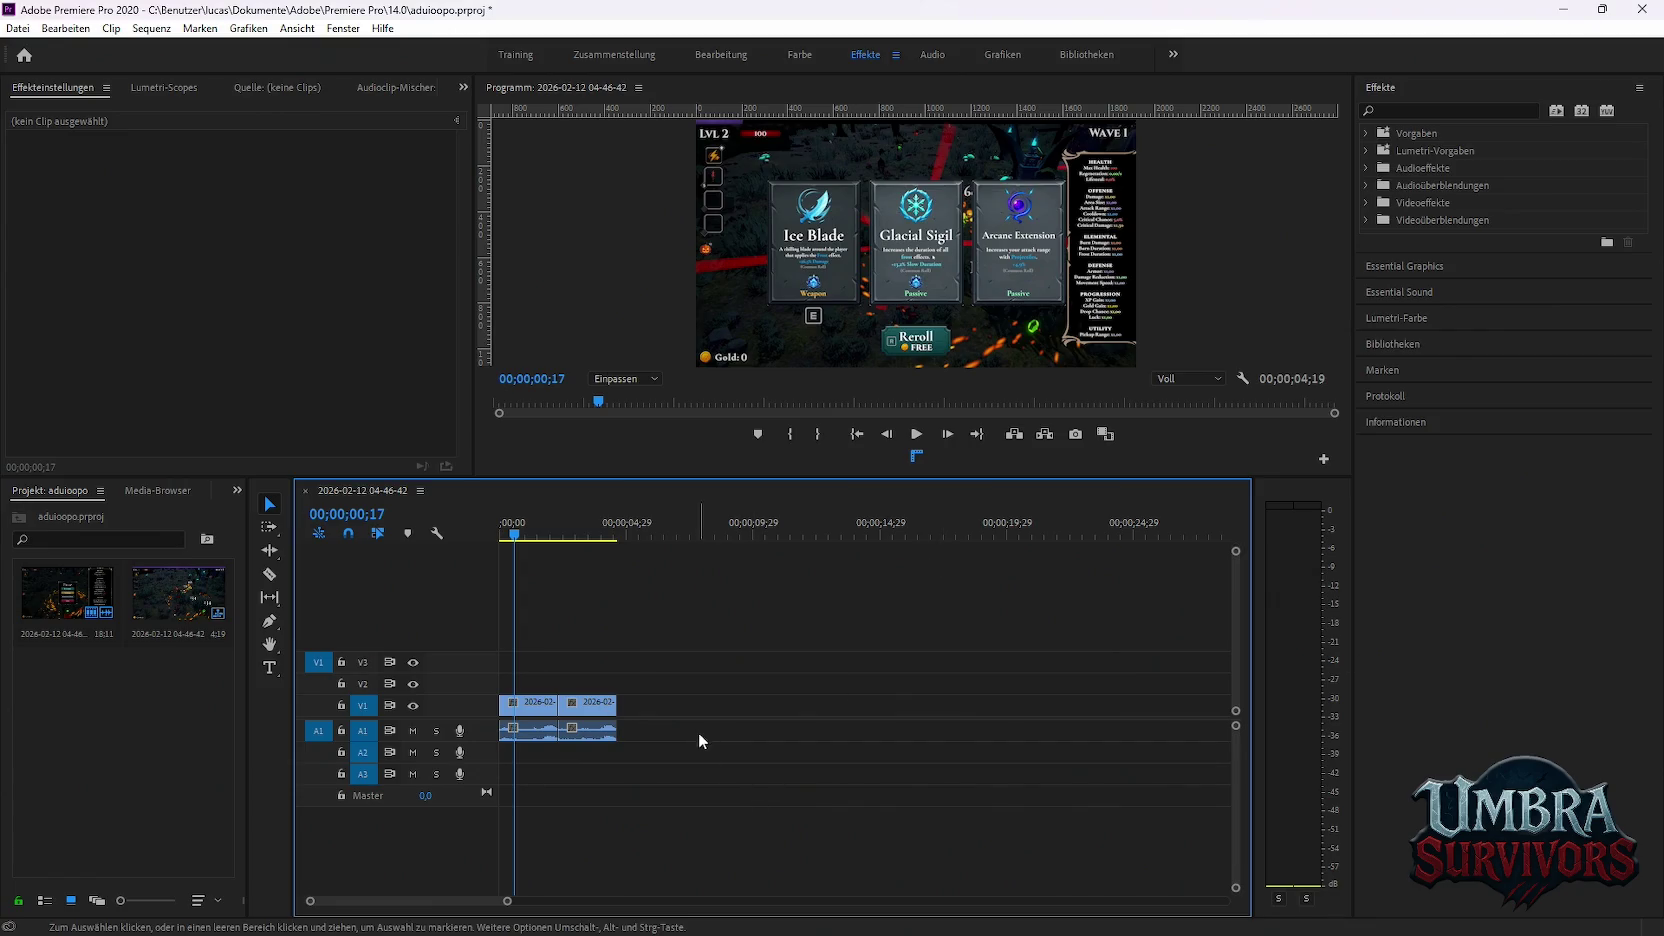
Marquee-select the remaining V1/A1 clip pieces and delete them from the timeline
left_click(46, 31)
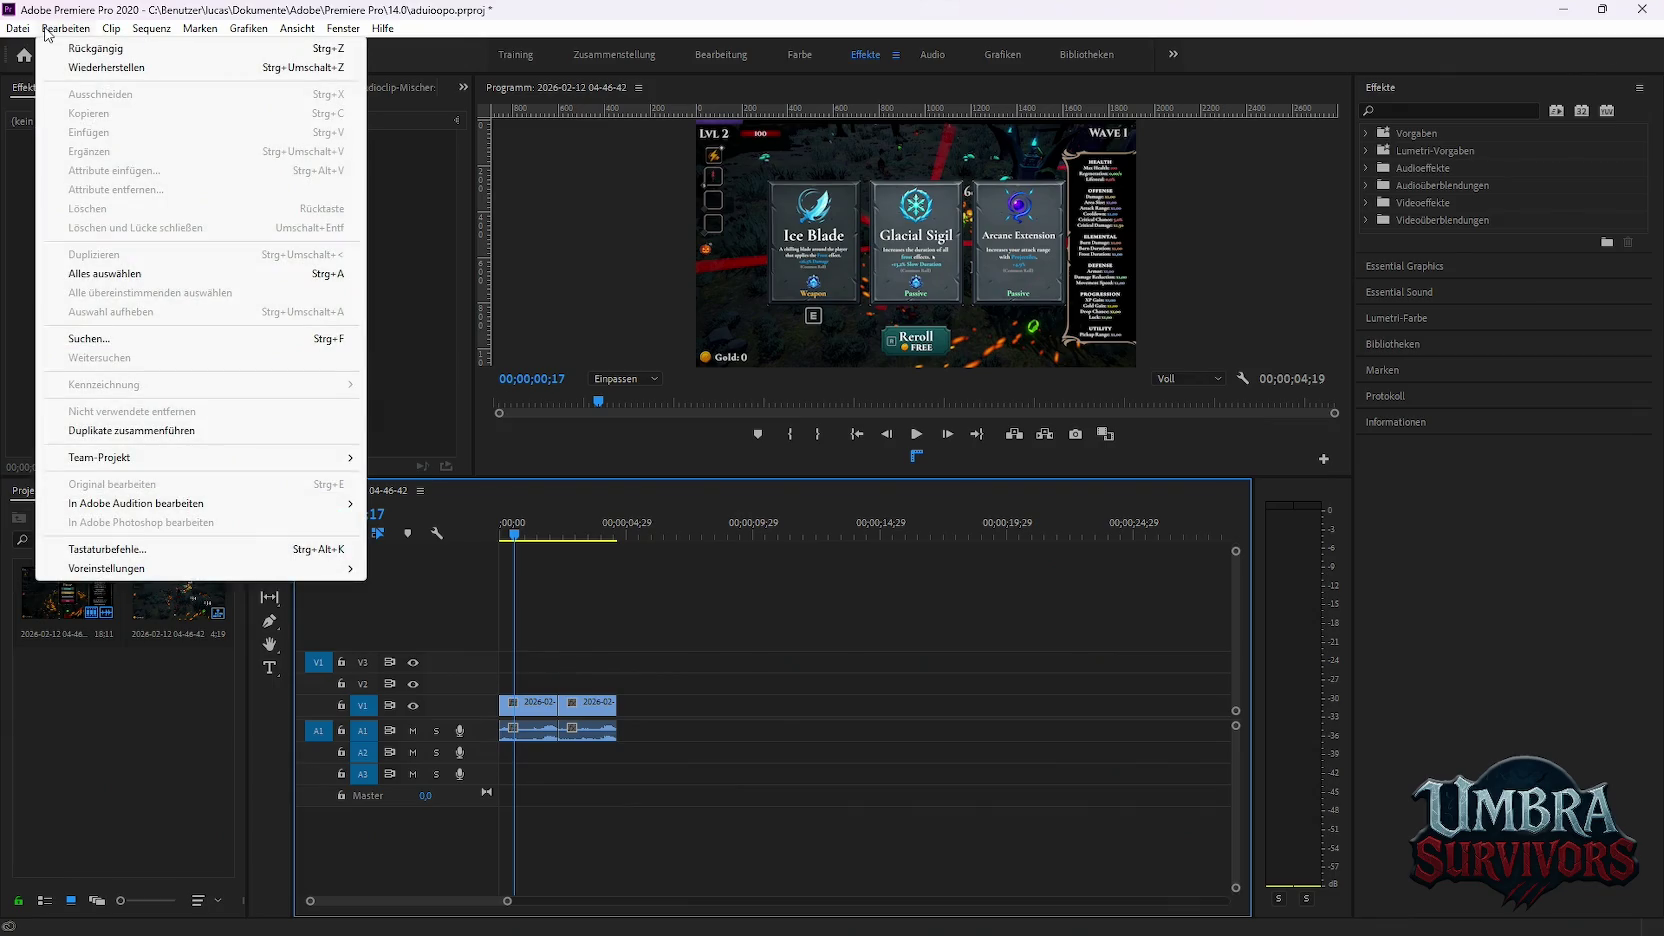
left_click(848, 686)
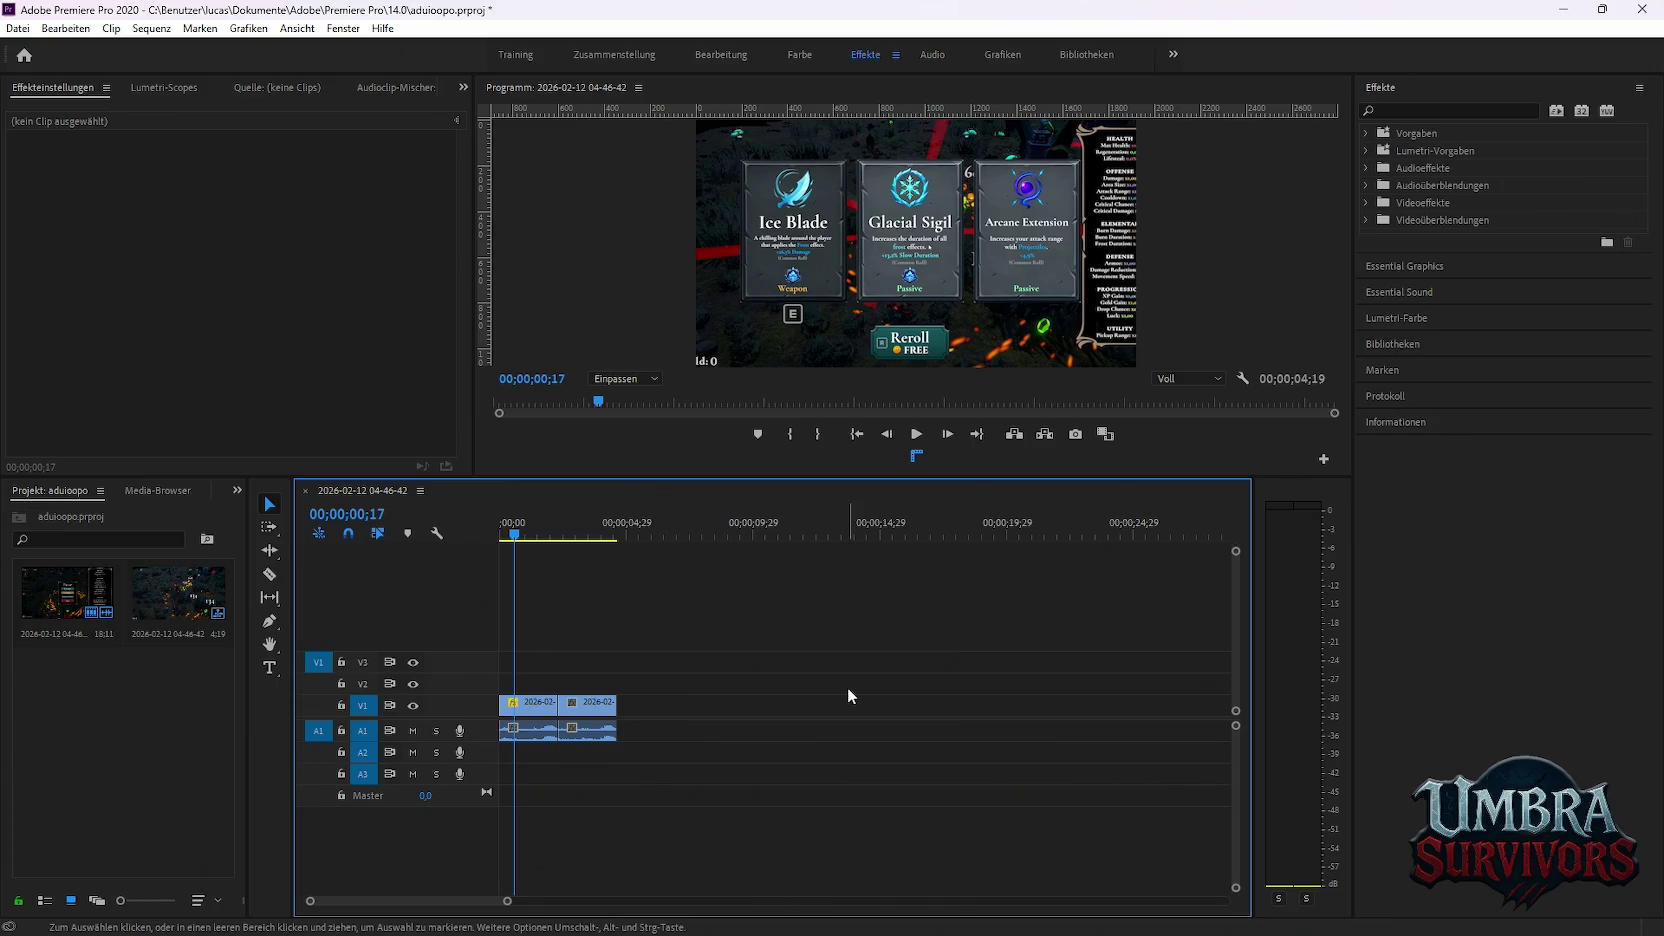
key("shift")
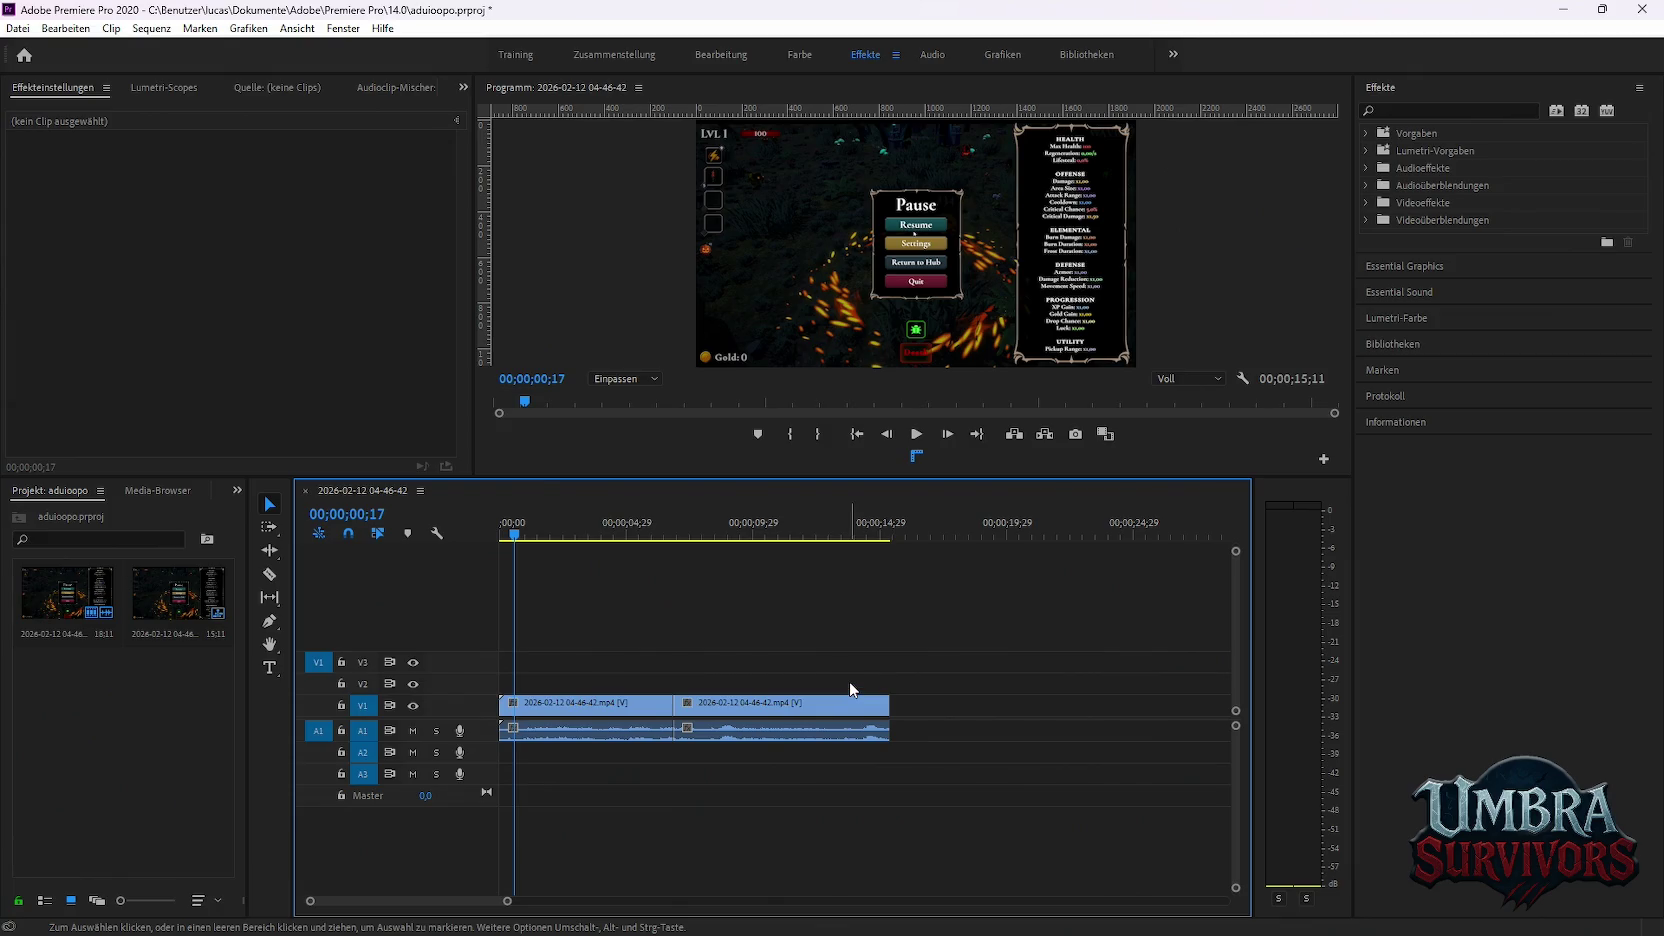
left_click(757, 717)
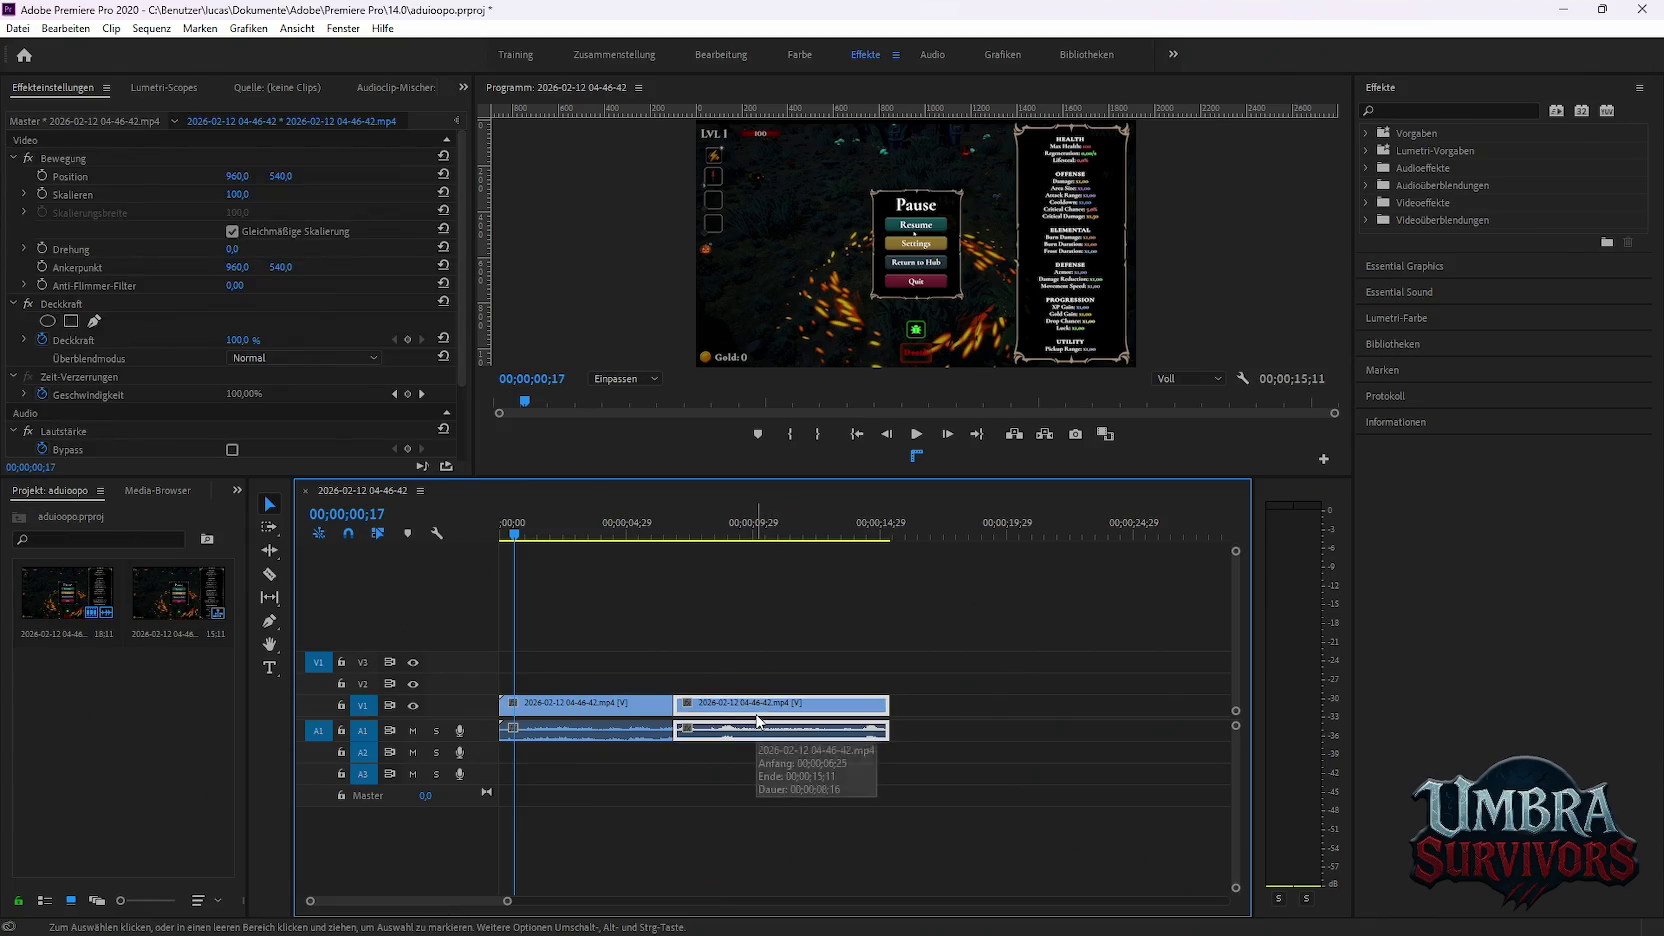
key("ctrl+z")
key("ctrl+z")
key("ctrl+z")
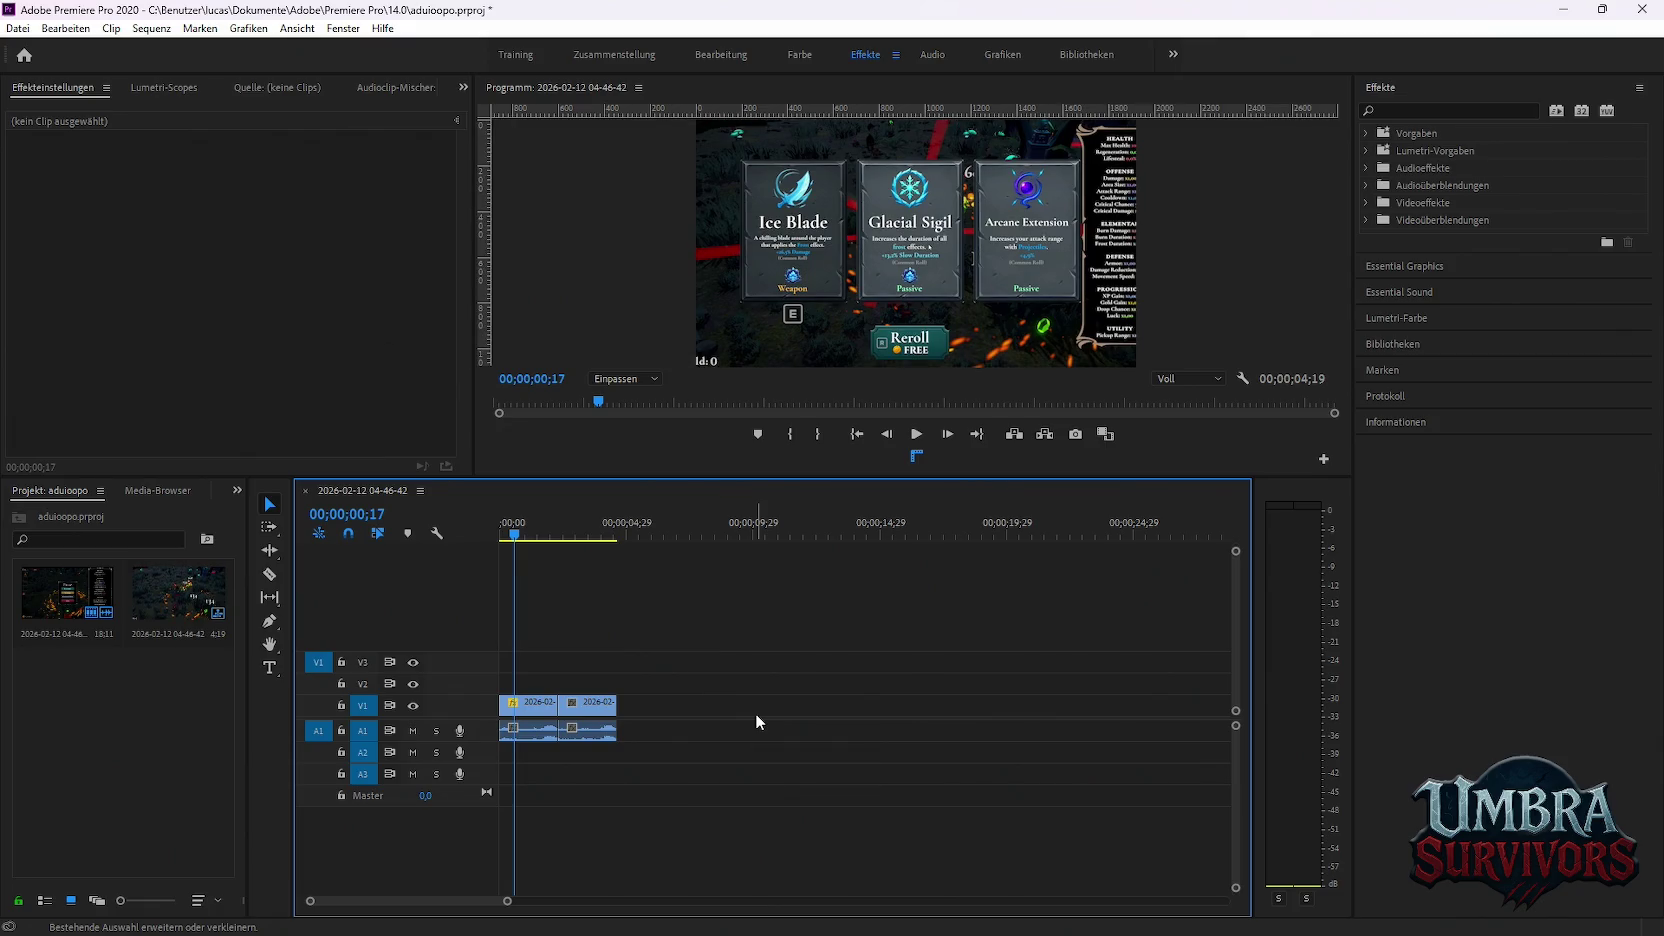
left_click_drag(677, 647, 497, 827)
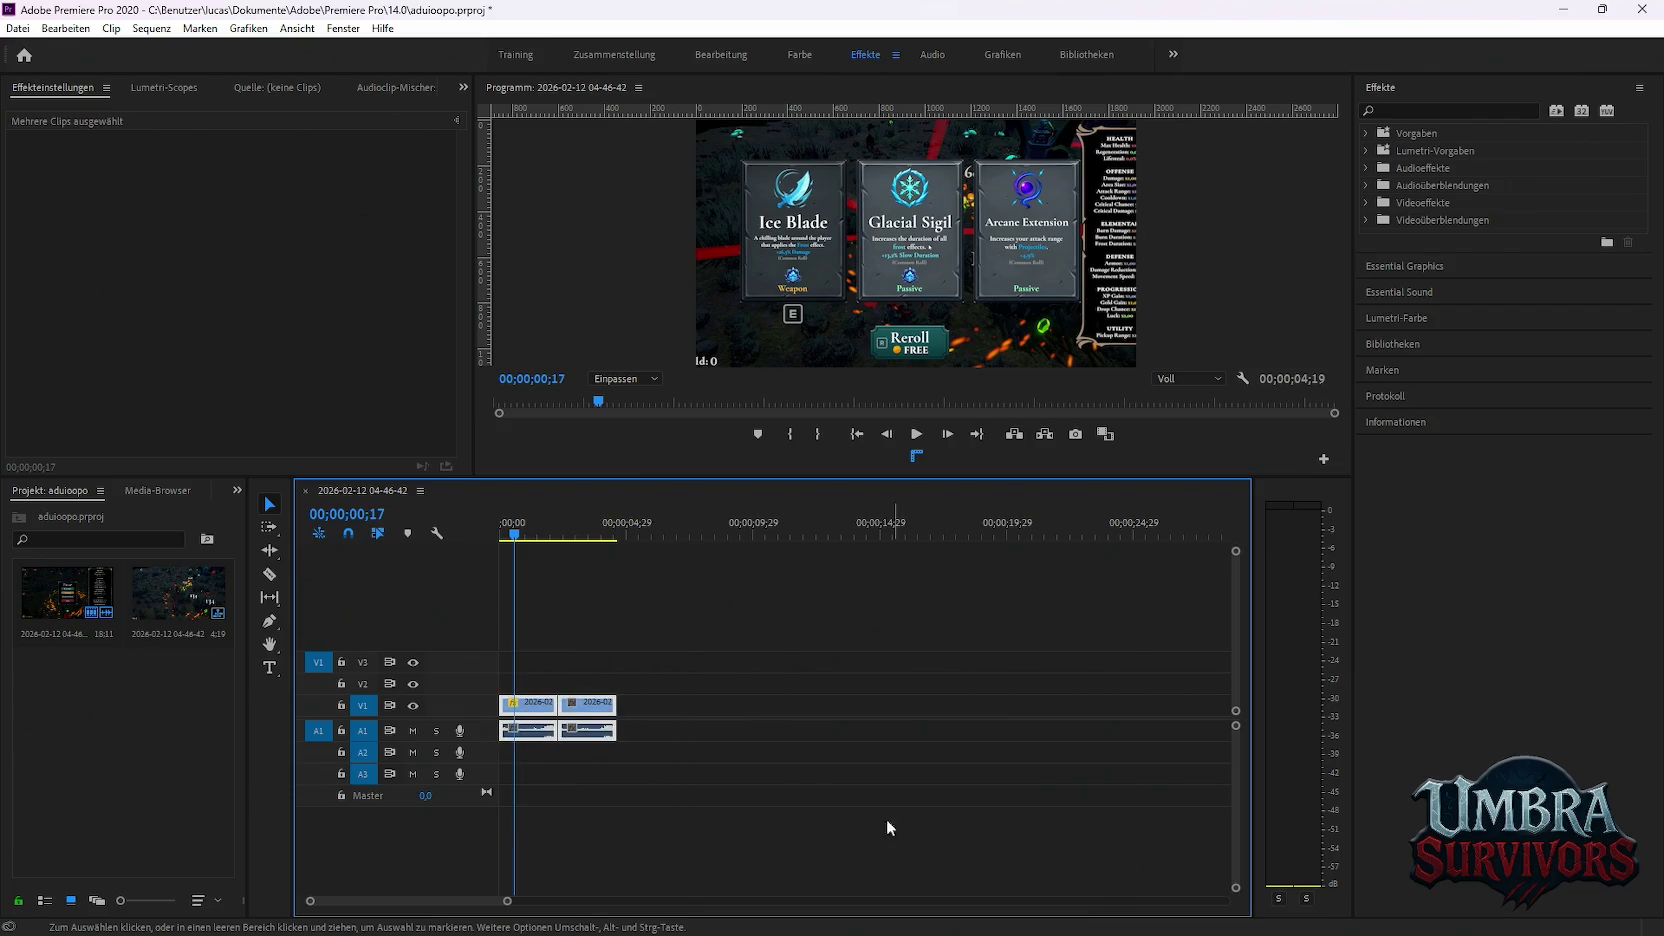
key("Delete")
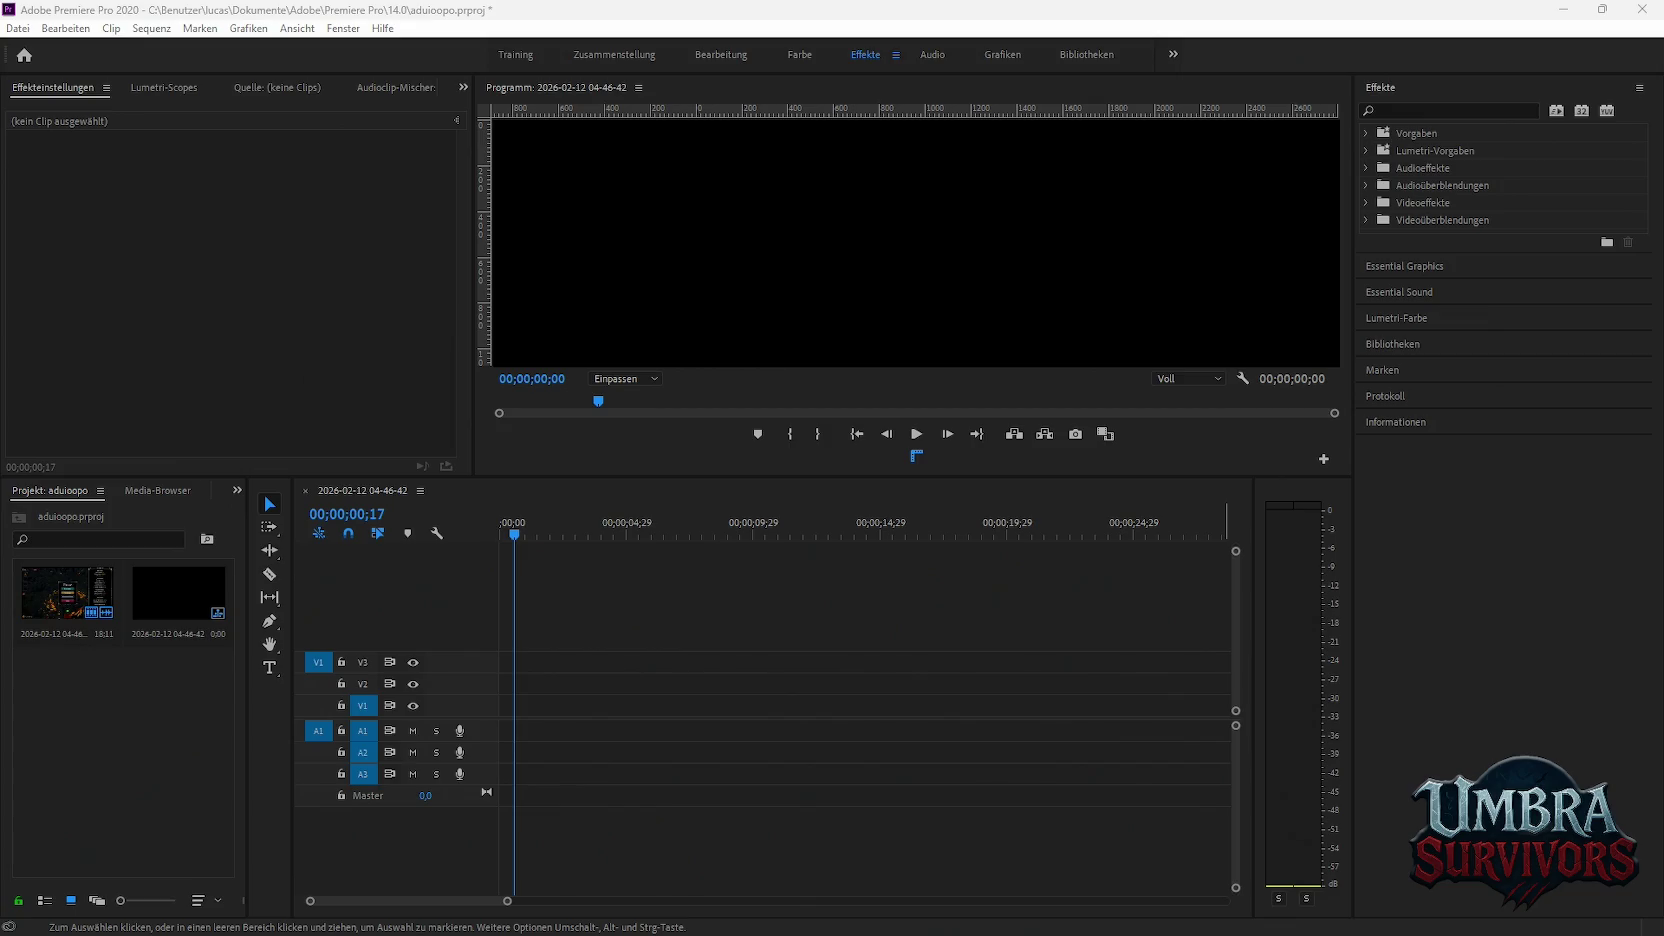
Add the new gameplay clip and make the sequence match its settings
left_click_drag(66, 592, 515, 730)
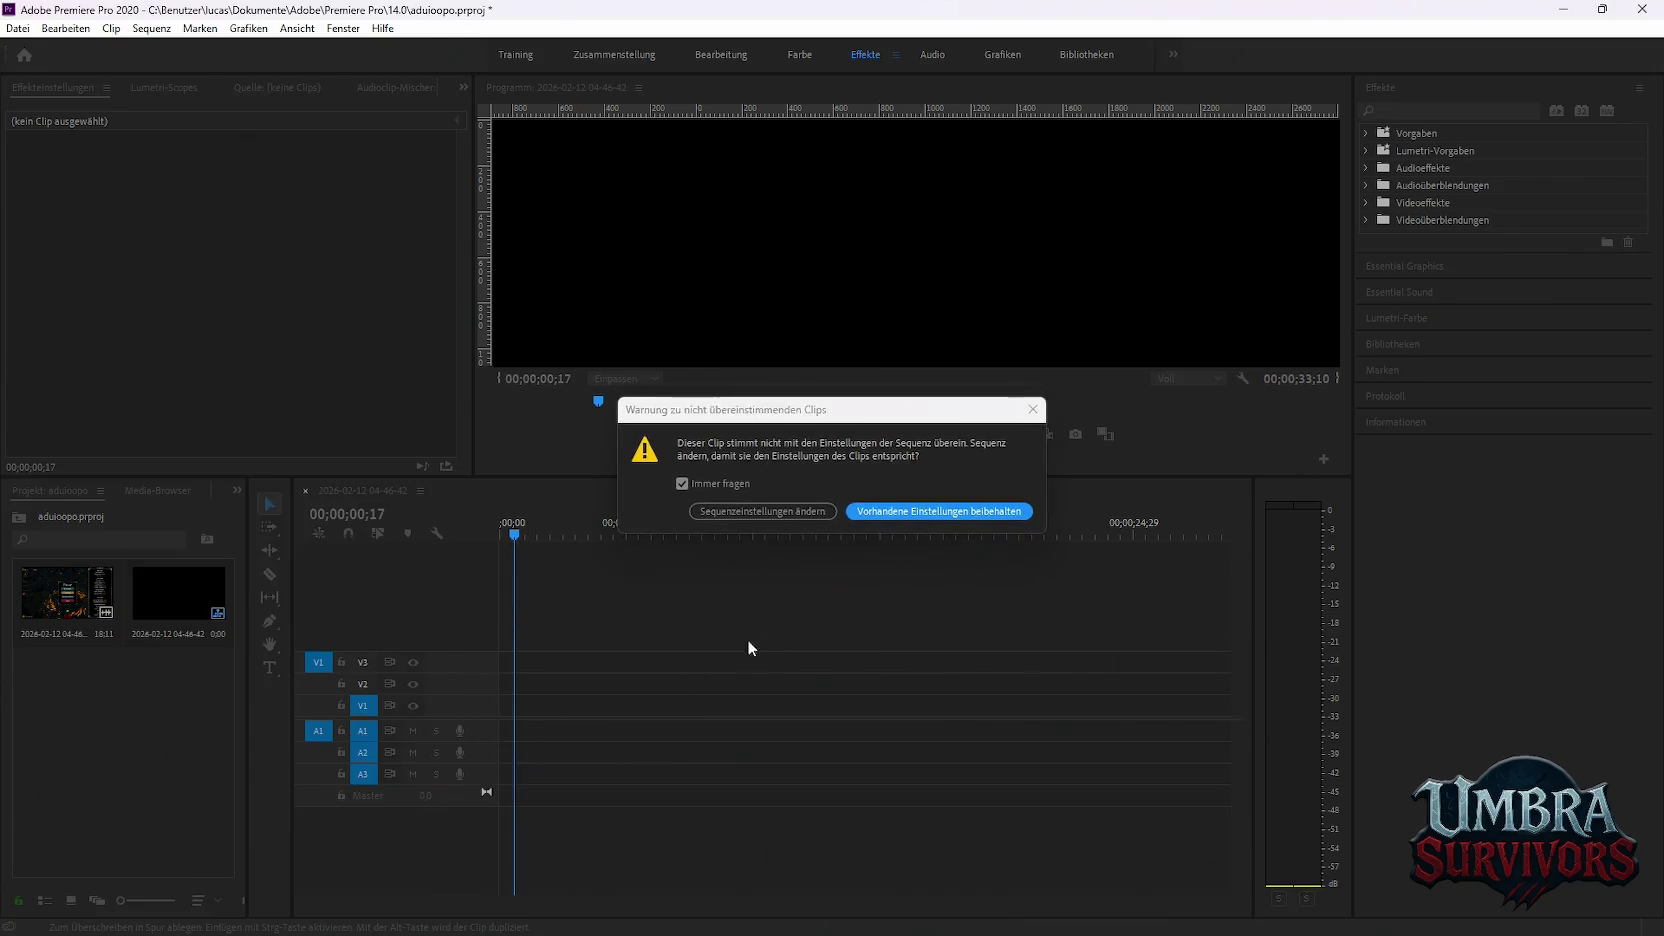
left_click(770, 510)
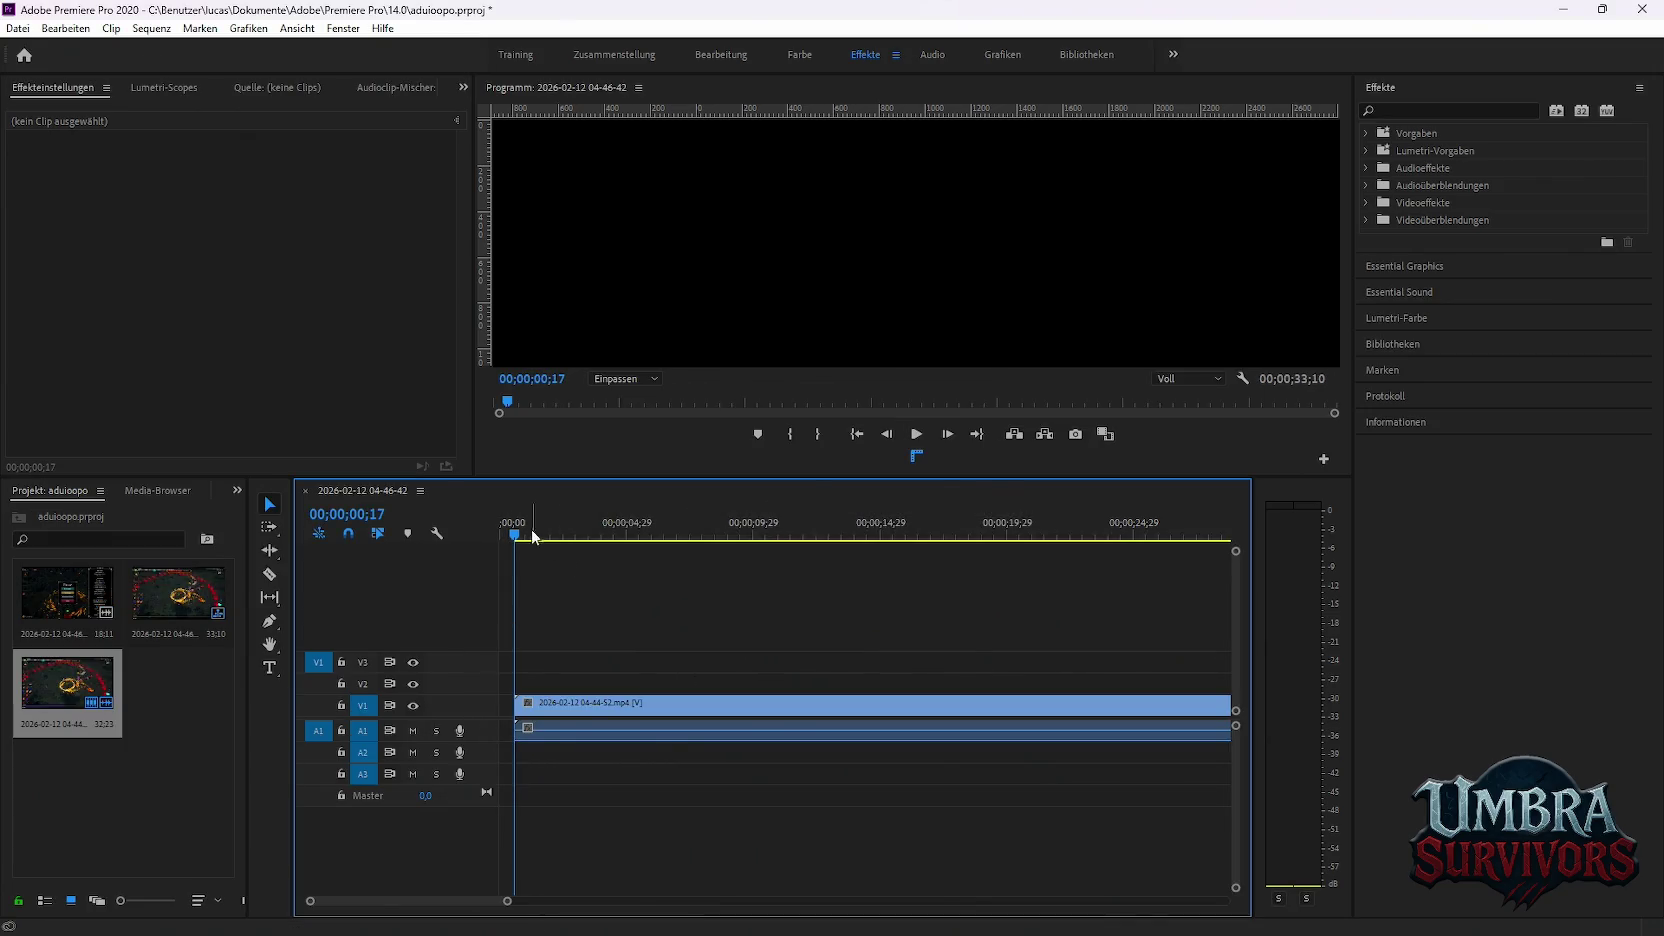
left_click_drag(533, 537, 772, 538)
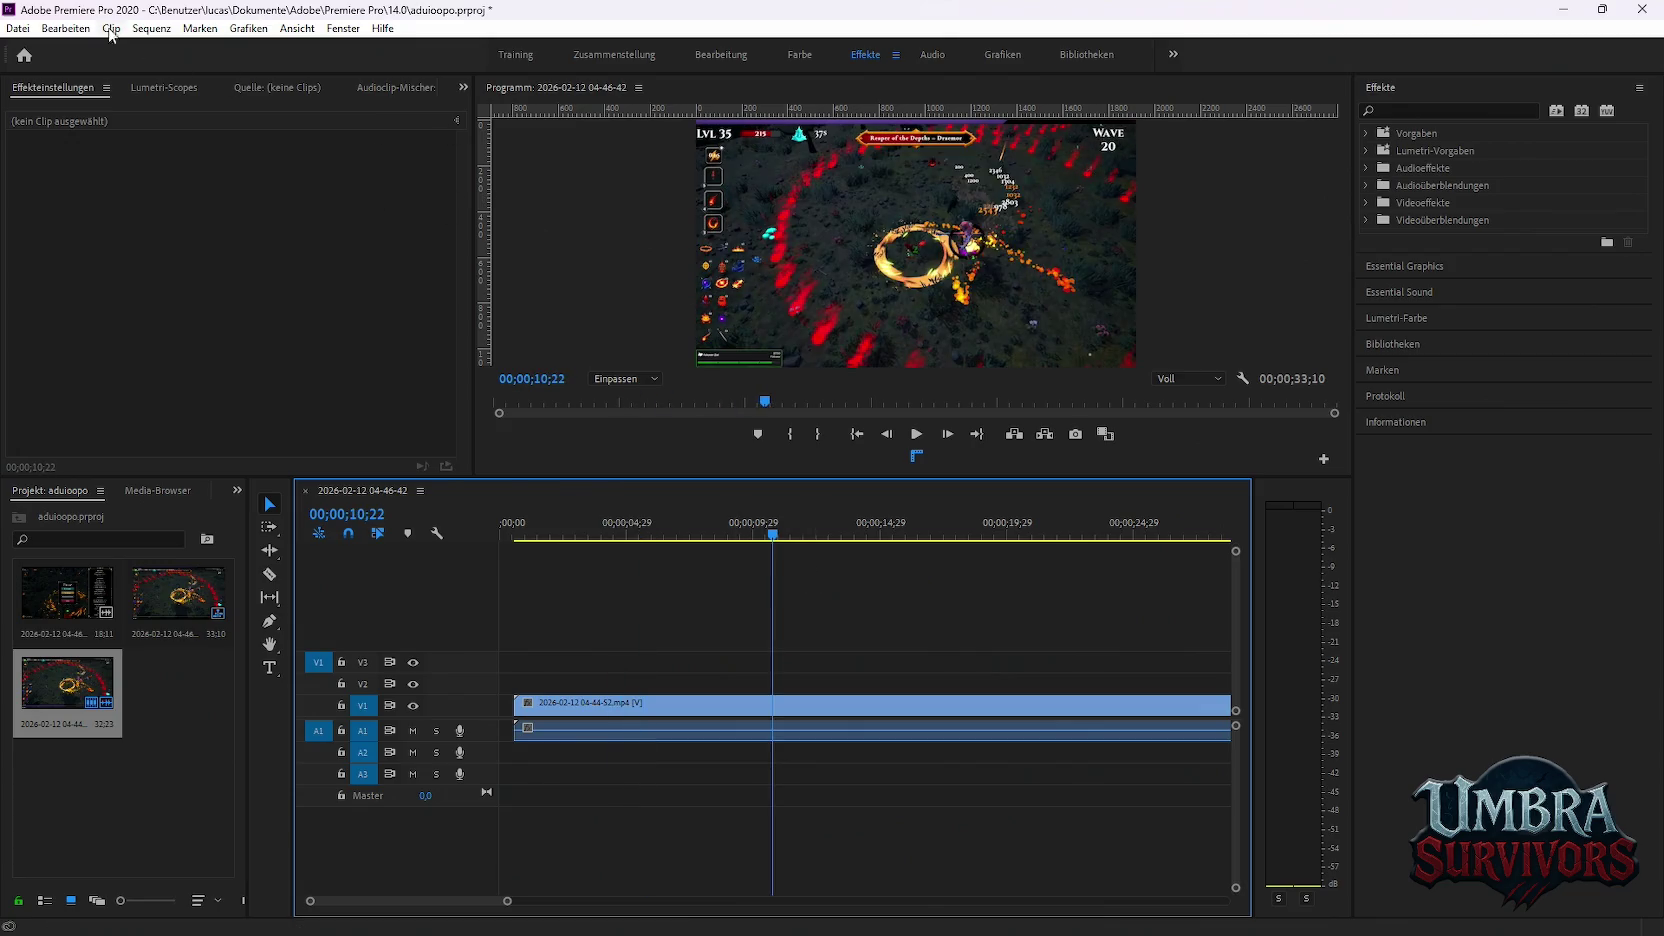
left_click(143, 29)
left_click(199, 50)
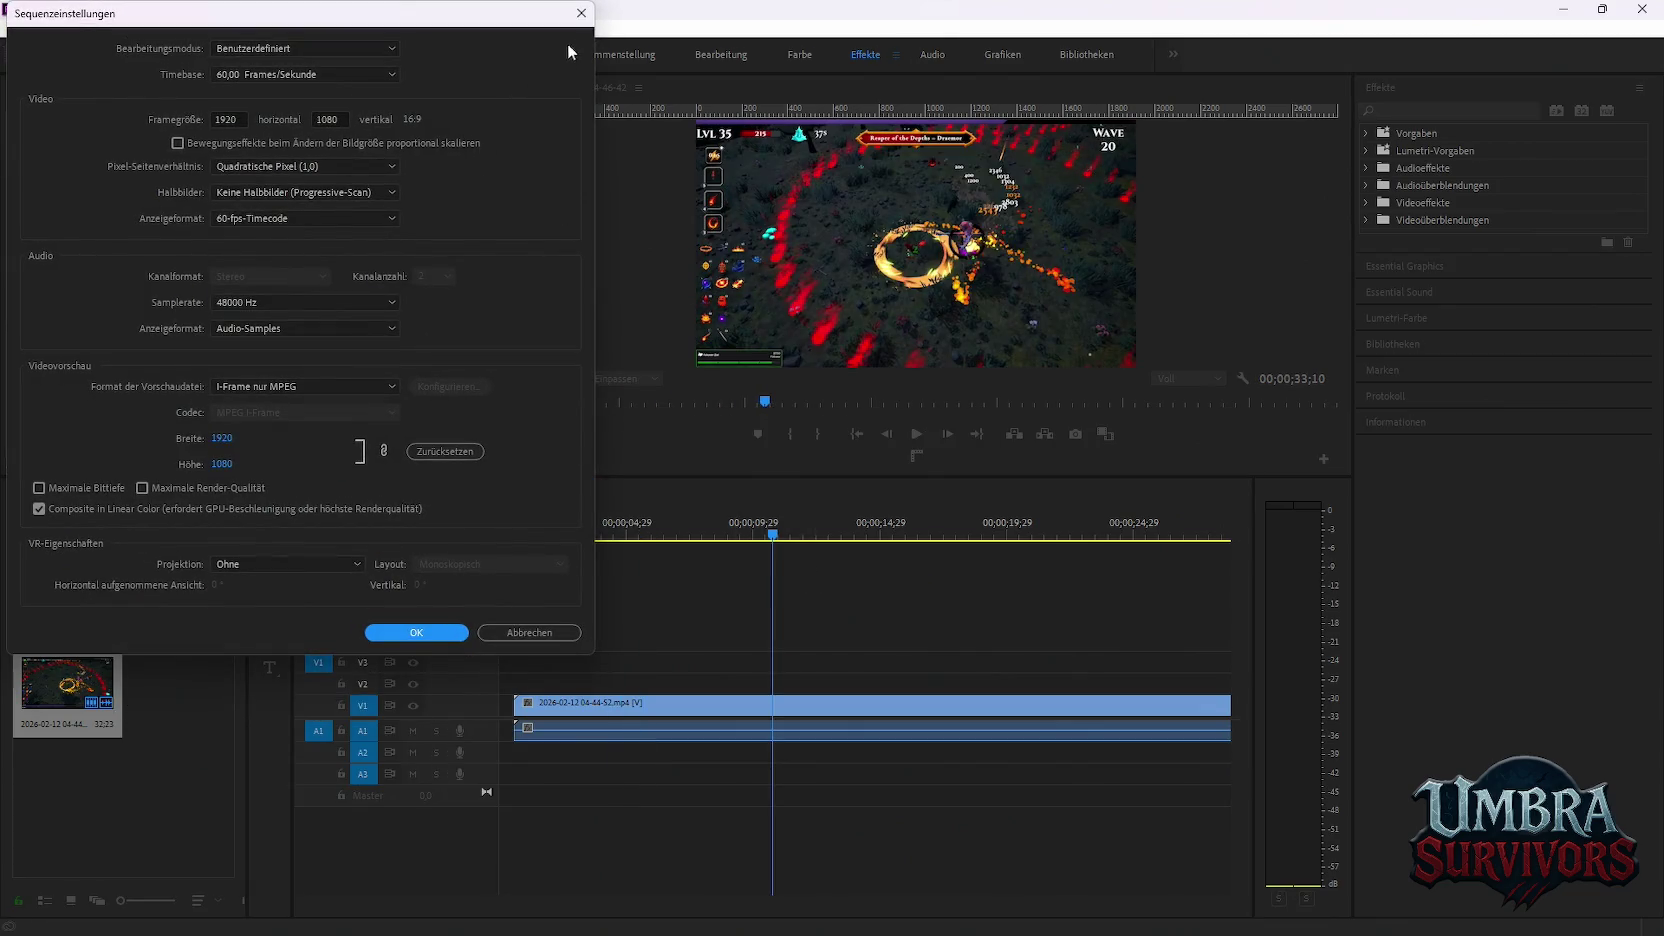
key("Escape")
Split the clip at 19;29 and 29;27 and delete the outer pieces
left_click(948, 537)
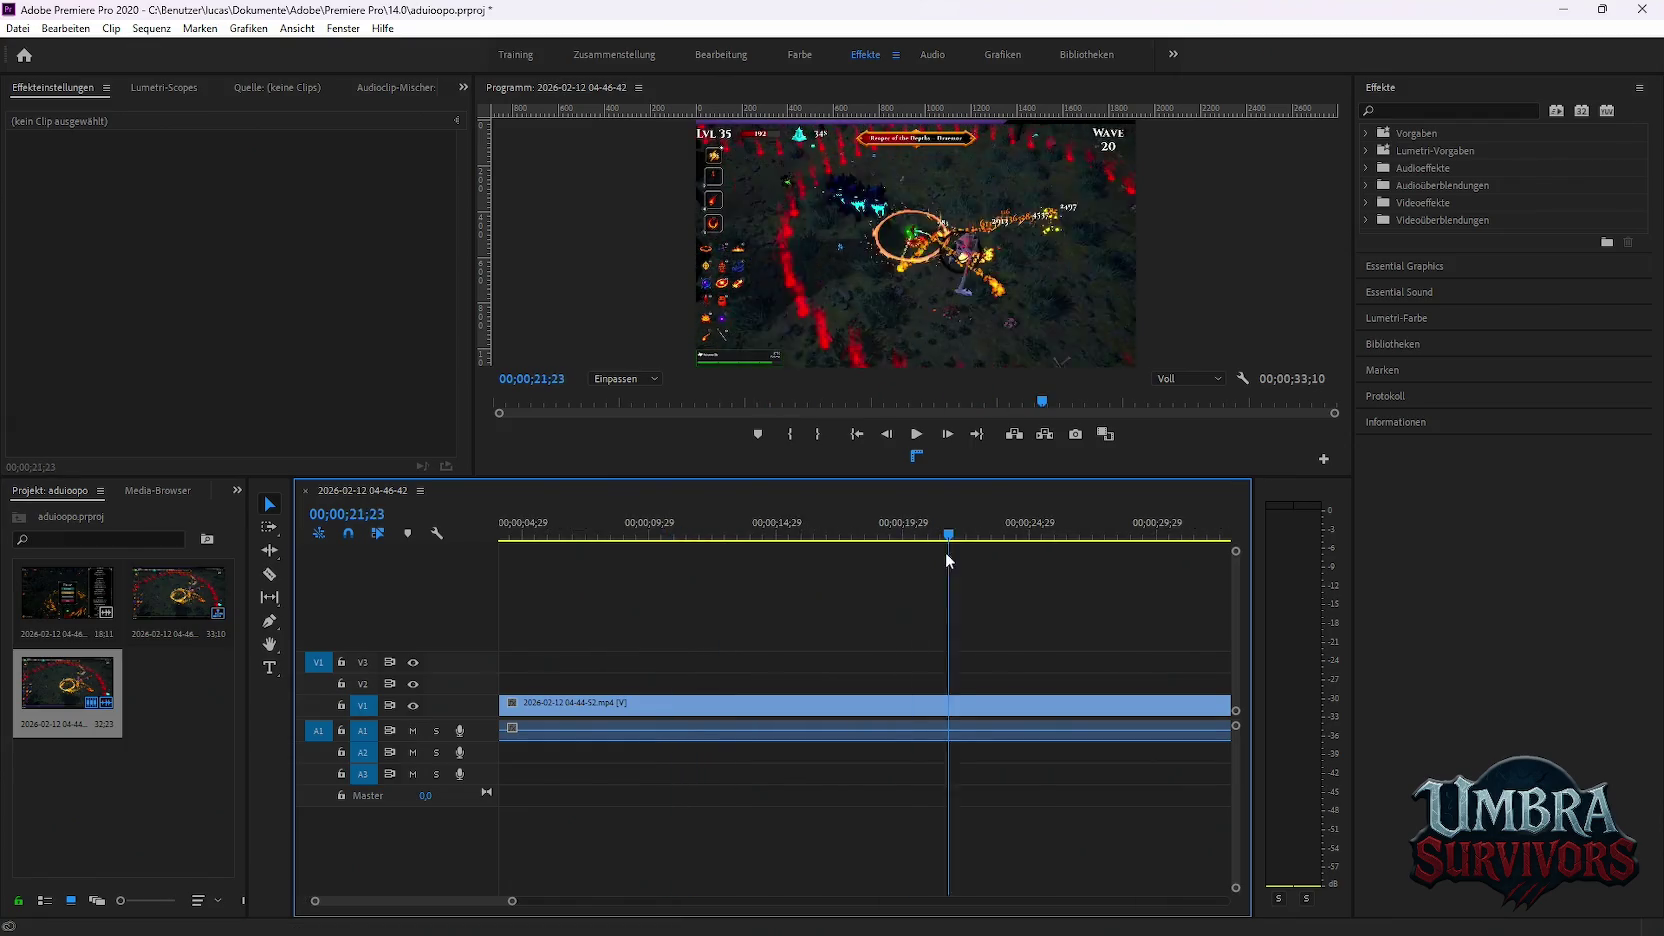
scroll(948, 560, "down", 2)
mouse_move(839, 531)
left_mouse_down()
mouse_move(927, 532)
mouse_move(786, 540)
mouse_move(1034, 552)
mouse_move(1022, 558)
left_mouse_up()
key("ctrl+k")
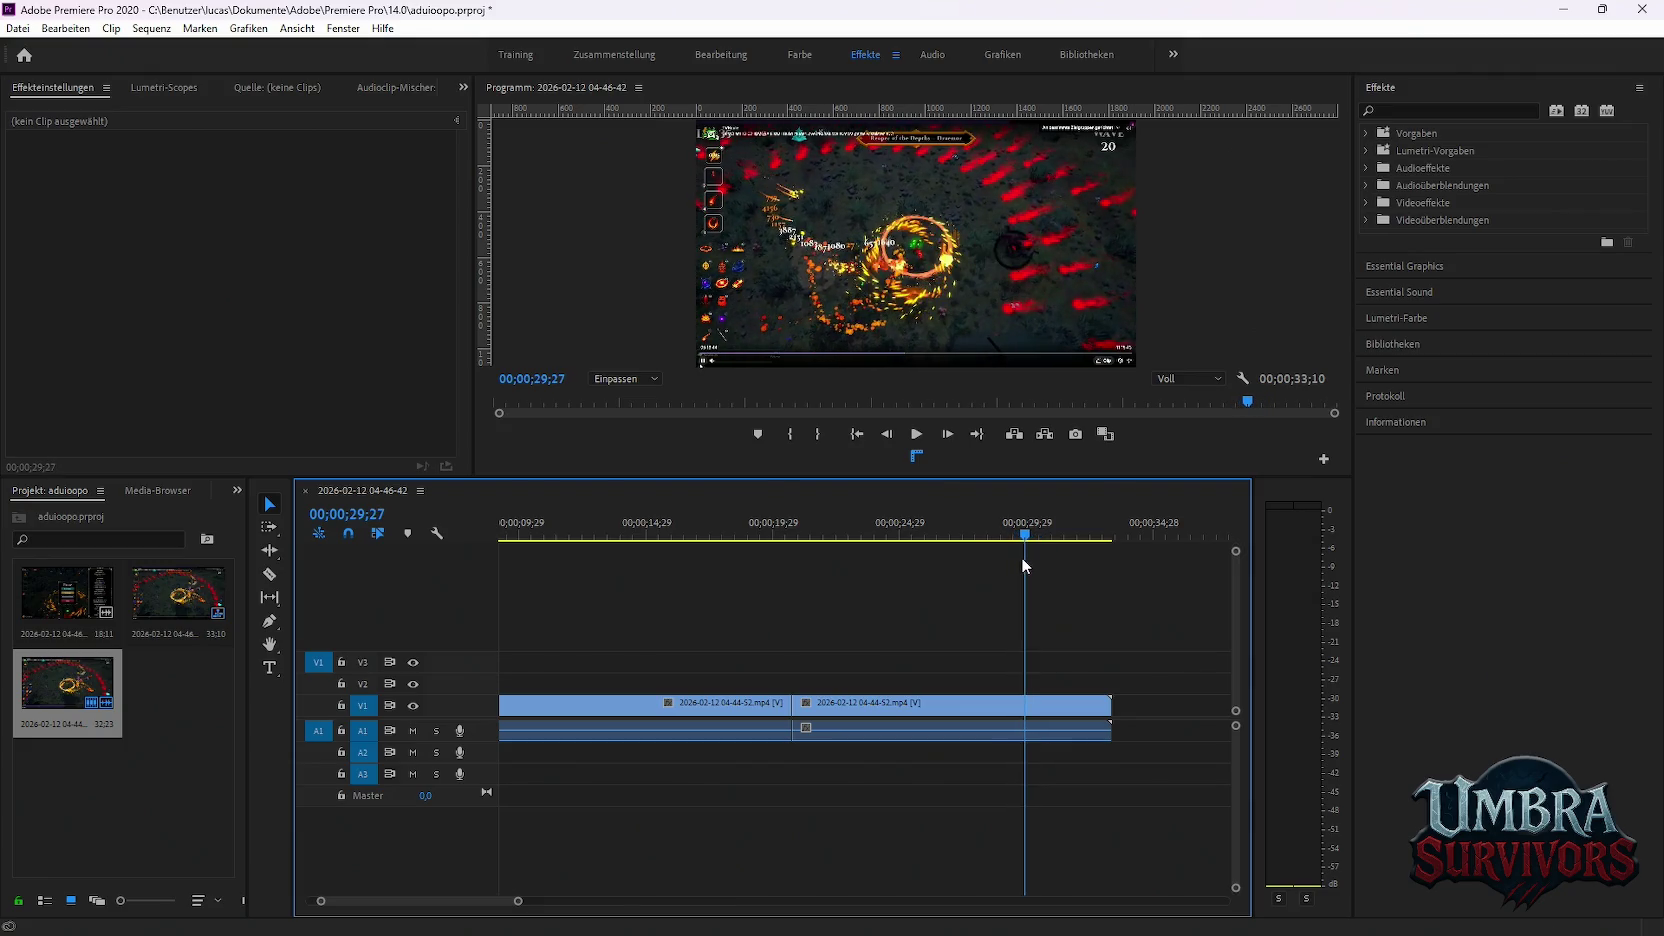
key("ctrl+k")
left_click(1040, 726)
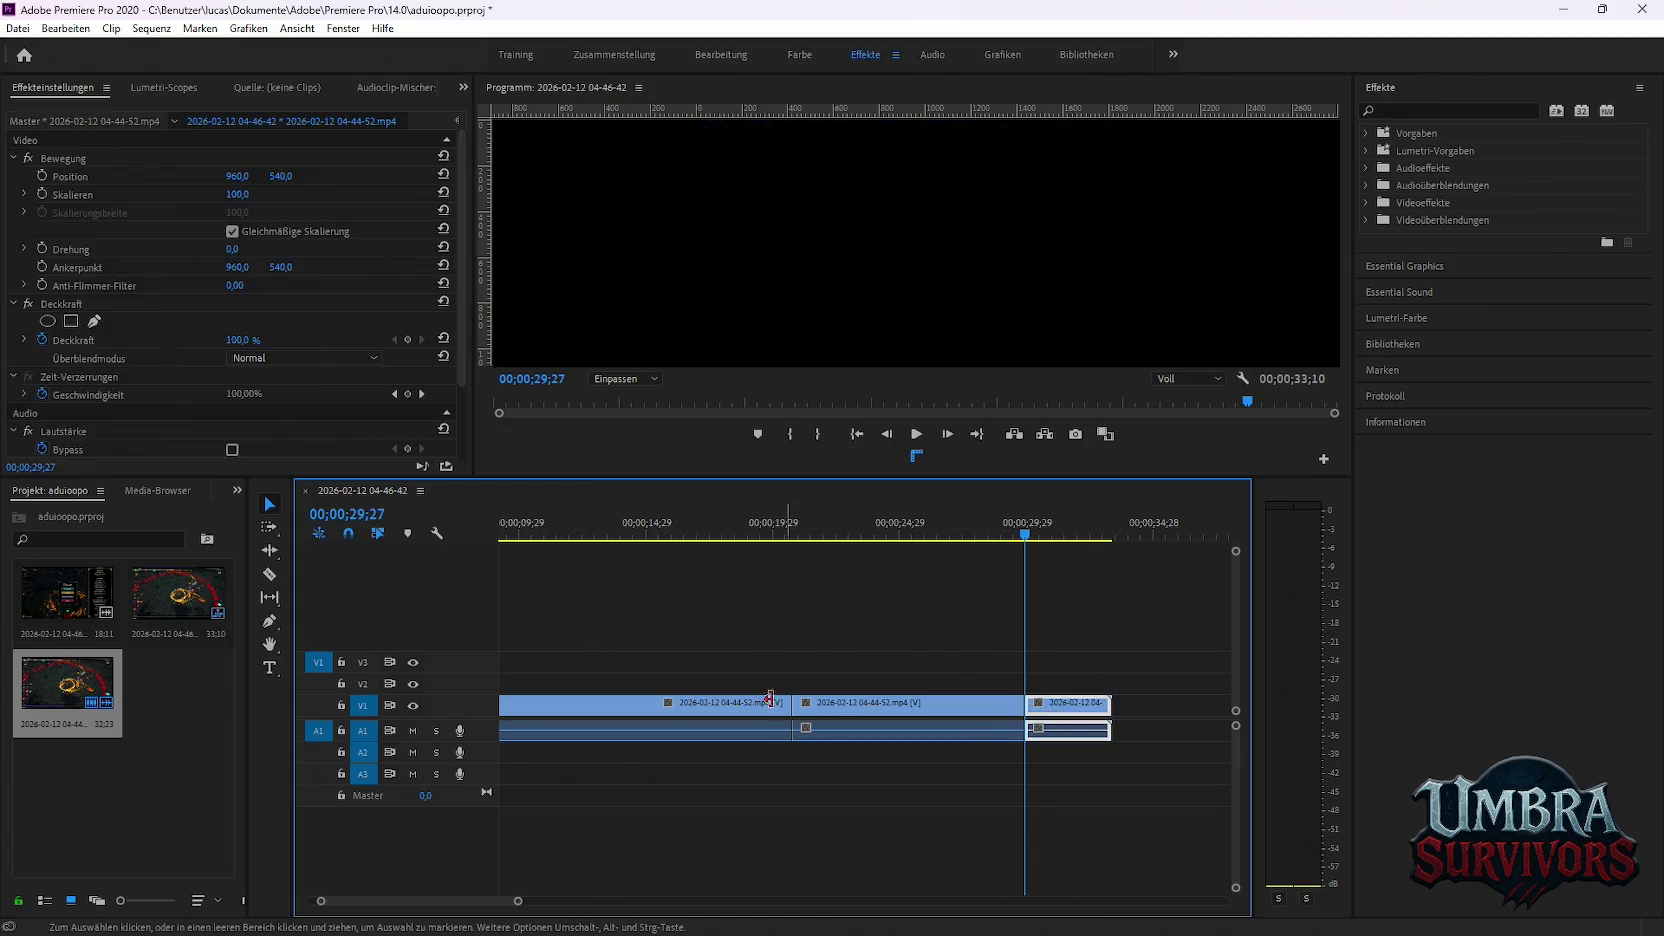
left_click(770, 698, "shift")
key("Delete")
scroll(786, 718, "down", 2)
Move the remaining 9-second clip to the sequence start and scale it to 179%
left_click(790, 718)
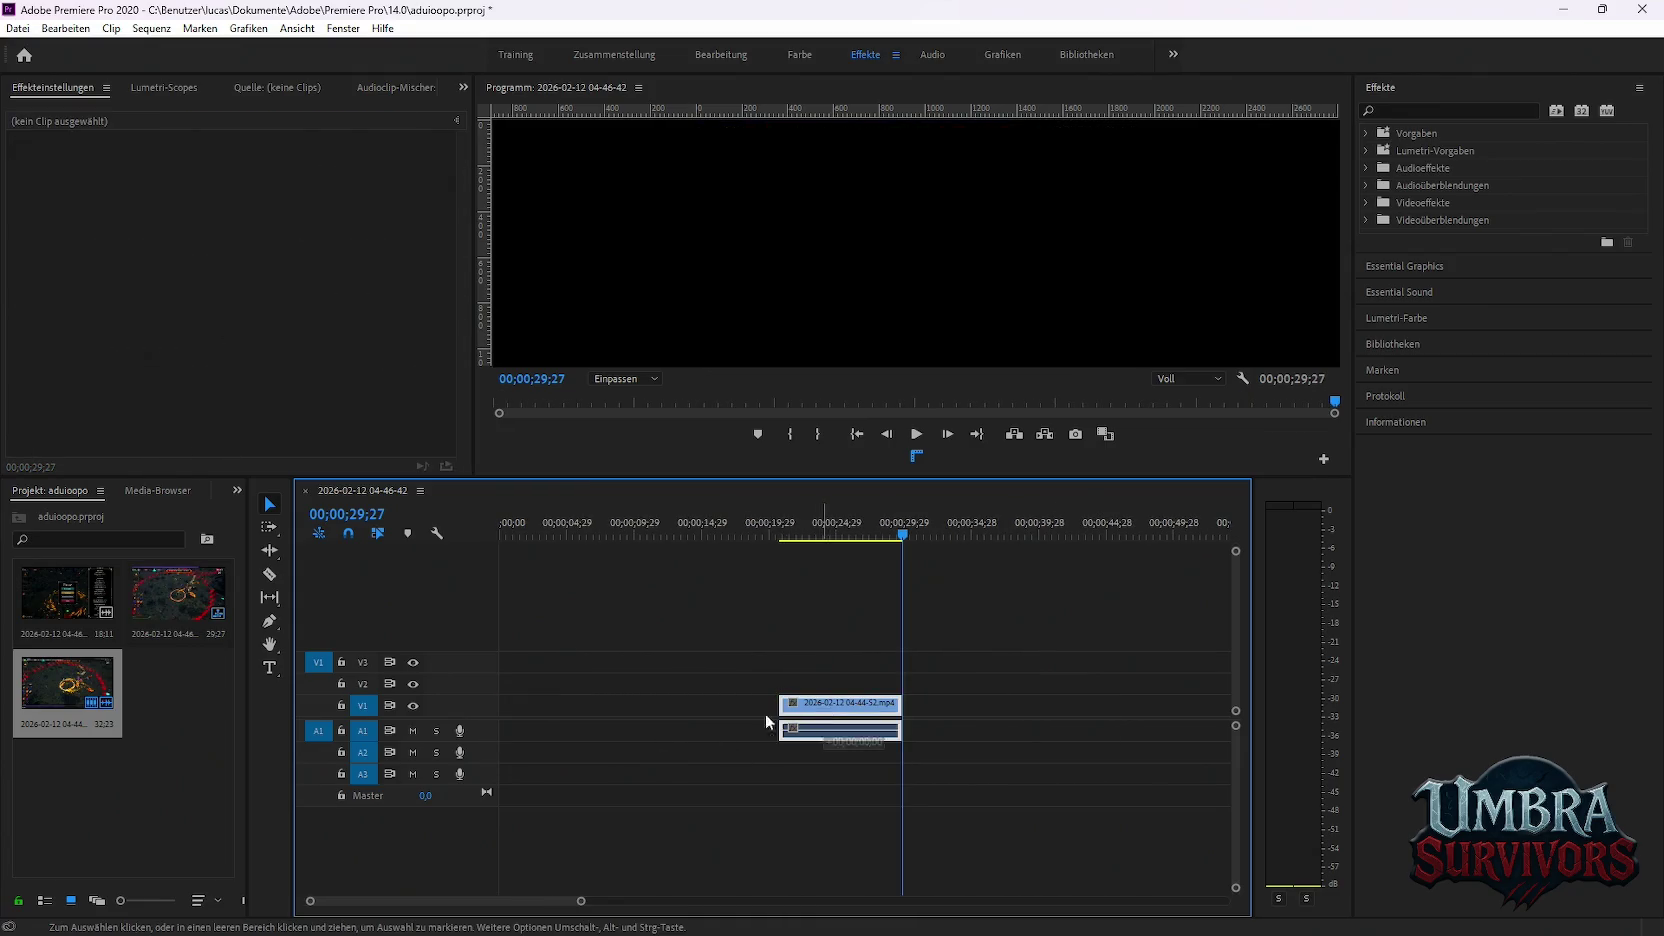
left_click_drag(811, 720, 531, 720)
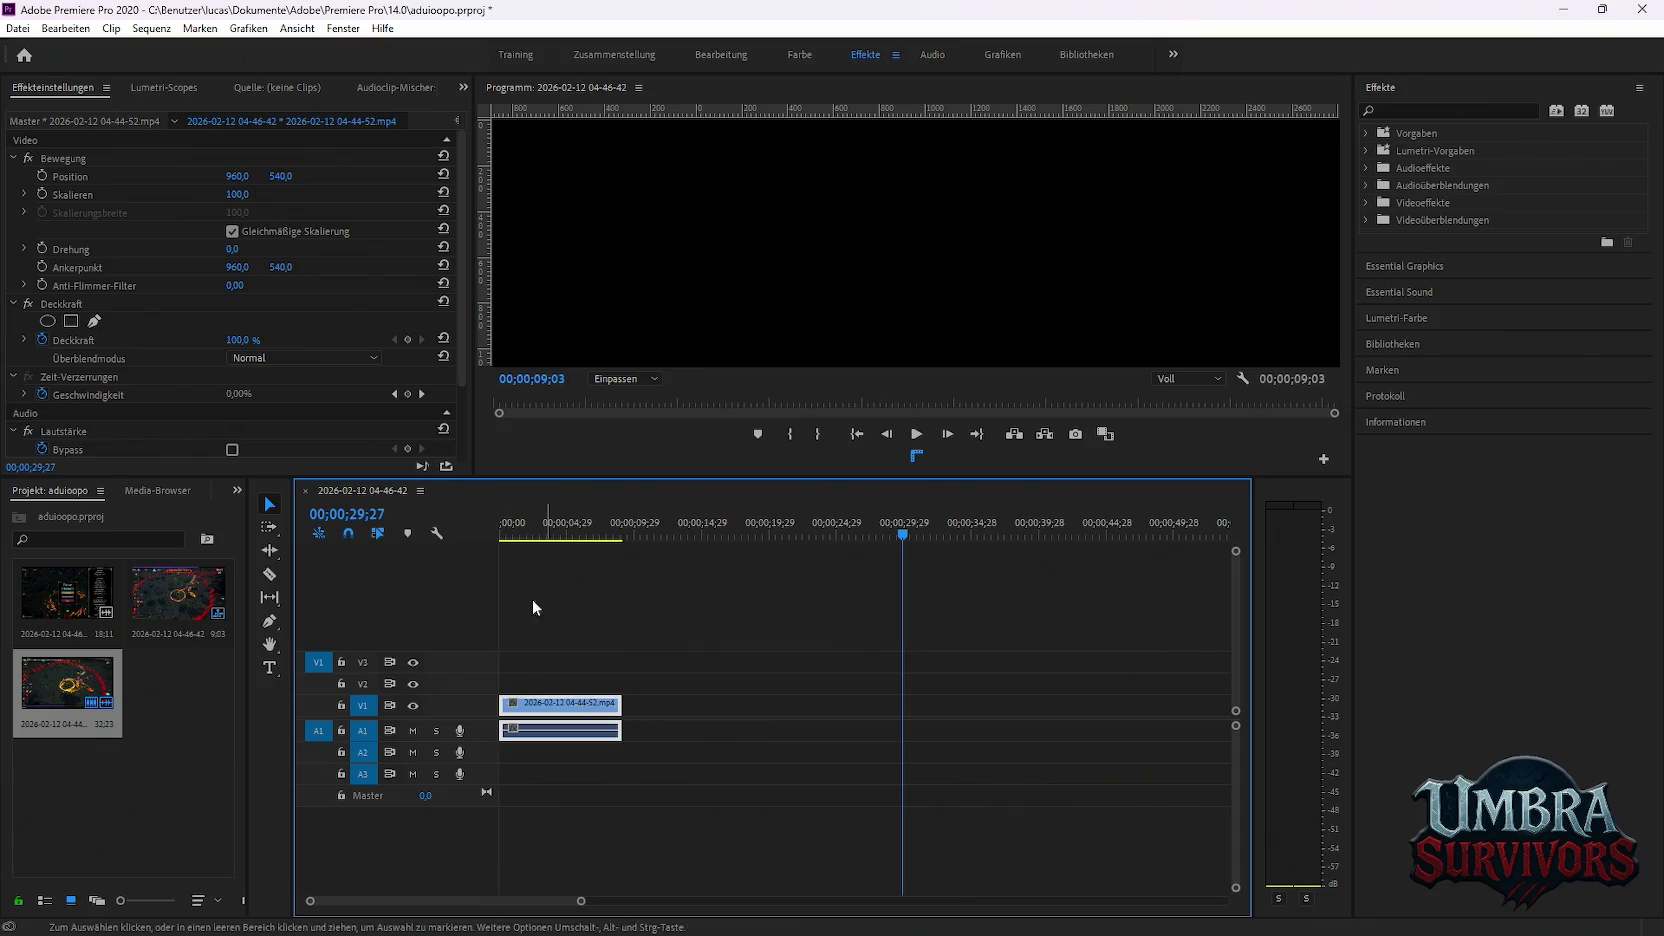
left_click(18, 28)
left_click(654, 627)
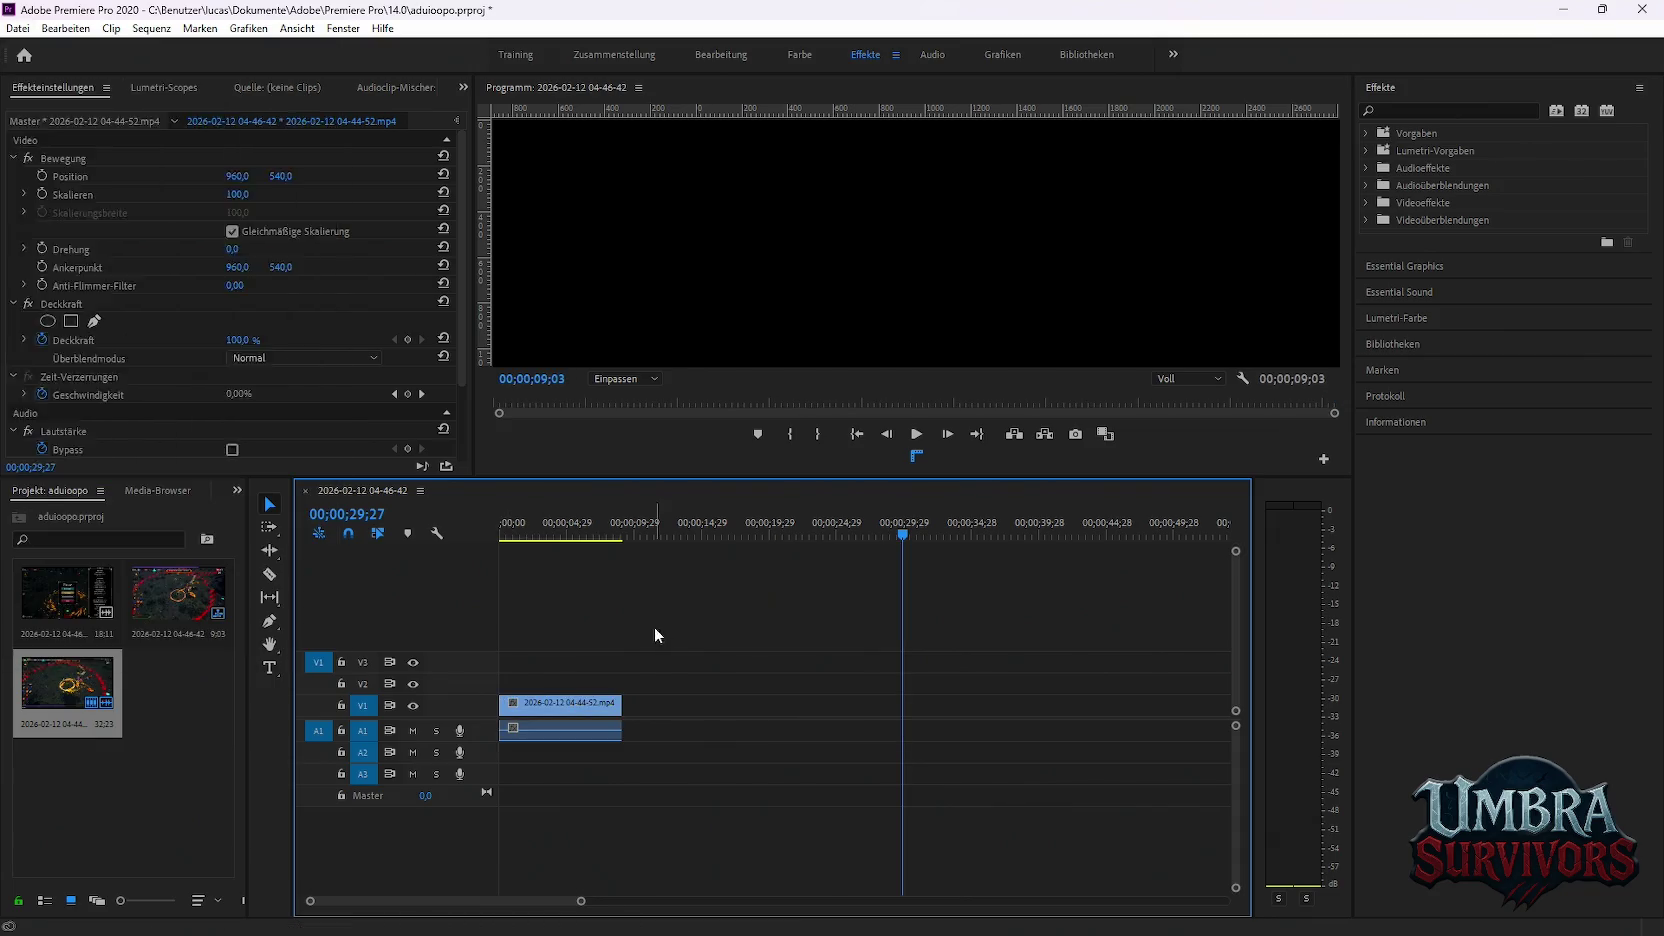
left_click(500, 530)
left_click(549, 694)
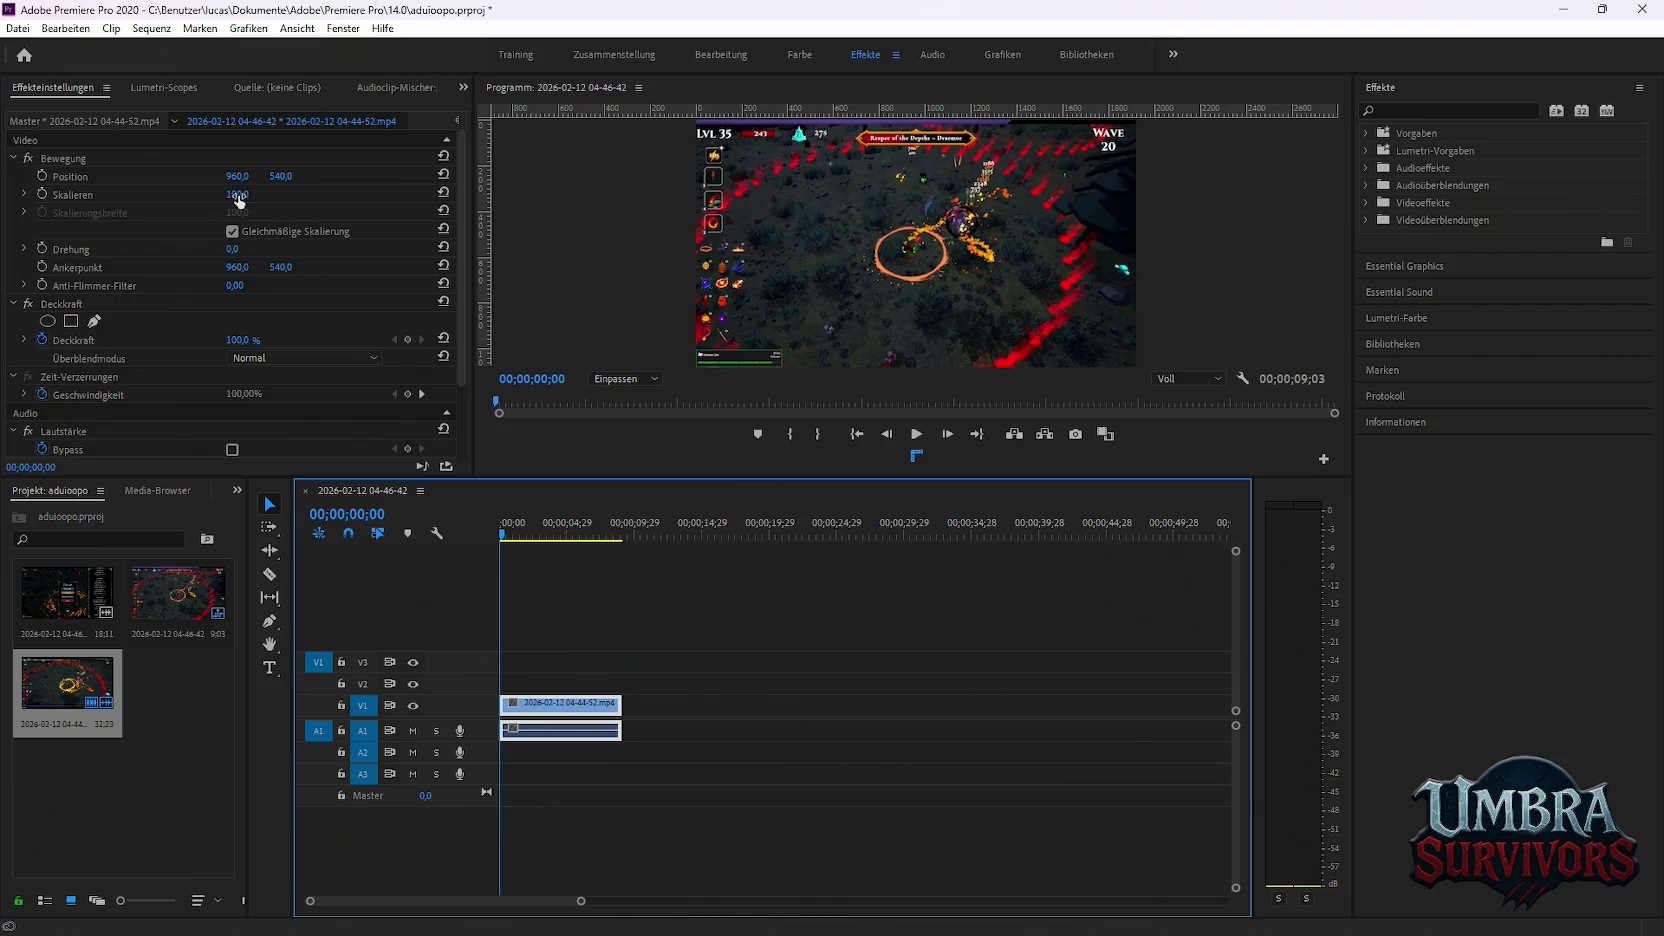
left_click_drag(239, 196, 320, 196)
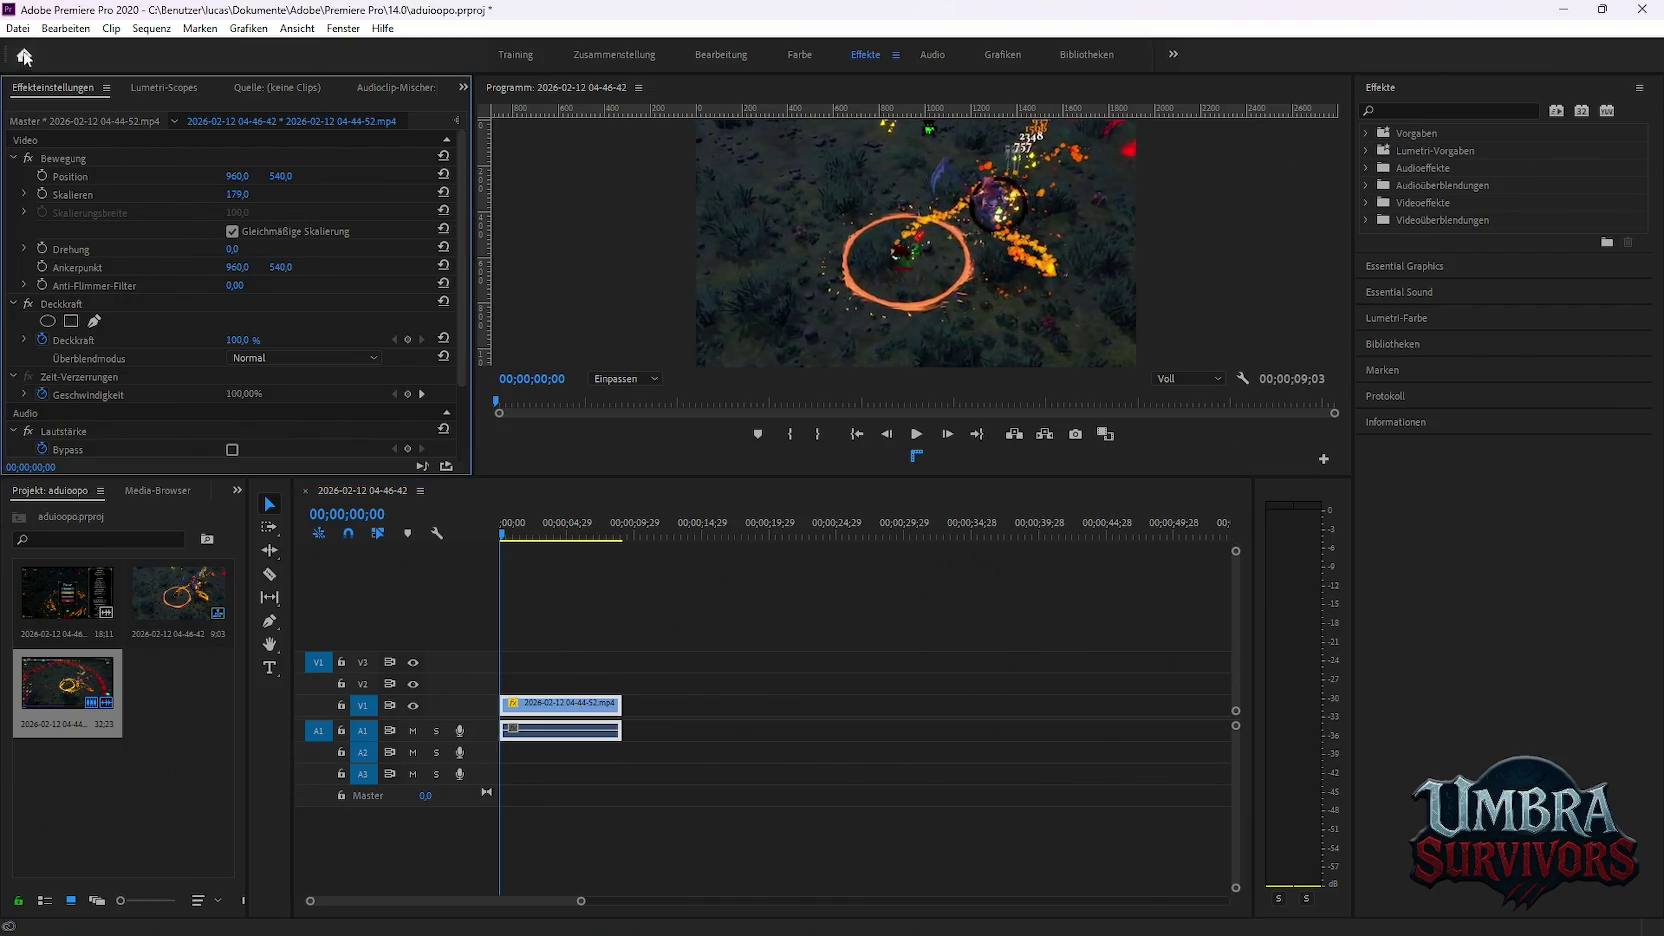
left_click(18, 28)
mouse_move(169, 541)
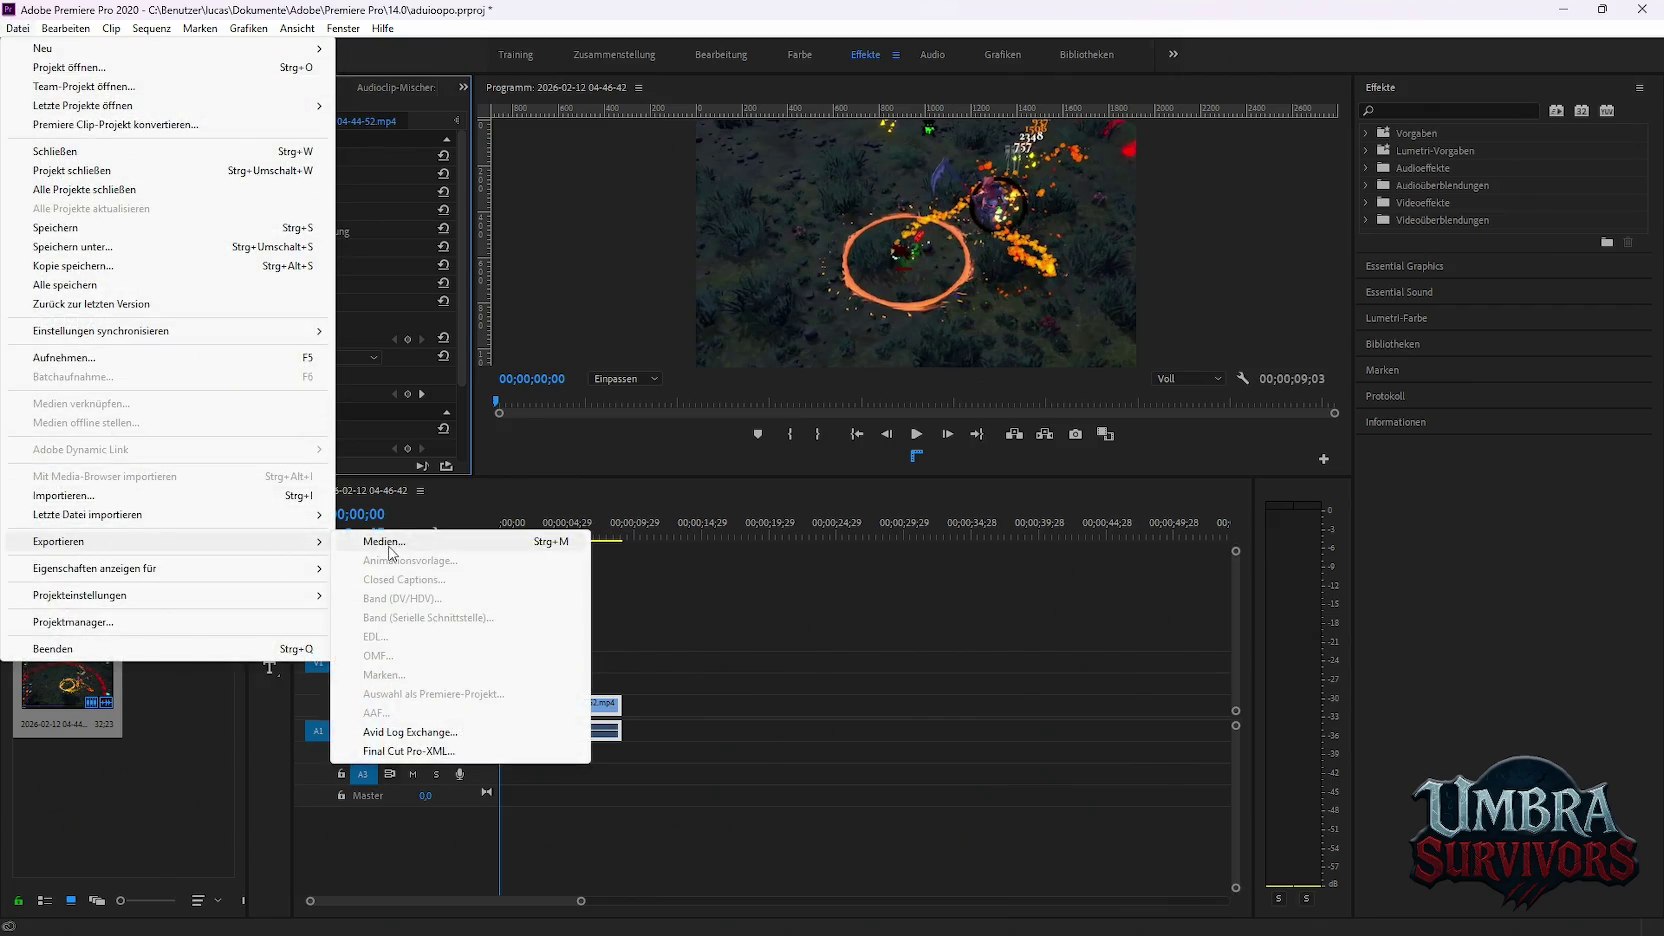
Queue the trimmed sequence as H.264 in Media Encoder, then clear all timeline clips
left_click(560, 540)
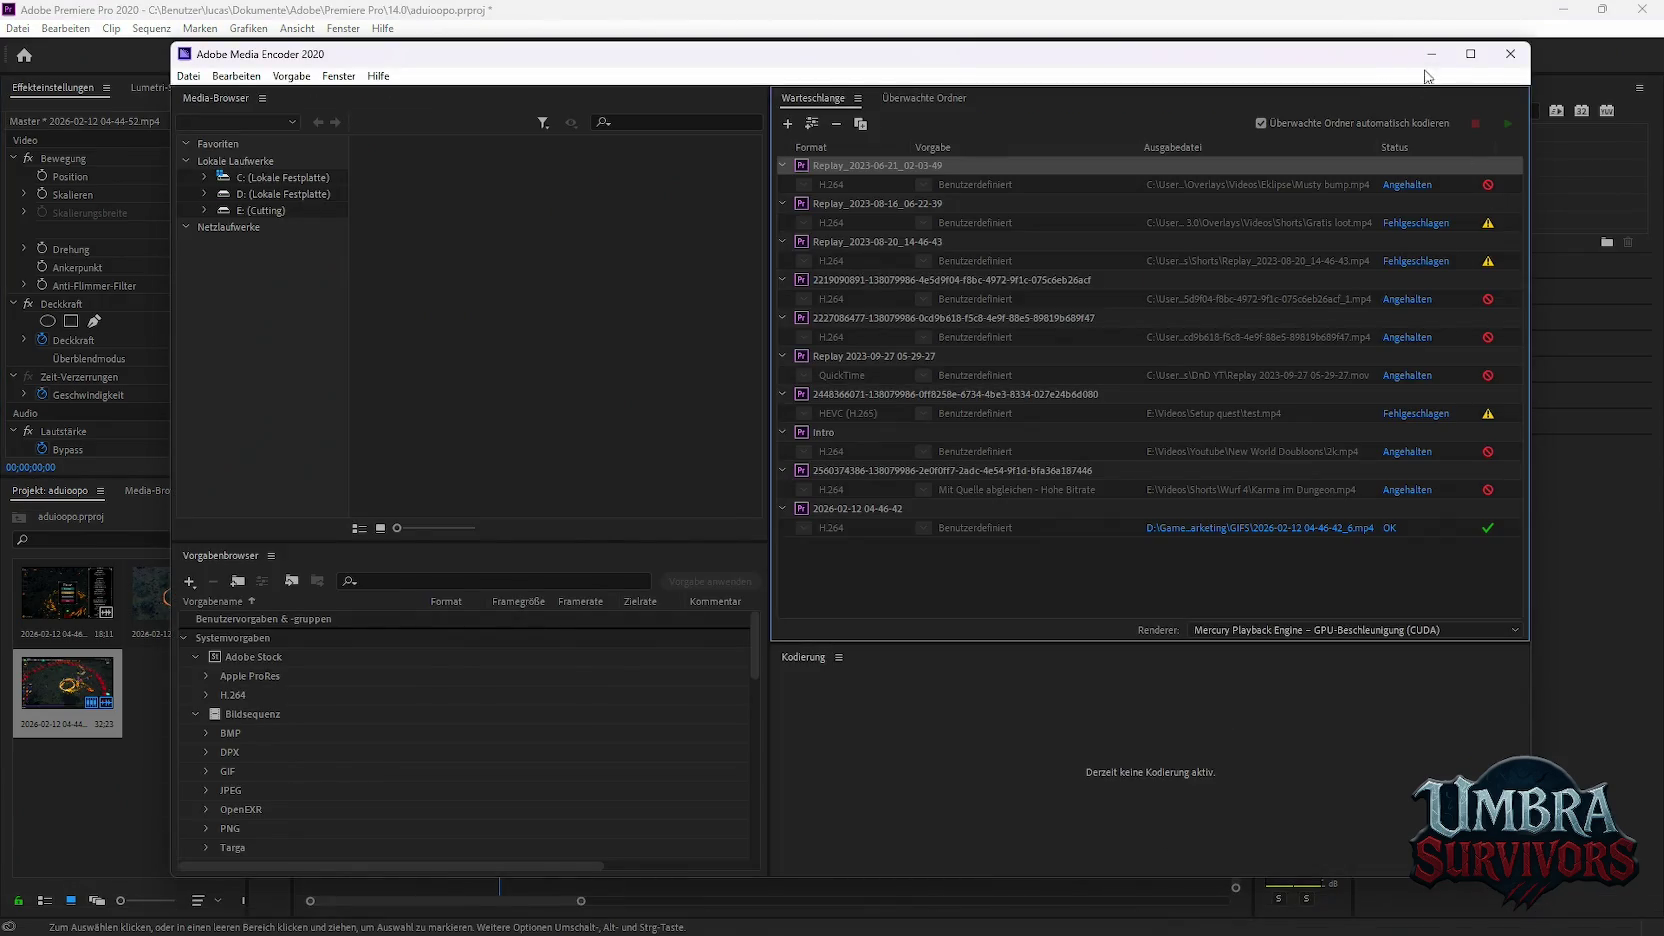
left_click(1431, 55)
left_click(18, 28)
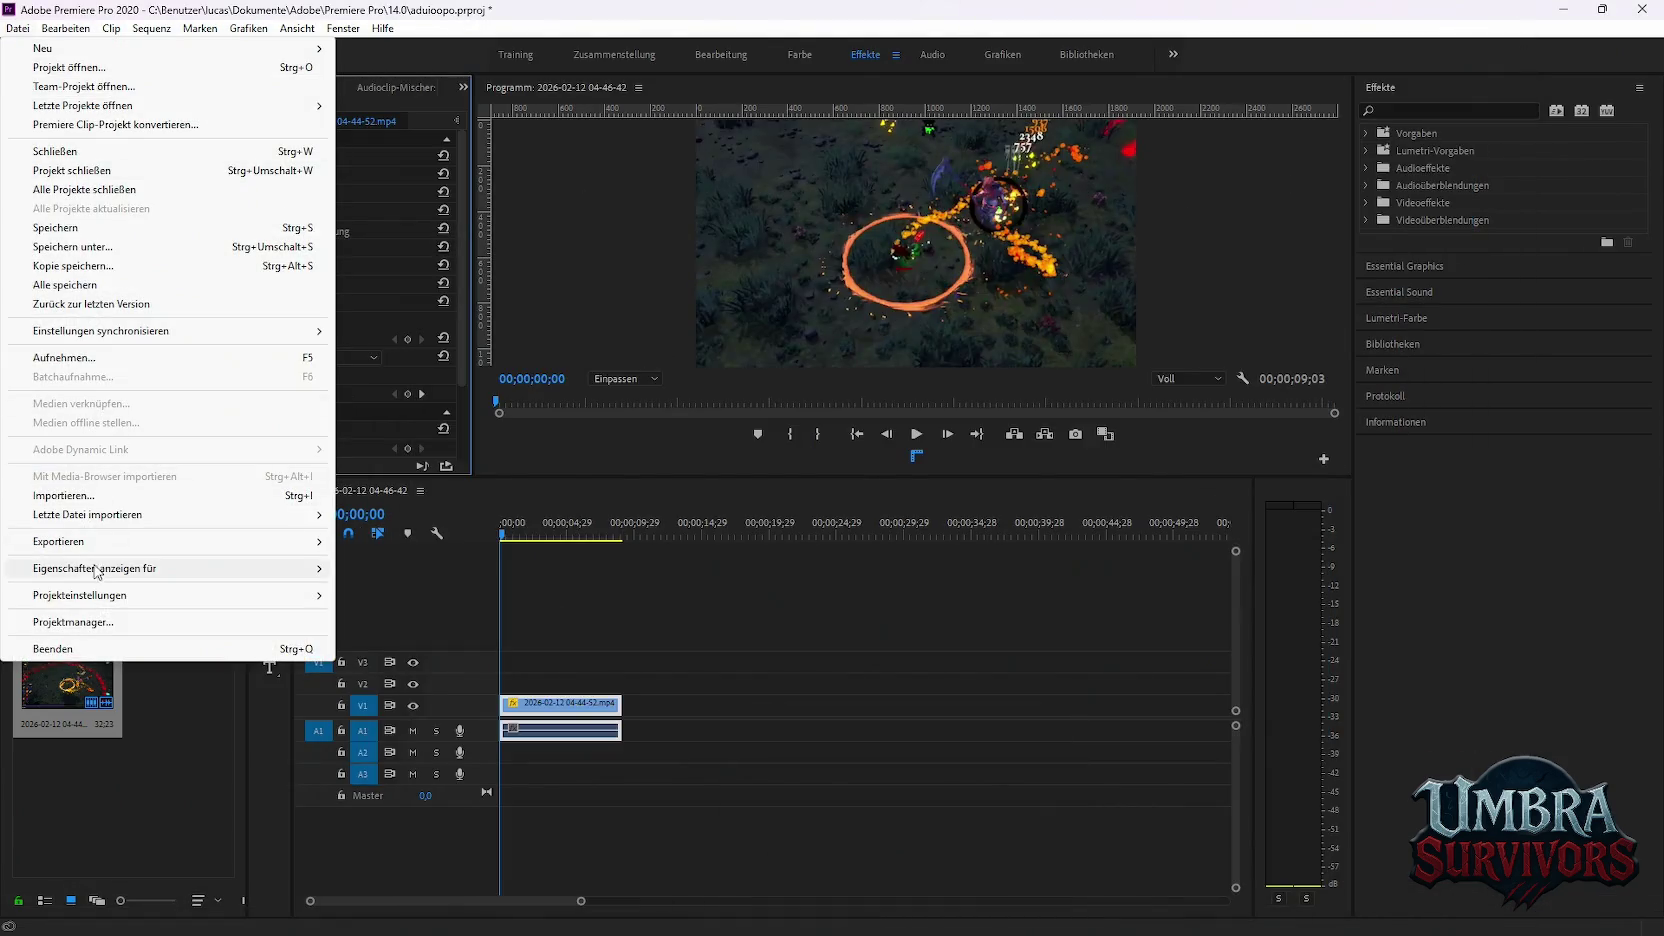
left_click(525, 543)
mouse_move(58, 541)
left_click(717, 645)
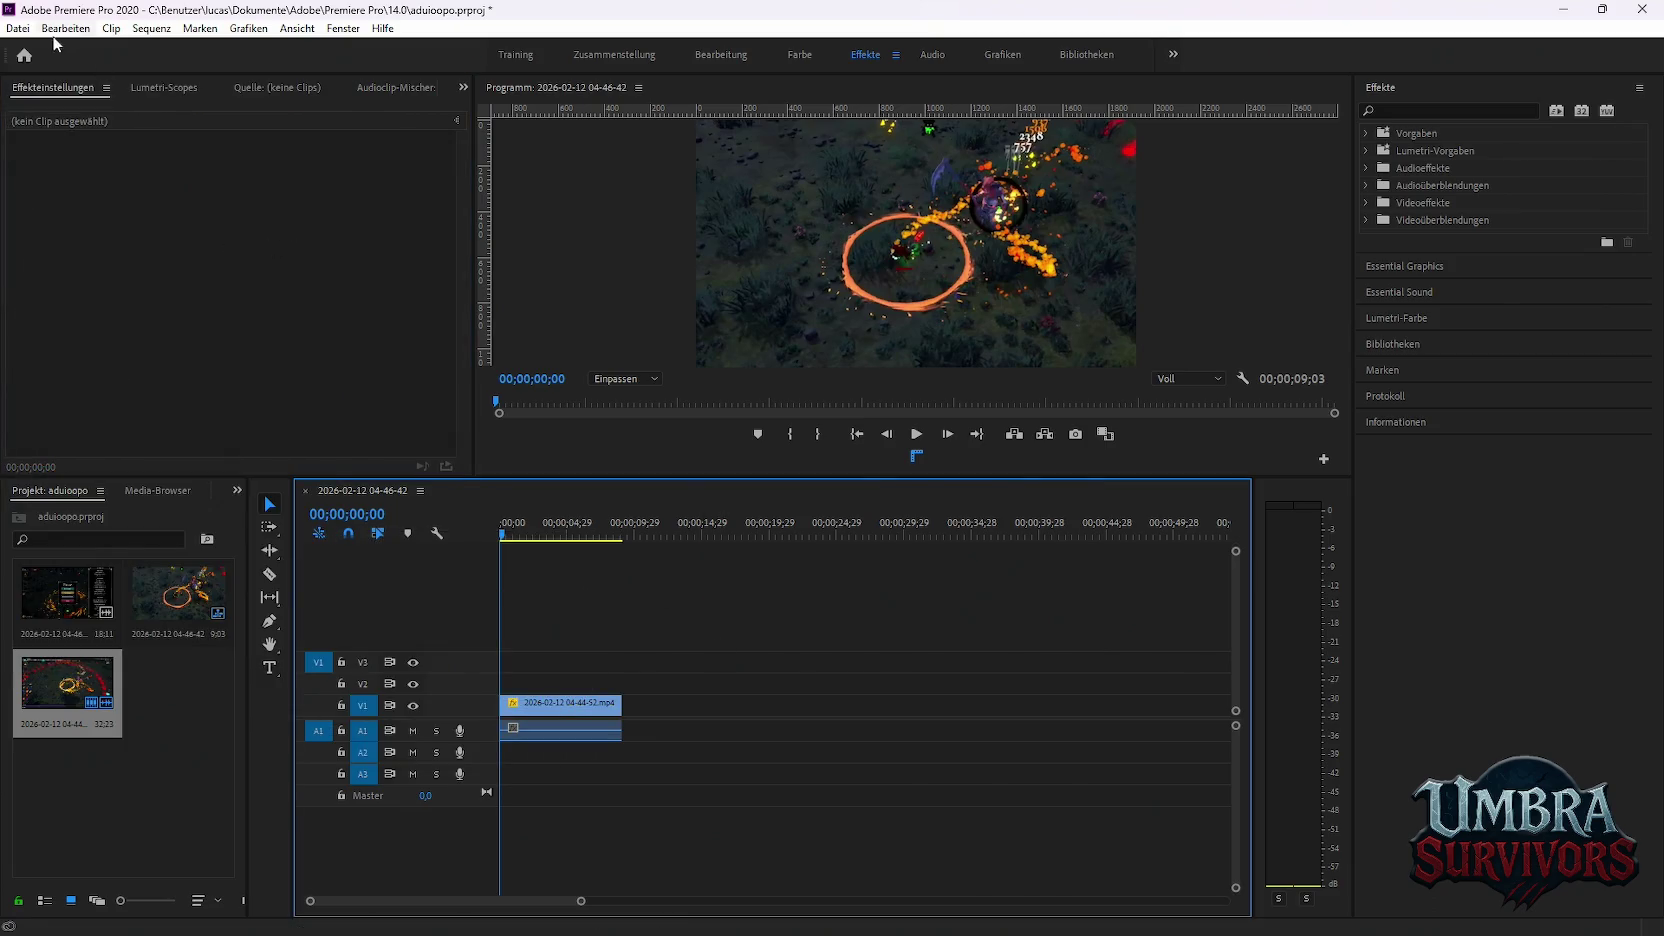
left_click(18, 28)
left_click(390, 541)
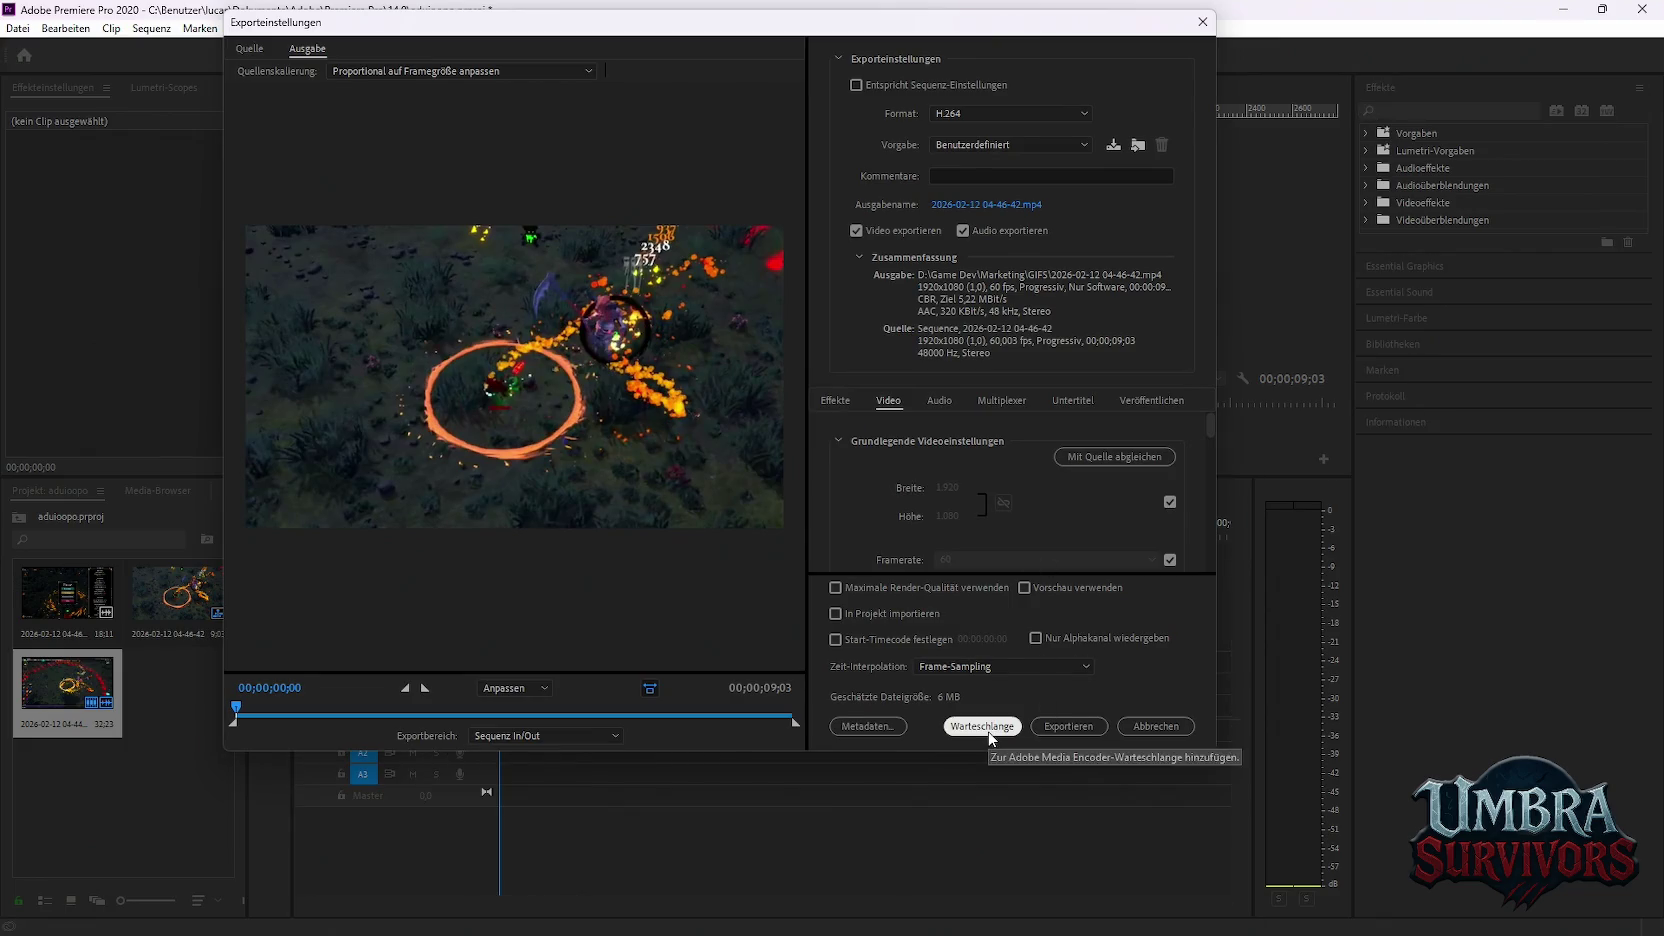
left_click(990, 736)
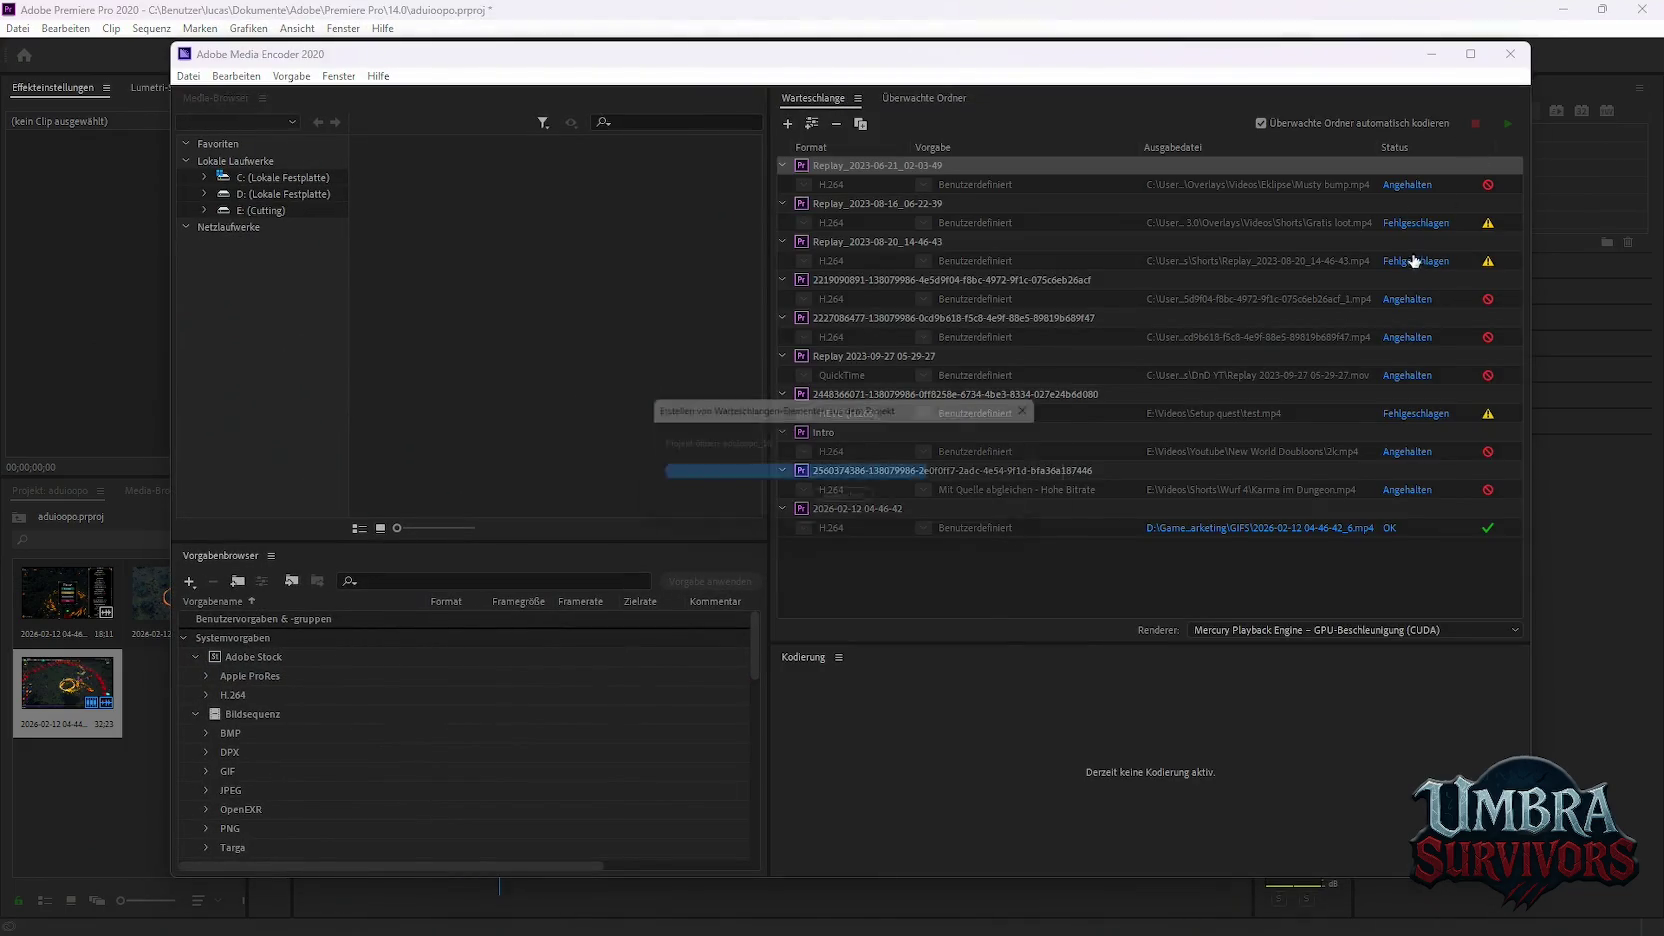
left_click(1451, 60)
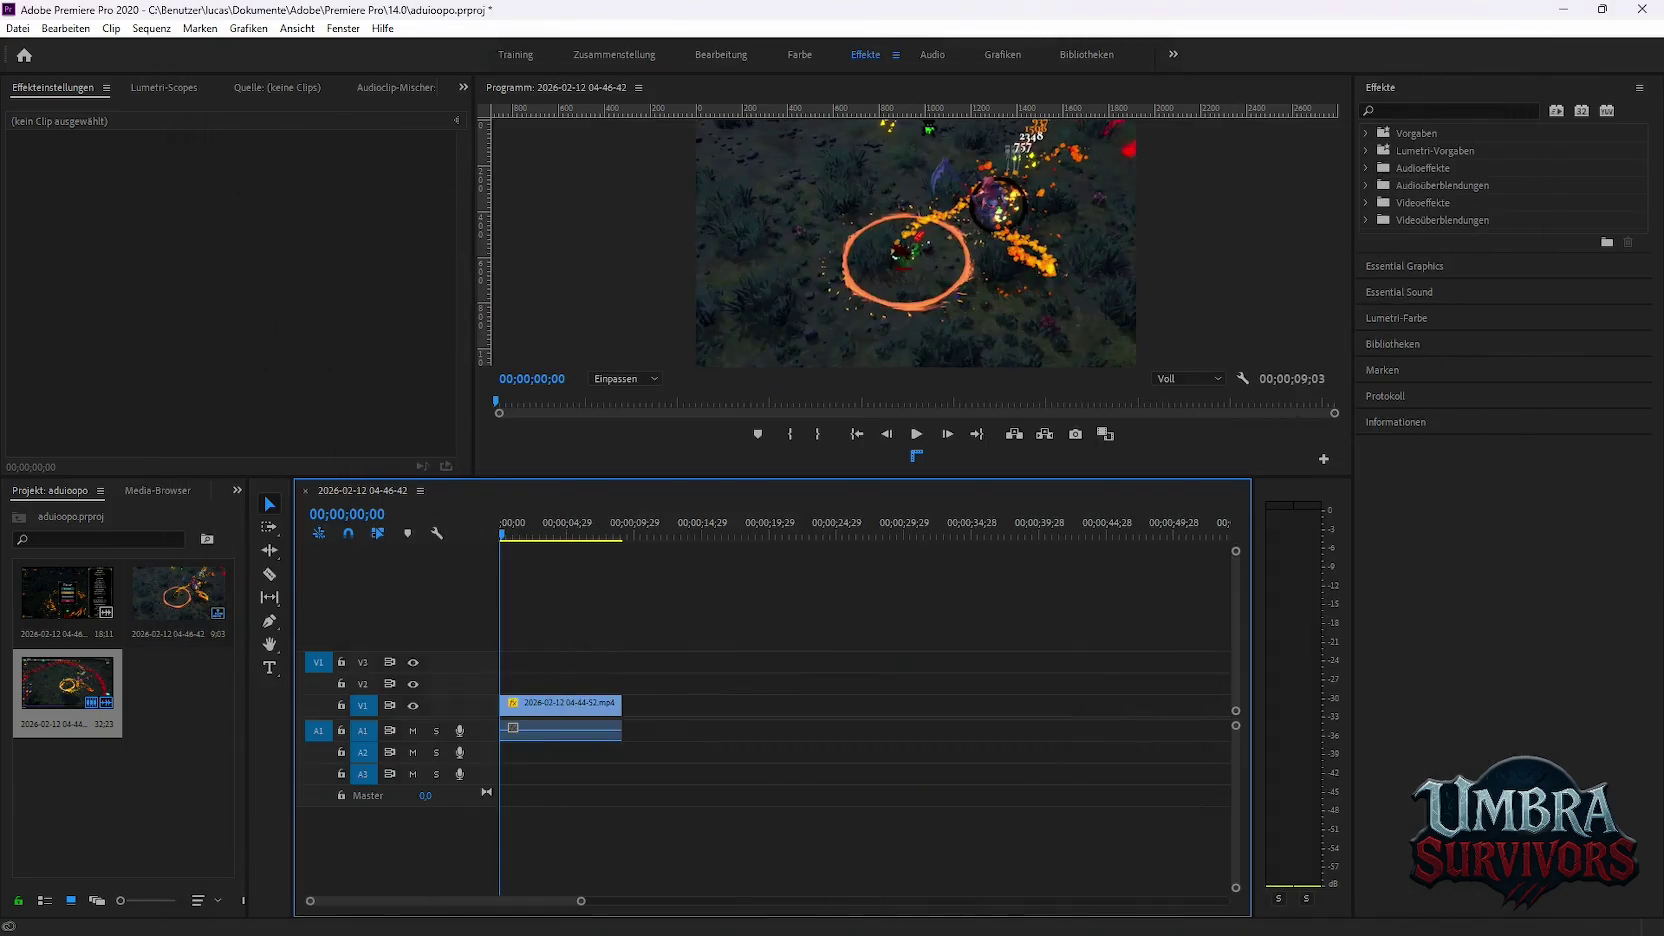
left_click_drag(638, 780, 500, 620)
key("Delete")
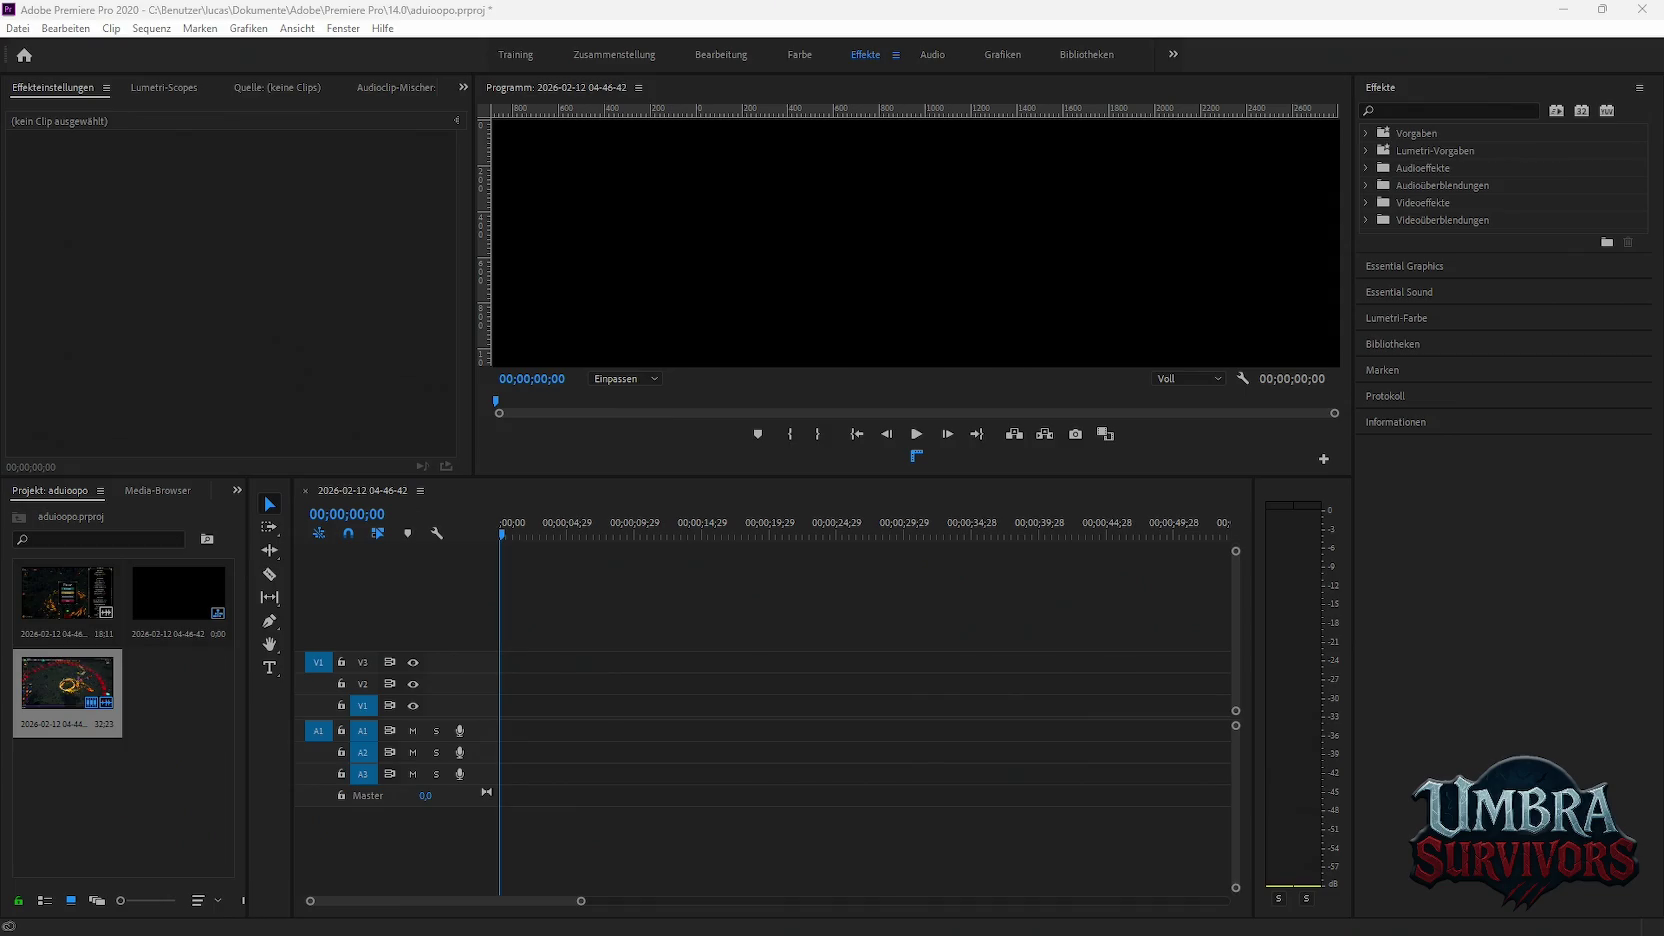
Add another gameplay clip and cut away its first four seconds
left_click_drag(644, 760, 506, 723)
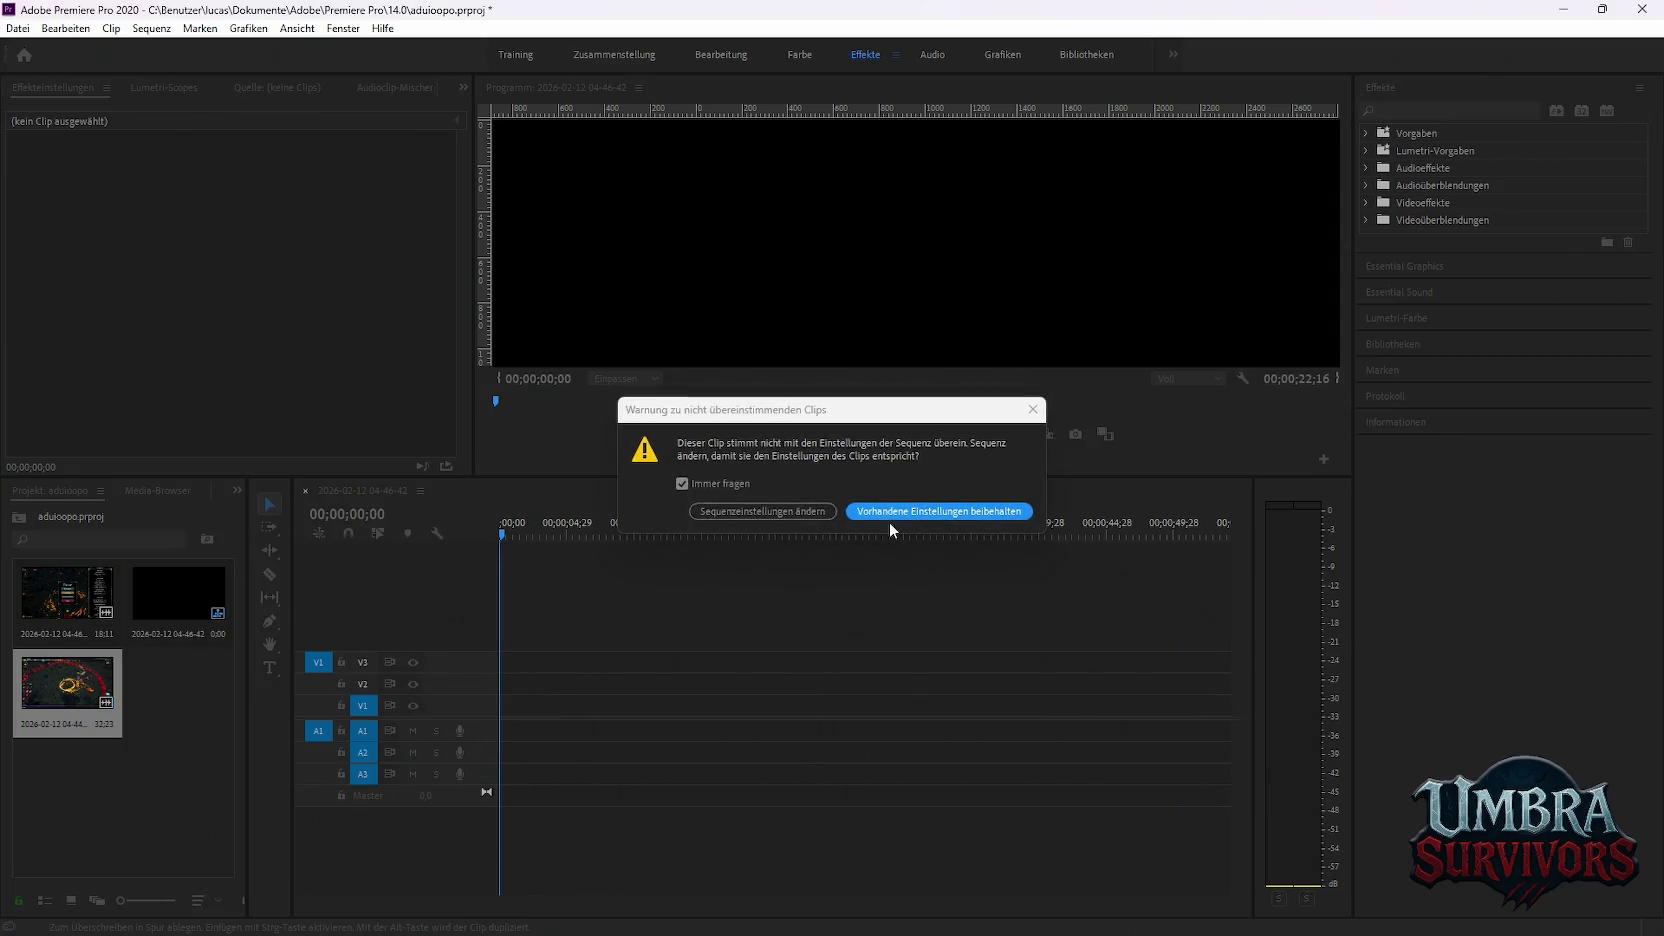
left_click(806, 512)
left_click(689, 536)
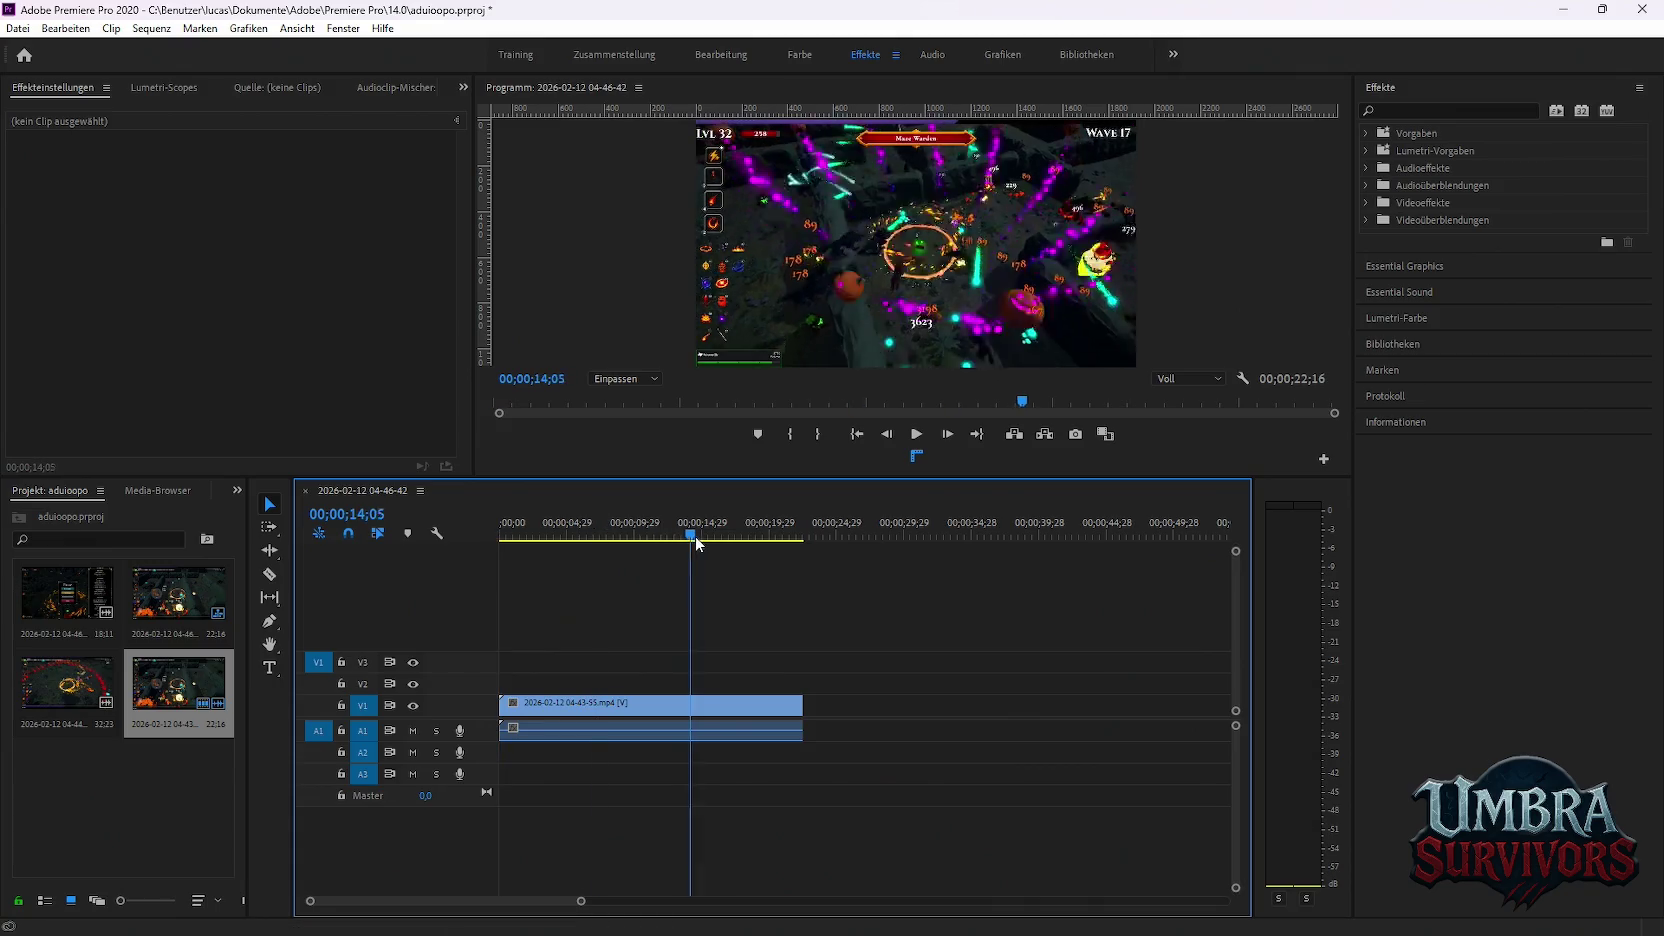
mouse_move(696, 536)
left_mouse_down()
mouse_move(498, 554)
mouse_move(559, 562)
left_mouse_up()
key("ctrl+k")
left_click(531, 716)
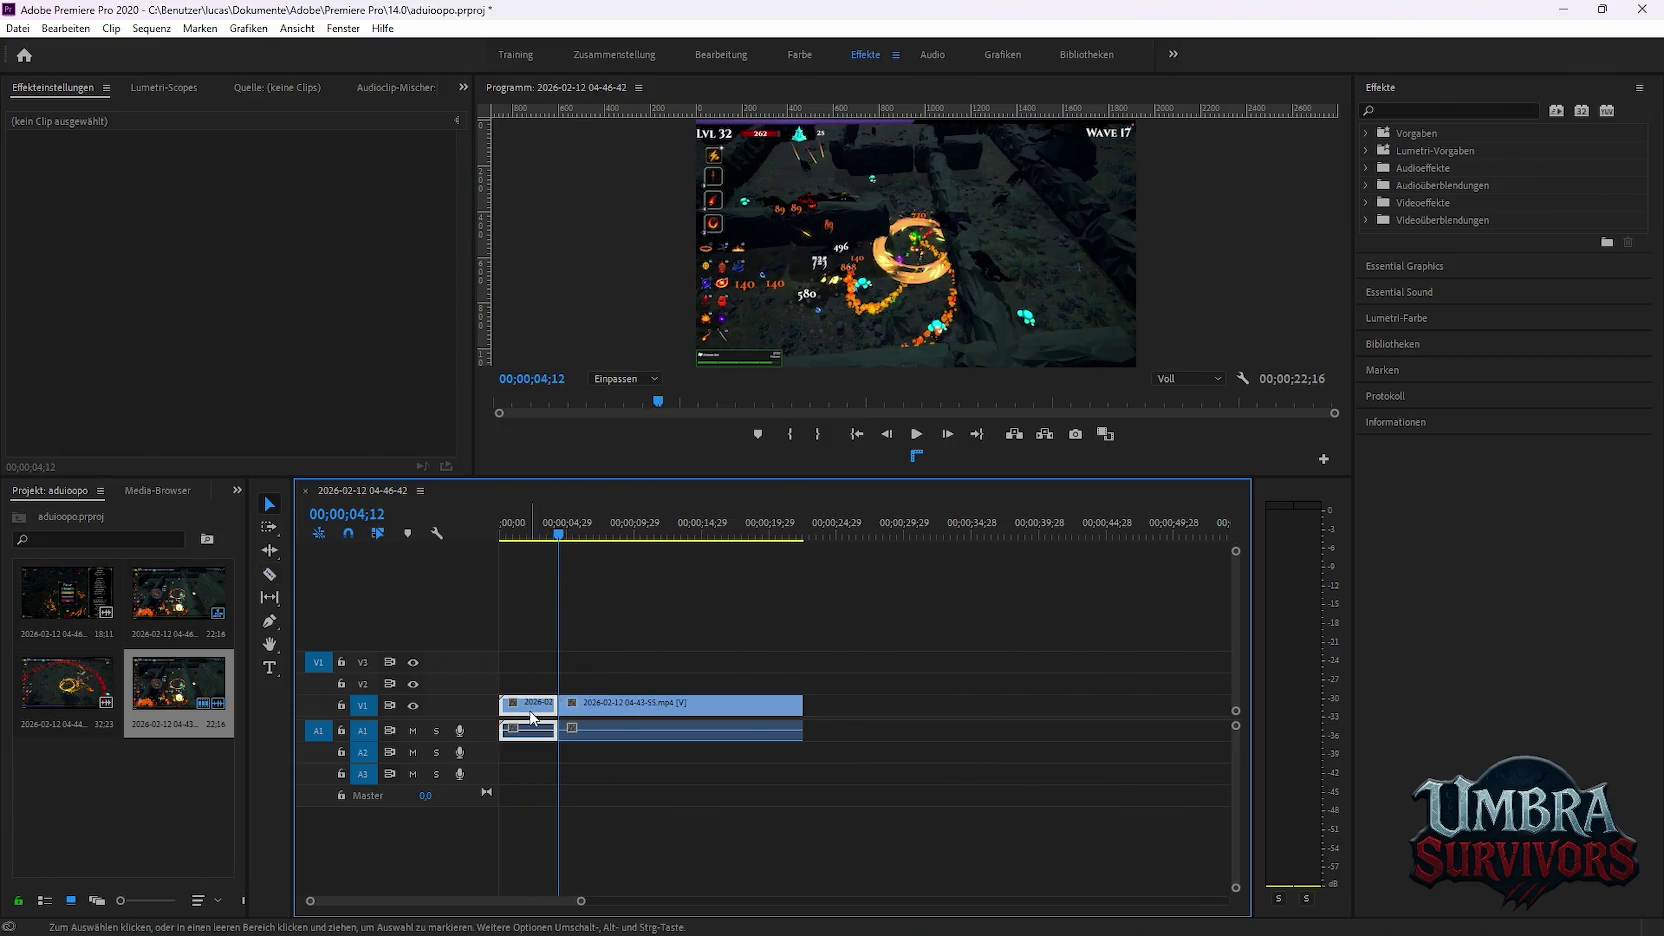
key("Delete")
Cut the clip so the sequence ends at 15;10, and rewind to the start
left_click_drag(580, 705, 519, 705)
mouse_move(601, 538)
left_mouse_down()
mouse_move(560, 536)
mouse_move(712, 554)
left_mouse_up()
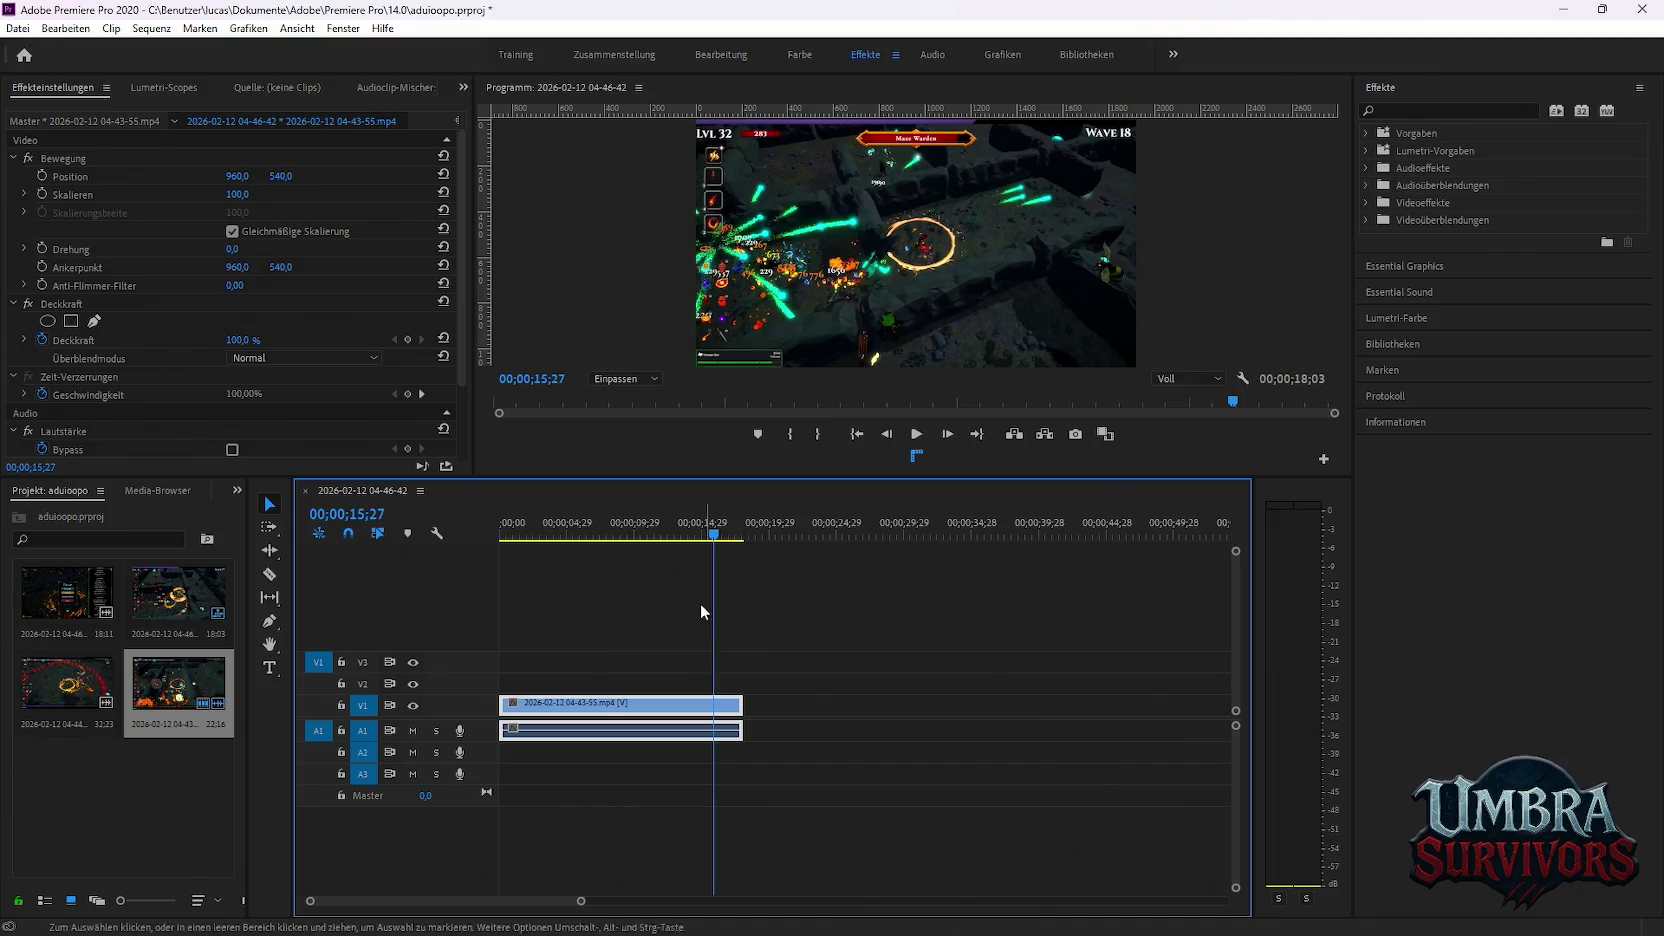
key("c")
left_click(714, 712)
key("v")
left_click(725, 705)
key("Delete")
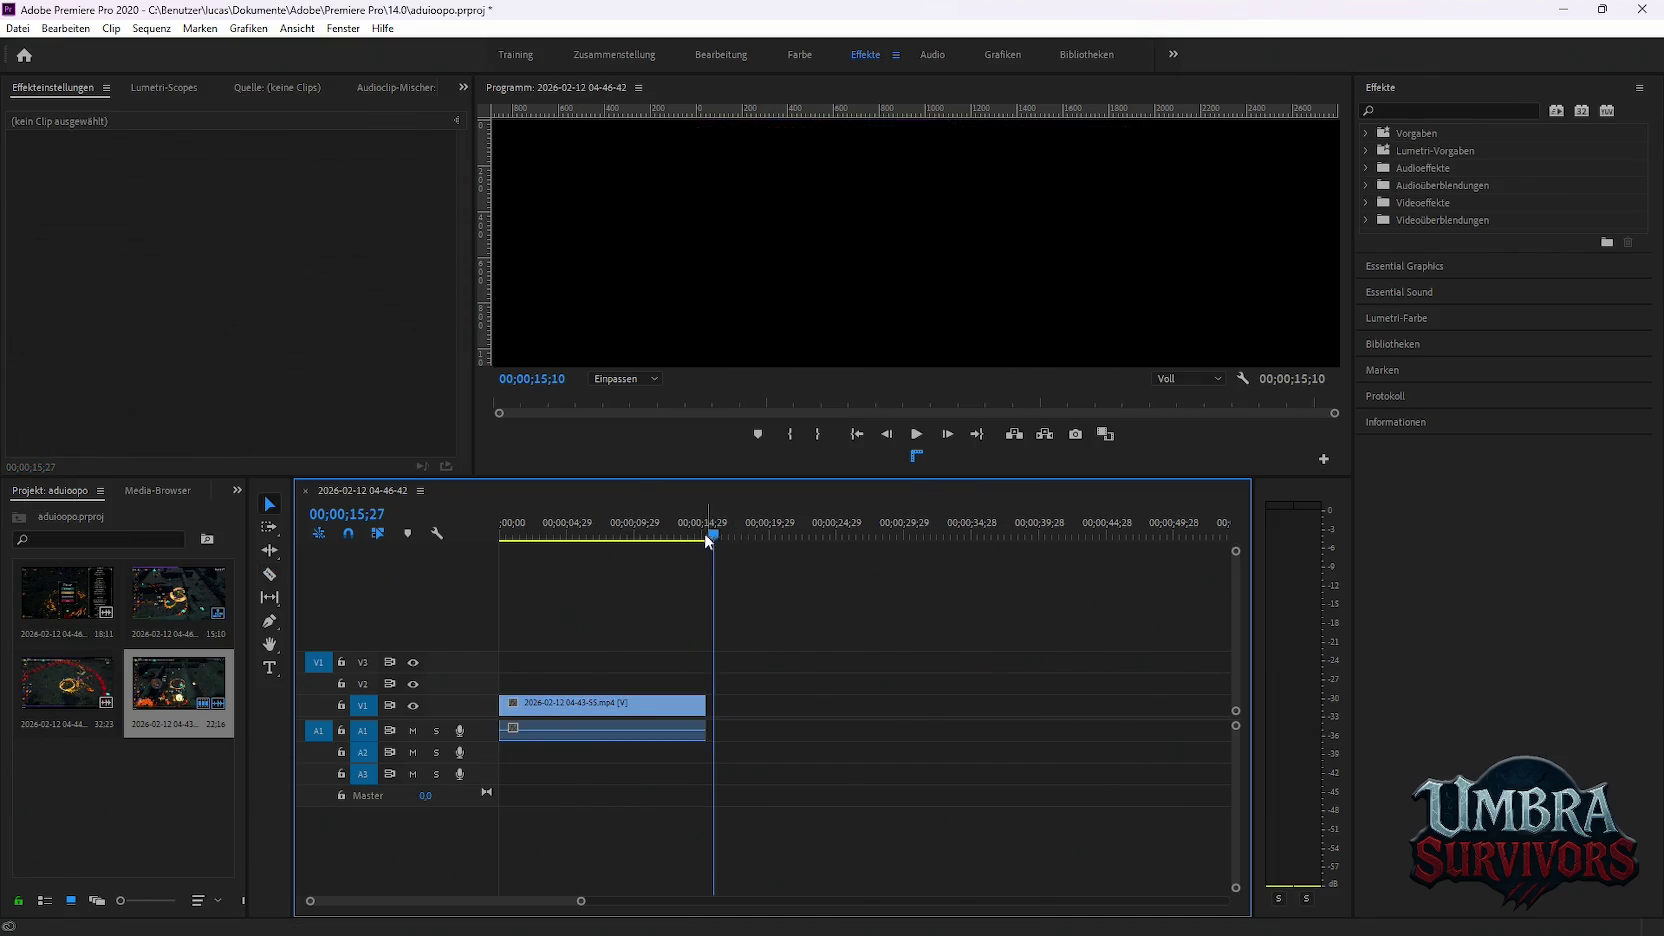
mouse_move(713, 534)
left_mouse_down()
mouse_move(691, 534)
mouse_move(712, 536)
left_mouse_up()
key("Home")
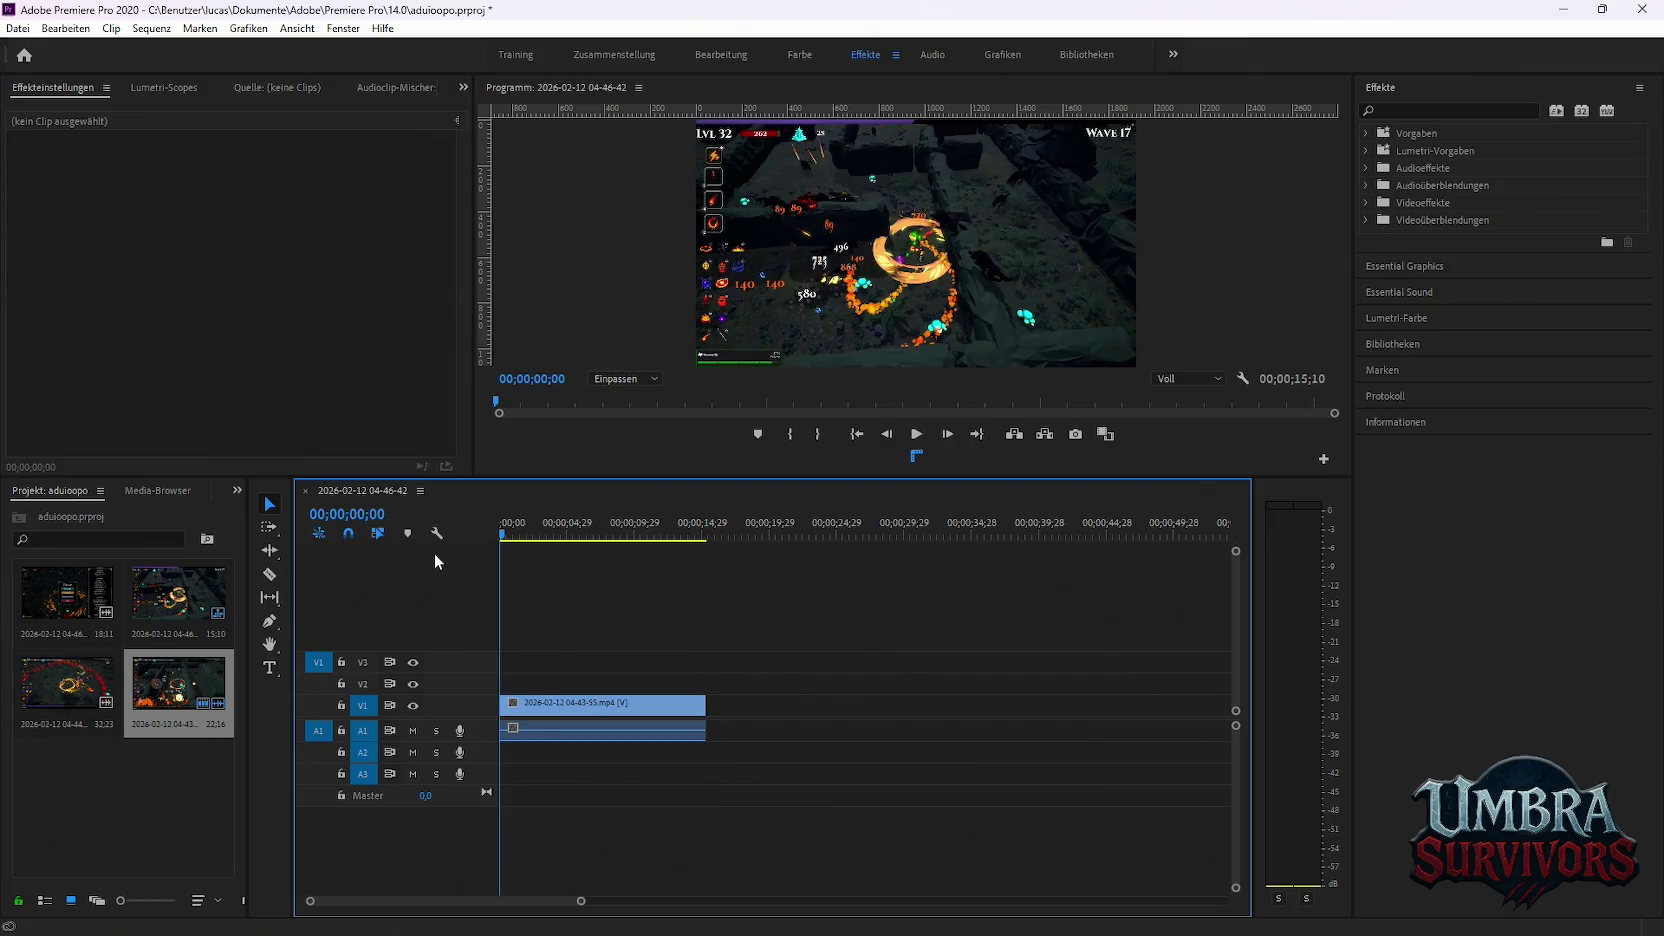
left_click(18, 28)
mouse_move(58, 541)
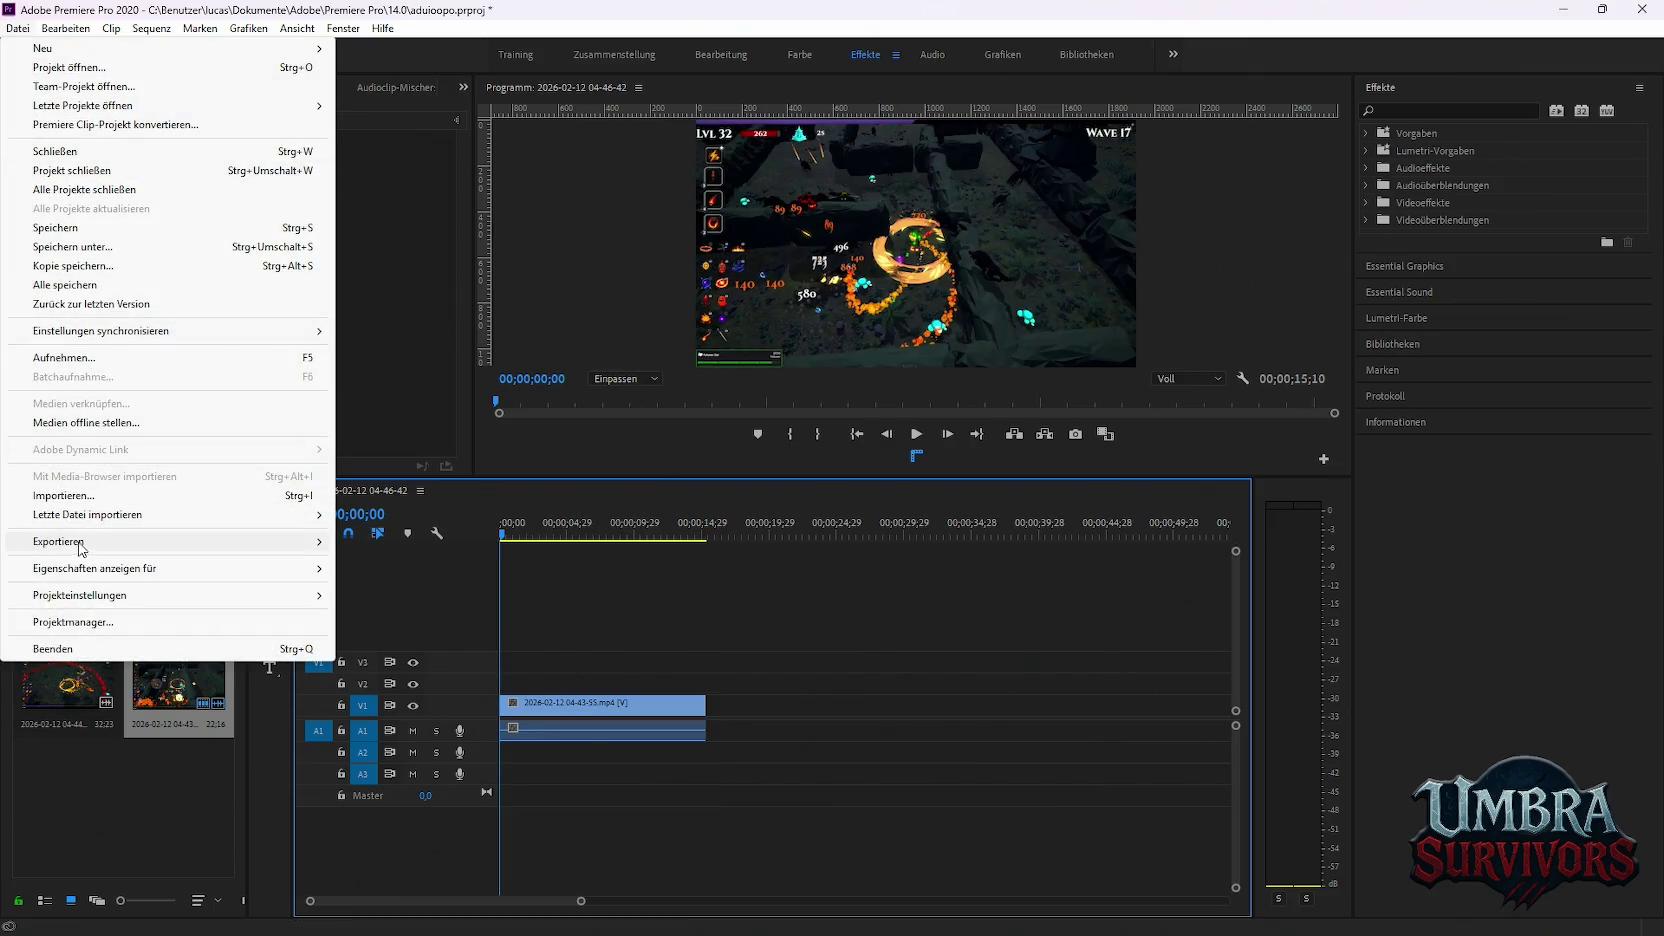
Queue the 15-second sequence as an H.264 MP4 and start encoding in Media Encoder
left_click(390, 541)
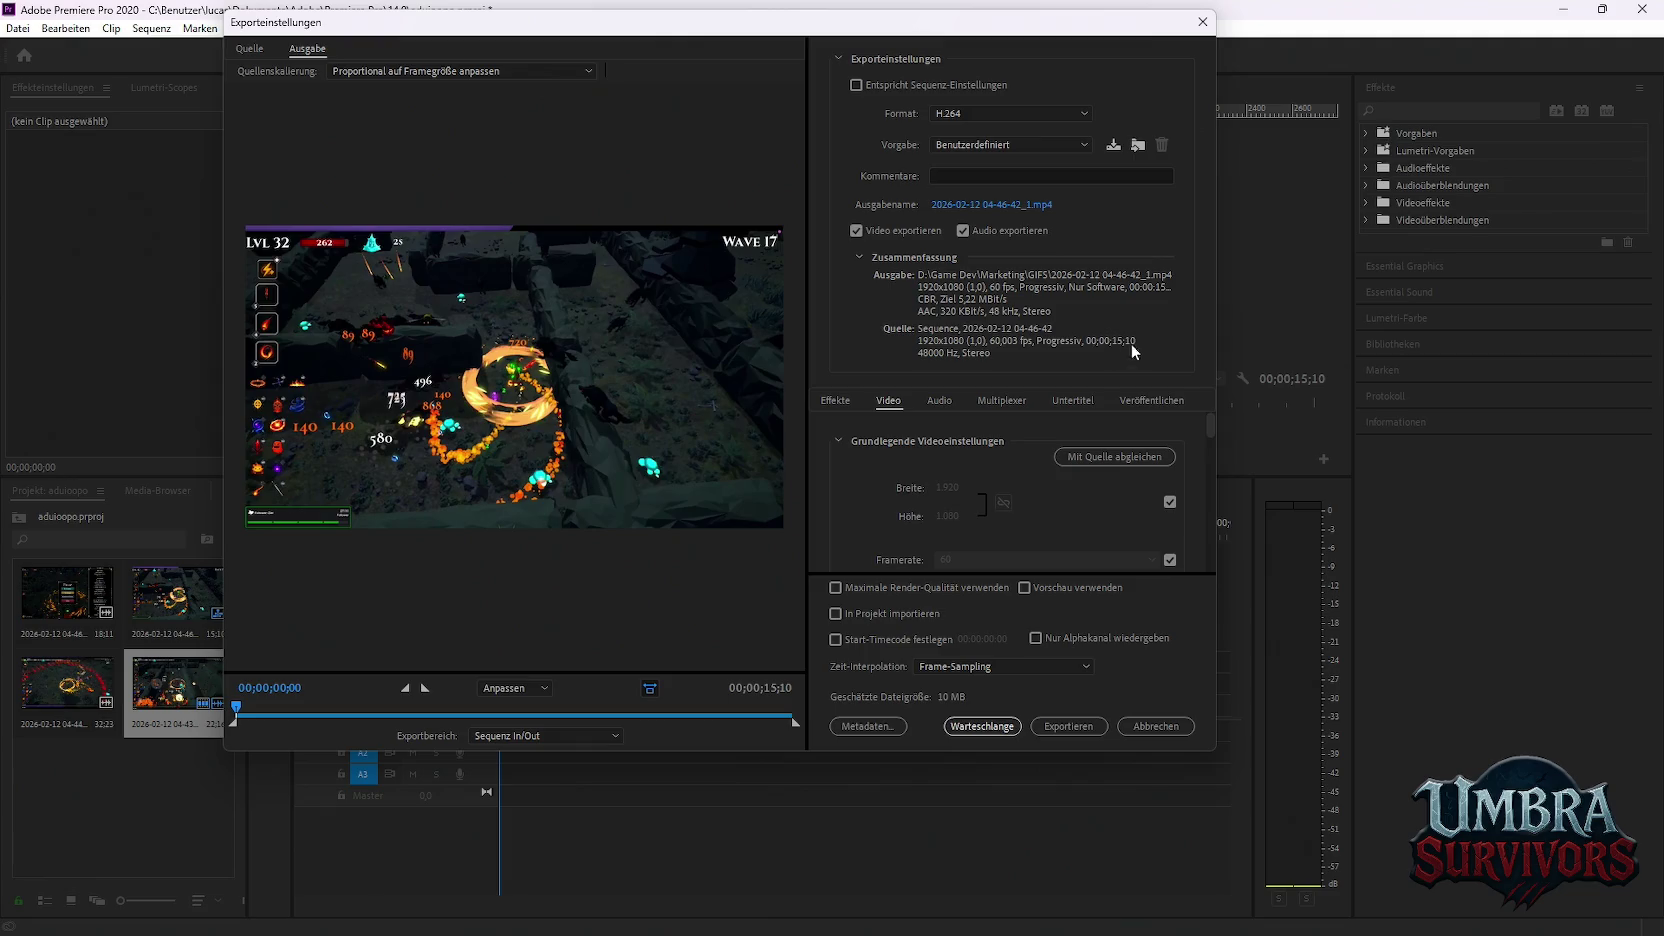
left_click(971, 729)
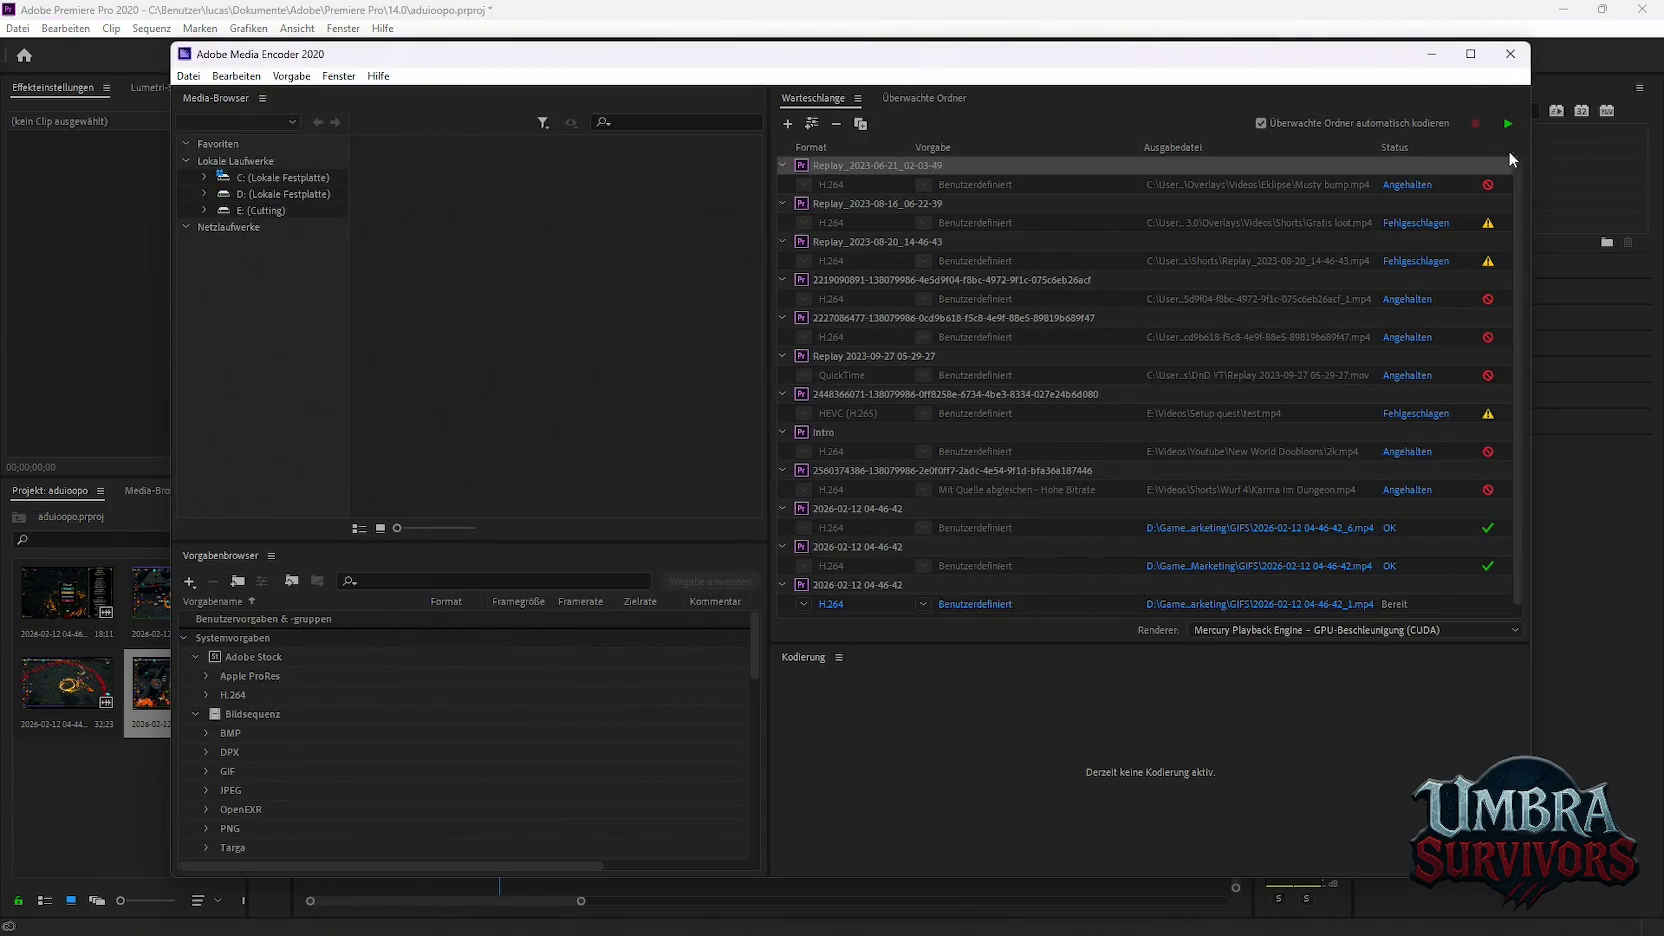
left_click(1508, 123)
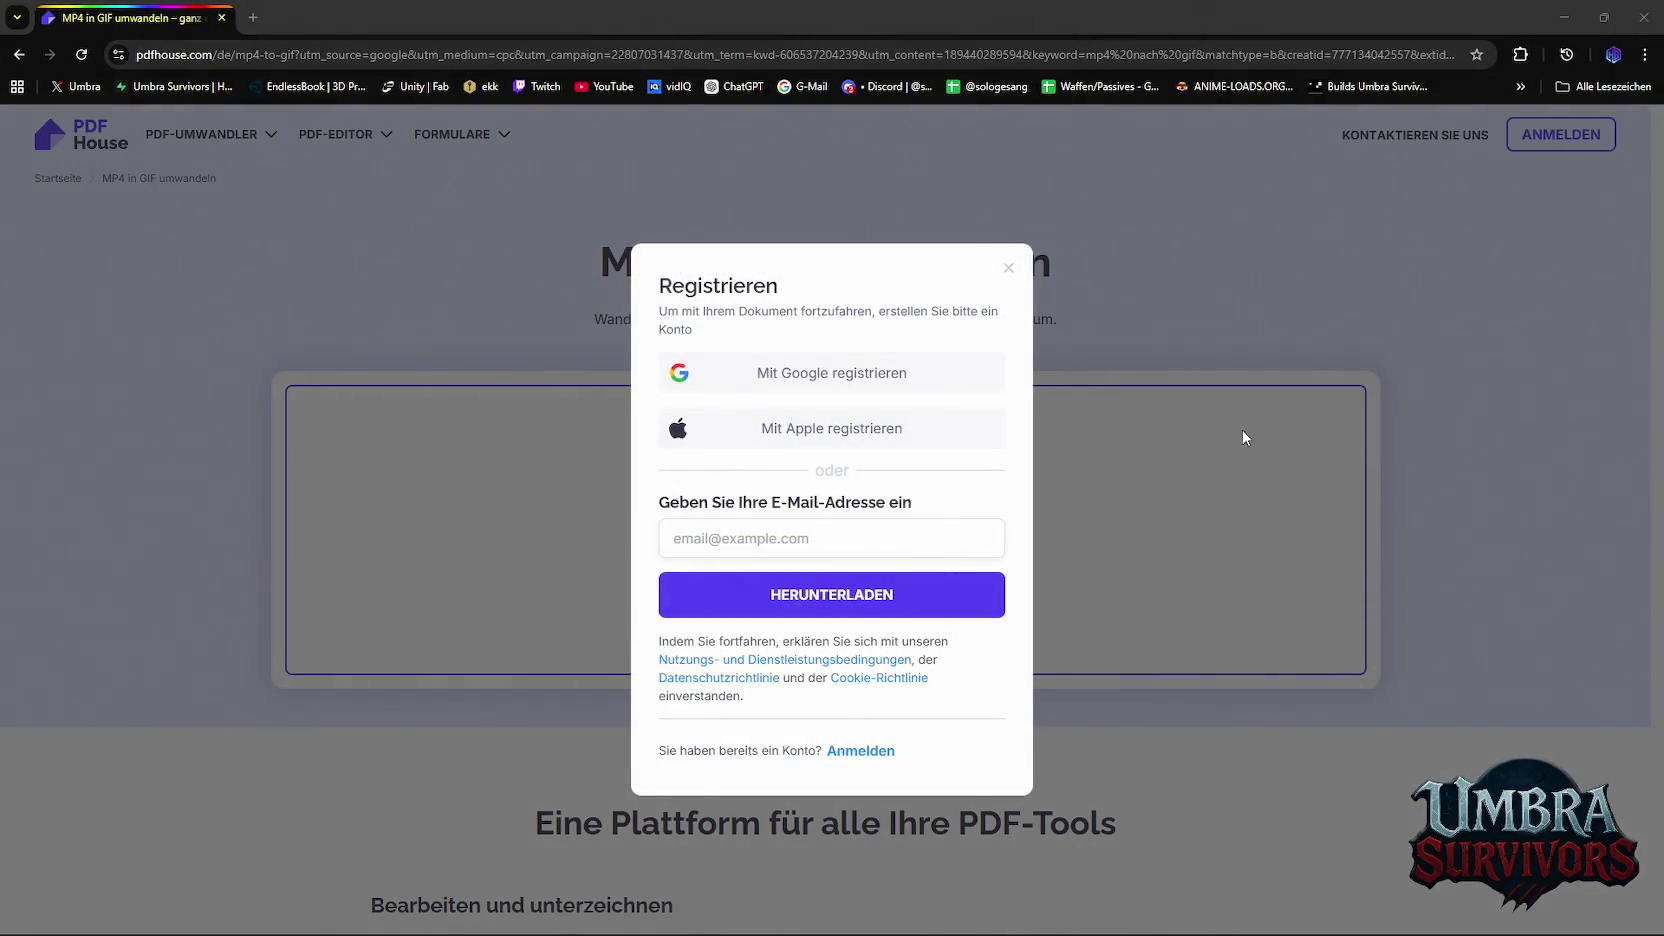
Dismiss the signup prompt and search Google for 'mp4 to gif'
key("Escape")
key("alt+Left")
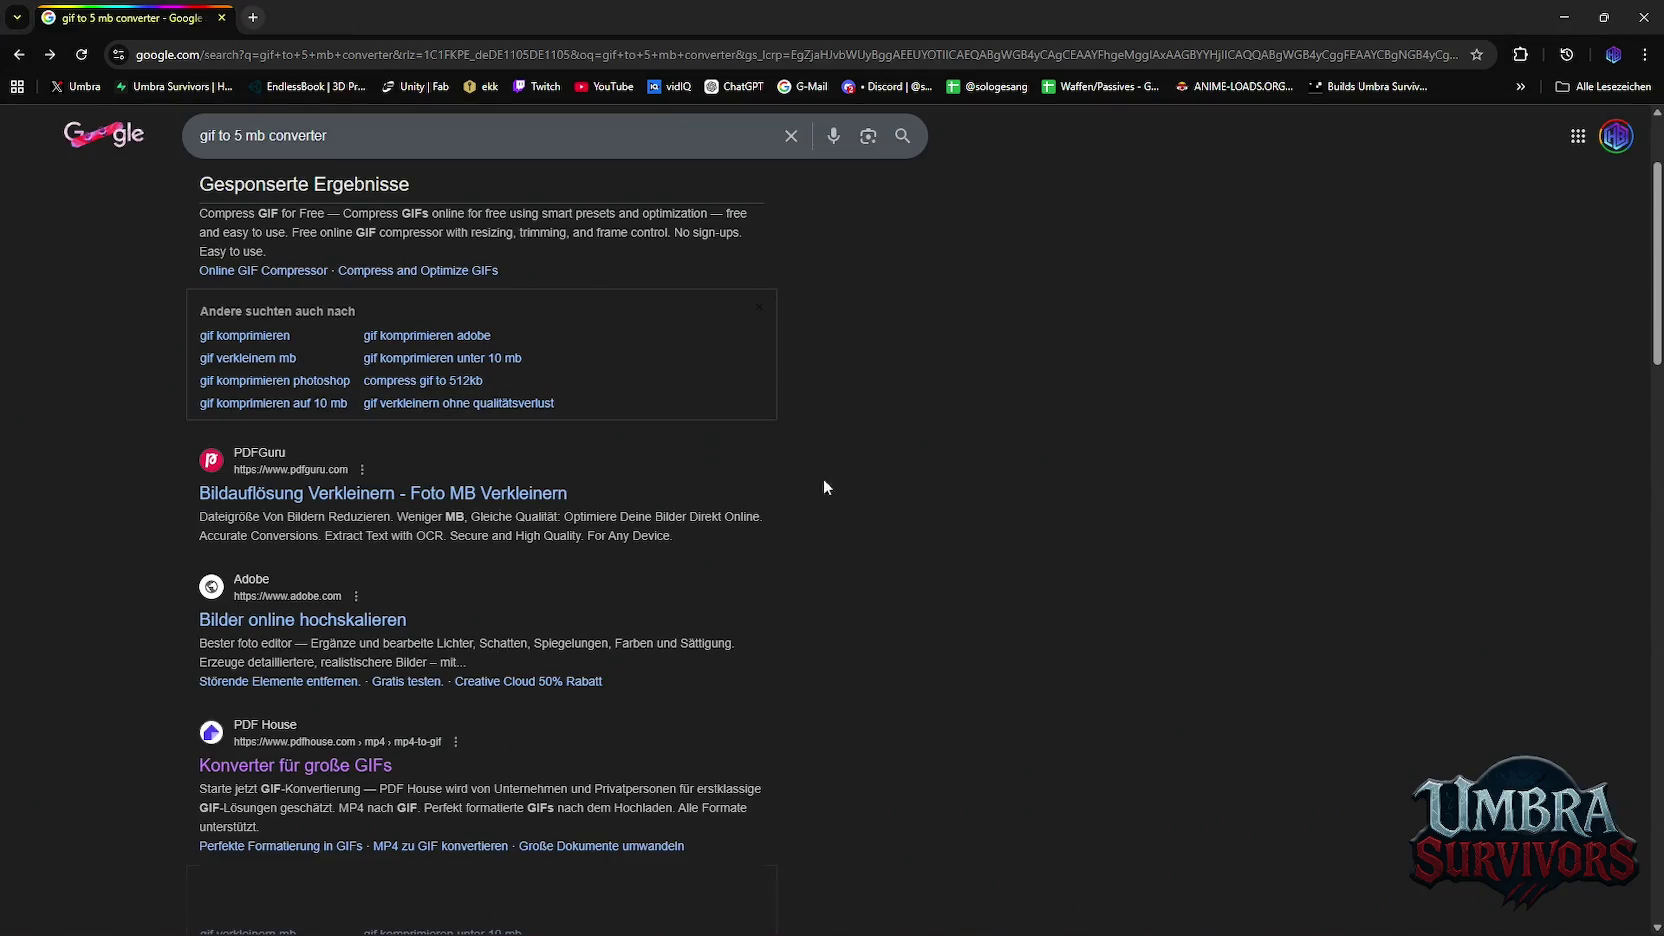
scroll(501, 487, "up", 2)
left_click_drag(368, 151, 92, 148)
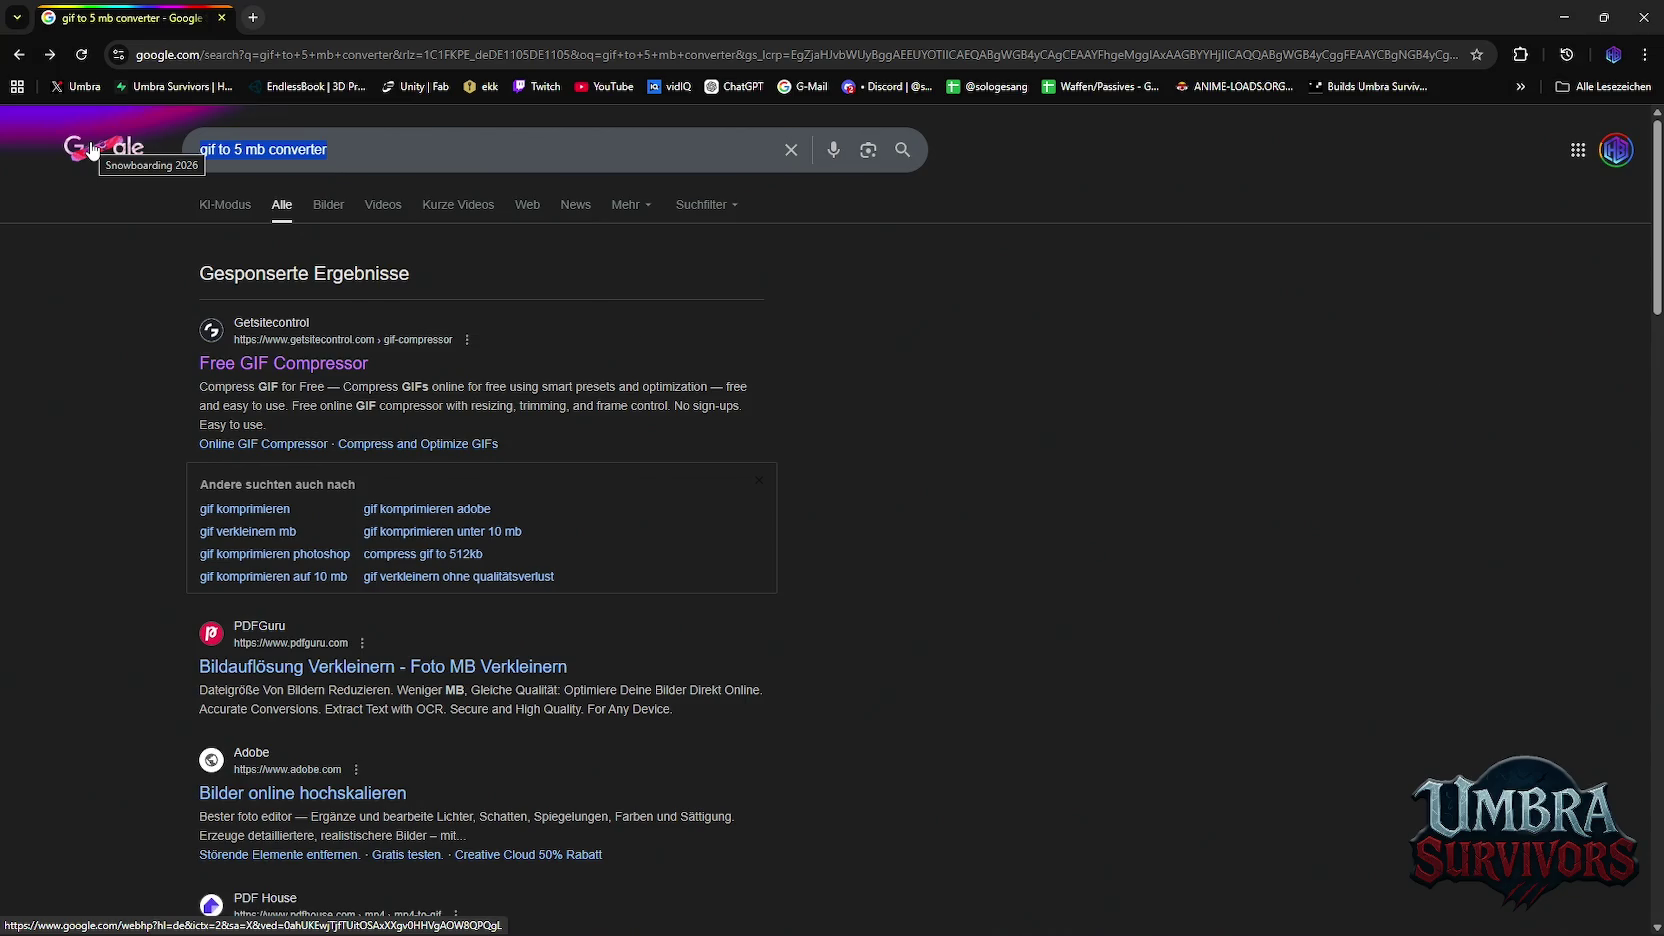
type("mp4 to gi")
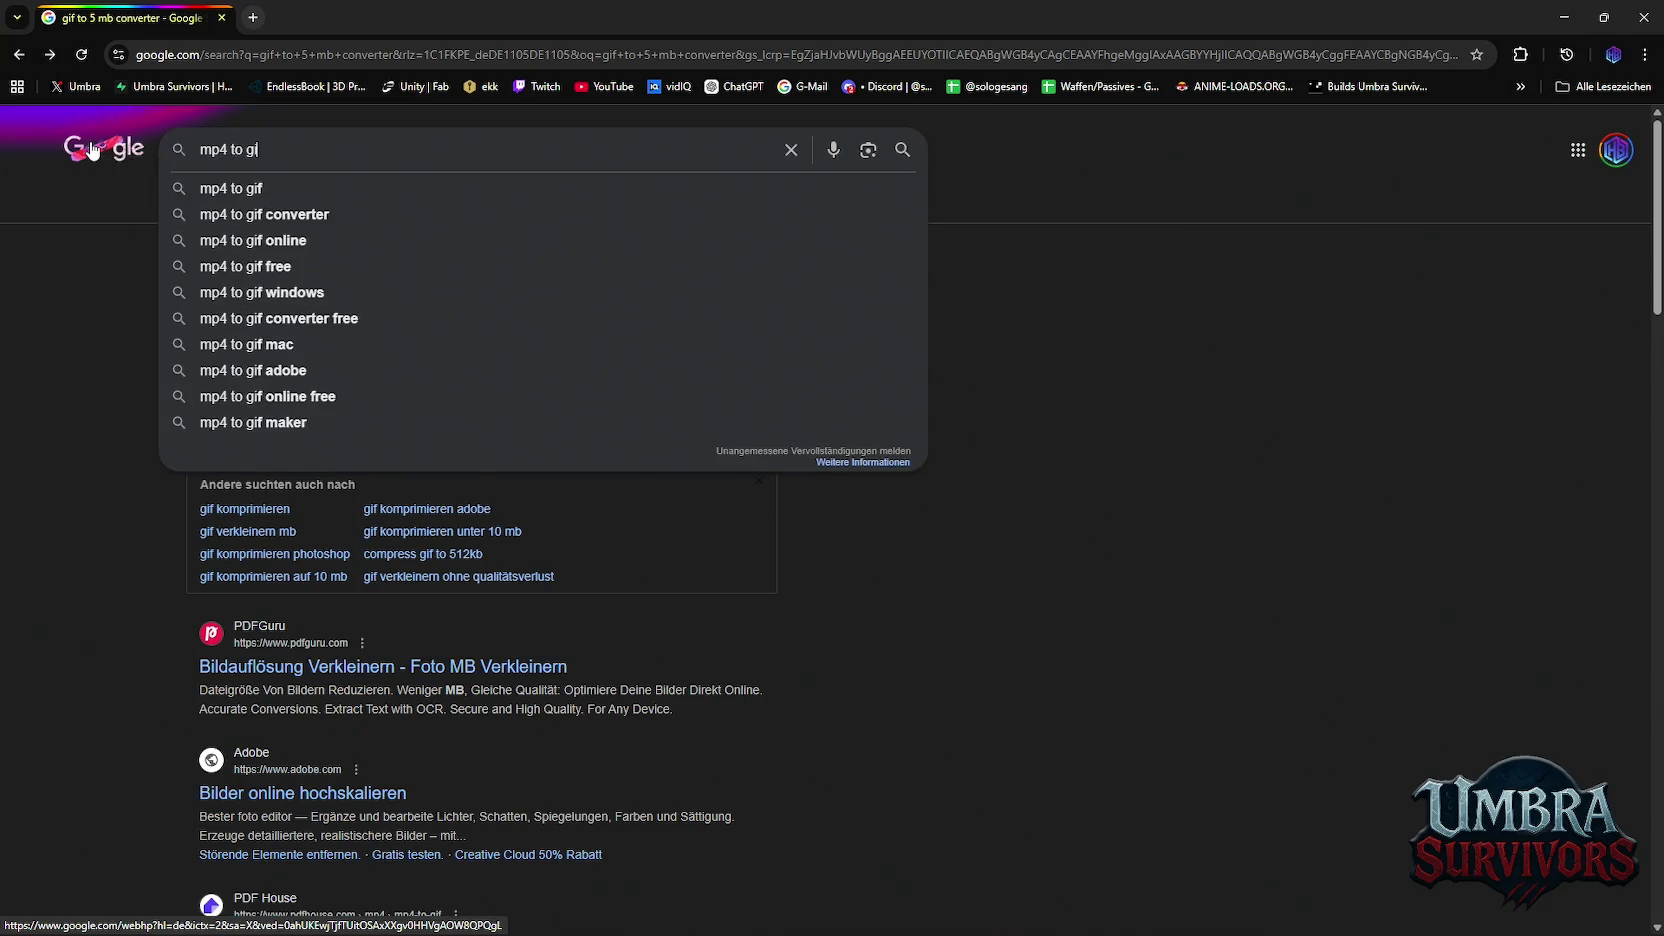
type("f")
key("Return")
Try the sponsored MP4 To GIF and pdfguru converters, then return to results
left_click(282, 363)
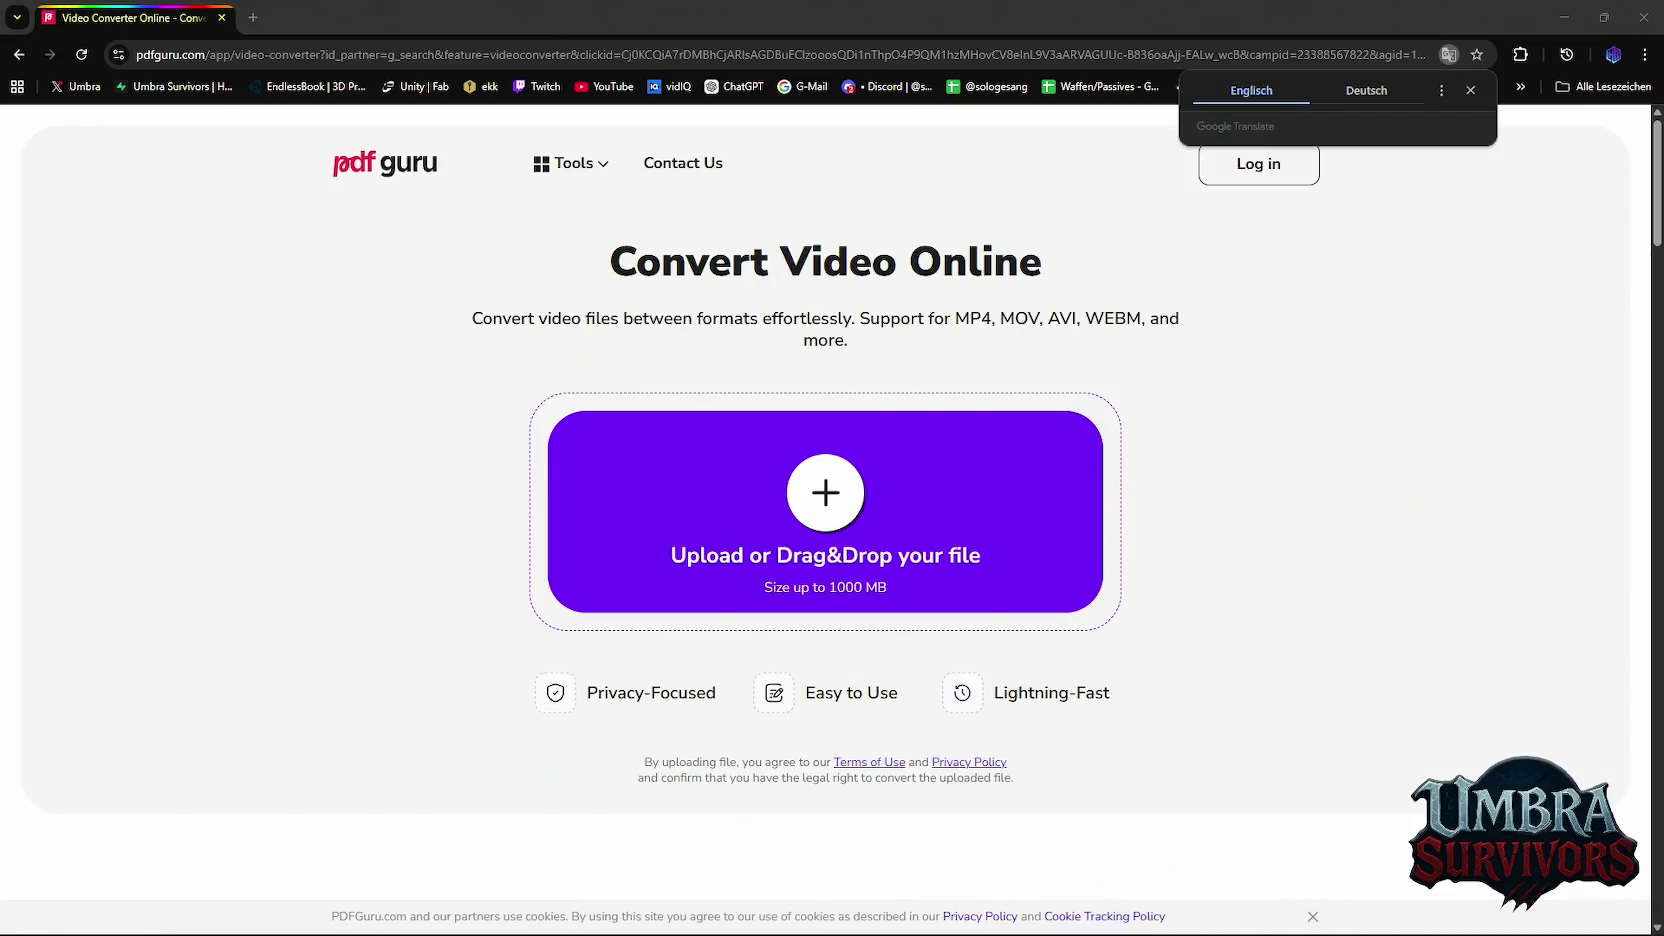
left_click_drag(850, 290, 899, 550)
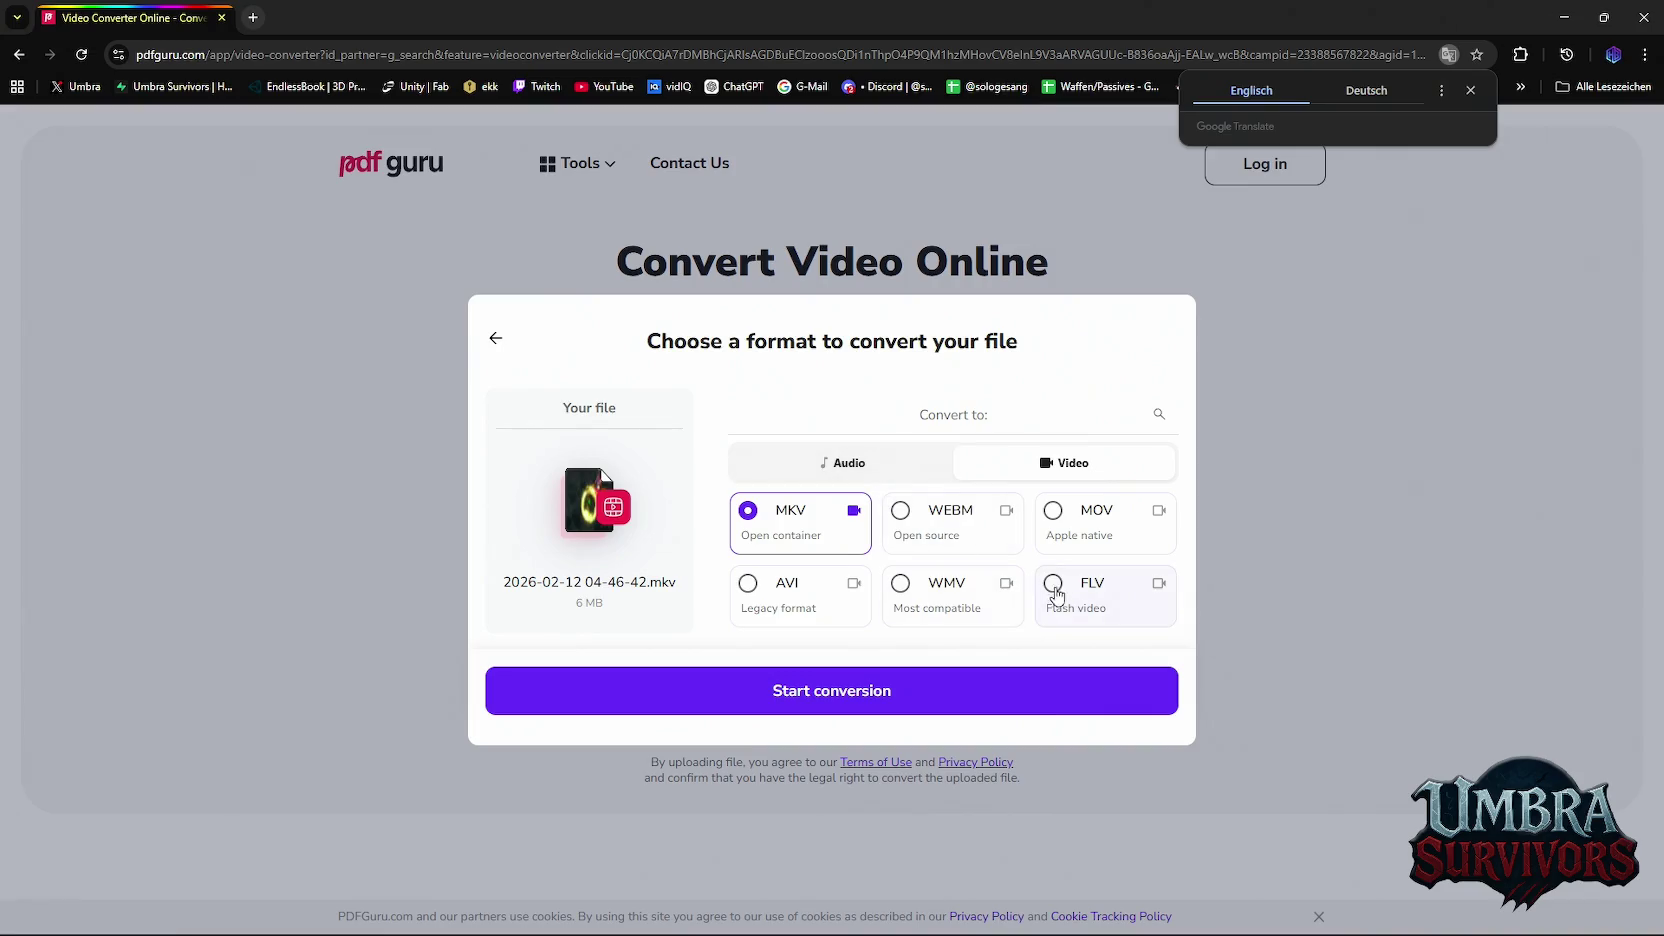
key("alt+Left")
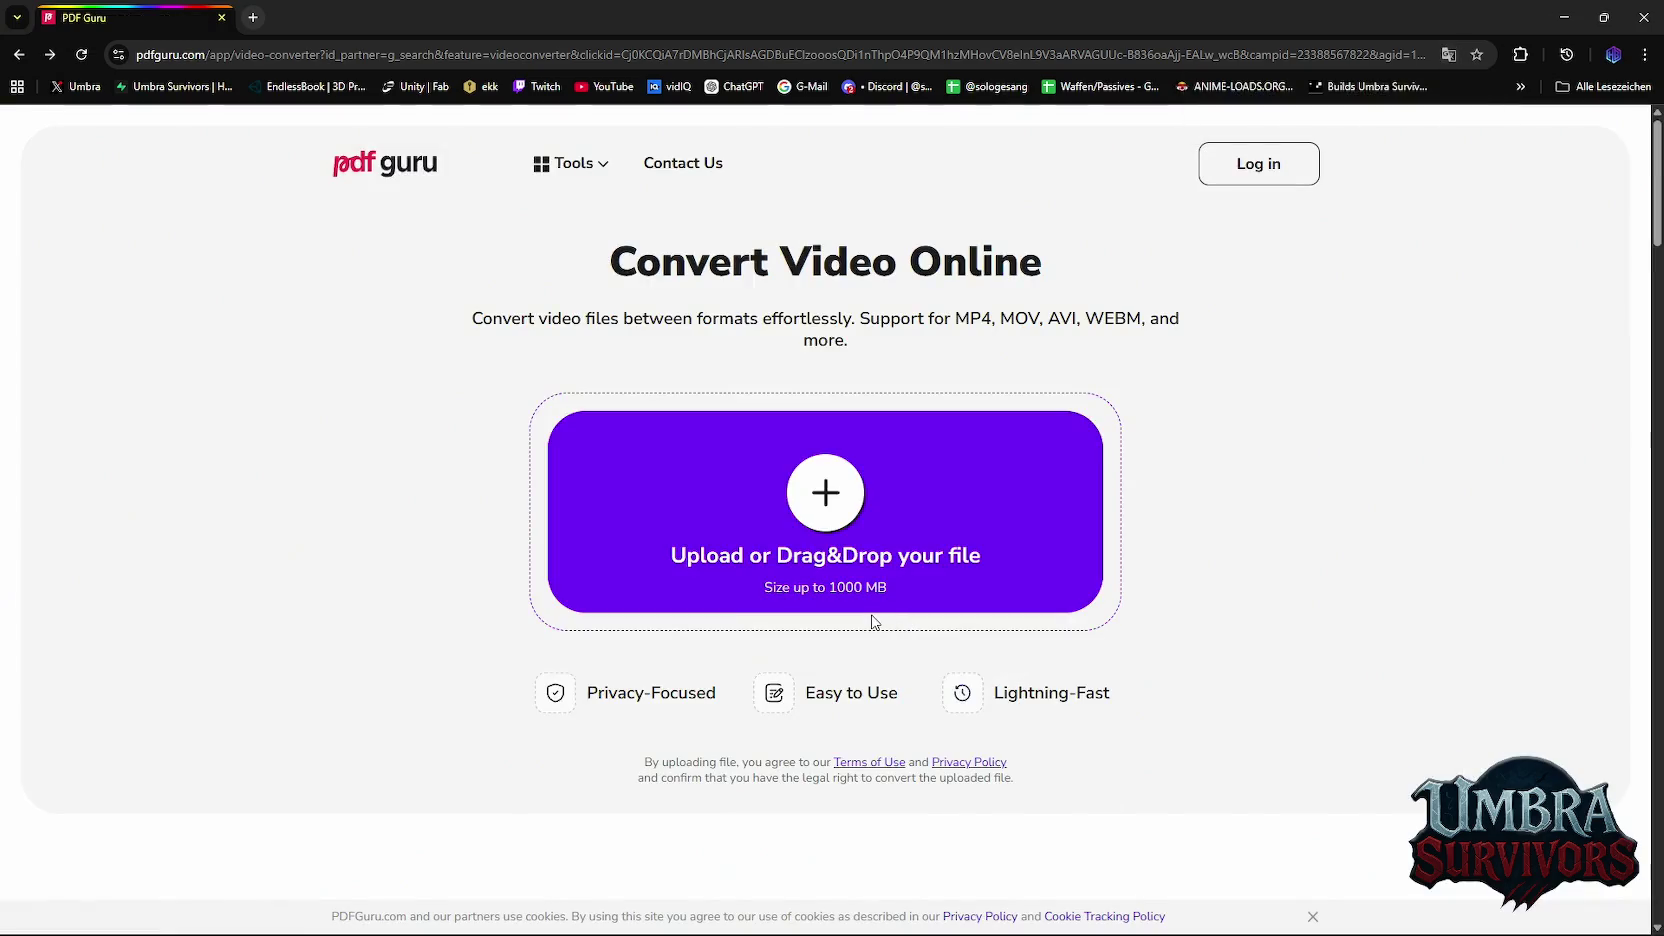
key("alt+Left")
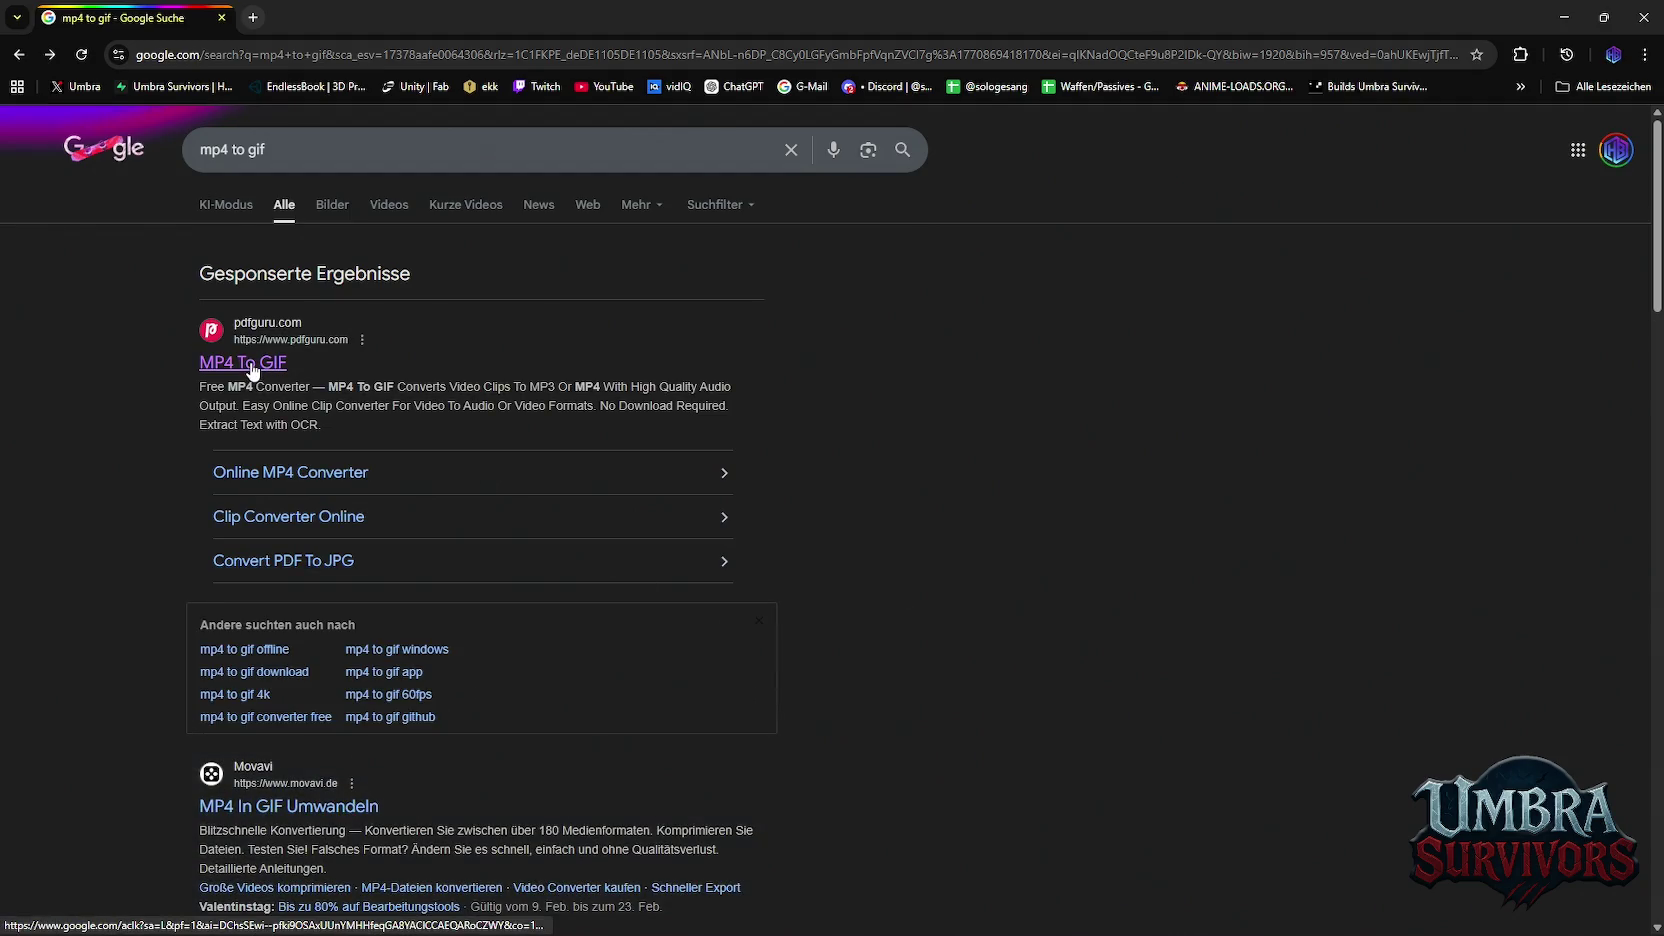
left_click(694, 486)
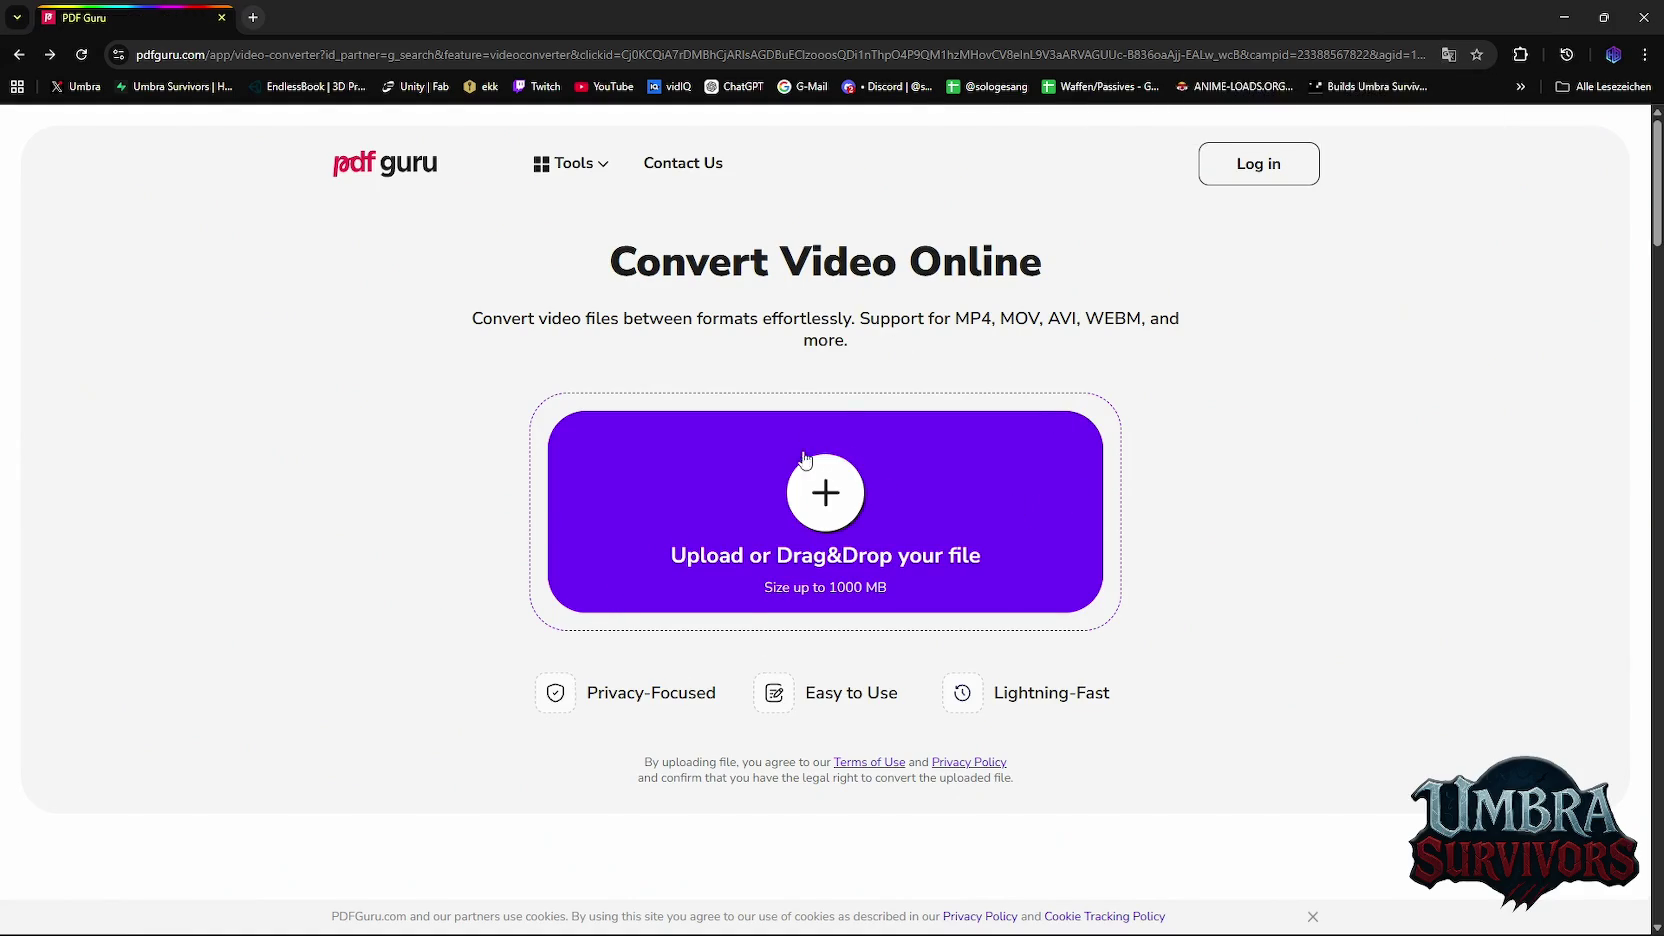
key("alt+Left")
Skip the Movavi result and open CloudConvert's MP4 to GIF Converter
scroll(679, 449, "down", 2)
left_click(289, 632)
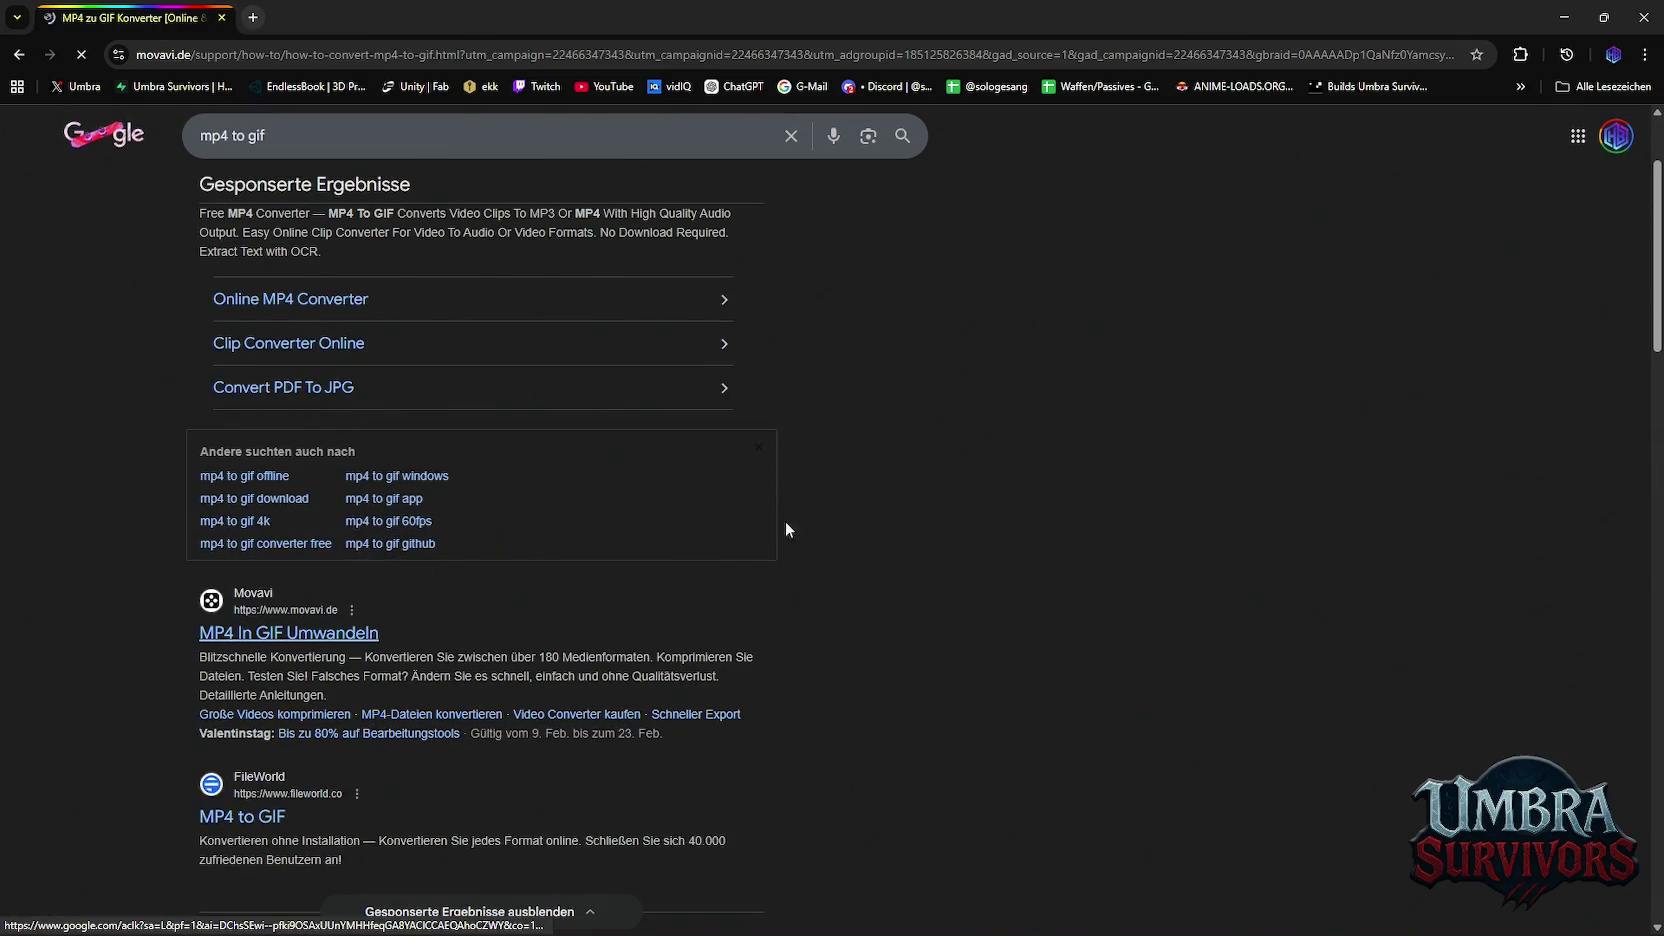
key("alt+Left")
scroll(569, 549, "down", 3)
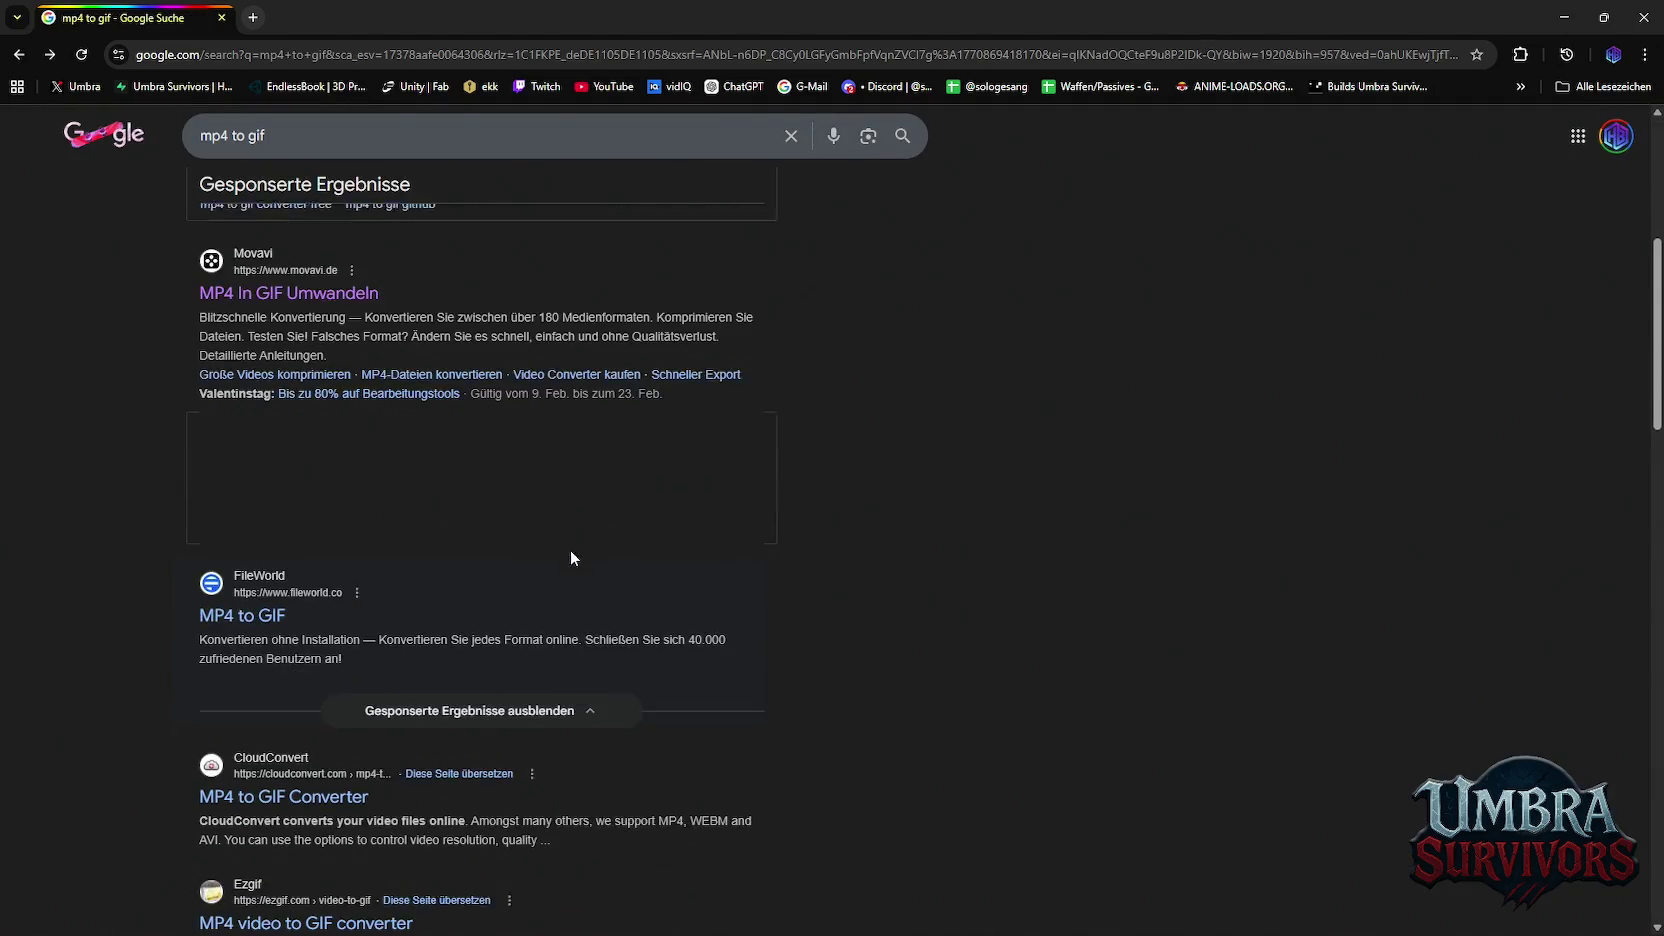
left_click(250, 614)
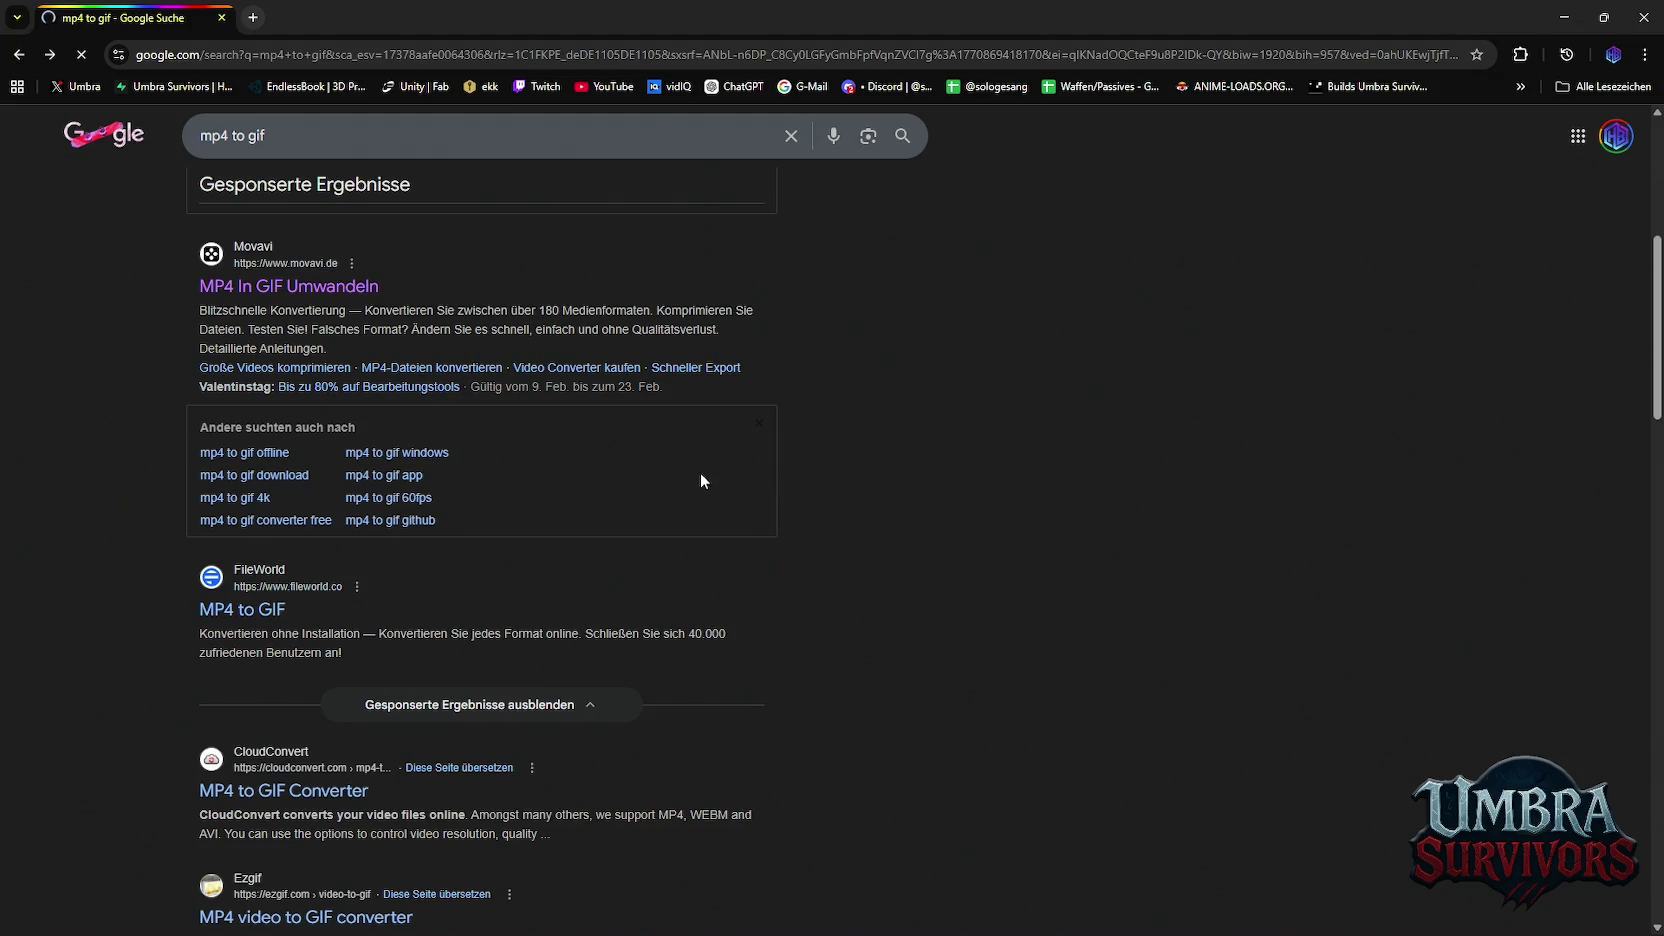
left_click(284, 791)
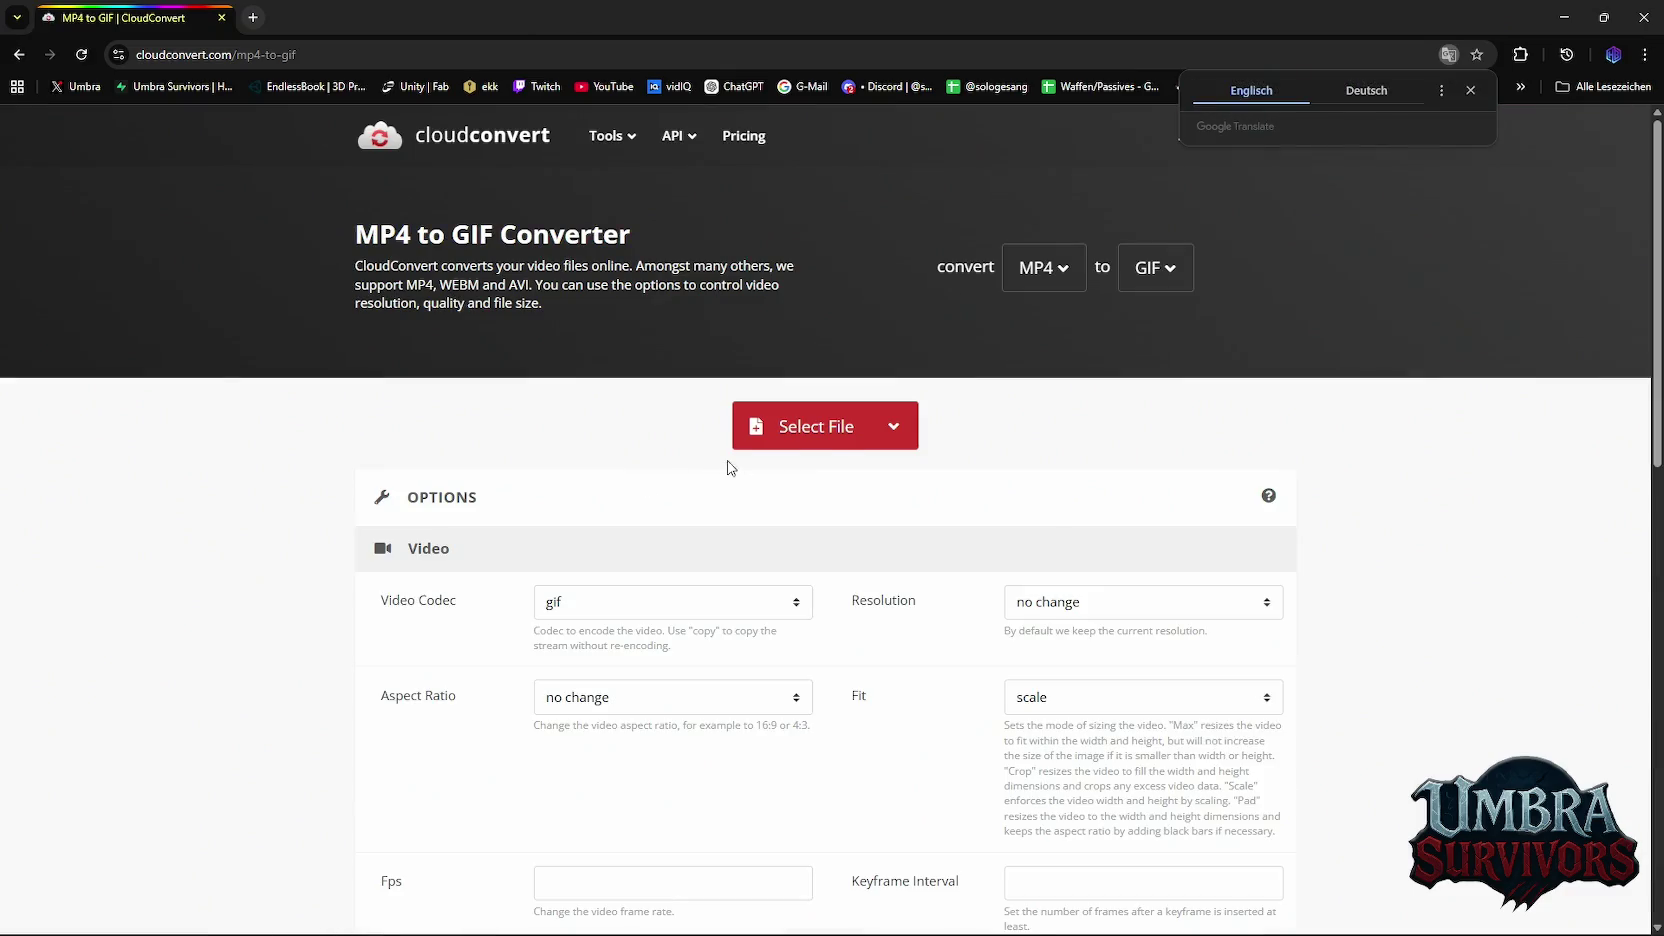
Load the three gameplay MP4 exports into CloudConvert and convert them to GIF
left_click(836, 446)
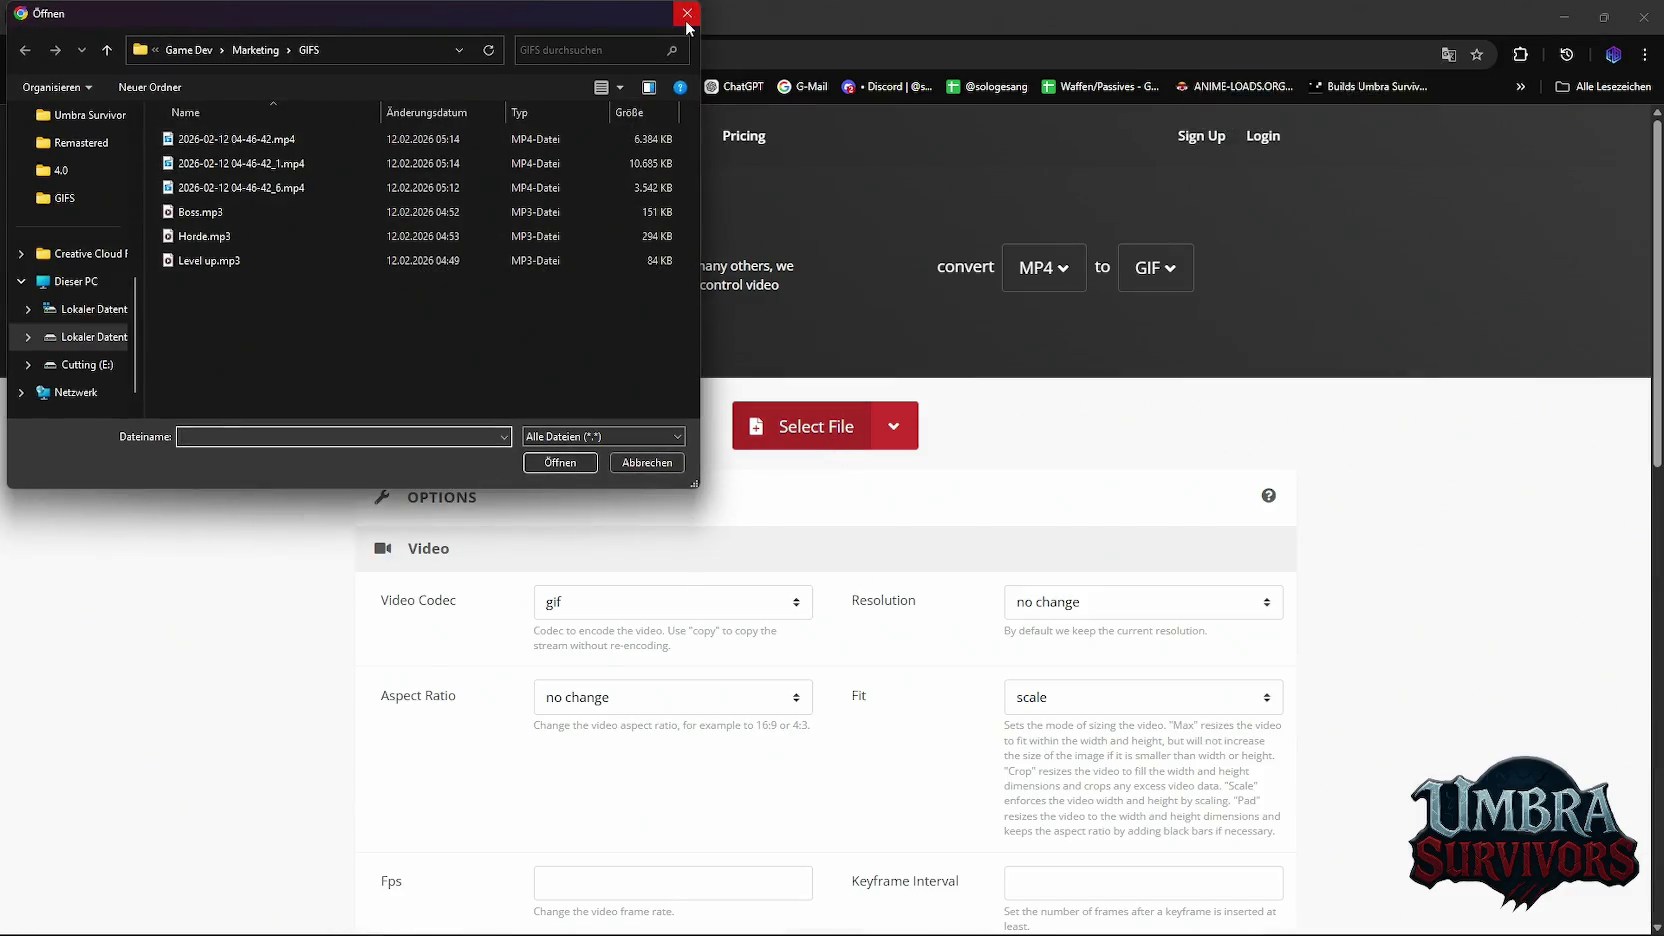
left_click(688, 22)
left_click(806, 420)
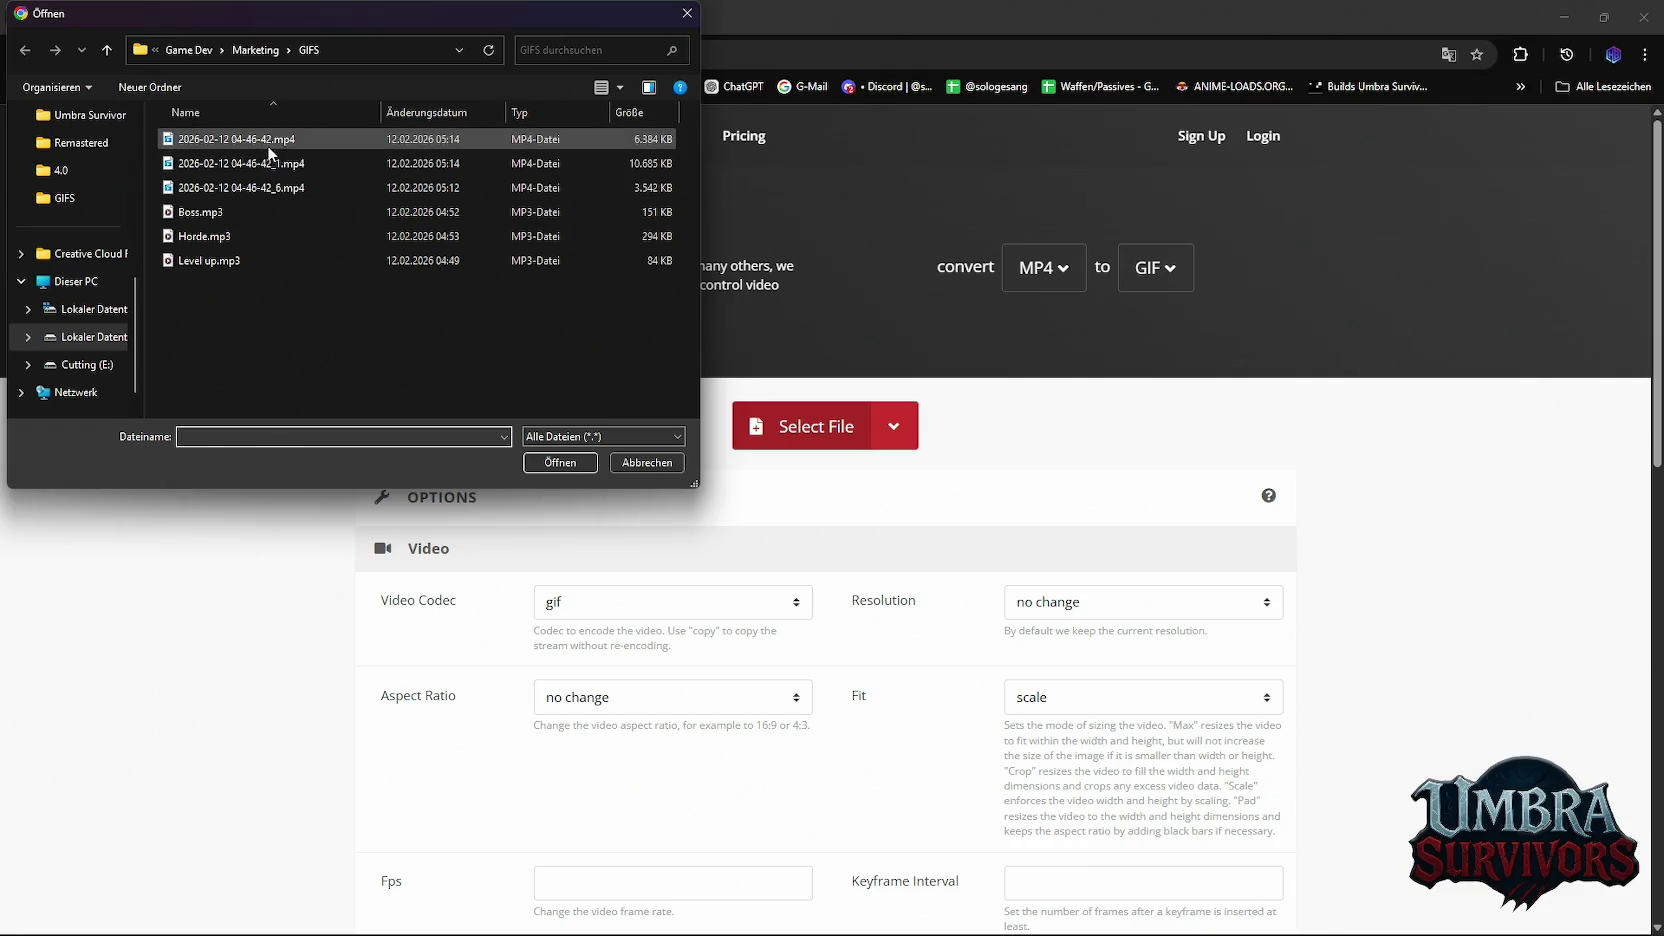
left_click(270, 140)
left_click(271, 188, "shift")
left_click(560, 462)
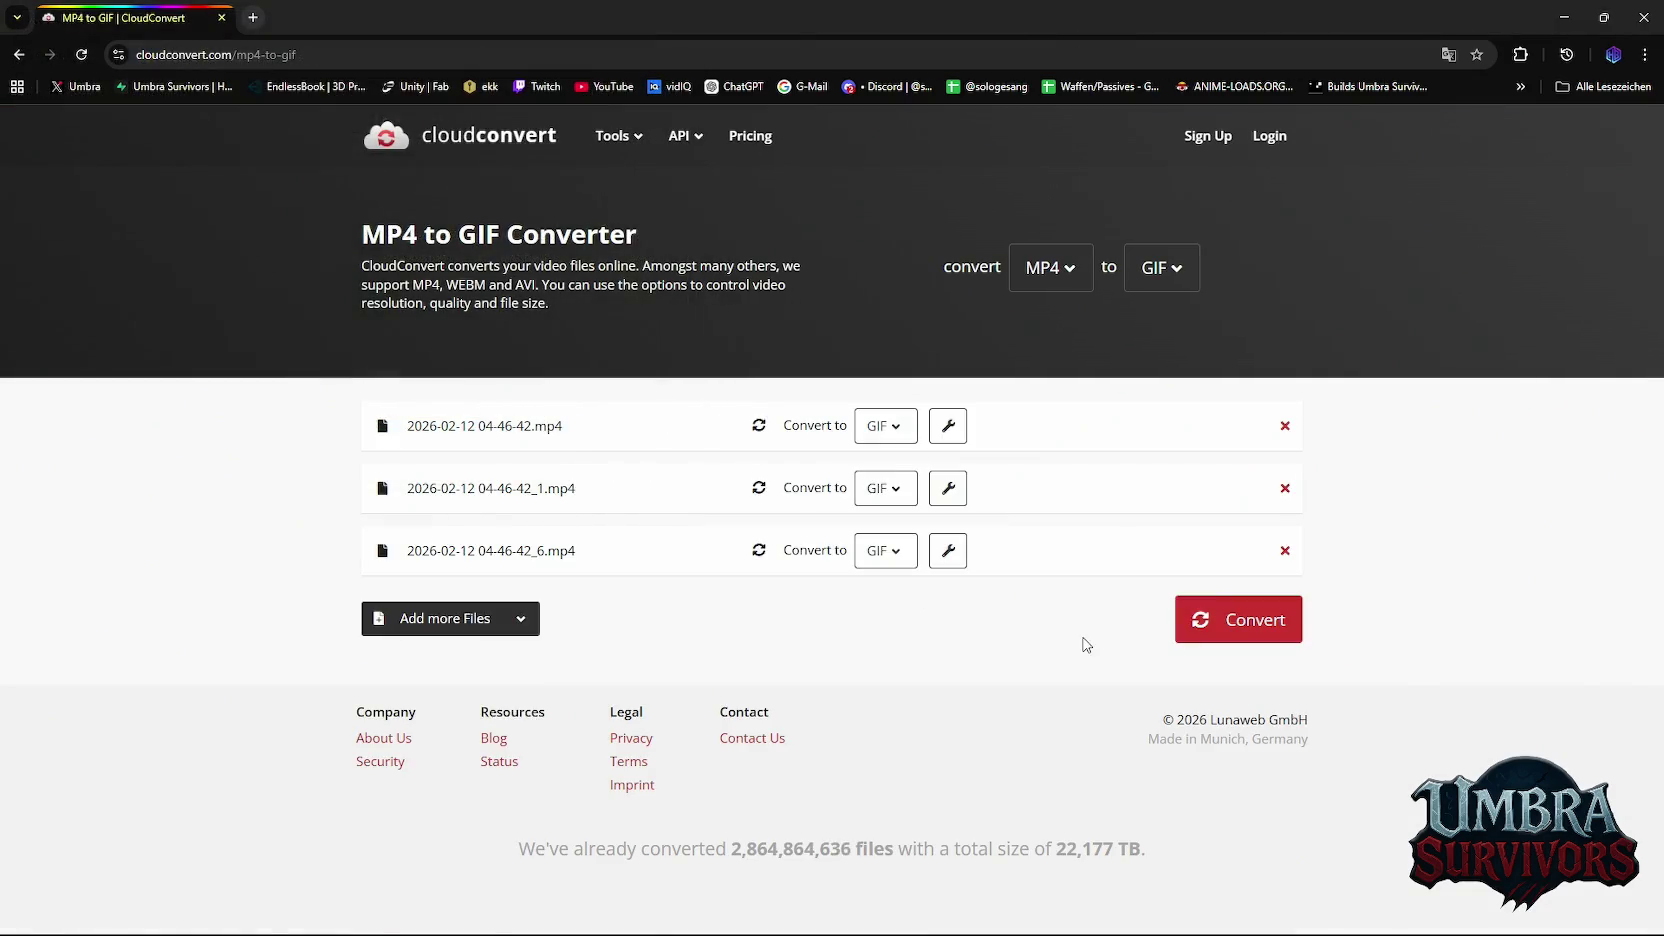
left_click(1246, 630)
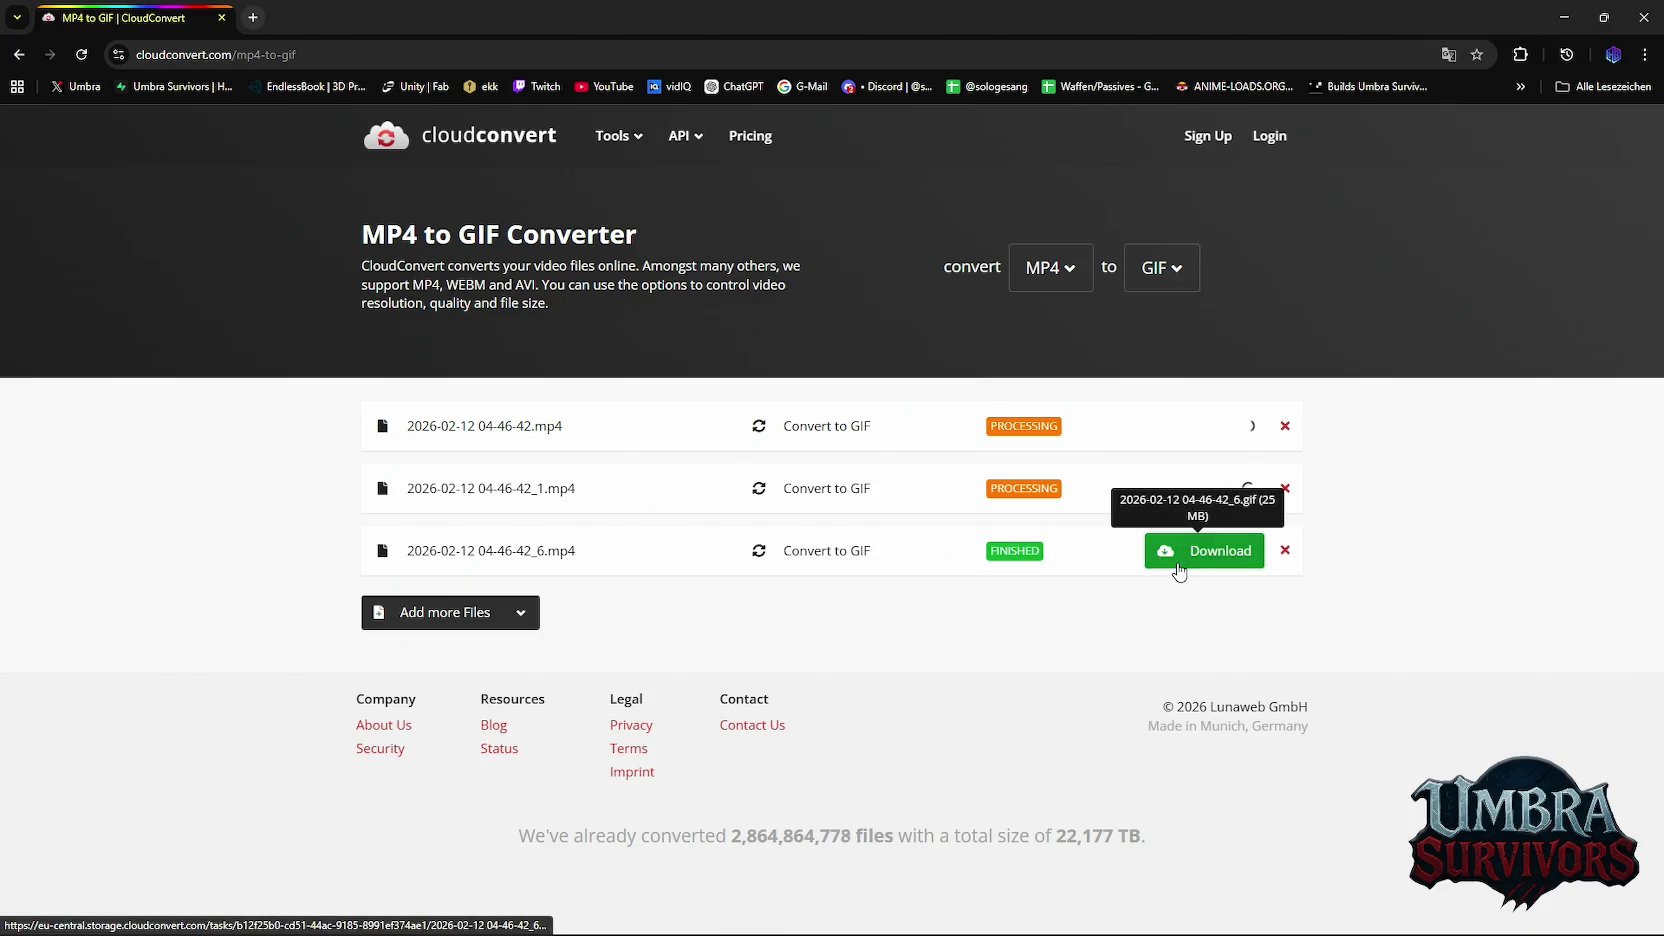
left_click(1180, 558)
left_click(577, 464)
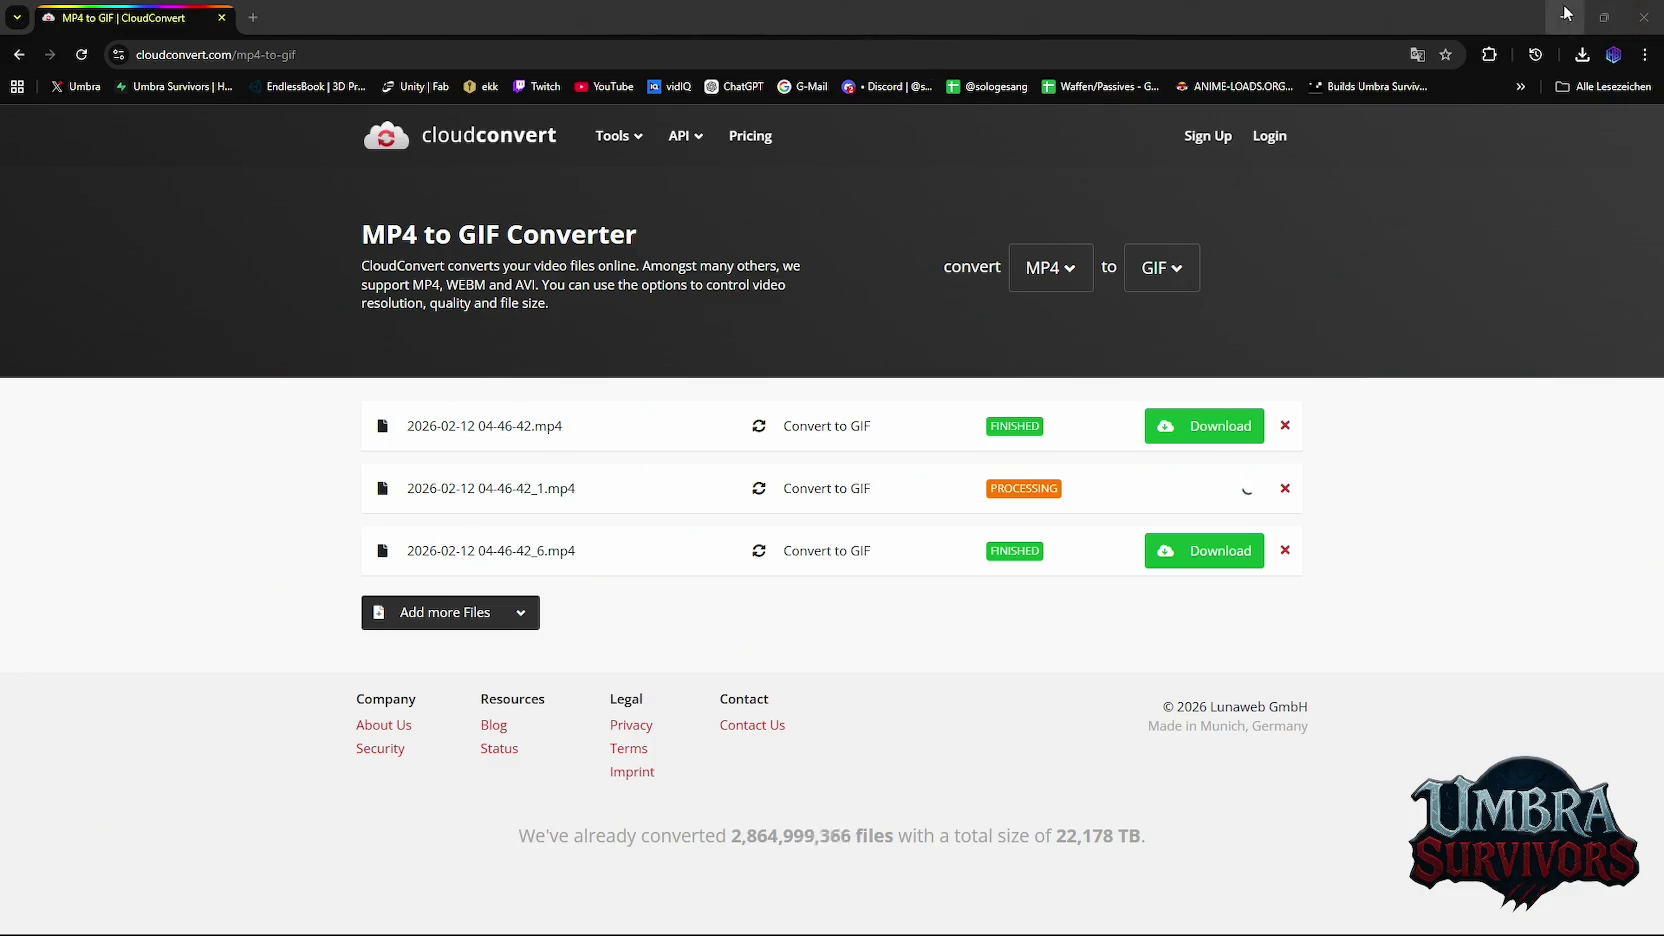
key("alt+Tab")
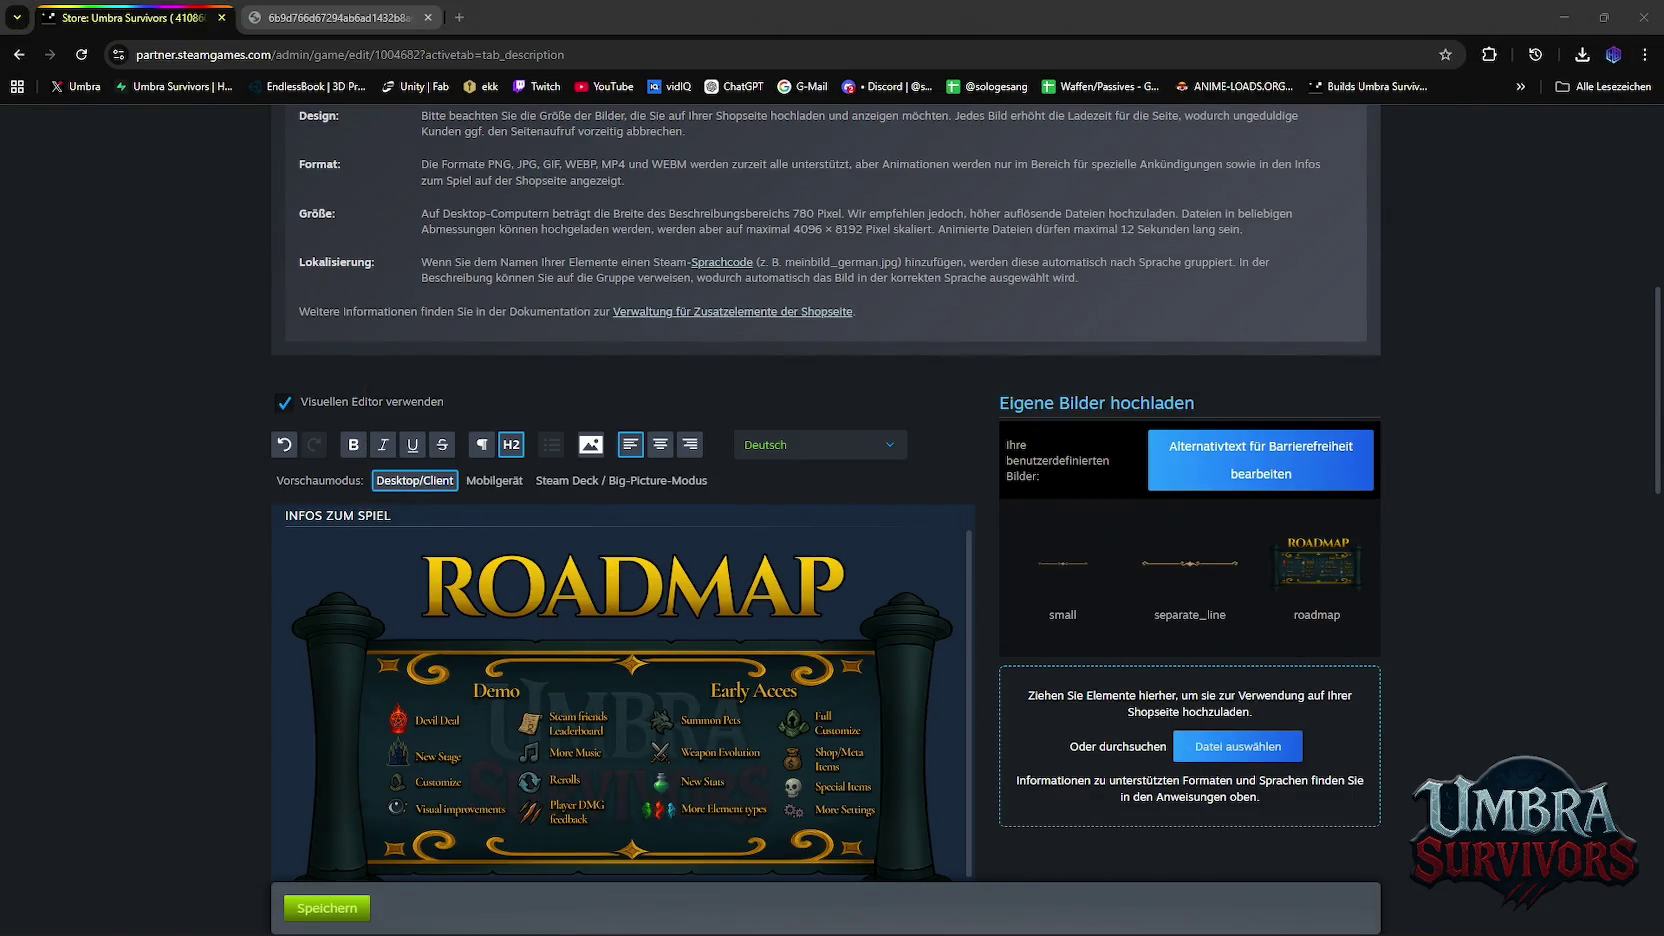
Open the description's image insertion, then cancel without choosing a file
left_click(593, 450)
left_click(1101, 408)
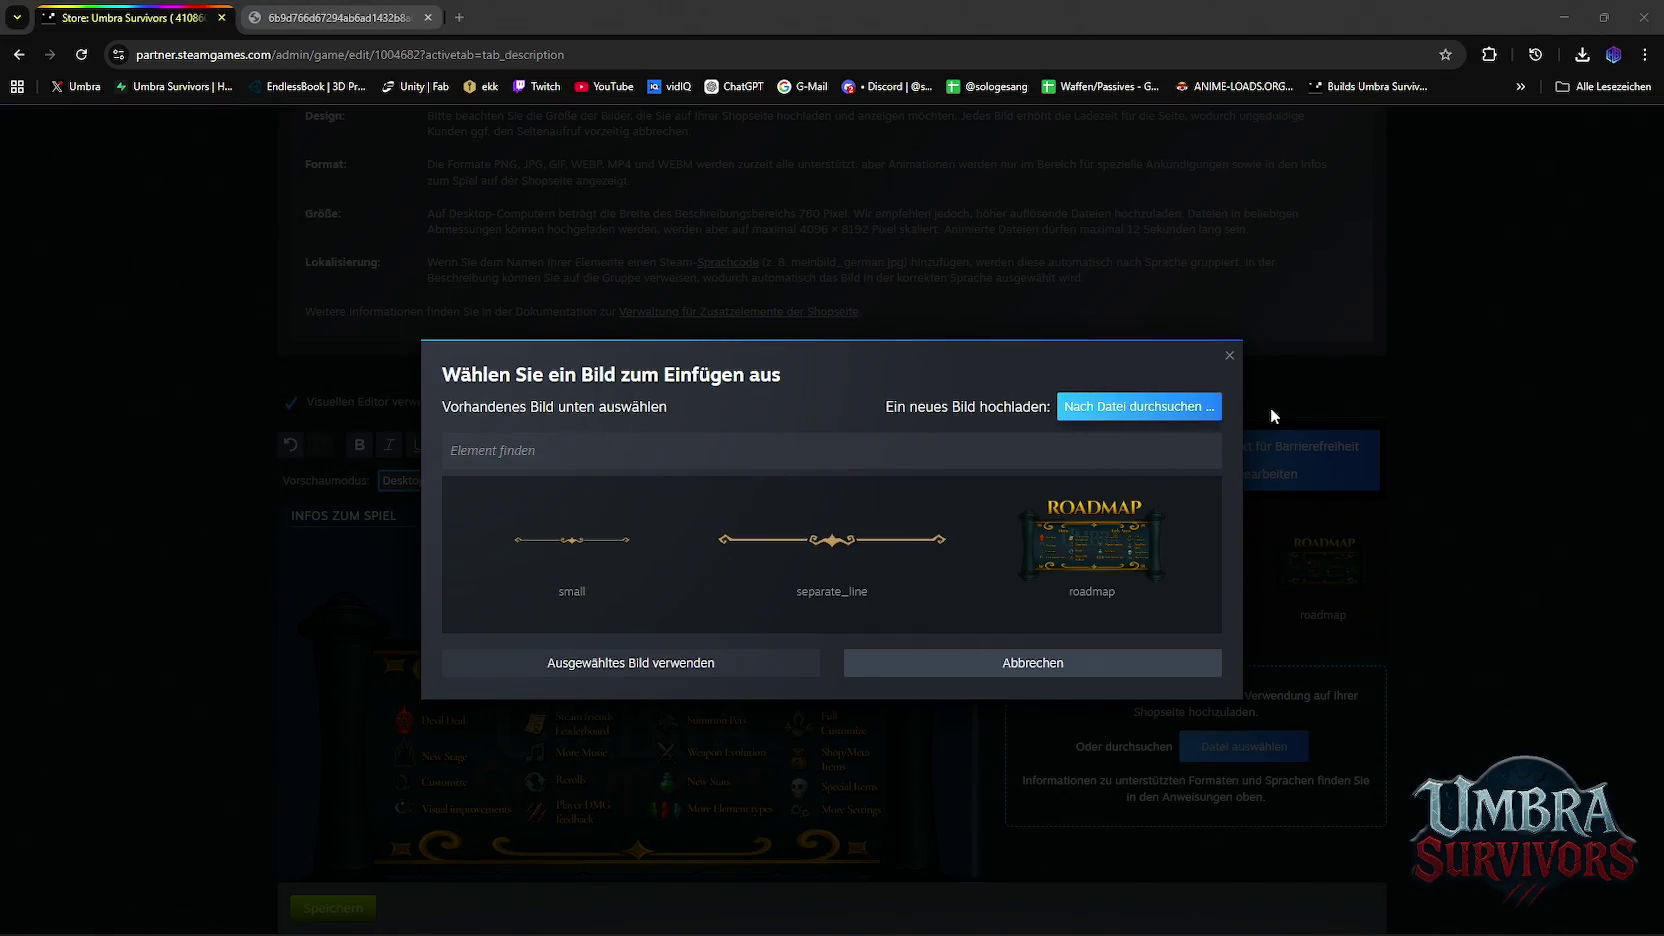
key("Escape")
left_click(1229, 355)
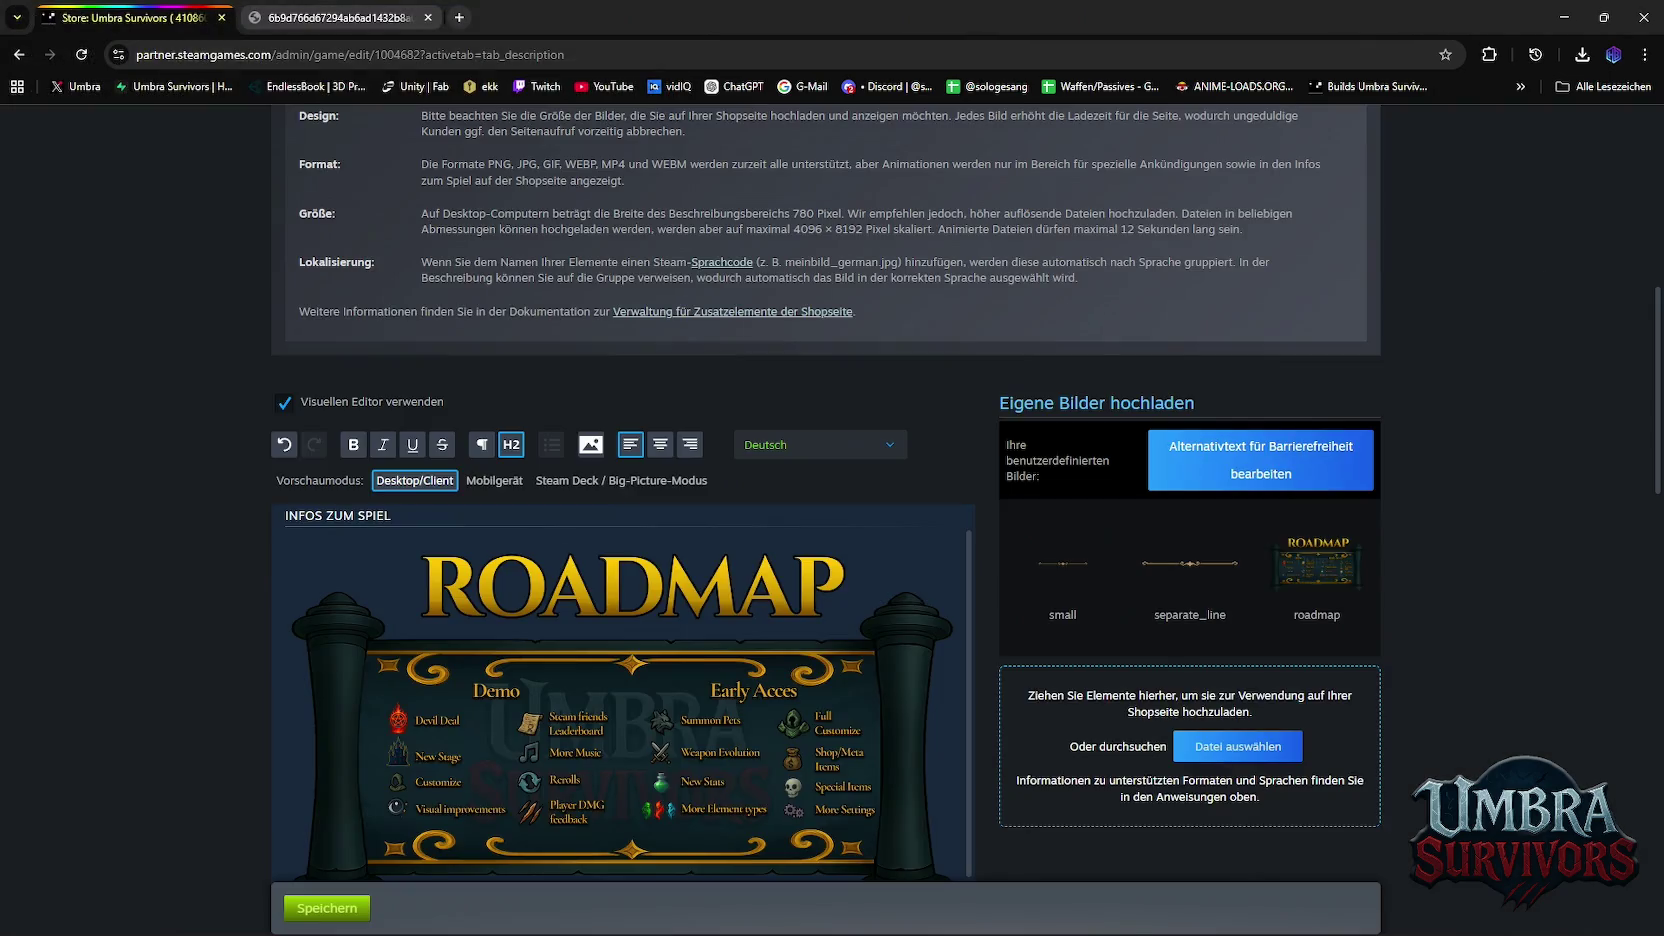
Drop the 2026-02-12_04-46-42_6 GIF into the custom images and upload it
left_click_drag(1190, 563, 1124, 754)
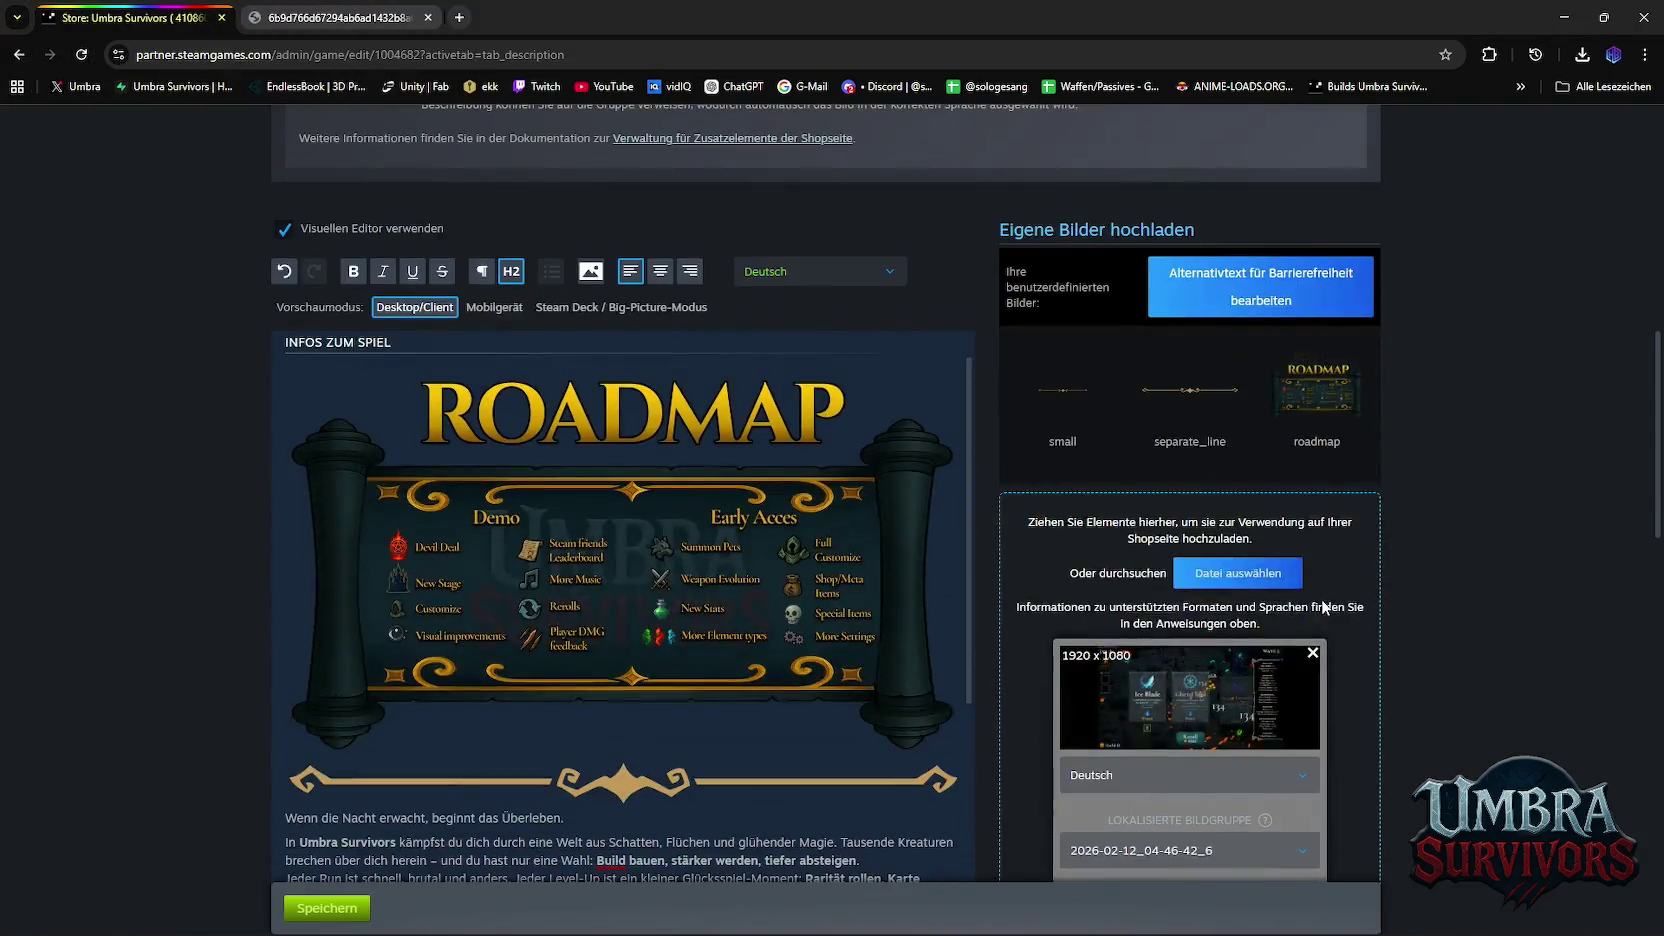
scroll(1385, 590, "down", 3)
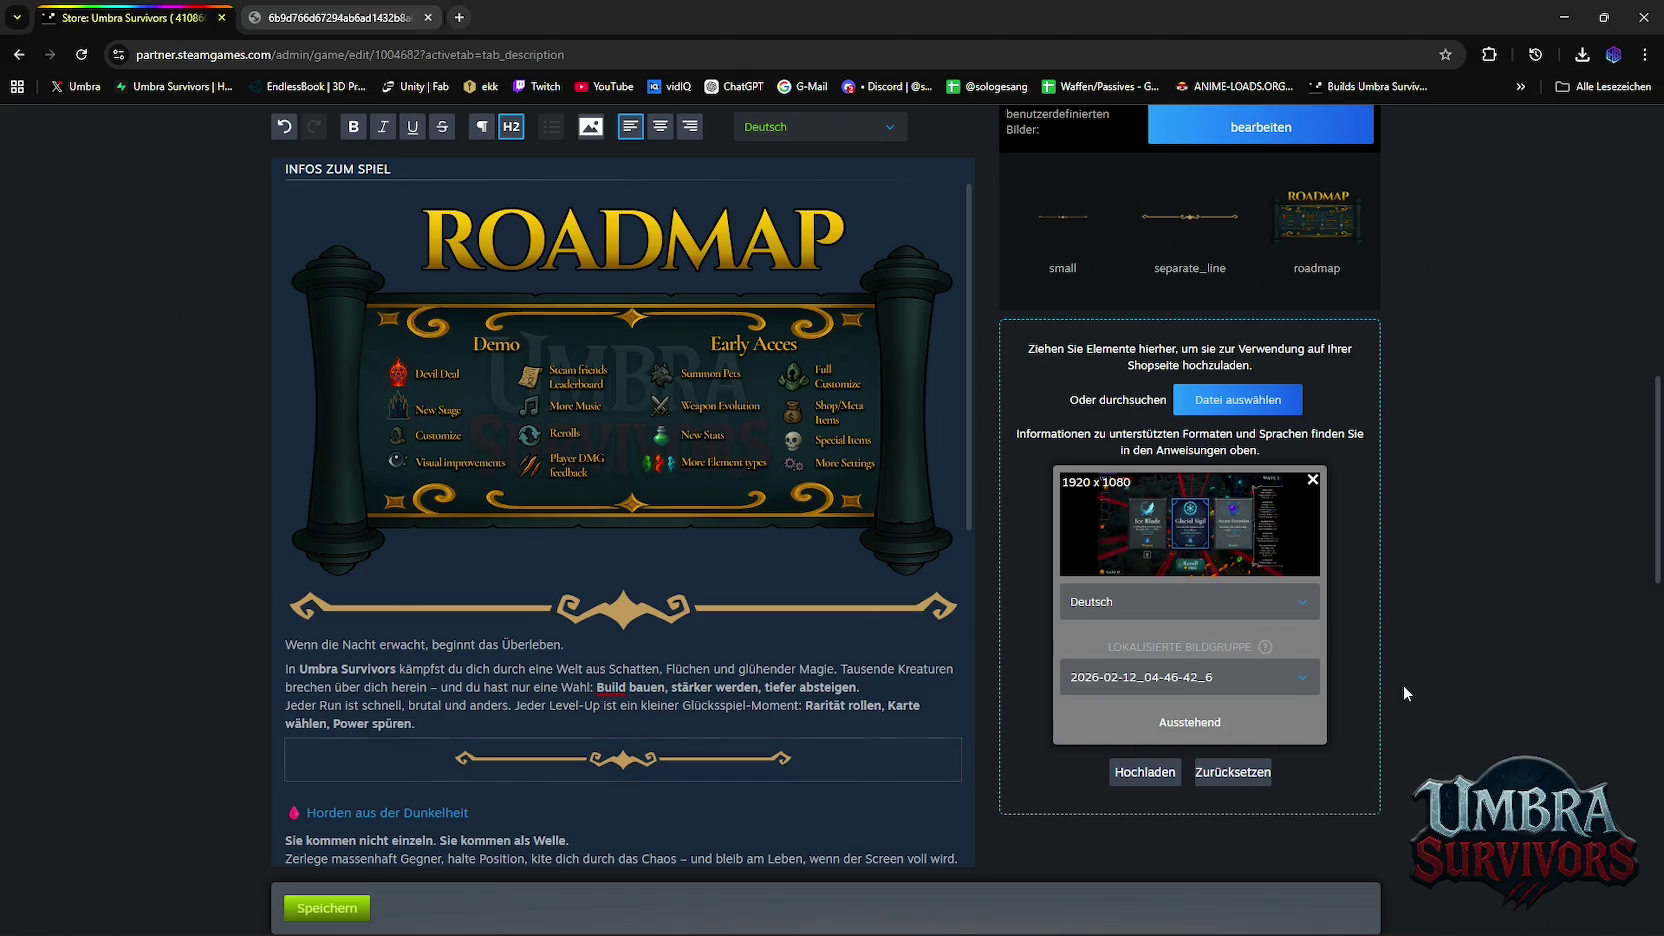
left_click(1158, 781)
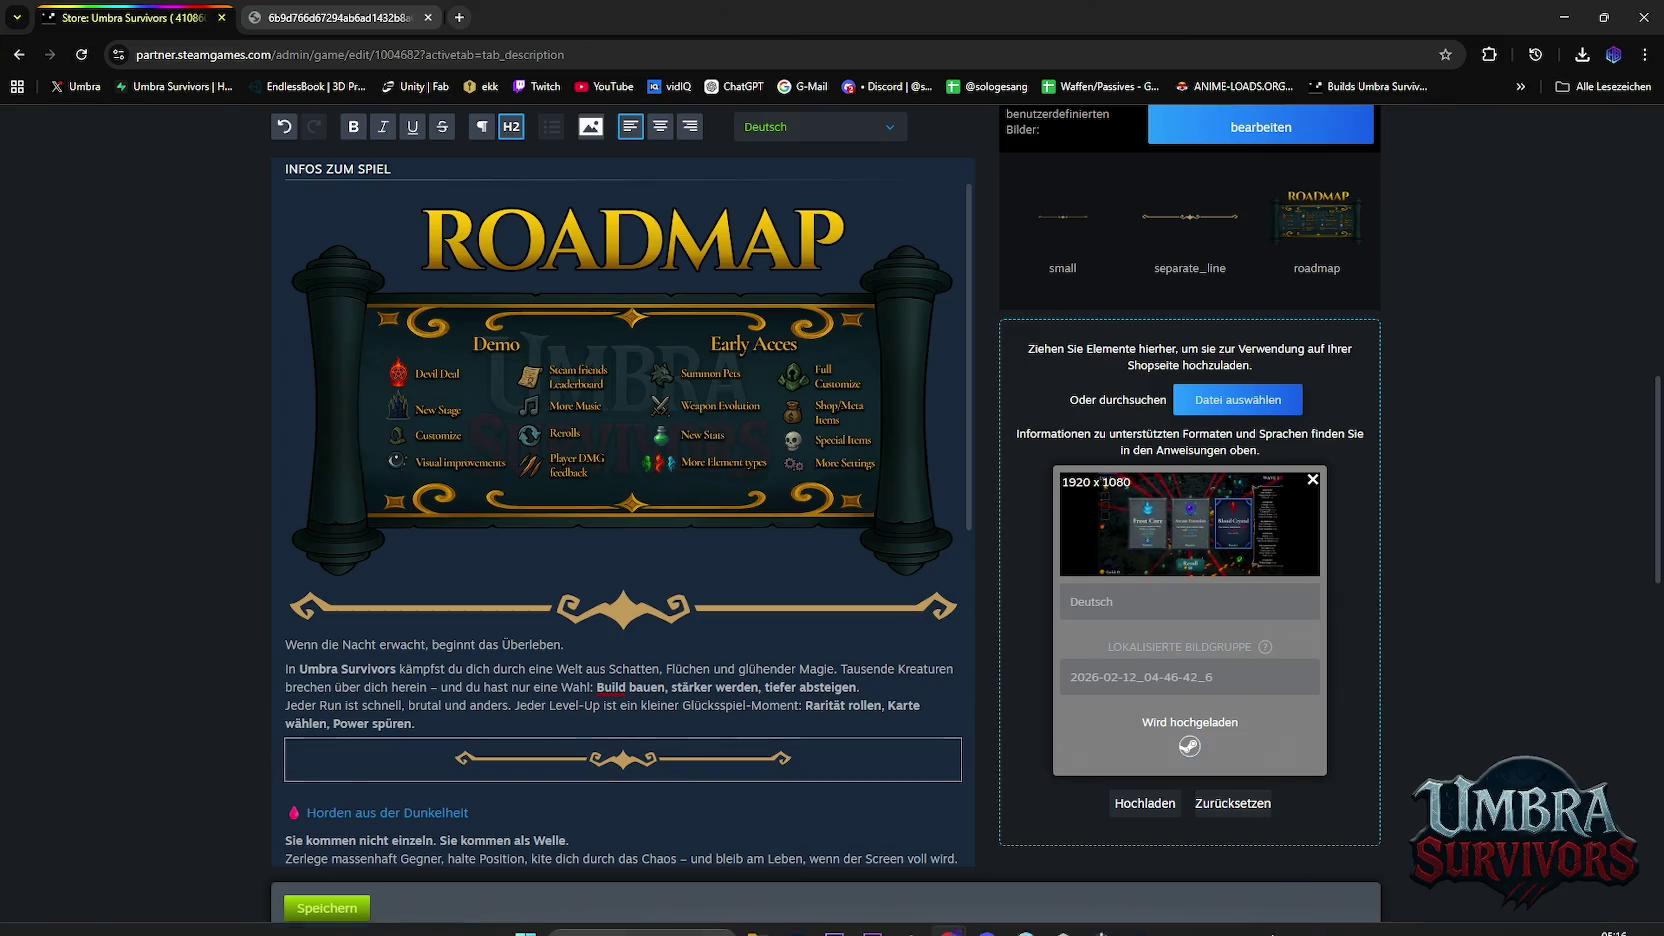
mouse_move(758, 915)
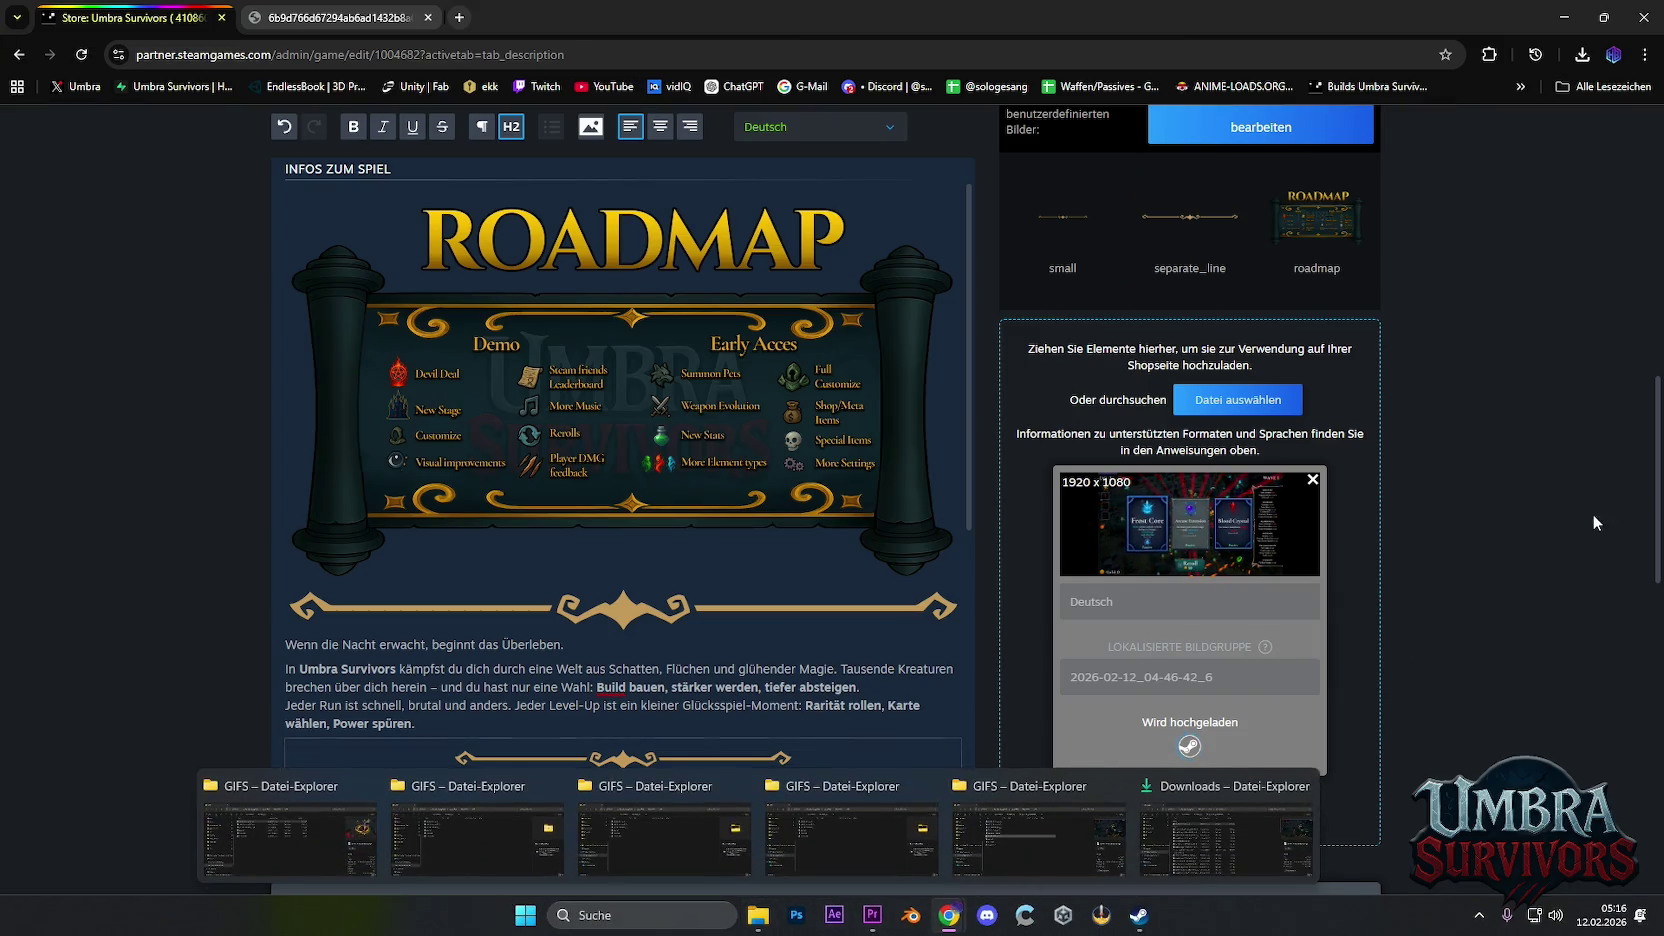
left_click(303, 18)
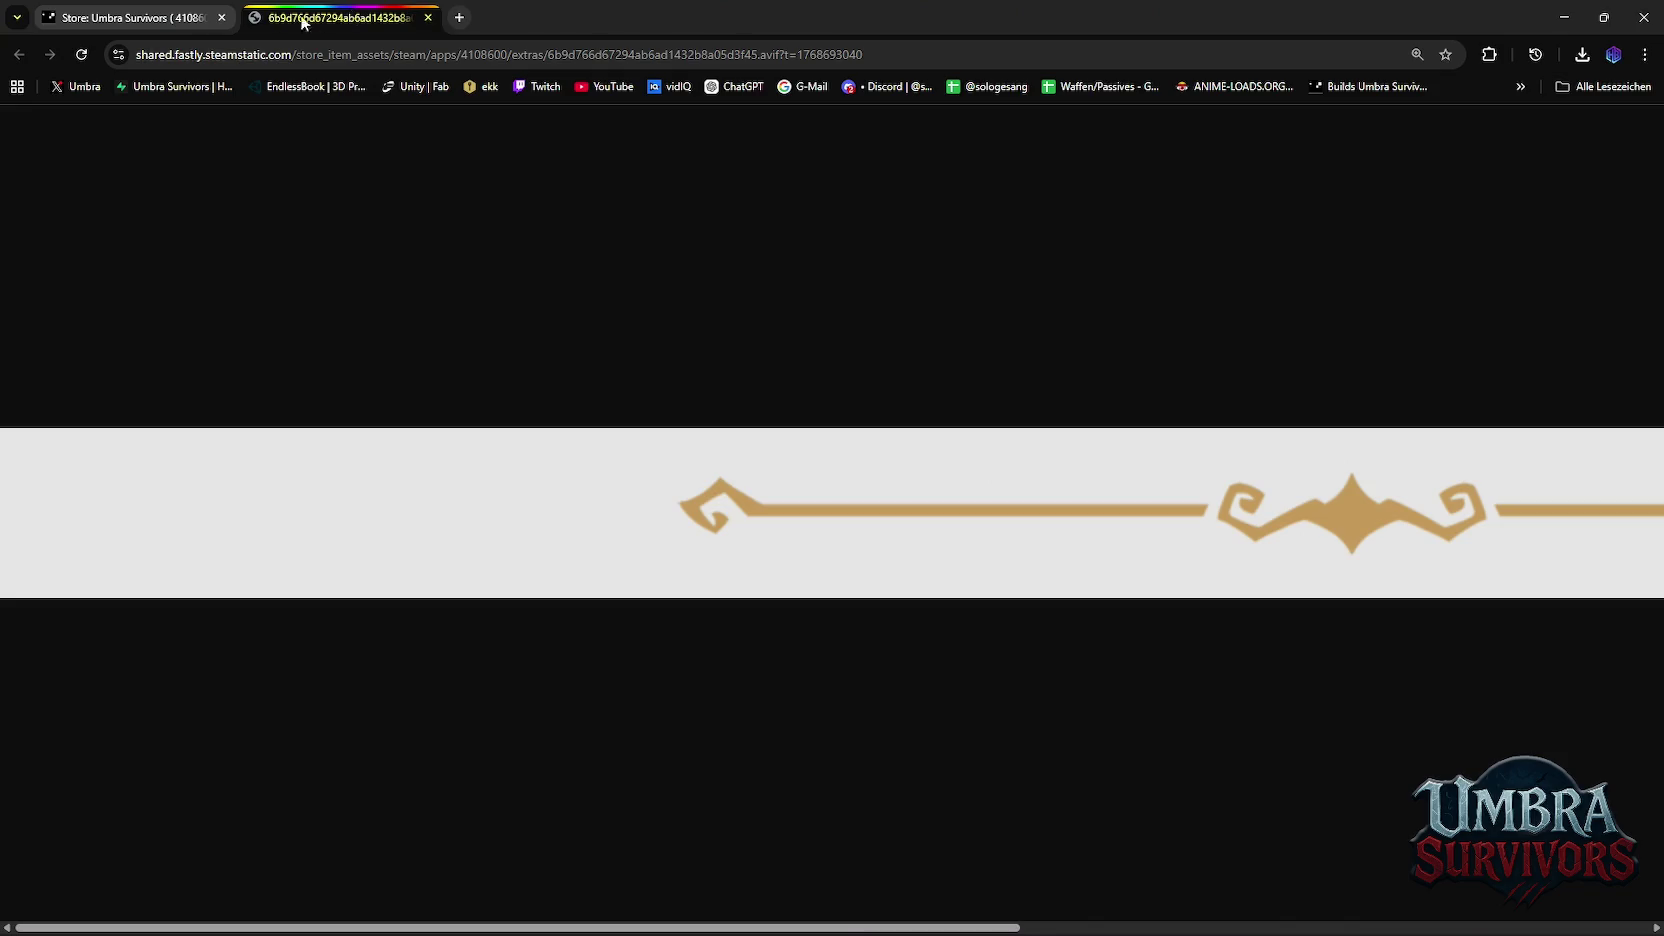
left_click(130, 17)
key("alt+Tab")
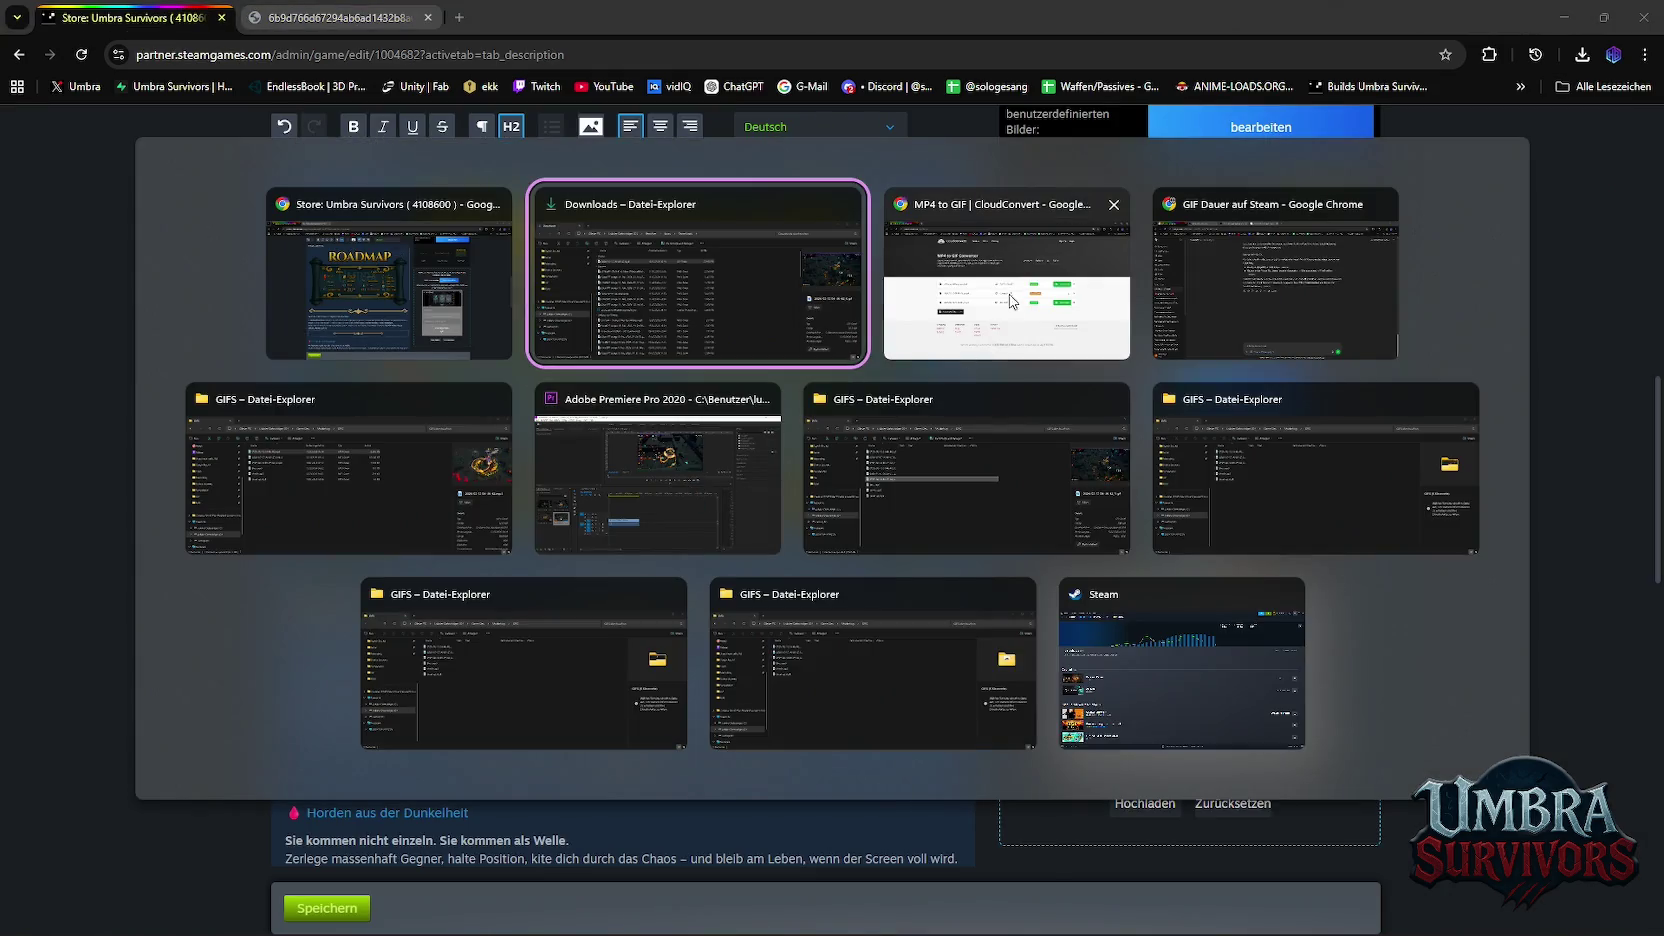
Save the other two converted gameplay GIFs from CloudConvert to Downloads
left_click(1011, 300)
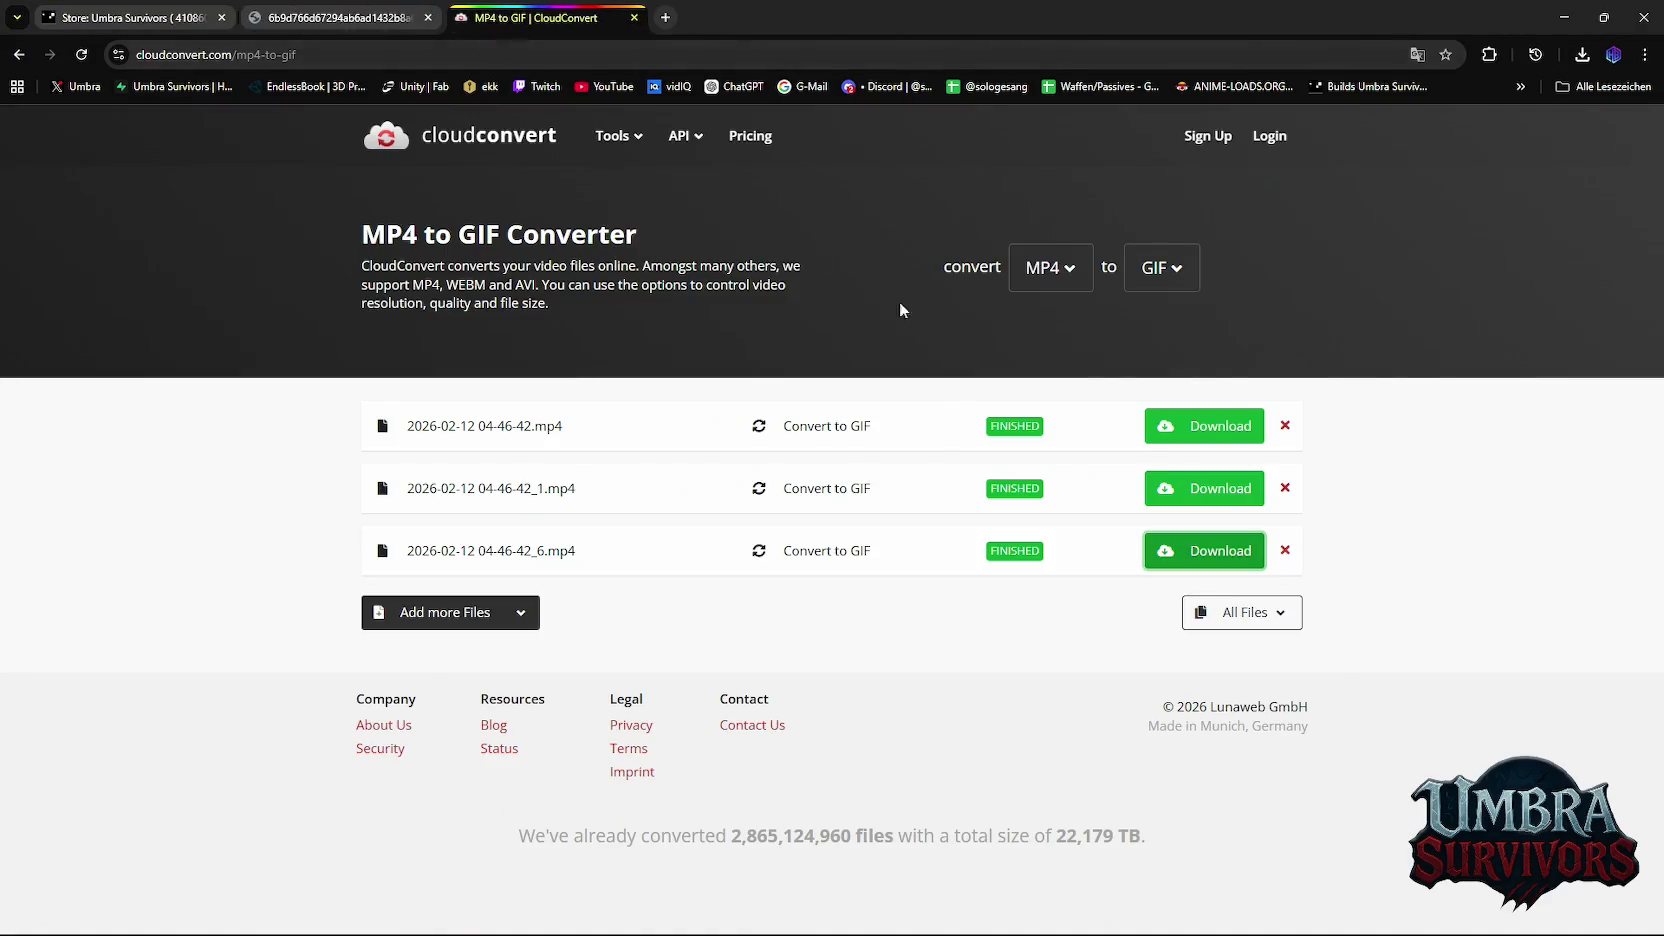
left_click(1205, 488)
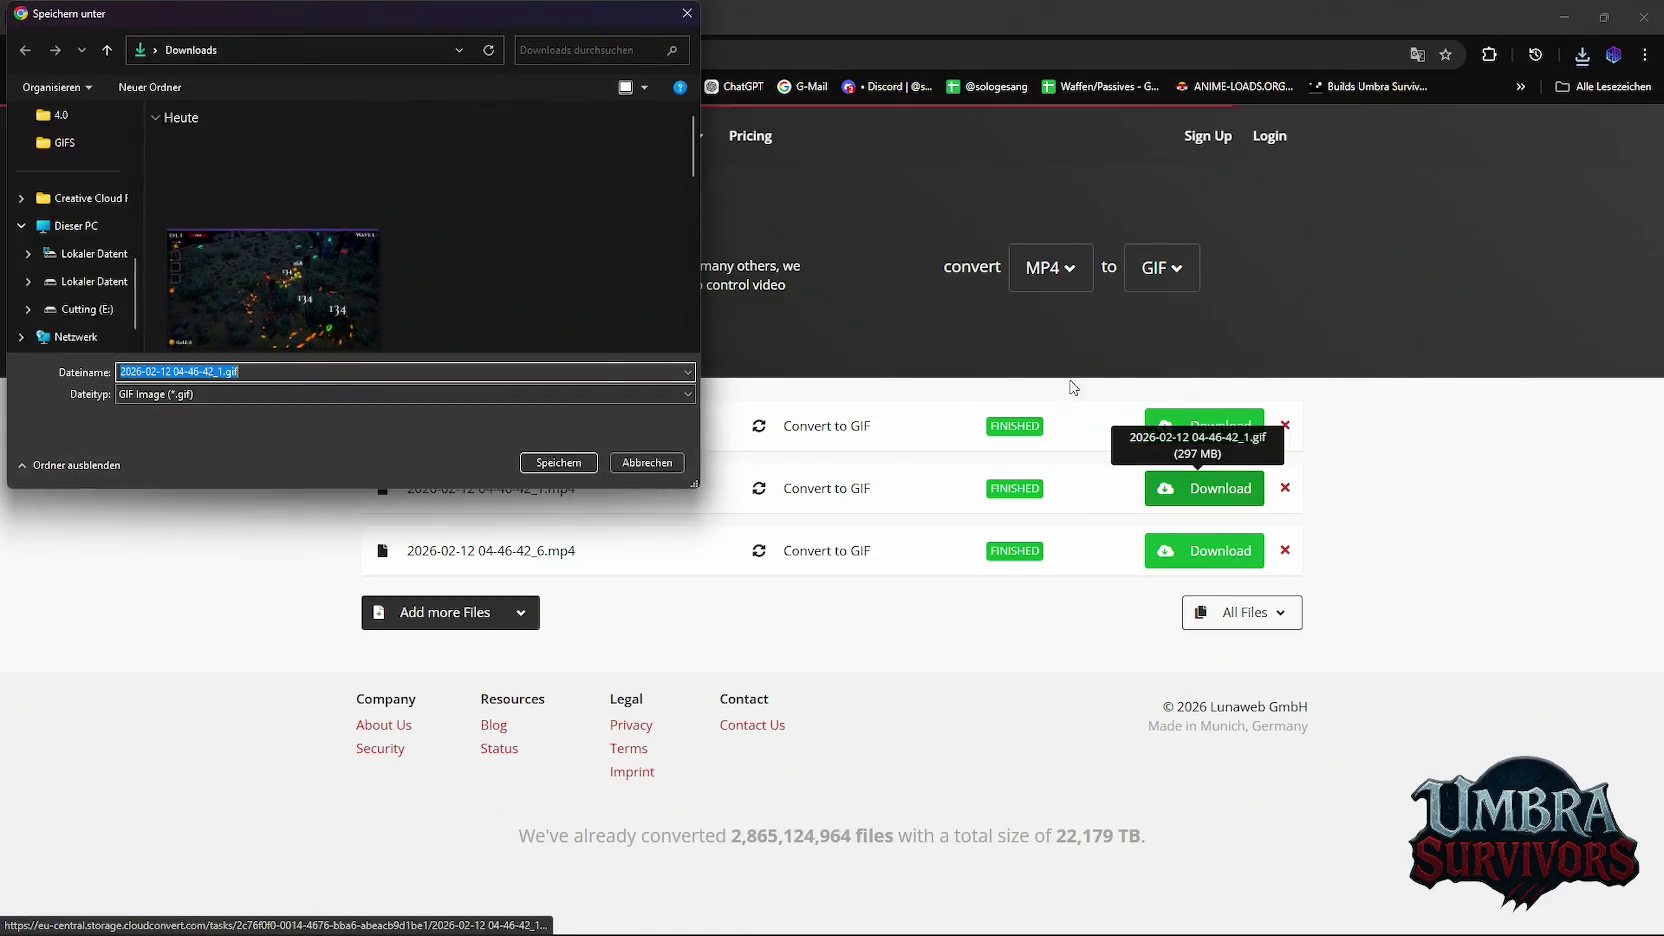
left_click(540, 461)
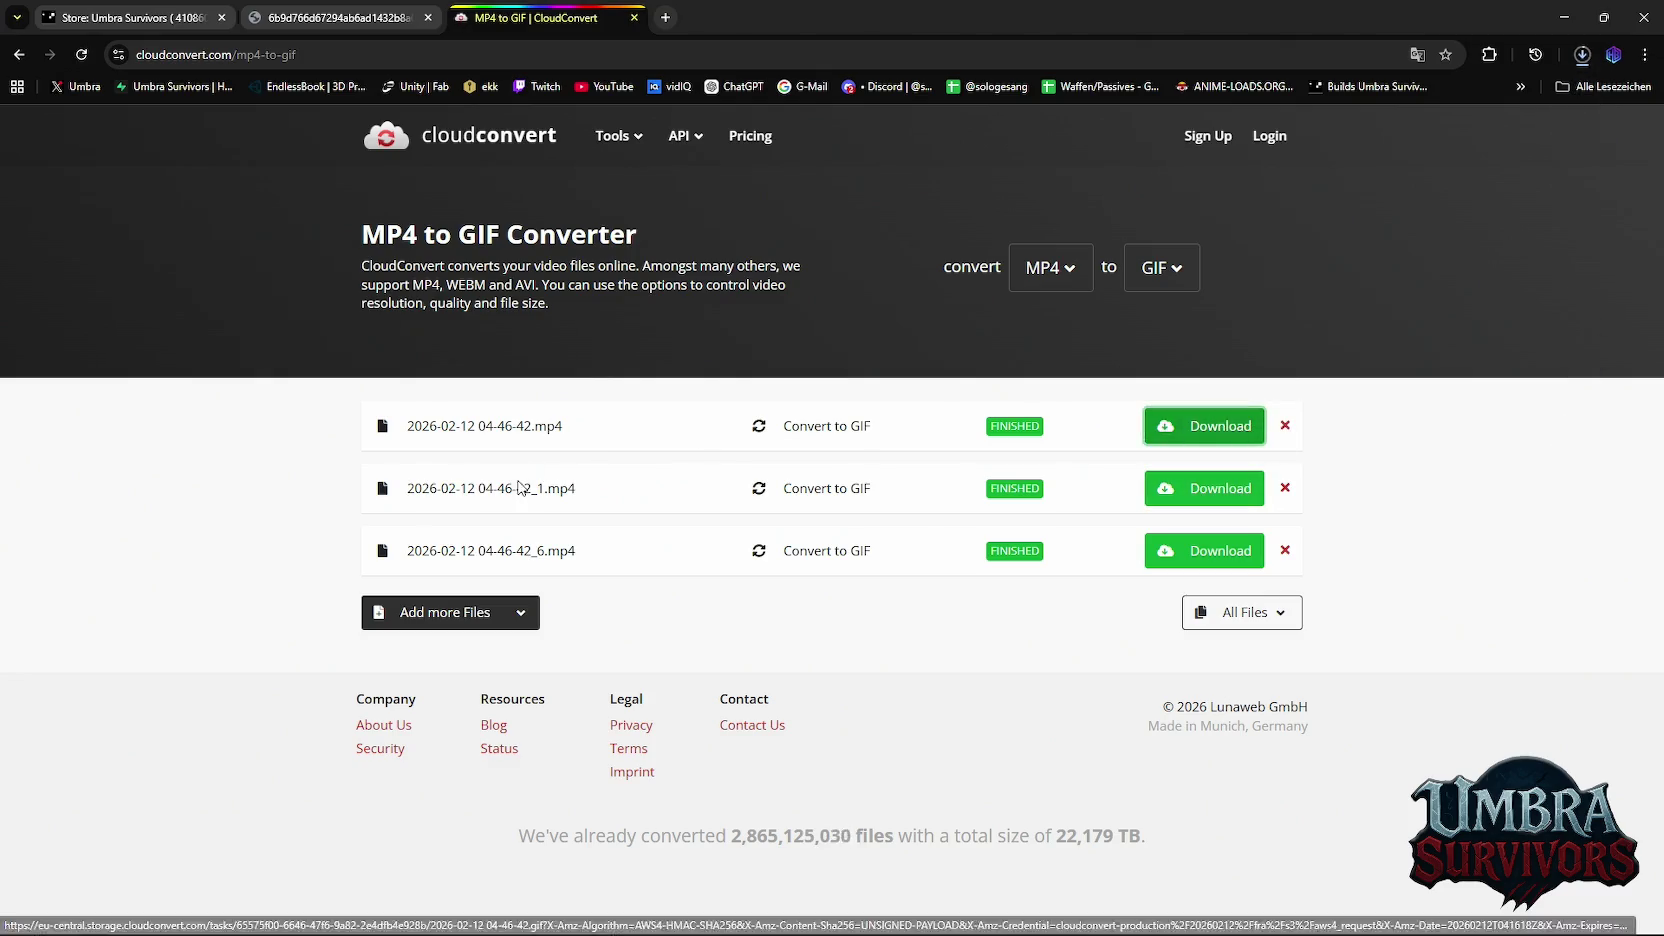
key("Return")
key("ctrl+1")
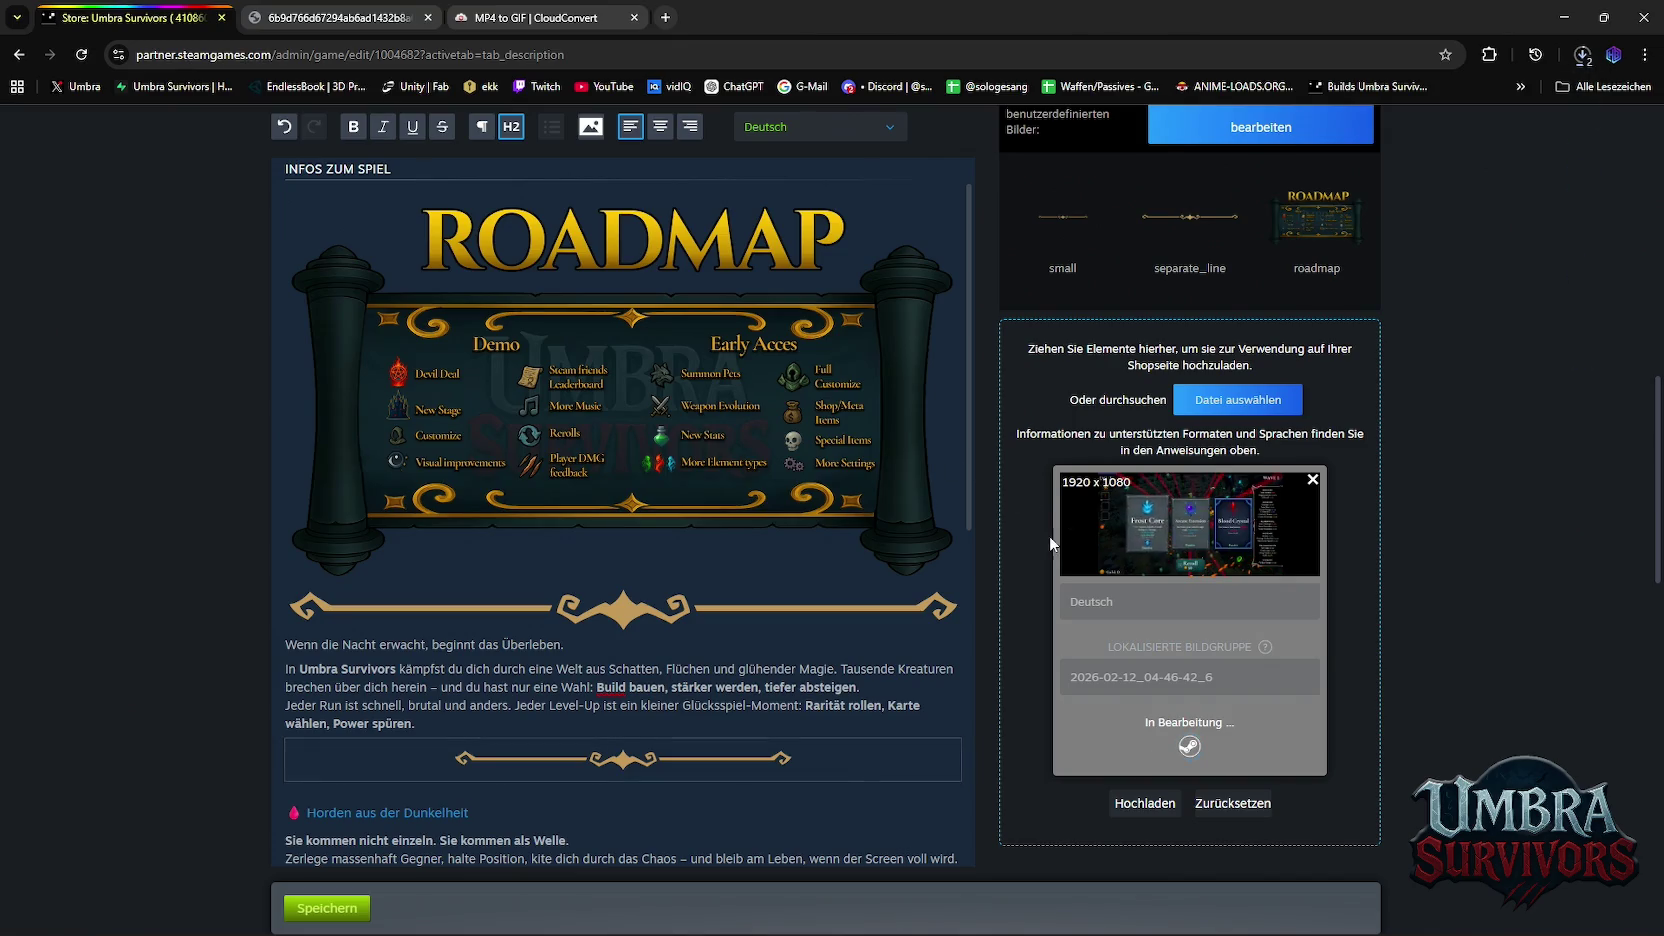
mouse_move(623, 759)
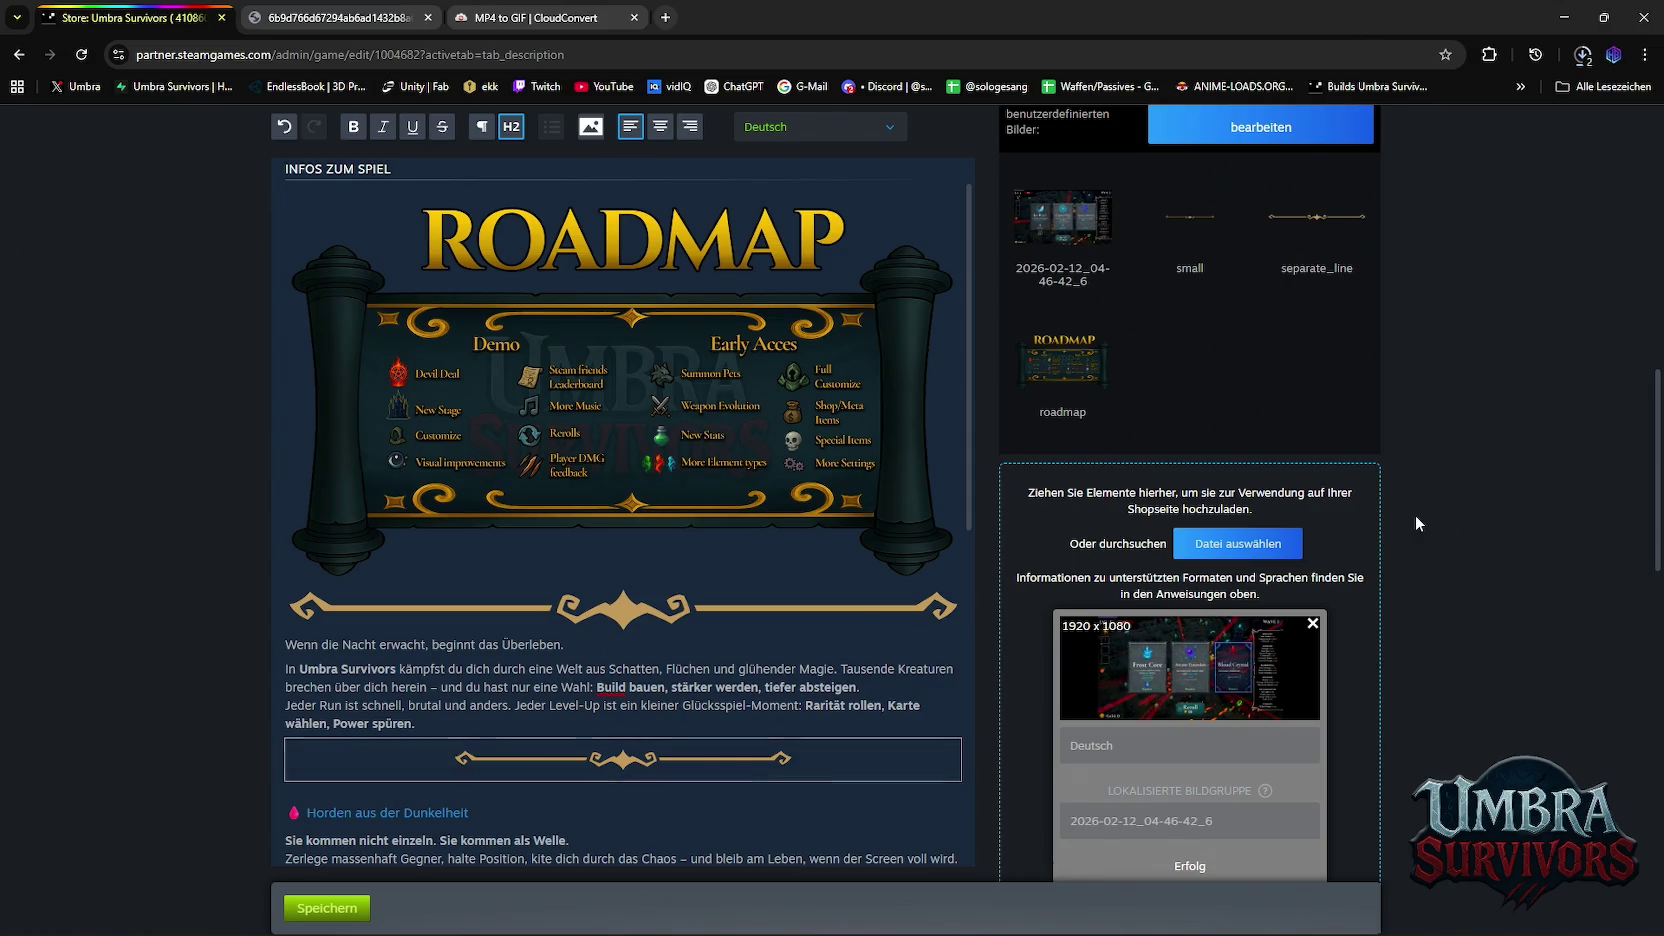
Place the cursor under the 'Level-Ups mit Raritäten' heading in the description
scroll(1343, 462, "down", 2)
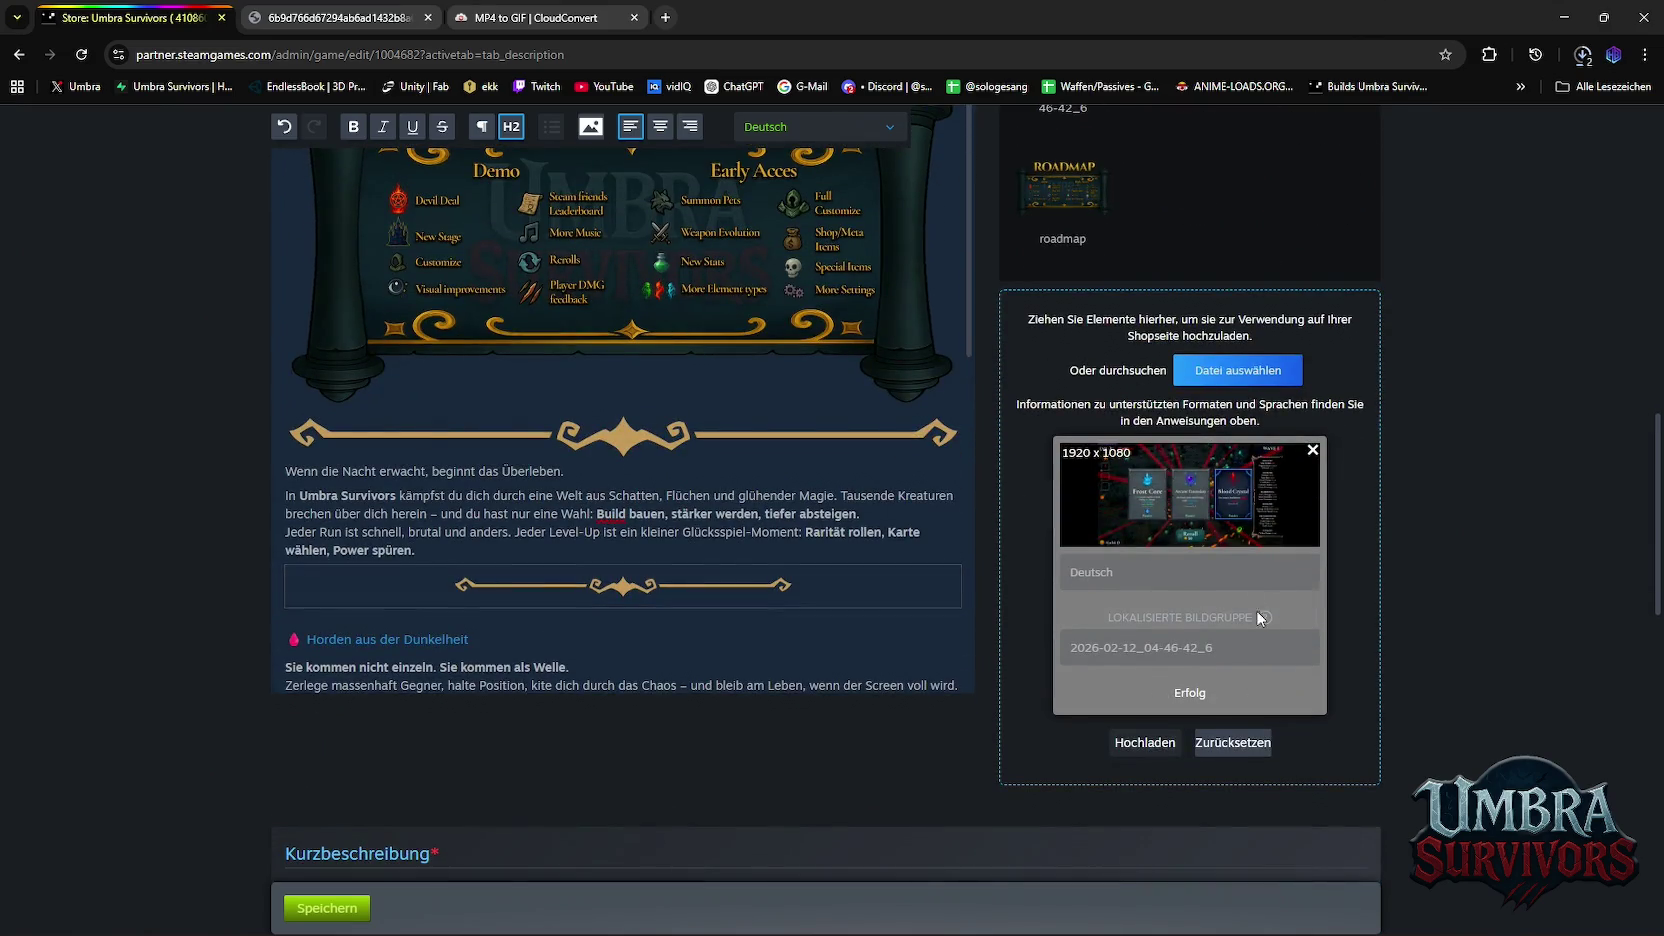
scroll(1256, 610, "up", 2)
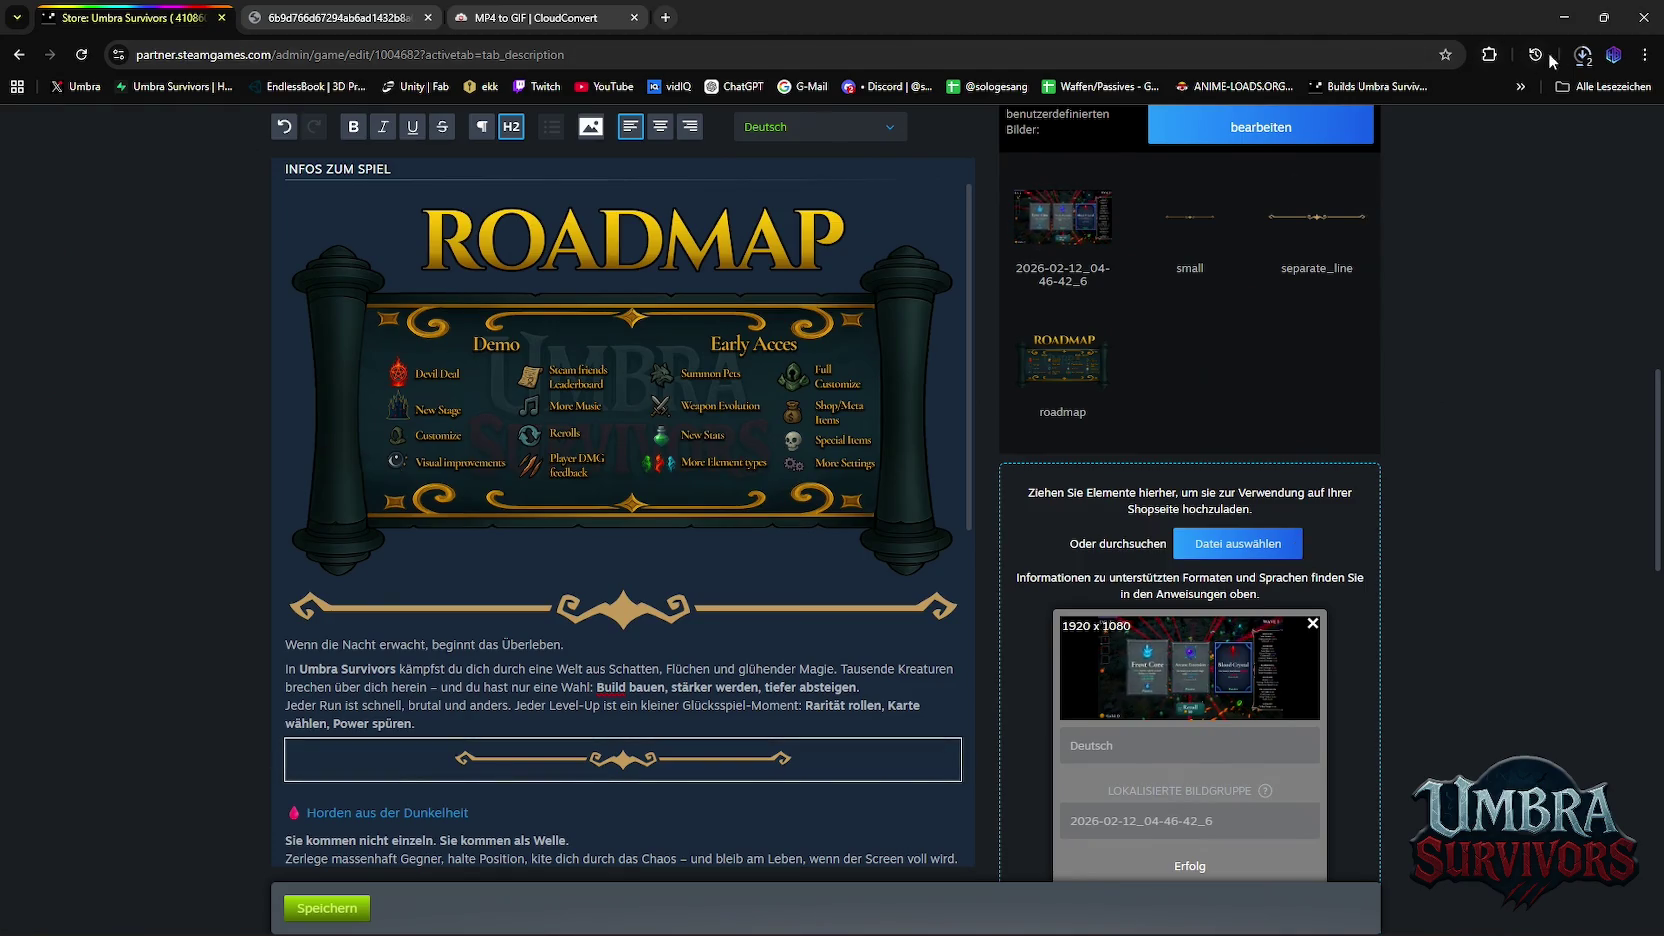
scroll(1258, 463, "down", 4)
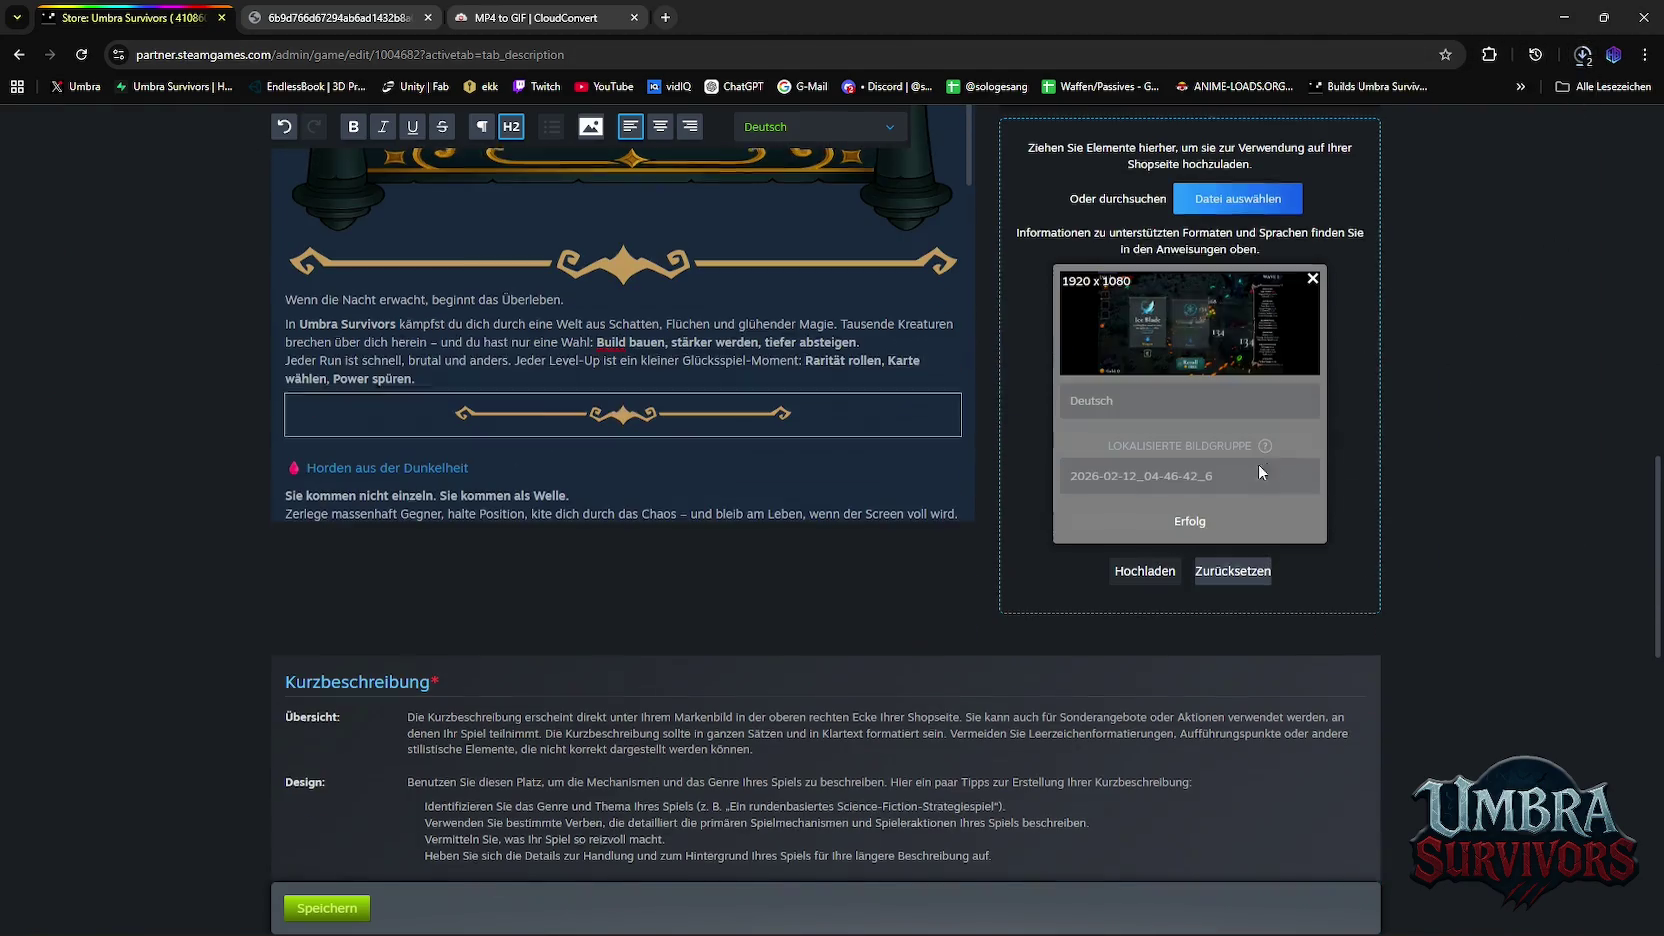
scroll(884, 604, "up", 4)
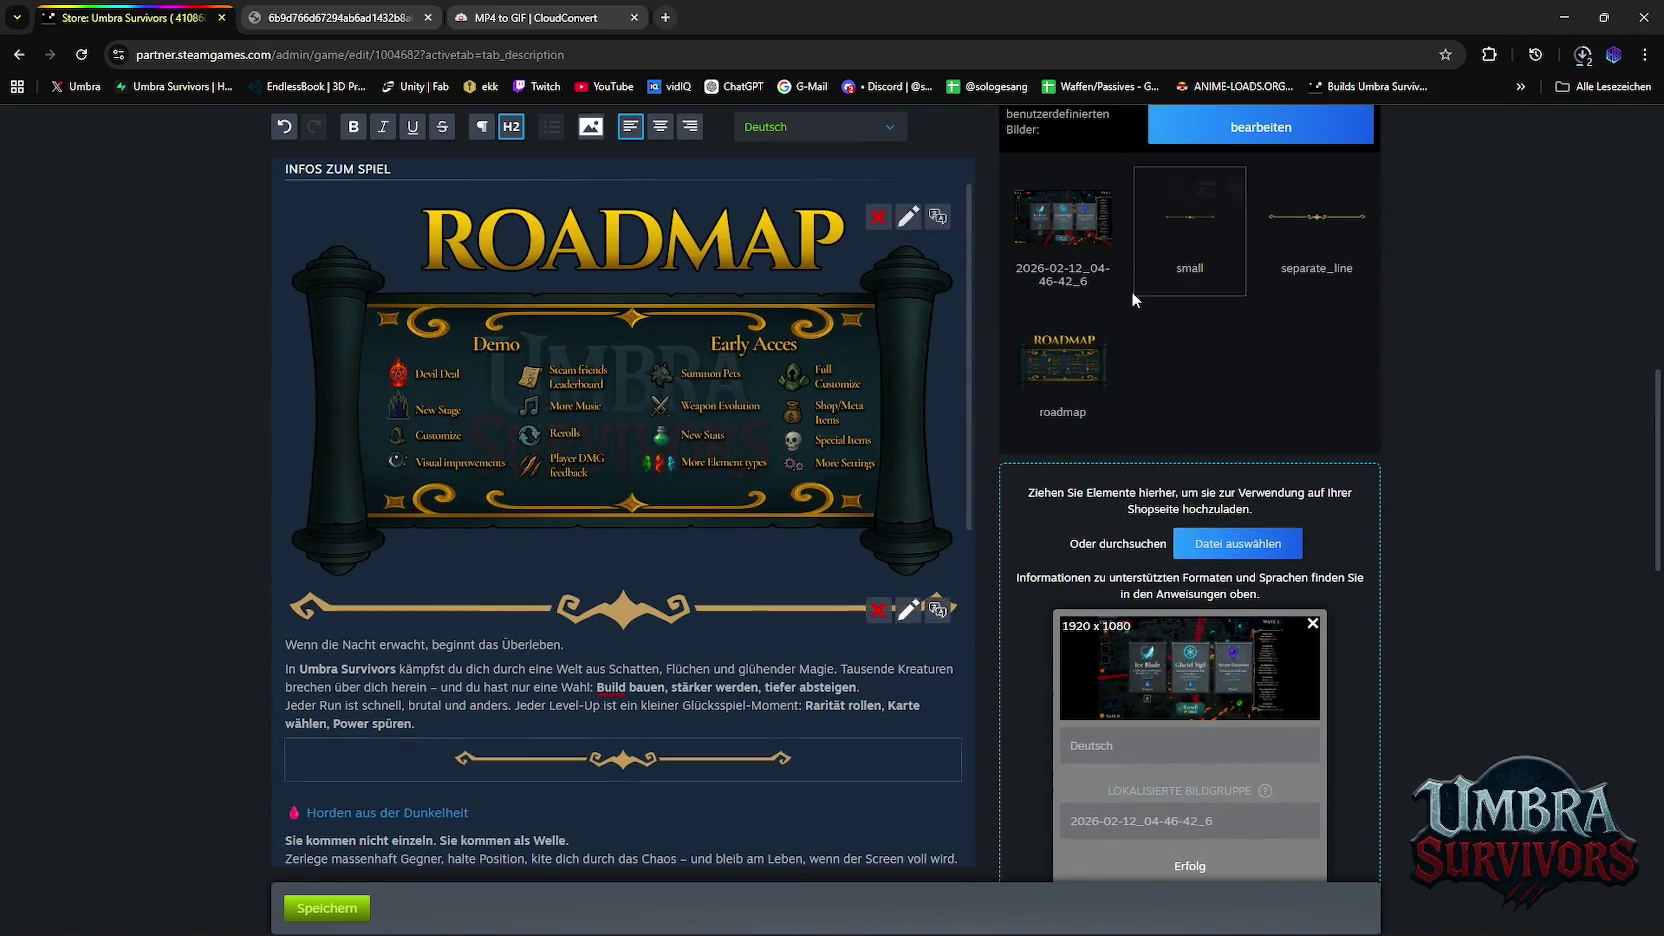
scroll(956, 330, "down", 3)
scroll(956, 330, "down", 3)
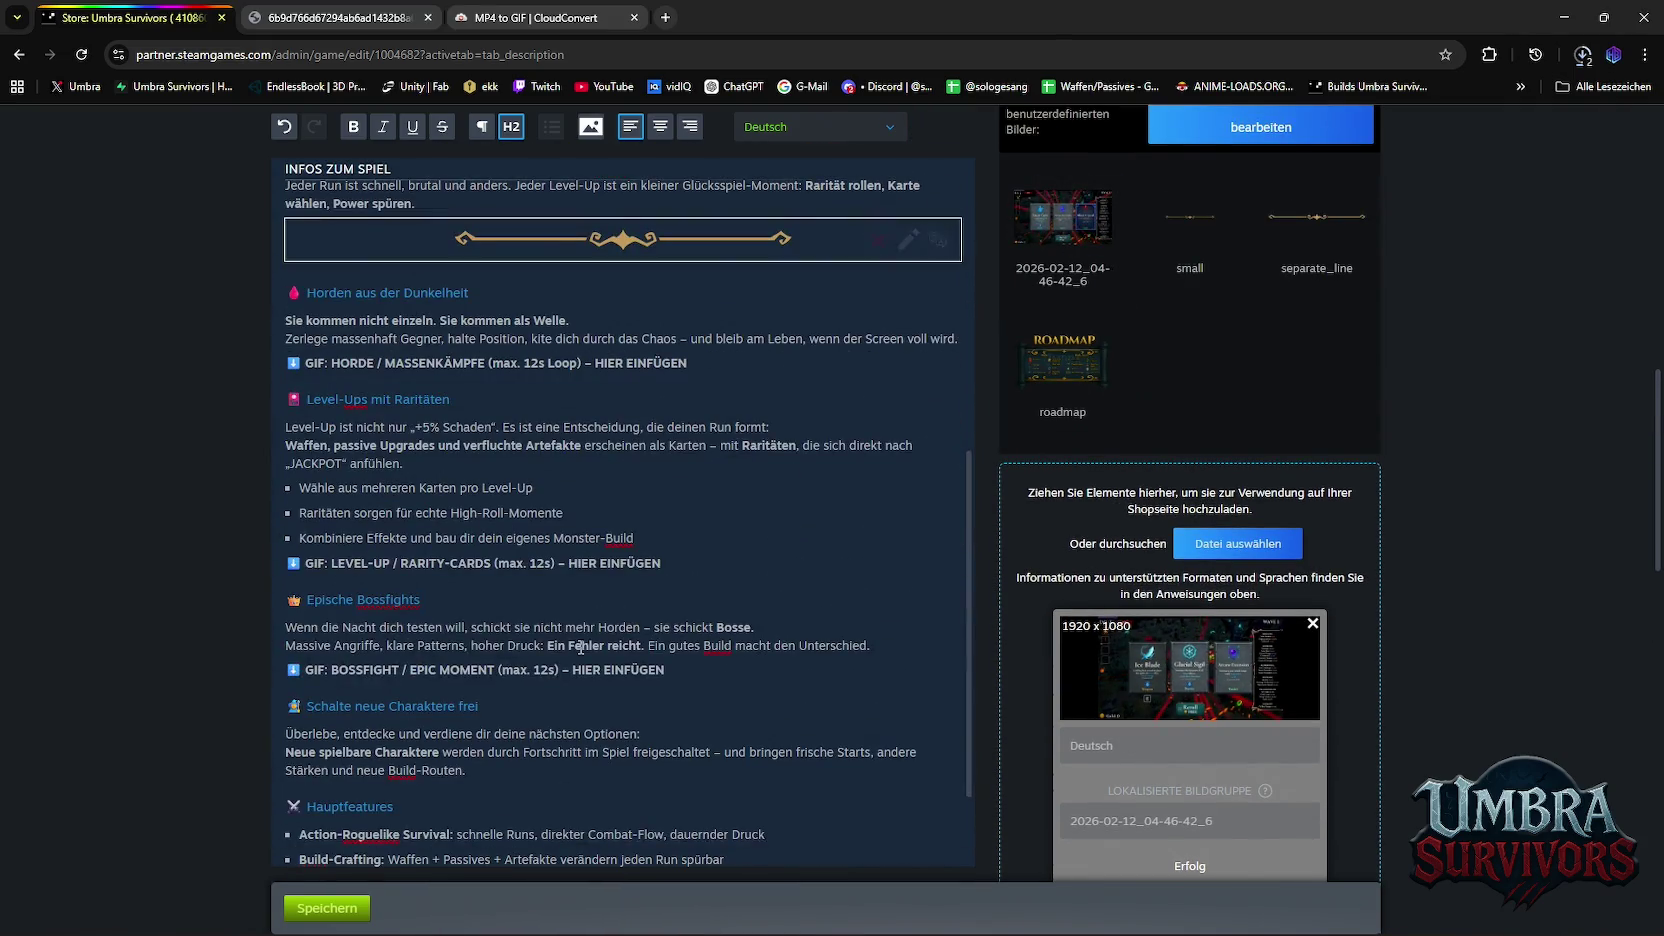
scroll(956, 330, "up", 4)
left_click(820, 590)
mouse_move(1062, 218)
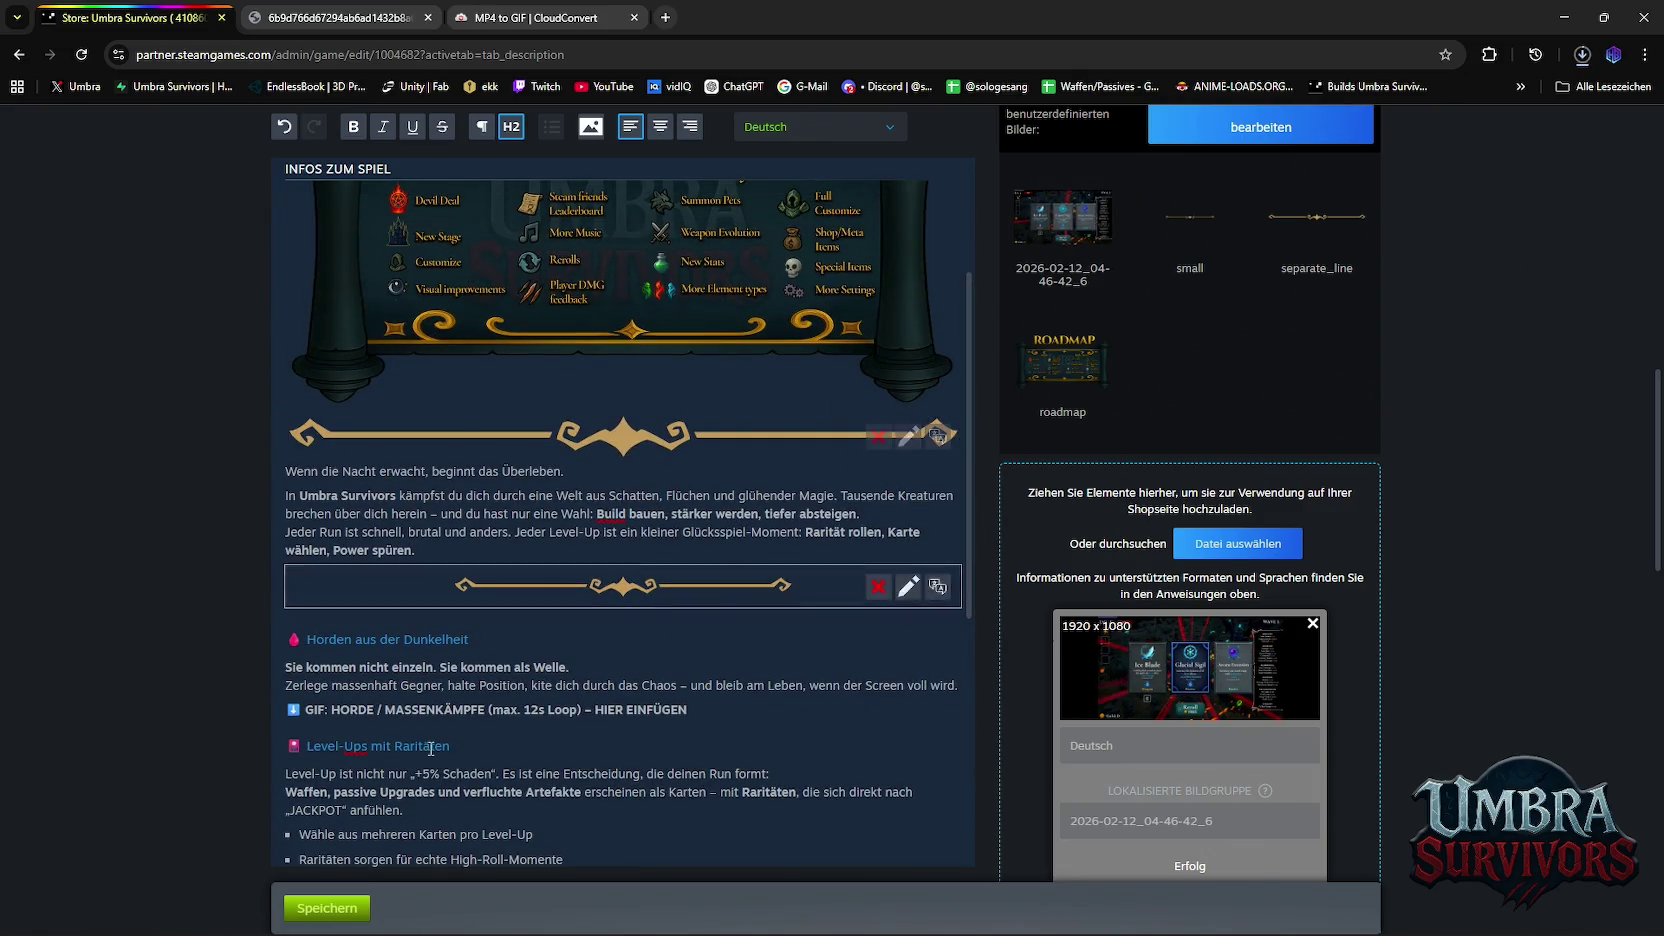
Insert the uploaded 2026-02-12_04-46-42_6 card-selection GIF at the cursor
scroll(930, 385, "up", 3)
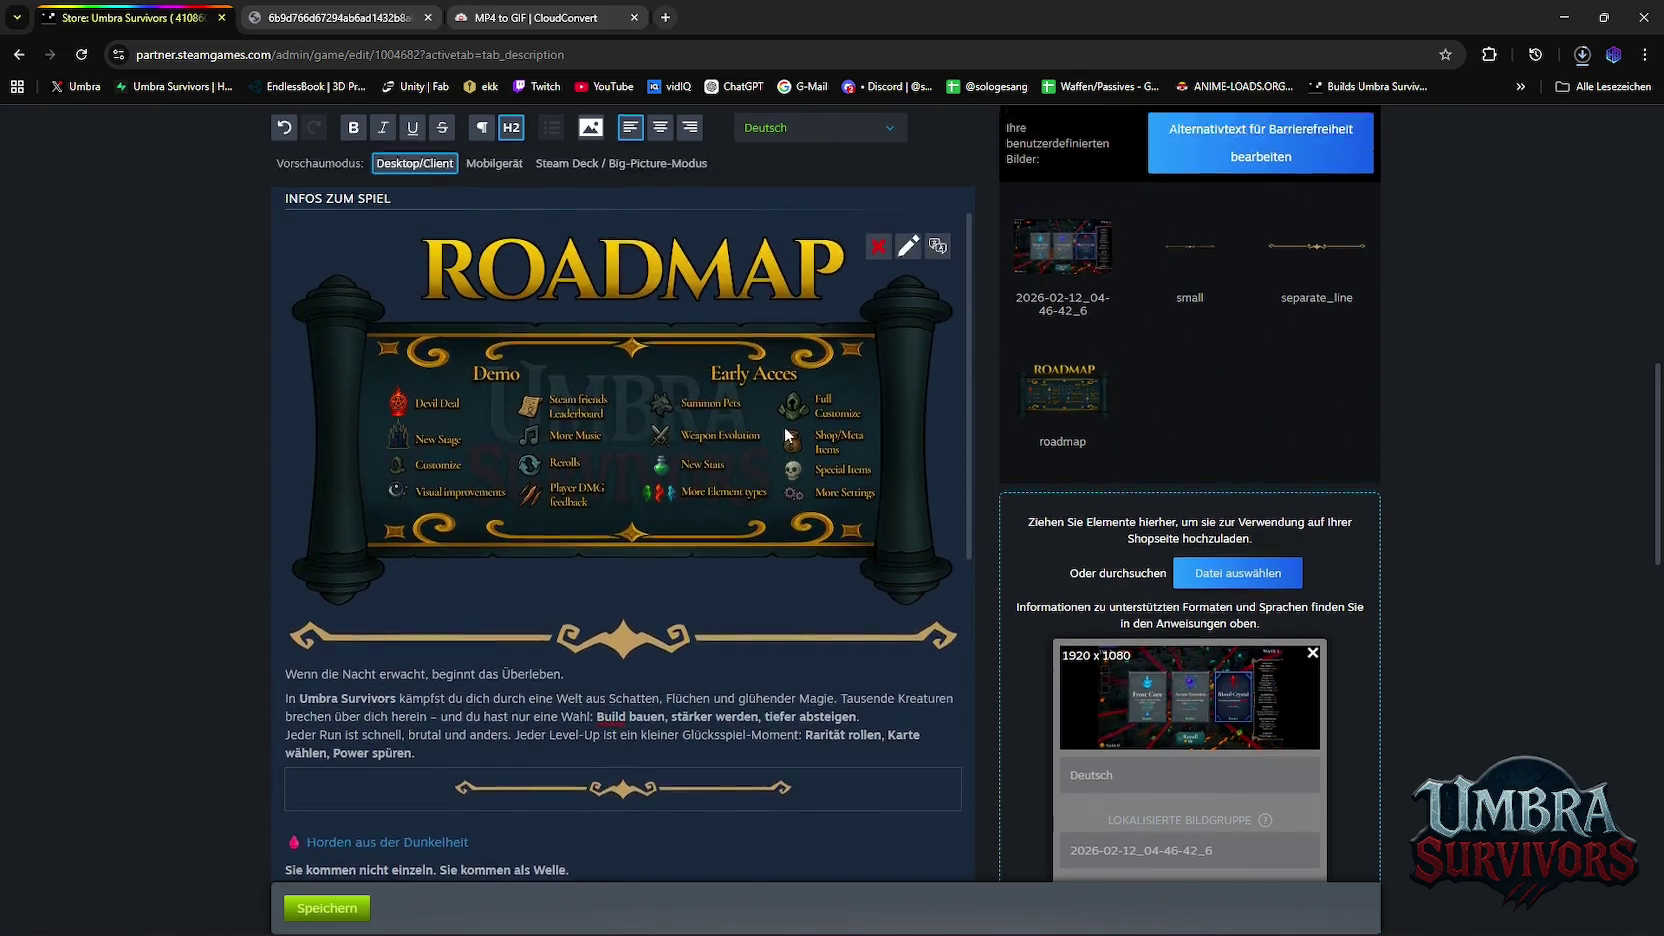
scroll(945, 407, "up", 2)
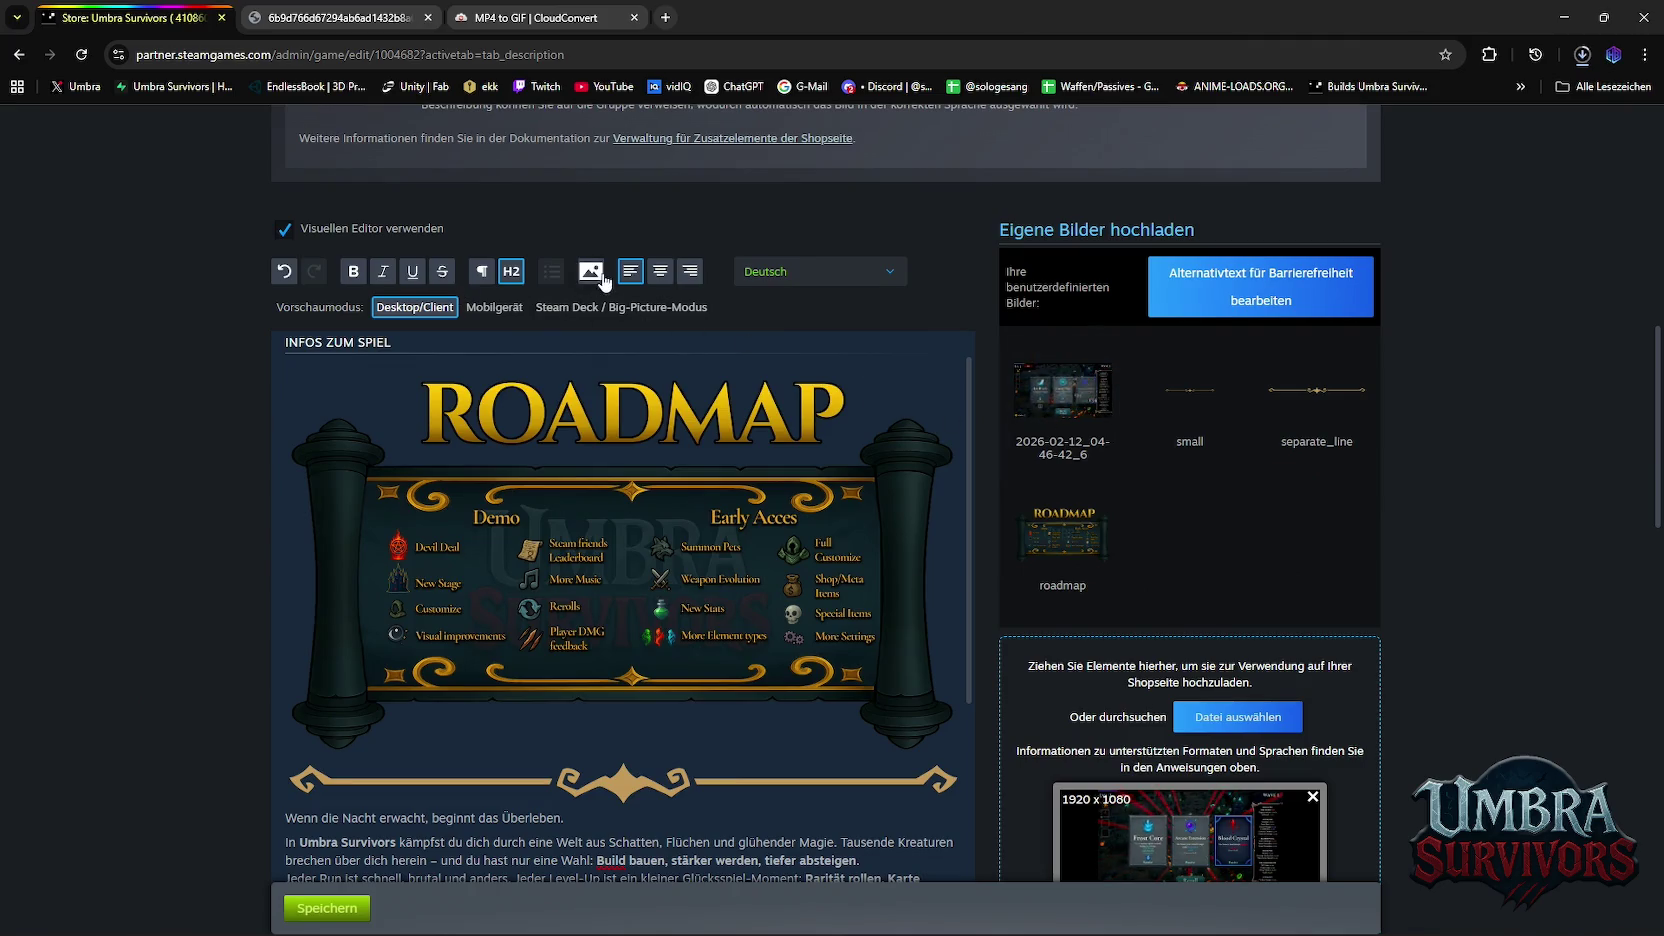
left_click(604, 282)
left_click(592, 499)
left_click(698, 735)
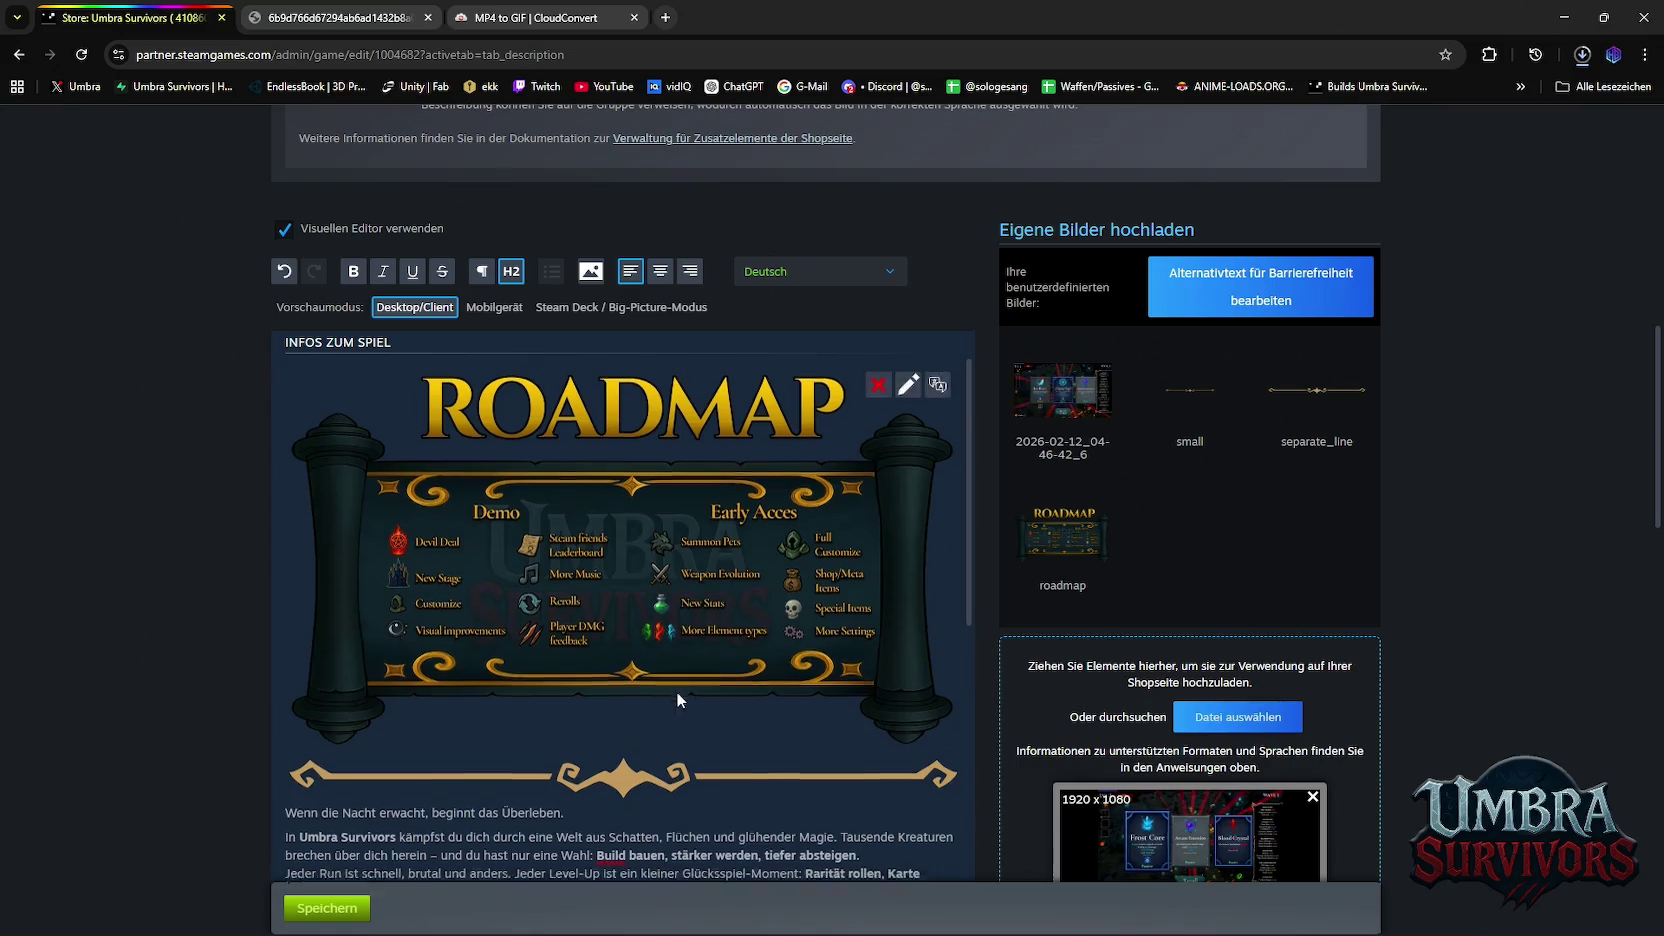
scroll(700, 680, "down", 5)
scroll(855, 667, "down", 1)
scroll(800, 690, "up", 1)
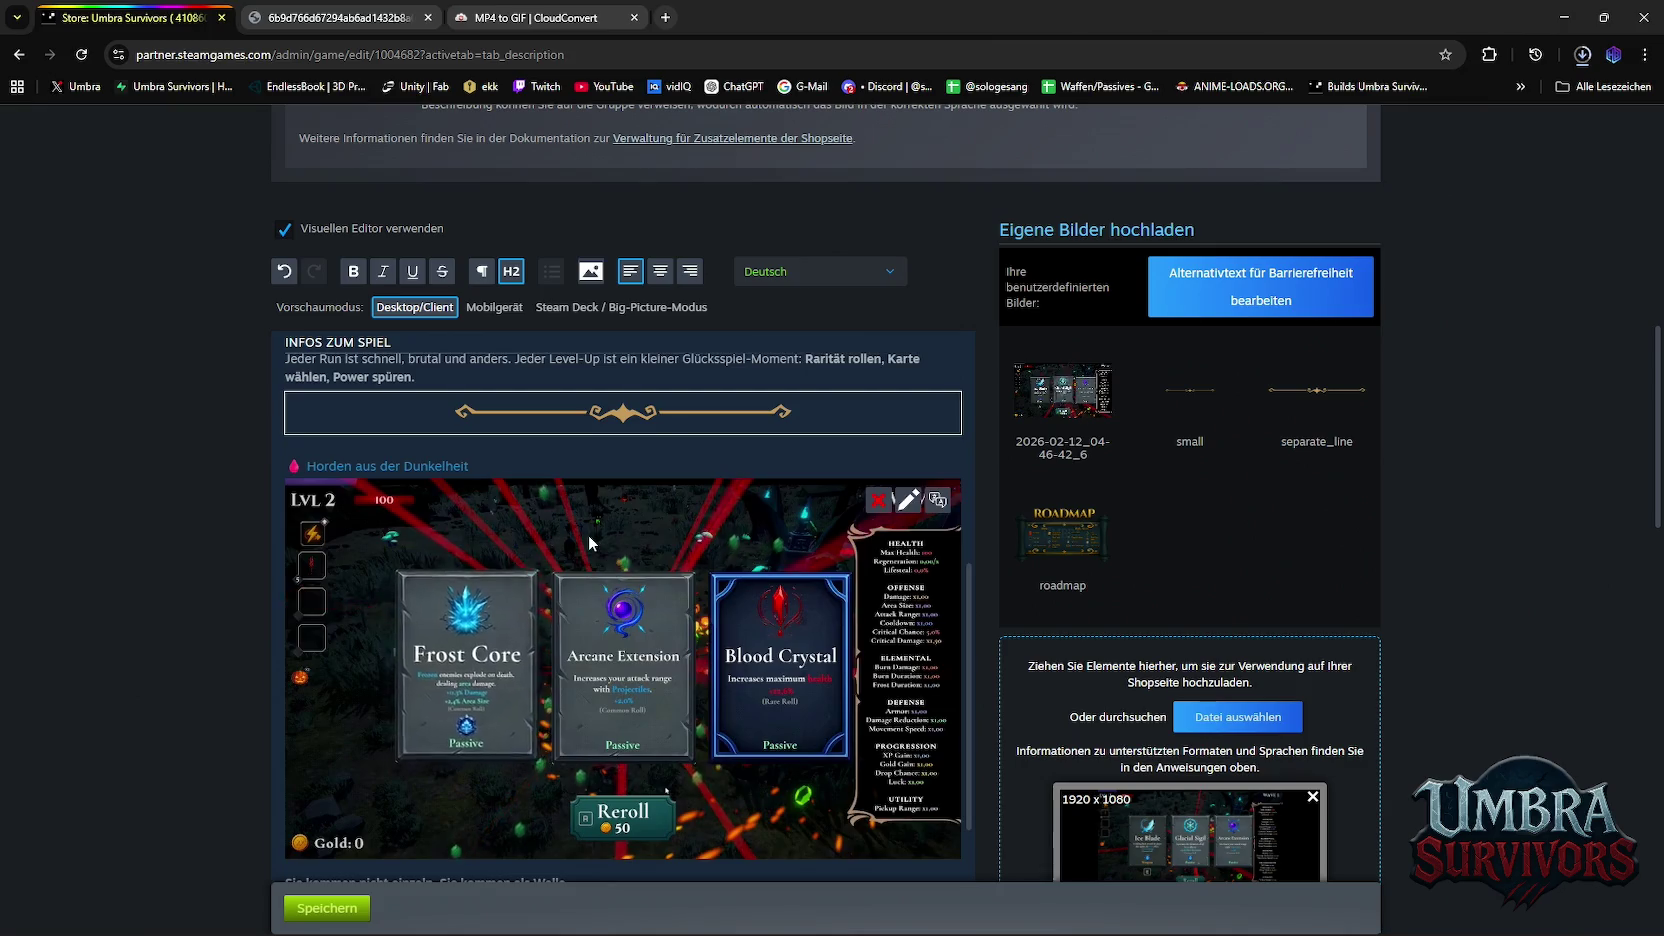
scroll(588, 534, "down", 2)
scroll(616, 756, "down", 1)
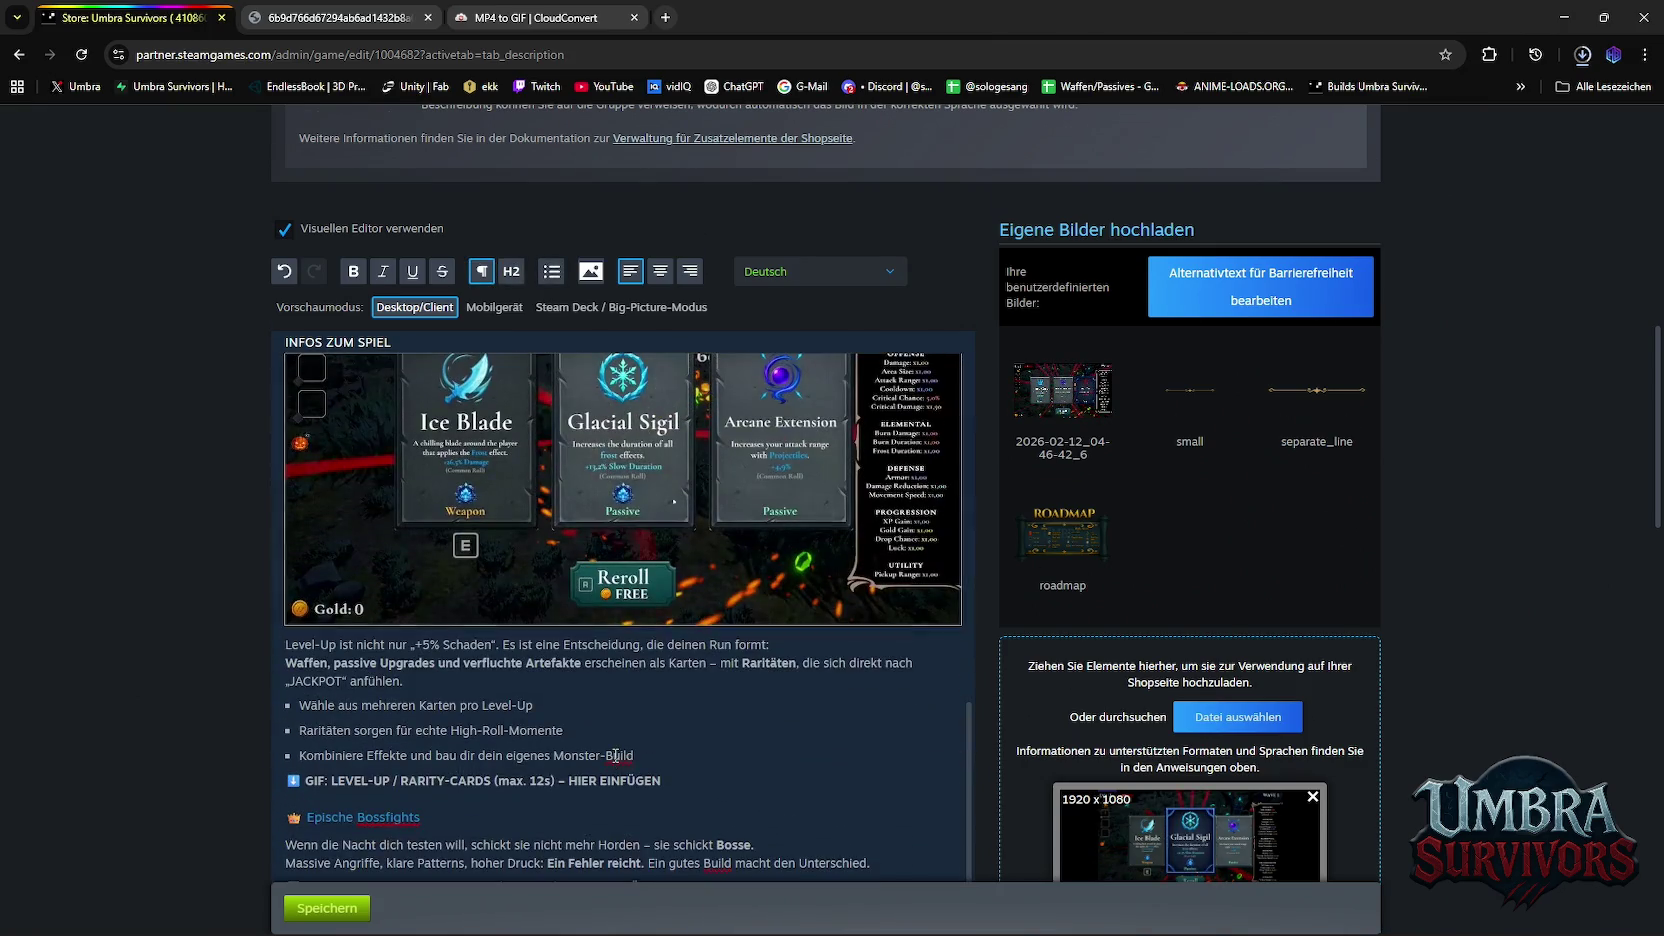
scroll(612, 720, "up", 4)
scroll(606, 680, "down", 1)
key("ctrl+minus")
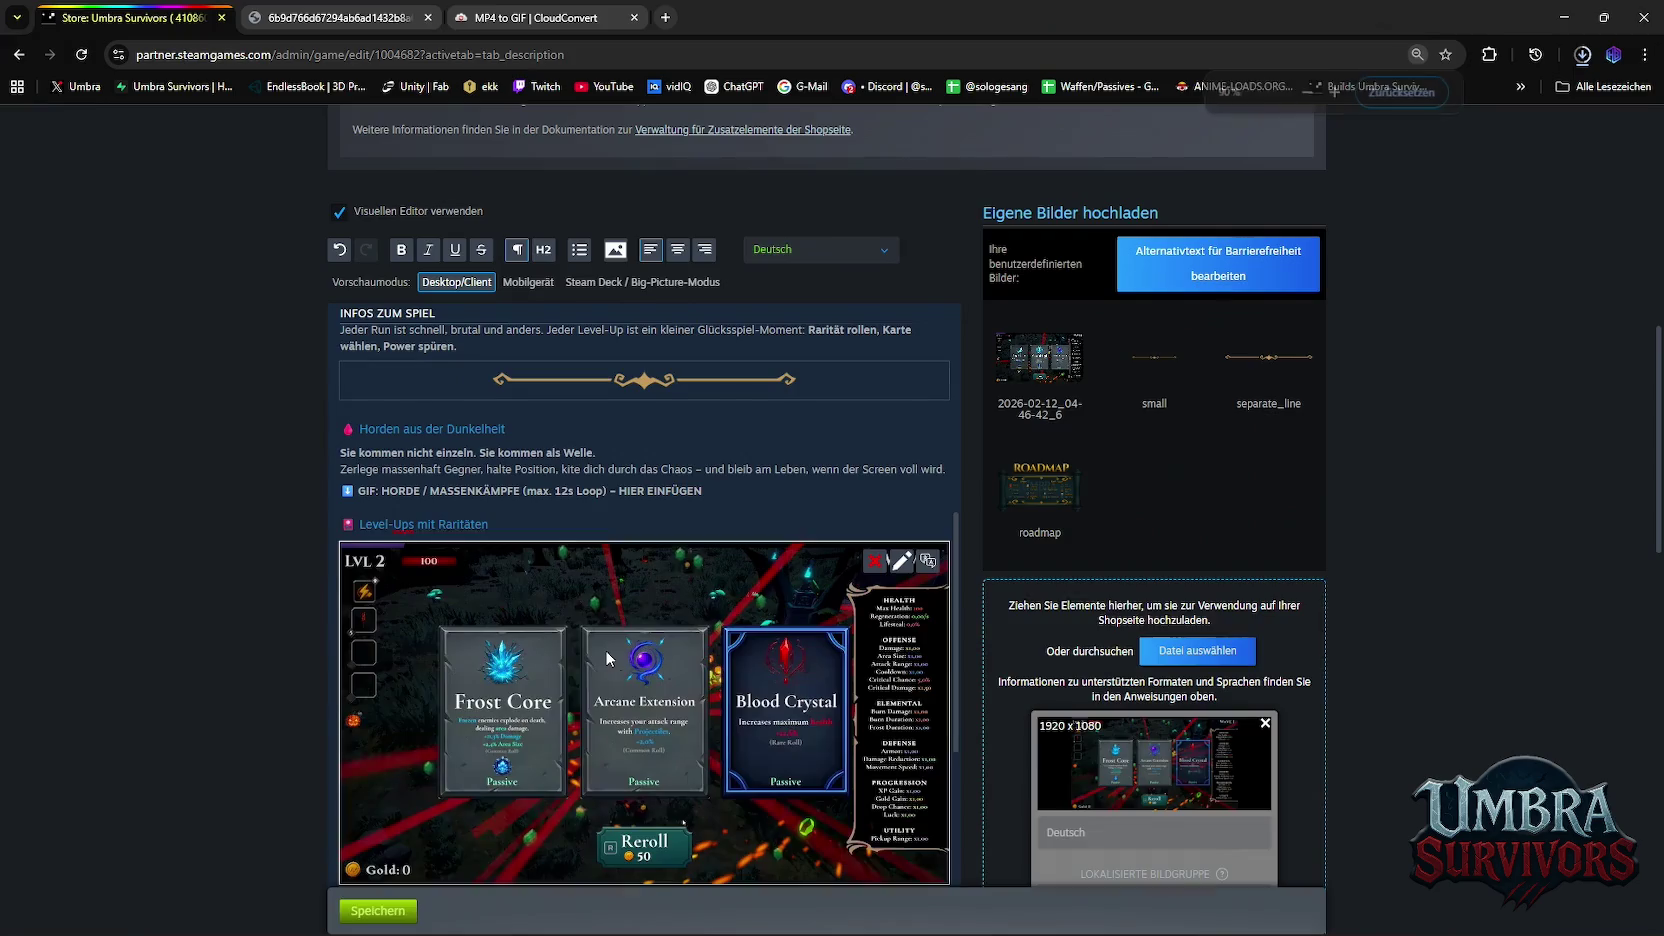
Move the card GIF onto the 'GIF: LEVEL-UP' placeholder line in the Level-Ups list
key("ctrl+minus")
scroll(604, 647, "down", 2)
scroll(608, 602, "up", 2)
scroll(608, 601, "down", 1)
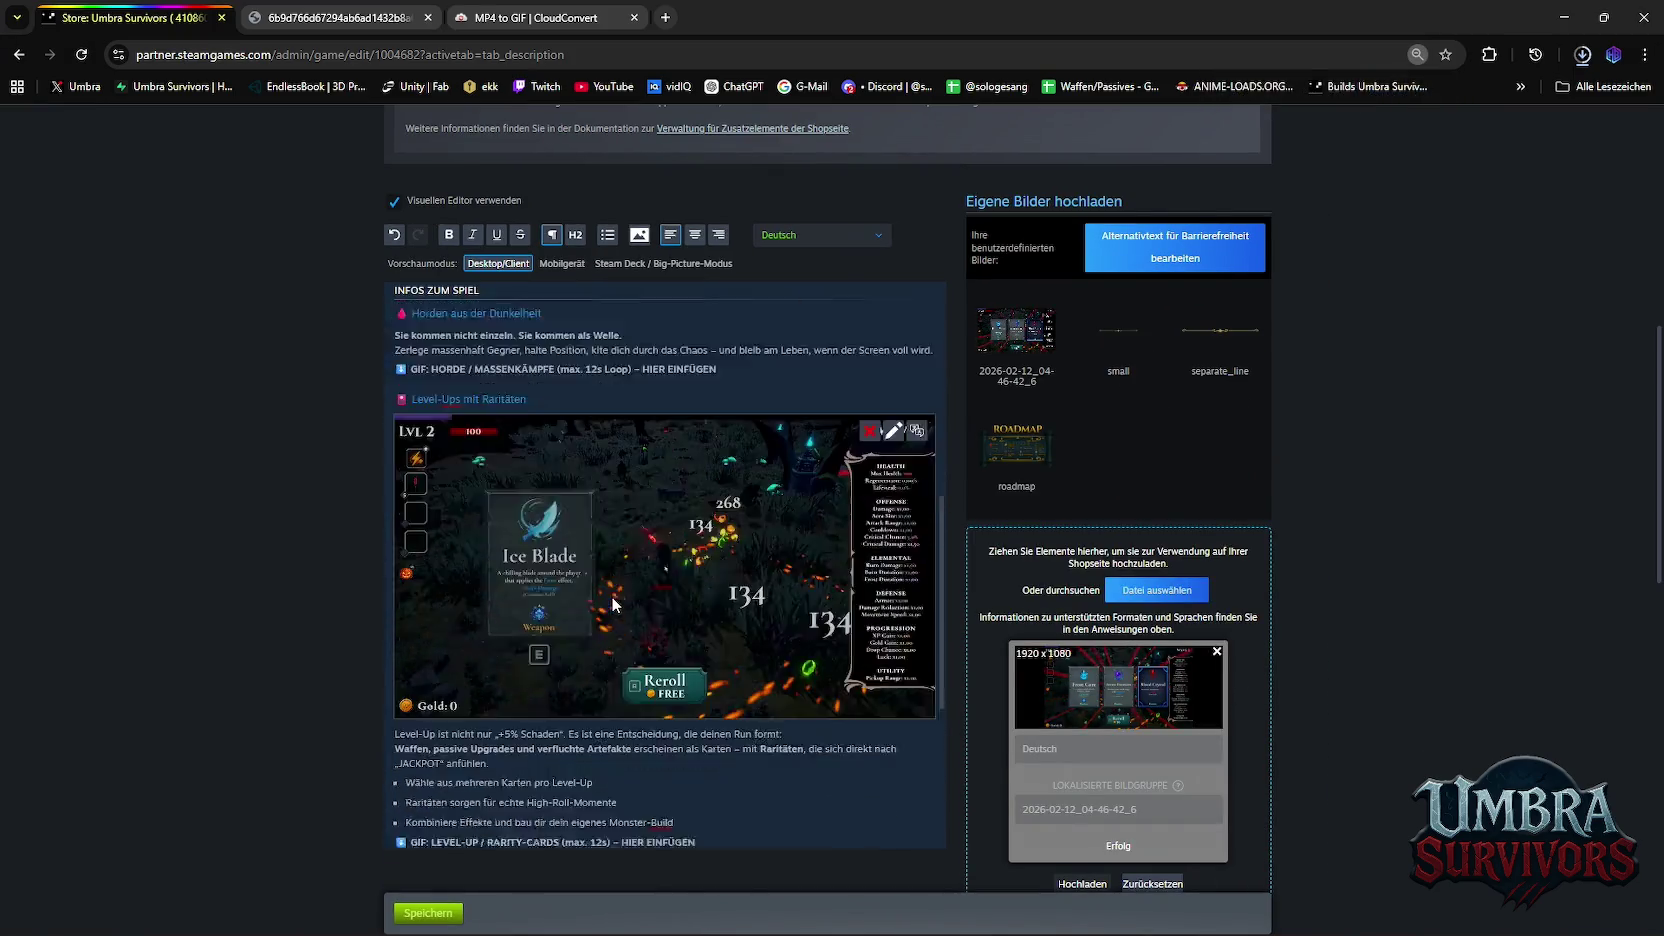
scroll(640, 560, "down", 1)
scroll(645, 553, "down", 1)
scroll(647, 552, "up", 1)
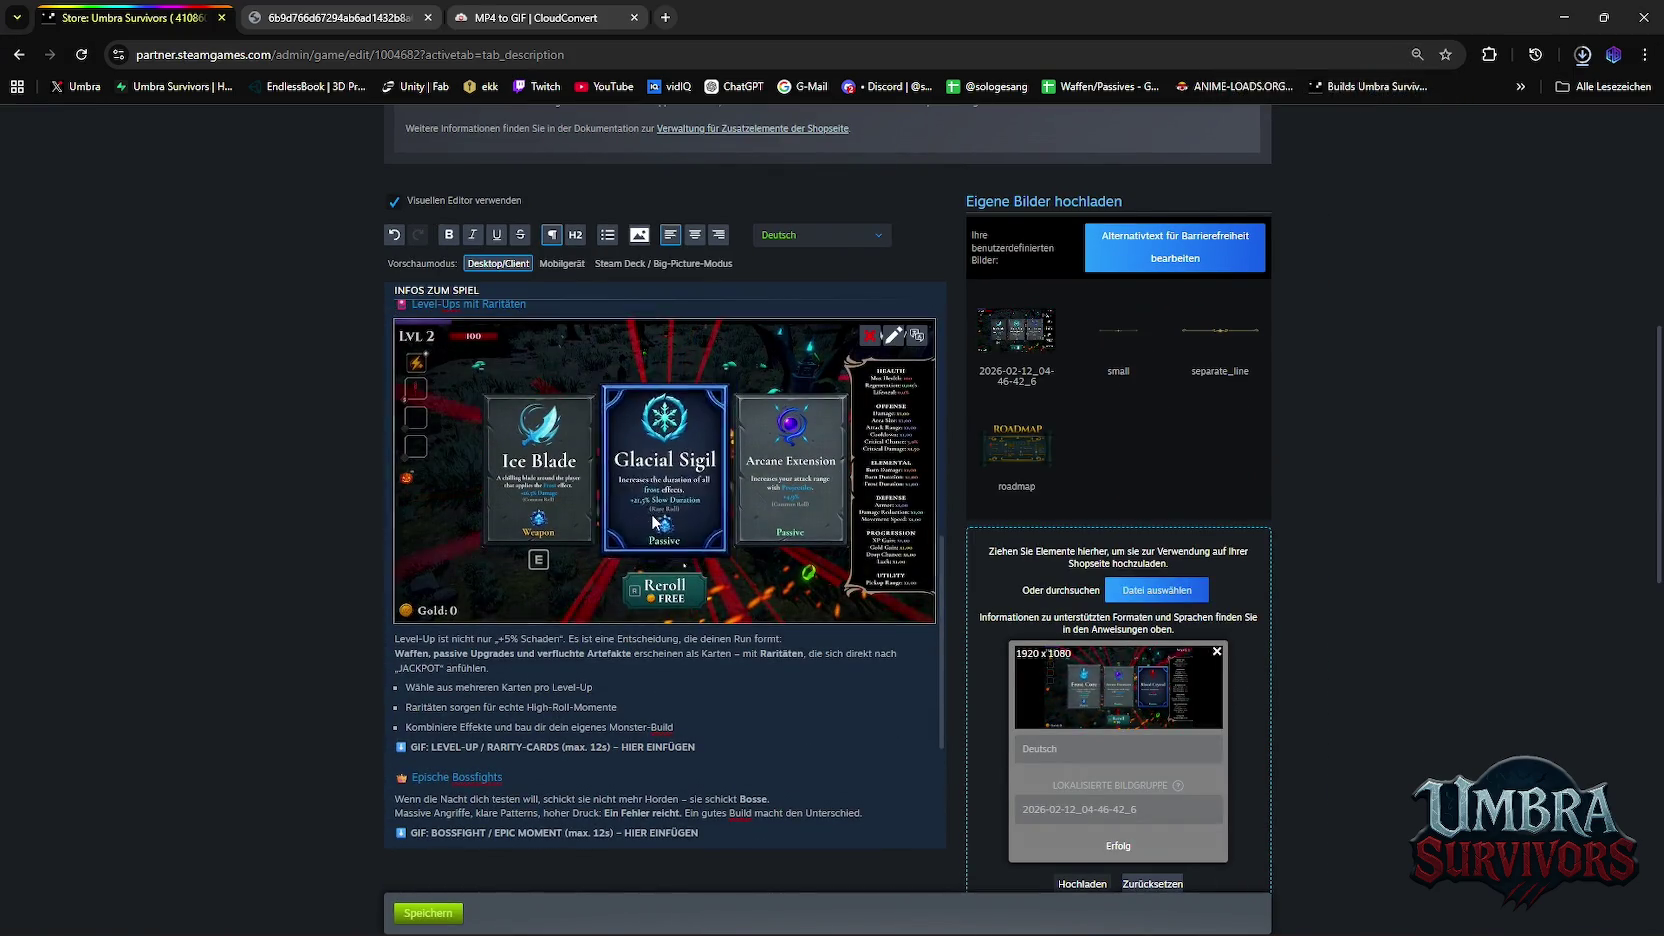
left_click_drag(655, 521, 572, 718)
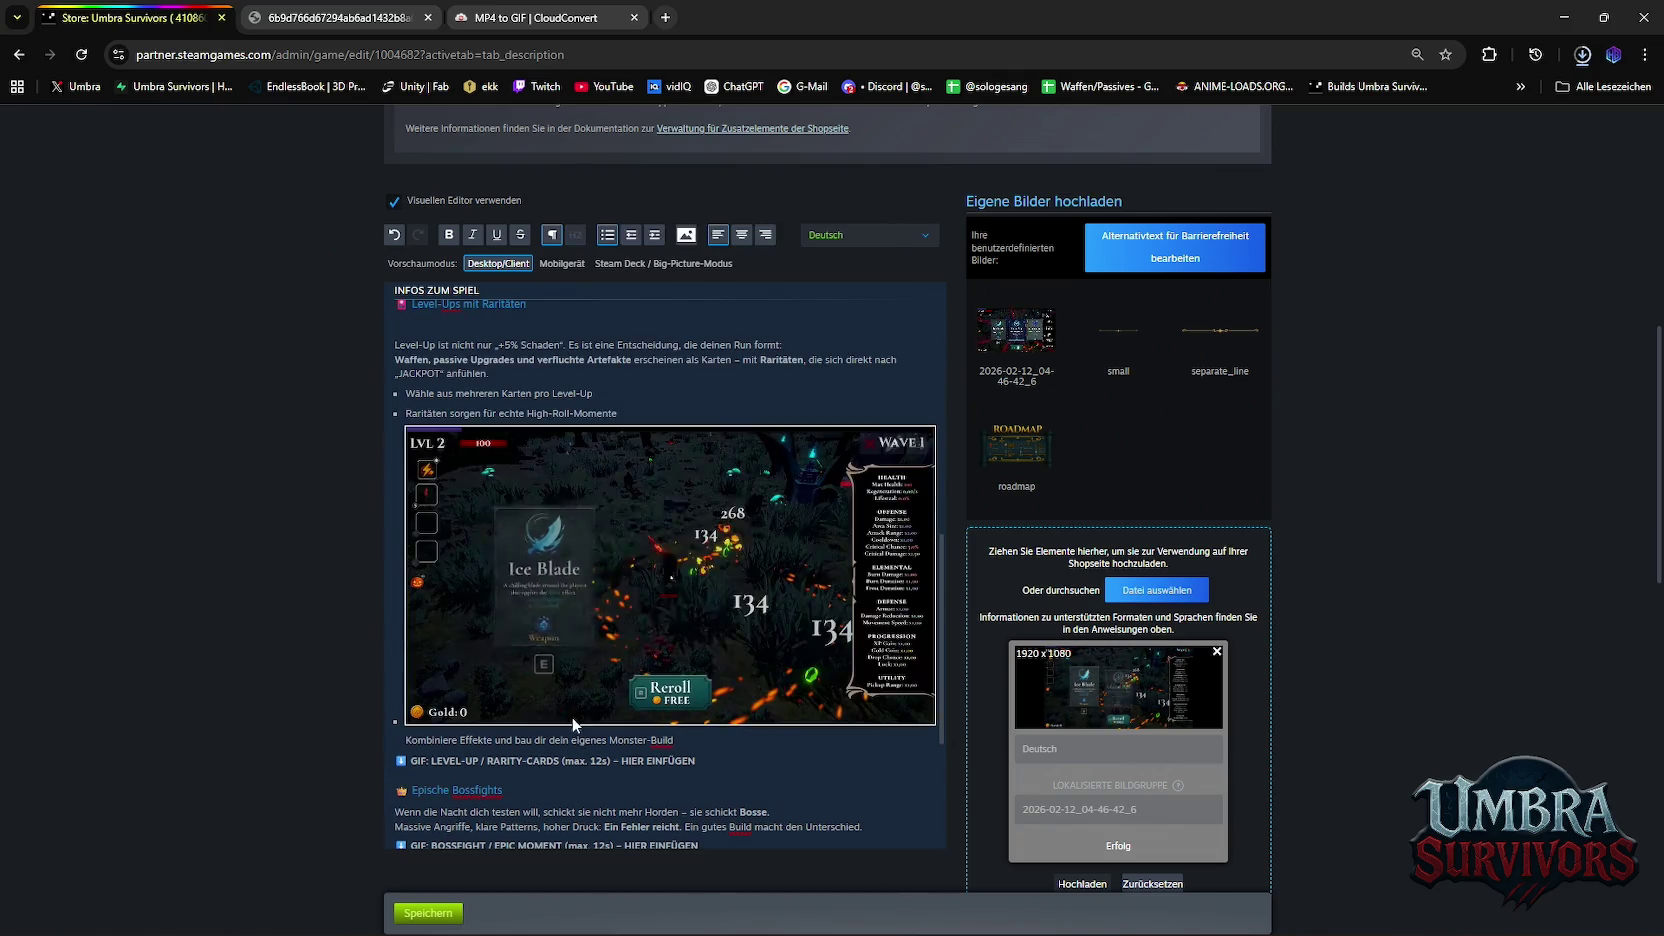
scroll(582, 588, "up", 2)
scroll(575, 600, "down", 1)
scroll(564, 616, "down", 1)
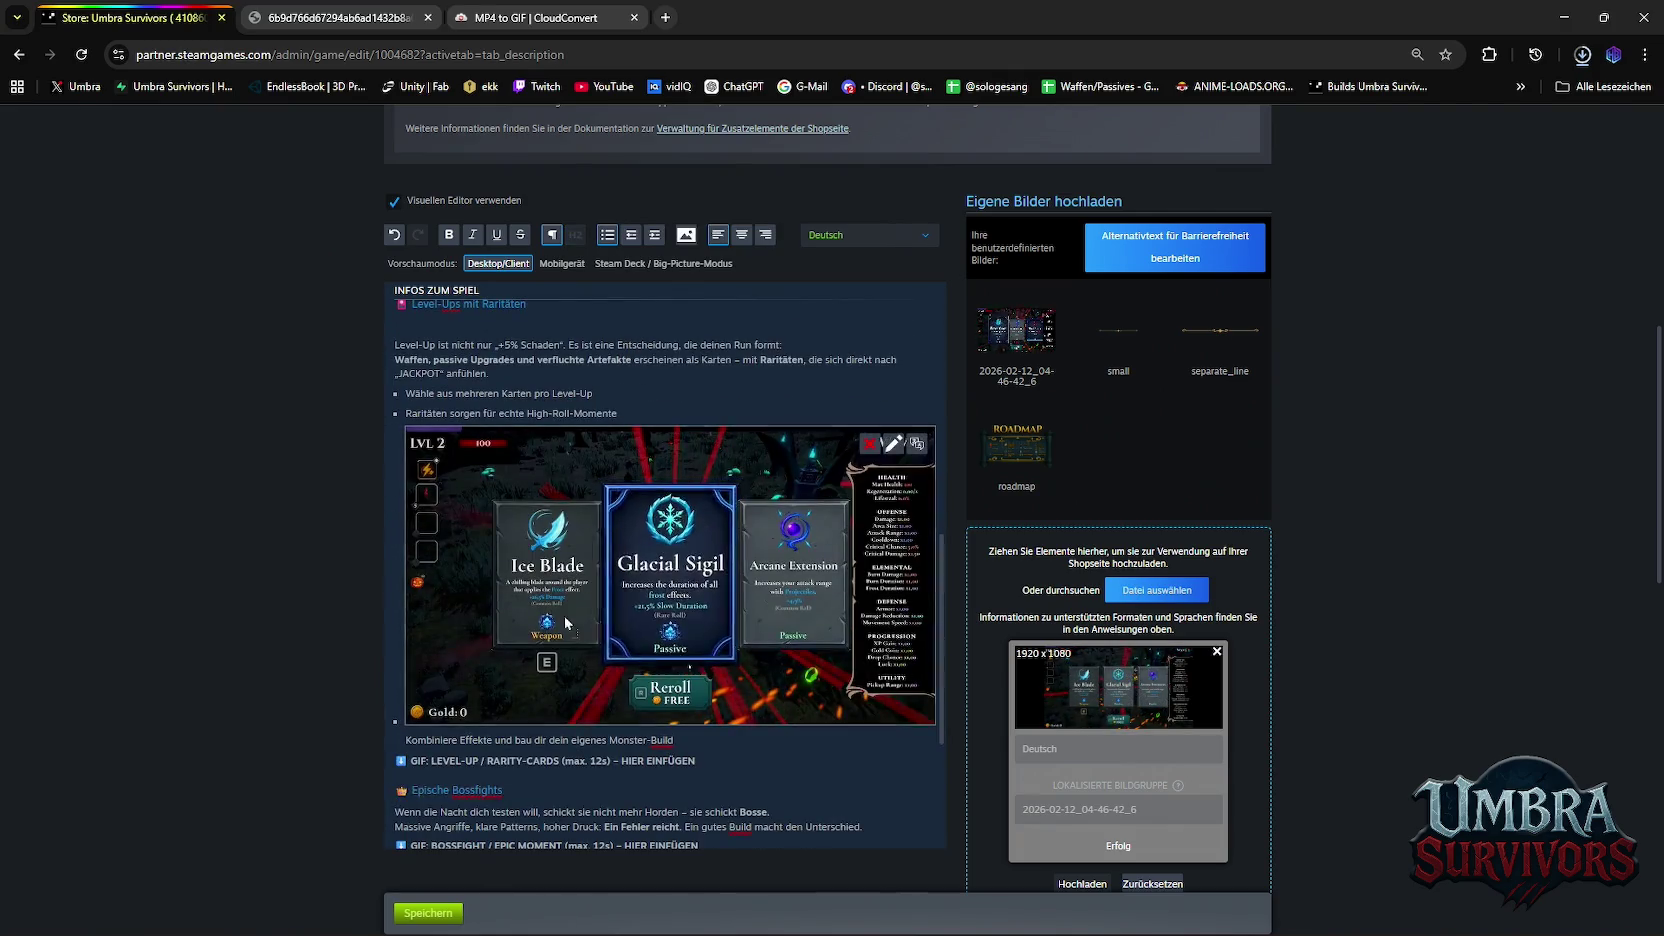
mouse_move(564, 616)
left_mouse_down()
mouse_move(543, 767)
mouse_move(472, 474)
left_mouse_up()
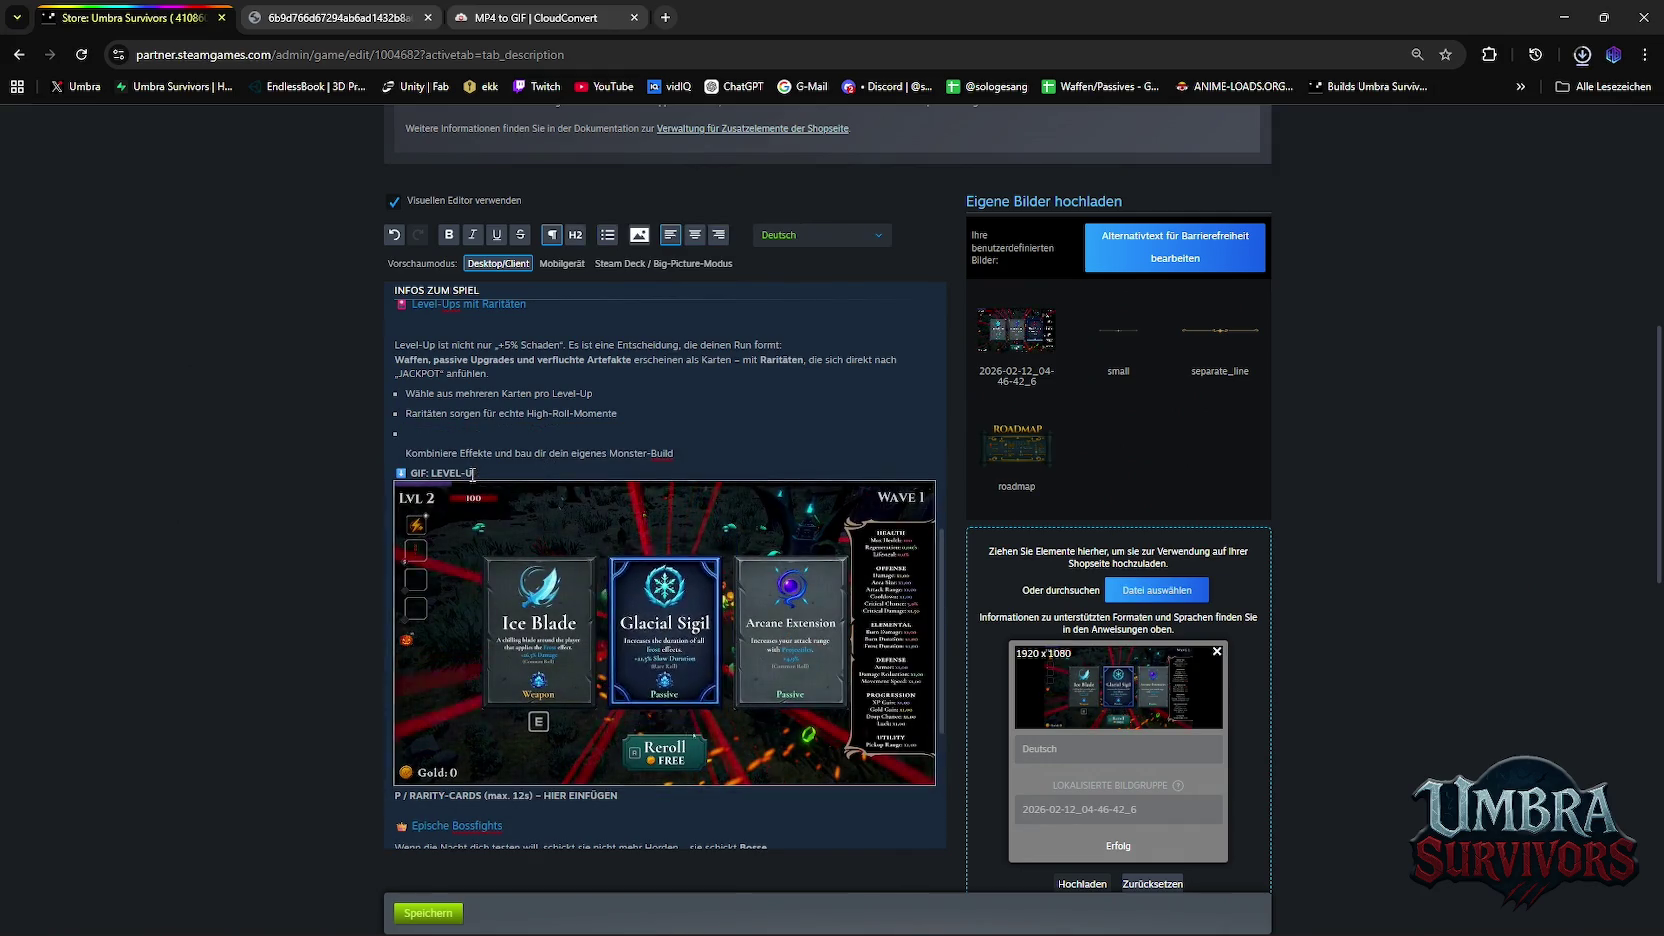
Delete the placeholder text, empty bullet and empty line before the GIF
key("BackSpace")
key("BackSpace")
key("BackSpace")
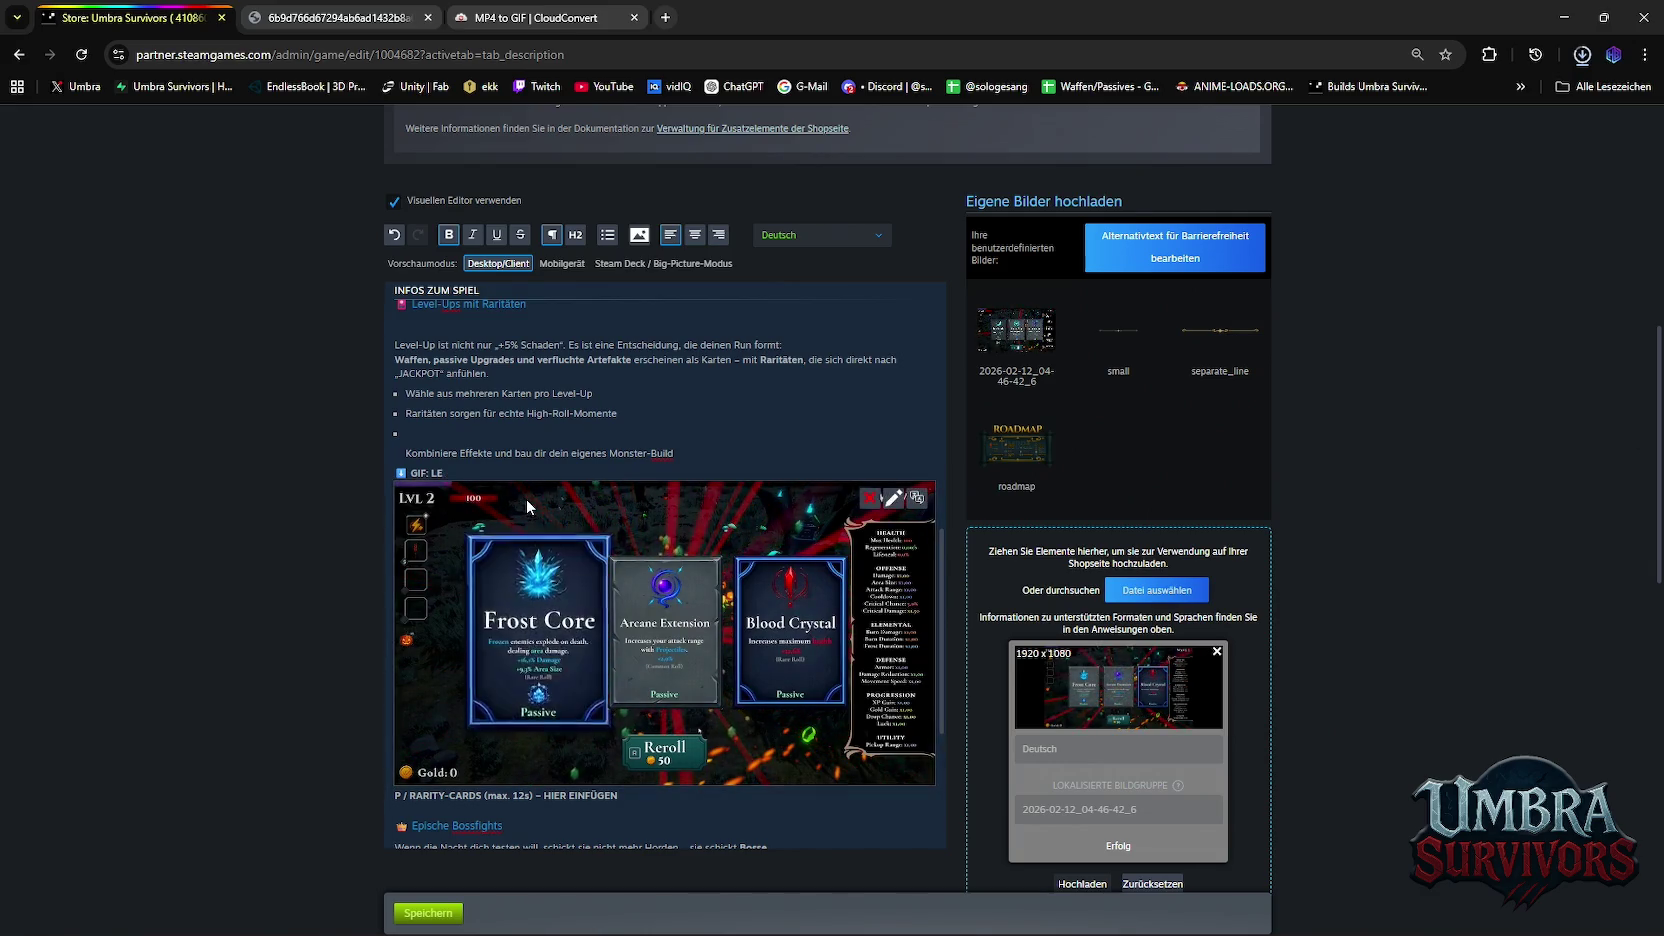
key("BackSpace")
key("BackSpace")
key("BackSpace")
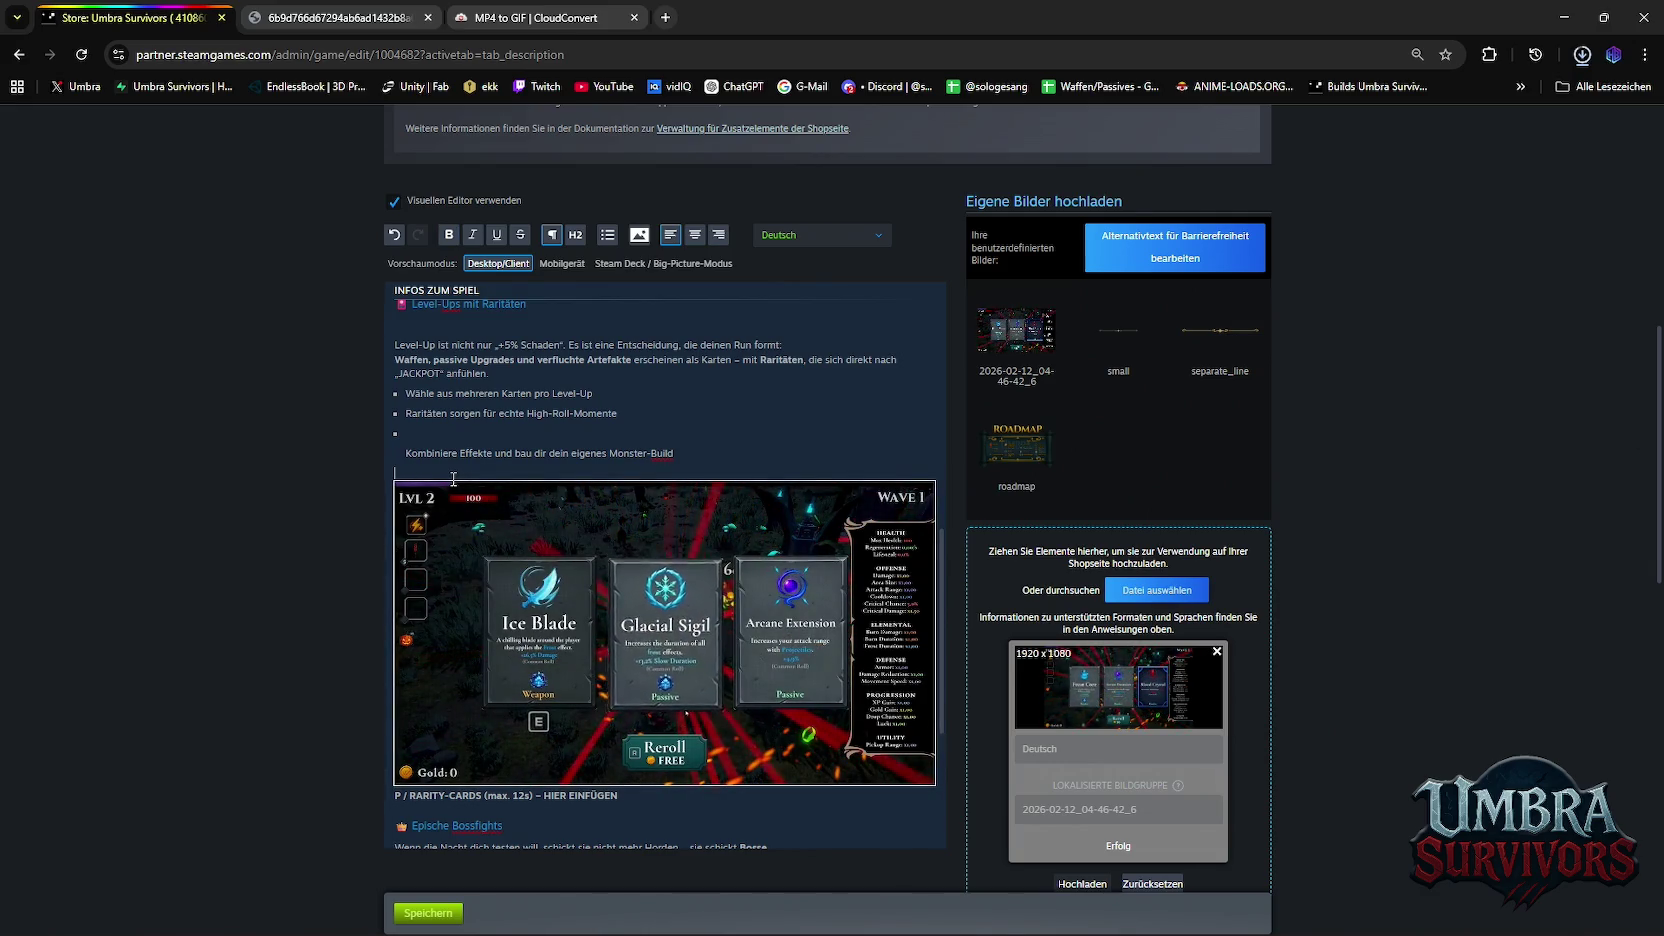
left_click(419, 472)
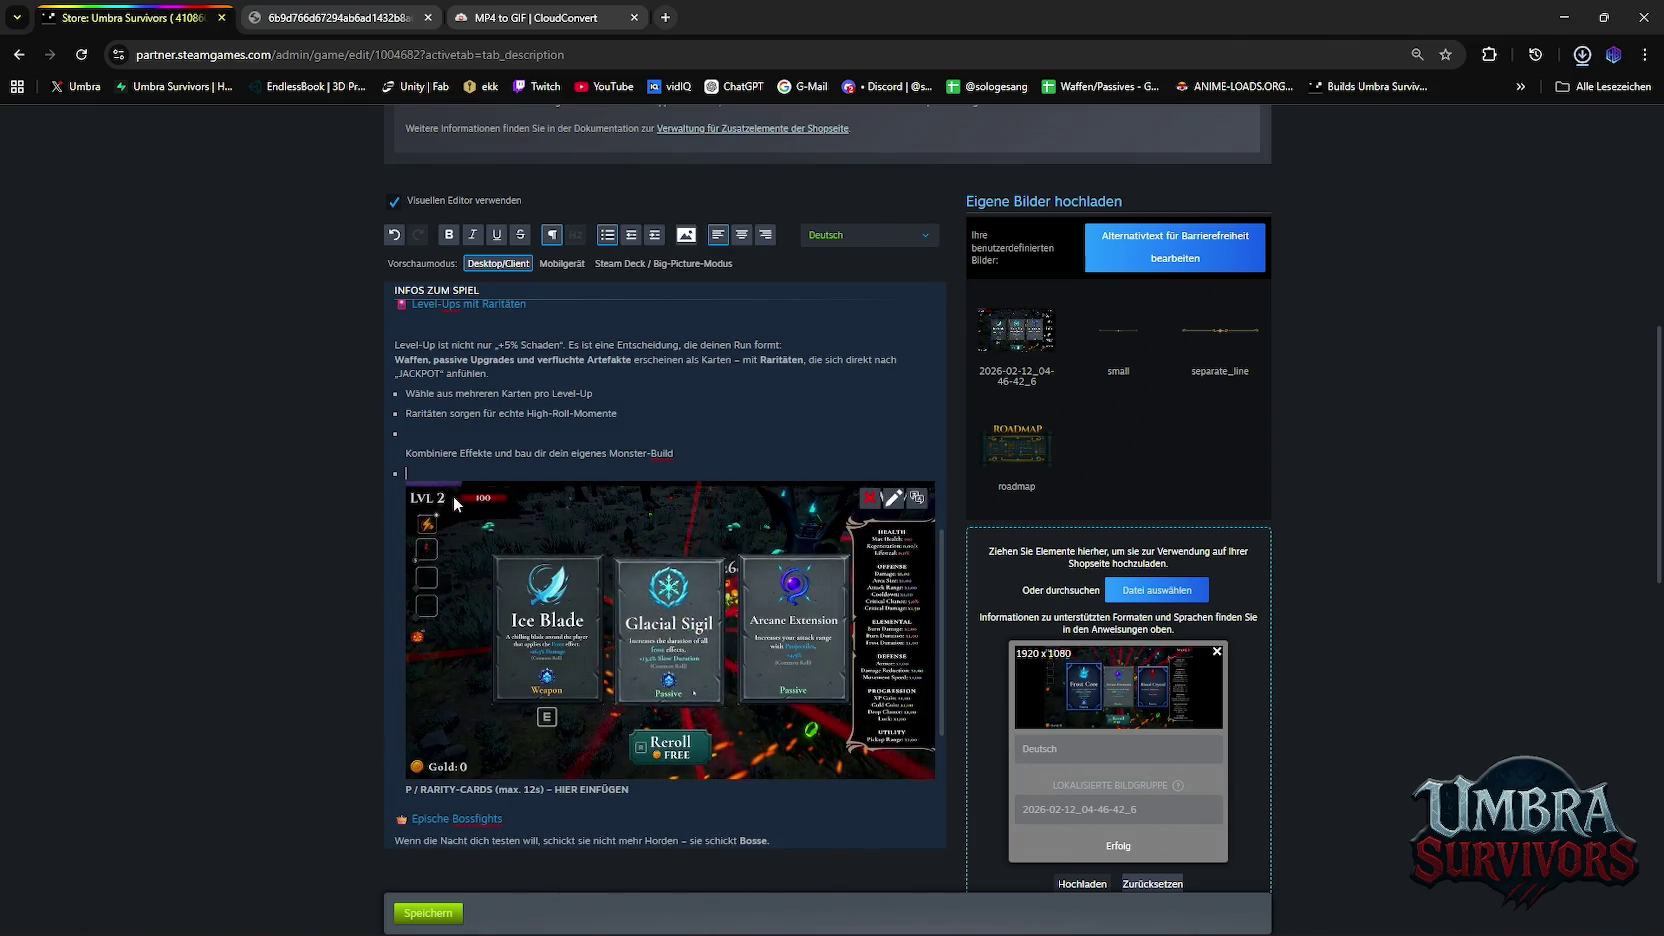
key("BackSpace")
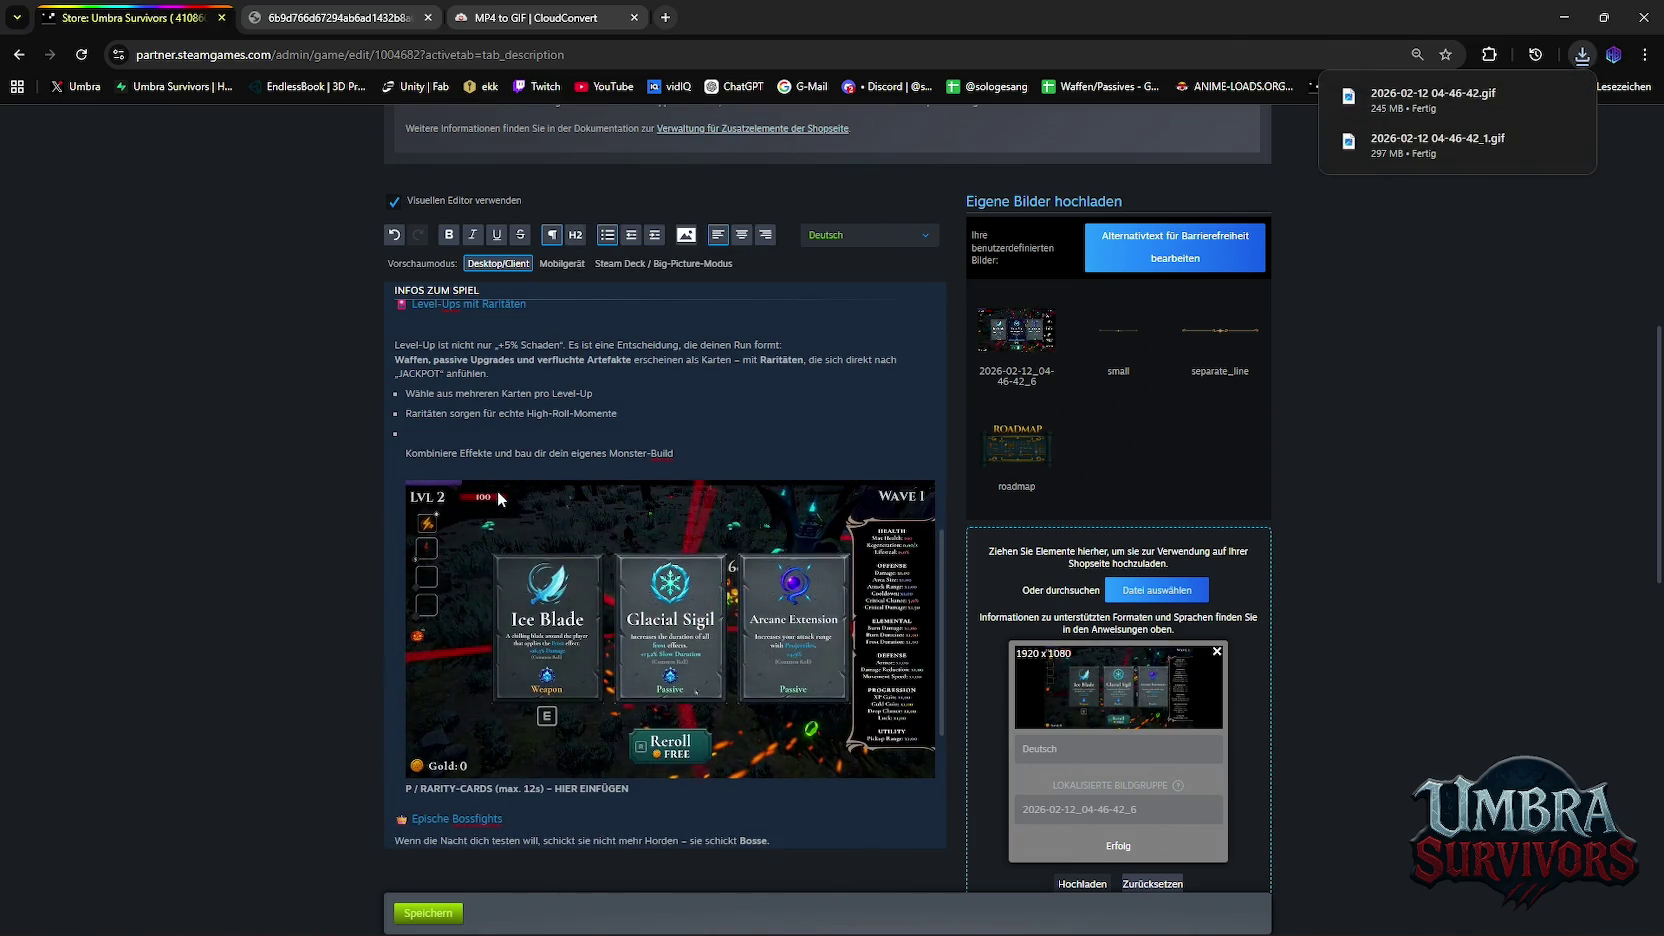
key("BackSpace")
Make 'Kombiniere Effekte und bau dir dein eigenes Monster-Build' the third bullet, with a blank line after
scroll(580, 521, "up", 2)
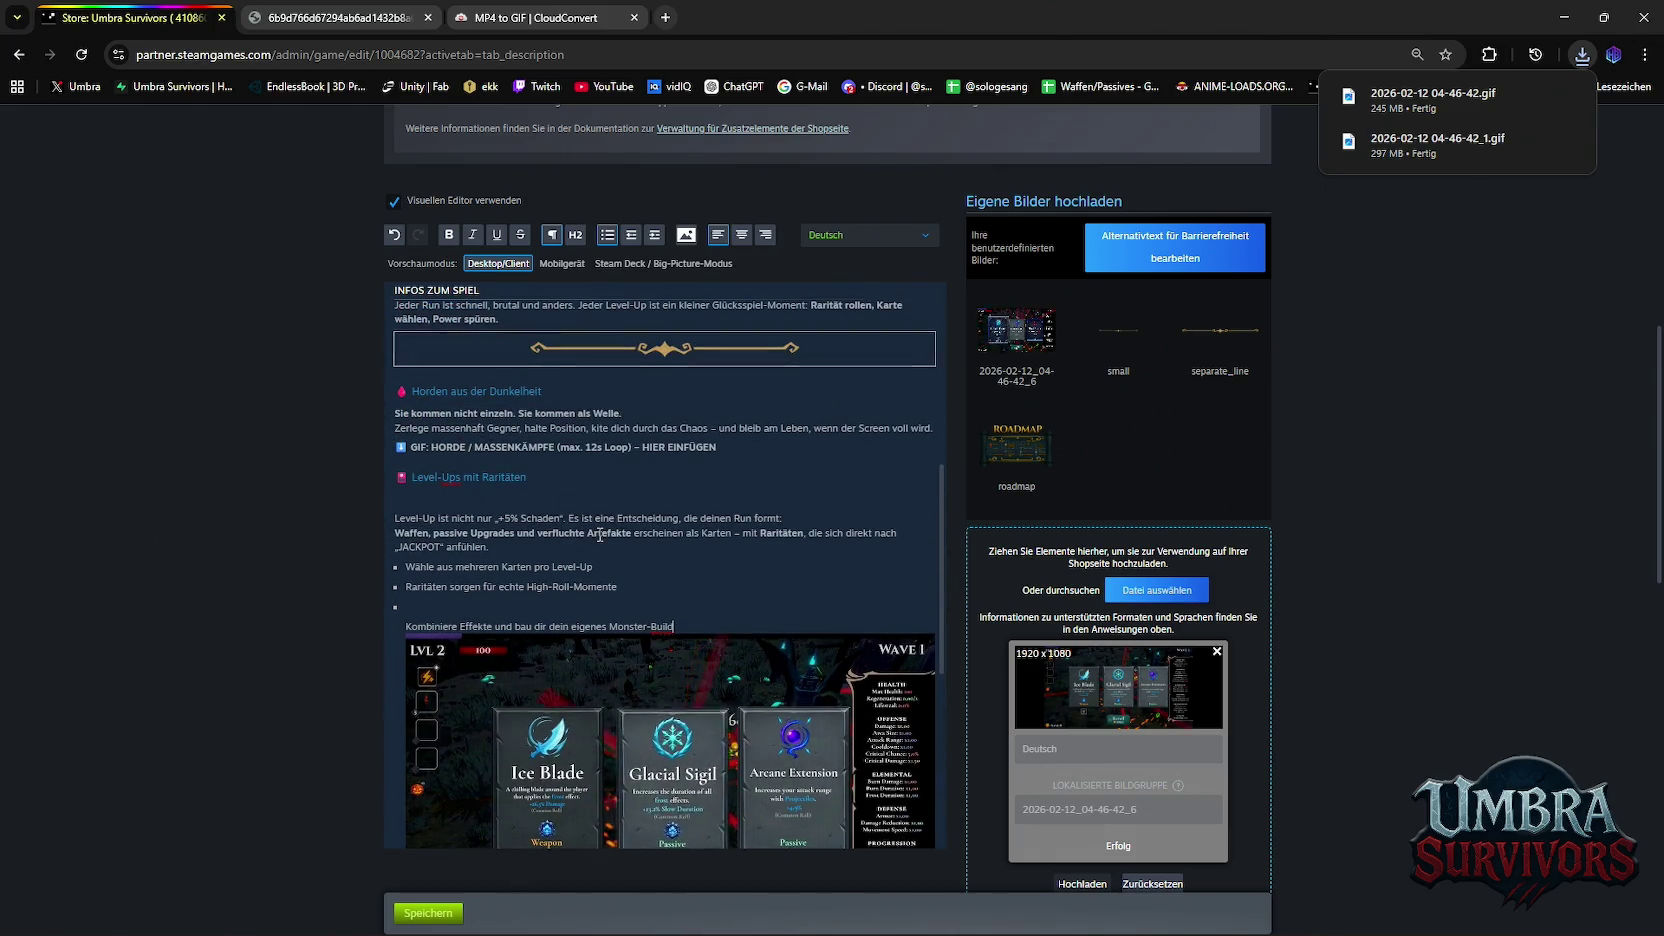
scroll(598, 536, "up", 1)
scroll(598, 536, "down", 1)
scroll(555, 568, "up", 3)
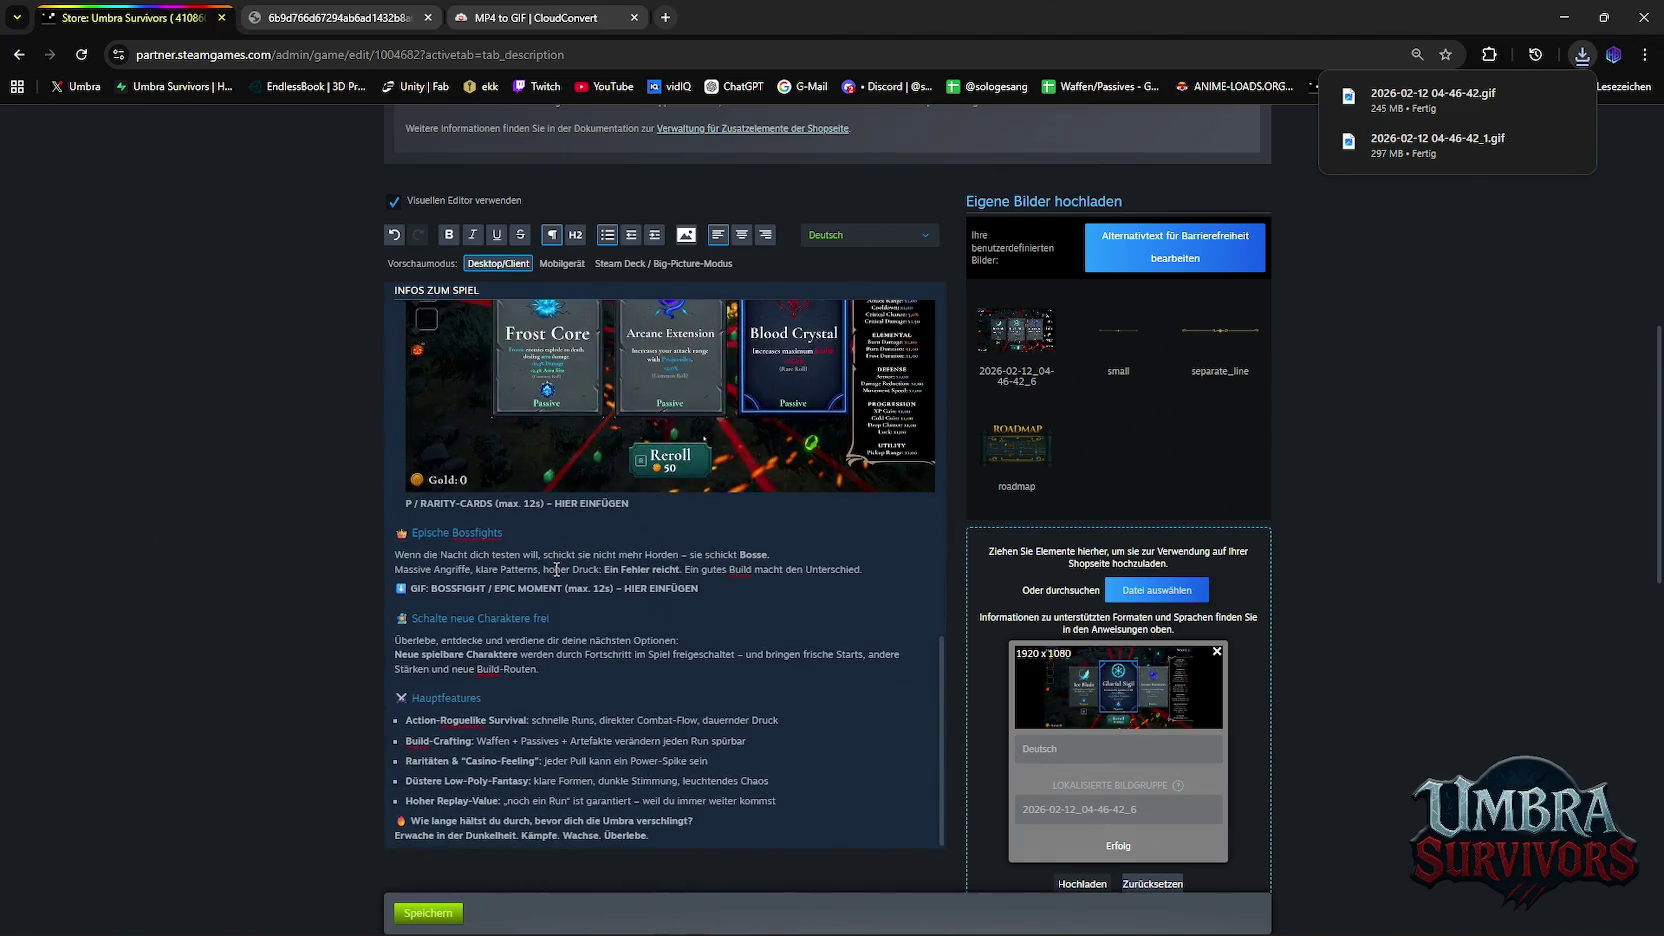
scroll(555, 568, "down", 3)
scroll(555, 568, "up", 2)
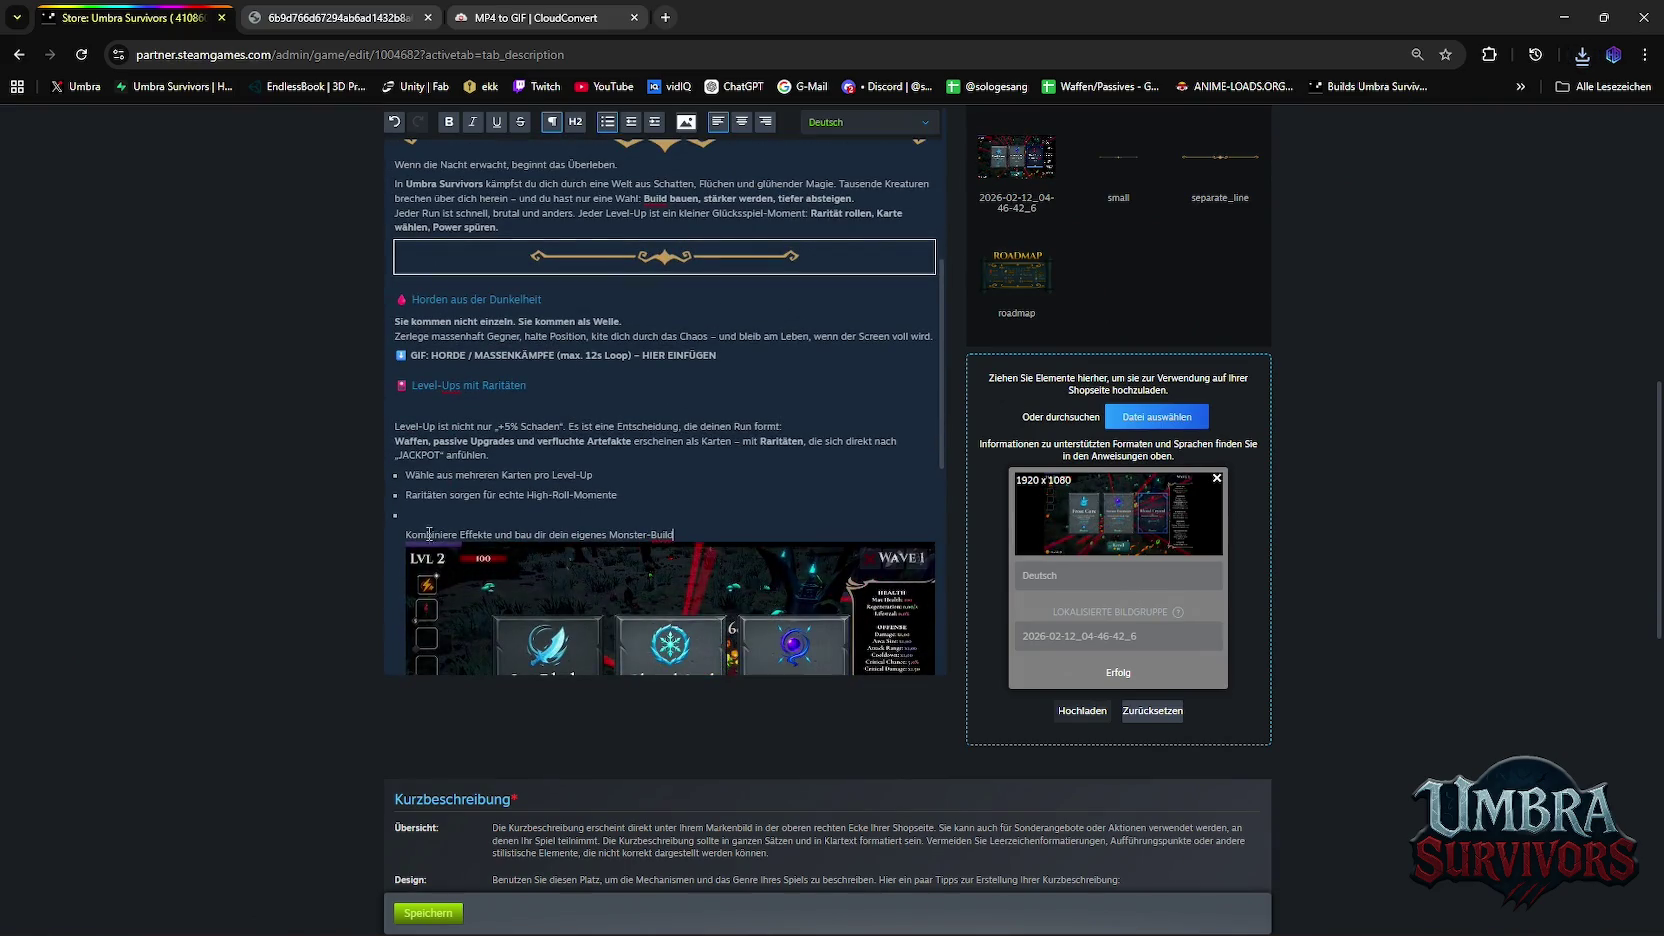
key("Home")
key("BackSpace")
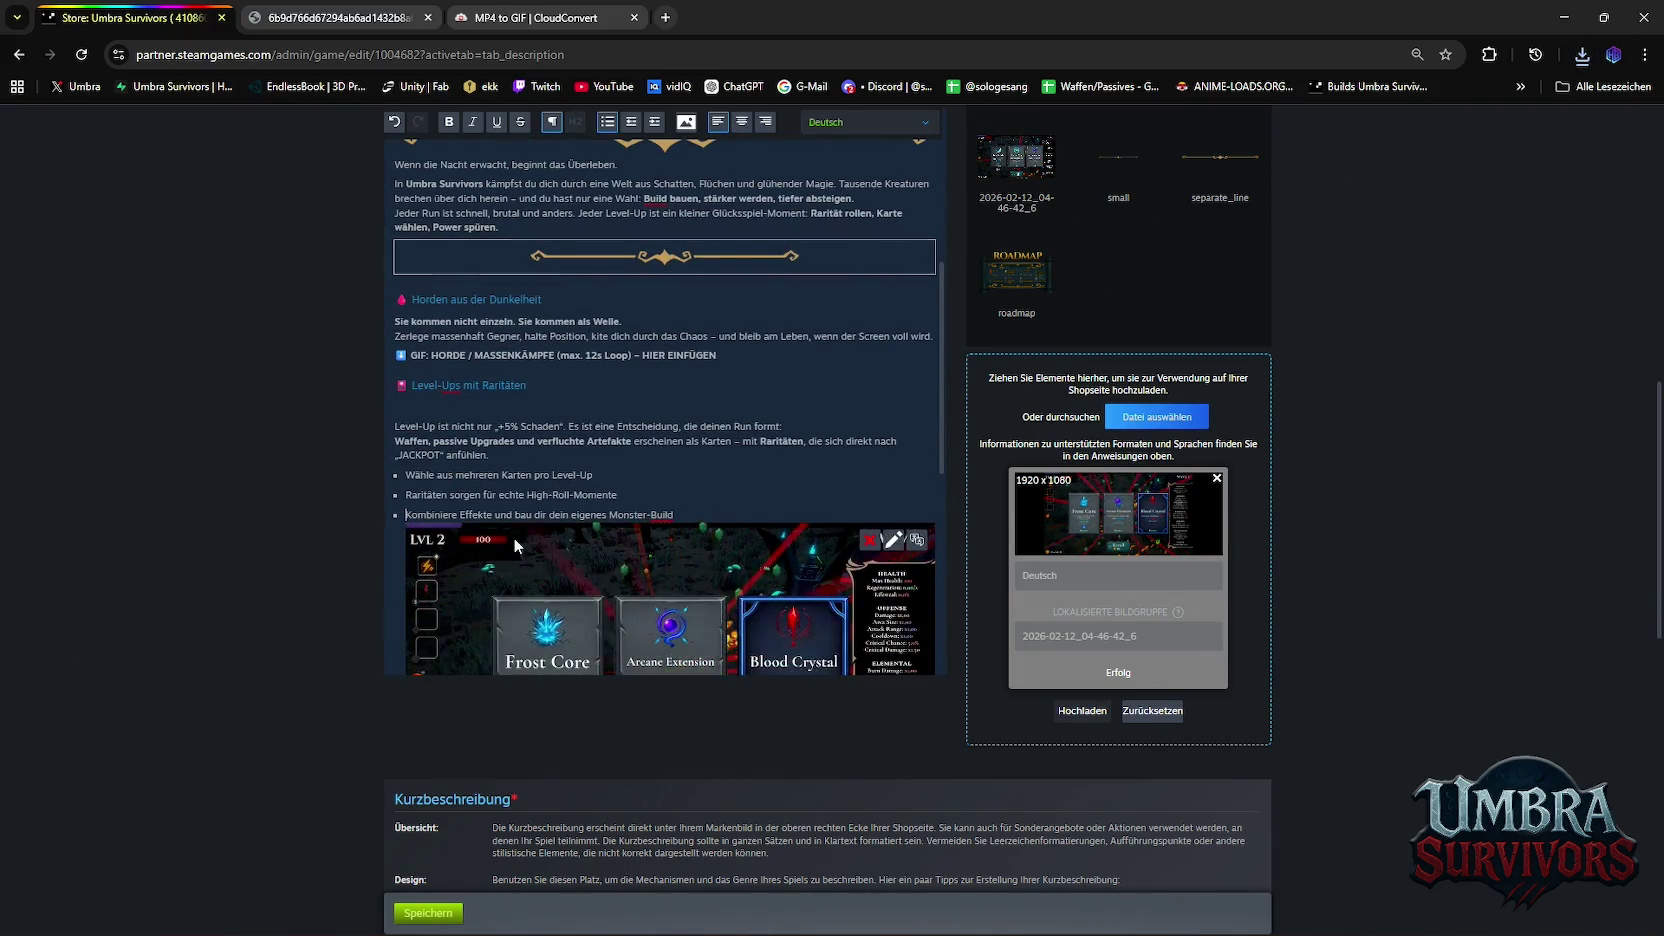
left_click(690, 515)
key("Return")
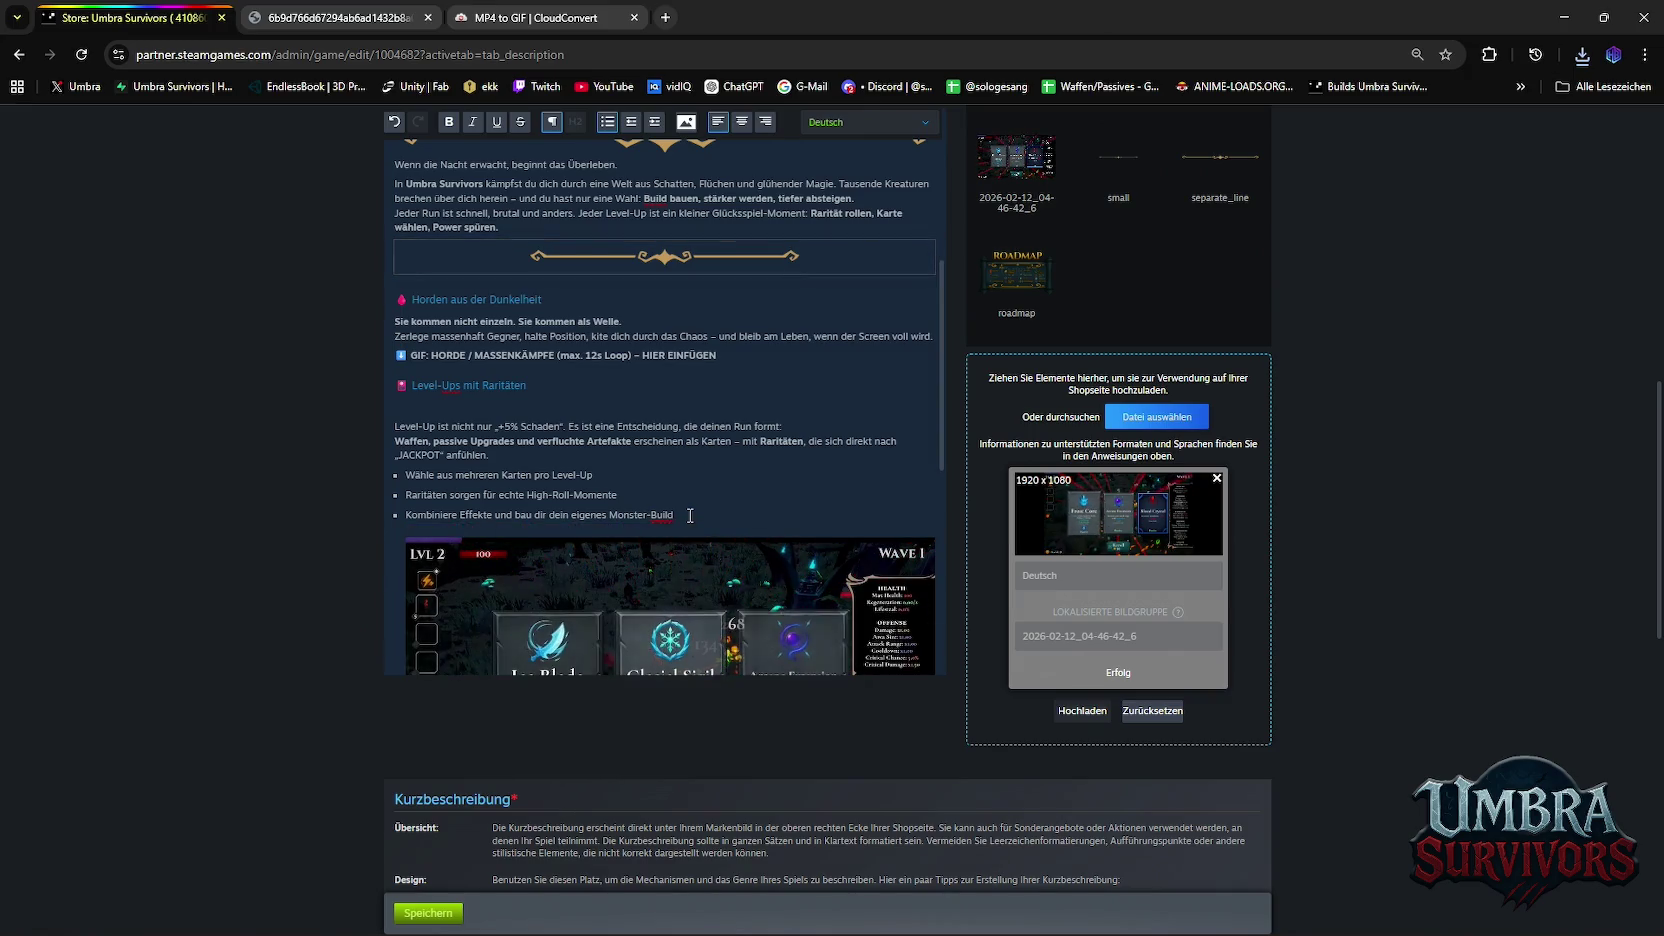
Delete the 'RARITY-CARDS … HIER EINFÜGEN' placeholder caption below the GIF
scroll(690, 515, "down", 2)
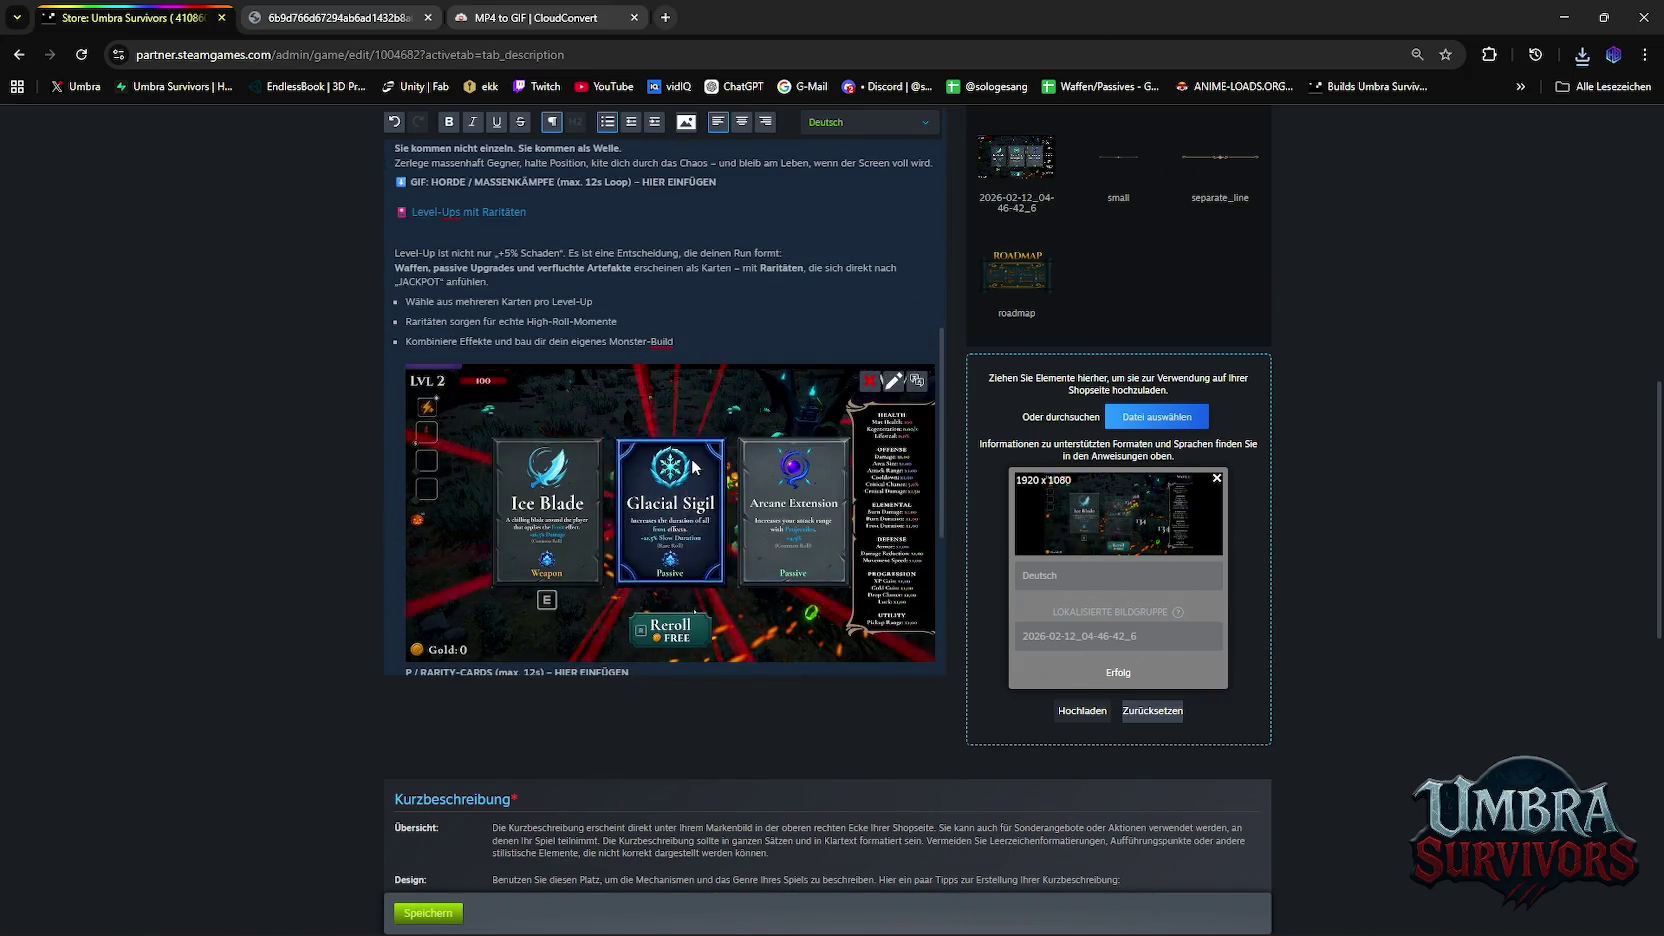
scroll(692, 465, "down", 2)
left_click_drag(632, 498, 405, 499)
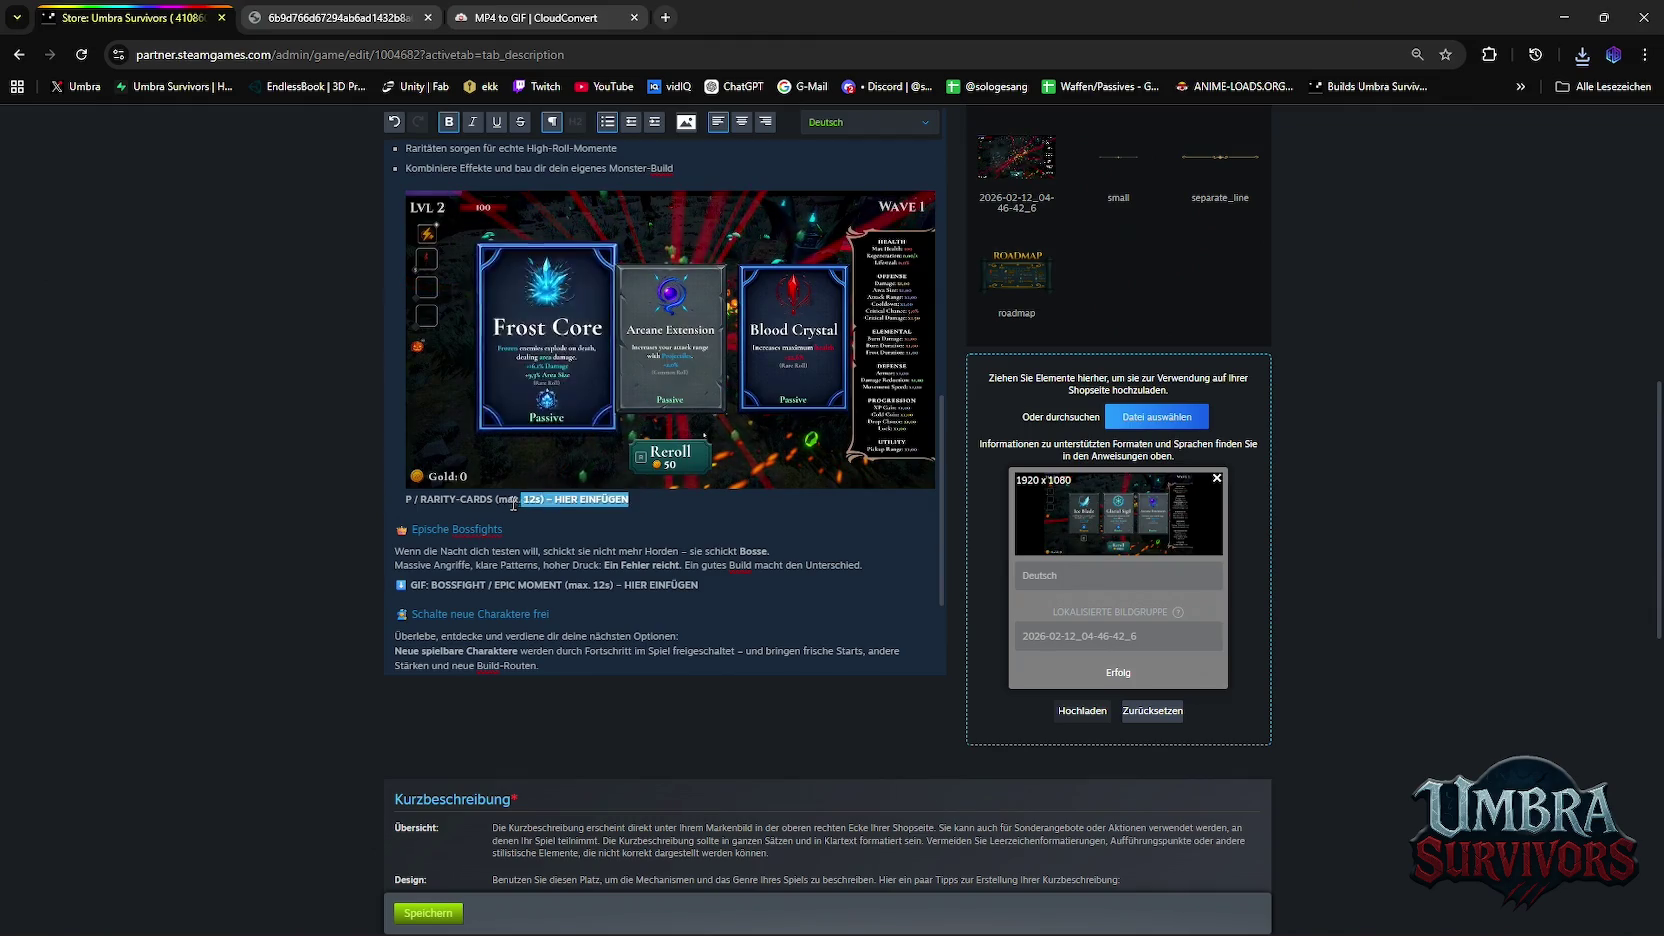
key("BackSpace")
scroll(538, 519, "up", 7)
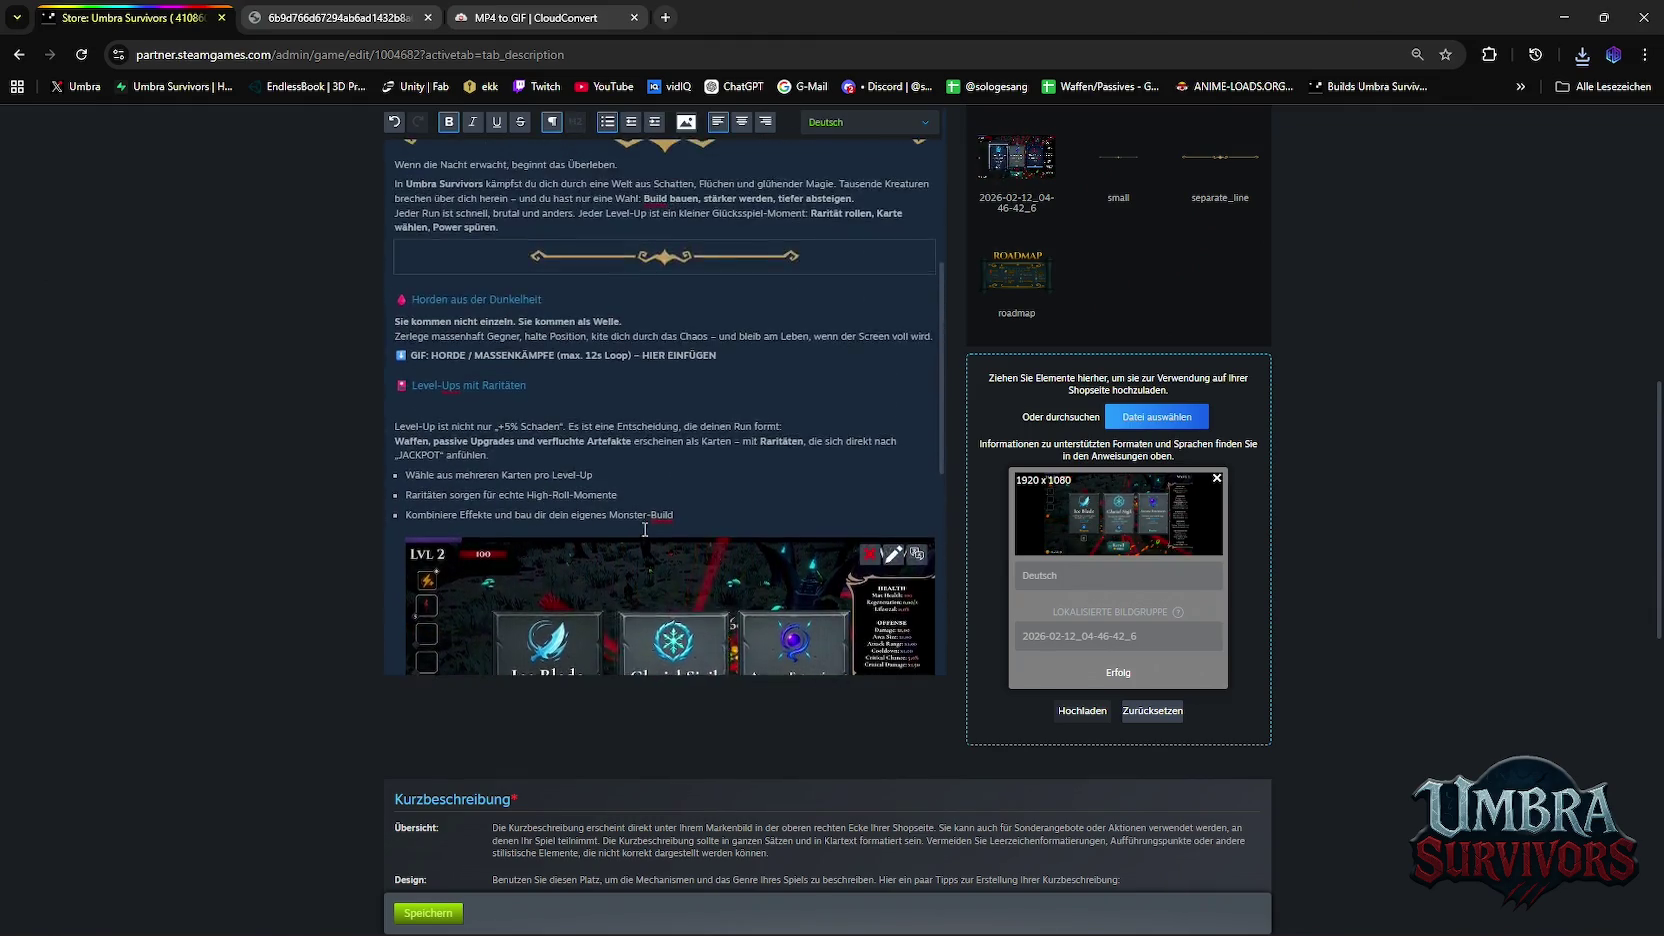
scroll(700, 420, "up", 4)
left_click(689, 119)
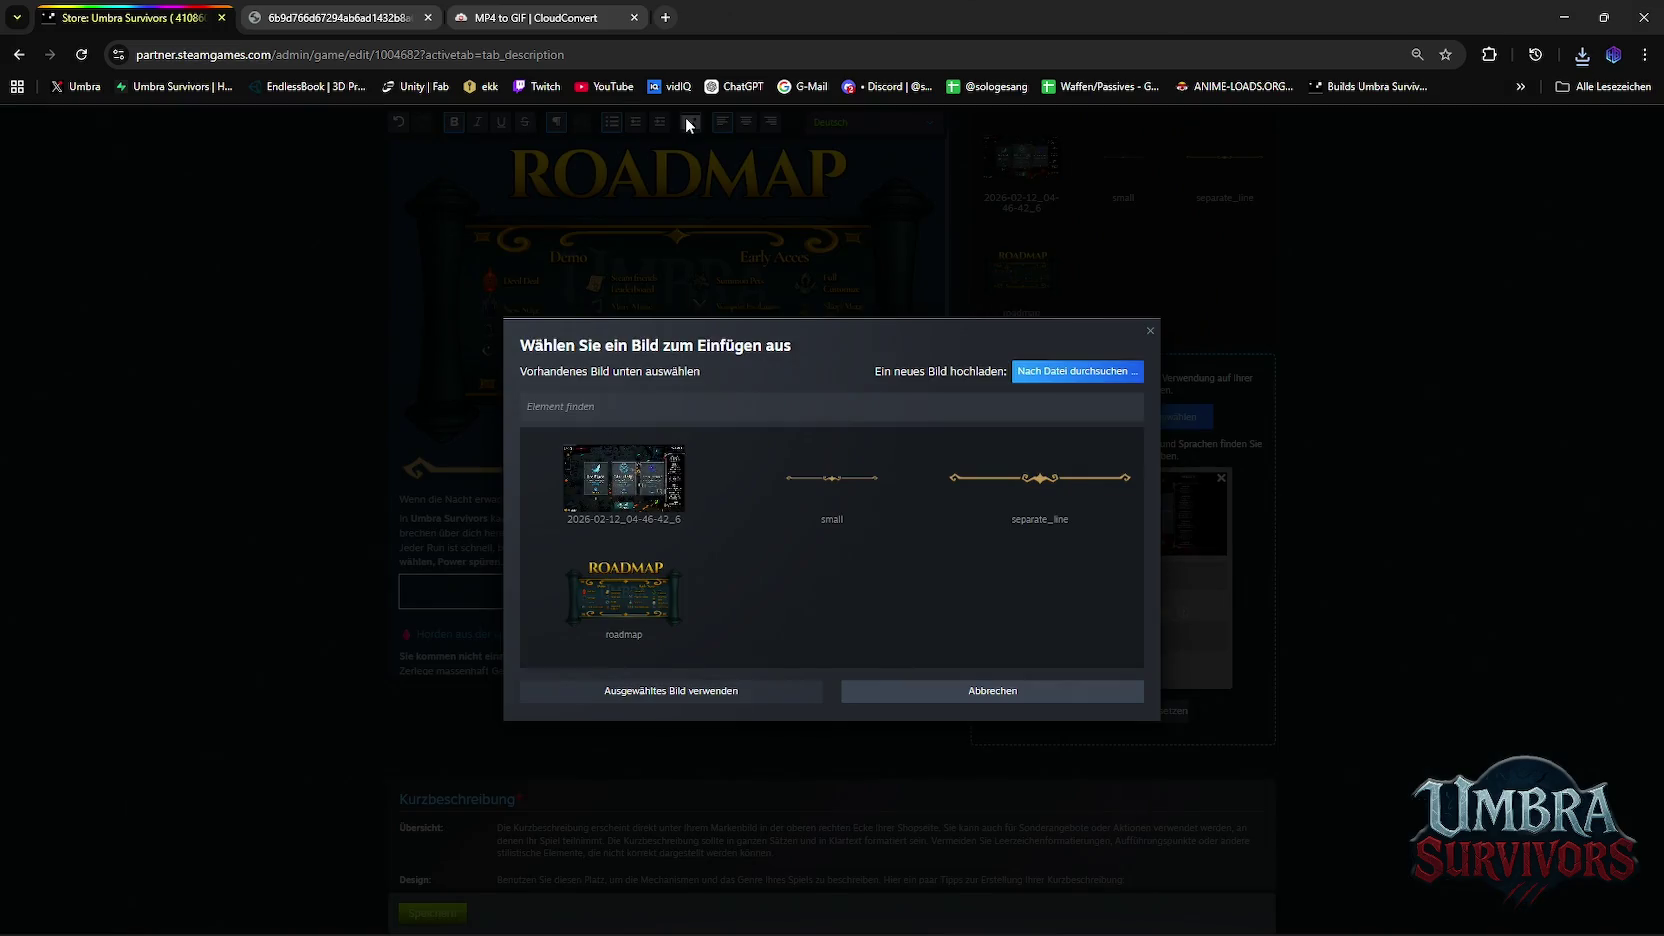
Try the small separator image below the GIF, then undo it
left_click(843, 509)
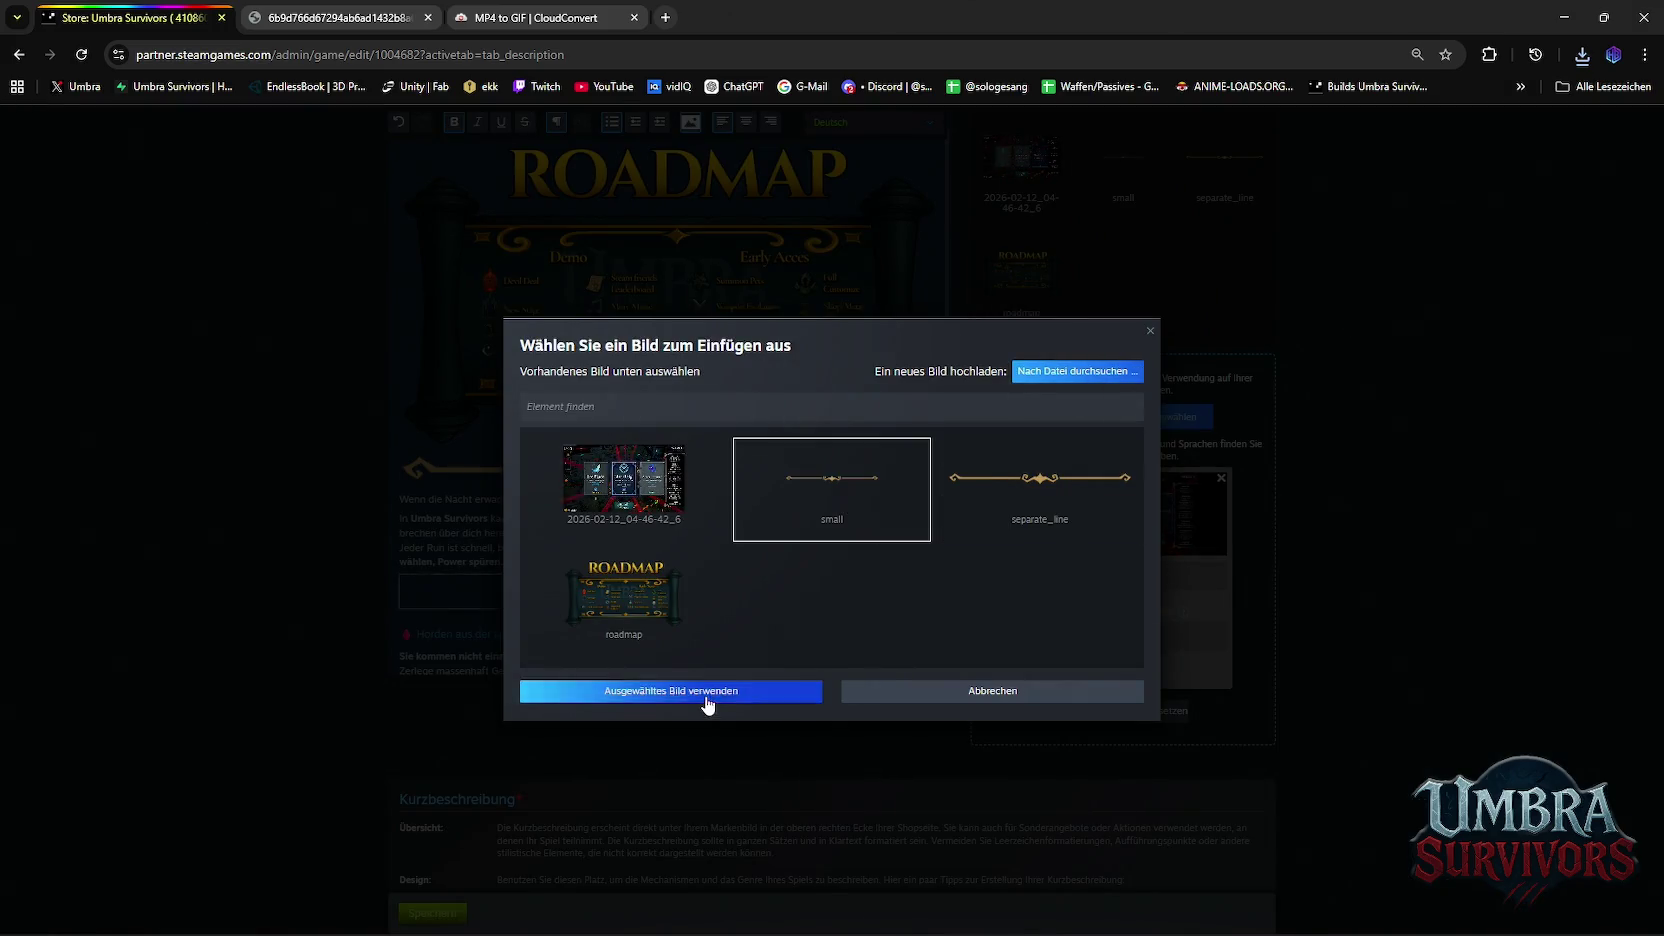
left_click(706, 691)
scroll(656, 391, "down", 3)
scroll(770, 503, "up", 1)
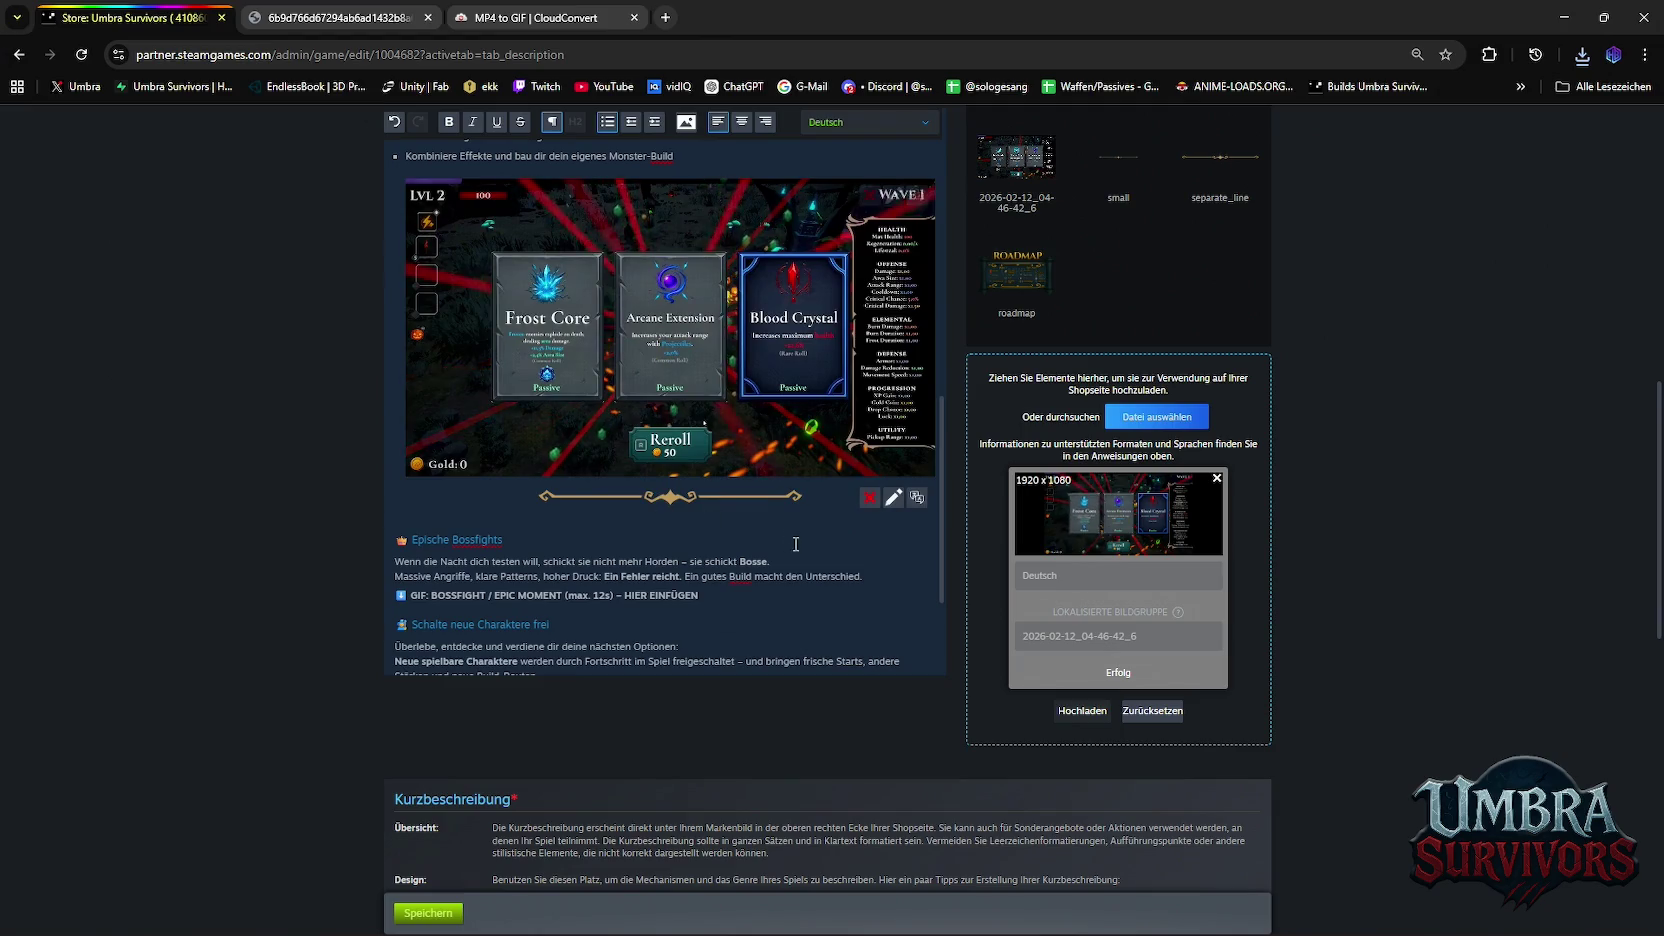
scroll(770, 503, "up", 2)
scroll(770, 503, "down", 2)
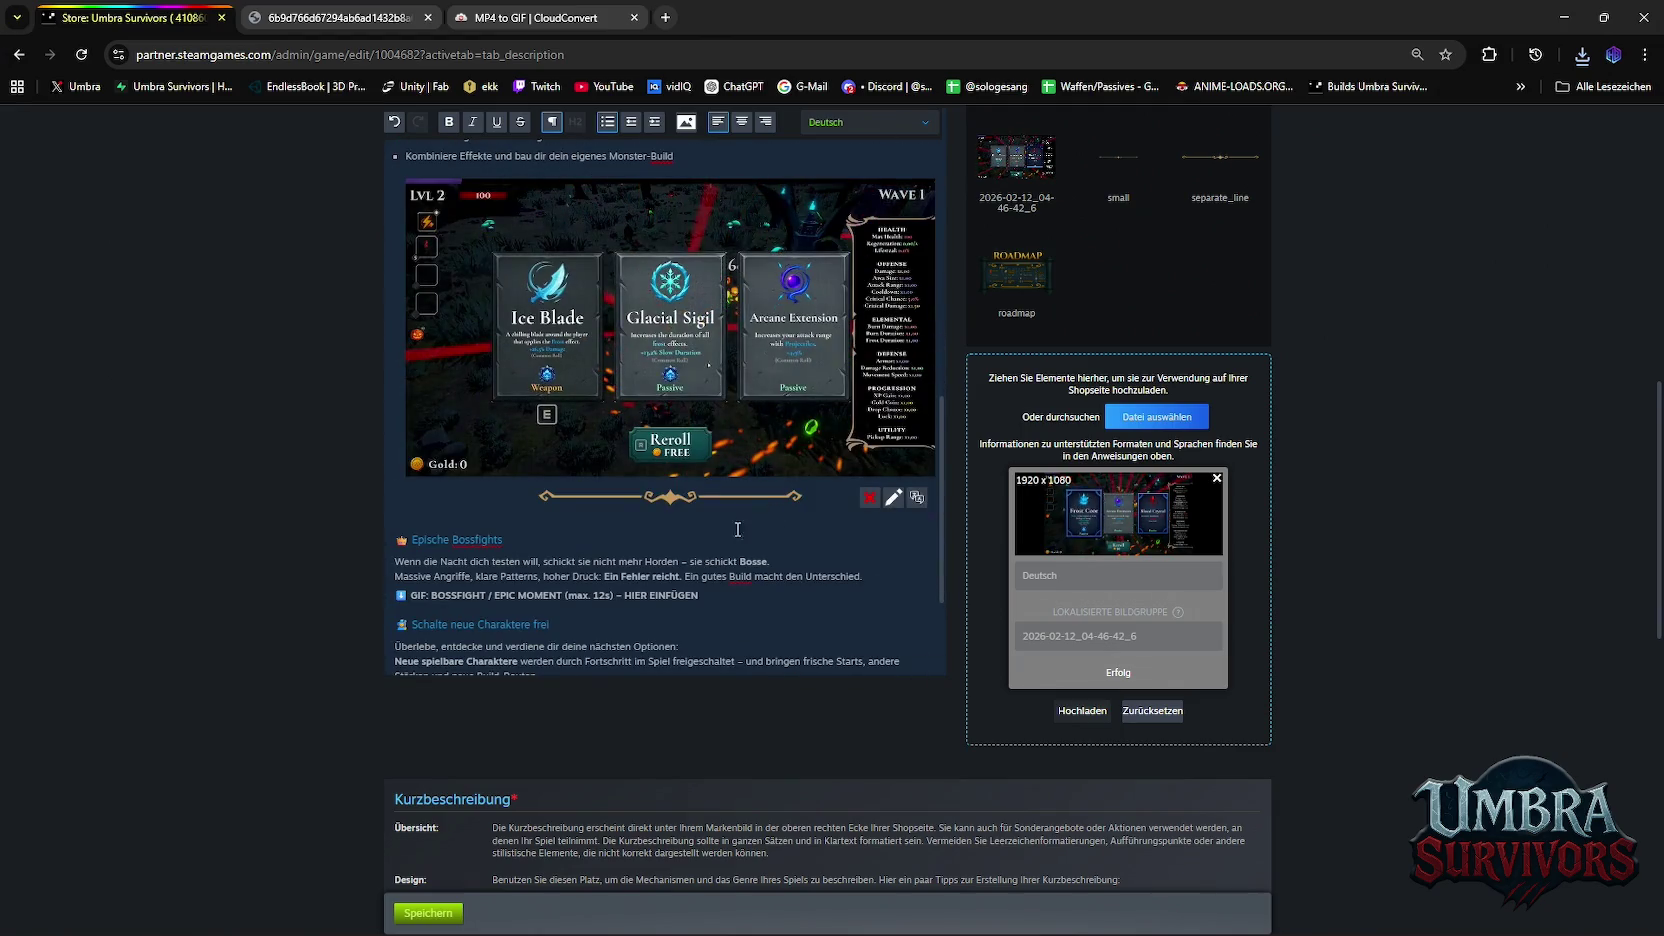
key("ctrl+z")
scroll(775, 510, "up", 10)
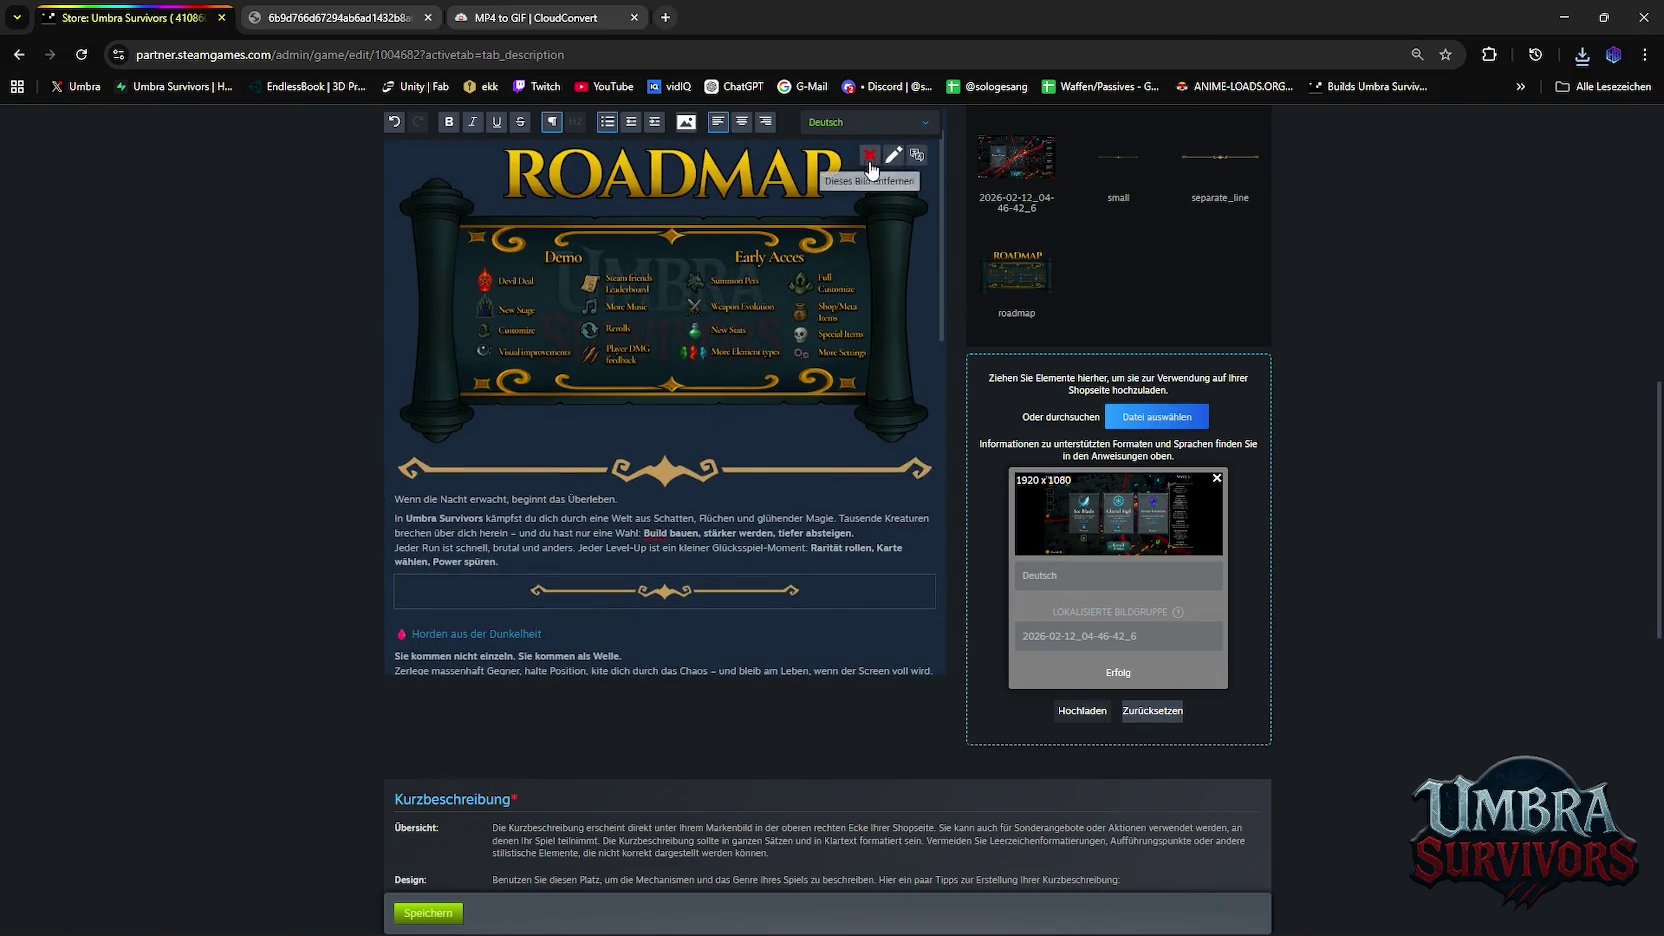
Insert the separate_line gold separator image below the GIF
left_click(688, 121)
left_click(1030, 495)
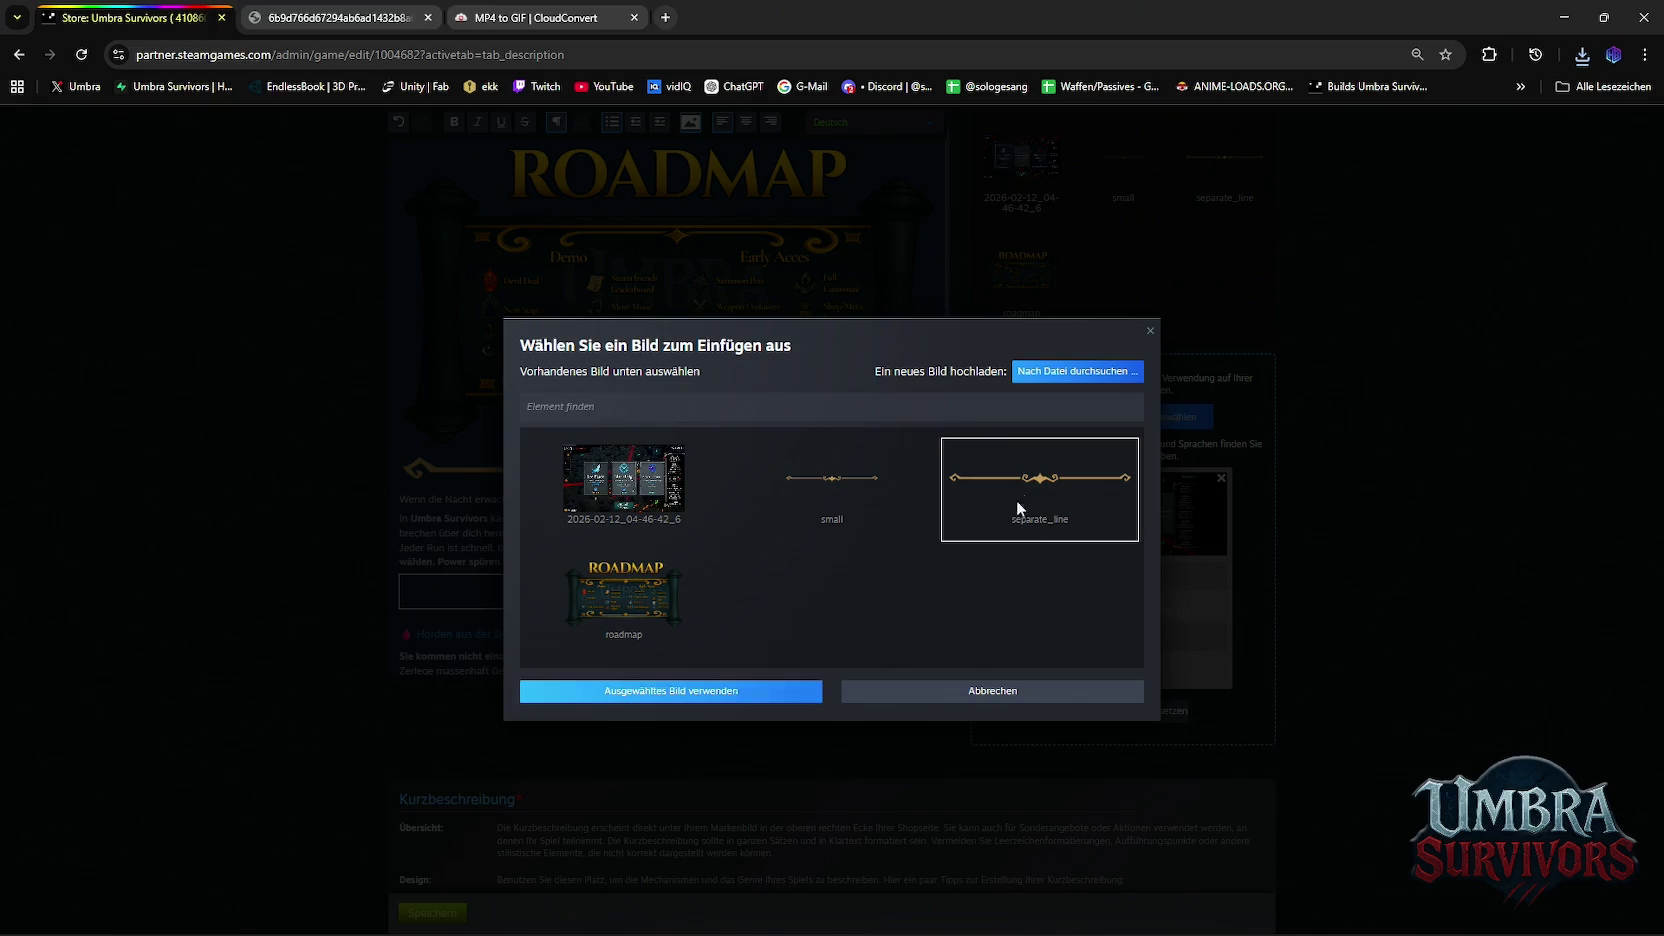
left_click(605, 692)
scroll(662, 365, "down", 5)
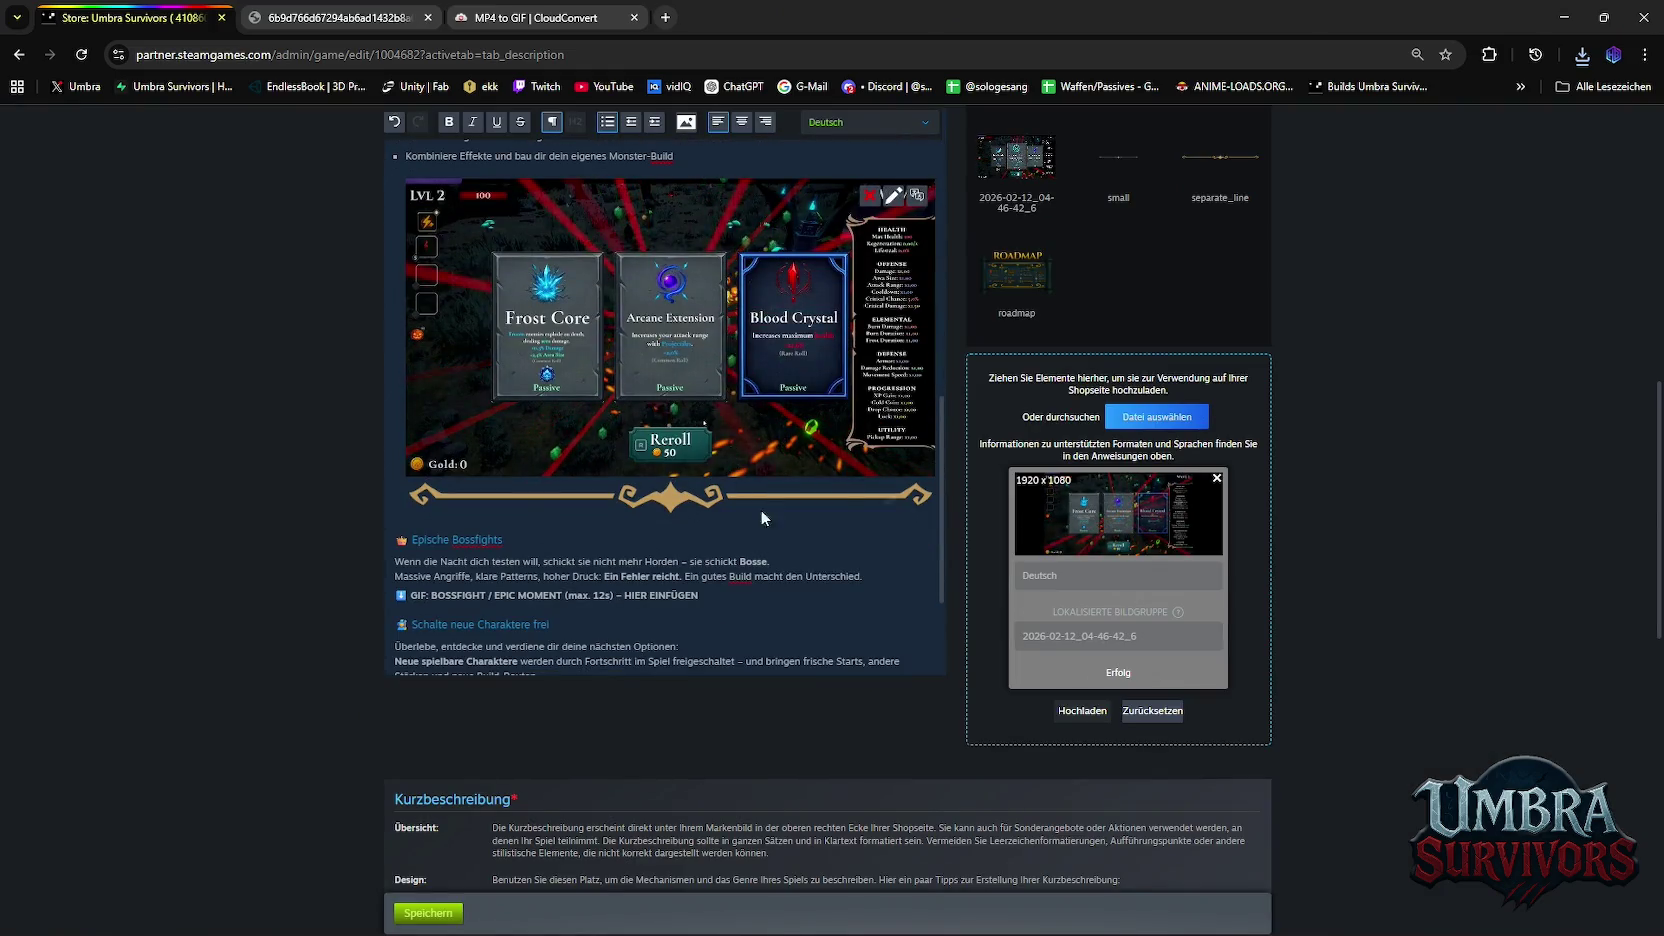
scroll(760, 510, "up", 2)
scroll(852, 396, "down", 2)
scroll(852, 396, "up", 4)
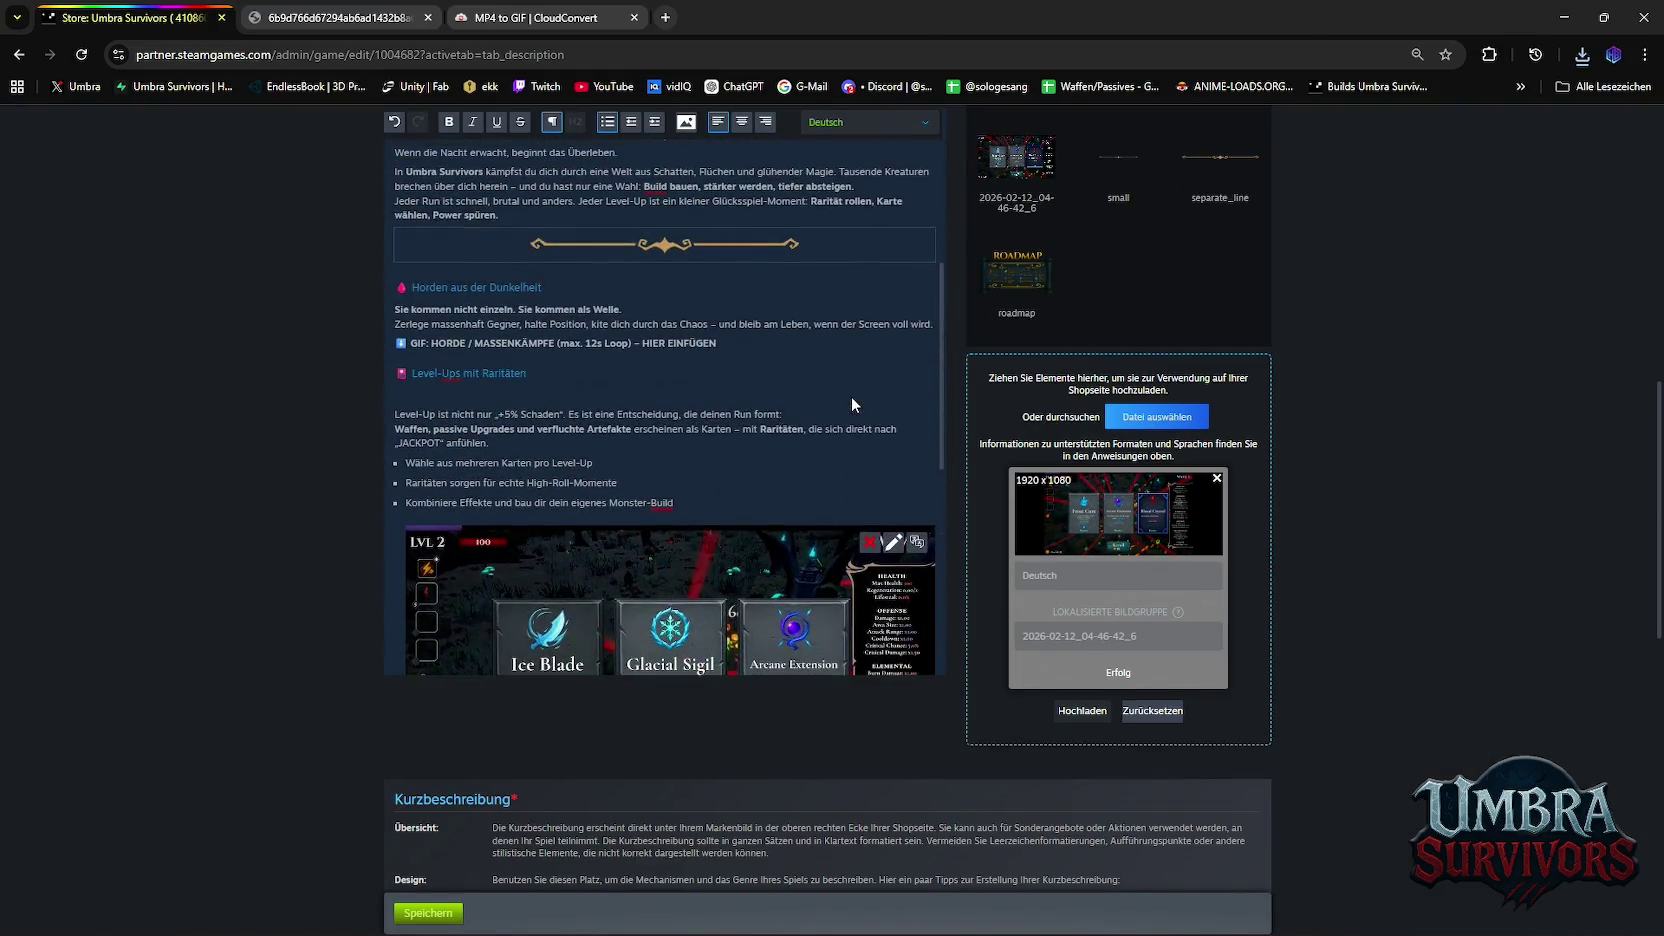
scroll(852, 396, "up", 2)
scroll(852, 396, "down", 1)
scroll(852, 396, "down", 2)
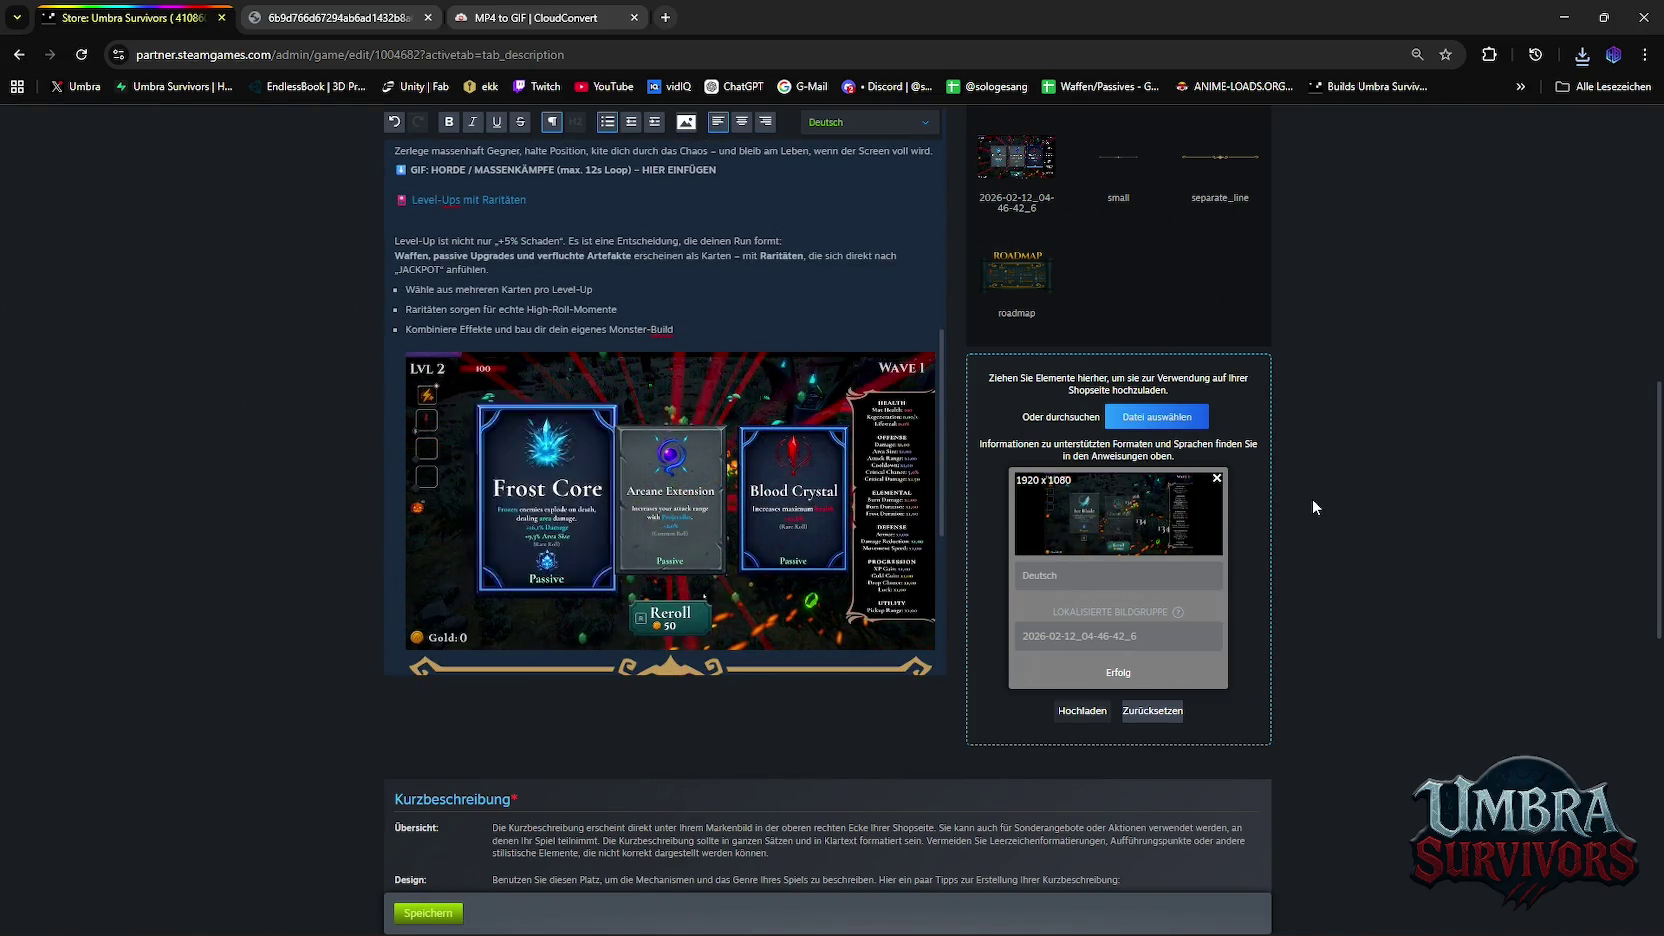
scroll(831, 308, "down", 2)
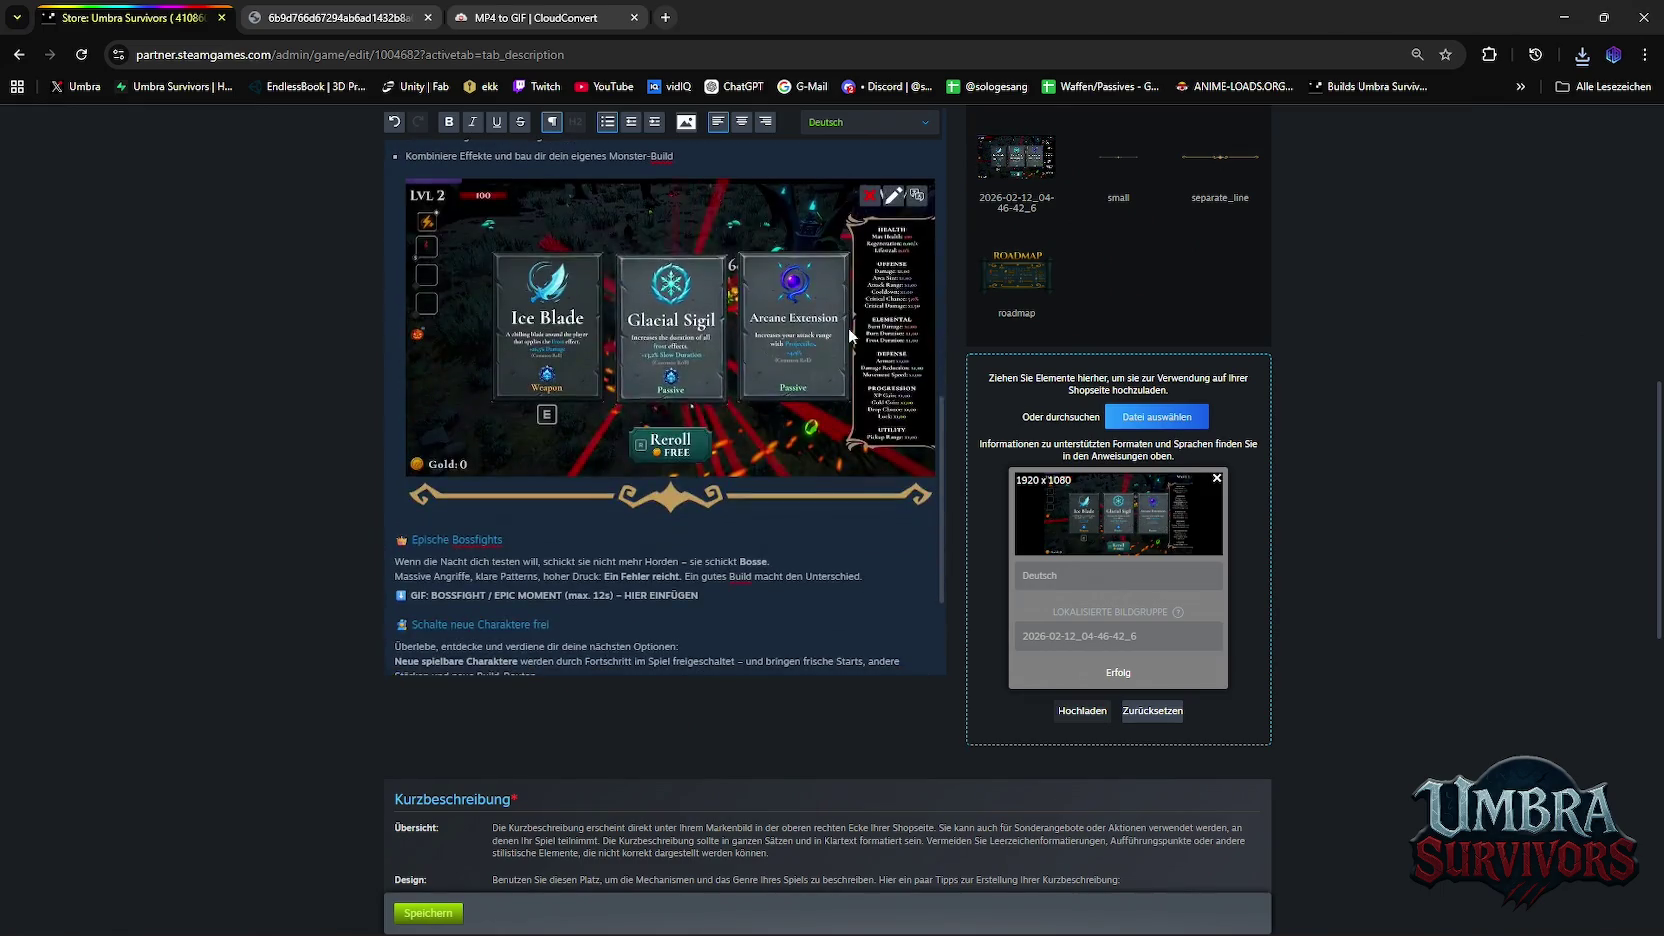
scroll(848, 328, "up", 2)
Insert another separate_line separator between the intro paragraph and 'Horden aus der Dunkelheit'
scroll(837, 321, "up", 3)
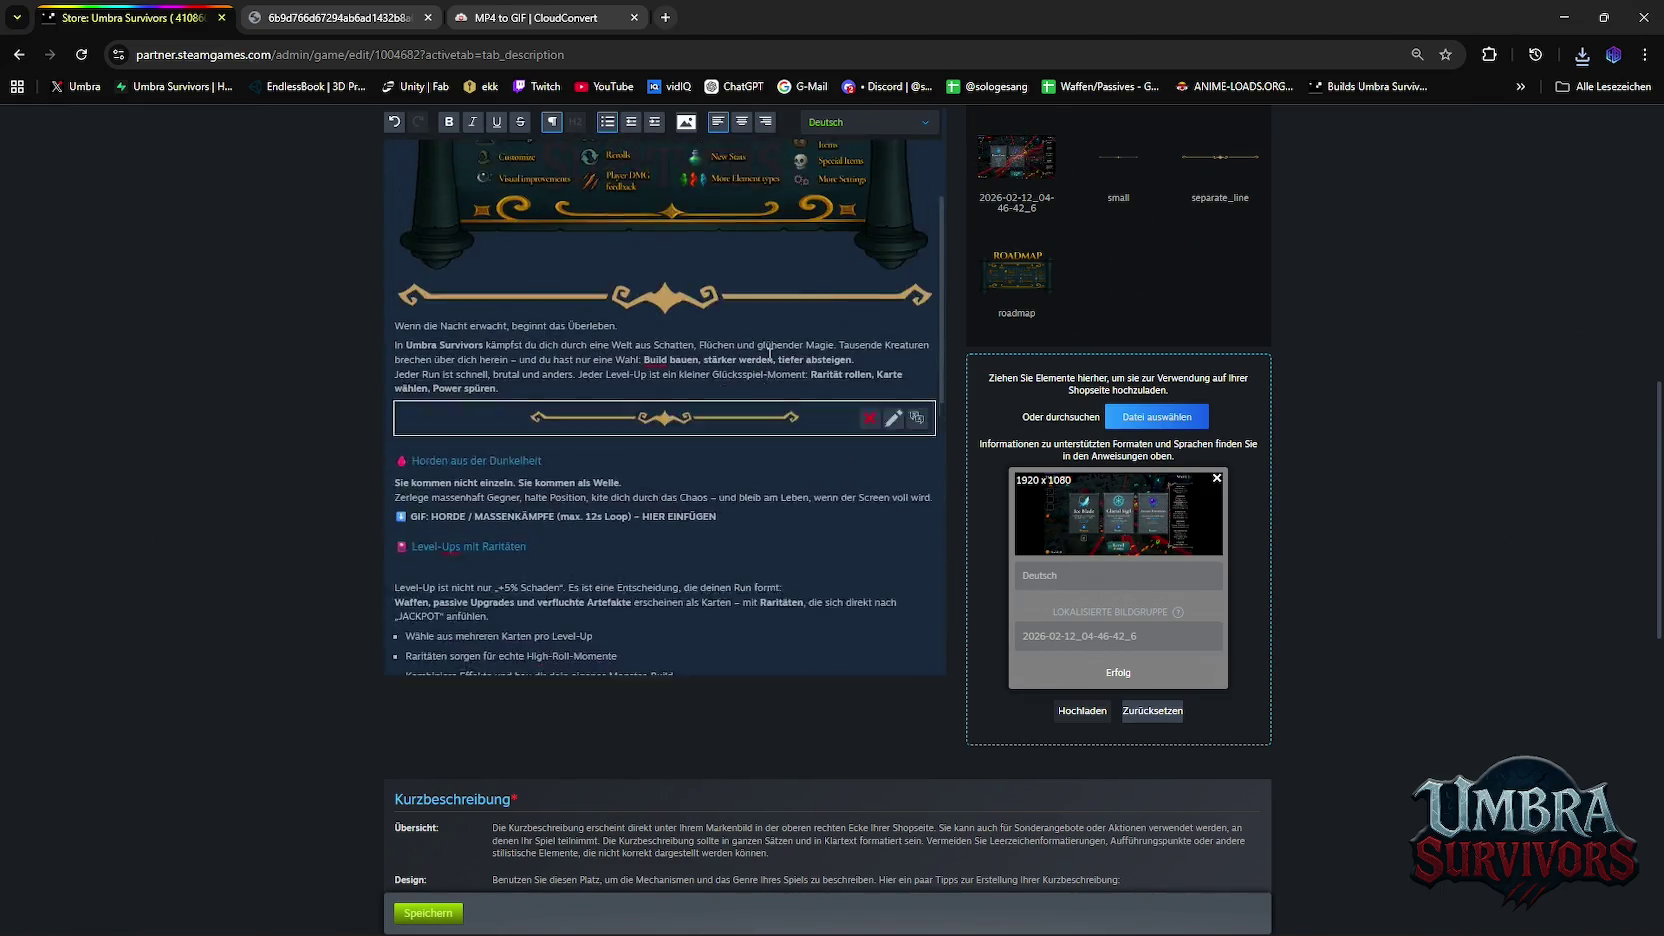
scroll(811, 270, "up", 3)
scroll(840, 360, "up", 3)
scroll(879, 471, "up", 2)
scroll(830, 560, "down", 2)
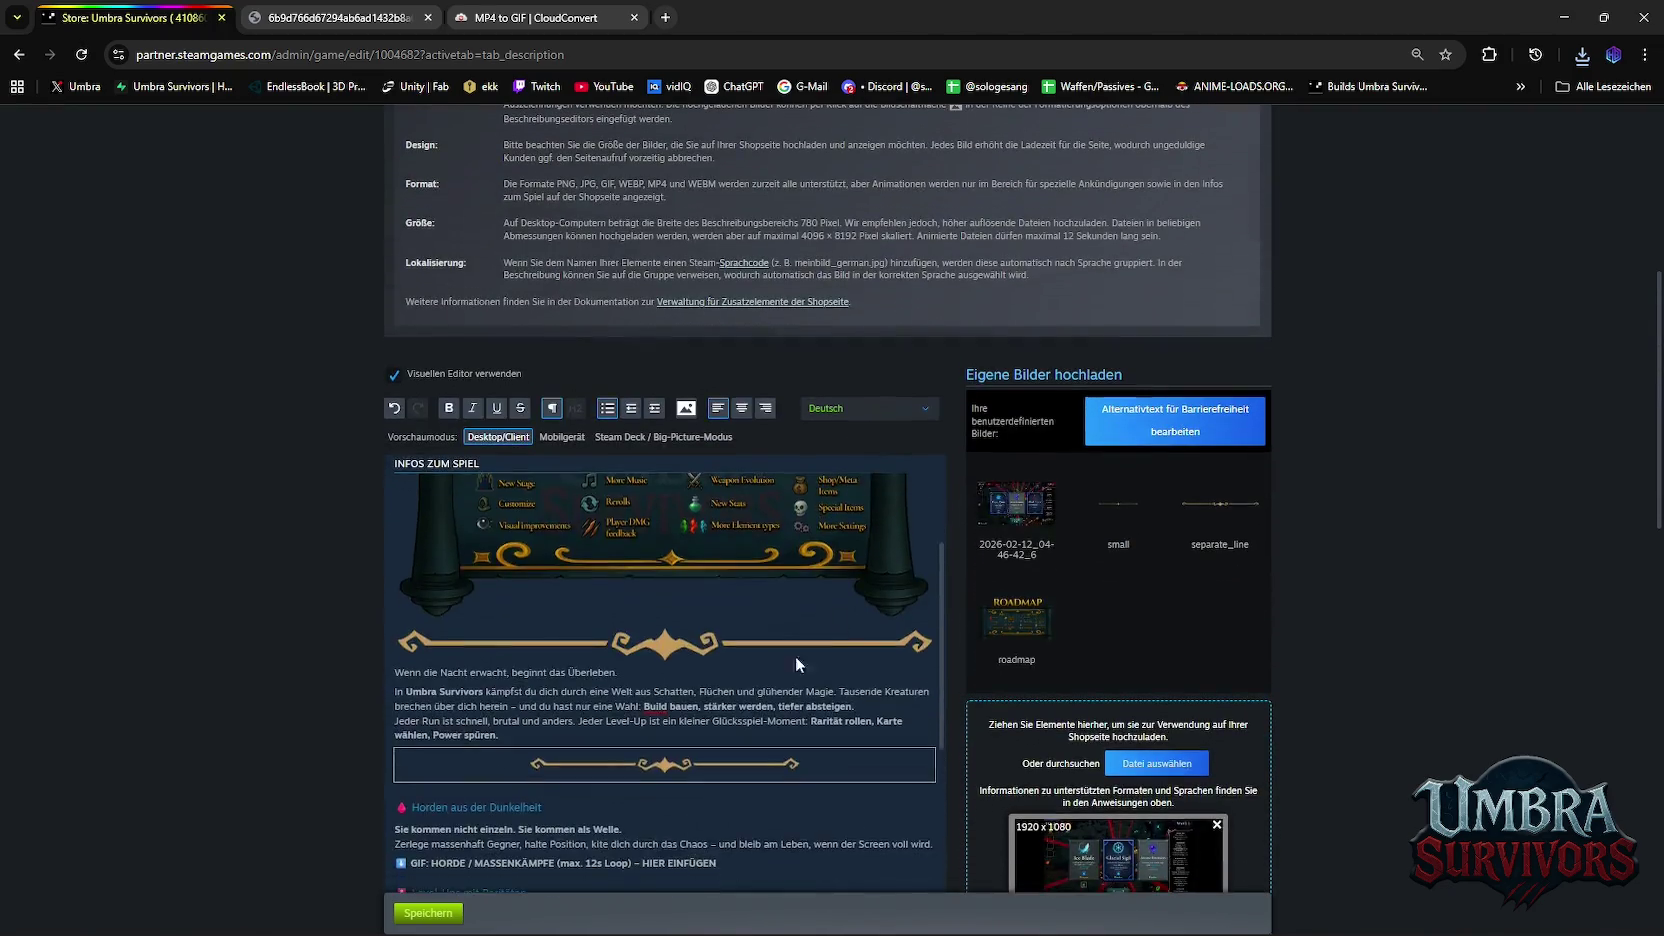
scroll(796, 656, "up", 2)
scroll(796, 540, "down", 3)
scroll(796, 440, "down", 2)
scroll(796, 432, "down", 2)
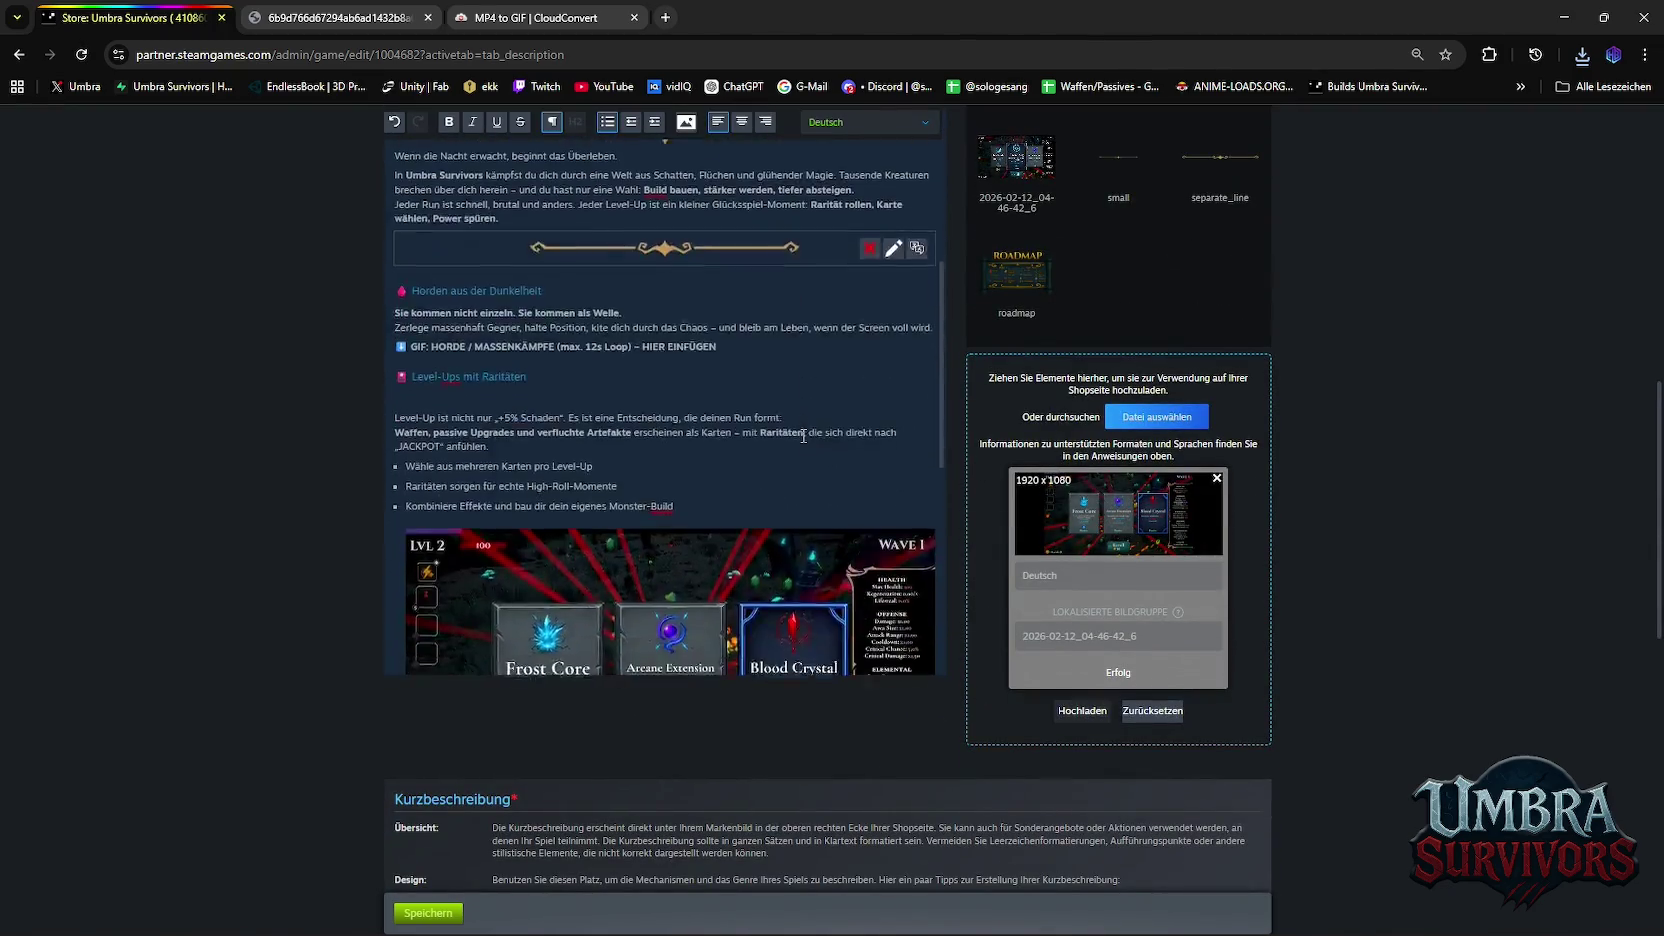
scroll(845, 402, "up", 4)
left_click(684, 125)
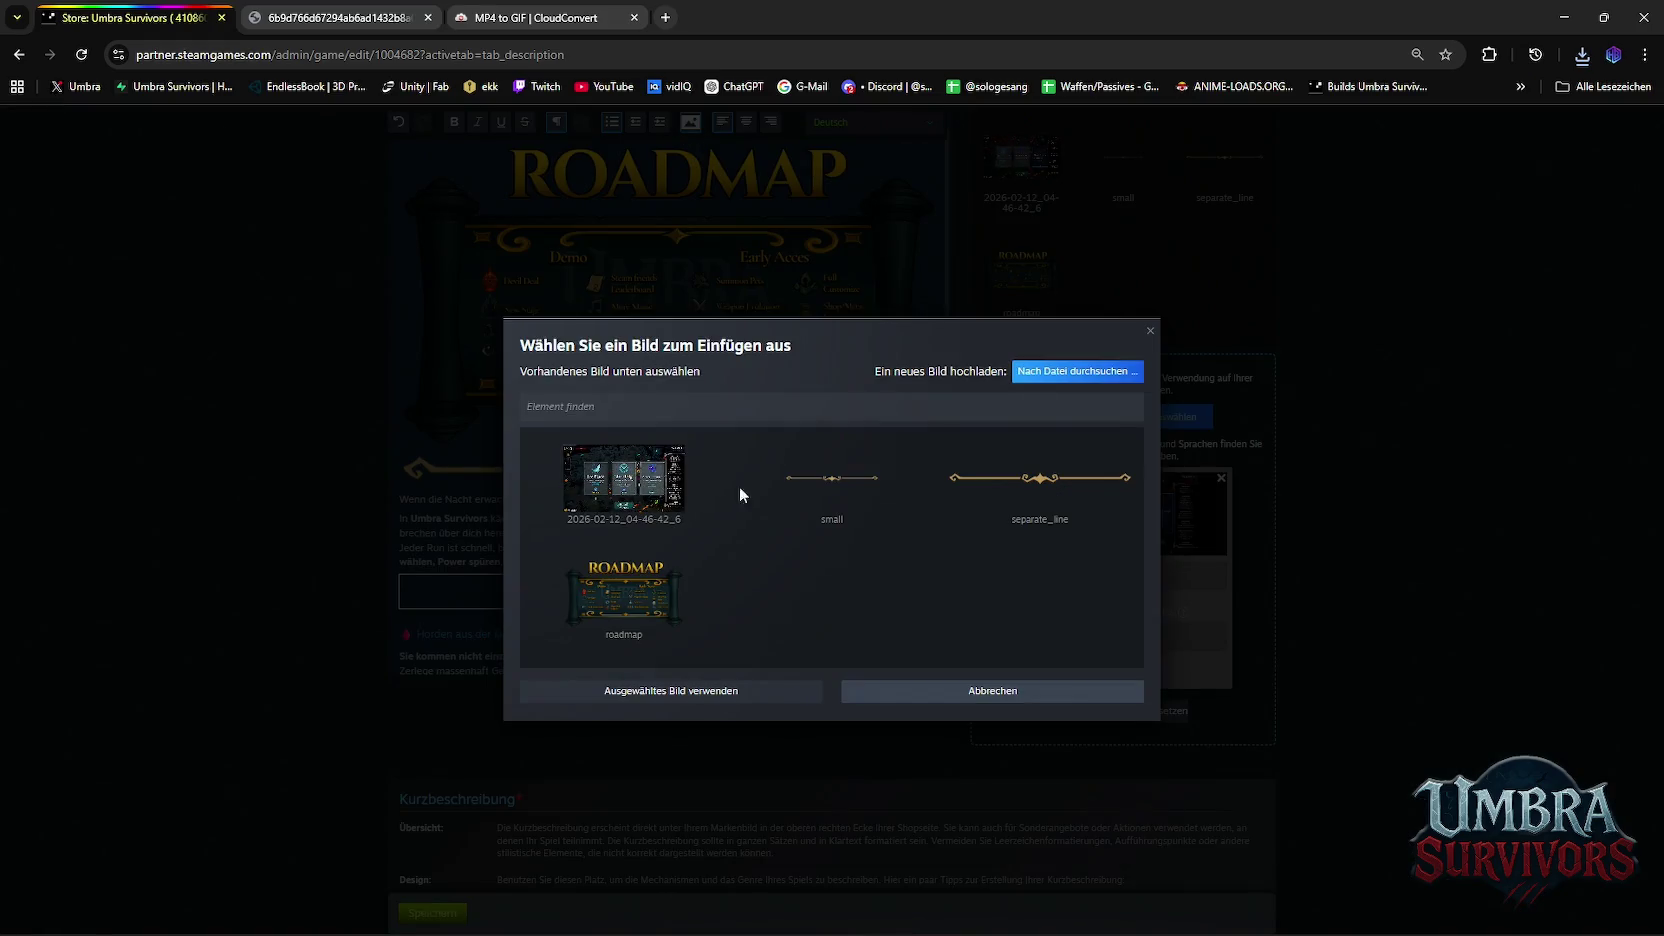
left_click(1020, 500)
left_click(691, 691)
Place the caret below the 'Level-Ups mit Raritäten' heading
scroll(722, 358, "down", 5)
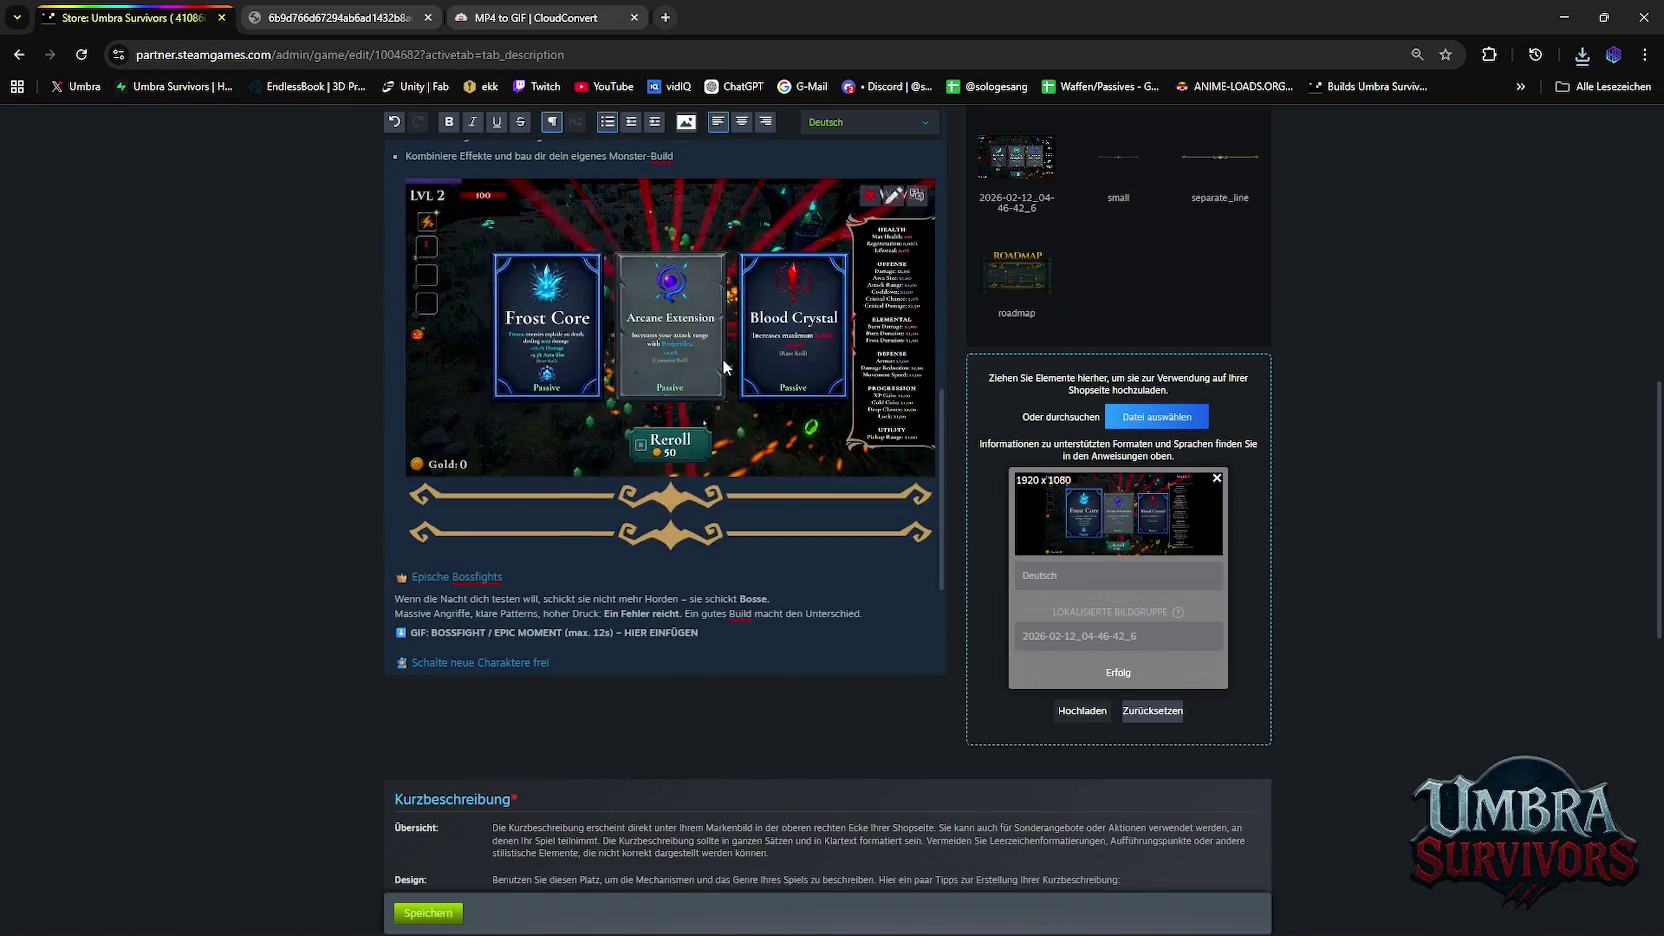
left_click_drag(649, 214, 649, 185)
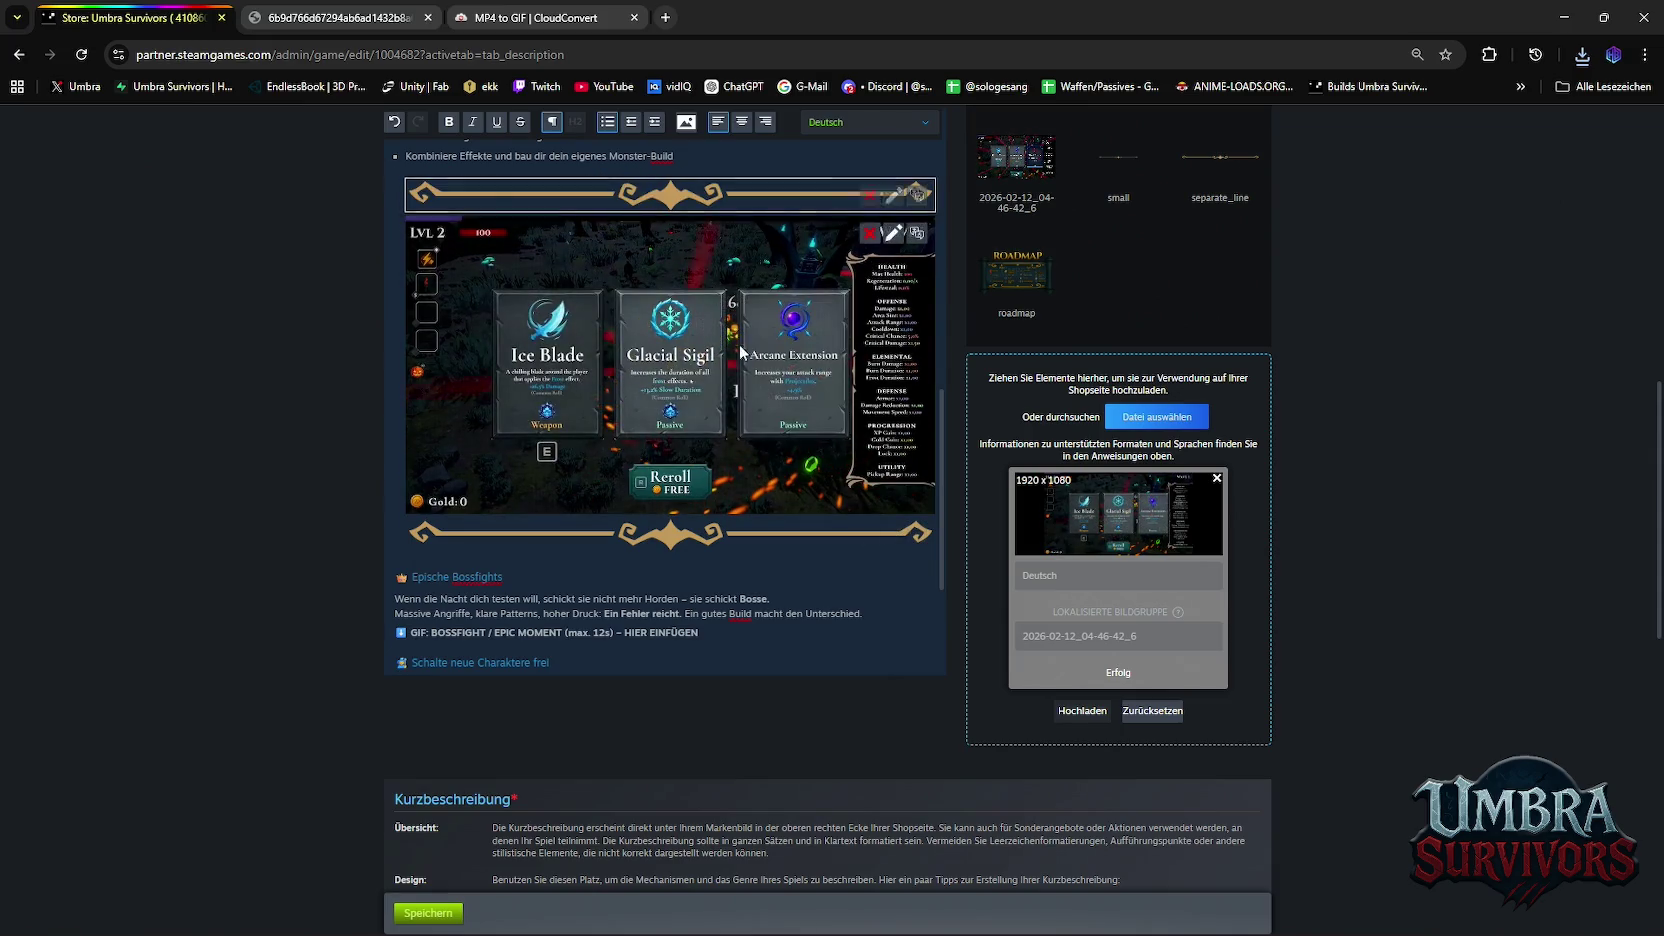
scroll(929, 213, "up", 2)
scroll(930, 300, "down", 2)
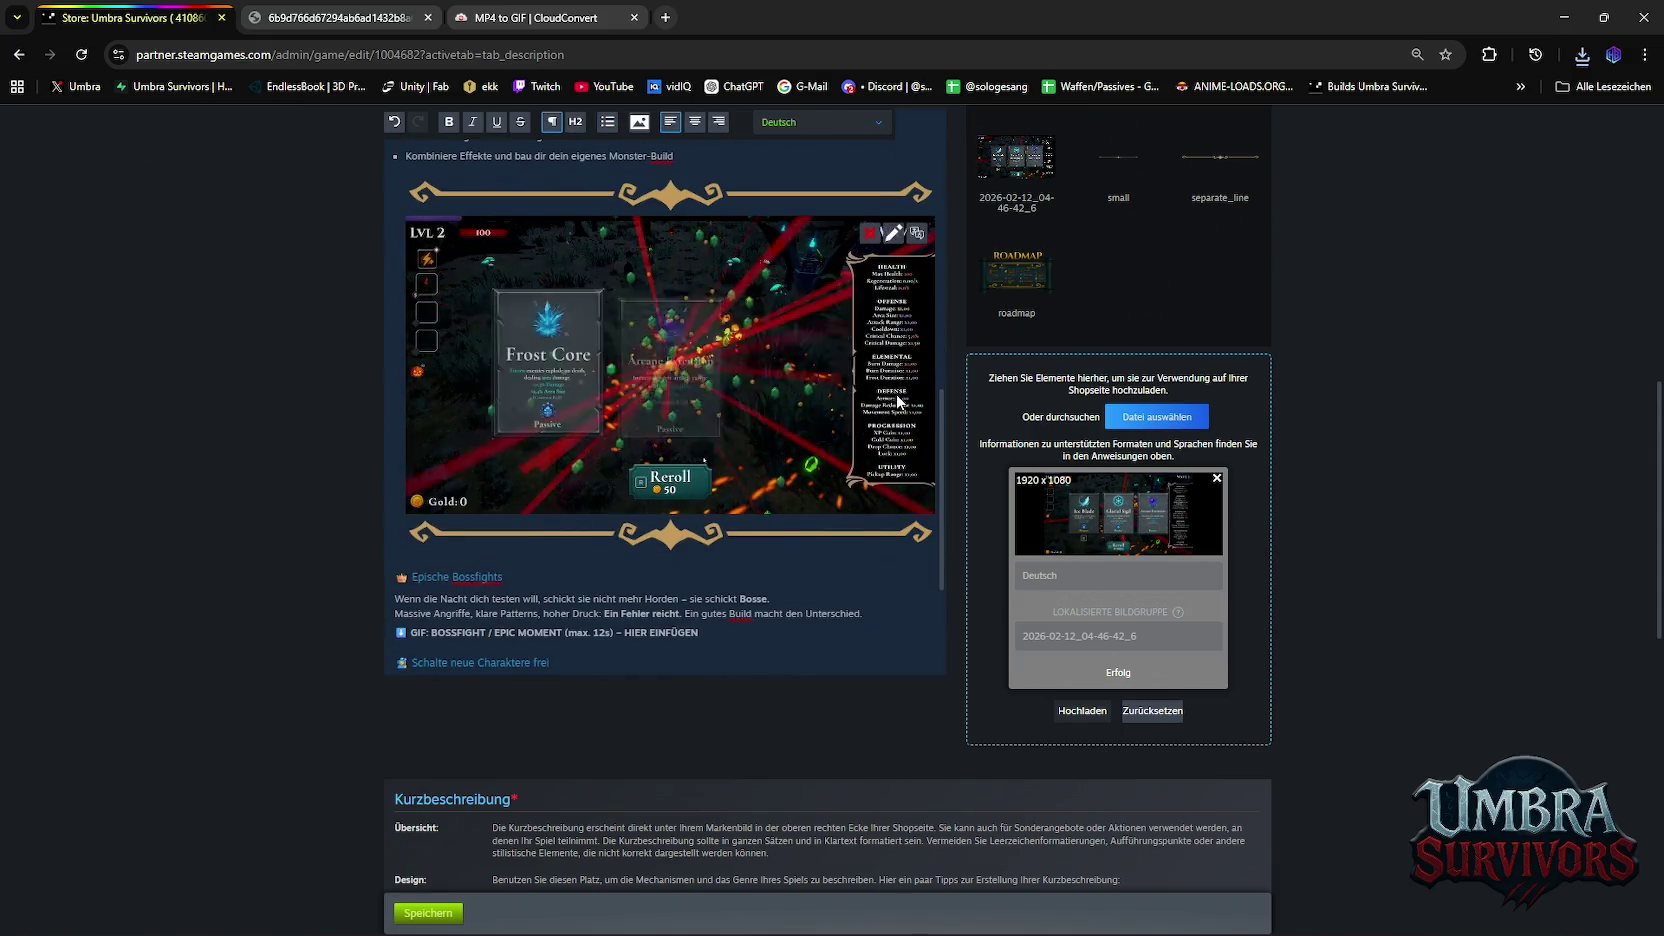
scroll(932, 416, "up", 2)
scroll(935, 400, "down", 2)
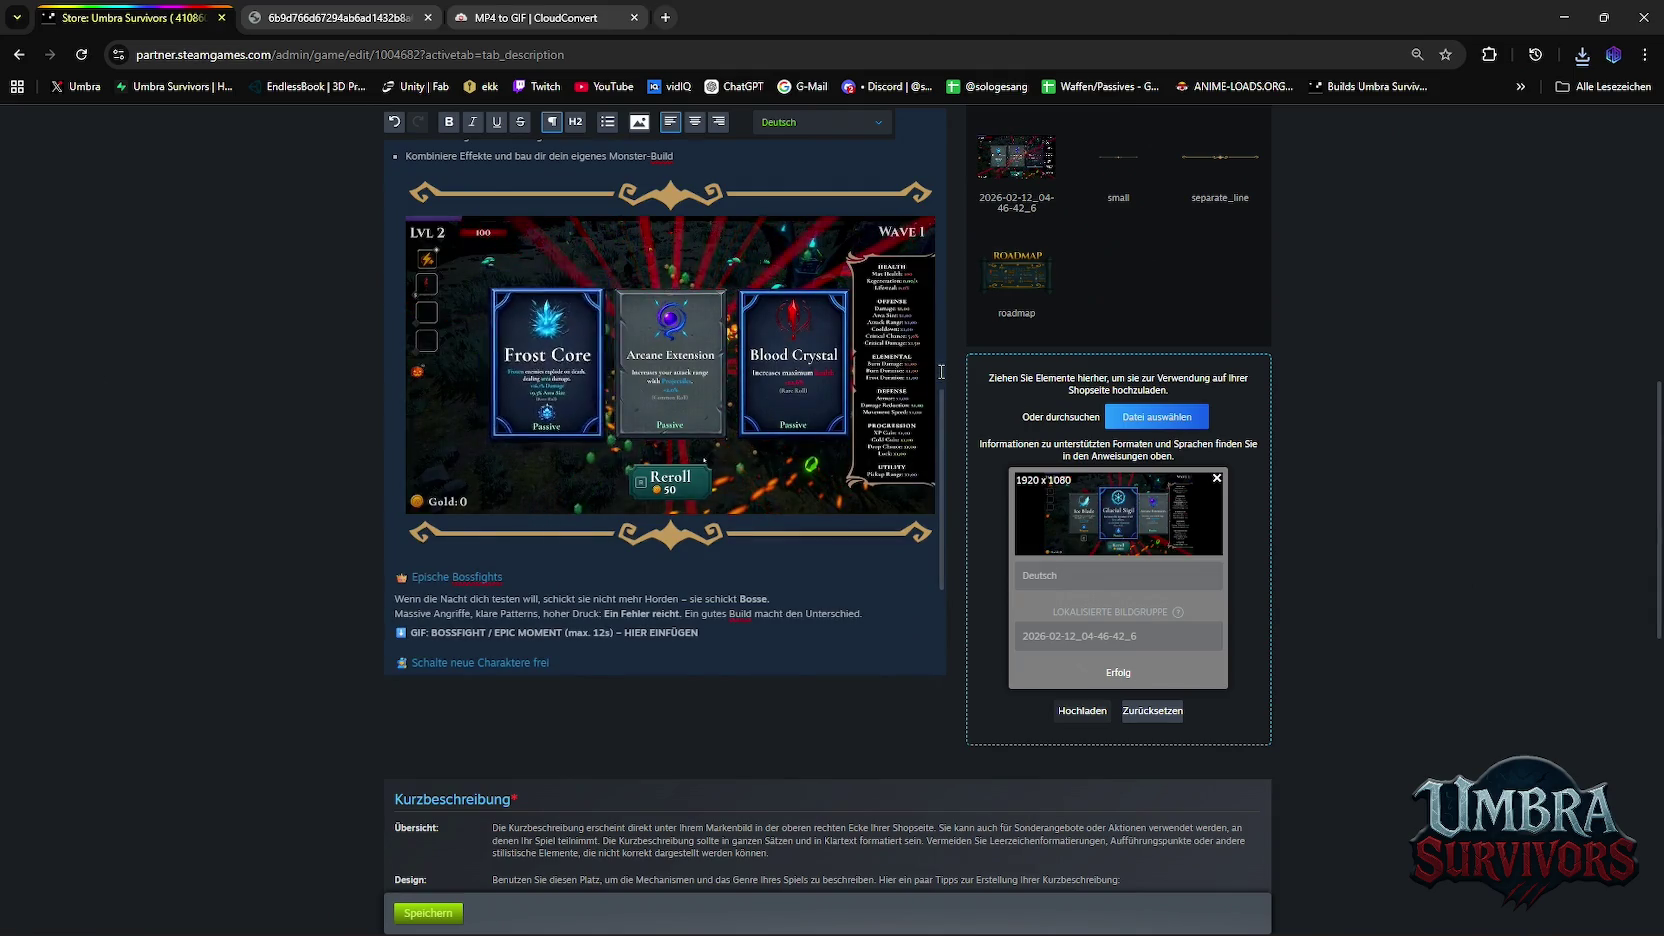
scroll(840, 420, "up", 5)
scroll(850, 432, "down", 2)
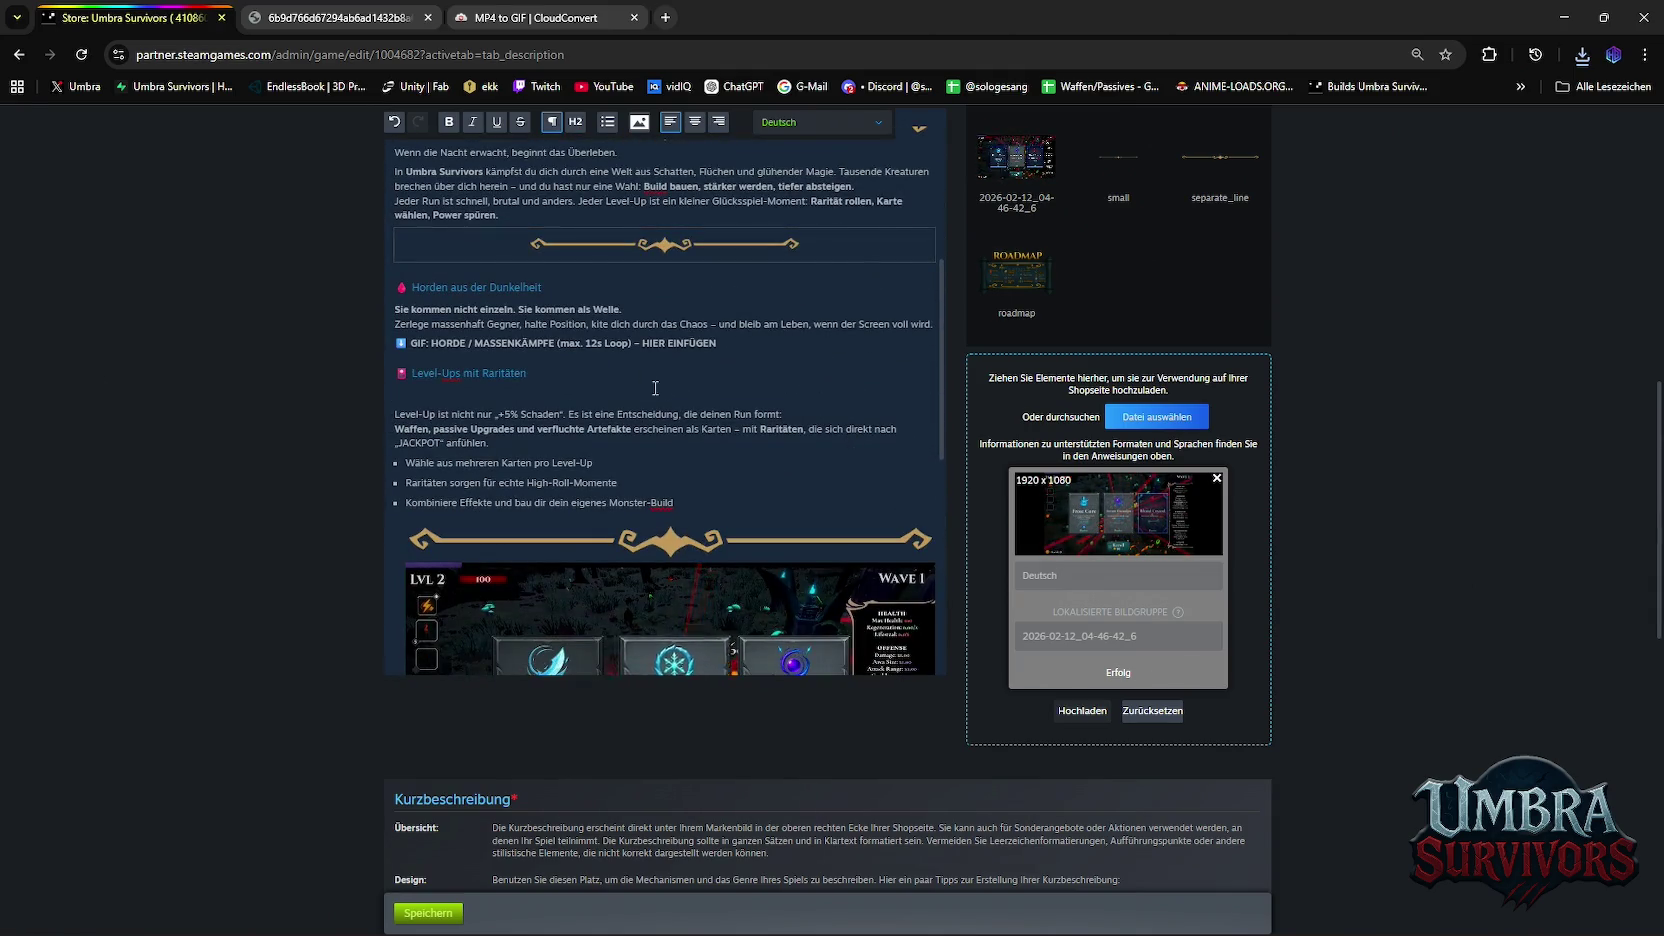
left_click(577, 392)
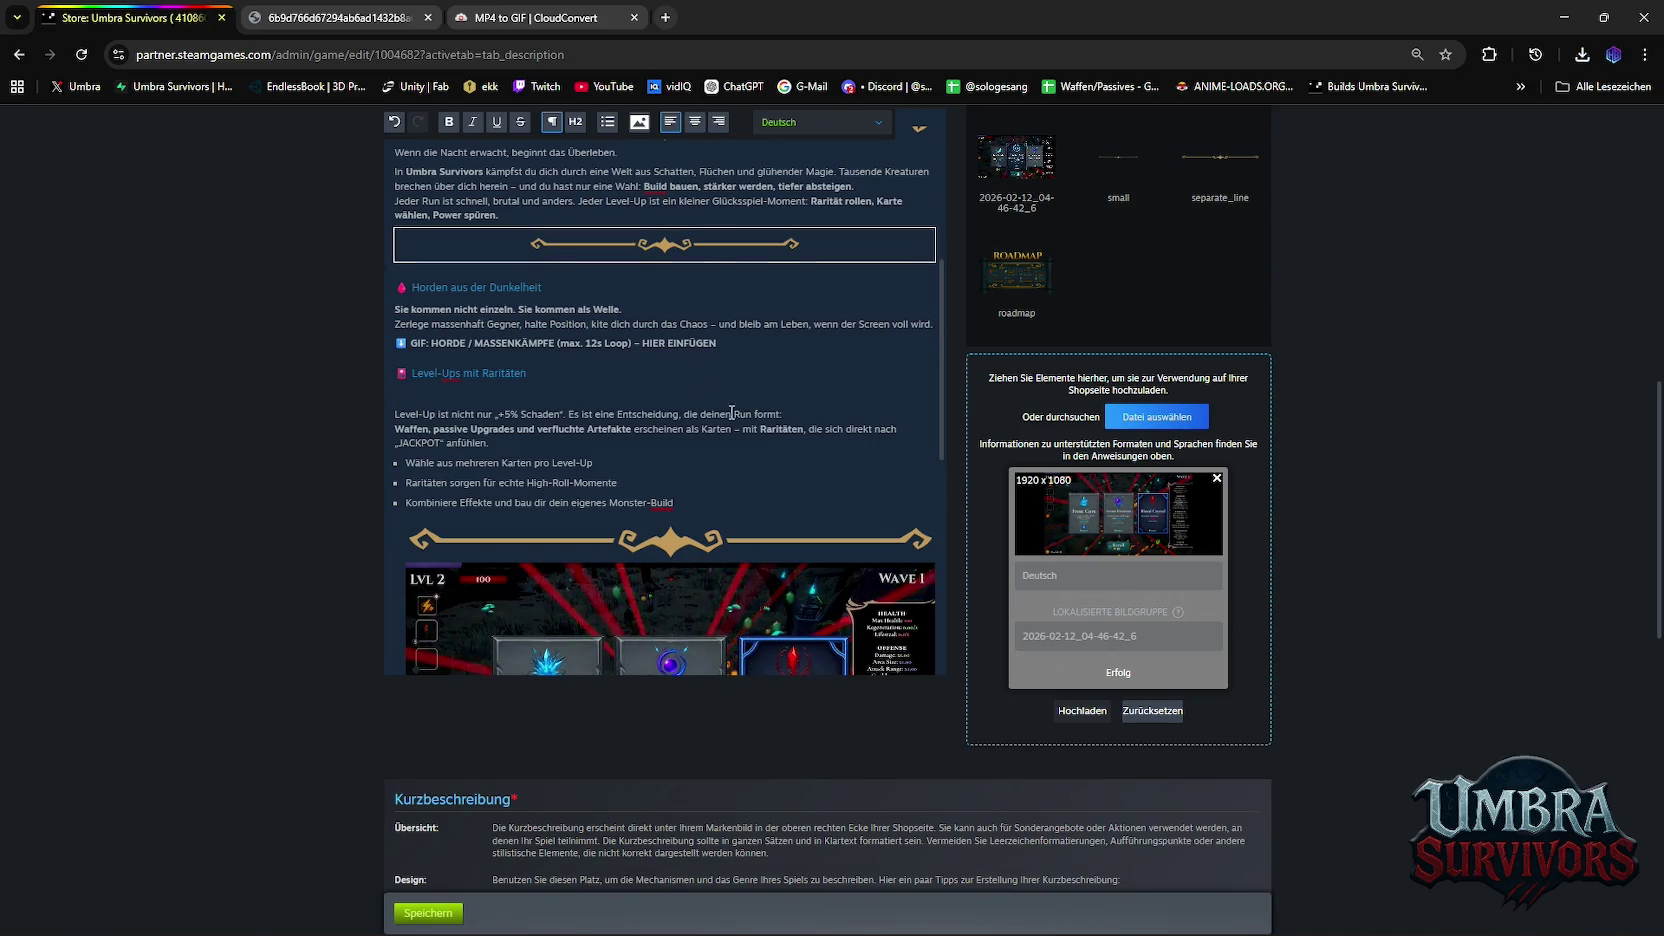
Add the 1920 x 1080 gameplay GIF 2026-02-12_04-46-42_1 to the store image uploads
scroll(732, 412, "down", 1)
scroll(728, 390, "down", 3)
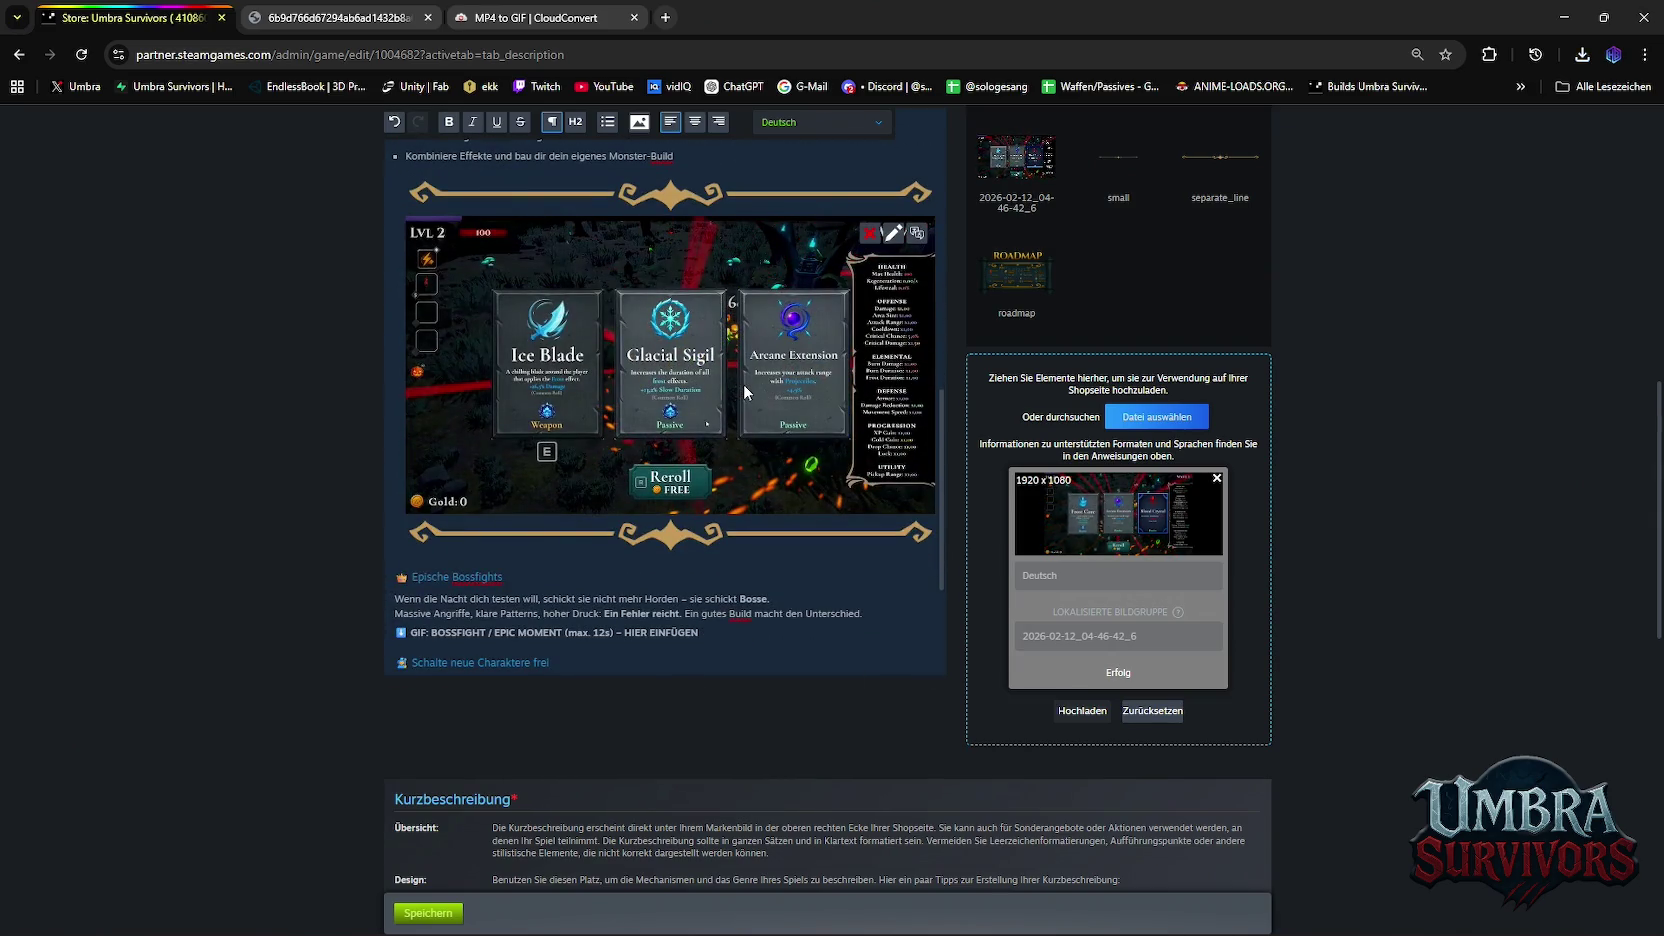
scroll(744, 384, "up", 2)
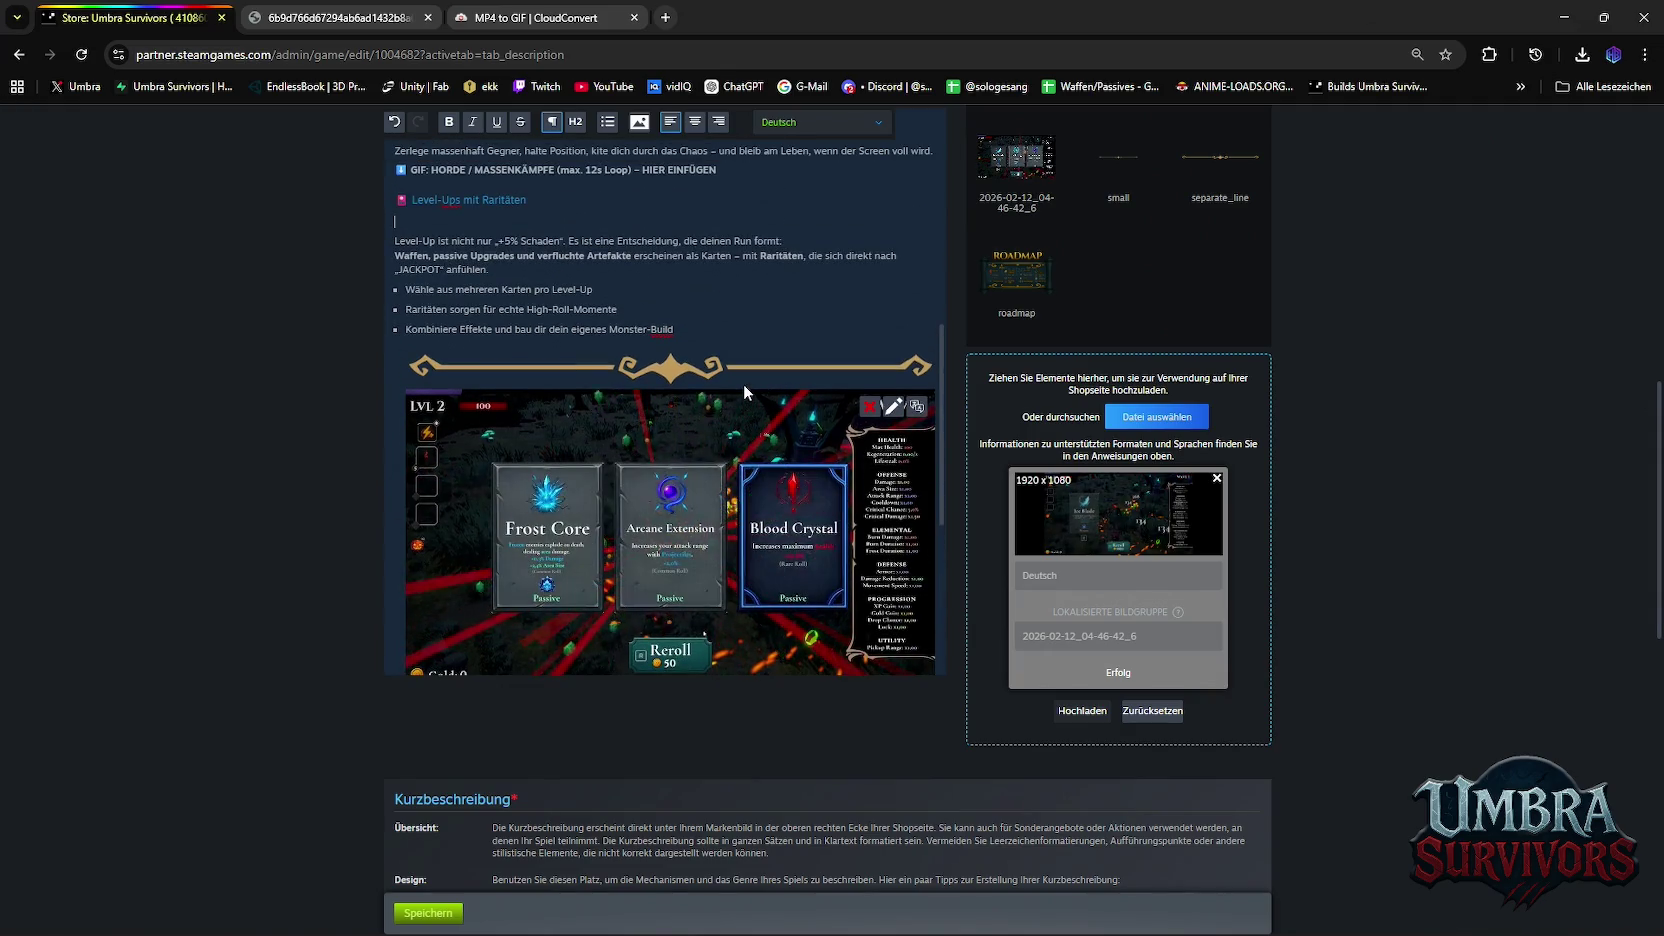
scroll(744, 384, "up", 2)
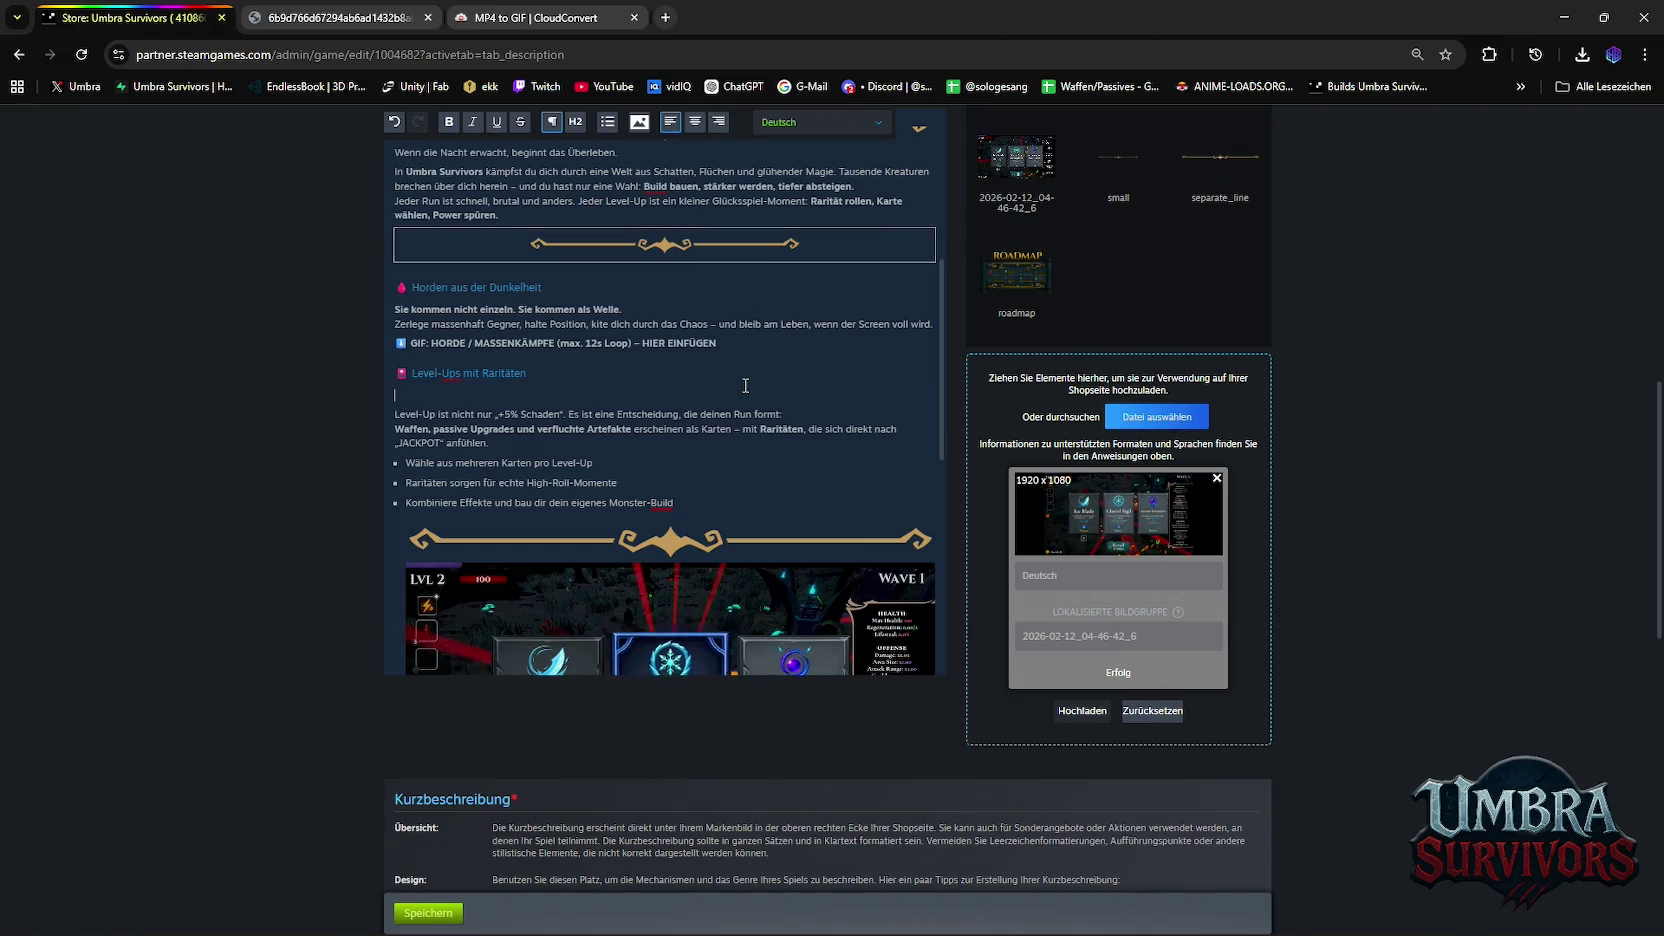
scroll(745, 385, "up", 1)
scroll(746, 390, "up", 3)
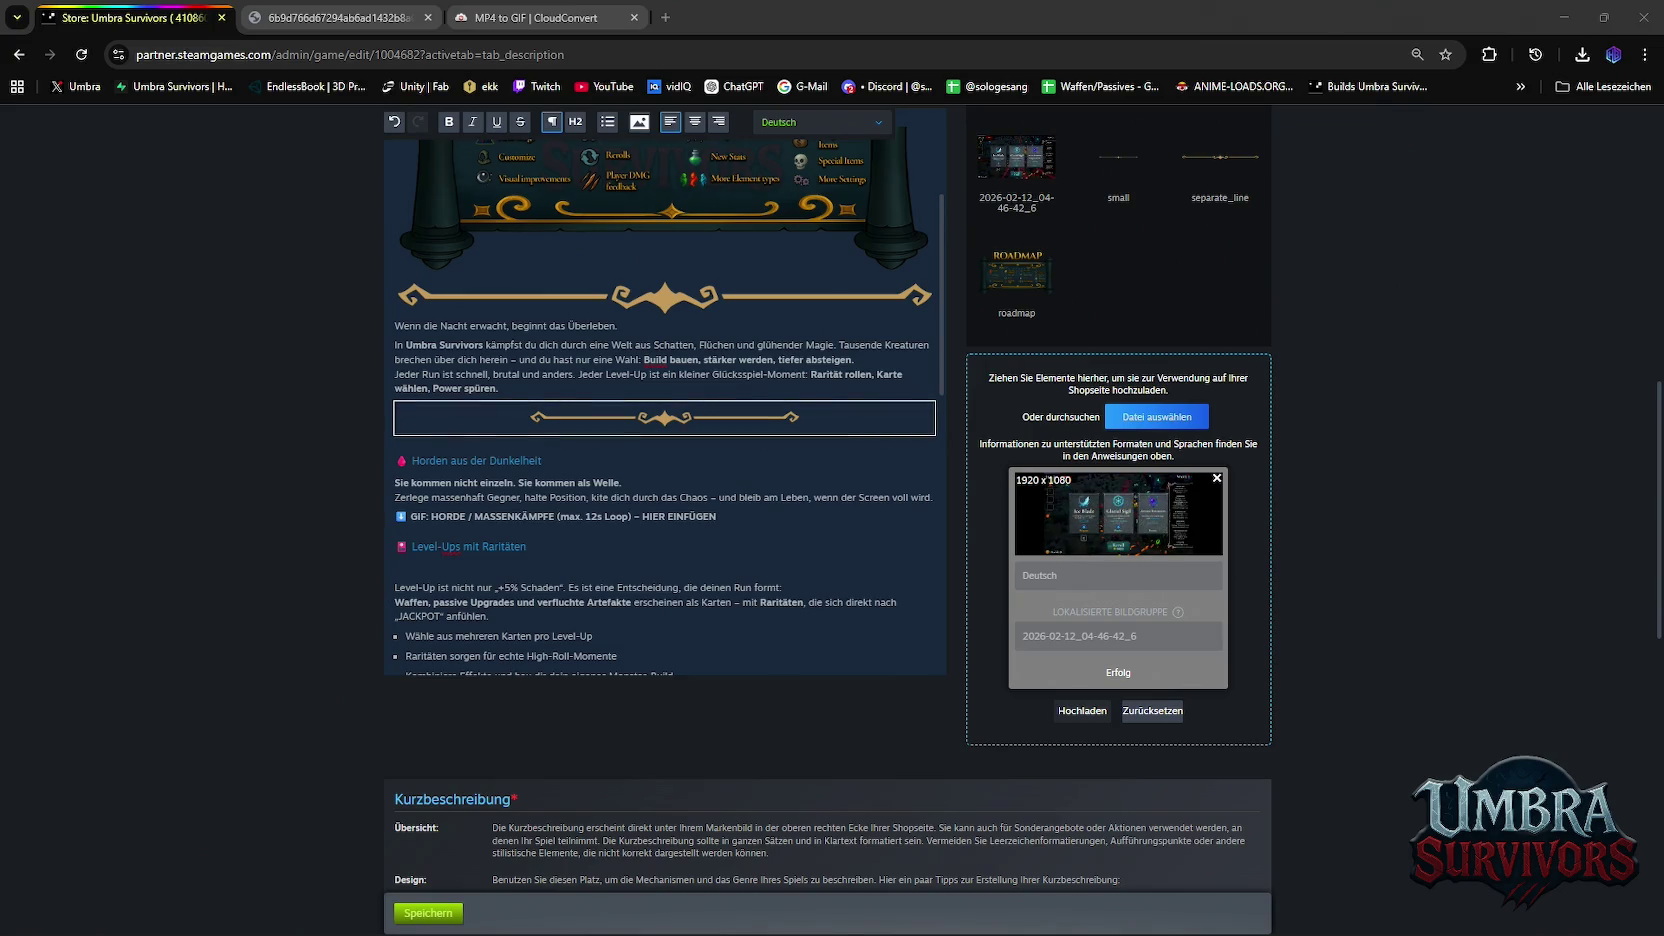
left_click_drag(1236, 136, 1186, 571)
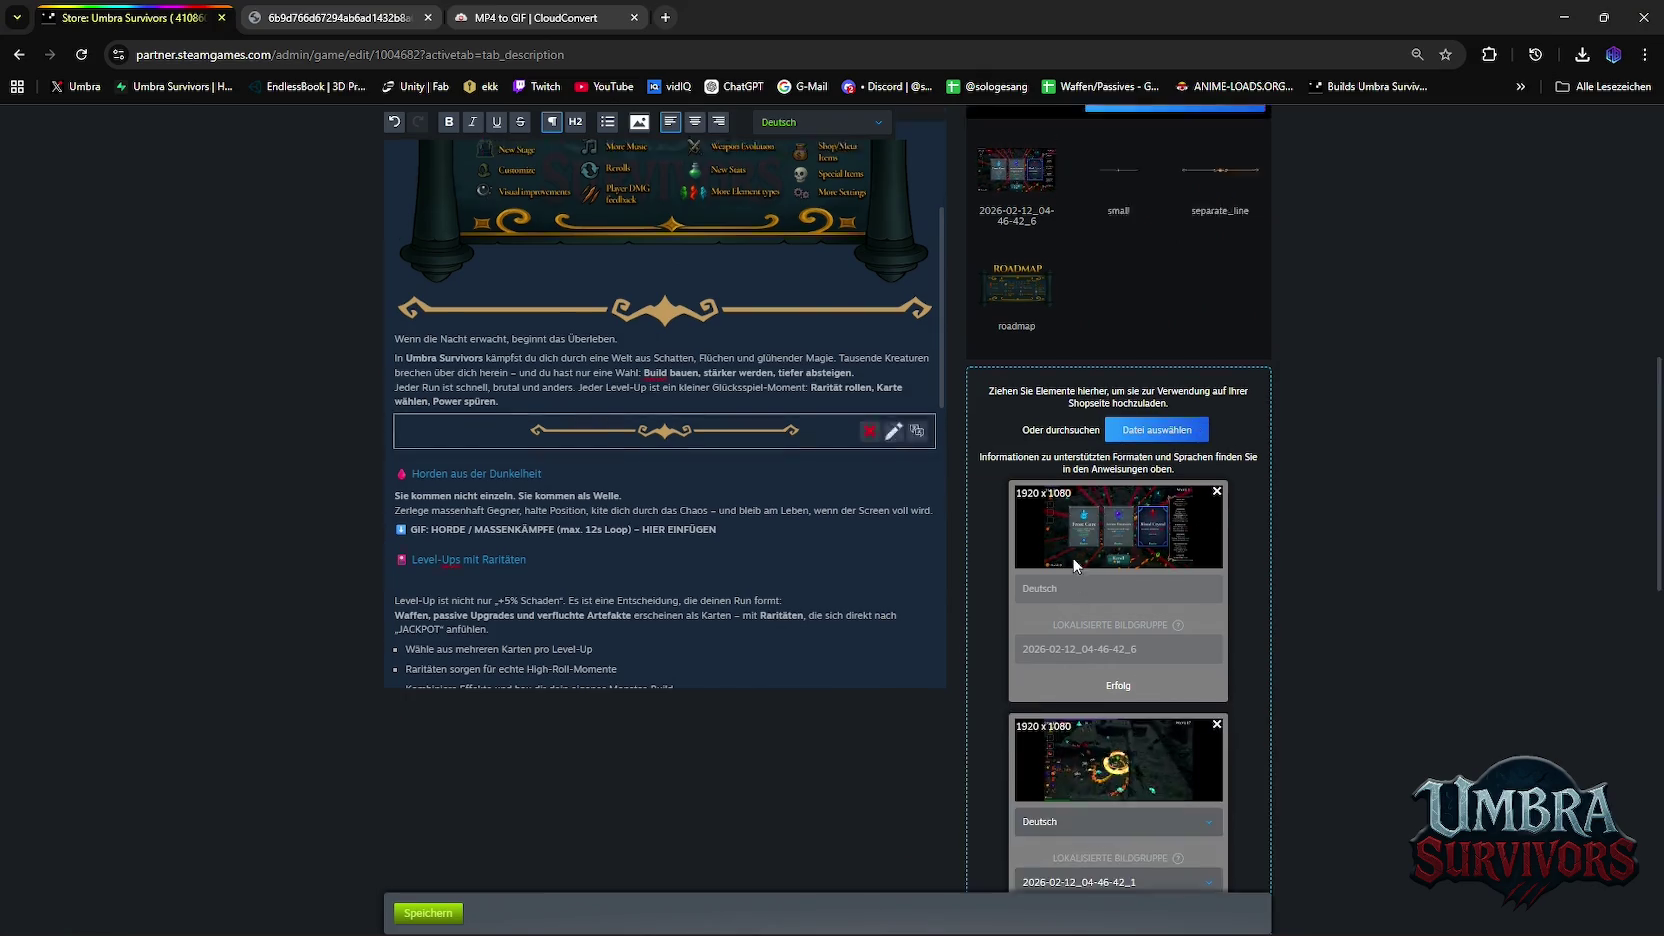
See the _1 GIF rejected for exceeding 100 MB and return to Premiere Pro
scroll(1180, 745, "down", 2)
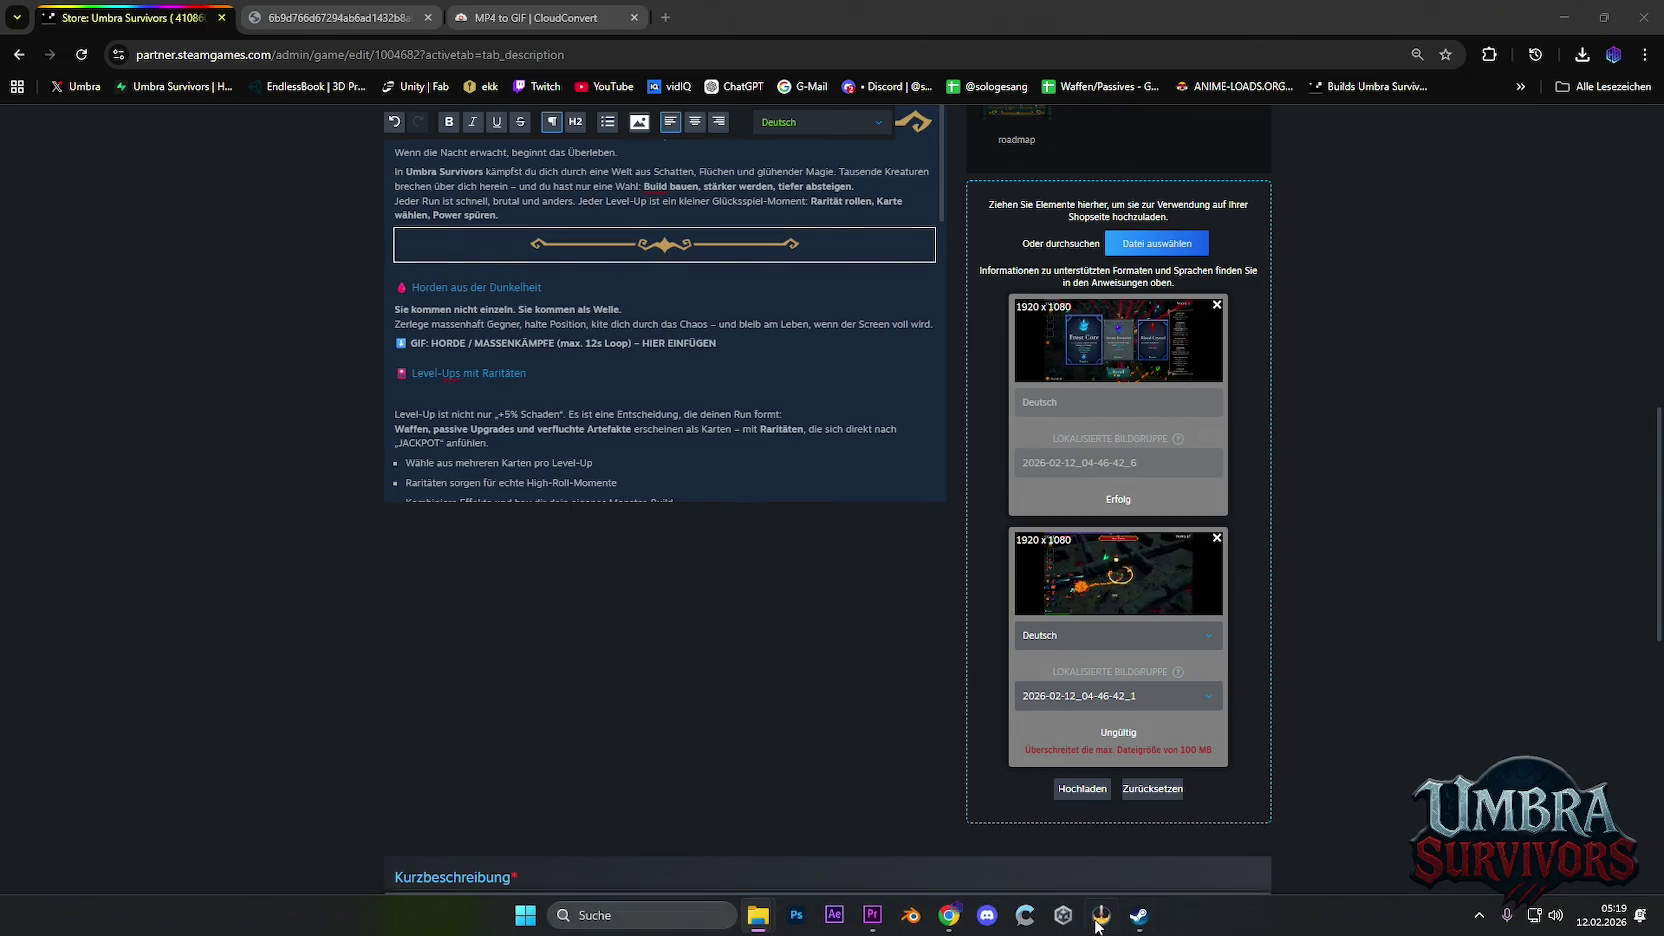
left_click(872, 920)
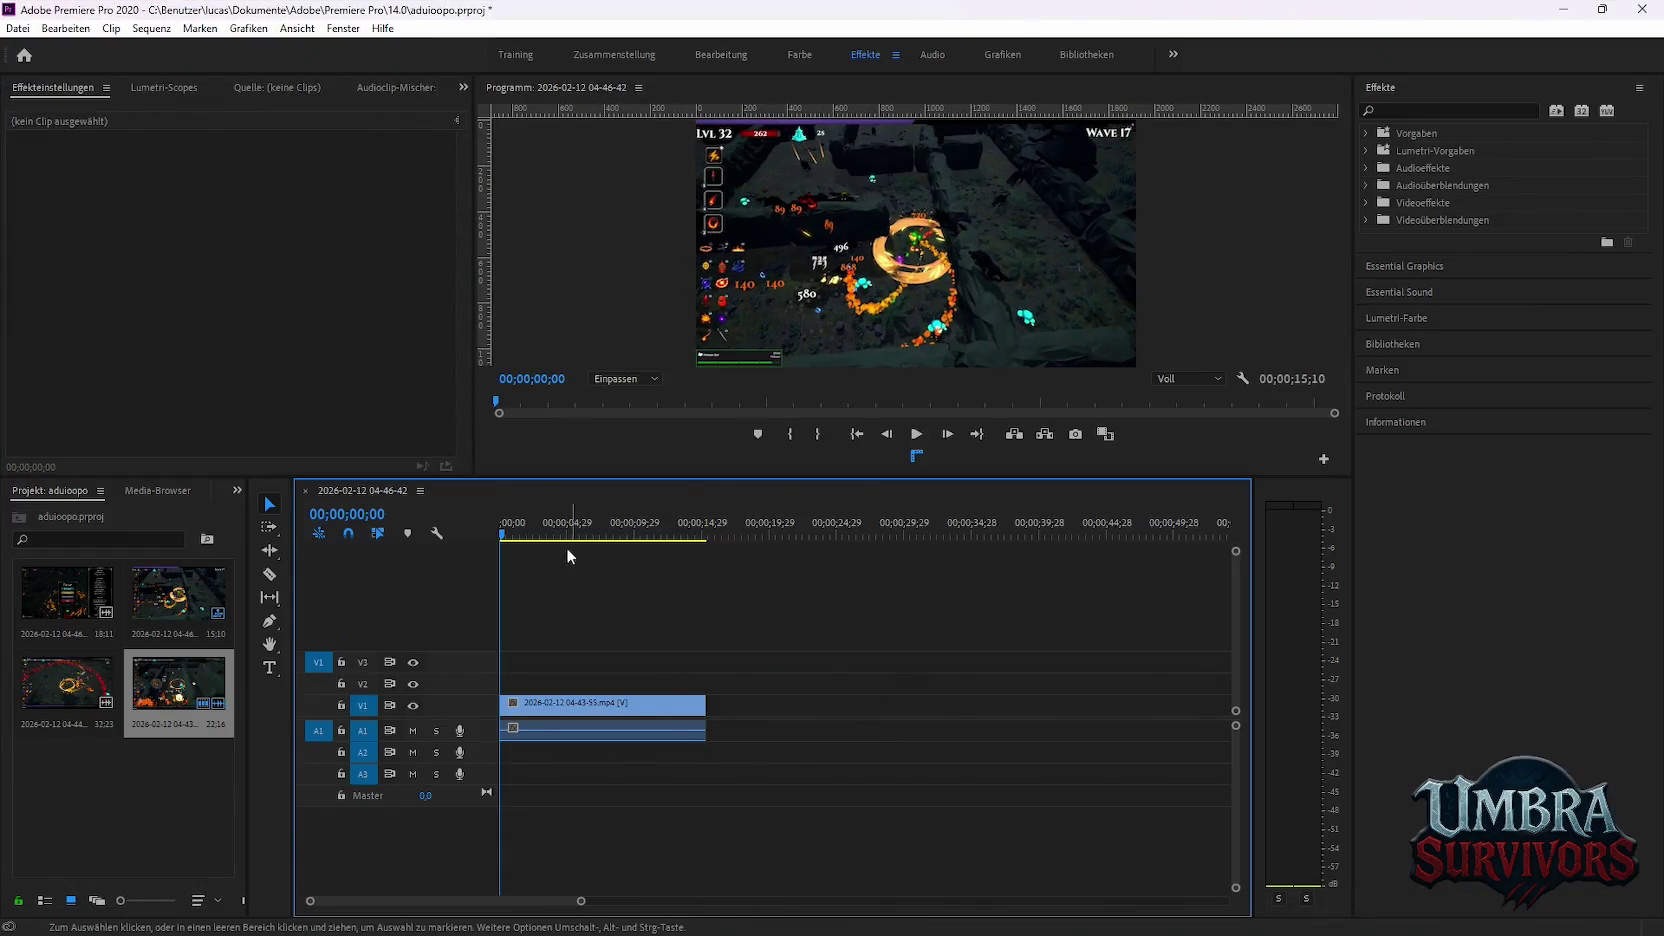
Cut the sequence at 08;23 and delete everything after the cut
left_click_drag(538, 535, 617, 537)
key("c")
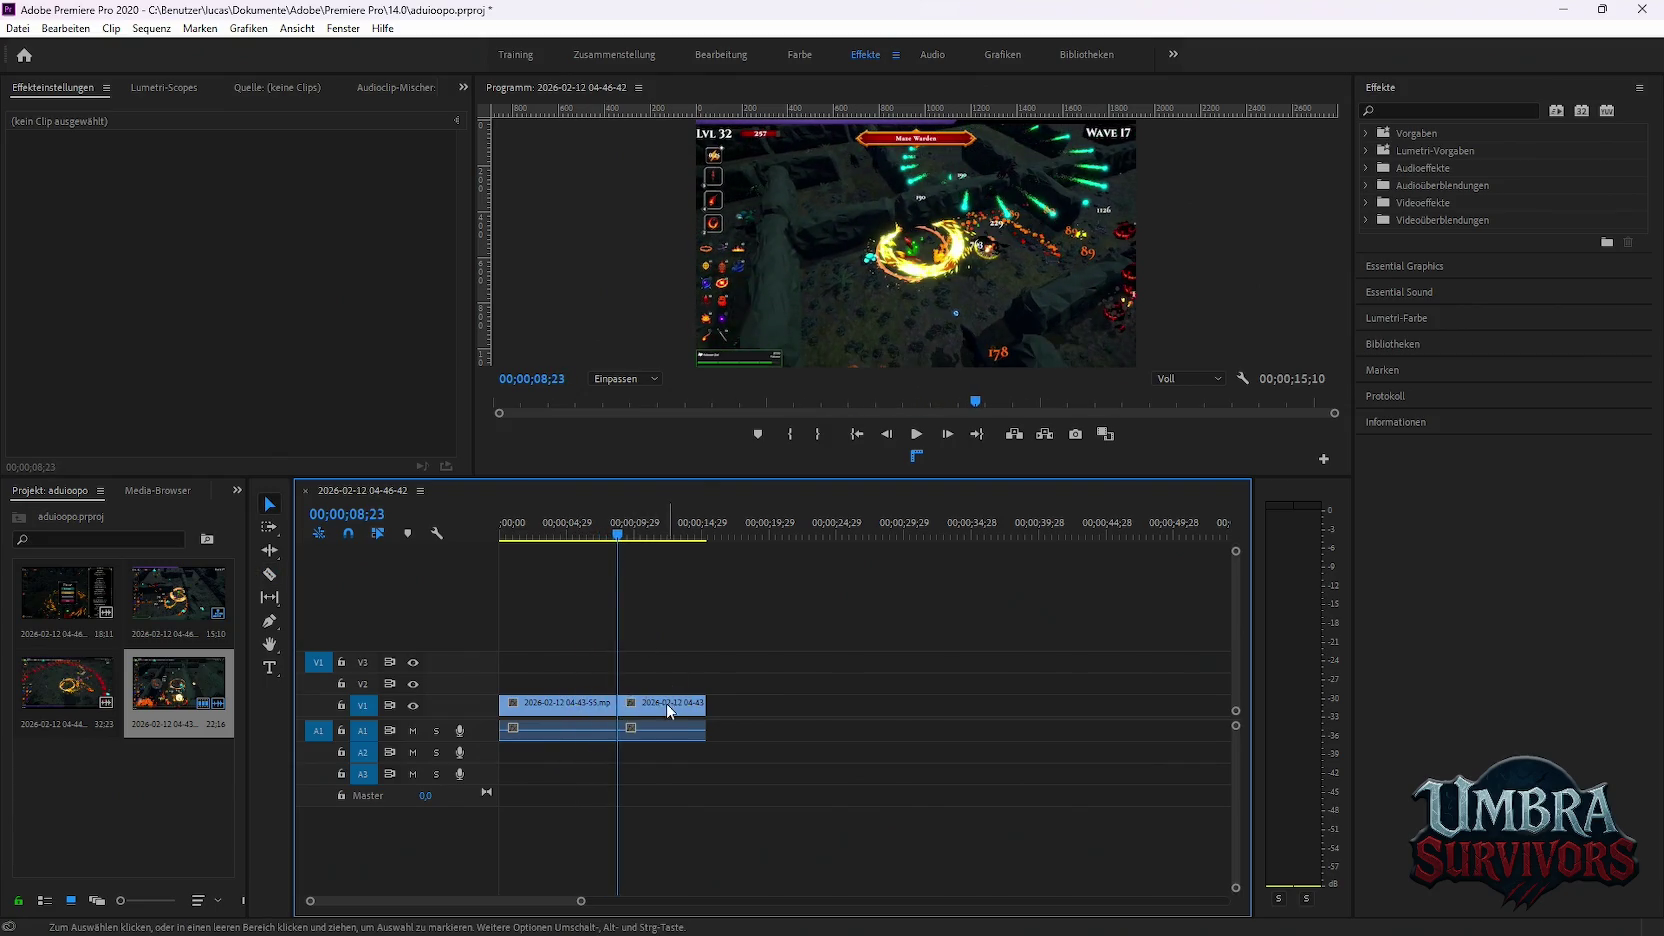
left_click(669, 708)
key("Delete")
left_click(18, 29)
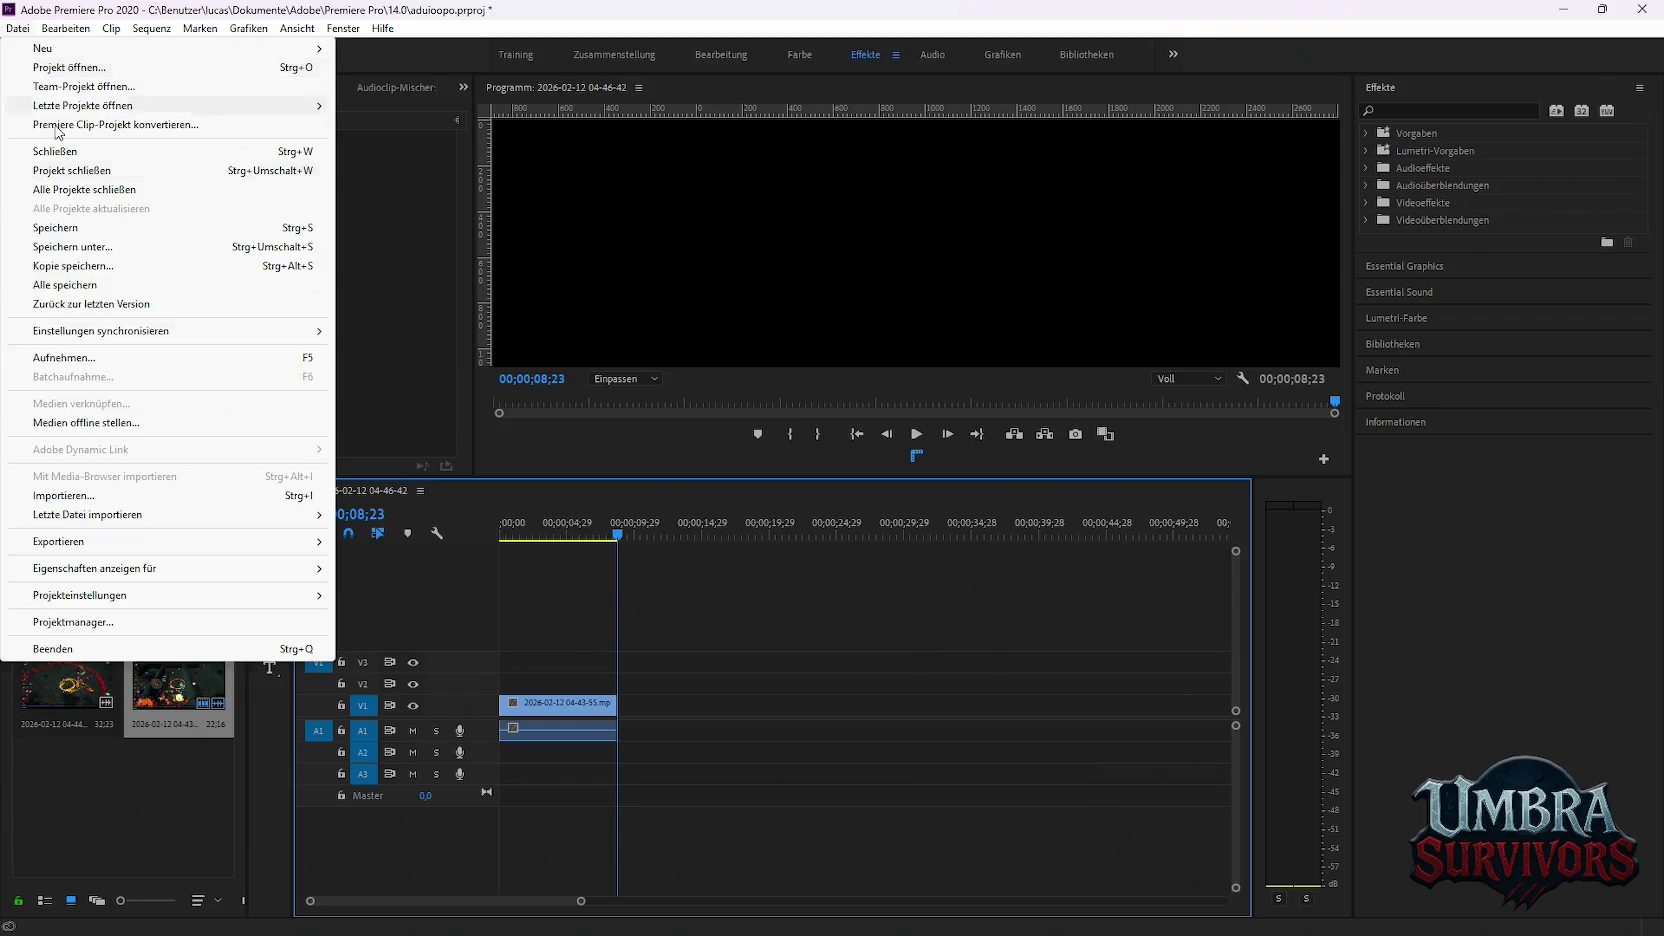
mouse_move(58, 541)
left_click(468, 548)
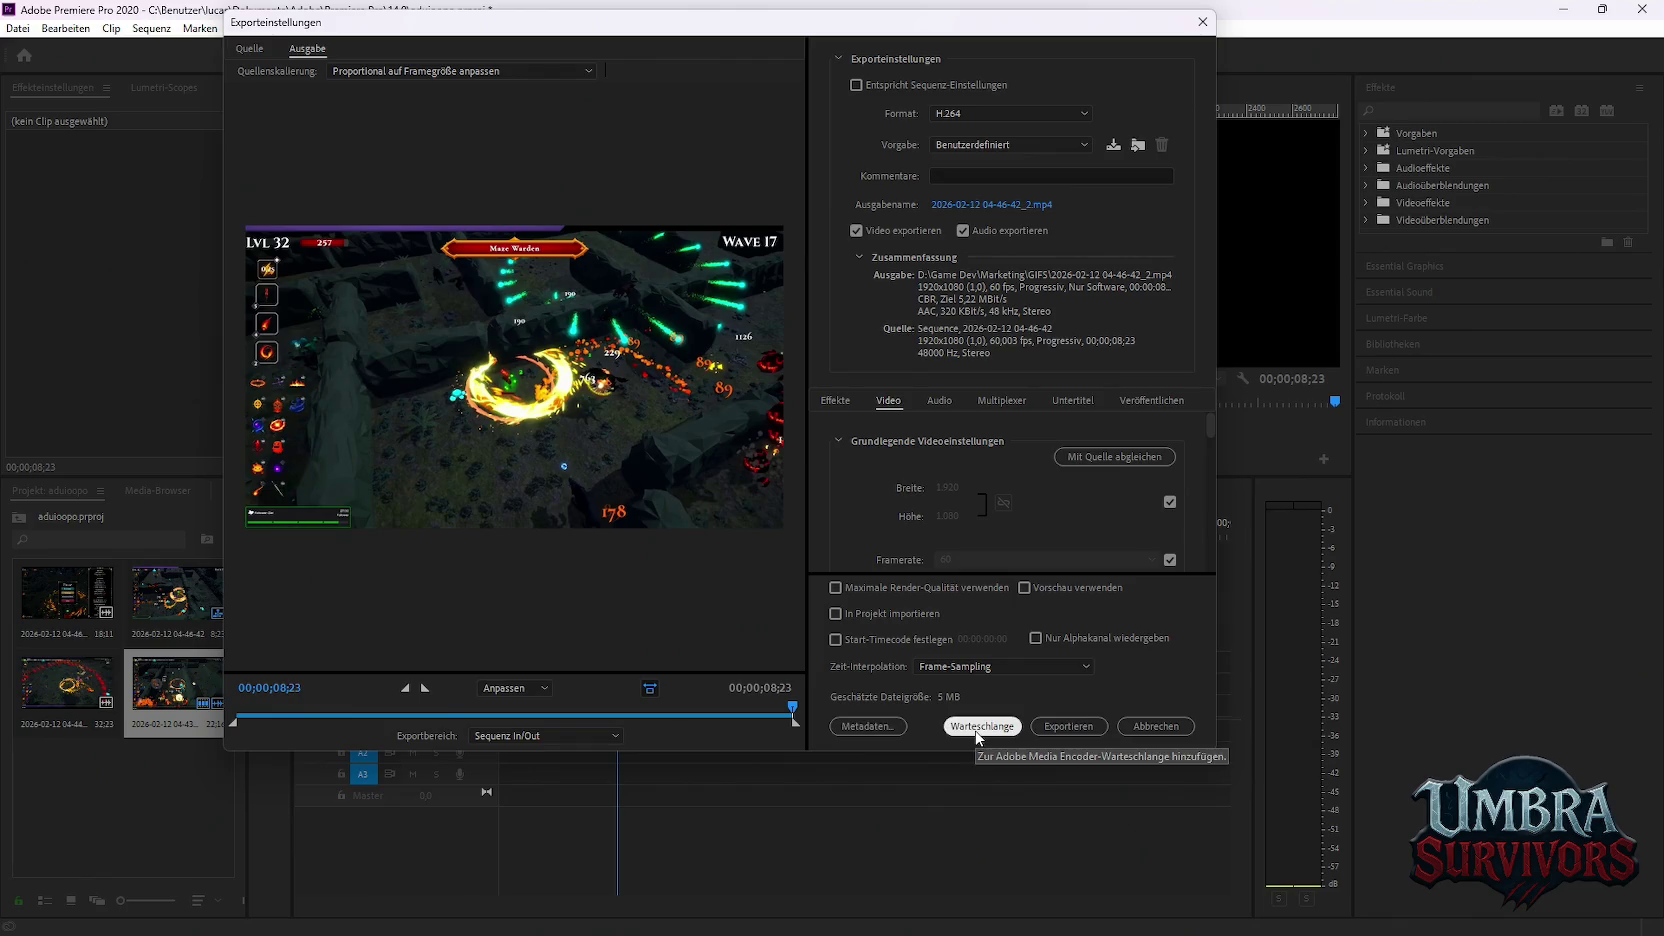
left_click(983, 730)
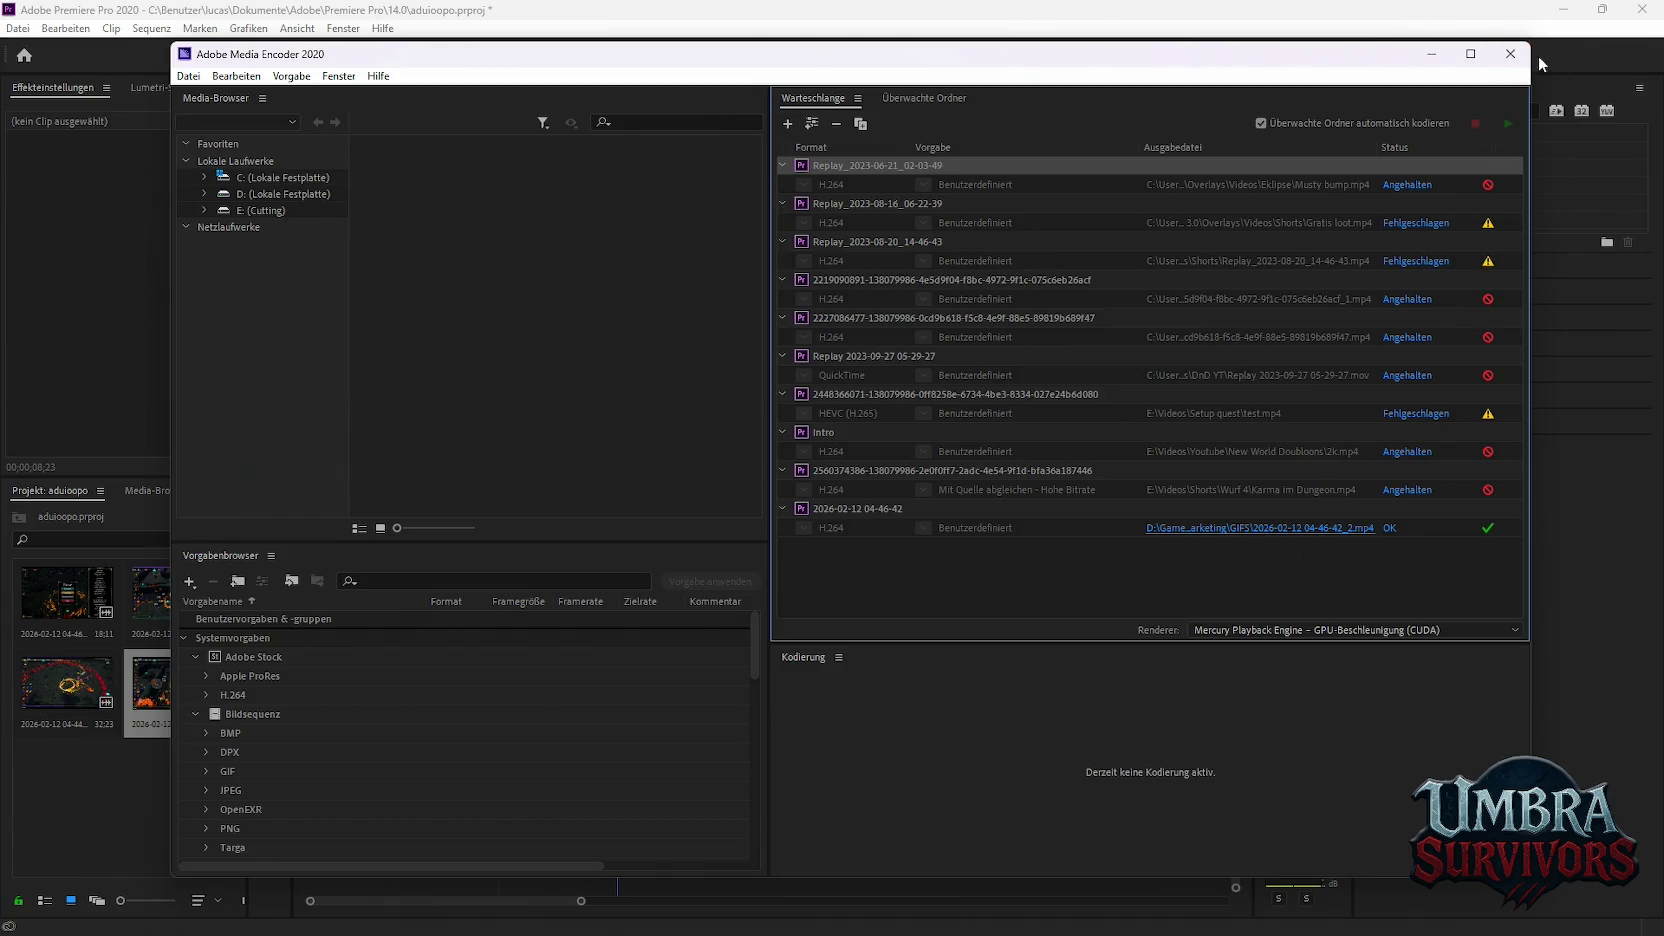
left_click(1514, 64)
mouse_move(858, 928)
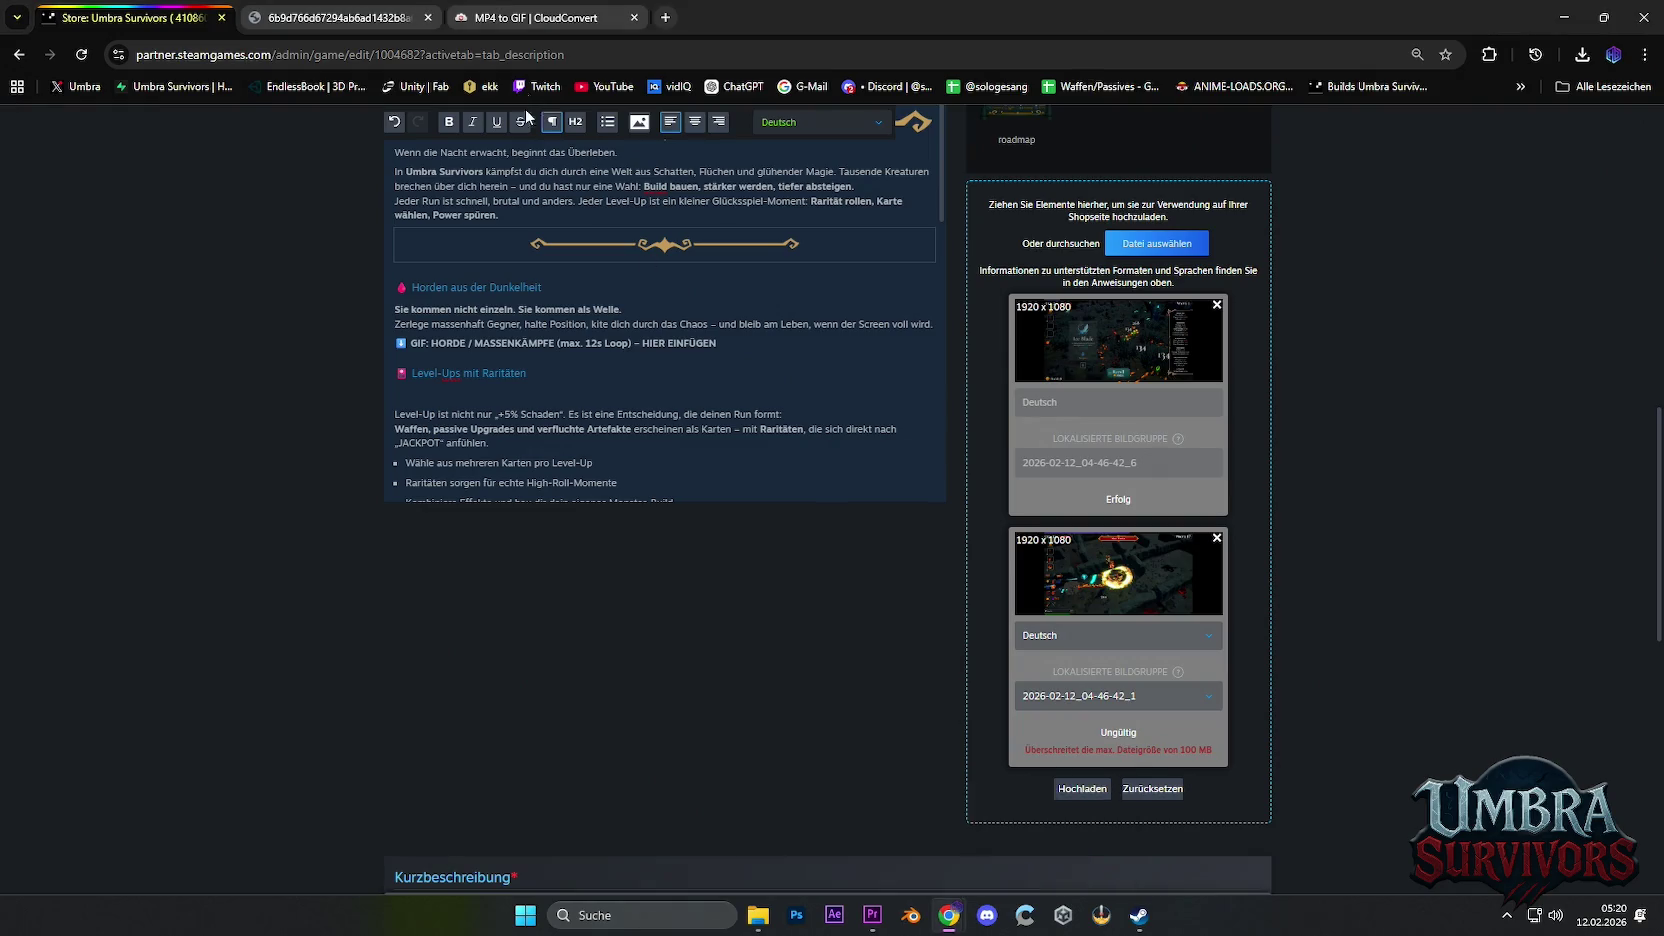
mouse_move(949, 915)
left_click(1014, 824)
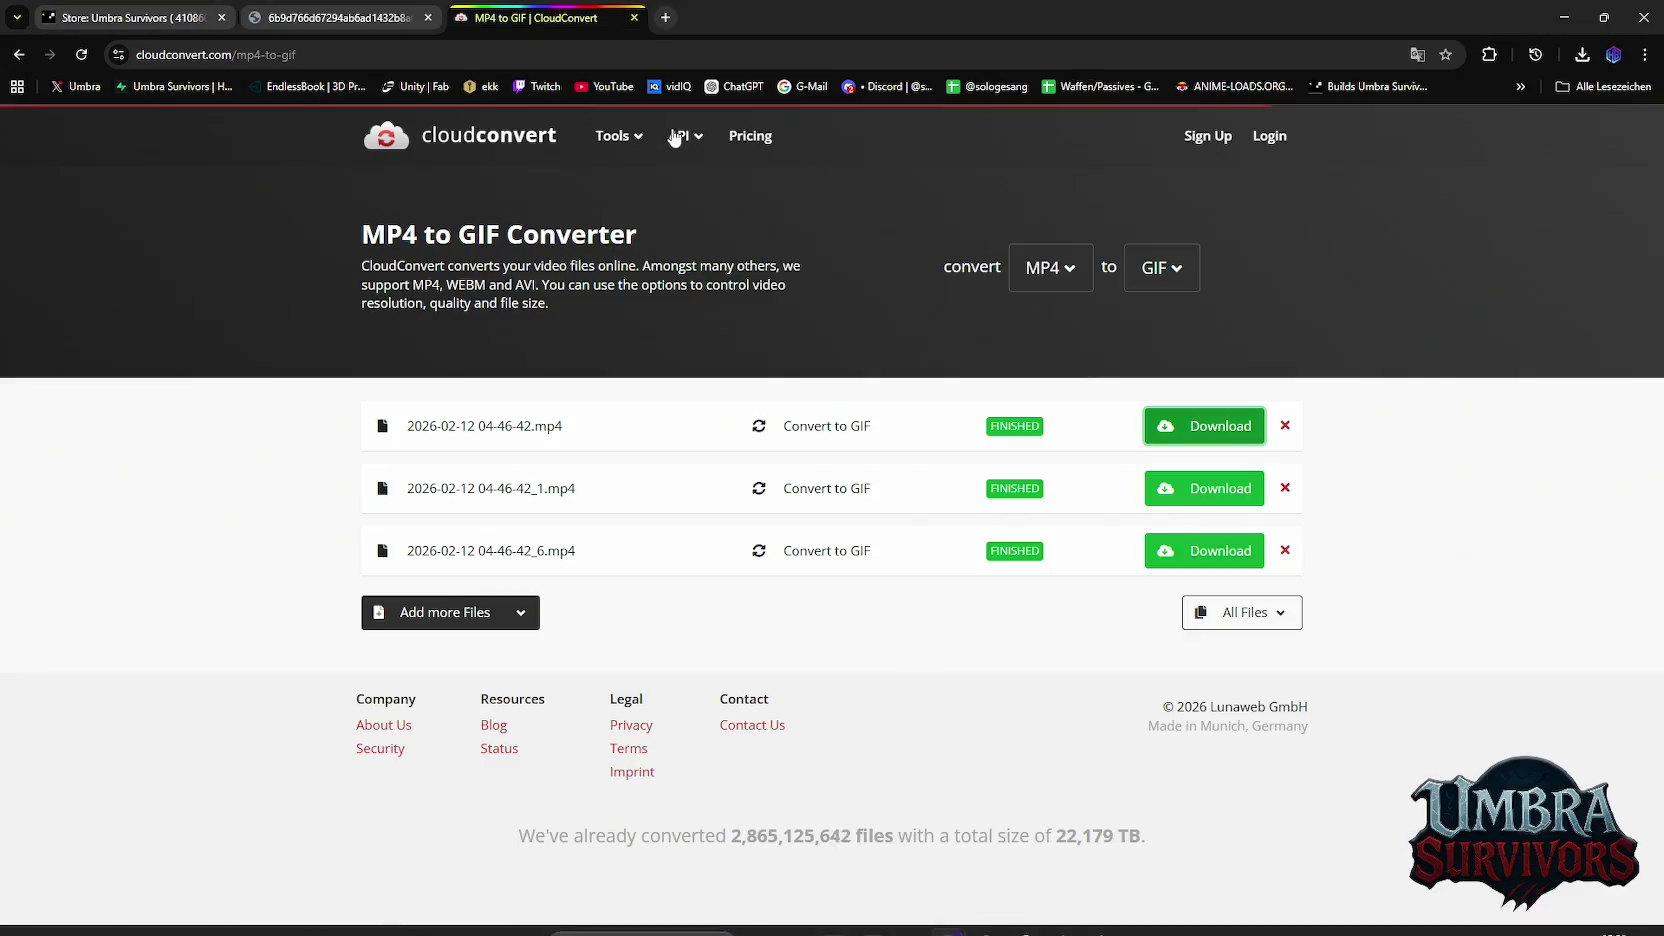
left_click(473, 612)
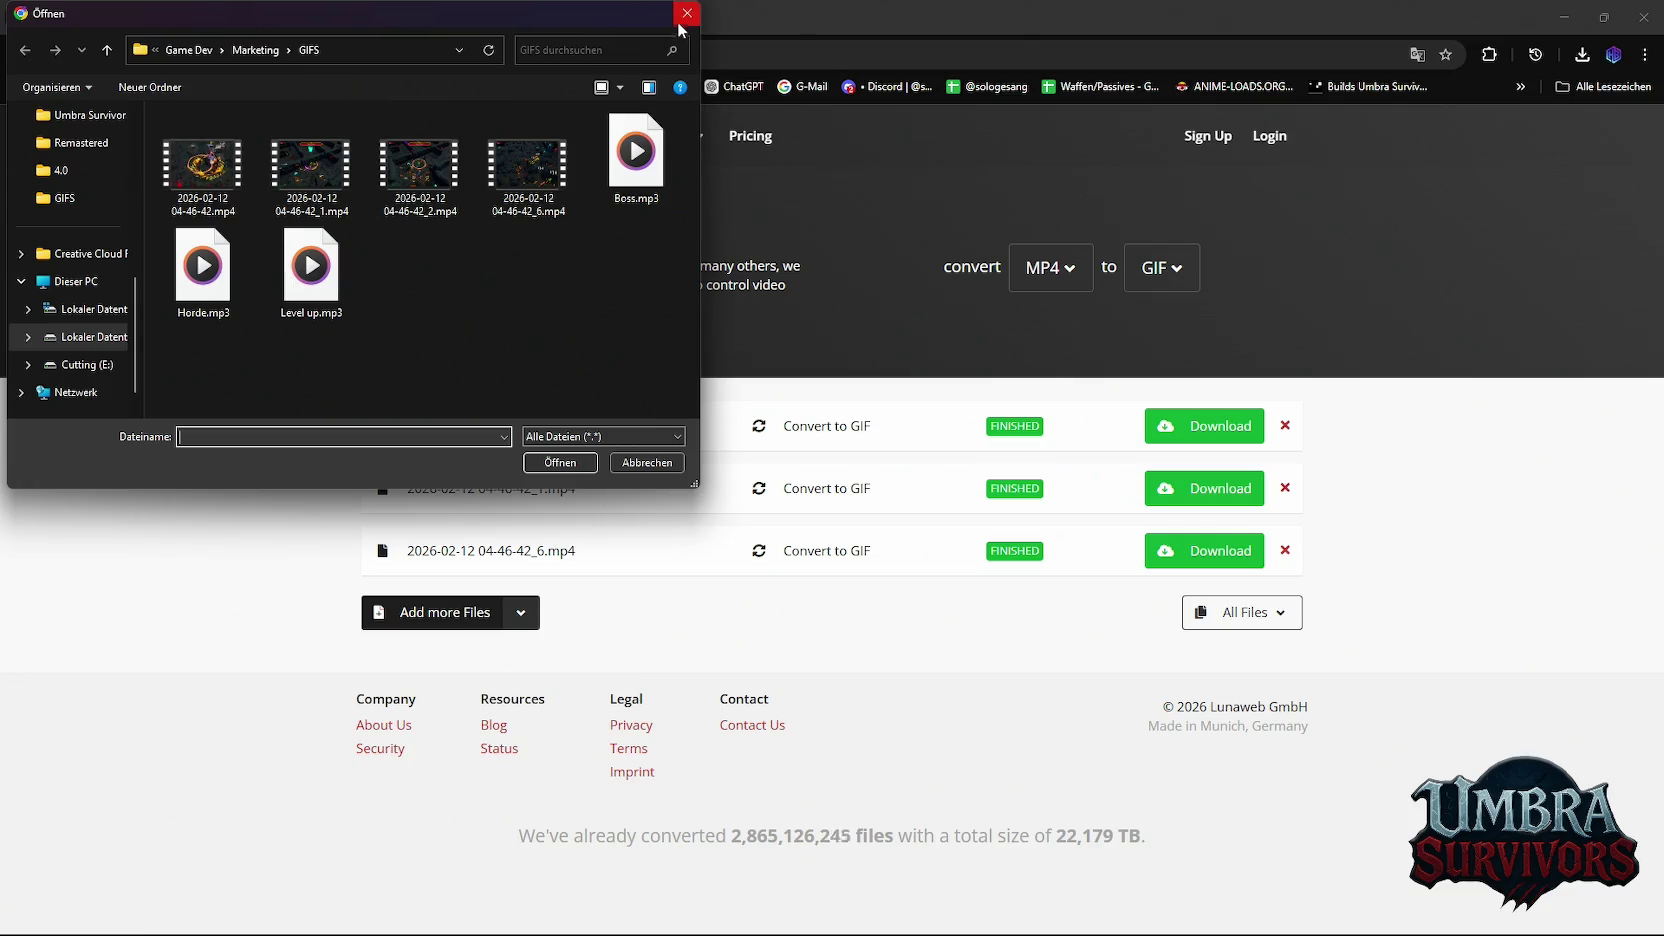
left_click(686, 14)
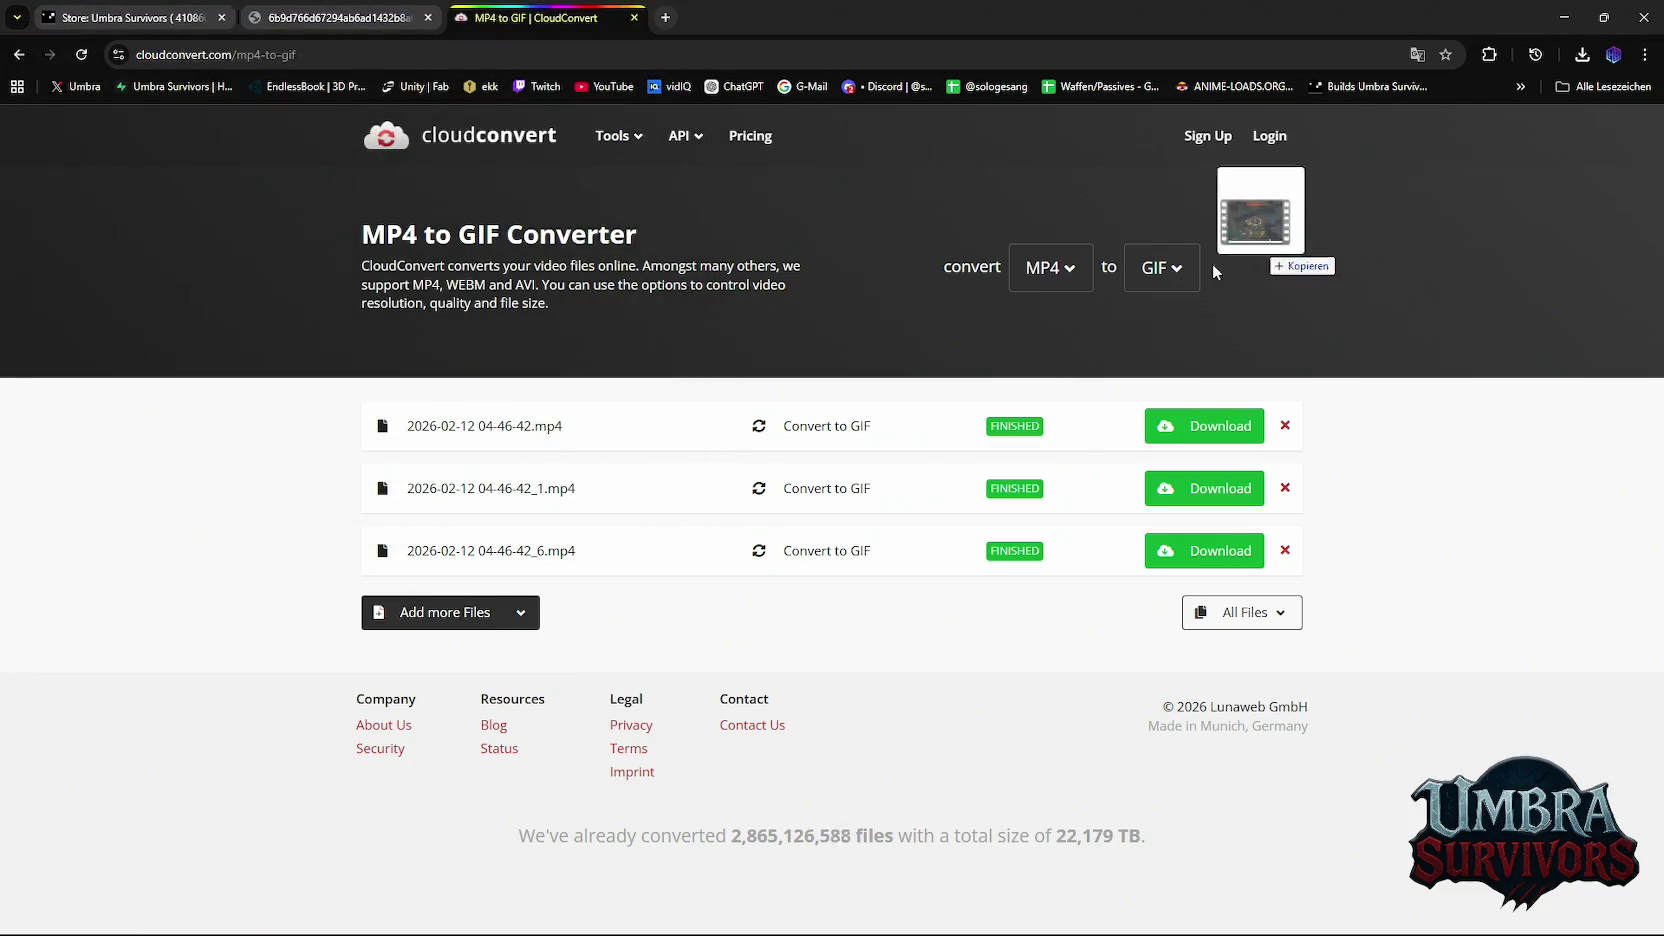
left_click_drag(1266, 235, 638, 601)
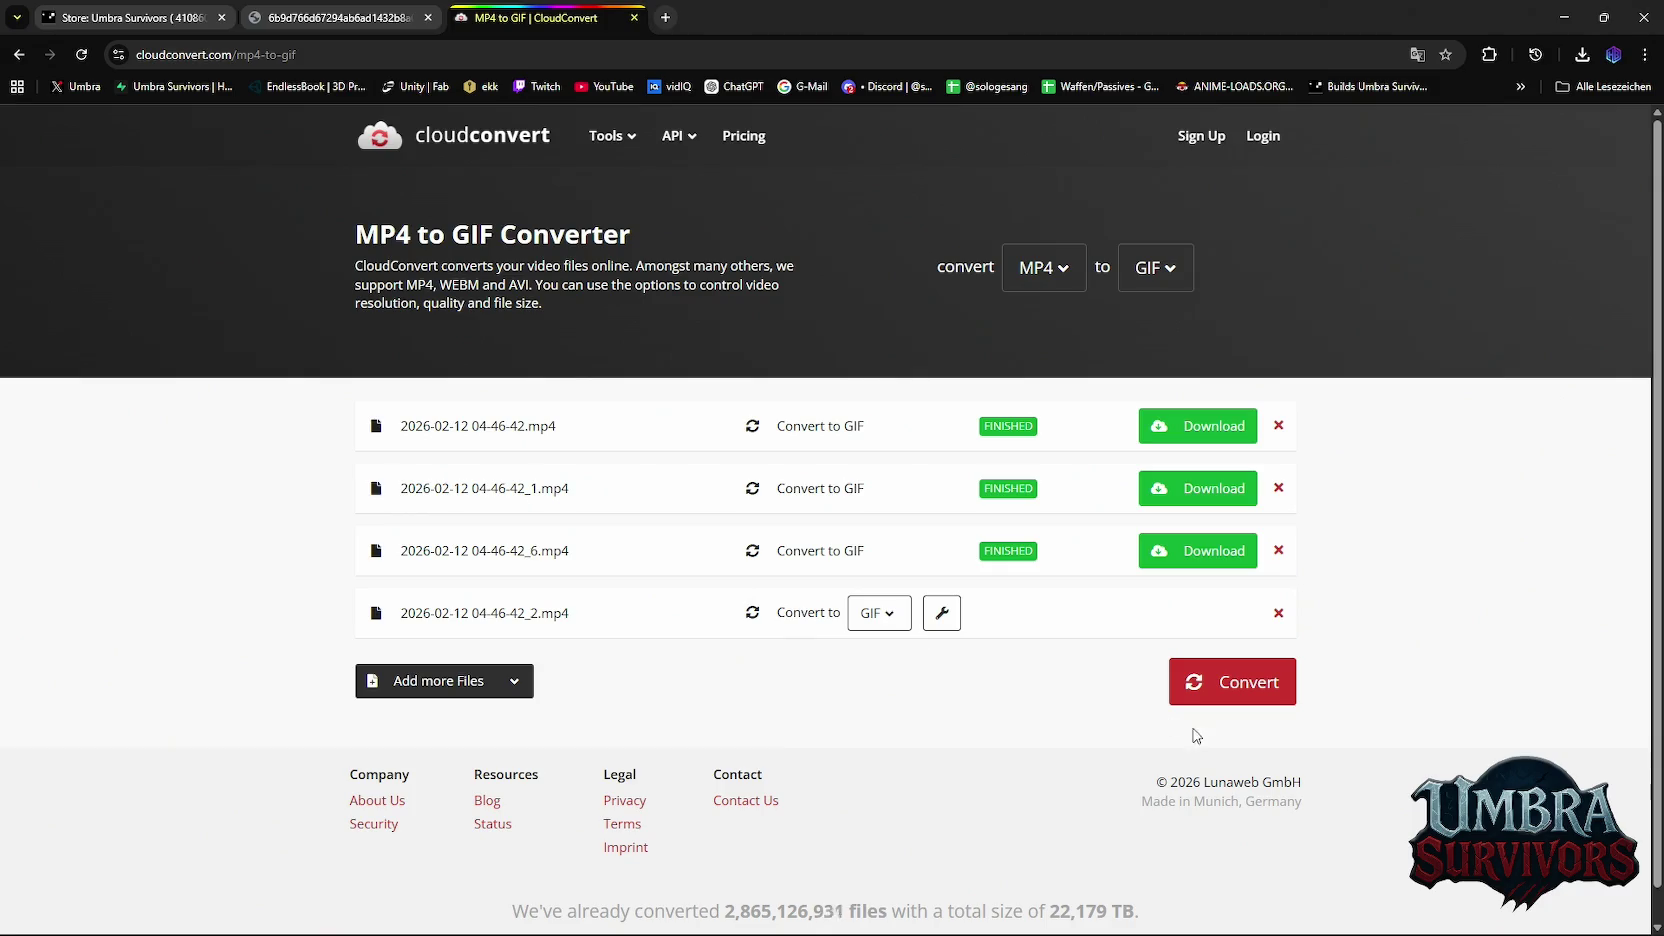
left_click(1210, 682)
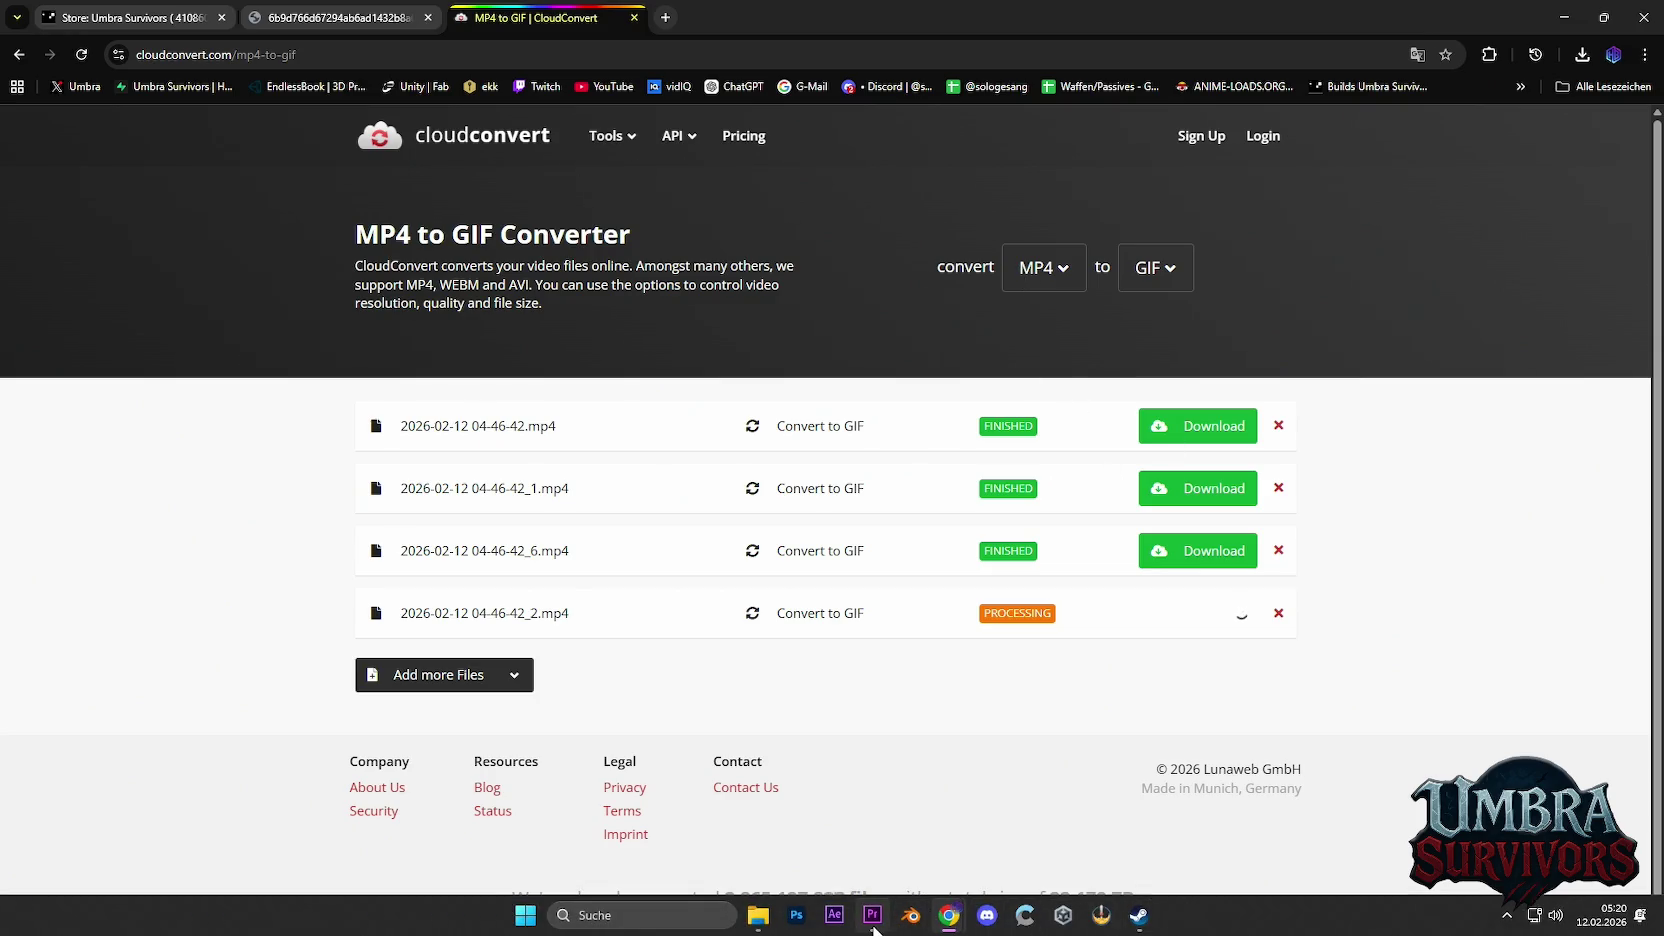
left_click(872, 918)
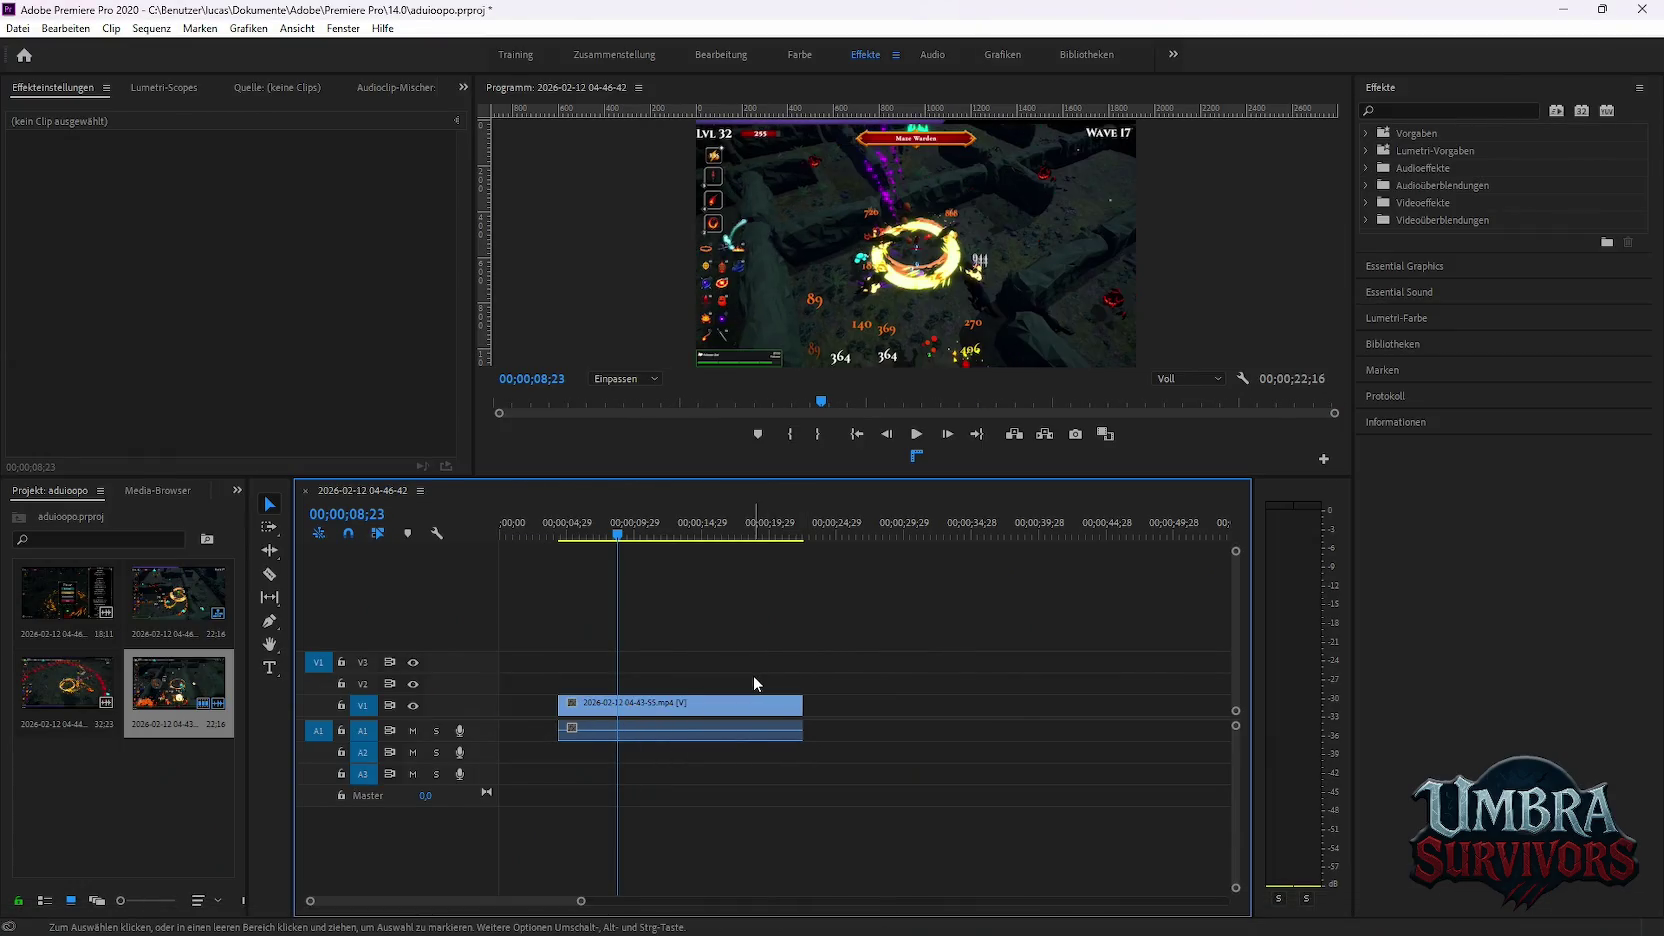
Undo the cut and trim the clip end back to 04;24
key("ctrl+z")
key("ctrl+z")
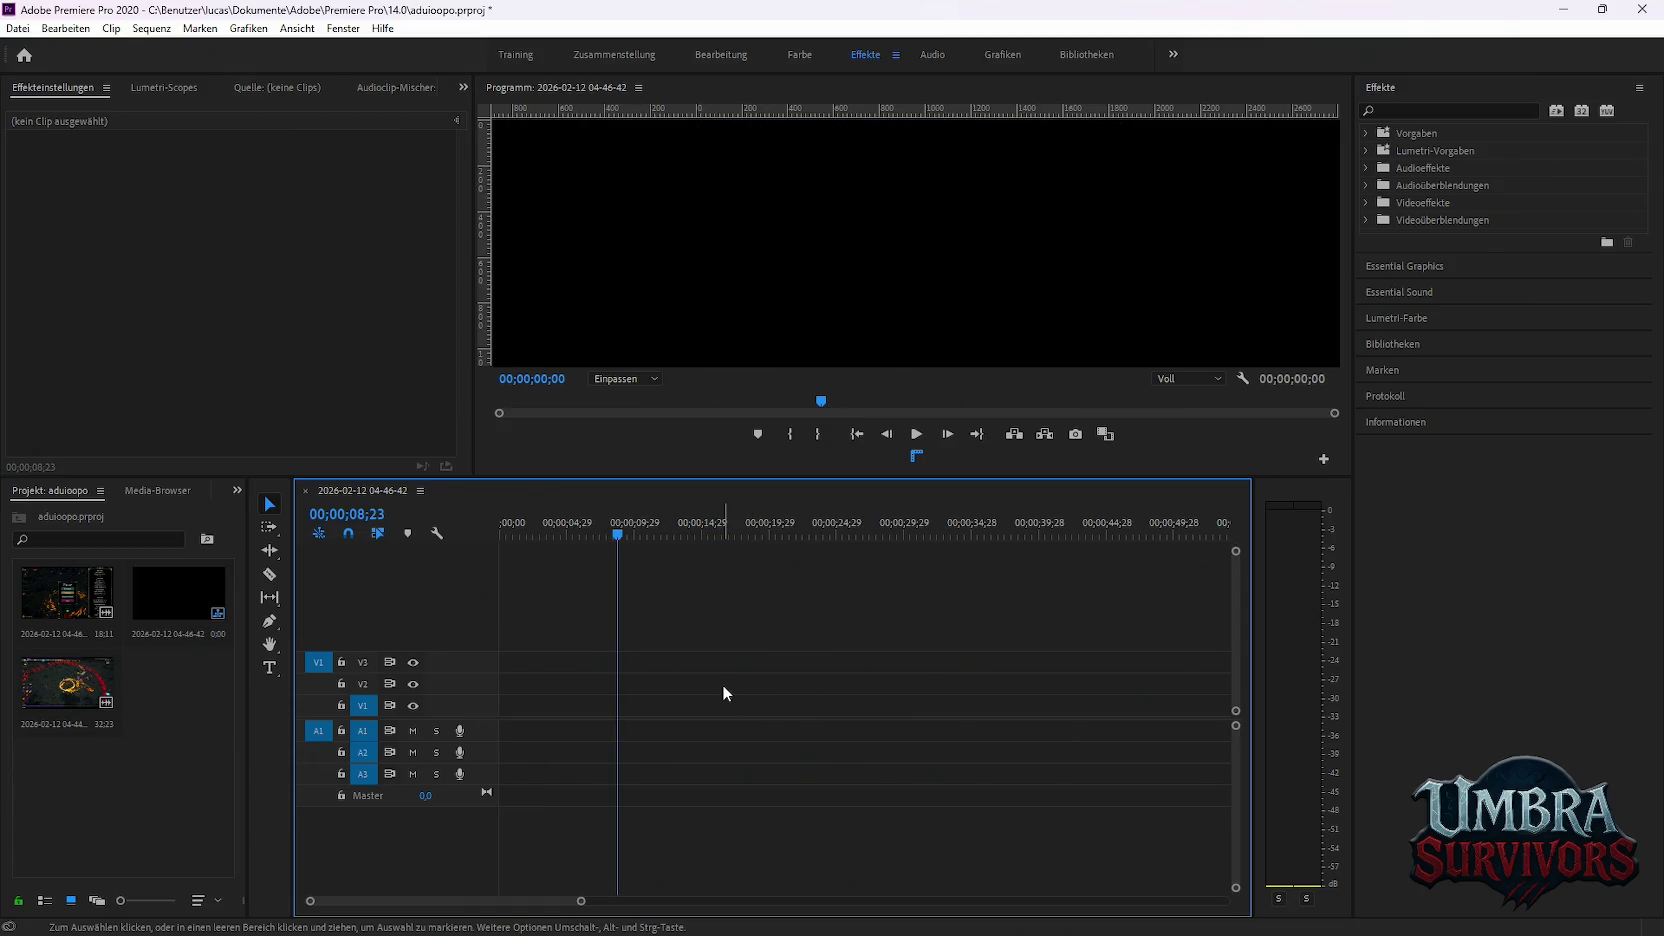
key("ctrl+shift+z")
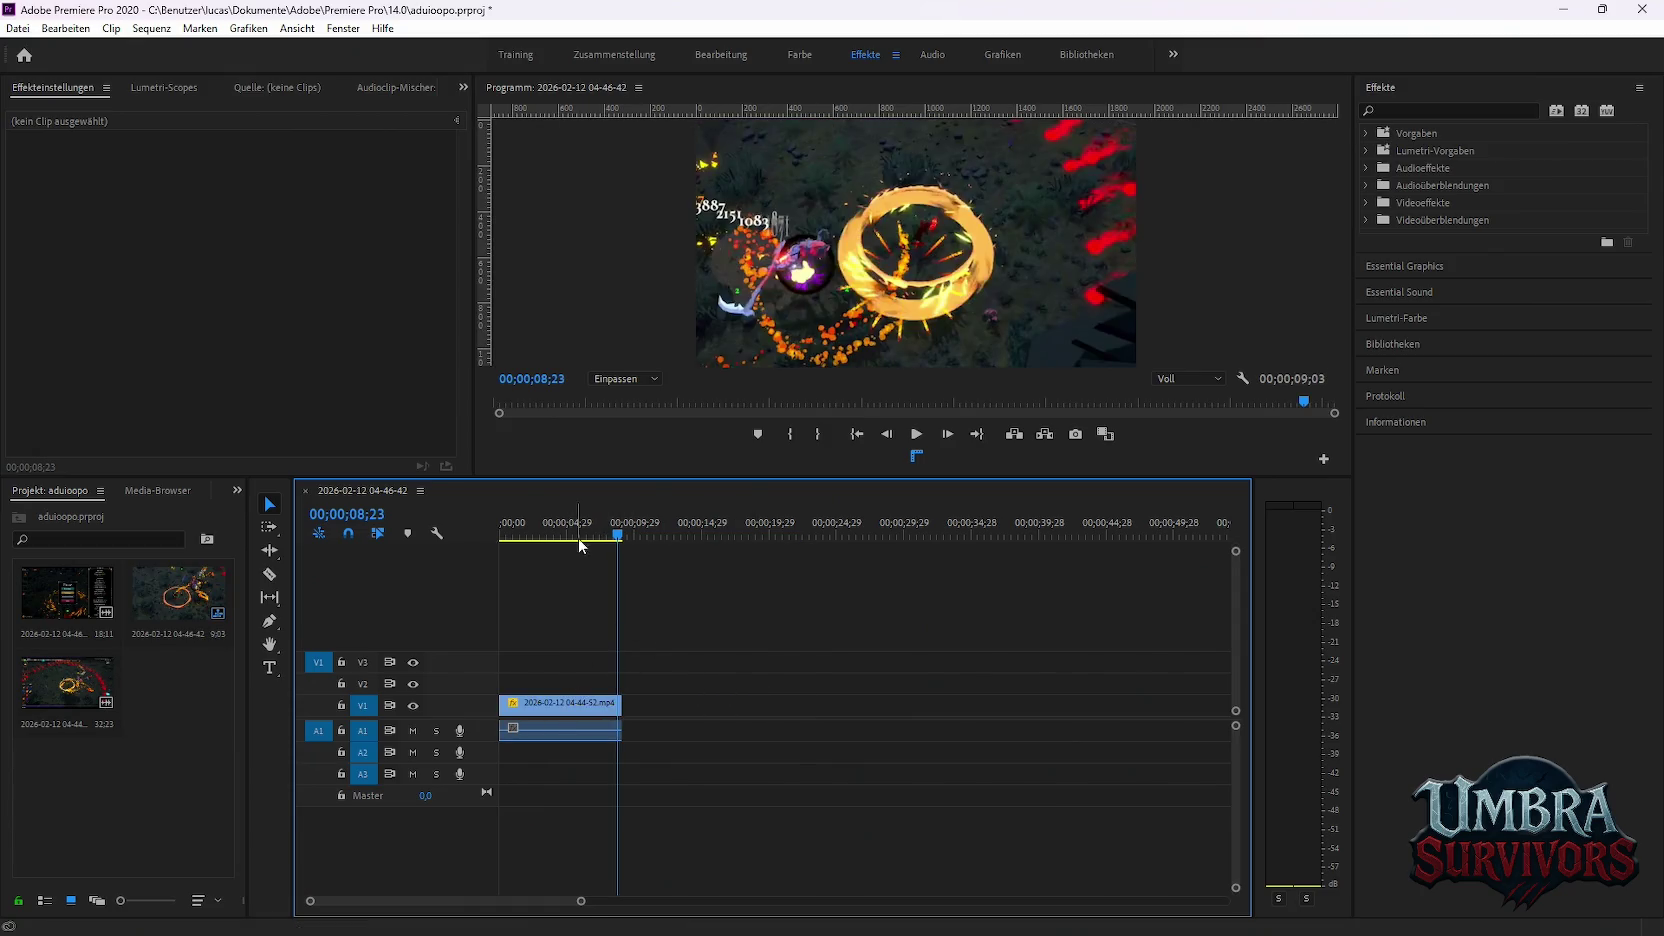
mouse_move(578, 538)
left_mouse_down()
mouse_move(552, 543)
mouse_move(566, 545)
left_mouse_up()
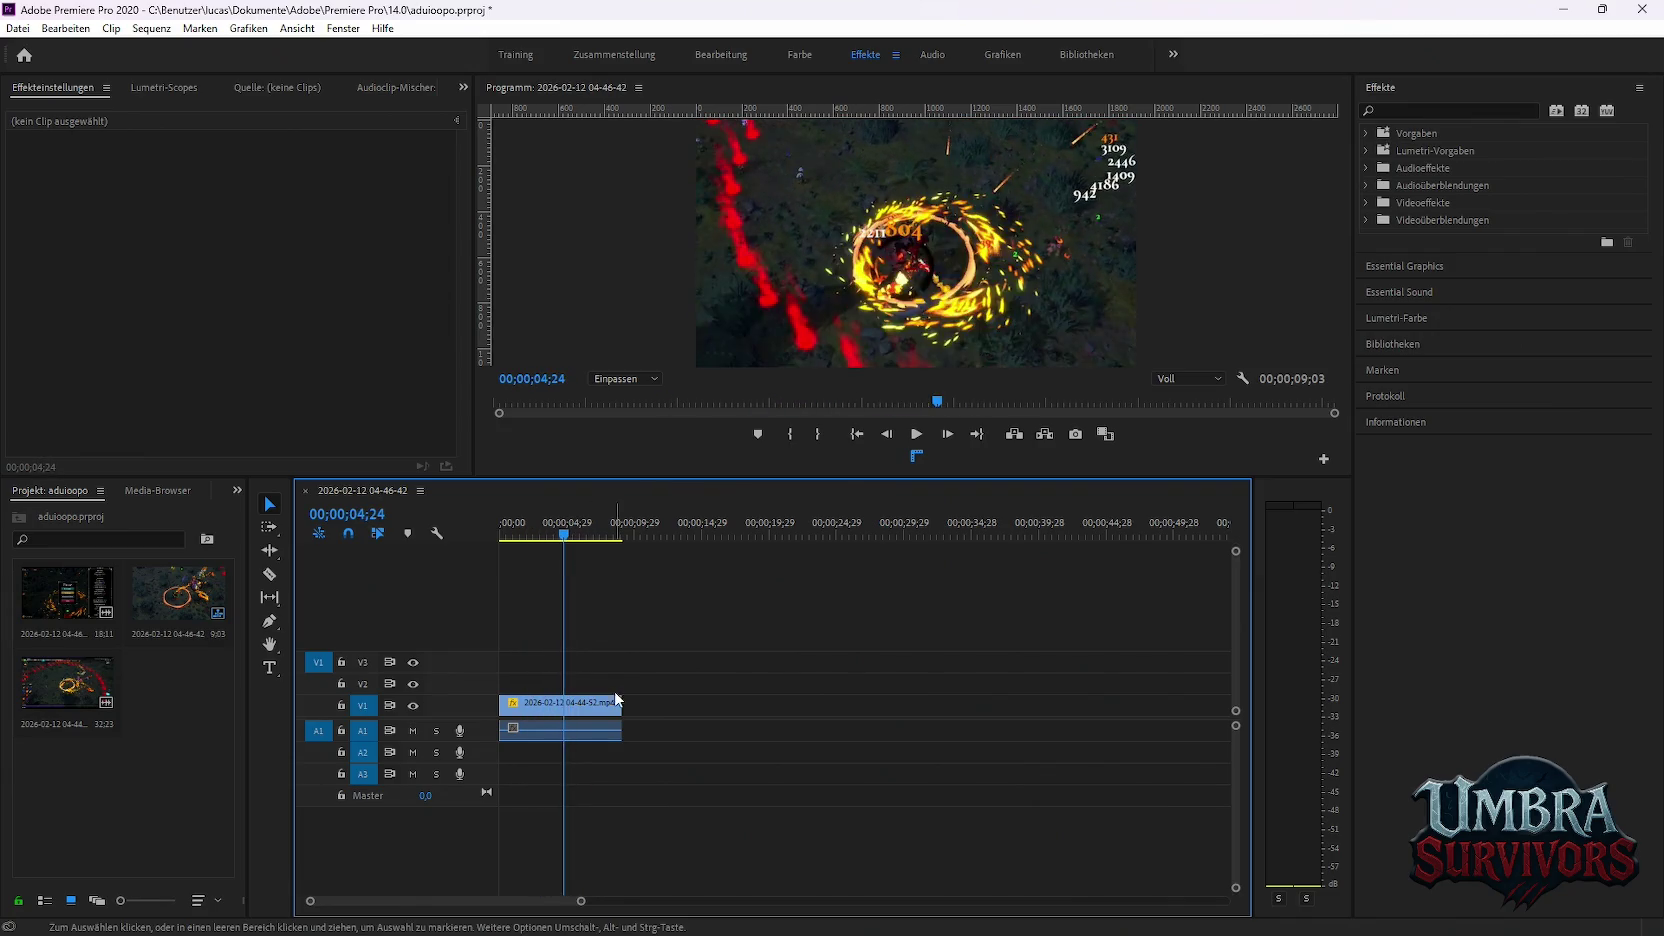
left_click_drag(616, 699, 564, 703)
left_click_drag(537, 542, 445, 543)
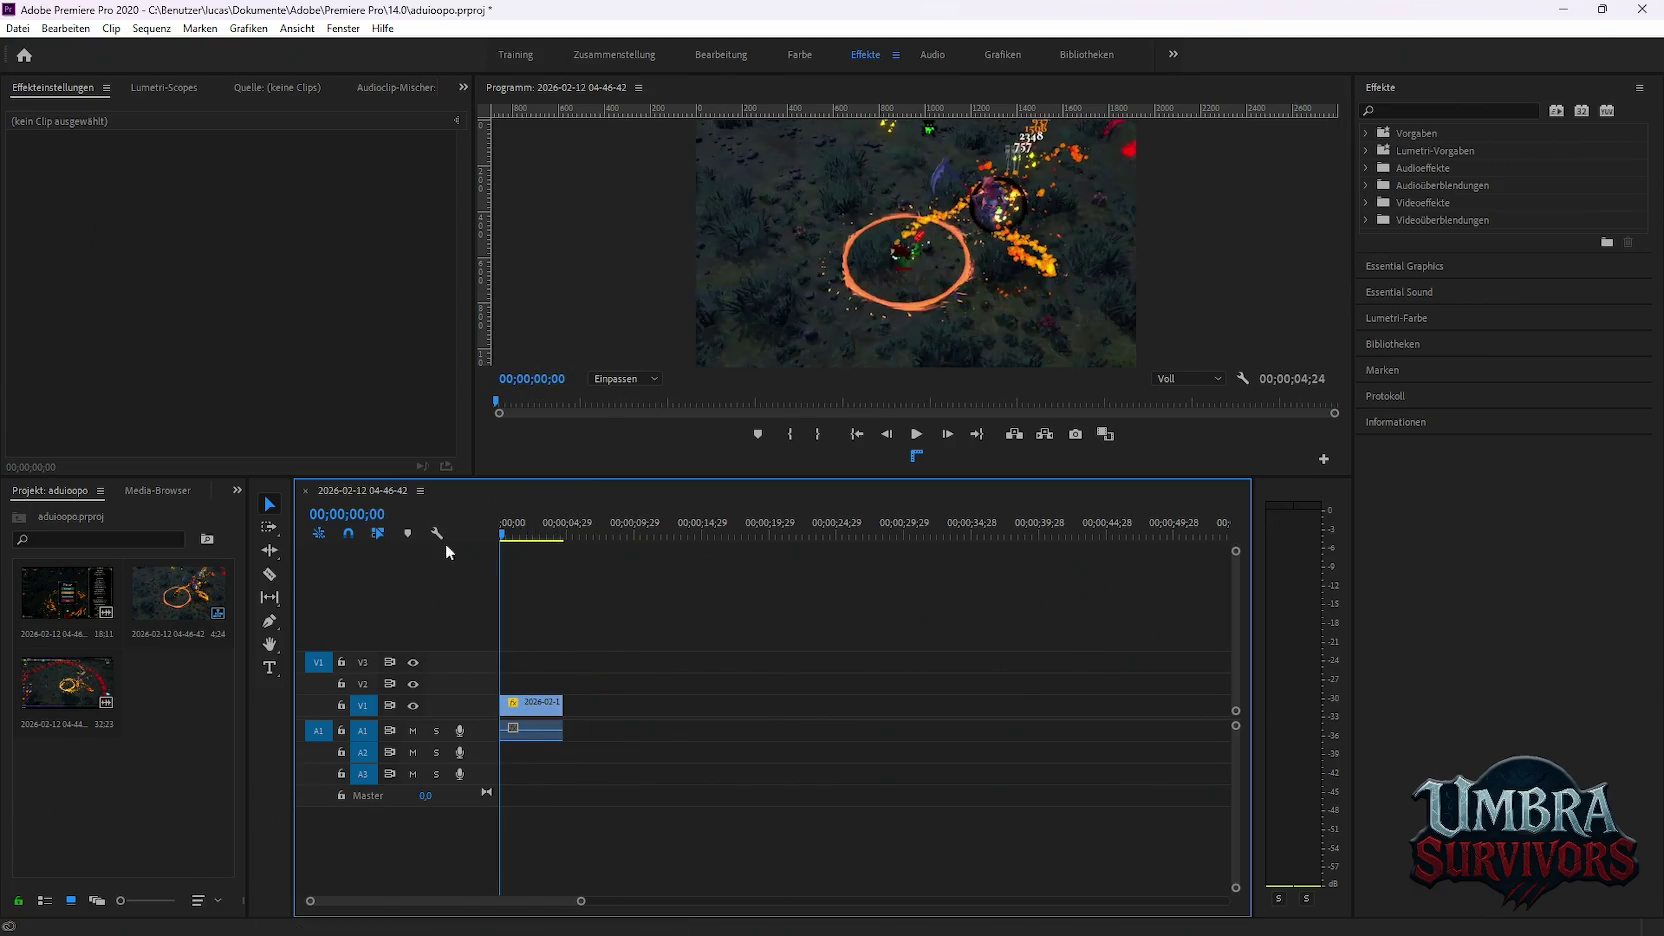
left_click(18, 28)
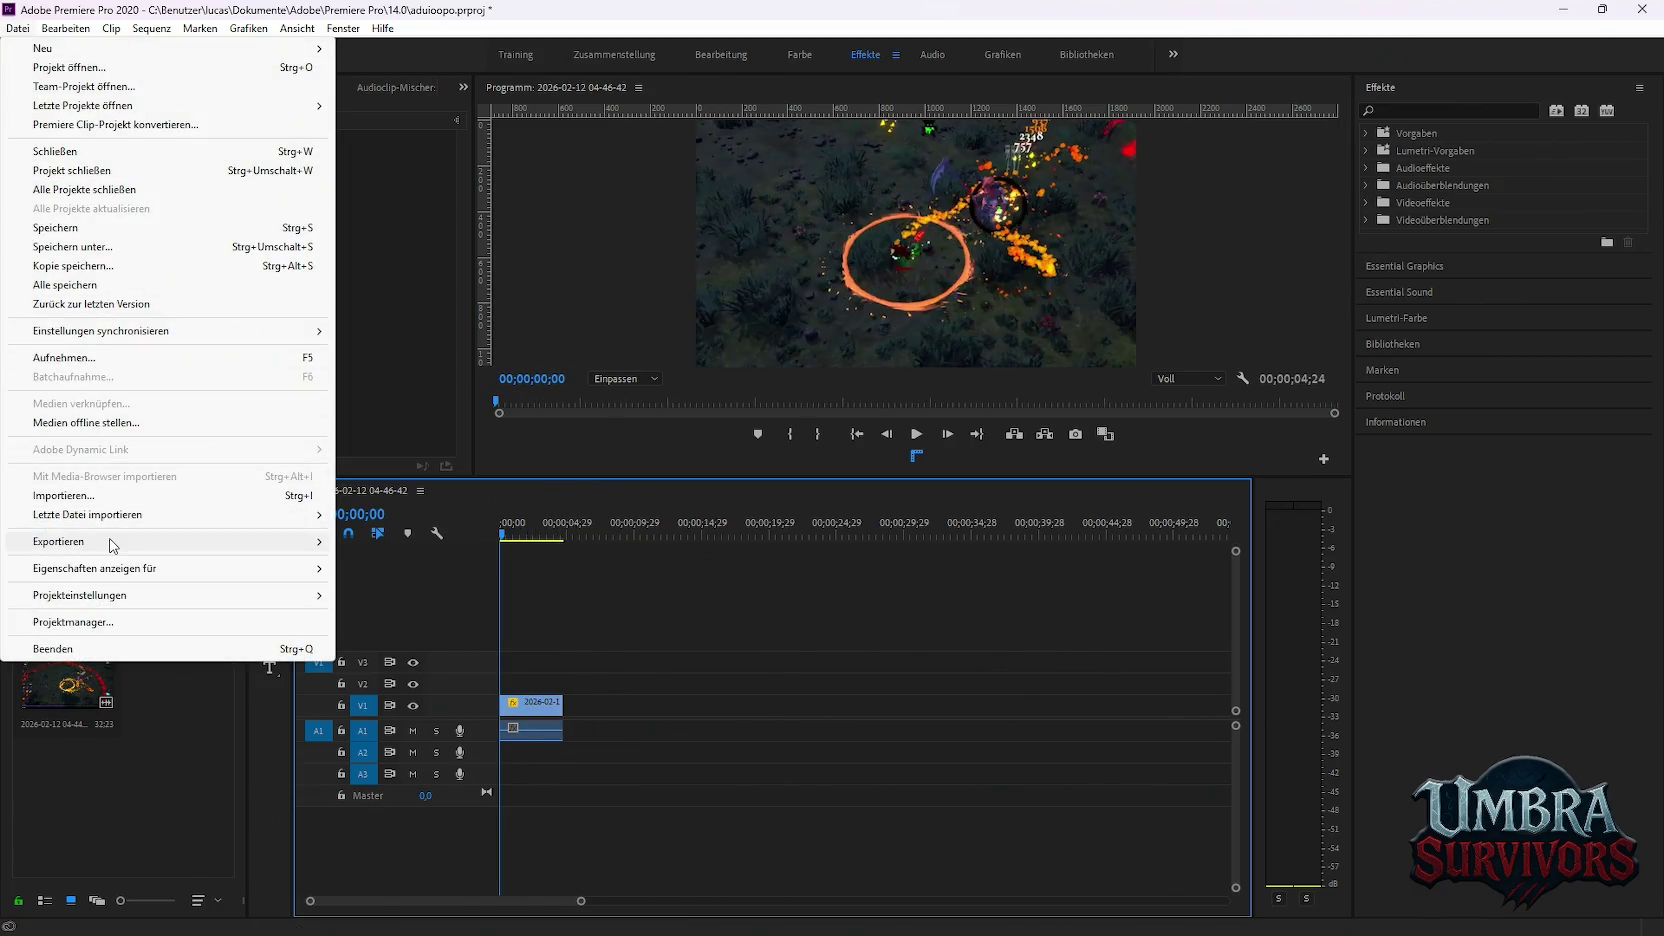
left_click(380, 540)
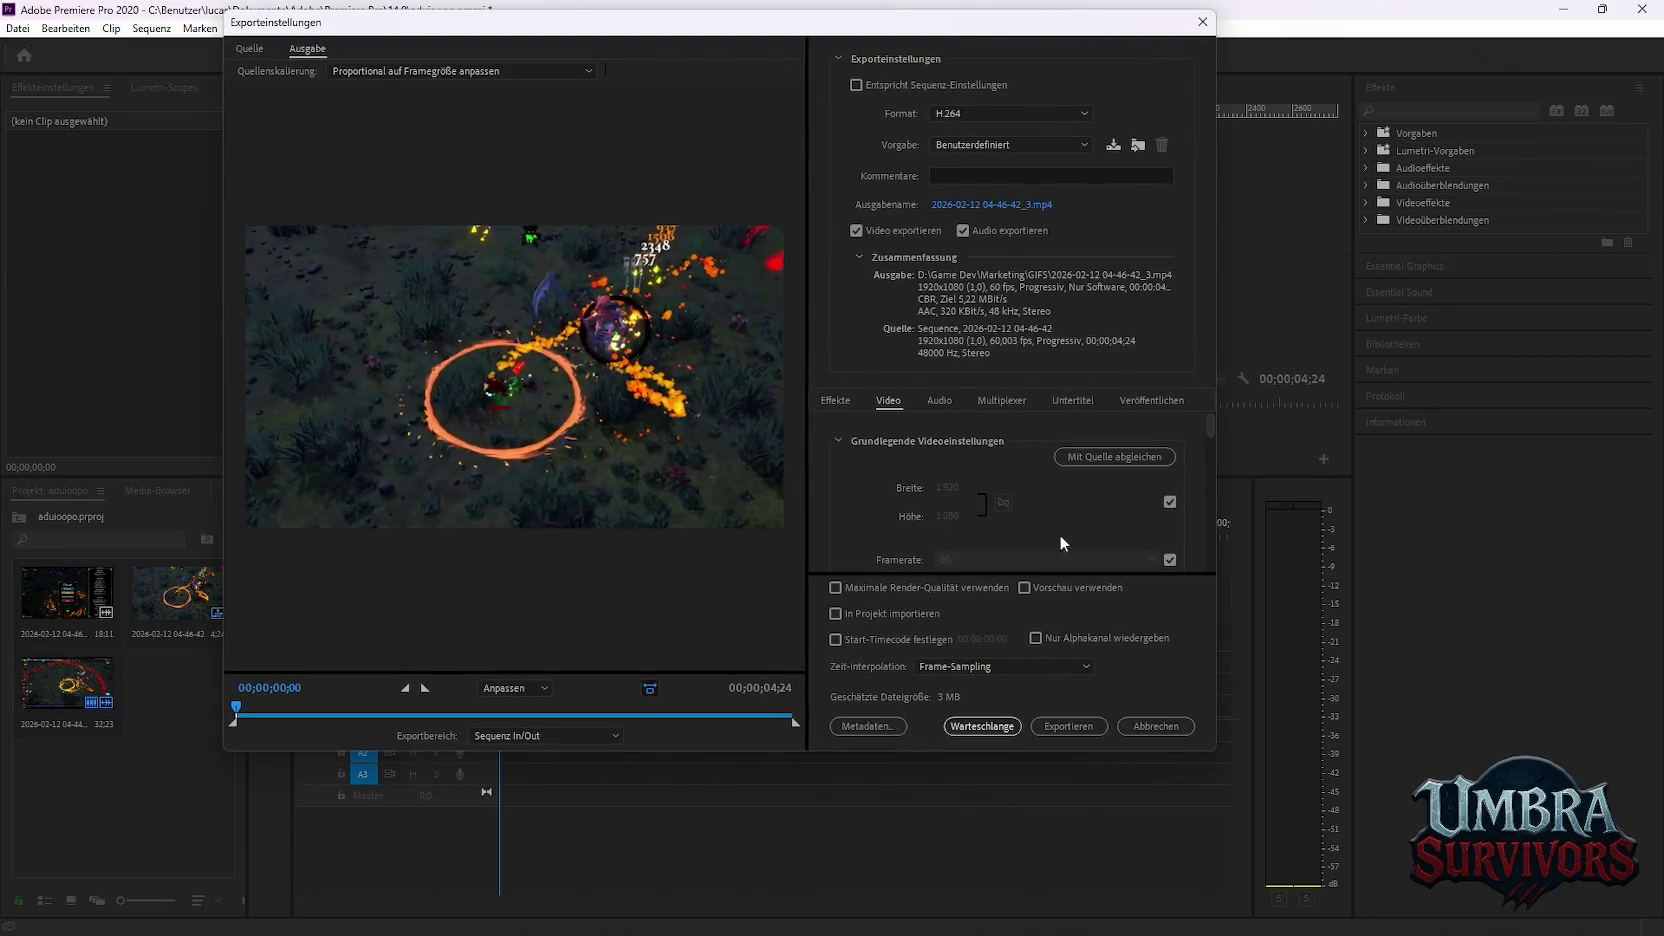
left_click(983, 726)
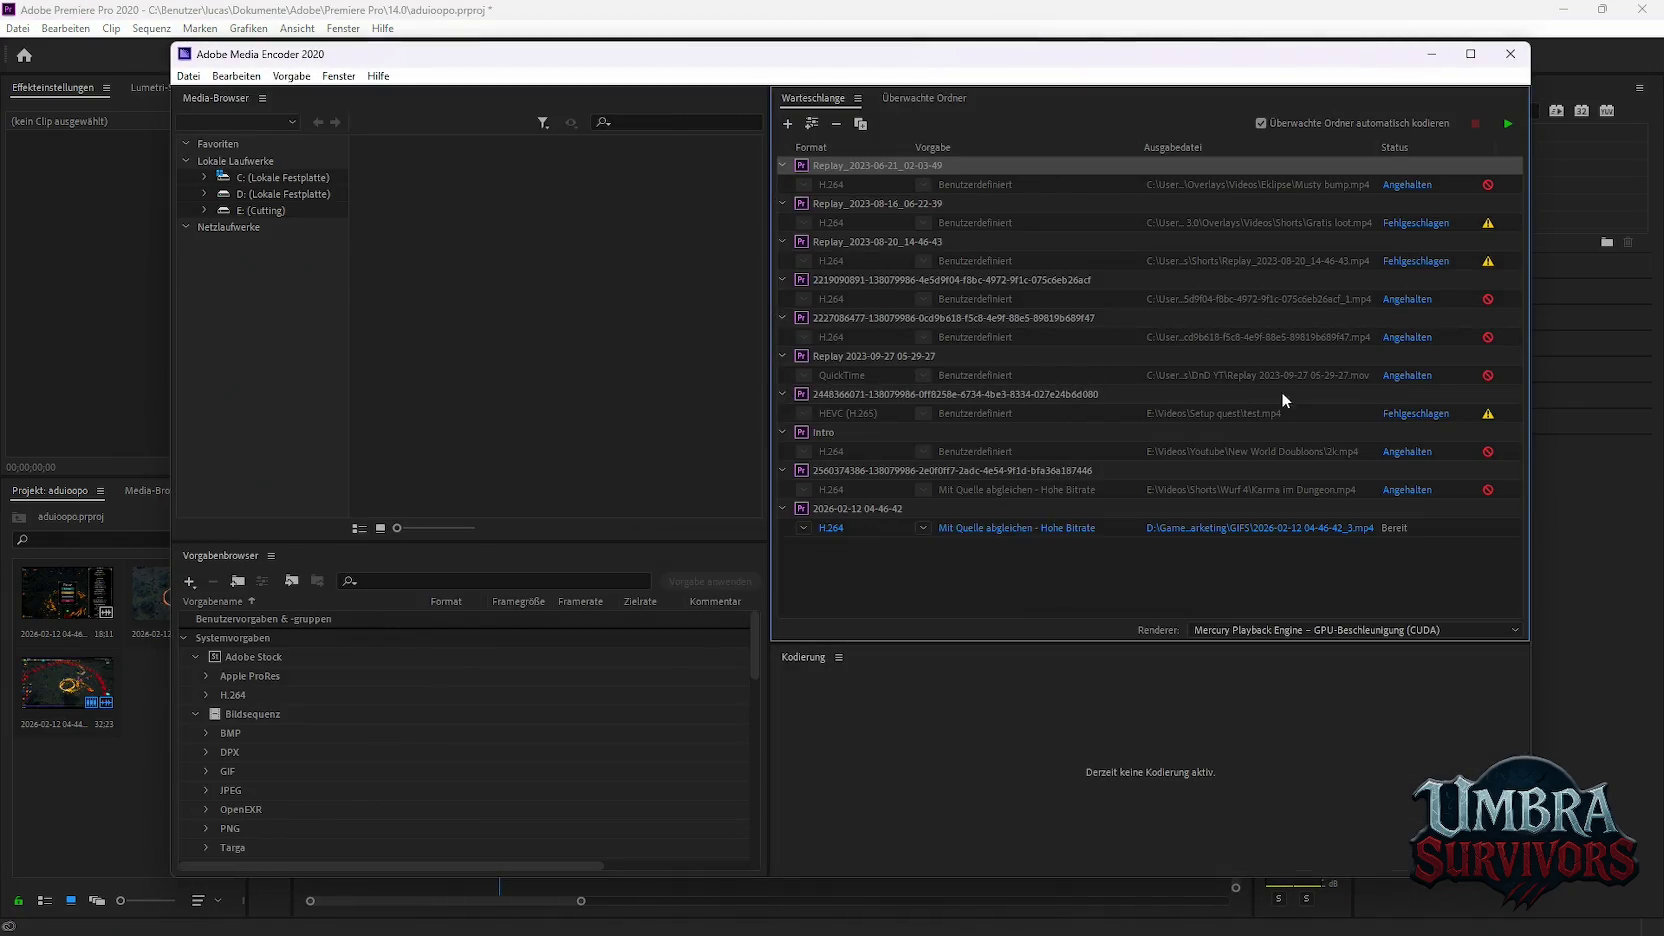
left_click(1507, 127)
left_click(1514, 58)
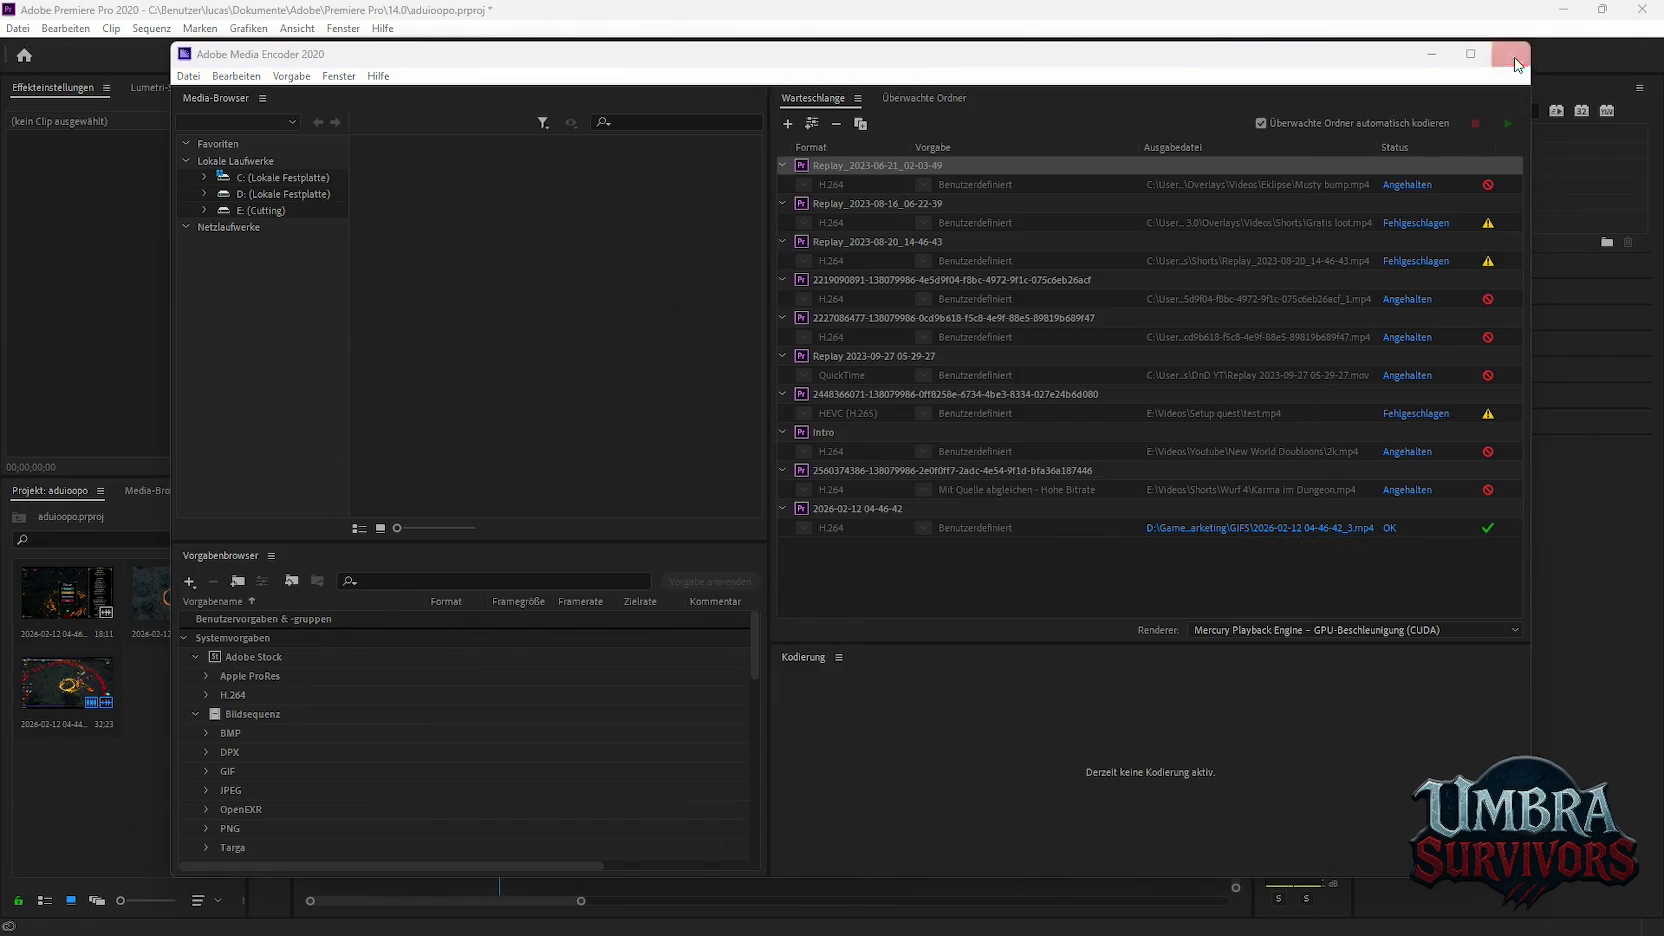
left_click(1562, 10)
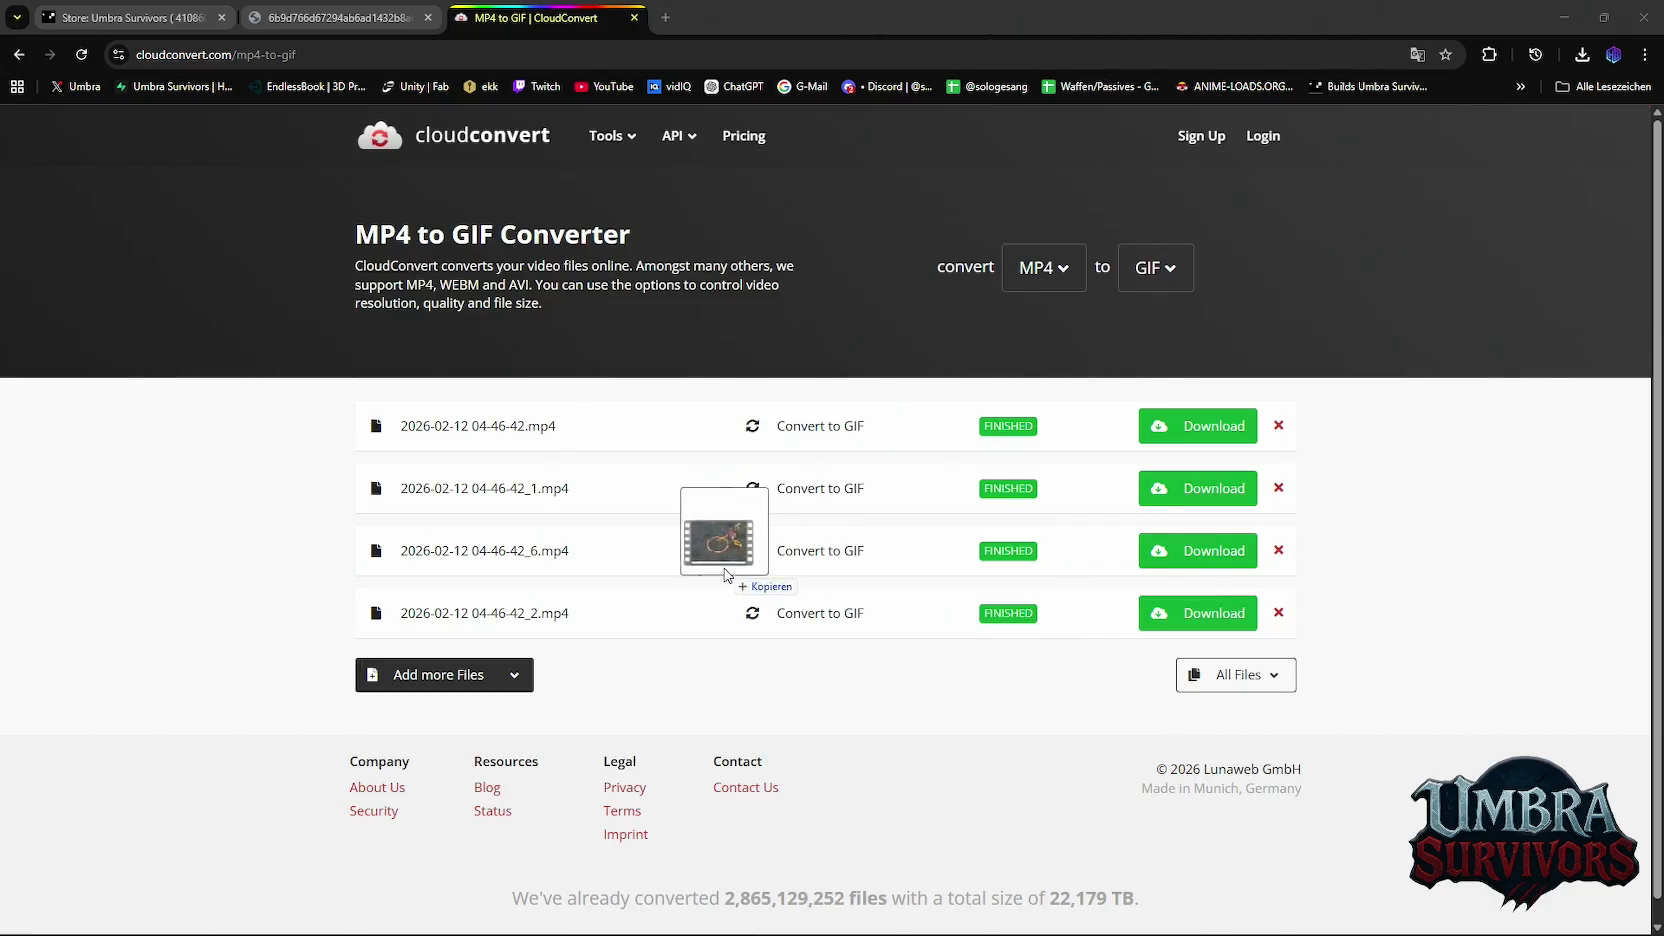
left_click_drag(1548, 286, 640, 630)
left_click(1240, 766)
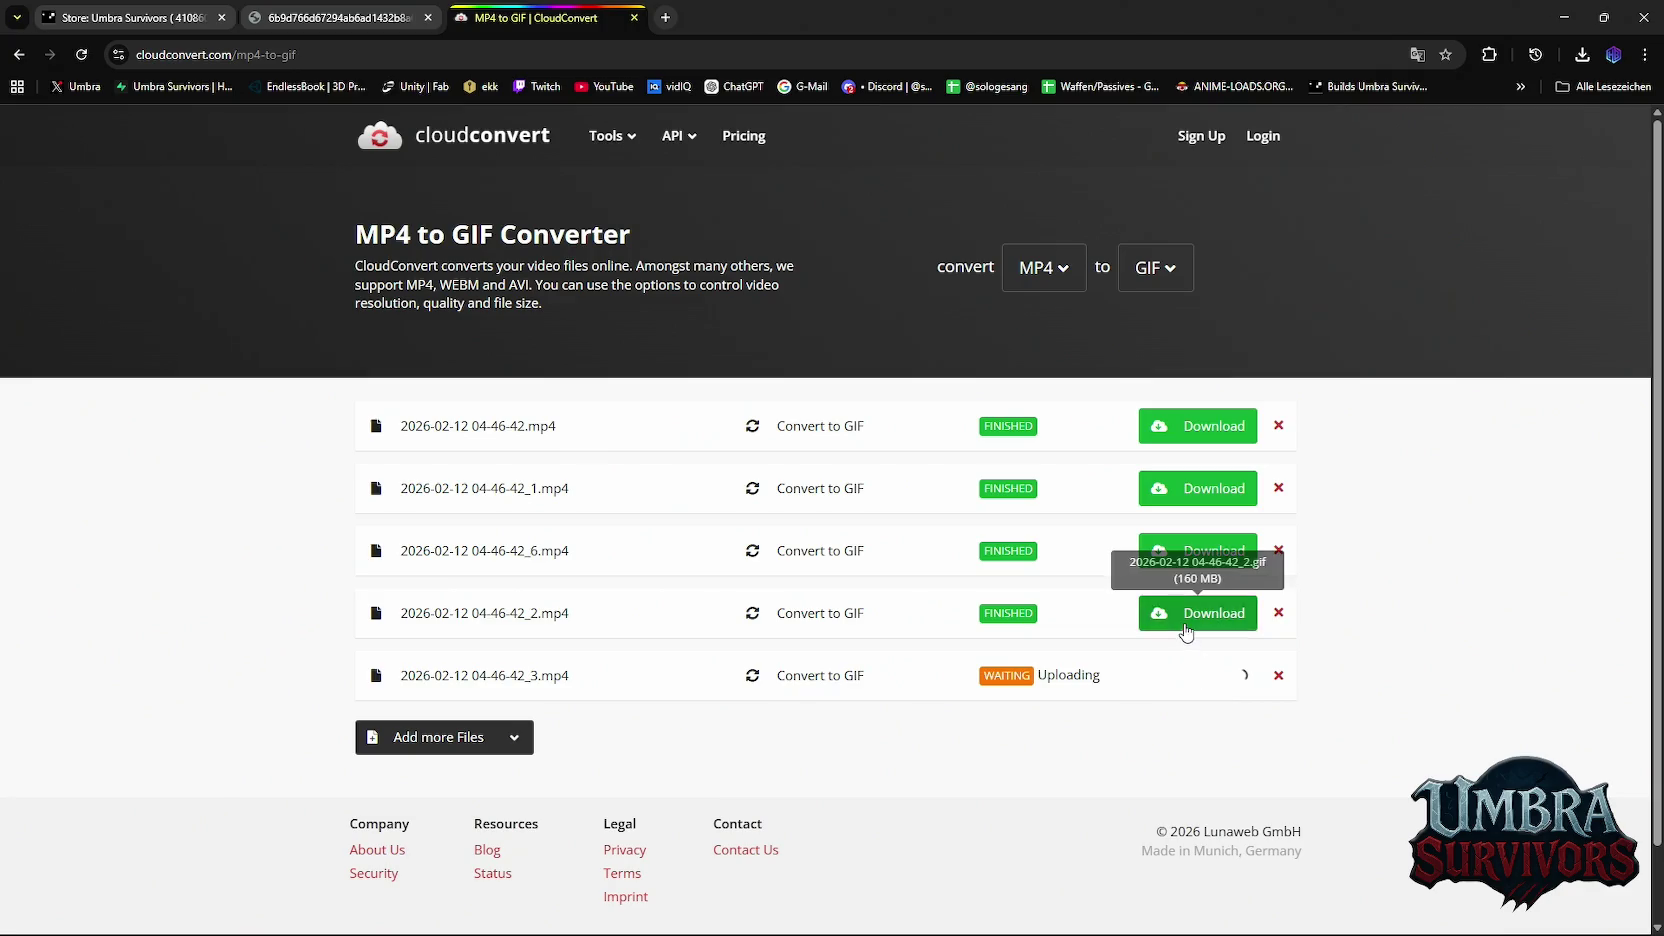
left_click(1192, 622)
left_click(558, 463)
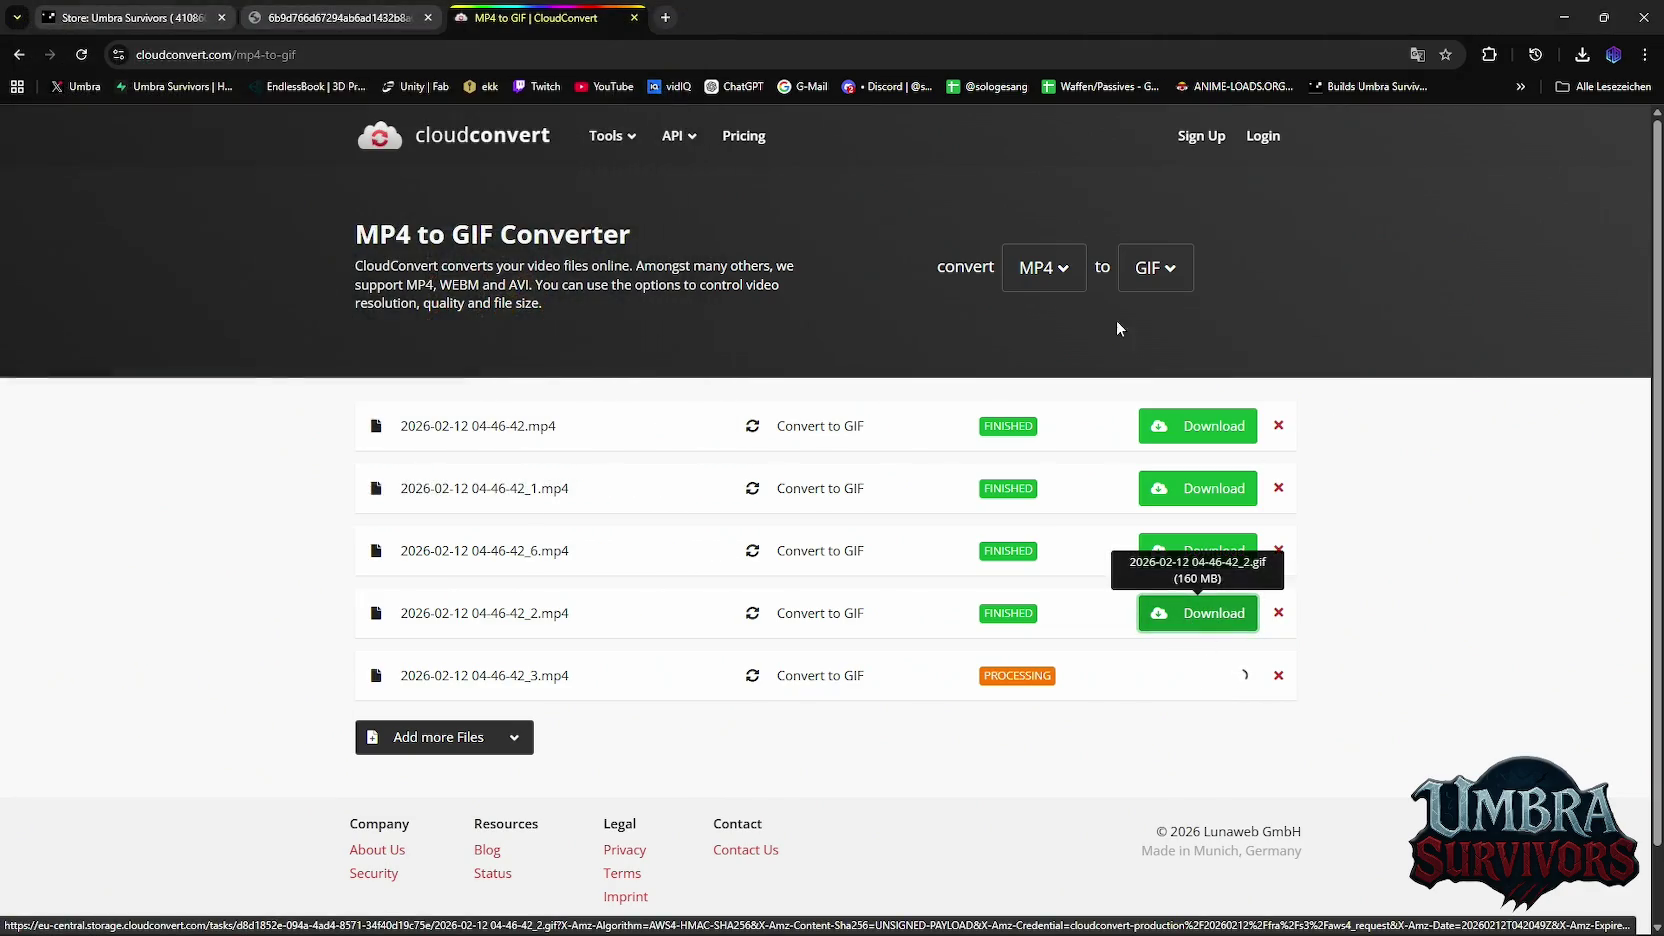